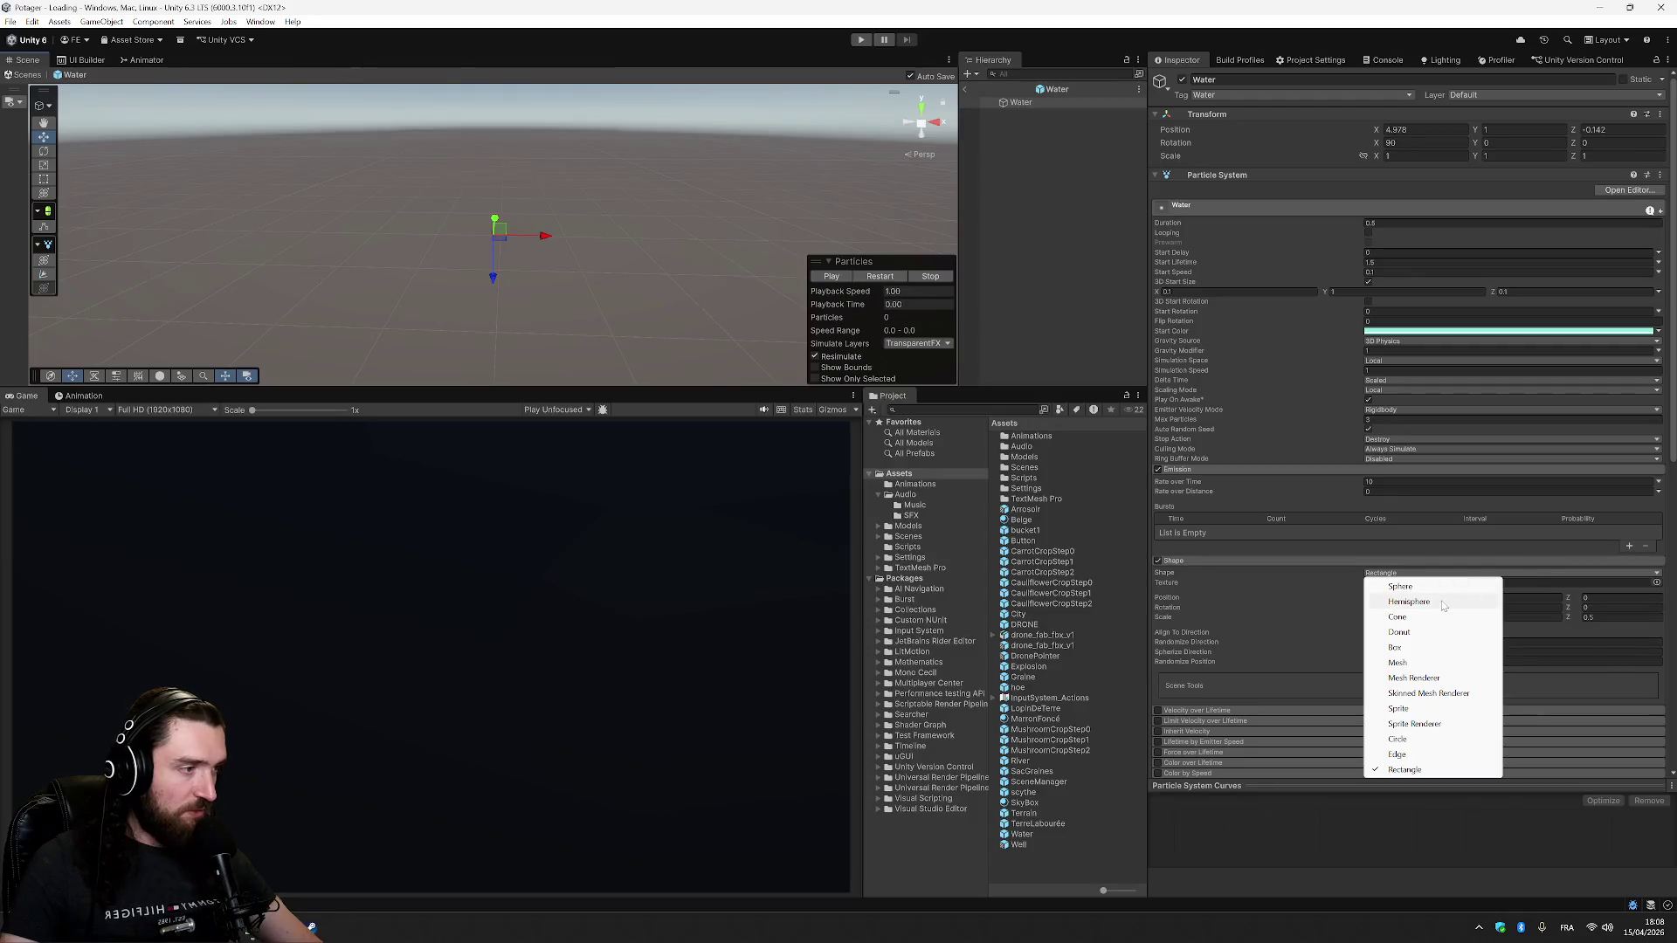
- Set the emitter shape to Hemisphere with its arc mode set to Random
left_click(837, 277)
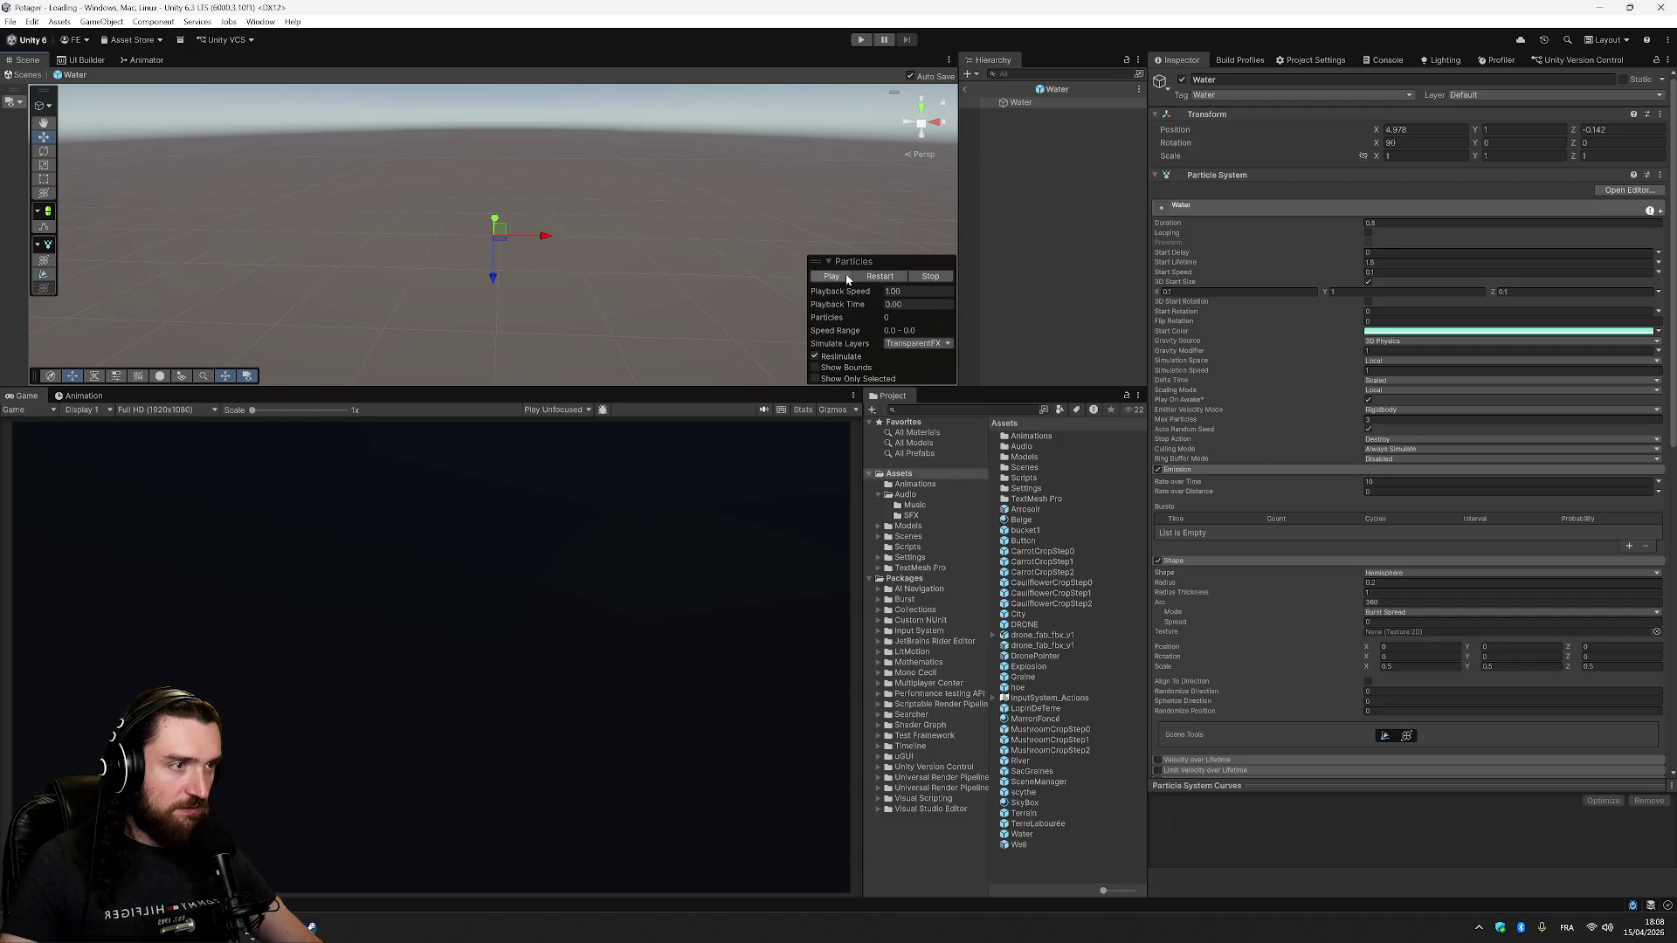
left_click(1555, 612)
left_click(1397, 637)
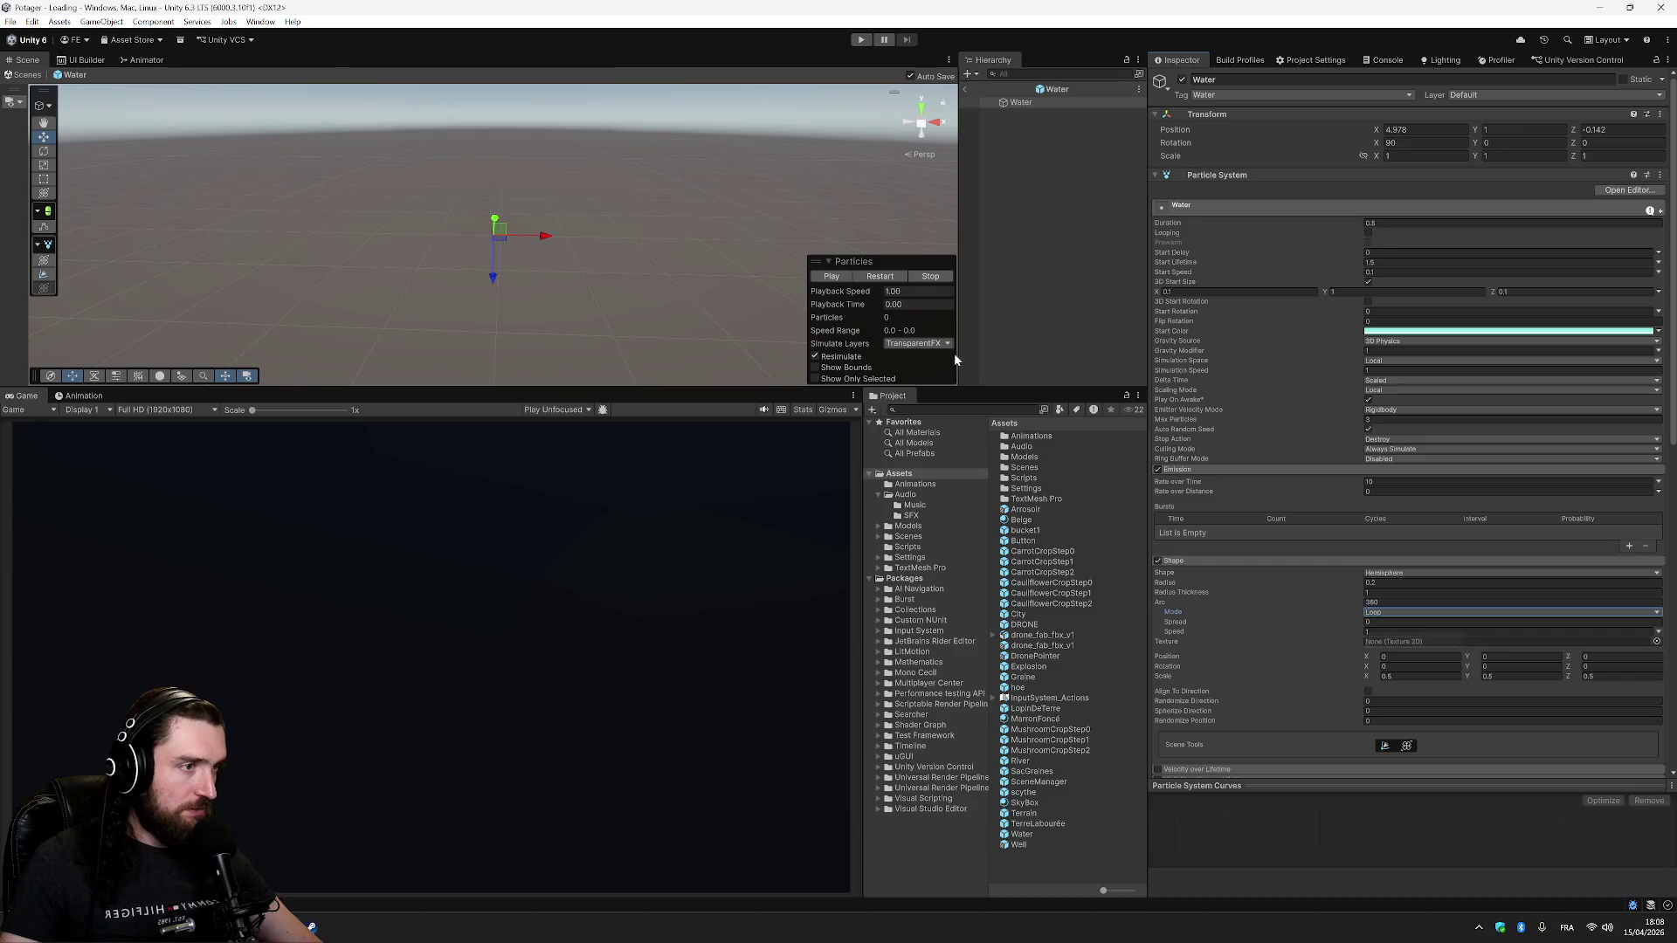
left_click(1417, 621)
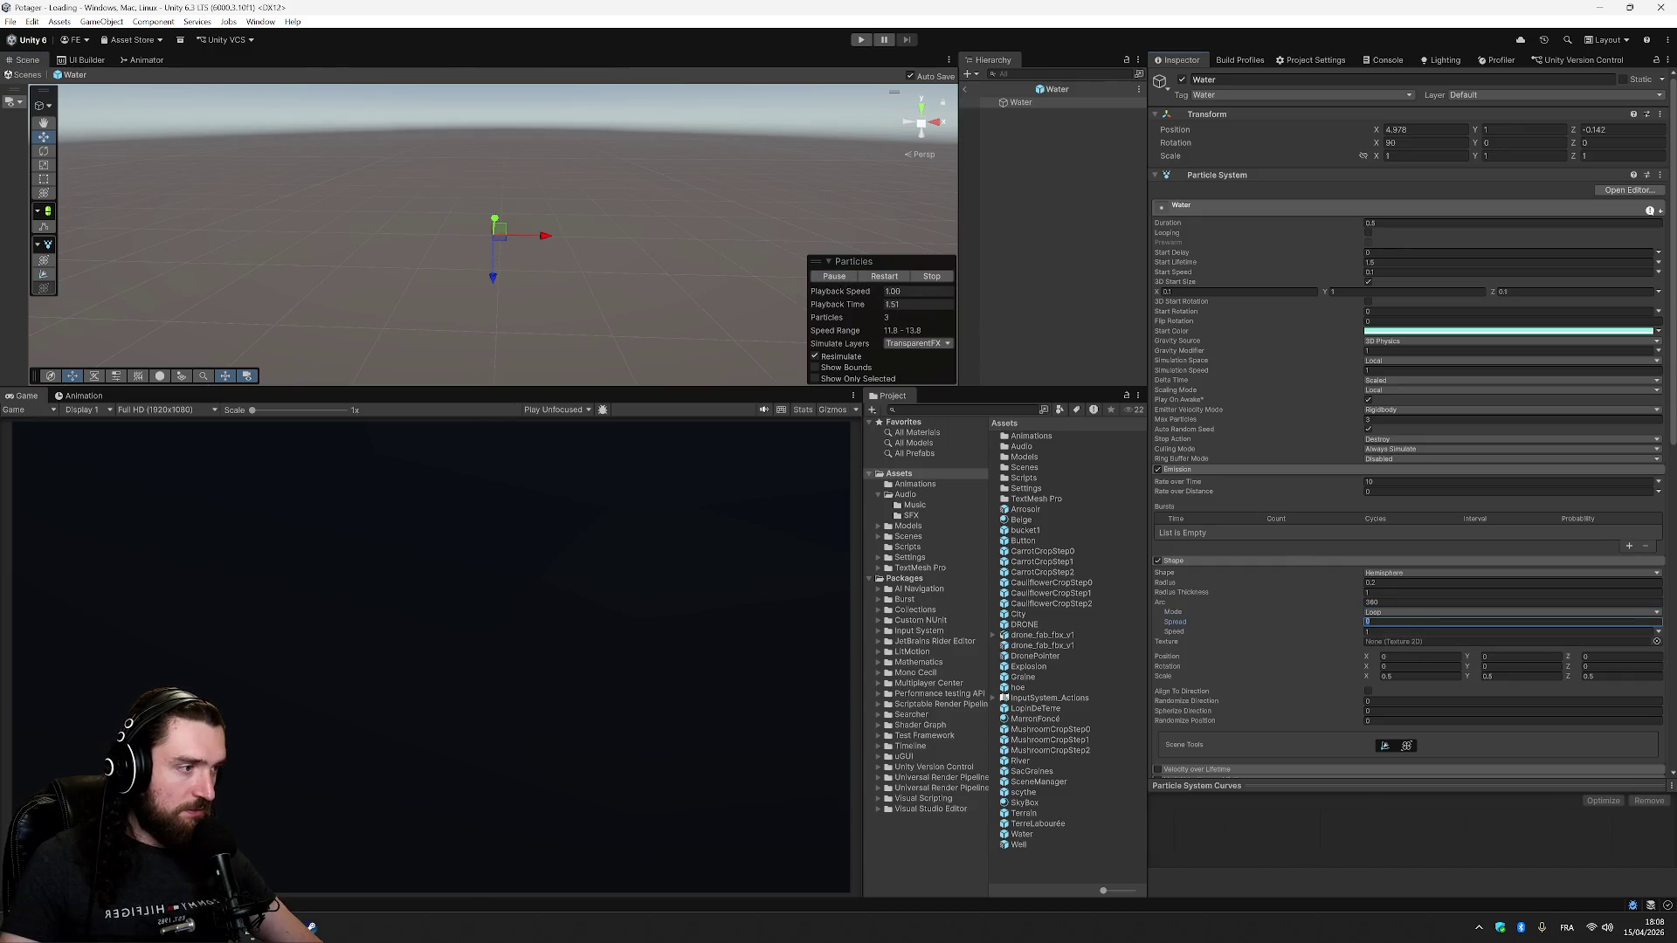
left_click(1424, 612)
left_click(1402, 622)
- Preview the particle emission, then bring up the shape's Texture picker
left_click(833, 277)
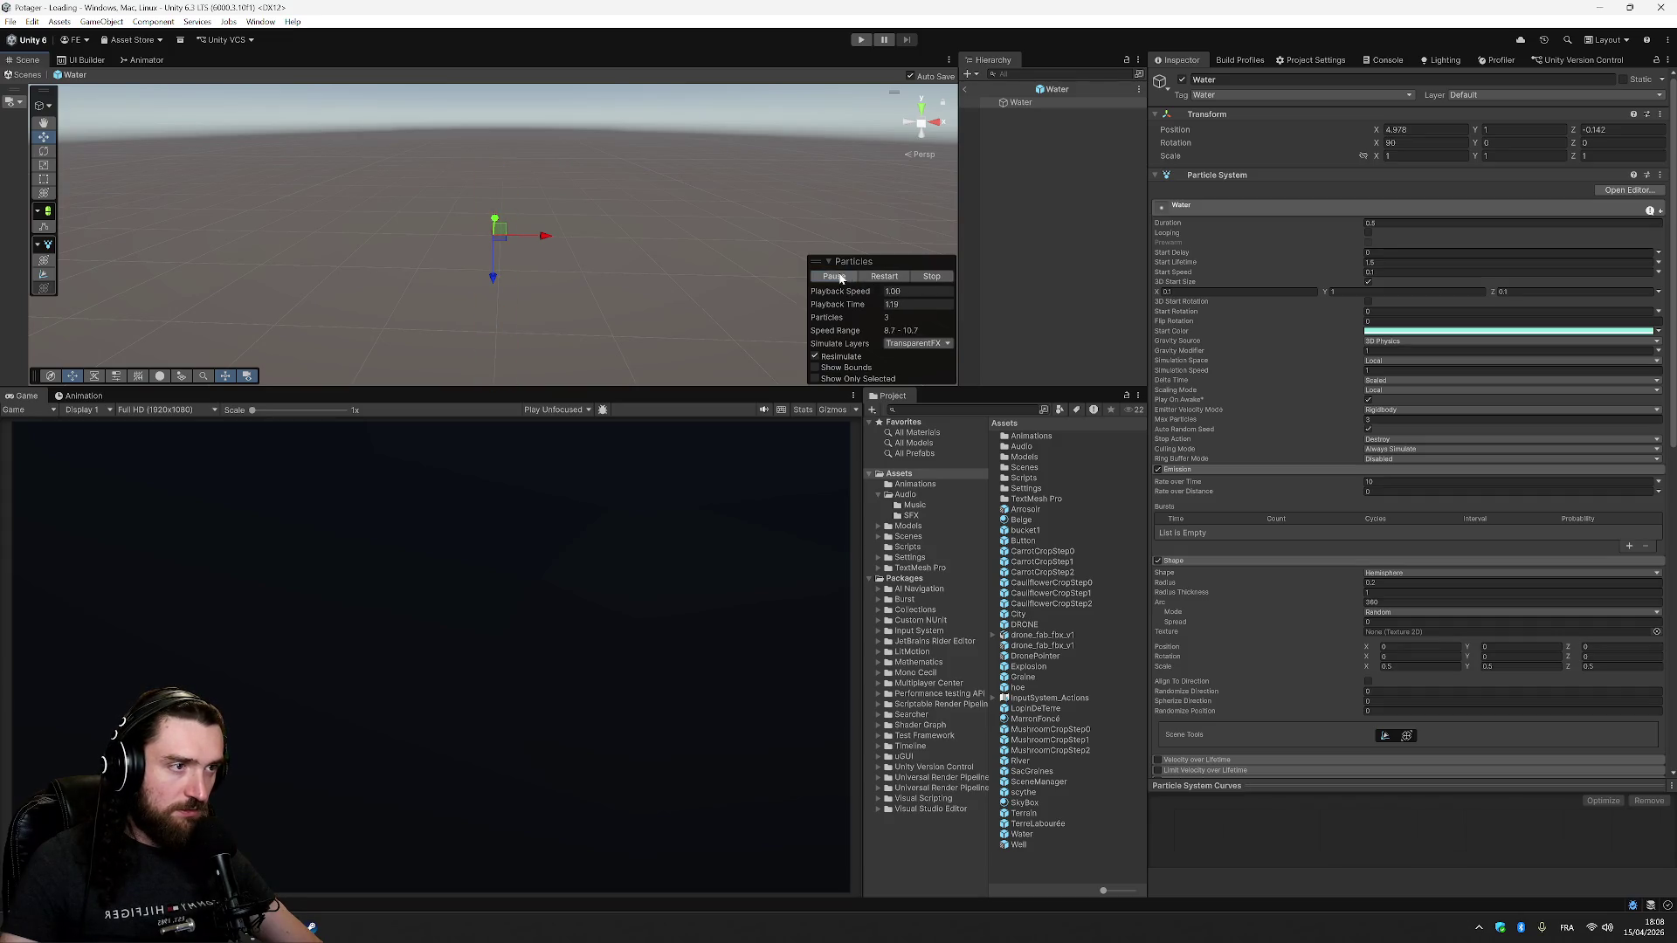
left_click(880, 276)
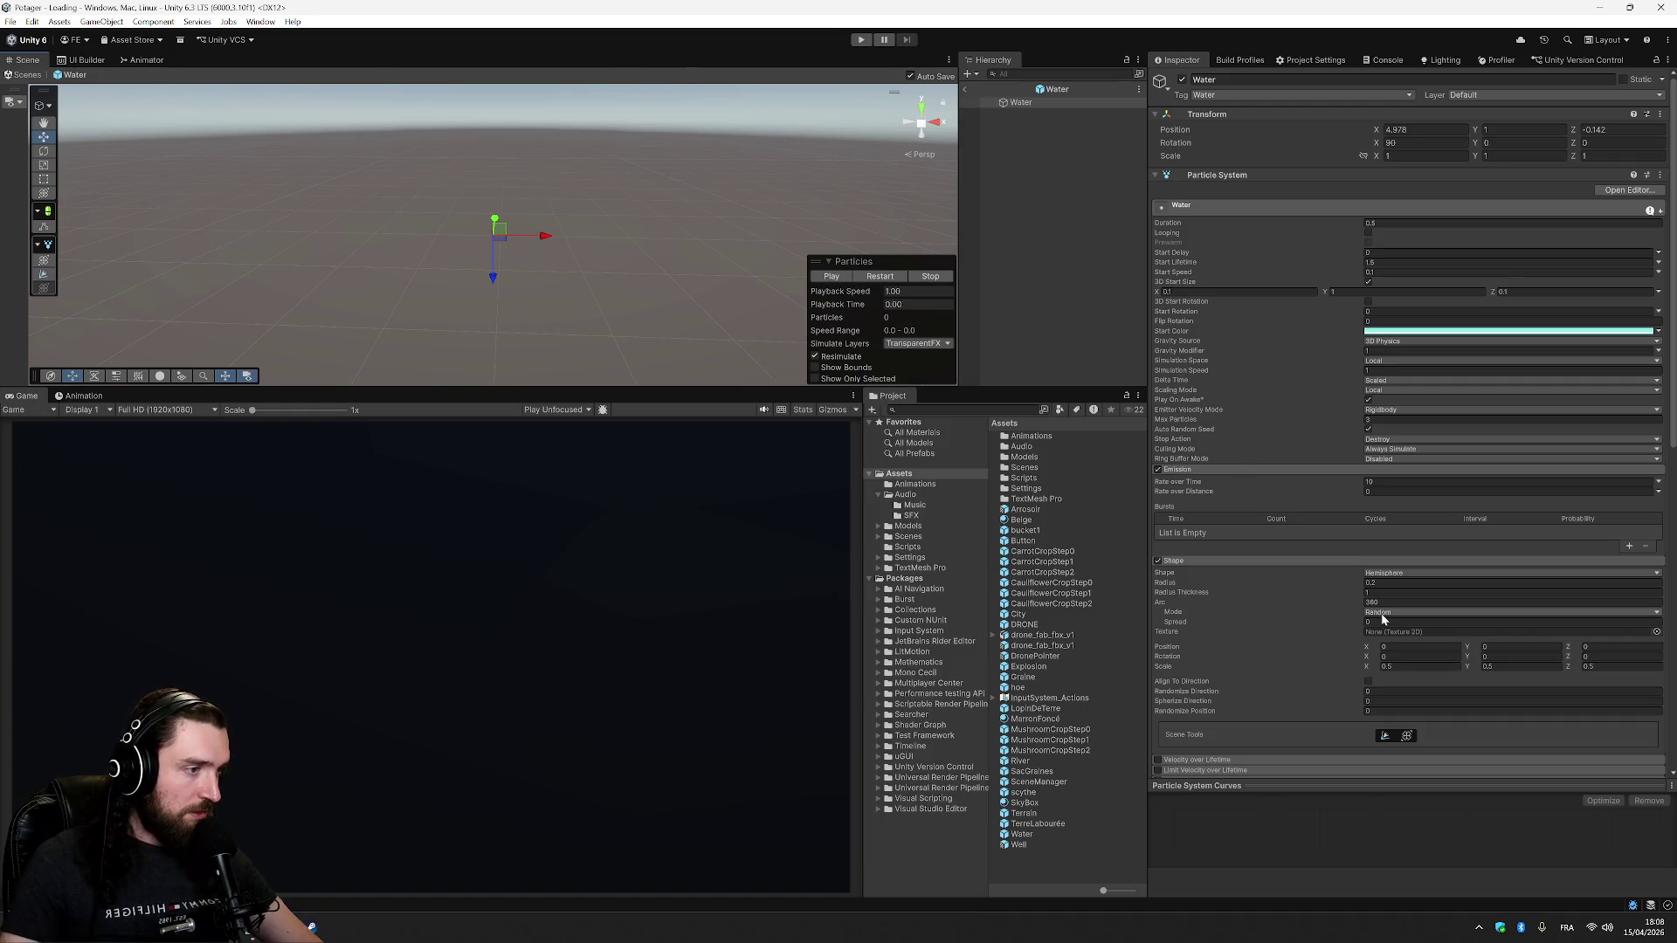
left_click(1457, 631)
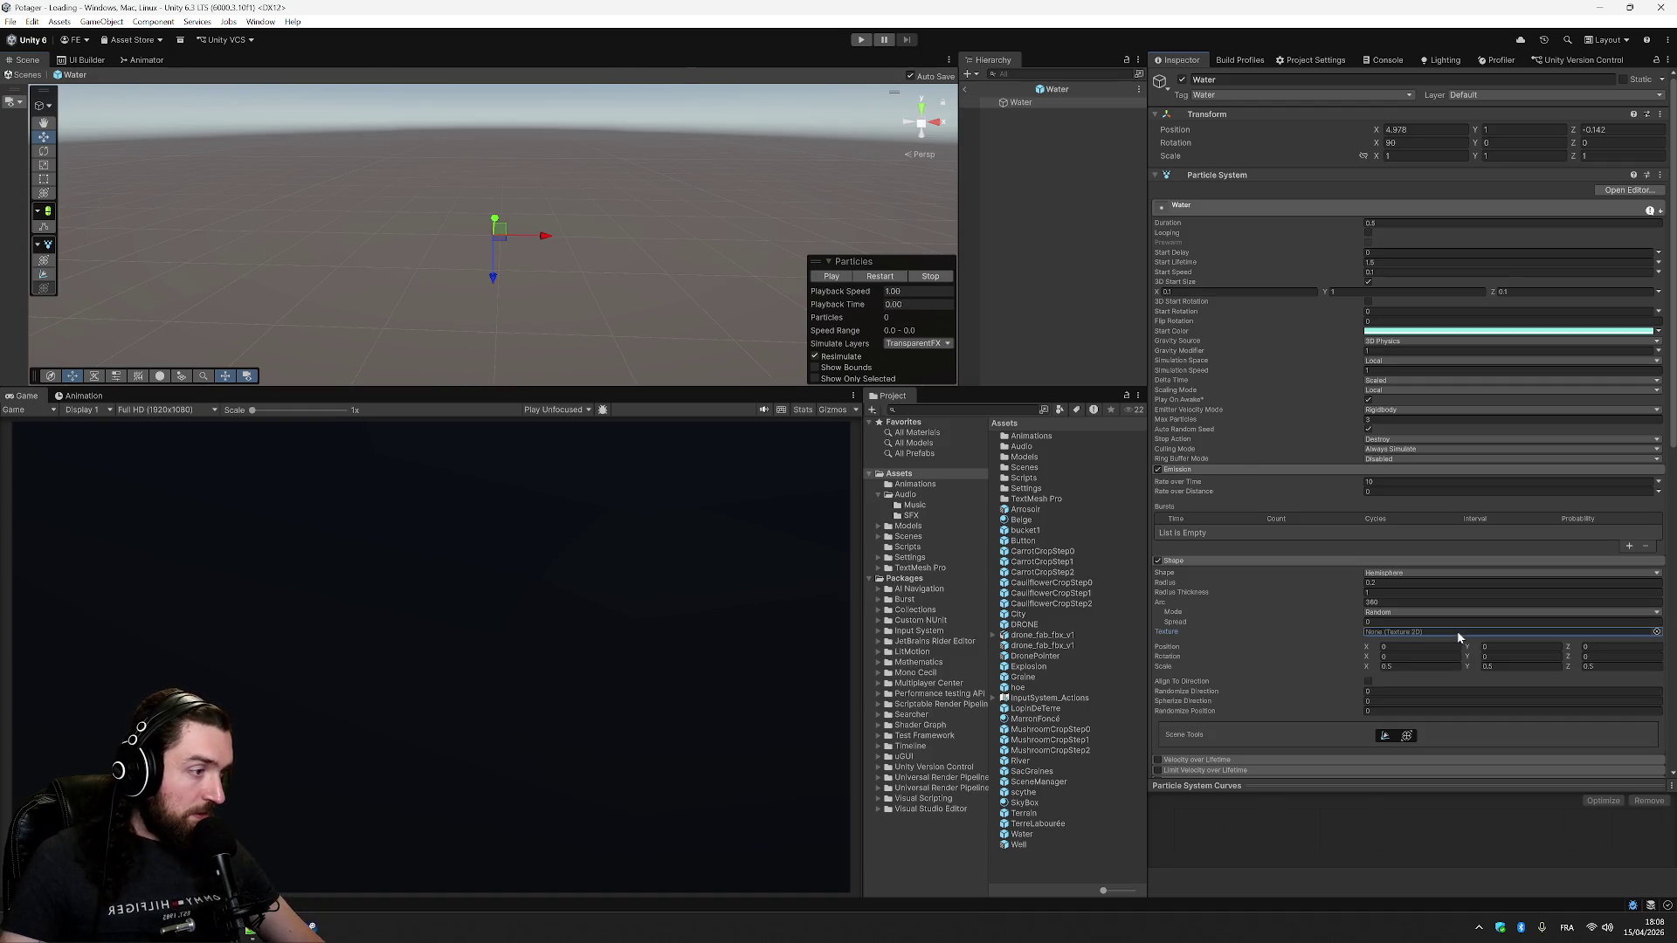
left_click(1657, 633)
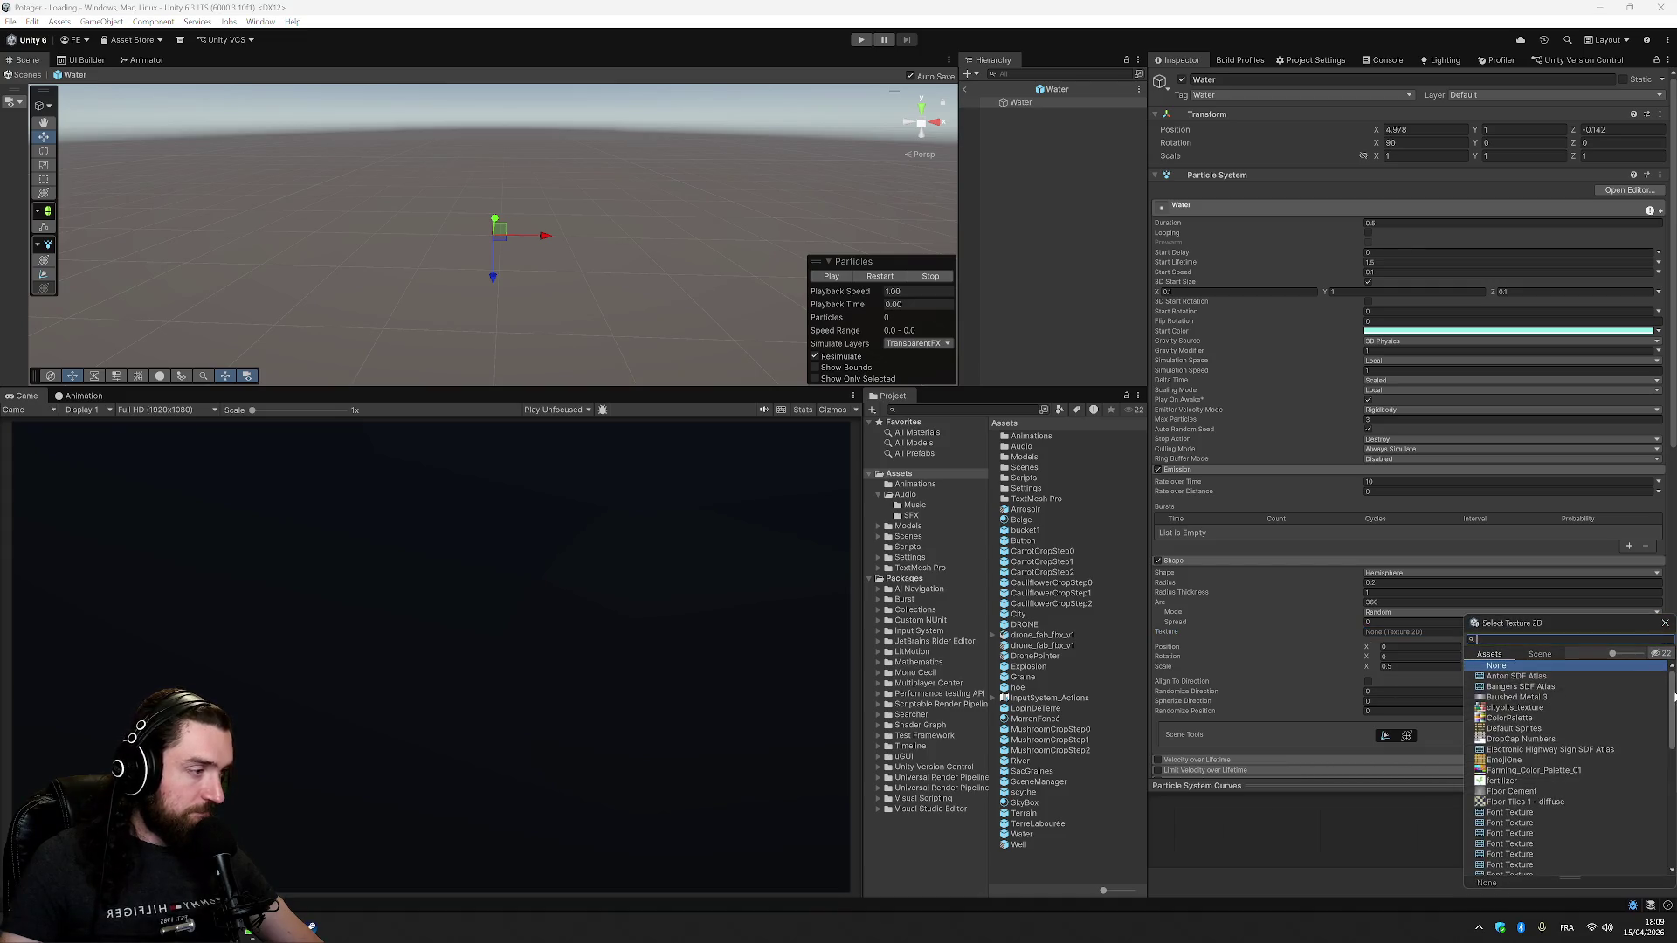
- Leave the shape texture empty and show the hemisphere gizmo, keeping the 0.2 radius
left_click_drag(1673, 696, 1672, 832)
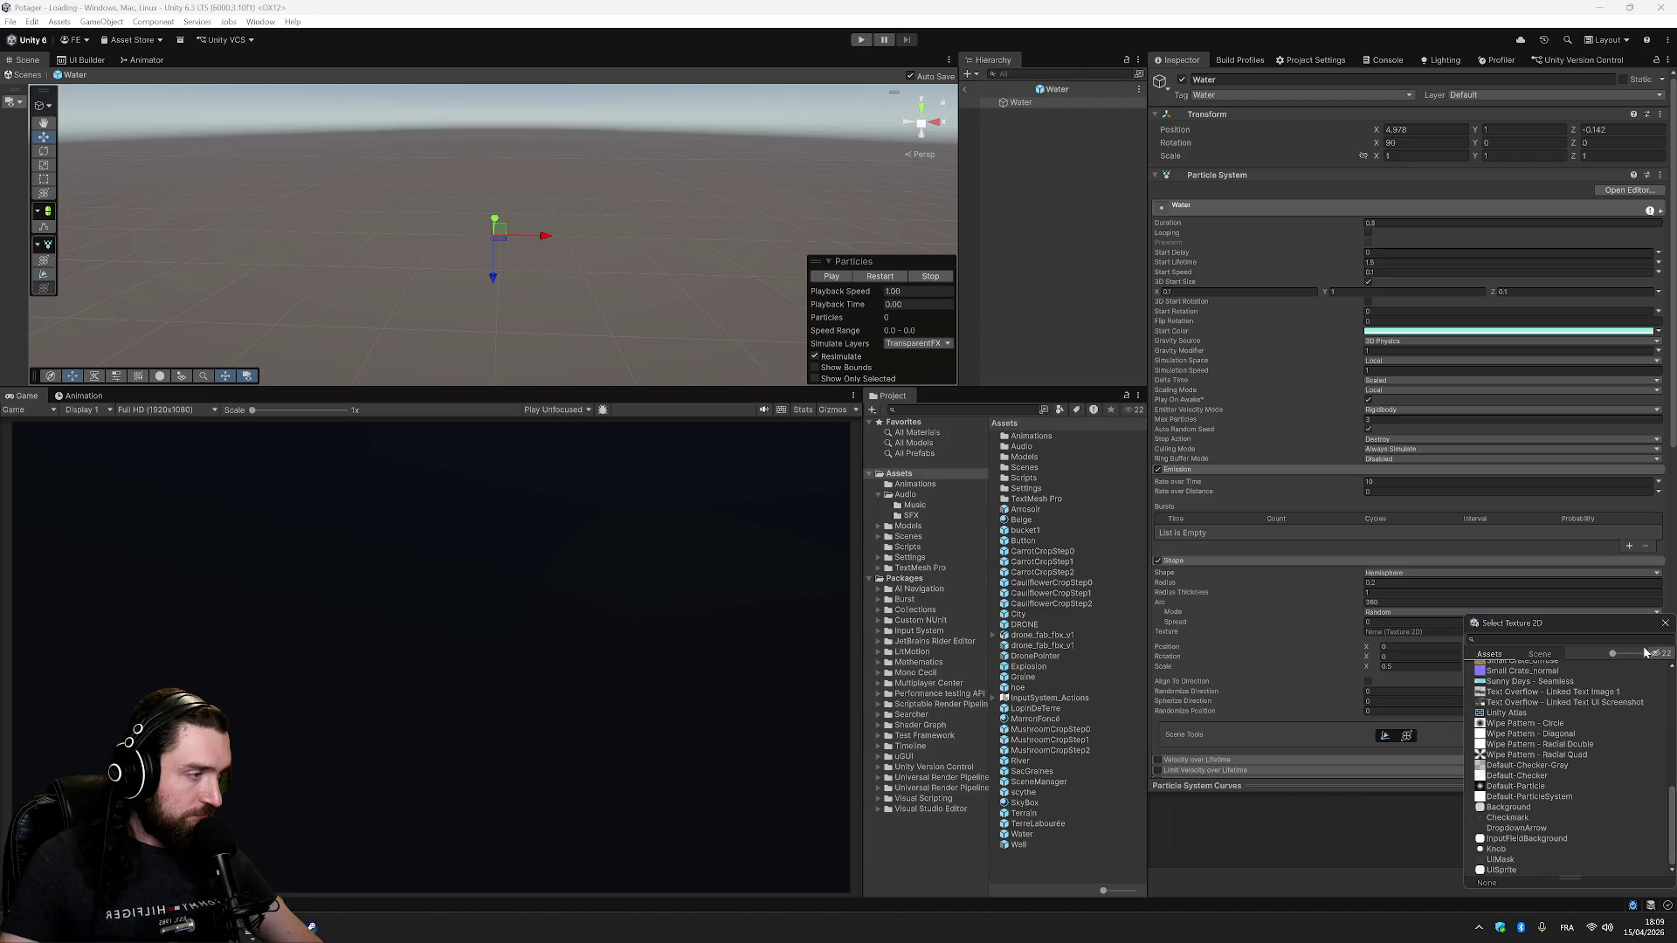
left_click(1664, 622)
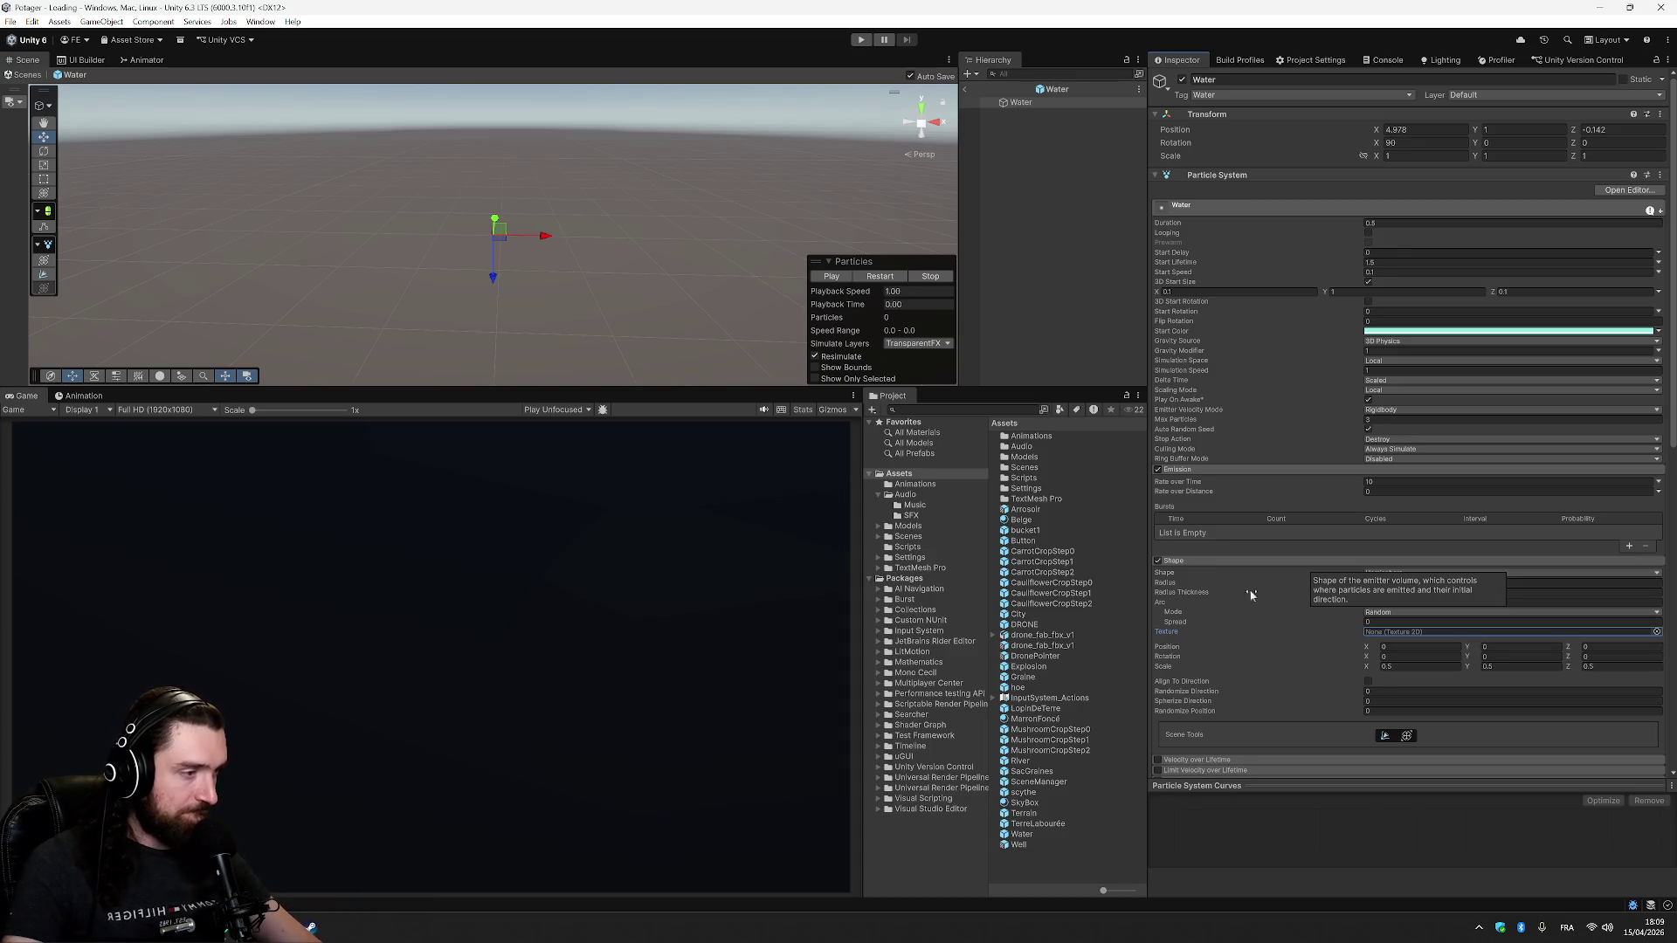
left_click(1387, 736)
left_click_drag(492, 251, 495, 254)
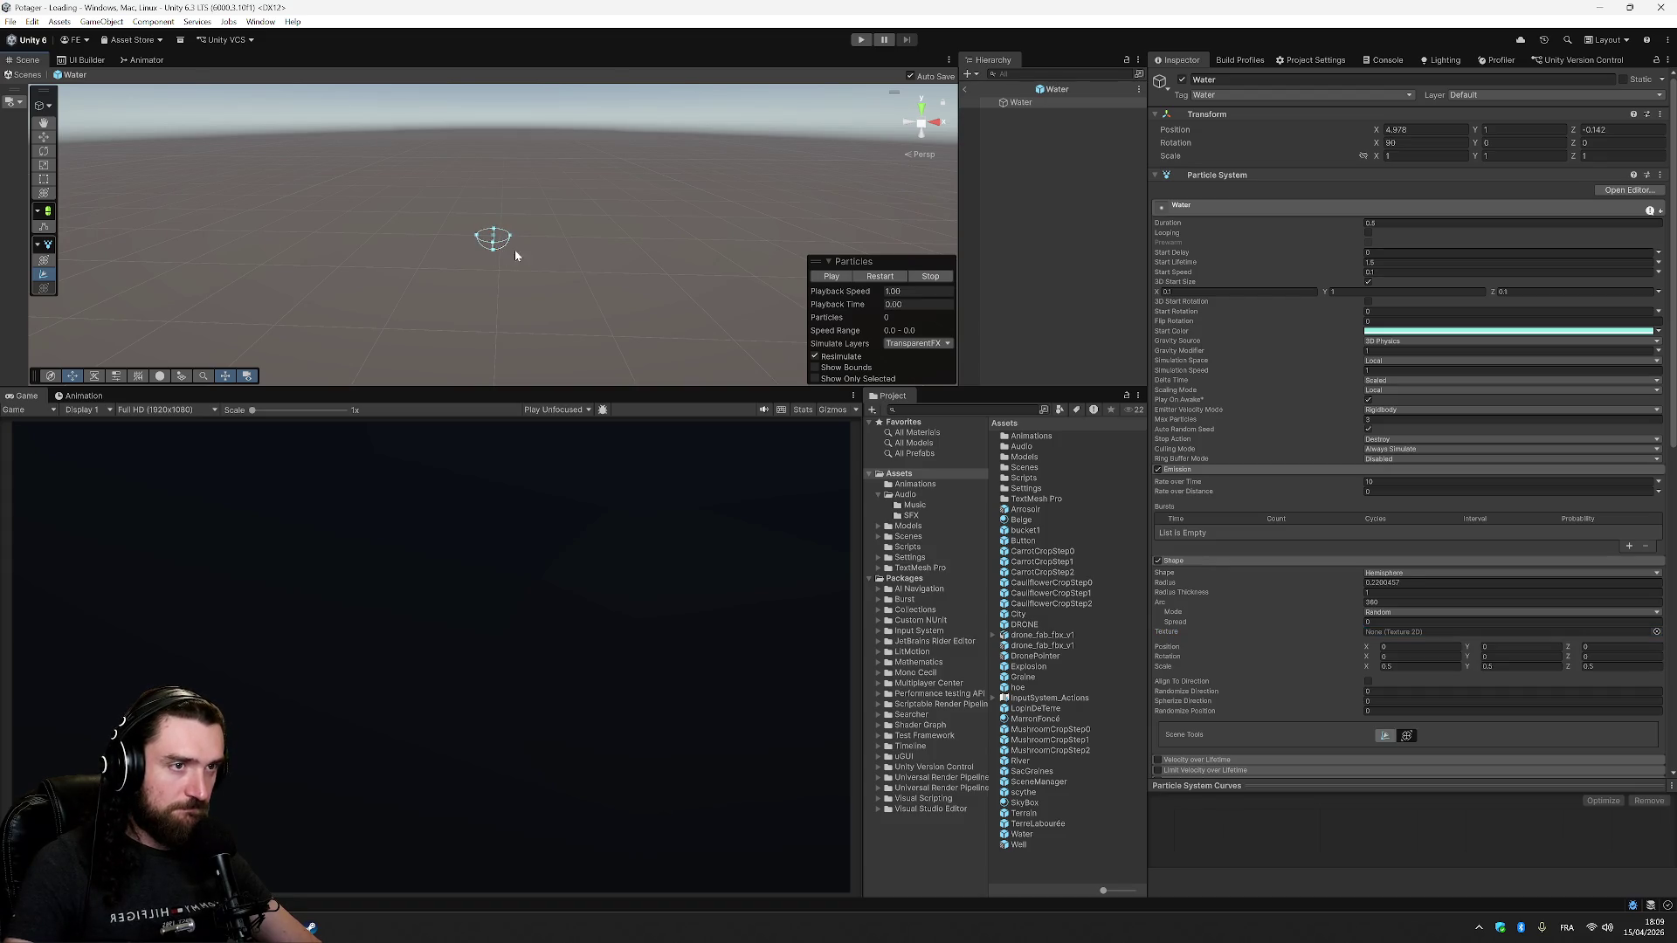
key("ctrl+z")
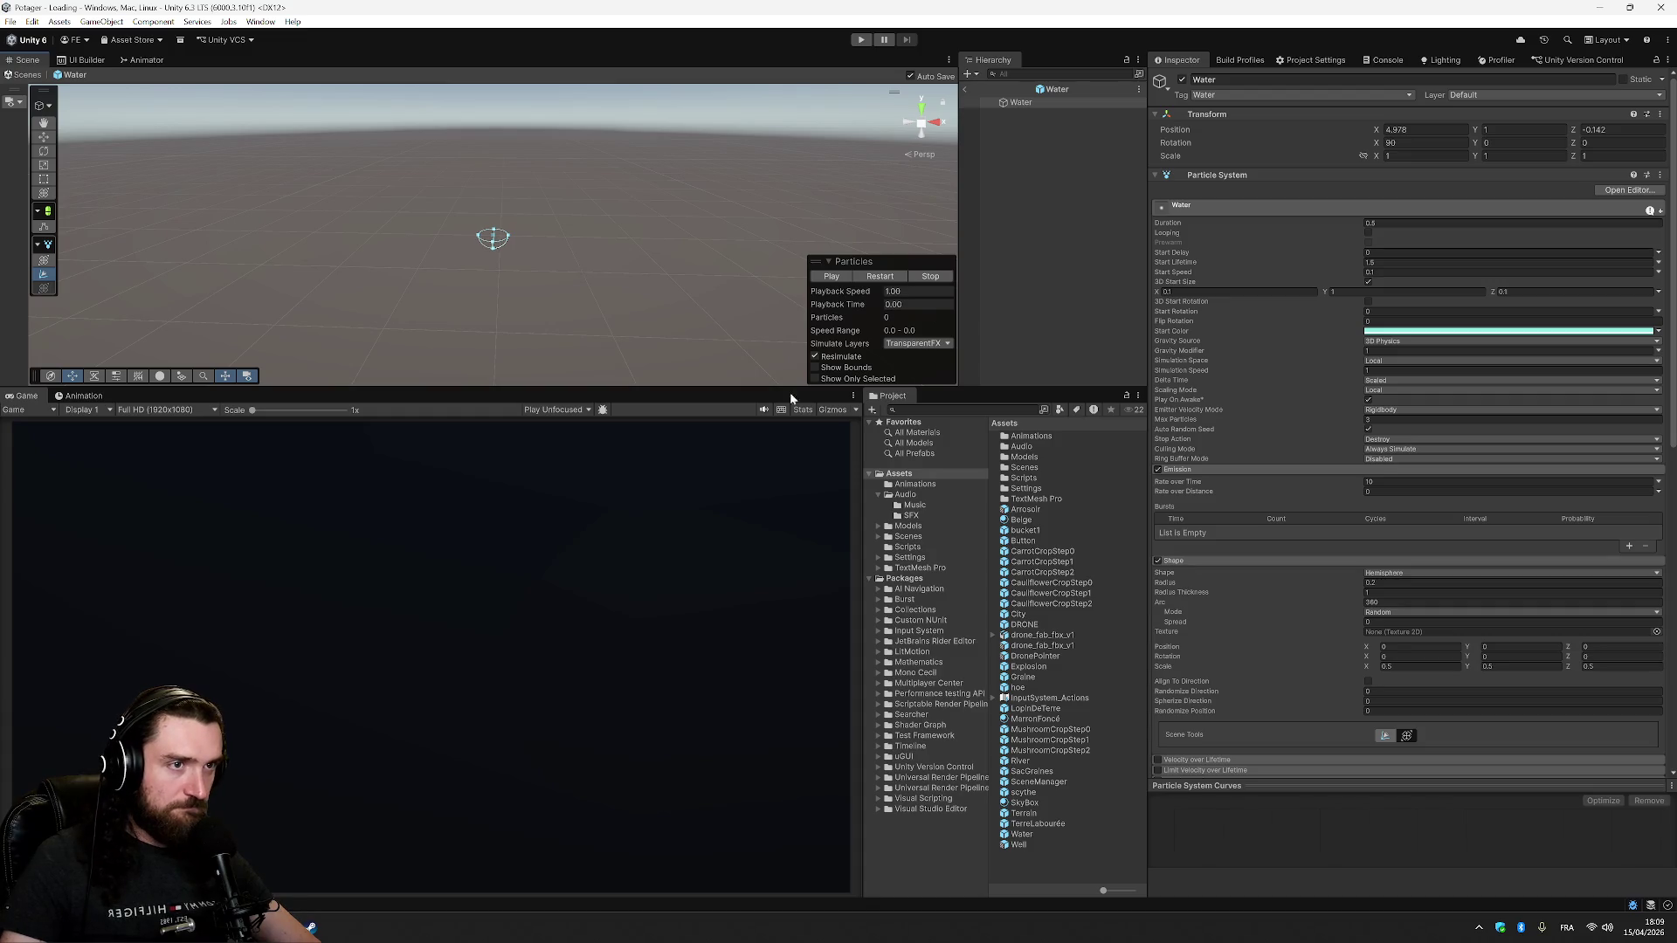
- Toggle the shape transform gizmo back on and collapse the Shape module
left_click(1407, 736)
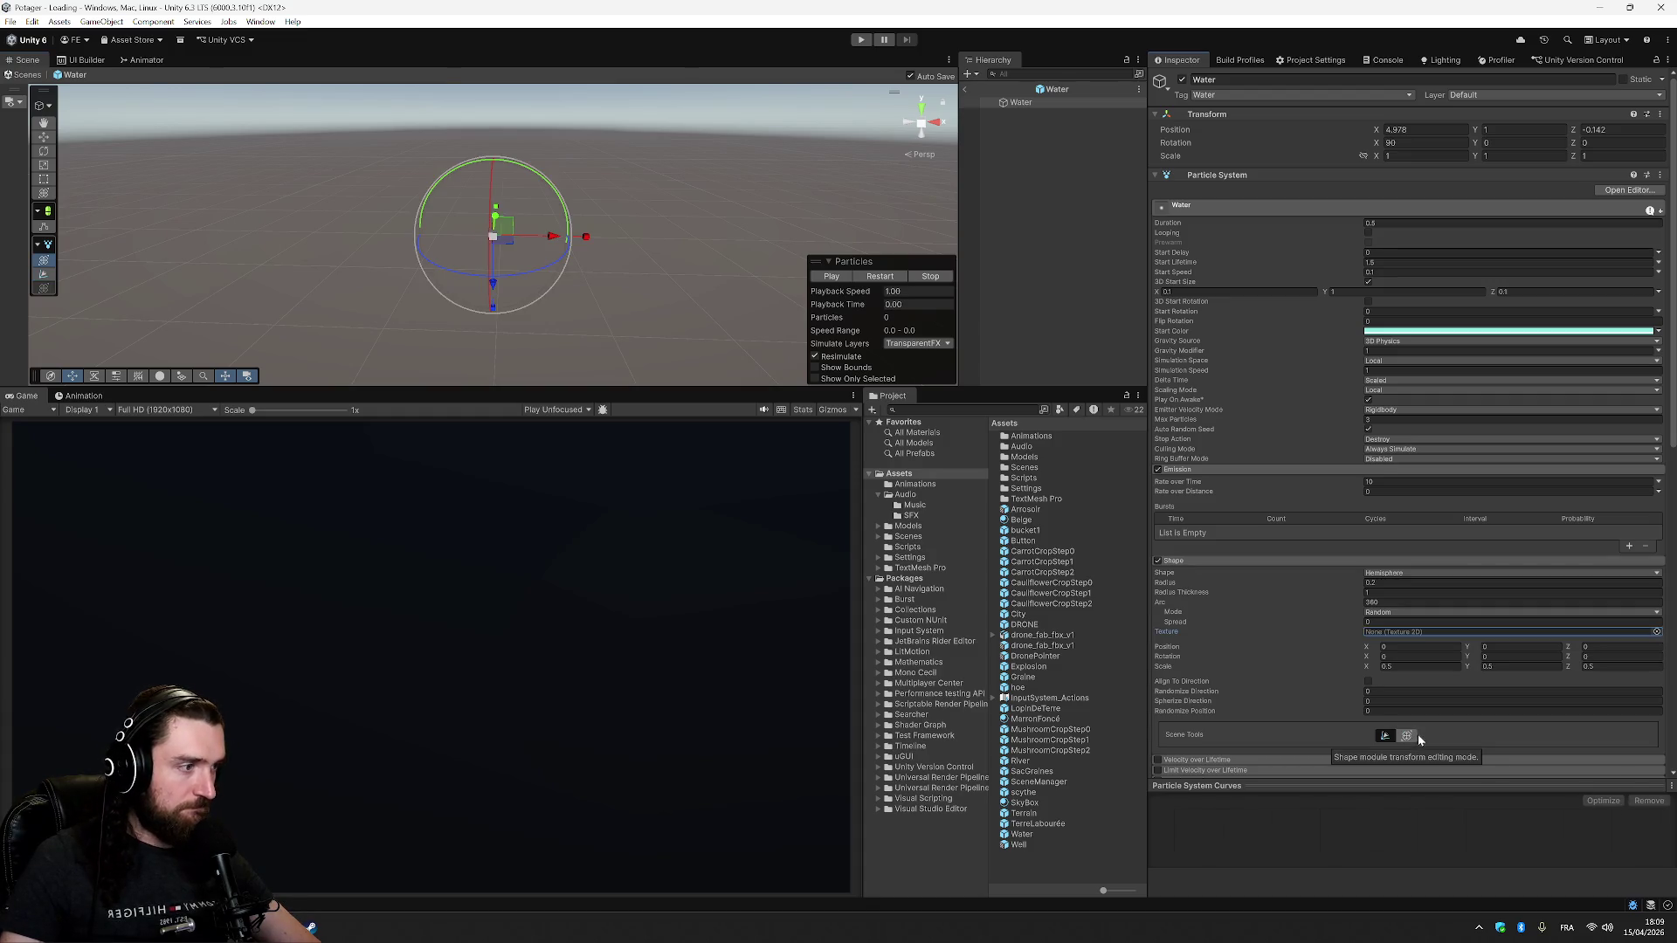
left_click(1384, 734)
left_click(1407, 735)
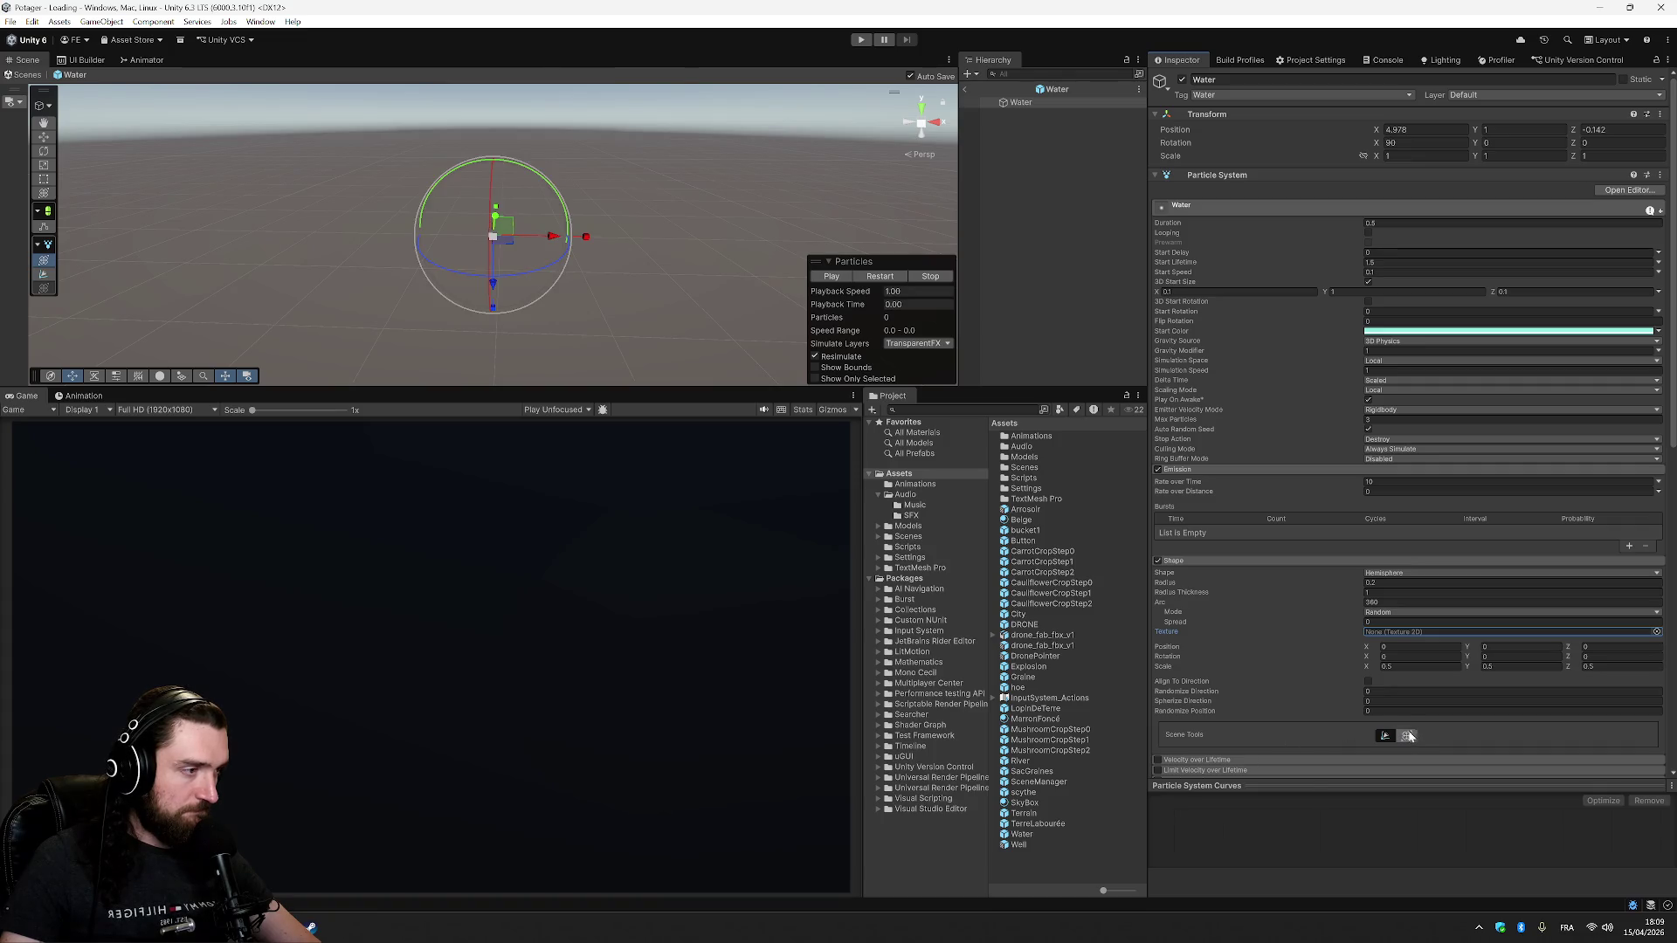
left_click(1317, 562)
scroll(1243, 564, "down", 5)
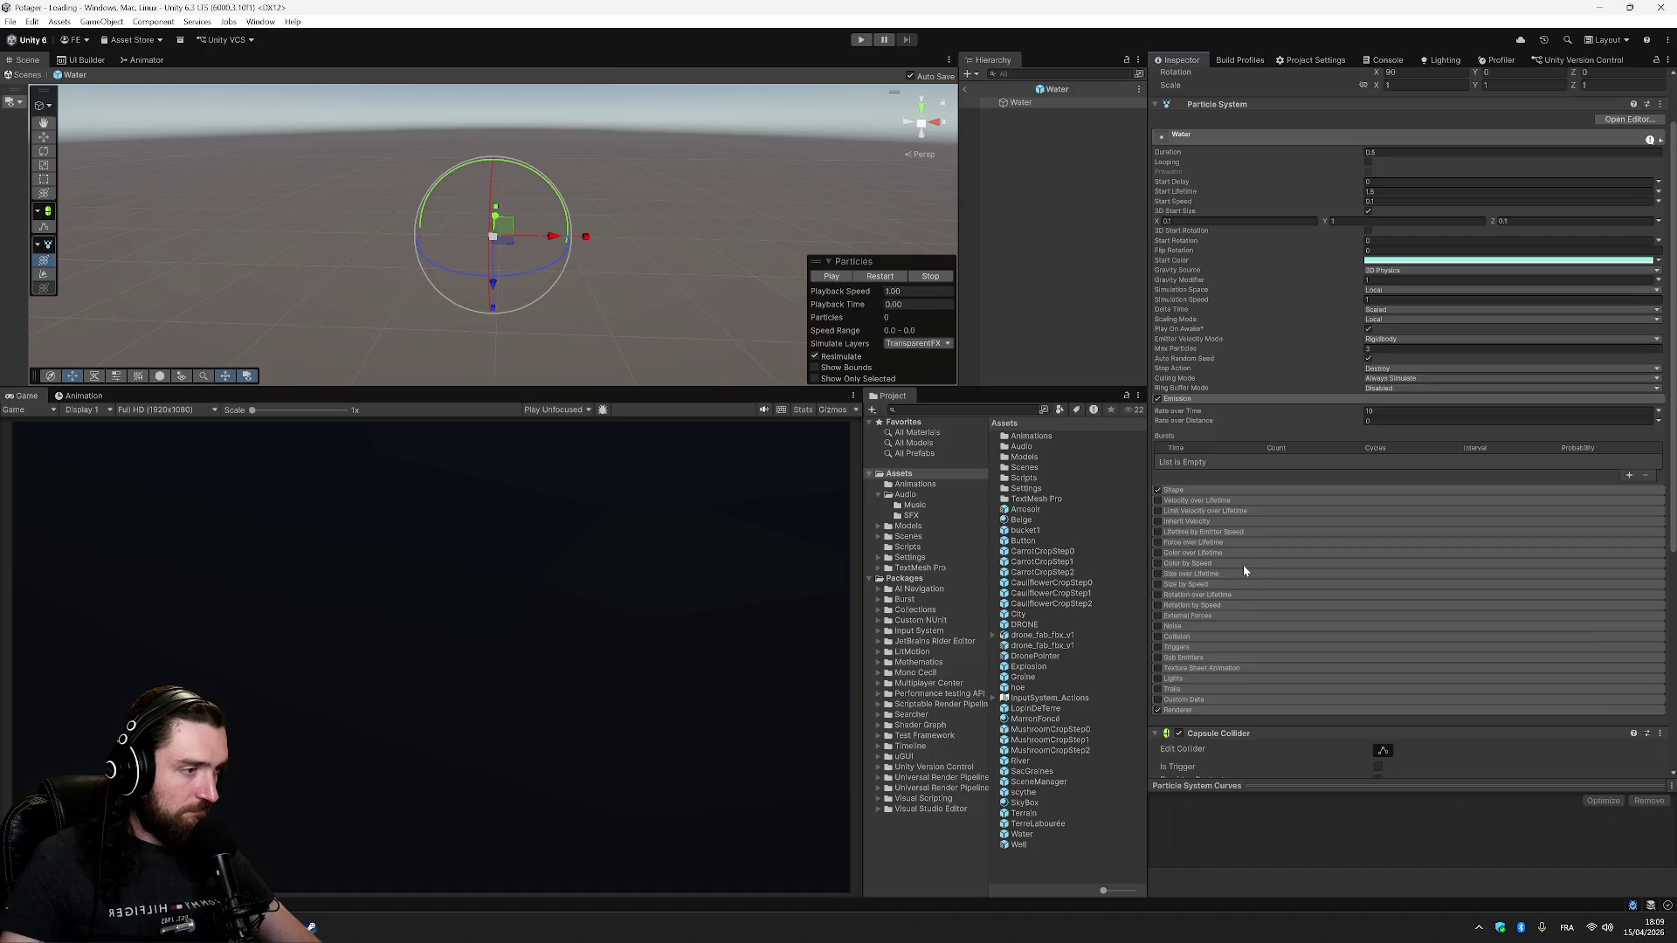
- Expand the Renderer module, locate its ParticlesUnlit material in the project, and preview emission
left_click(1260, 601)
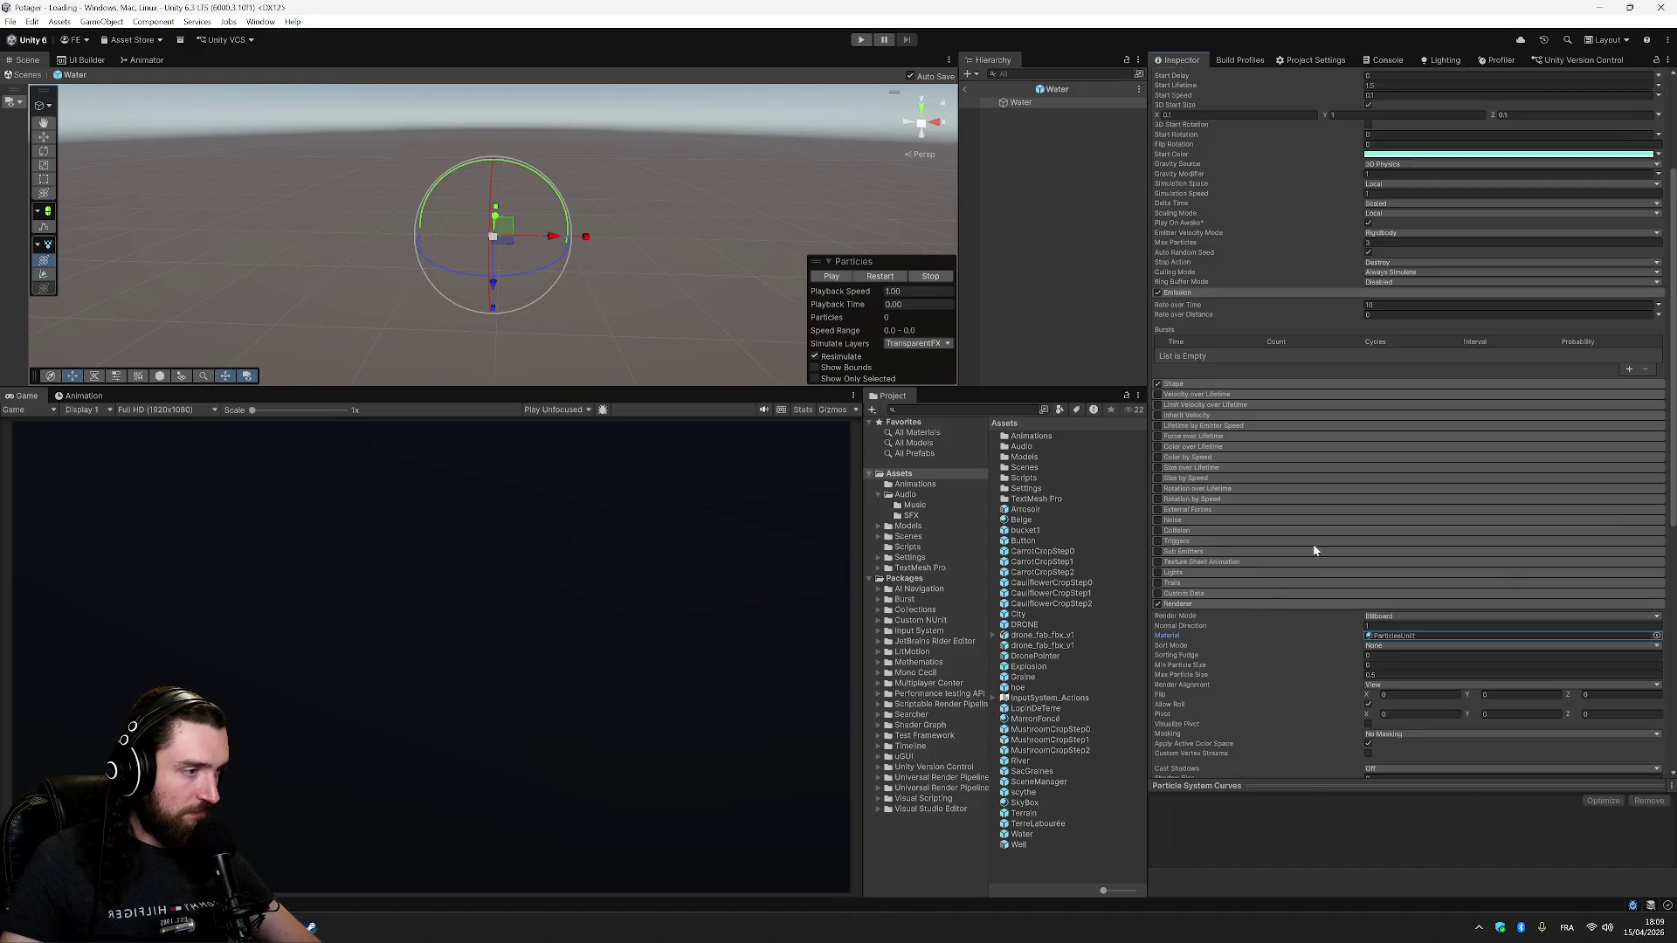
scroll(1471, 495, "down", 4)
left_click(1475, 495)
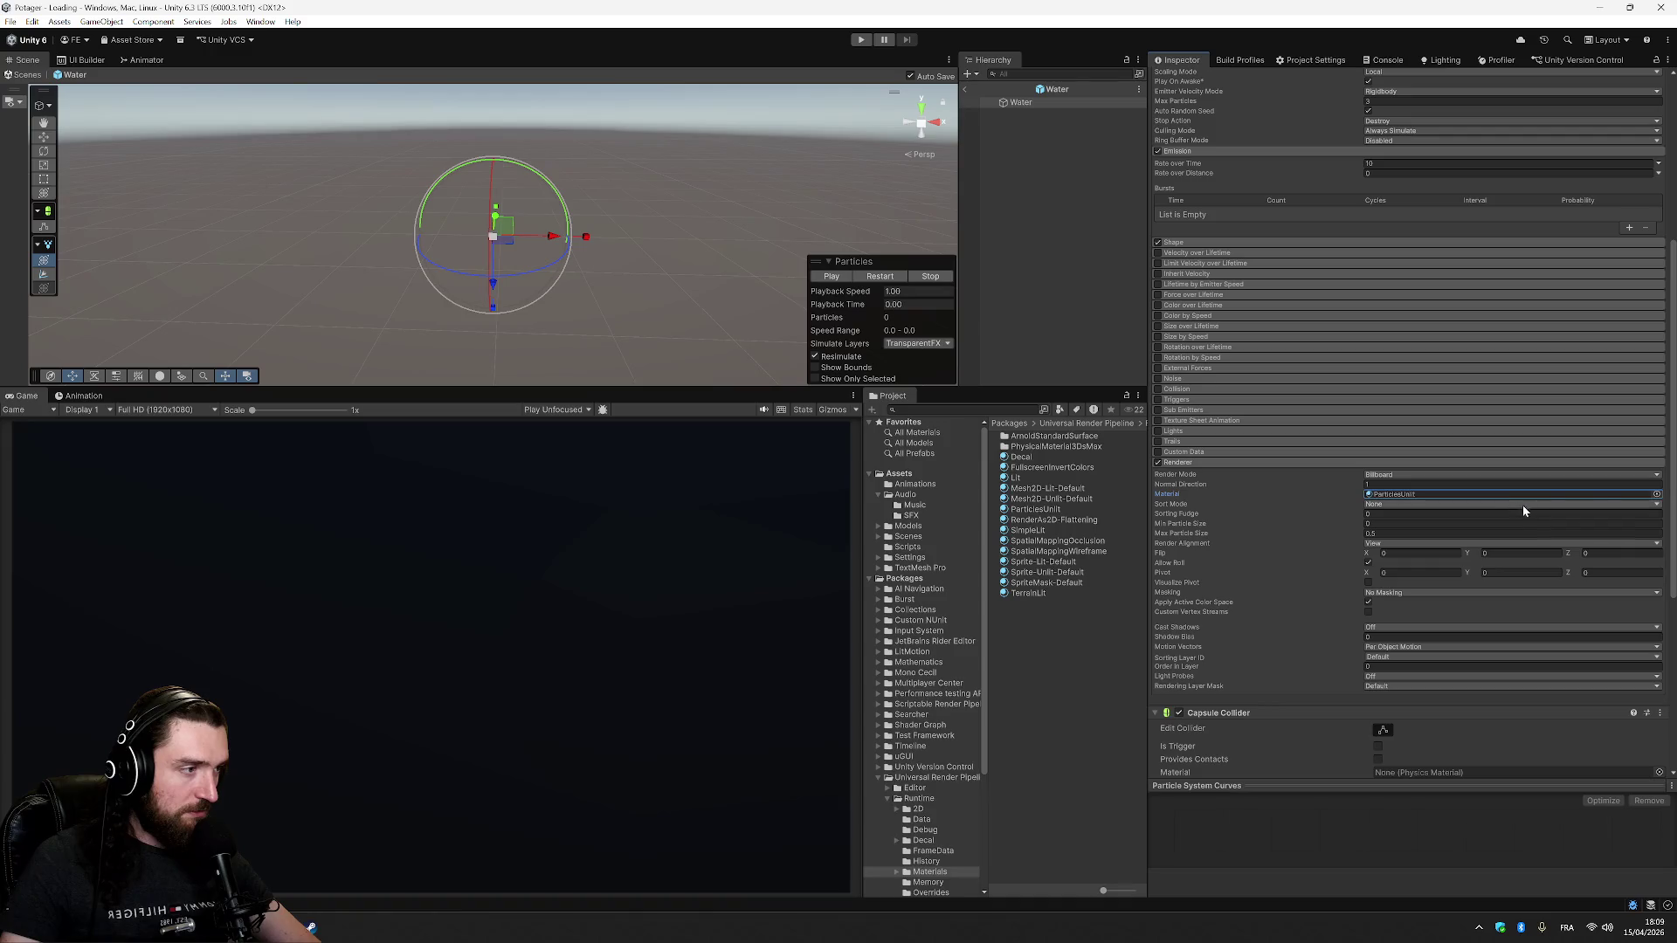
left_click(1656, 496)
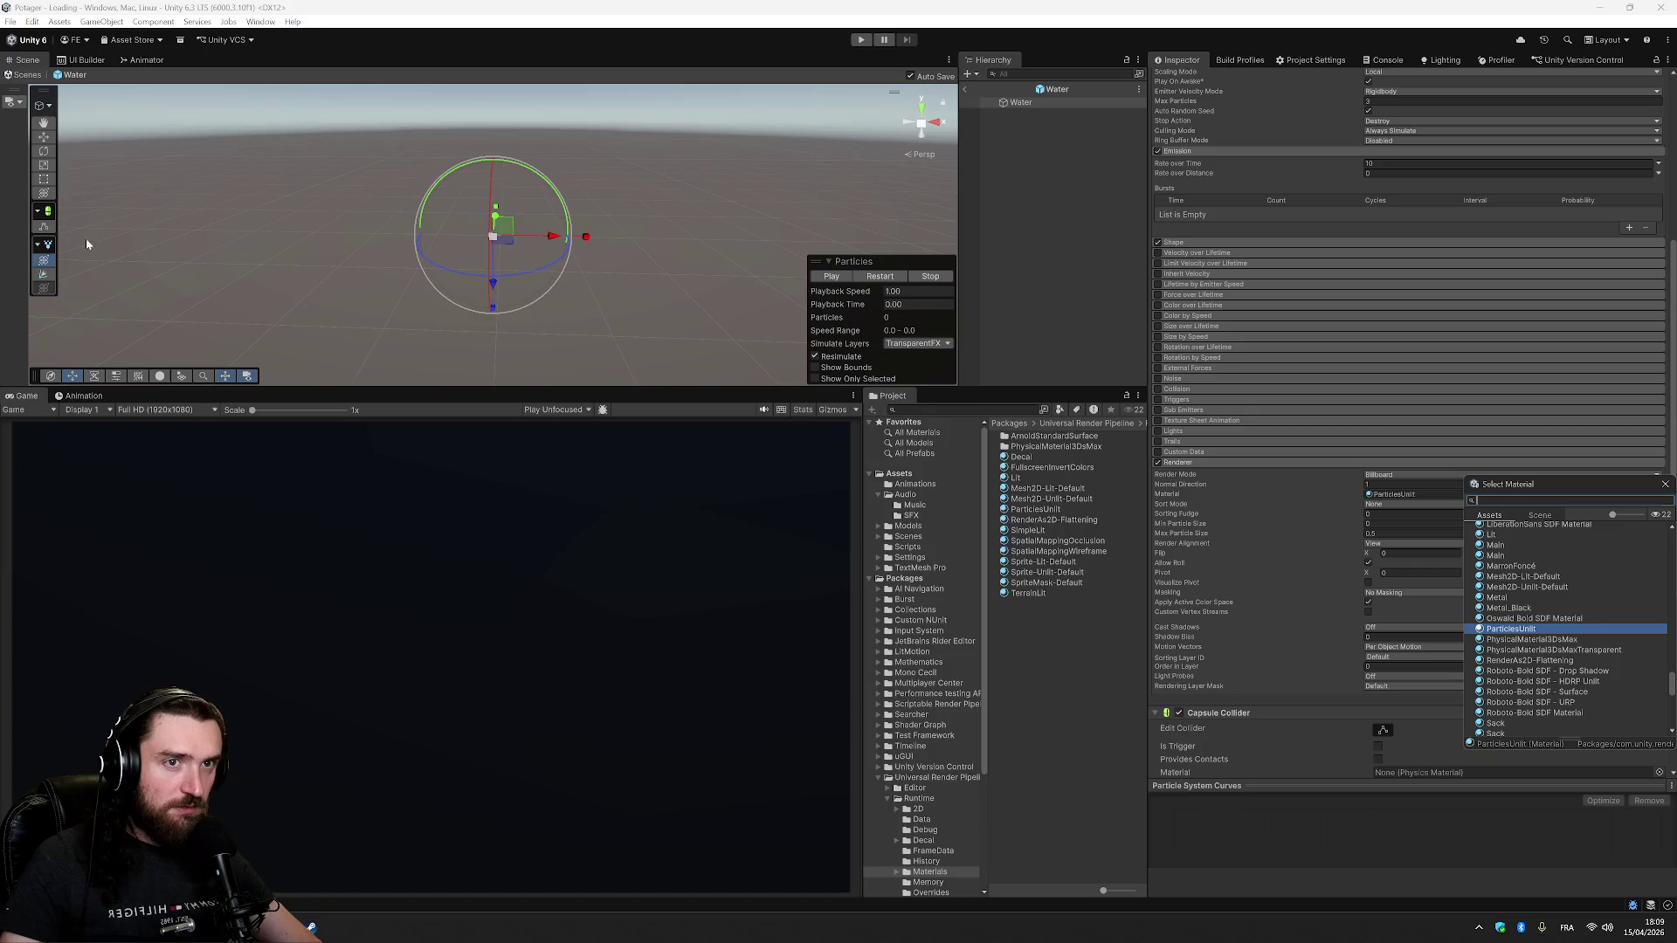
left_click(42, 138)
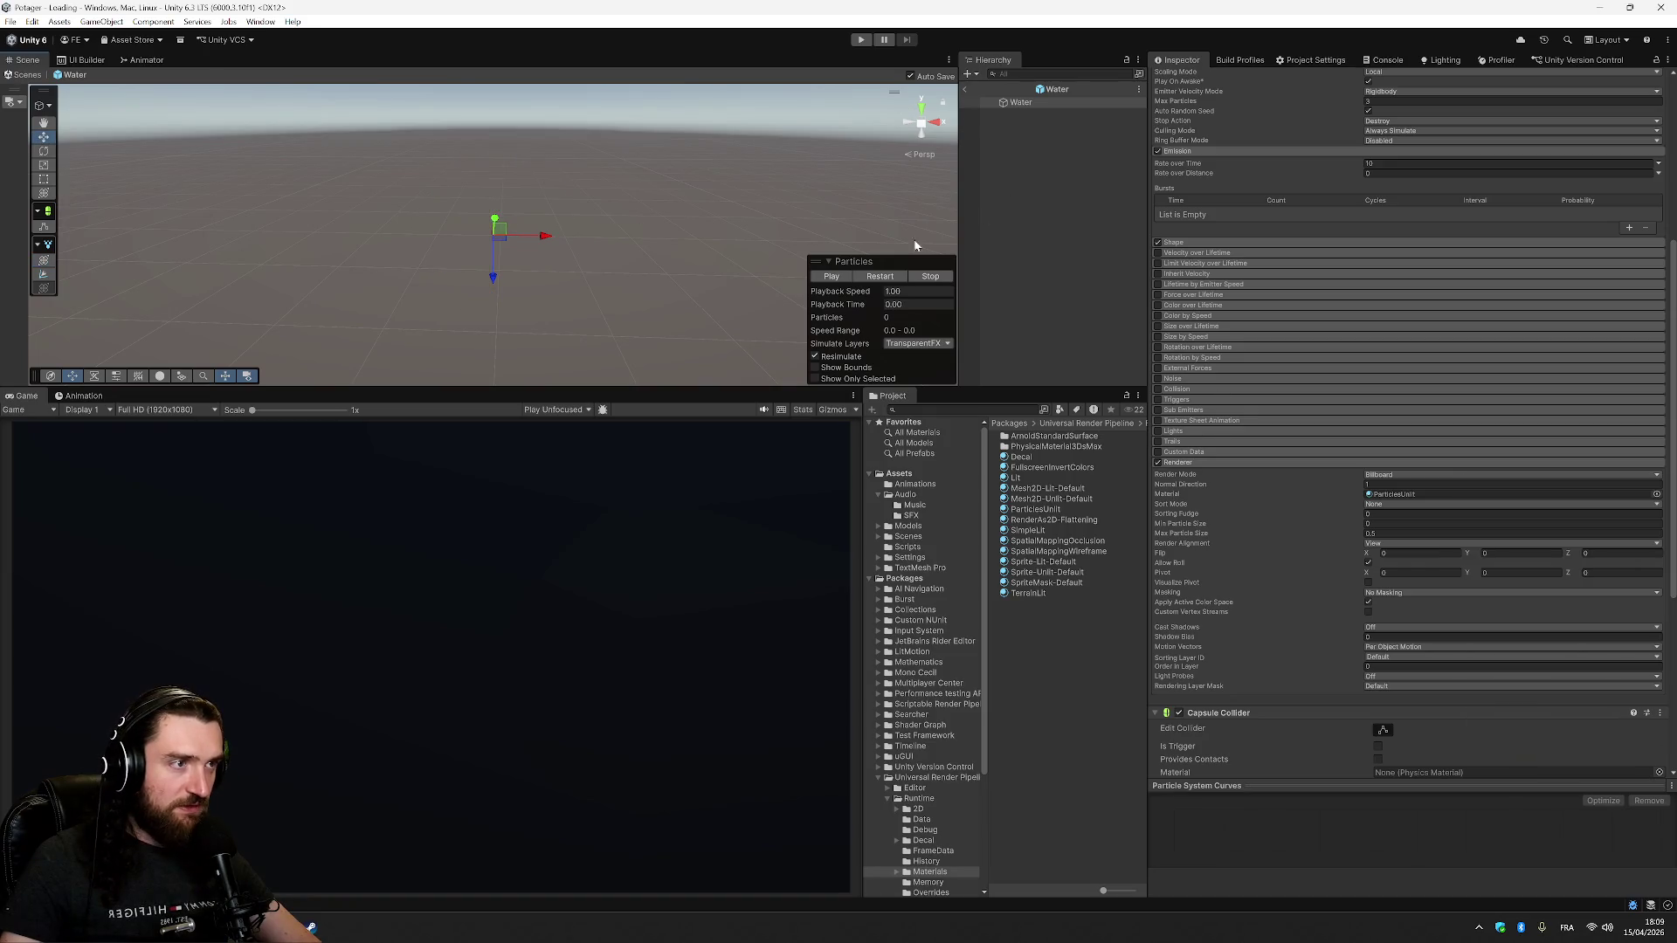
left_click(832, 276)
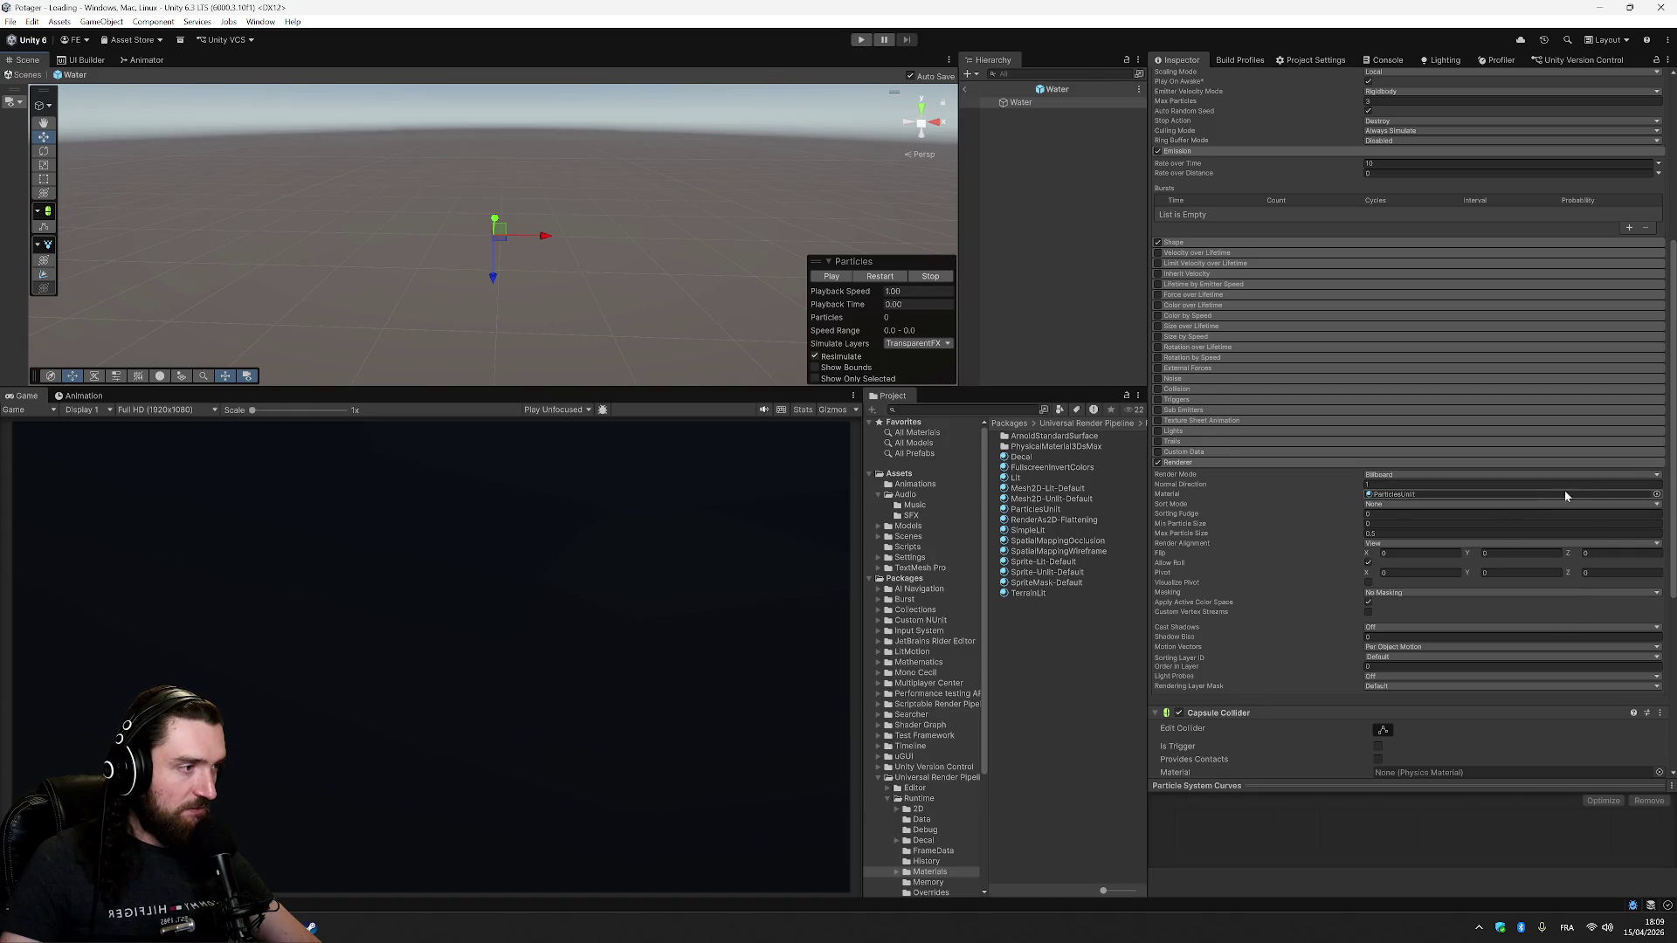
- Try the seed material on the particles and preview the result
left_click(1655, 494)
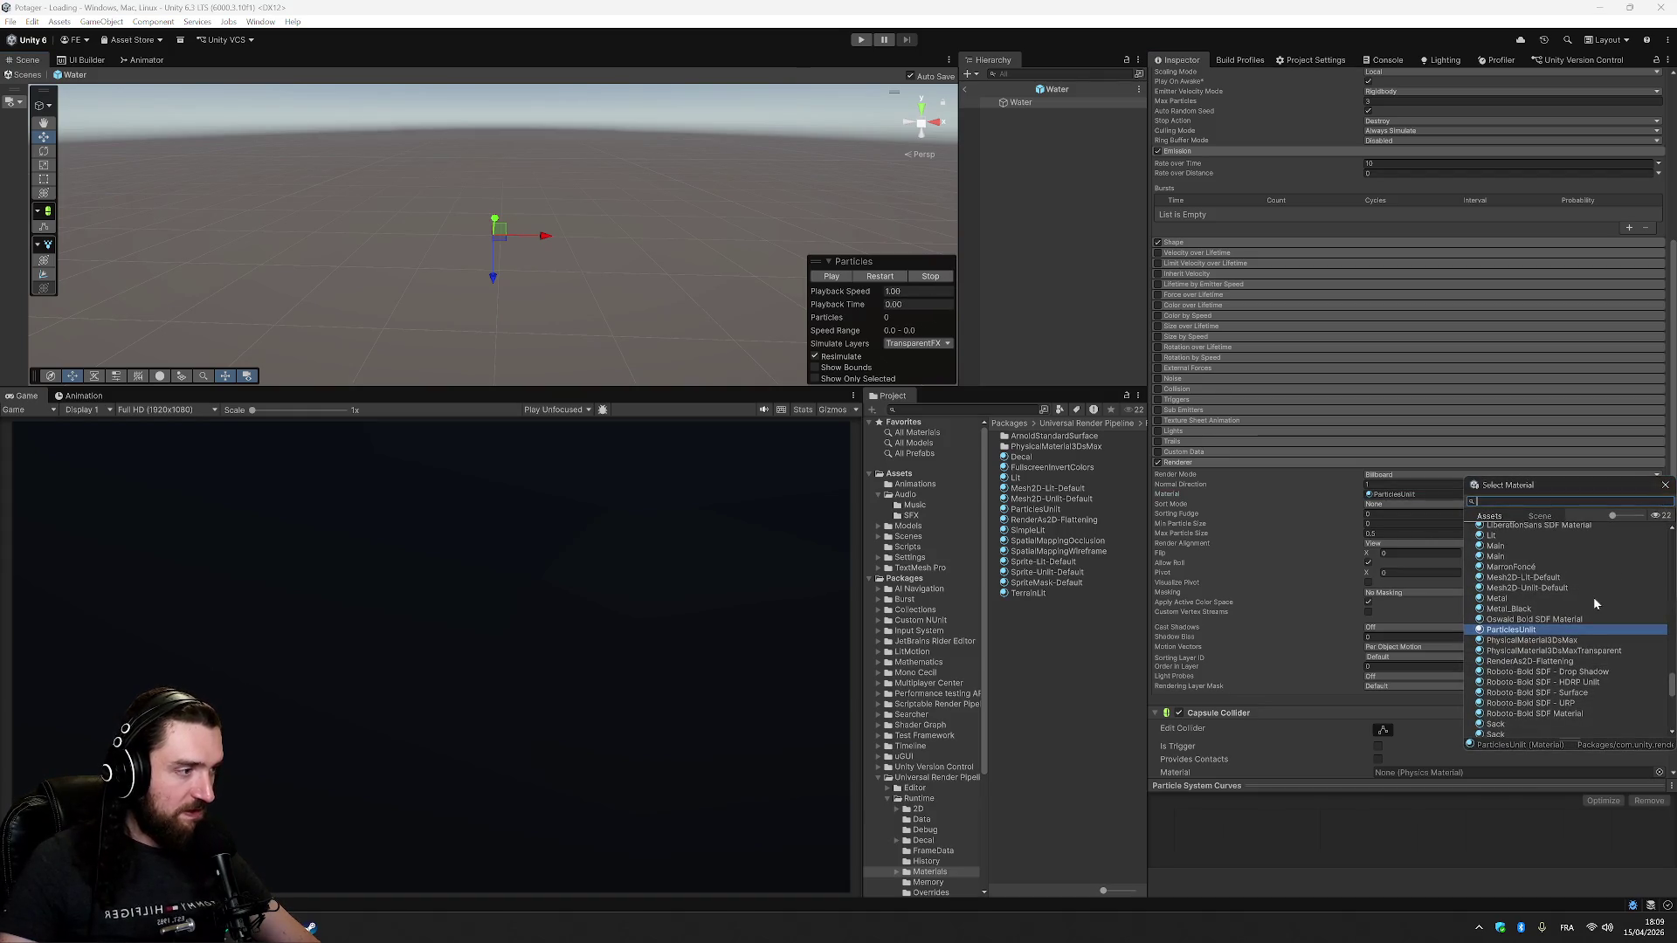
scroll(1593, 595, "down", 6)
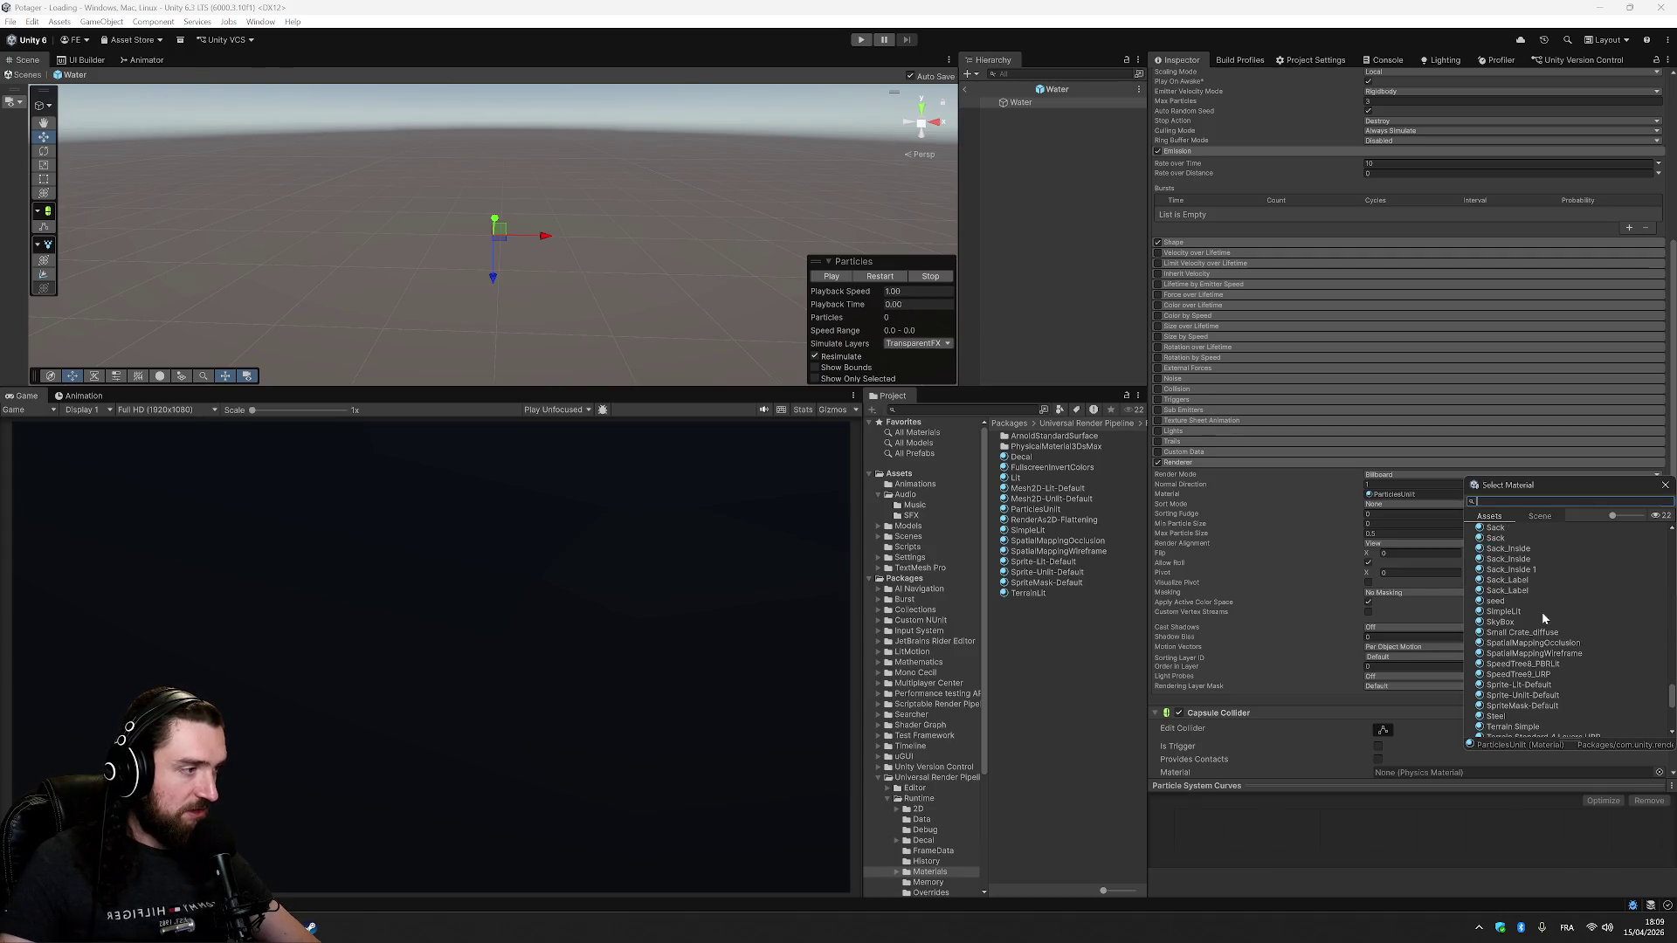
double_click(1525, 601)
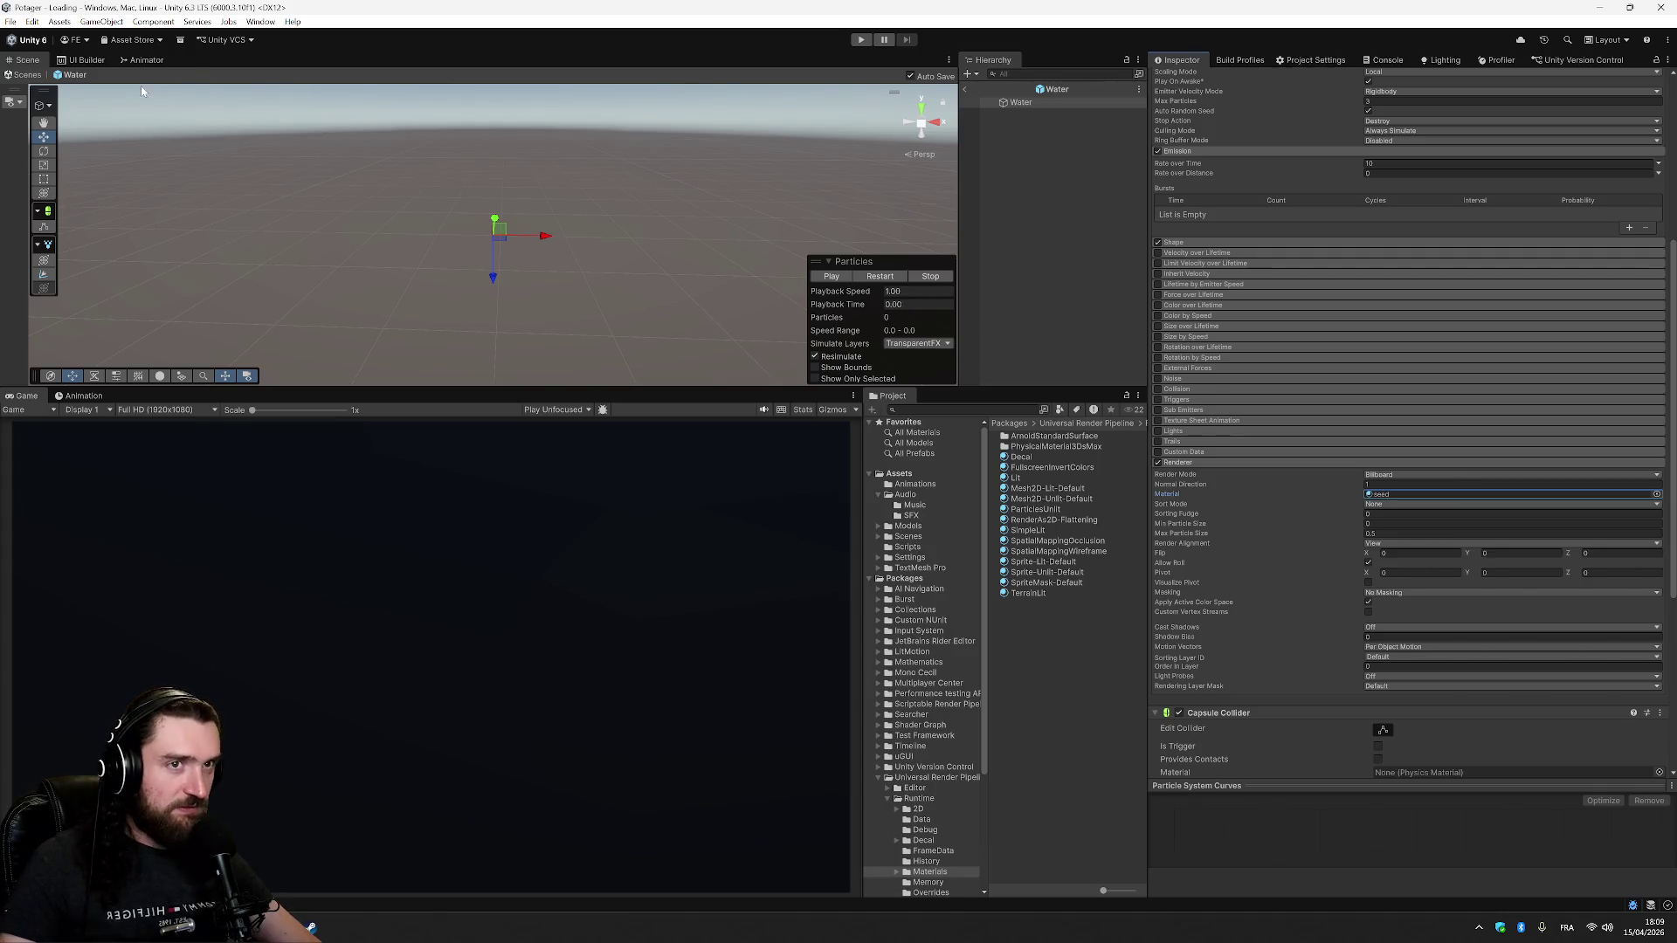
left_click(833, 277)
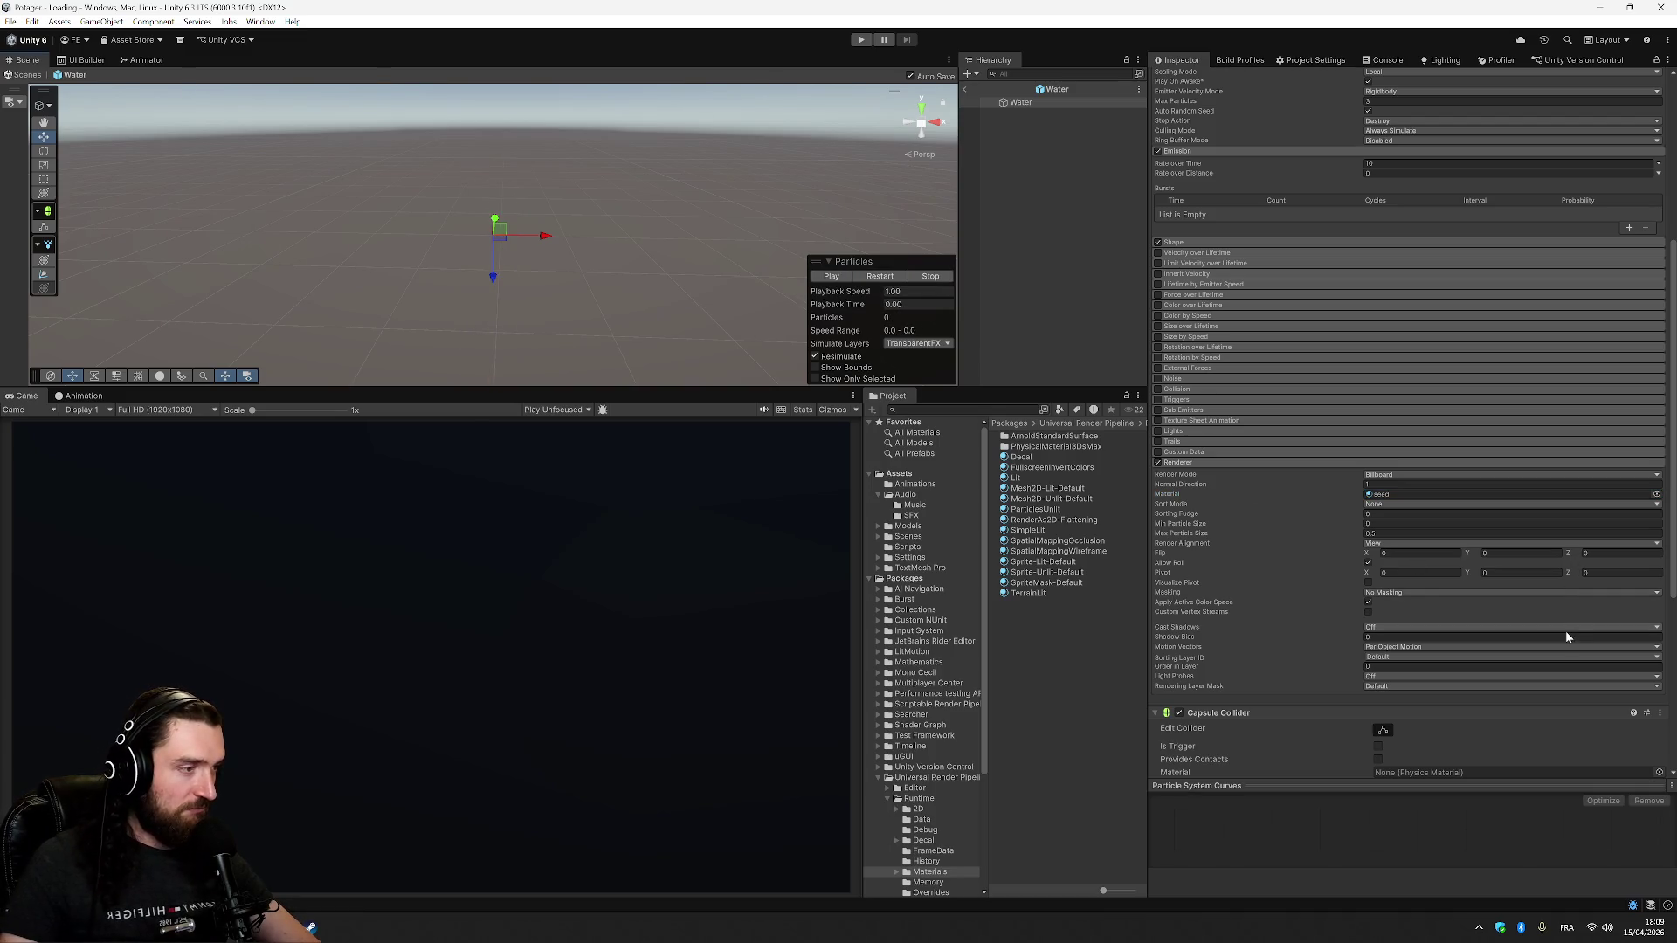
- Search the material picker for 'water', then clear it and close without changing
left_click(1656, 495)
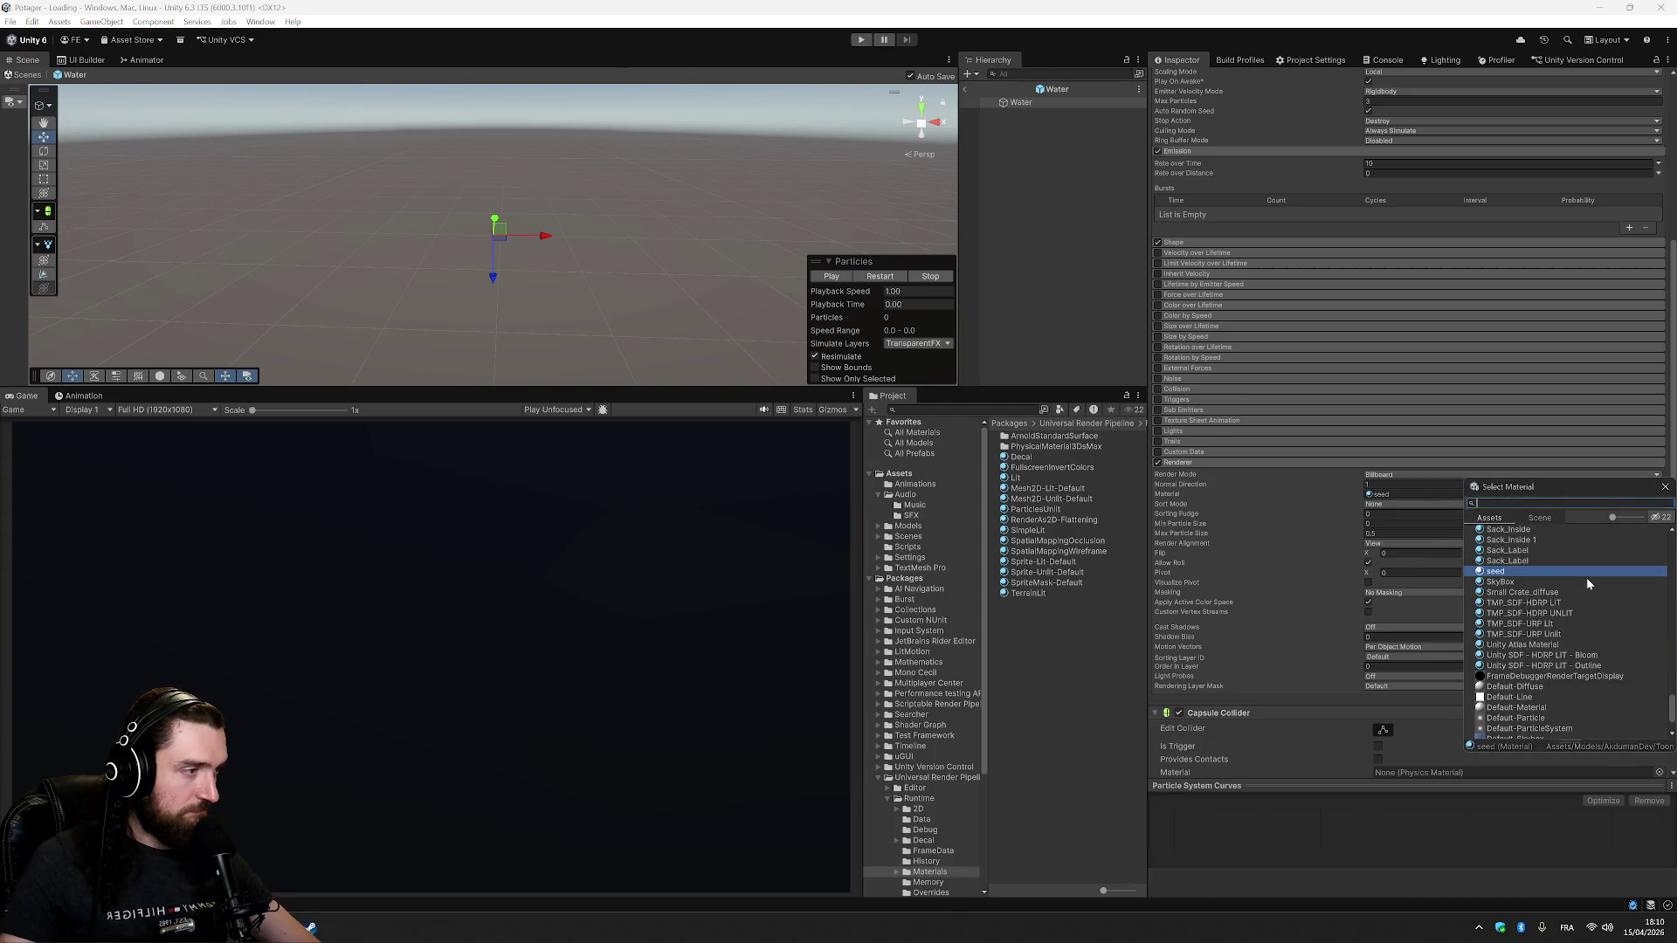
scroll(1532, 604, "up", 2)
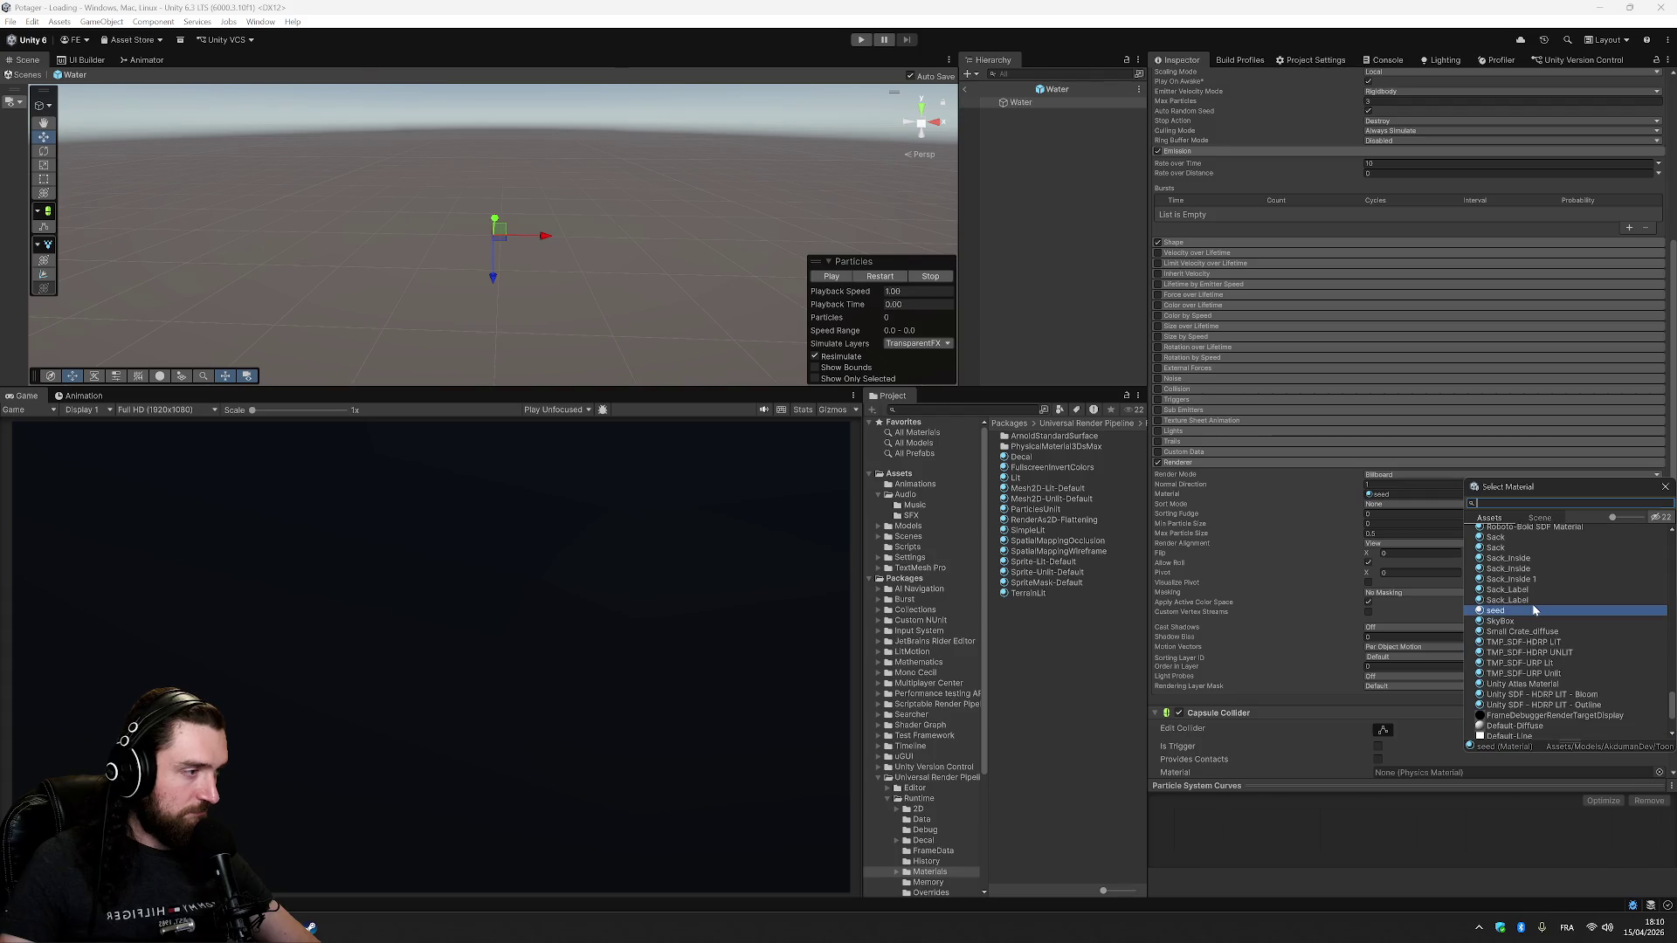
scroll(1540, 640, "up", 3)
scroll(1540, 640, "up", 5)
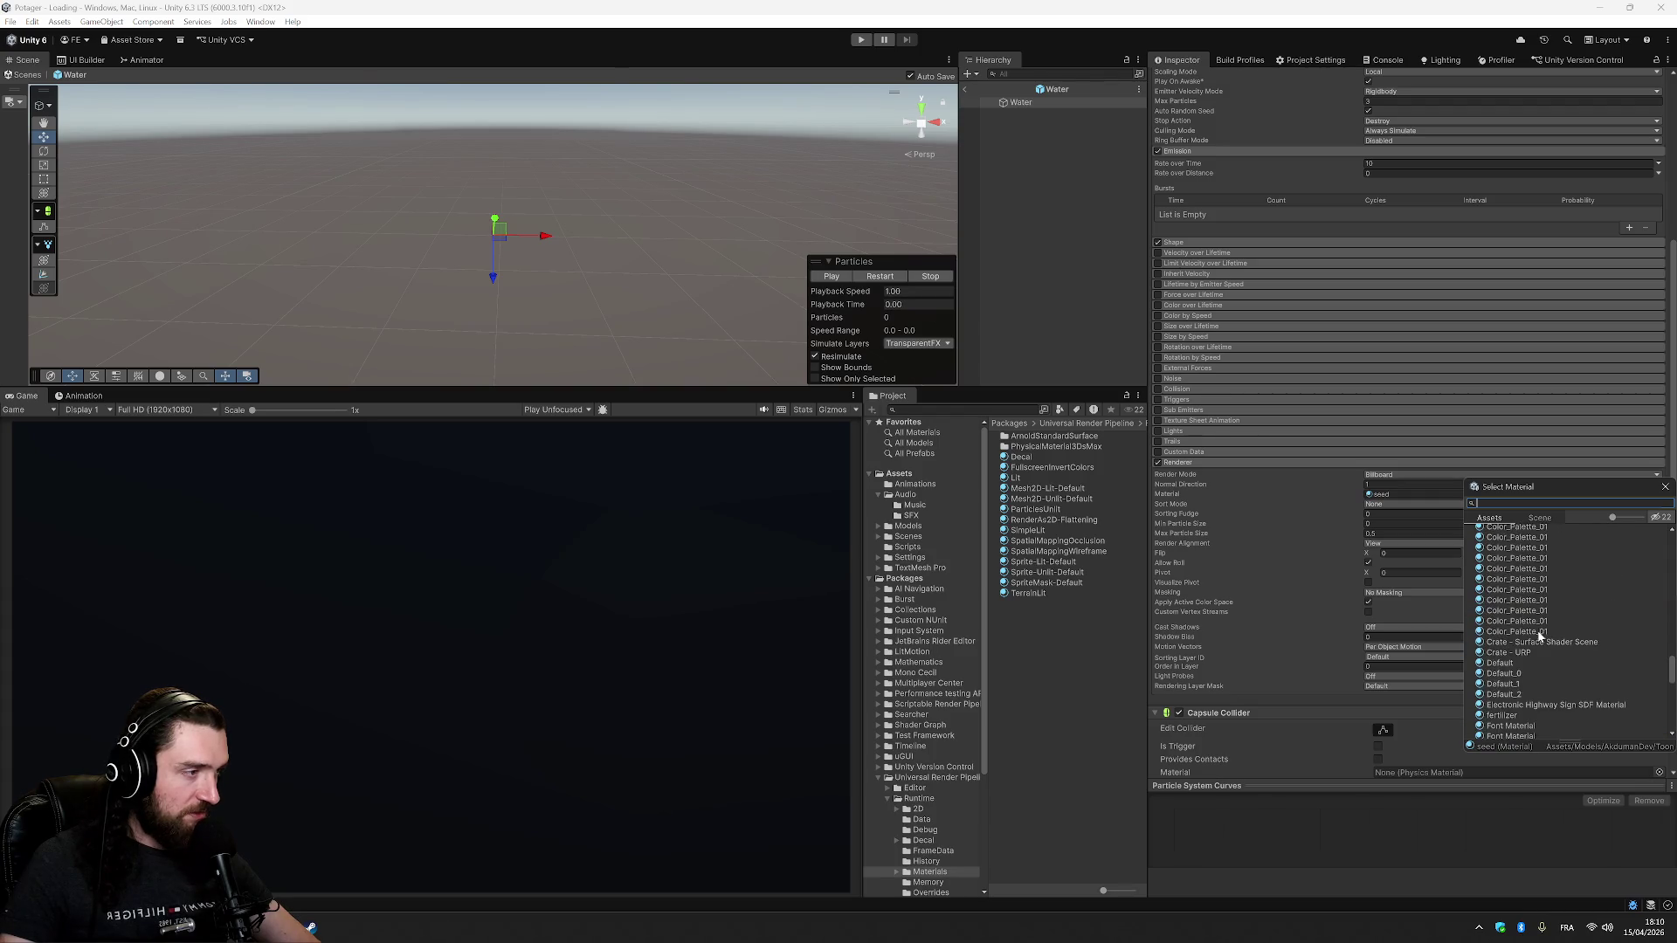
scroll(1539, 632, "up", 5)
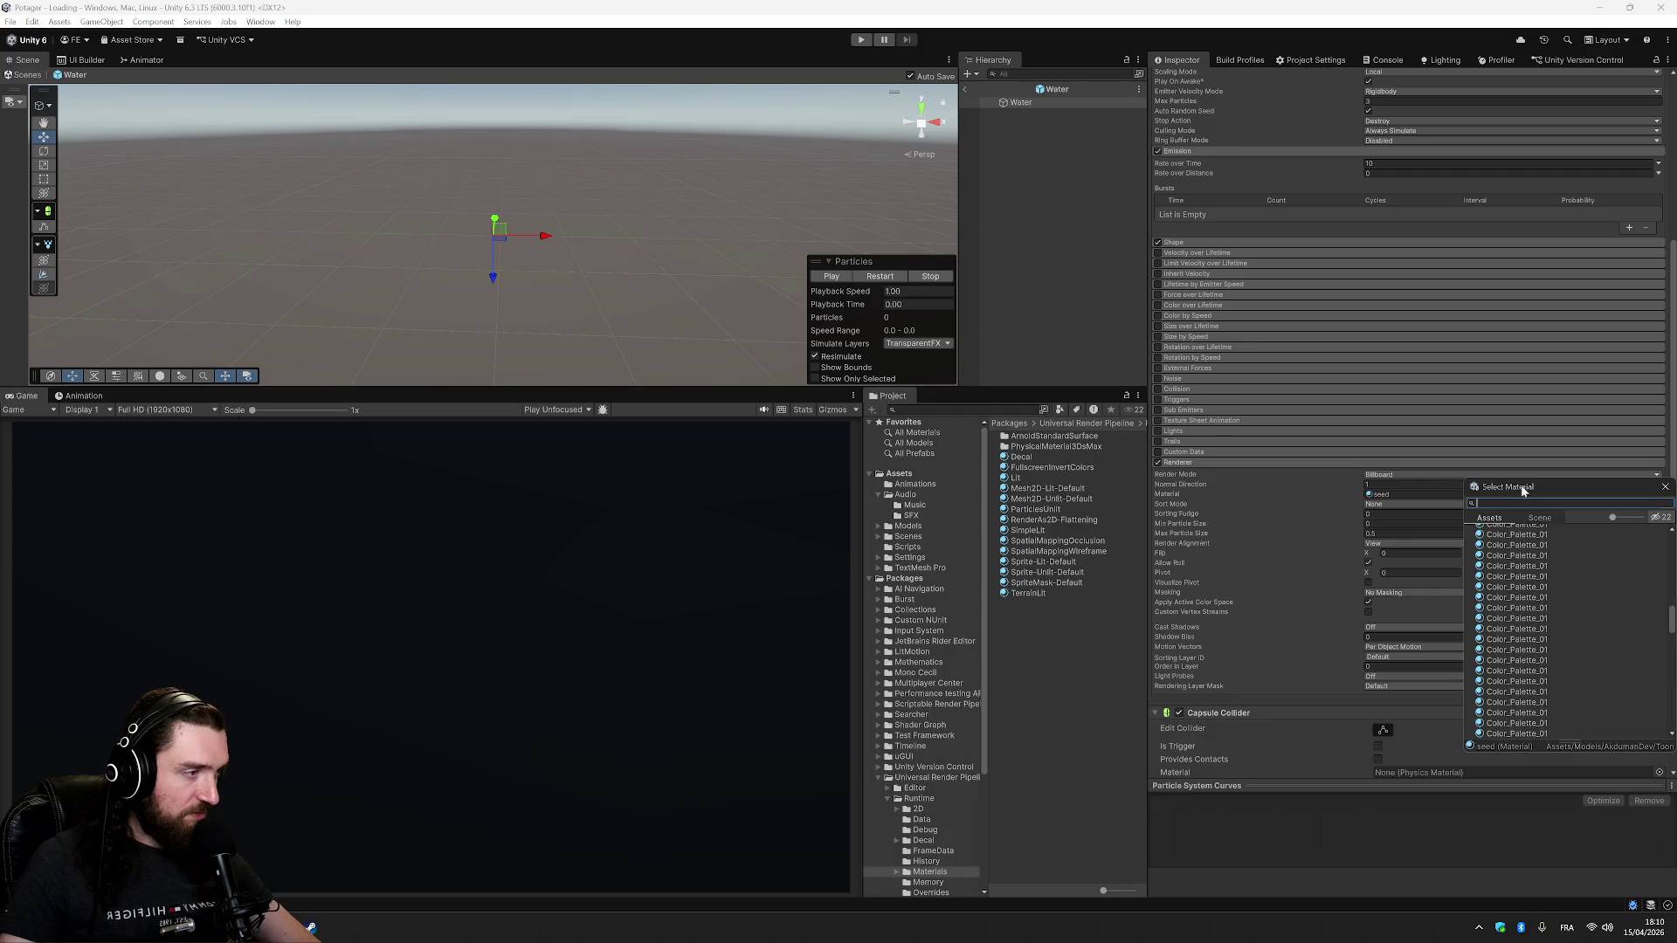
type("water")
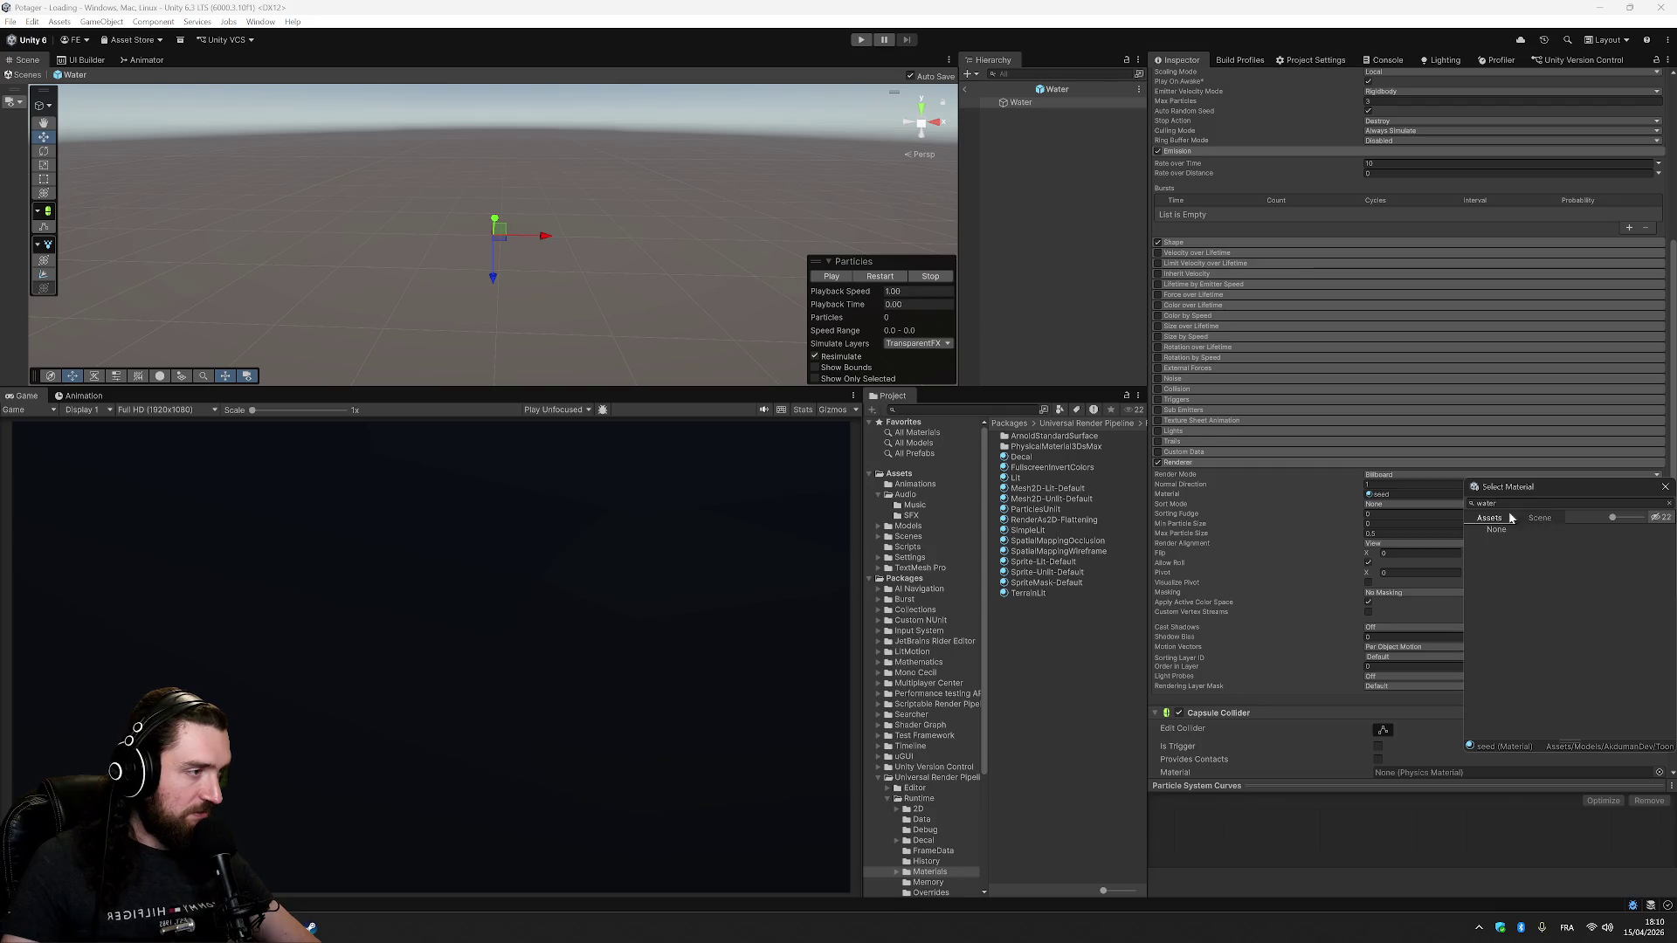
key("BackSpace")
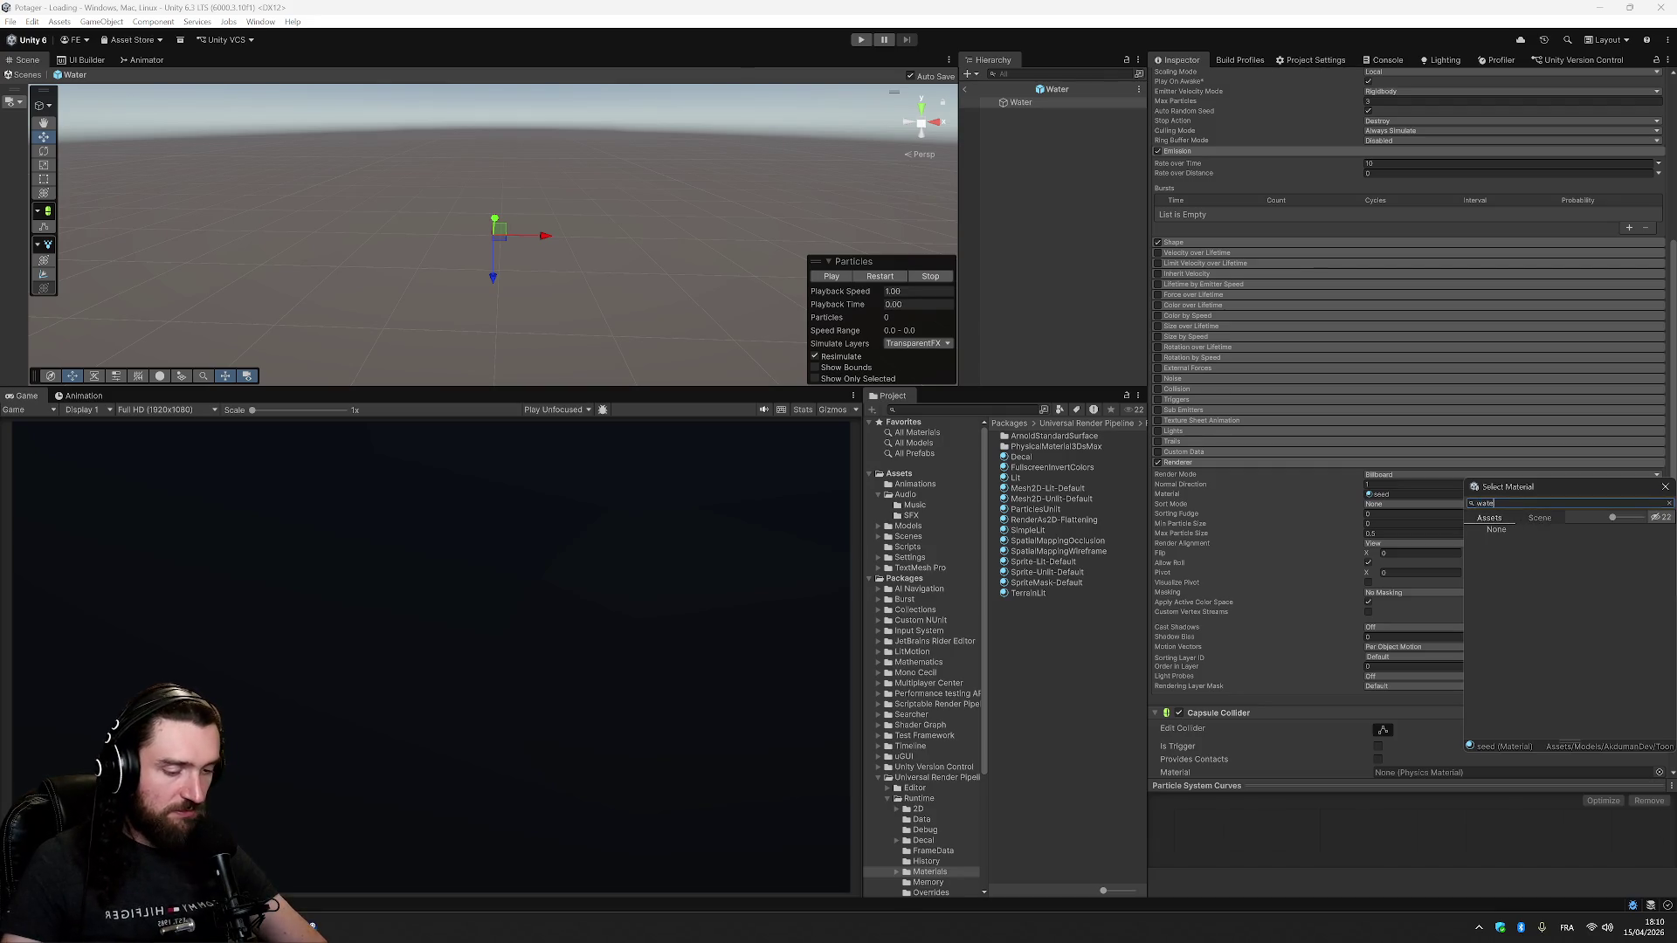
key("BackSpace")
key("BackSpace")
key("BackSpace")
type("blue")
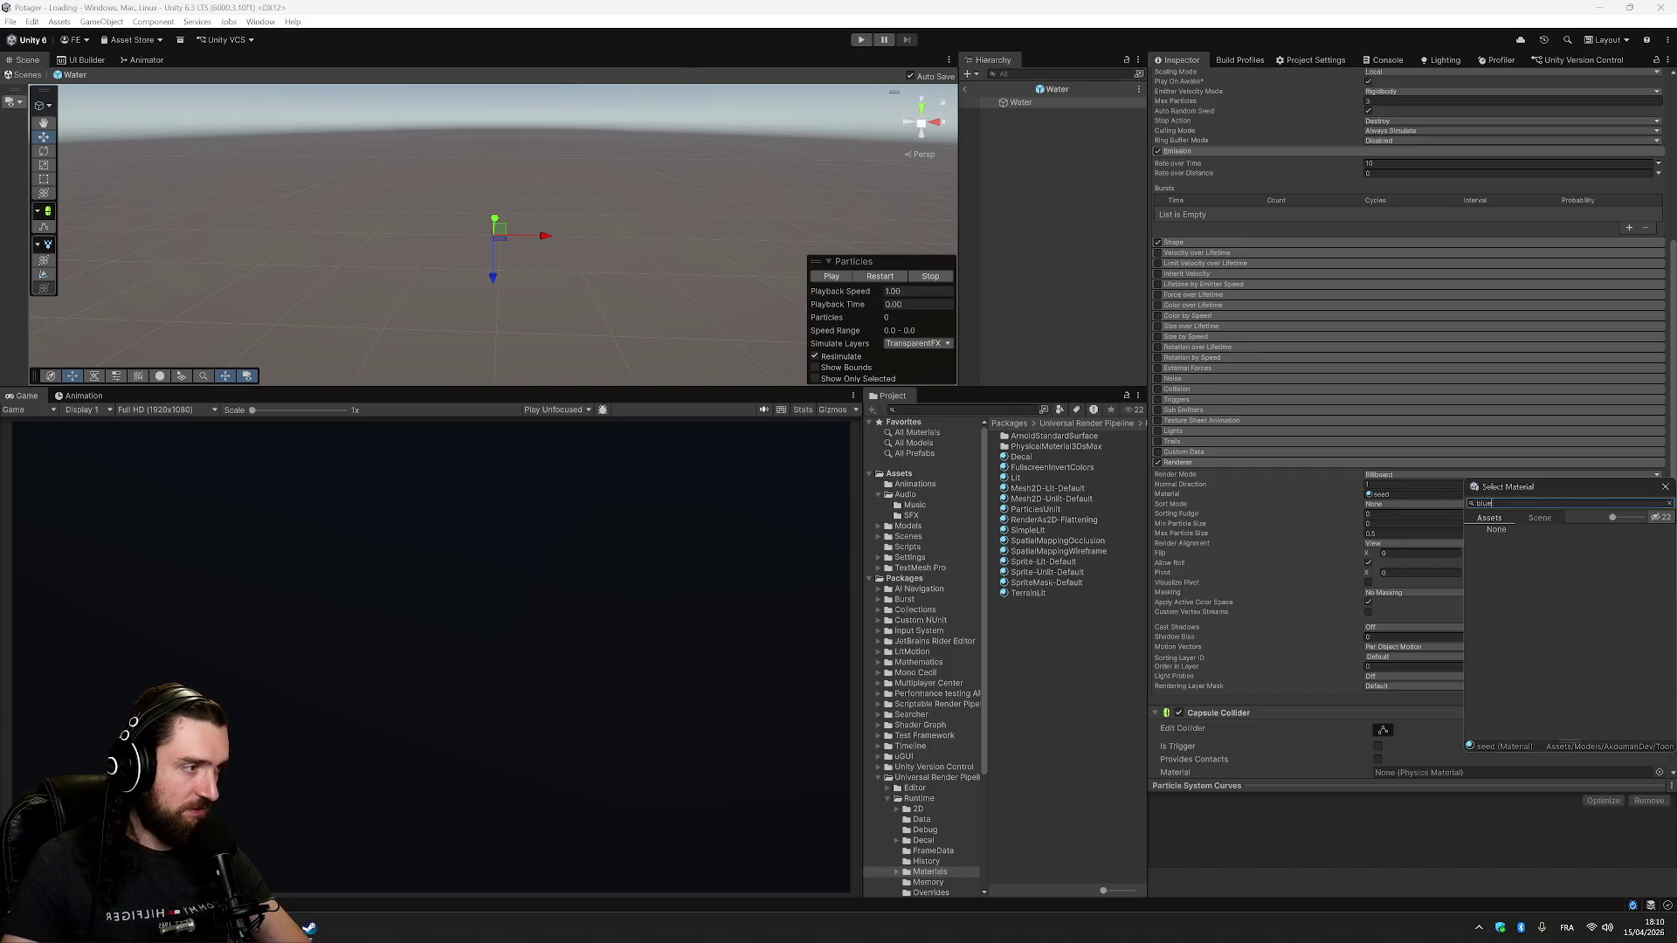
left_click(1673, 494)
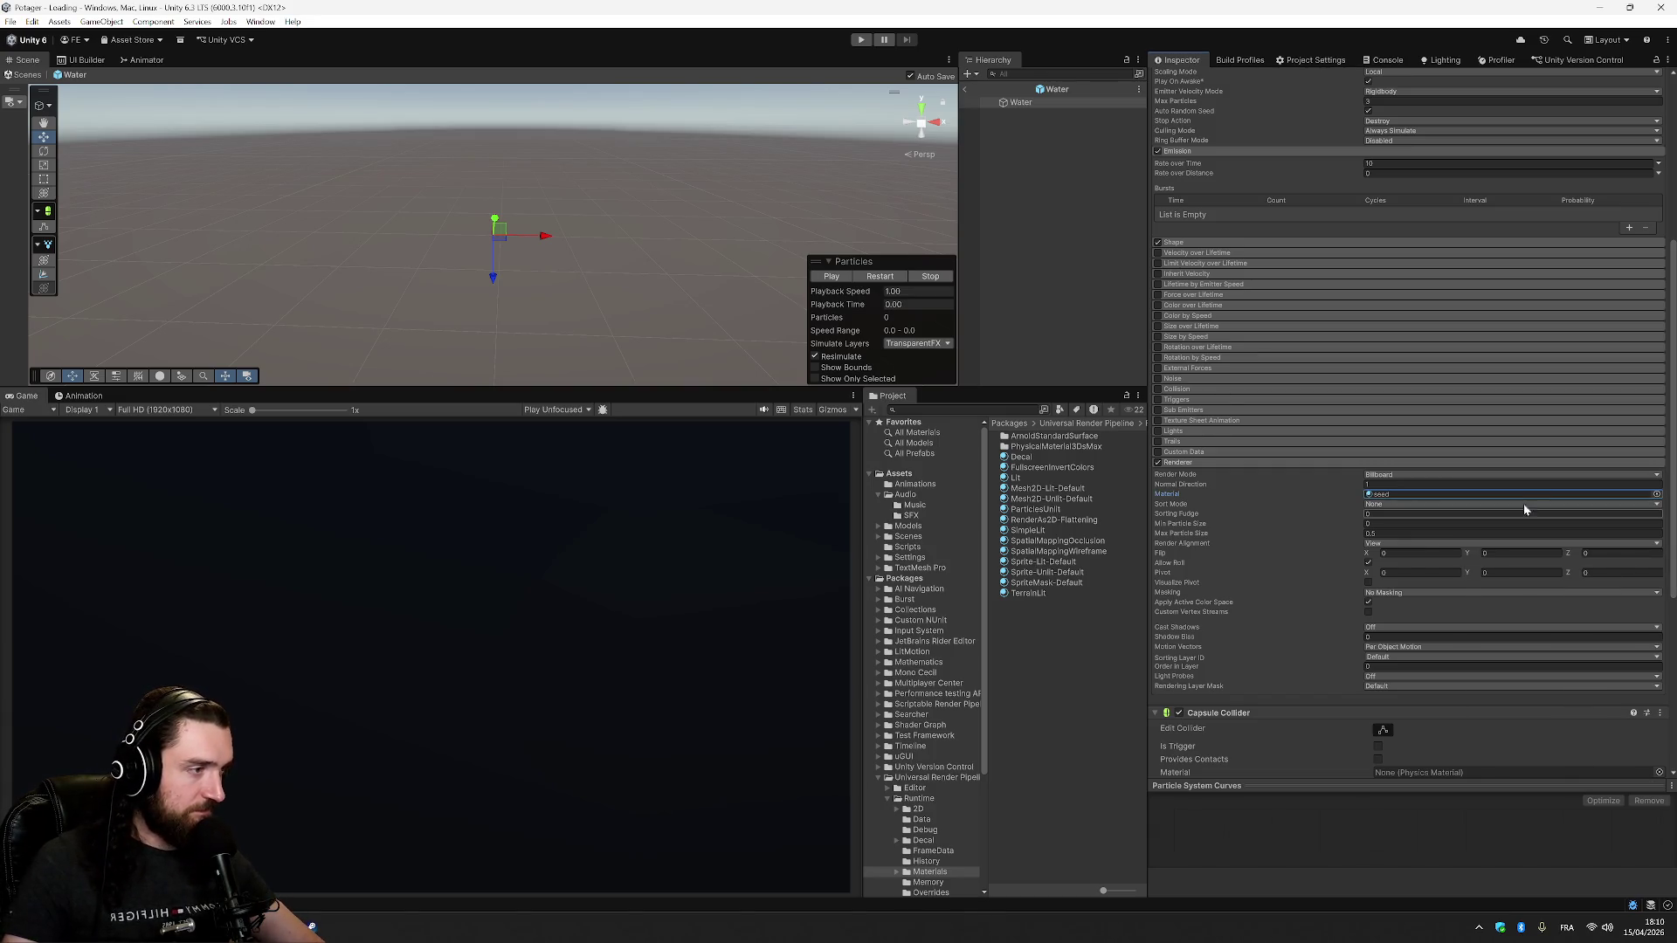
- Search 'par' and assign Default-ParticleSystem as the particle material
left_click(1656, 495)
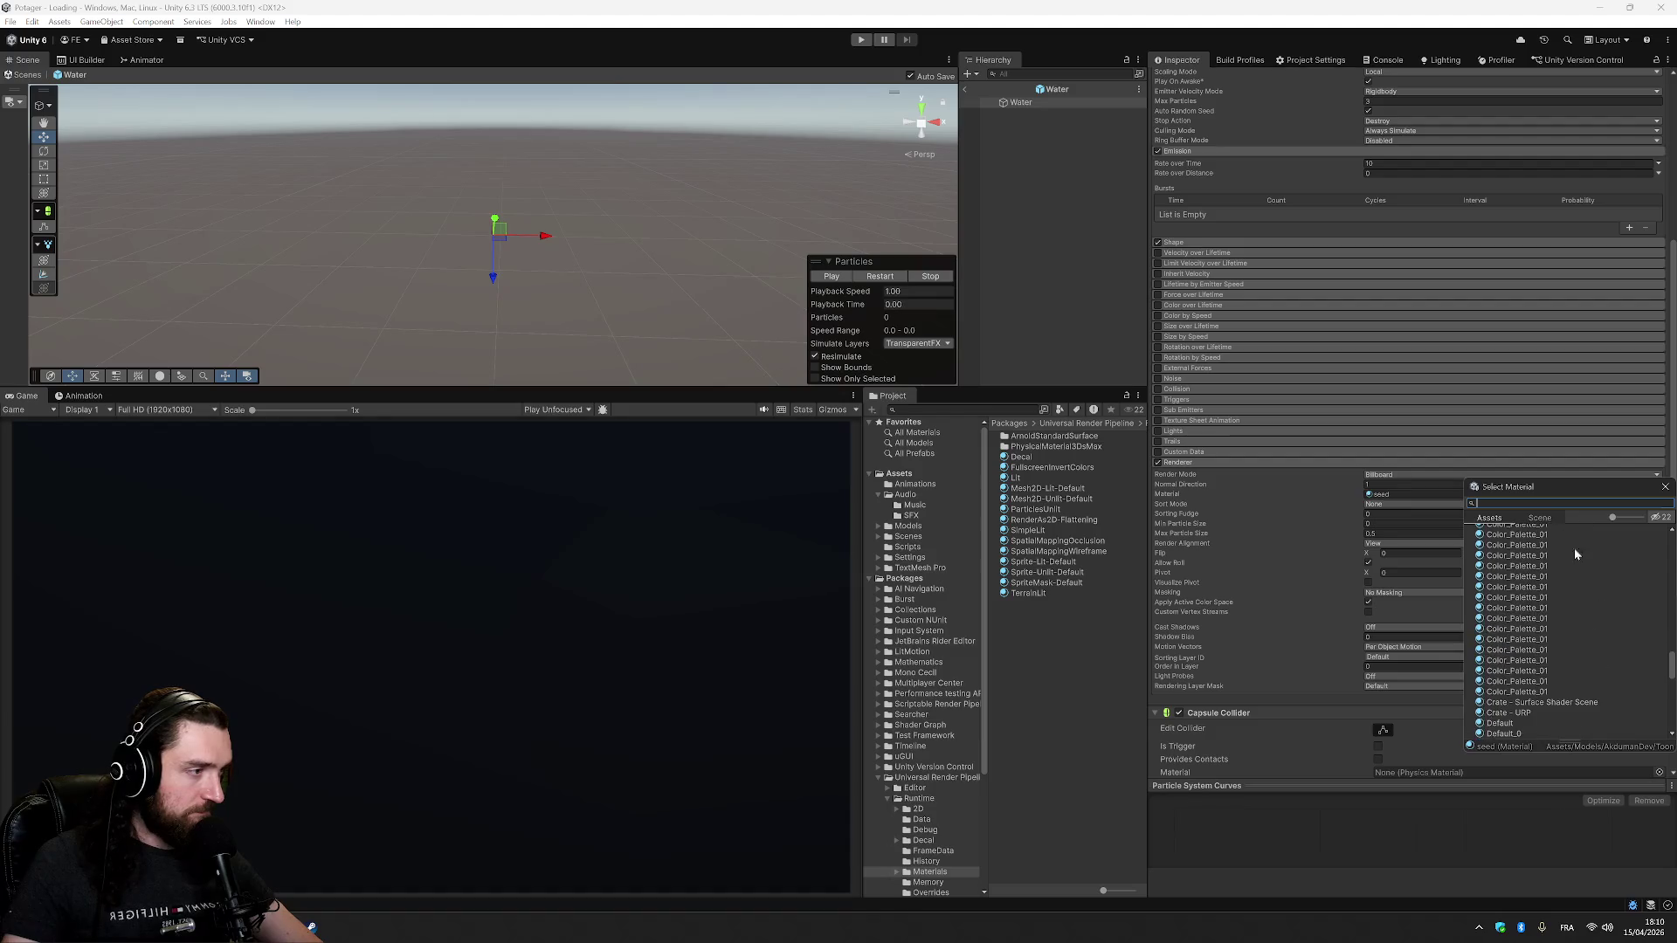
type("par")
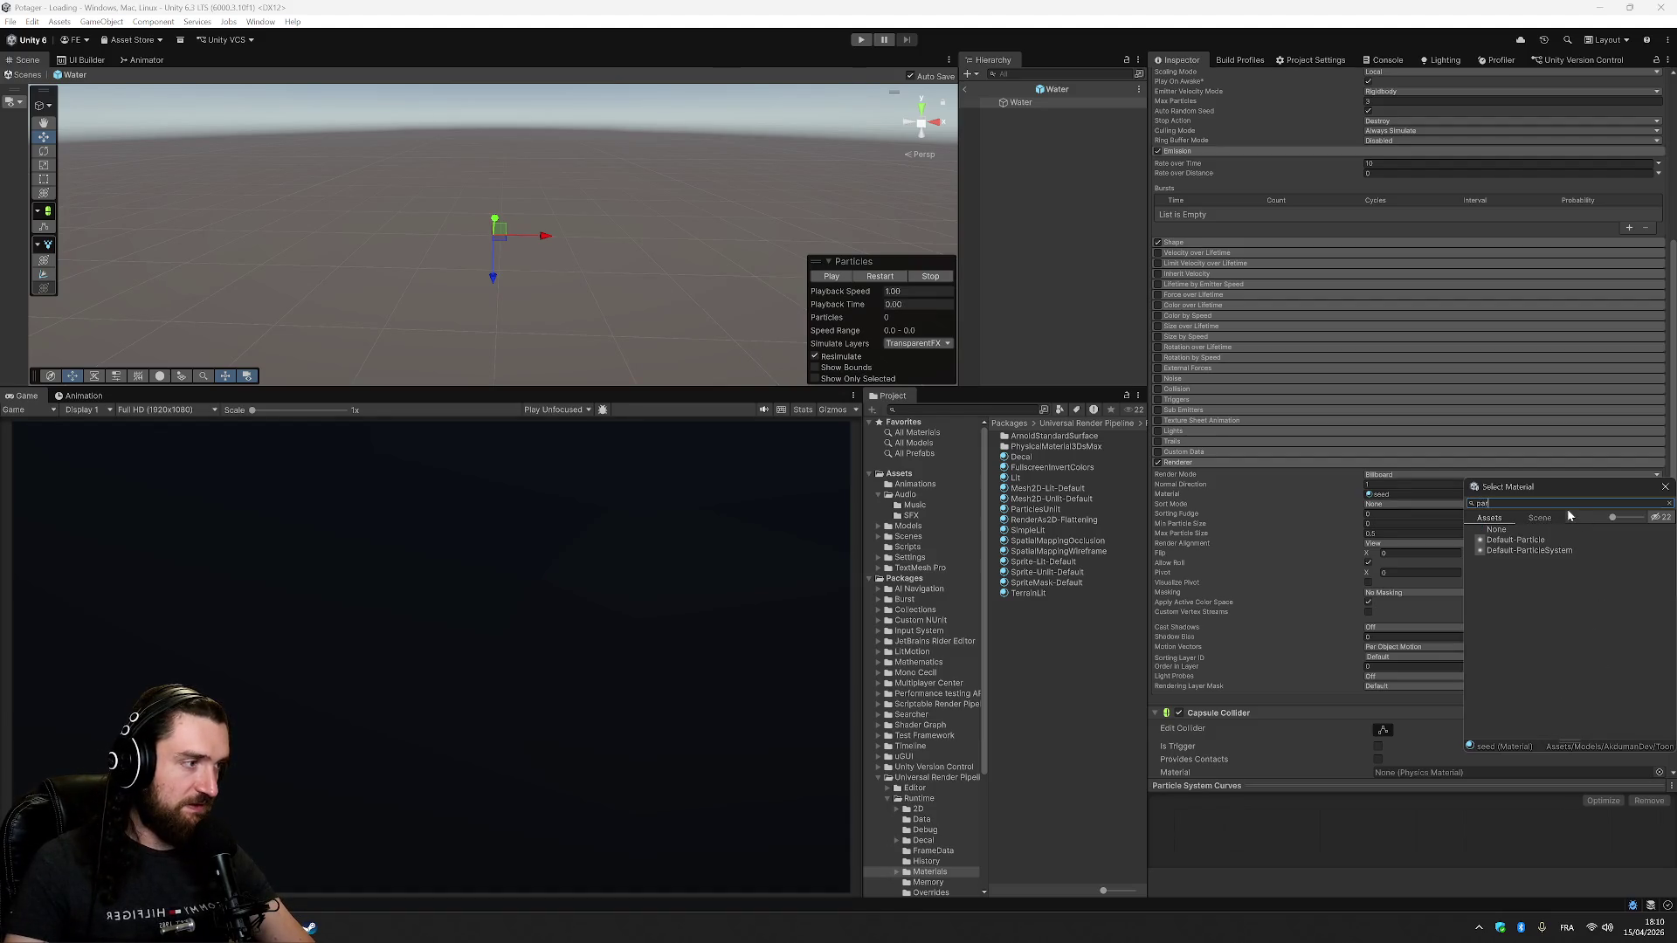
double_click(1541, 551)
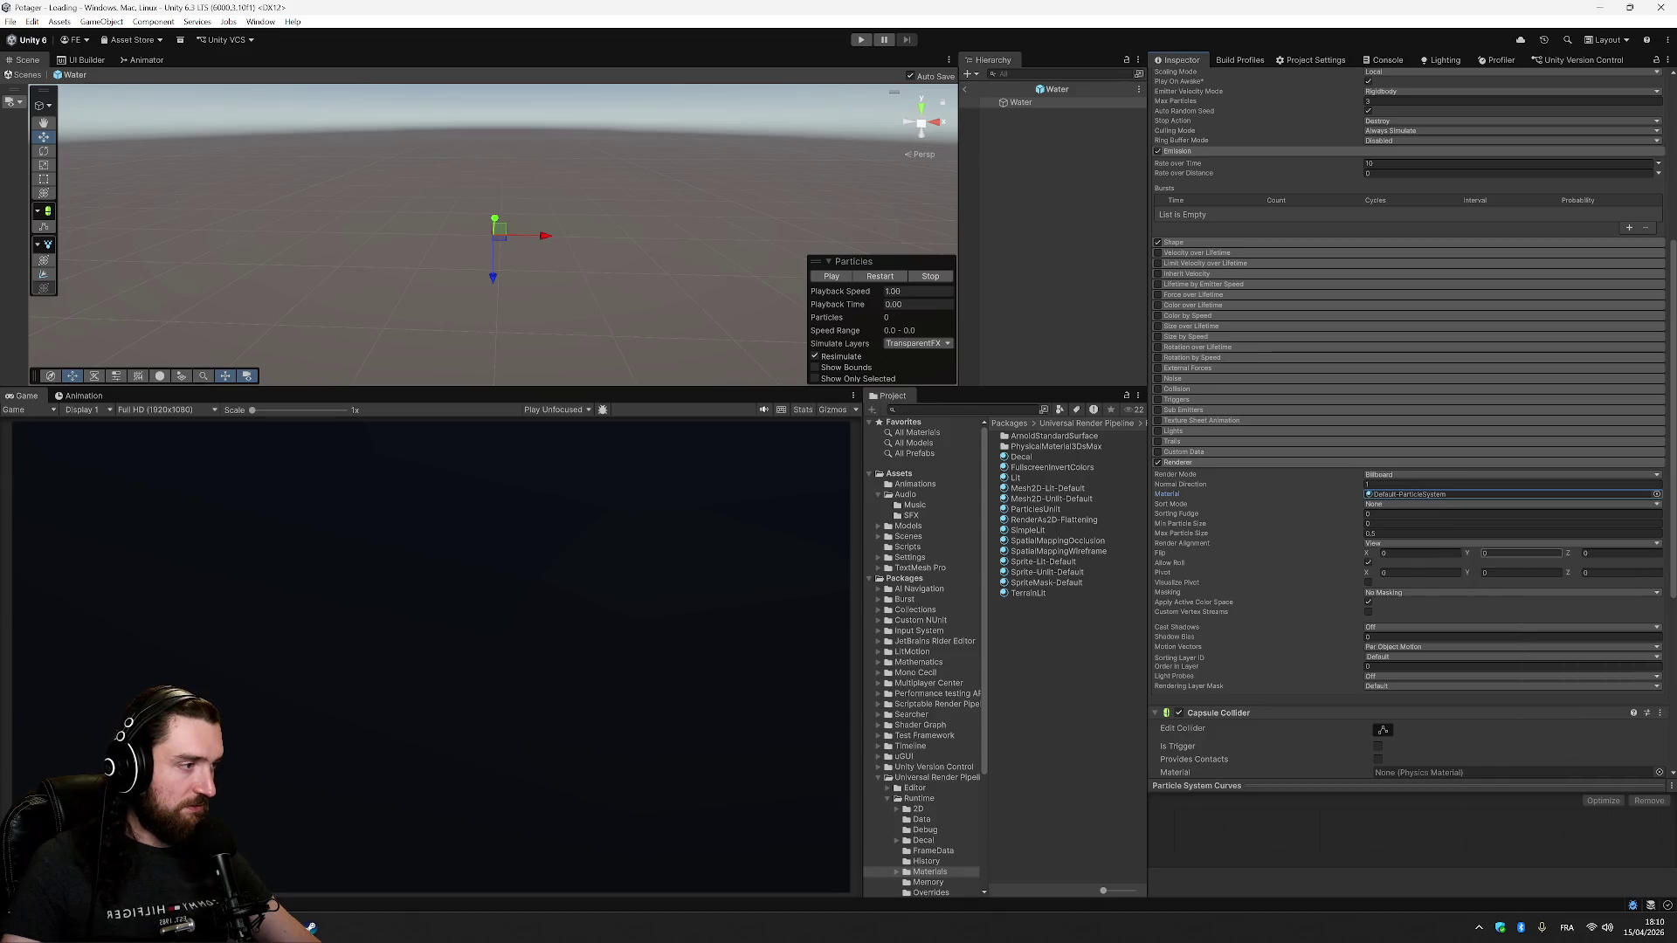
- Preview the particles with Default-Particle, then with Default-Material
left_click(873, 281)
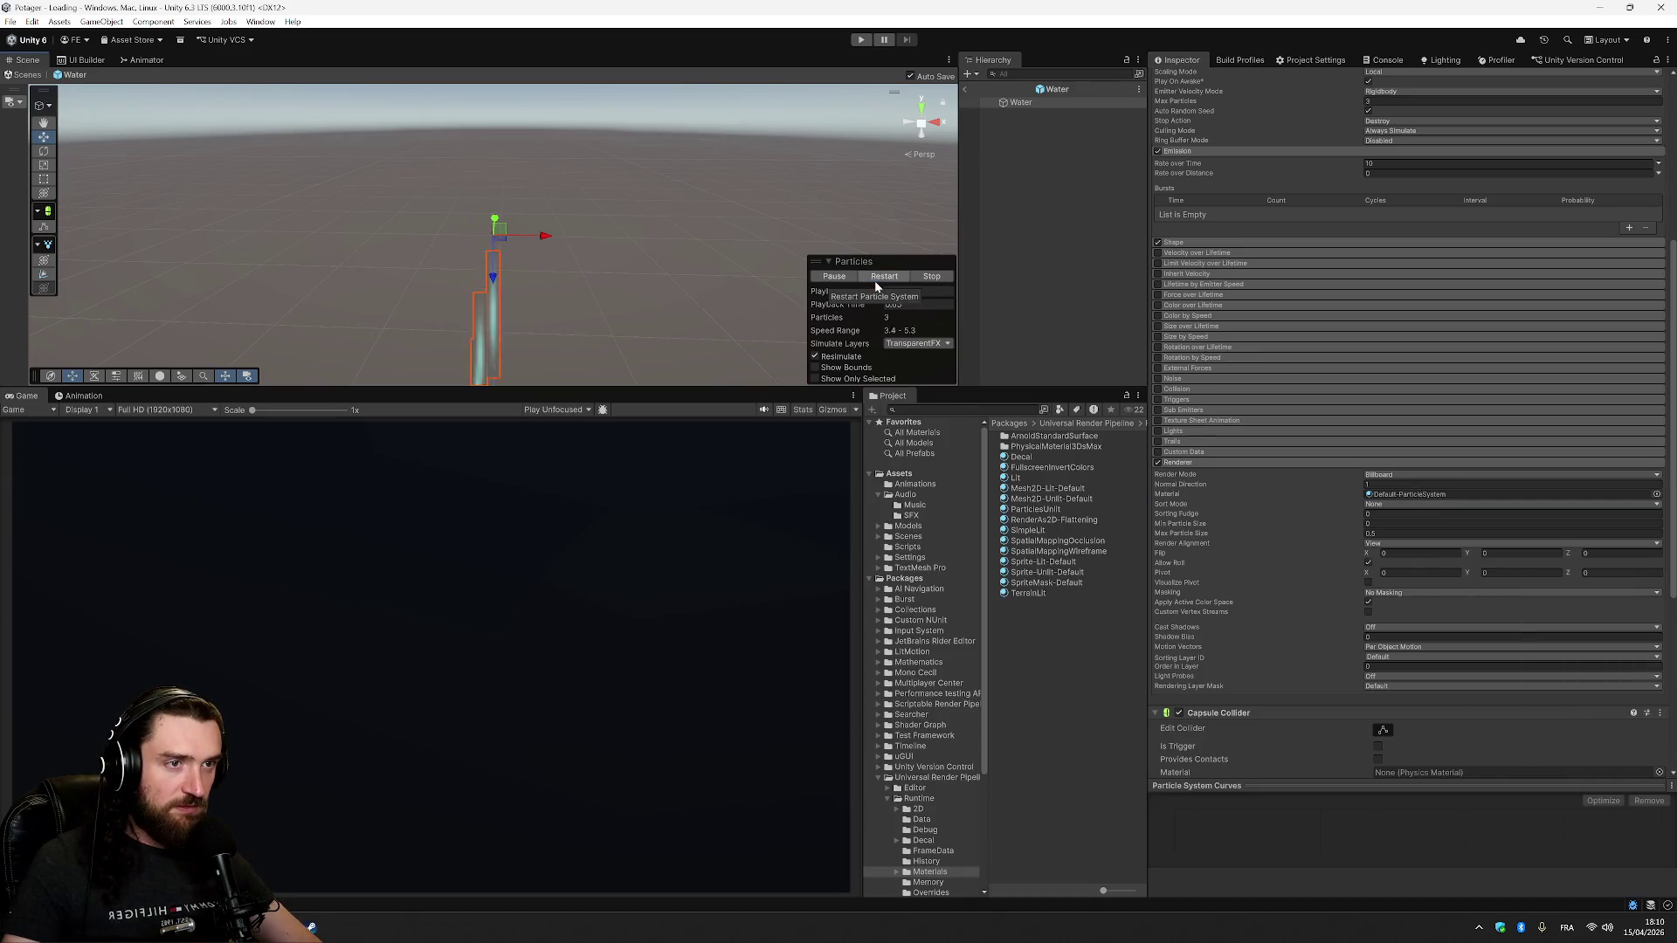
left_click(1656, 495)
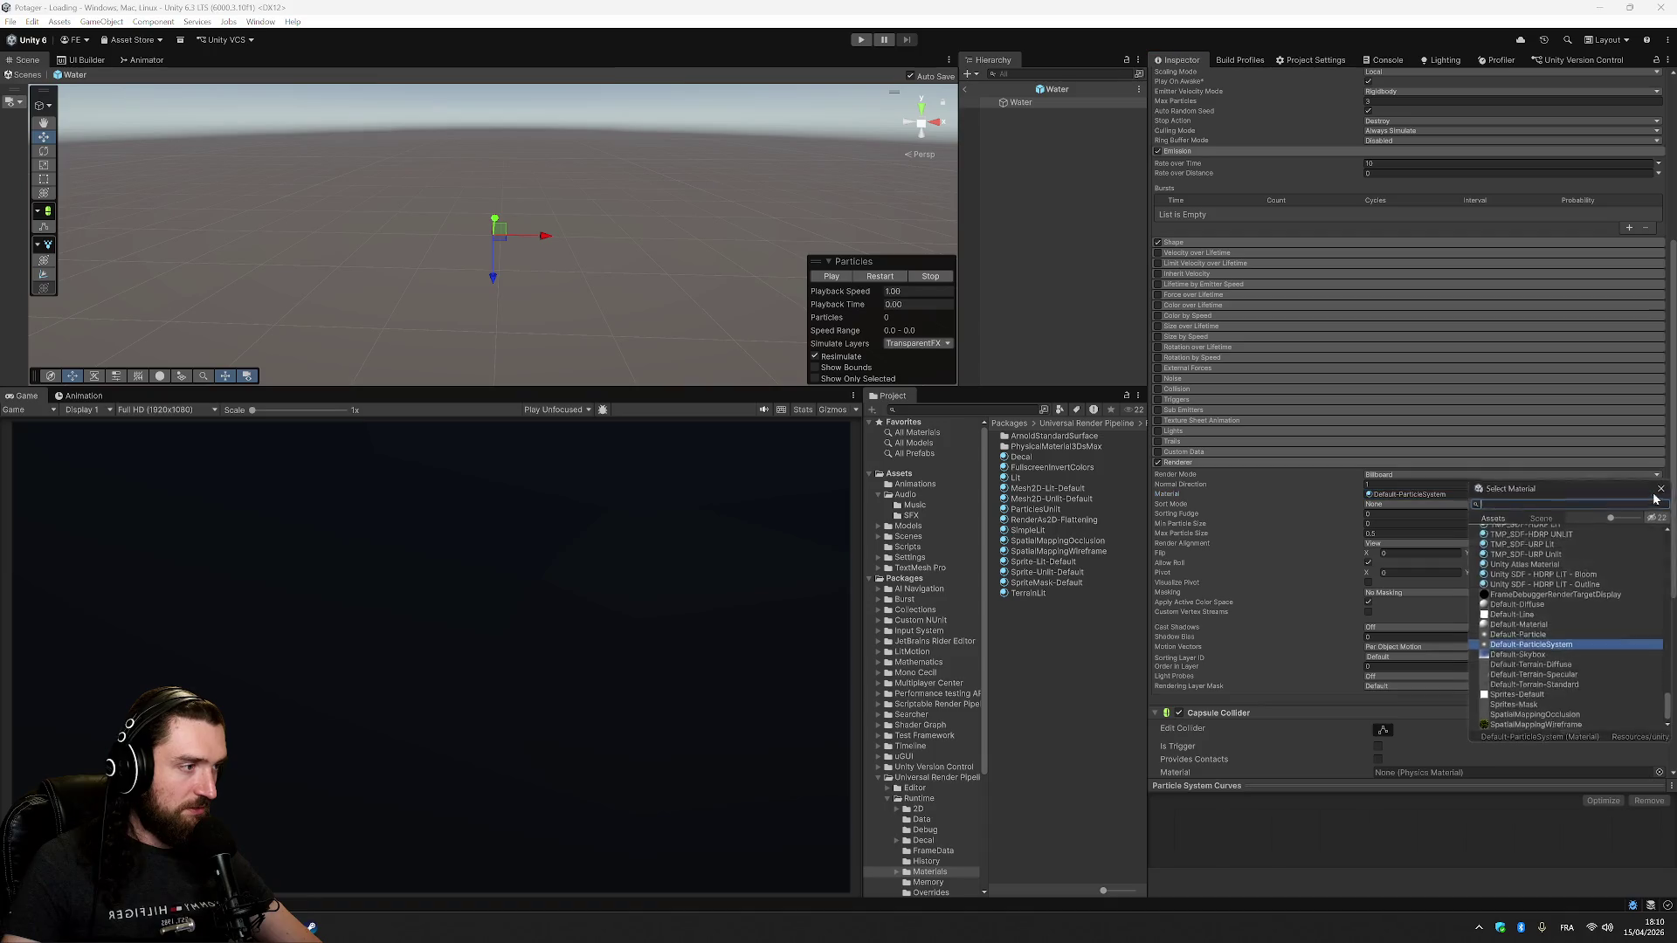
double_click(1528, 636)
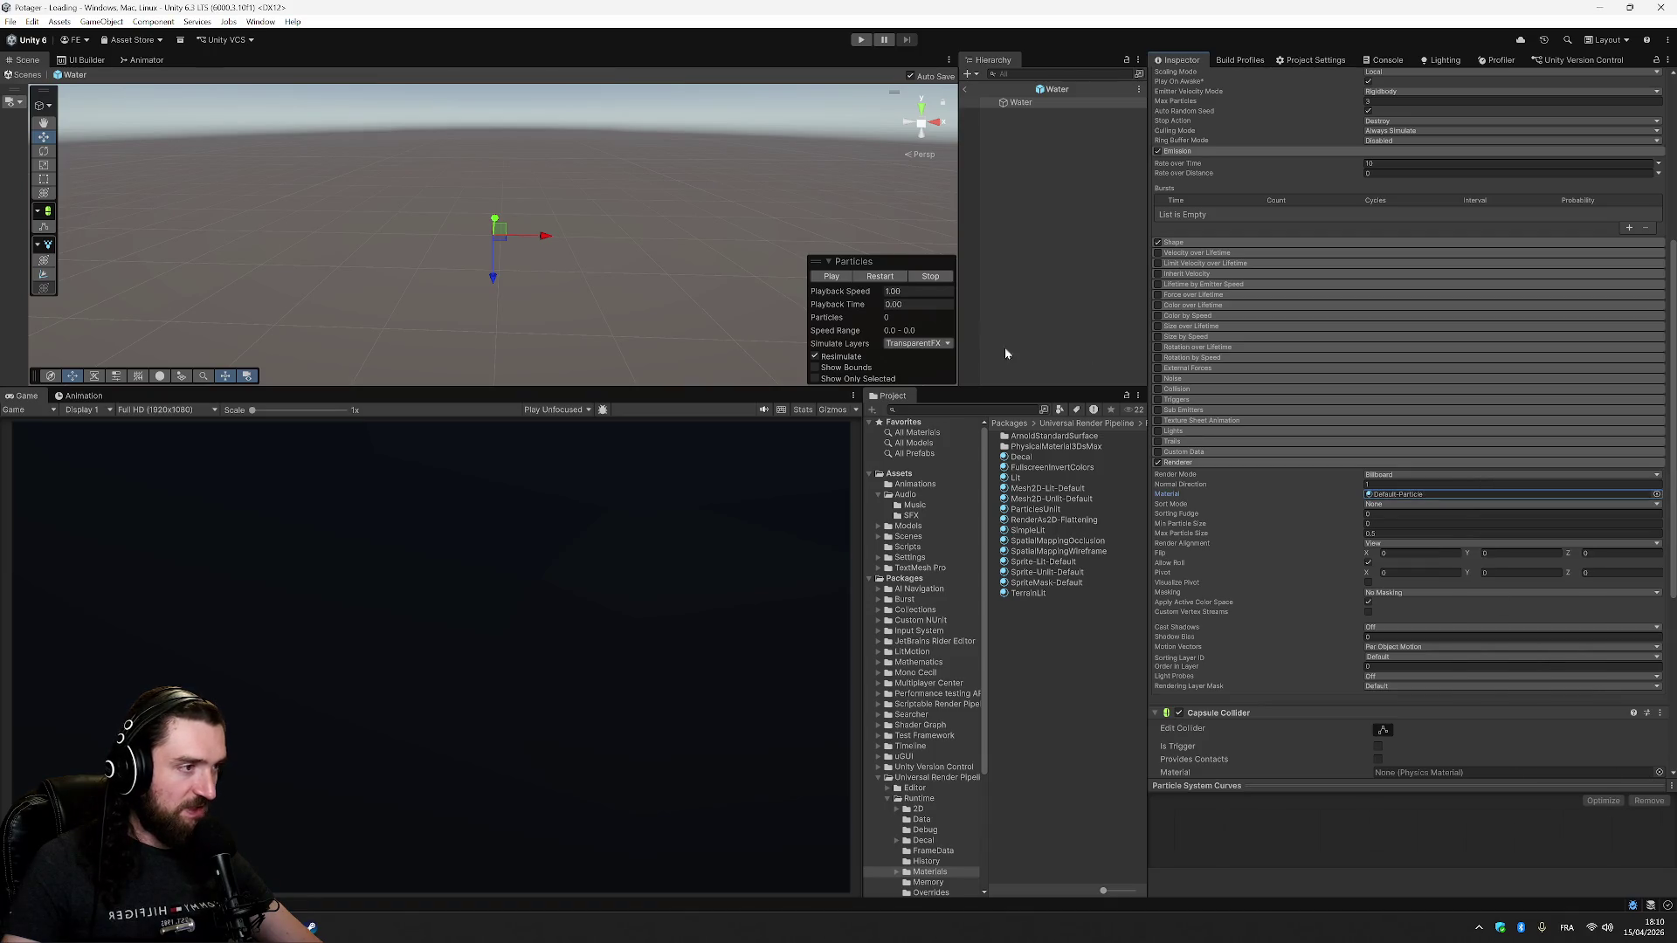
left_click(1656, 495)
double_click(1515, 629)
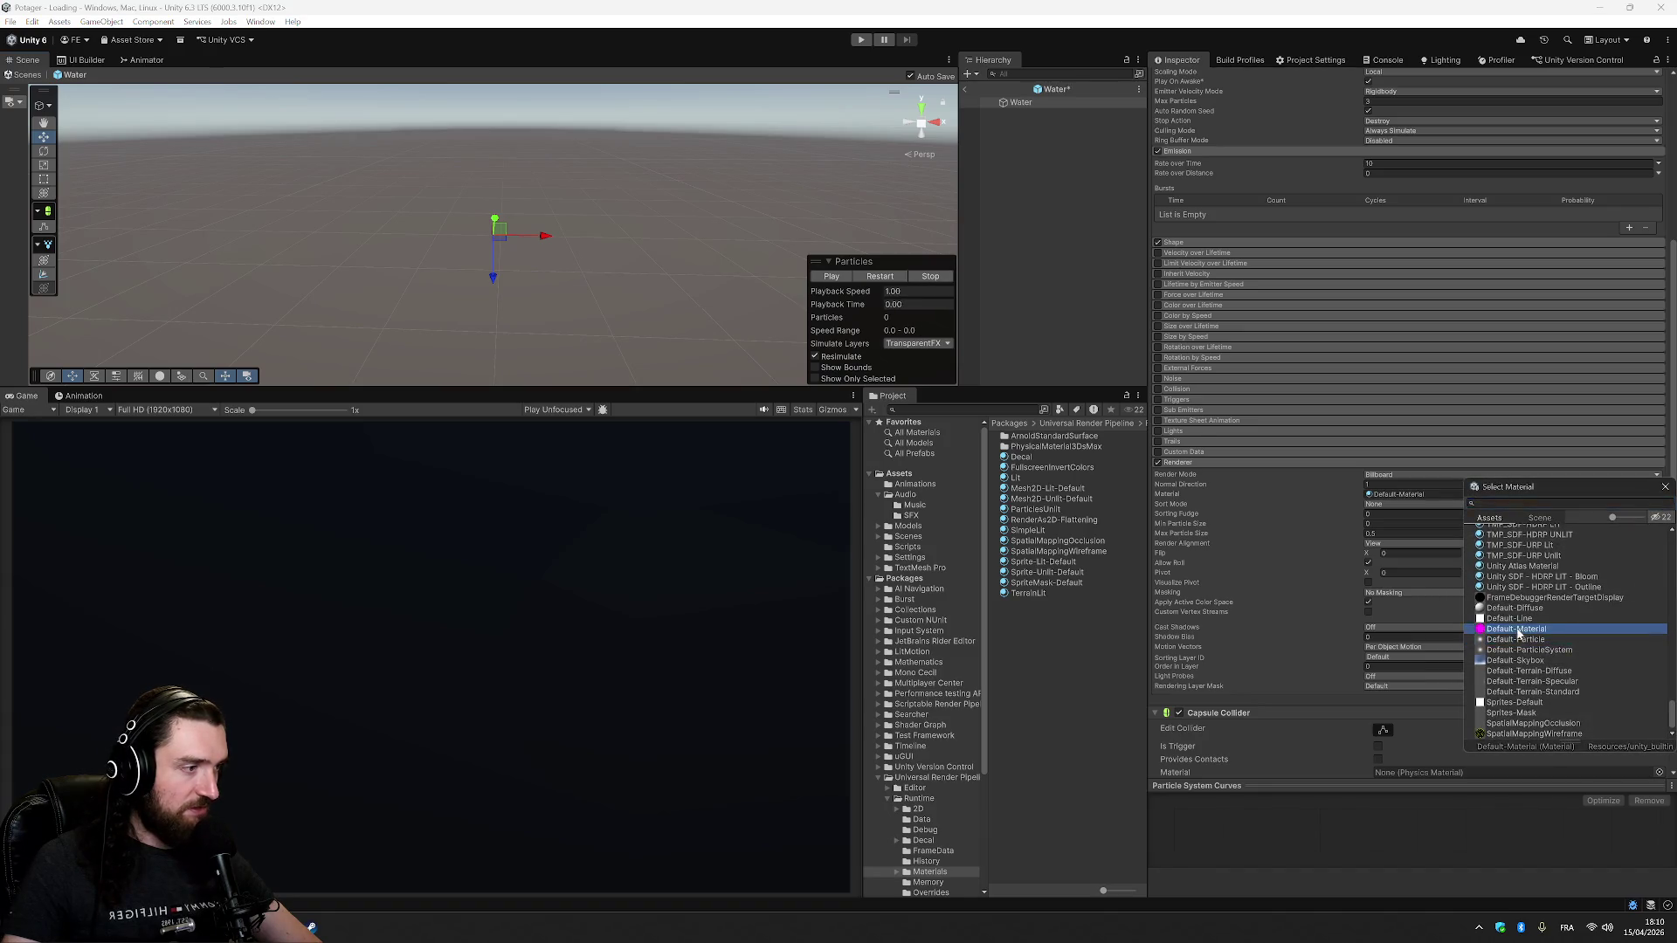
left_click(877, 277)
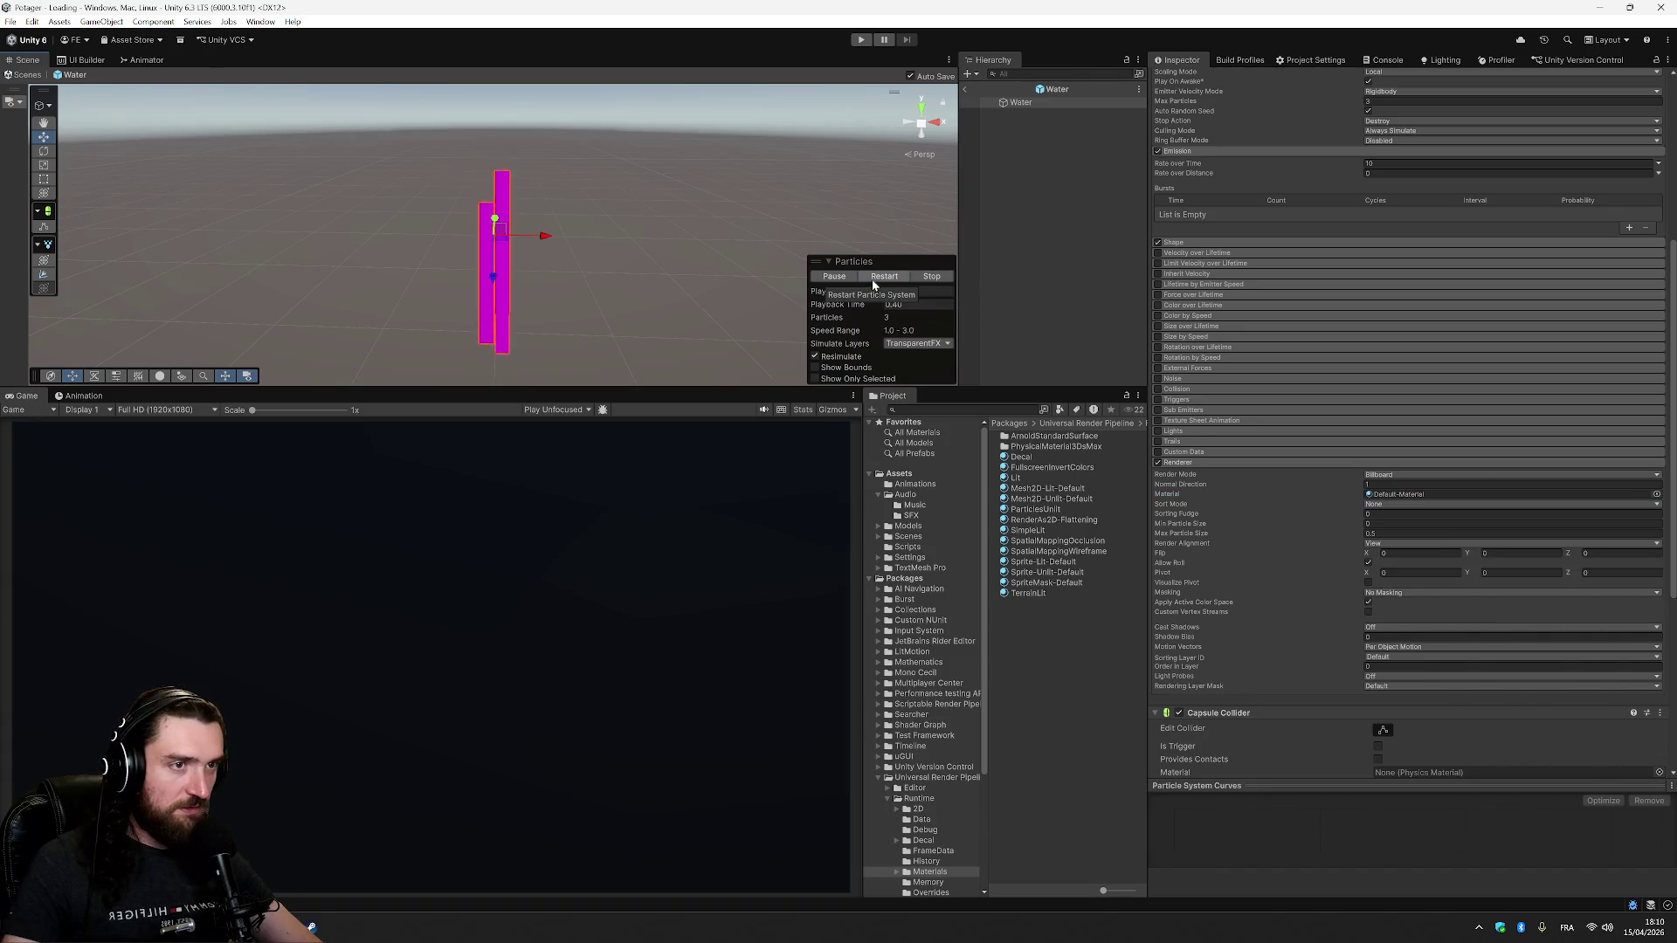
- Try Default-Line and then Default-Diffuse as the particle material, previewing the effect
left_click(1656, 494)
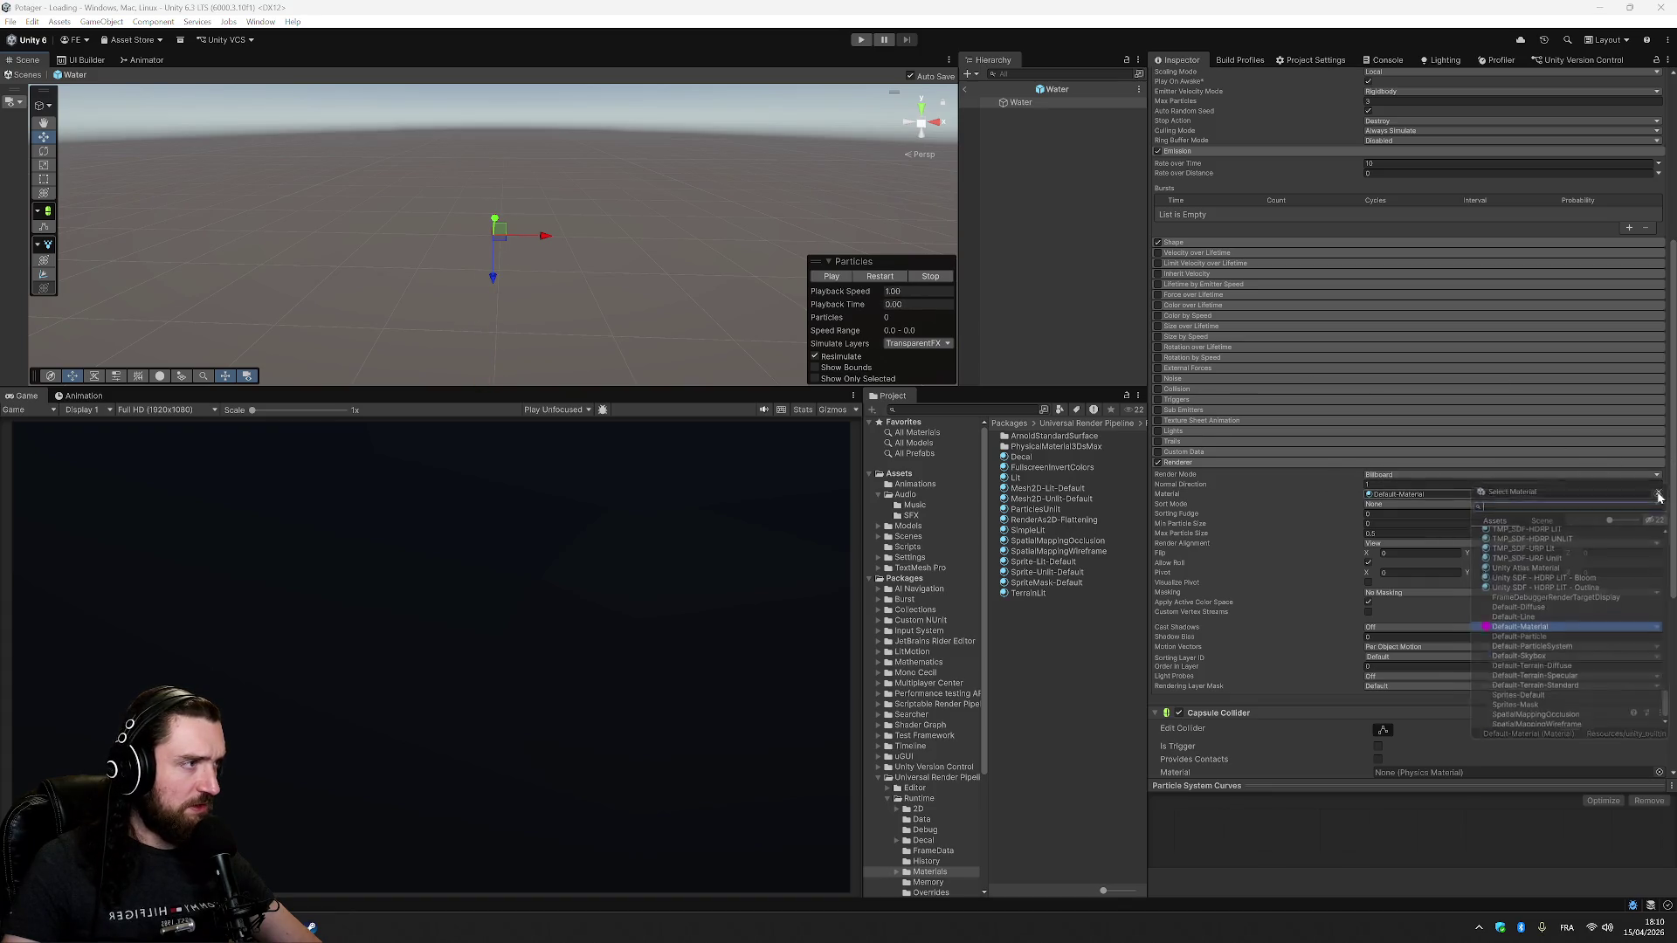
double_click(1520, 629)
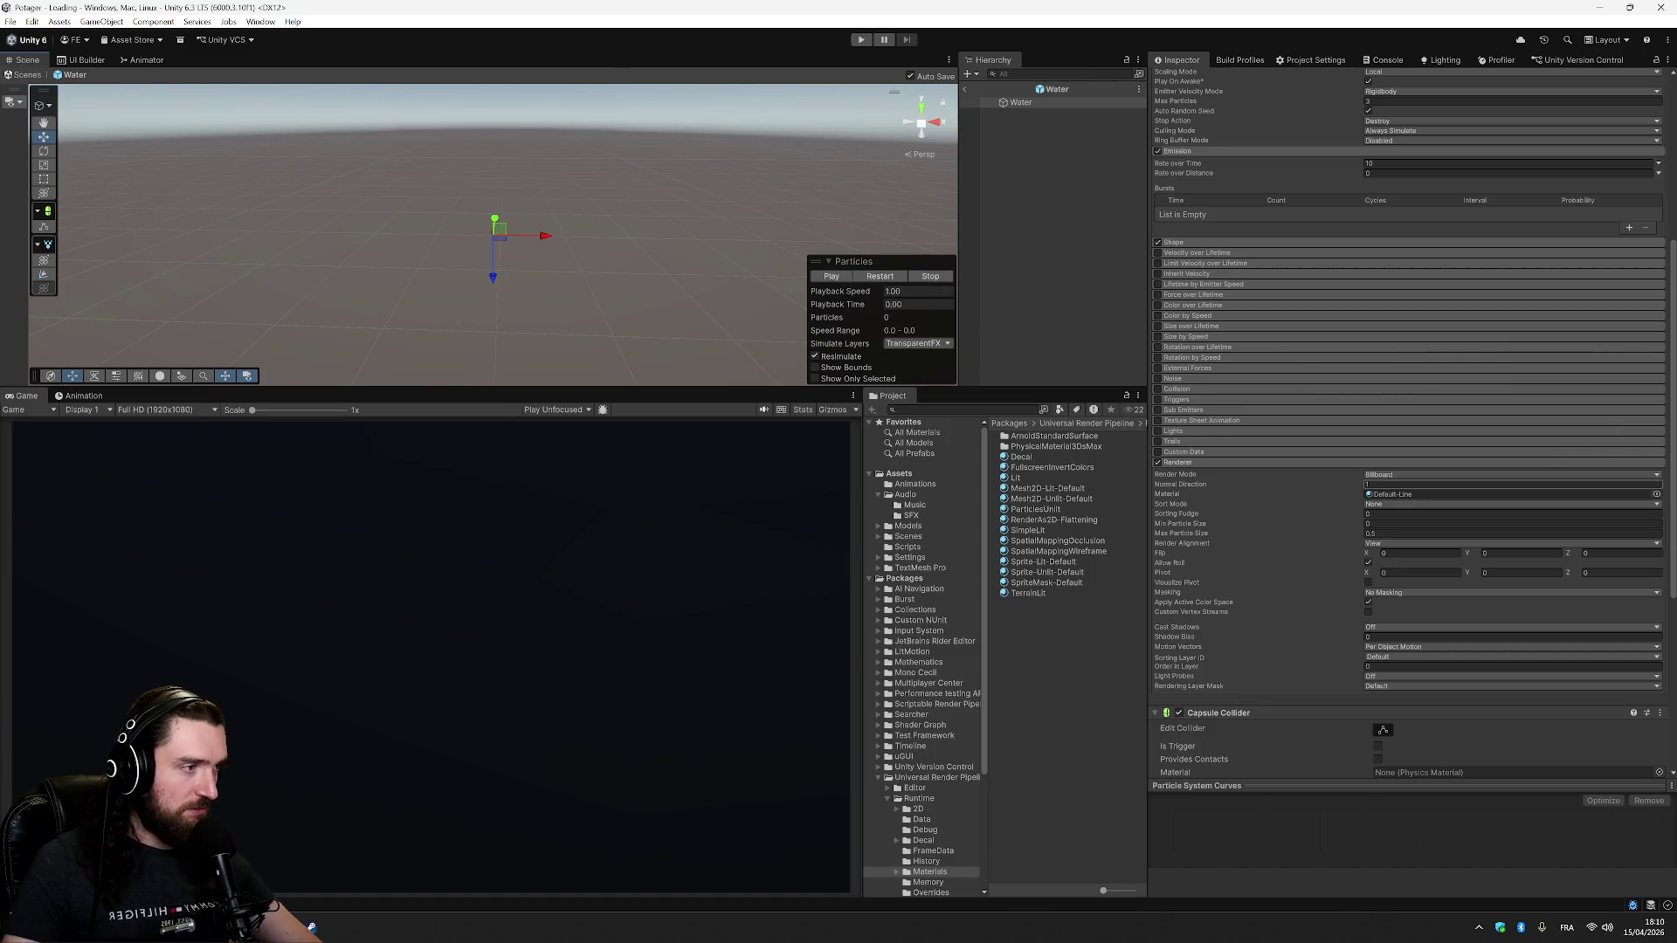
left_click(1656, 494)
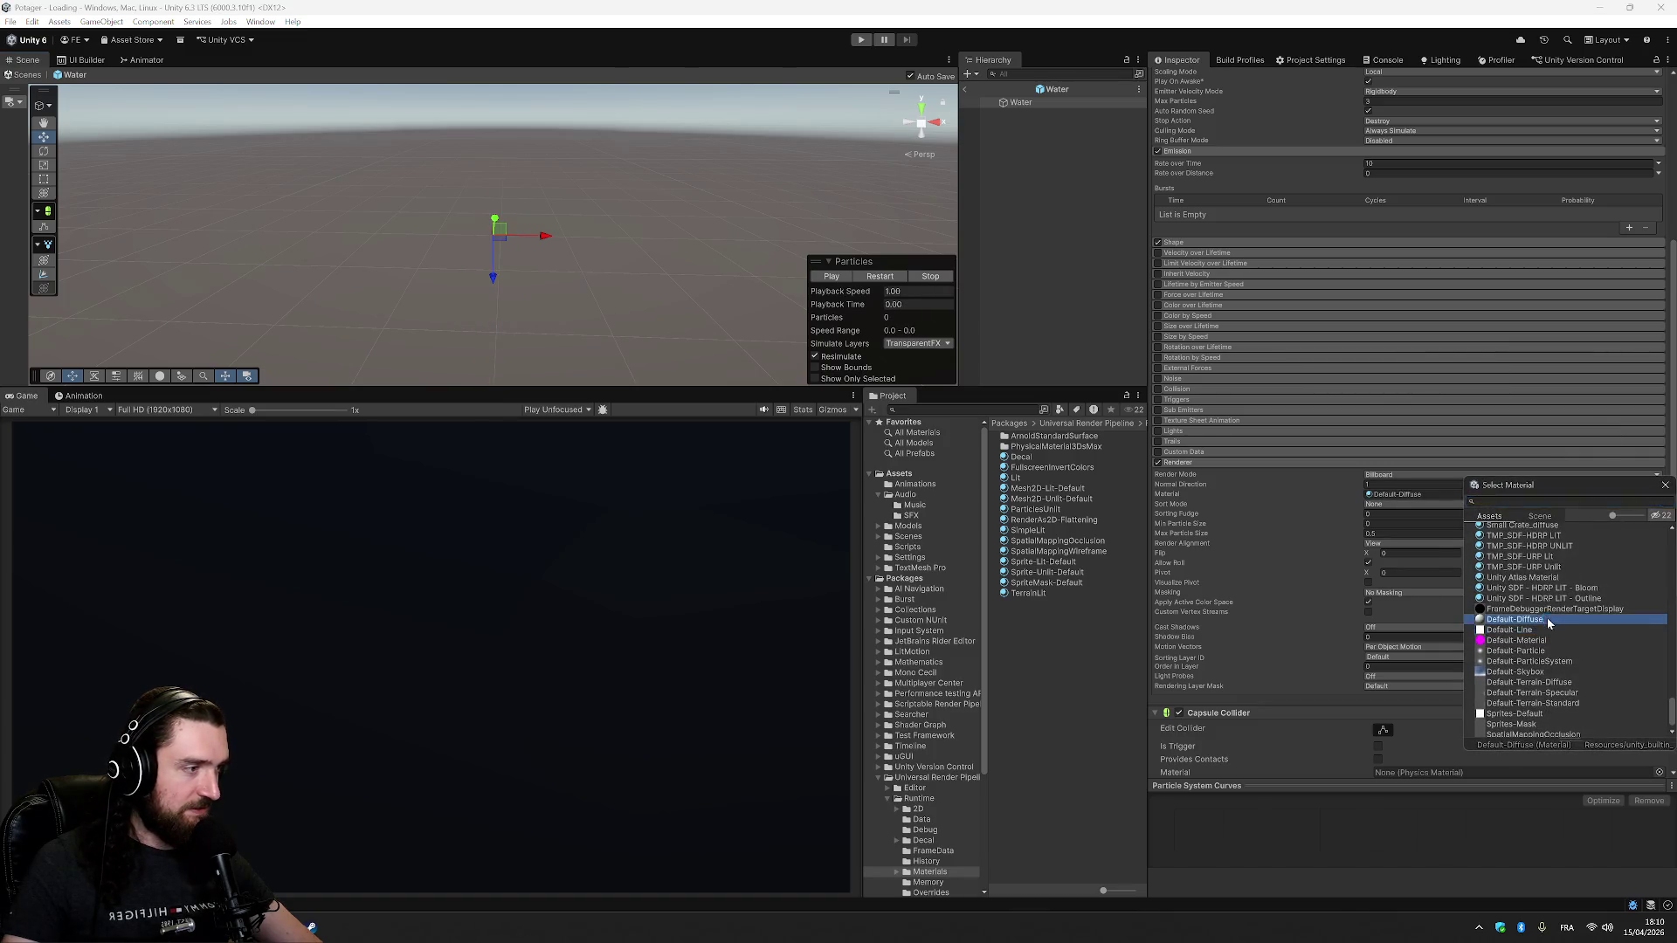
double_click(1515, 620)
left_click(832, 276)
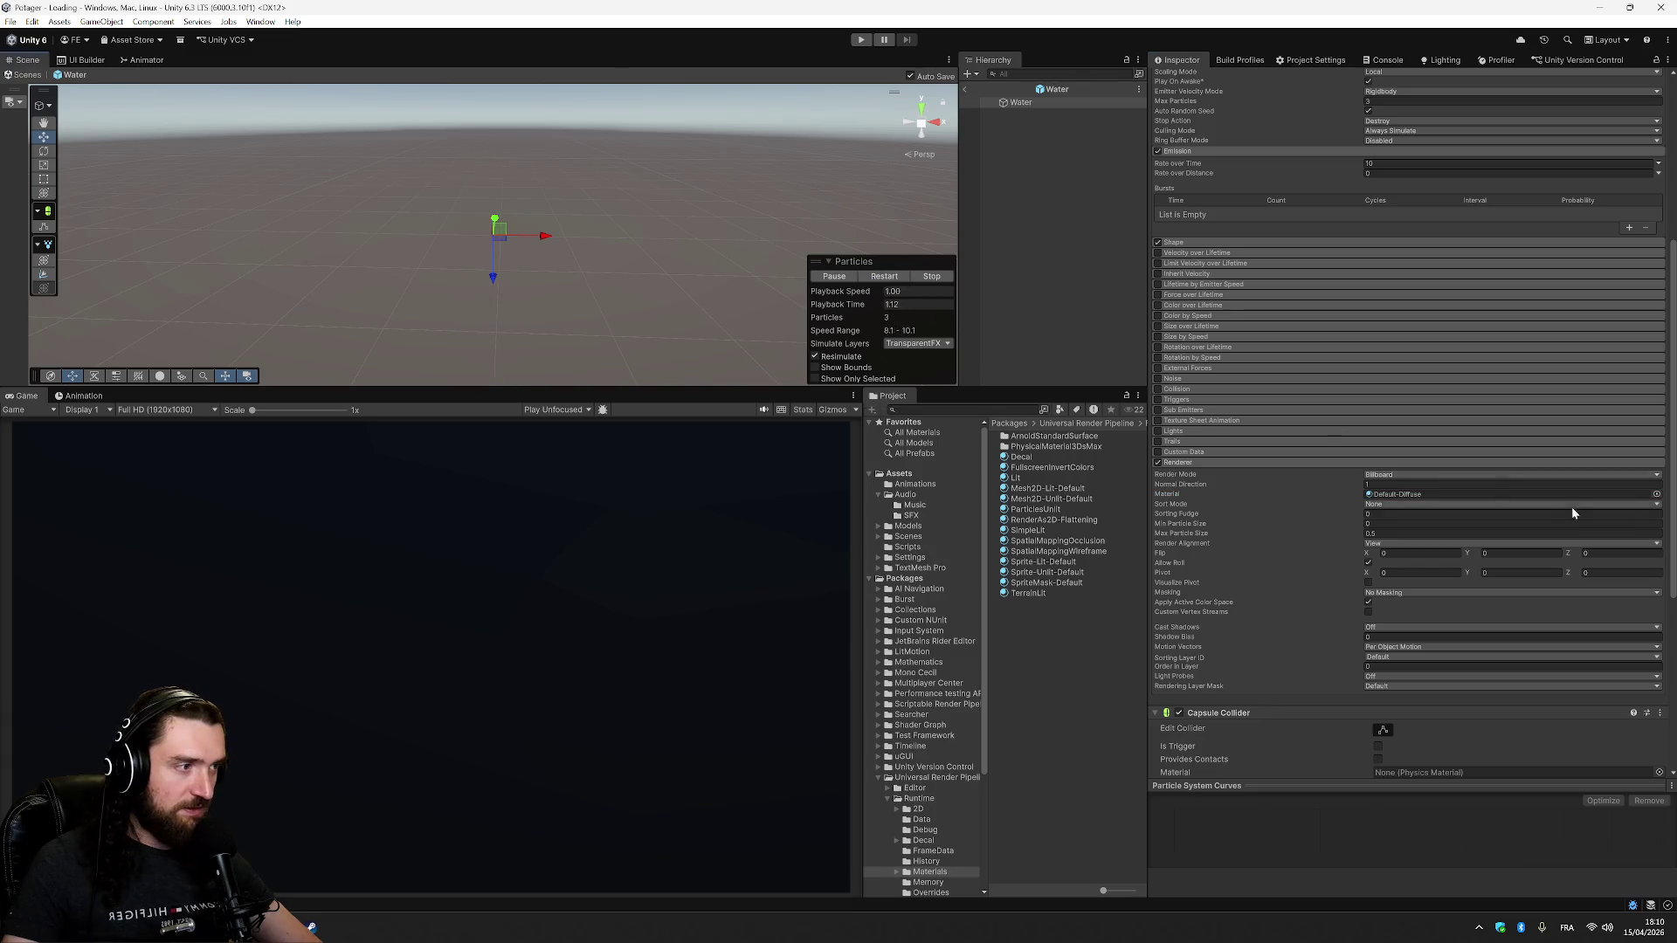
- Switch the material back to Default-Particle and preview it once more
left_click(1656, 494)
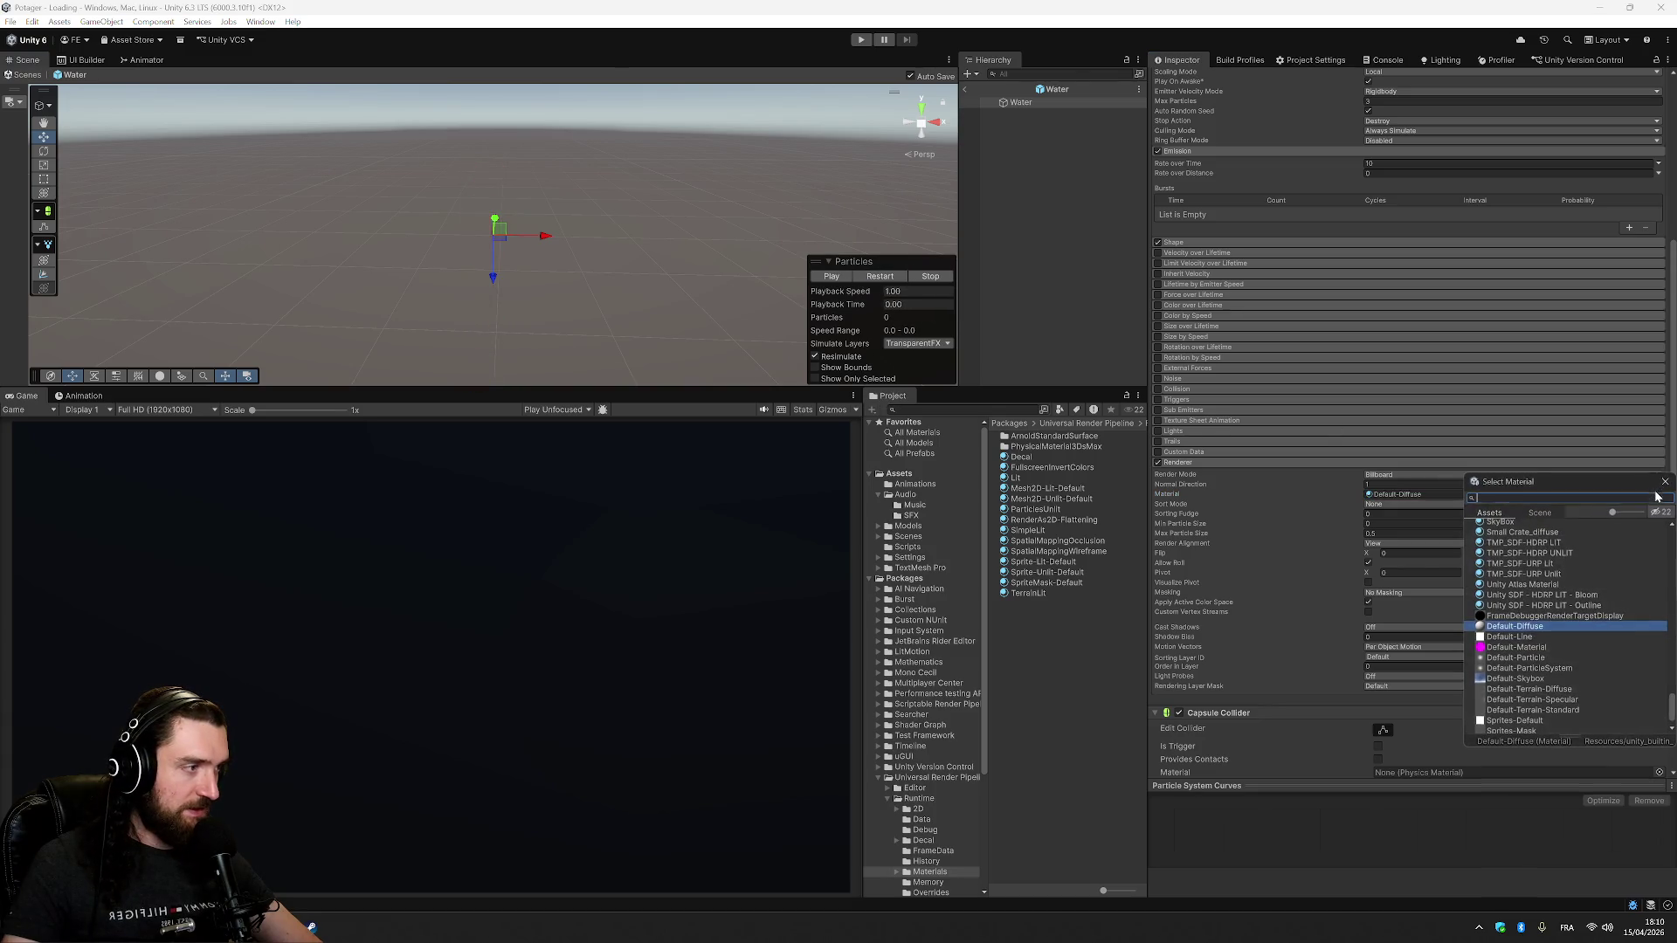
double_click(1551, 659)
left_click(847, 276)
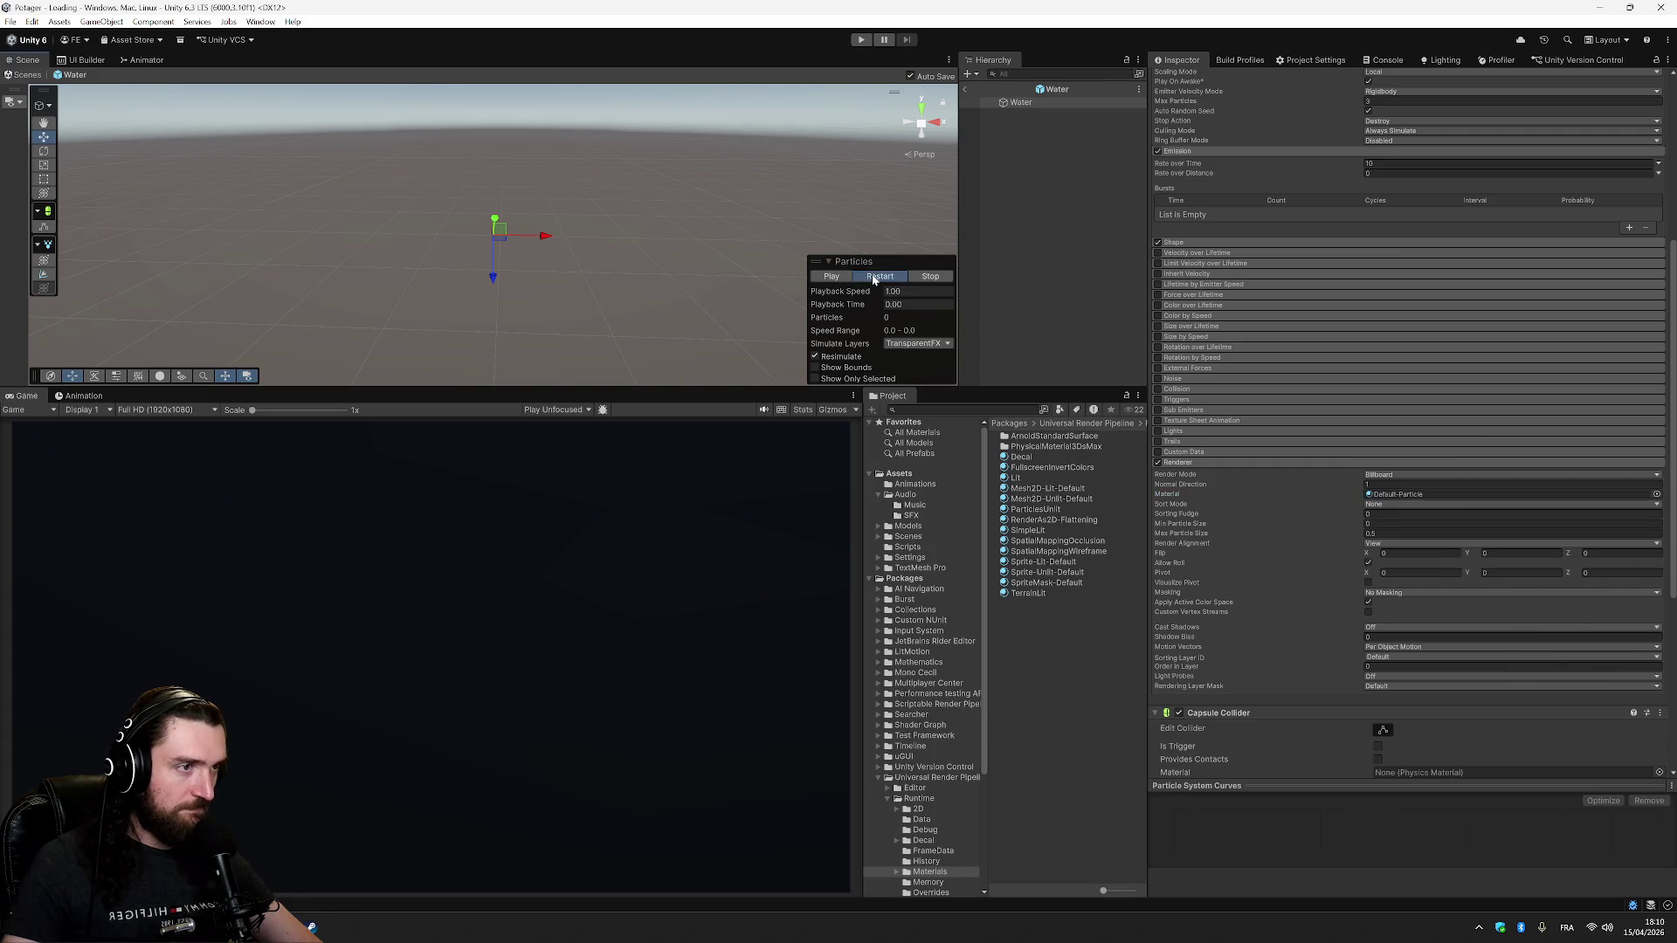
left_click(1397, 533)
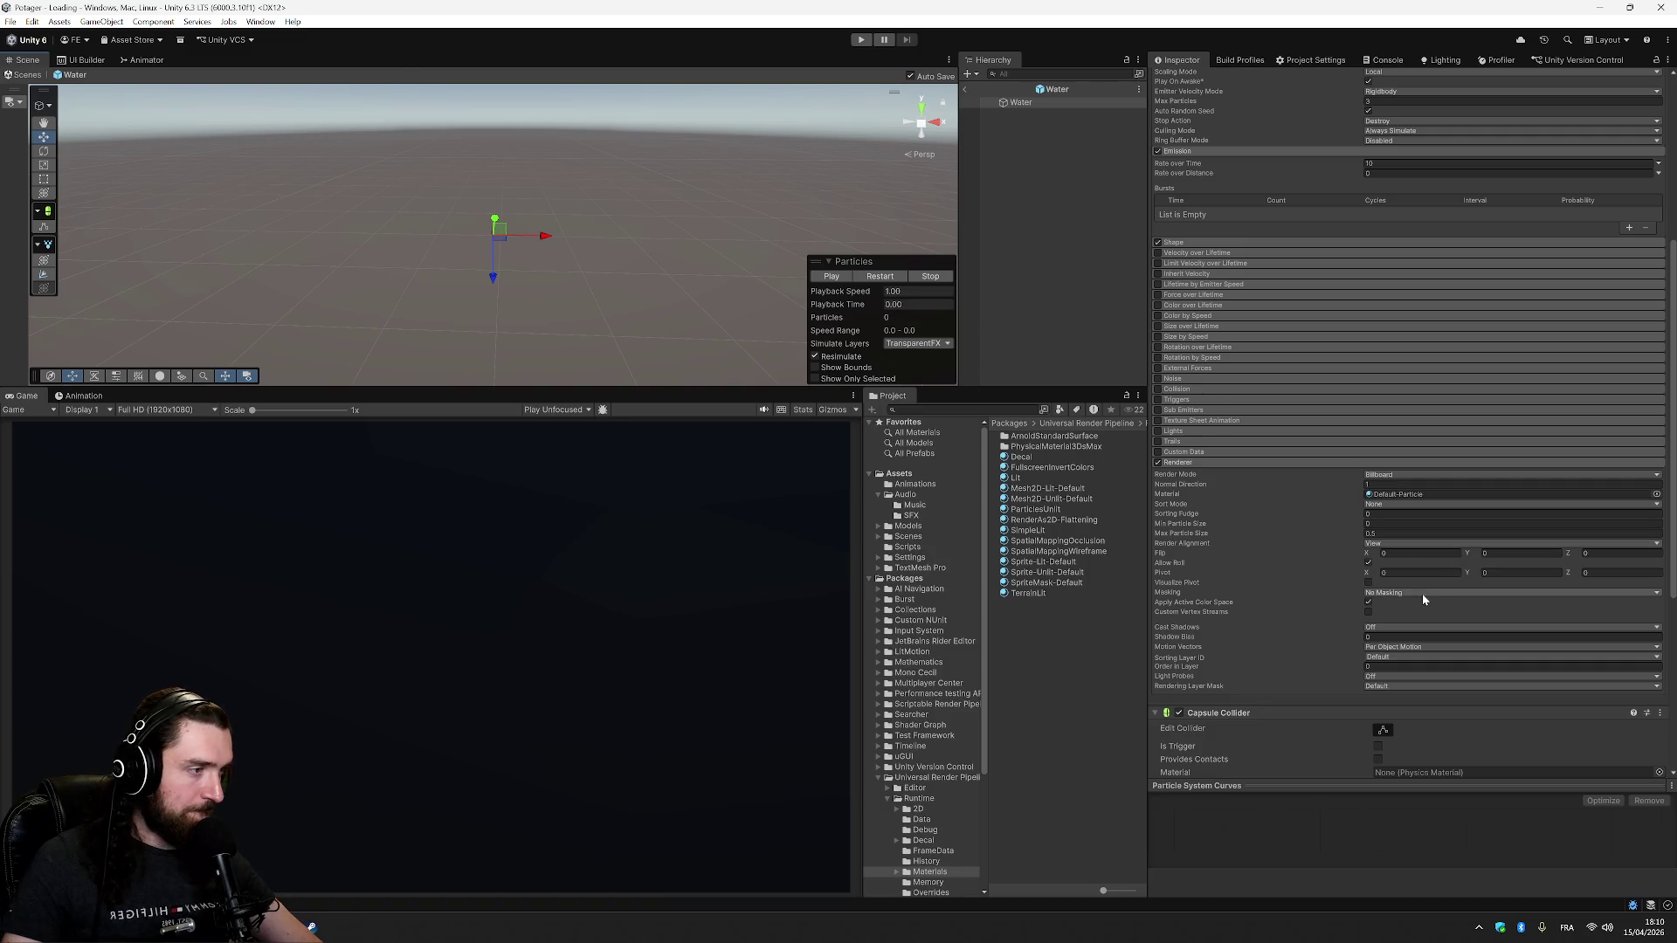
- Enable capsule collider editing and set its height to 0.5
scroll(1400, 612, "down", 8)
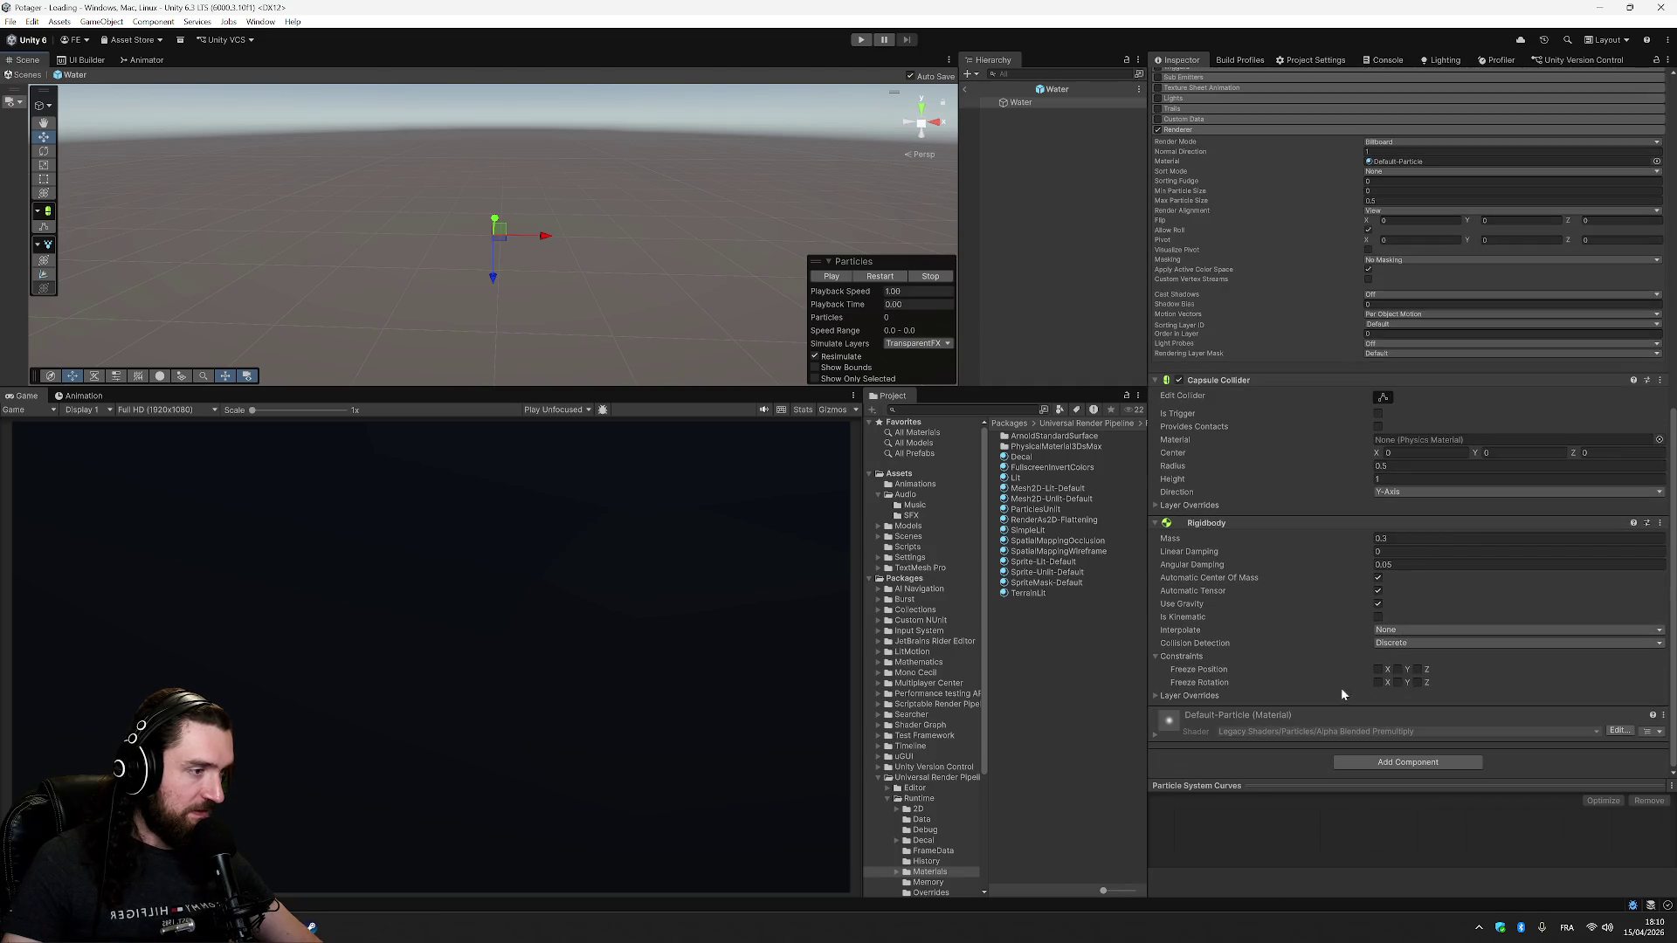
left_click(1385, 398)
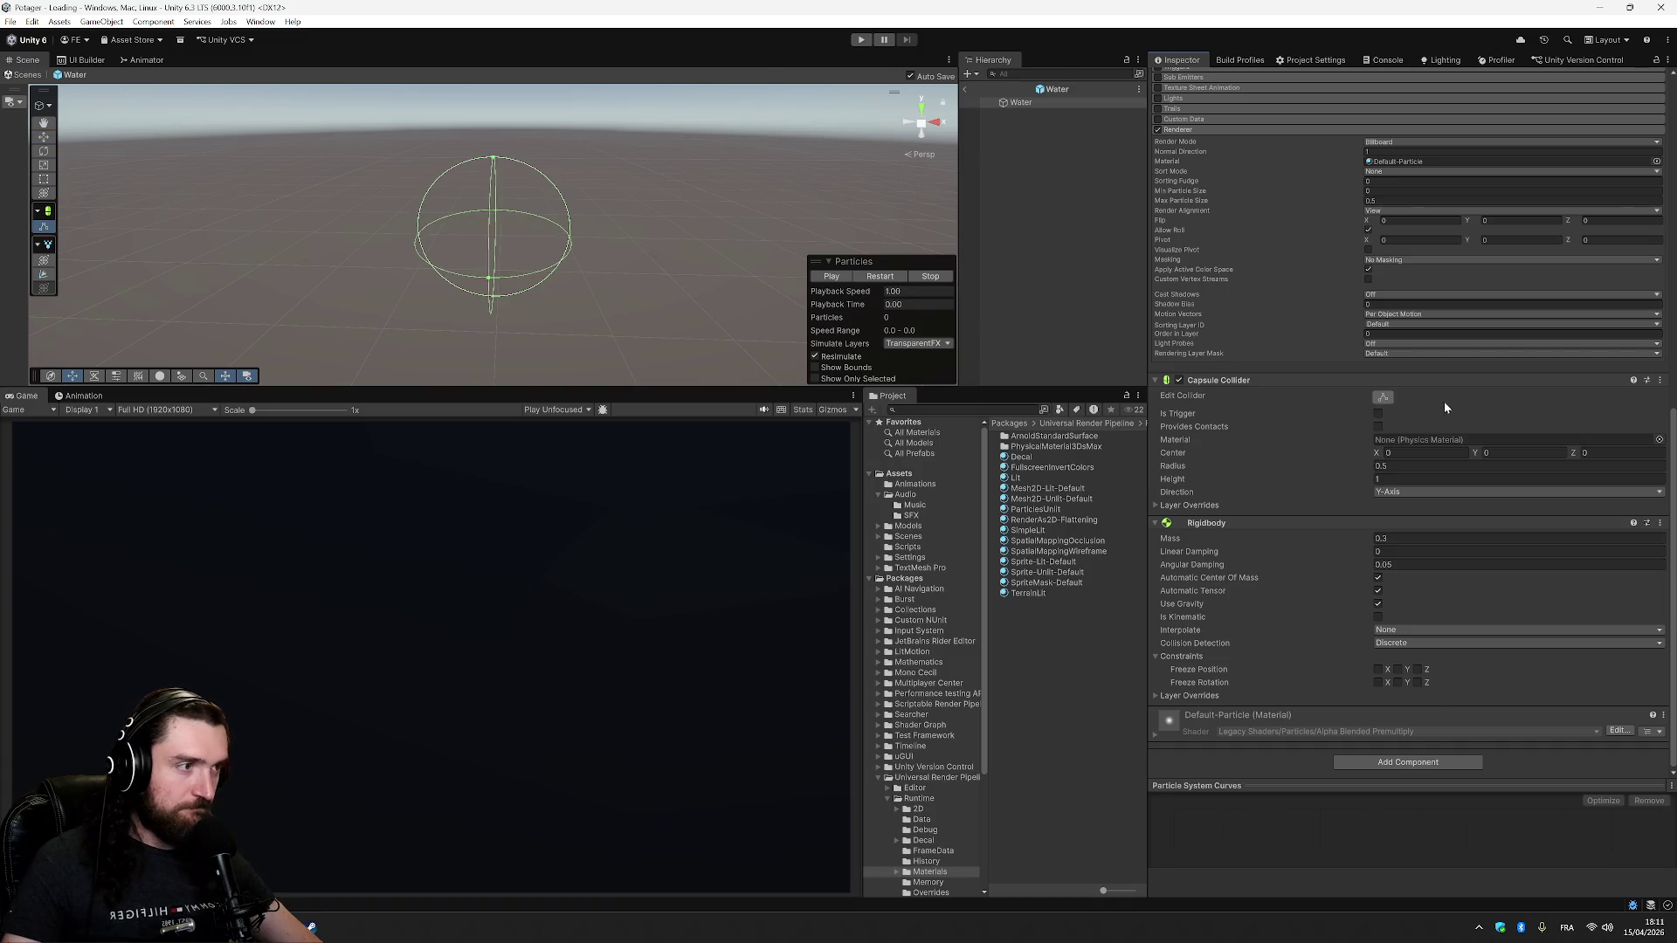
left_click(1427, 479)
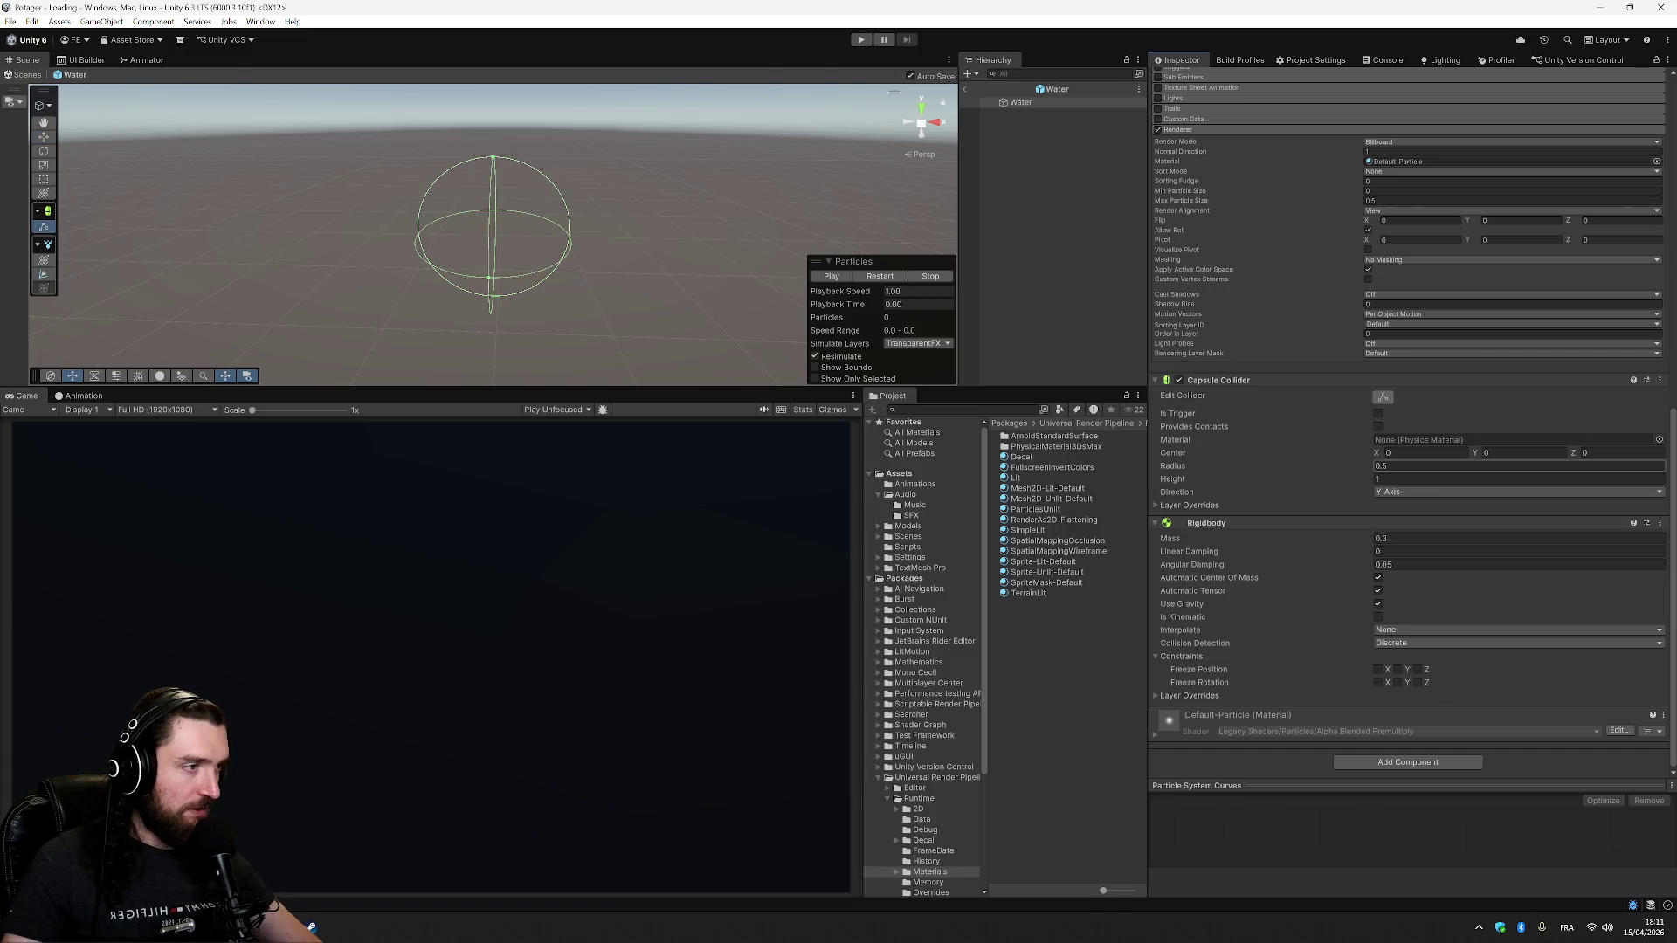
left_click(1429, 478)
type("0.5")
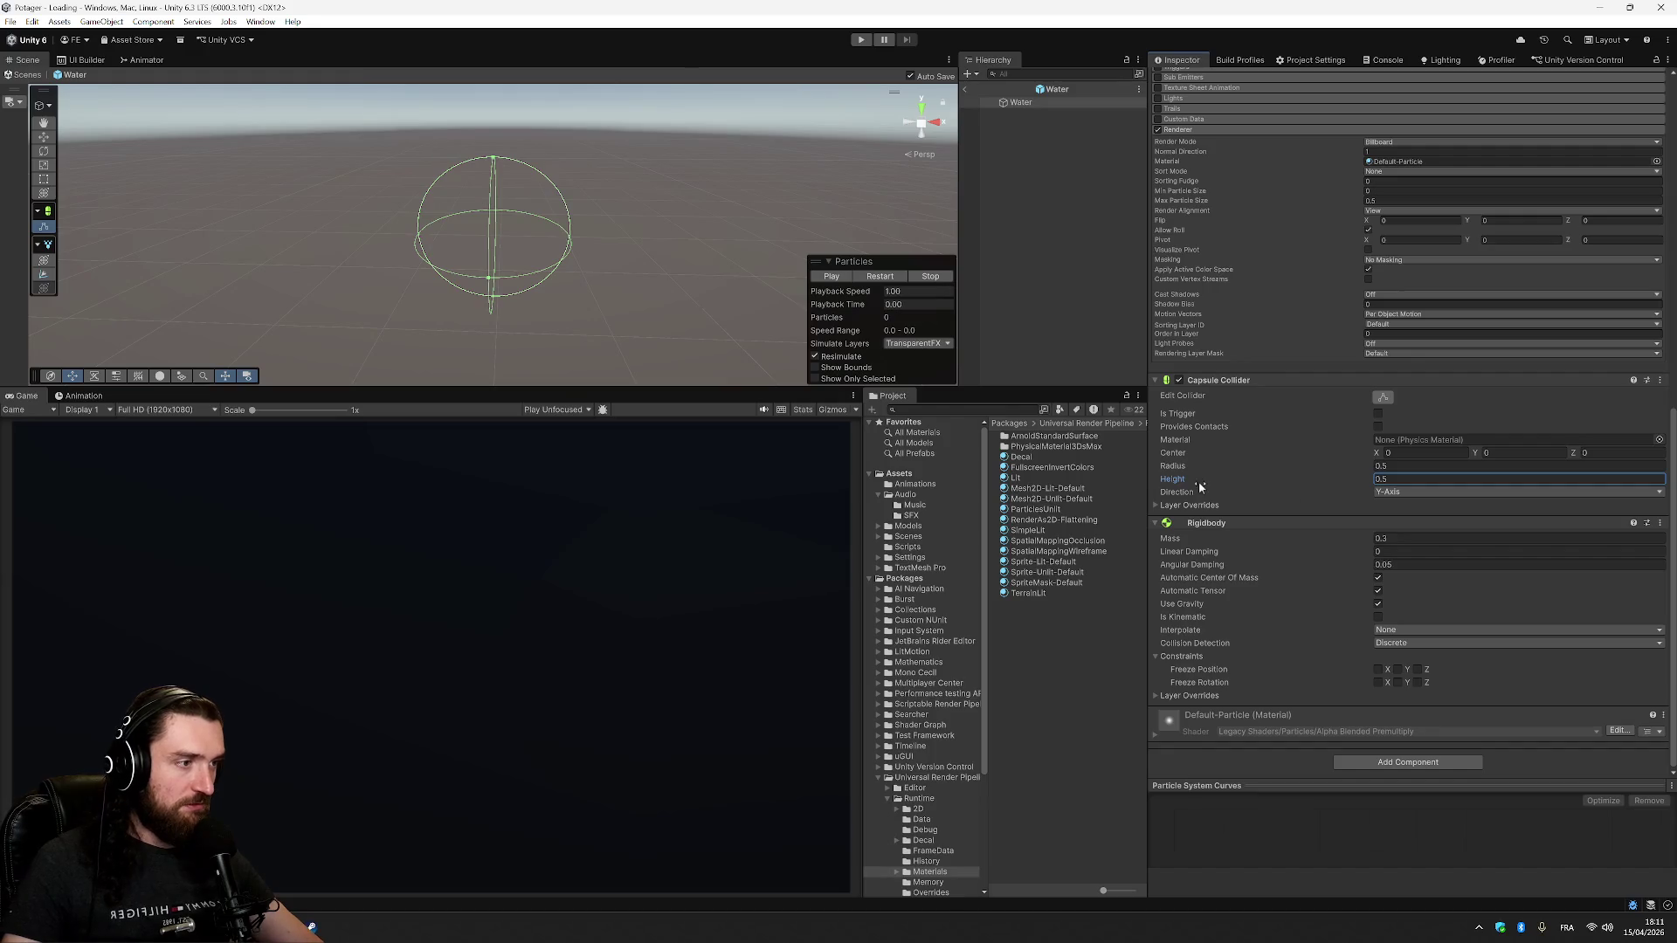
mouse_move(295, 232)
left_mouse_down()
mouse_move(479, 232)
mouse_move(565, 198)
mouse_move(536, 333)
mouse_move(409, 347)
mouse_move(375, 280)
mouse_move(386, 187)
left_mouse_up()
- Adjust the collider radius value, discarding an accidental height entry of 6
left_click(1389, 466)
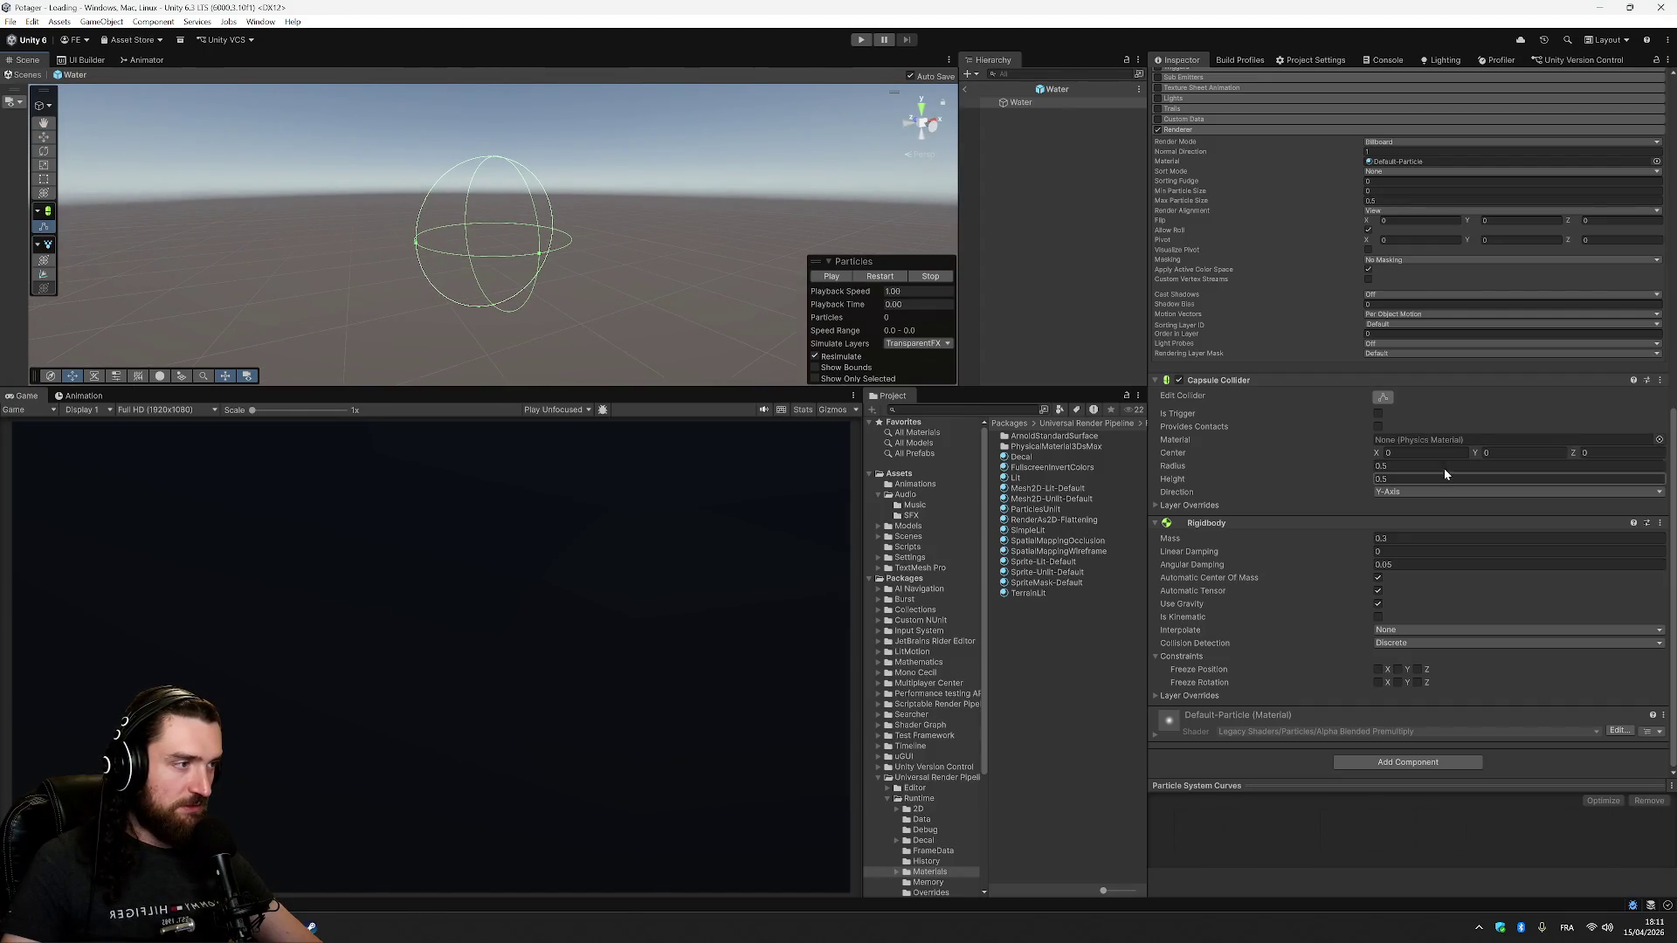
type("0.3")
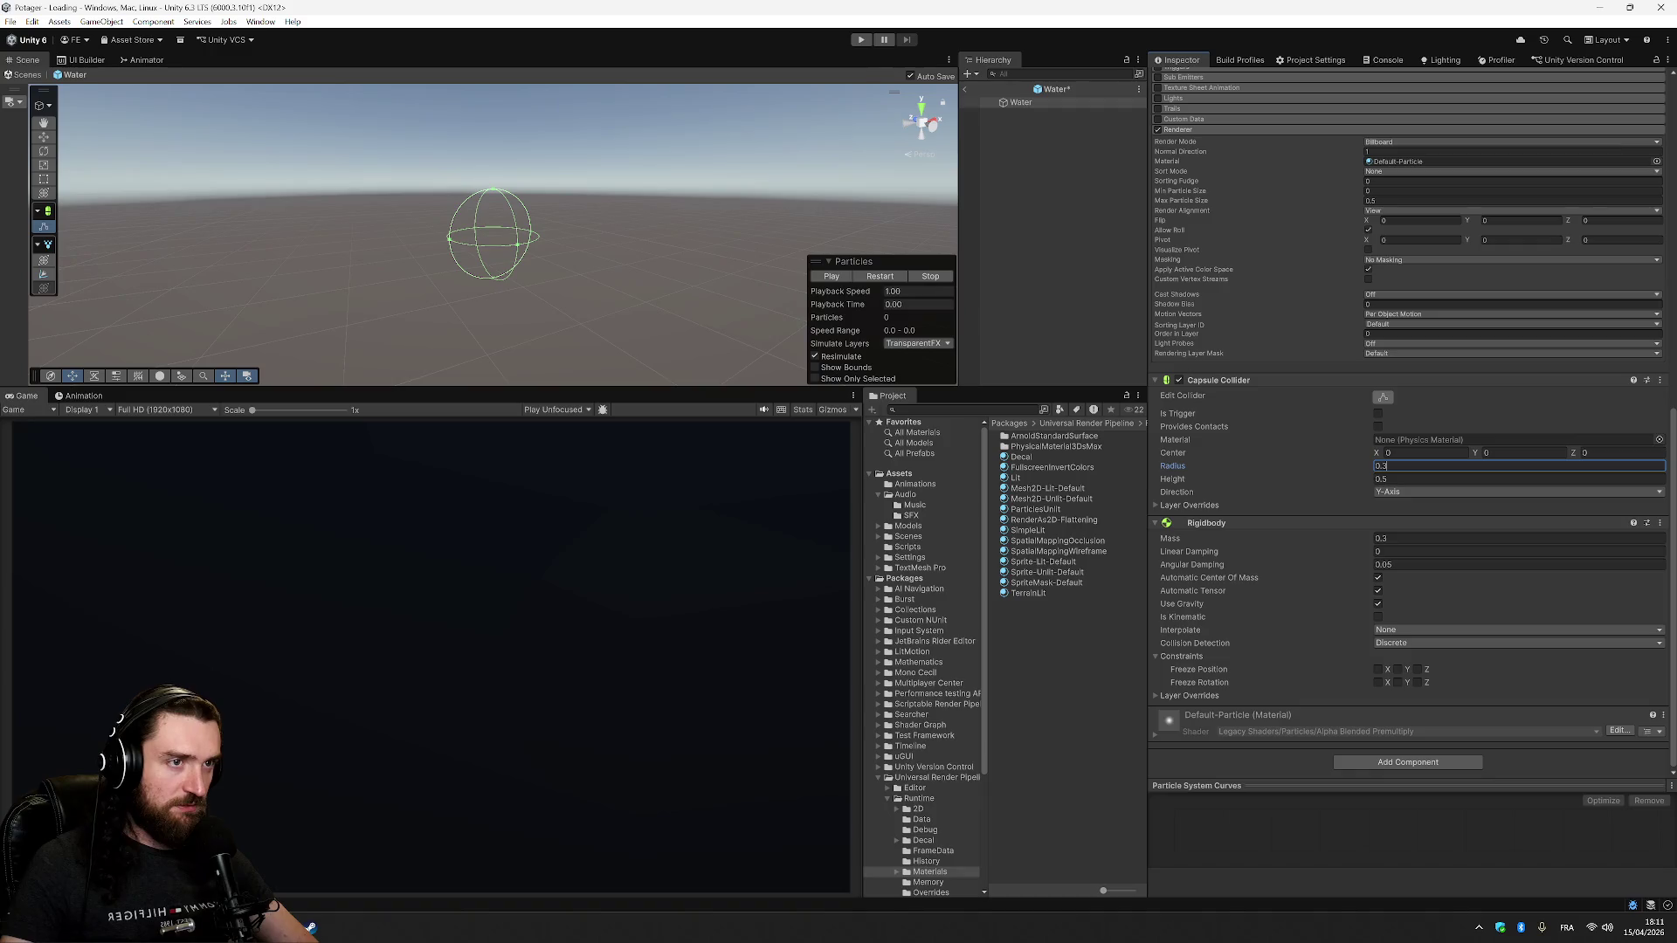
left_click(1398, 479)
type("6")
key("Escape")
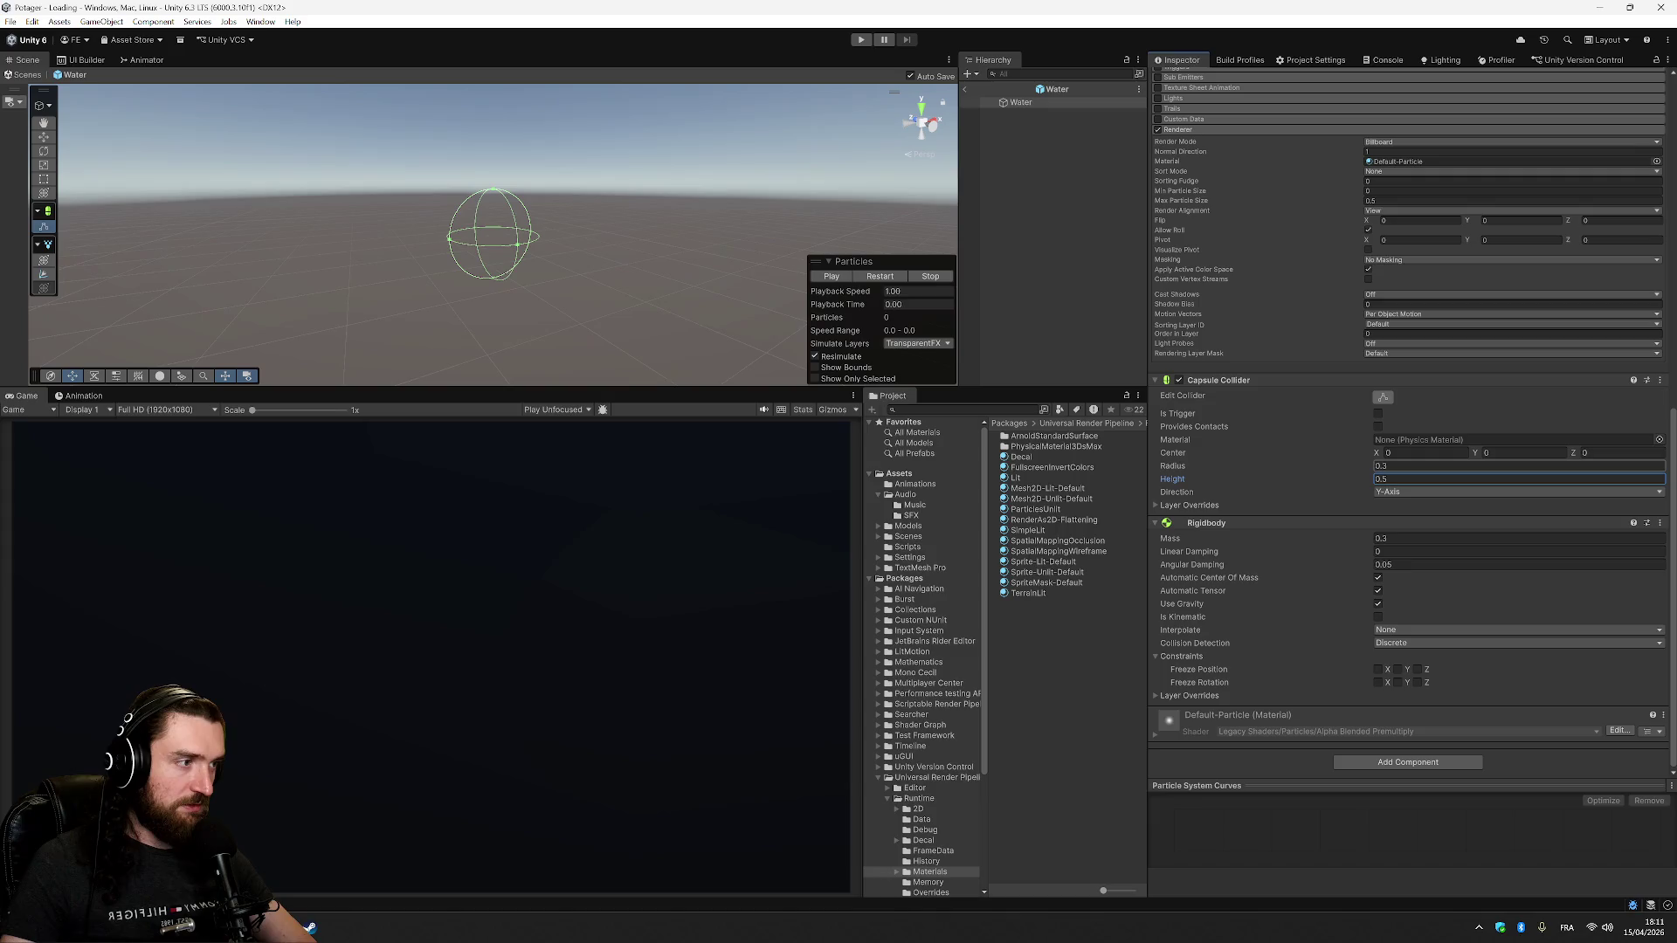
left_click(1397, 466)
type("0.5")
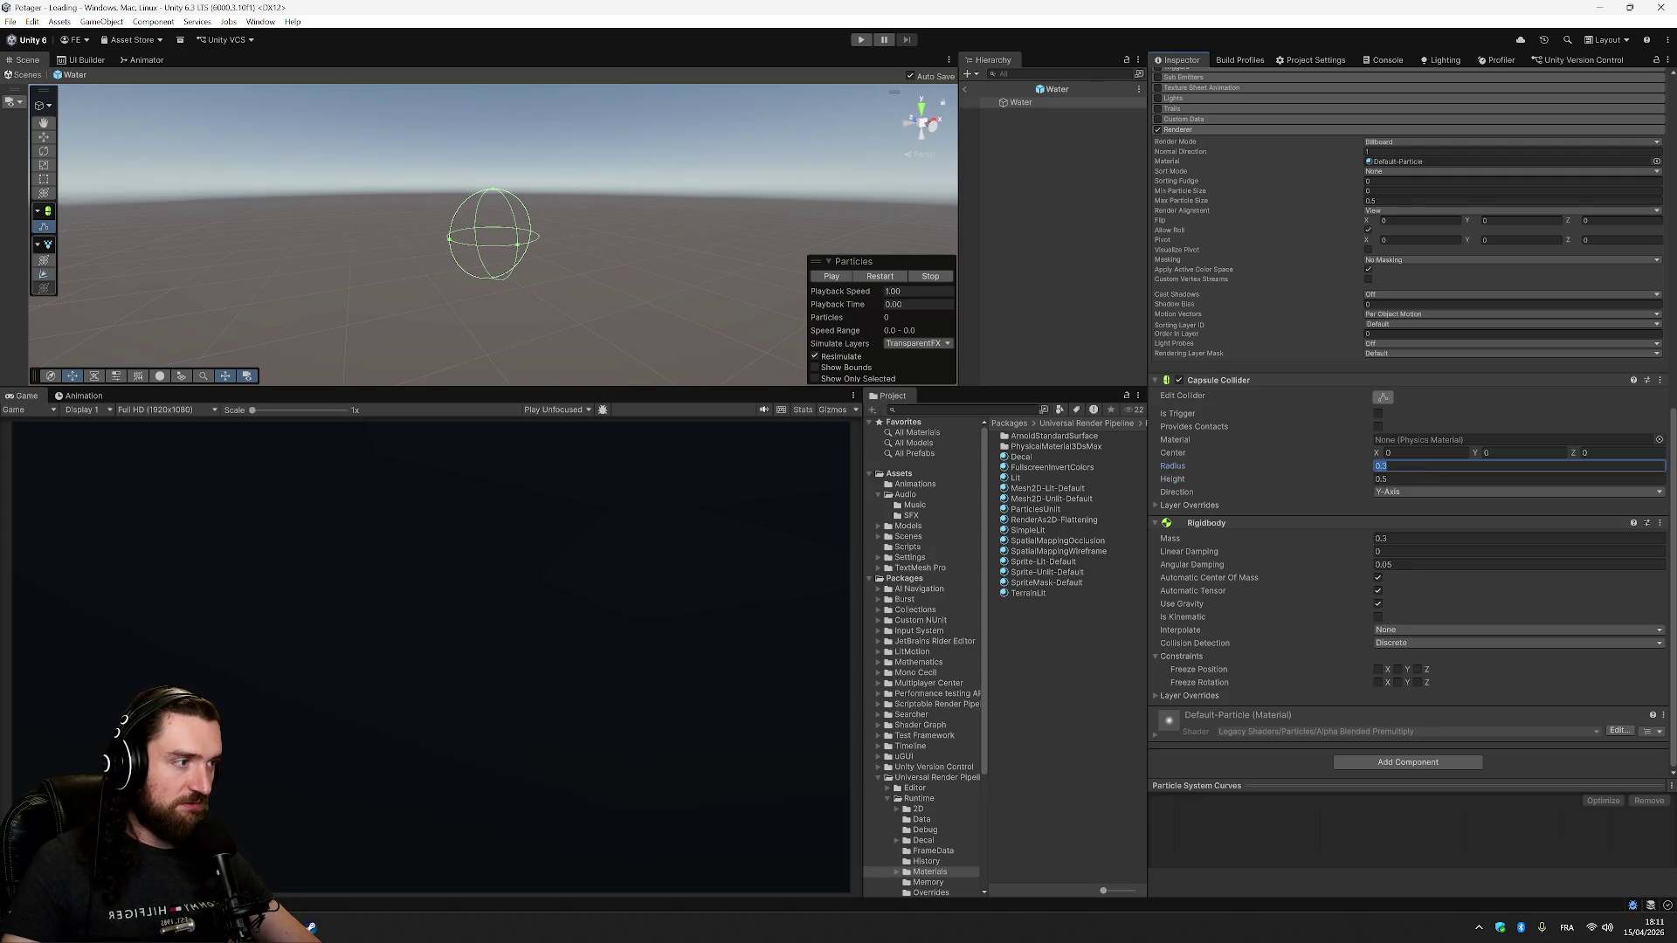
key("Tab")
- Set the capsule collider direction to Z-Axis
left_click(1434, 494)
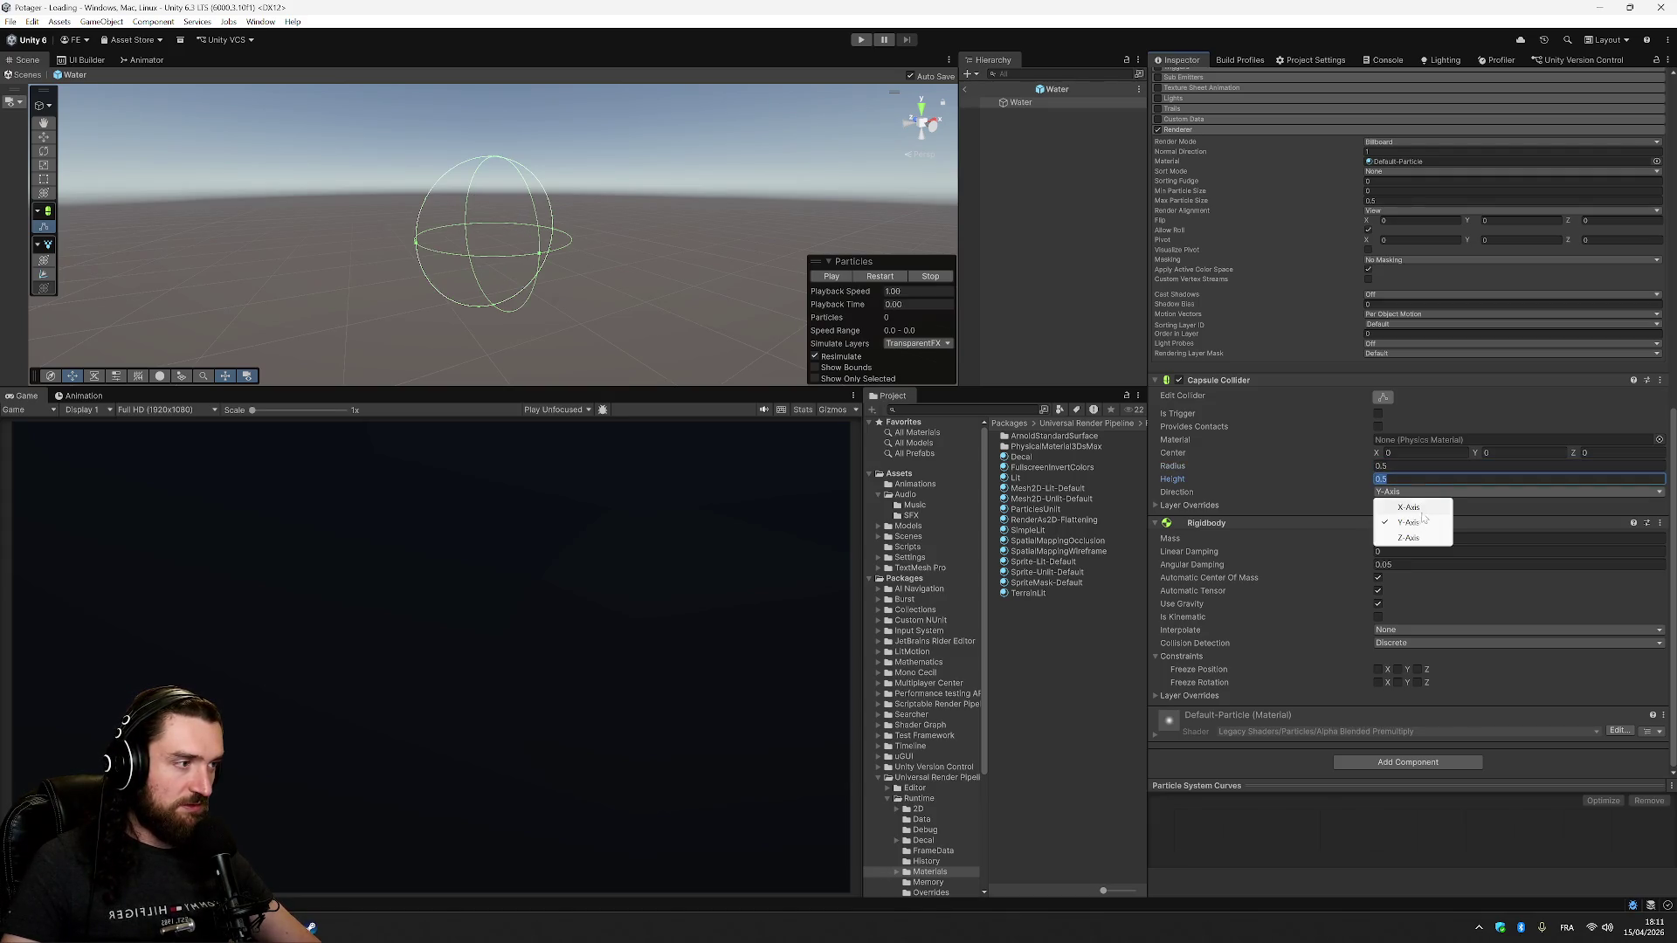
left_click(1411, 507)
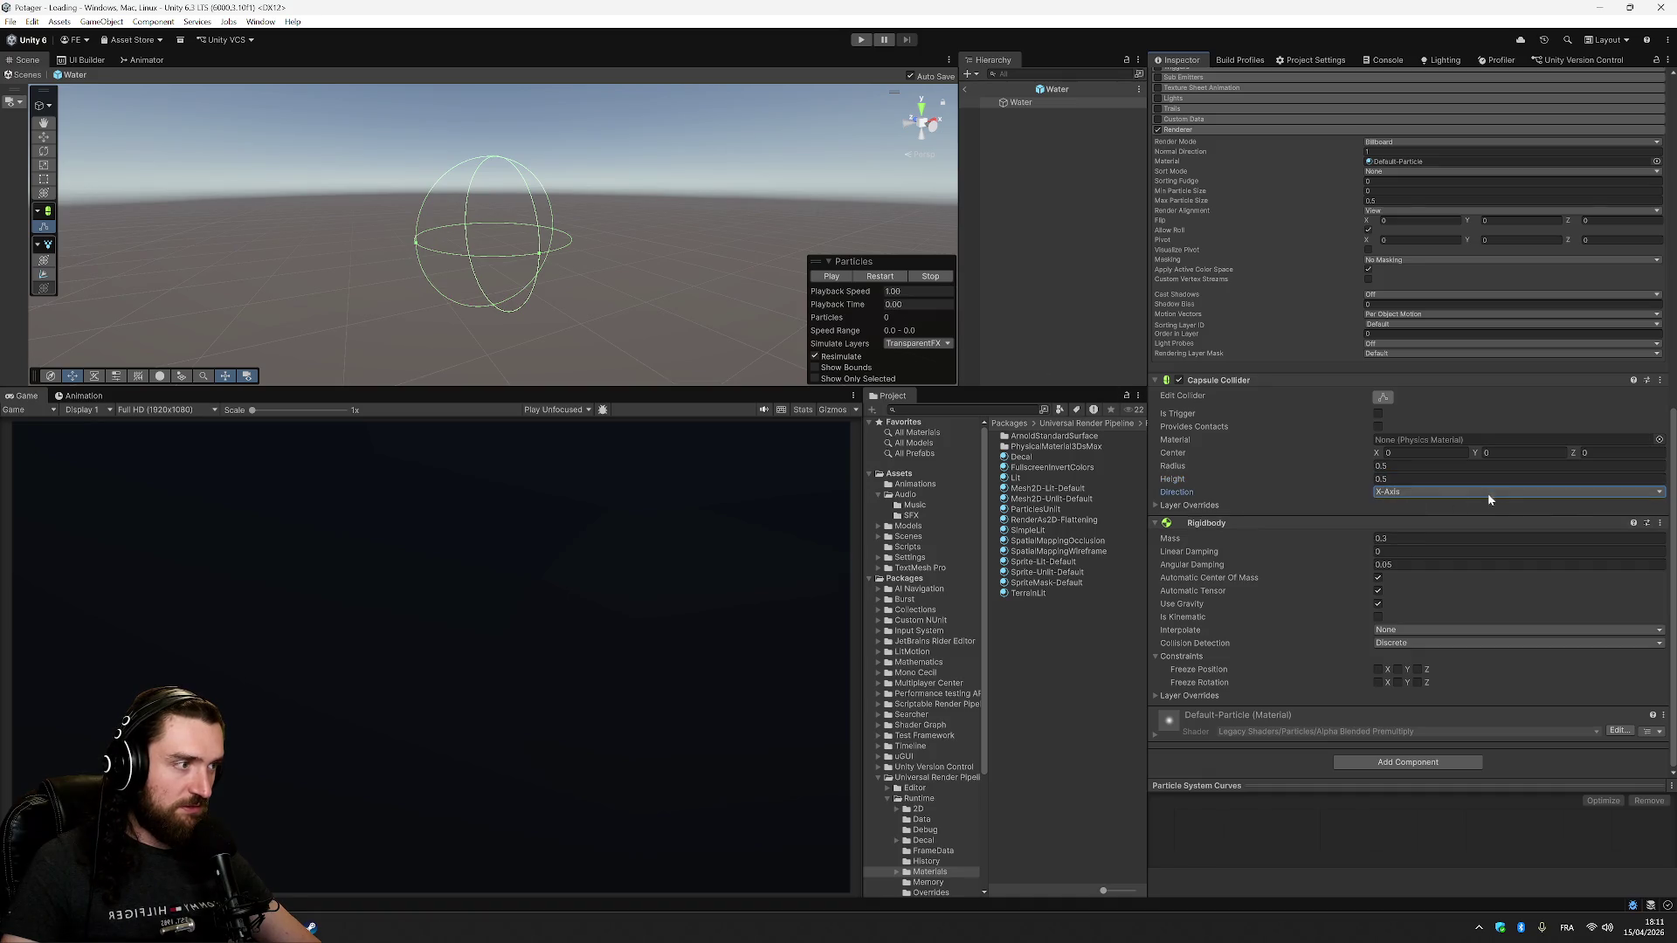
left_click(1489, 493)
left_click(1409, 538)
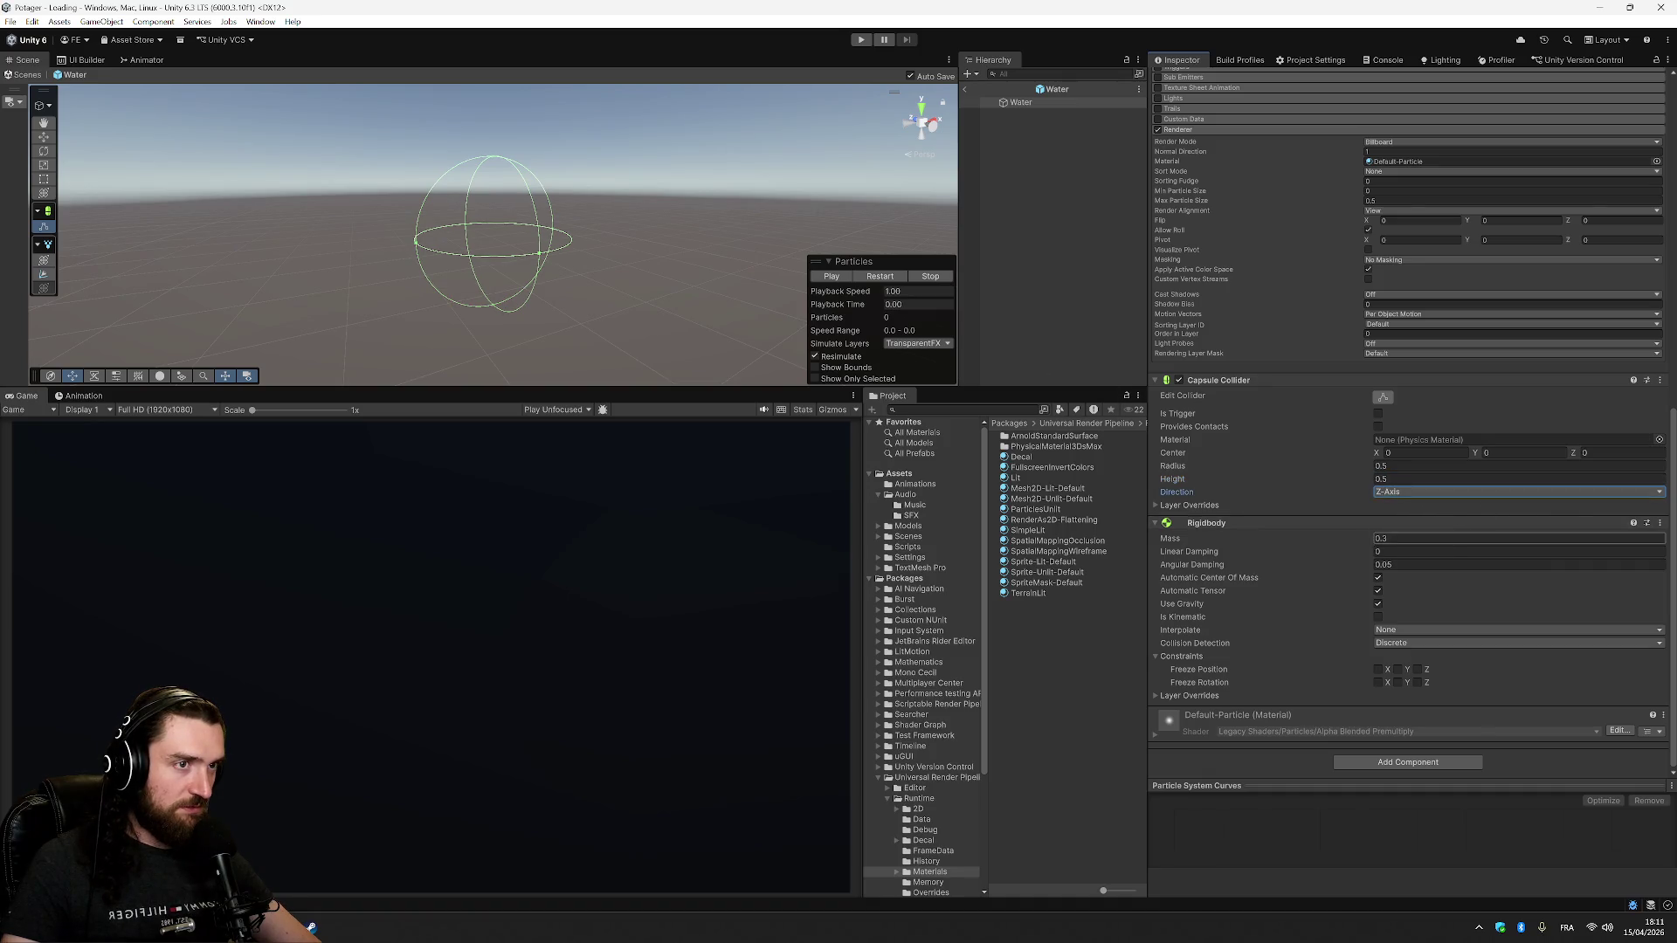
- Set the collider radius to 0.2 and preview the particles against it
mouse_move(559, 262)
left_mouse_down()
mouse_move(562, 244)
mouse_move(580, 254)
left_mouse_up()
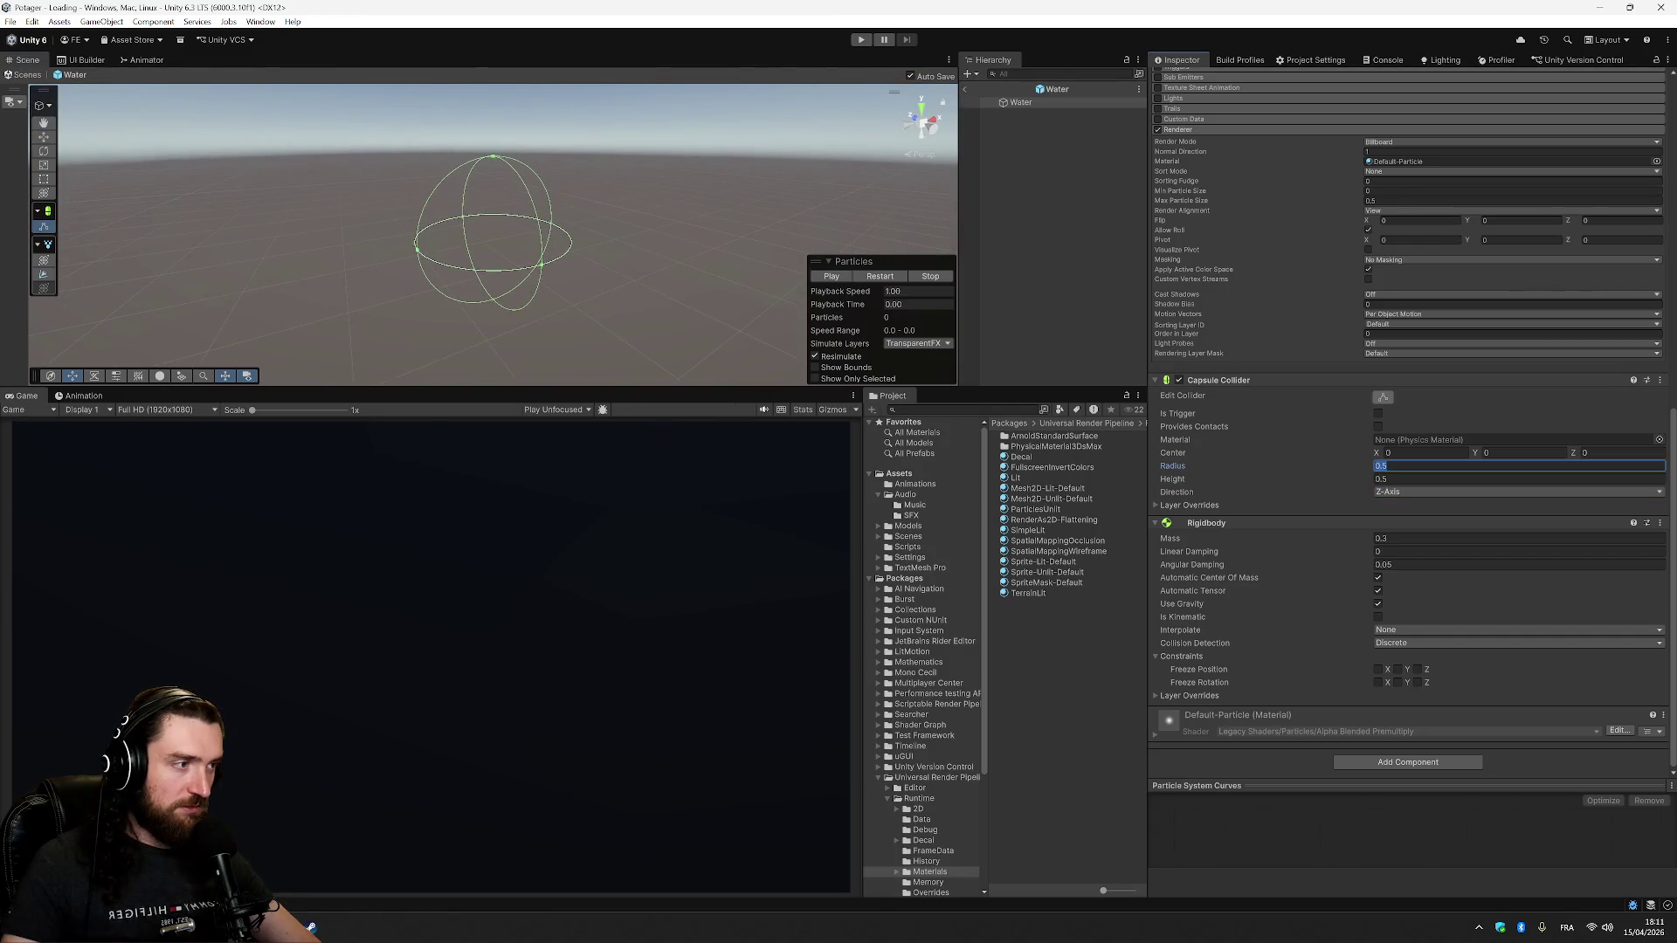
type("0.2")
mouse_move(623, 203)
left_mouse_down()
mouse_move(543, 326)
mouse_move(475, 203)
left_mouse_up()
left_click(832, 276)
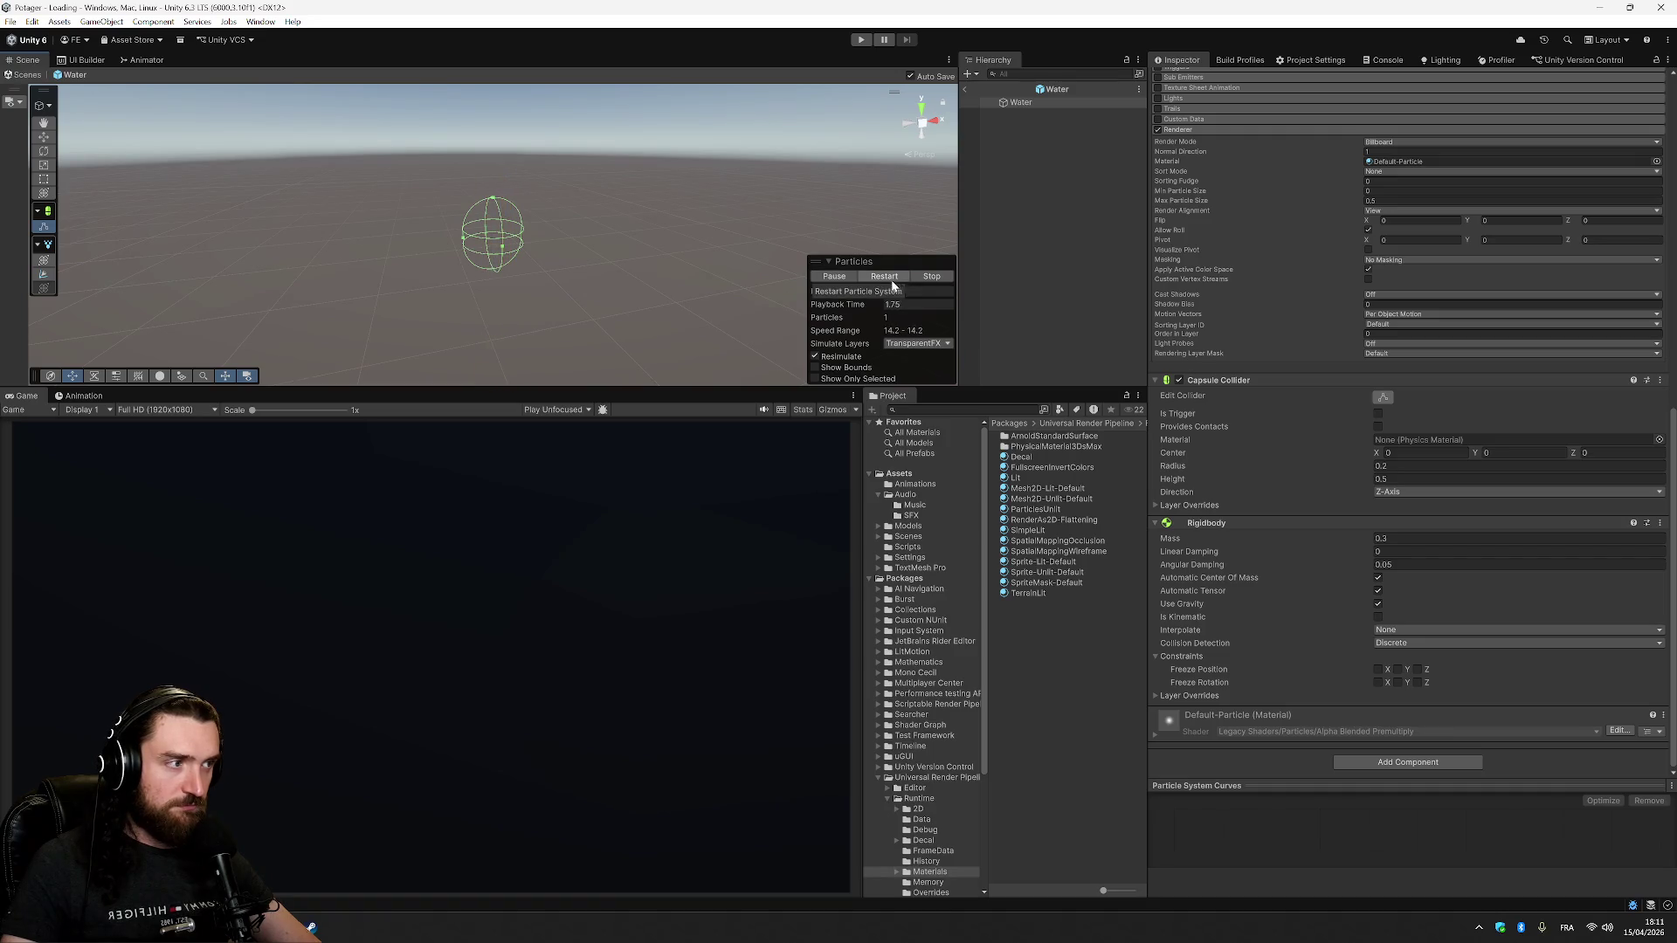
- Keep the collider Center Y at 0 and set Center Z to 0.5
left_click(835, 279)
type("-")
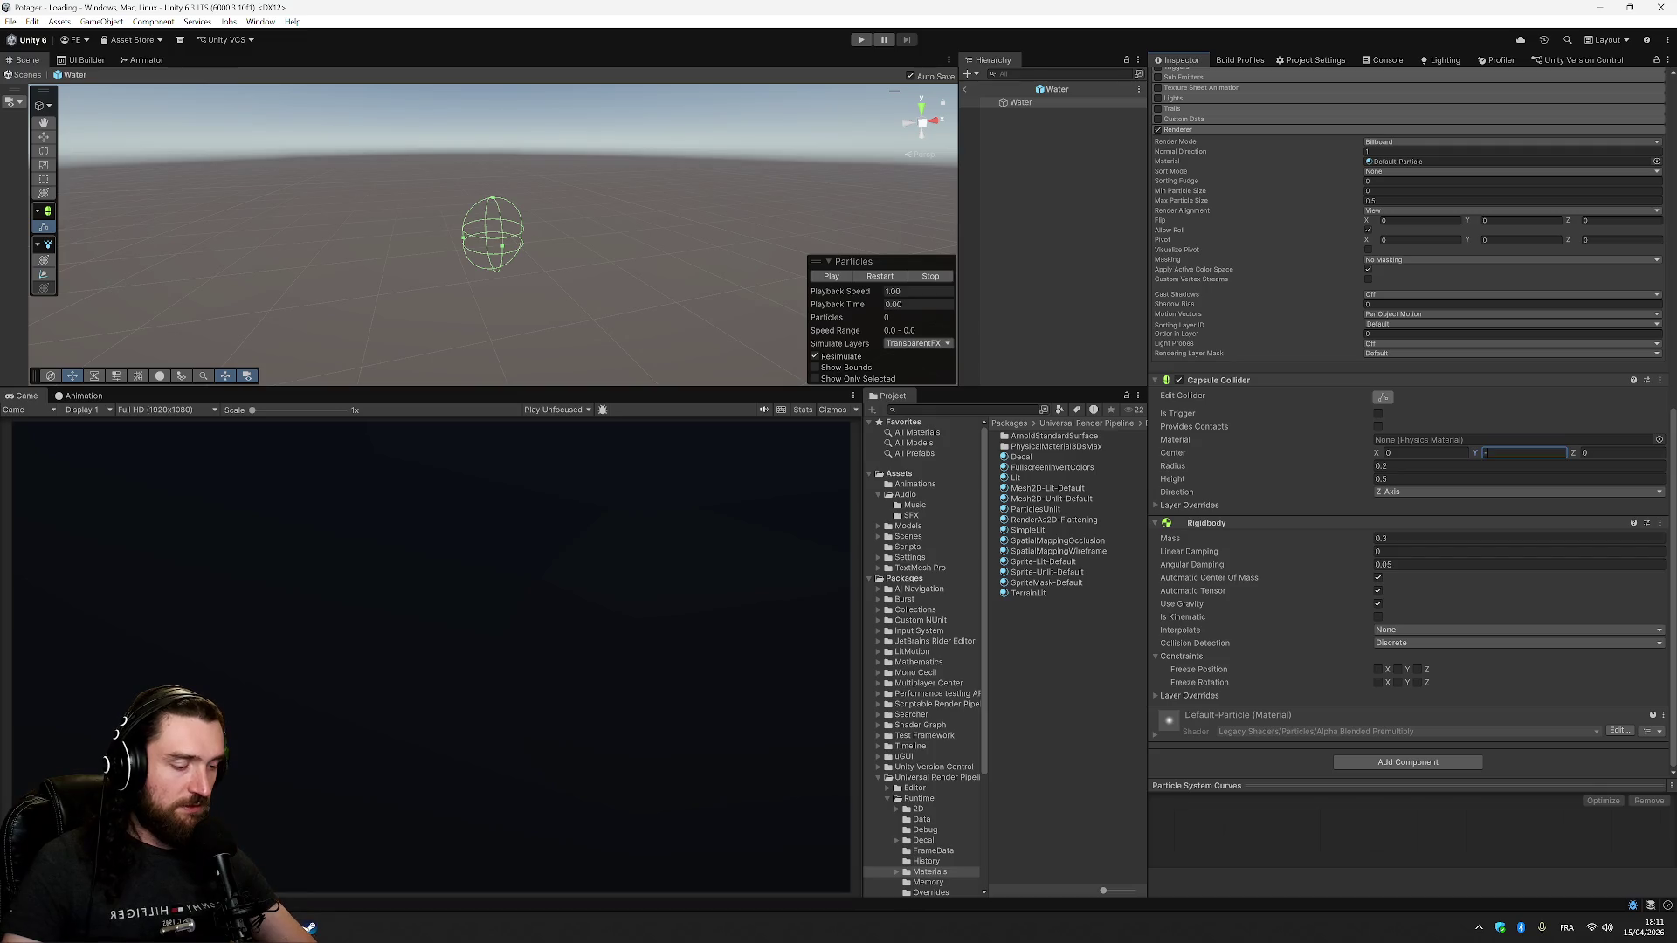
type(".05")
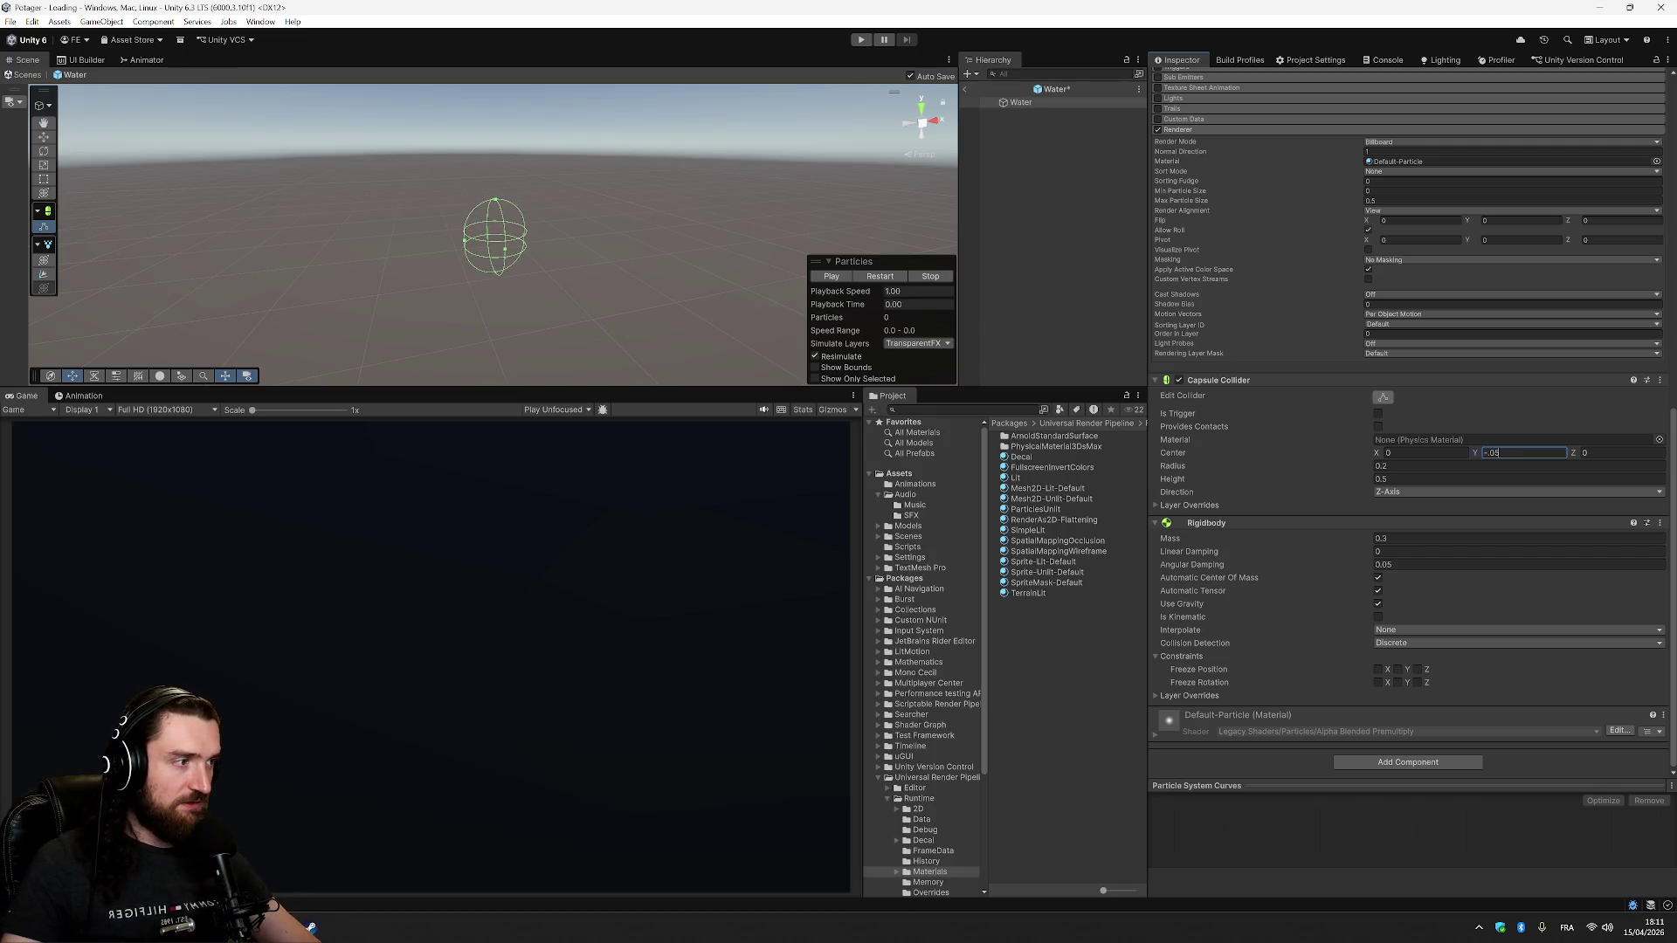
key("ctrl+z")
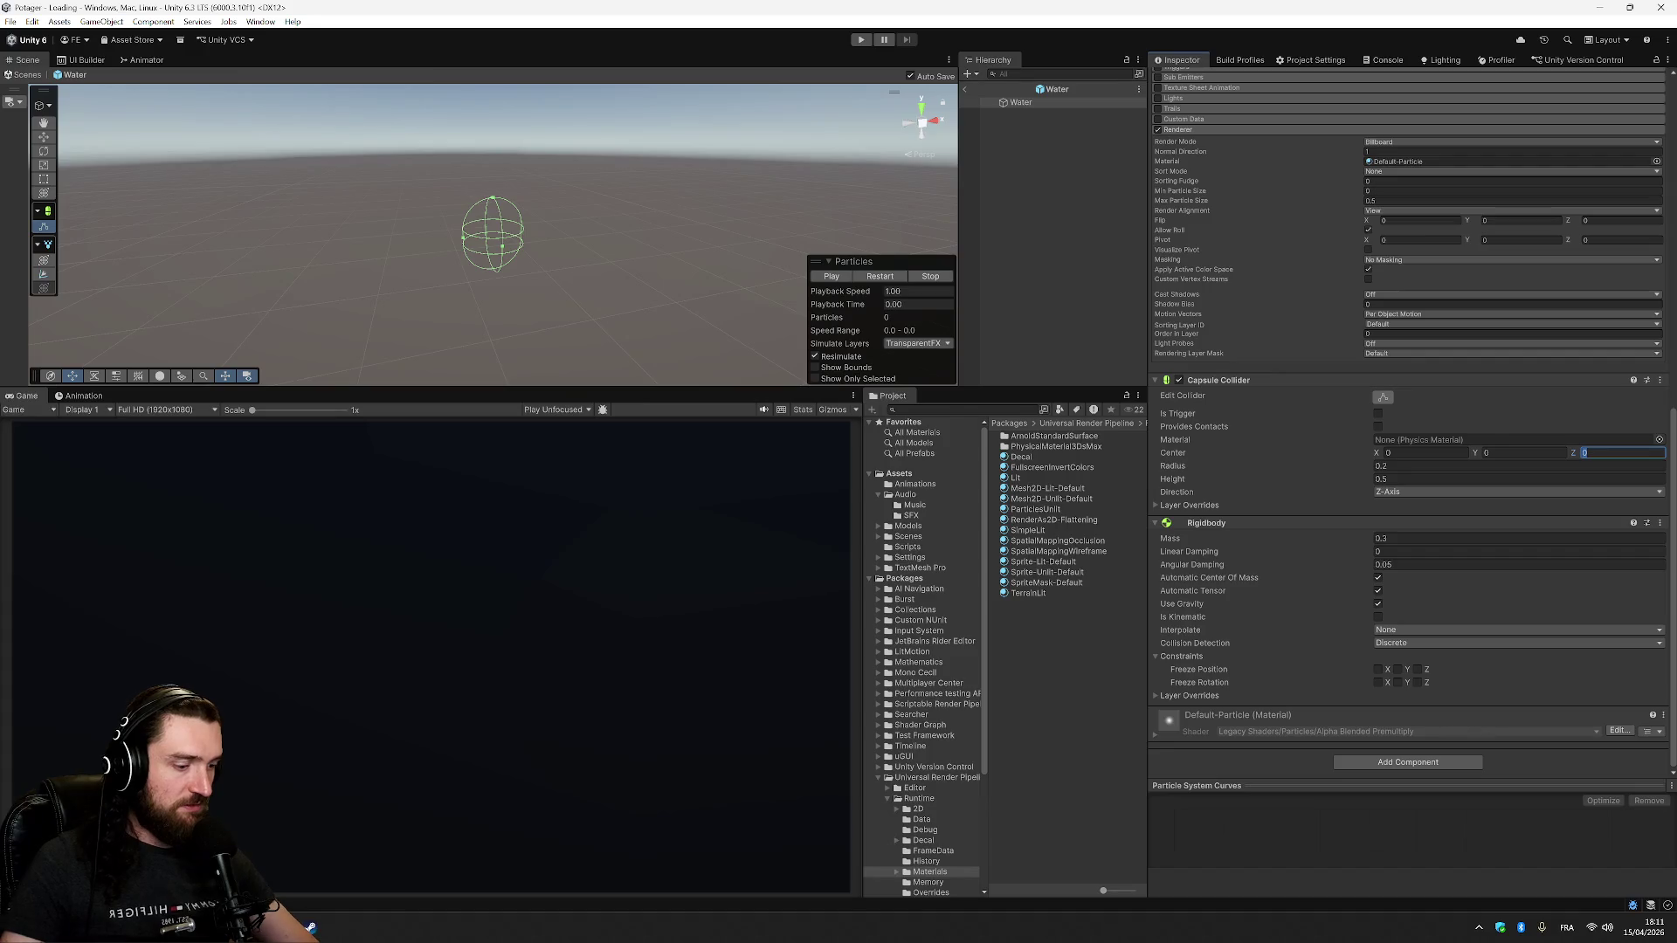
type("-.5")
key("Return")
type(".5")
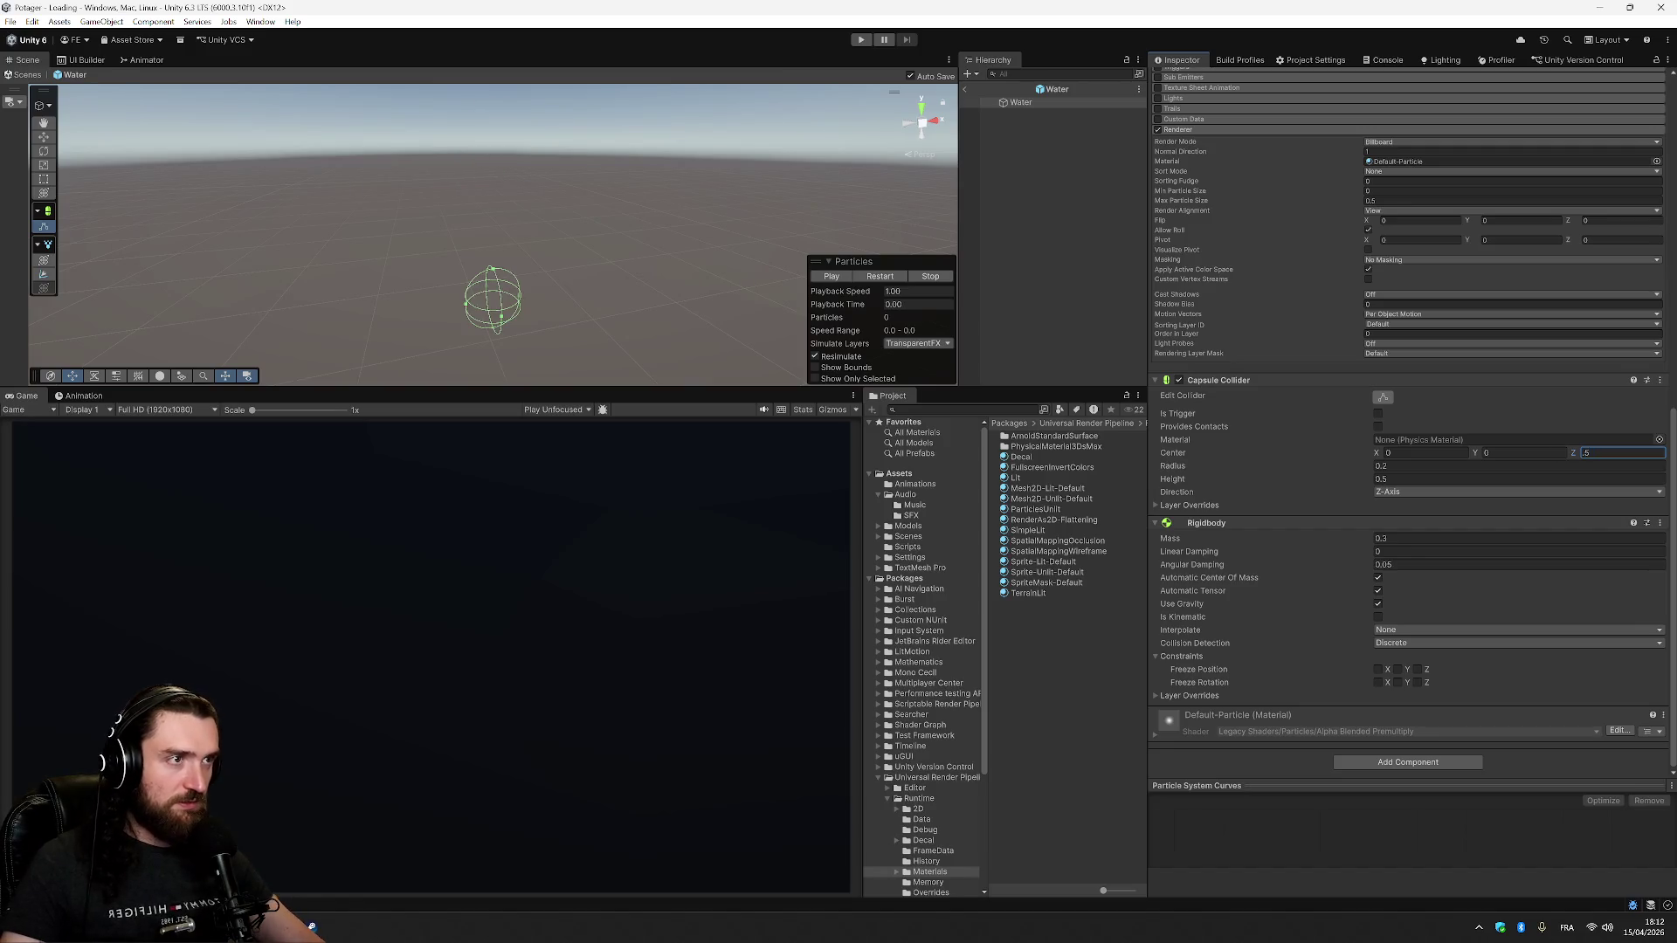
- Preview the water particles again and clear the selection
left_click(841, 278)
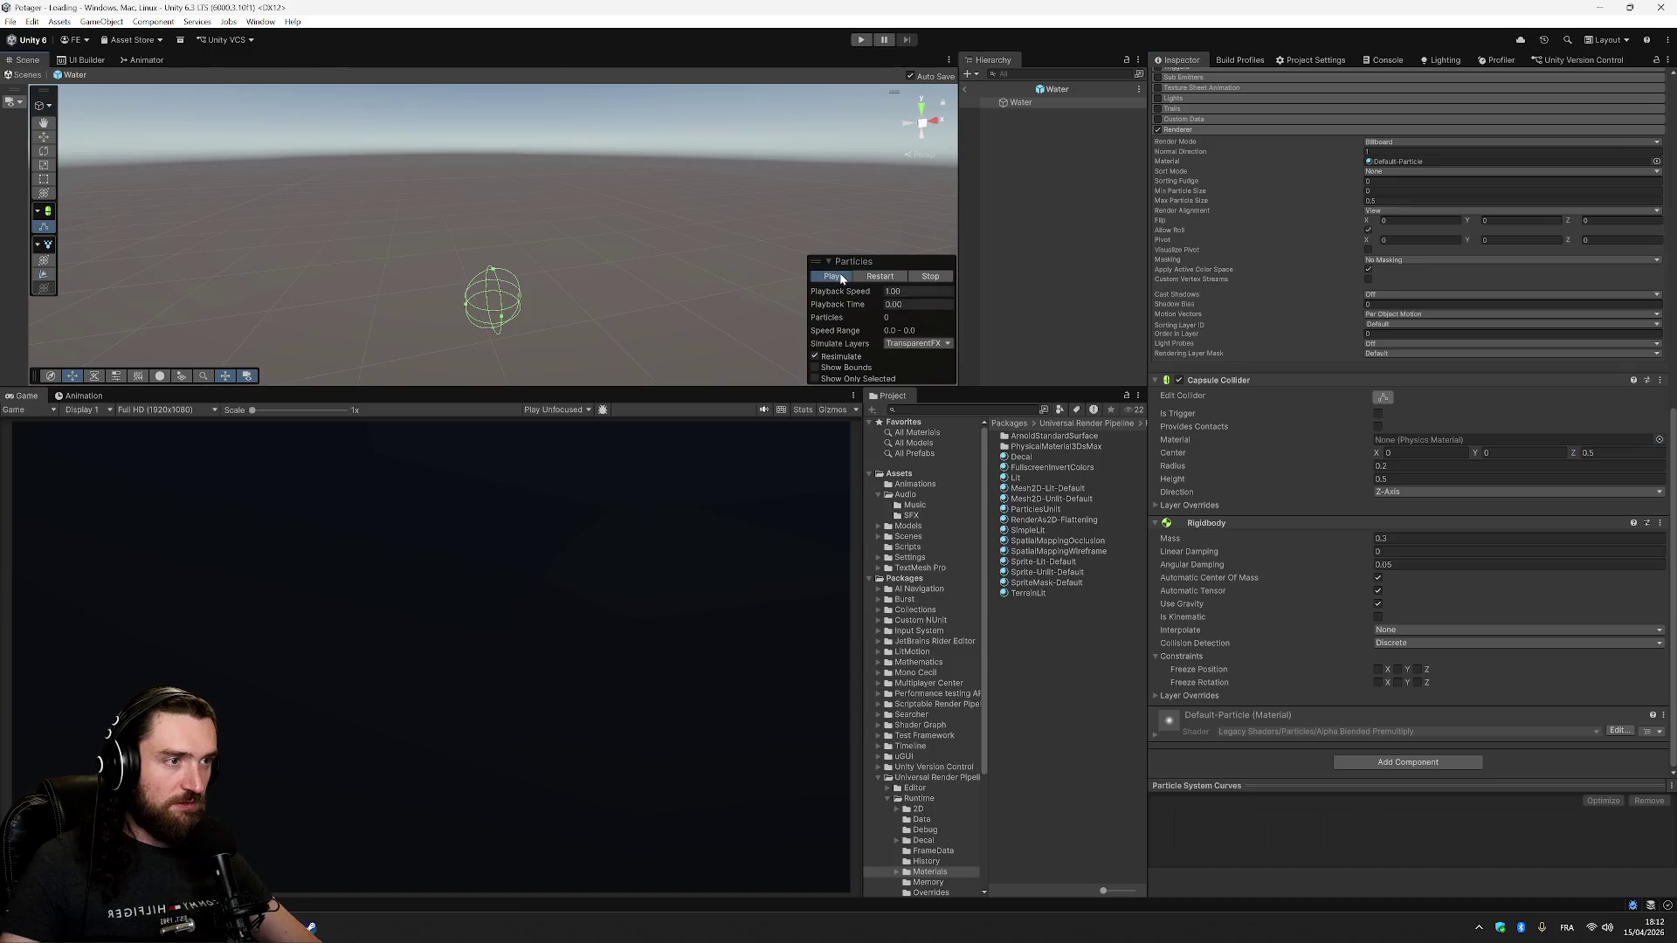
left_click(870, 279)
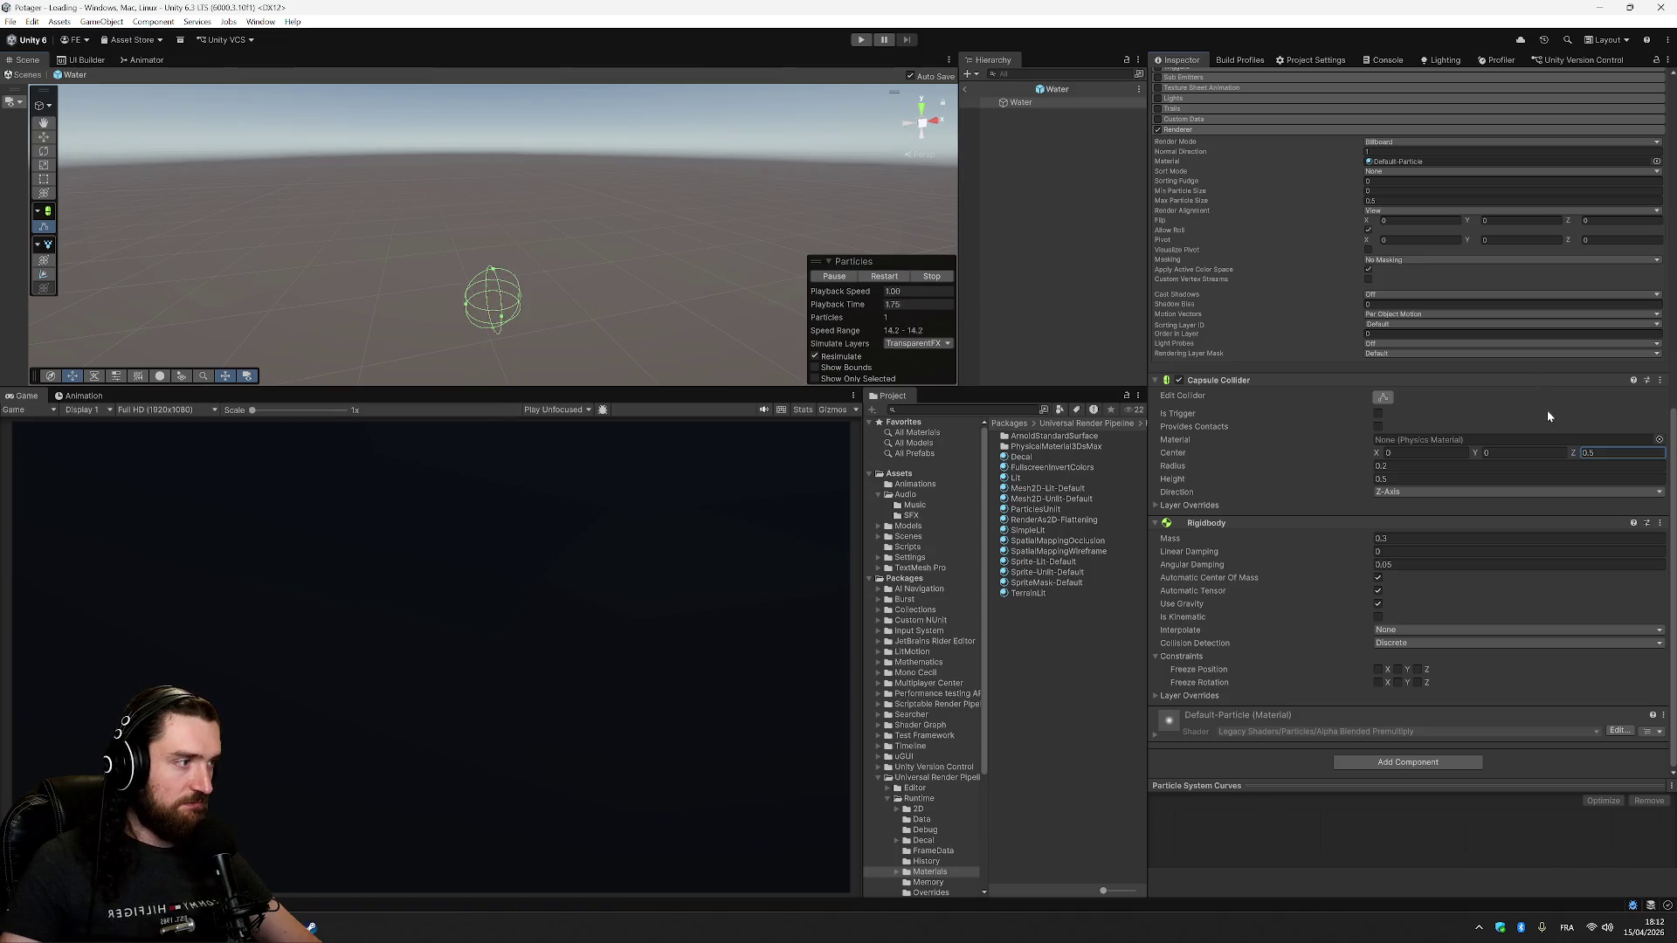
left_click(1054, 662)
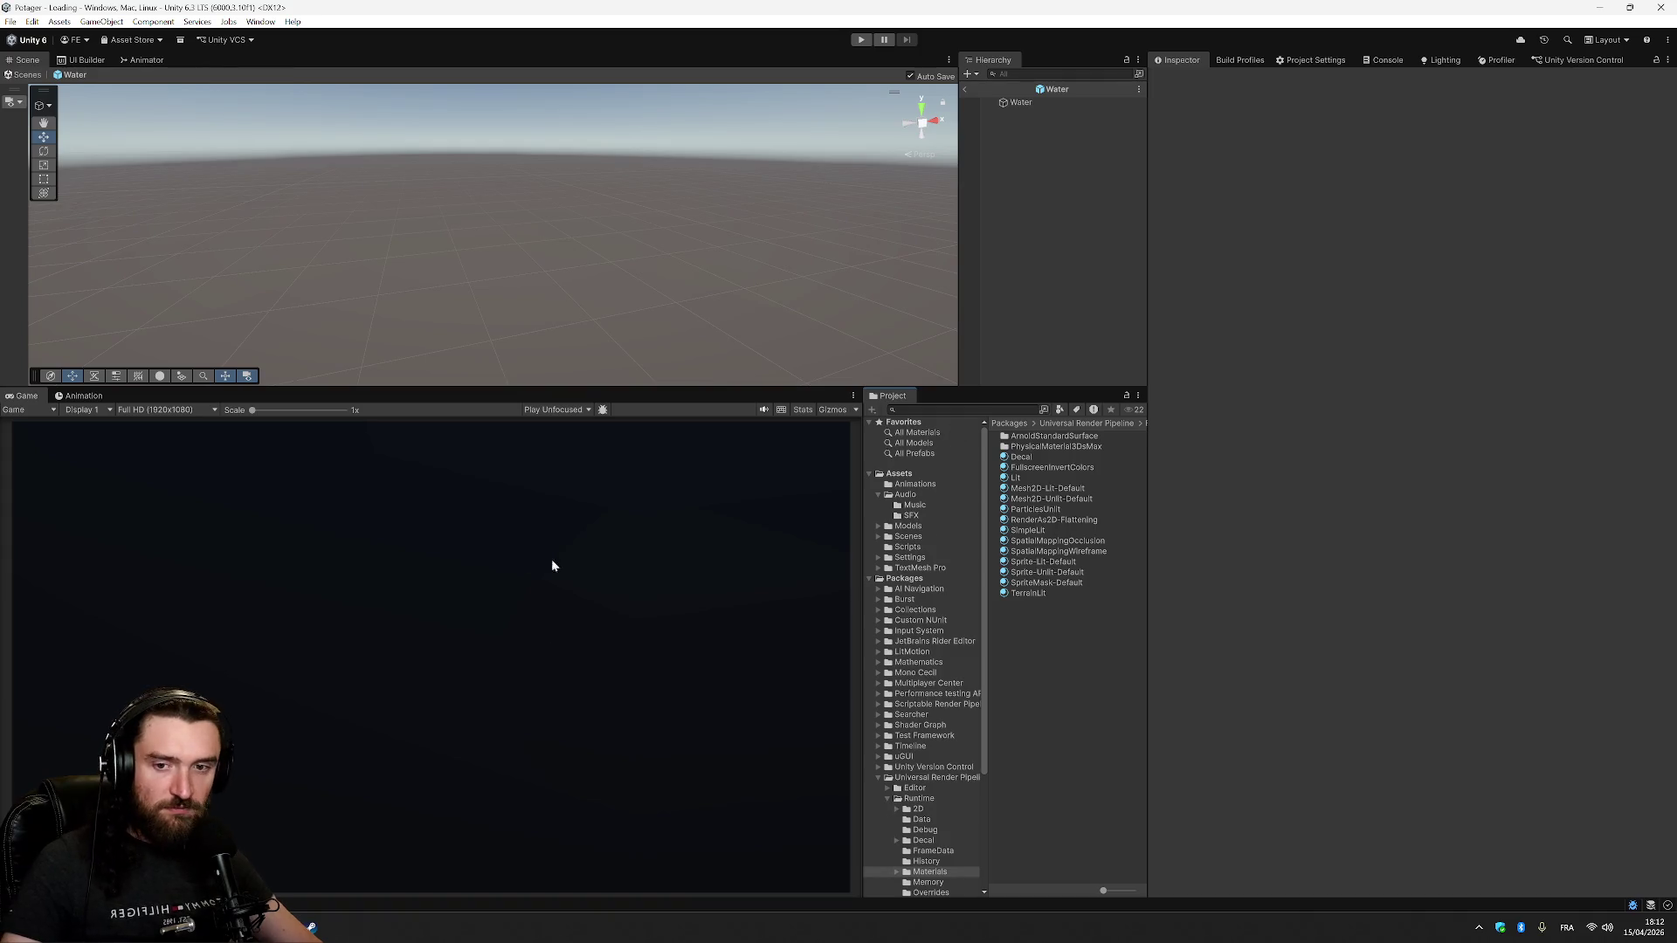
- Exit the Water prefab, open the Game scene from recent scenes, and enter play mode
left_click(965, 88)
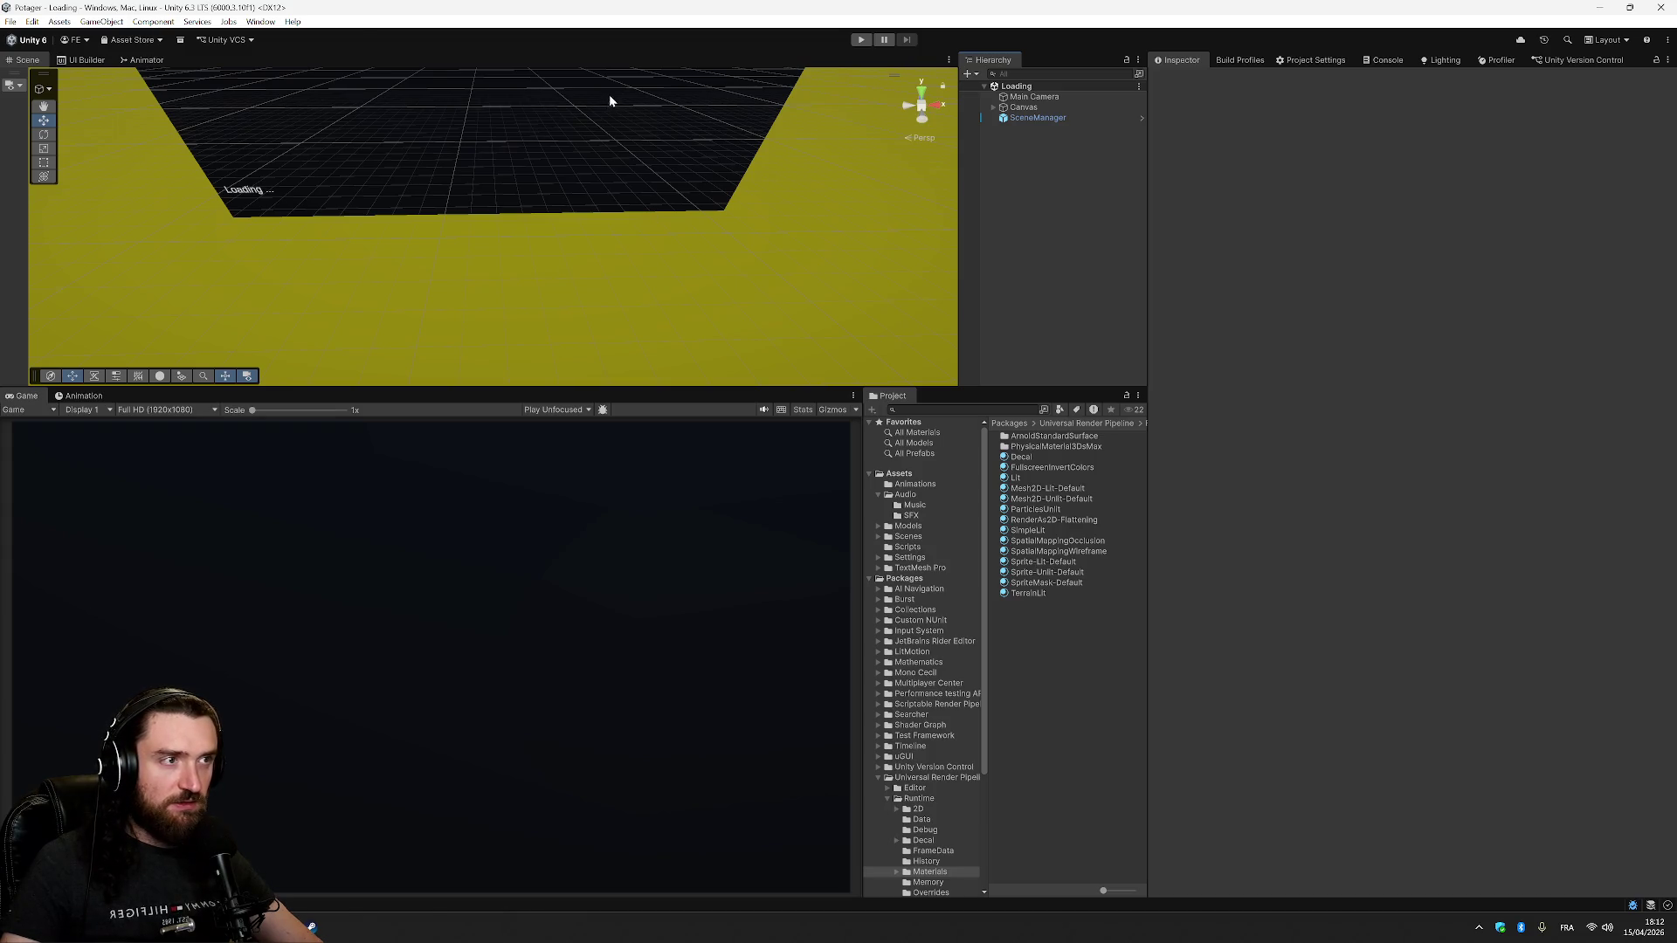
left_click(12, 21)
mouse_move(50, 67)
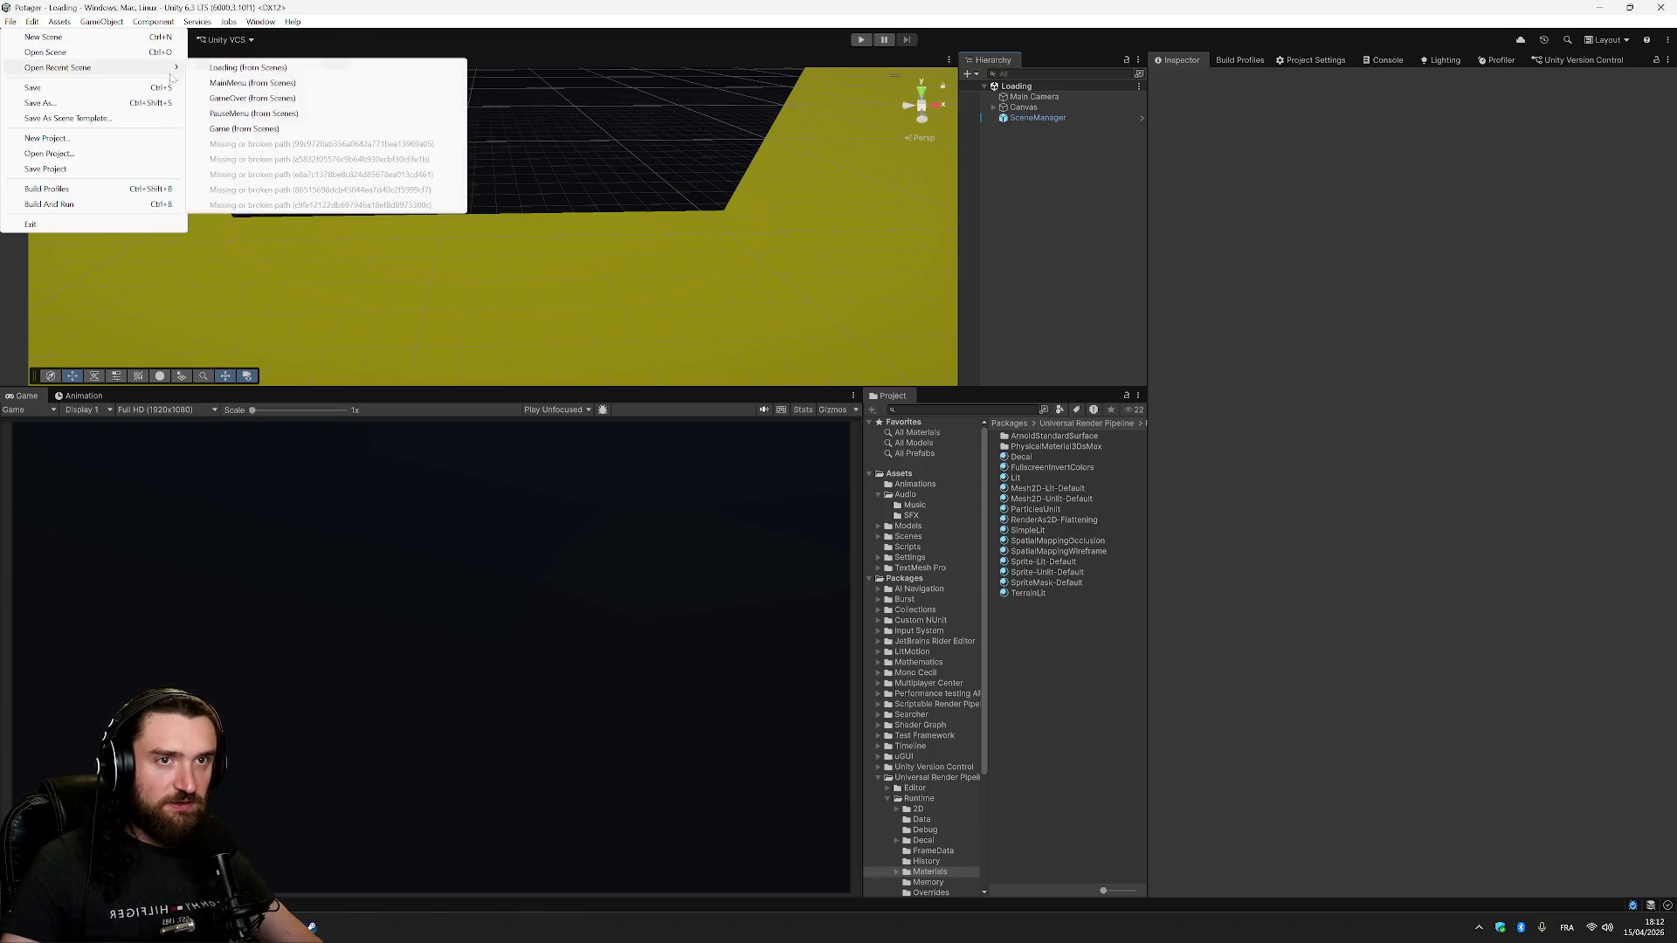
left_click(209, 98)
left_click(18, 23)
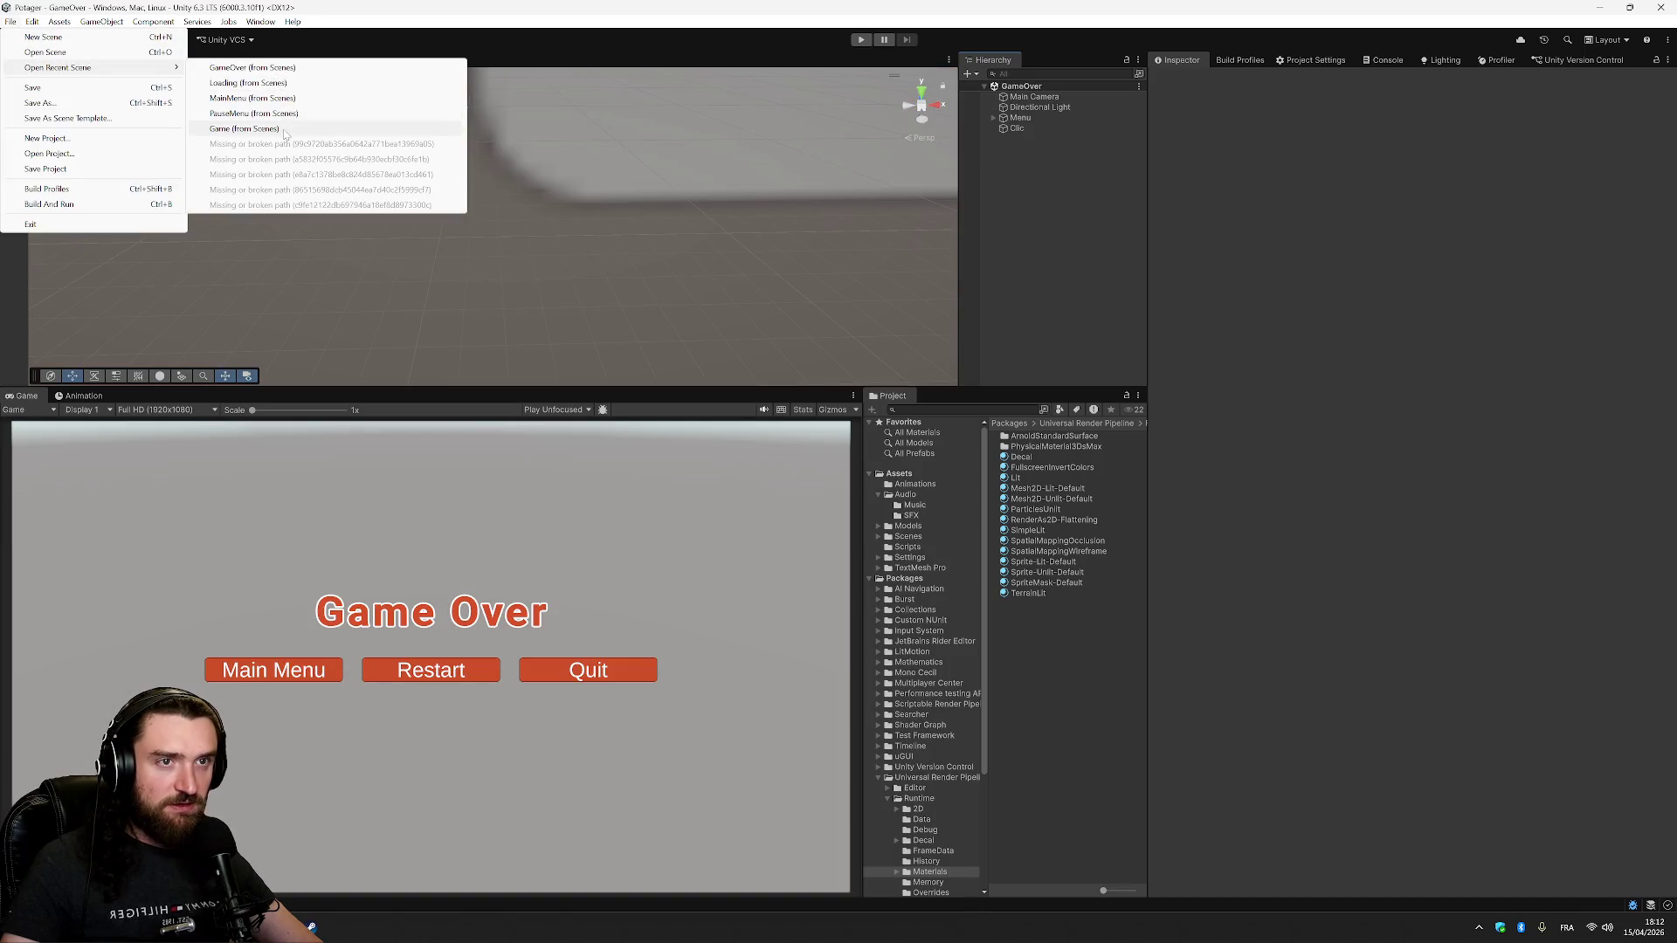
left_click(262, 128)
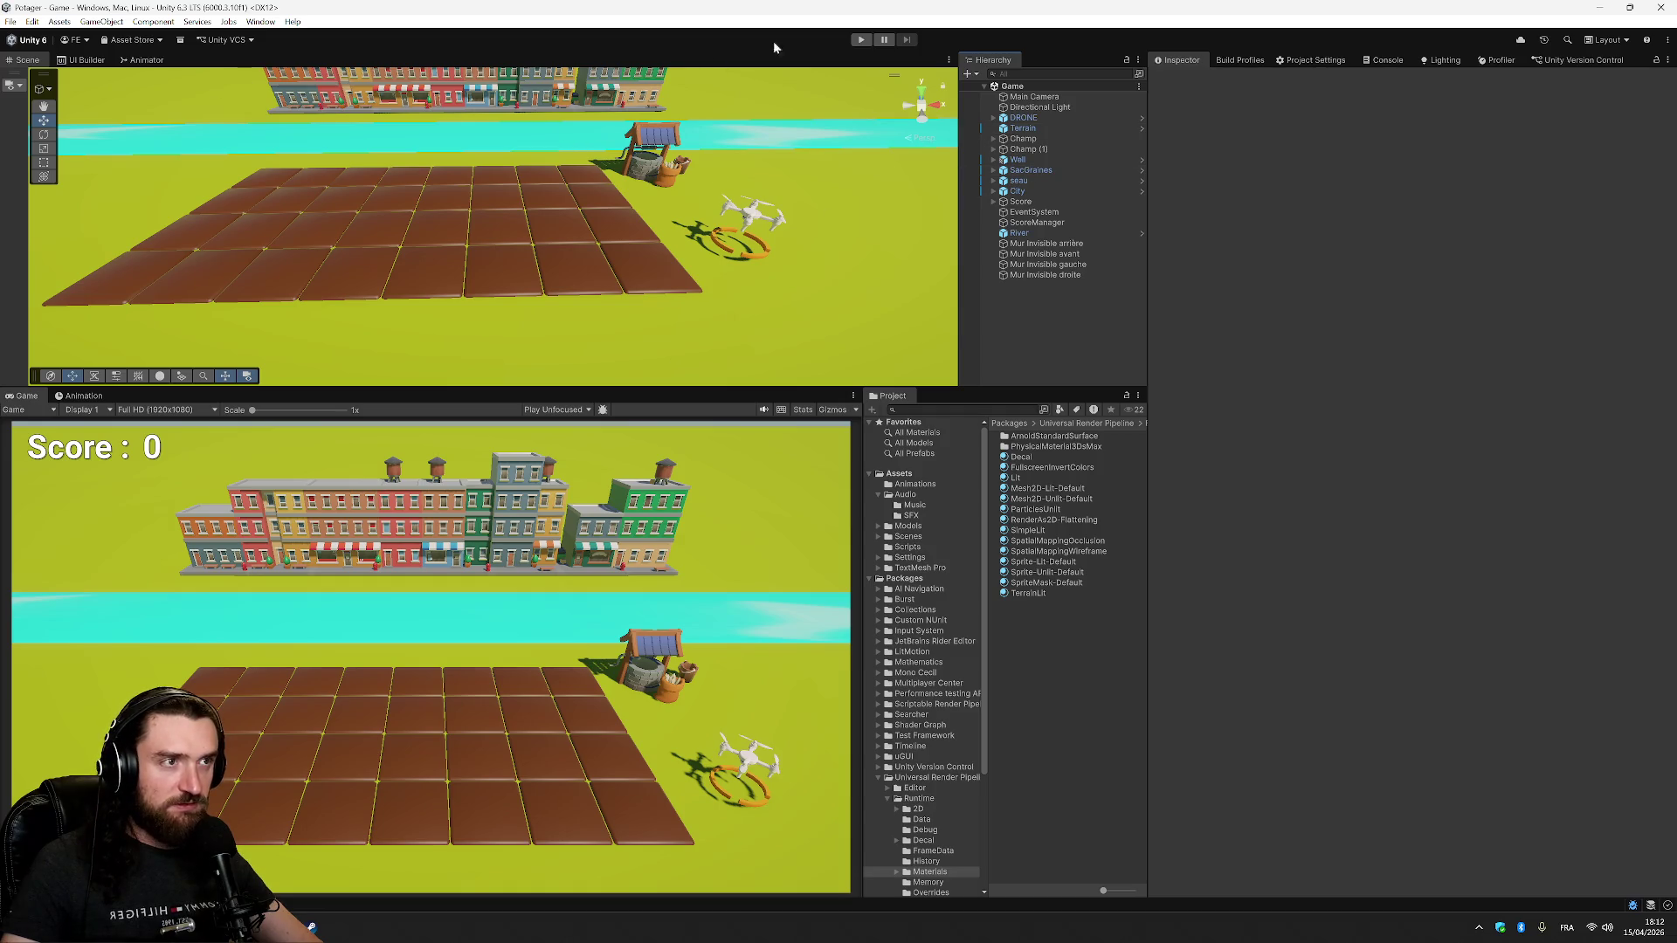
left_click(860, 40)
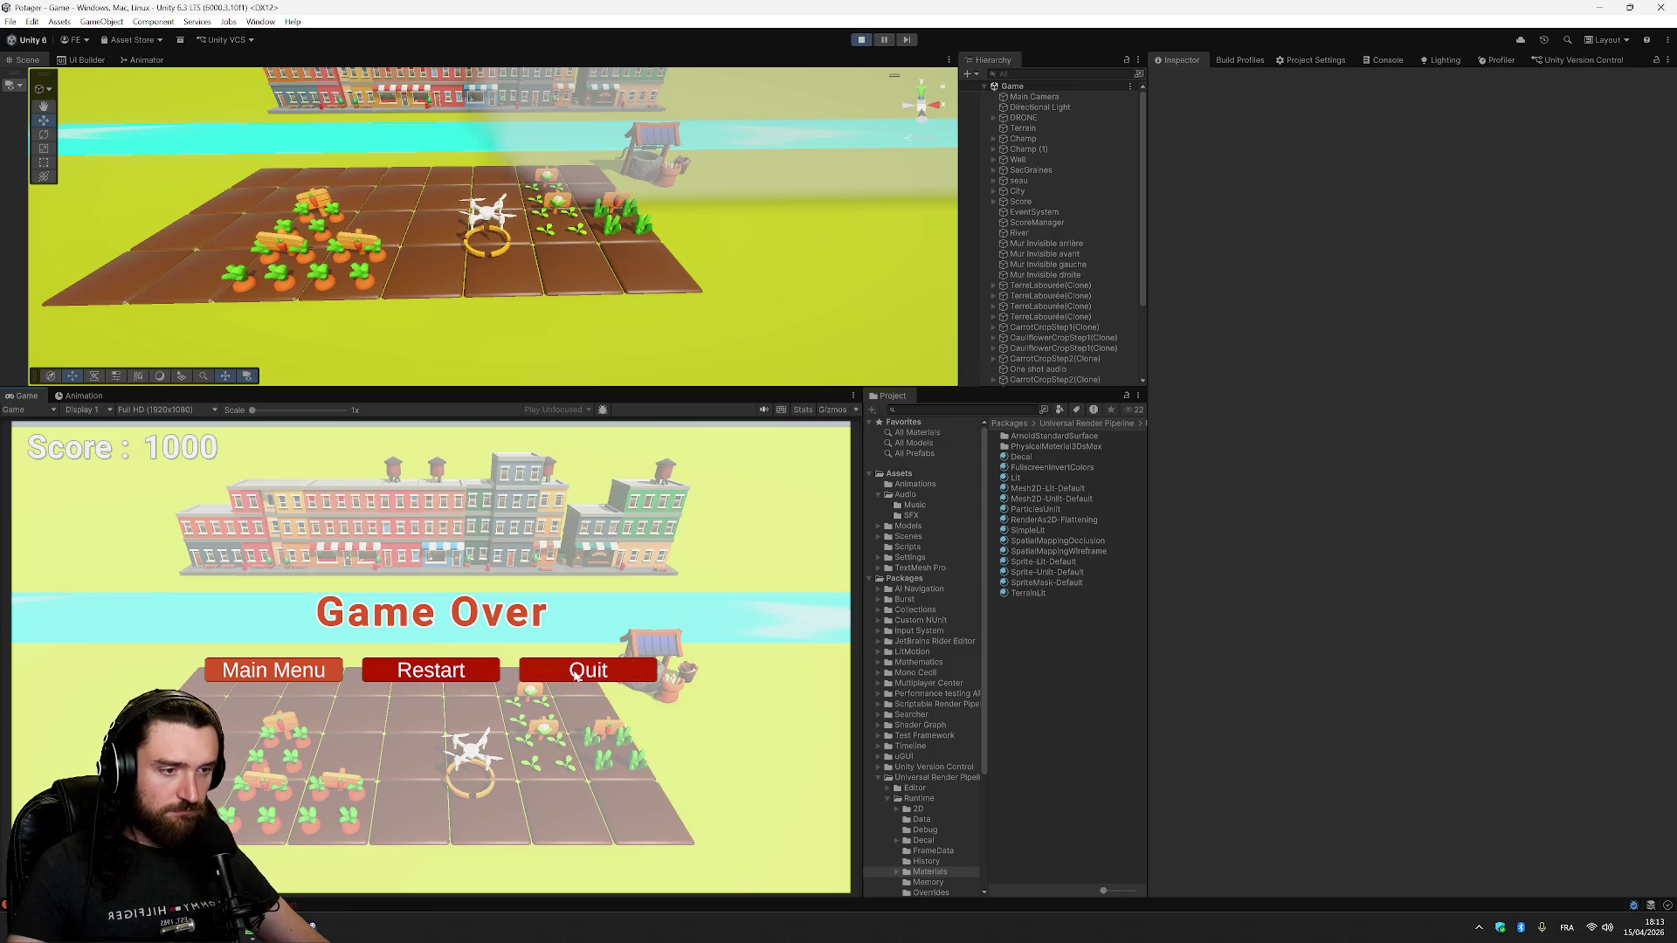
- Move the Game Over menu selection to Main Menu
key("Left")
key("Left")
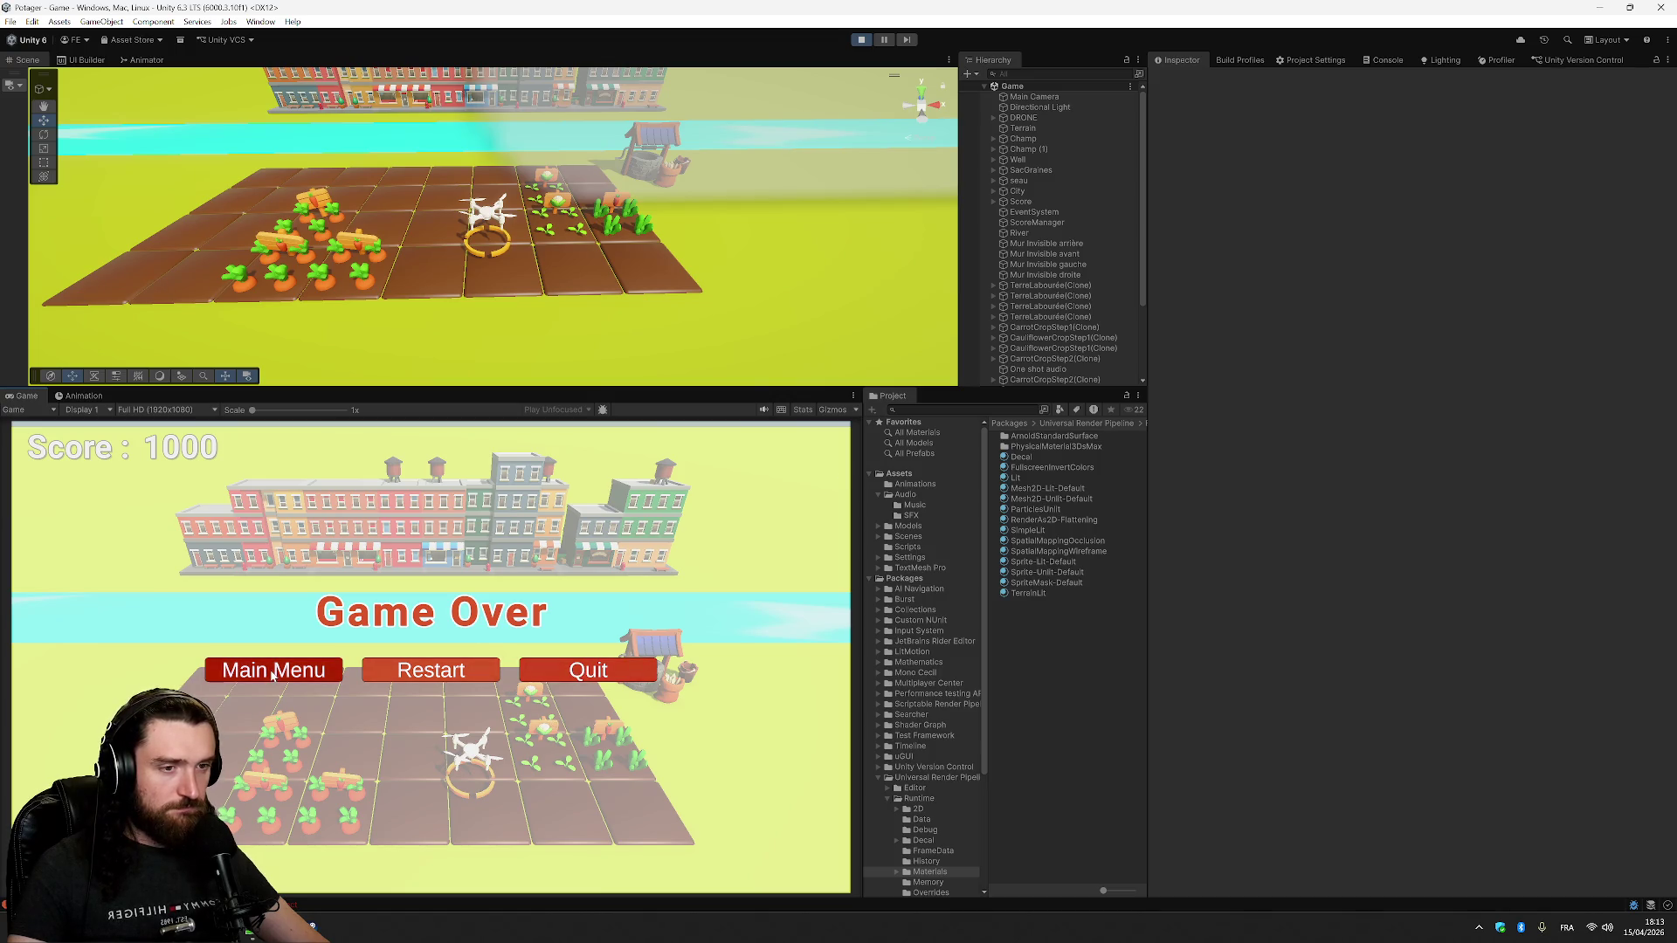
- Choose Main Menu, stop play mode, and show the top-level Assets folder
left_click(502, 592)
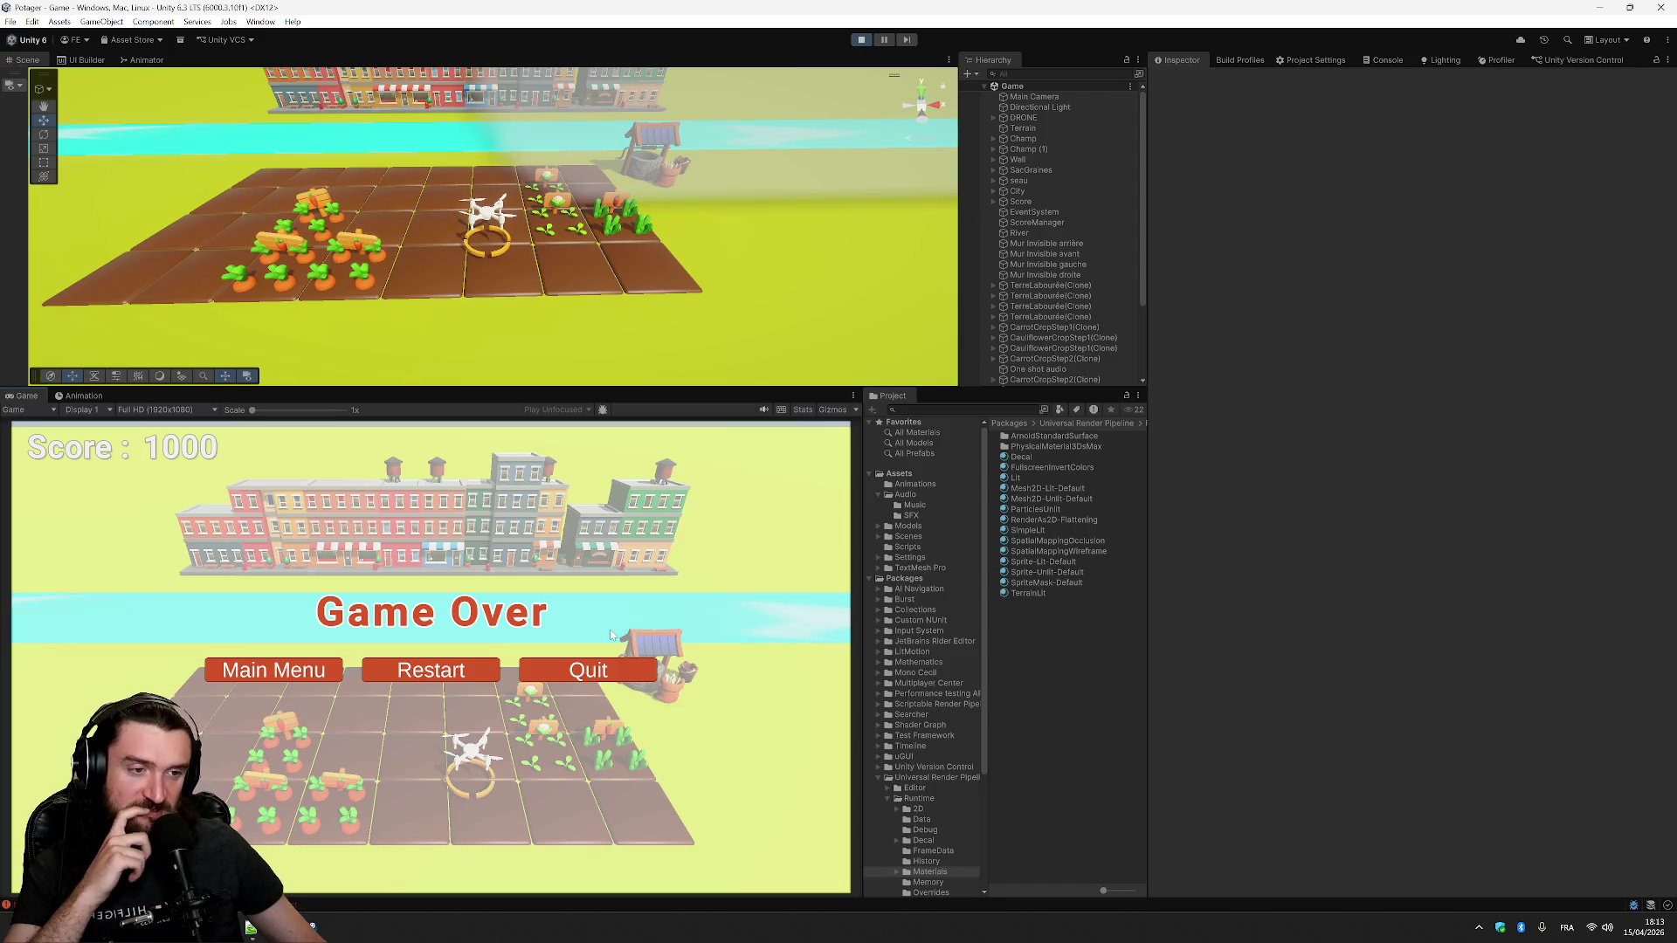
left_click(861, 39)
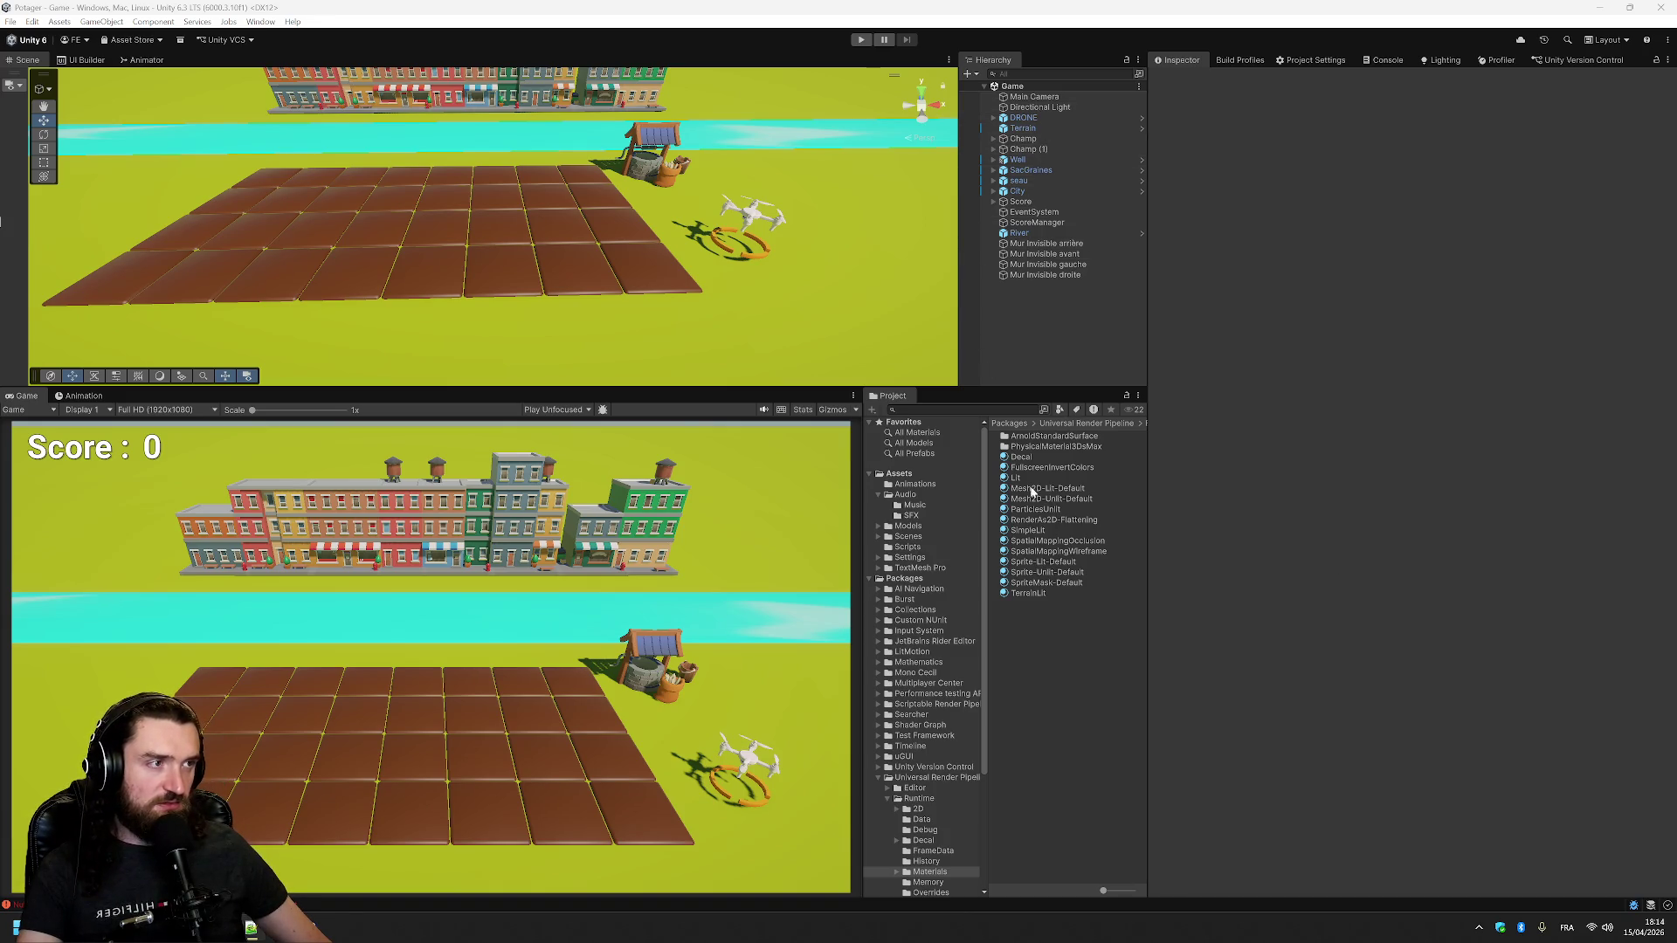
left_click(908, 476)
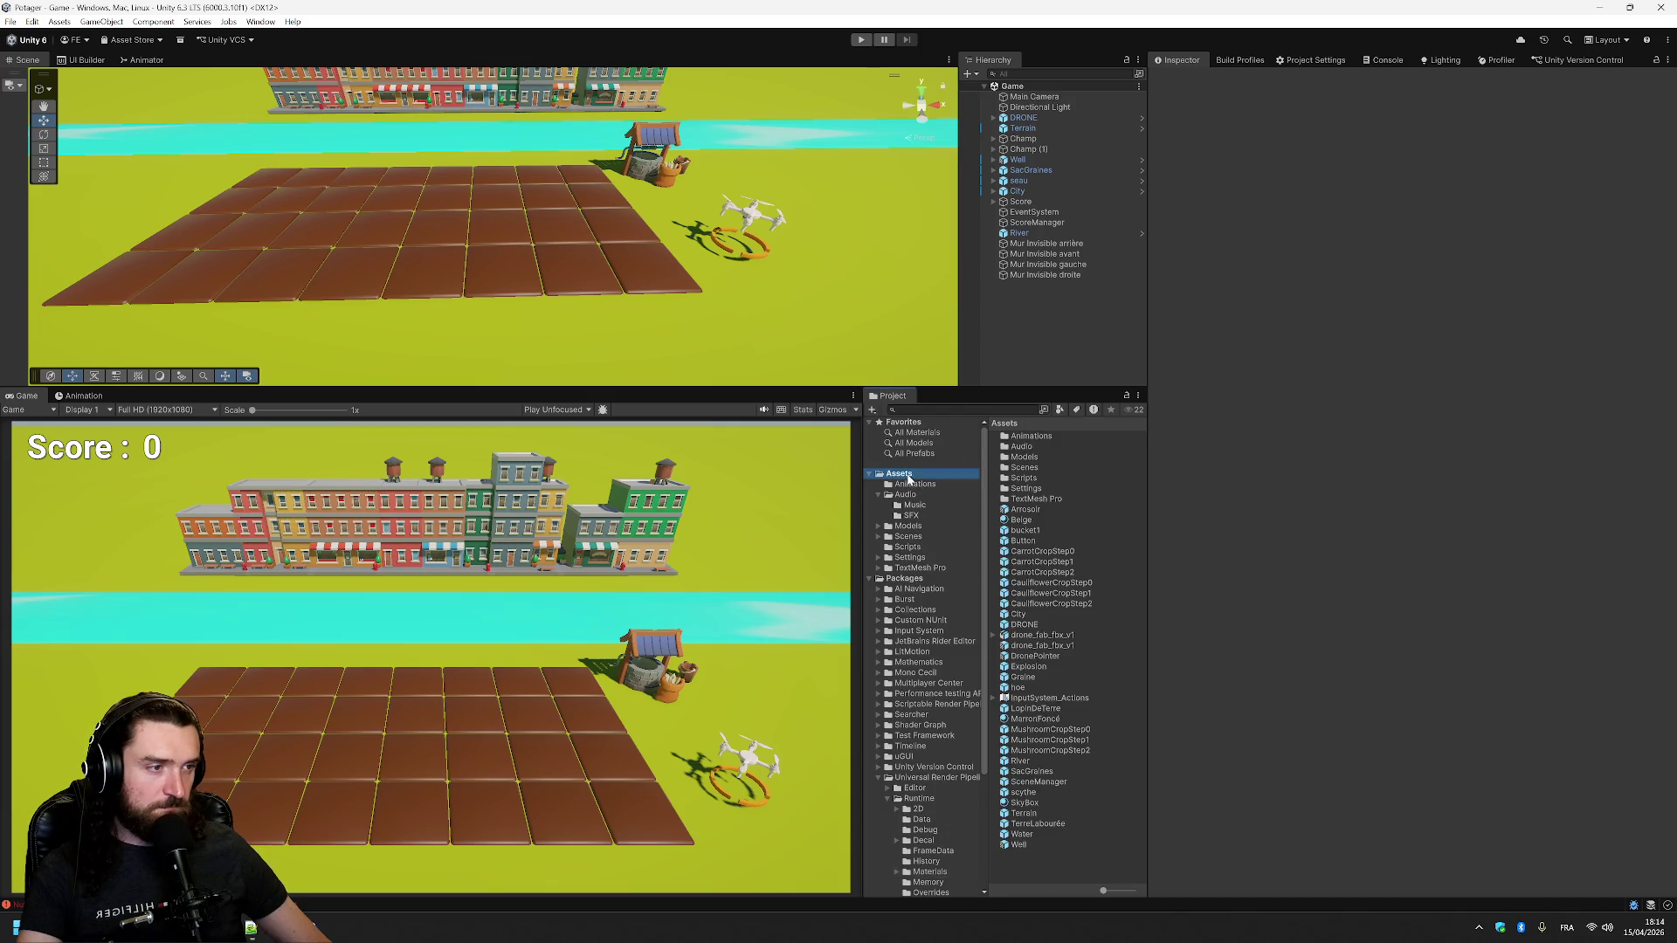
- Add a Character Controller (radius 0.5, height 2) to the DRONE prefab, found by searching 'char'
left_click(1024, 624)
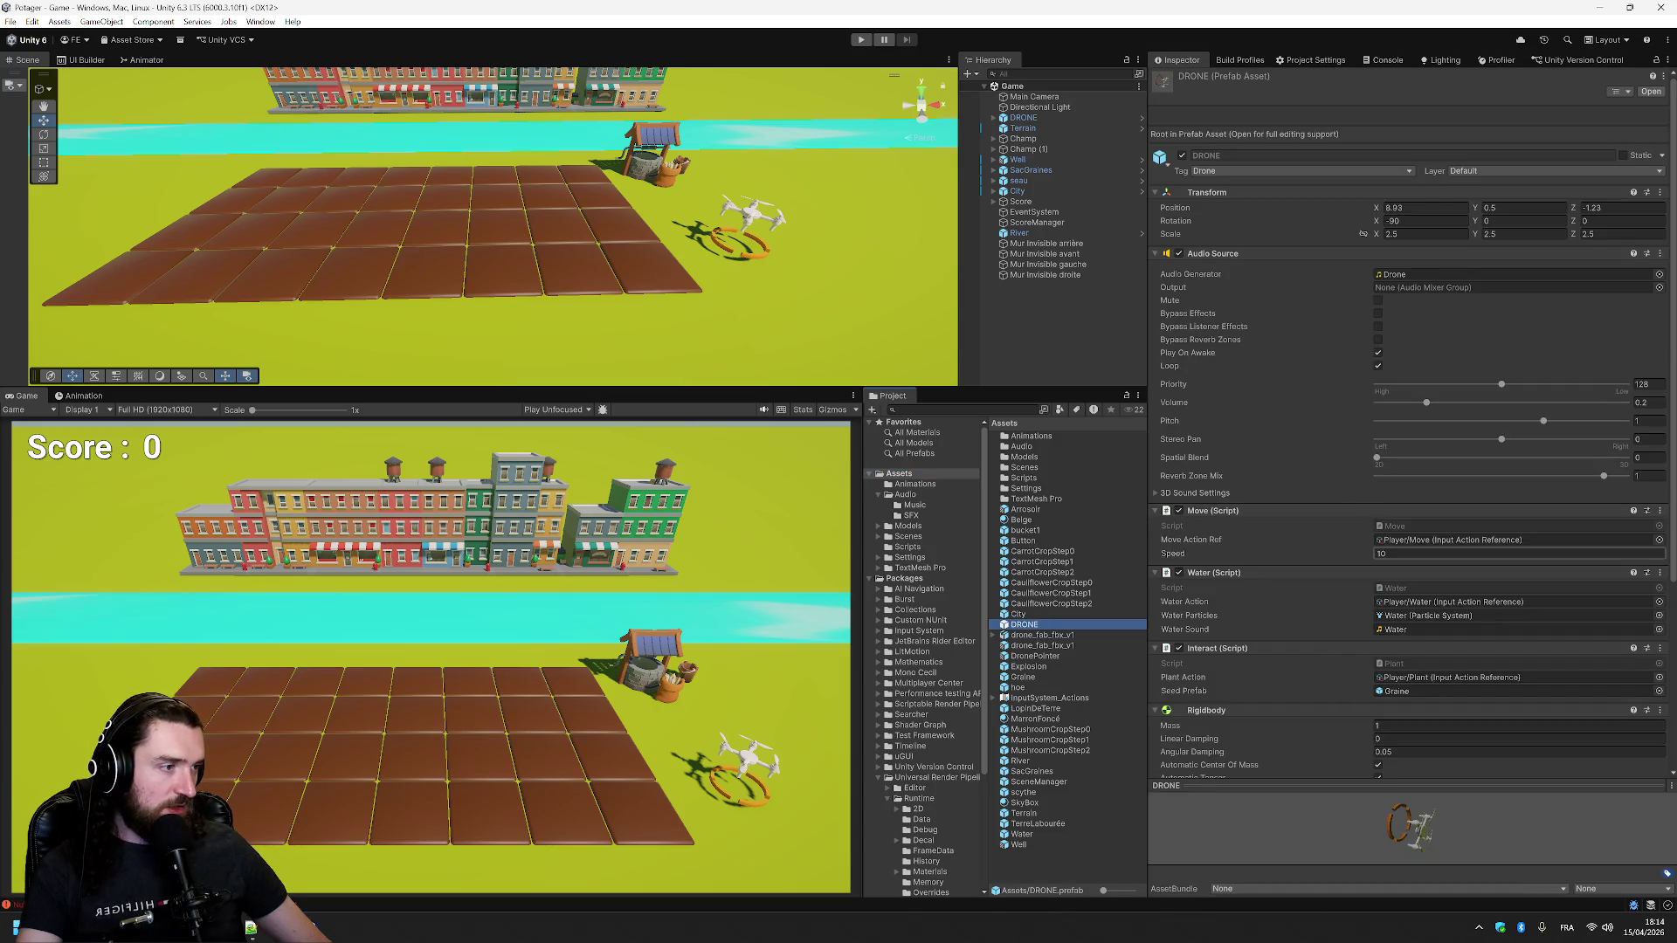
scroll(1484, 616, "down", 3)
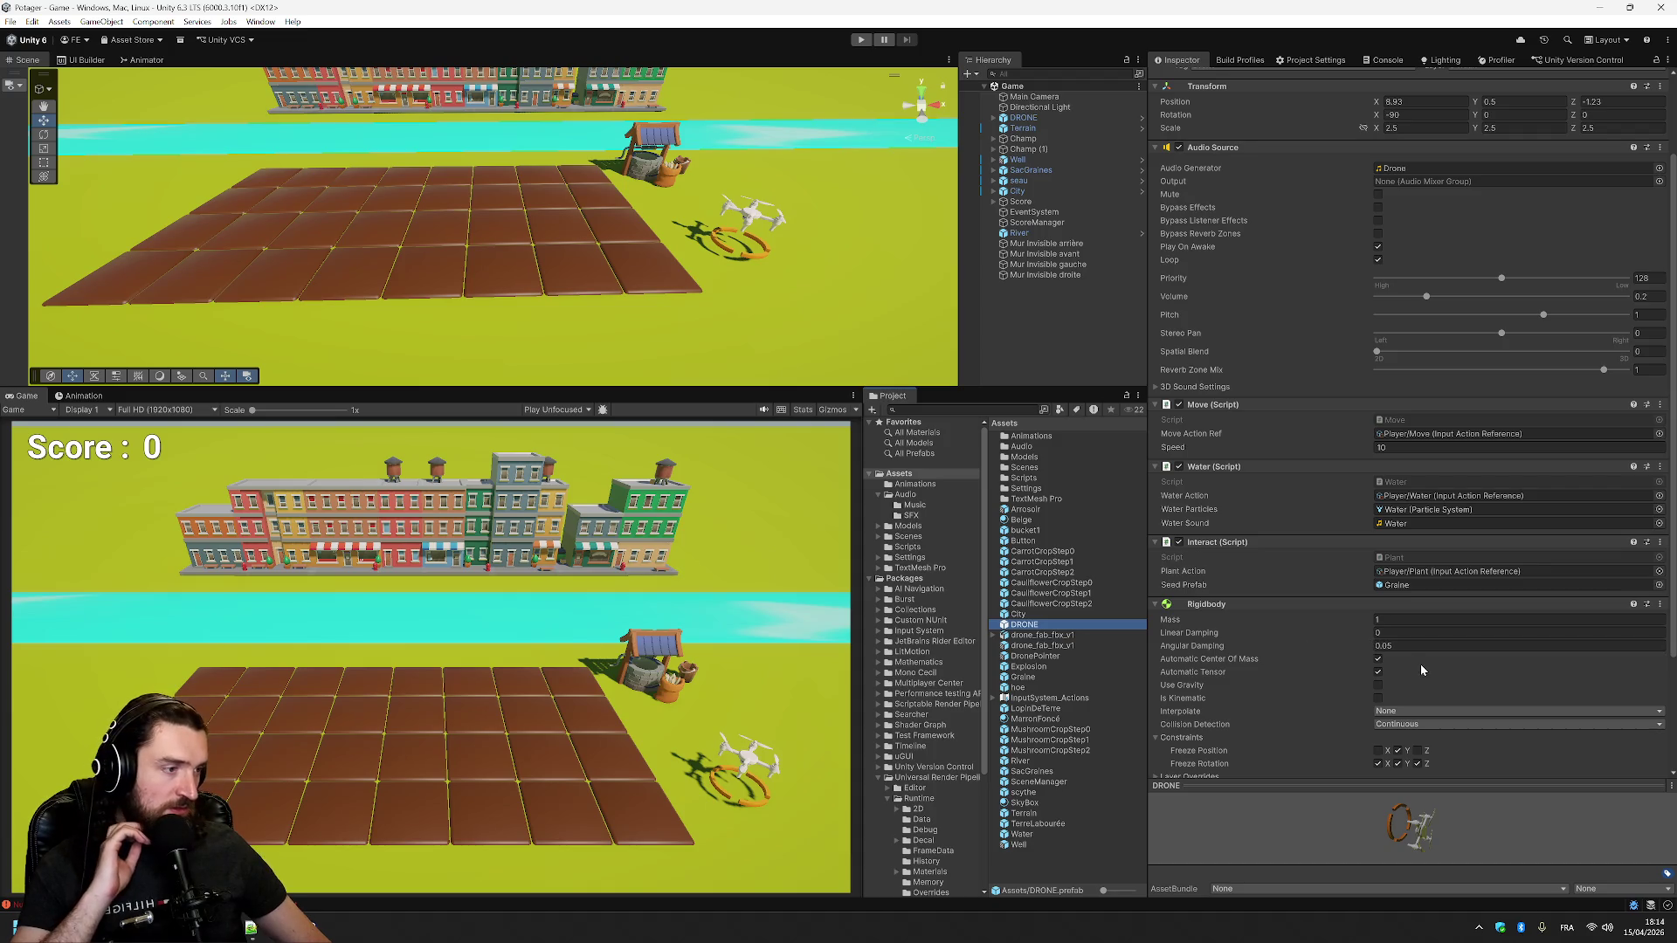
scroll(1420, 670, "down", 3)
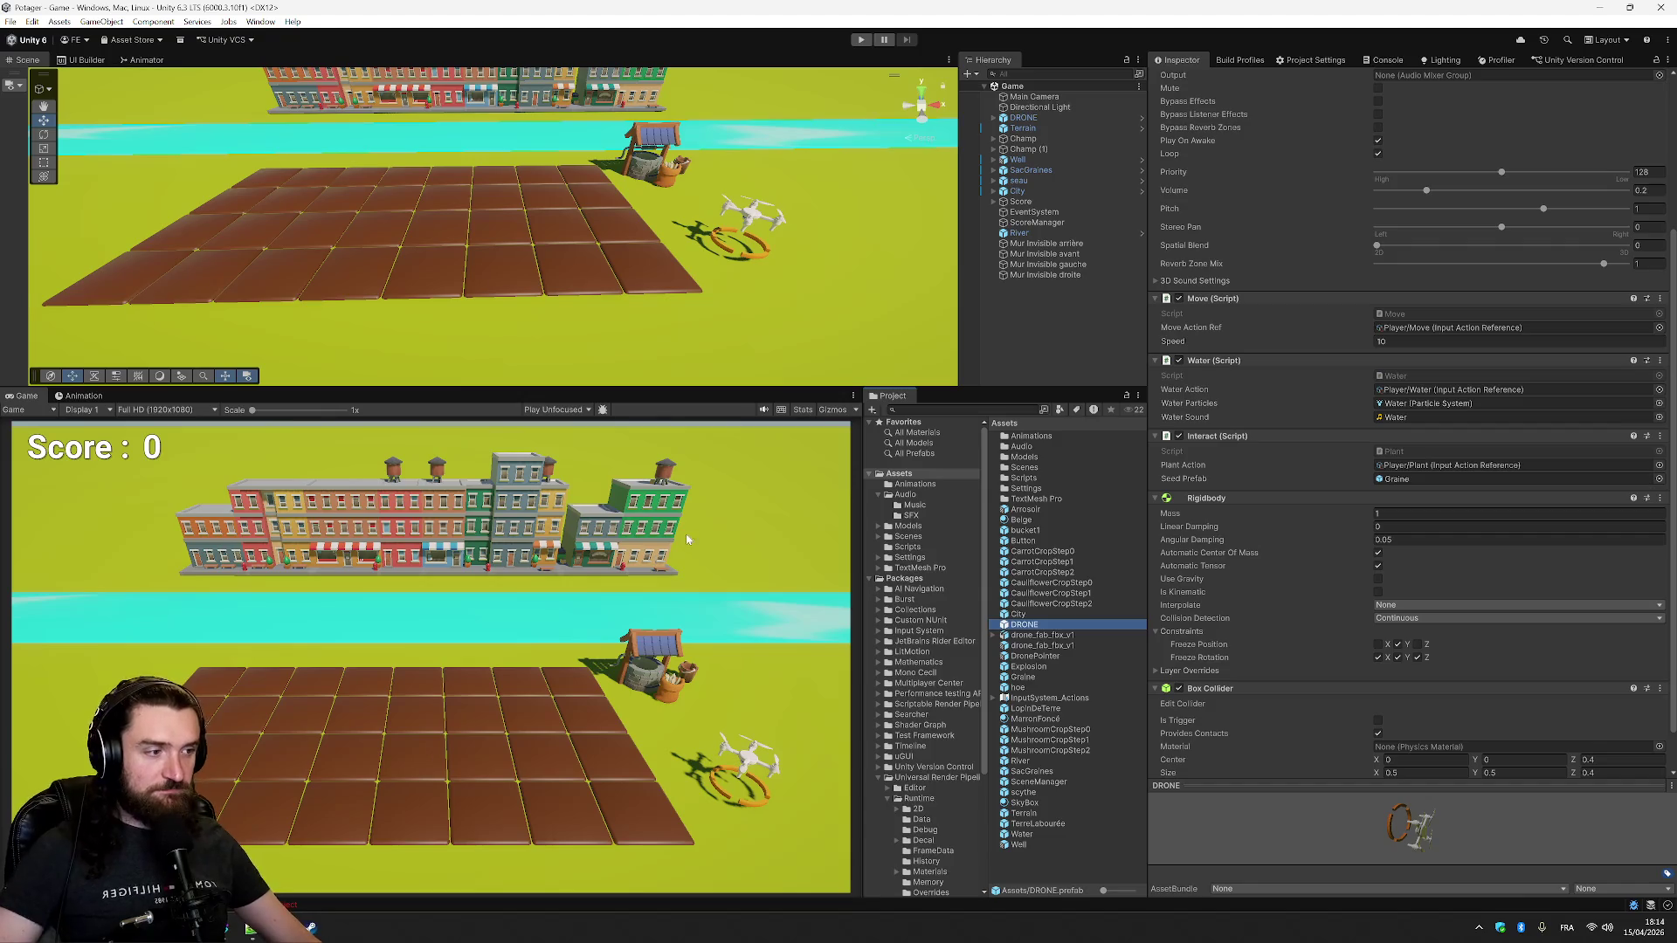
scroll(1421, 541, "down", 2)
left_click(1421, 765)
type("char")
key("Return")
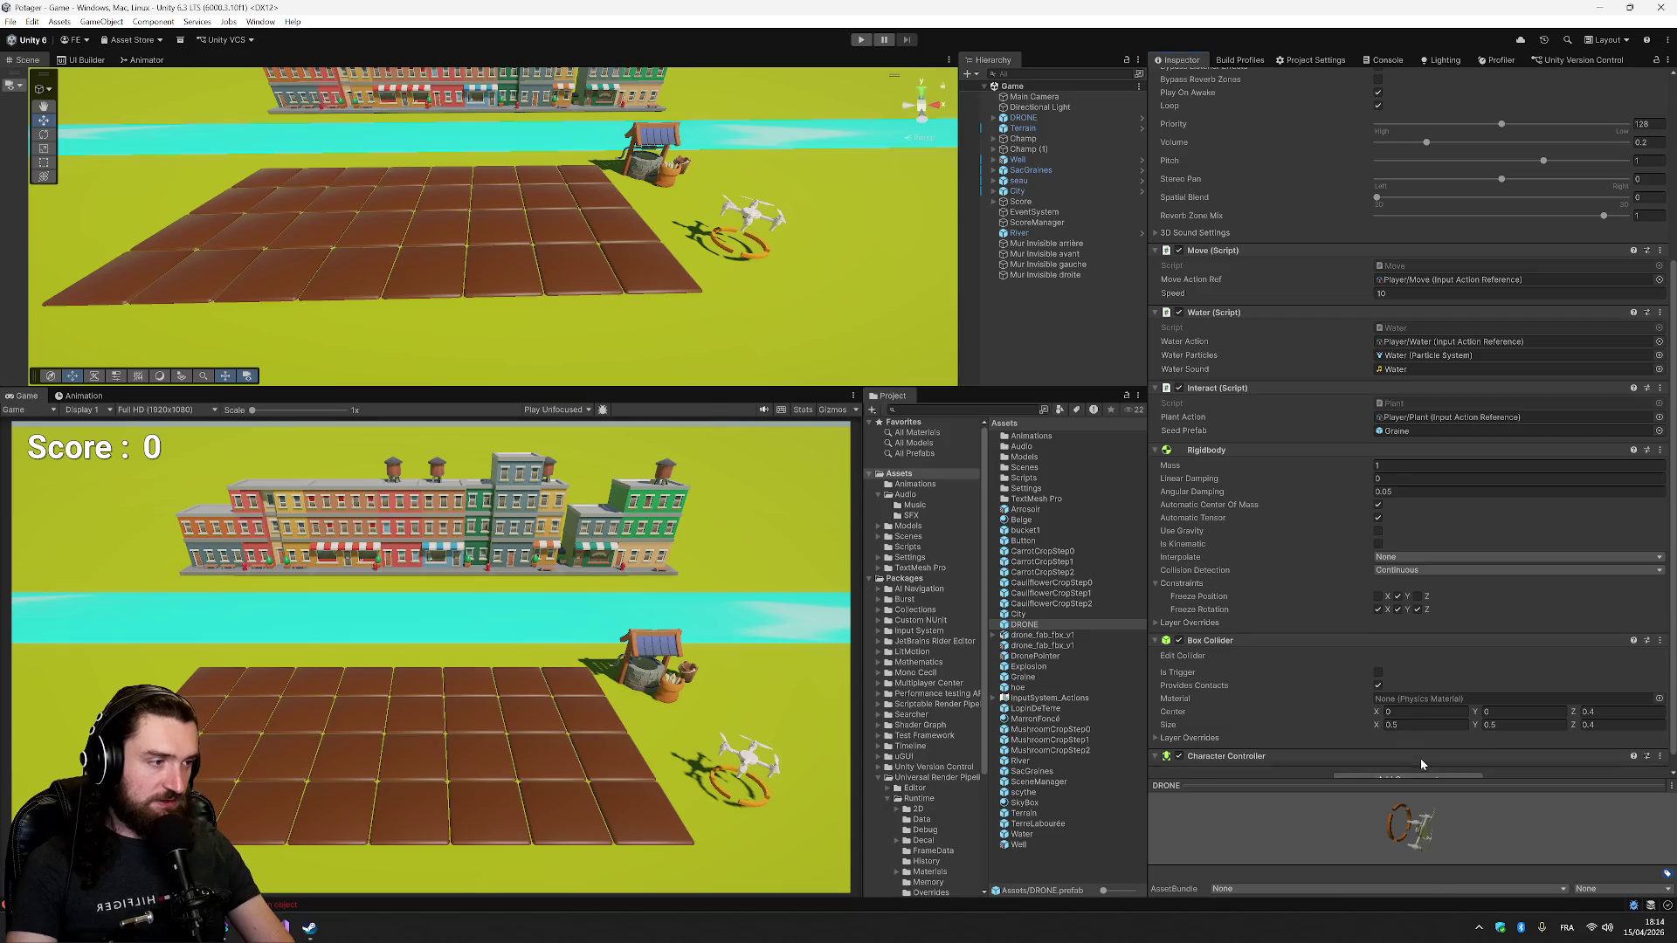
scroll(1355, 678, "down", 3)
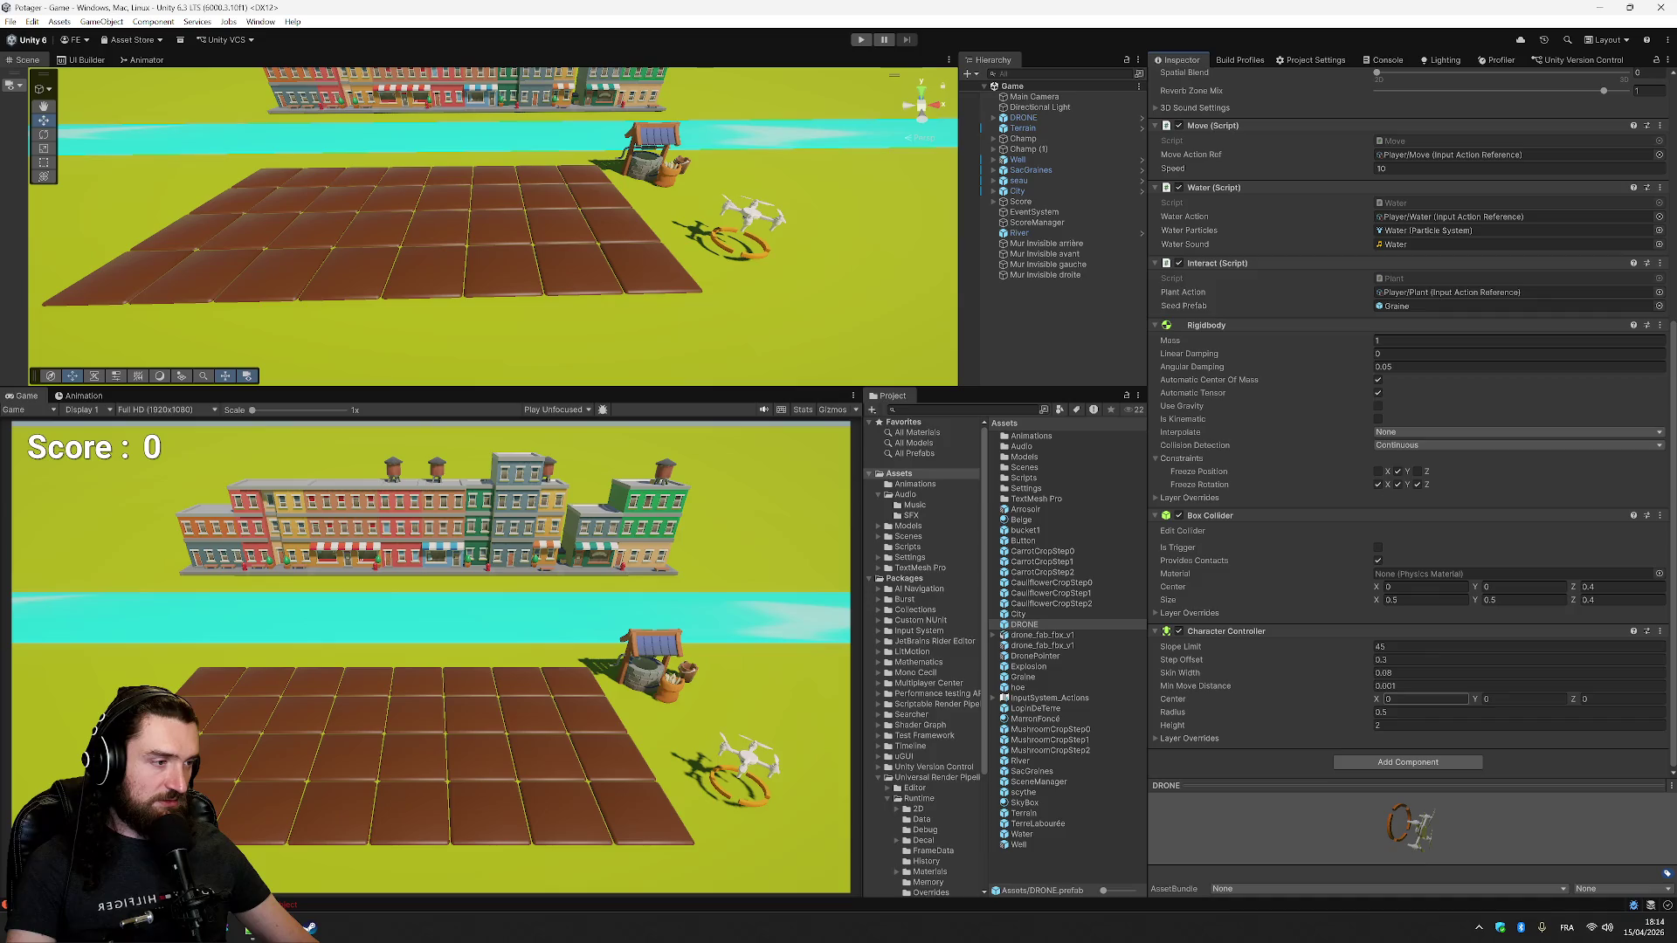
- Expand the Character Controller's Layer Overrides, showing Nothing included or excluded
left_click(1189, 738)
scroll(1302, 672, "down", 1)
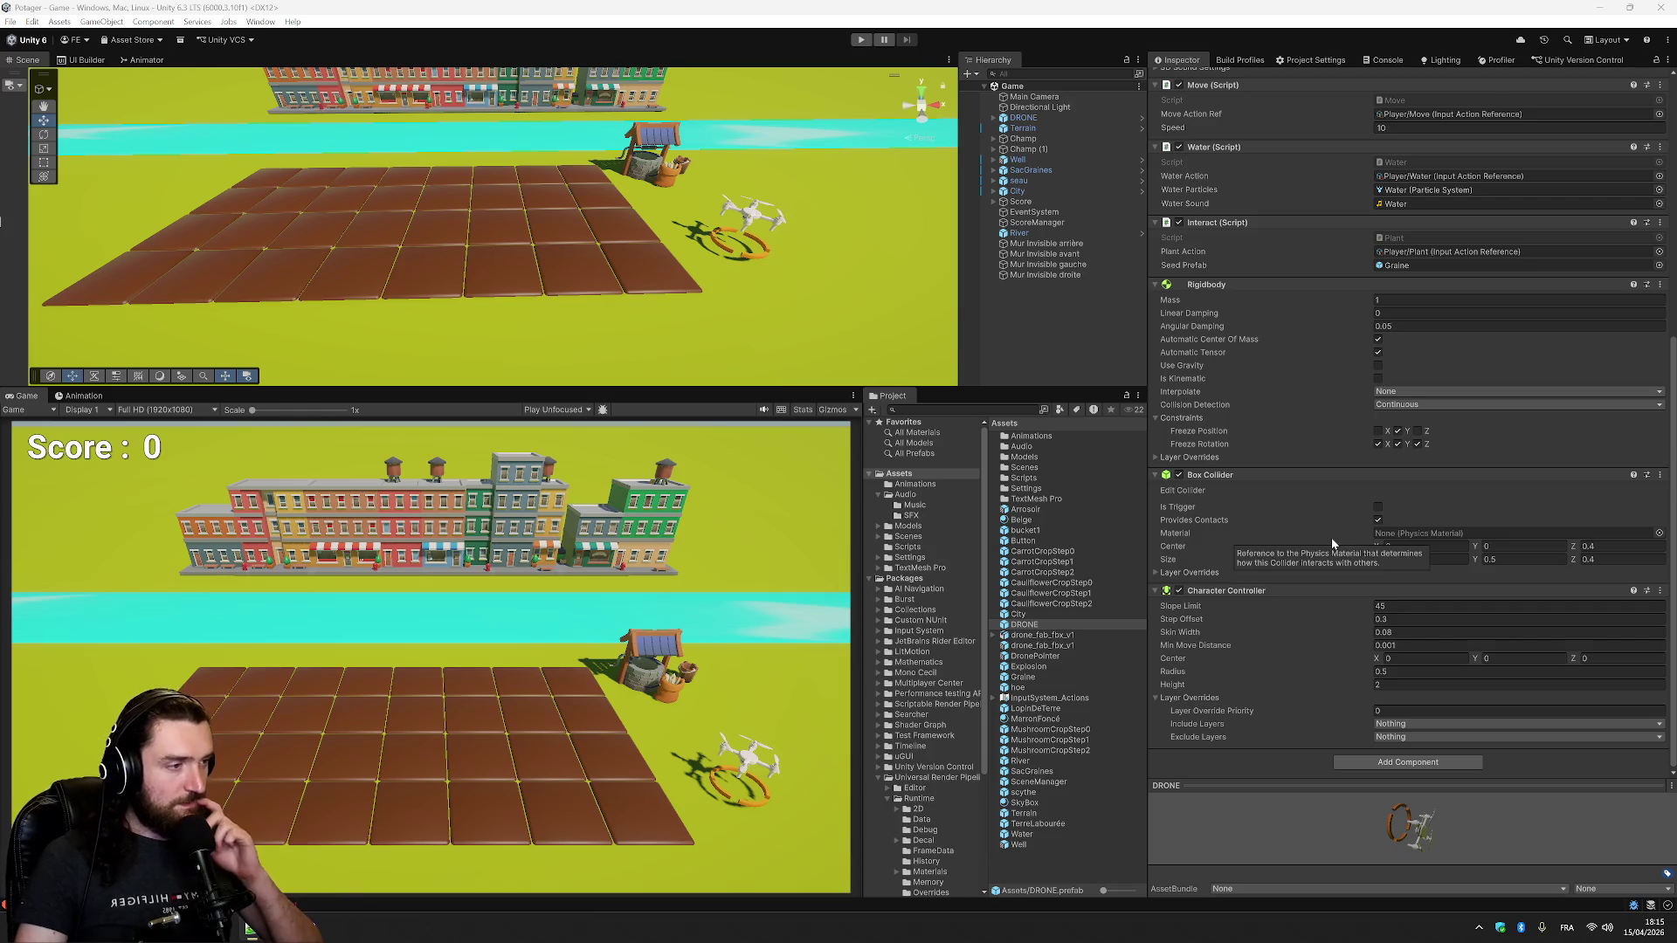
left_click(1660, 591)
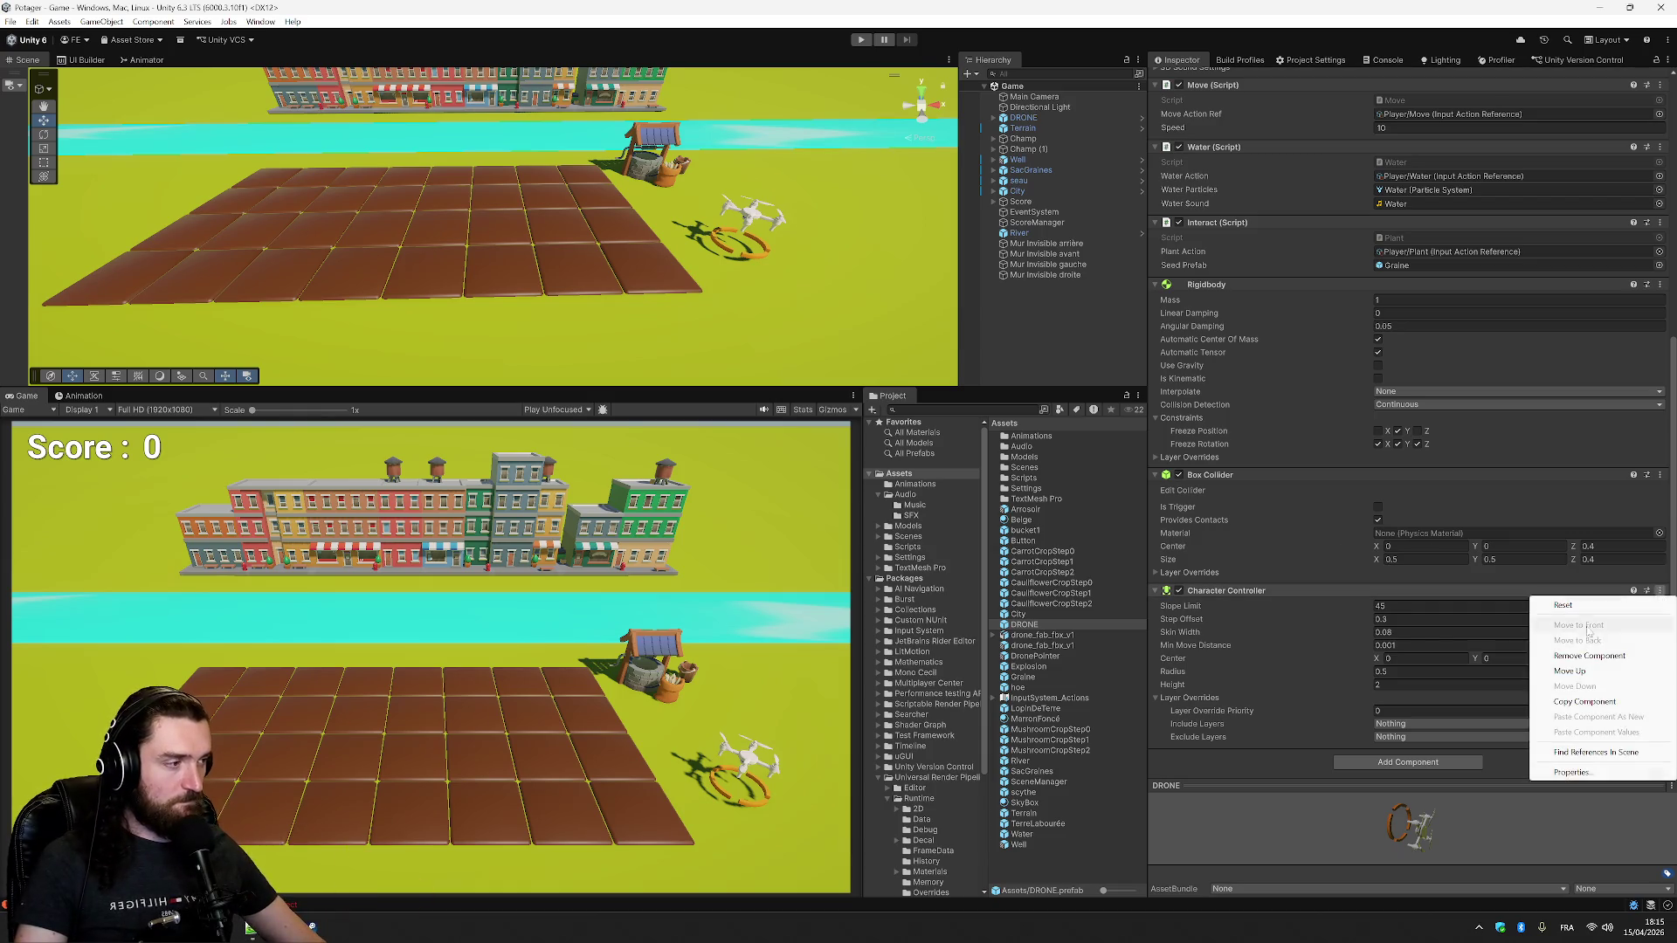
- Remove the Character Controller from the DRONE prefab and select the Models folder
left_click(1590, 656)
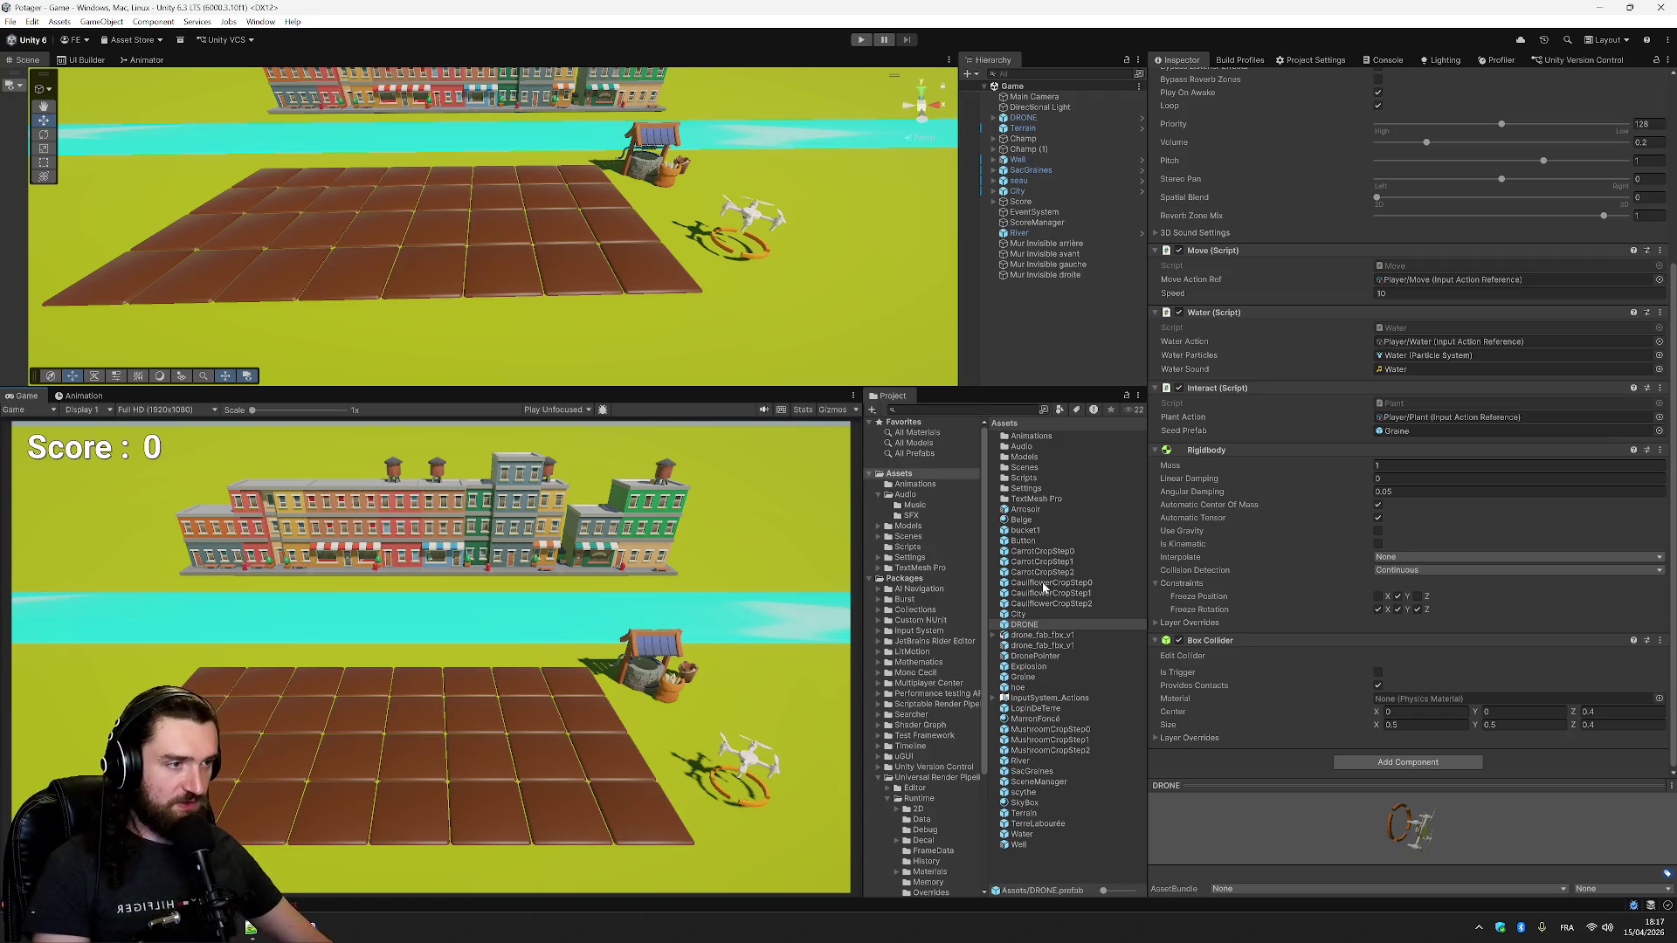
left_click(910, 527)
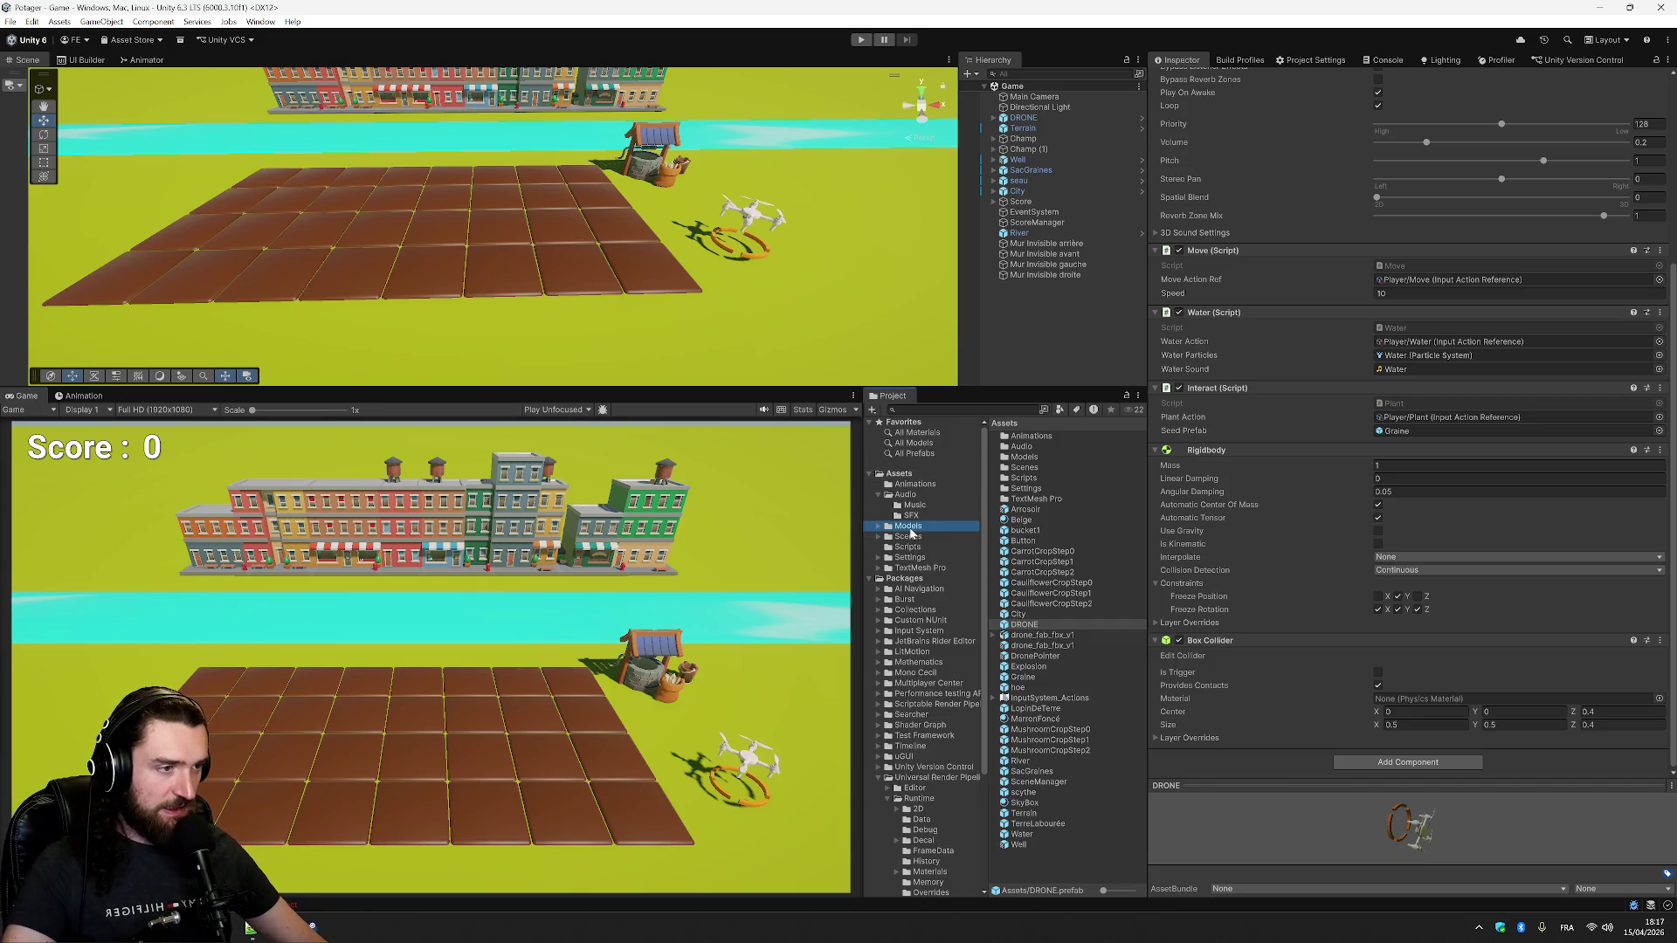
- Browse the Farming folder's Material and Farm Crop Sign folders, previewing the broccoli and carrot signs
left_click(1051, 438)
left_click(1044, 459)
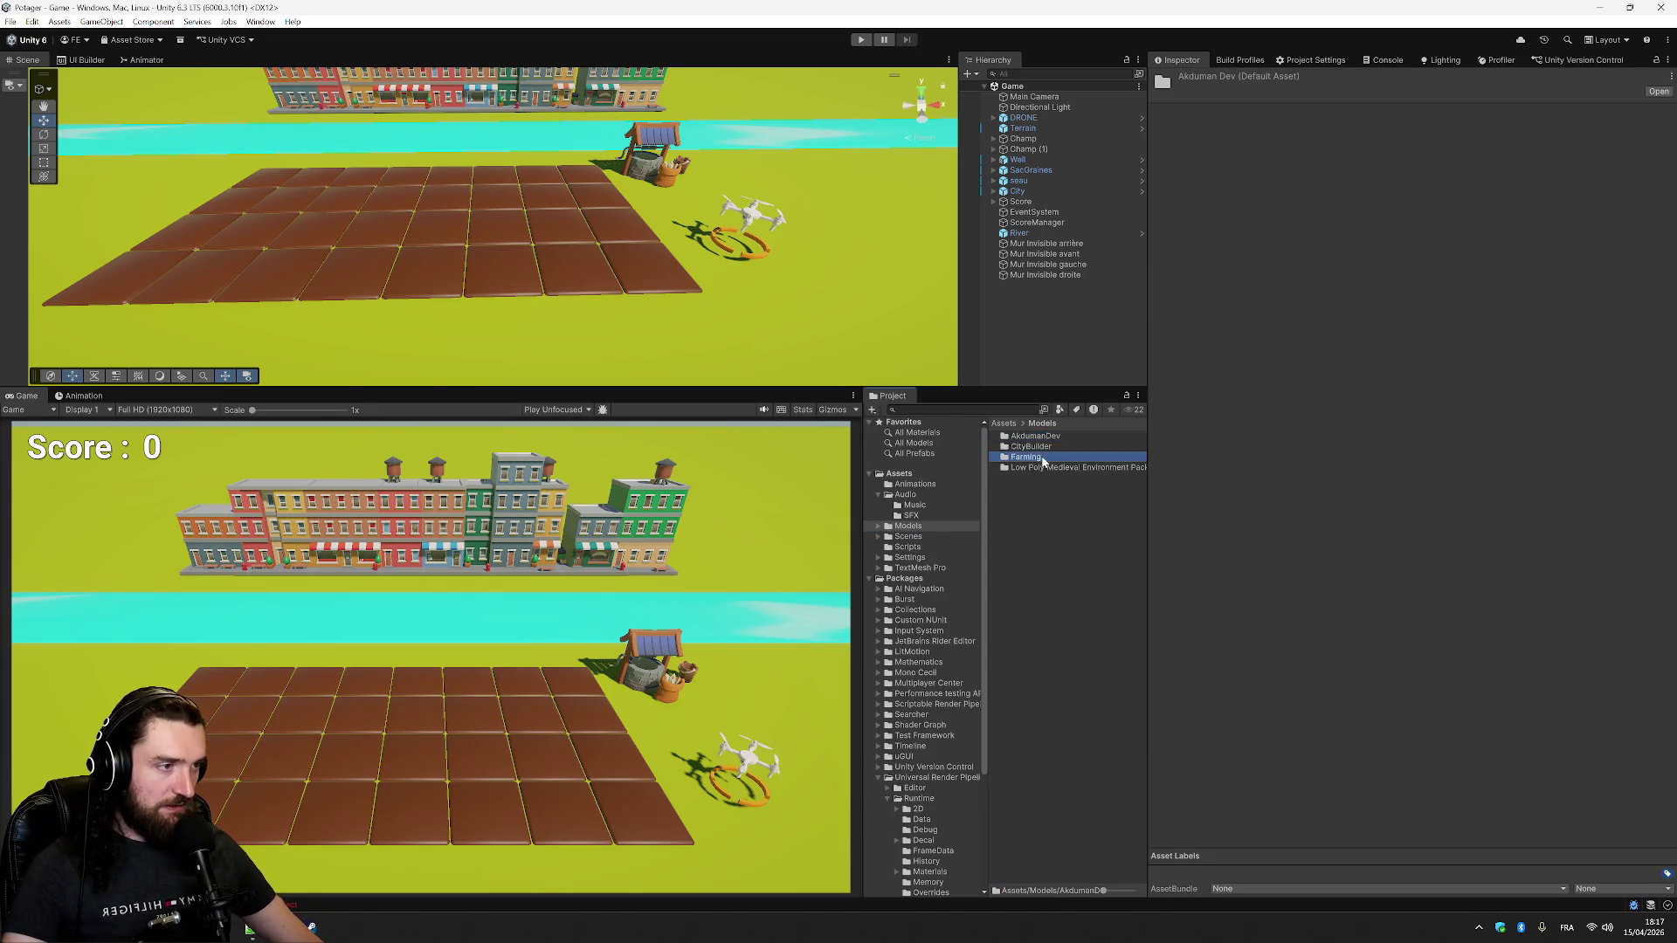
double_click(1044, 457)
double_click(1044, 447)
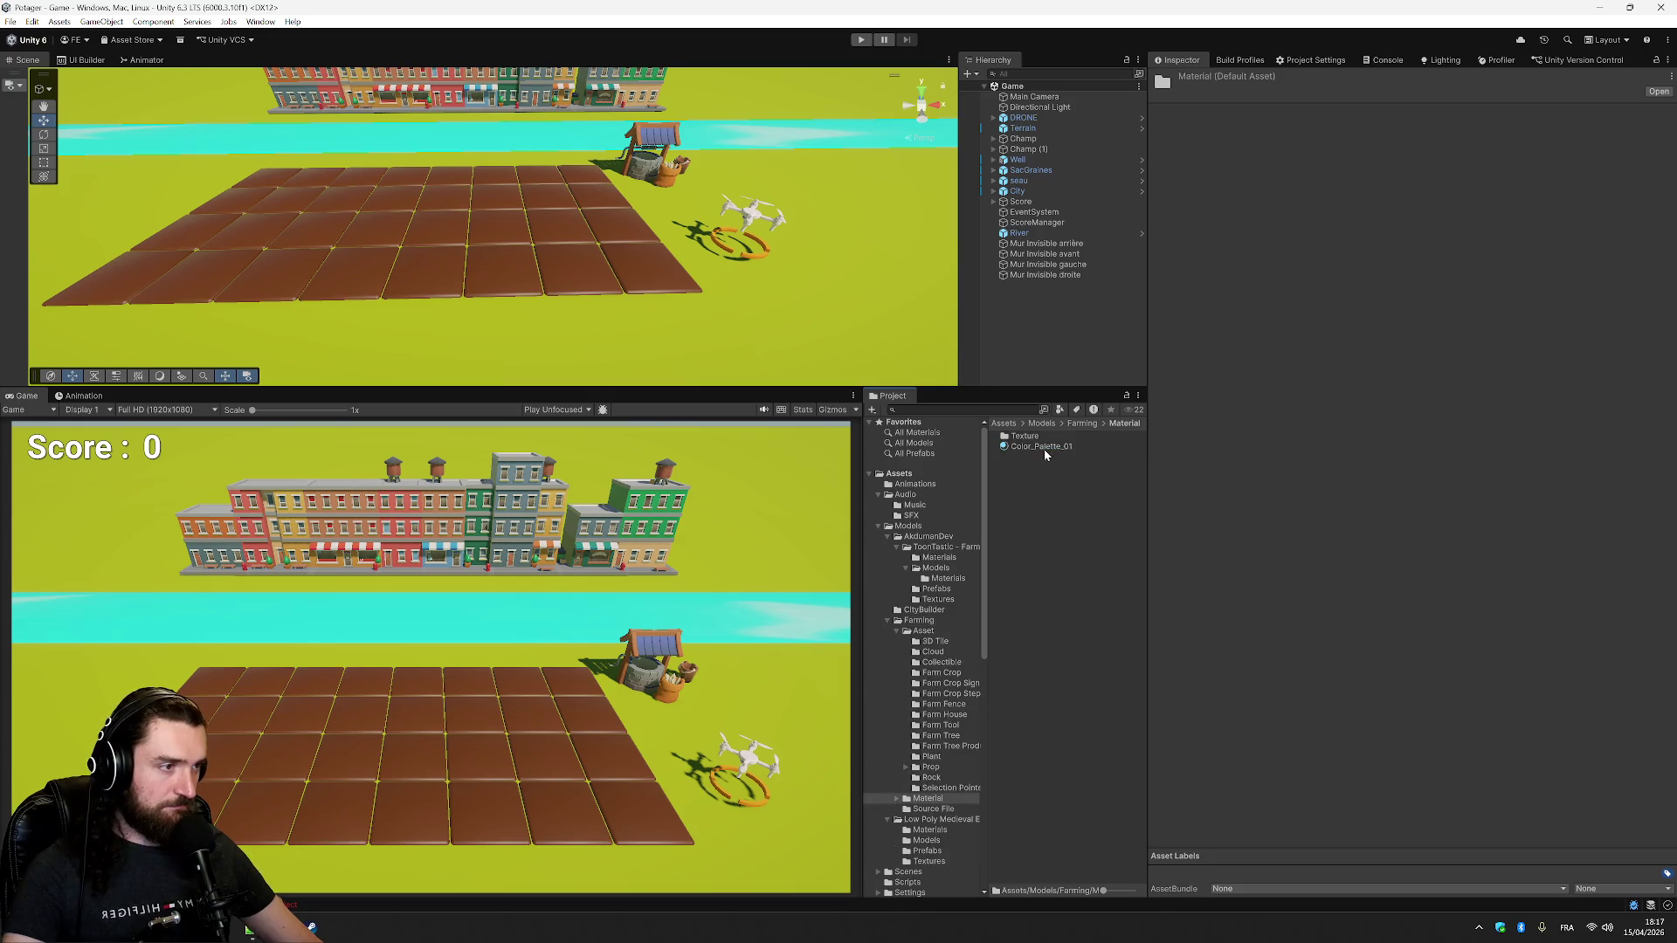
left_click(1079, 423)
double_click(1027, 437)
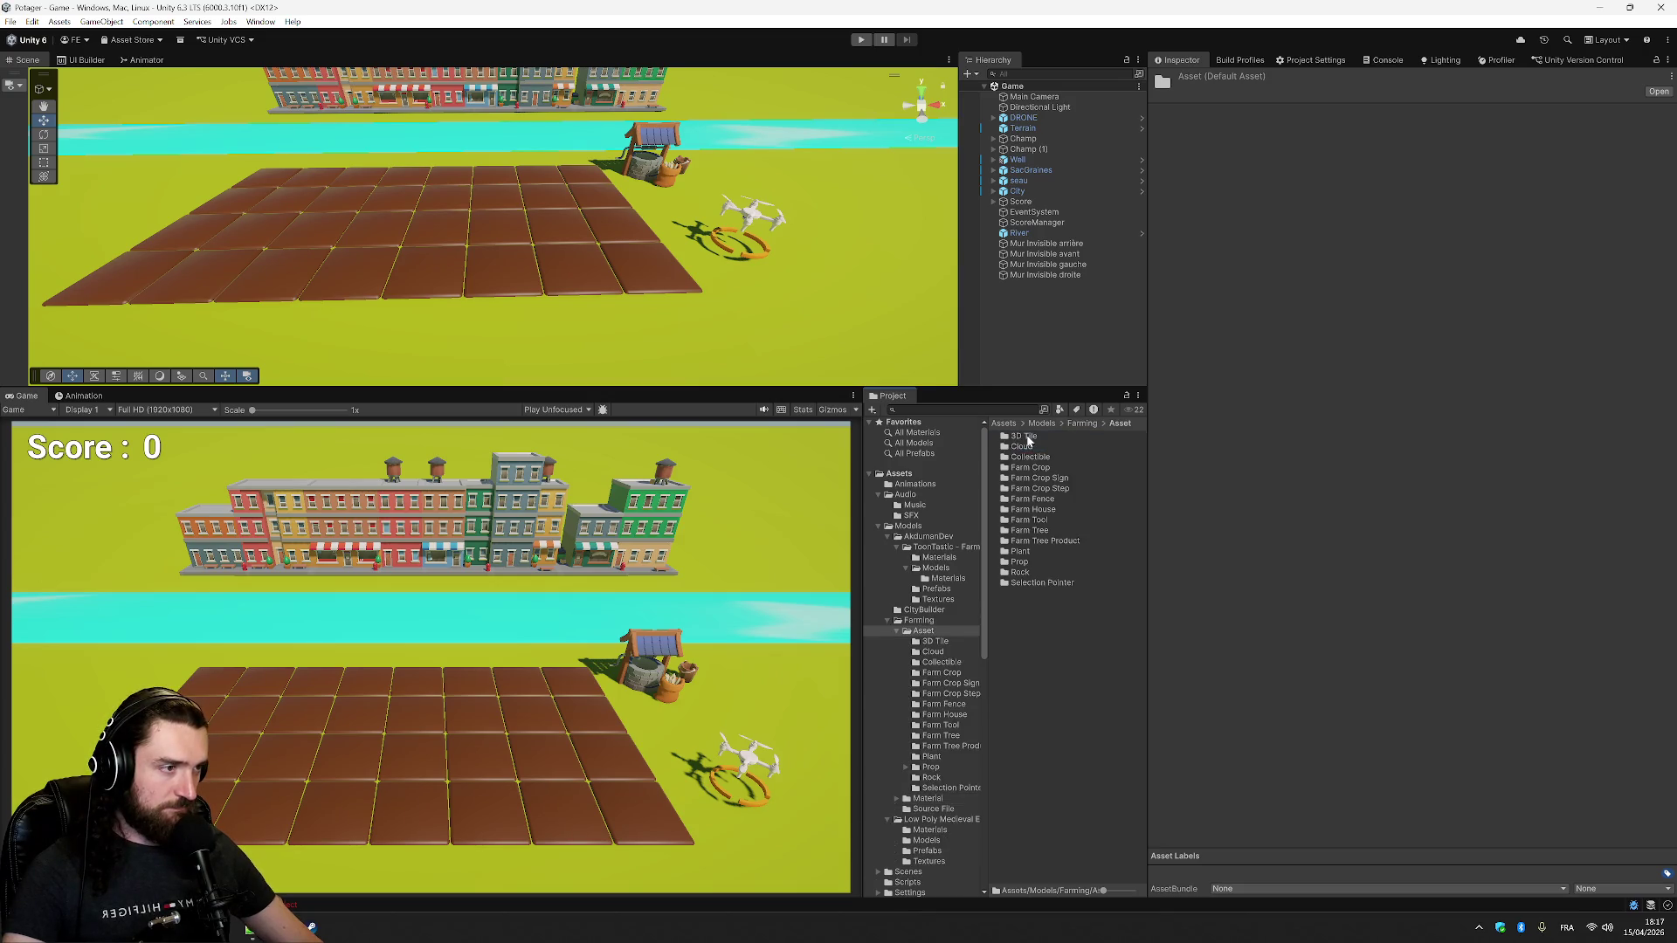
double_click(1052, 478)
left_click(1061, 436)
left_click(1062, 446)
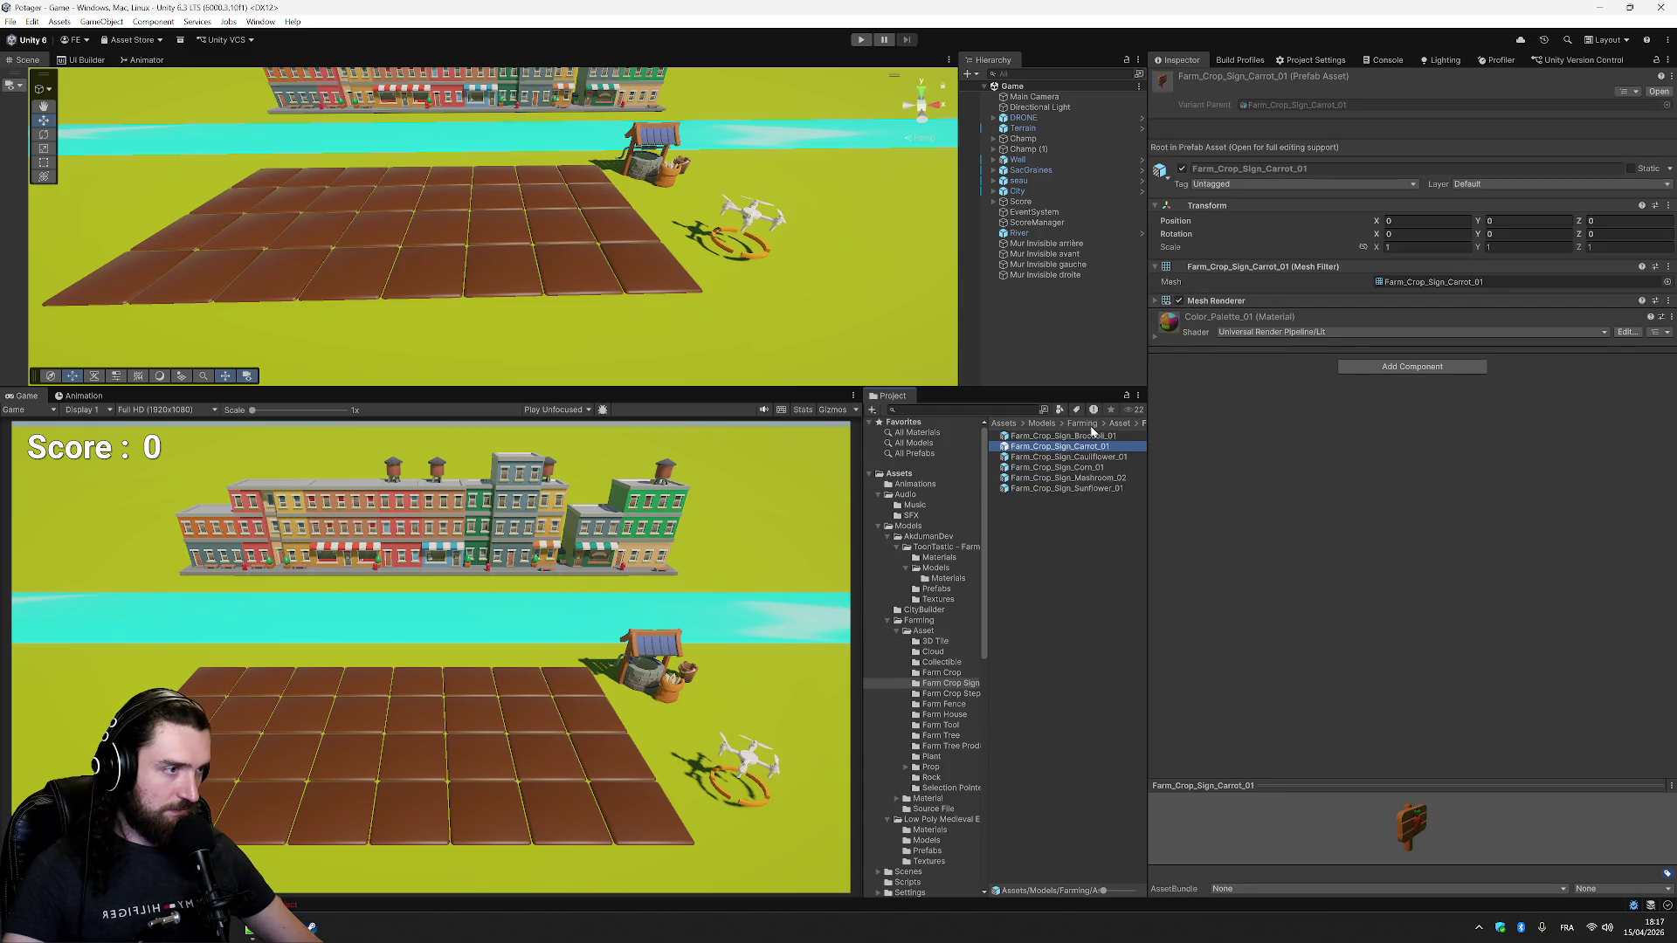
left_click(1120, 424)
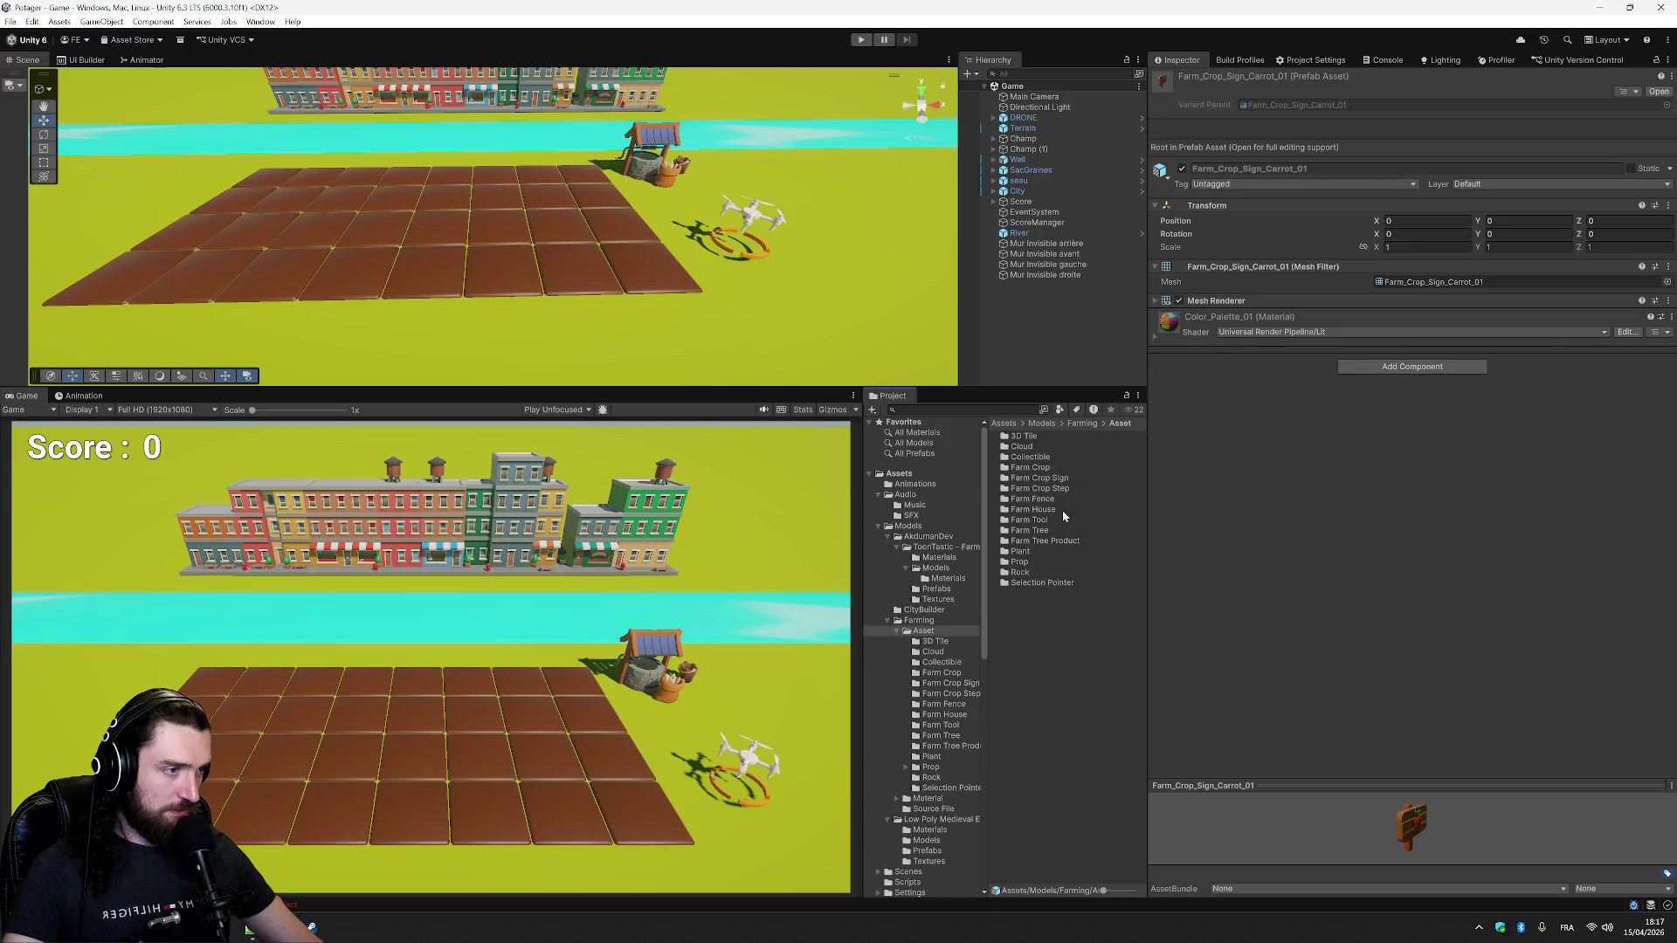
- Preview the Prop folder's bucket and wooden signs, then edit Props_Wooden_Sign_04 in Prefab Mode with a level view
left_click(1037, 561)
double_click(1032, 558)
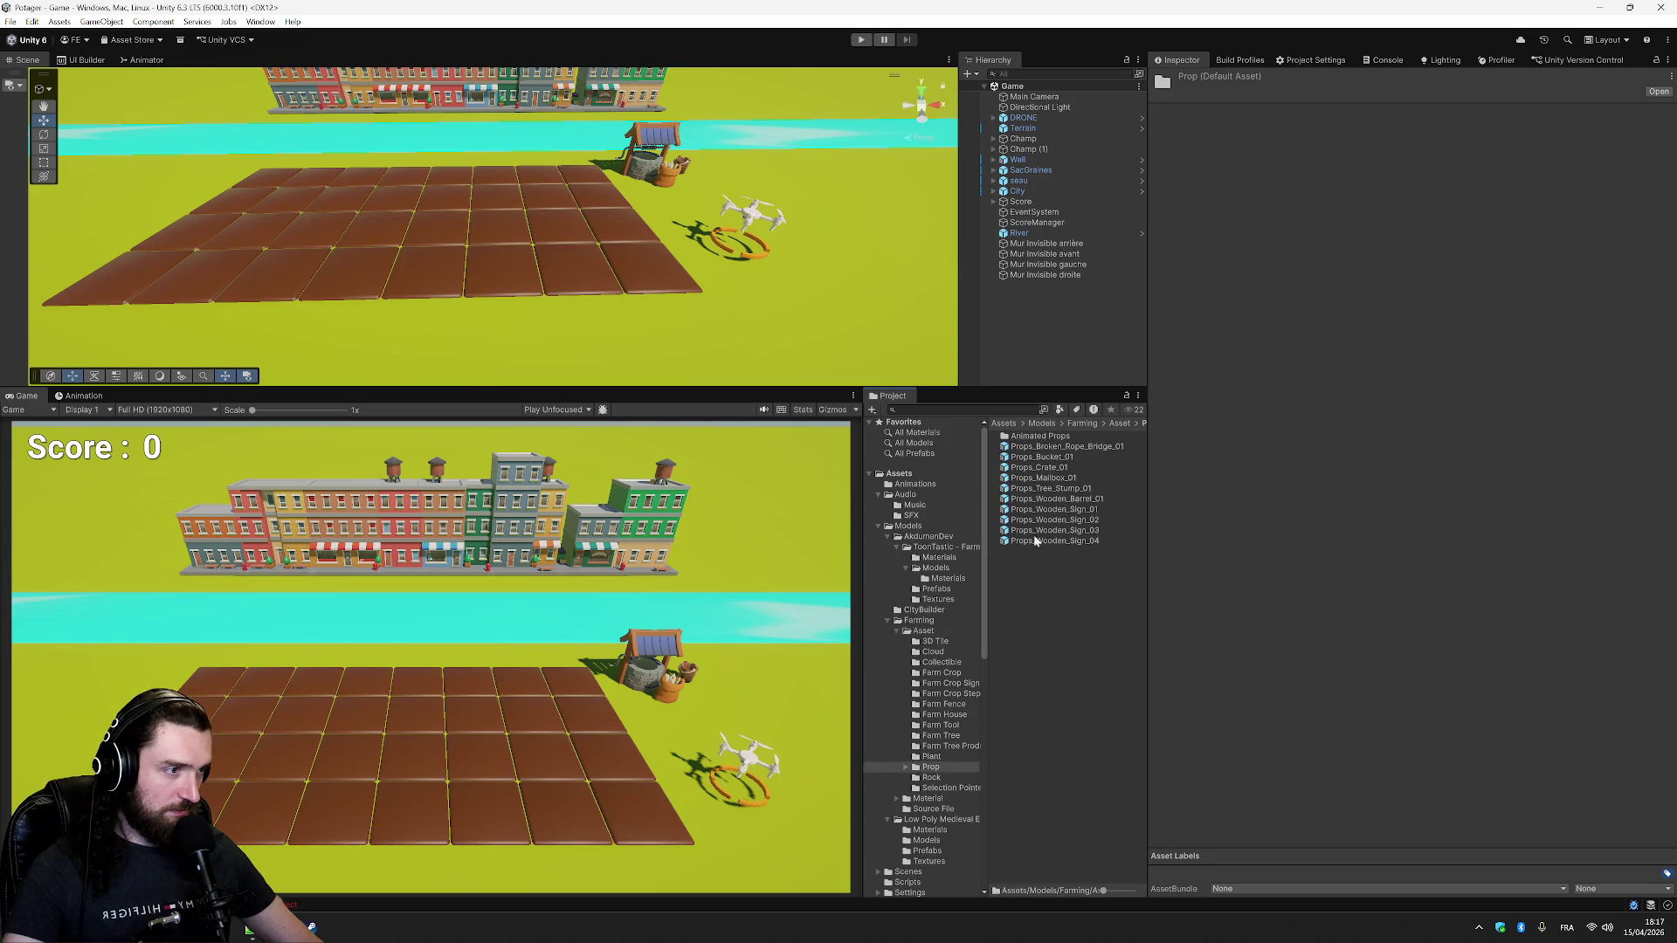
left_click(1050, 449)
left_click(1061, 467)
key("Up")
left_click(1065, 478)
left_click(1072, 500)
left_click(1076, 510)
left_click(1080, 521)
left_click(1081, 531)
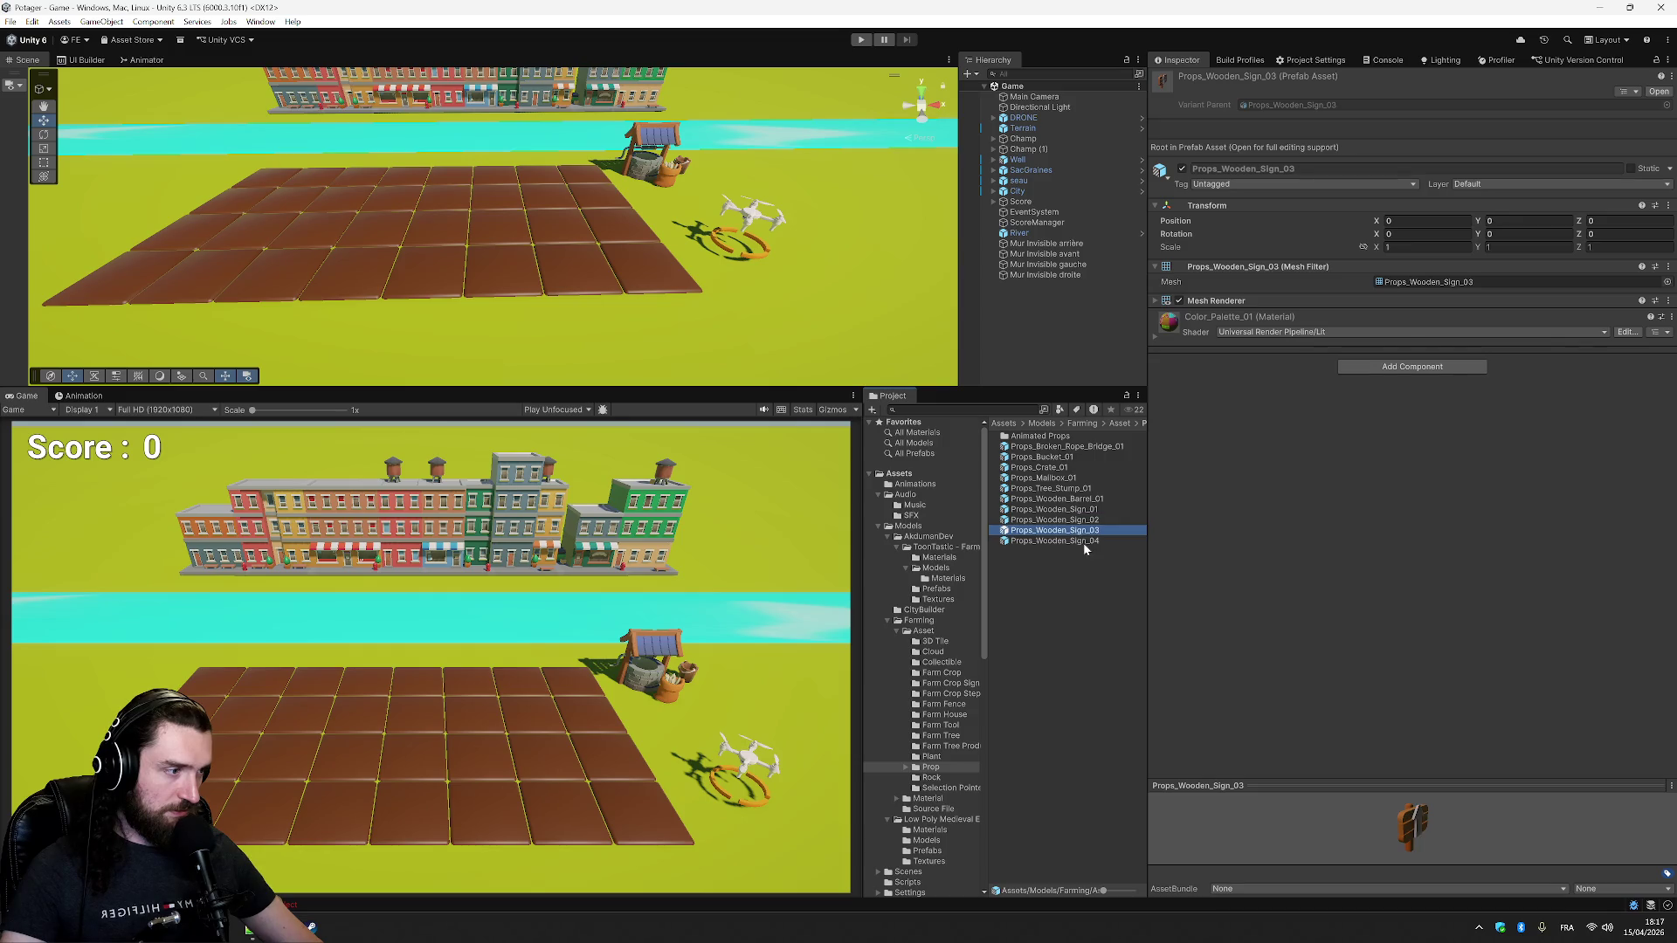
left_click(1083, 542)
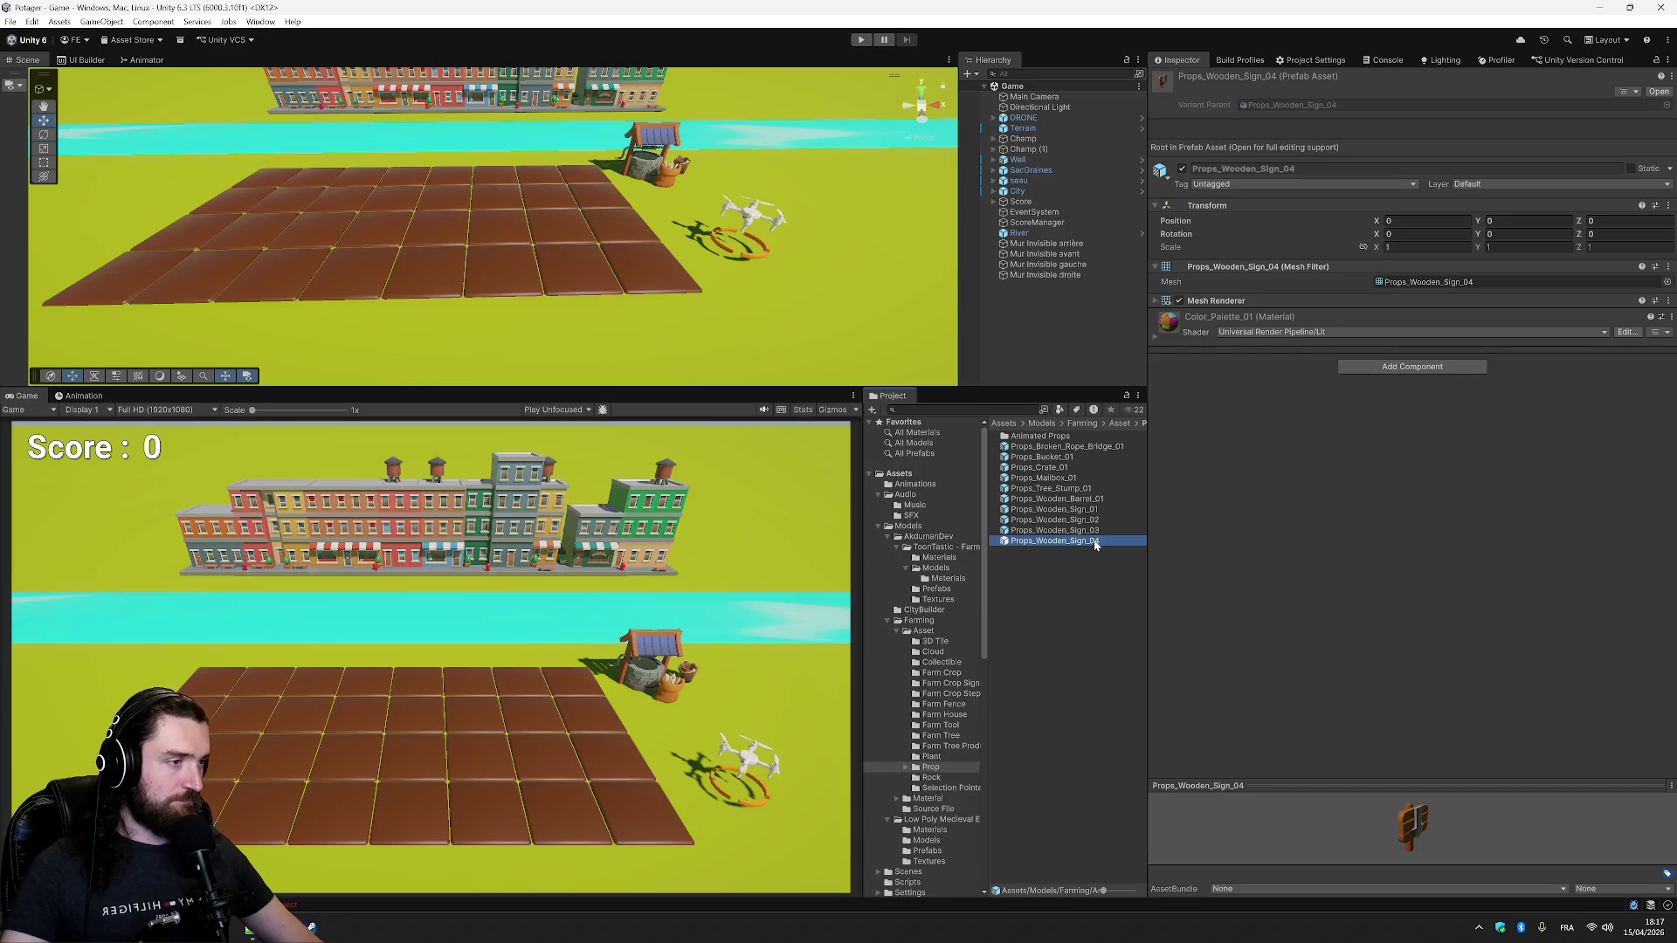
double_click(1102, 541)
mouse_move(498, 242)
left_mouse_down()
mouse_move(545, 180)
mouse_move(528, 177)
left_mouse_up()
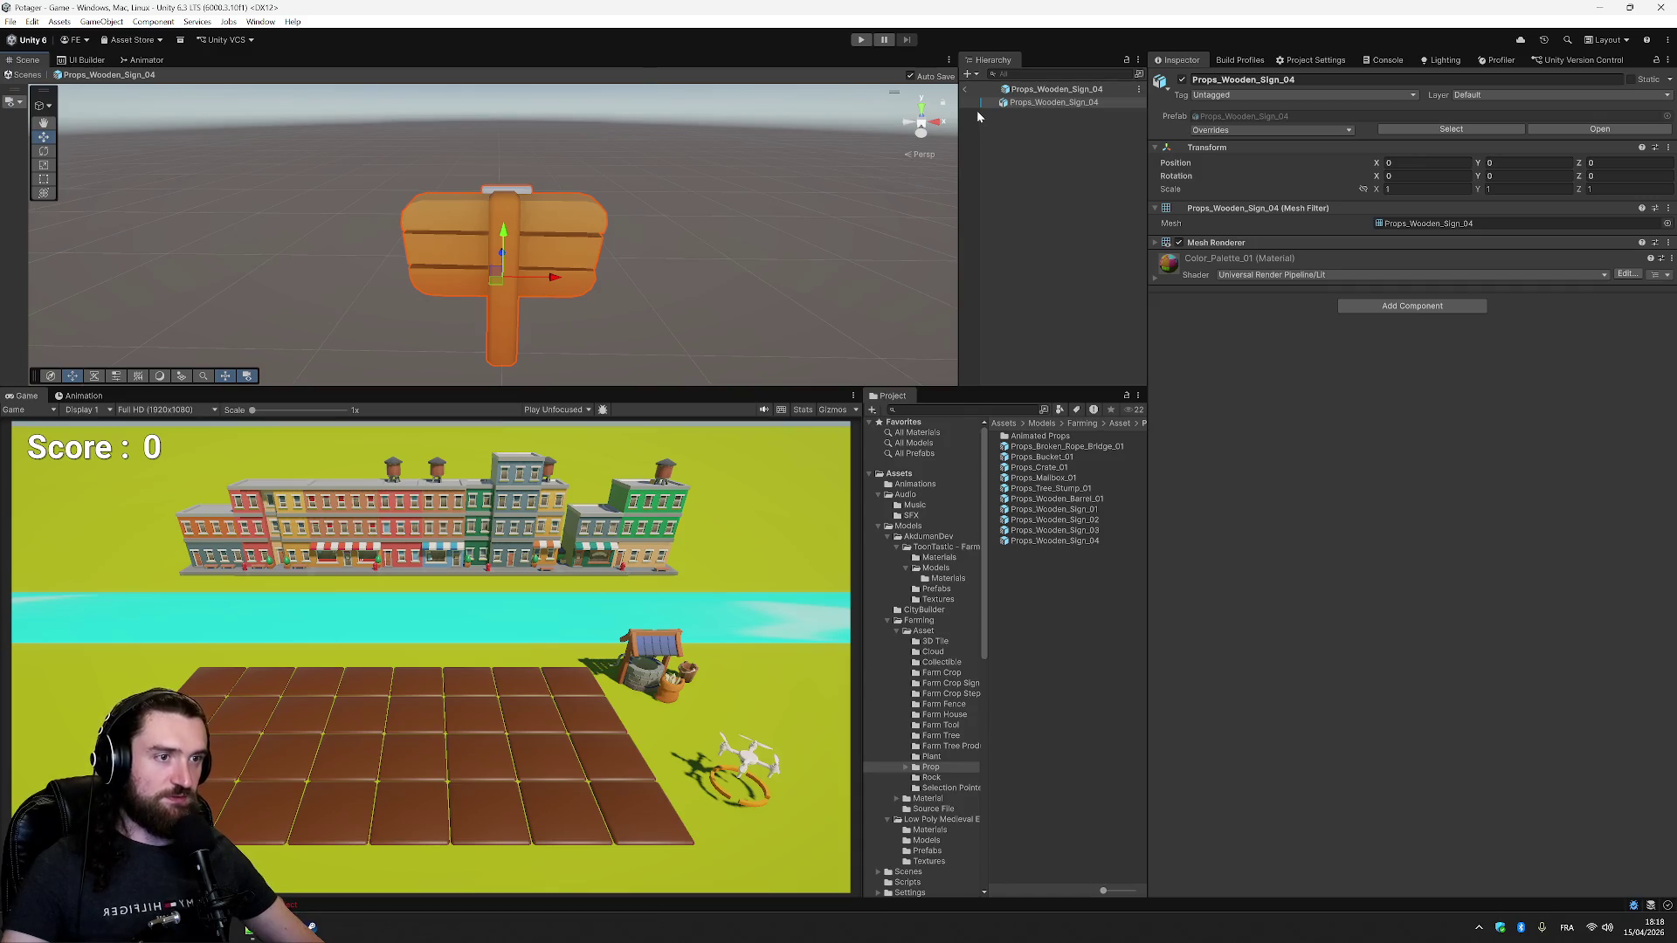
- Browse the Animated Props folder, previewing the treasure chest, then return to the Prop folder
double_click(1047, 436)
left_click(1053, 435)
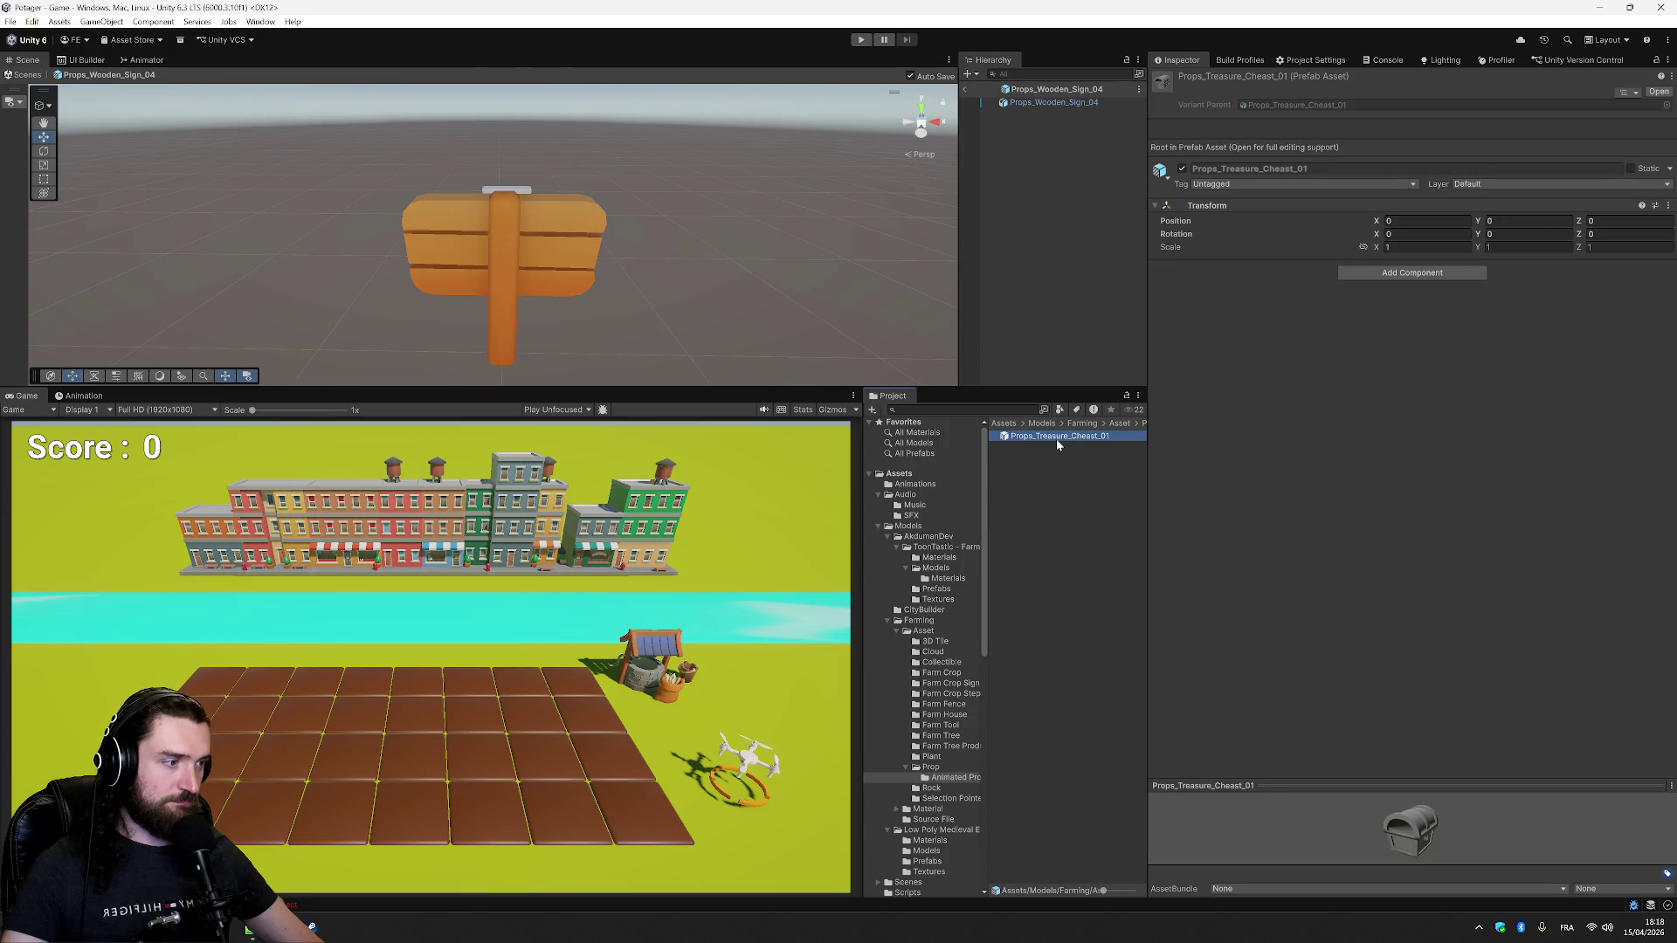
left_click(1141, 424)
left_click(1161, 633)
left_click(1086, 447)
key("Down")
key("Down")
key("Down")
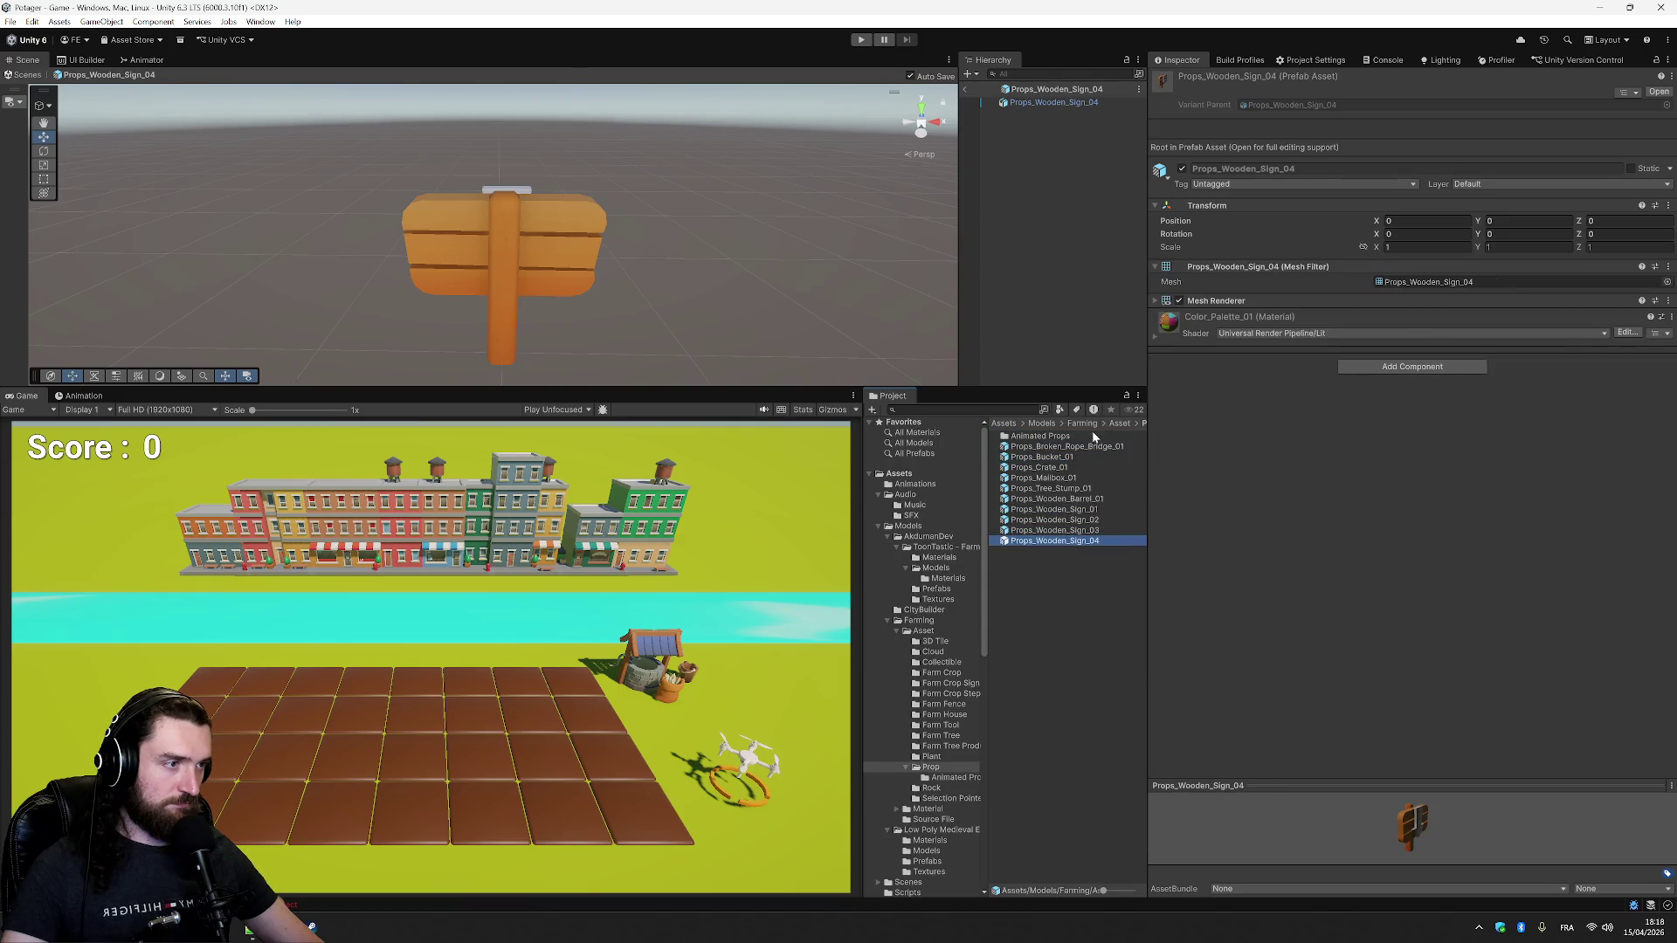
left_click(1120, 424)
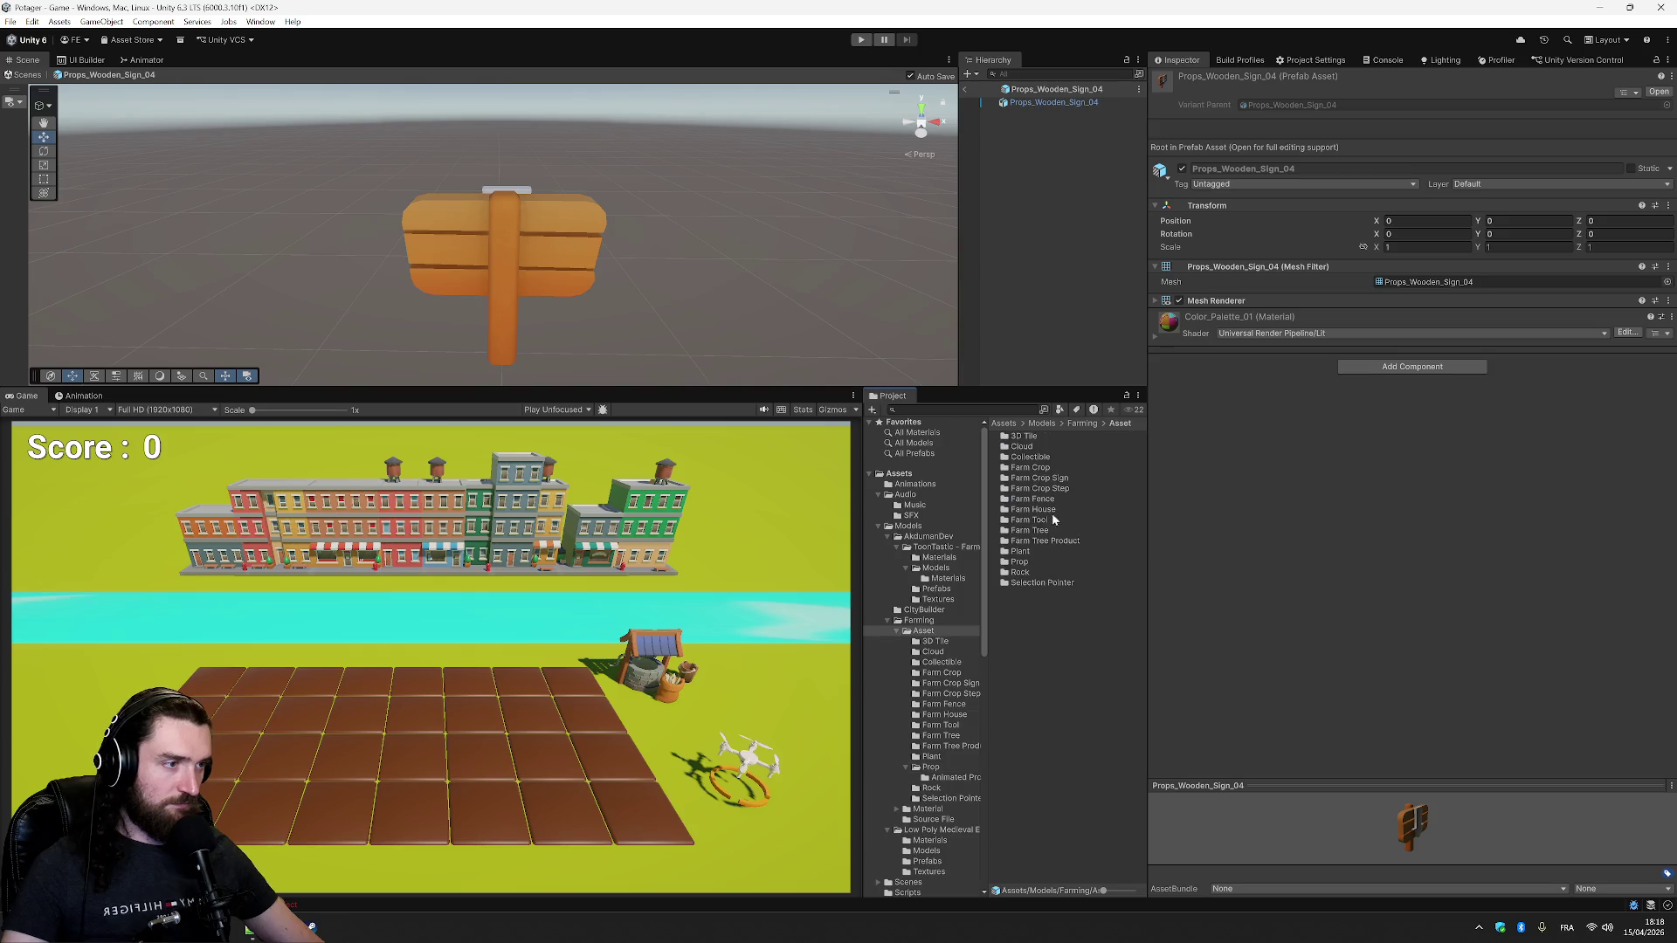
- Preview the Plant folder's pine variants down to Plant_Pine_01, then exit Prefab Mode to the Game scene
double_click(1020, 551)
left_click(1060, 467)
left_click(1061, 457)
left_click(1060, 447)
left_click(1060, 435)
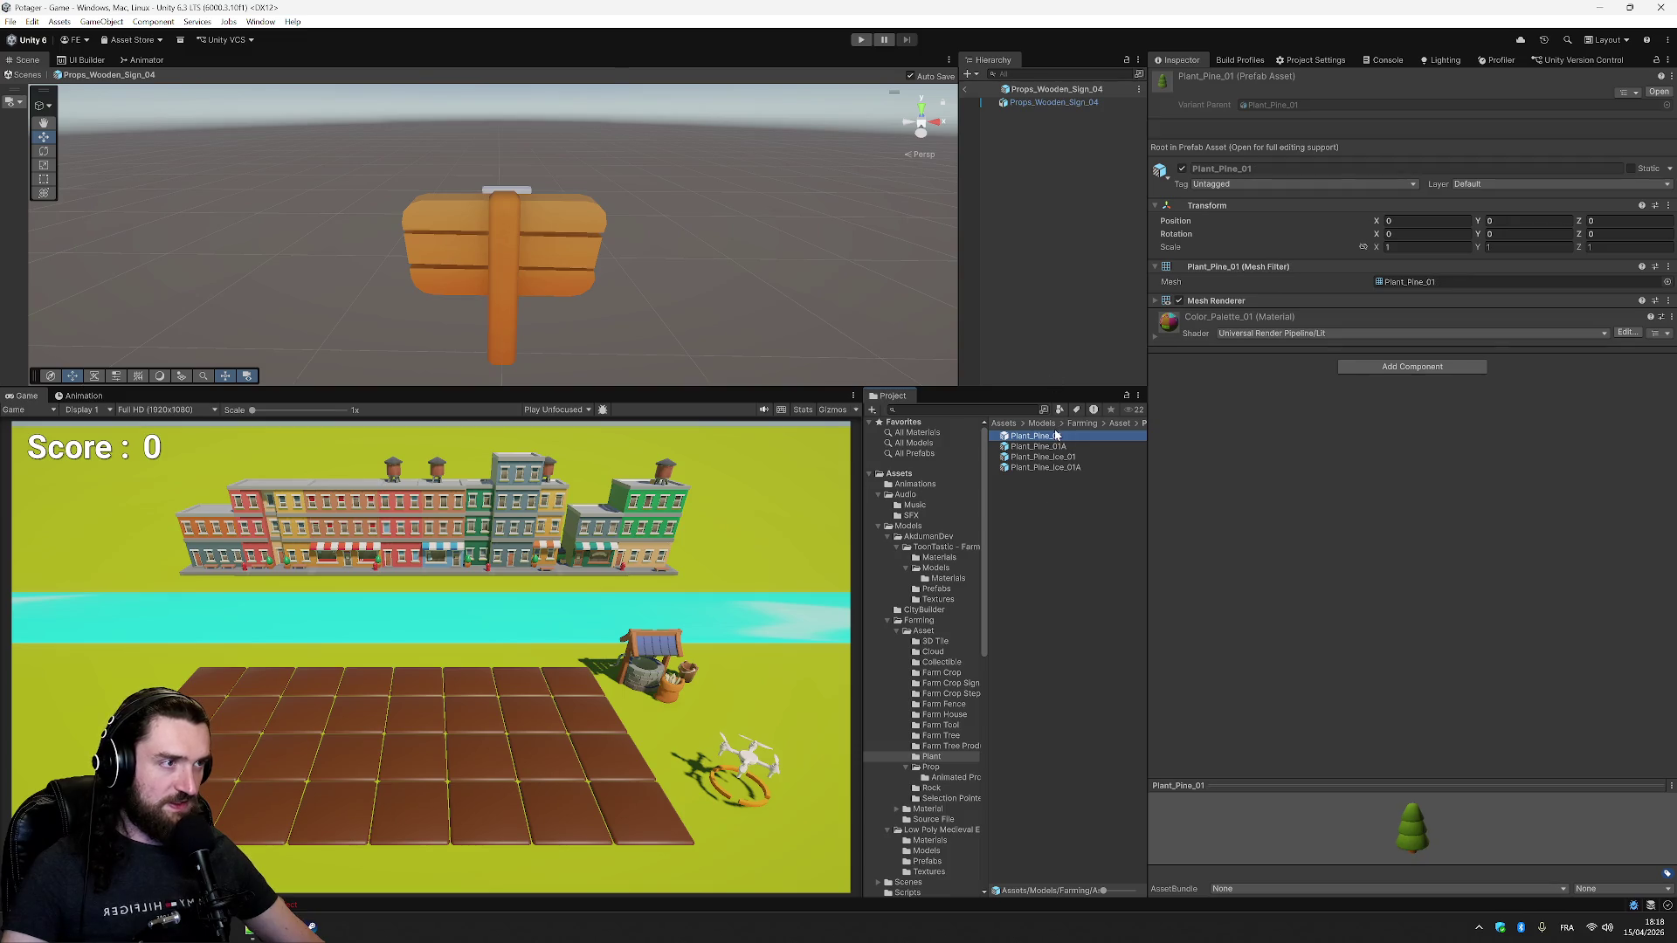
left_click(965, 89)
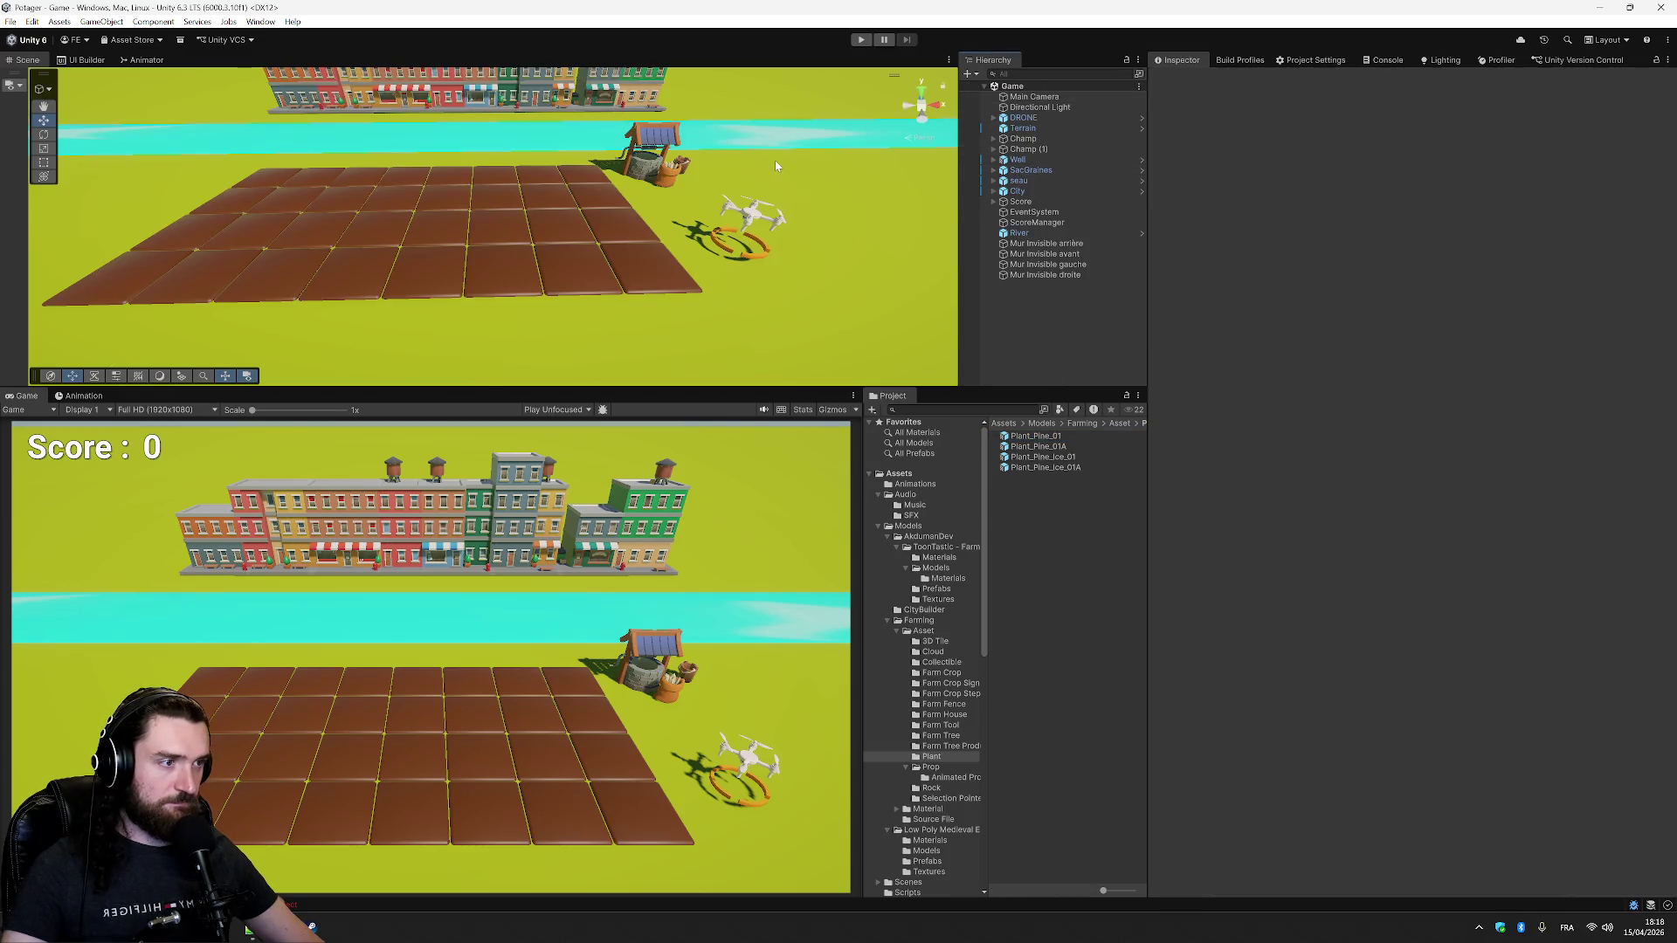
- Place a Plant_Pine_01 tree in the scene and lower it onto the ground
scroll(779, 157, "down", 3)
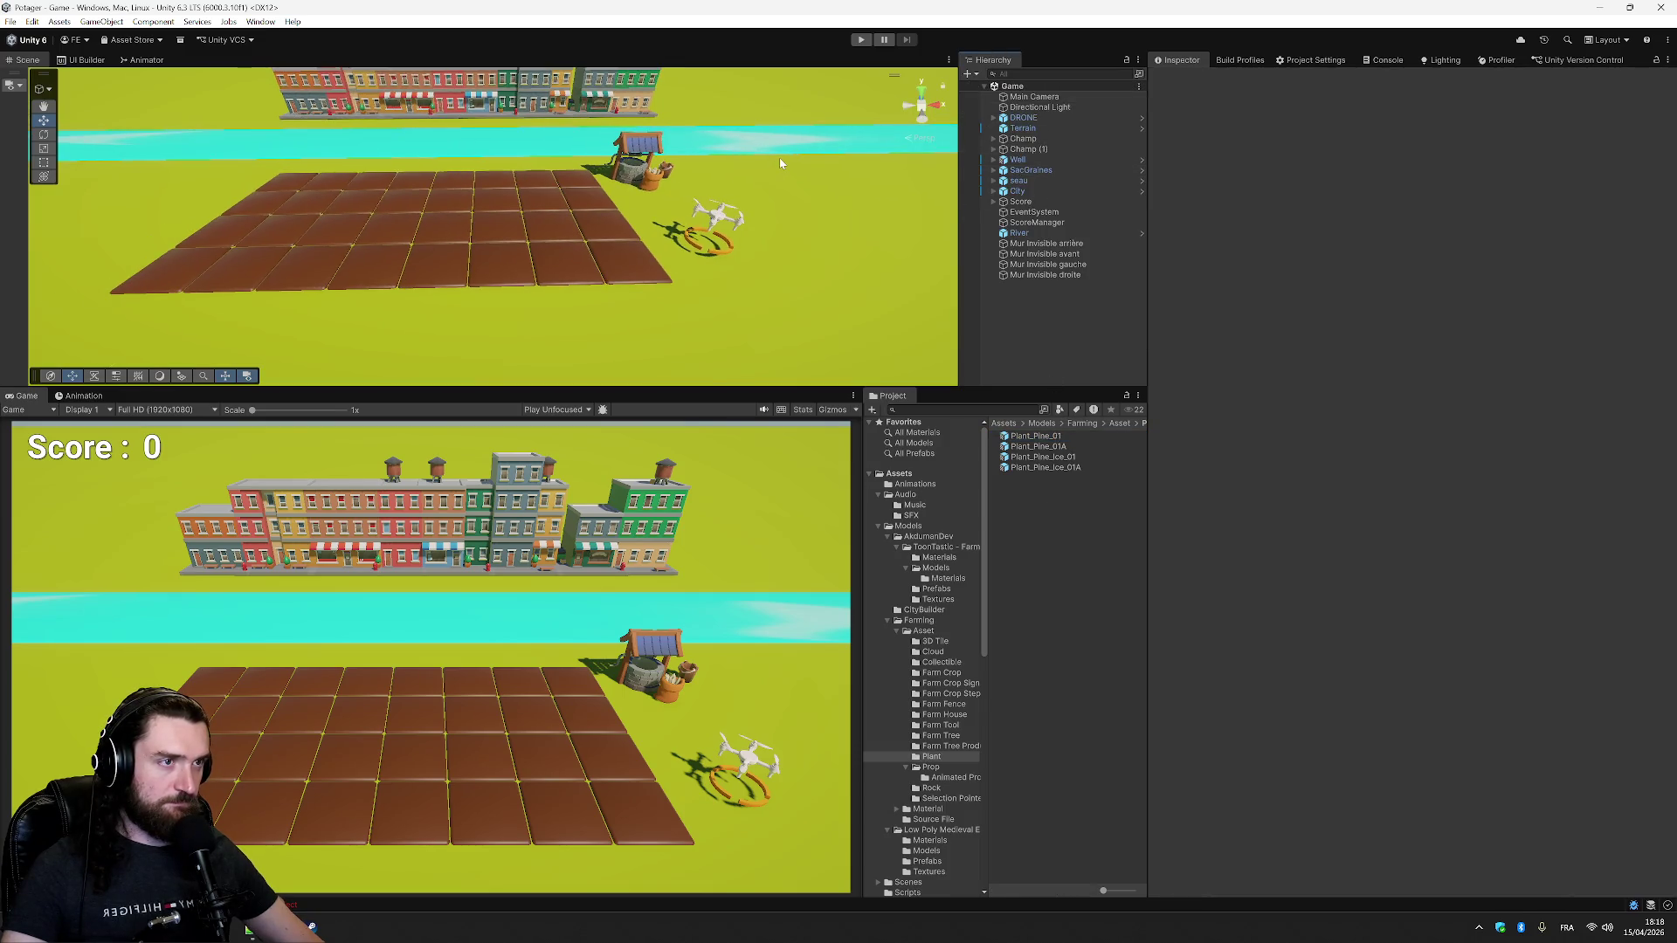
left_click(1039, 437)
mouse_move(1059, 441)
left_mouse_down()
mouse_move(708, 166)
mouse_move(730, 295)
mouse_move(585, 312)
mouse_move(340, 306)
mouse_move(153, 218)
left_mouse_up()
left_click_drag(96, 138, 121, 153)
- Add a Plant_Pine_01A tree and move it left of the field to X -7.04, Y 0.57, Z -4.74
left_click(1053, 447)
left_click(1056, 457)
left_click(1060, 467)
left_click(1064, 447)
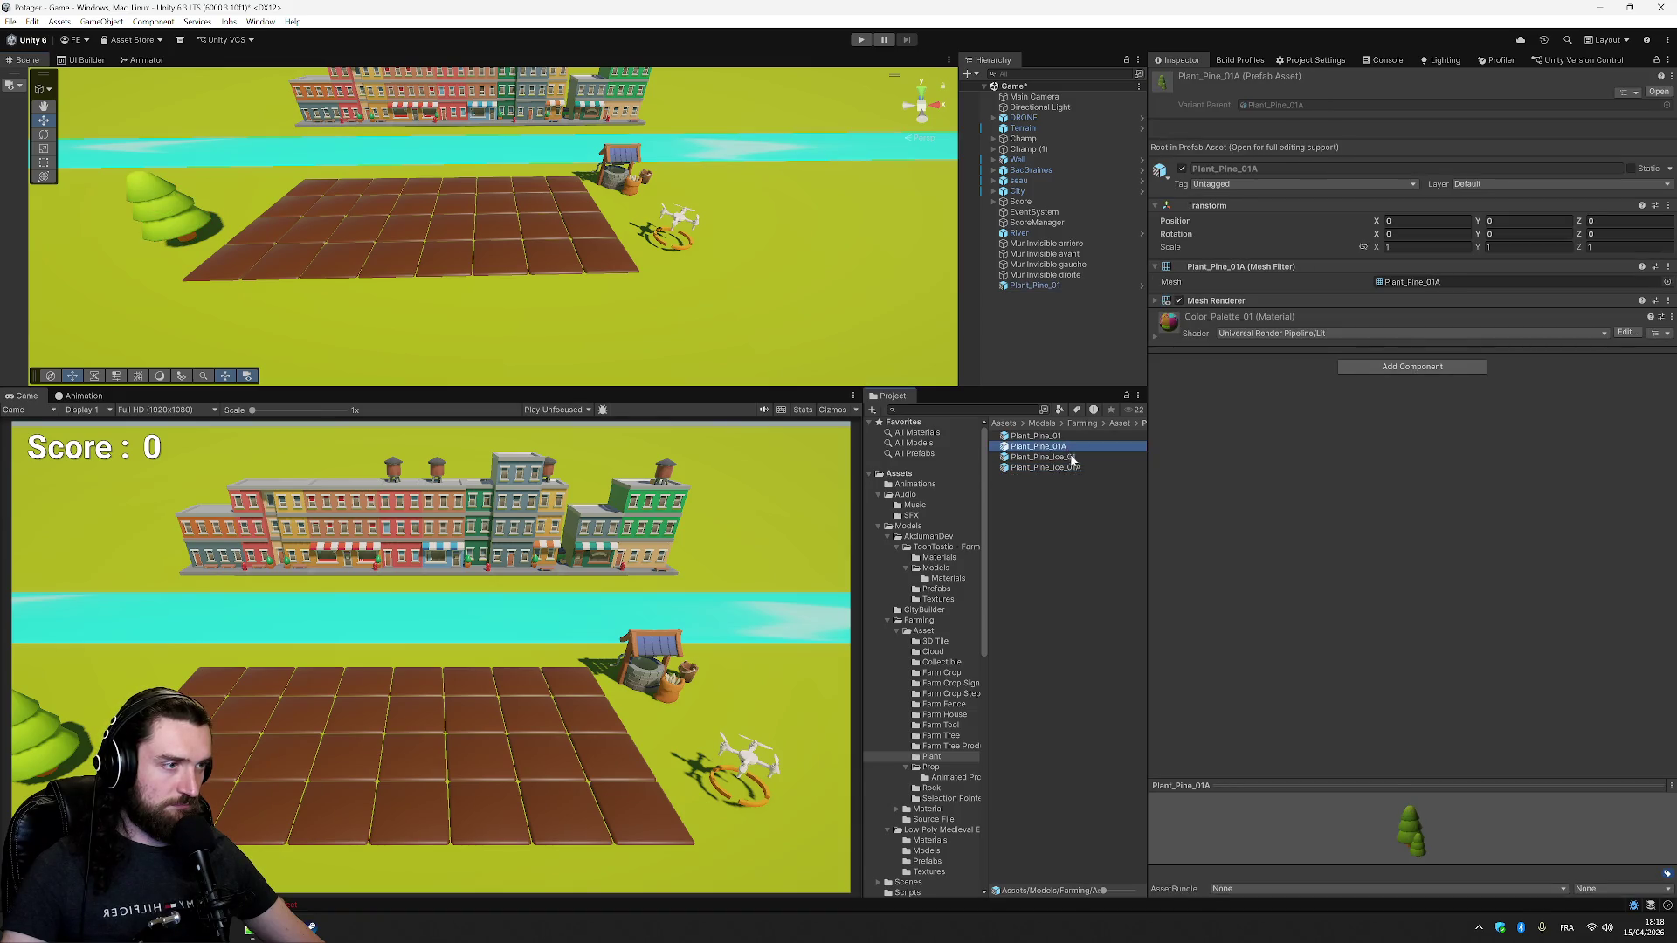
left_click_drag(648, 293, 666, 285)
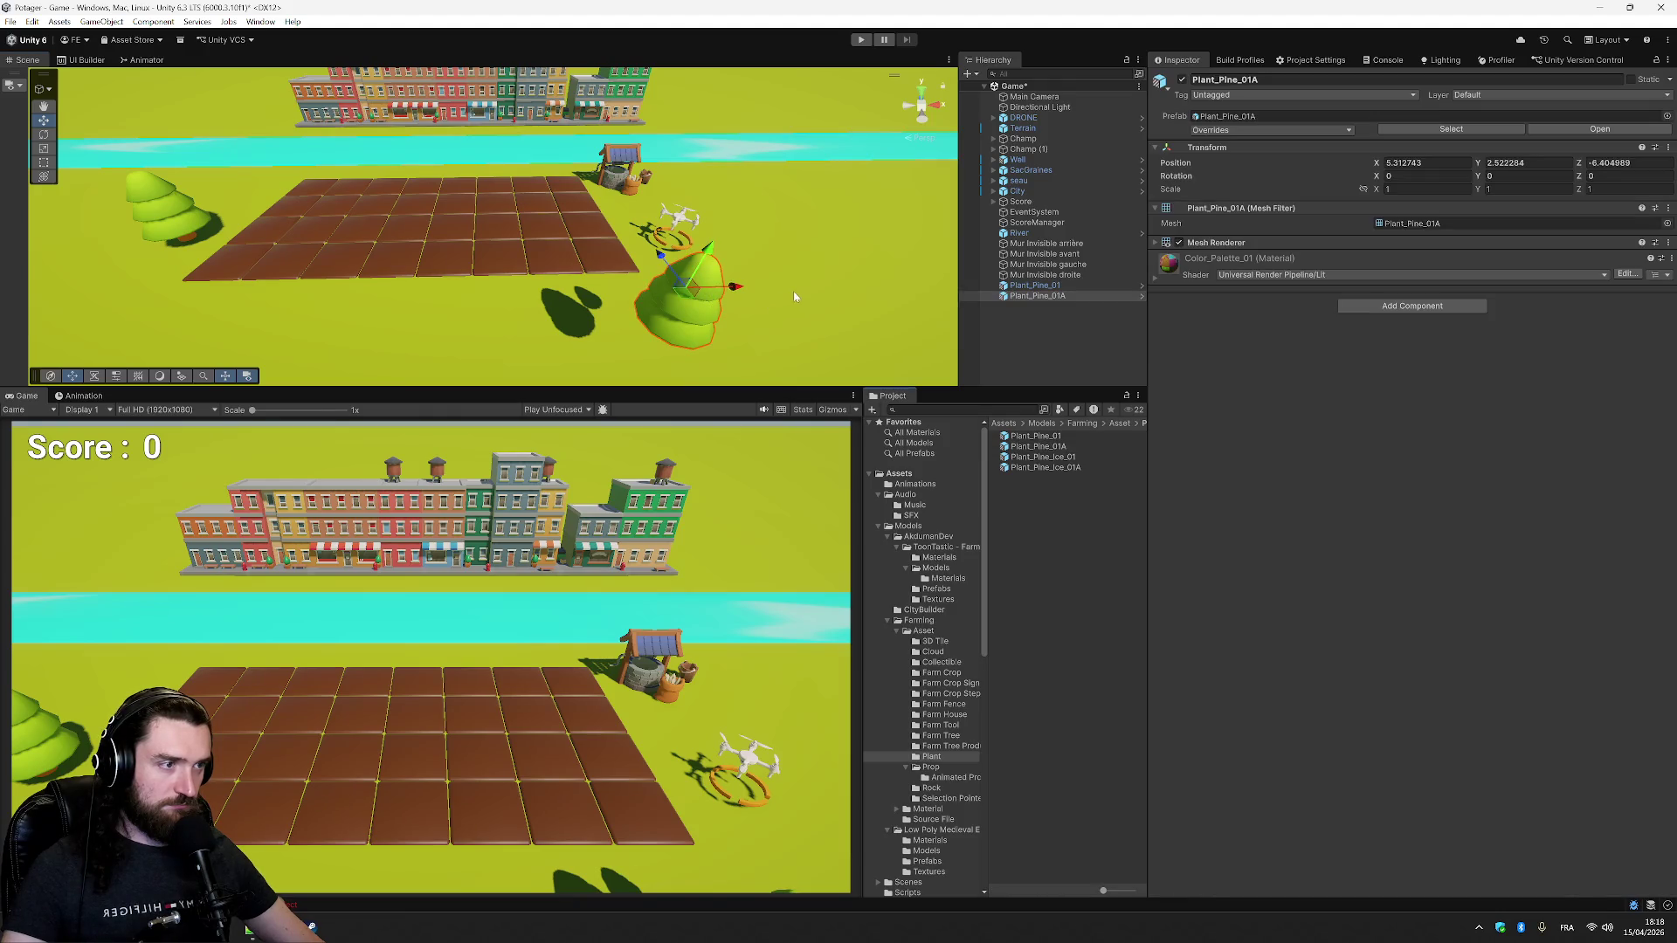
mouse_move(689, 281)
left_mouse_down()
mouse_move(67, 199)
mouse_move(113, 260)
left_mouse_up()
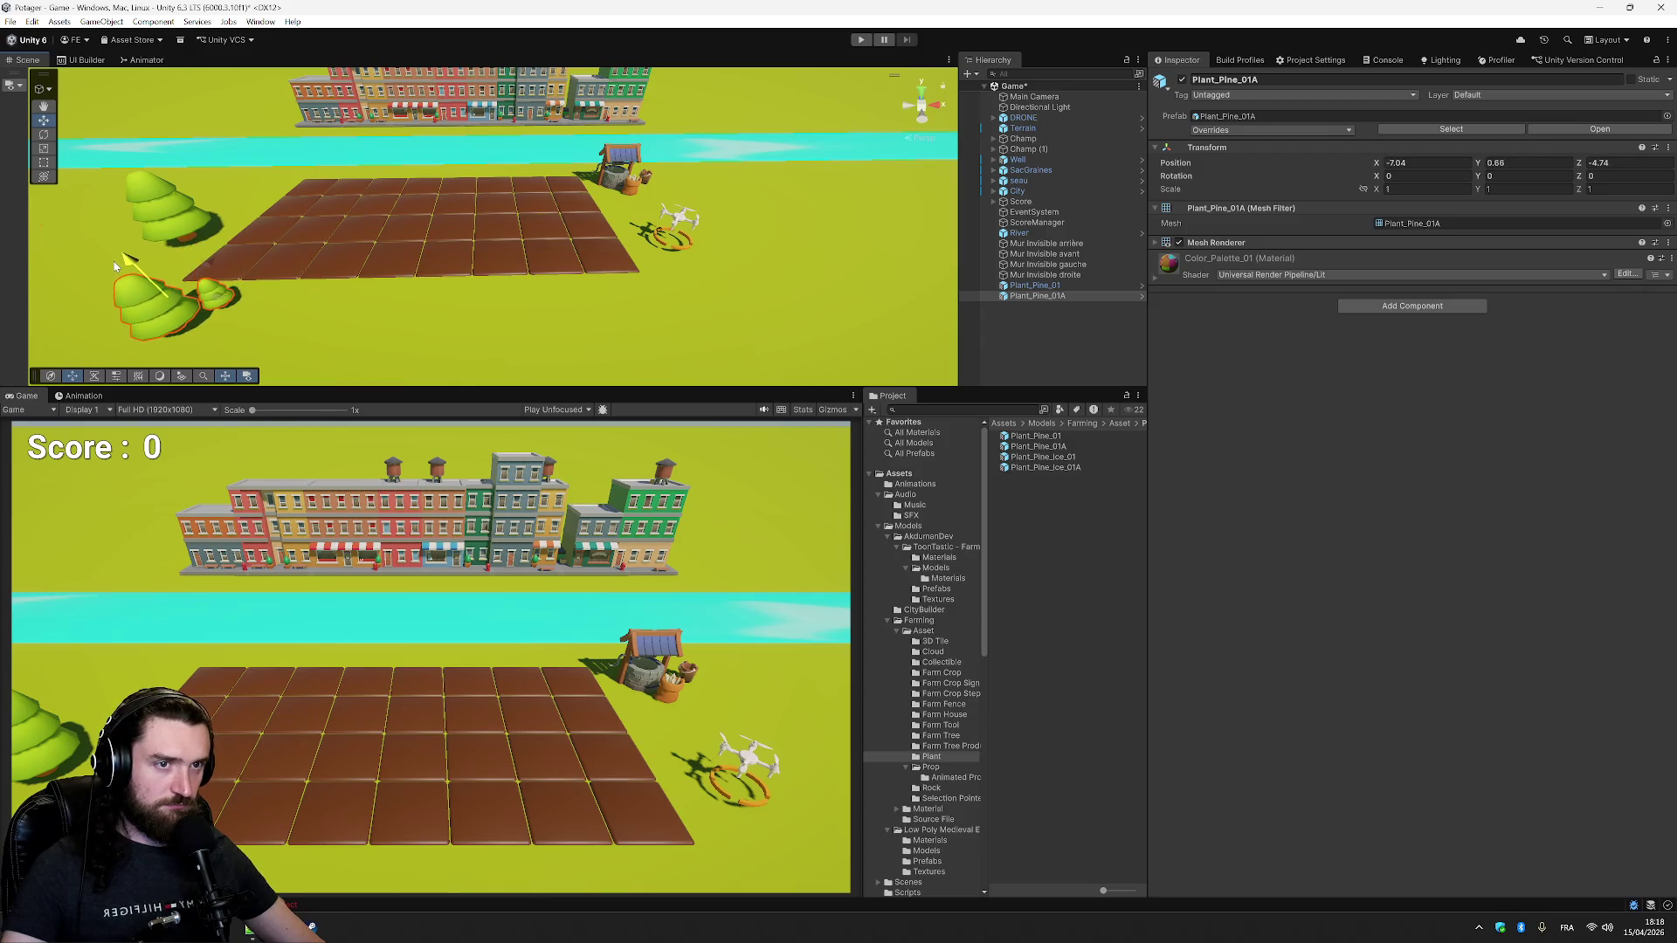
left_click(1118, 423)
- Place a Farm_Fence_C_02 piece from the Farm Fence folder and lower it onto the ground
double_click(1050, 500)
left_click(1066, 435)
left_click(1074, 446)
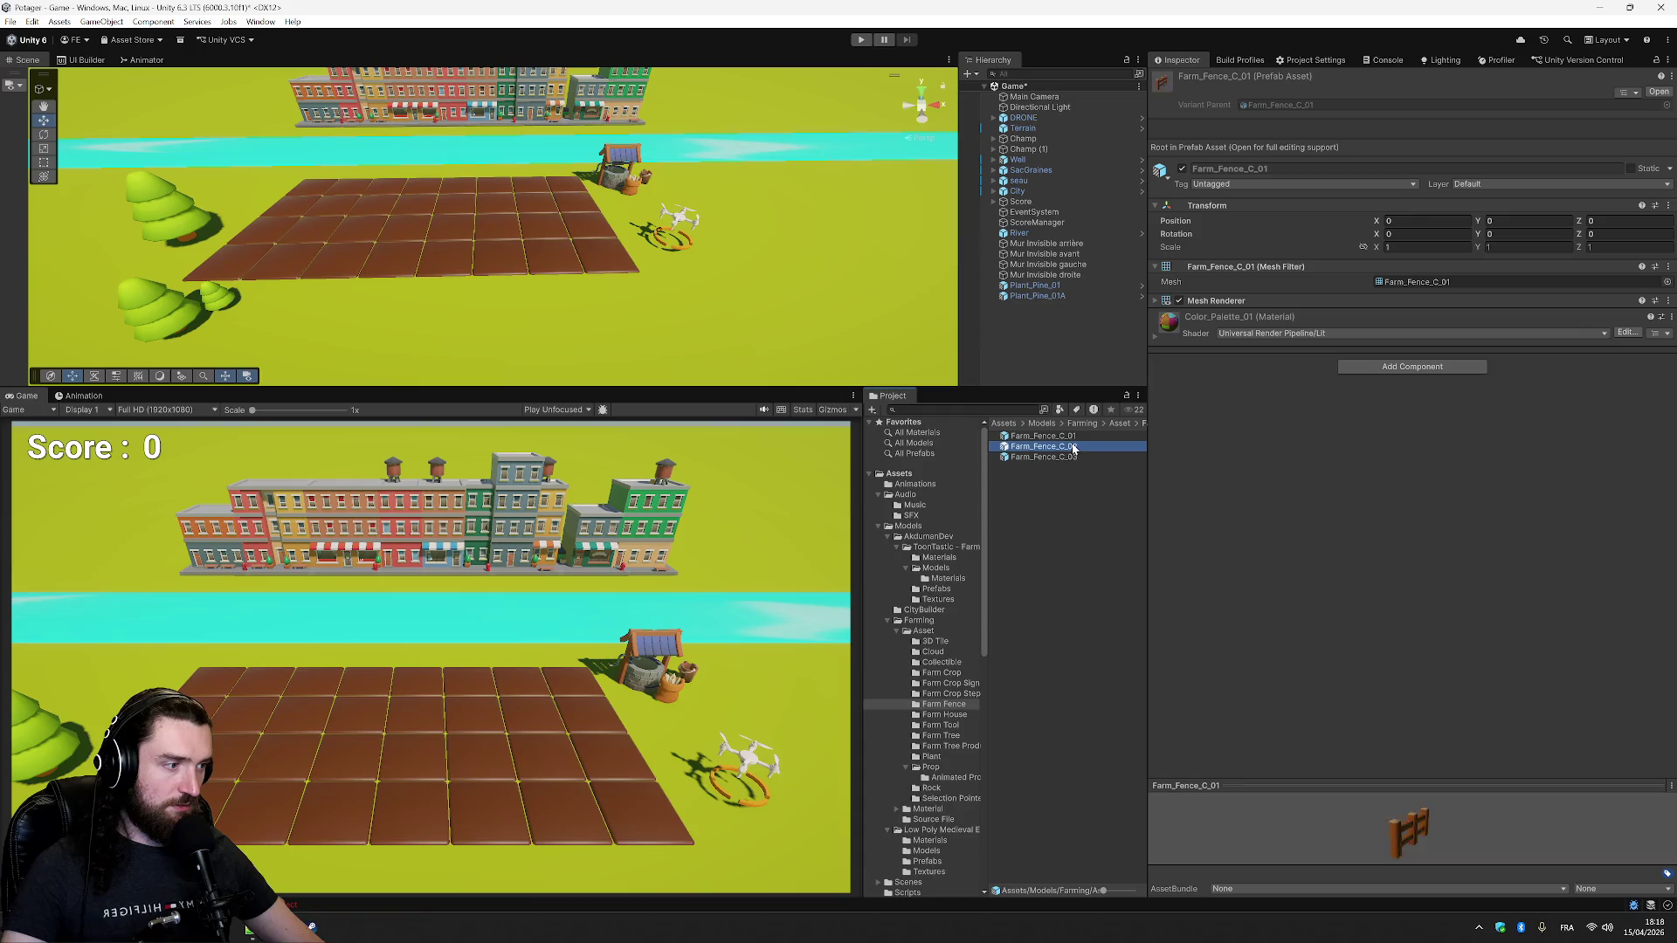
left_click(1074, 457)
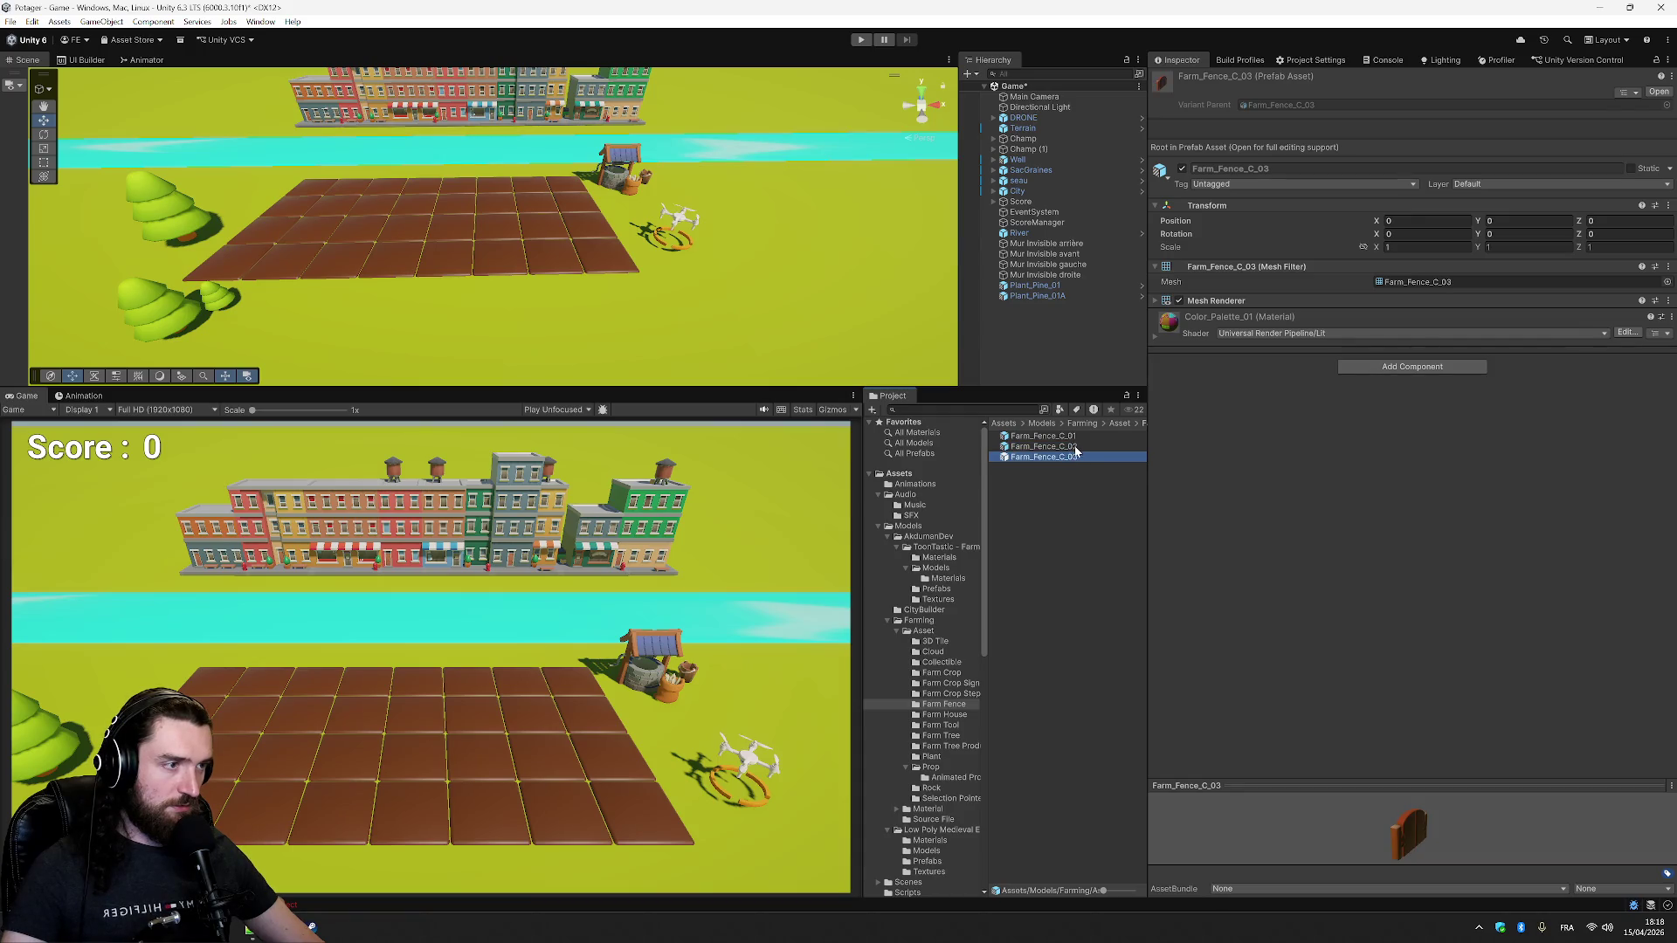
left_click(1076, 448)
left_click_drag(1077, 451, 934, 440)
left_click_drag(1053, 447, 1057, 308)
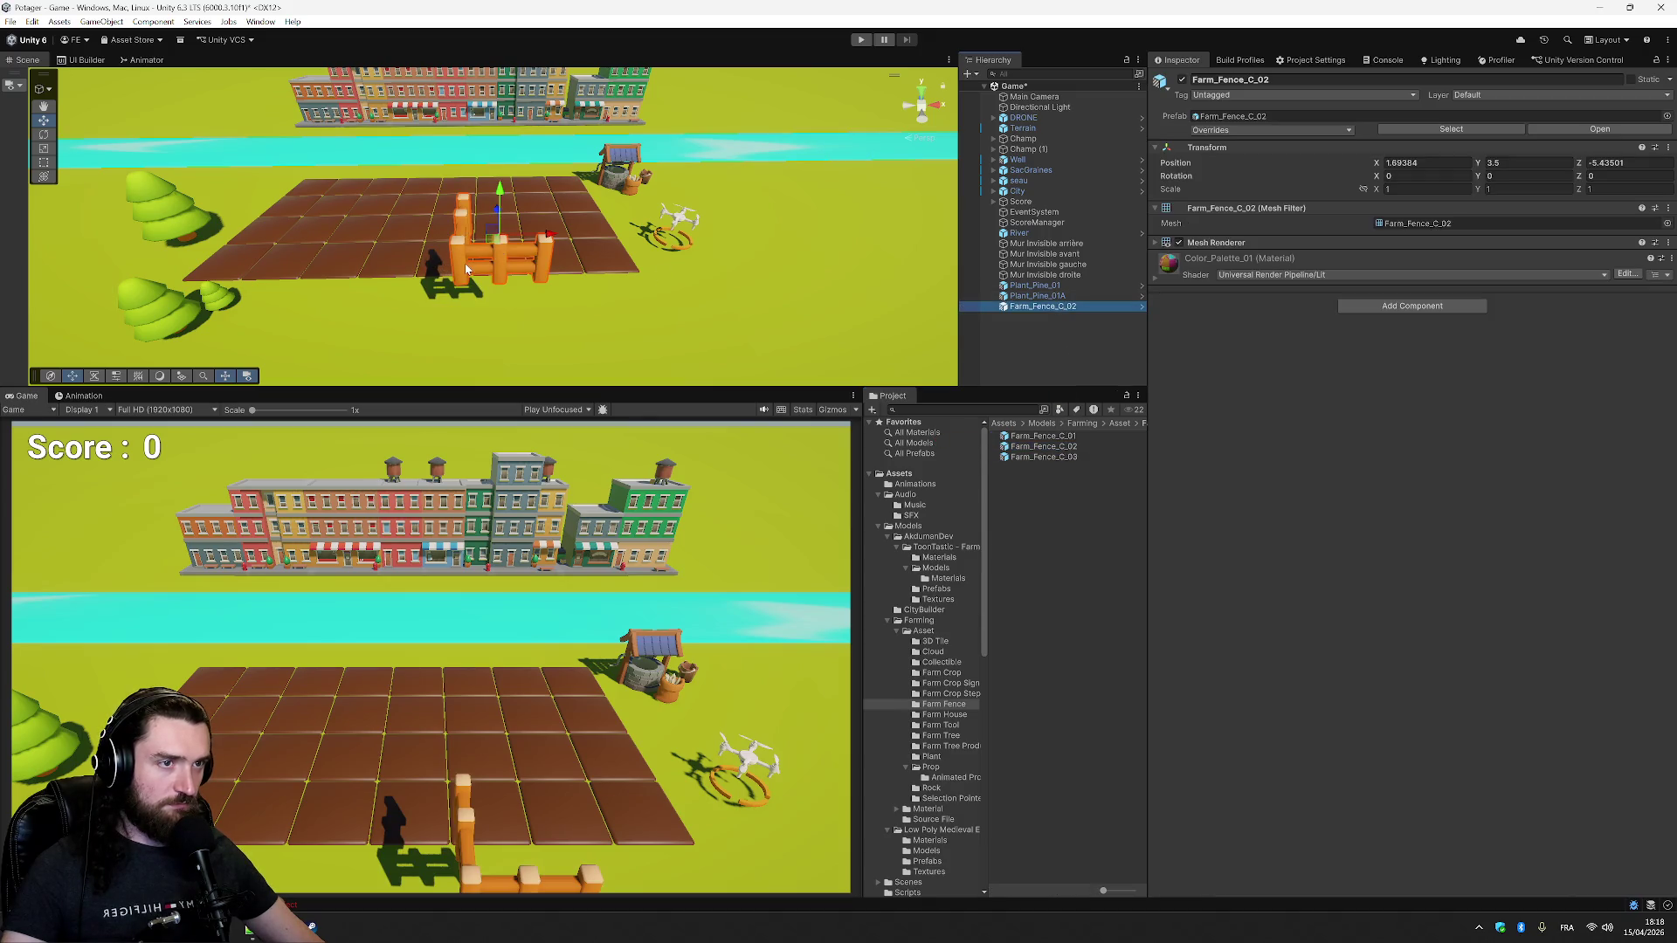
mouse_move(500, 211)
left_mouse_down()
mouse_move(515, 309)
mouse_move(521, 292)
left_mouse_up()
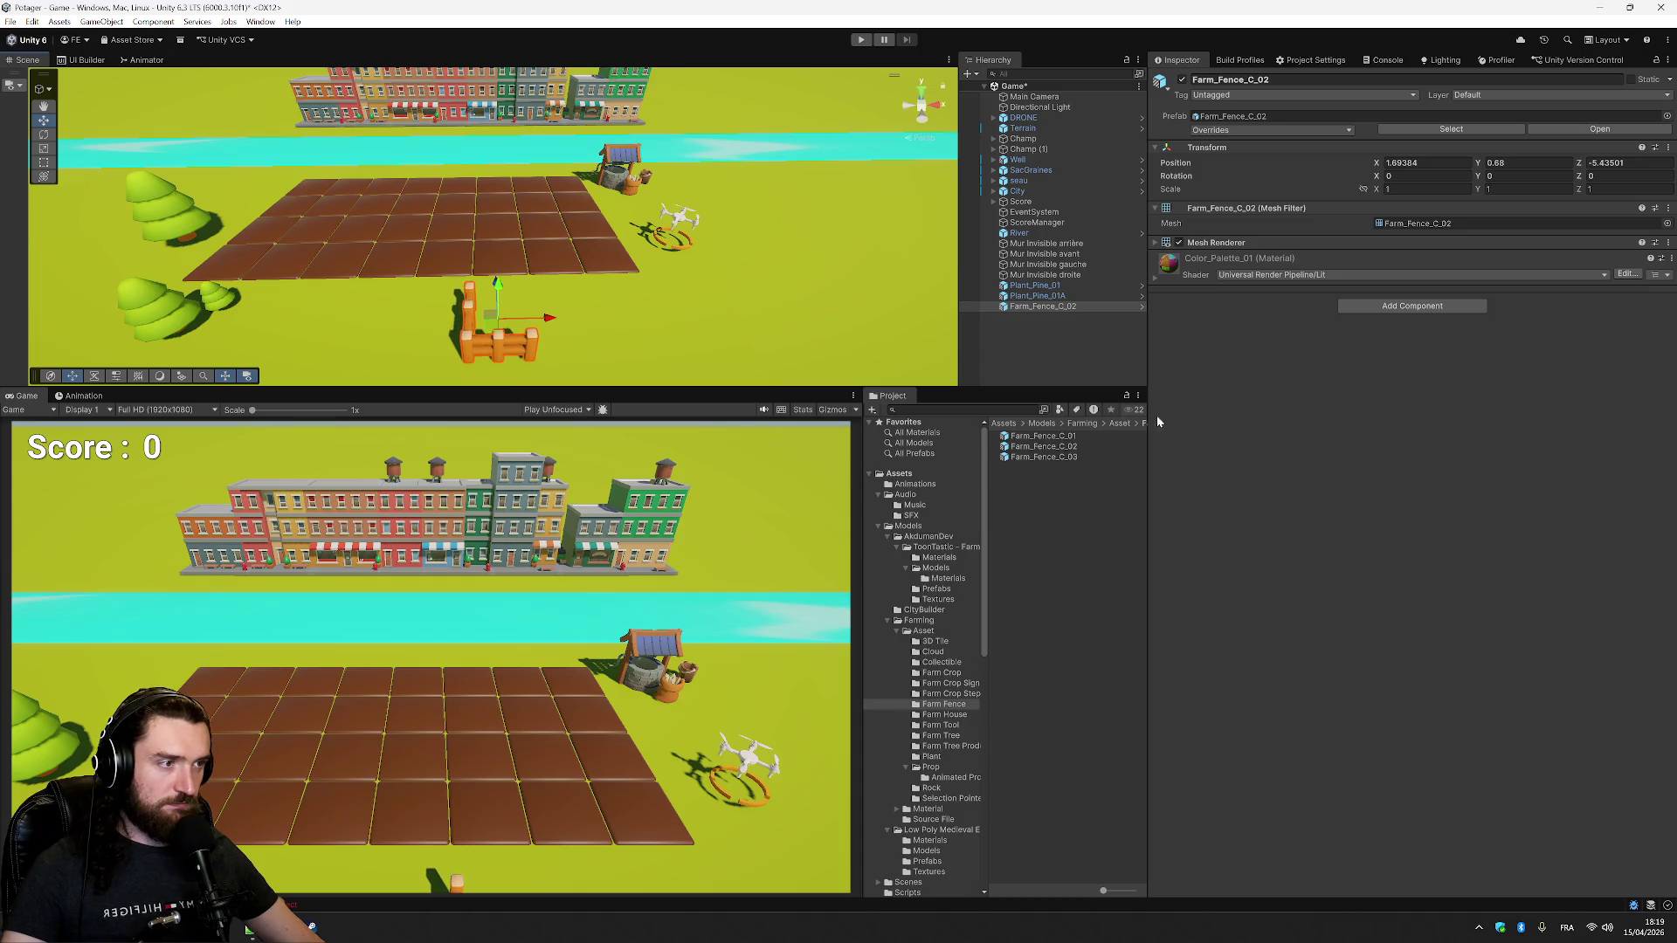
- Add a Farm_Fence_C_01 piece, undoing and redoing the placement to restore it
left_click(1045, 446)
left_click_drag(1045, 436, 1080, 344)
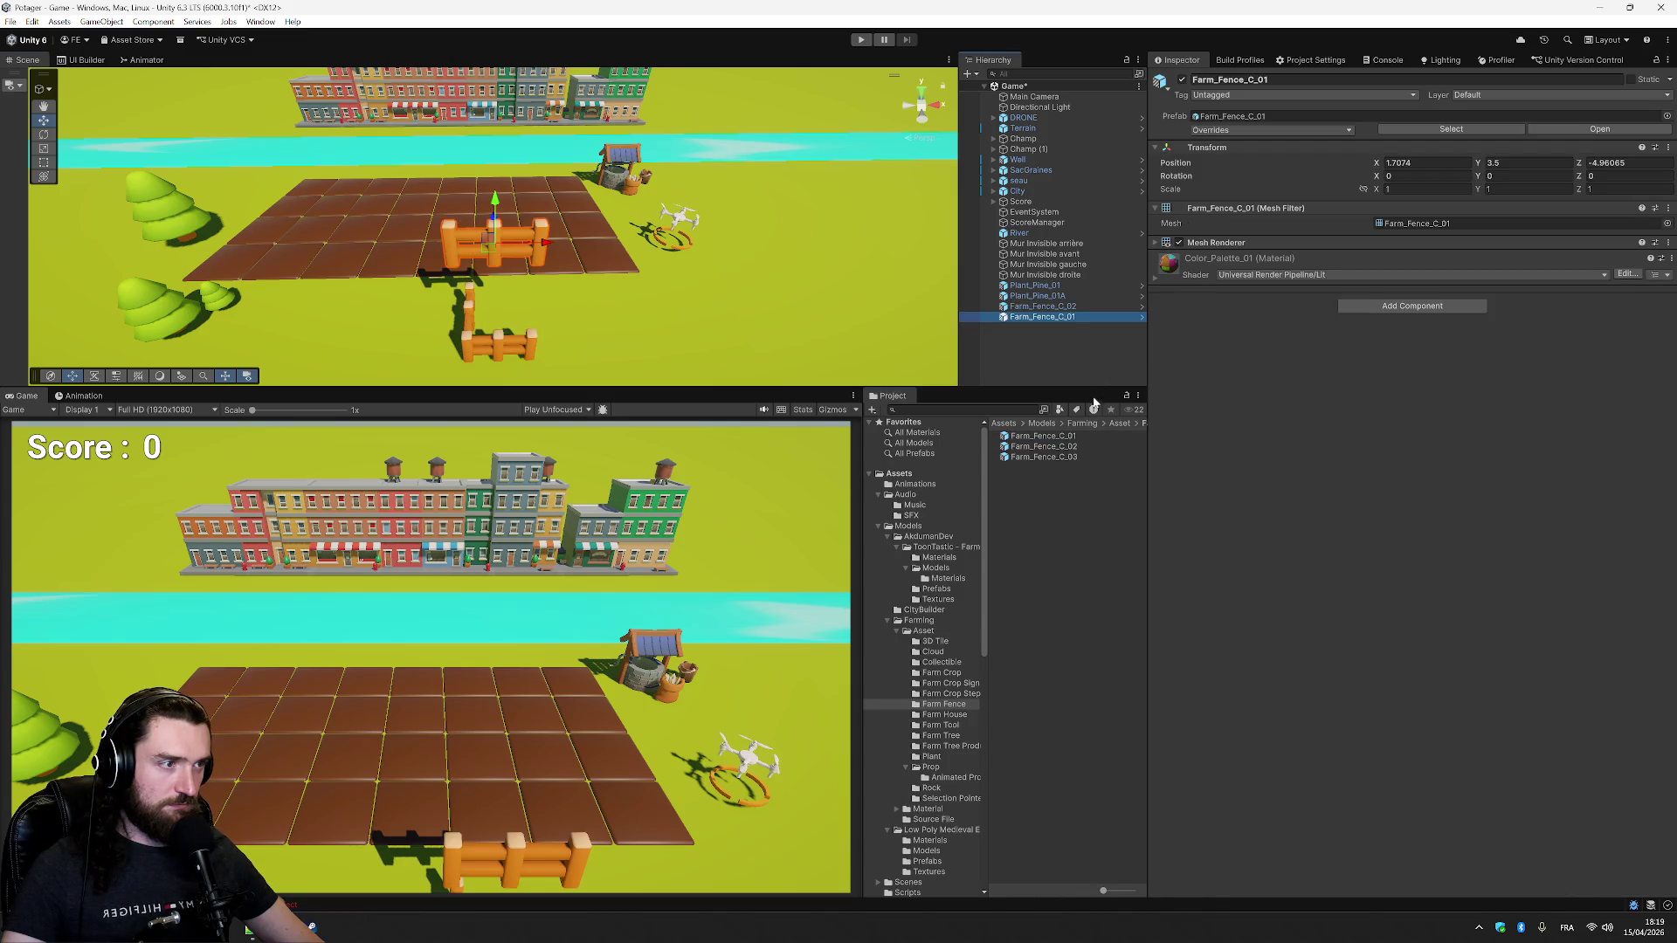
key("ctrl+z")
key("ctrl+z")
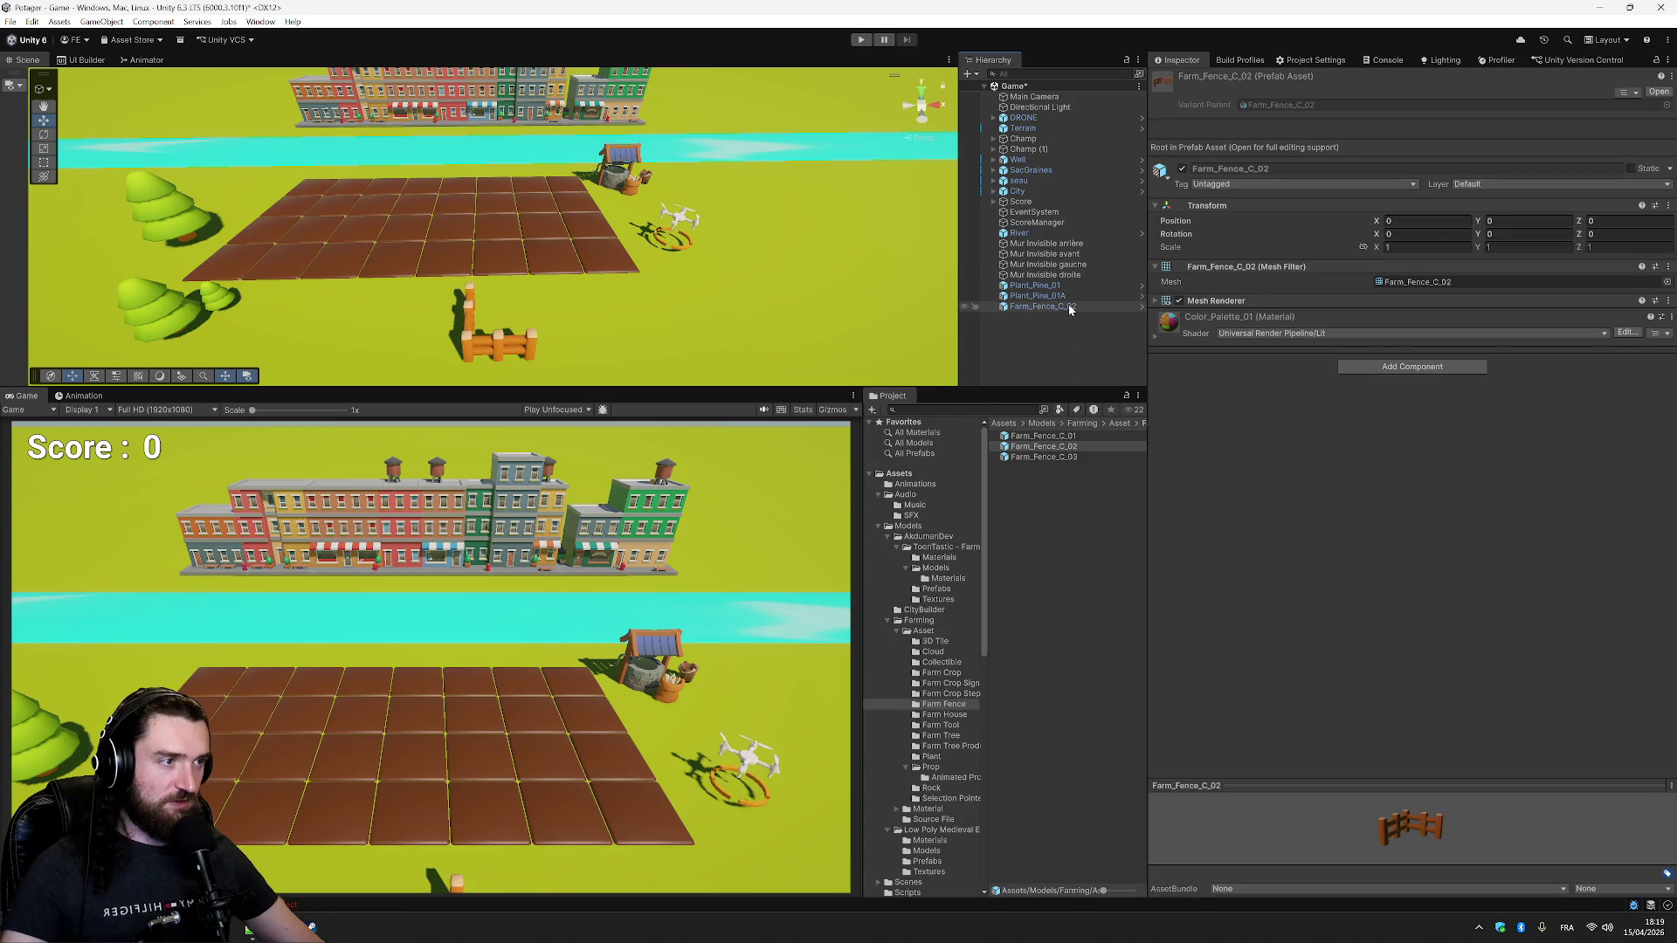
left_click(1069, 306)
key("ctrl+z")
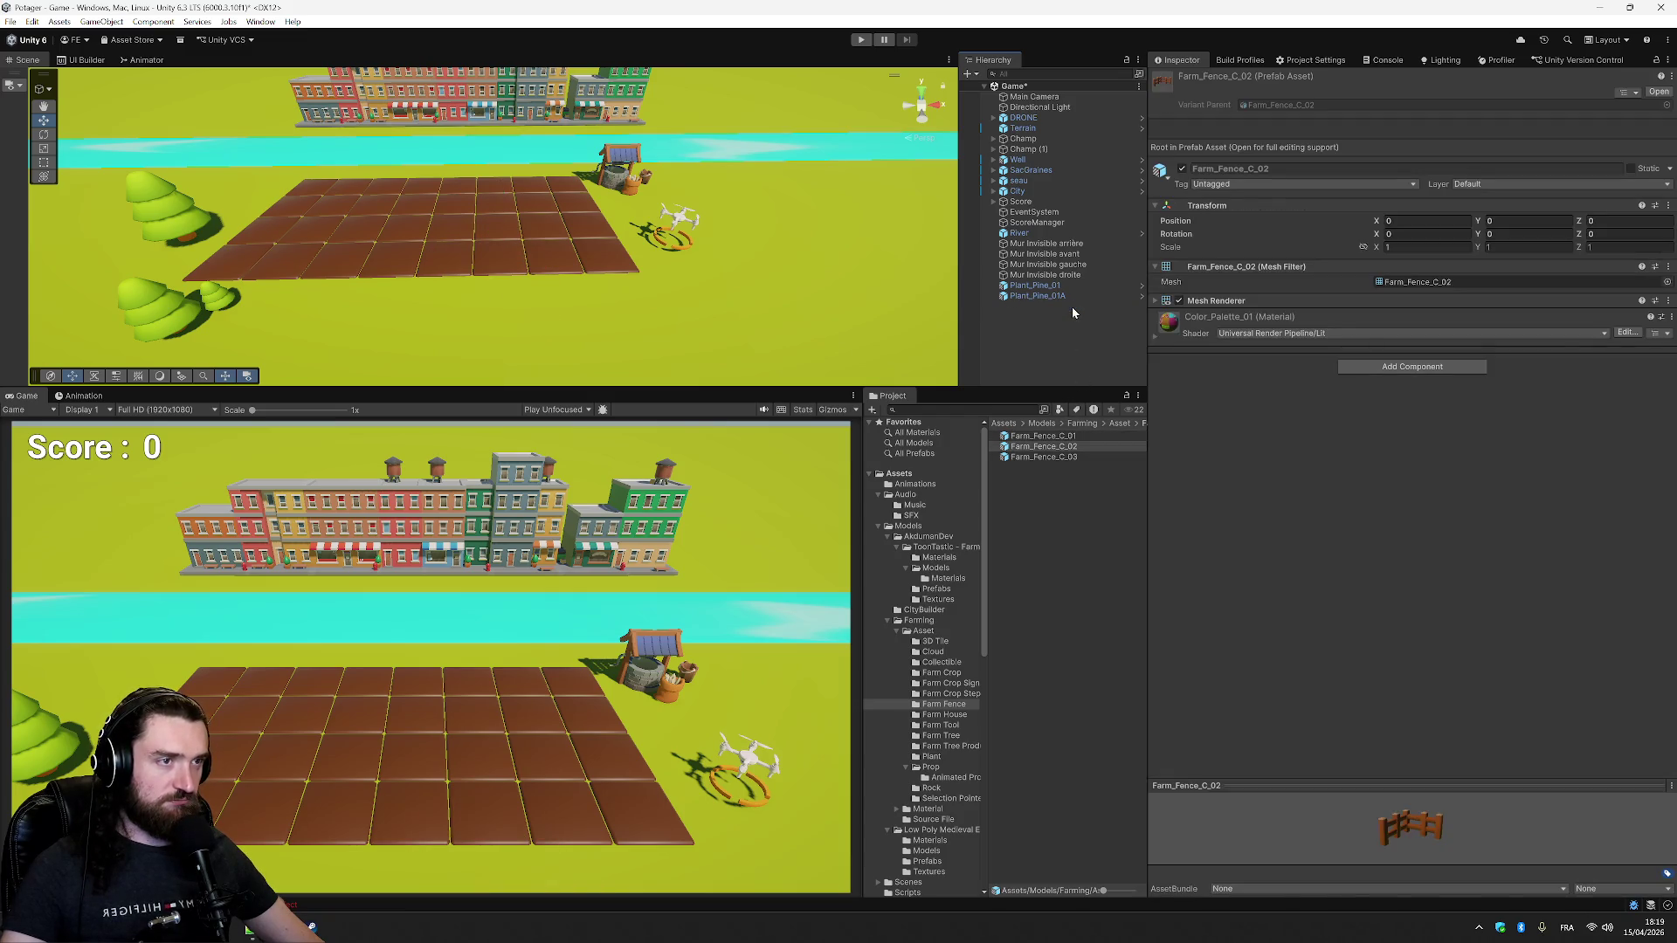
key("ctrl+y")
key("ctrl+y")
key("ctrl+y")
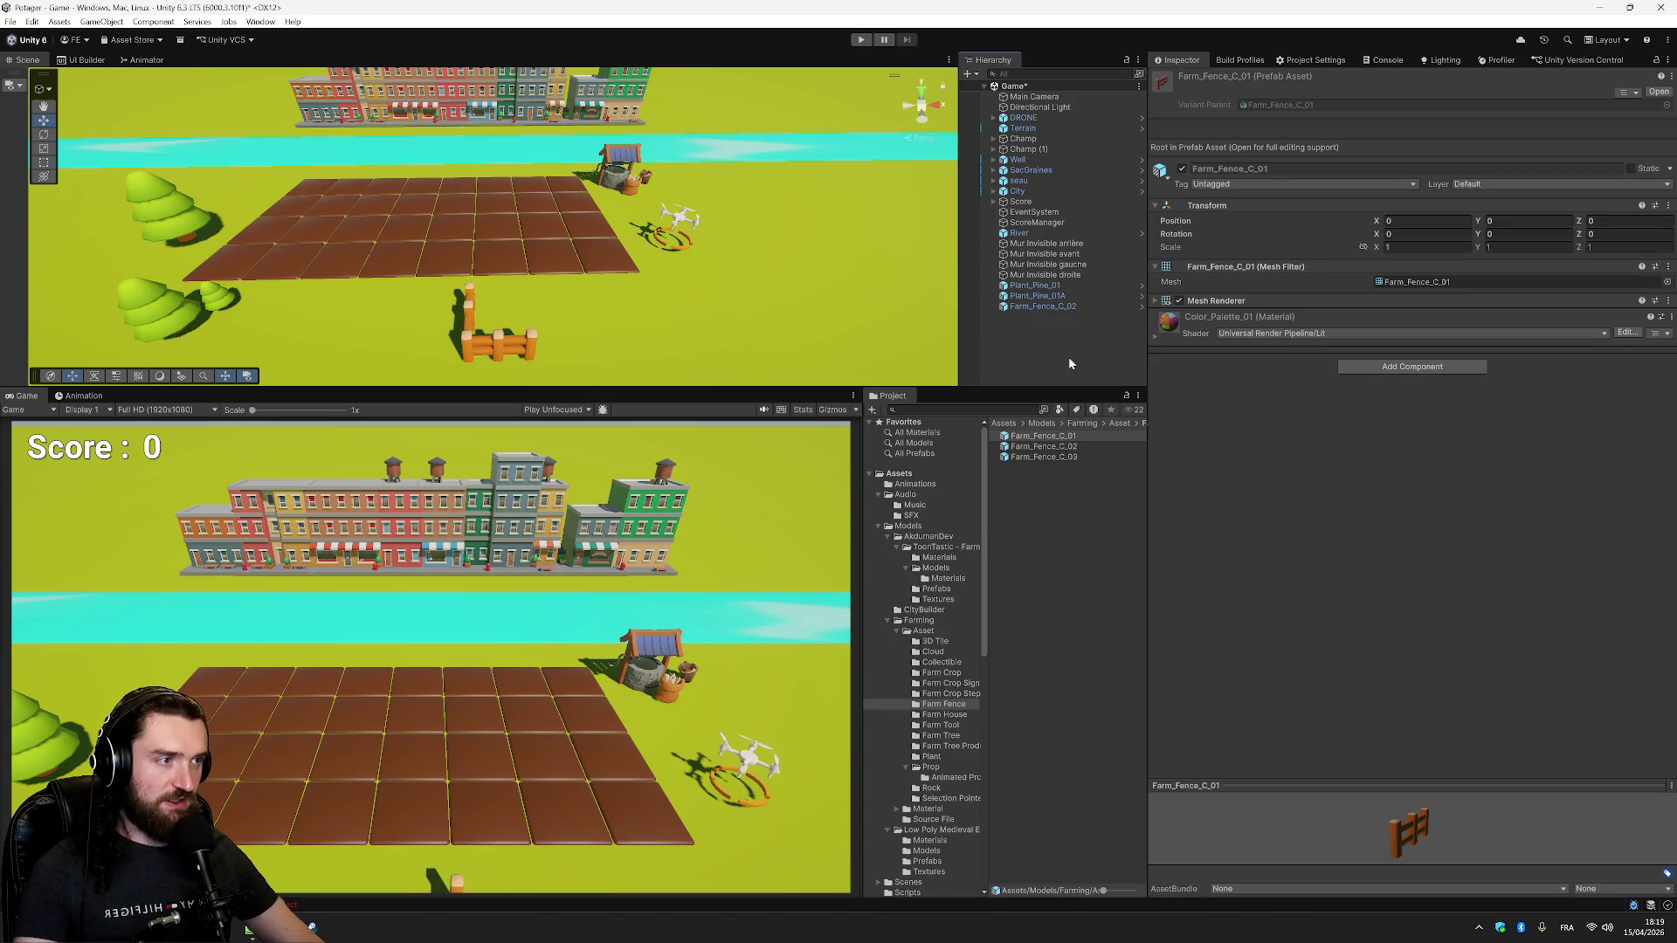
key("ctrl+y")
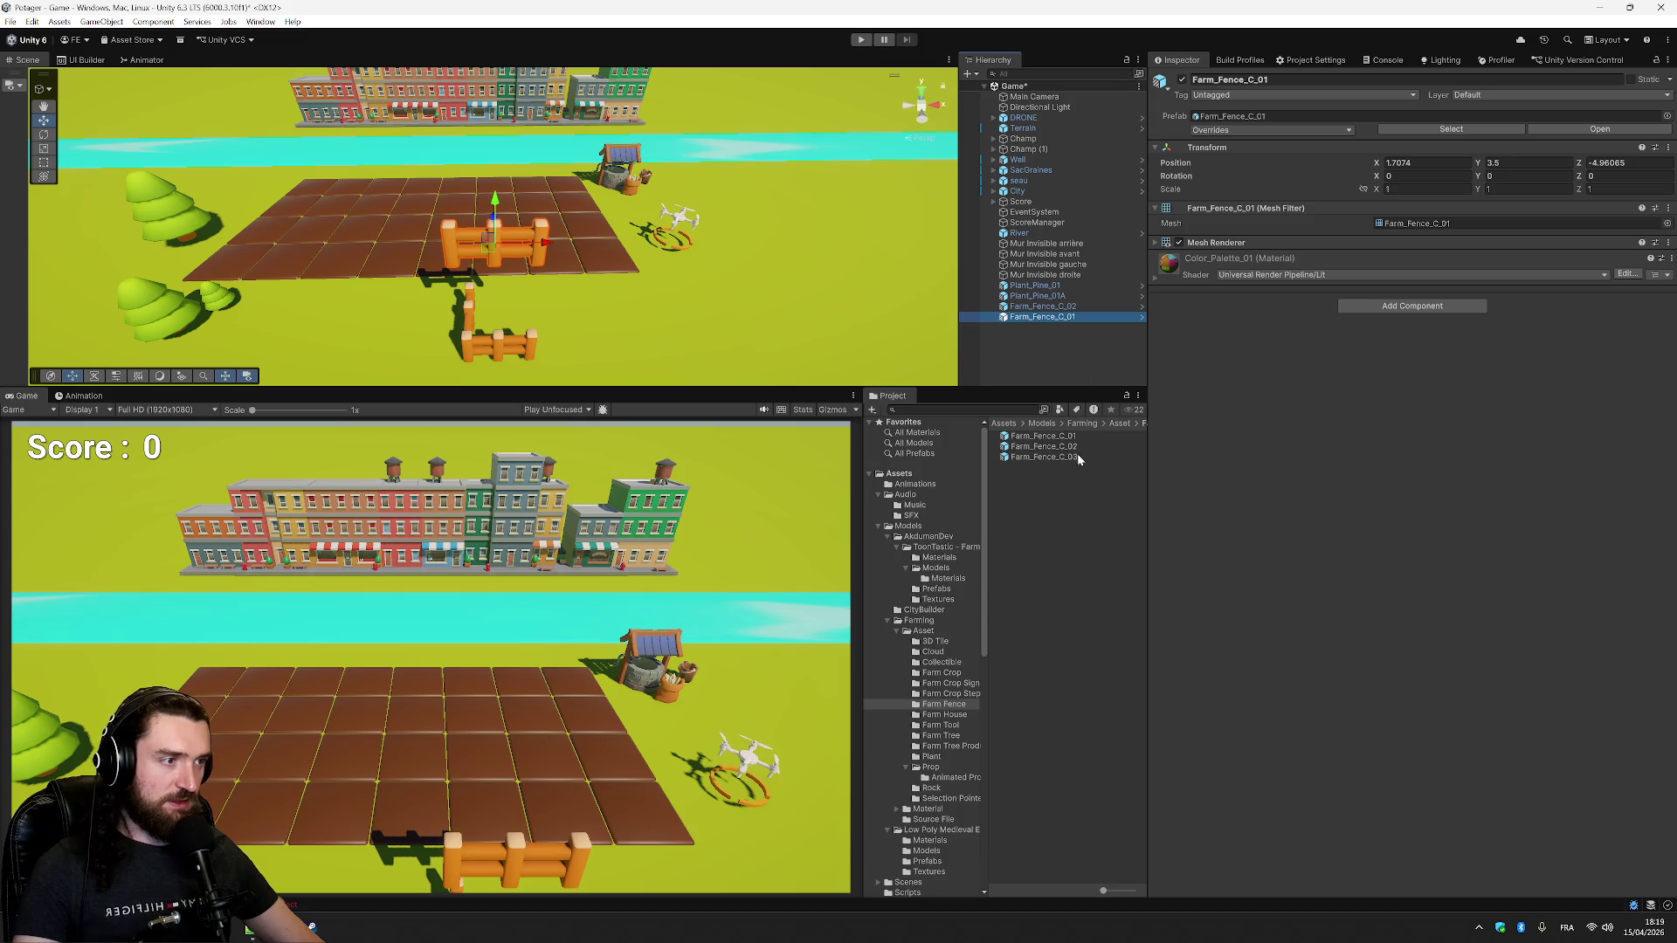
- Lower Farm_Fence_C_01 to ground level at Y 0.52 in front of the field
left_click(1074, 456)
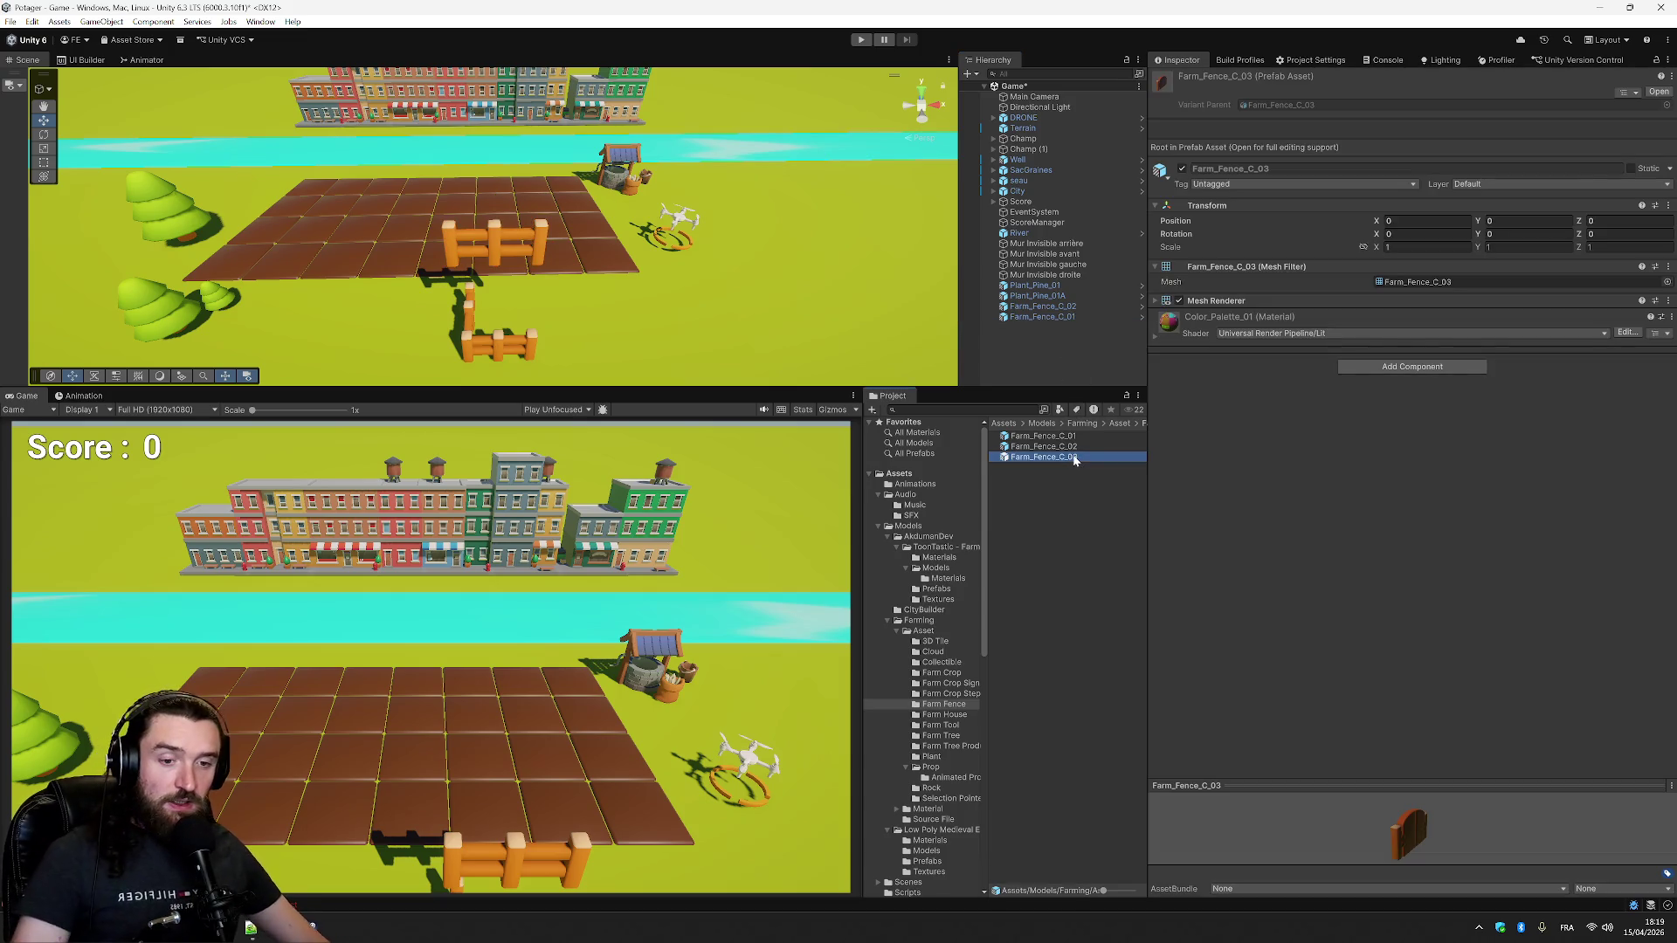
left_click(516, 251)
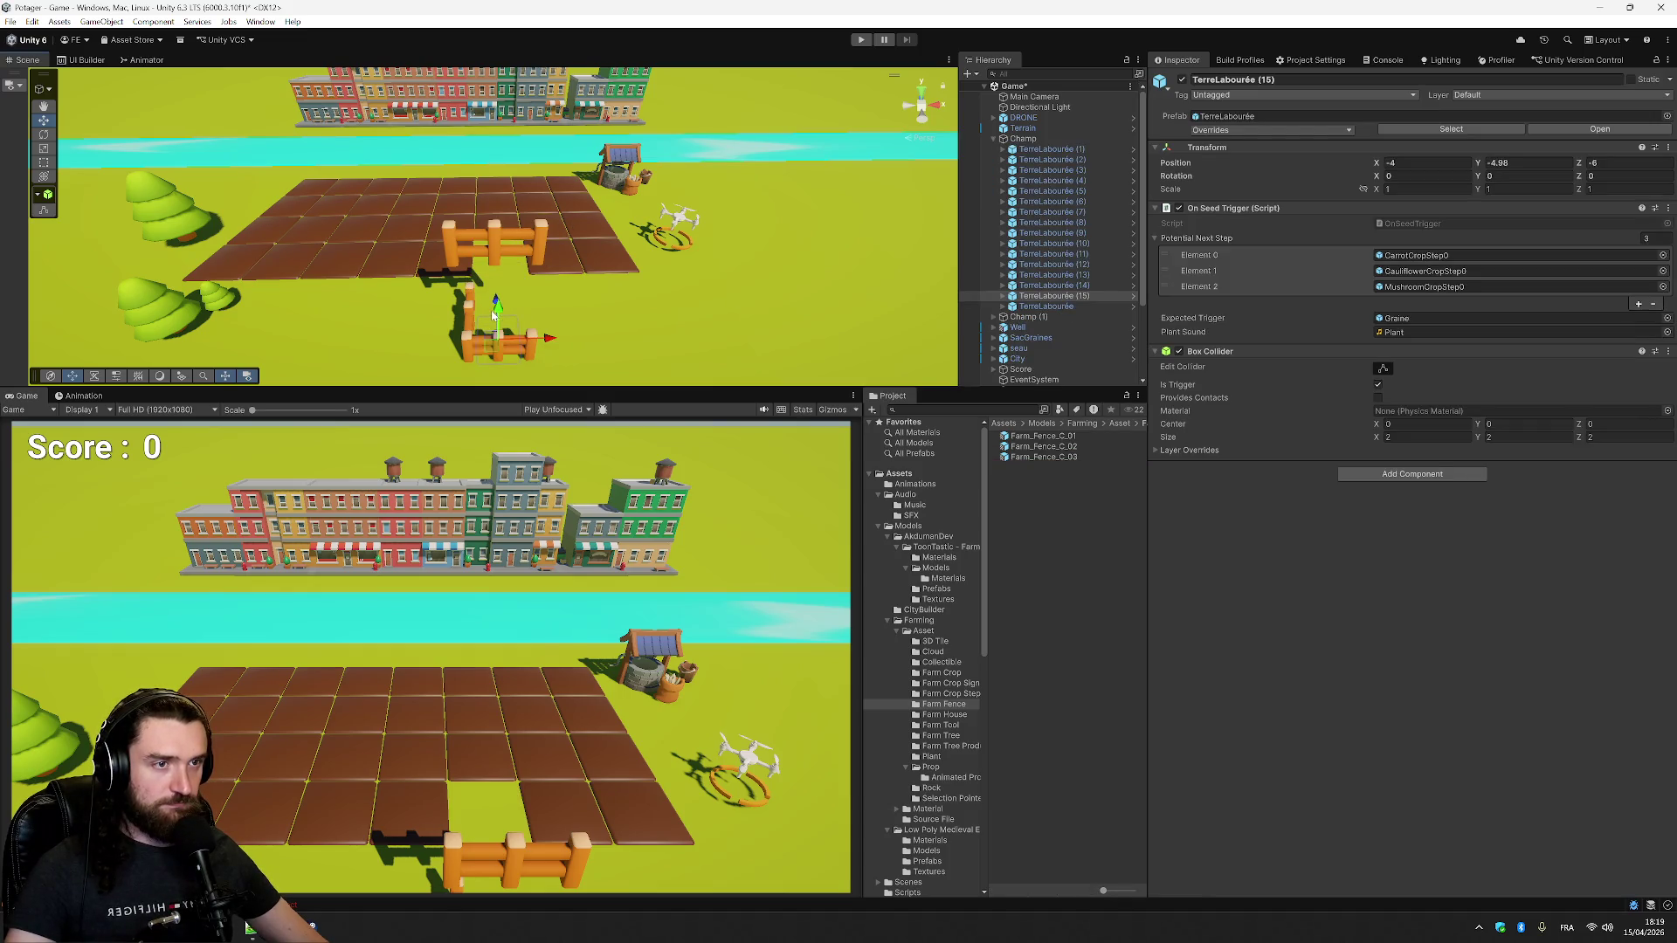
left_click(493, 234)
left_click_drag(494, 214, 515, 306)
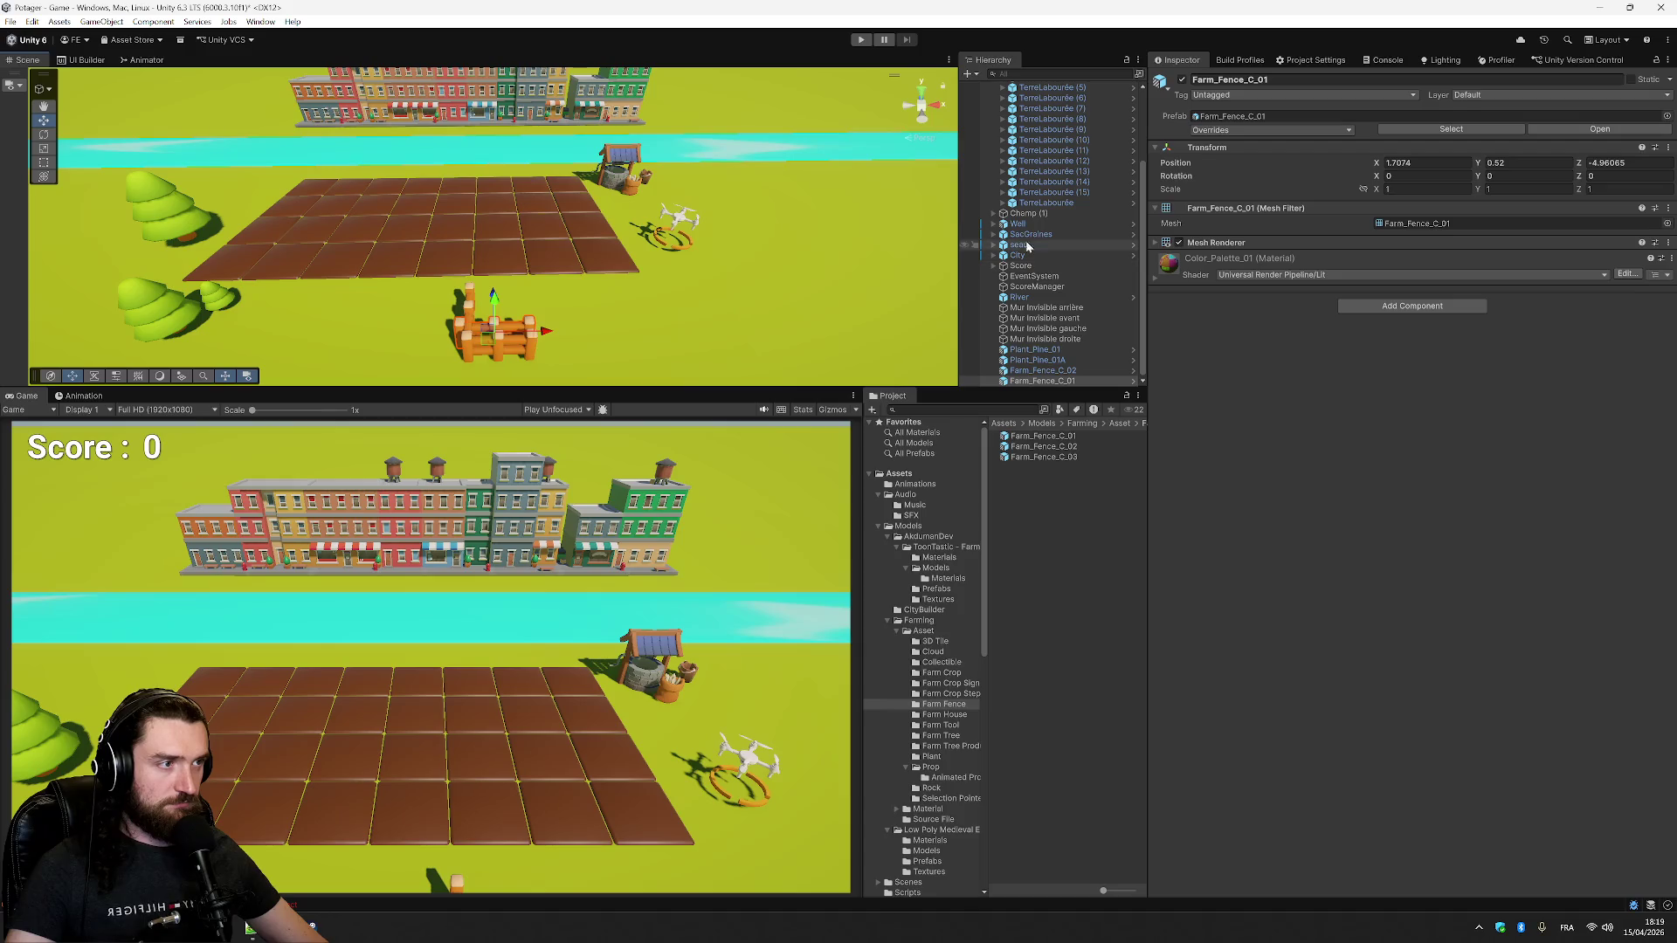
scroll(1026, 257, "up", 5)
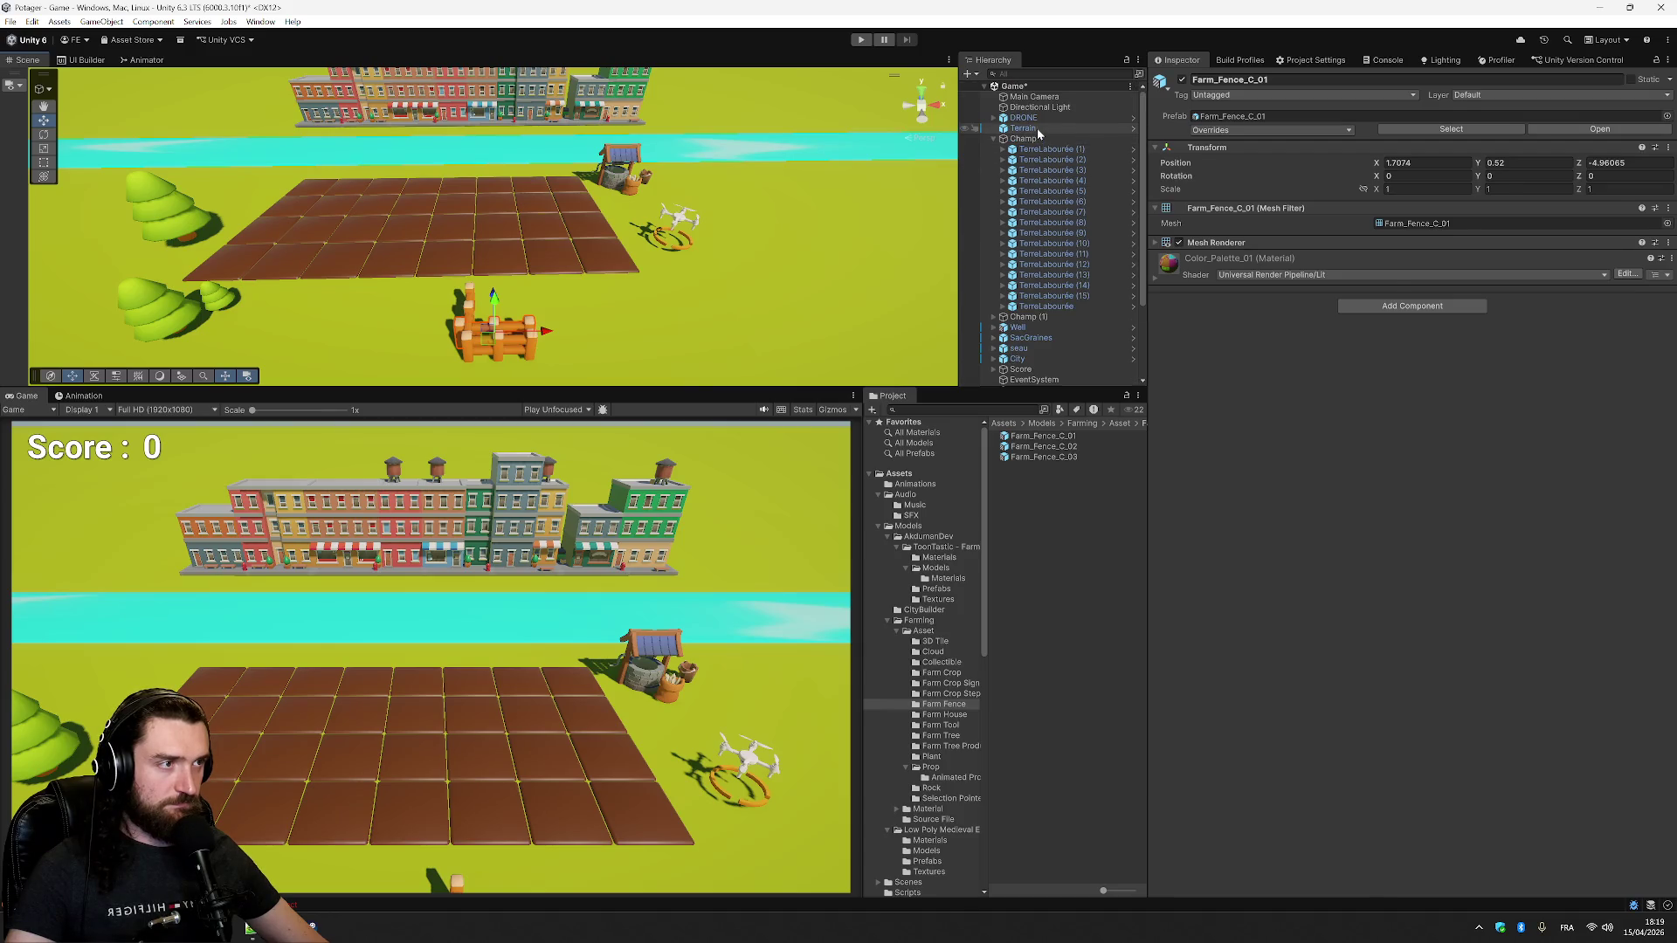
- Wrap the Terrain object in a new empty parent named Champ
right_click(1039, 130)
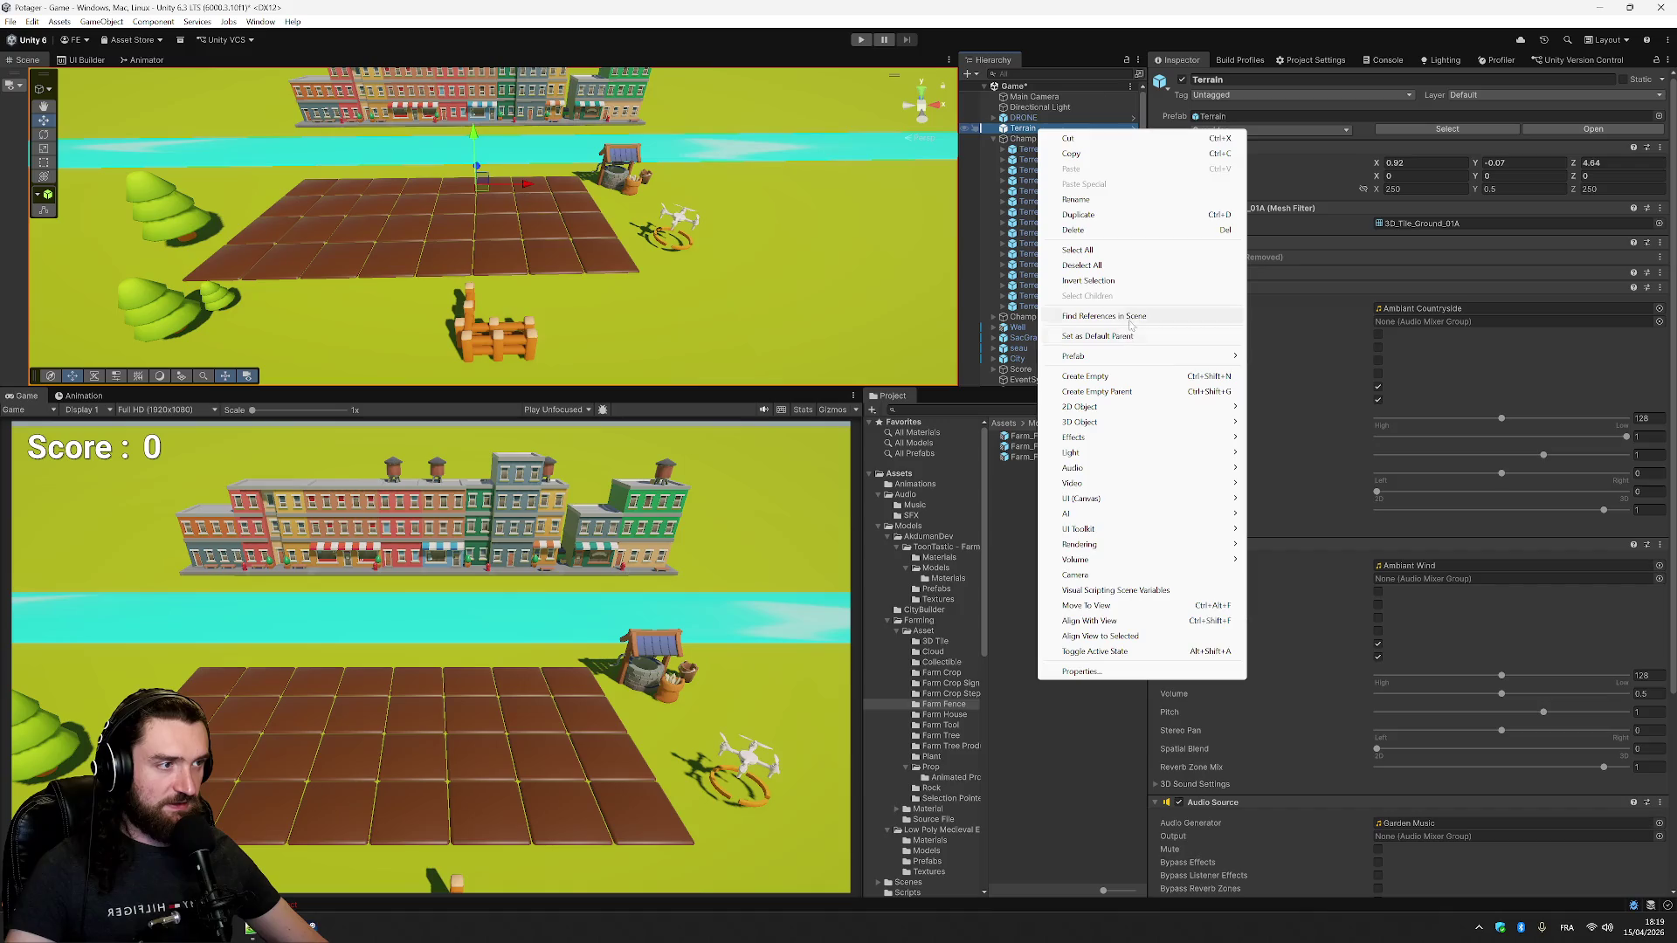
left_click(1097, 392)
type("Champ")
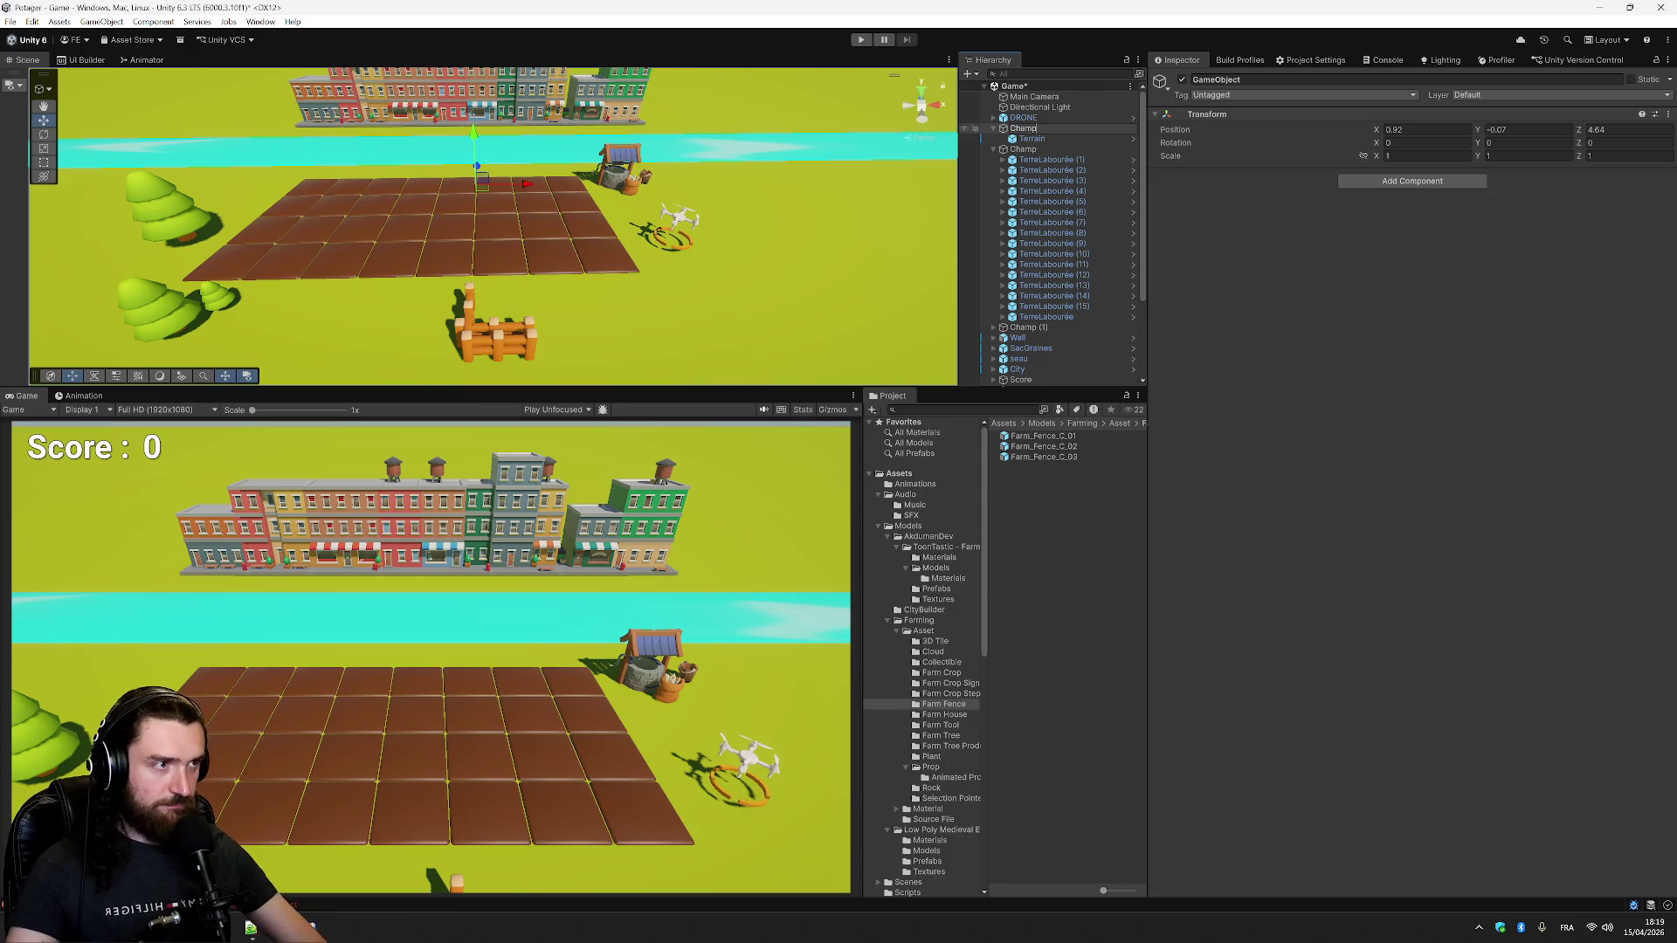
key("Return")
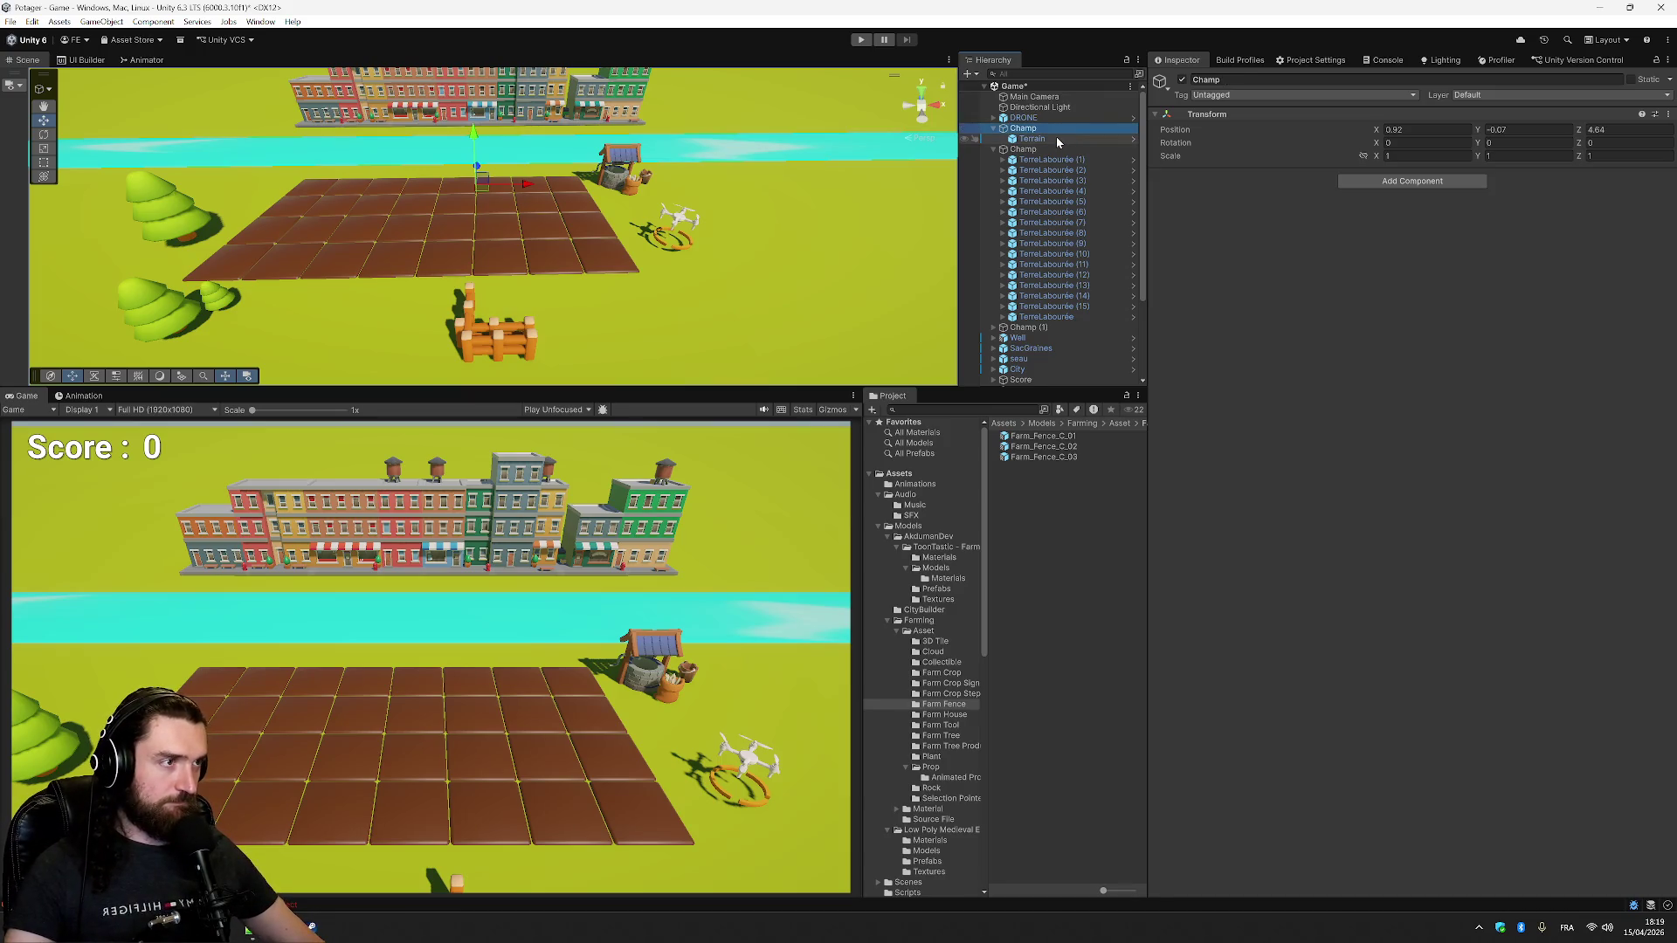
- Rename the Champ parent object to Jardin
left_click(1056, 136)
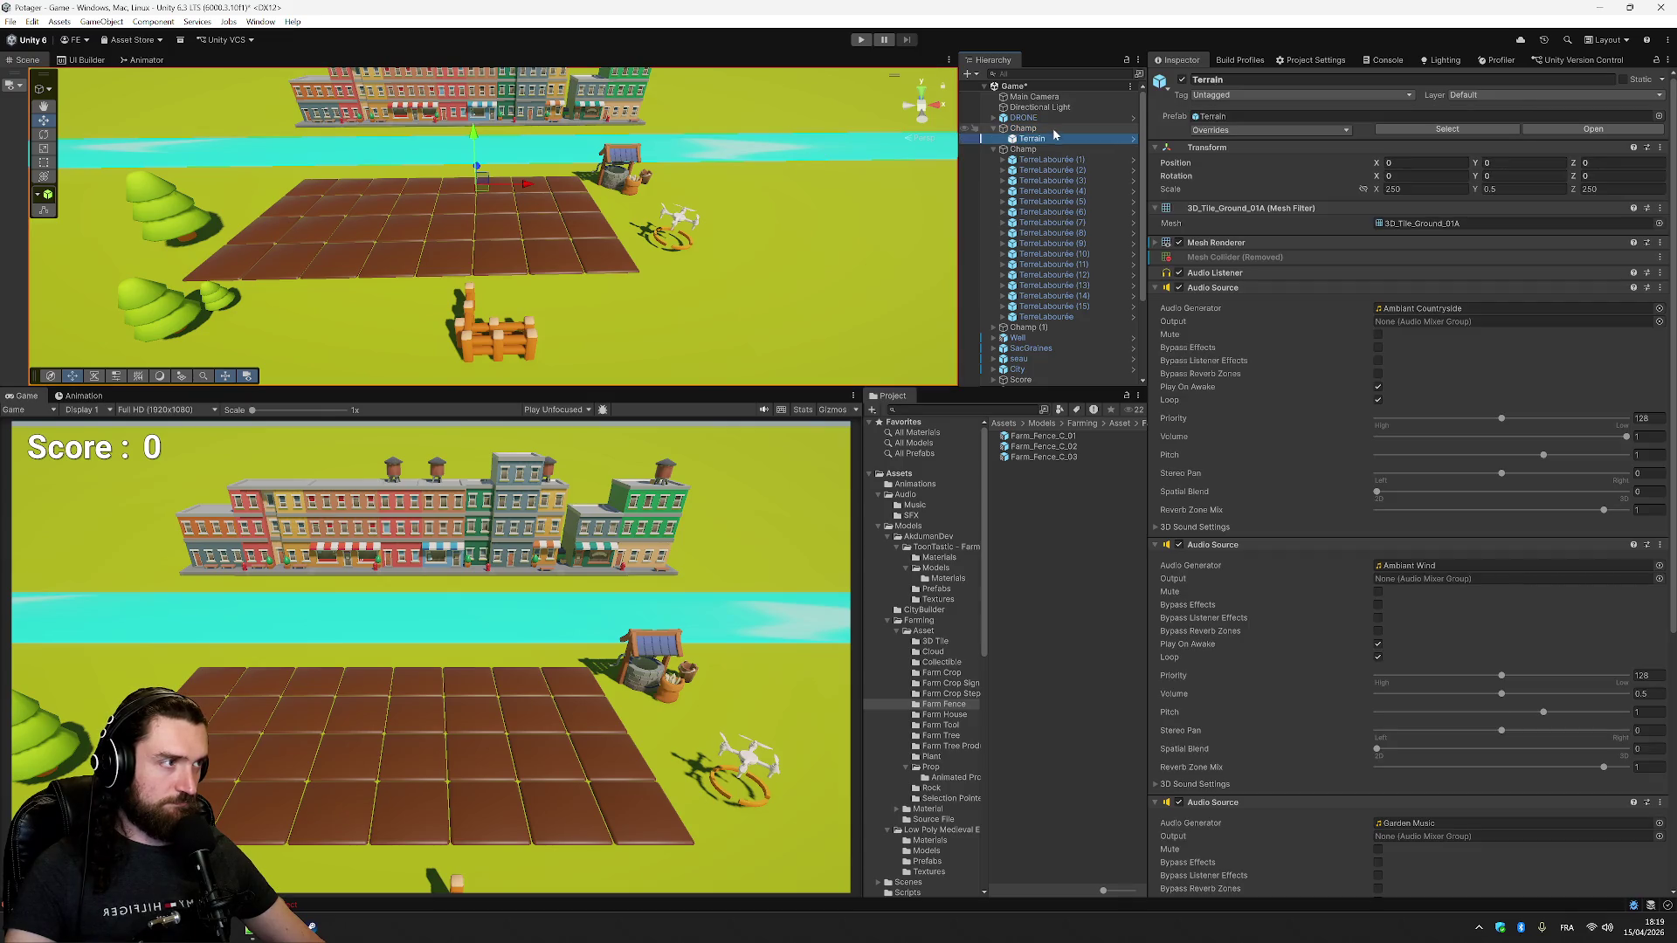
left_click(1052, 128)
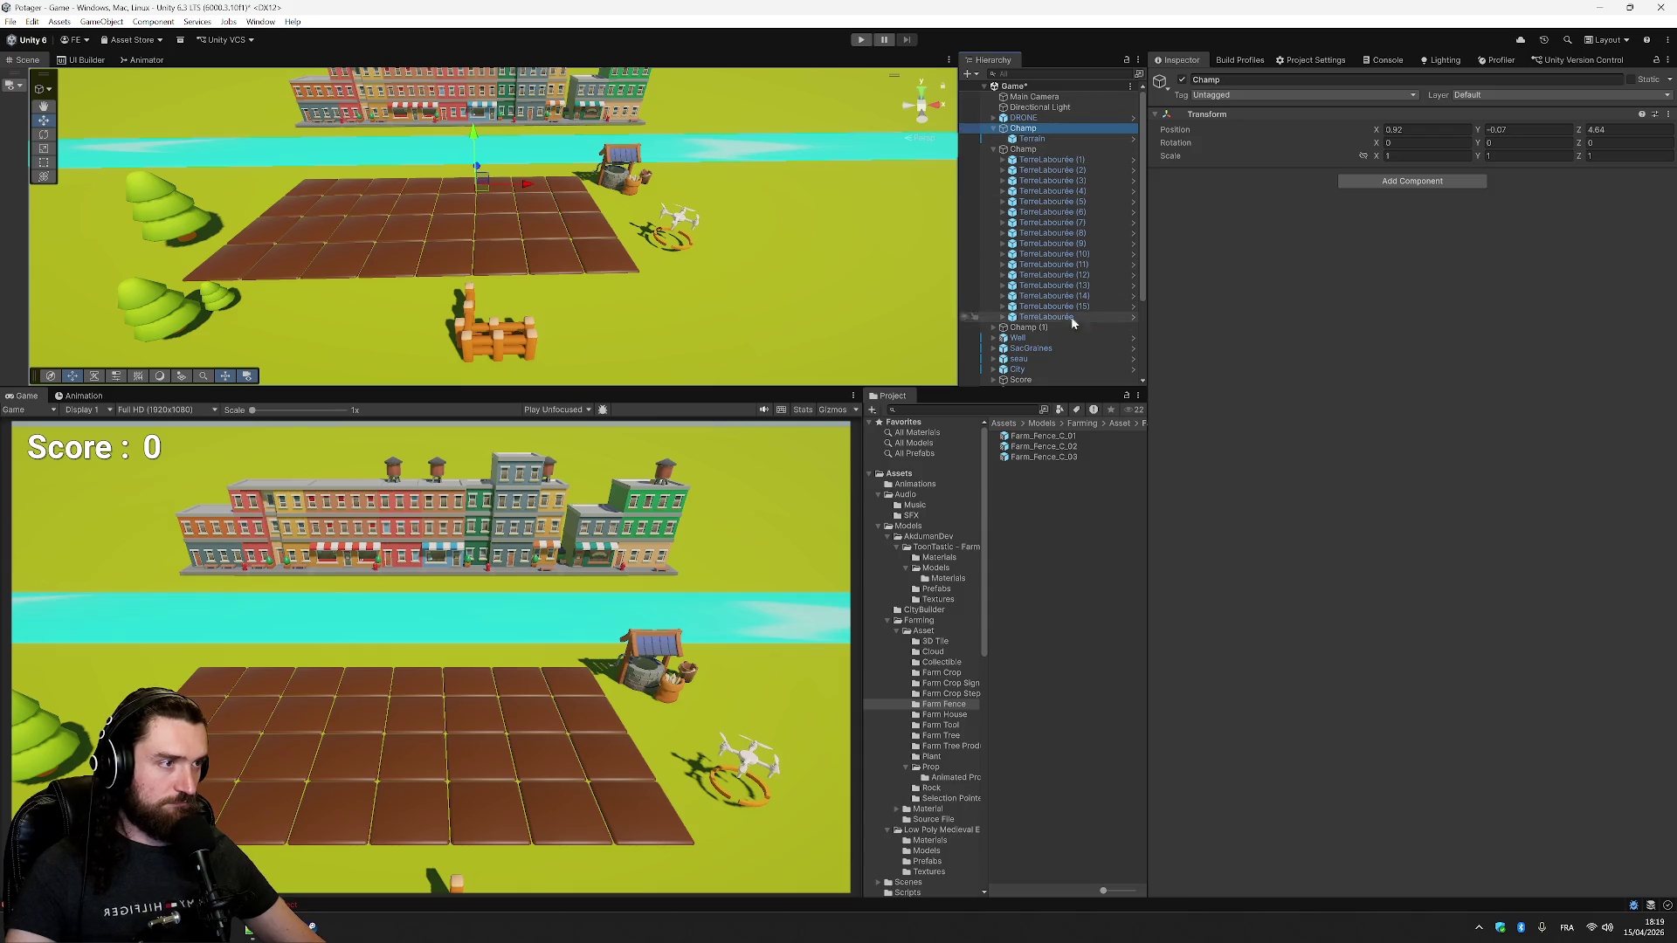
key("F2")
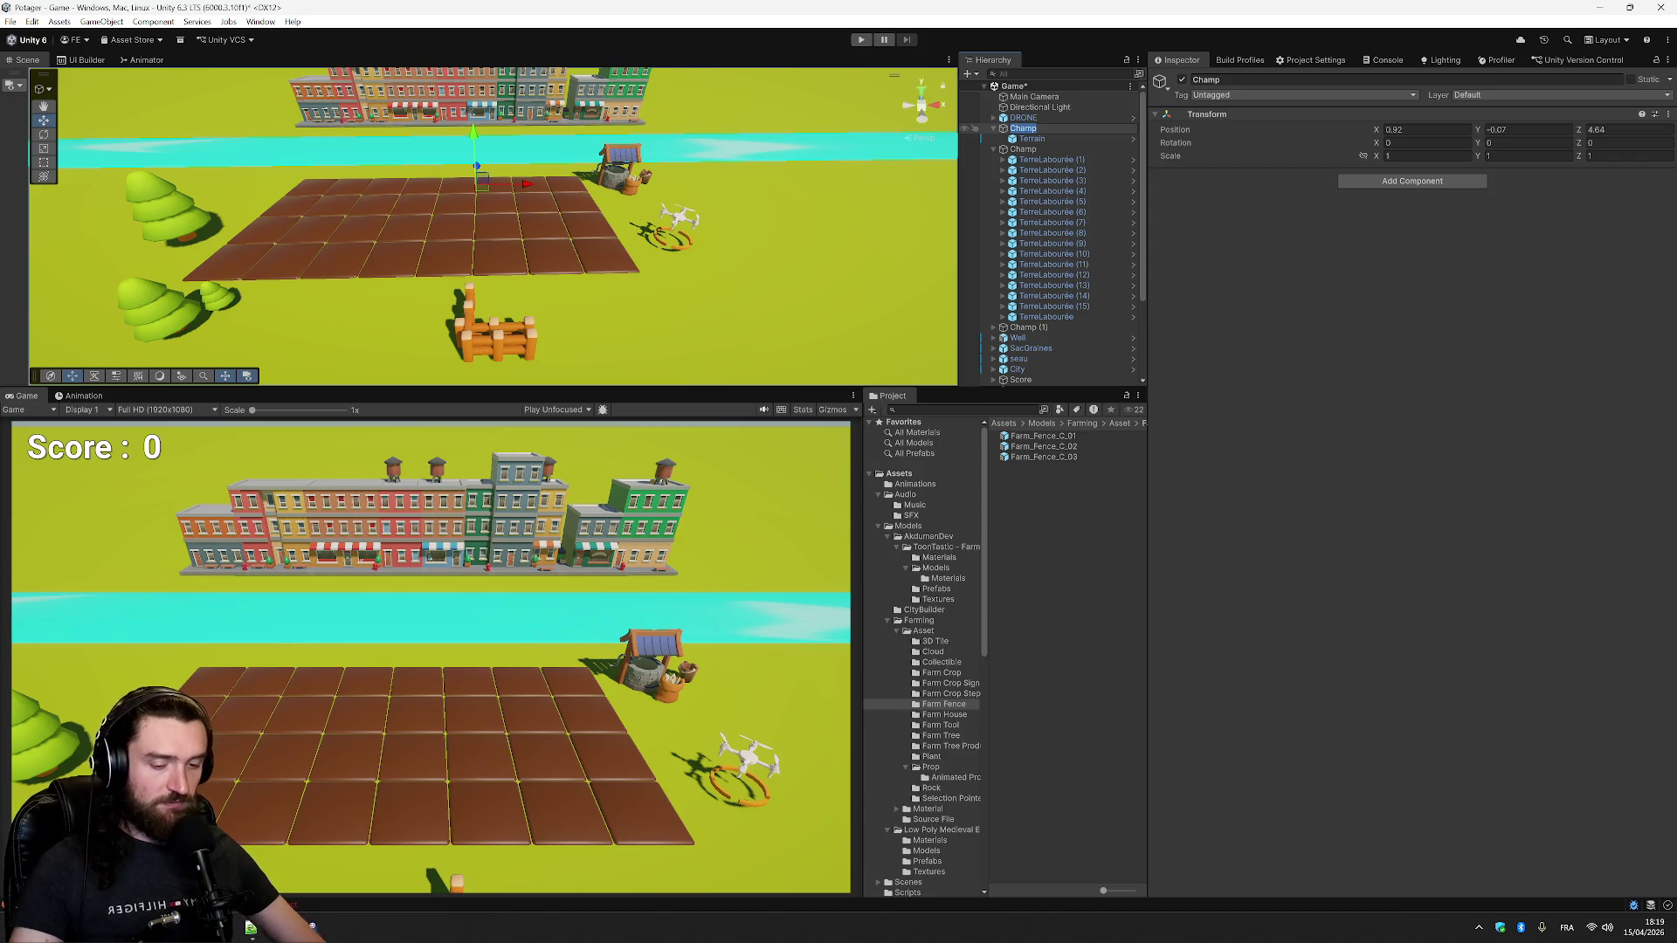
type("Jardin")
key("Return")
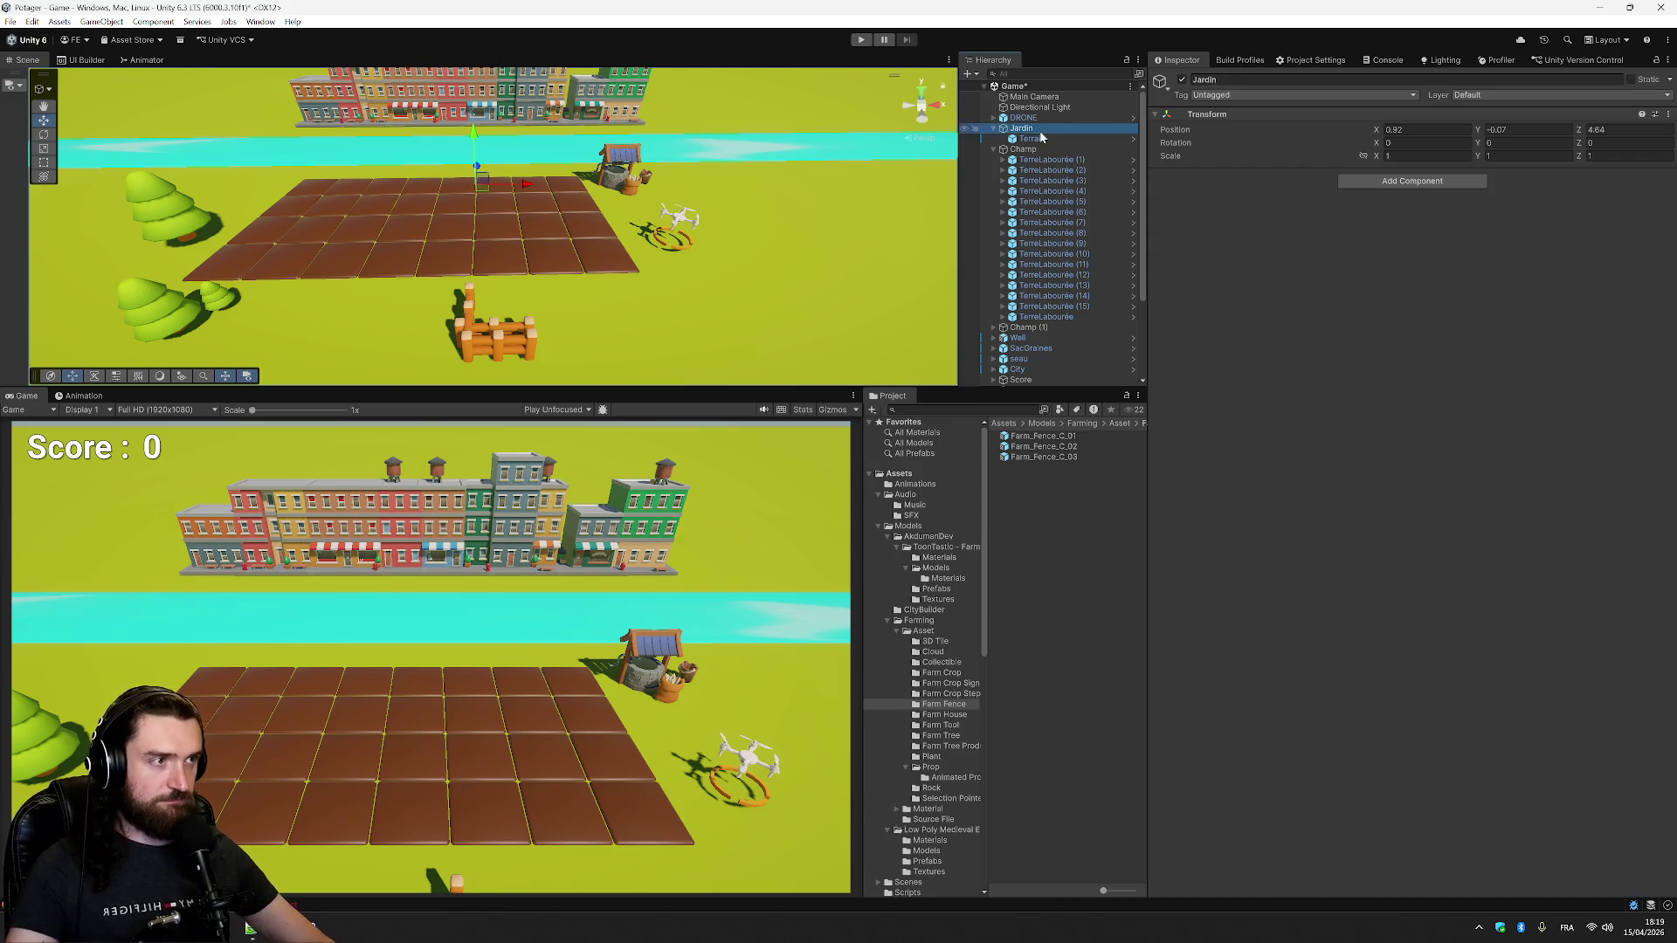
- Try parenting the Champ fields and props under Jardin, then undo back to the original layout
left_click(996, 150)
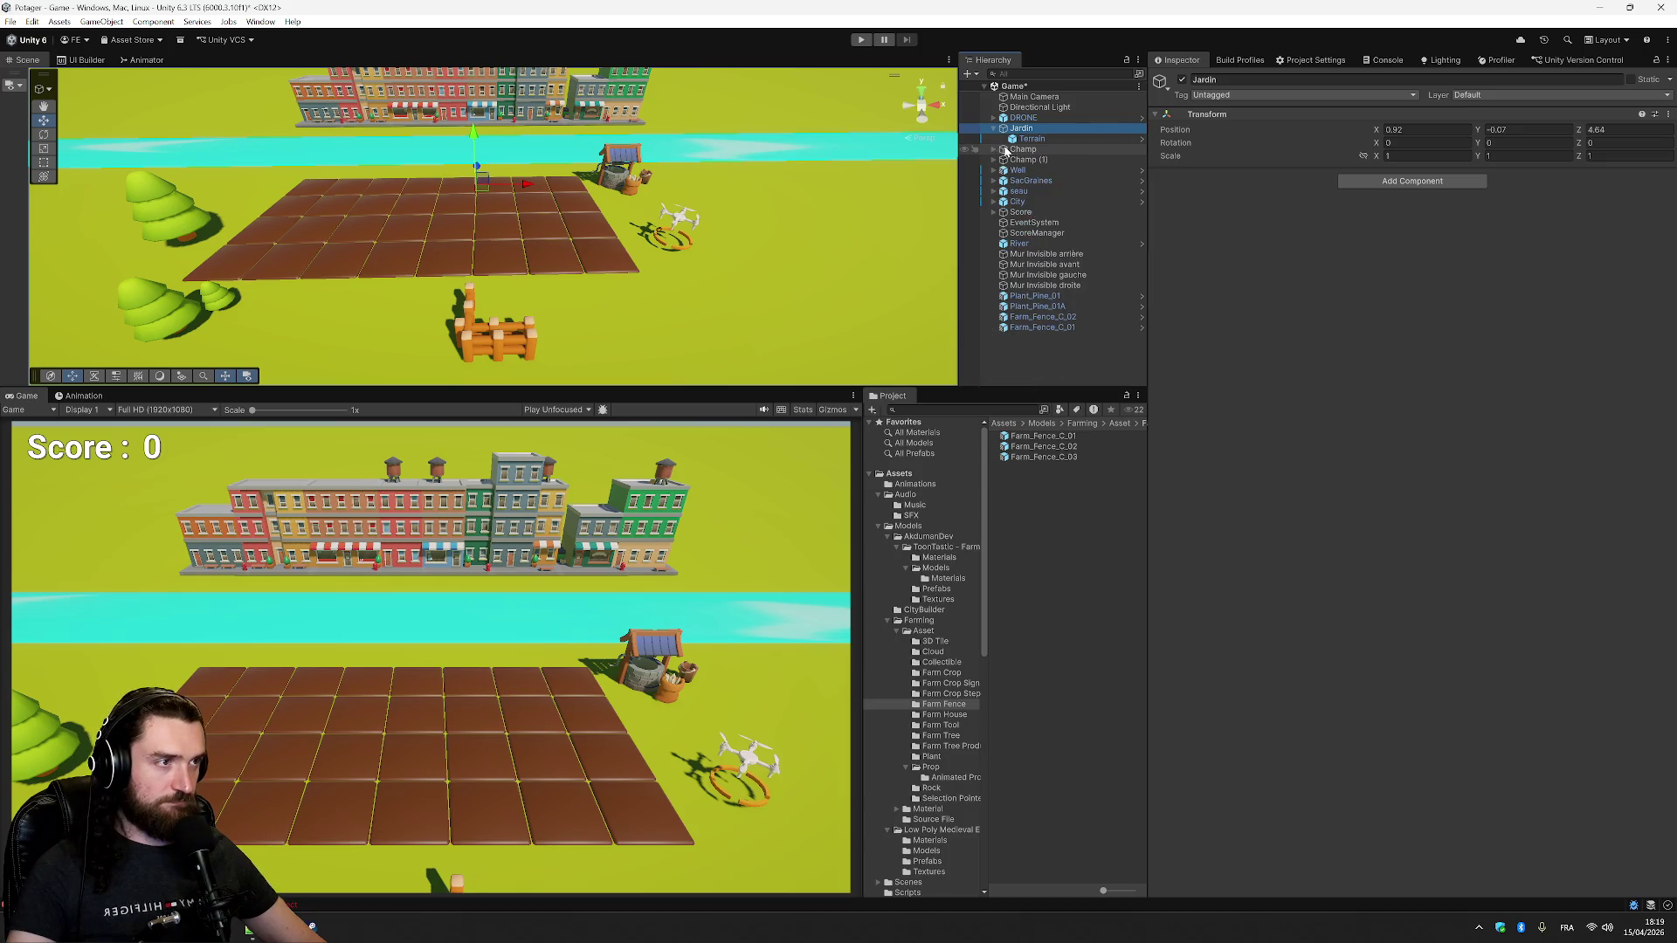
left_click(1019, 150)
key("shift+Down")
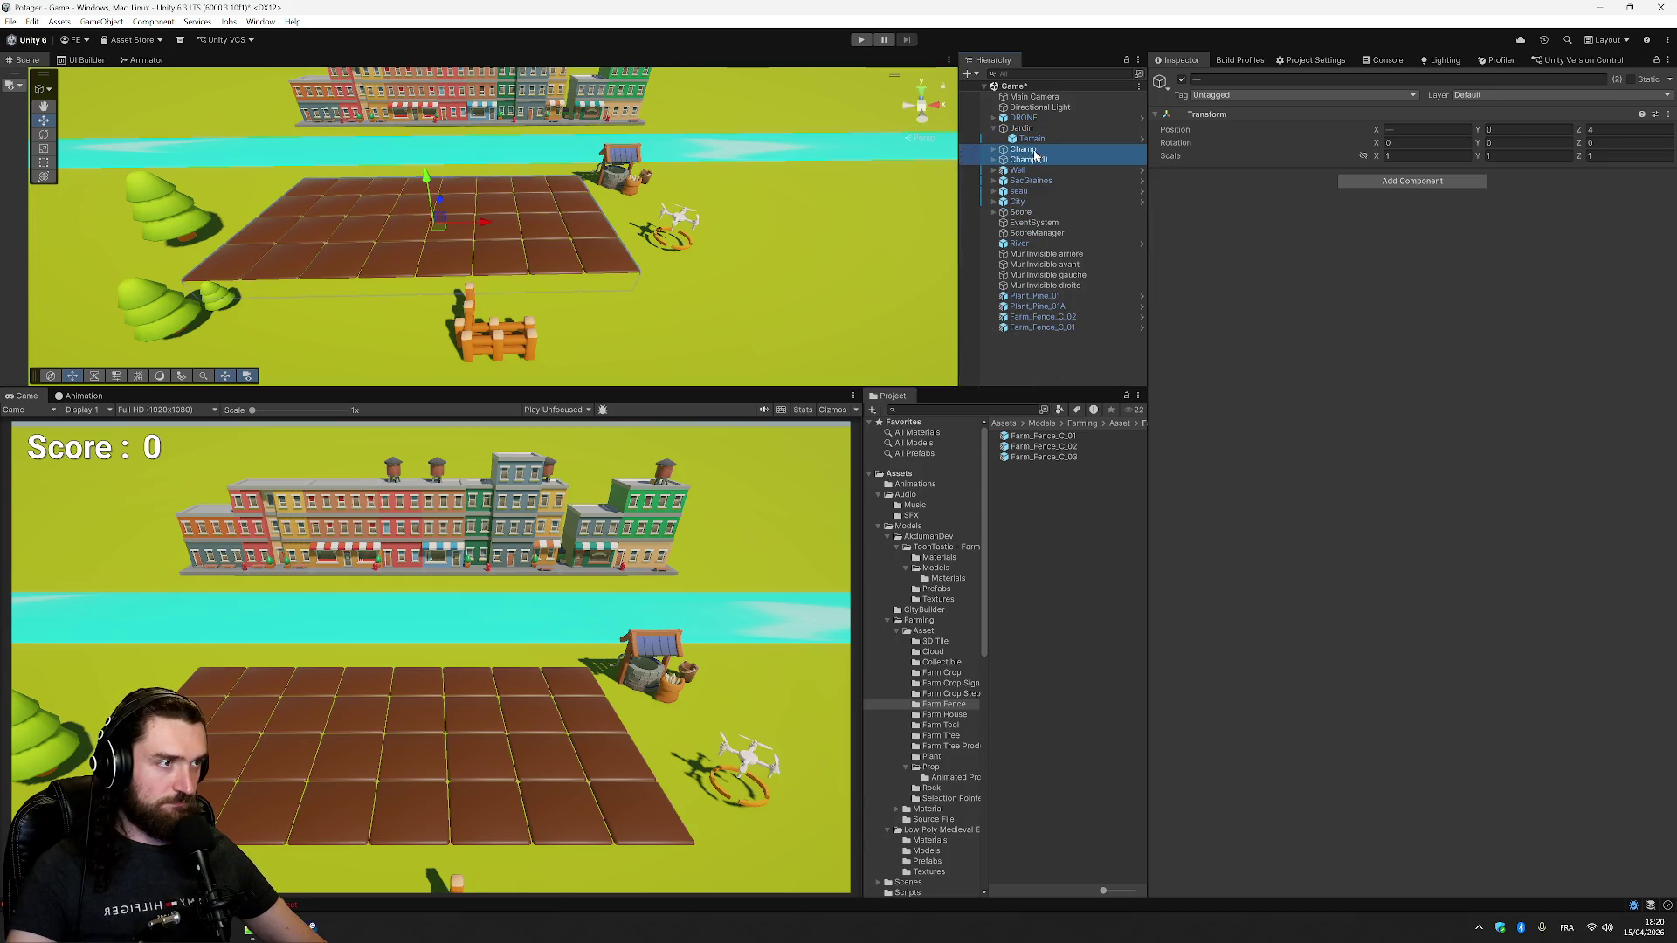
left_click_drag(1034, 149, 1034, 145)
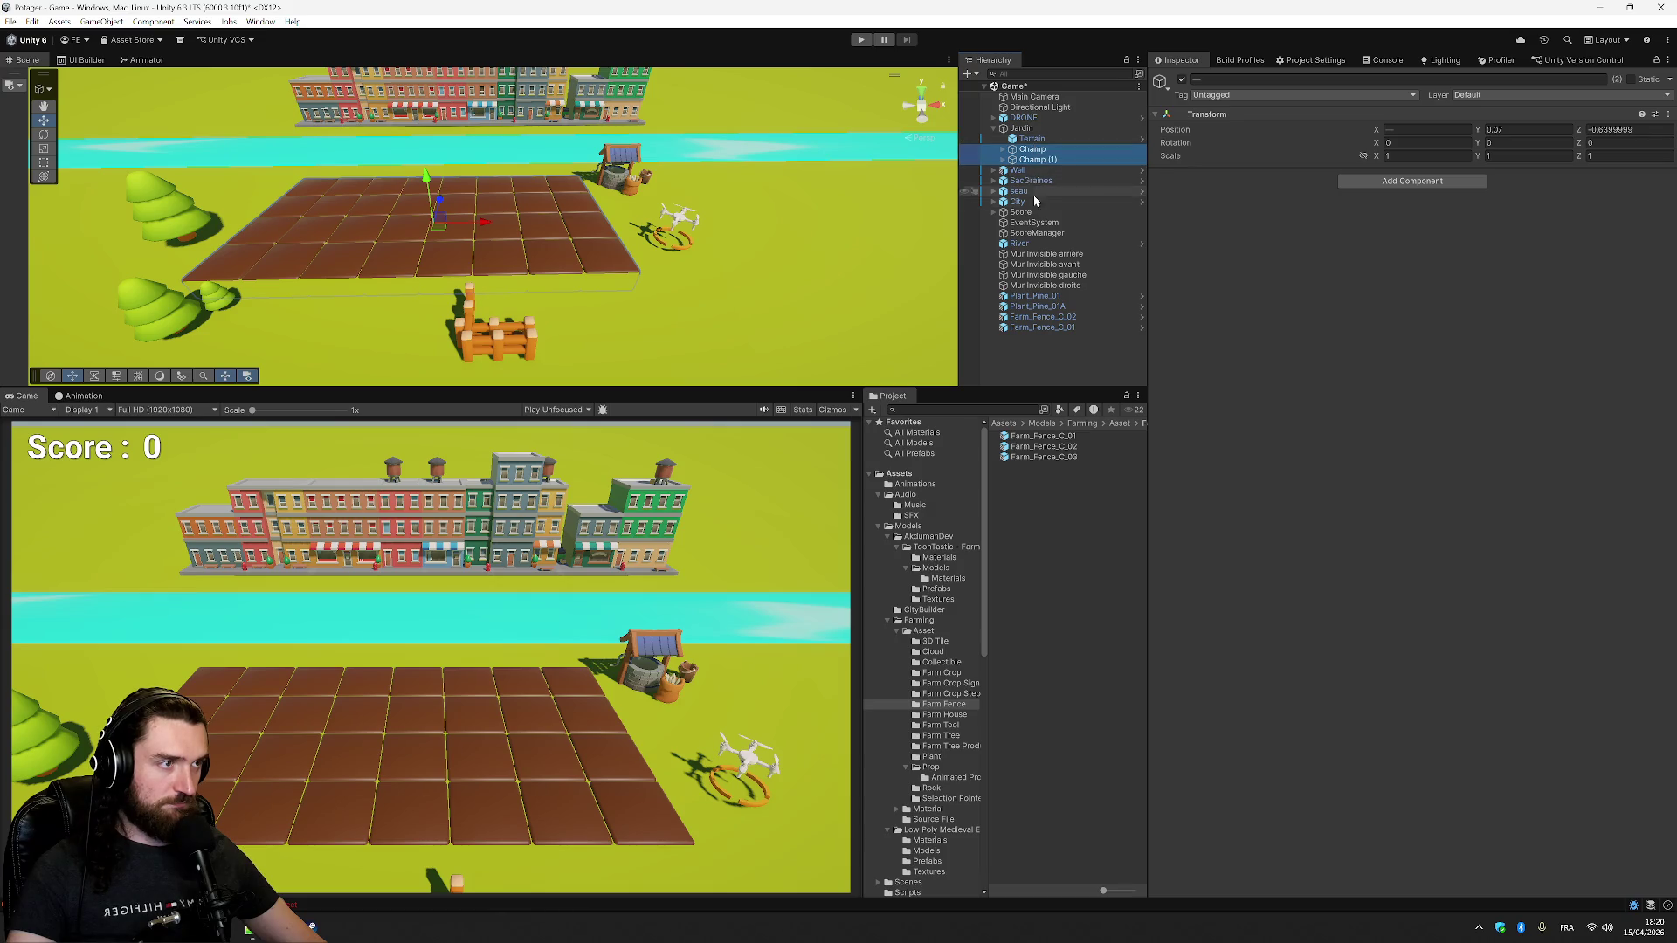
left_click(1042, 170)
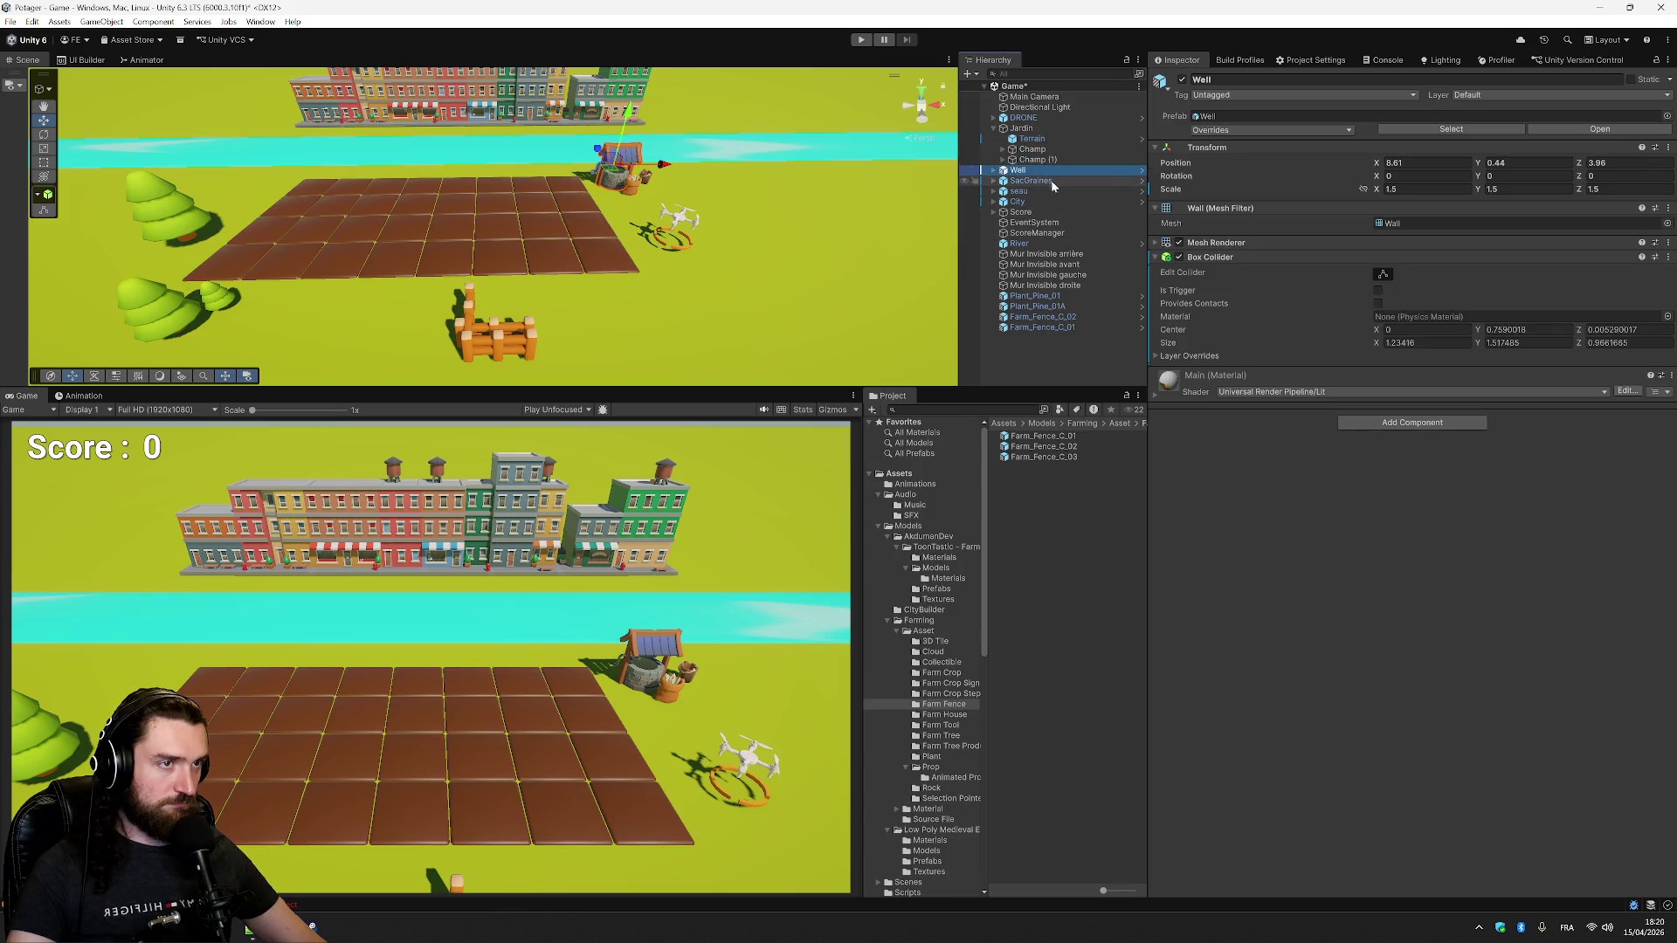
left_click(1055, 190, "shift")
left_click_drag(1053, 189, 1053, 149)
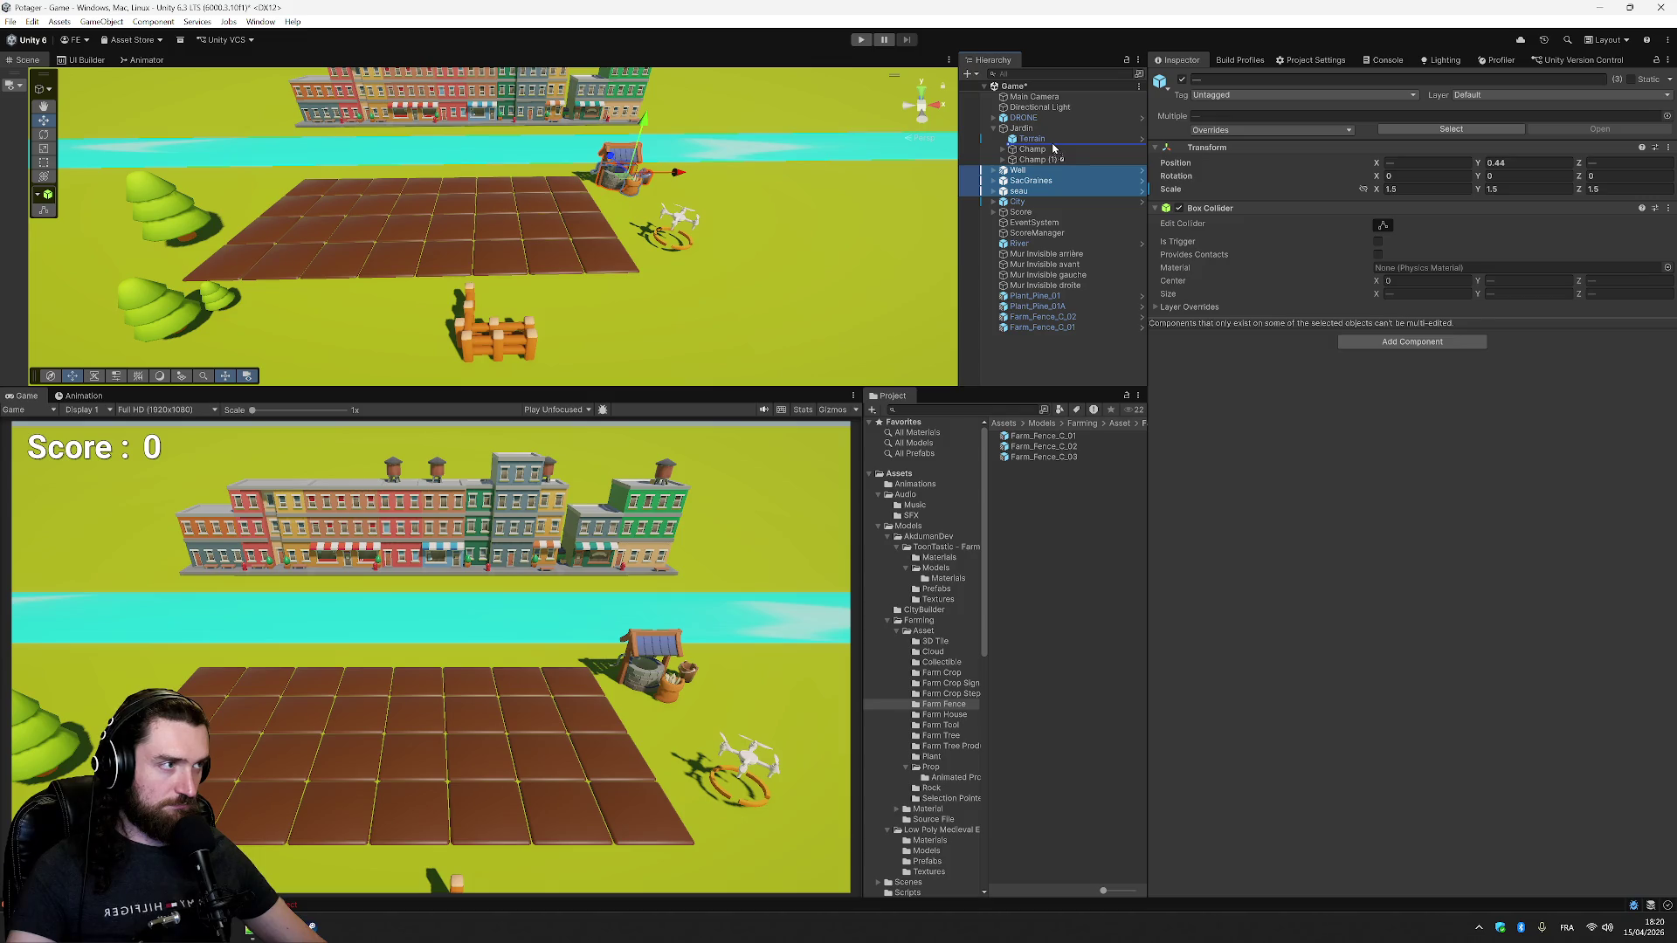
left_click_drag(1053, 148, 1053, 150)
key("ctrl+z")
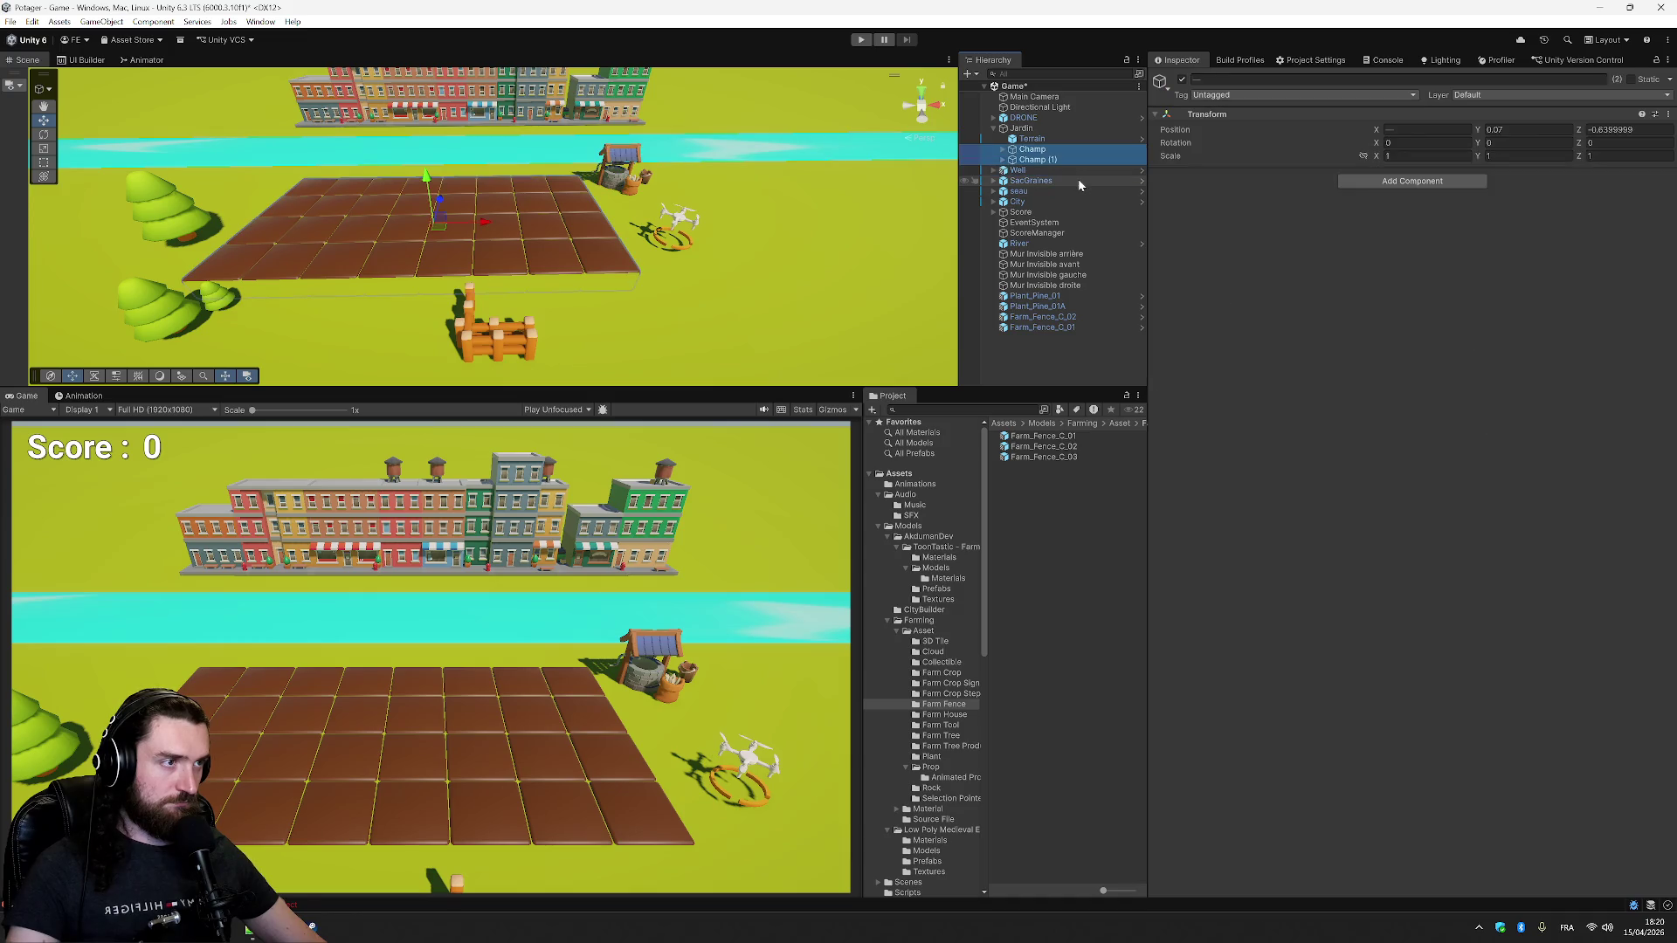
key("ctrl+z")
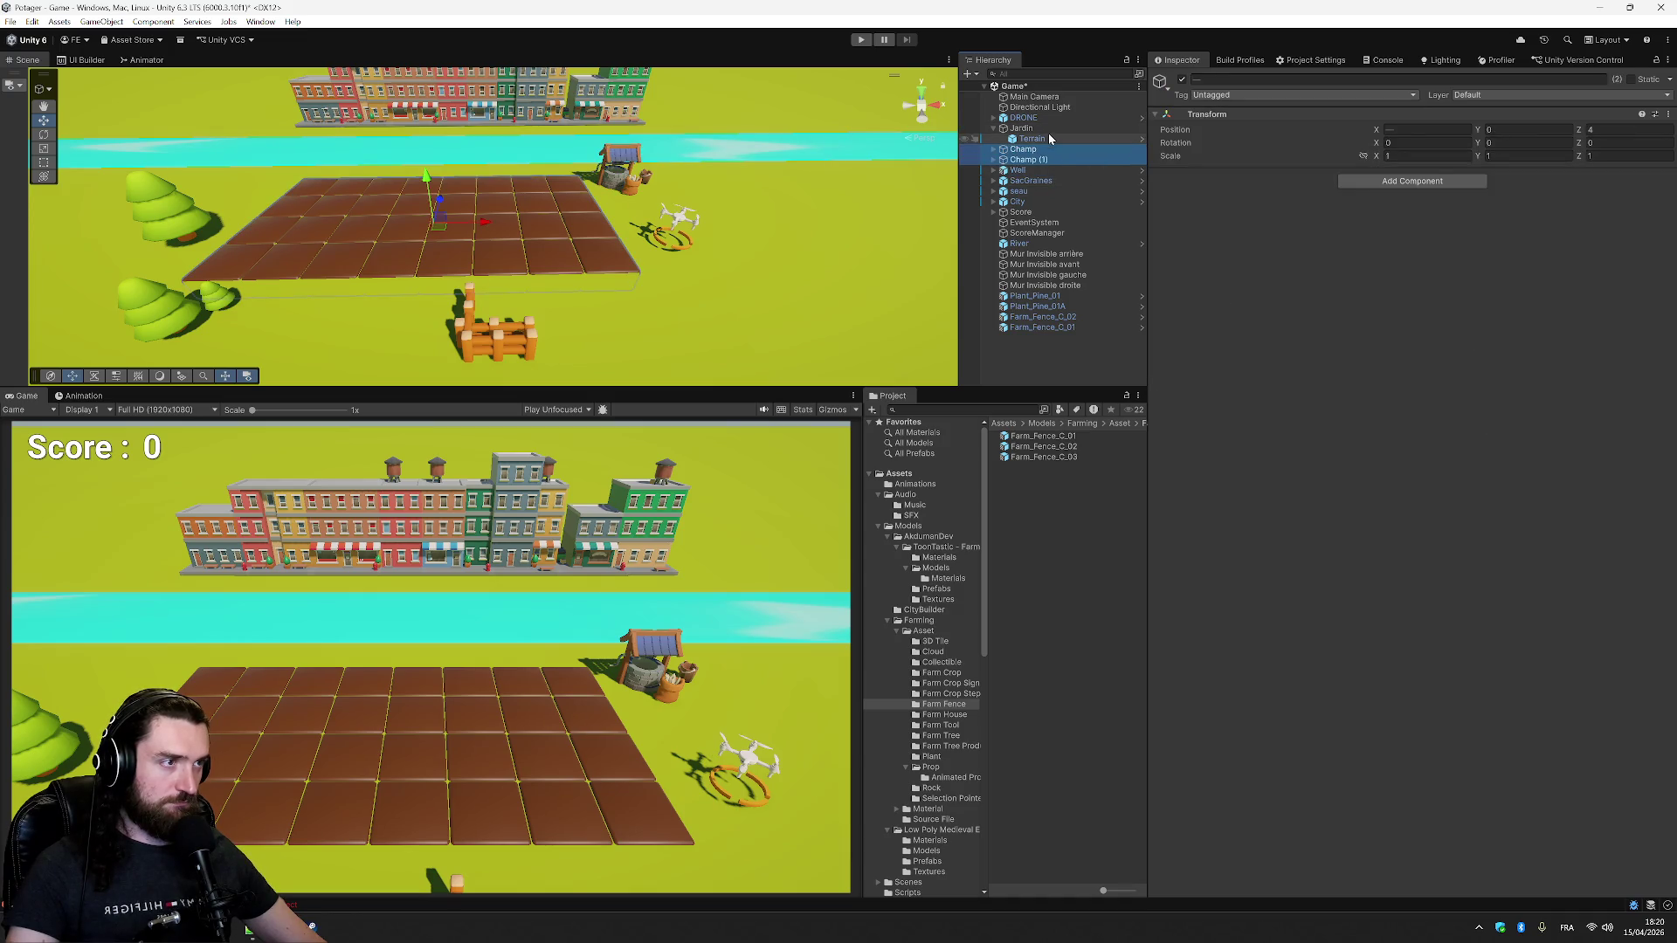
key("ctrl+z")
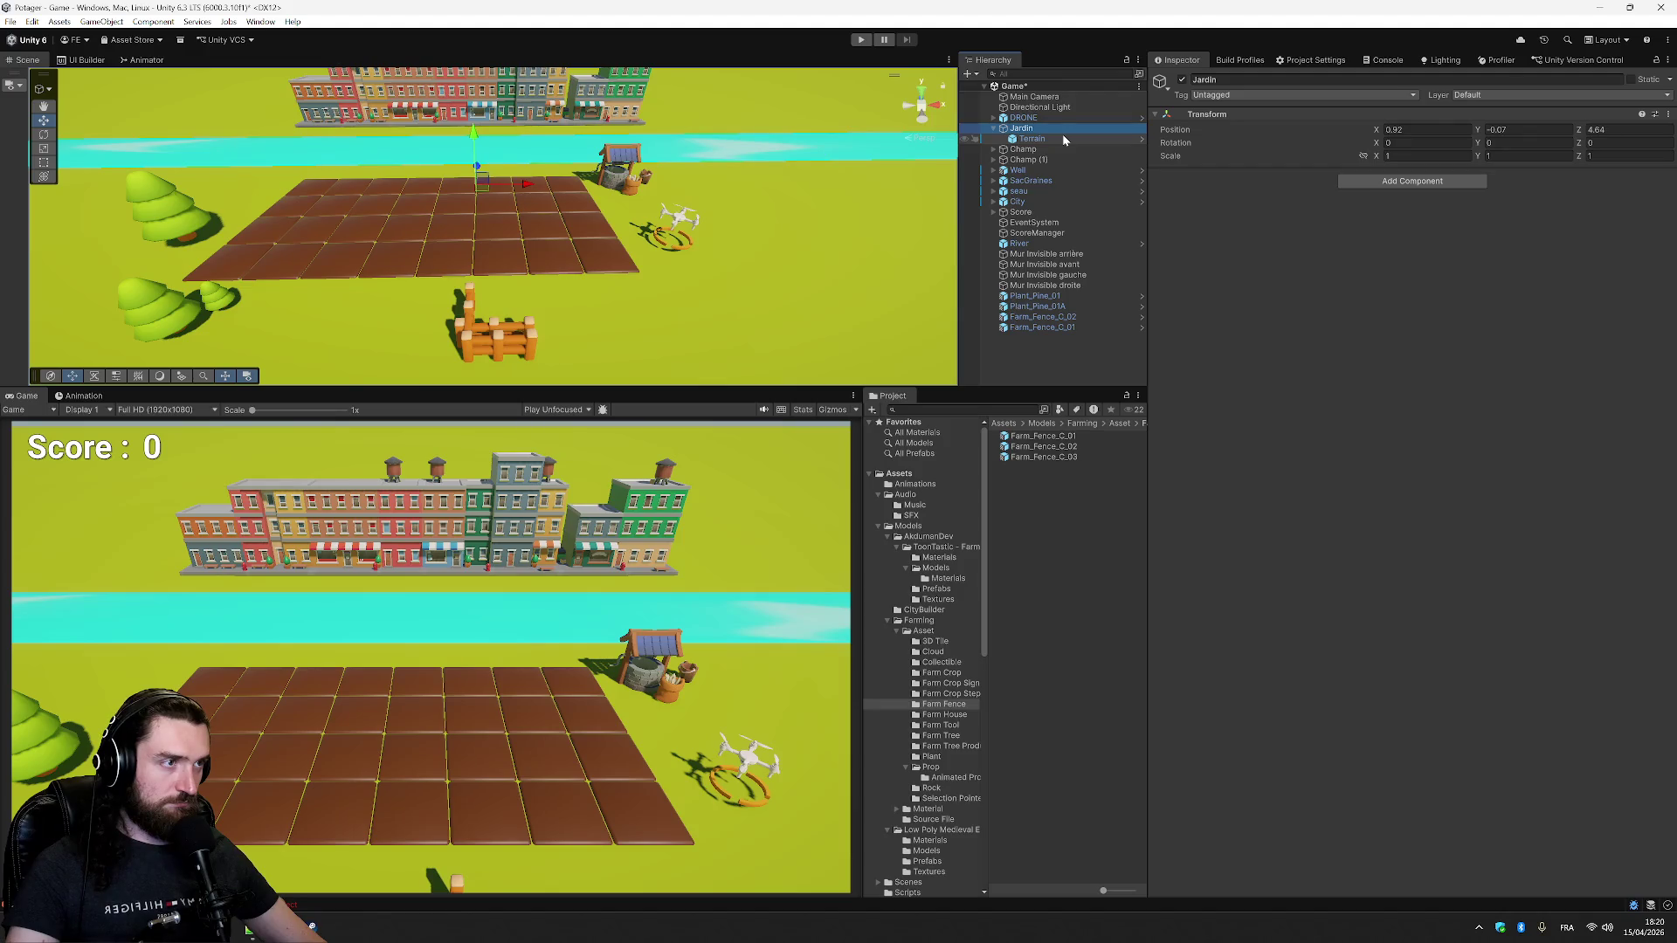
- Rename Jardin to Terrain and its ground child to Sol
key("F2")
type("Terrain")
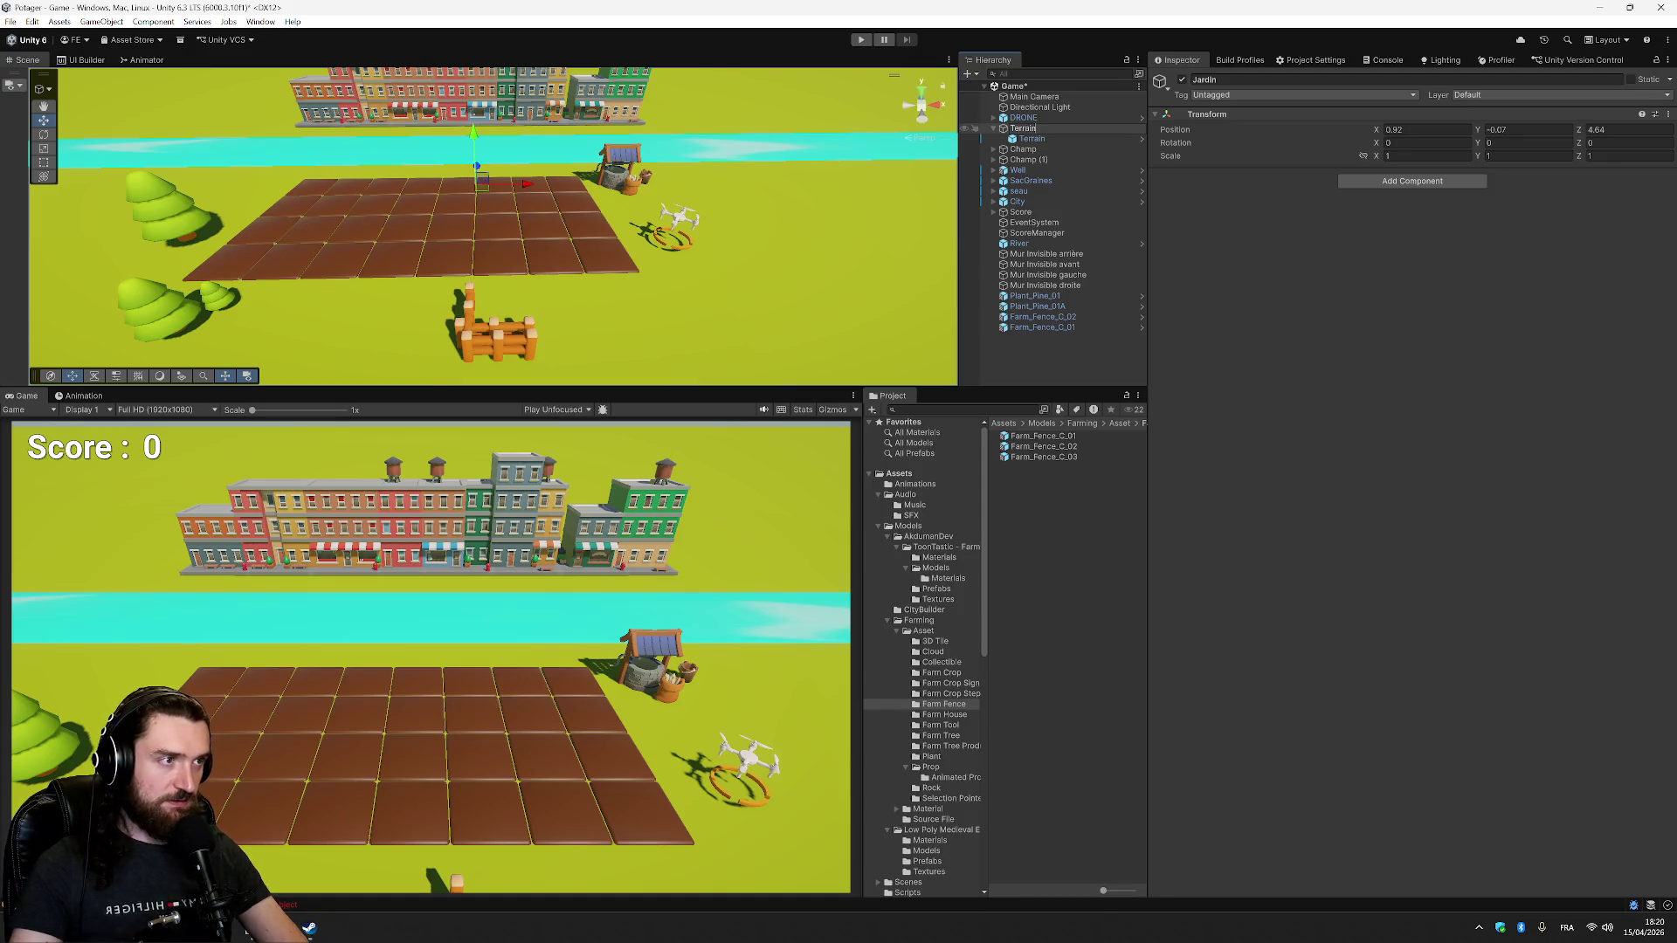
key("Return")
left_click(1030, 138)
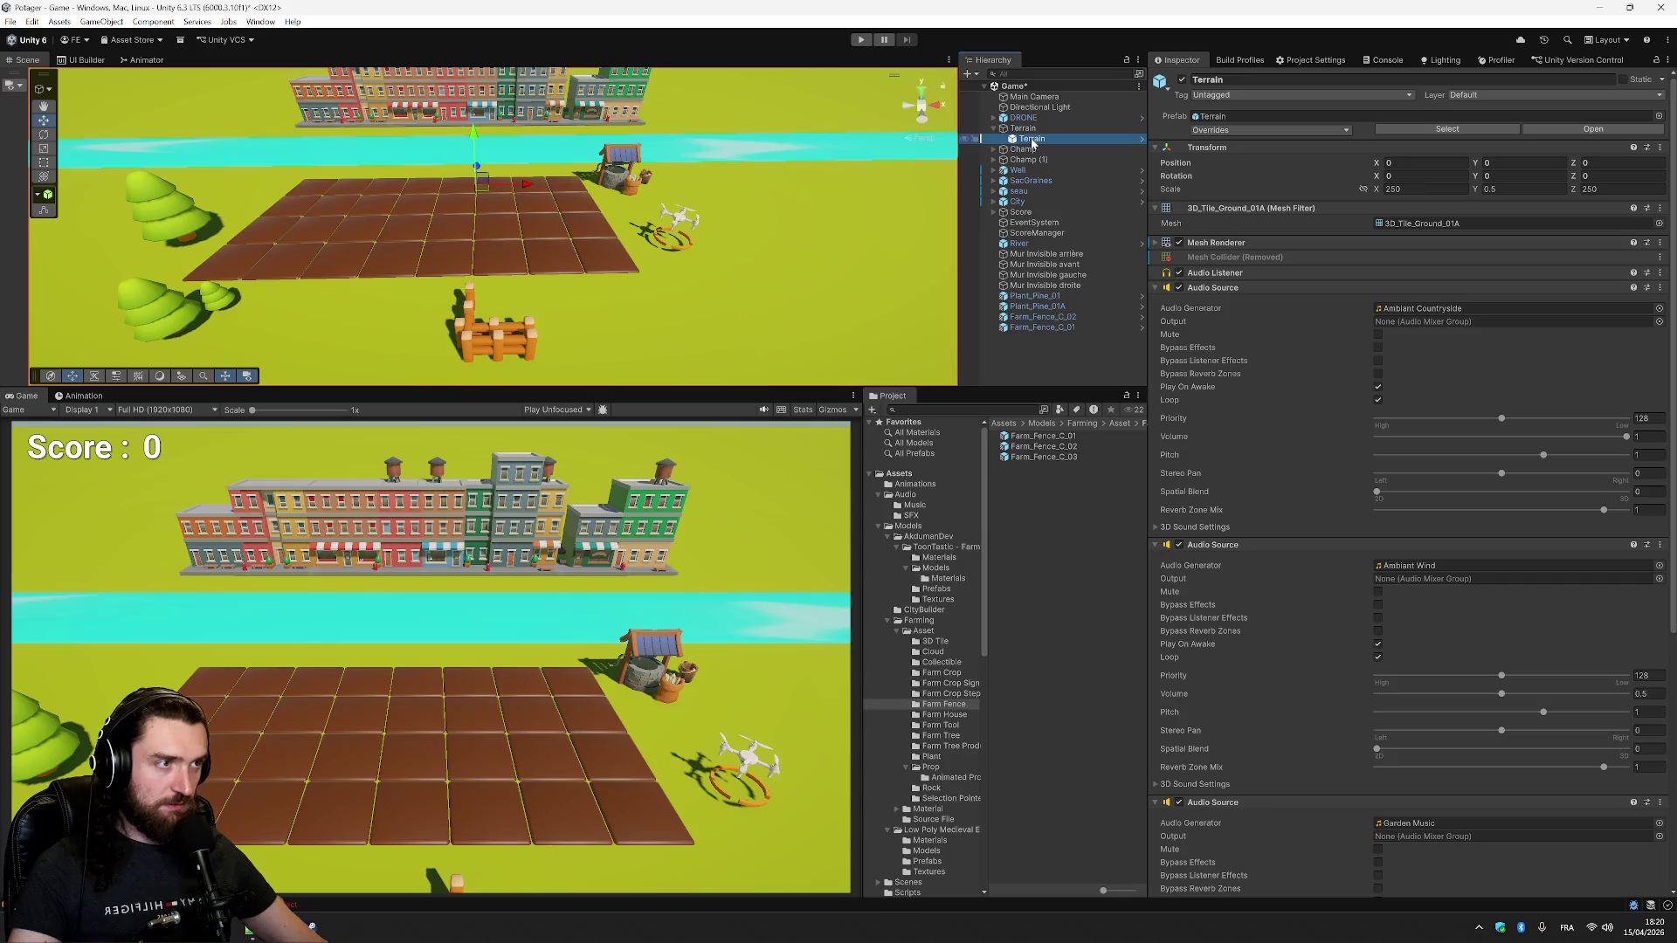
key("F2")
type("Sol")
key("Return")
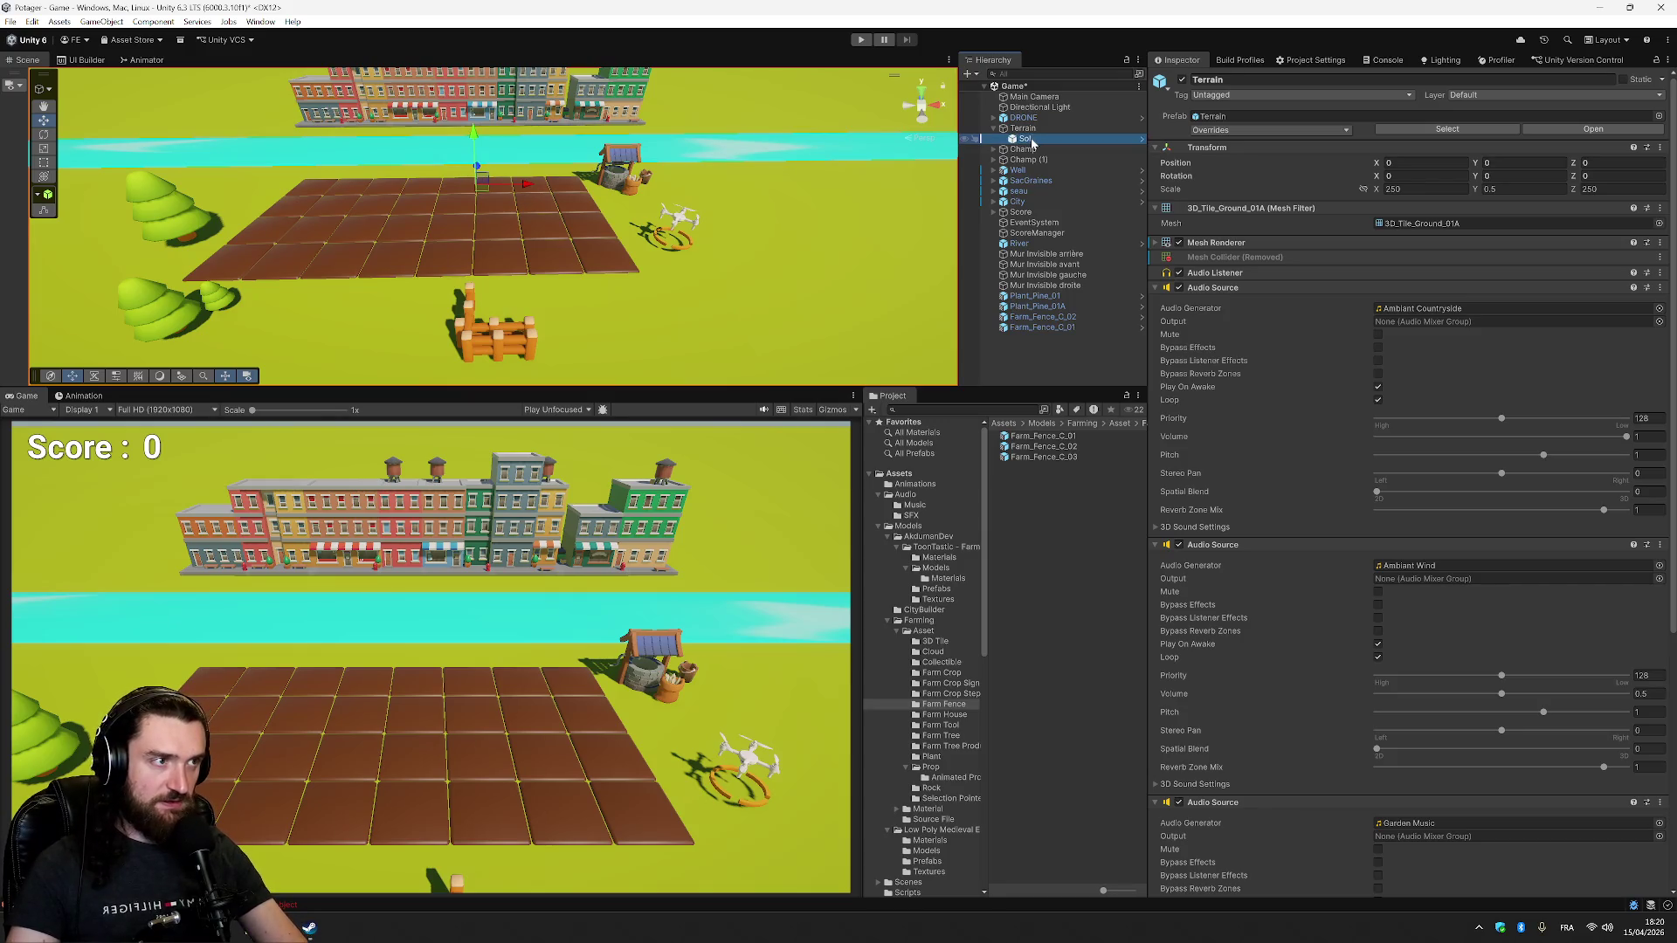
- Select Terrain, Sol, Plant_Pine_01 and then the straight fence Farm_Fence_C_02 in the Hierarchy
left_click(1026, 129)
left_click(1029, 139)
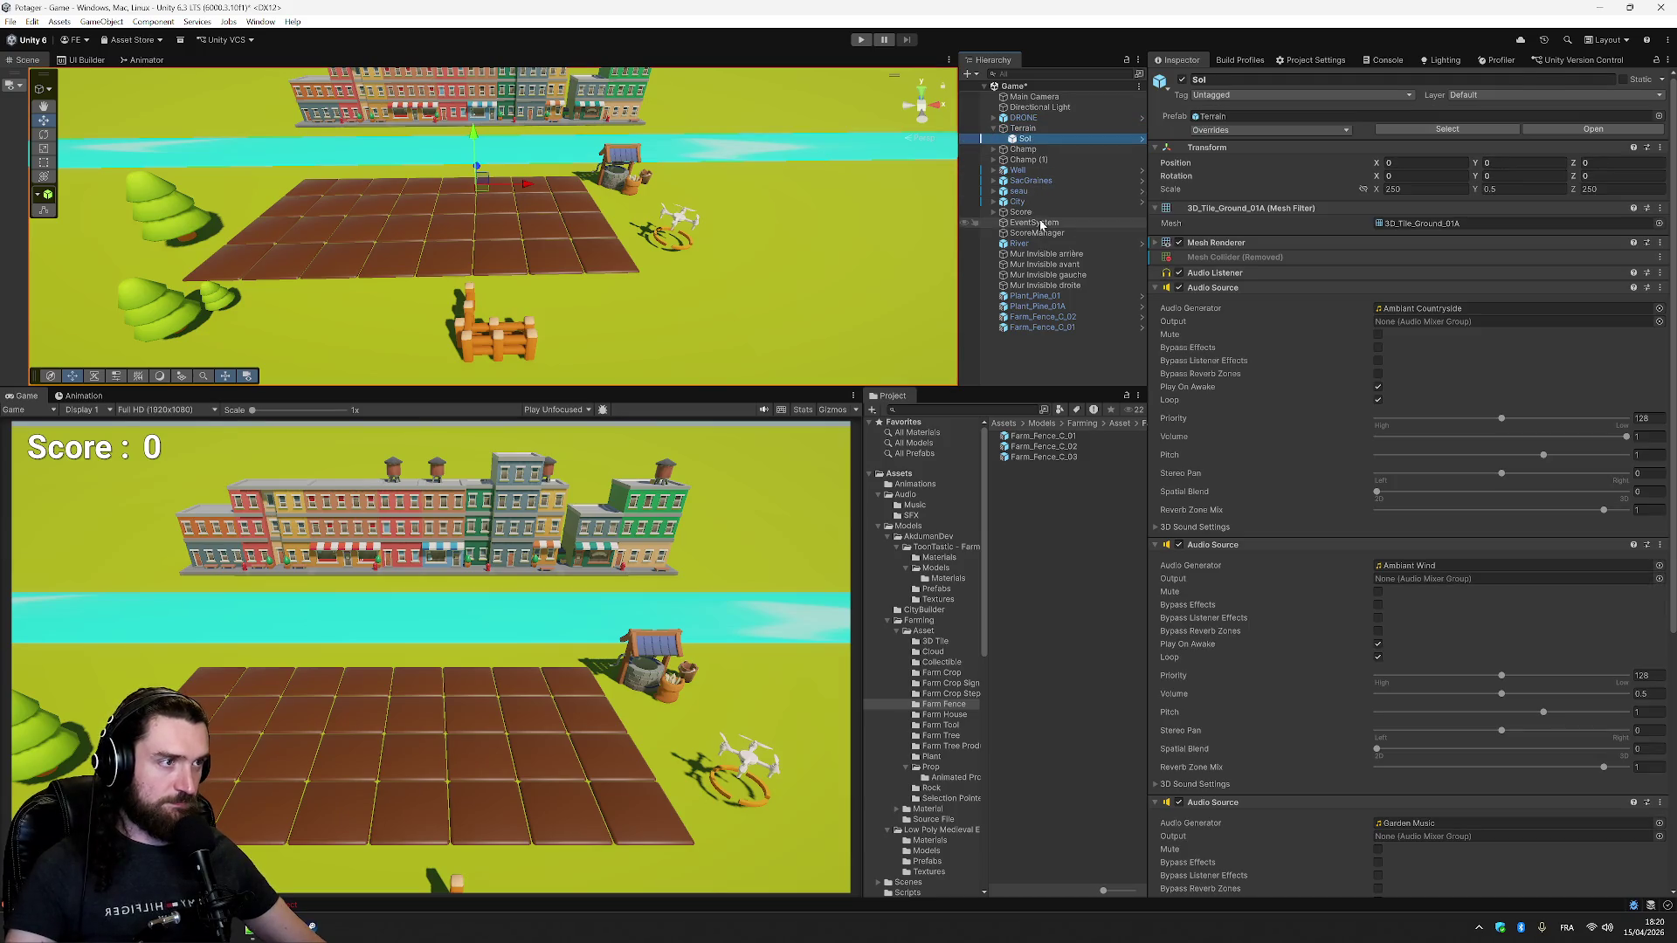
left_click(1042, 297)
left_click(1048, 318)
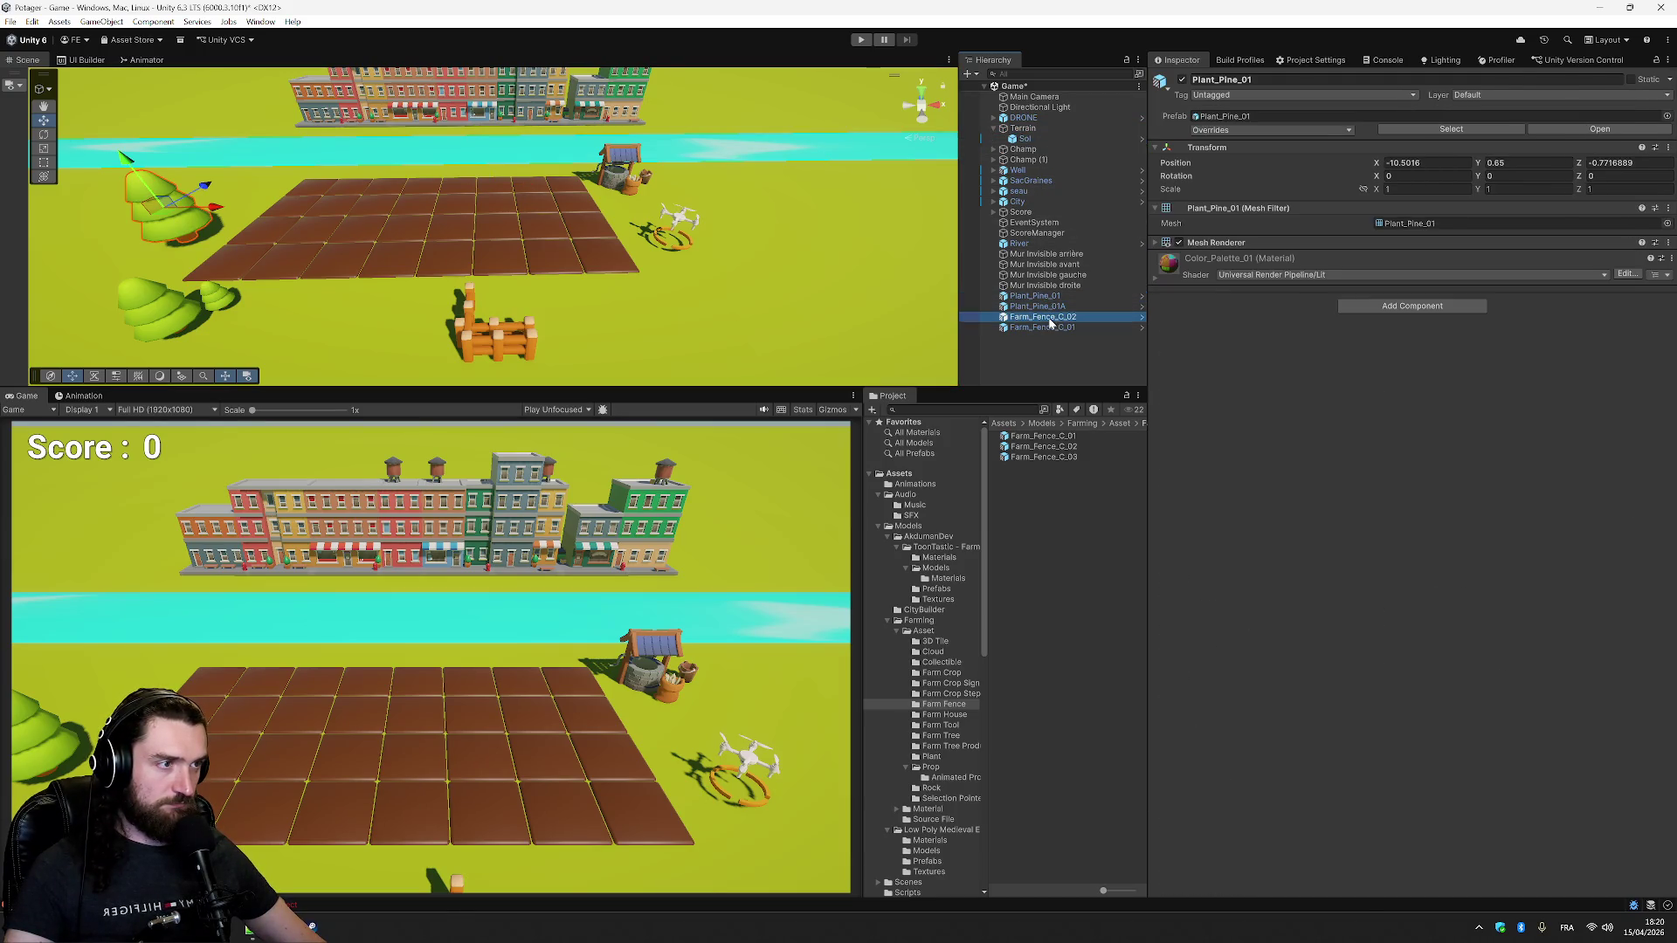
- Rename the straight fence Farm_Fence_C_02 to Barriere
key("F2")
type("Ba")
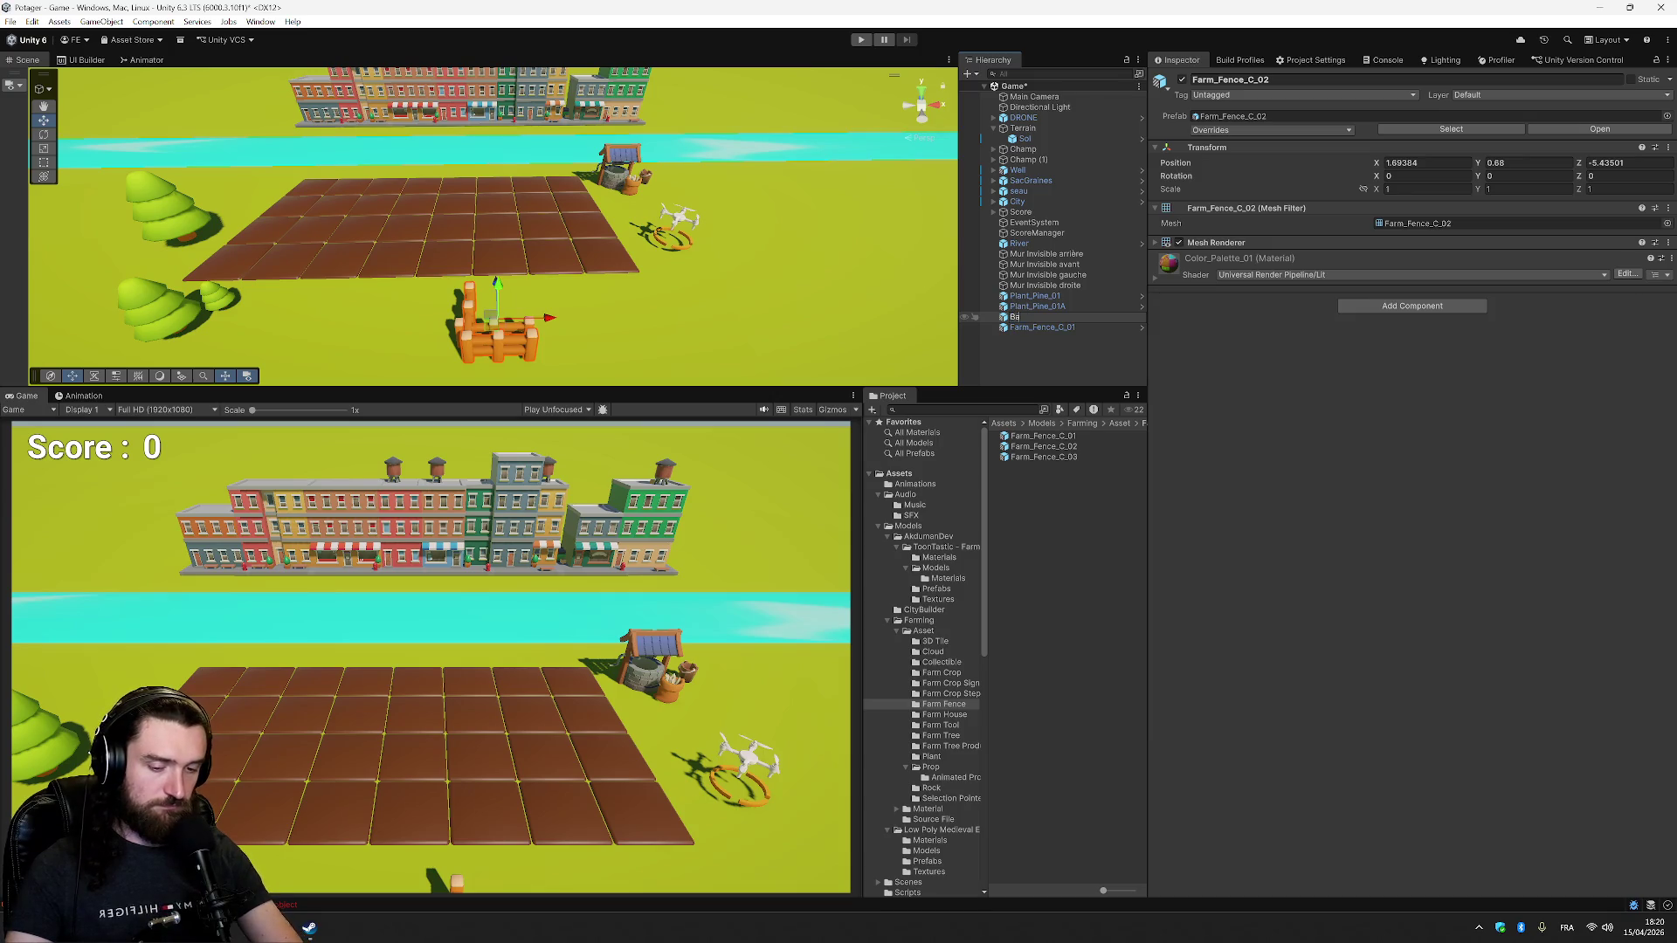
type("rrie")
key("Return")
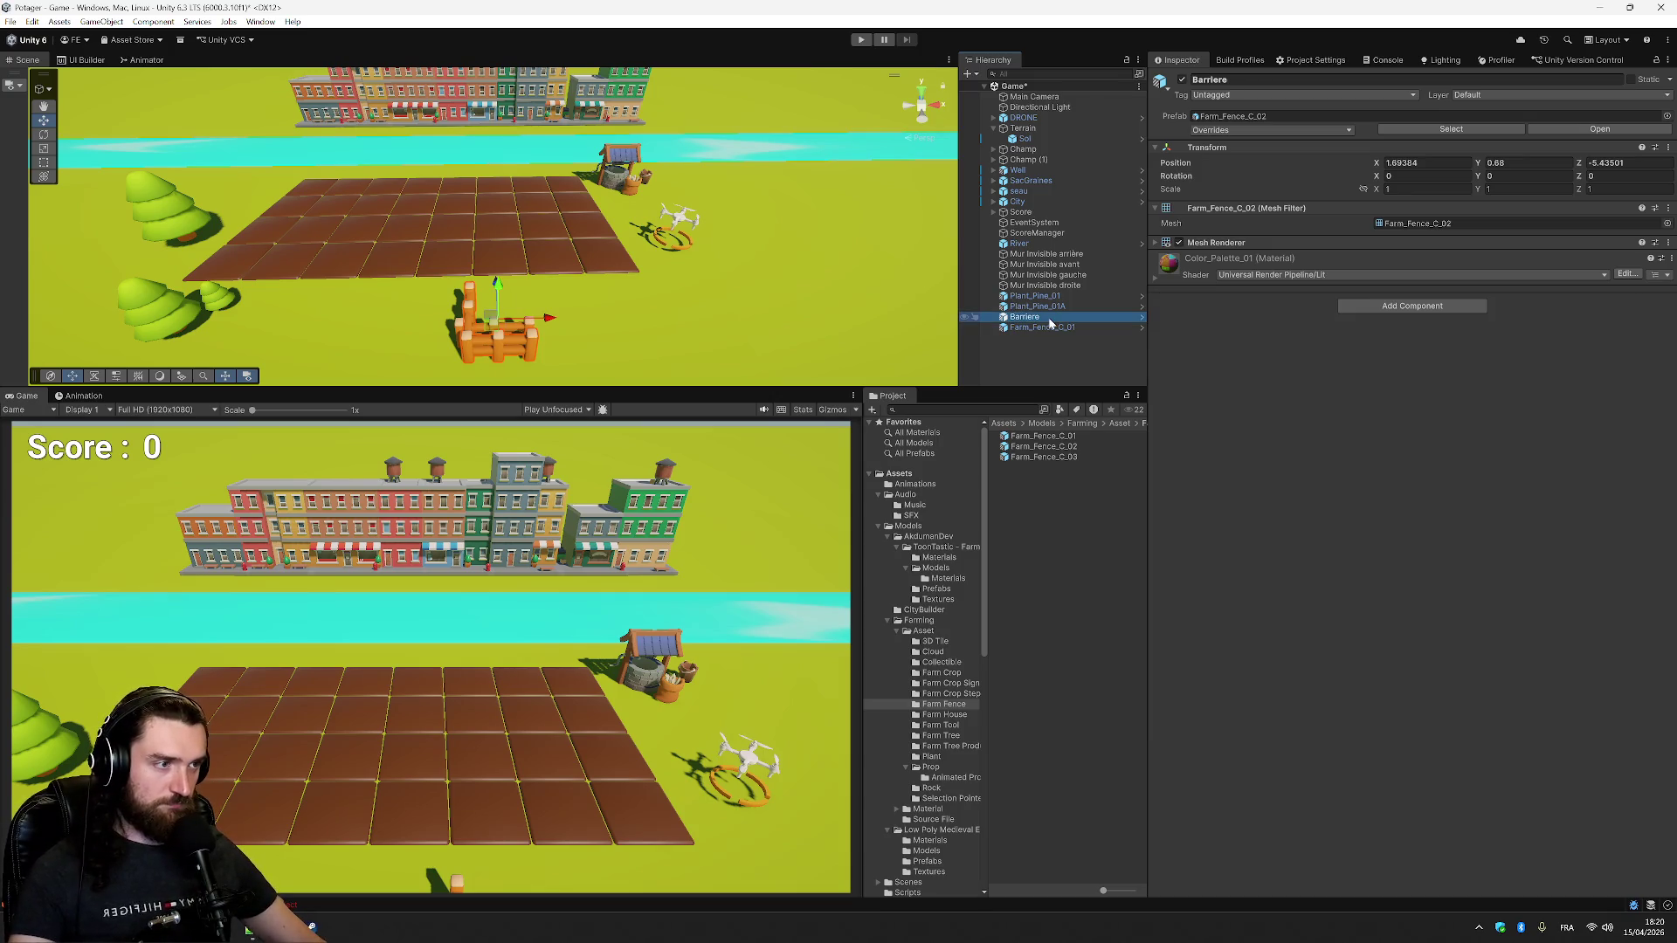
left_click(1048, 317)
- Rename Farm_Fence_C_01 to 'Barriere angle' and move both fences under Terrain below Sol
left_click(1069, 328)
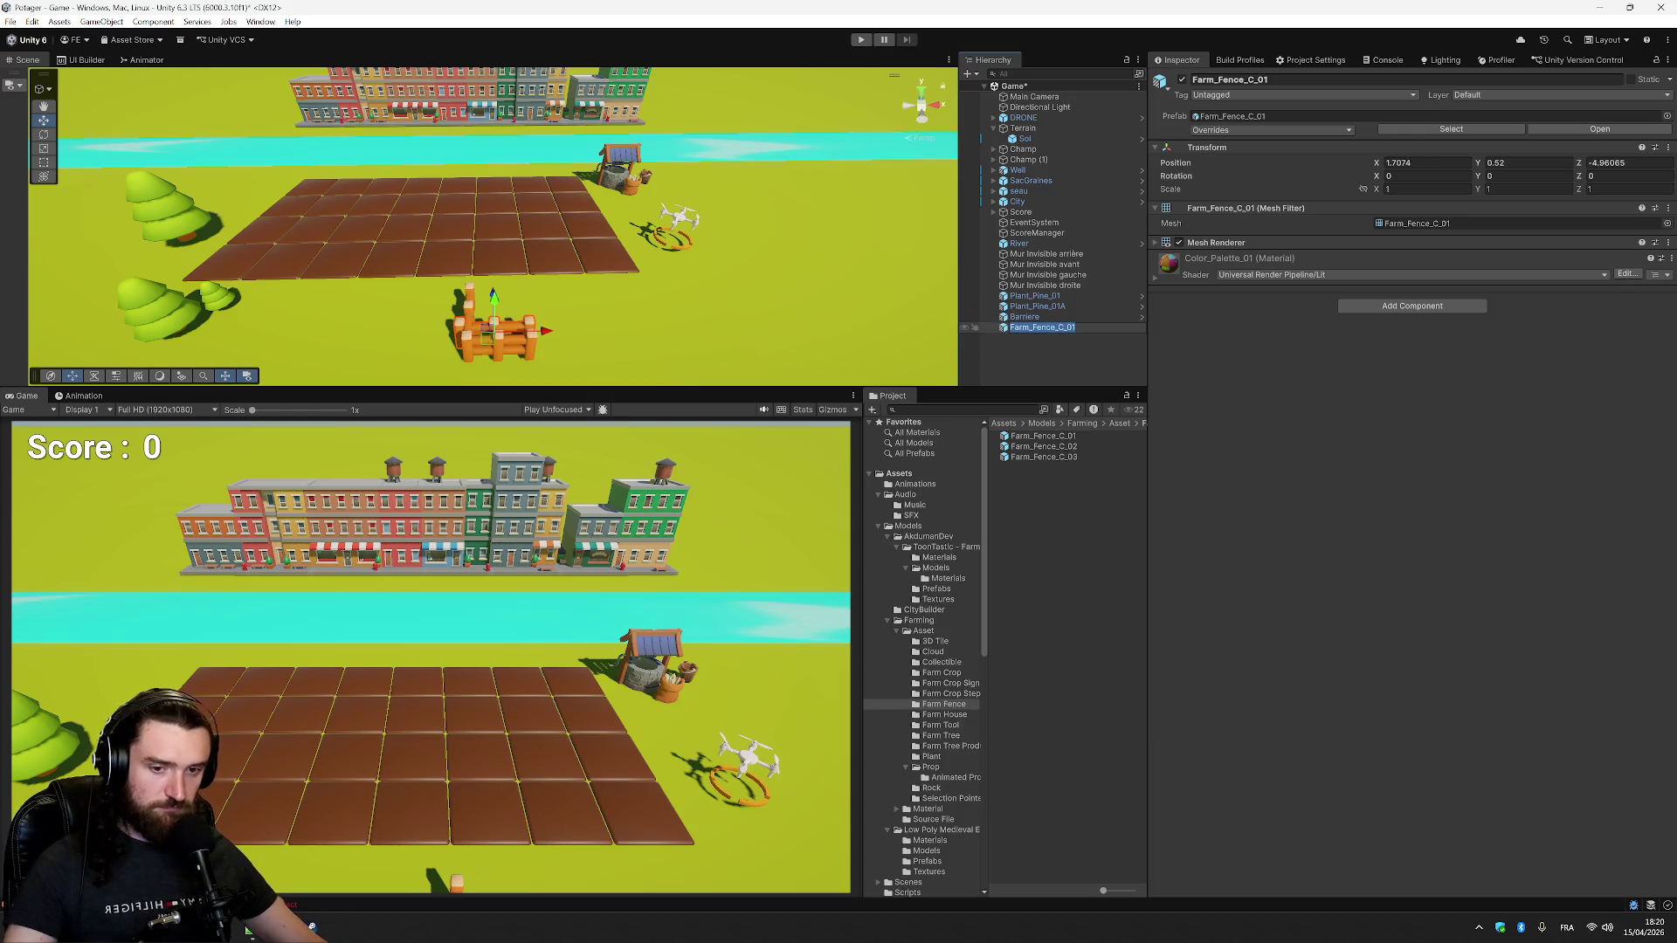
type("Barriere")
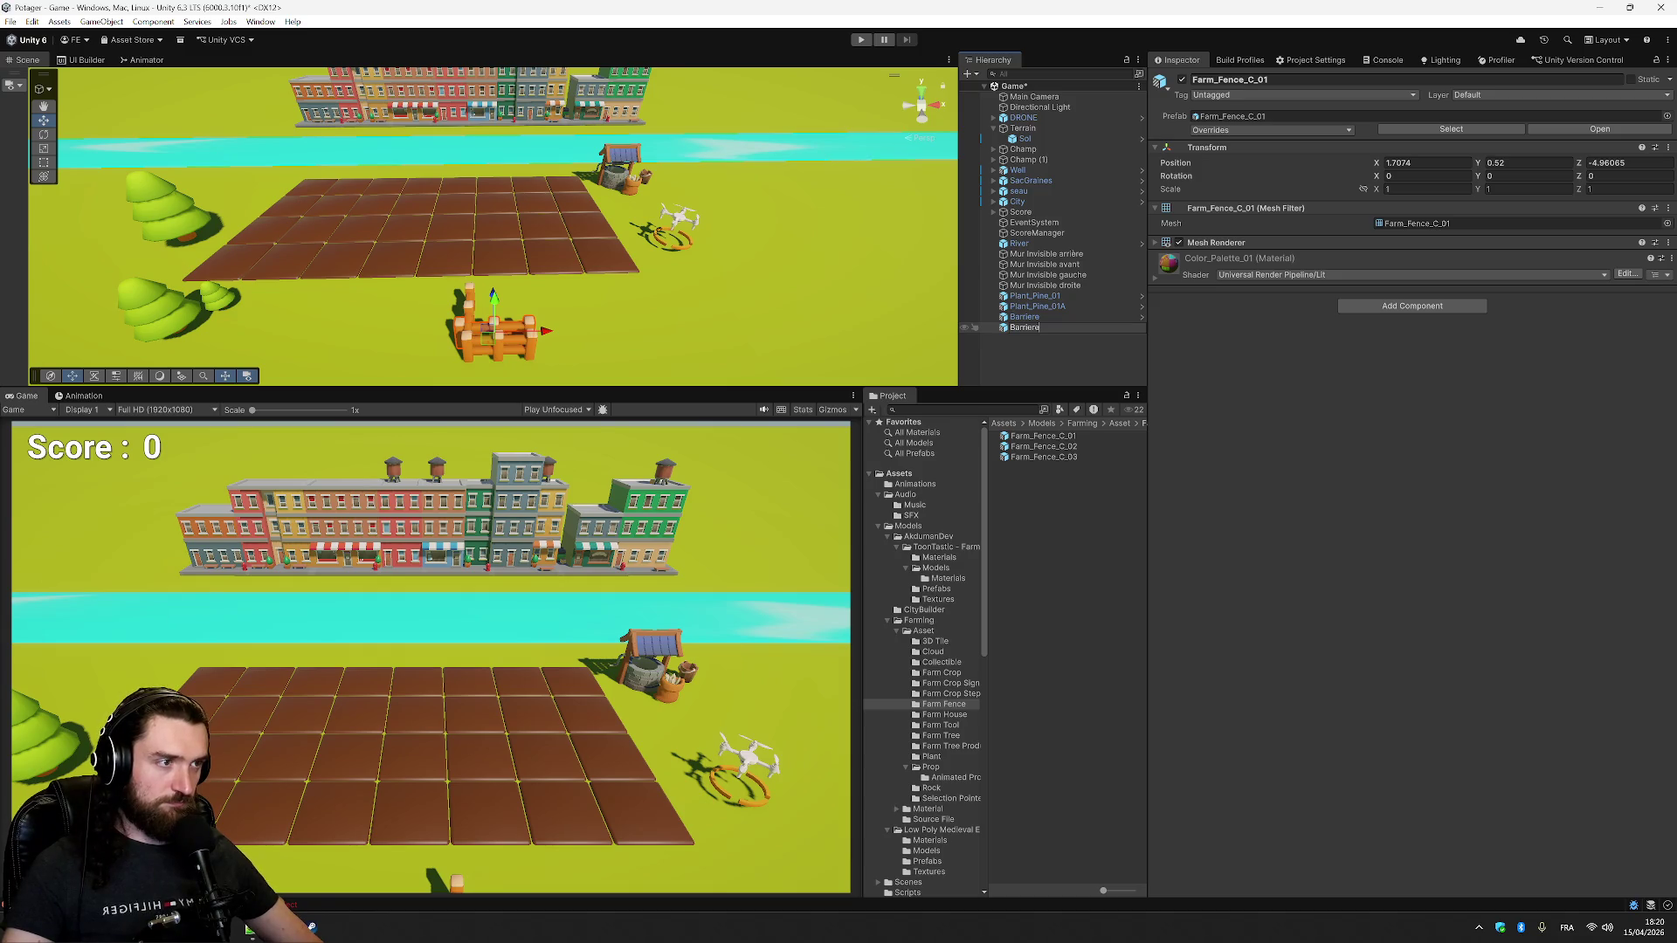
type(" angle")
key("Return")
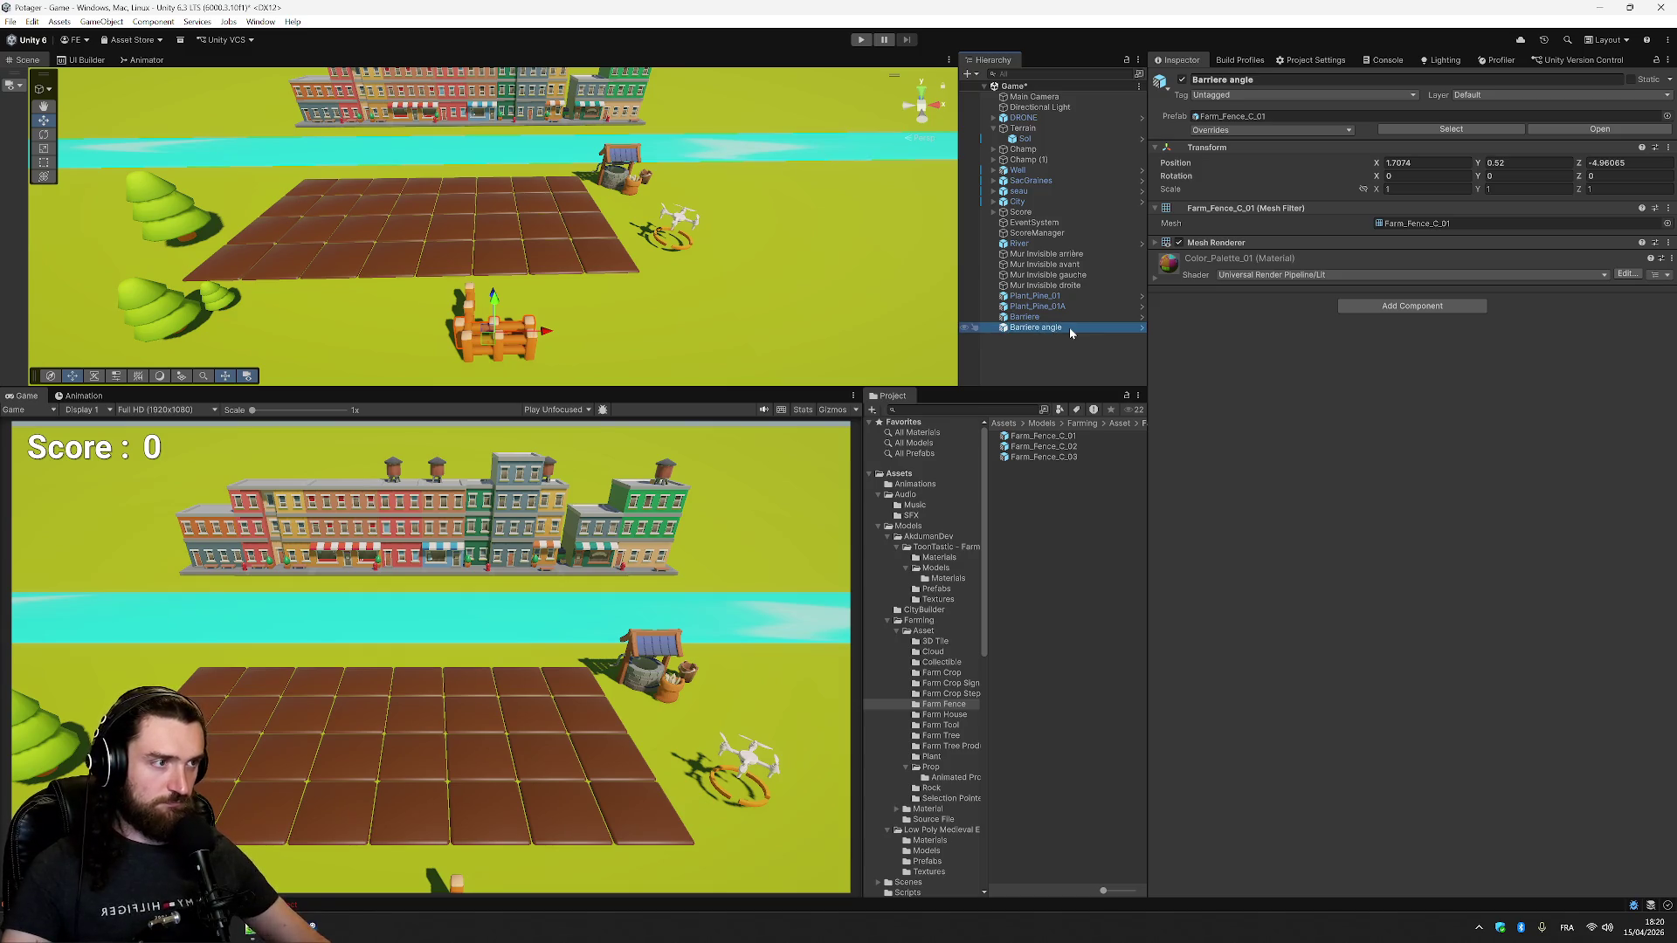
left_click(1059, 317, "ctrl")
left_click_drag(1053, 320, 1051, 143)
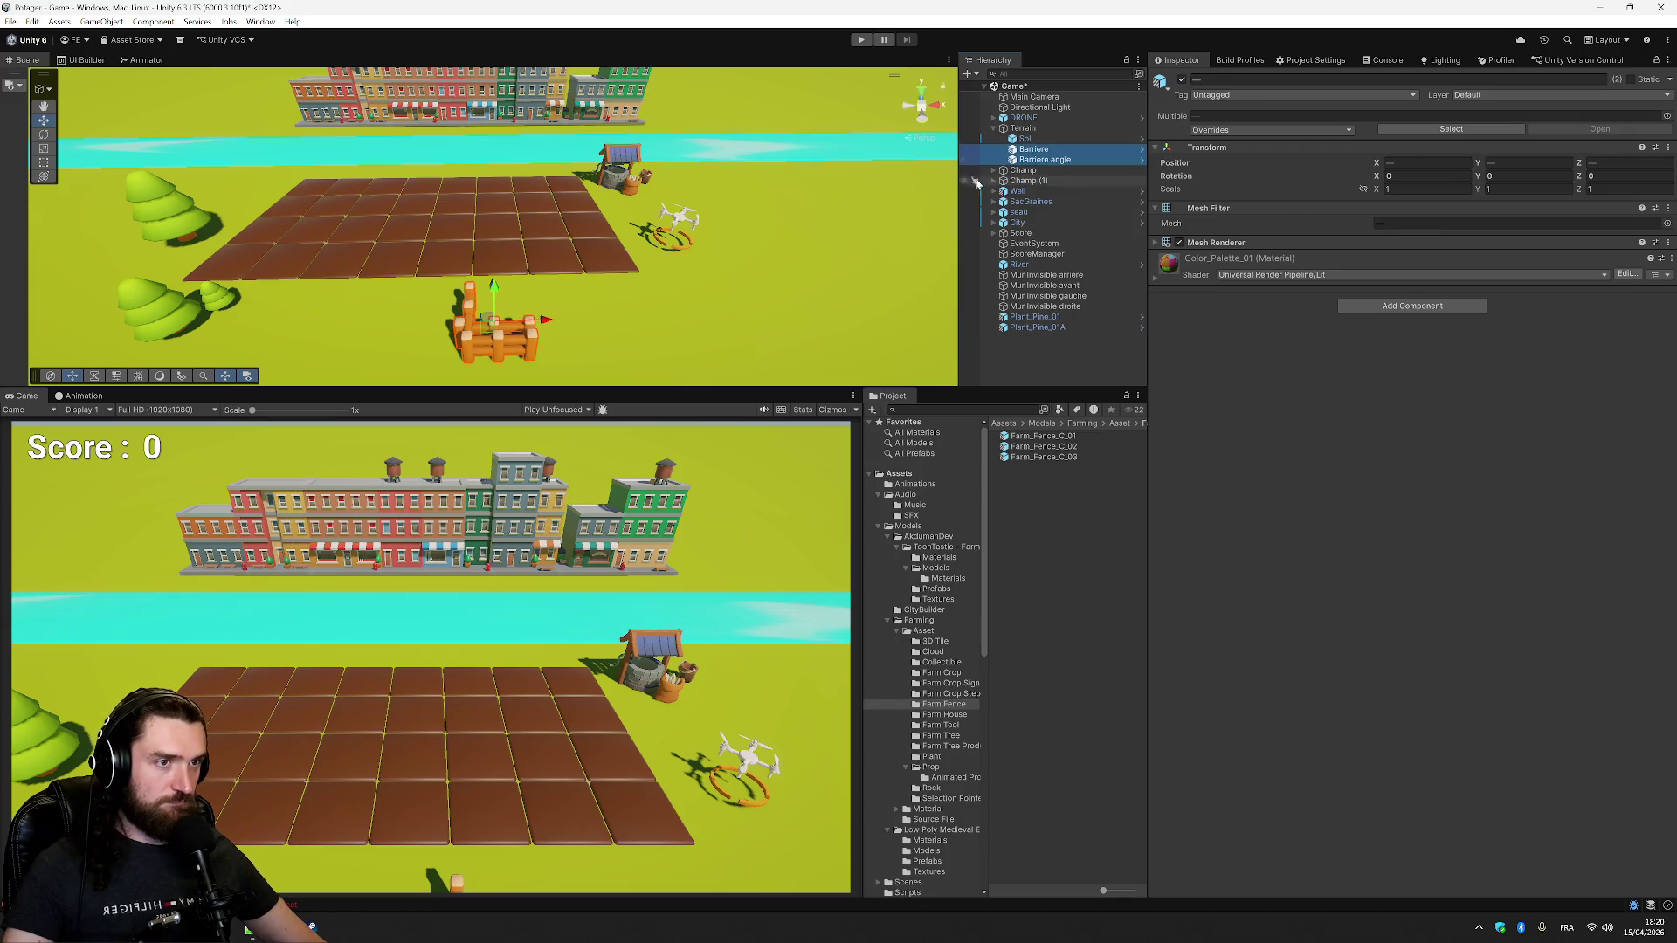
- Move the four Mur Invisible walls (arrière, avant, gauche, droite) under Terrain
left_click(1030, 276)
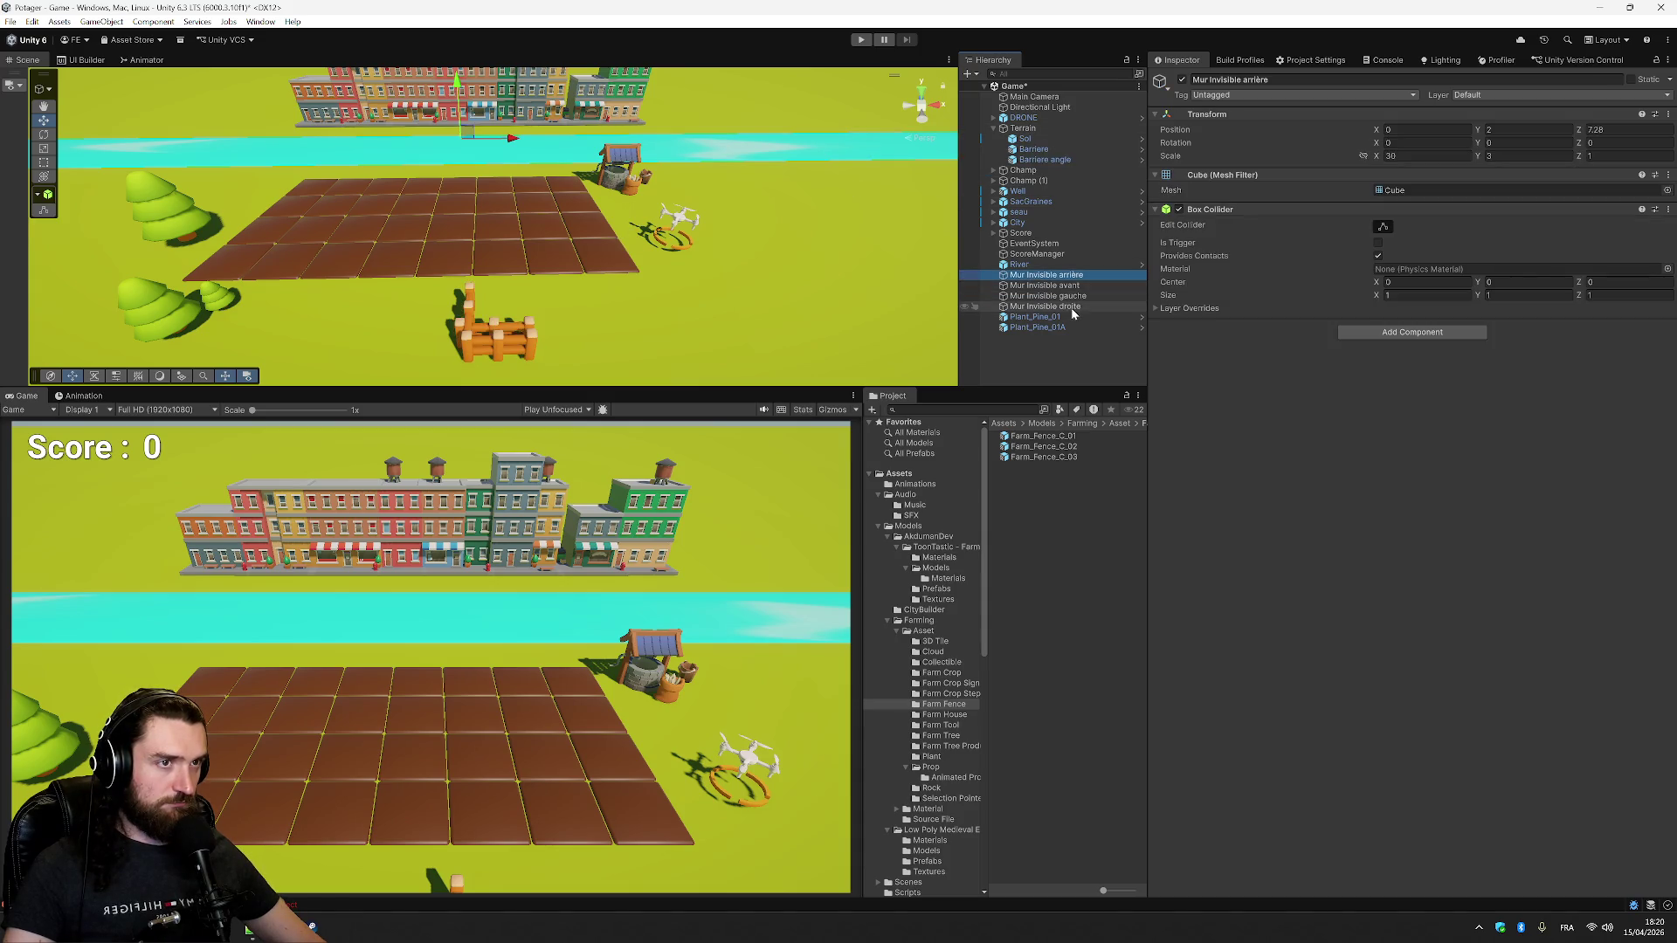
left_click(1072, 308, "shift")
left_click_drag(1090, 152, 1086, 136)
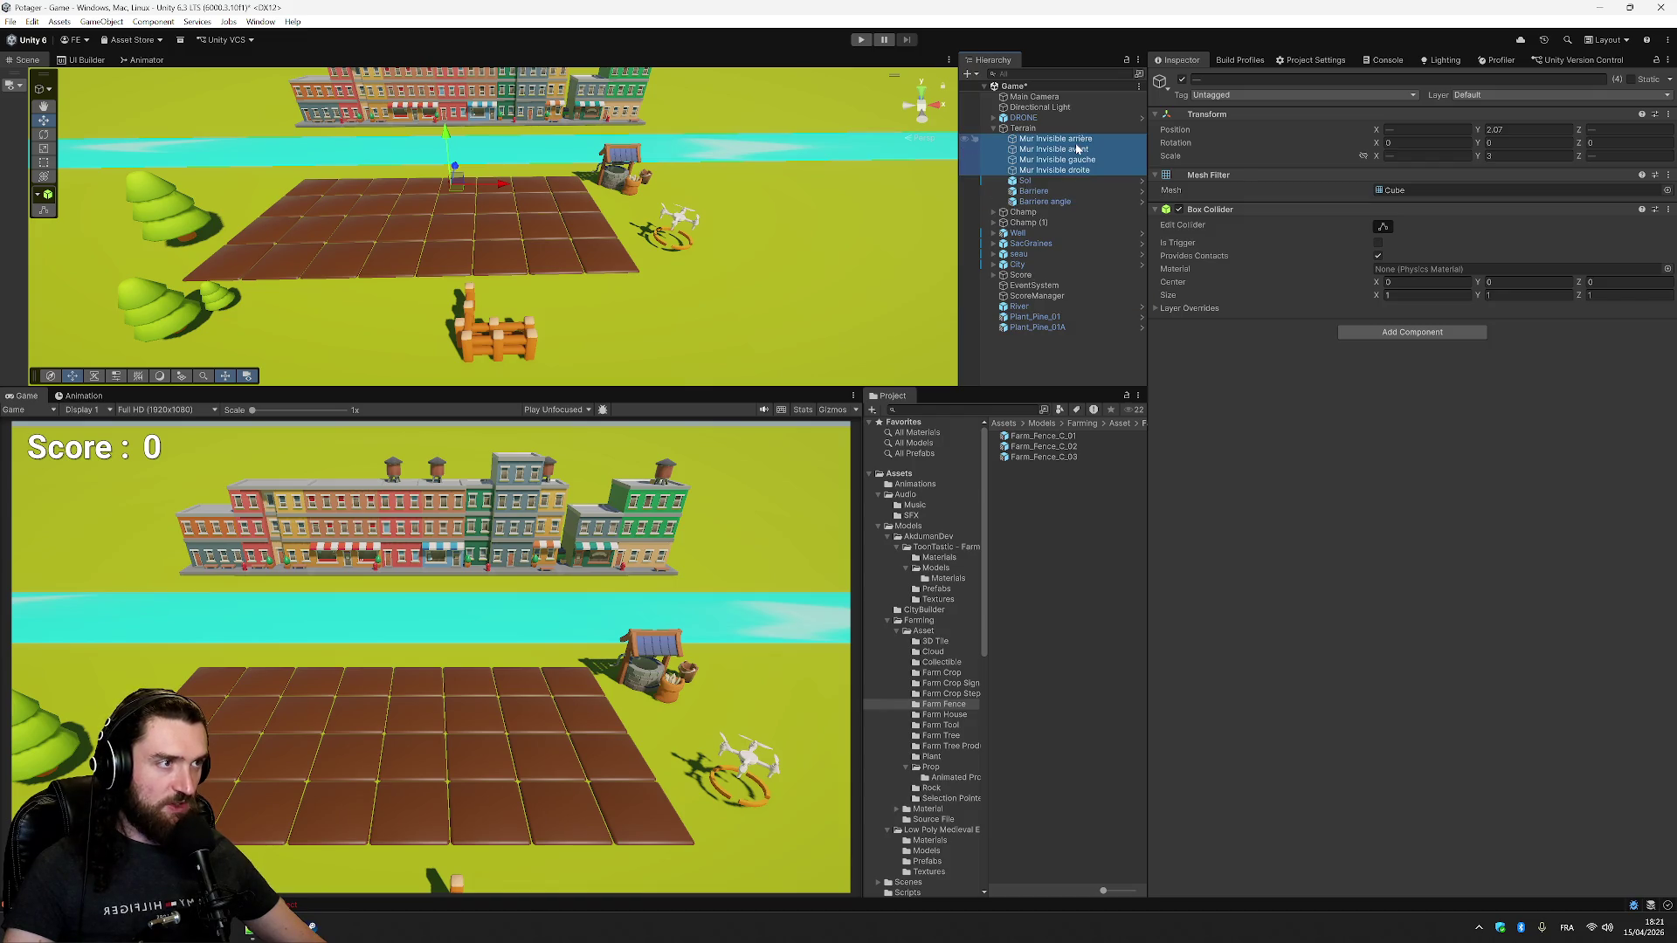
- Show the Mur Invisible arrière wall's Box Collider bounds with Edit Collider
left_click(1076, 142)
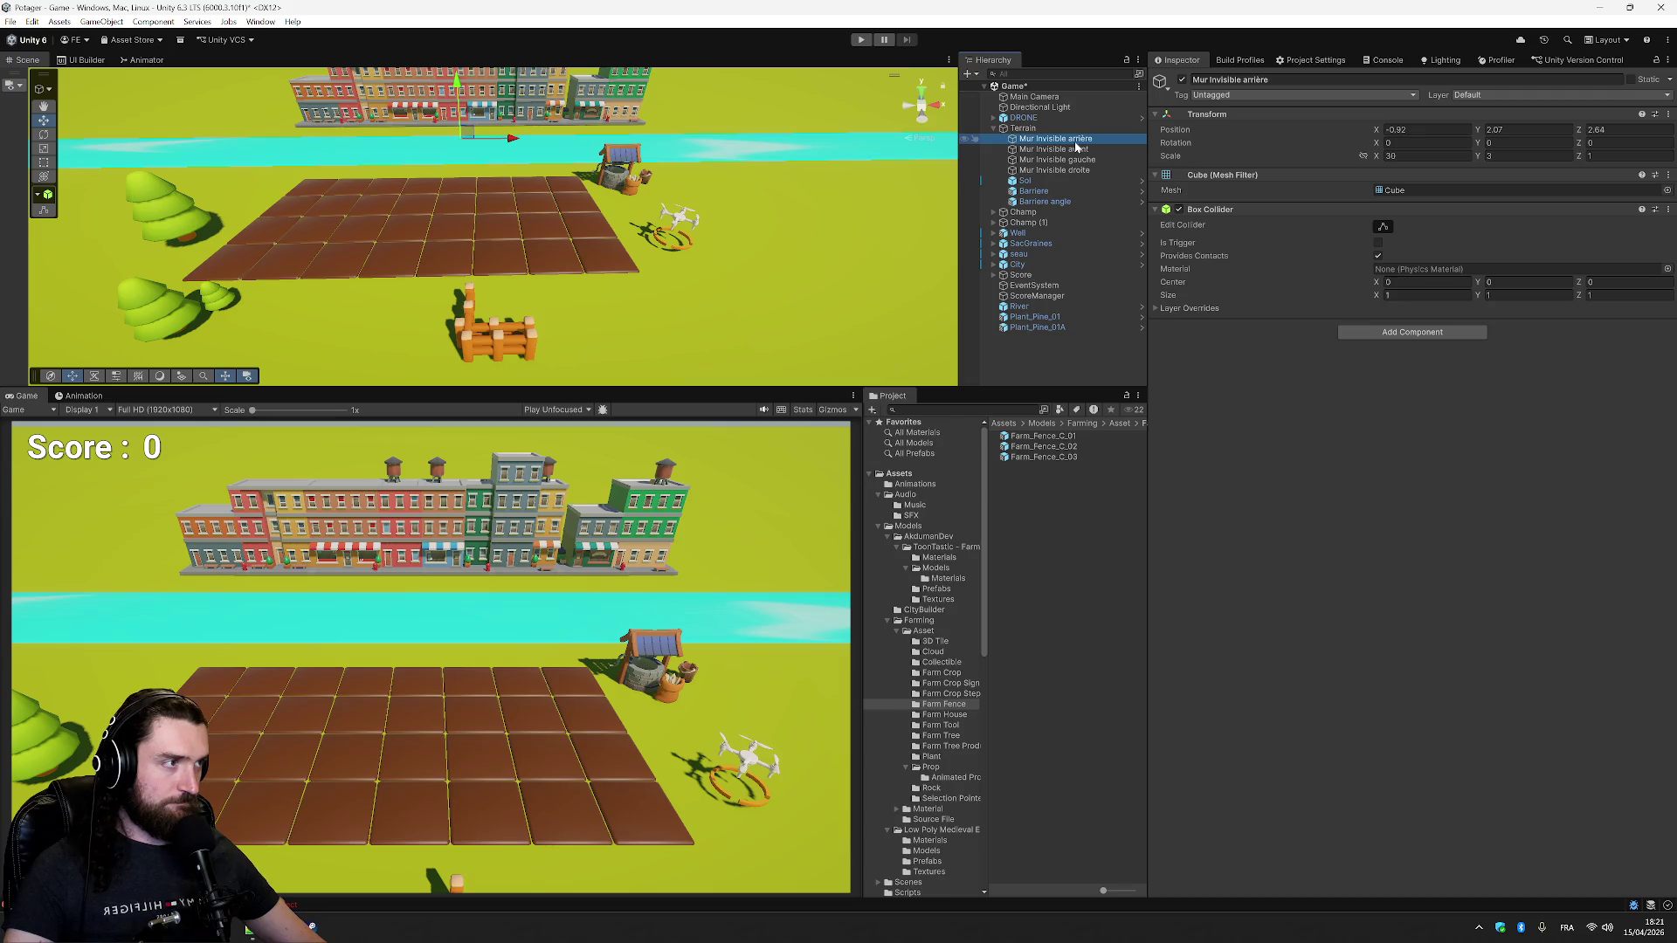
key("Up")
key("Down")
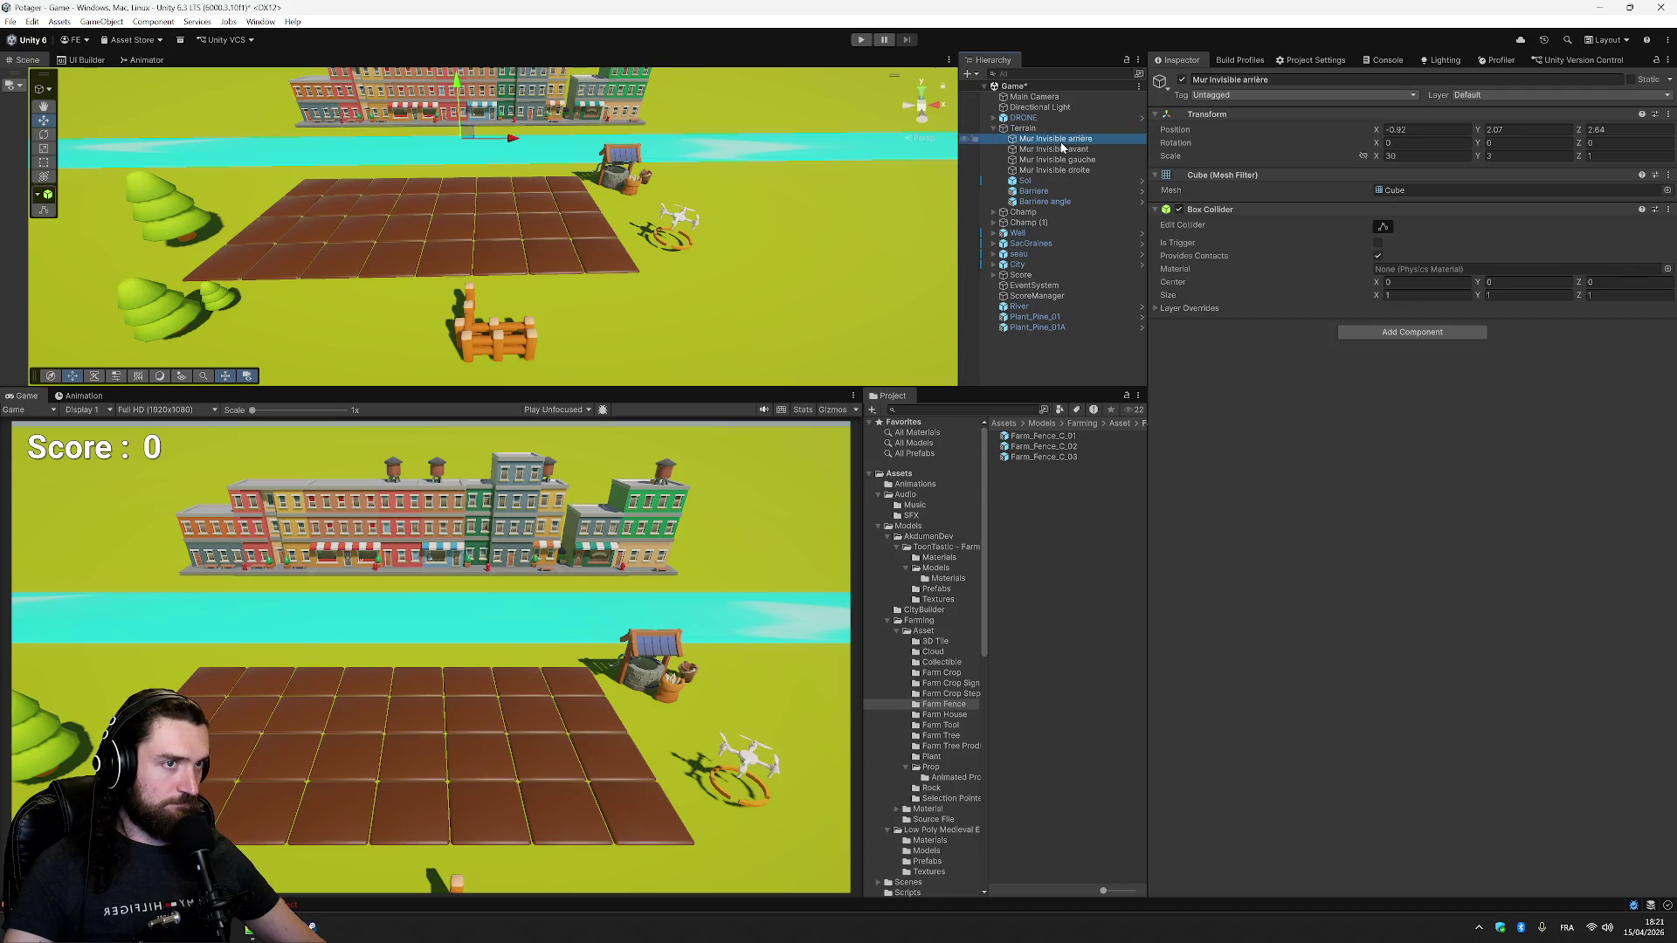
left_click(1384, 227)
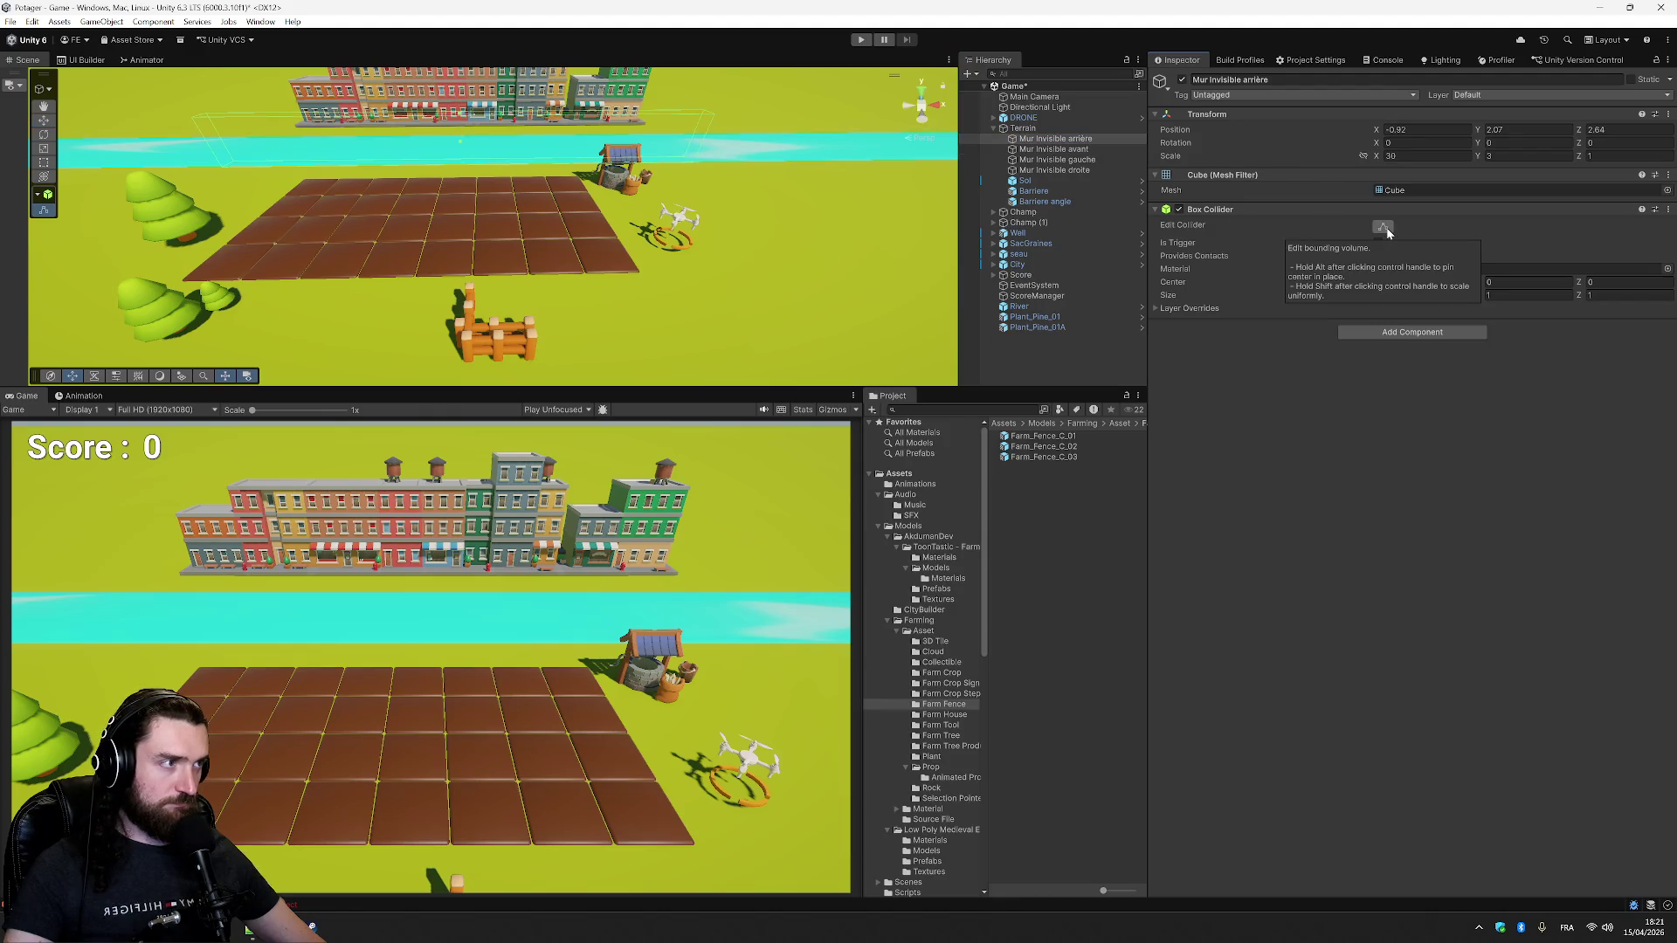
left_click(1044, 193)
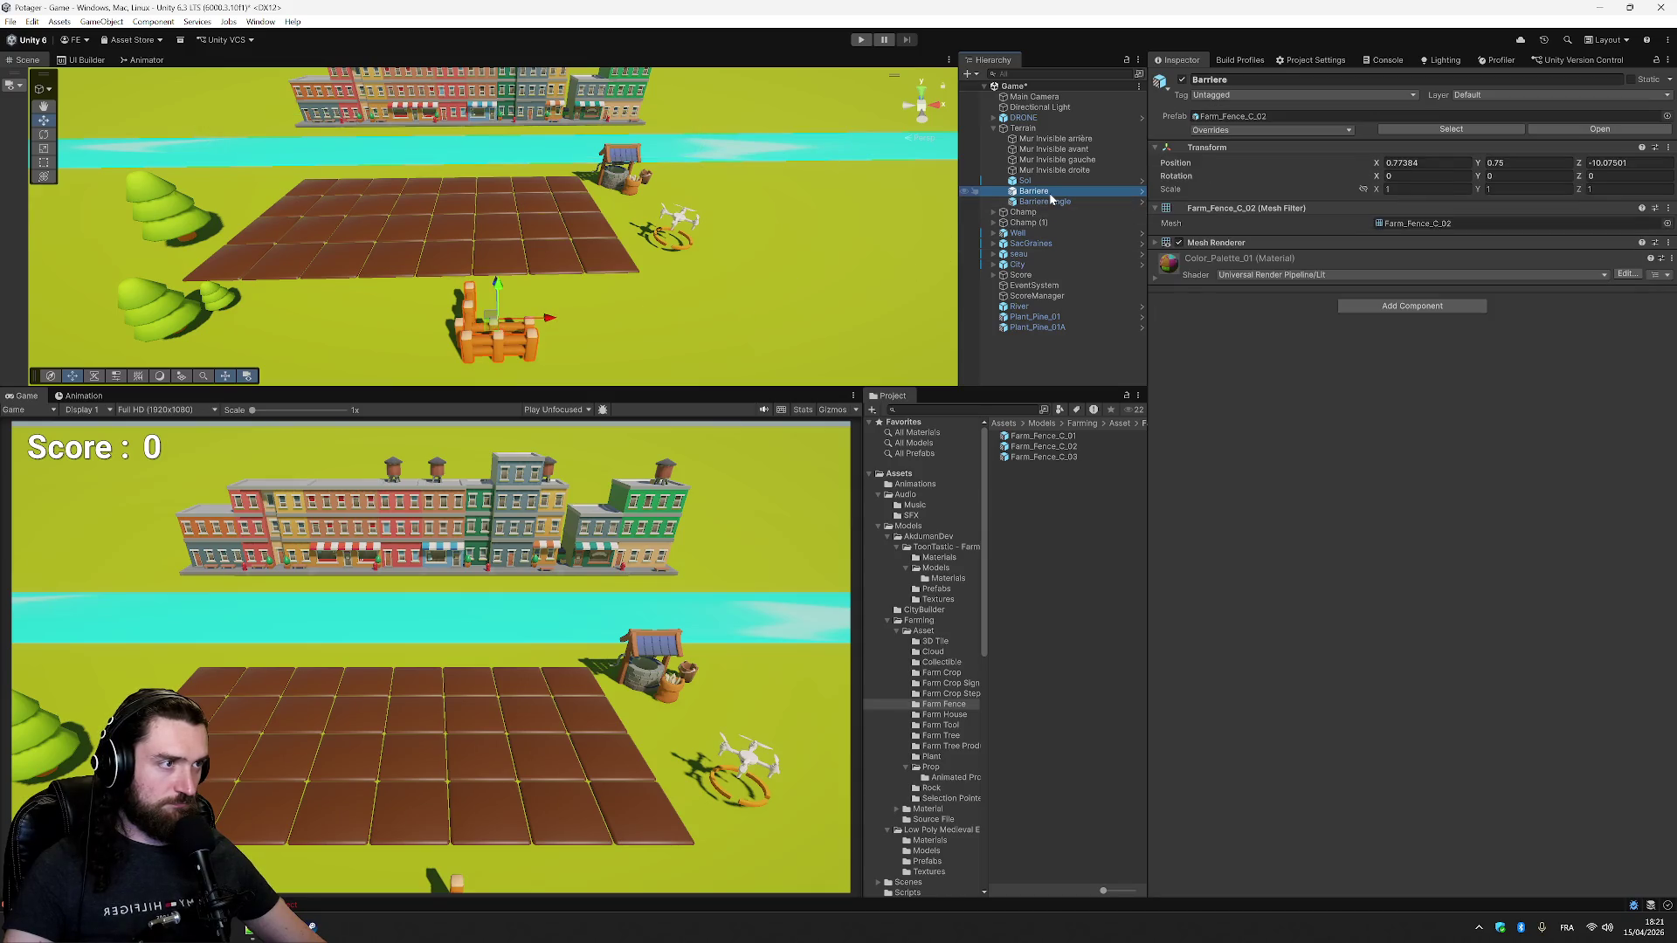
- Undo the extra duplicate and slide the straight fence to the right
key("ctrl+d")
key("ctrl+d")
key("ctrl+d")
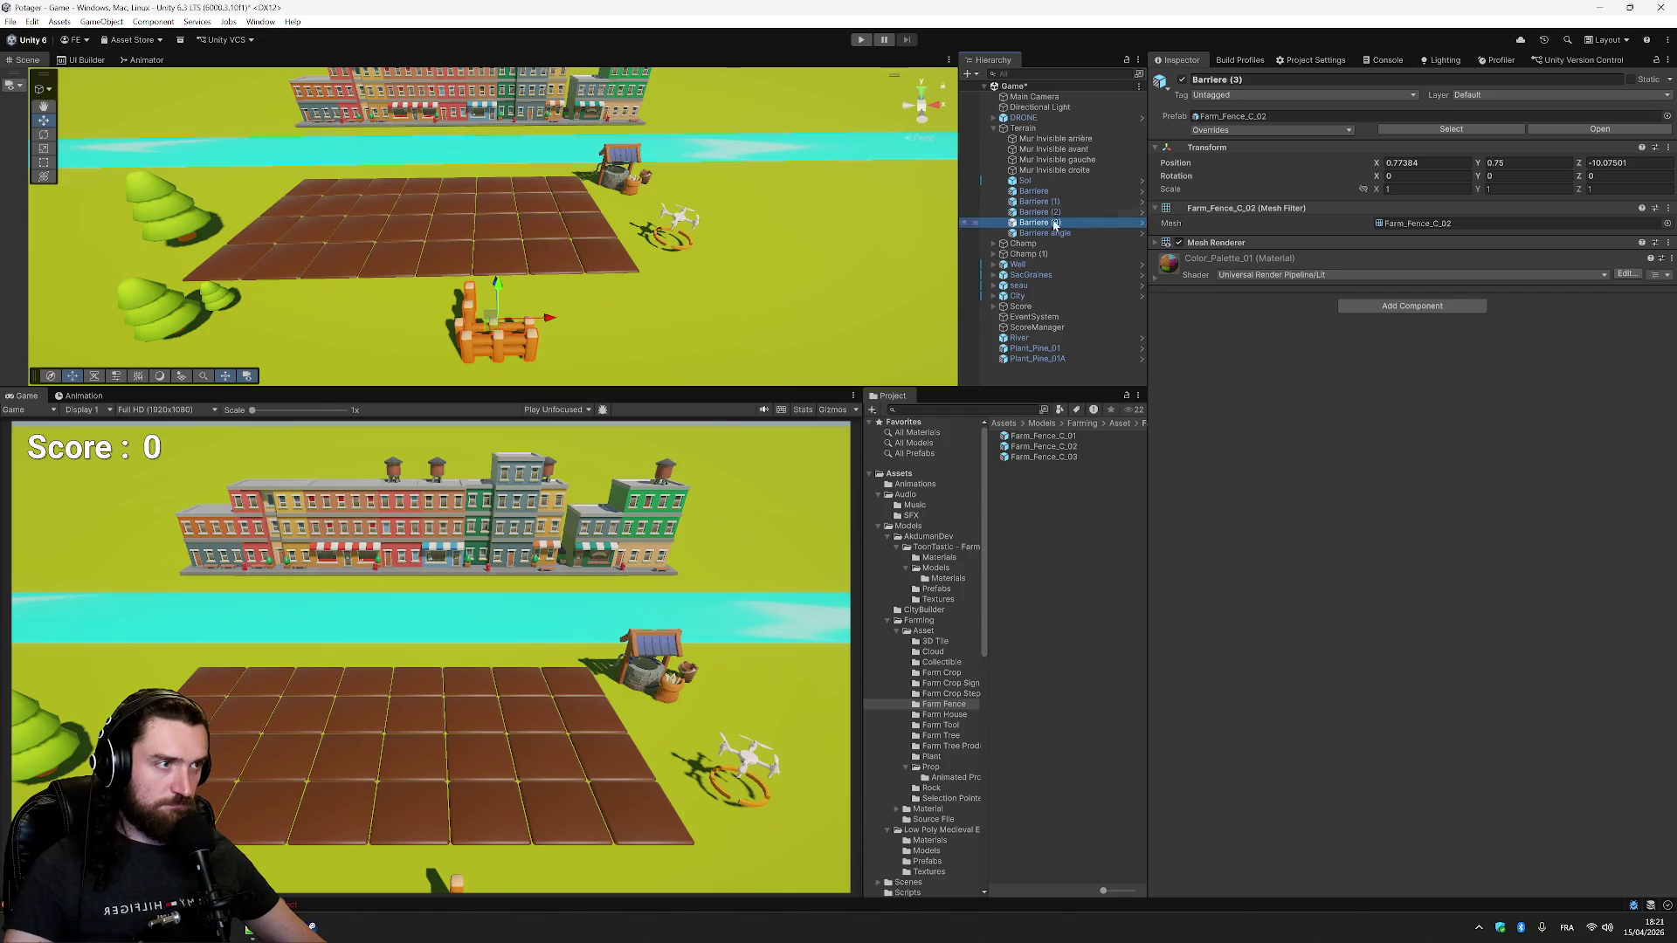
left_click_drag(555, 322, 715, 320)
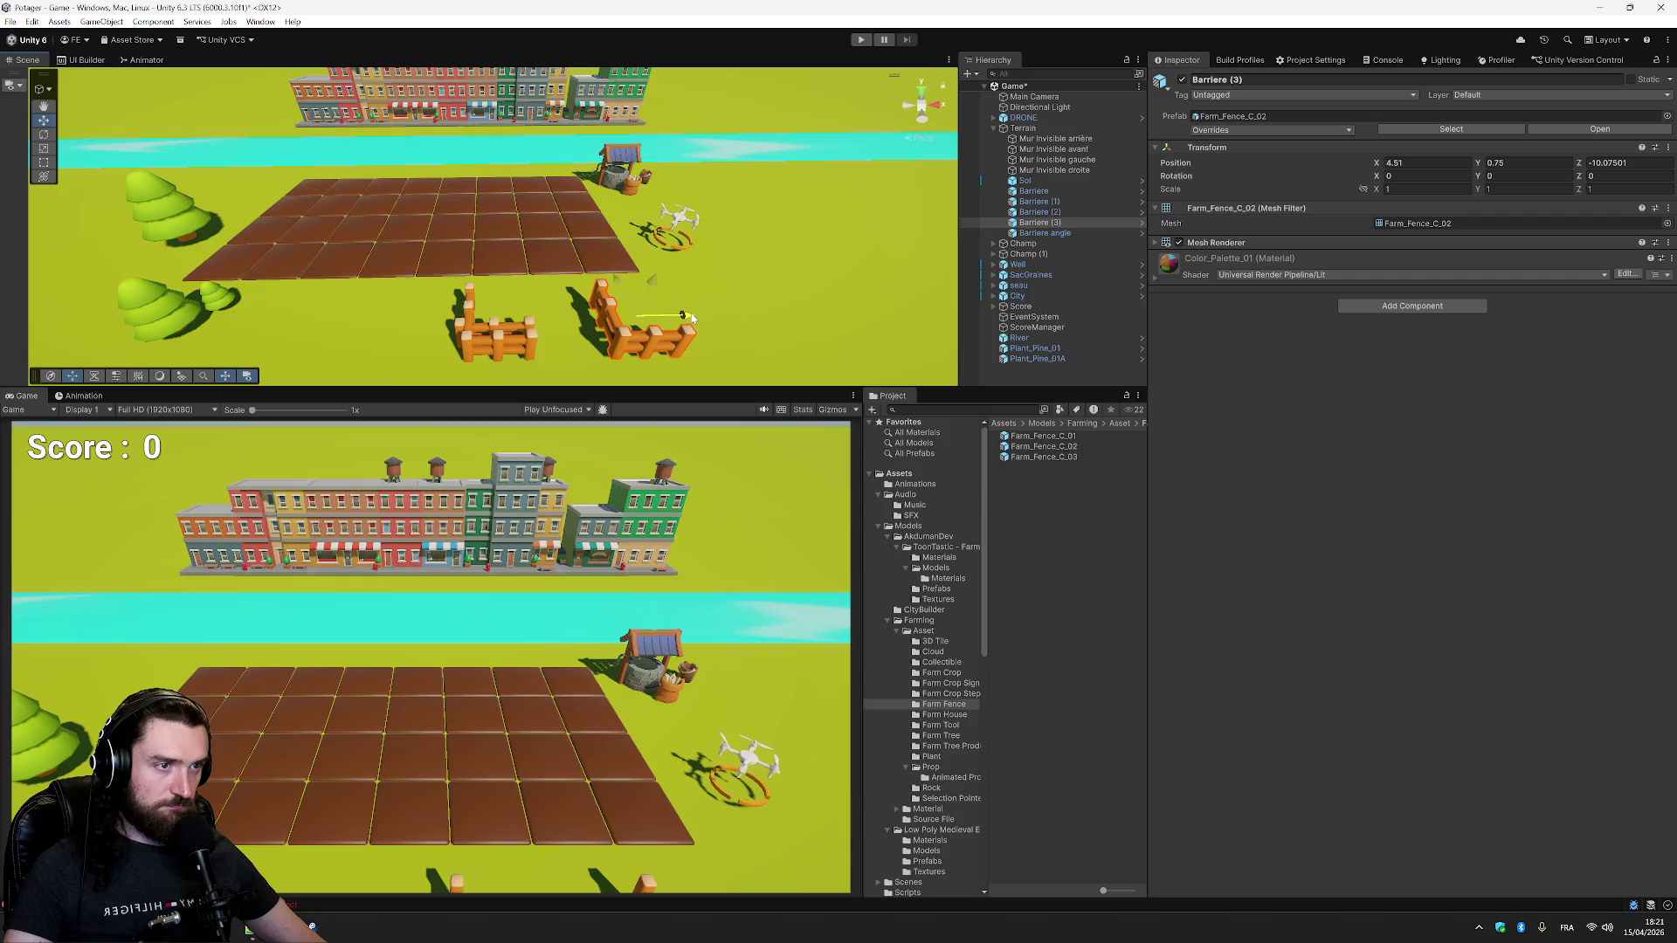
key("ctrl+z")
key("ctrl+z")
key("ctrl+z")
key("ctrl+z")
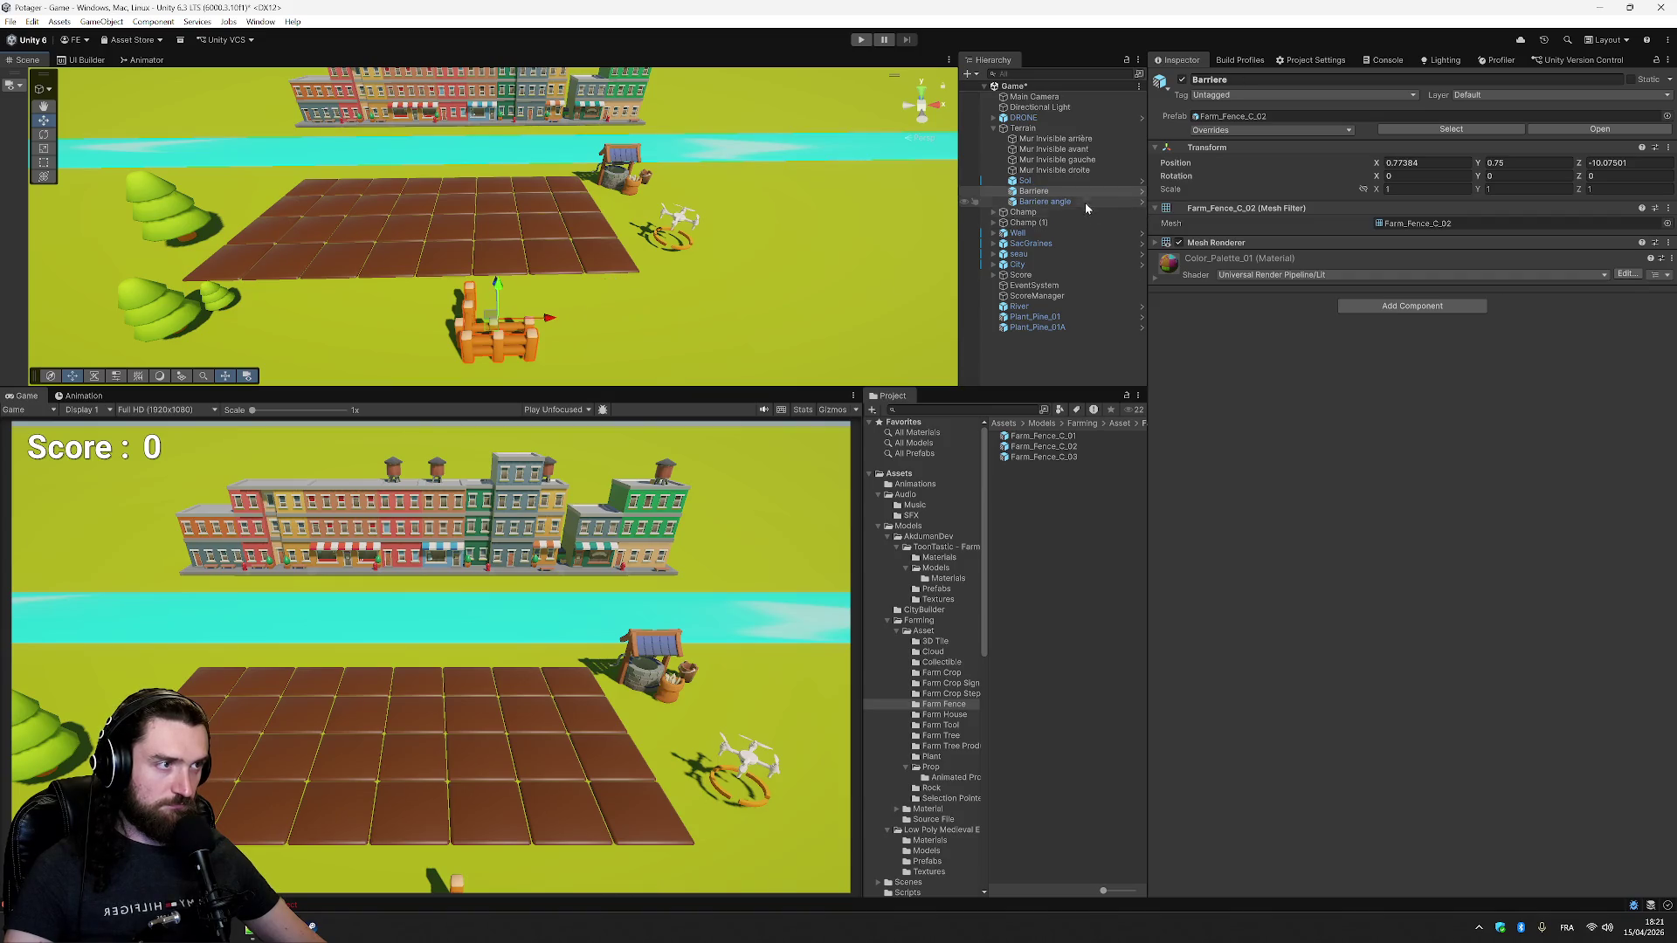
left_click(1072, 204)
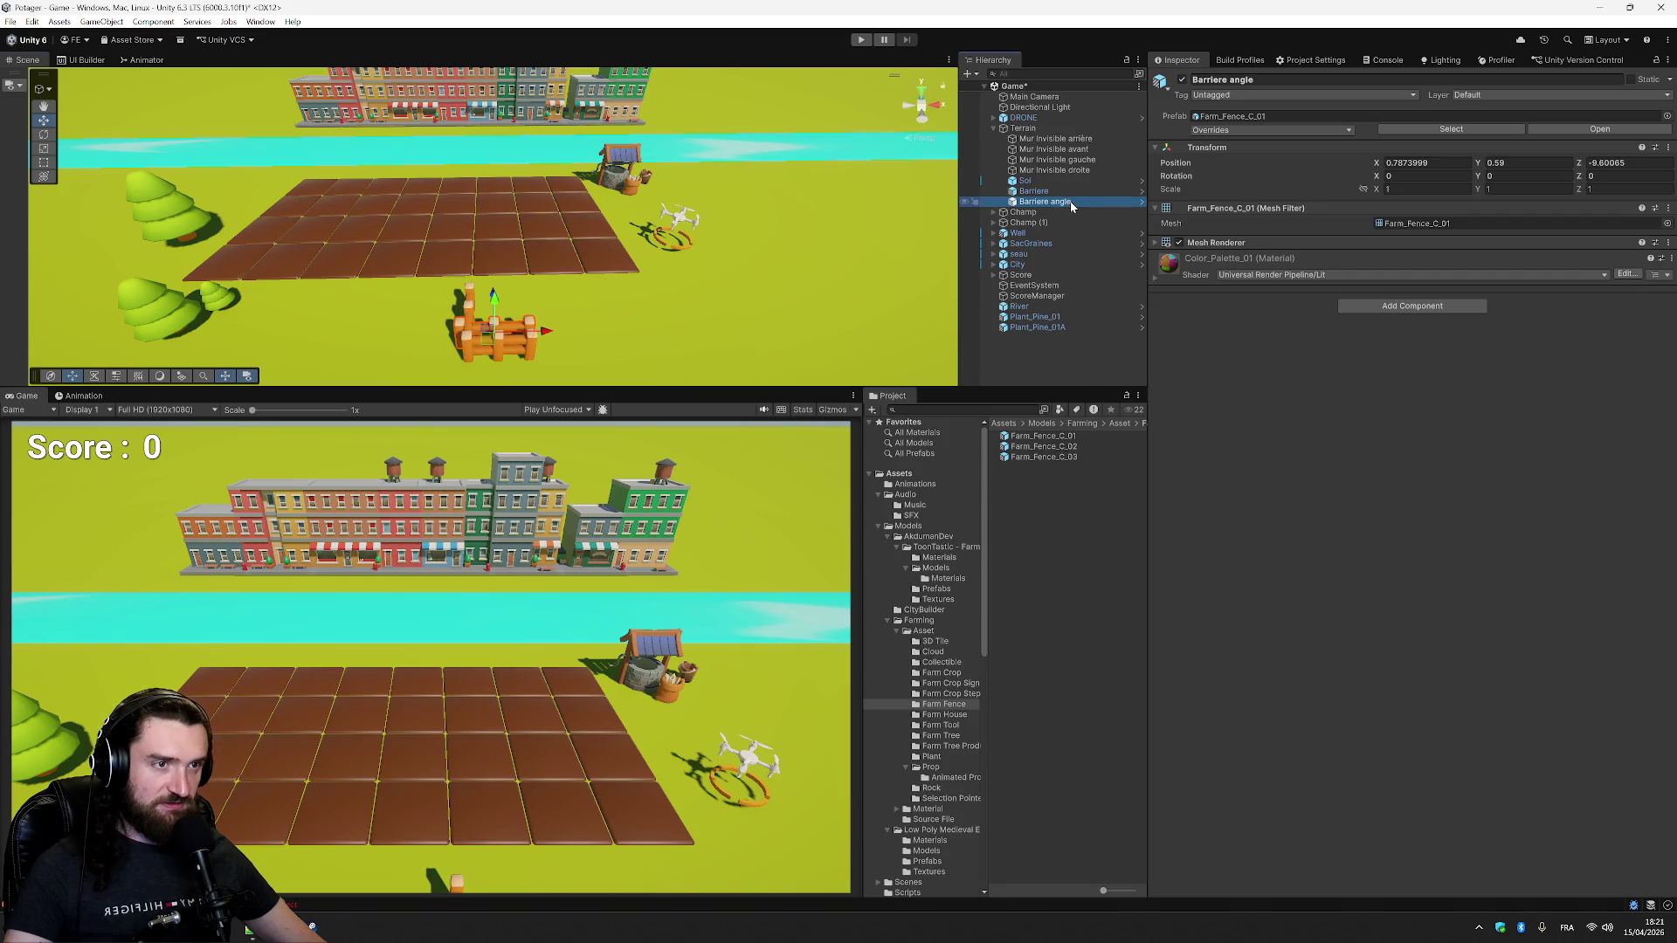
left_click_drag(540, 331, 669, 329)
- Rename the pieces Barriere and Barriere angle, then move the corner fence near the pines
left_click(1059, 202)
left_click(1058, 202)
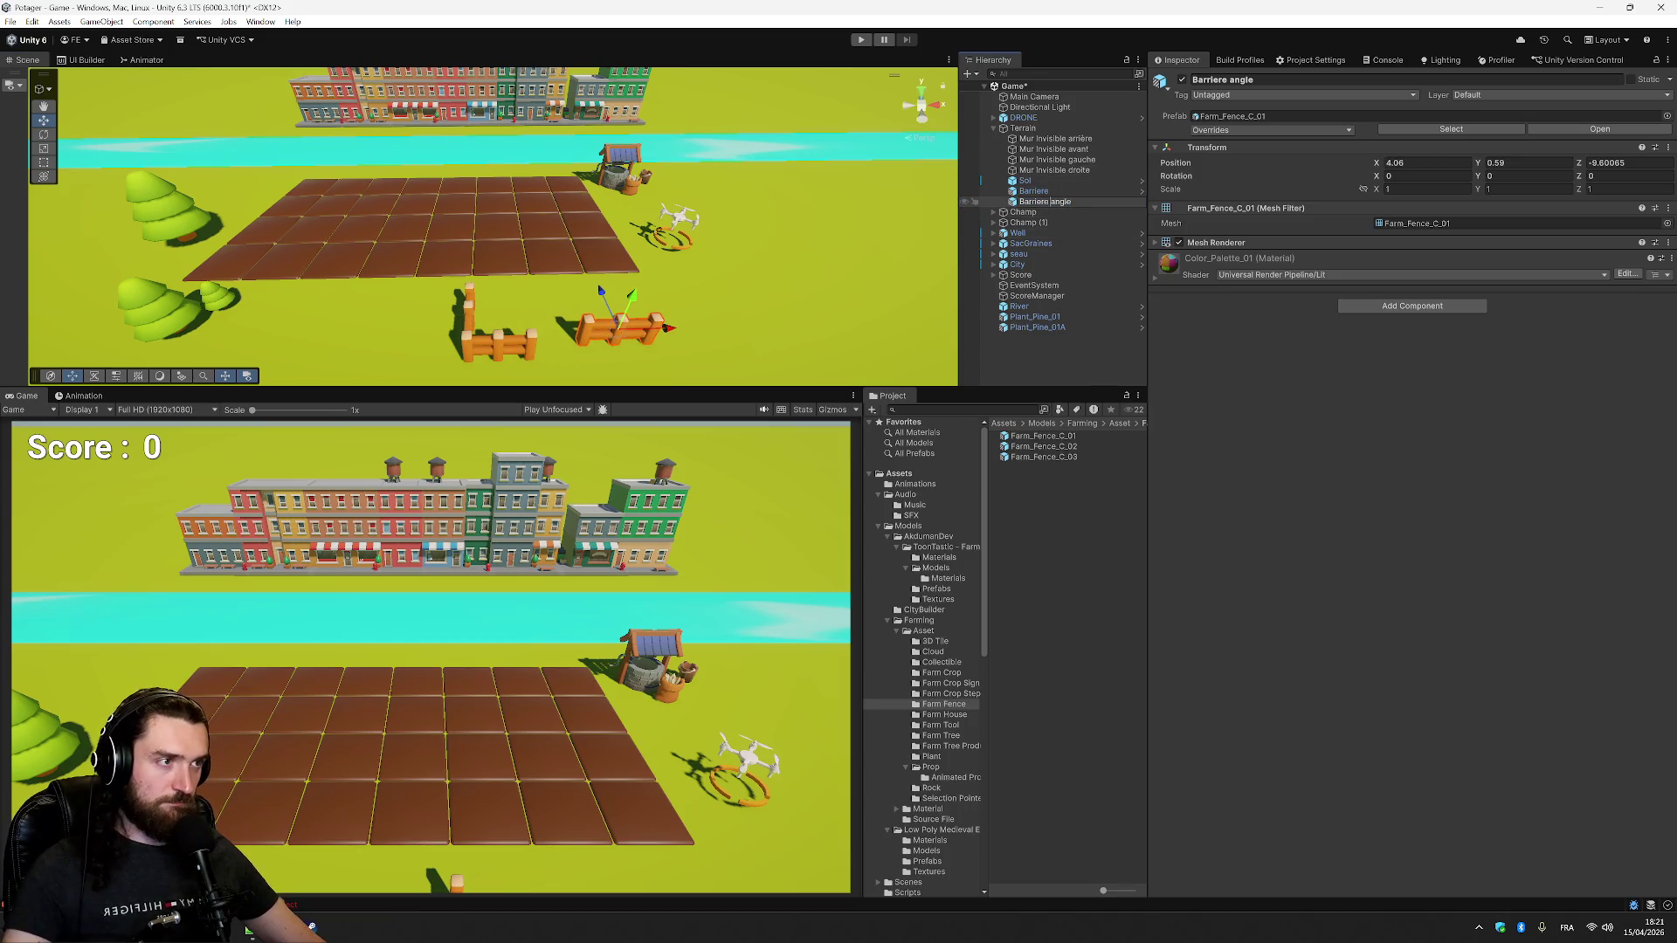
key("BackSpace")
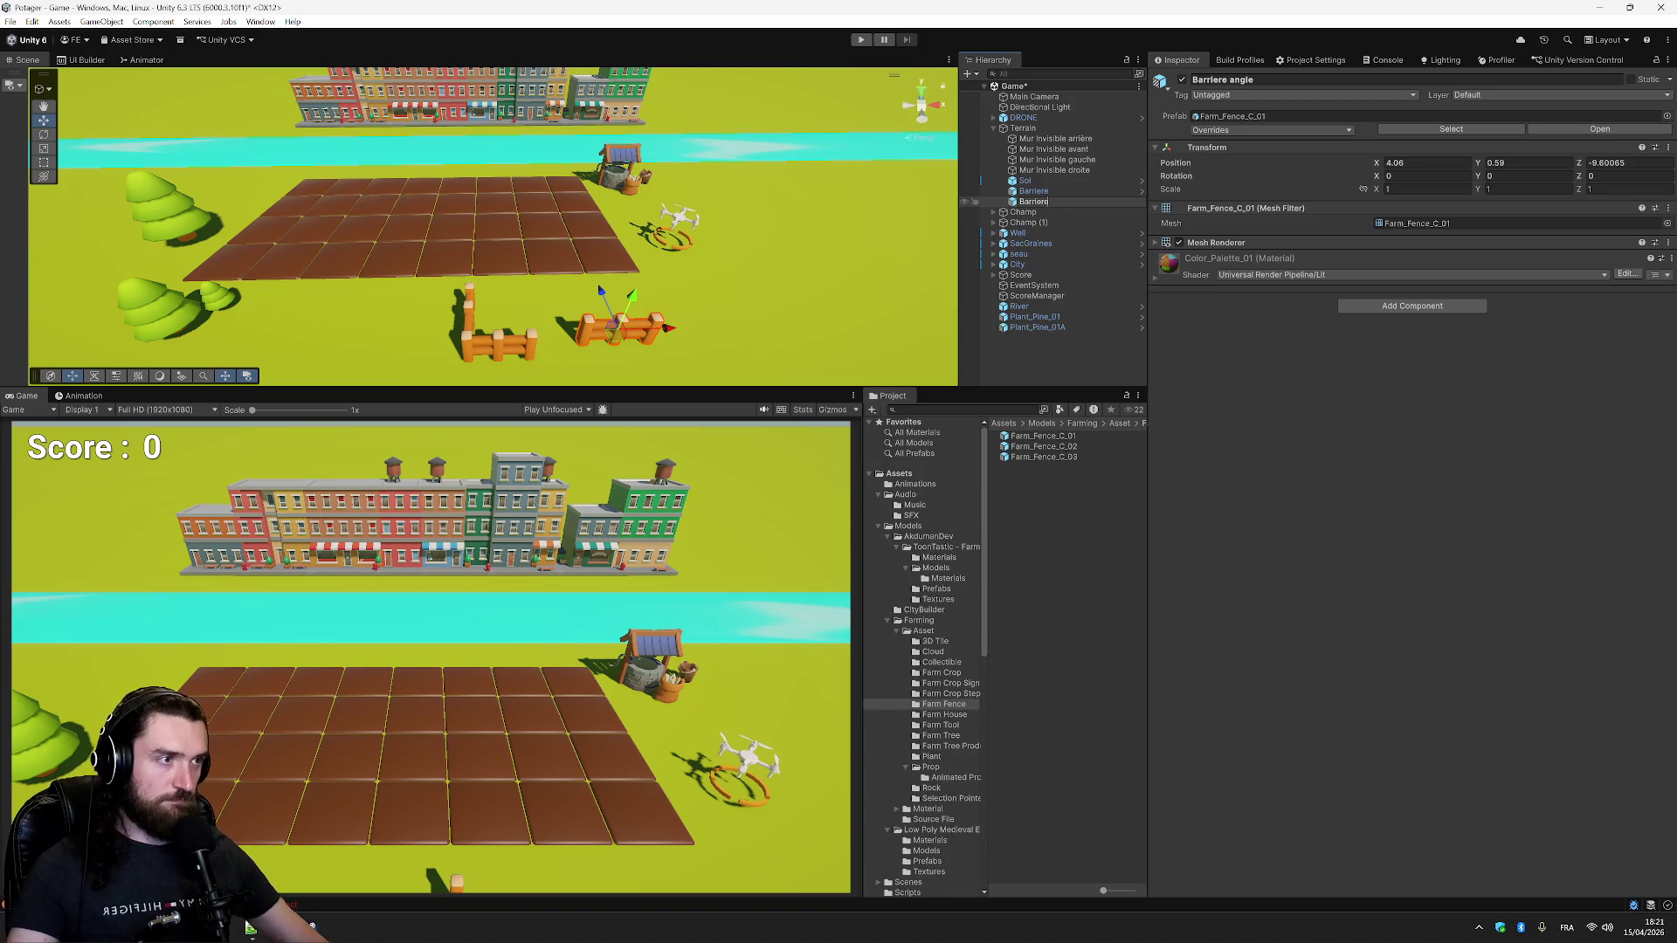
left_click(1082, 192)
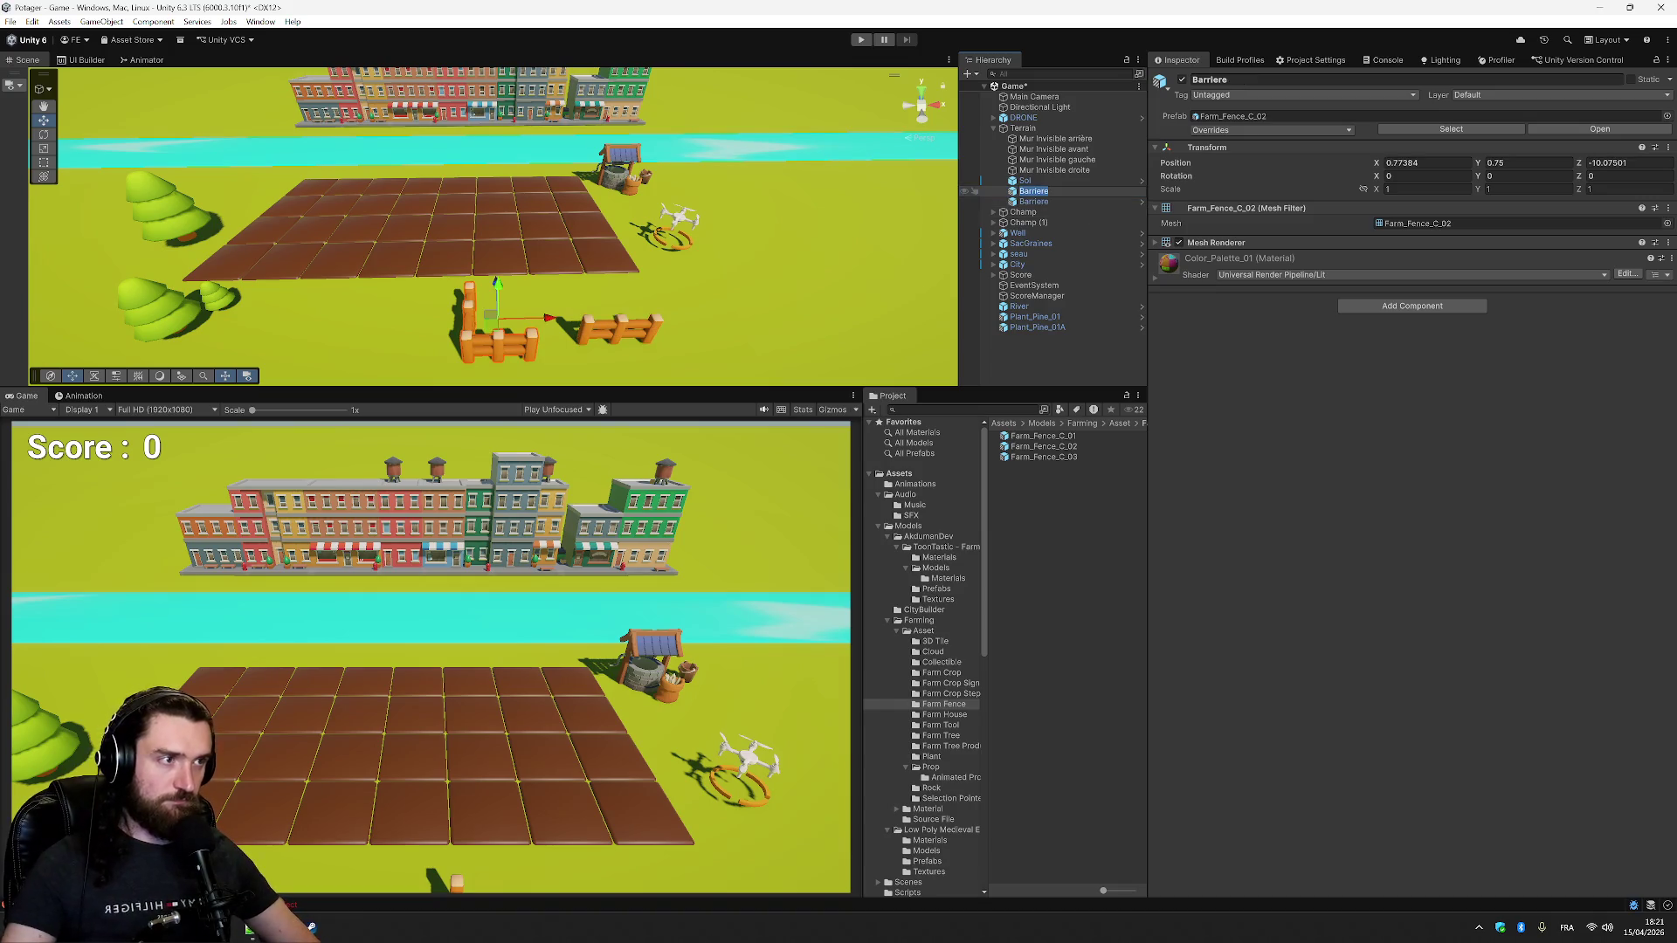
type(" angle")
key("Return")
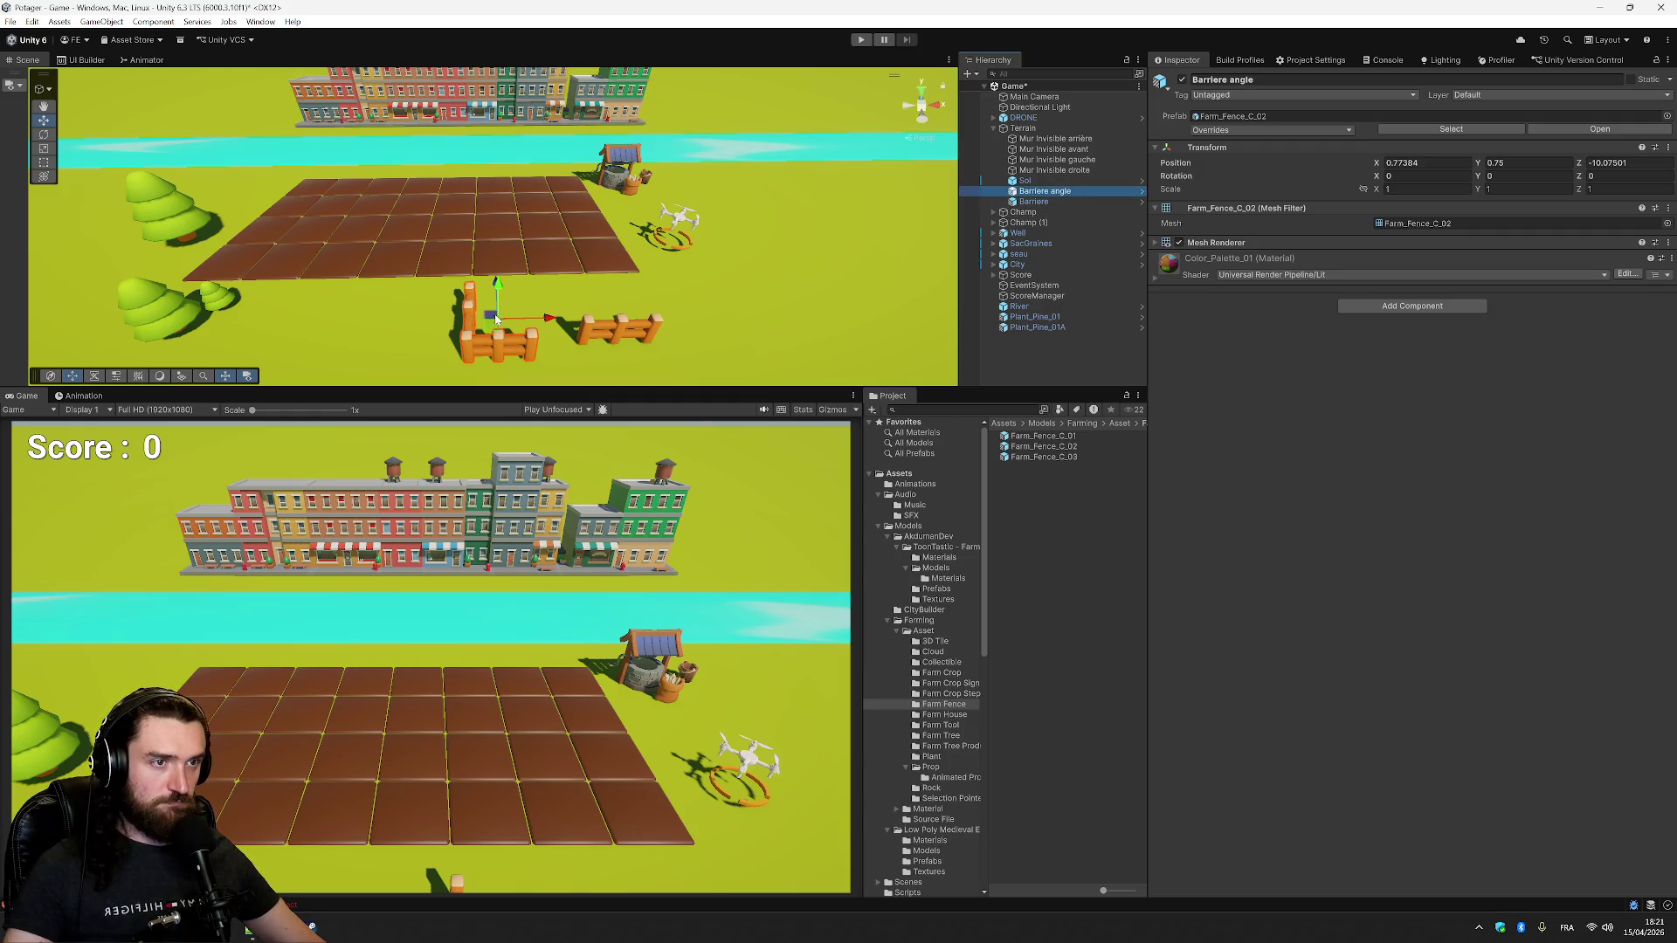
mouse_move(490, 333)
left_mouse_down()
mouse_move(341, 265)
mouse_move(199, 266)
left_mouse_up()
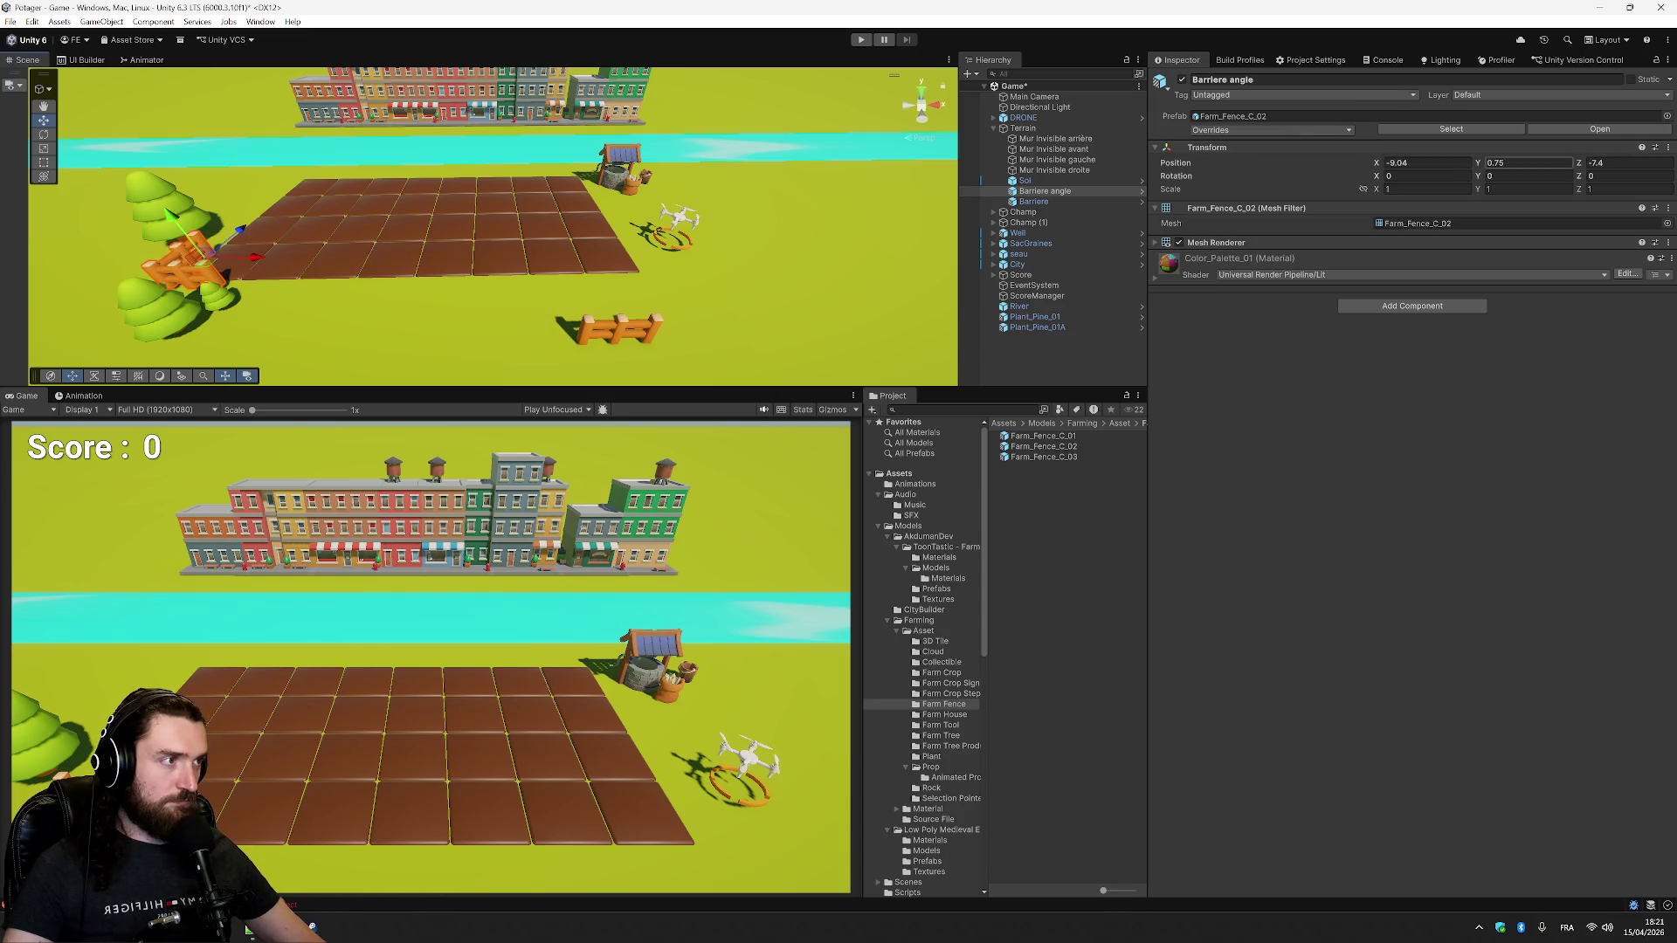
- Place Barriere angle on the plot's front-left corner near the trees, with Position Y 0.5
left_click(1496, 163)
type("0")
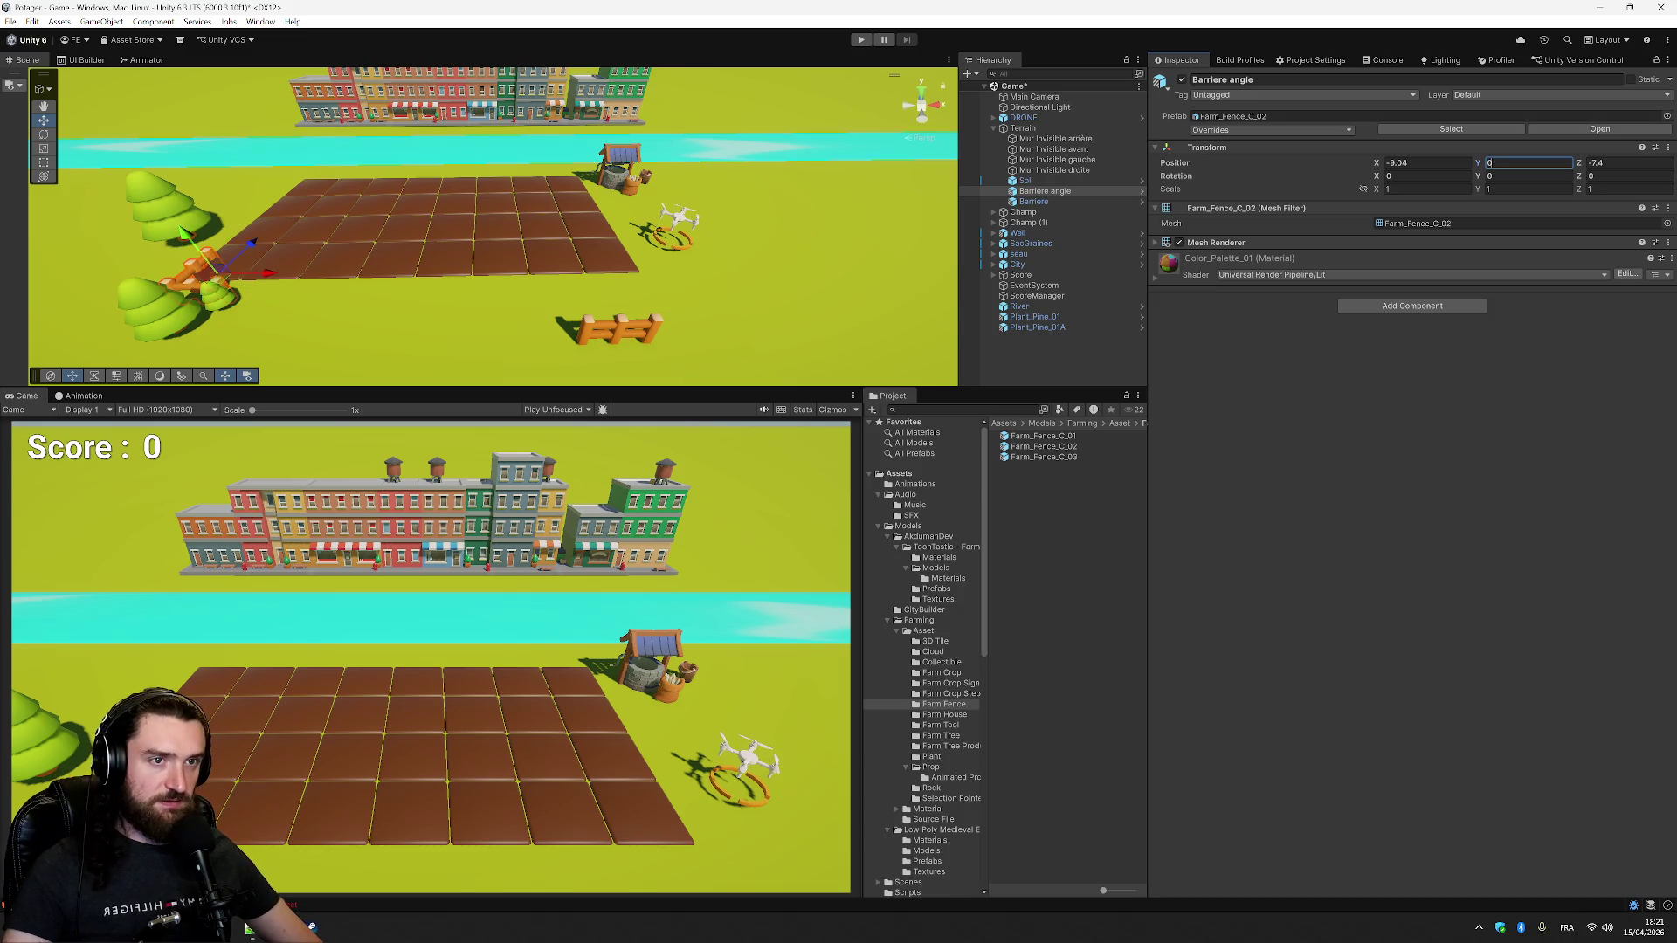
mouse_move(489, 262)
left_mouse_down()
mouse_move(257, 382)
mouse_move(210, 336)
mouse_move(250, 336)
mouse_move(227, 329)
left_mouse_up()
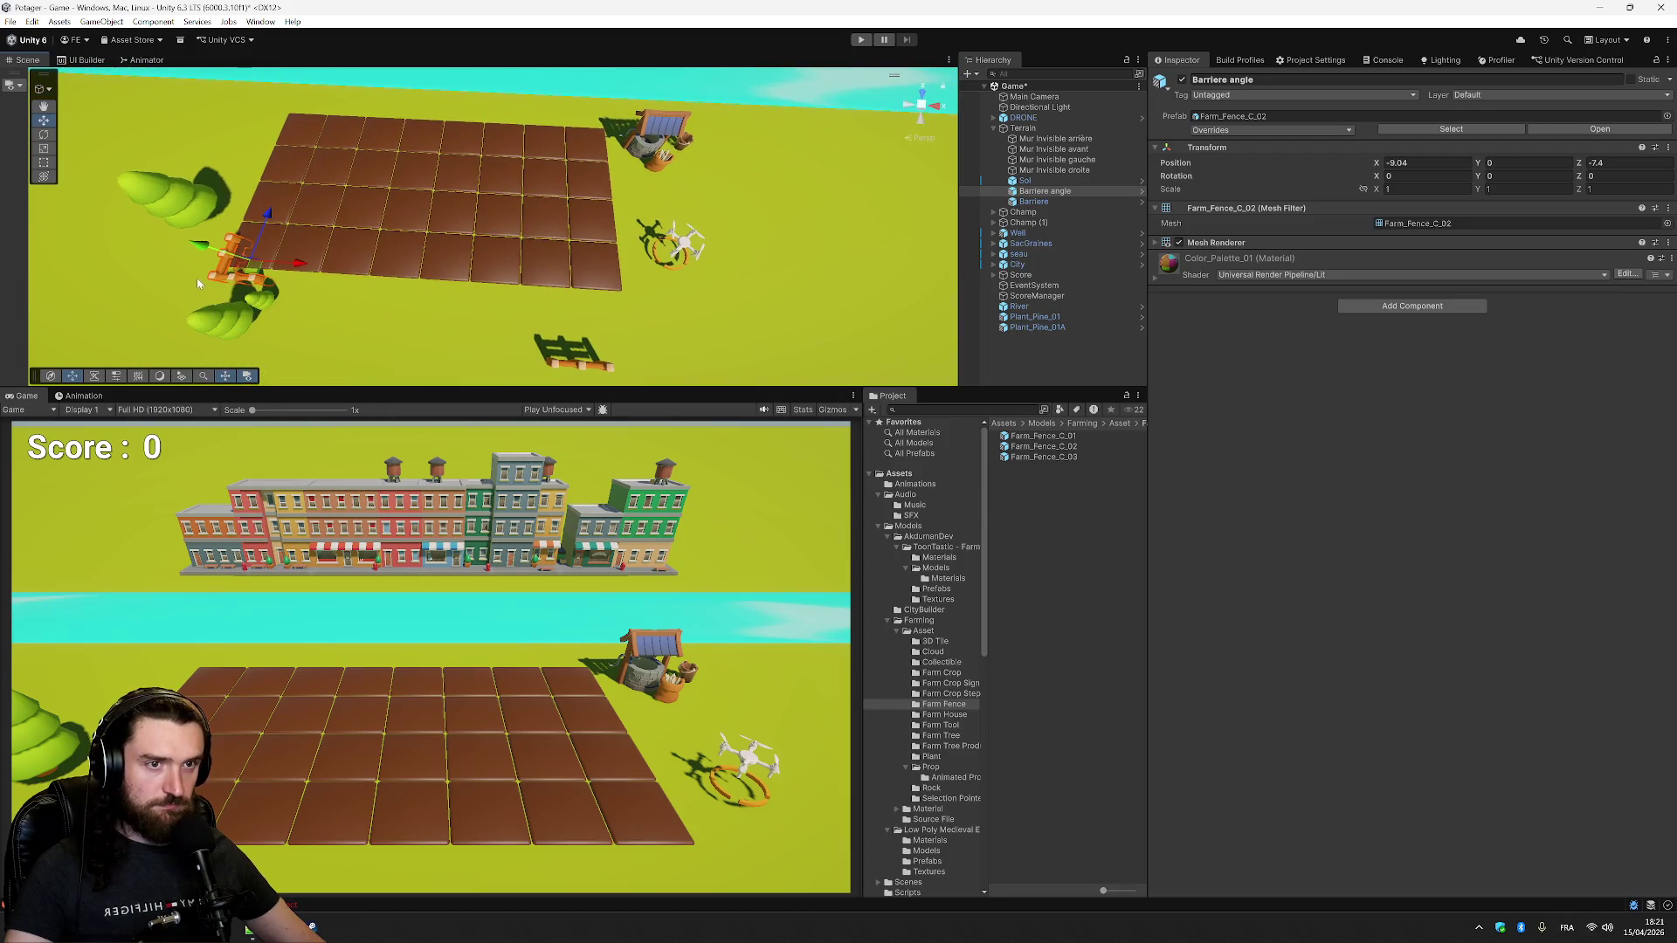
left_click_drag(255, 273, 211, 259)
left_click(1528, 163)
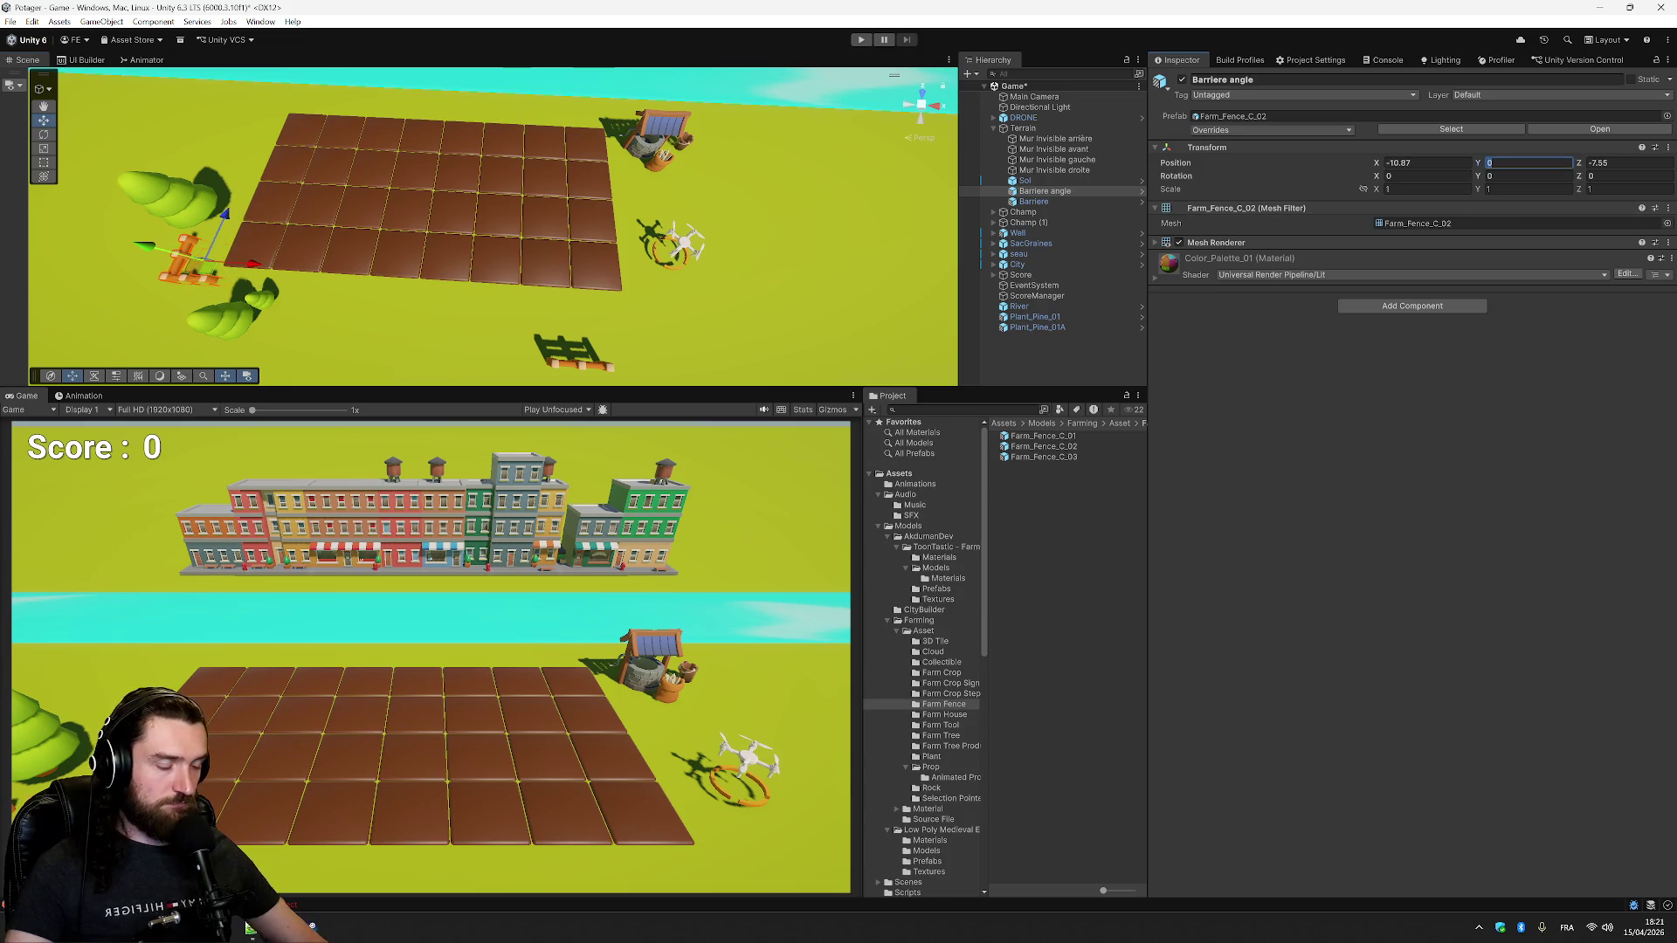
type("0.5")
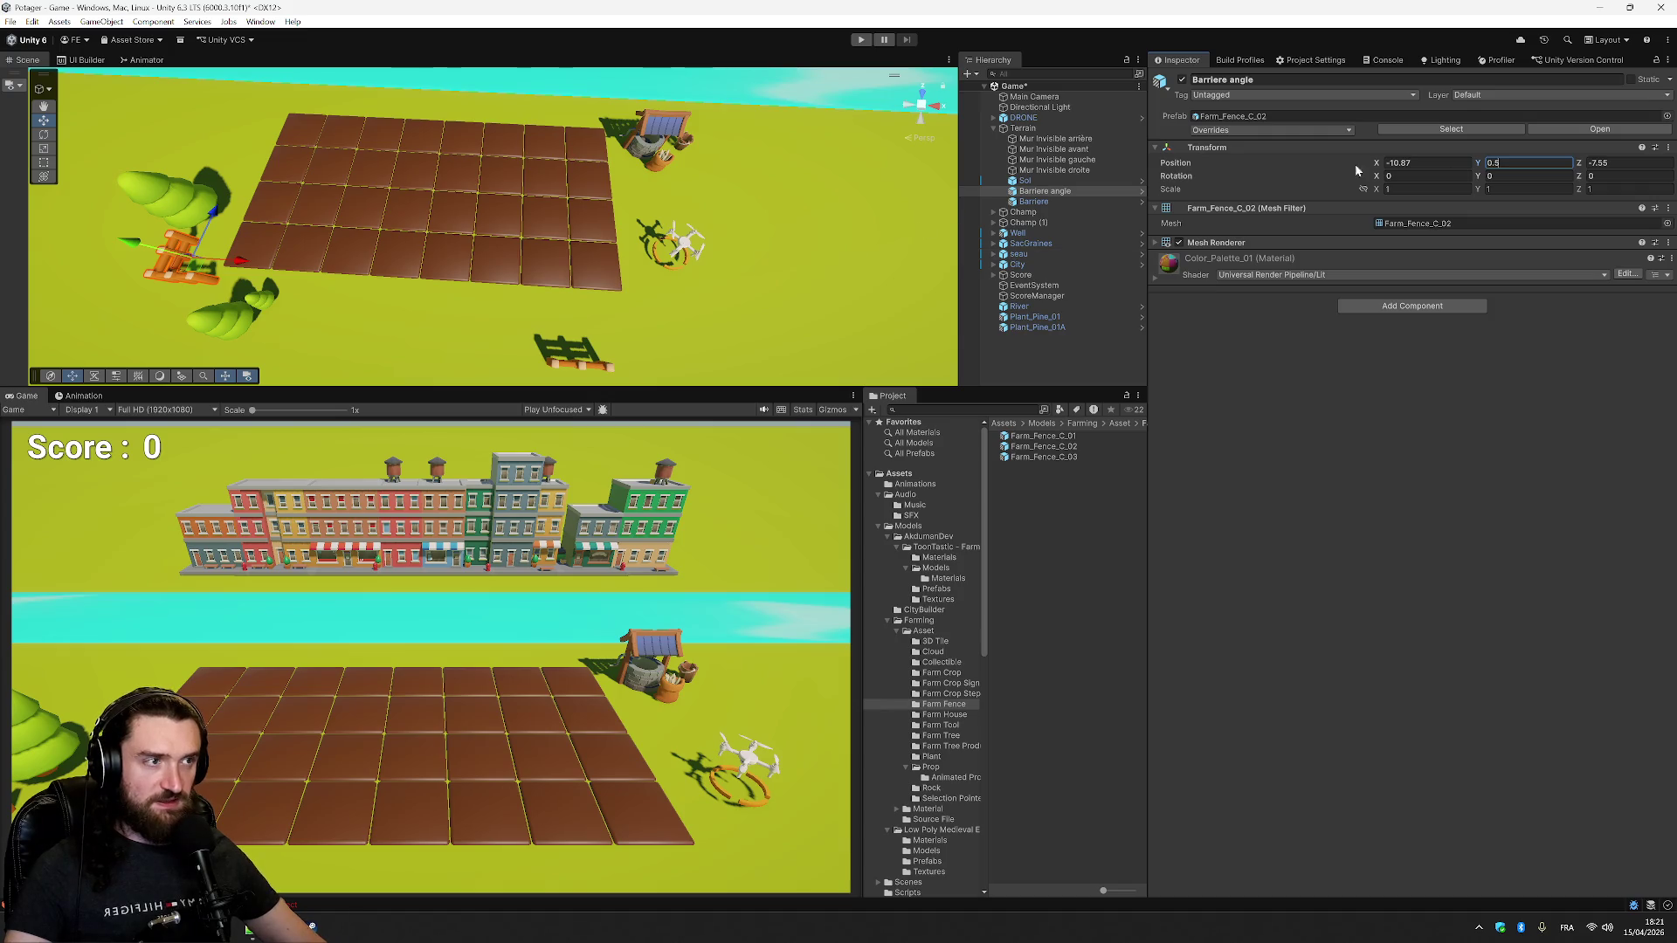
left_click(1085, 154)
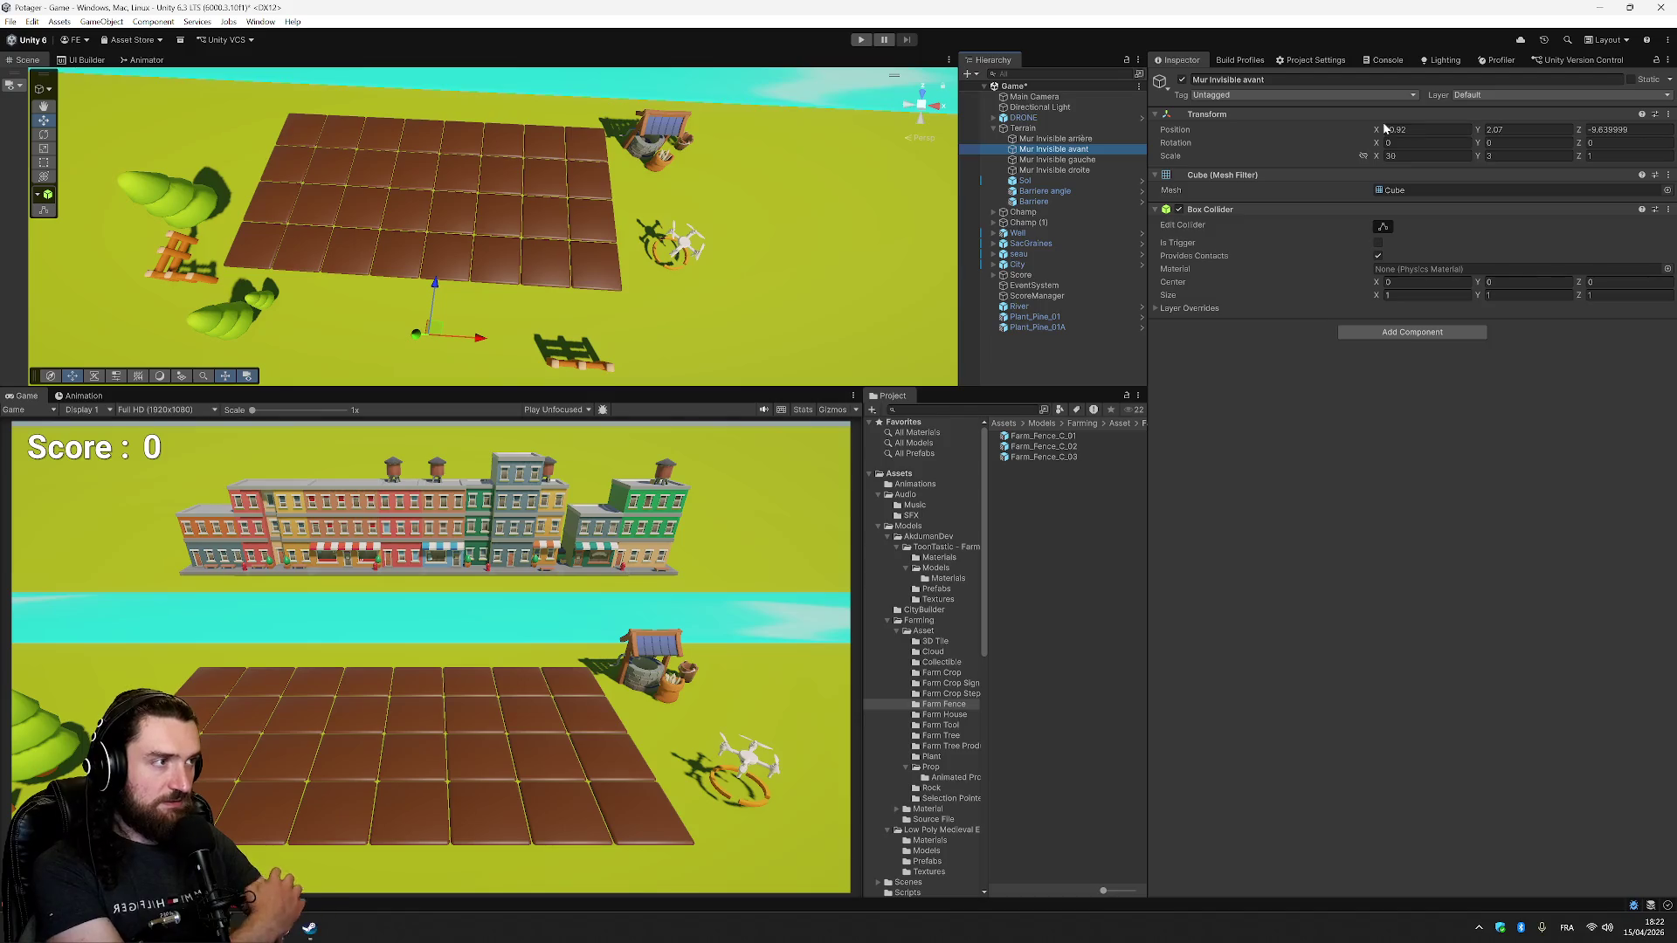
- Duplicate the corner fence and place one copy at the plot's right corner, rotated -90
left_click(1066, 192)
key("ctrl+d")
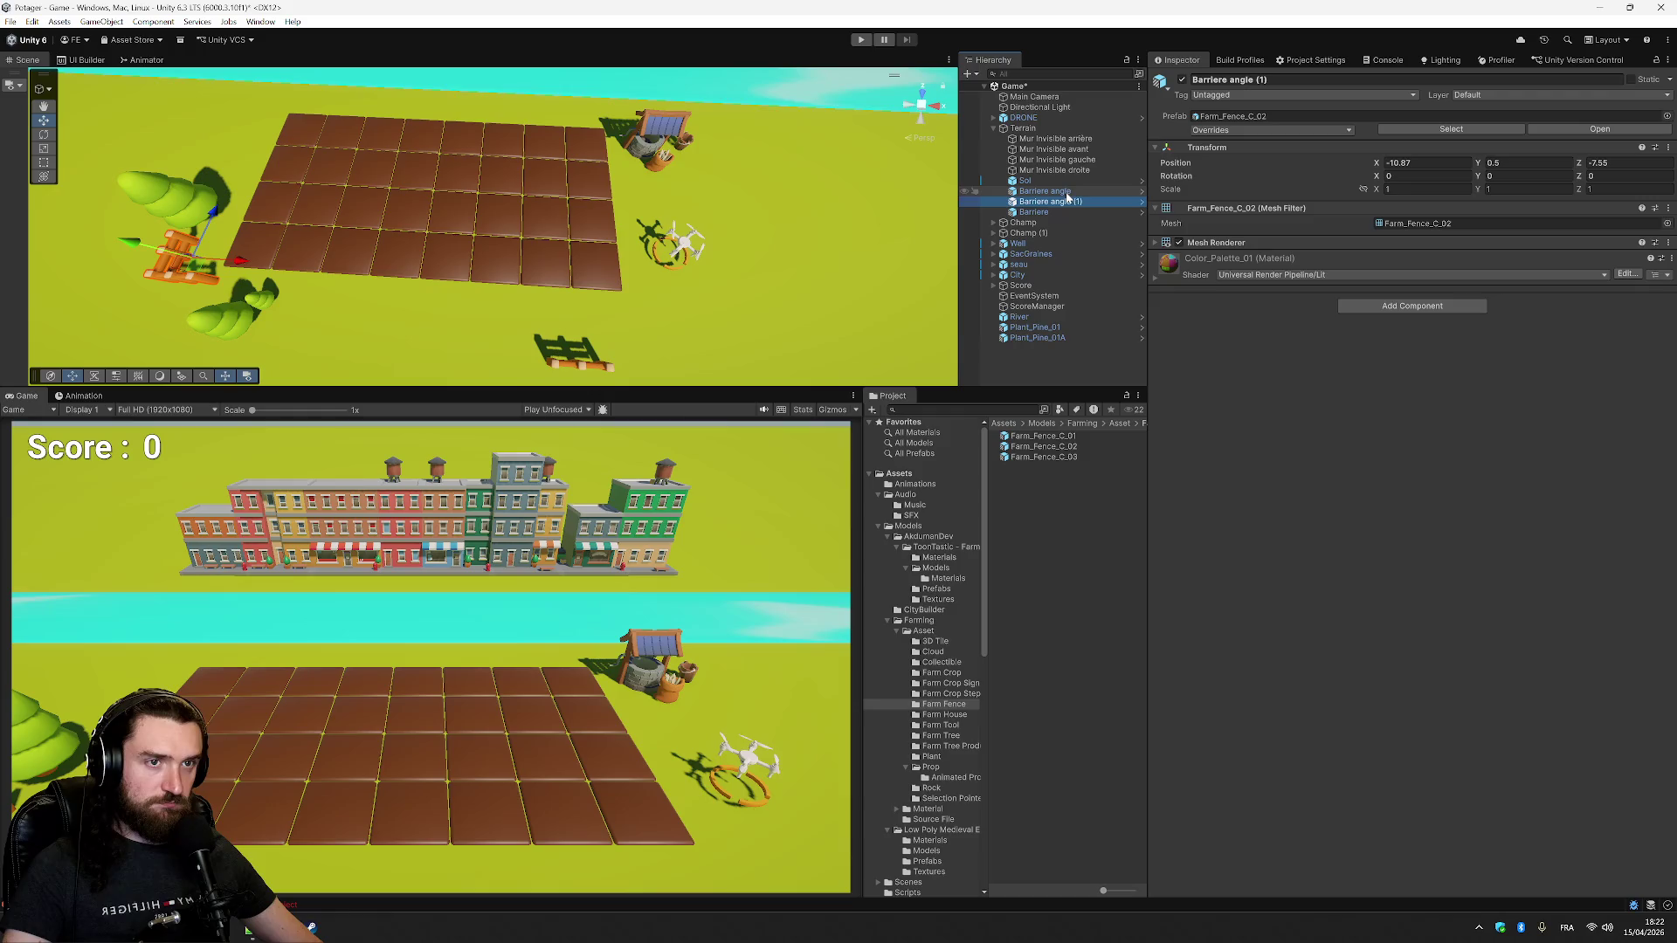
key("ctrl+d")
key("ctrl+d")
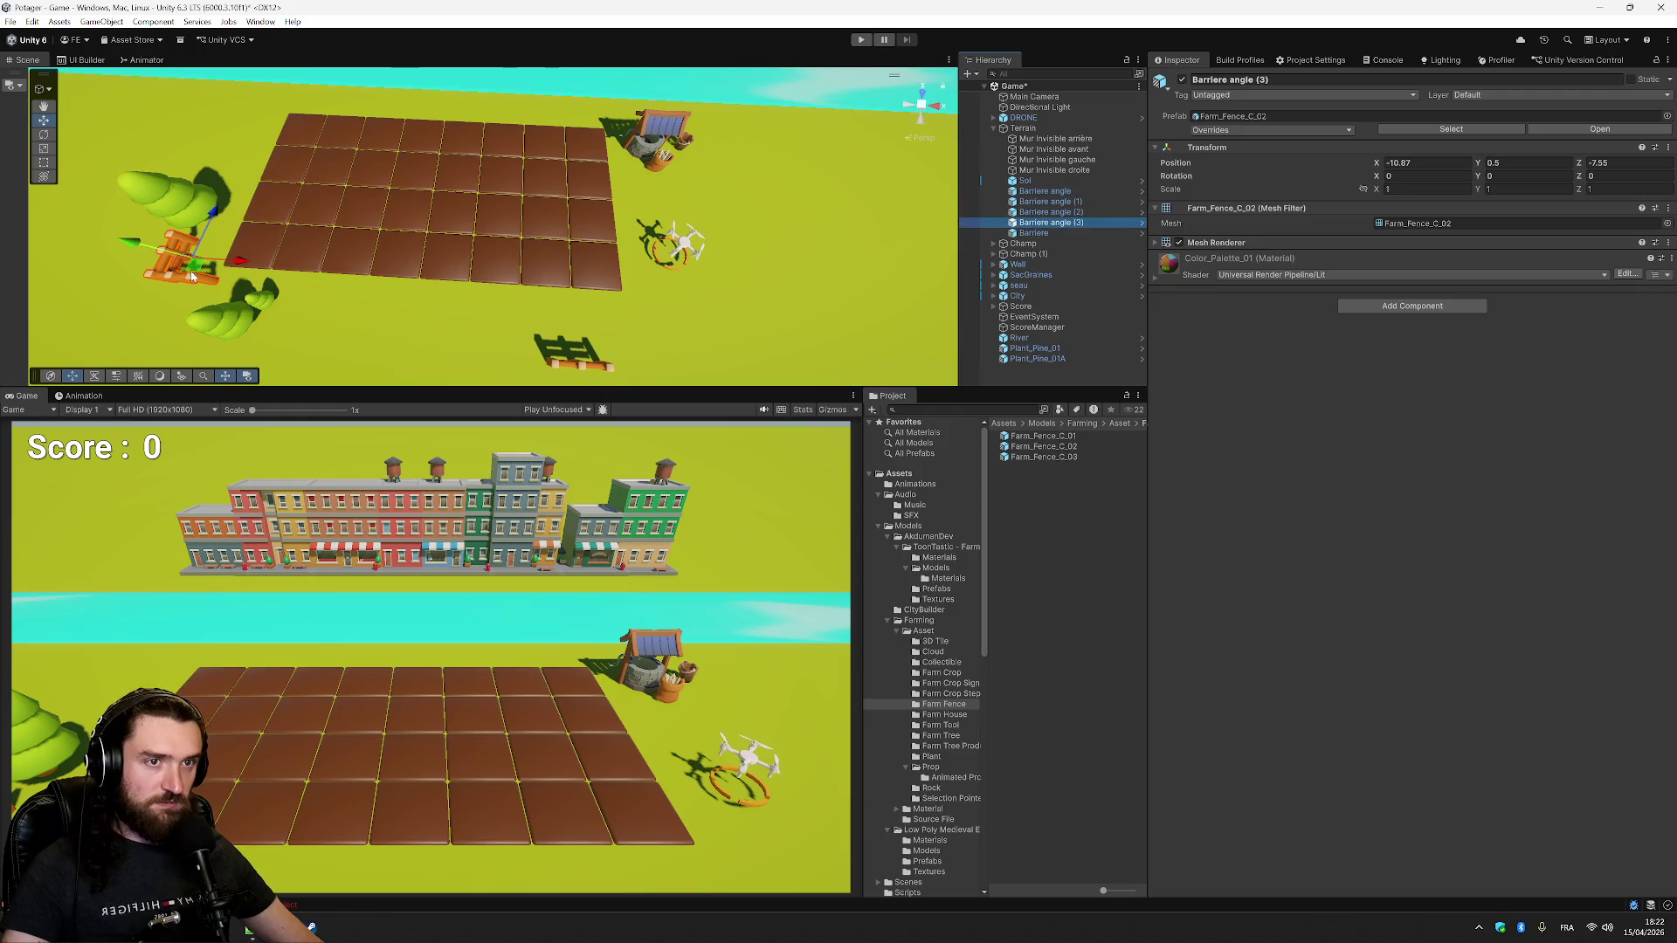
left_click_drag(201, 266, 657, 293)
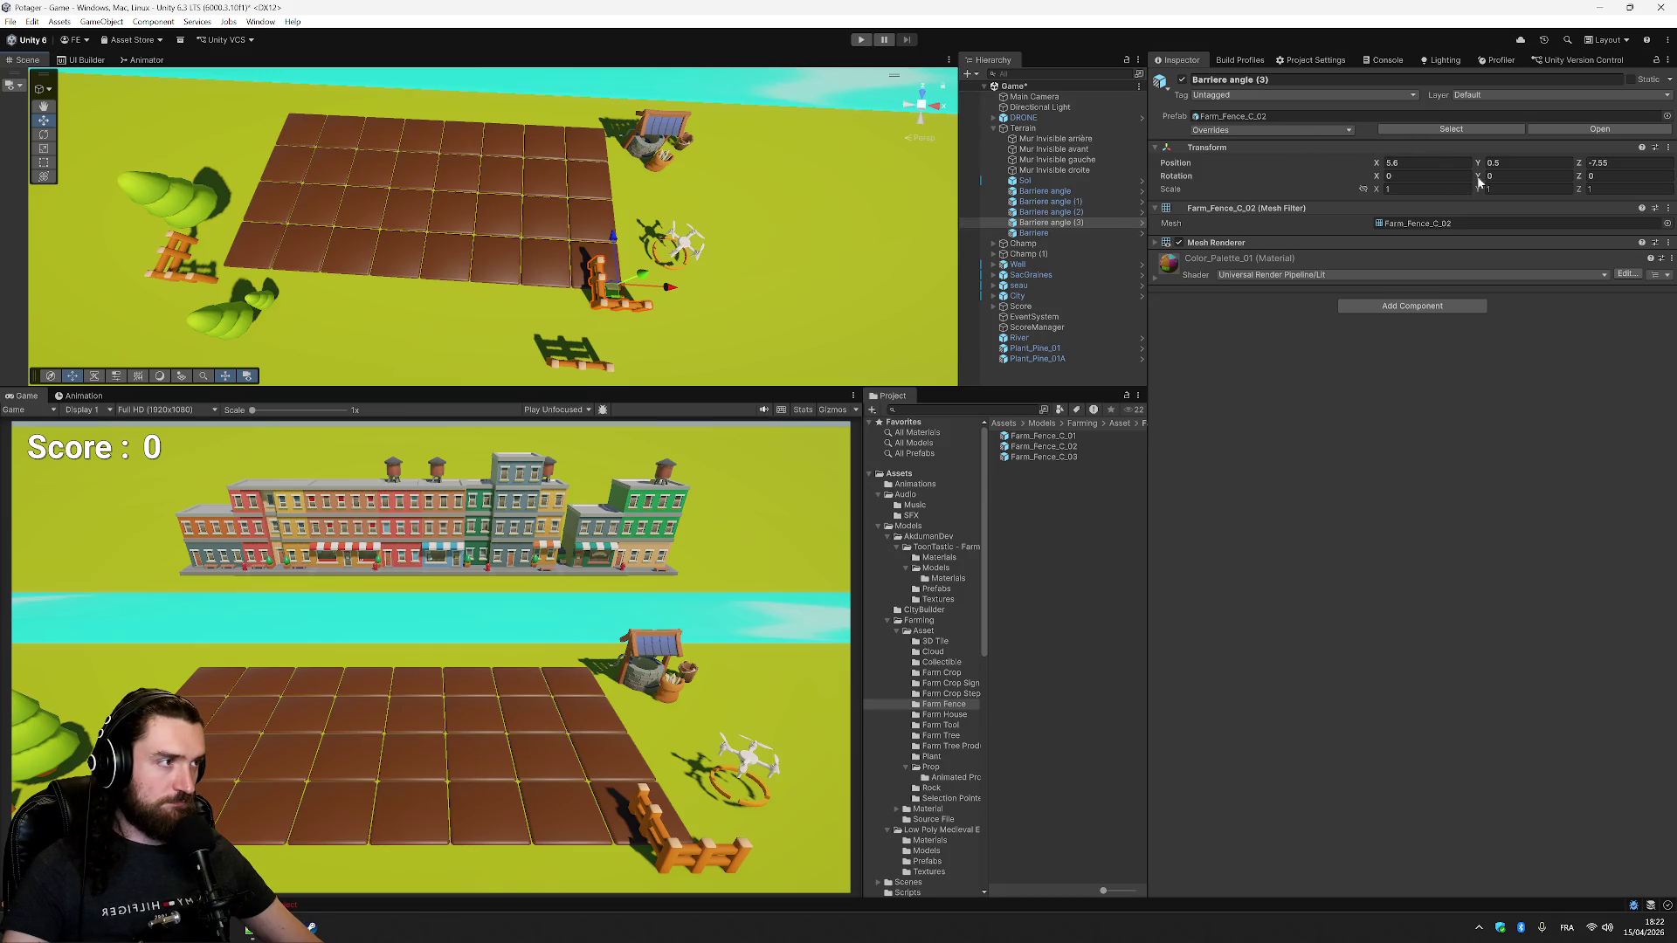
left_click(1428, 175)
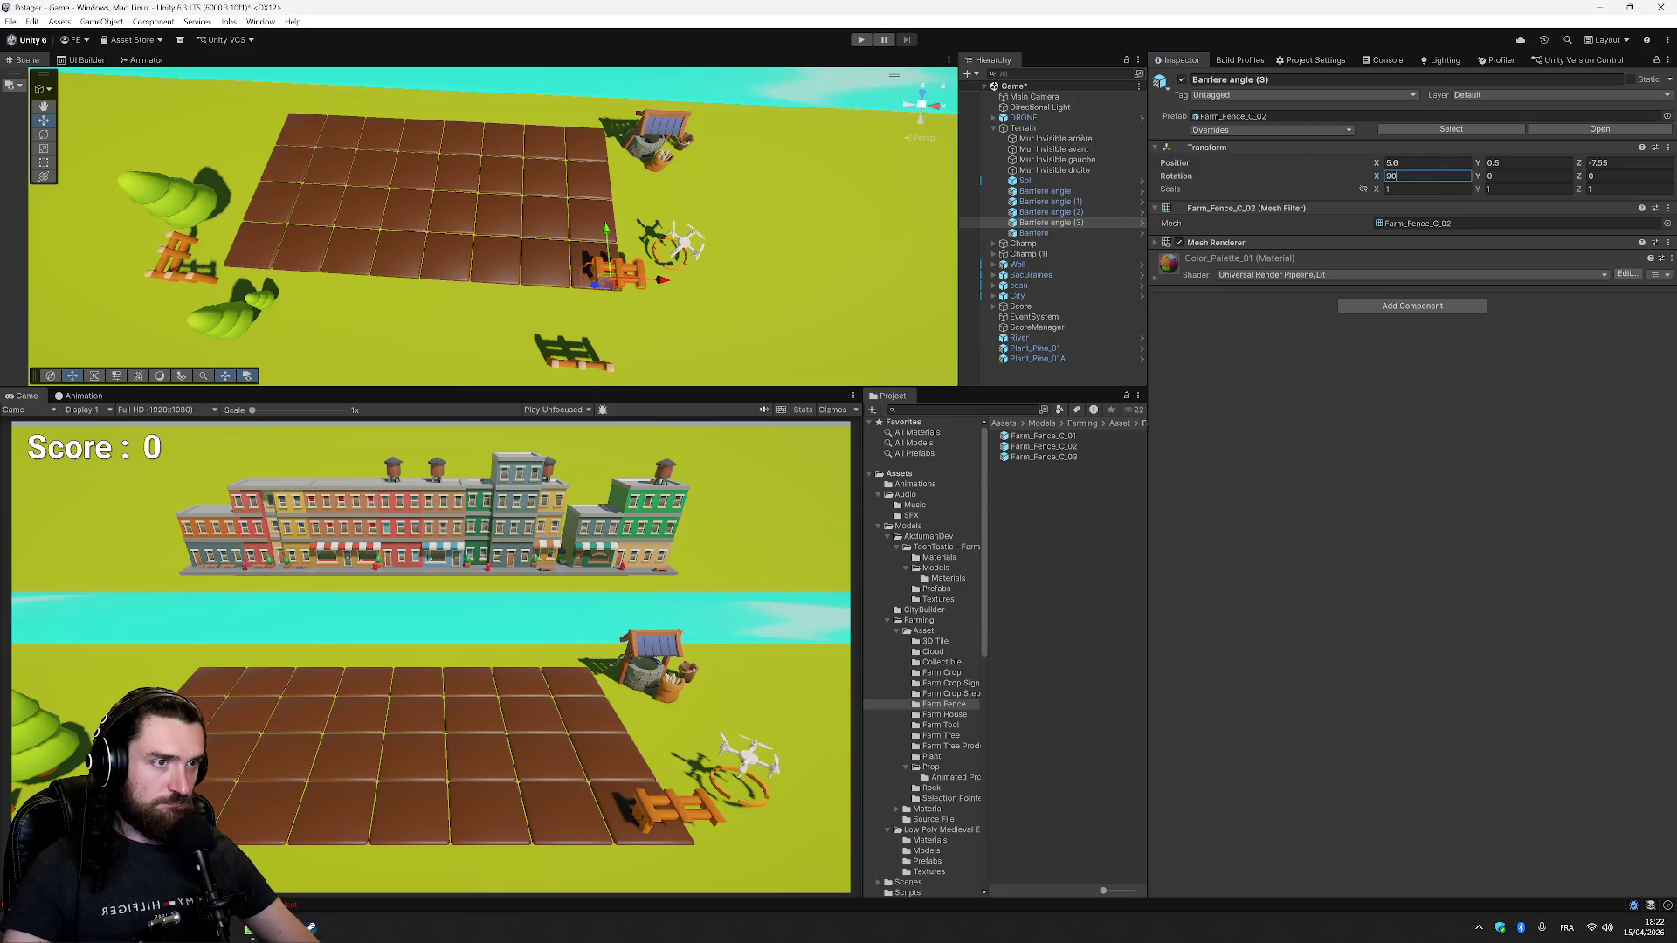
key("Tab")
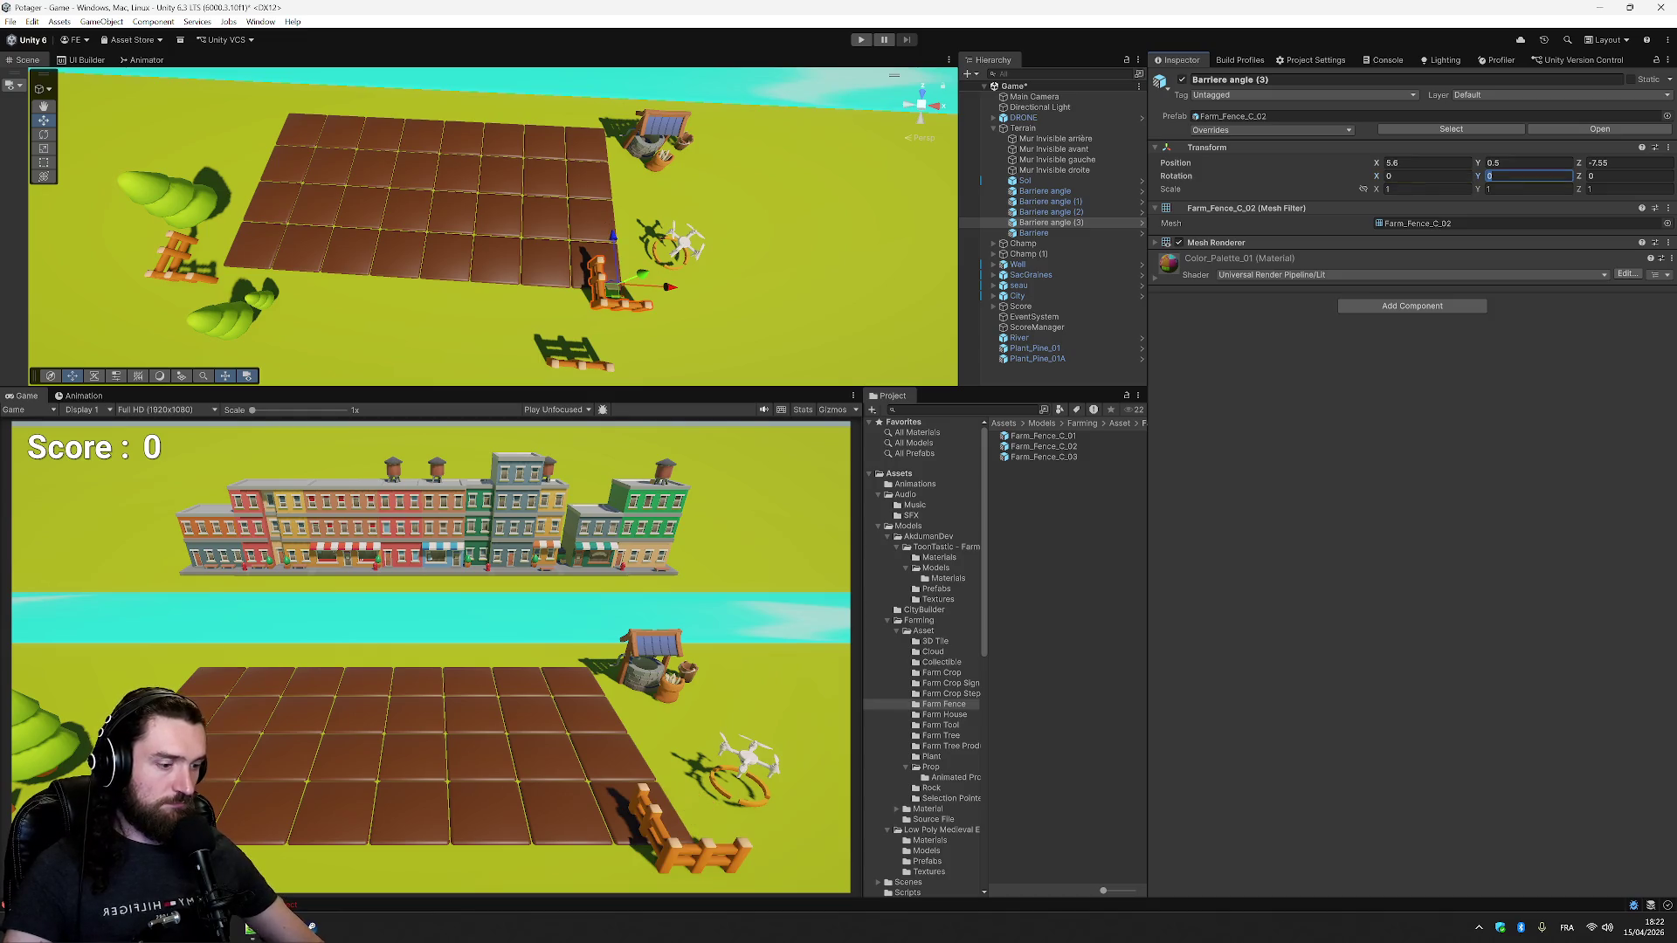
type("90")
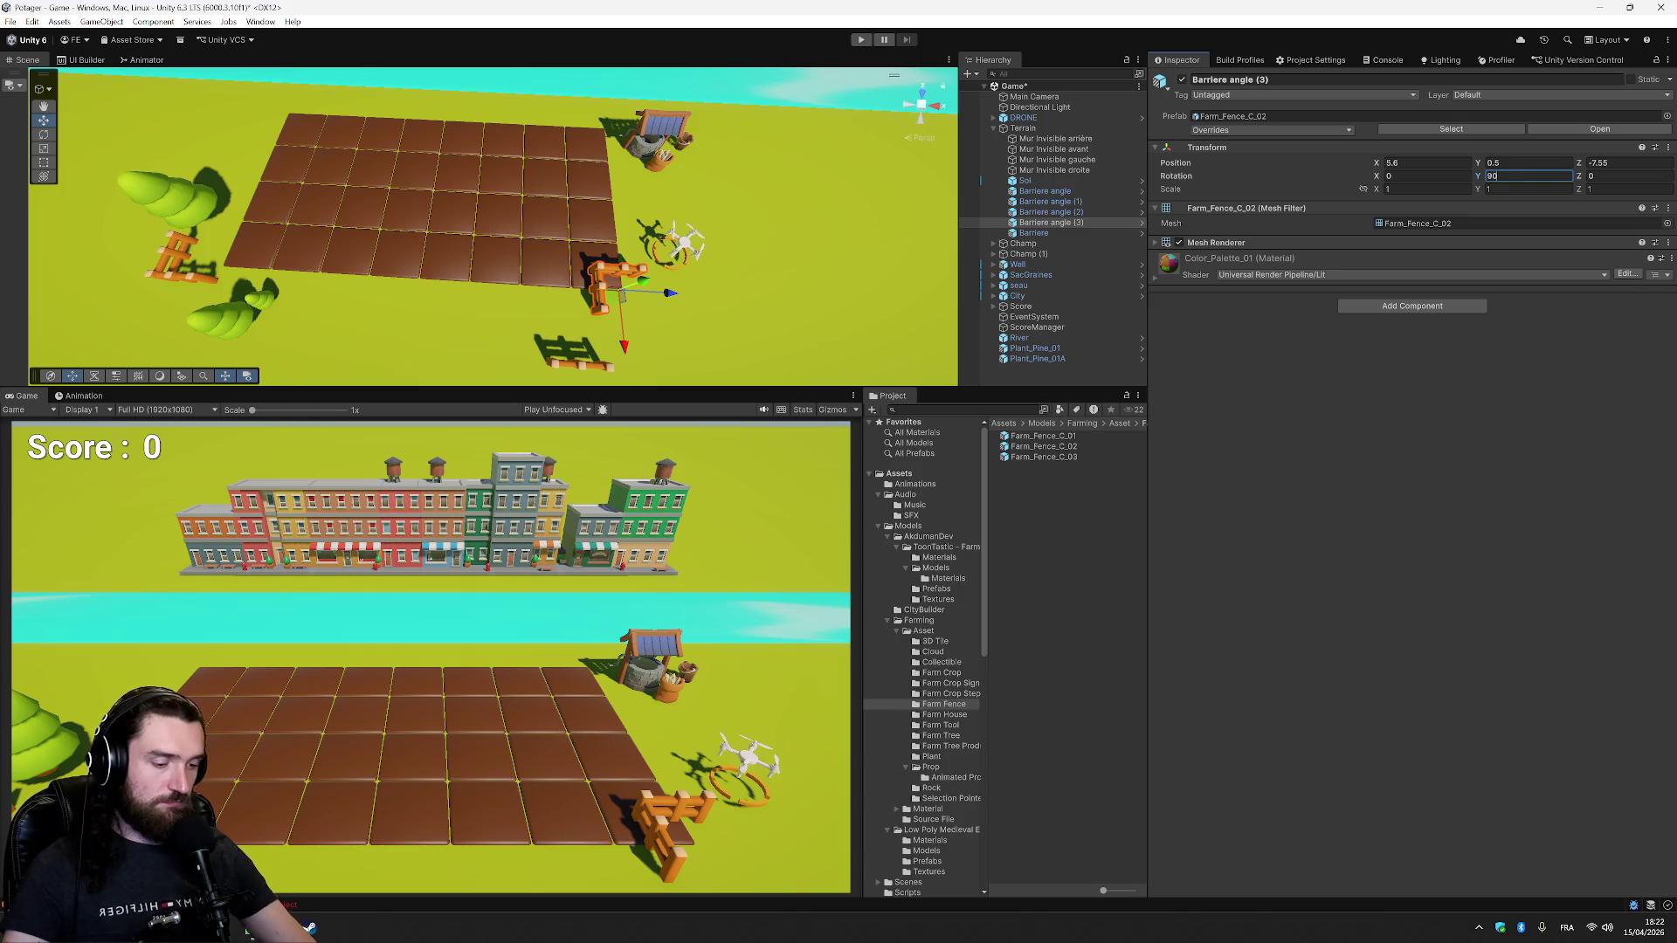
key("Home")
type("-")
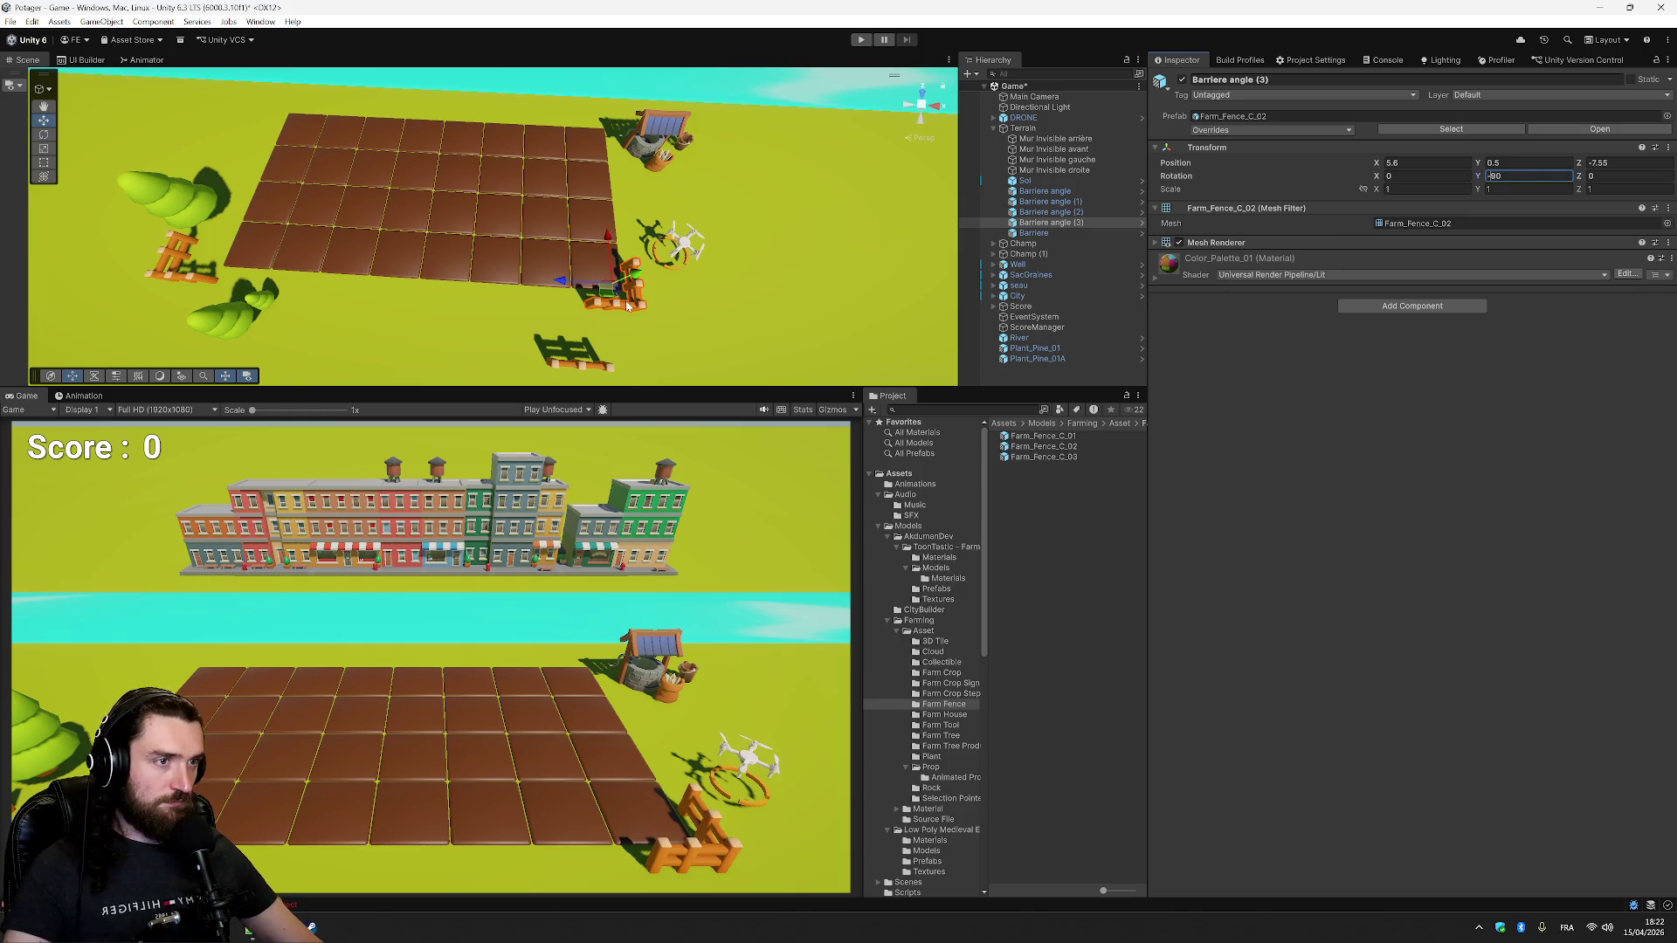
left_click(1063, 219)
- Move the second copy to the rear-left corner with Y rotation 90
left_click(1065, 213)
left_click_drag(212, 207, 277, 77)
left_click(1490, 175)
type("90")
- Rotate the first copy 180 and move it to the back edge near the well
left_click(1079, 223)
left_click(1081, 202)
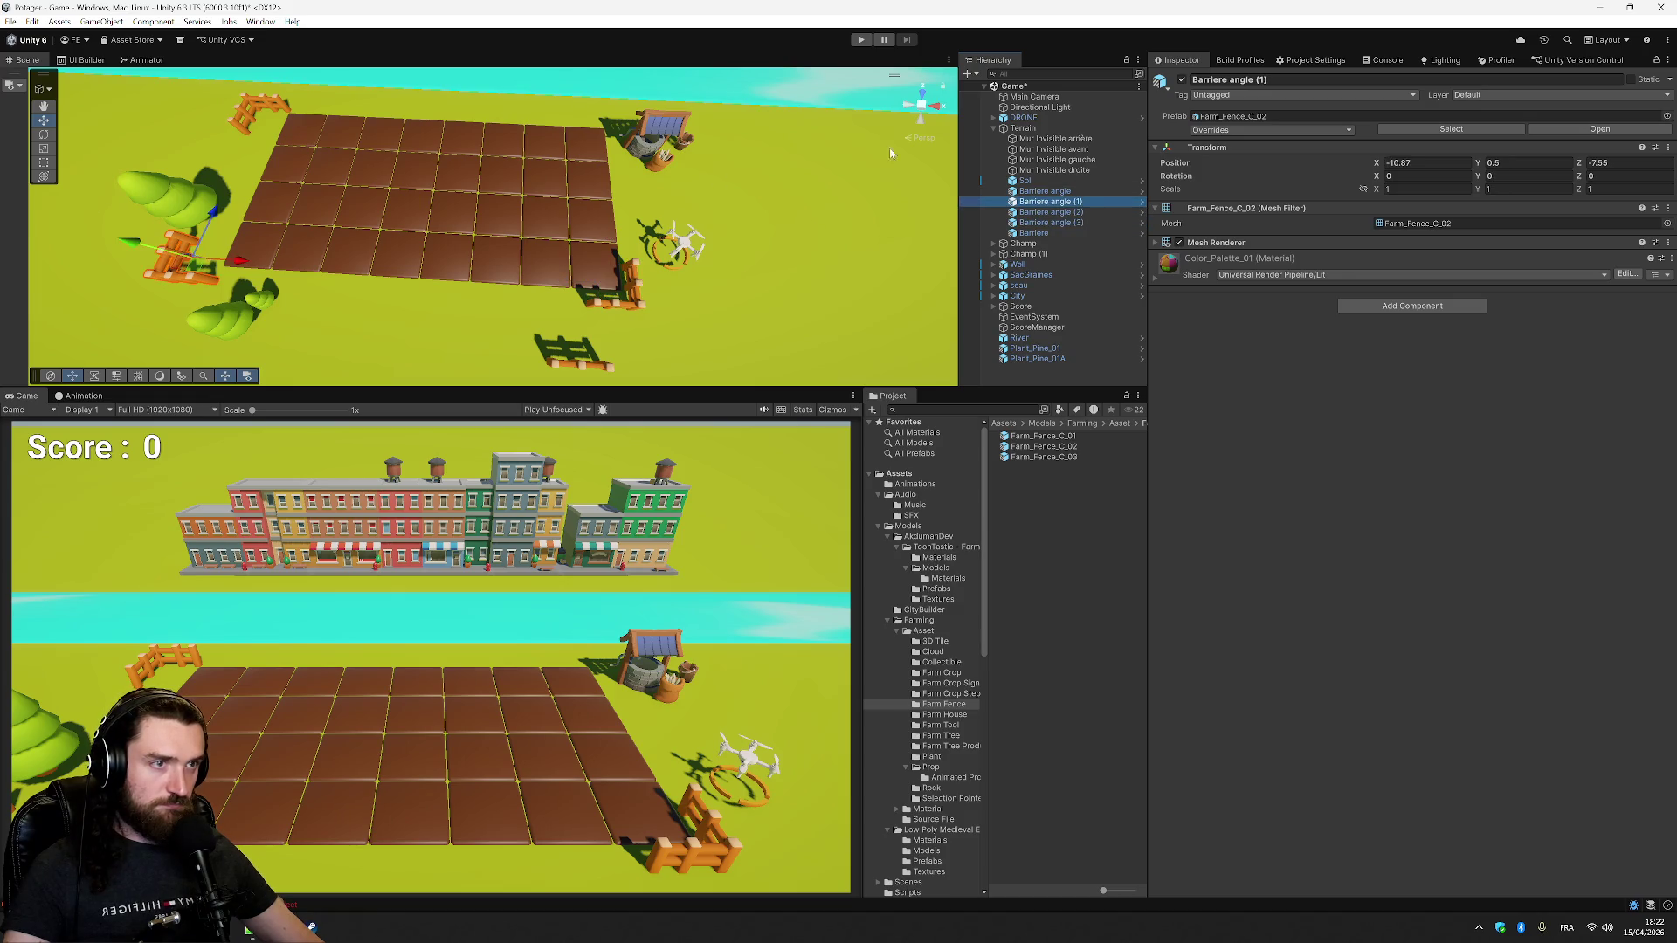
left_click(1506, 175)
type("180")
left_click_drag(201, 274, 614, 135)
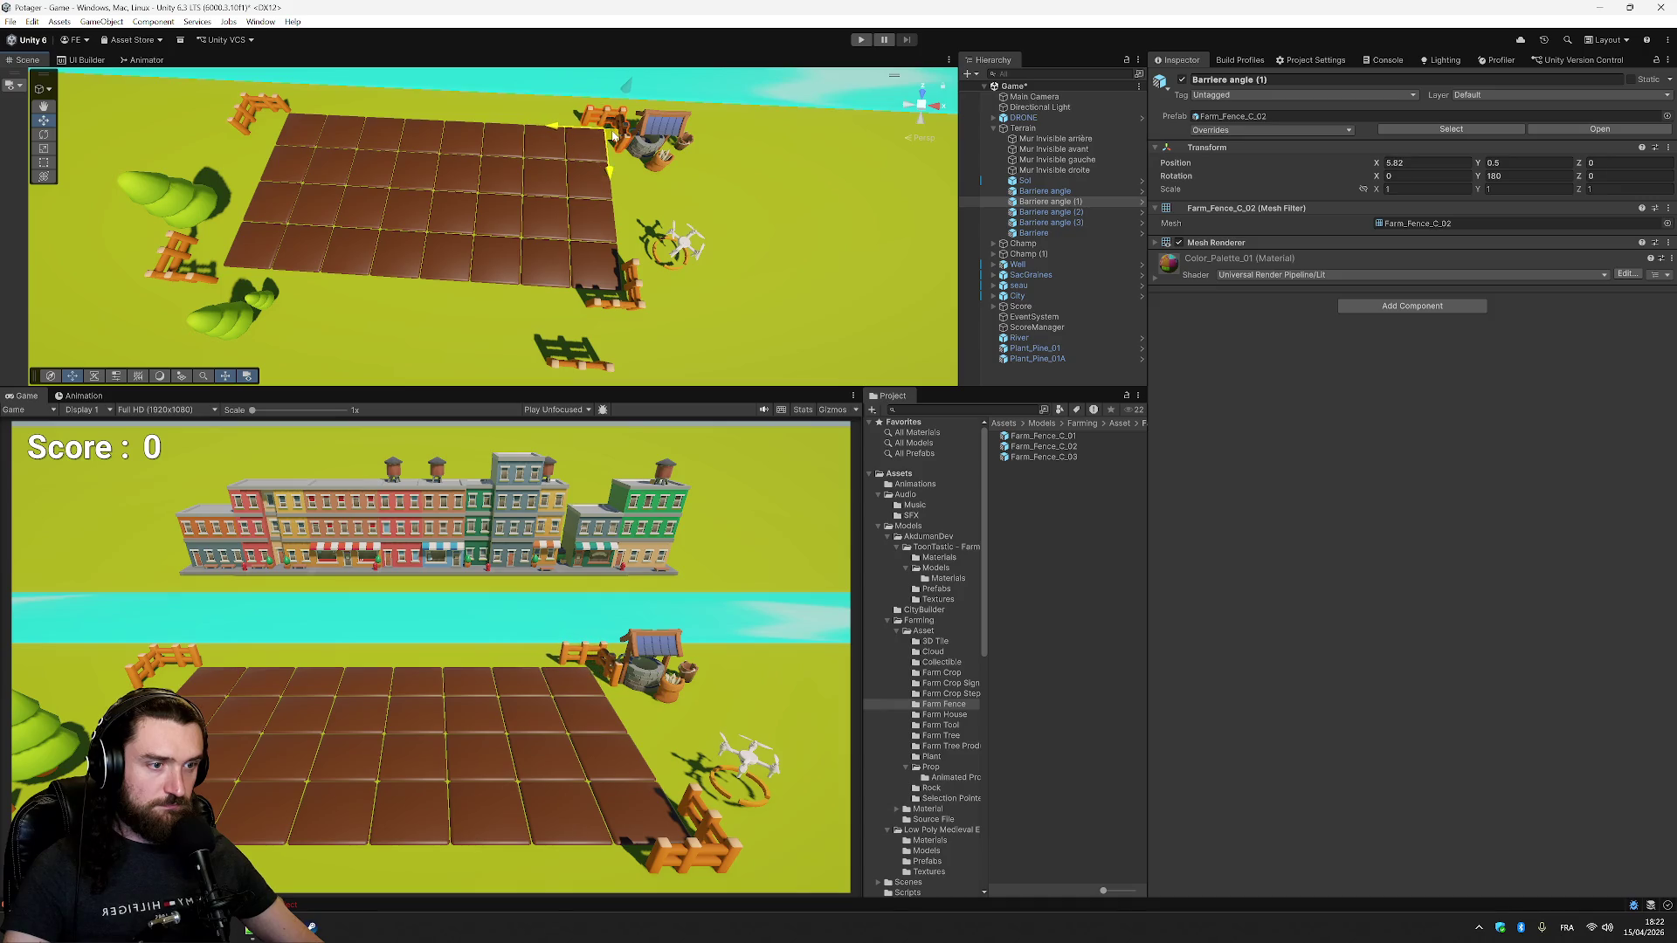
left_click(1109, 142)
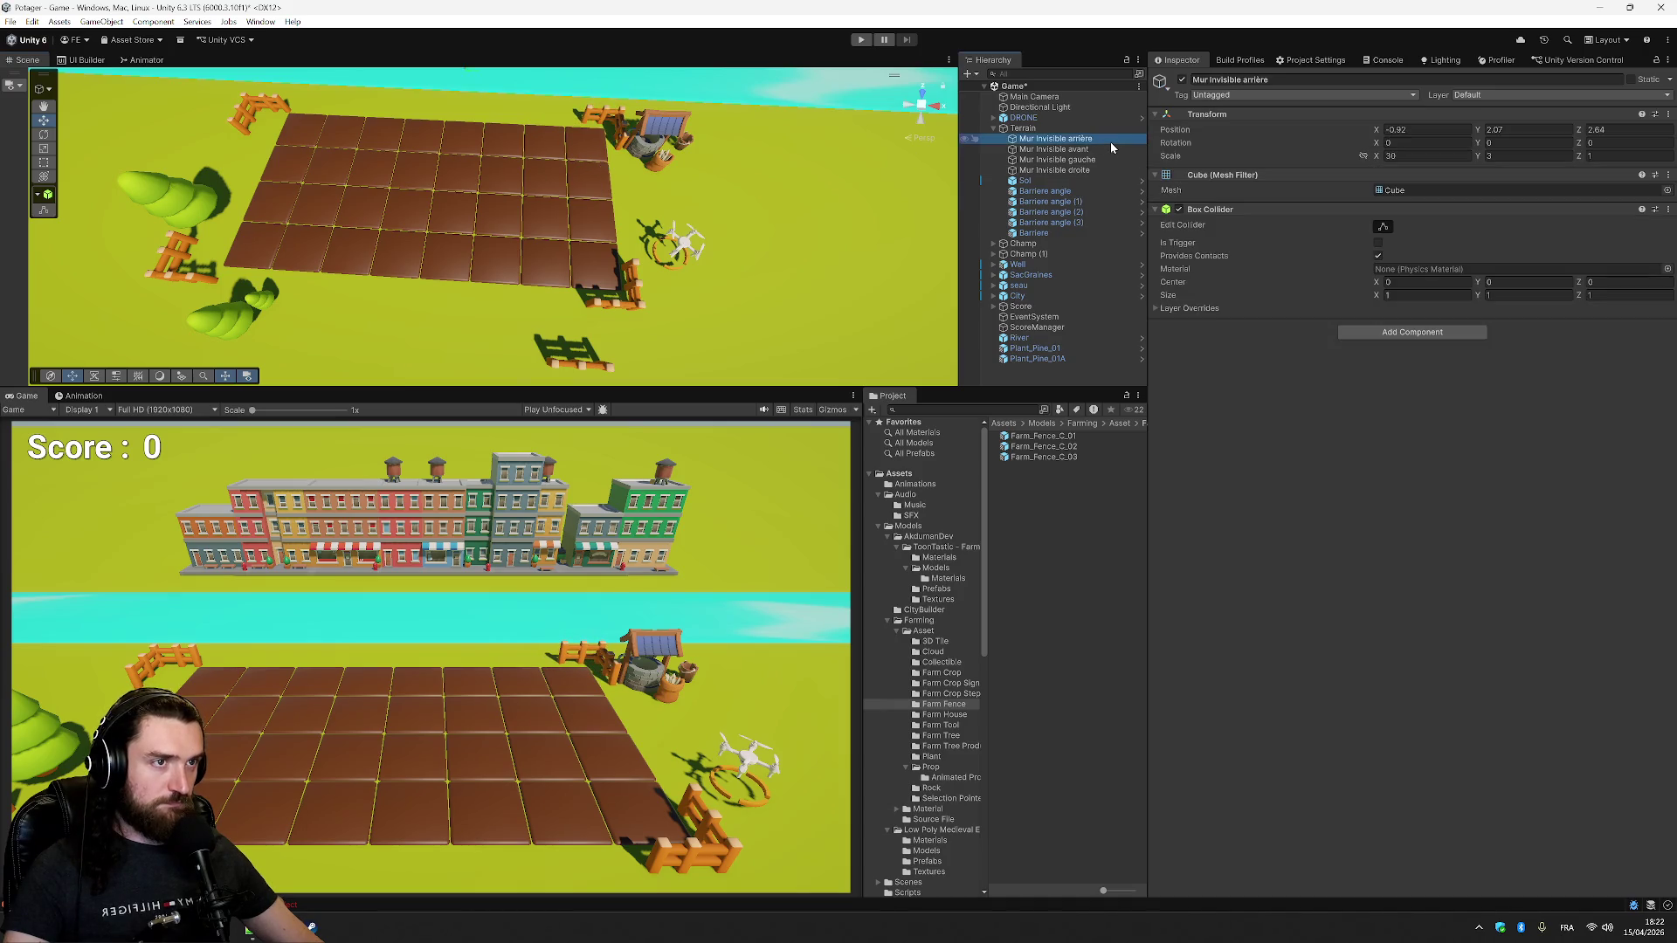
- Inspect the rear invisible wall's collider and Z position against the front wall
left_click(1383, 226)
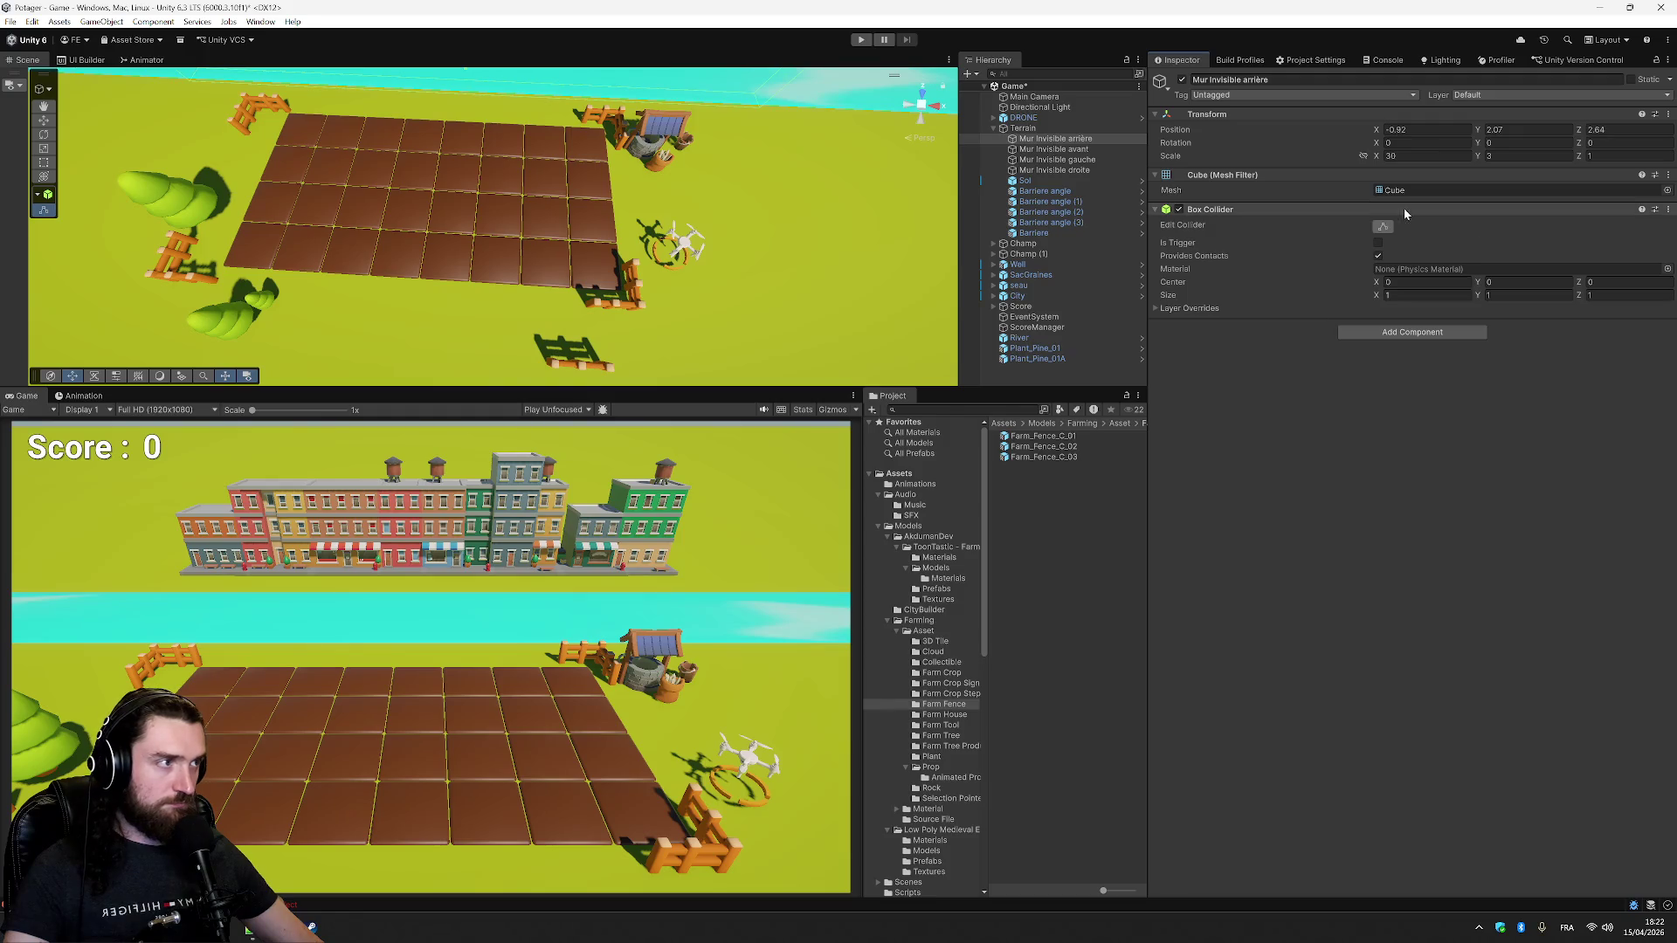
left_click(1098, 143)
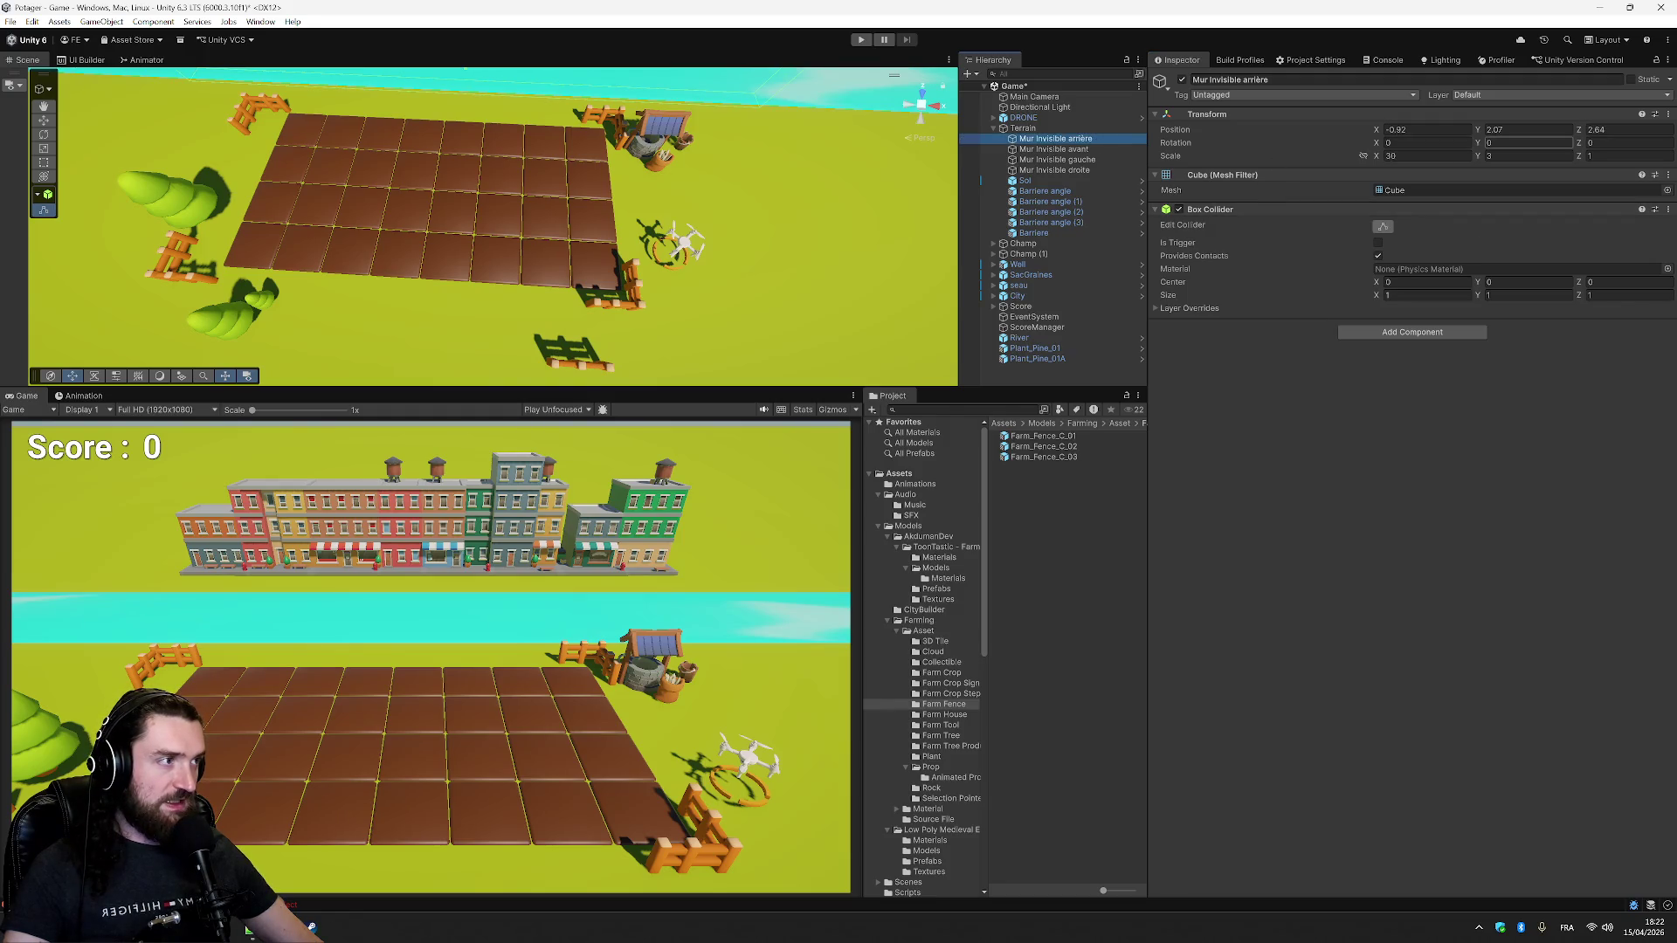
left_click(1624, 129)
left_click(1078, 150)
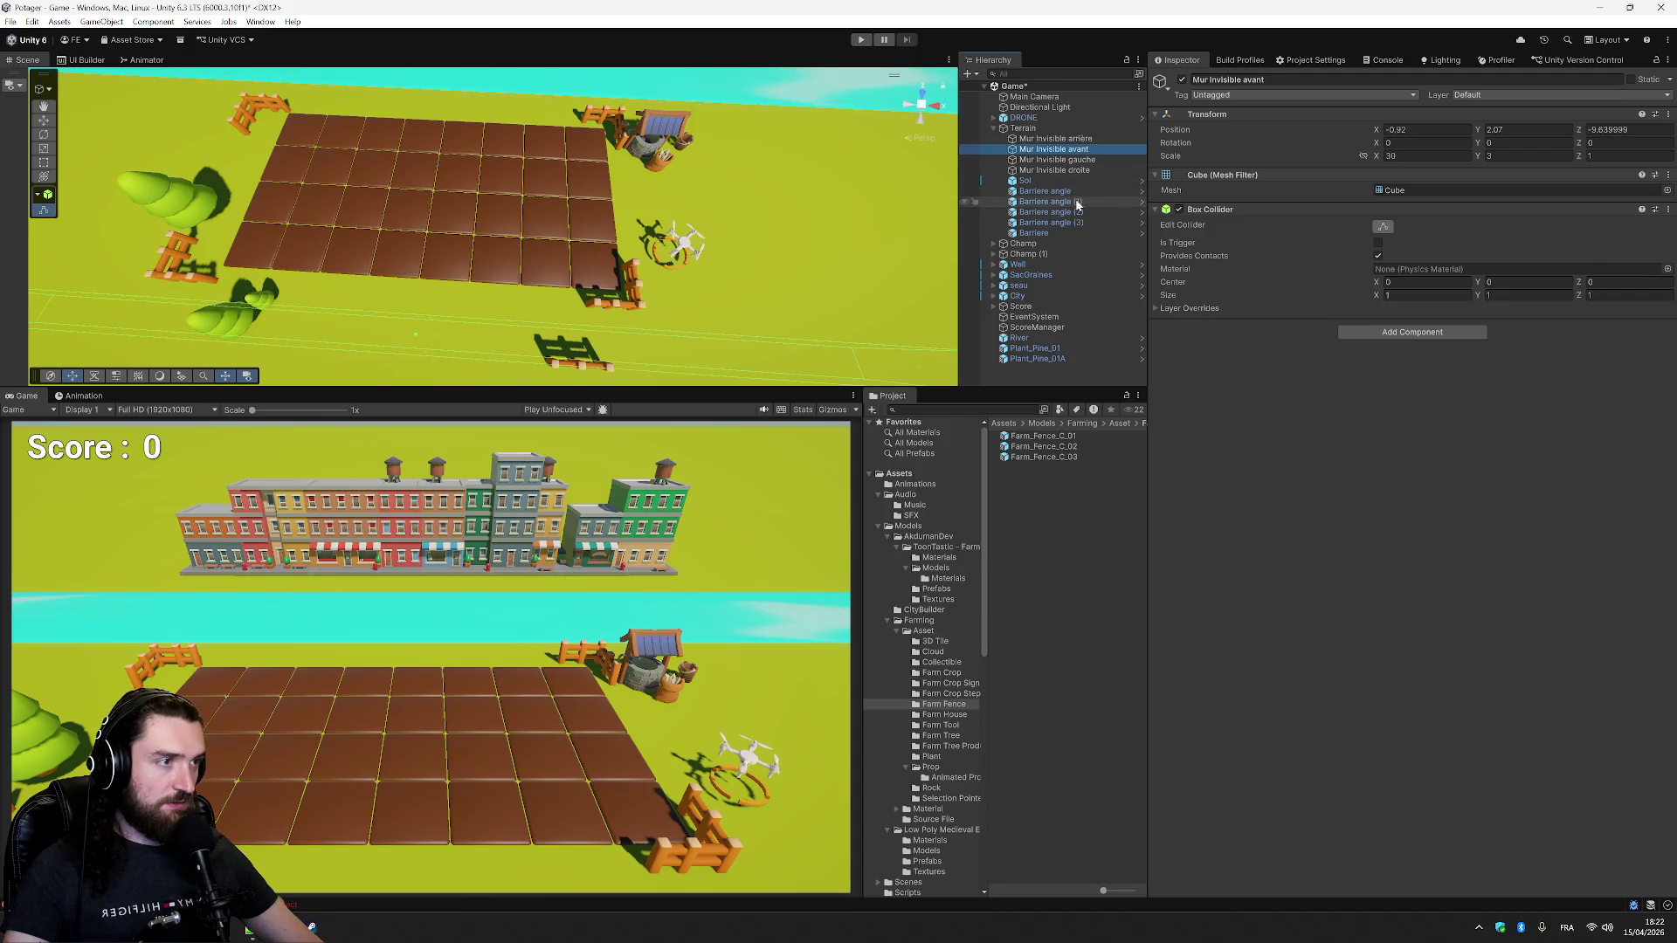
- Set corner fence Barriere angle (1) to Position Z 1
left_click(1078, 202)
left_click(1625, 163)
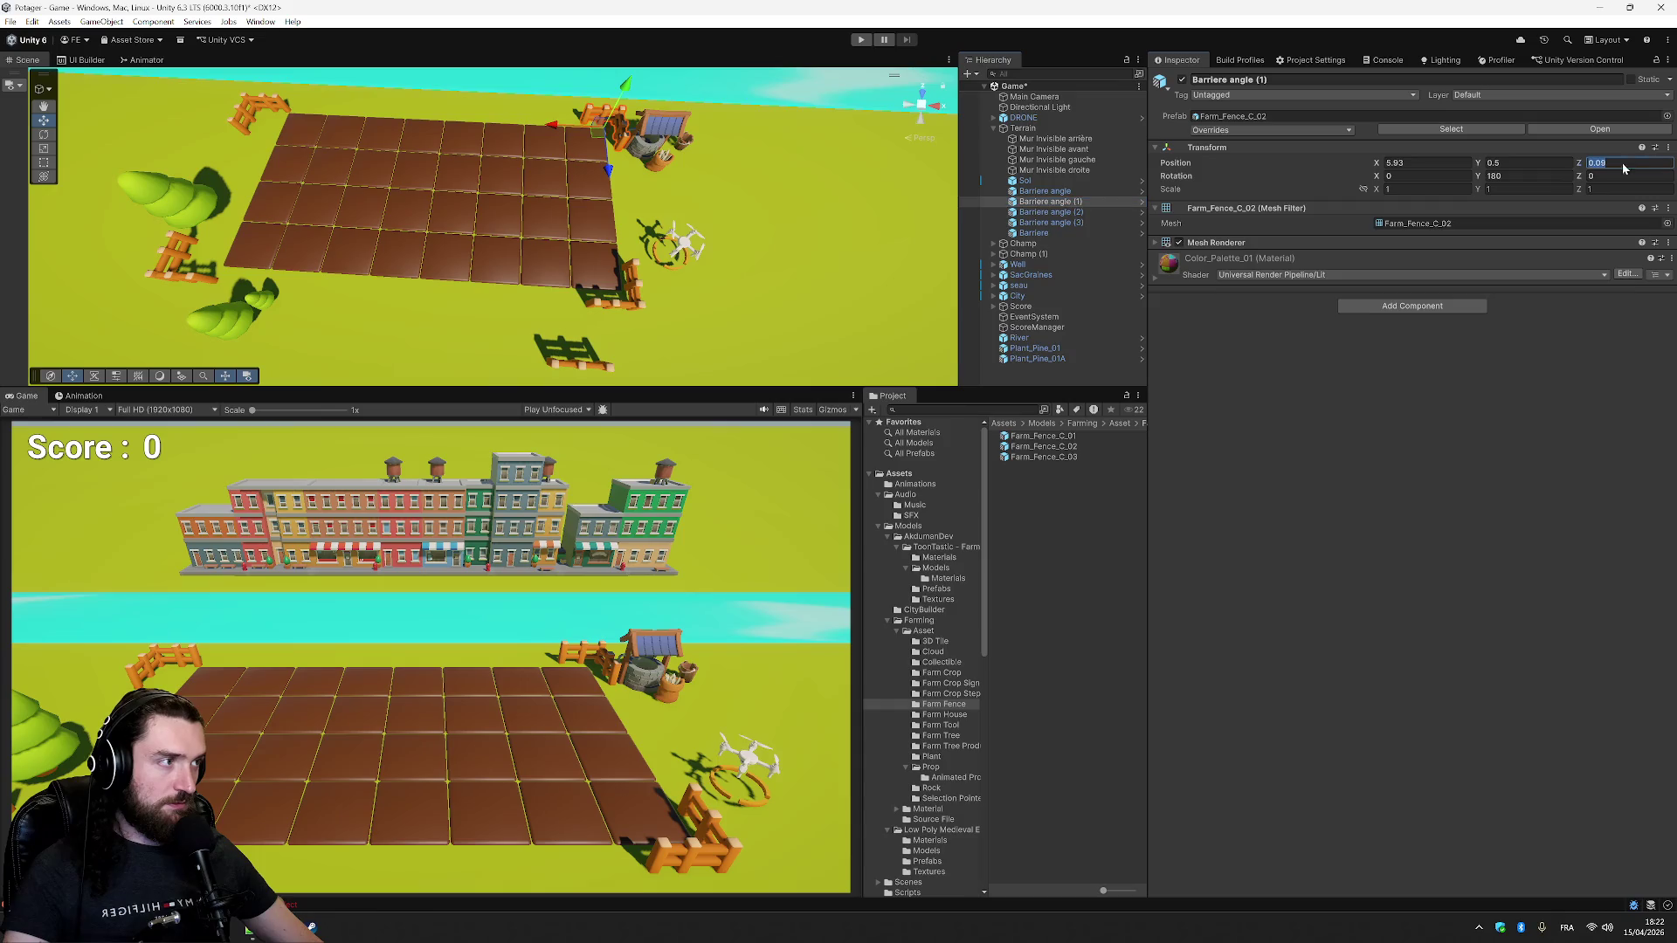
type("2.64")
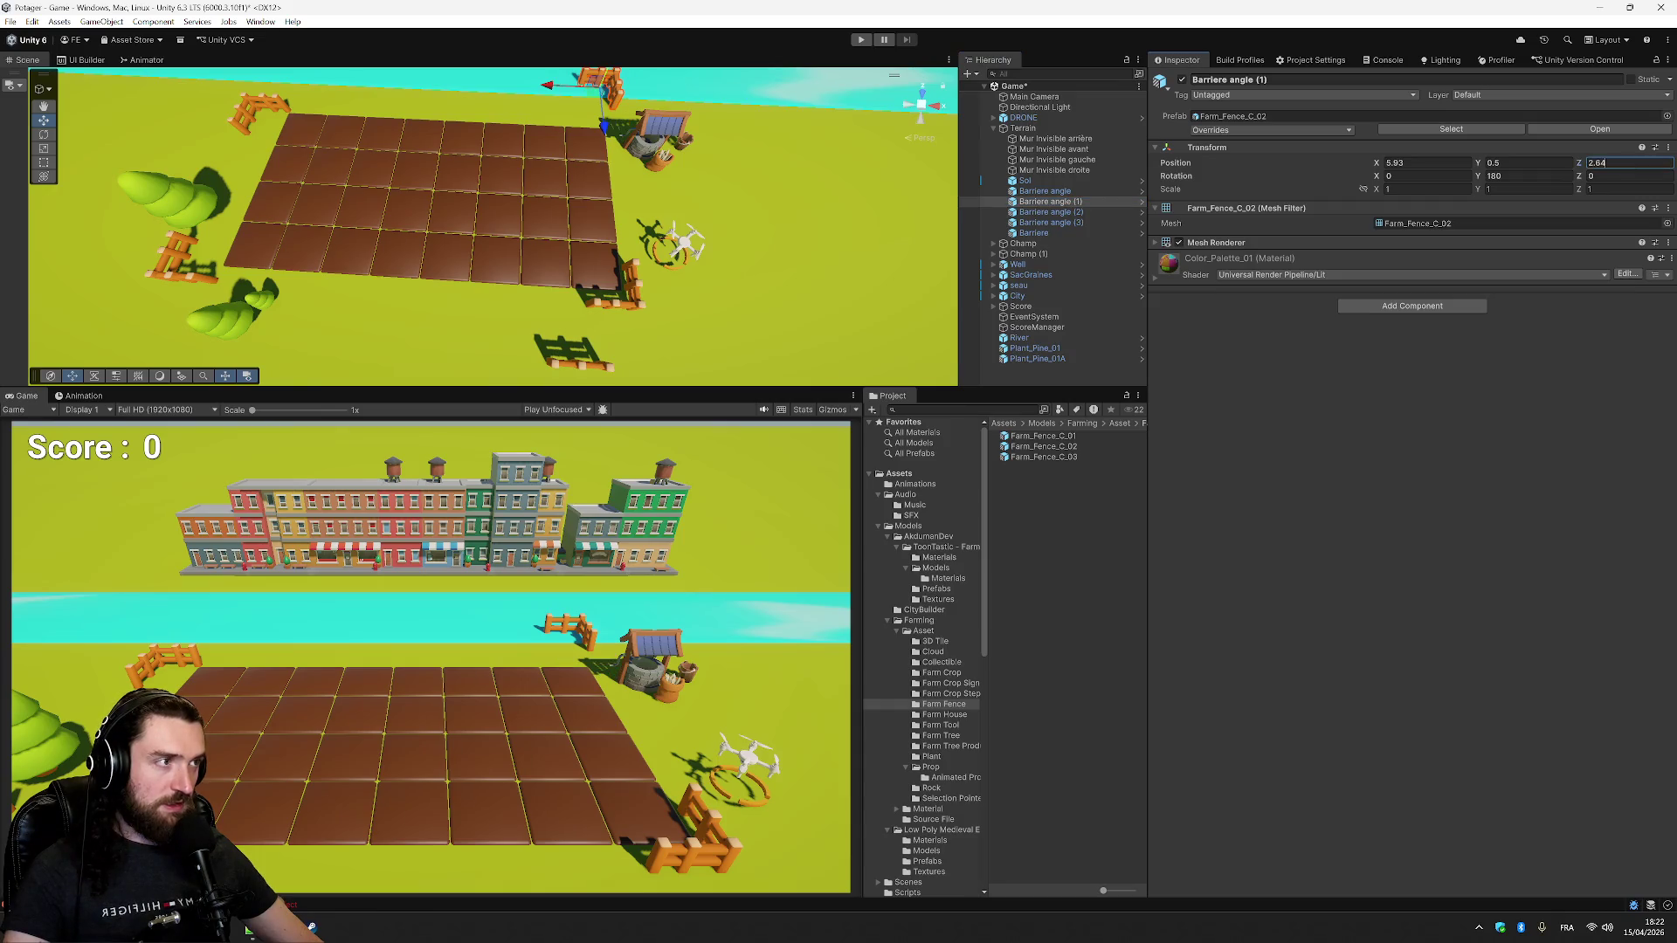
key("BackSpace")
key("BackSpace")
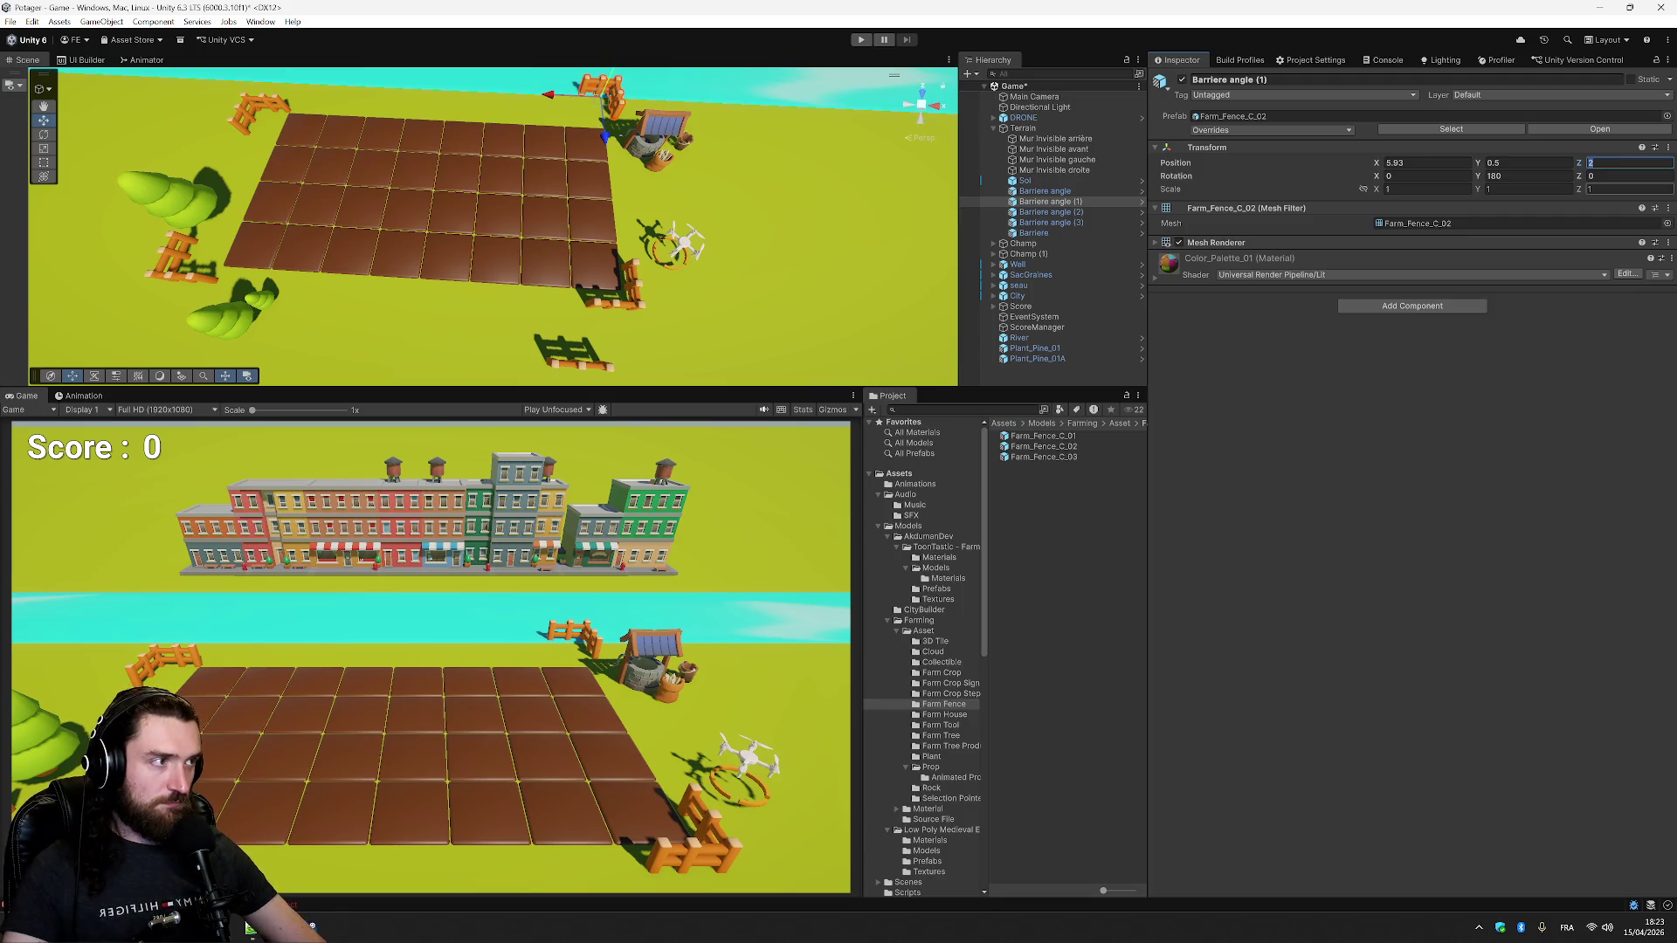
key("BackSpace")
type("1")
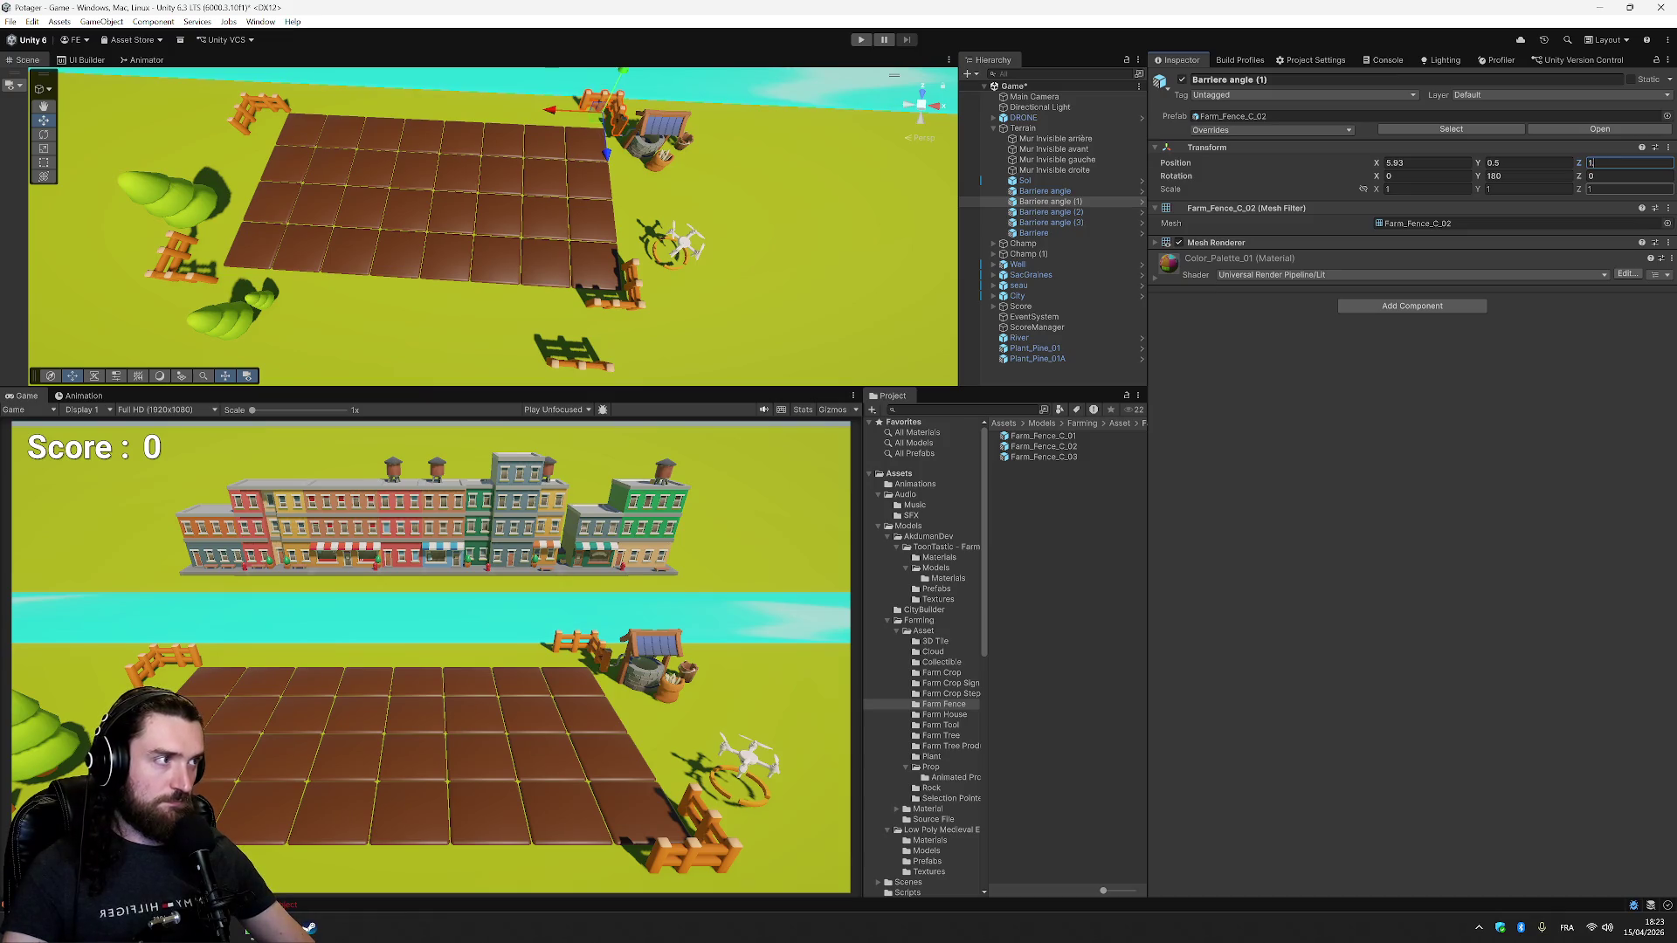
key("Return")
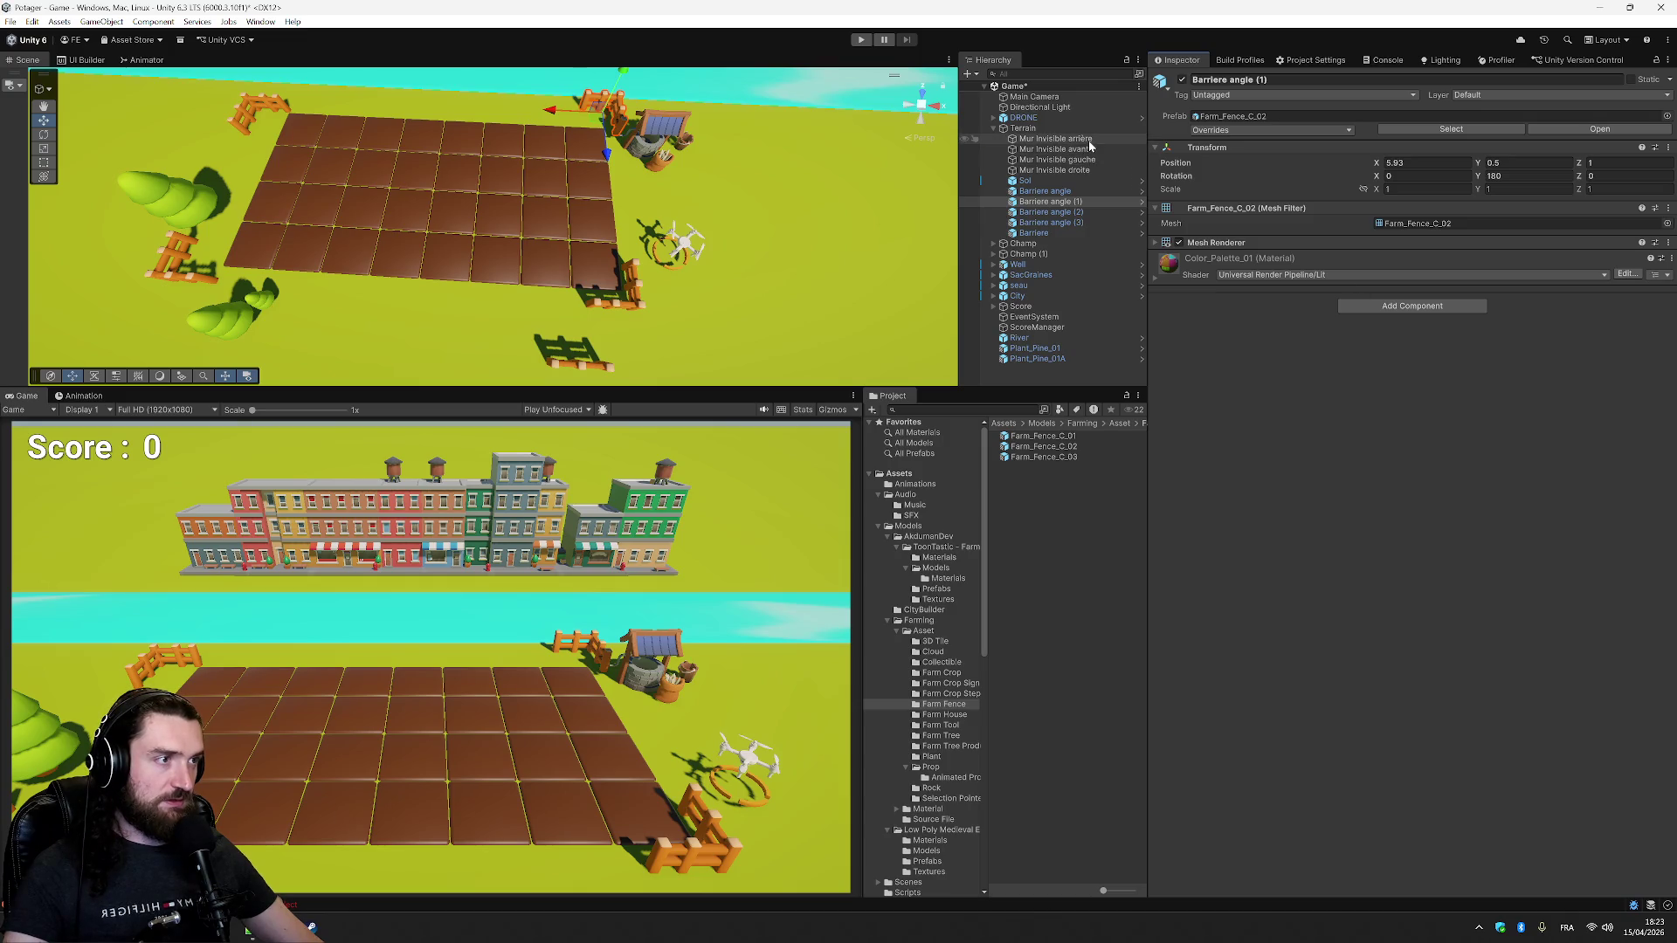
- Set Mur Invisible arrière's Z to 1, then start editing Mur Invisible droite's X
left_click(1088, 140)
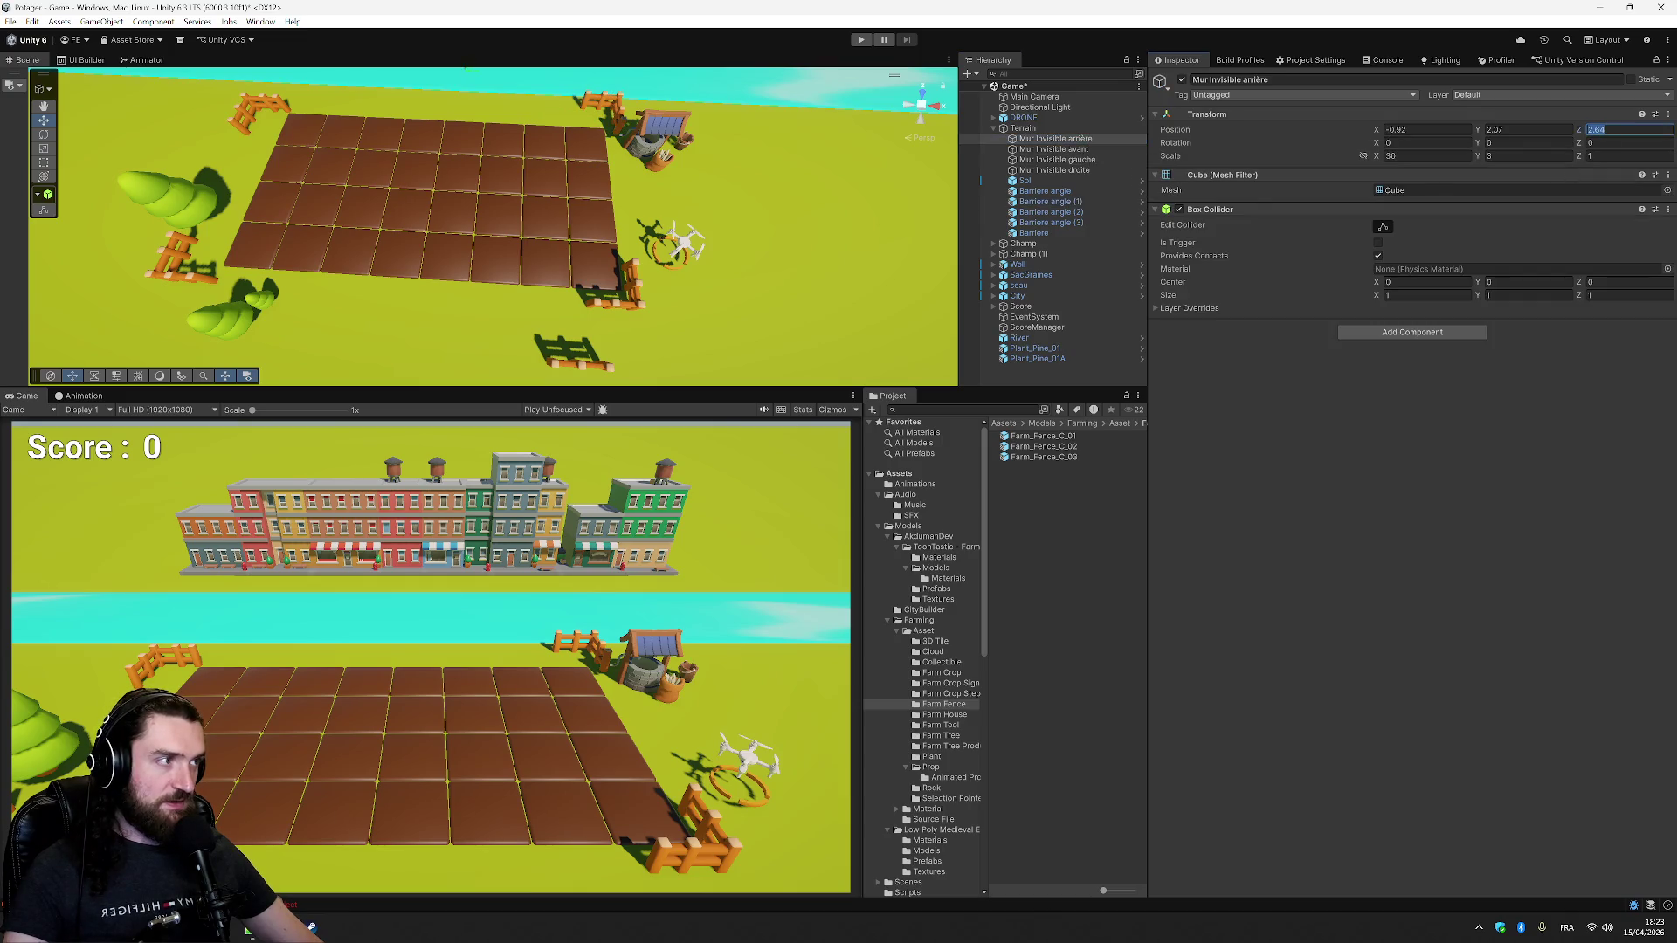
type("1")
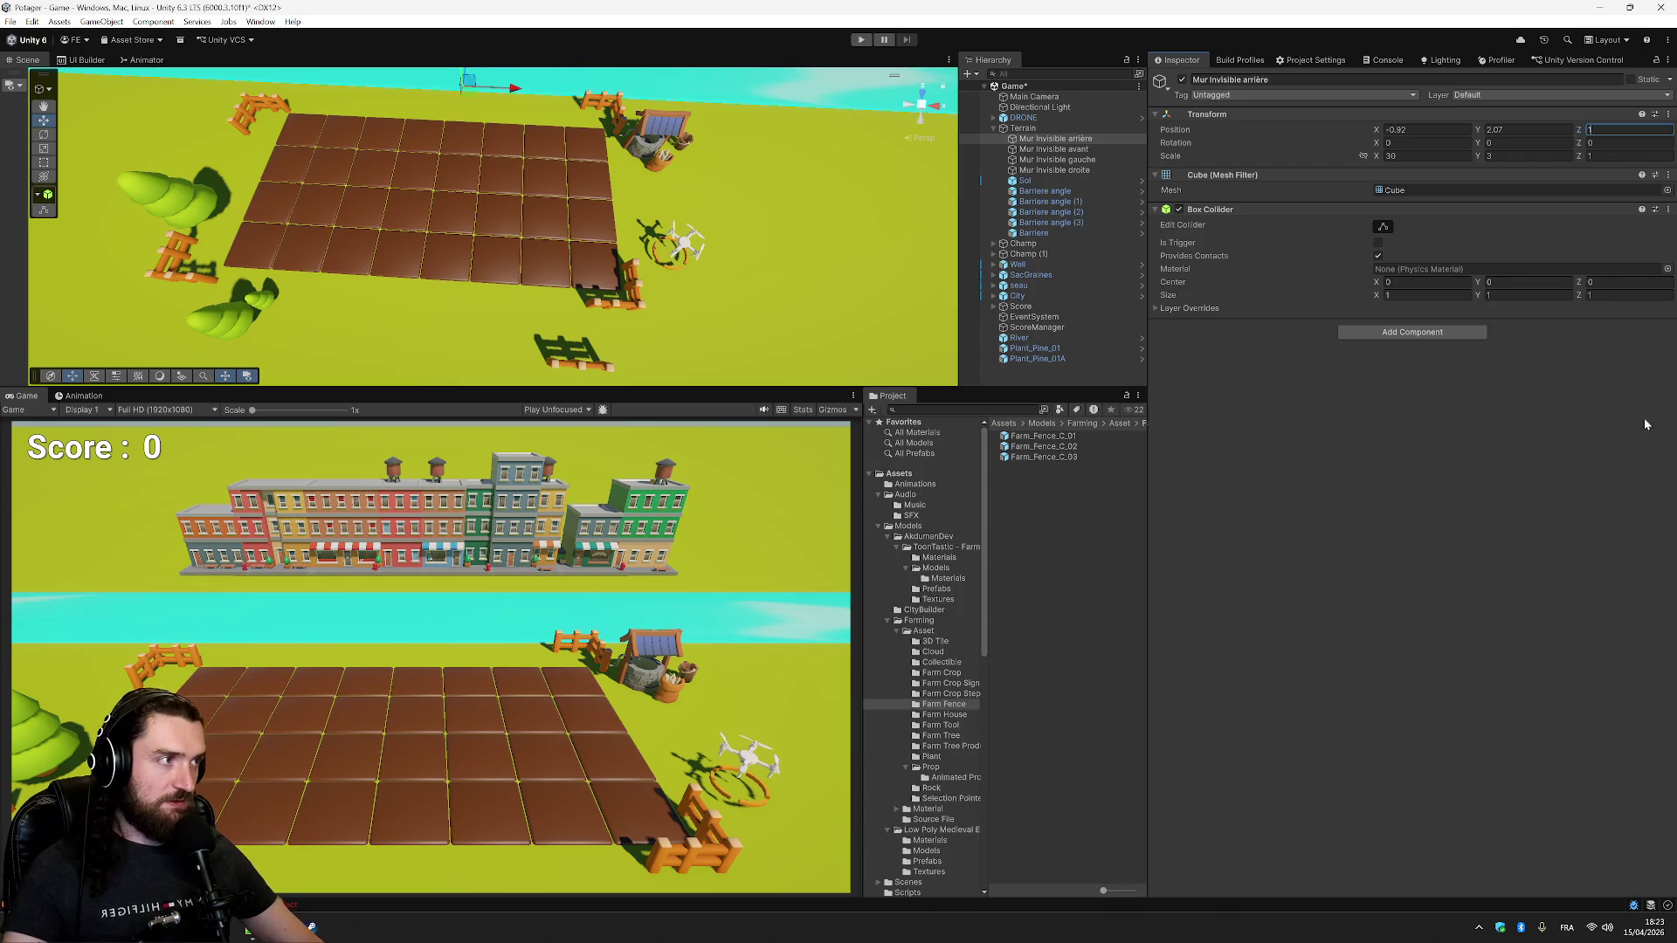
left_click(1106, 148)
left_click(1080, 201)
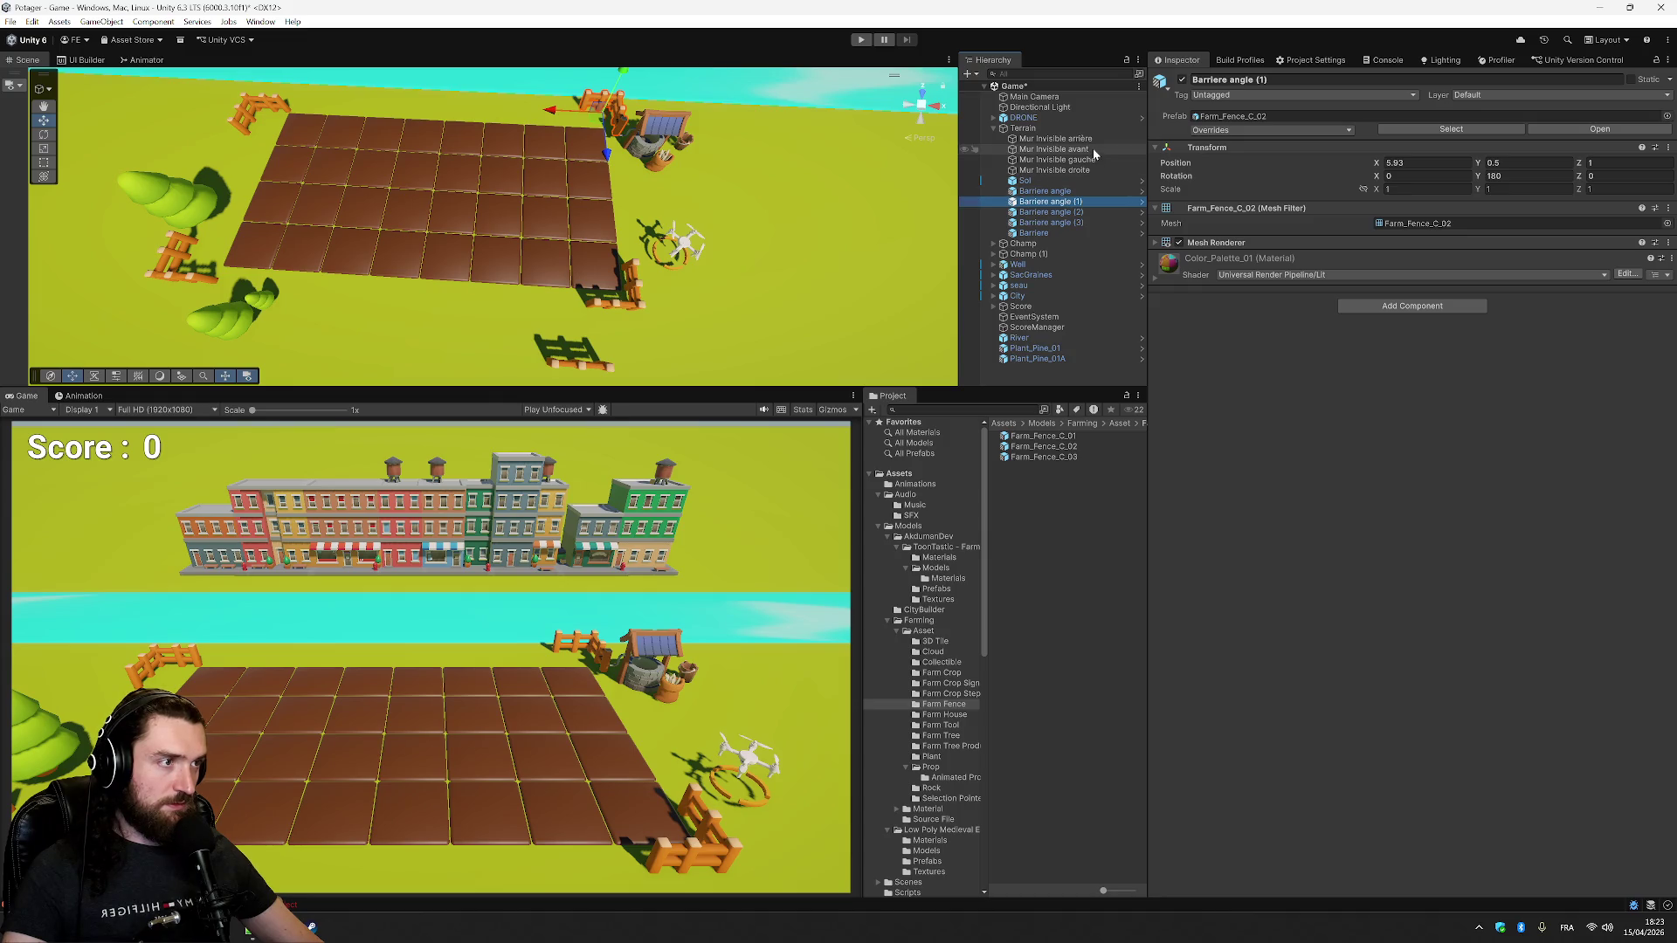
left_click(1090, 170)
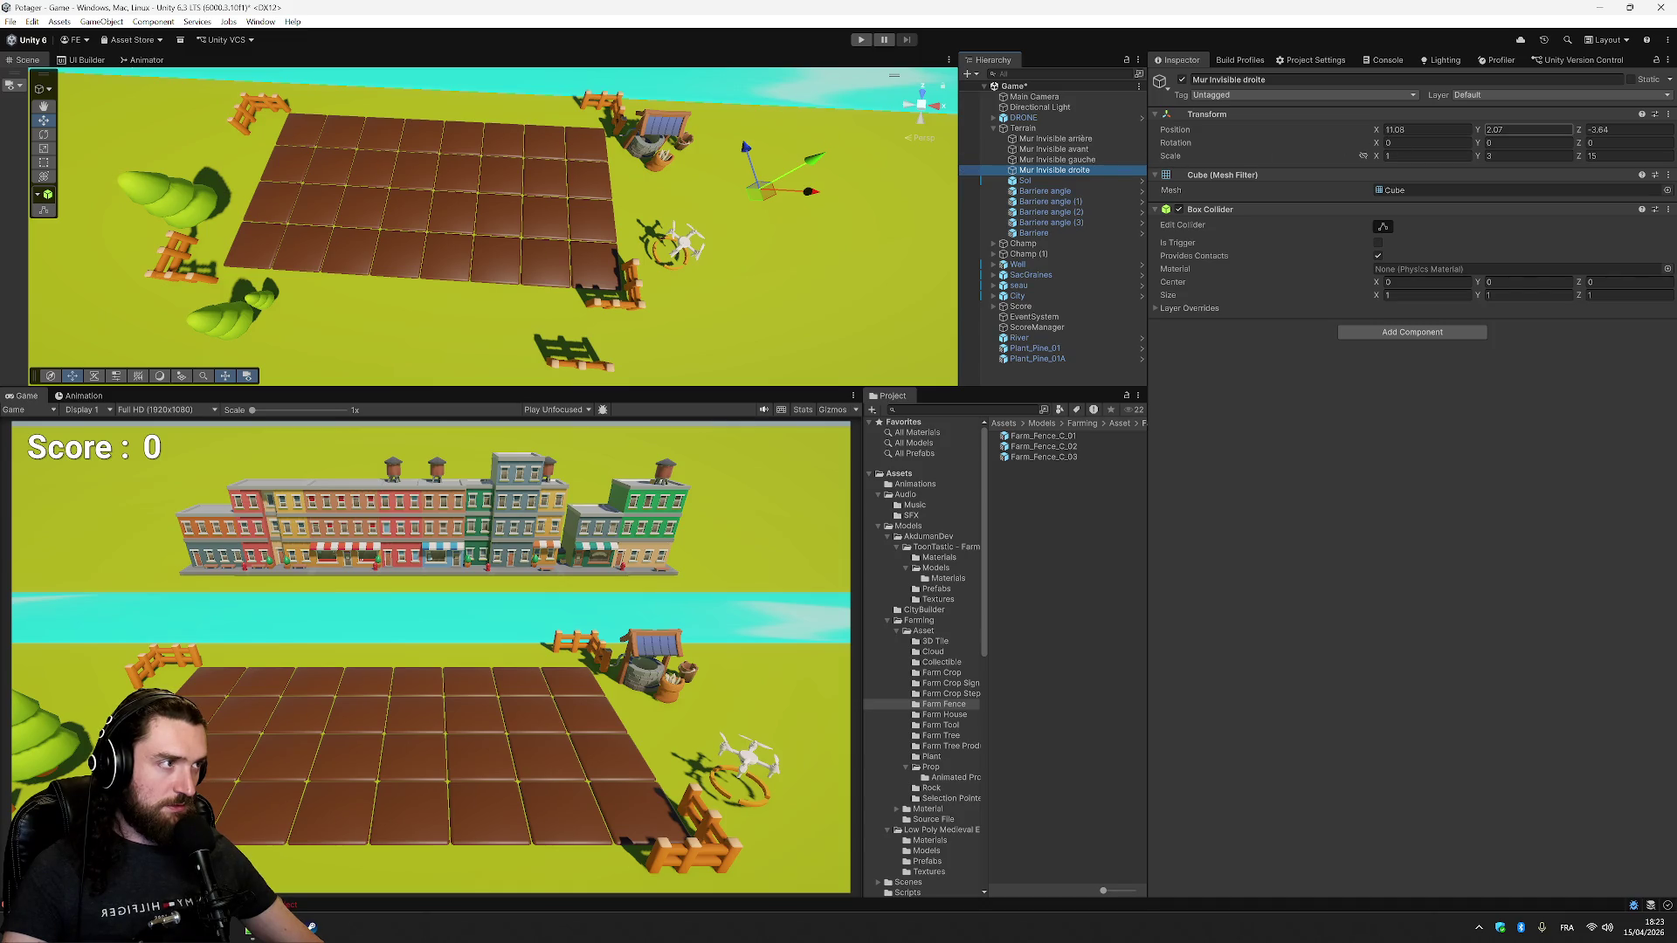
left_click(1426, 129)
- Set Position X to 11 on Mur Invisible droite and Barriere angle (1)
type("11")
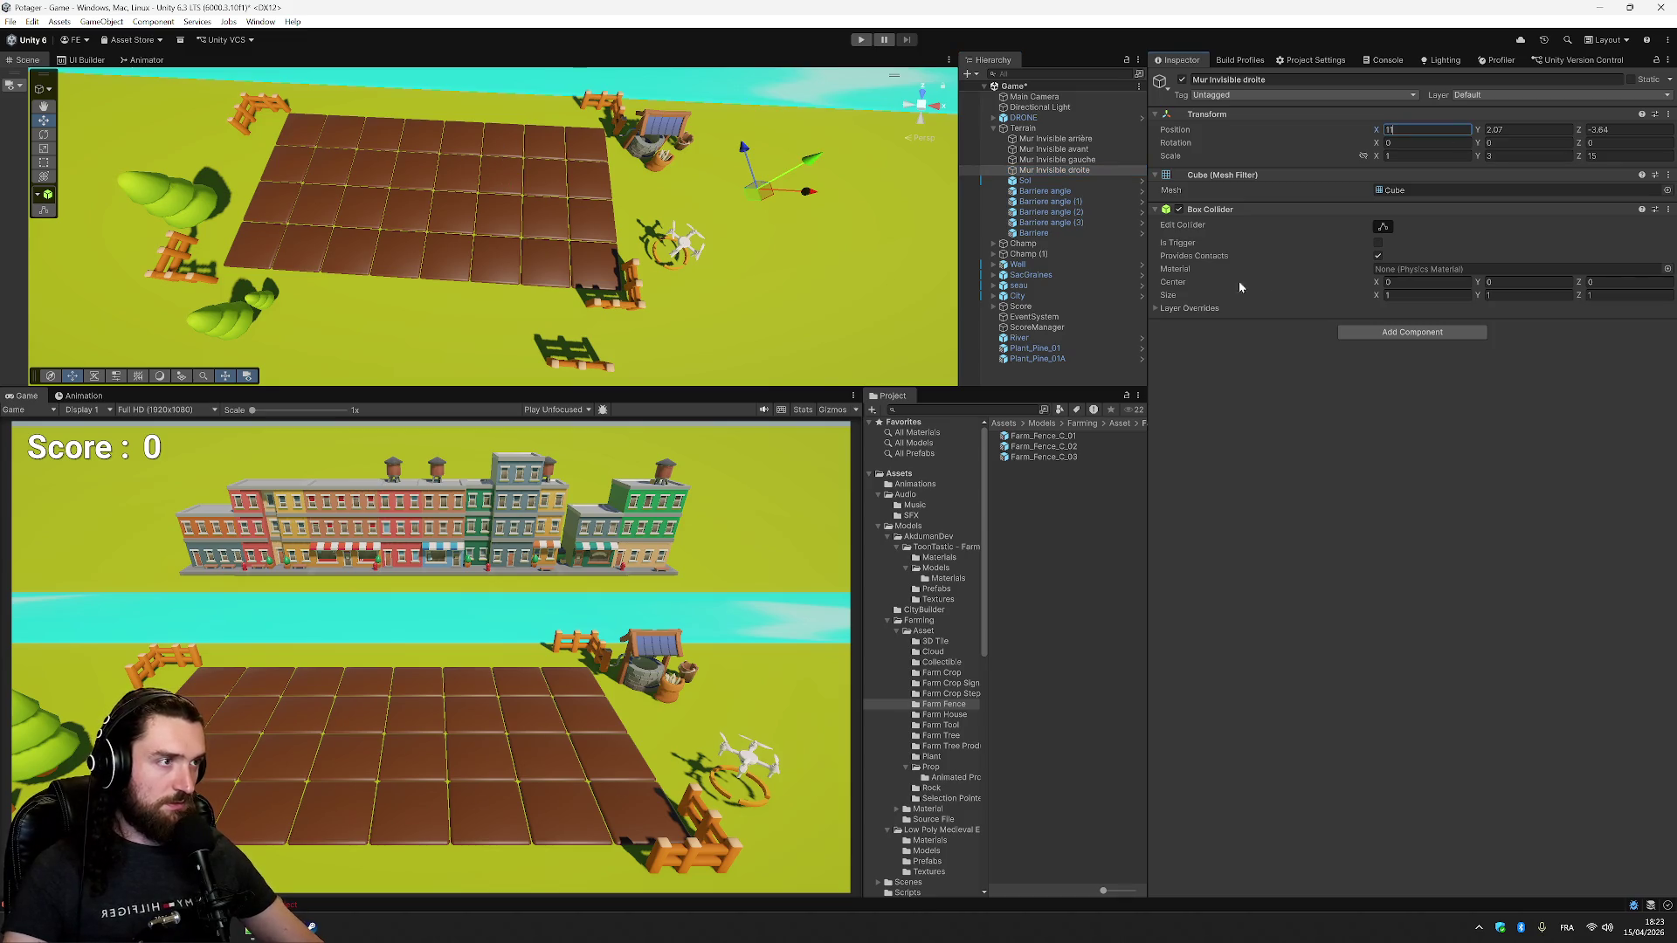
left_click(1044, 190)
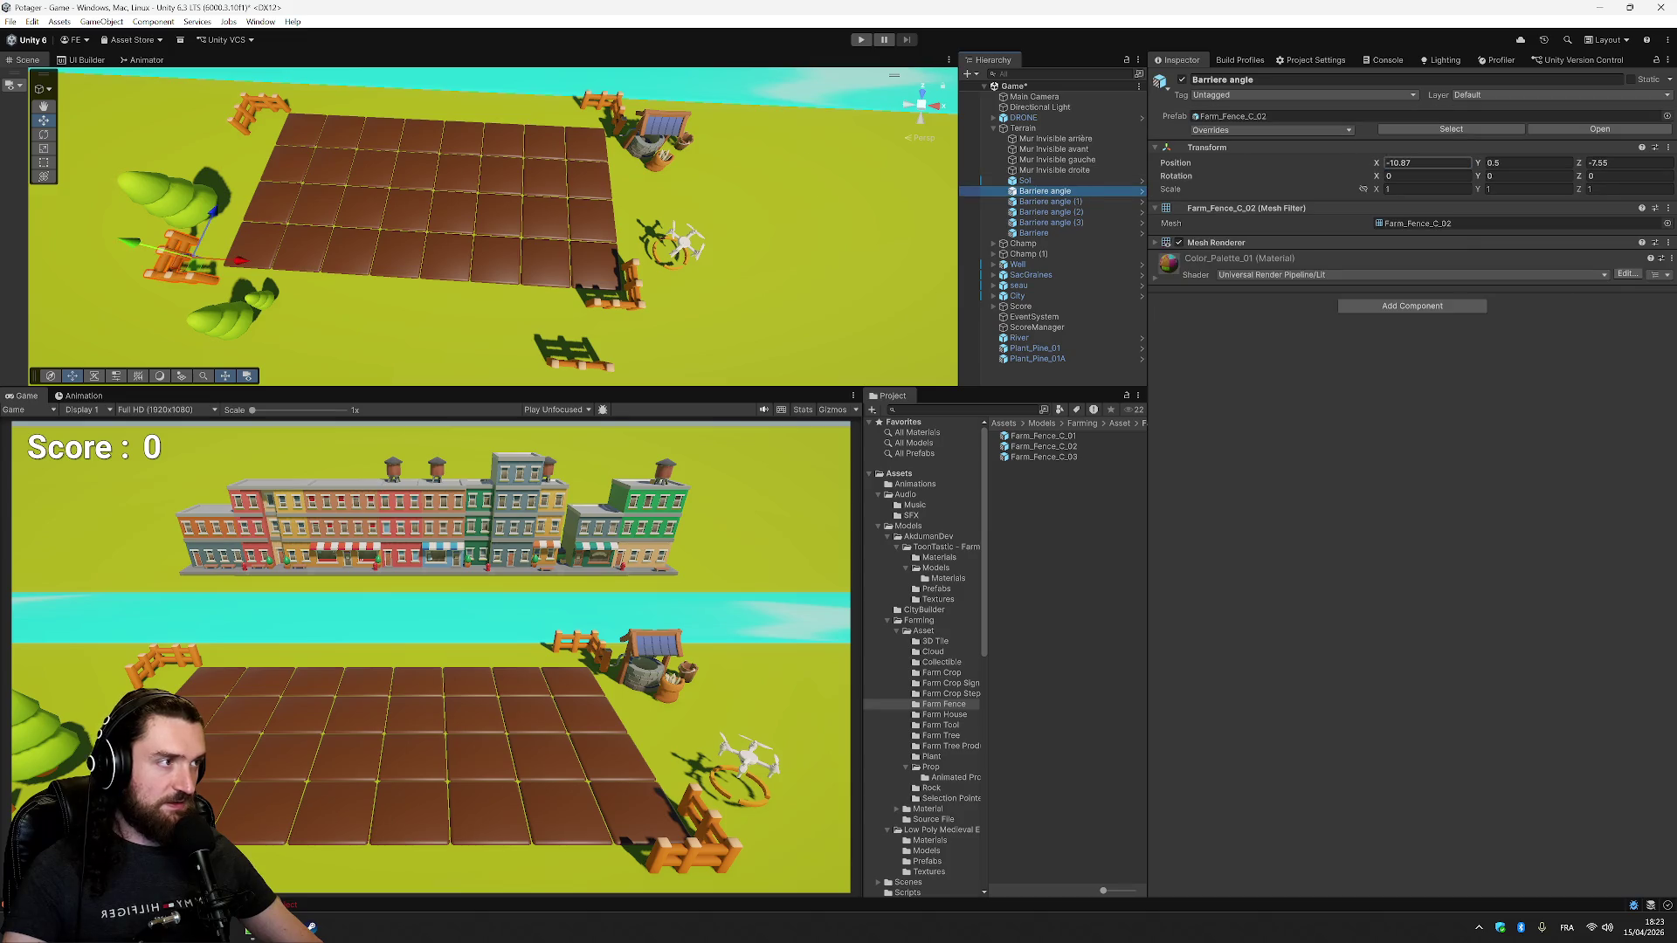
left_click(1079, 202)
left_click(1426, 163)
type("11")
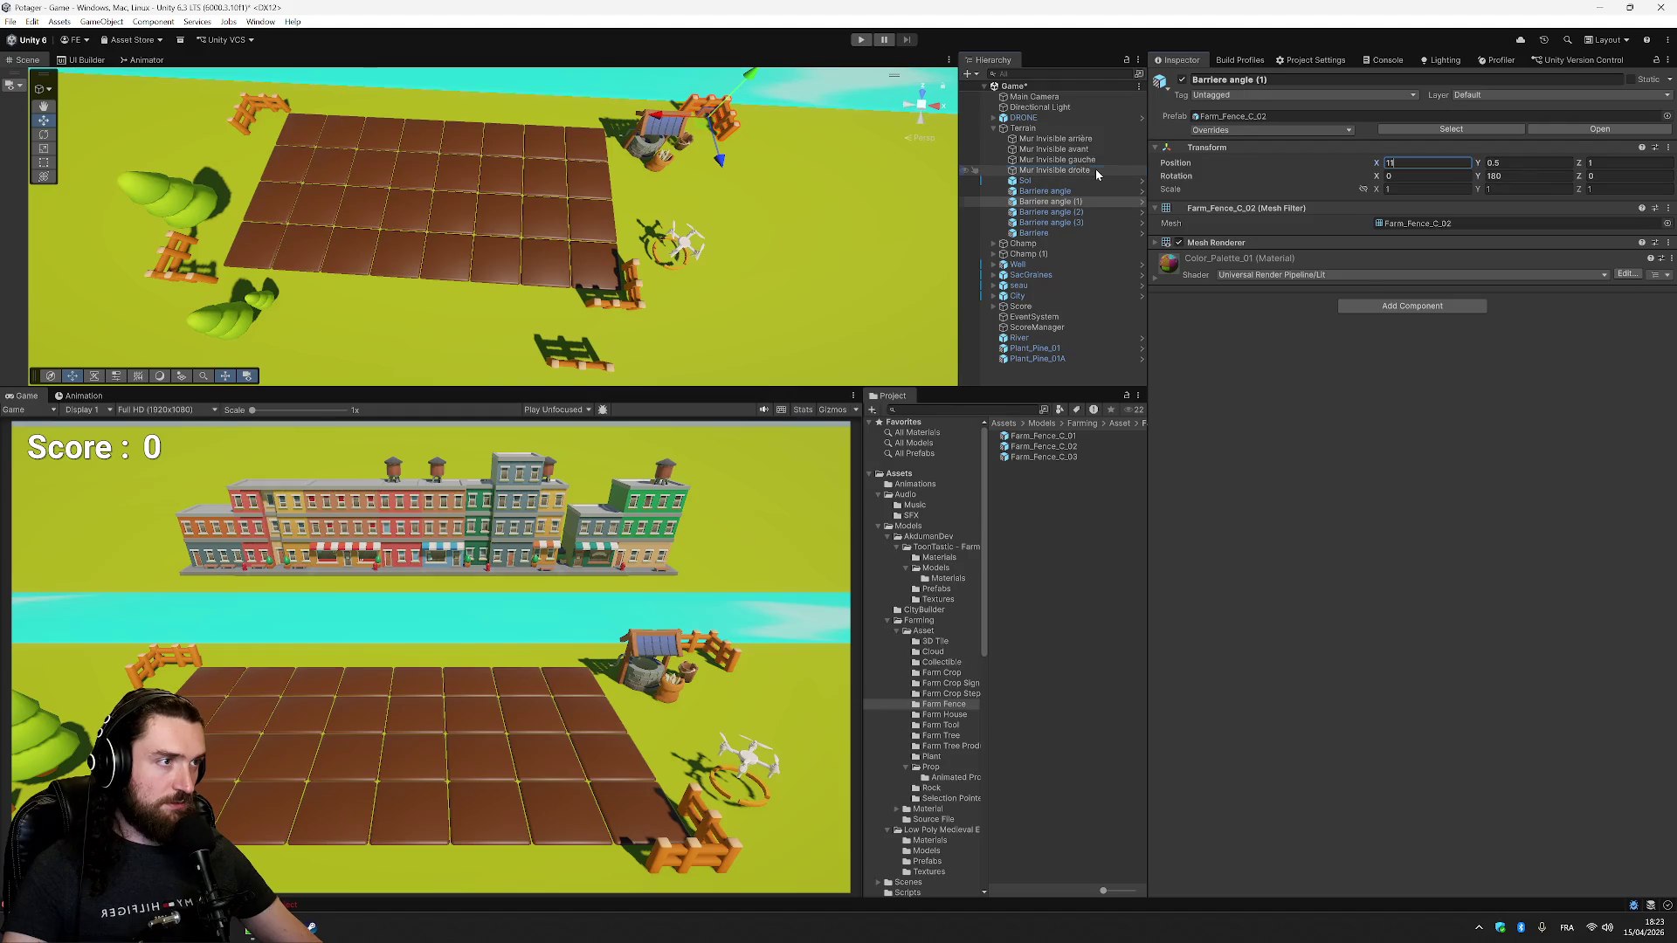
- Set the left wall Mur Invisible gauche to Position X -11
left_click(1096, 171)
left_click(1086, 149)
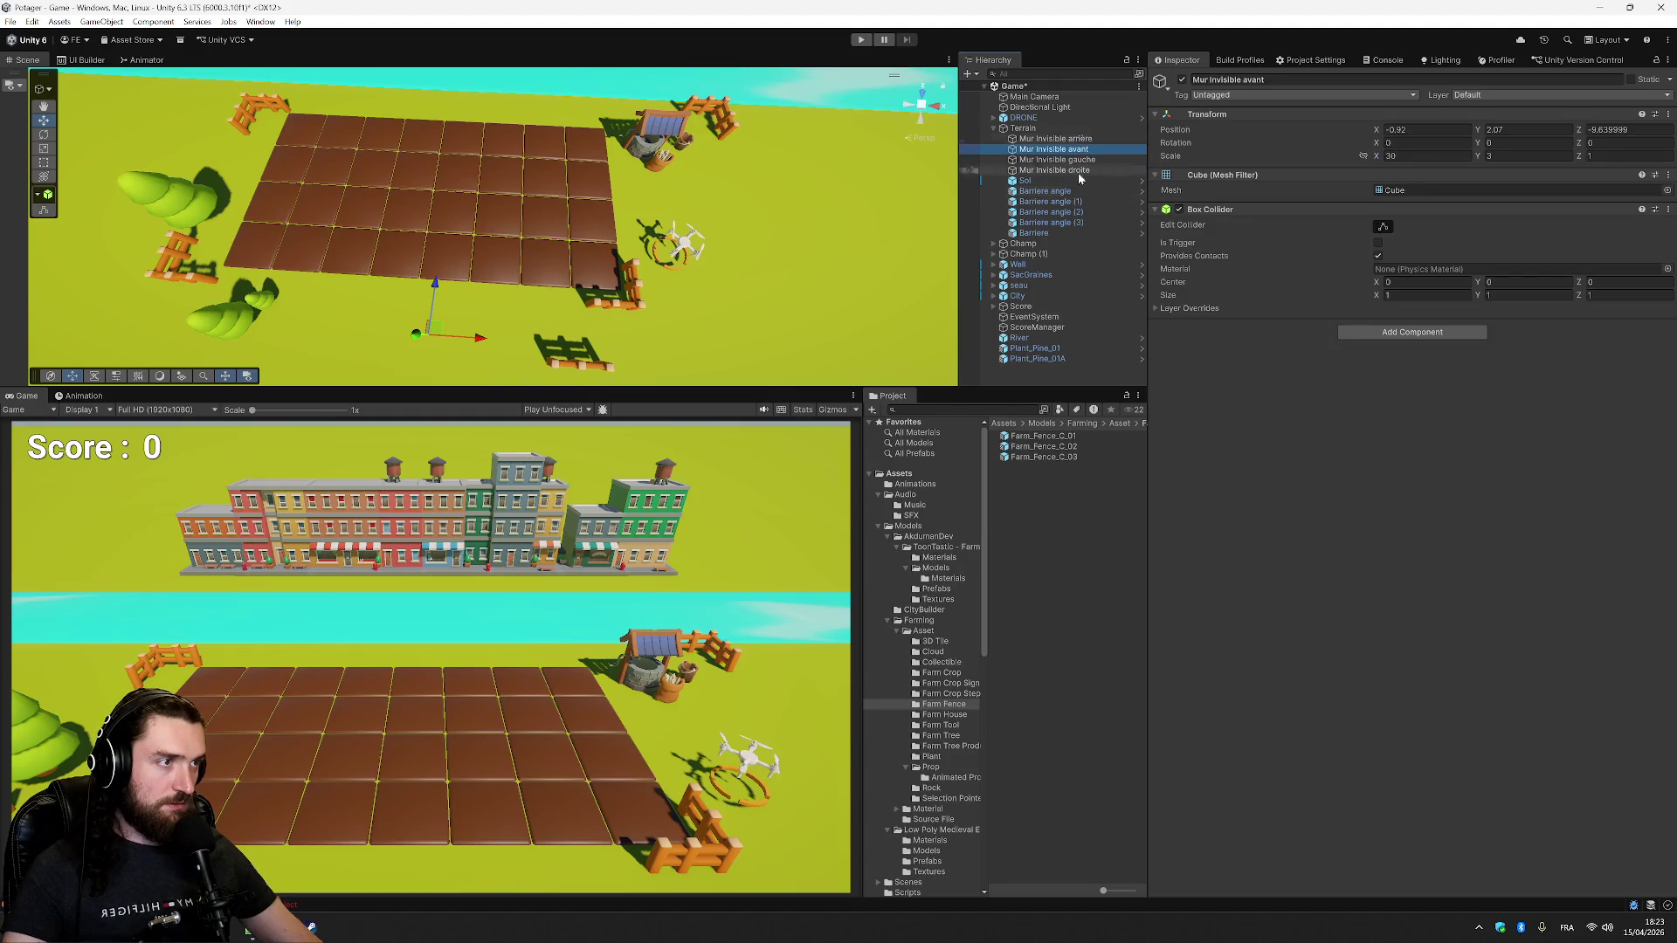
left_click(1083, 160)
left_click(1425, 129)
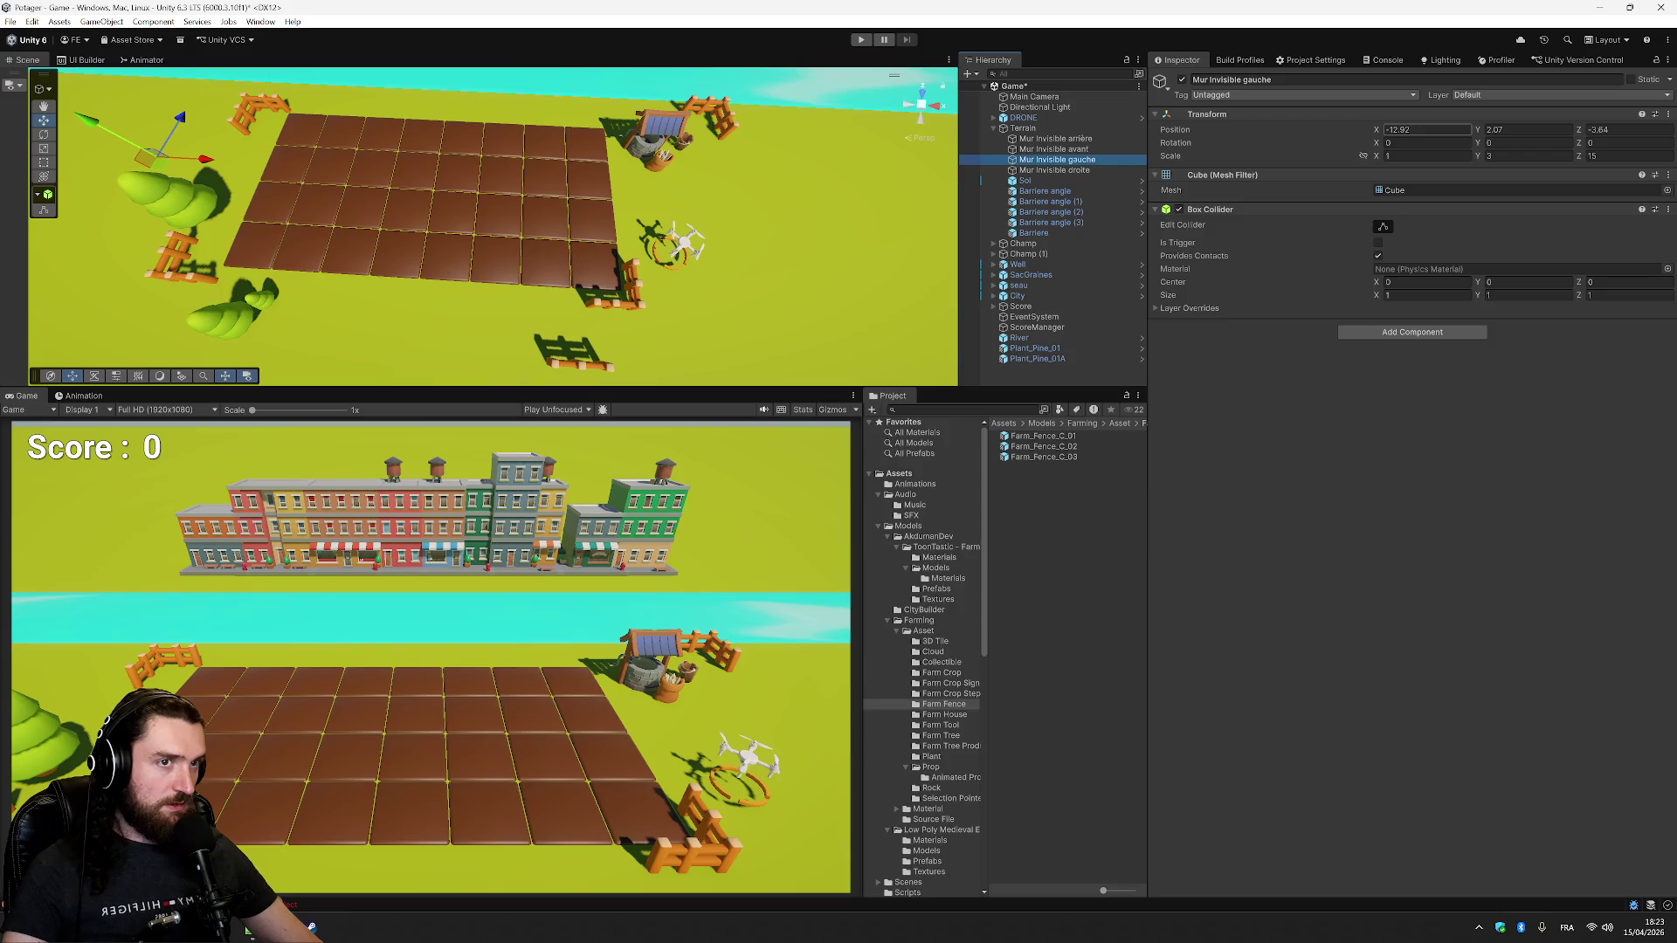
type("-11")
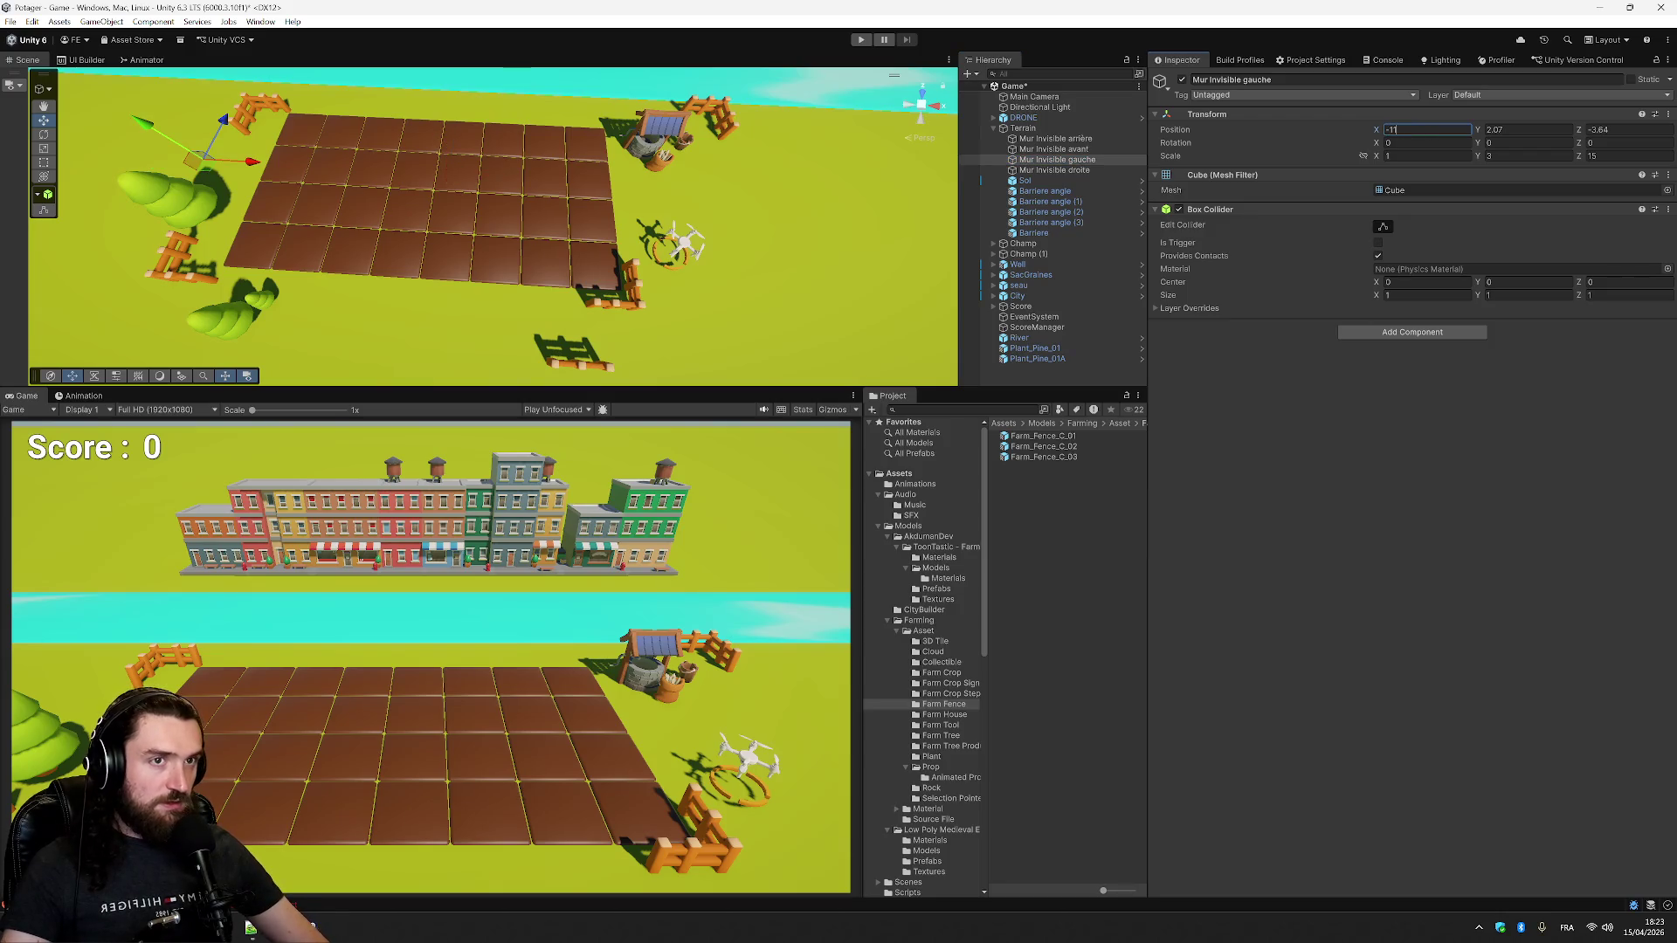
- Move corner fence Barriere angle (2) to X -11 and Z 1
left_click(1083, 213)
left_click(1425, 162)
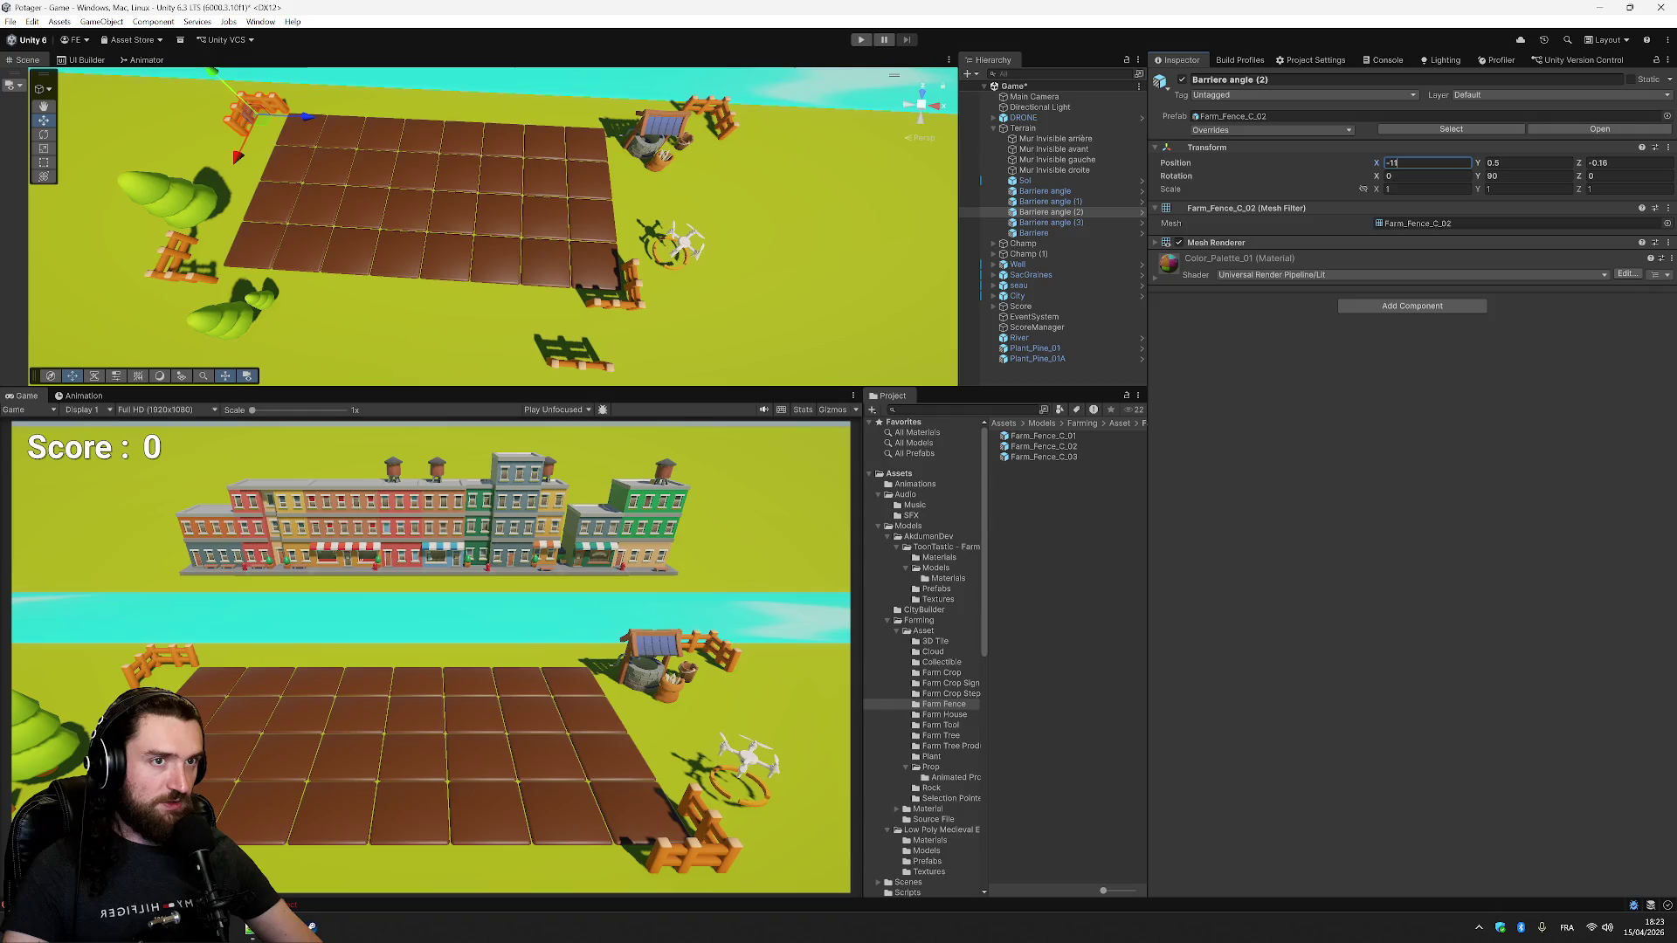
type("11")
left_click(1063, 202)
left_click(1051, 213)
left_click(1599, 163)
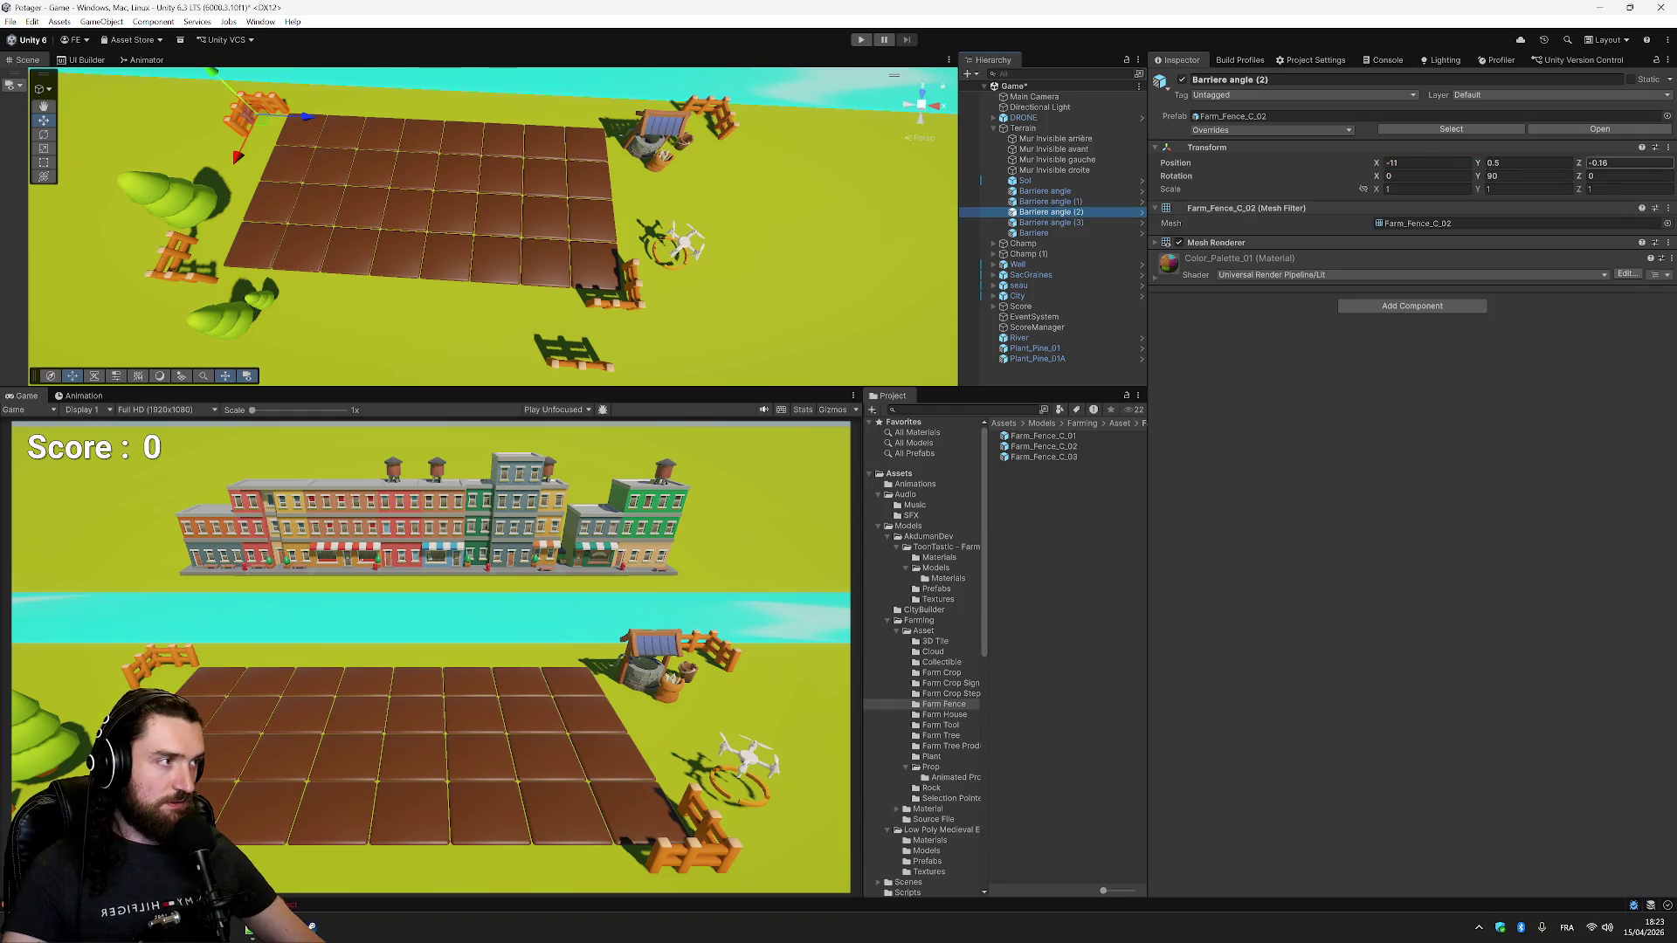
type("1")
key("Return")
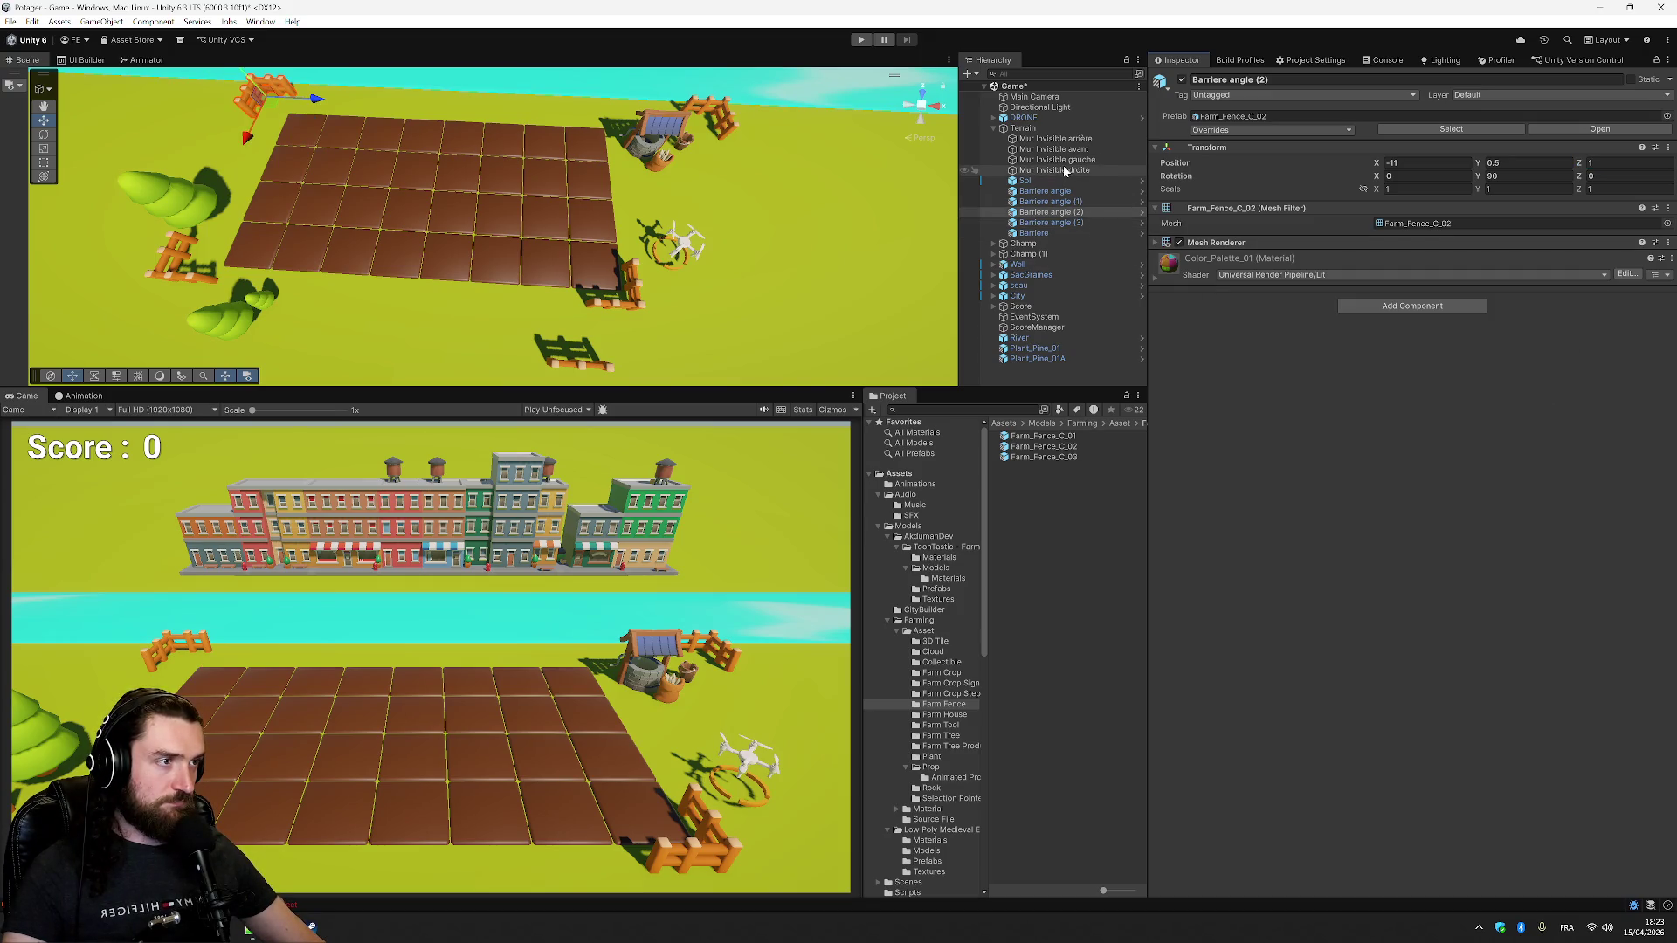
- Shift corner fence Barriere angle (3) to X 11
left_click(1082, 223)
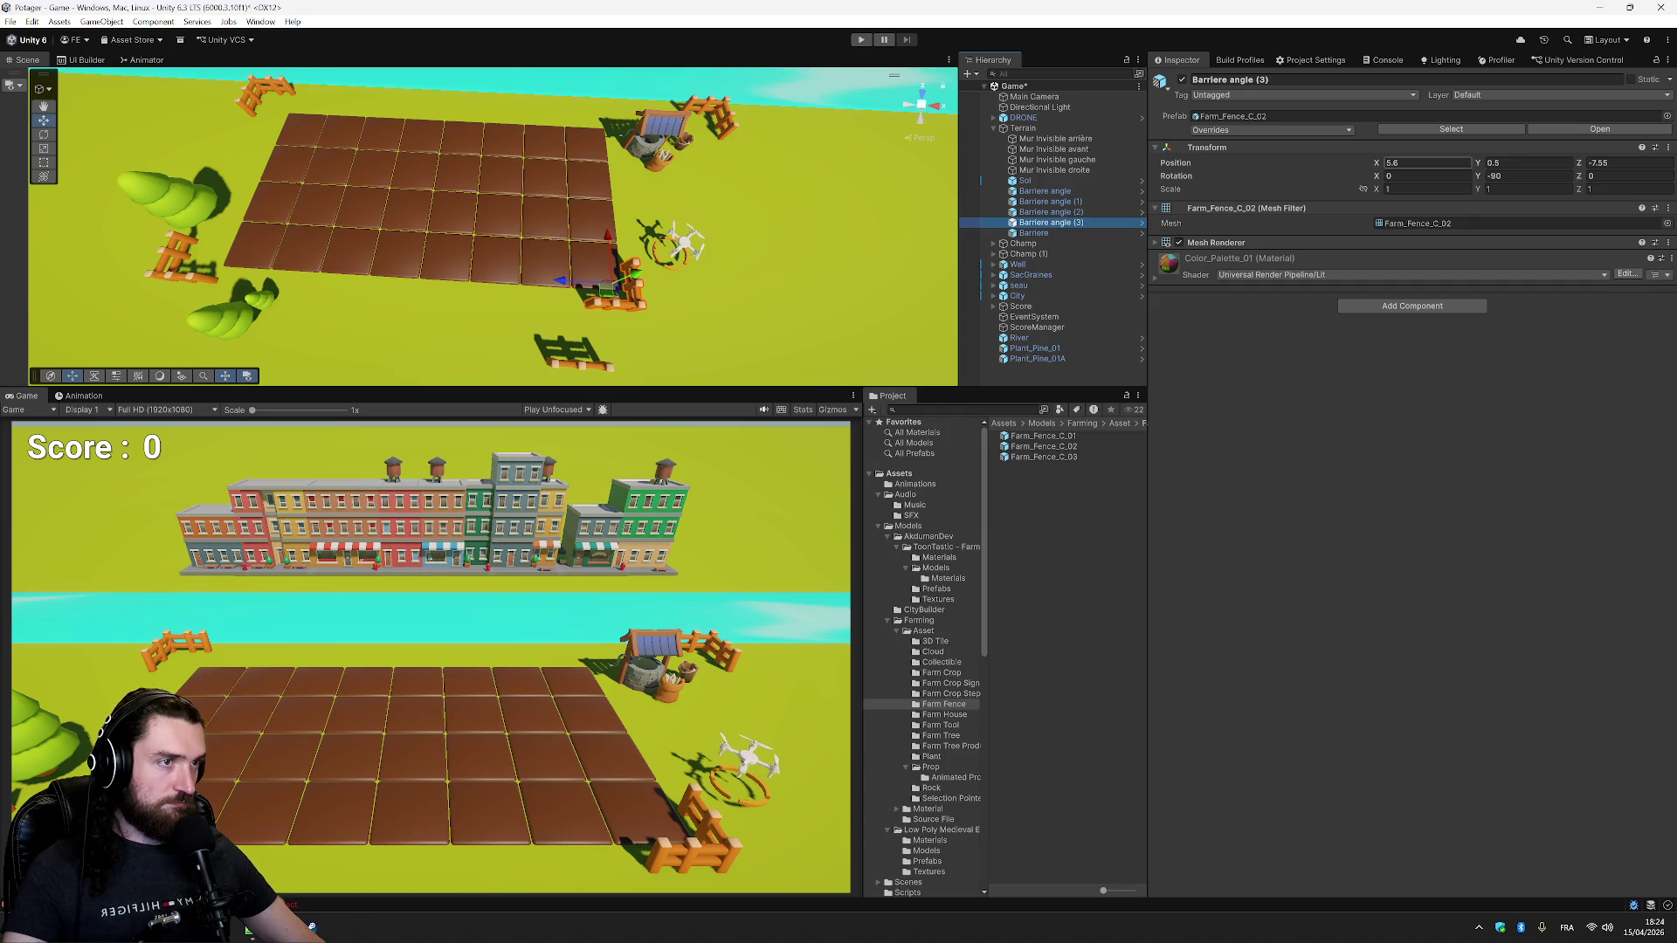
type("11")
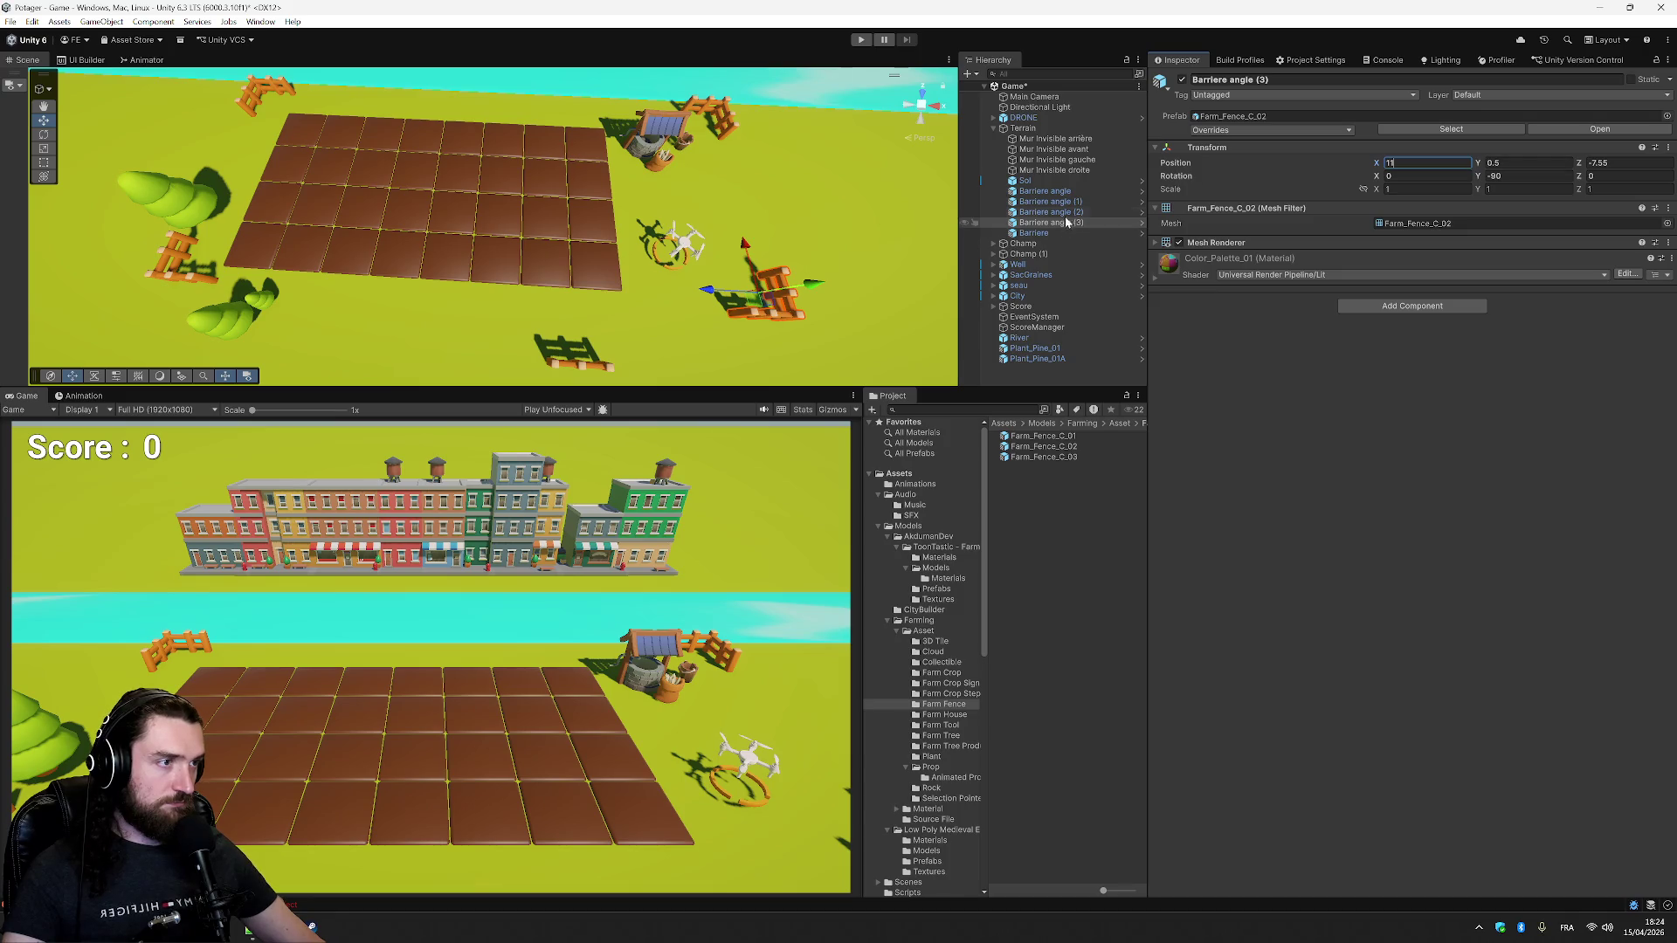
left_click(1046, 191)
- Set Barriere angle to X -11 and the front wall Mur Invisible avant to Z -10
left_click(1423, 163)
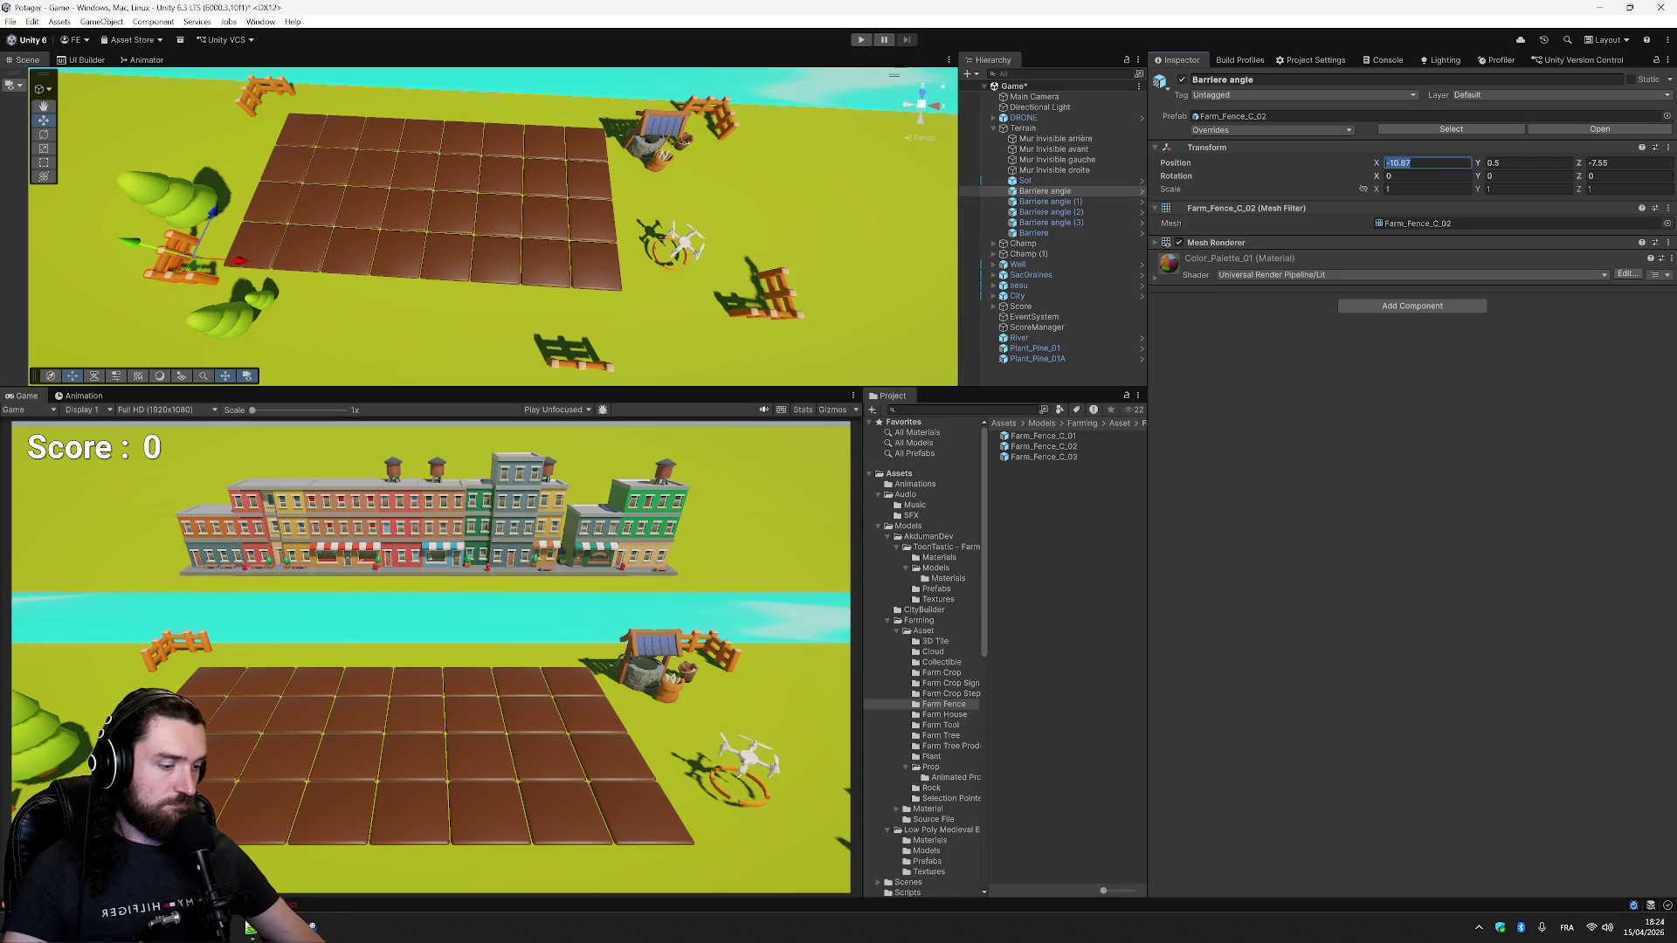
type("-11")
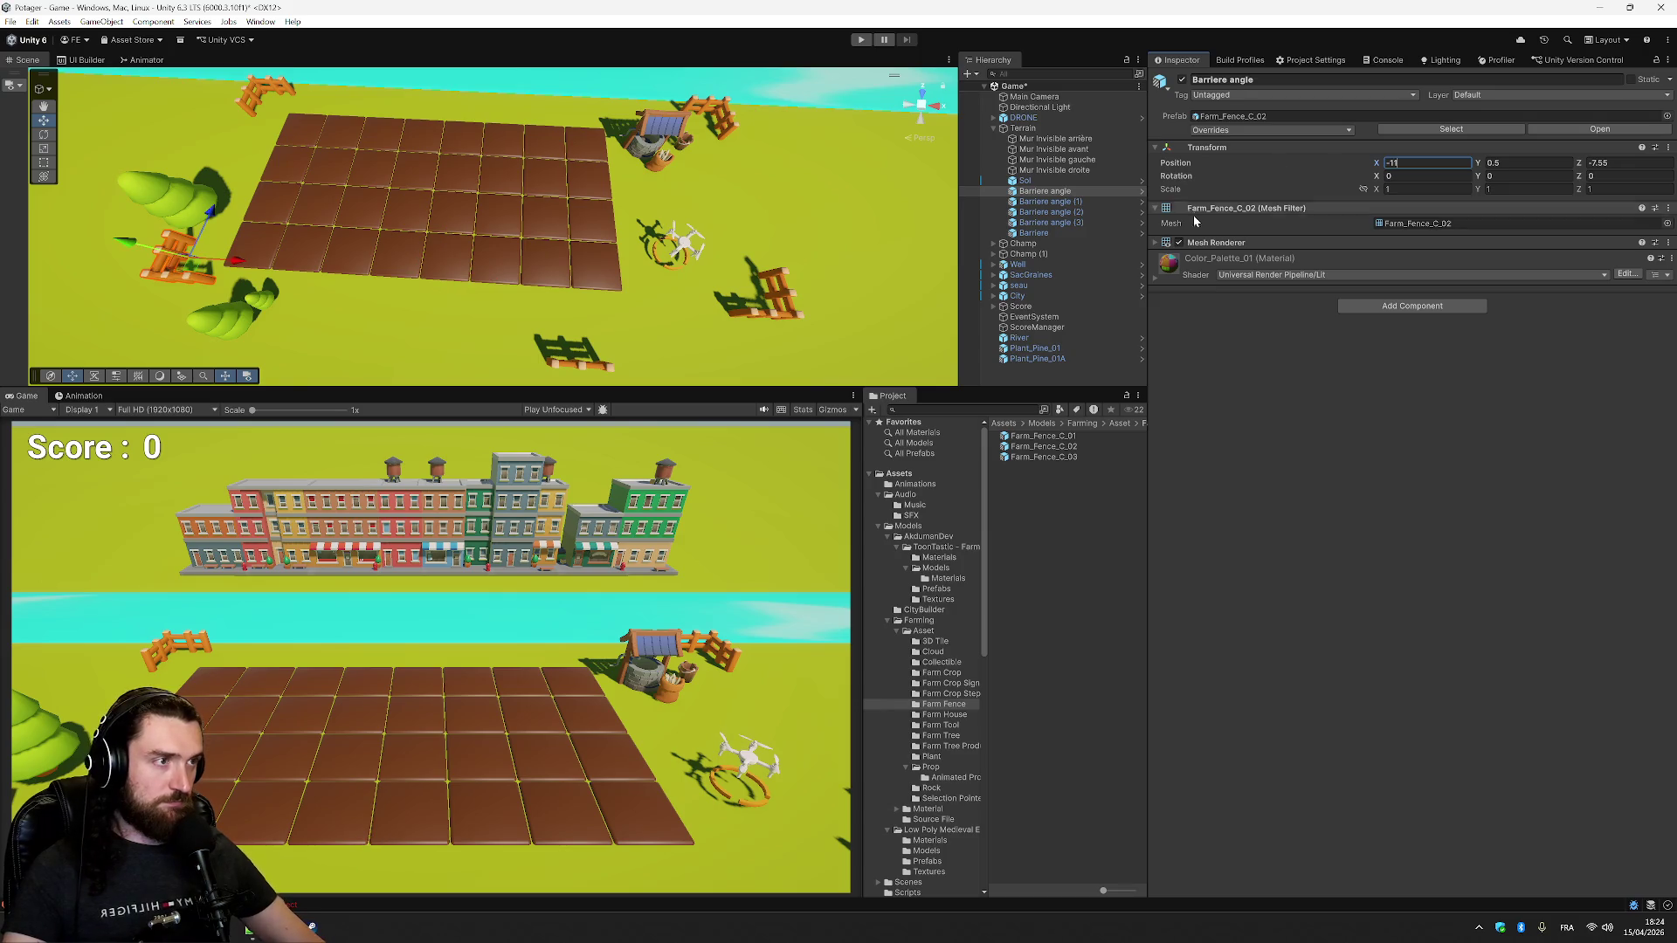
left_click(1083, 155)
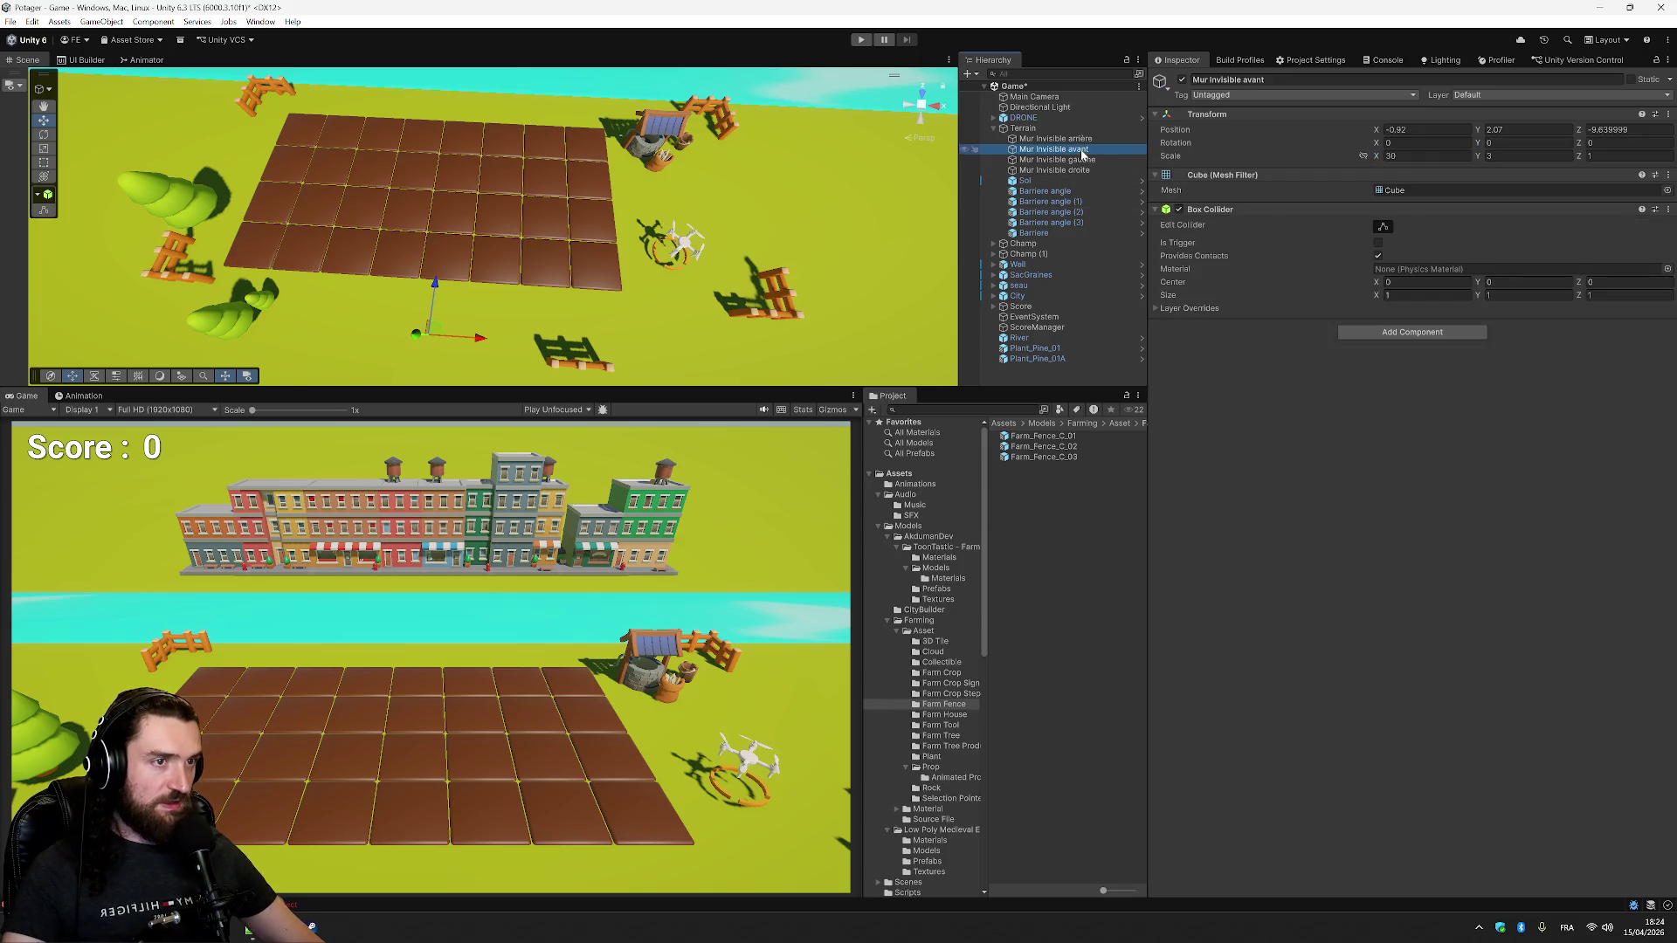
left_click(1625, 129)
left_click(1624, 129)
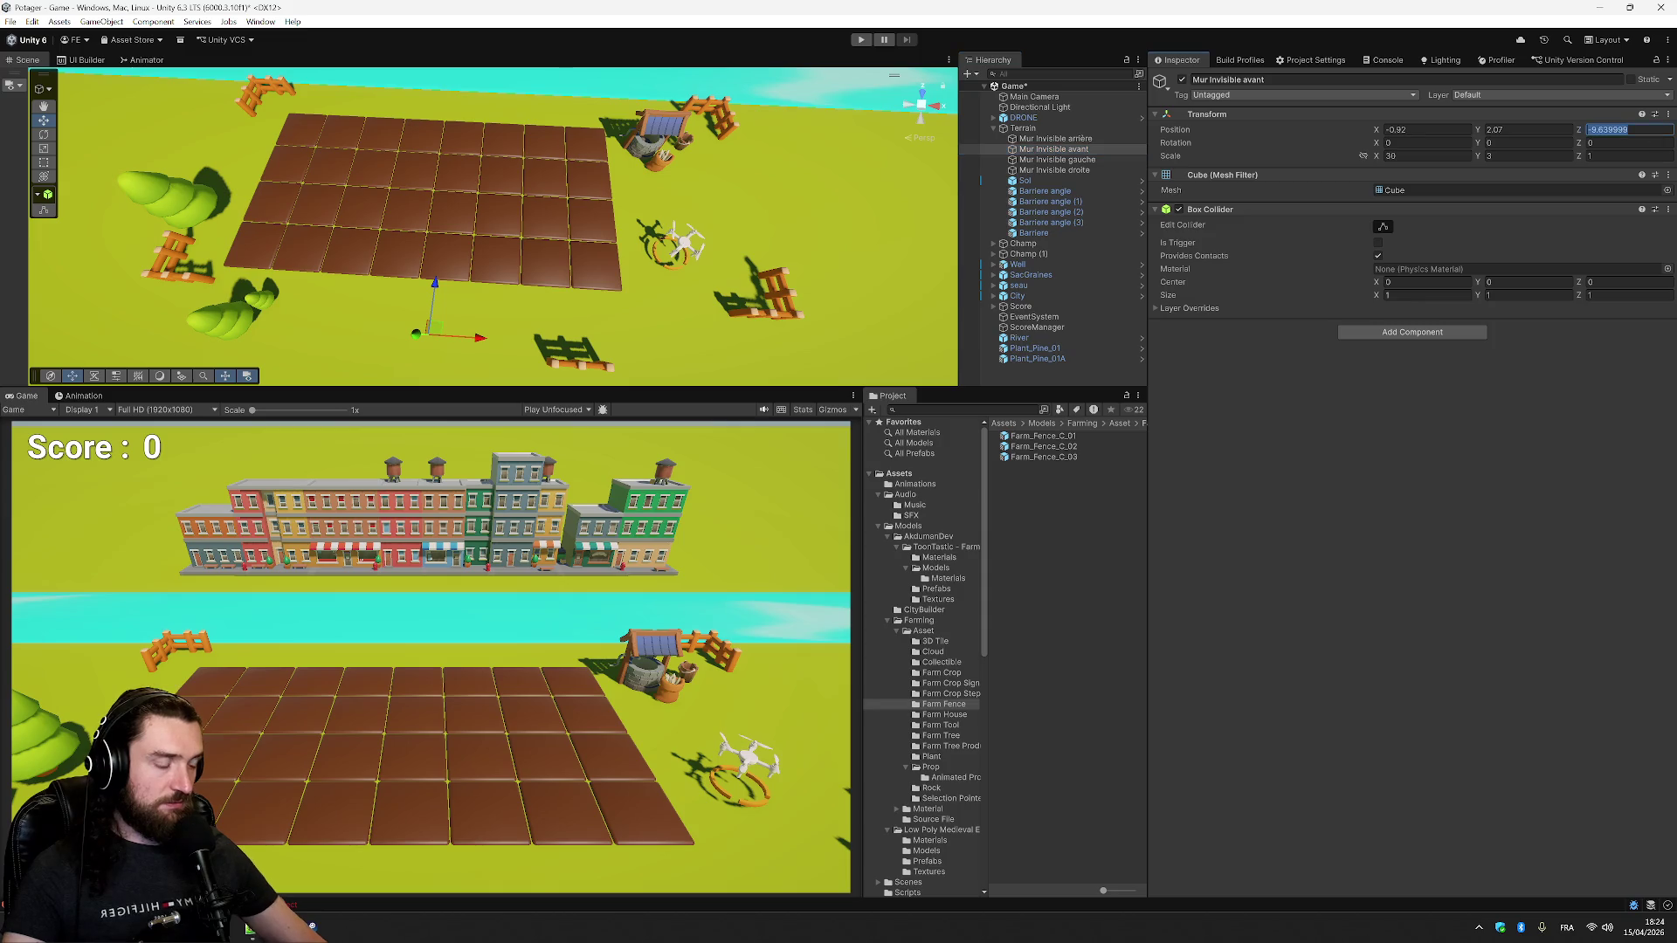
type("-10")
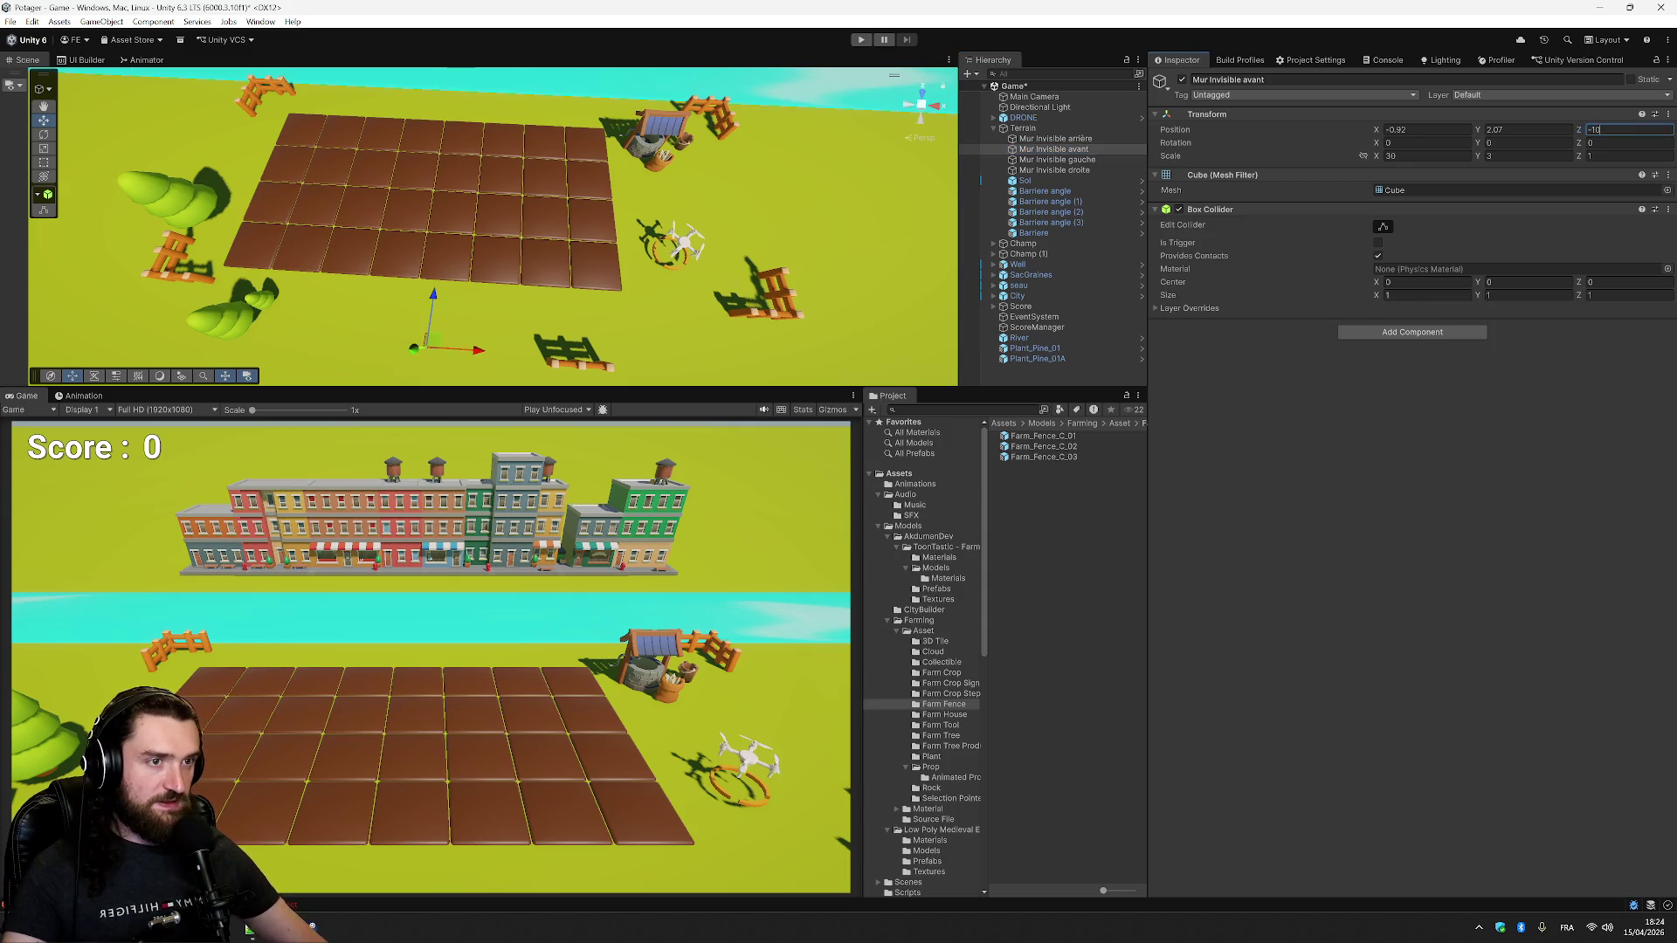
- Set Position Z -10 on Barriere angle and Barriere angle (3)
left_click(1077, 211)
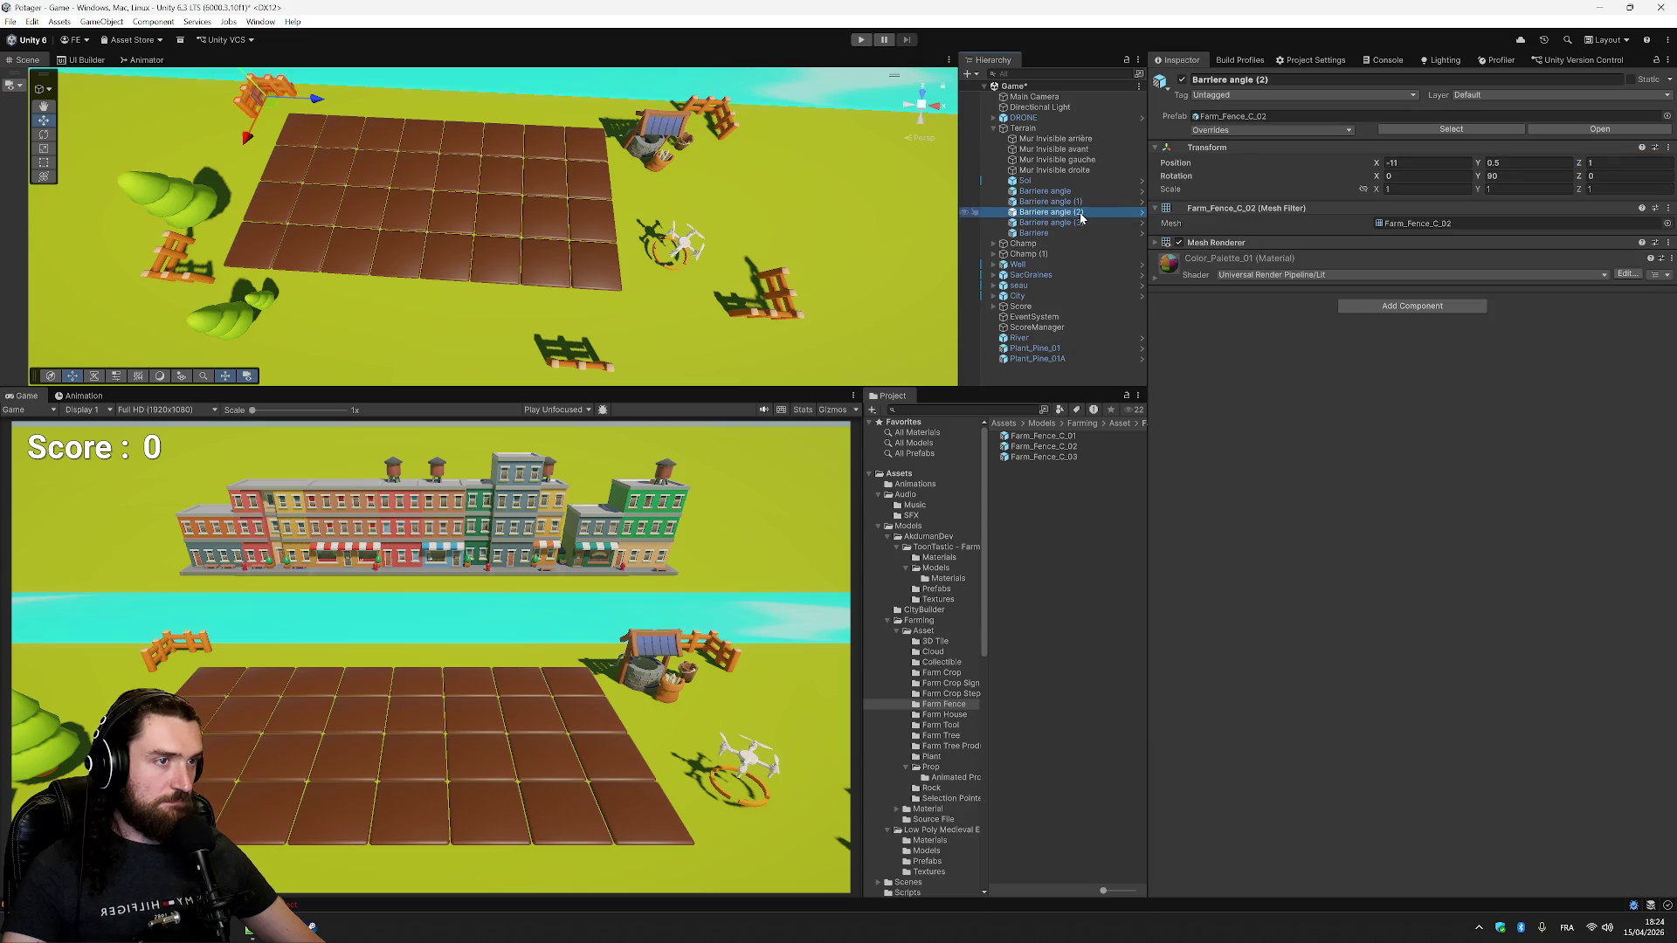
left_click(1077, 191)
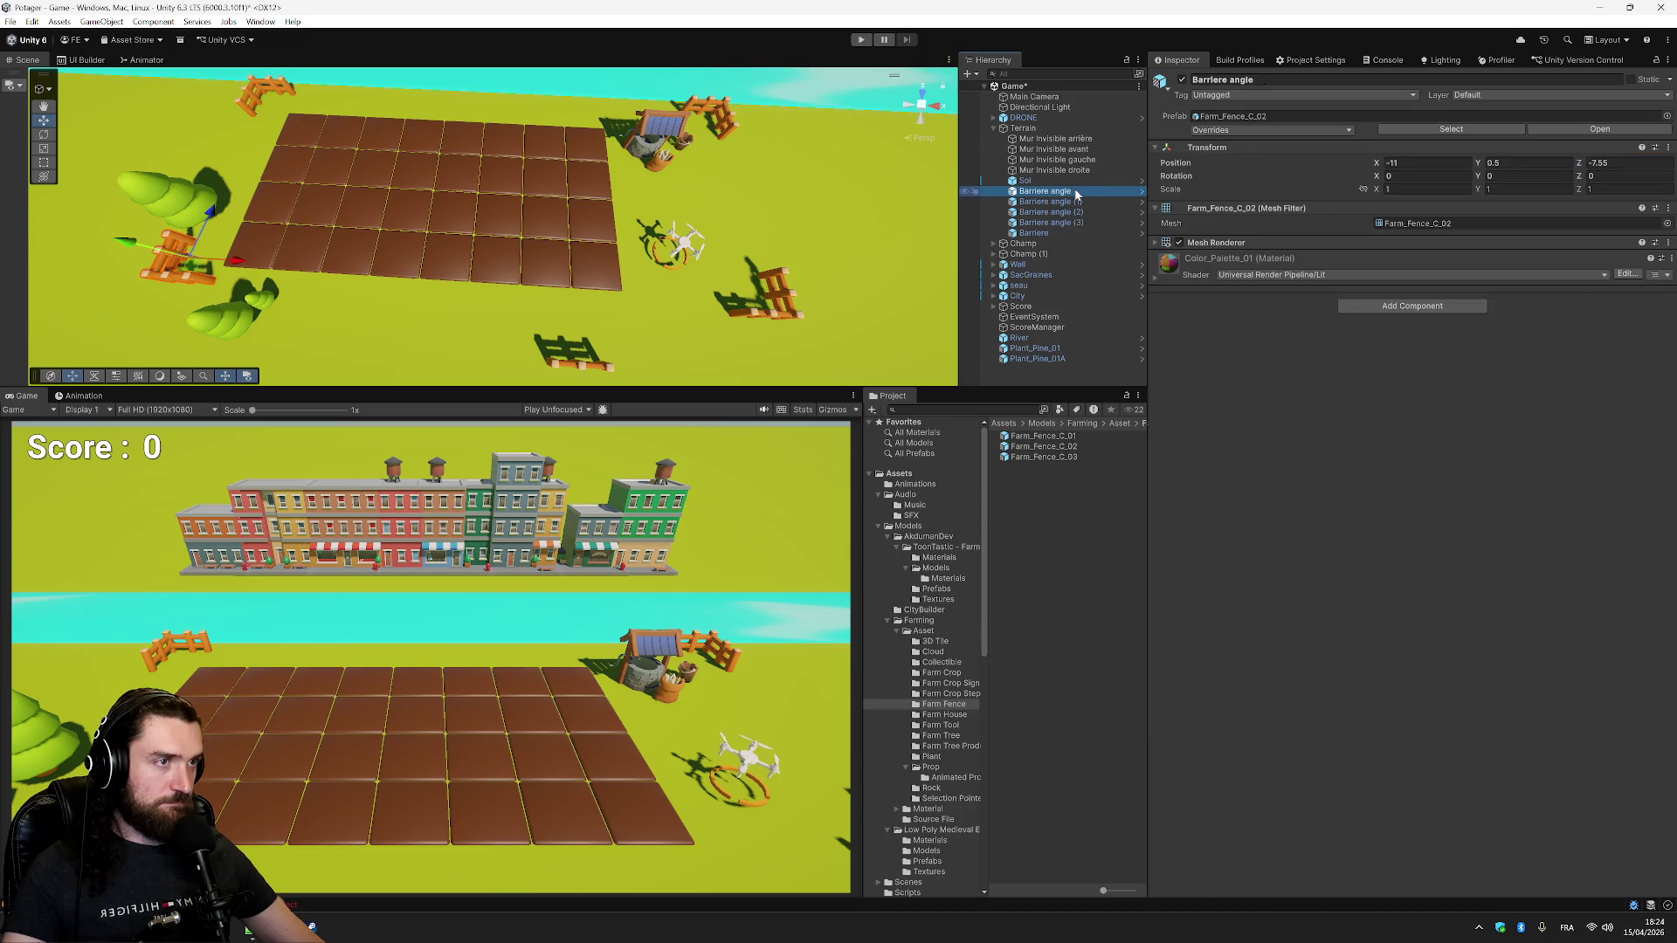
double_click(1624, 163)
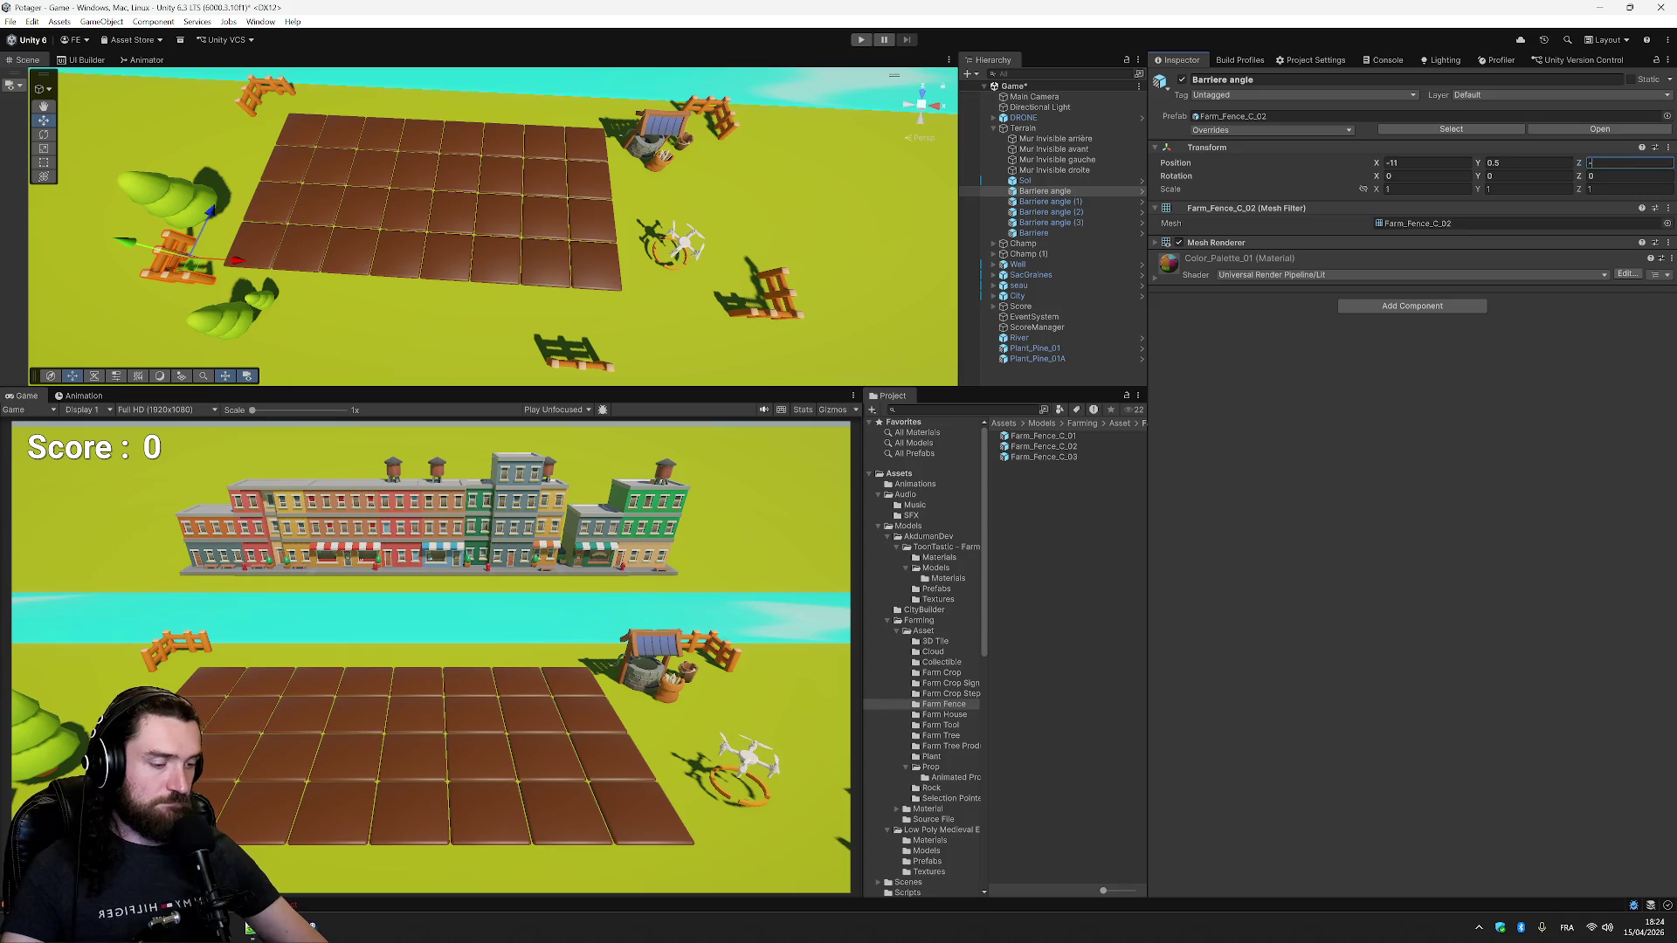
type("-10")
left_click(1077, 202)
left_click(1077, 222)
double_click(1599, 163)
type("-10")
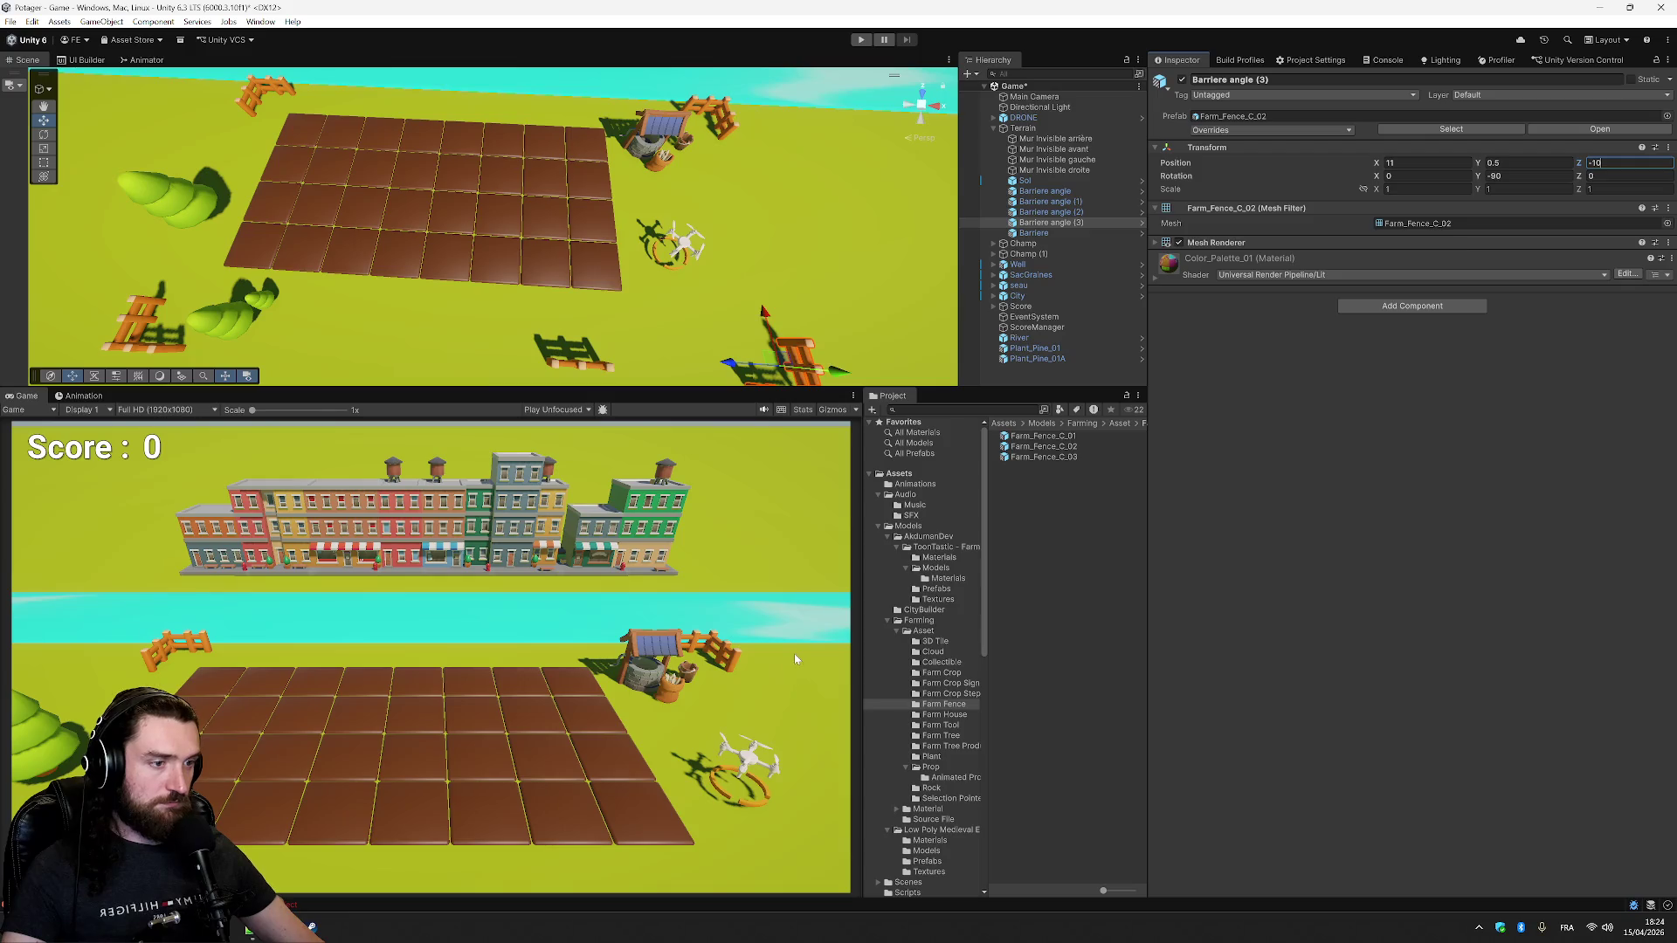
key("Return")
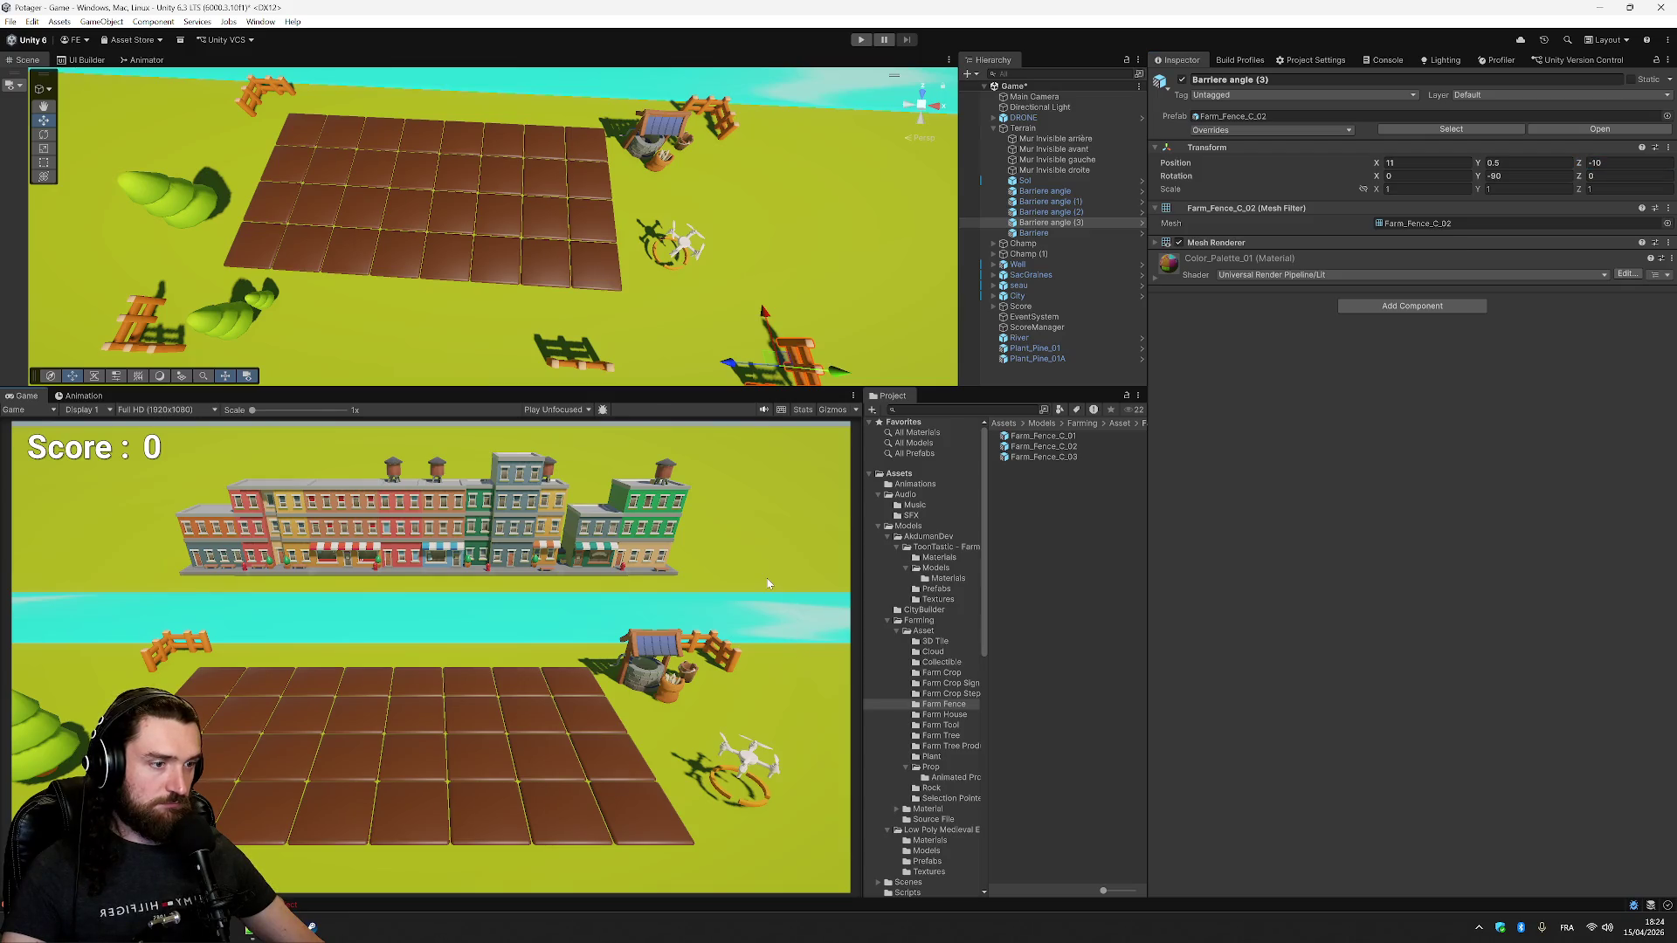
- Review the ground and walls, then change Barriere angle (3)'s Z to -8
left_click(813, 279)
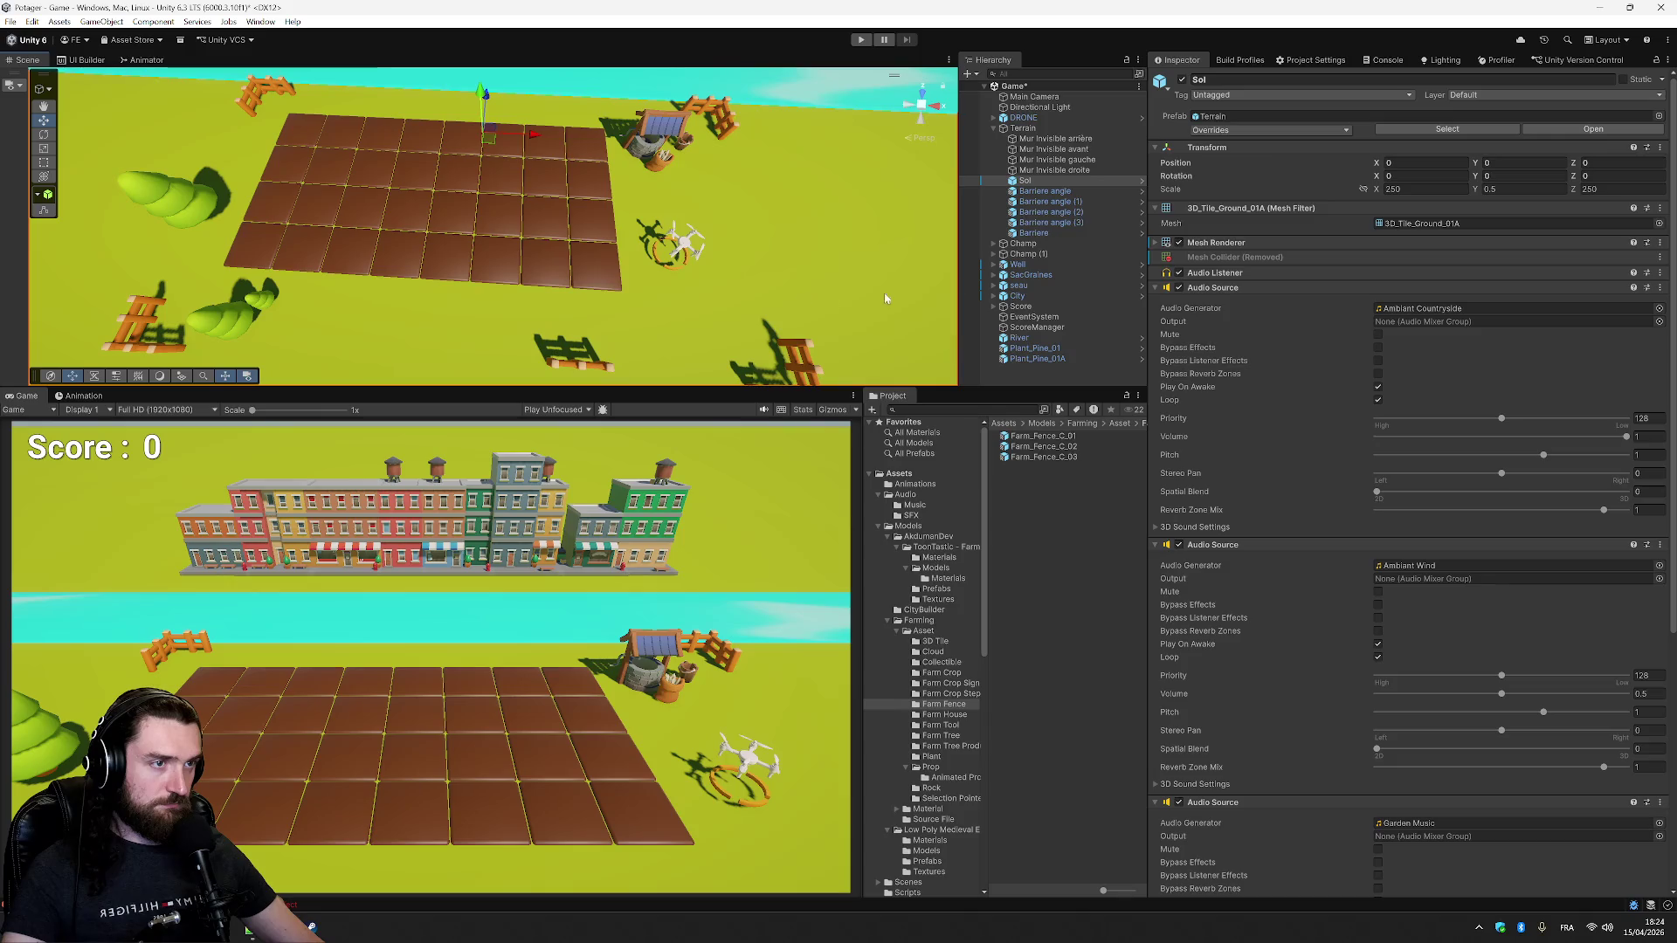
left_click(1087, 169)
left_click(1086, 152)
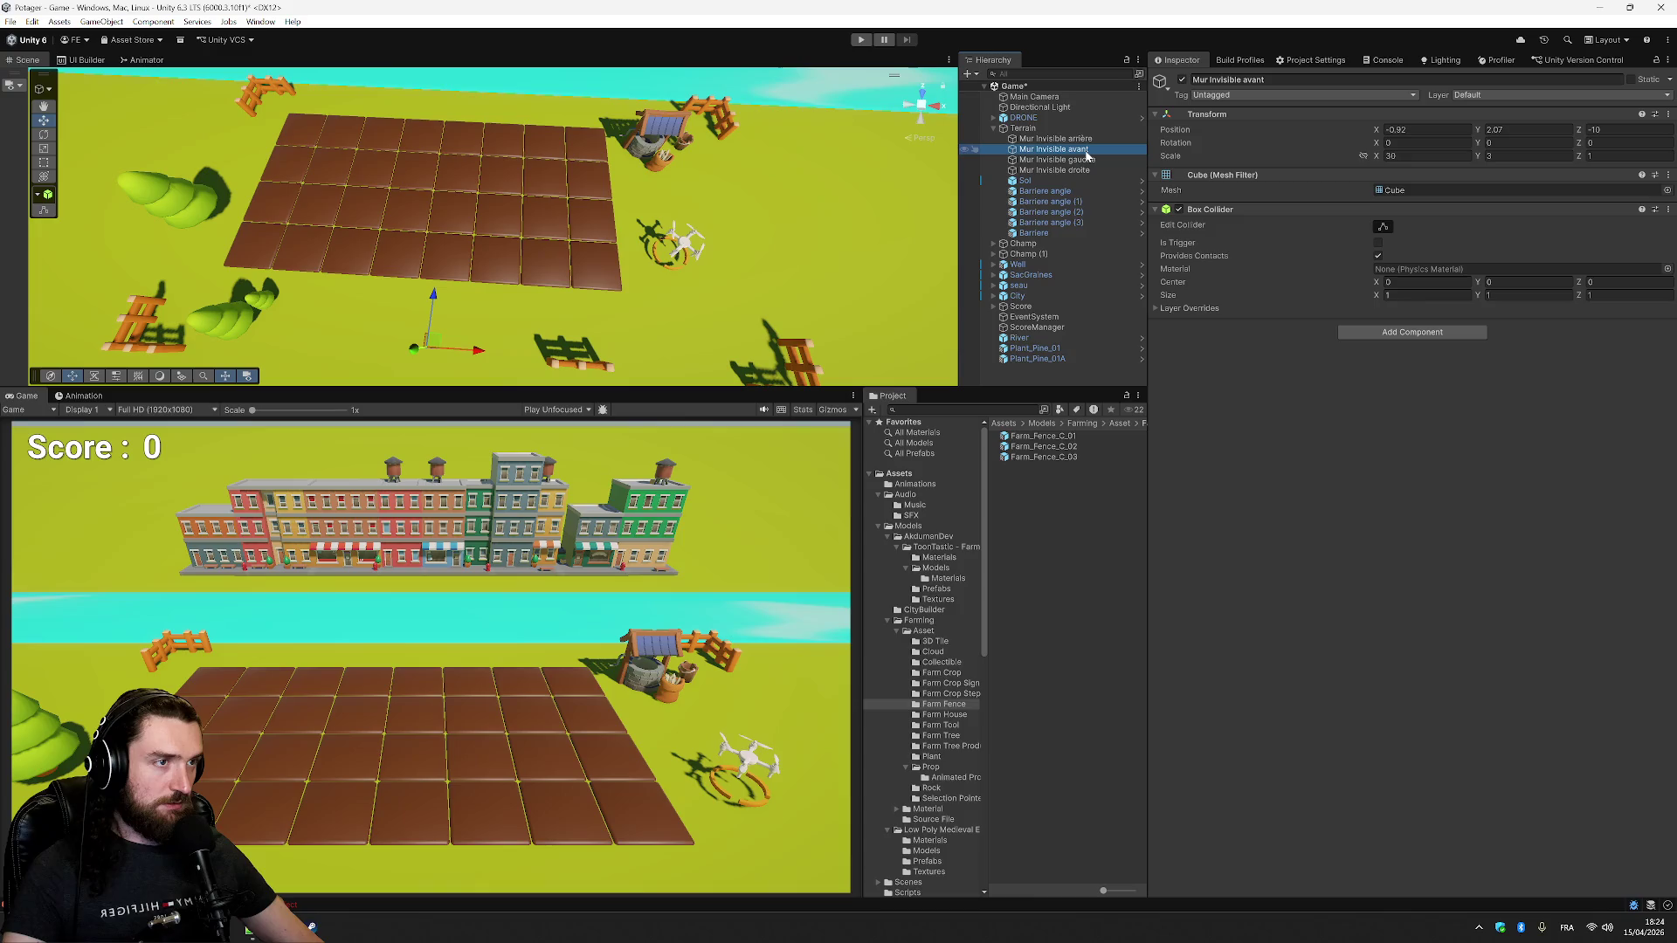
left_click(1625, 130)
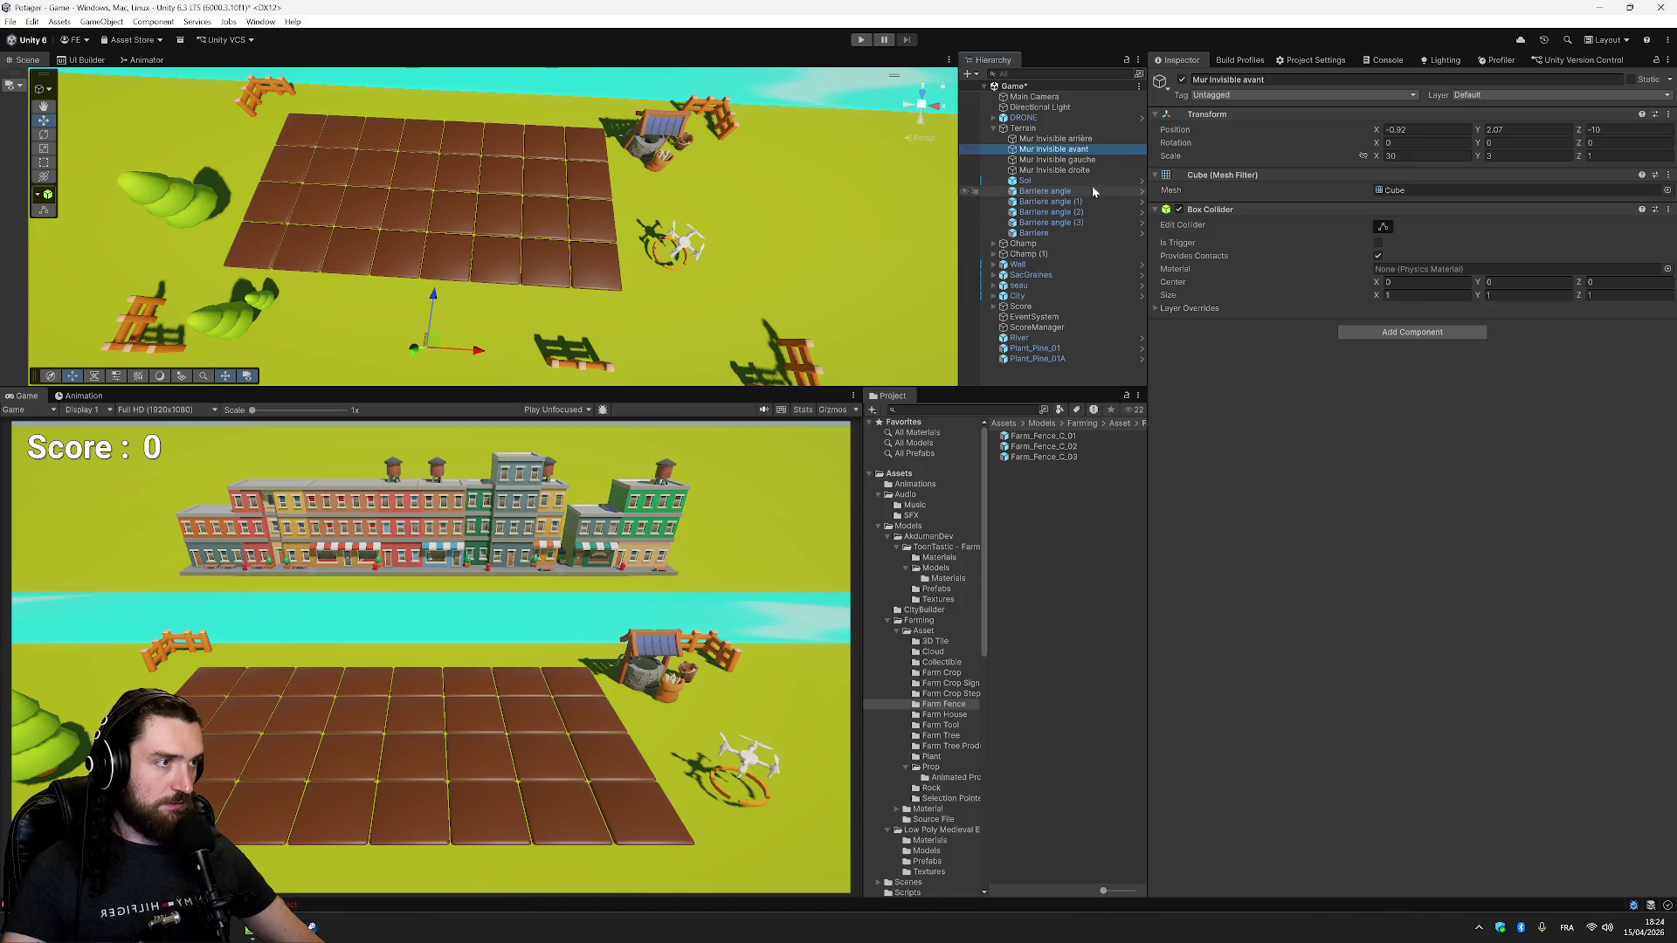
left_click(1083, 224)
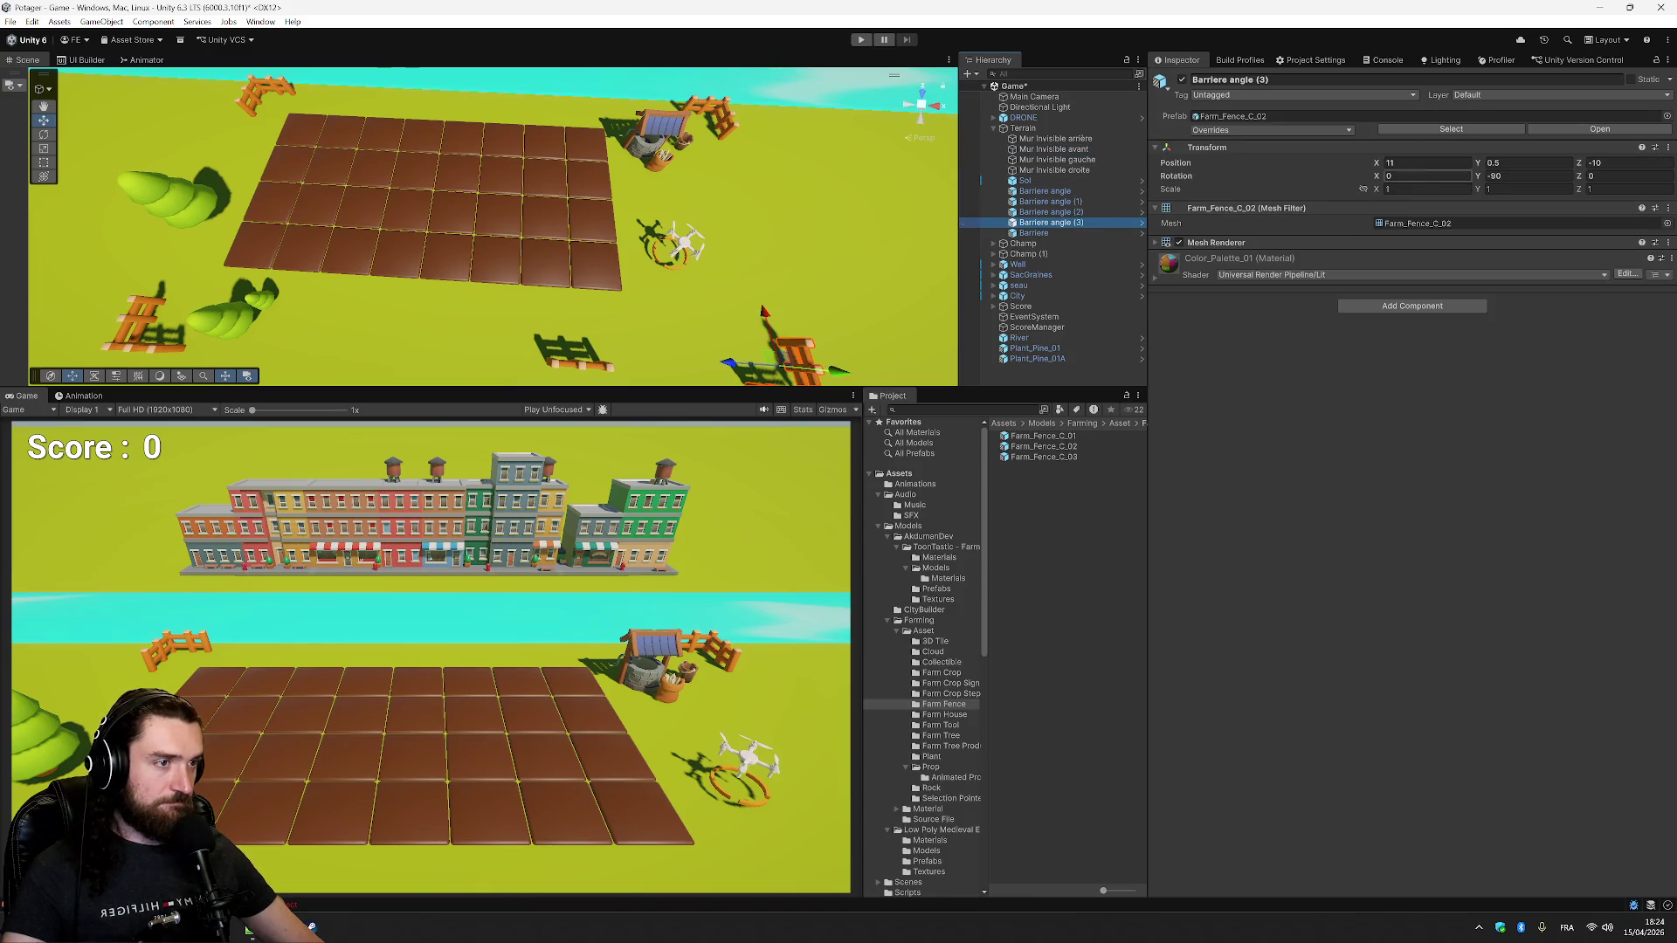
left_click(1625, 163)
type("-5")
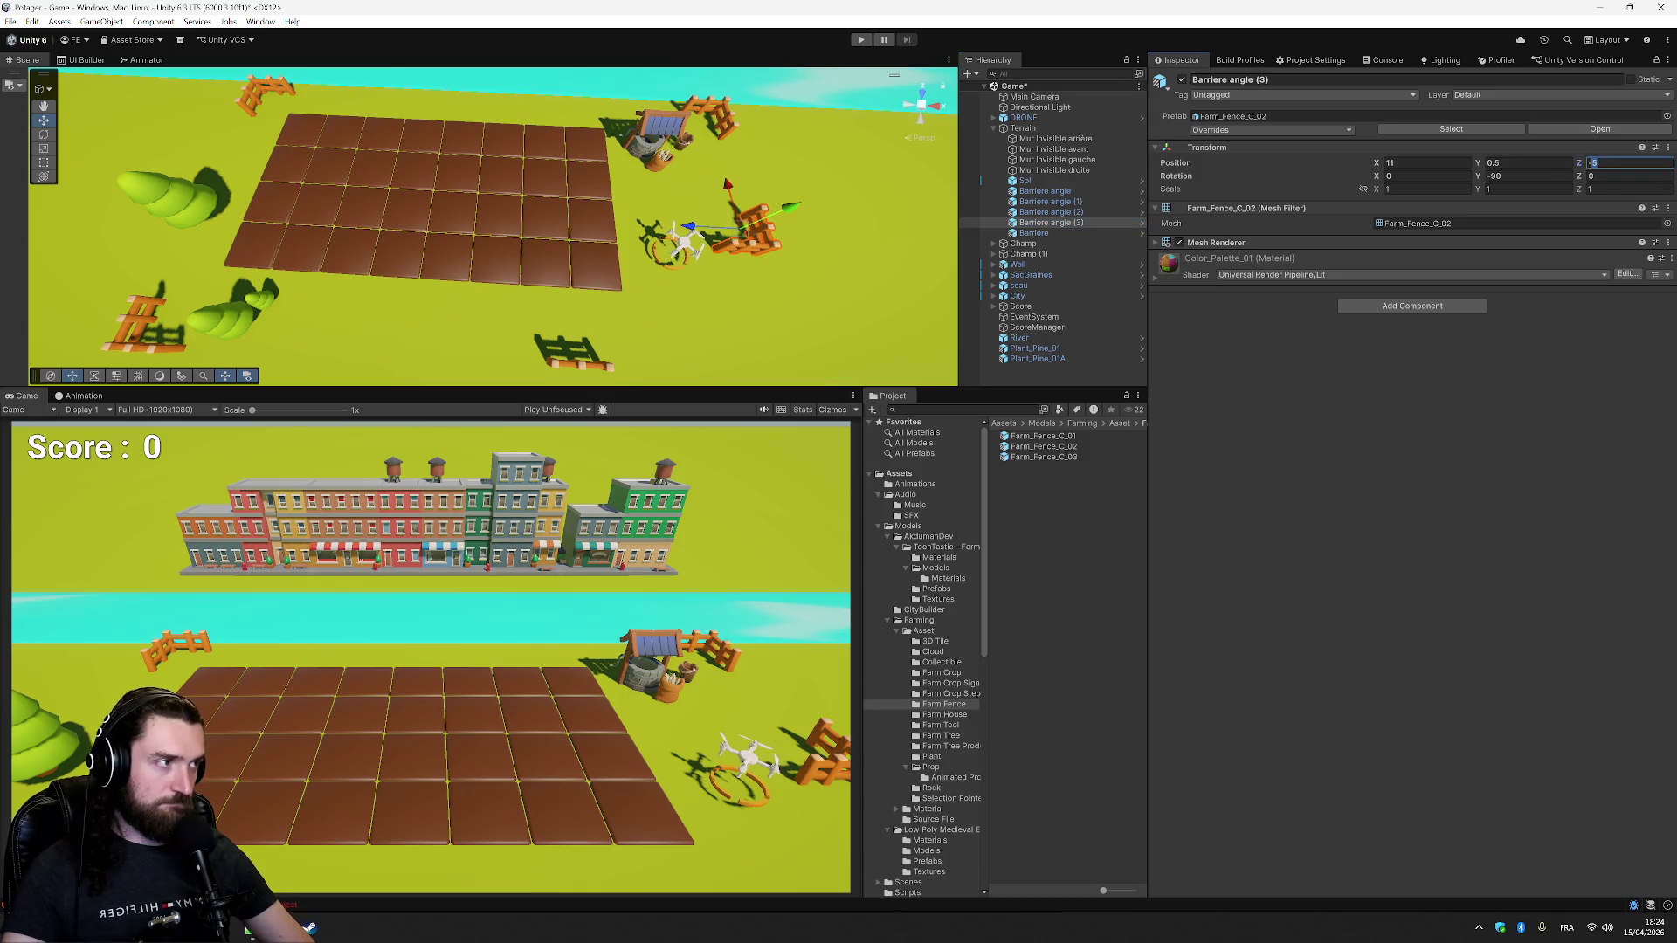
key("BackSpace")
type("8")
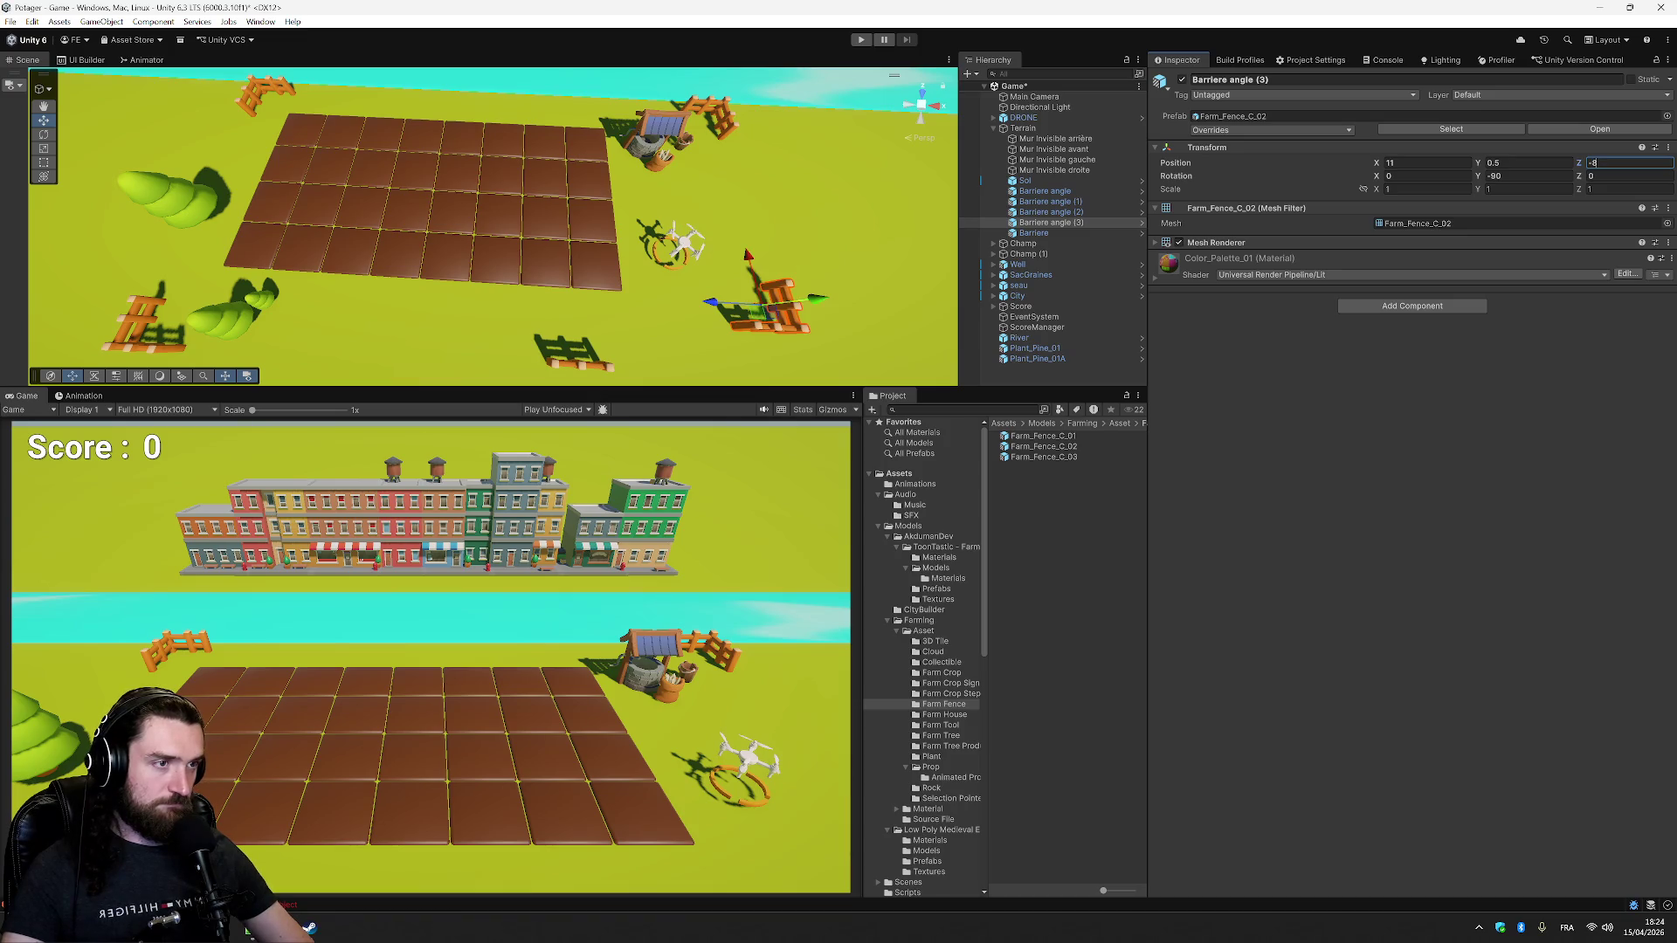
- Set corner fence Barriere angle to Position Z -8
left_click(1044, 211)
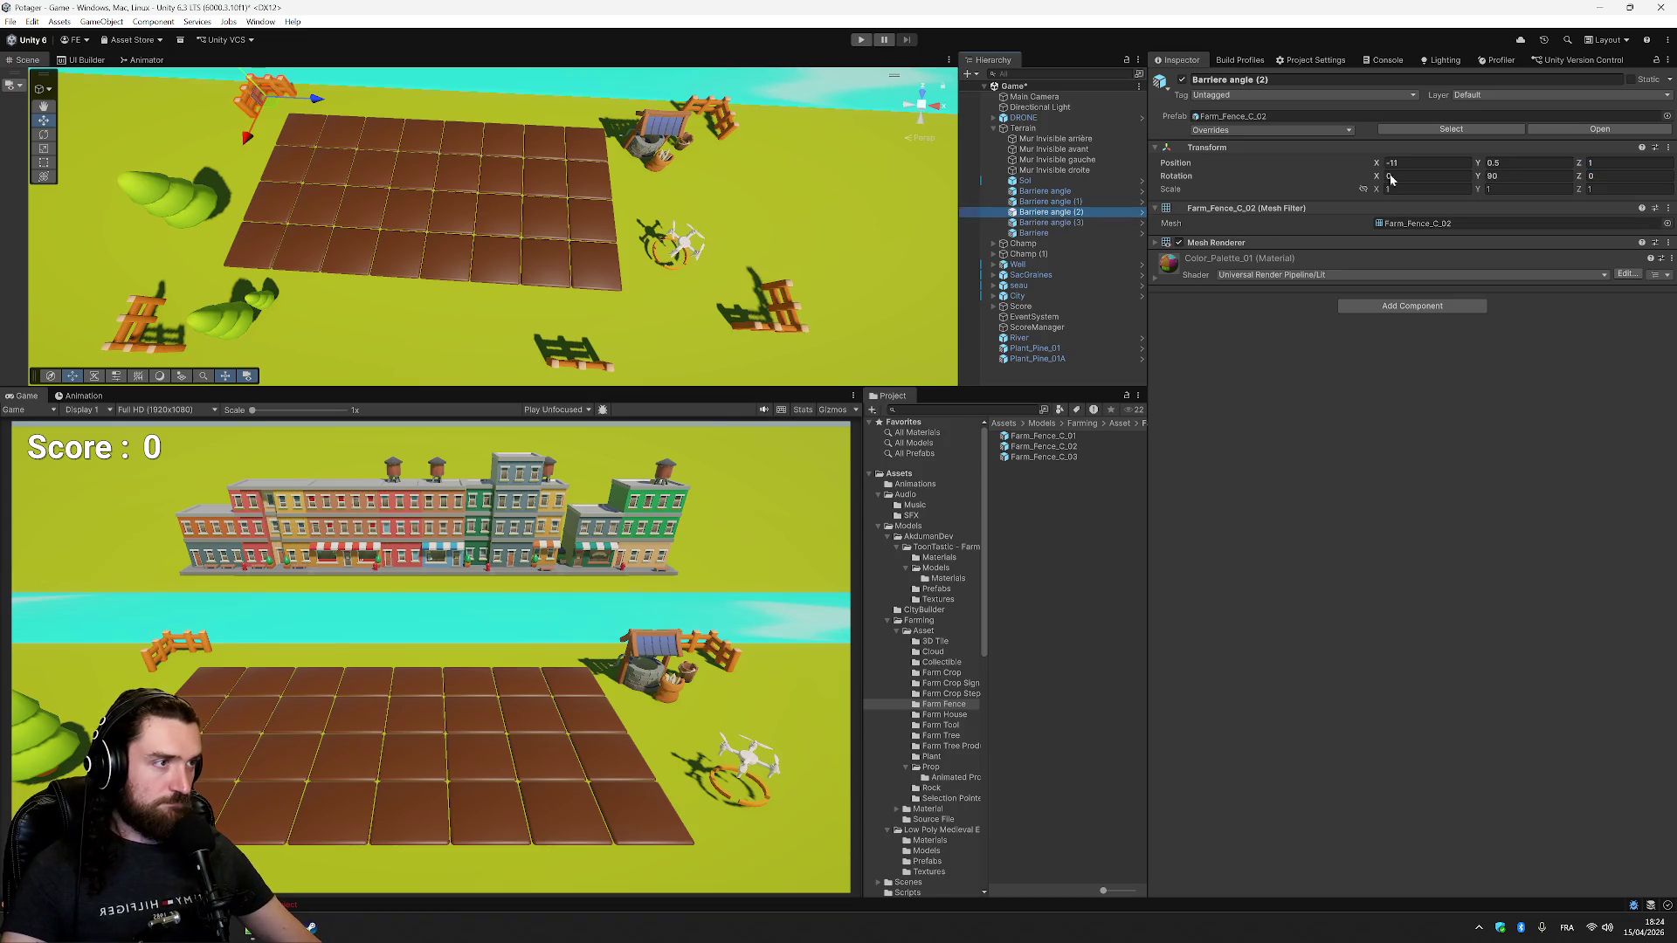
left_click(1607, 163)
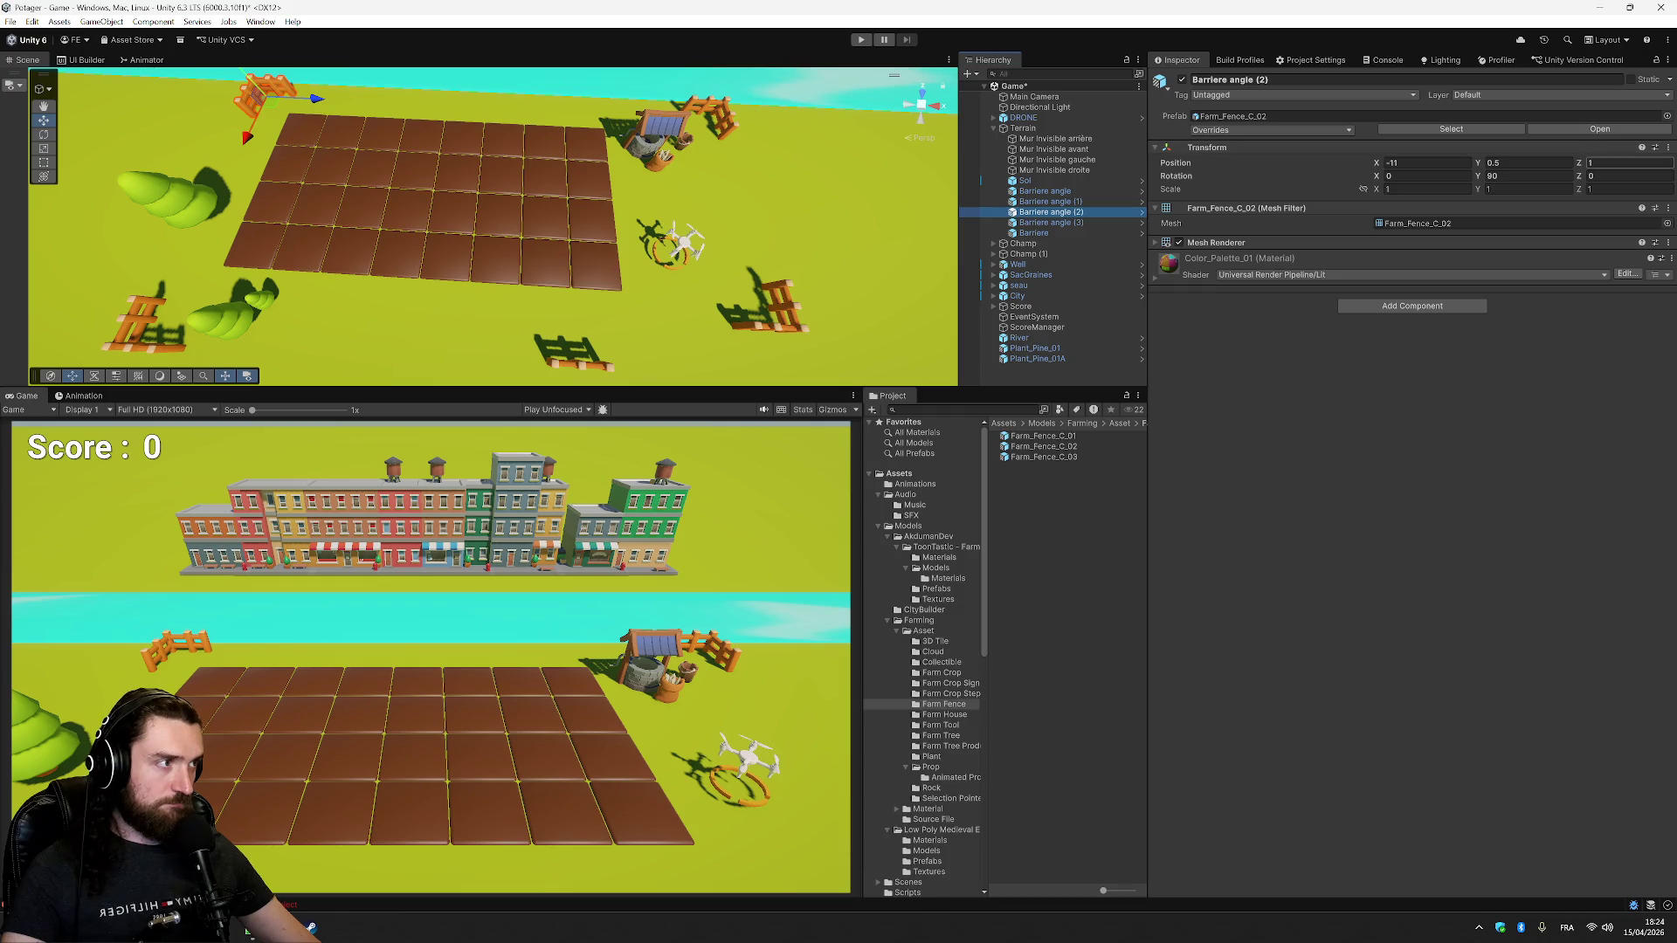
left_click(1045, 190)
left_click(1607, 163)
type("-8")
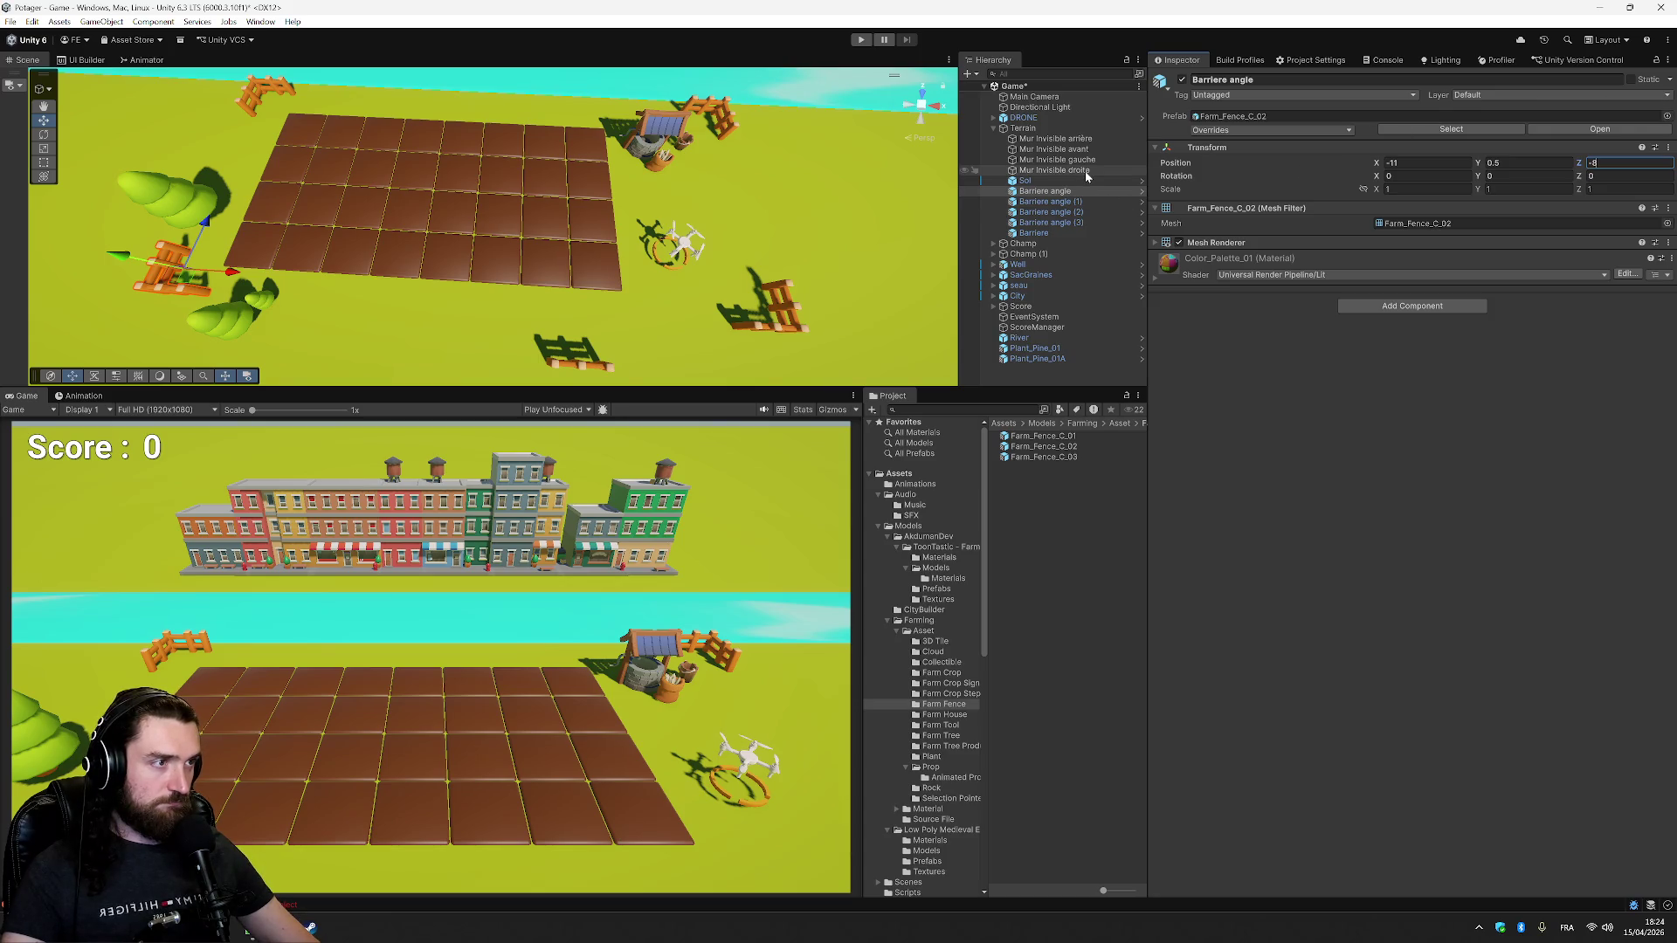
left_click(1053, 148)
- Settle the front wall Mur Invisible avant at Z -9 after trying -8 and -8.5
left_click(1607, 129)
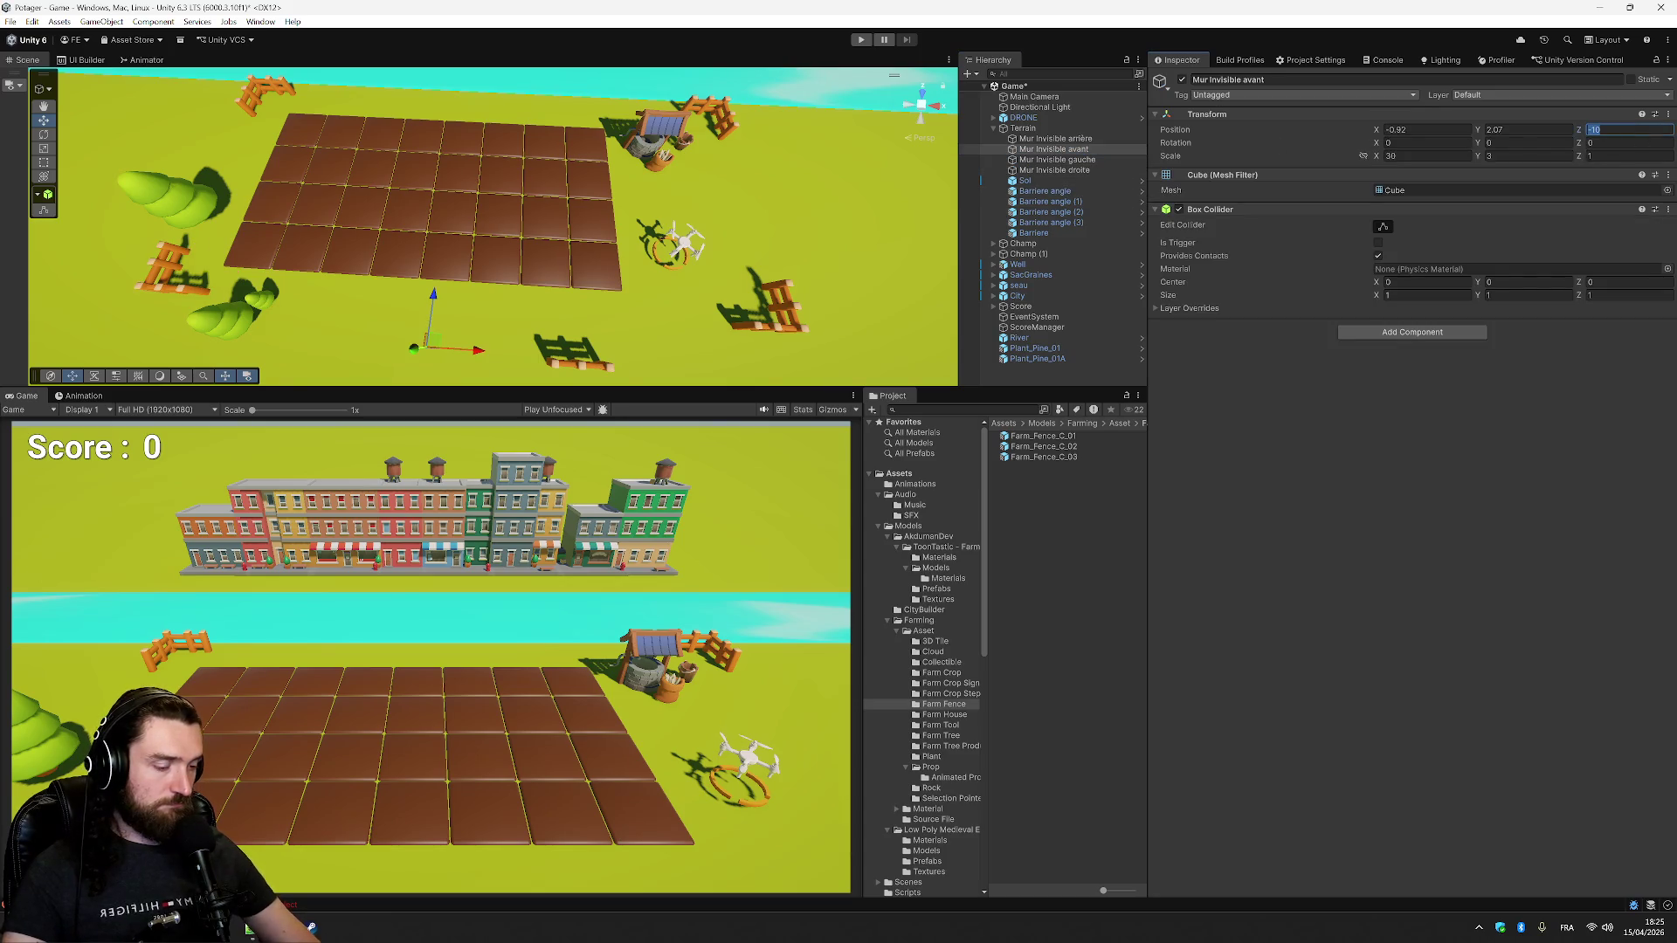
type("-8")
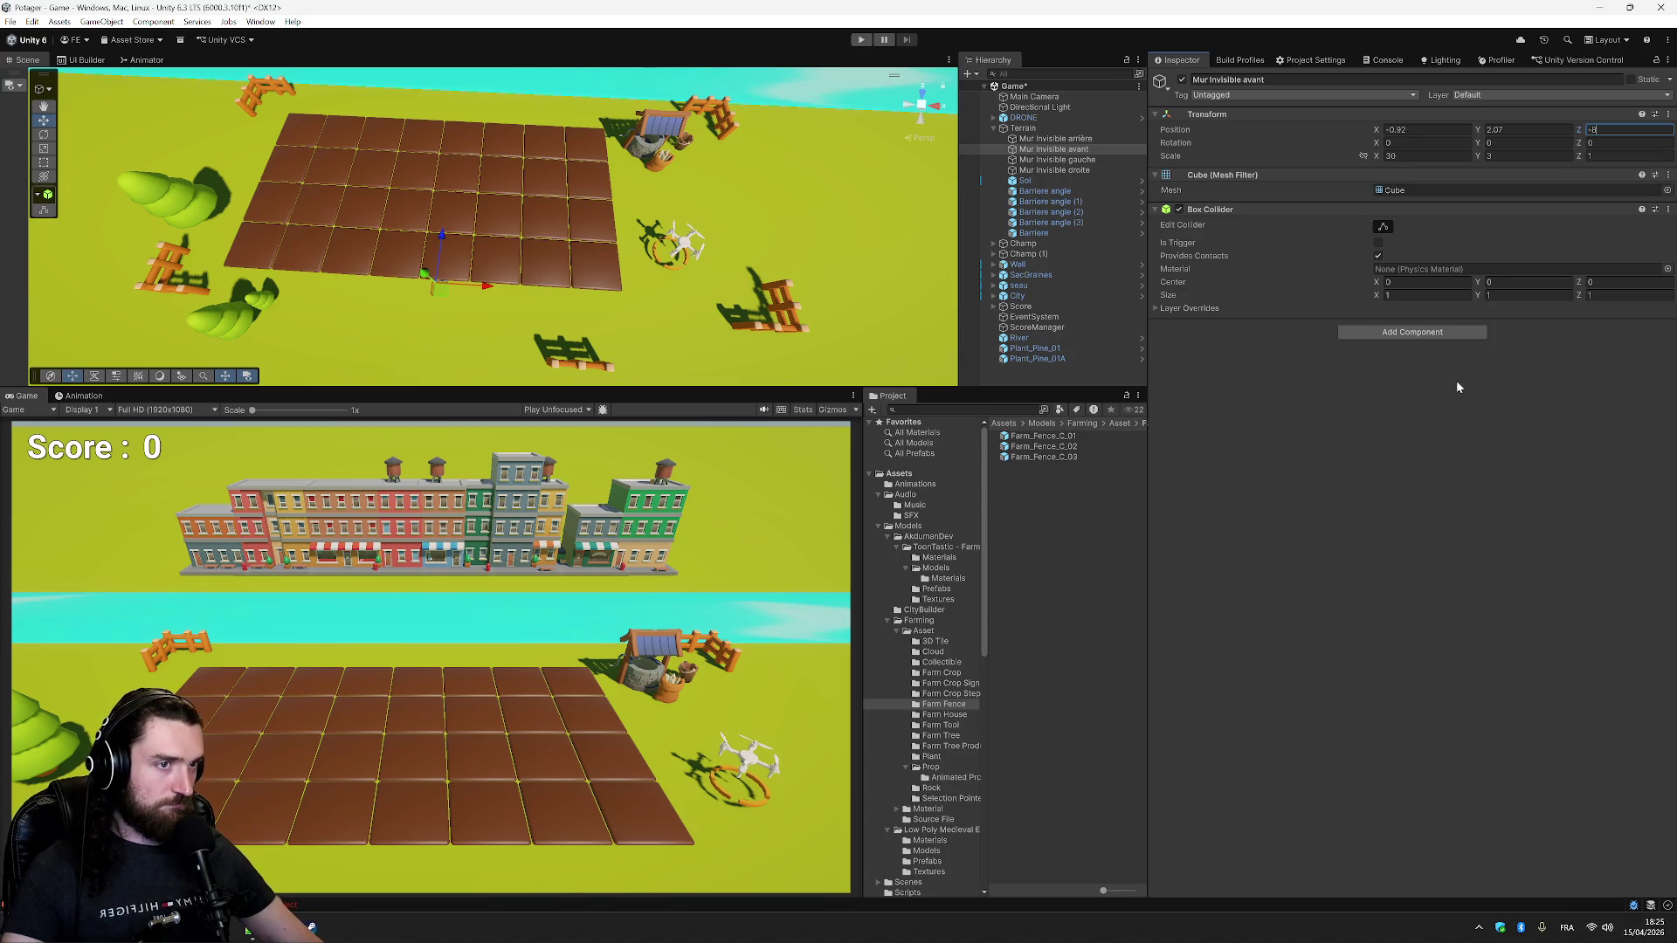
left_click(1048, 202)
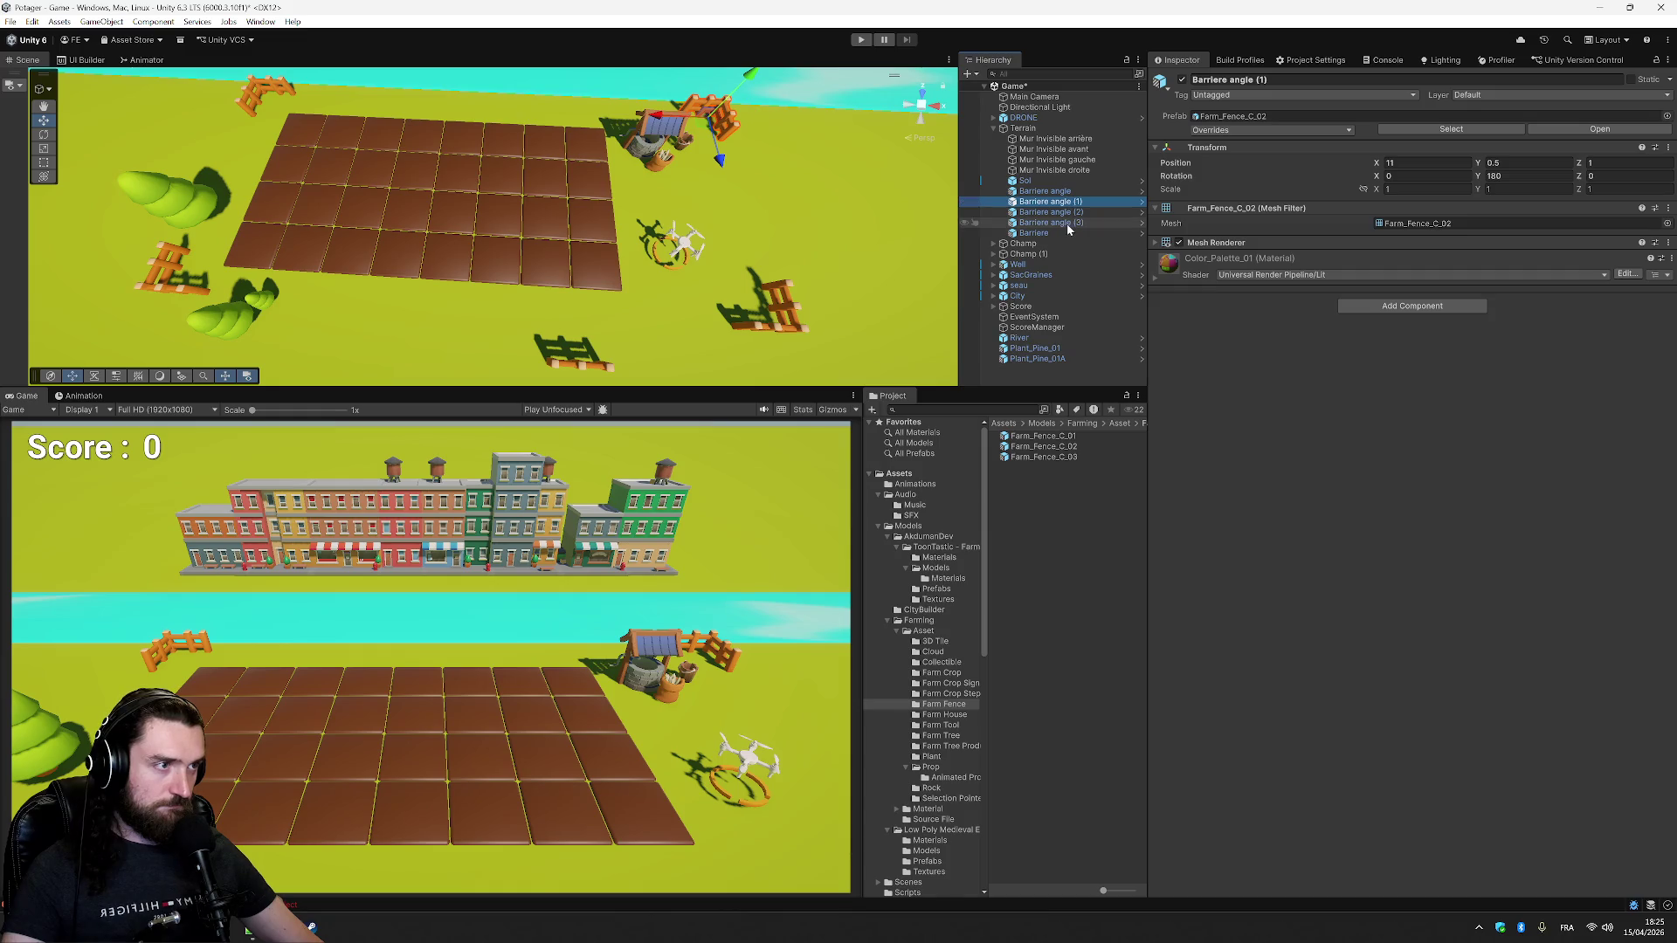
left_click(1064, 215)
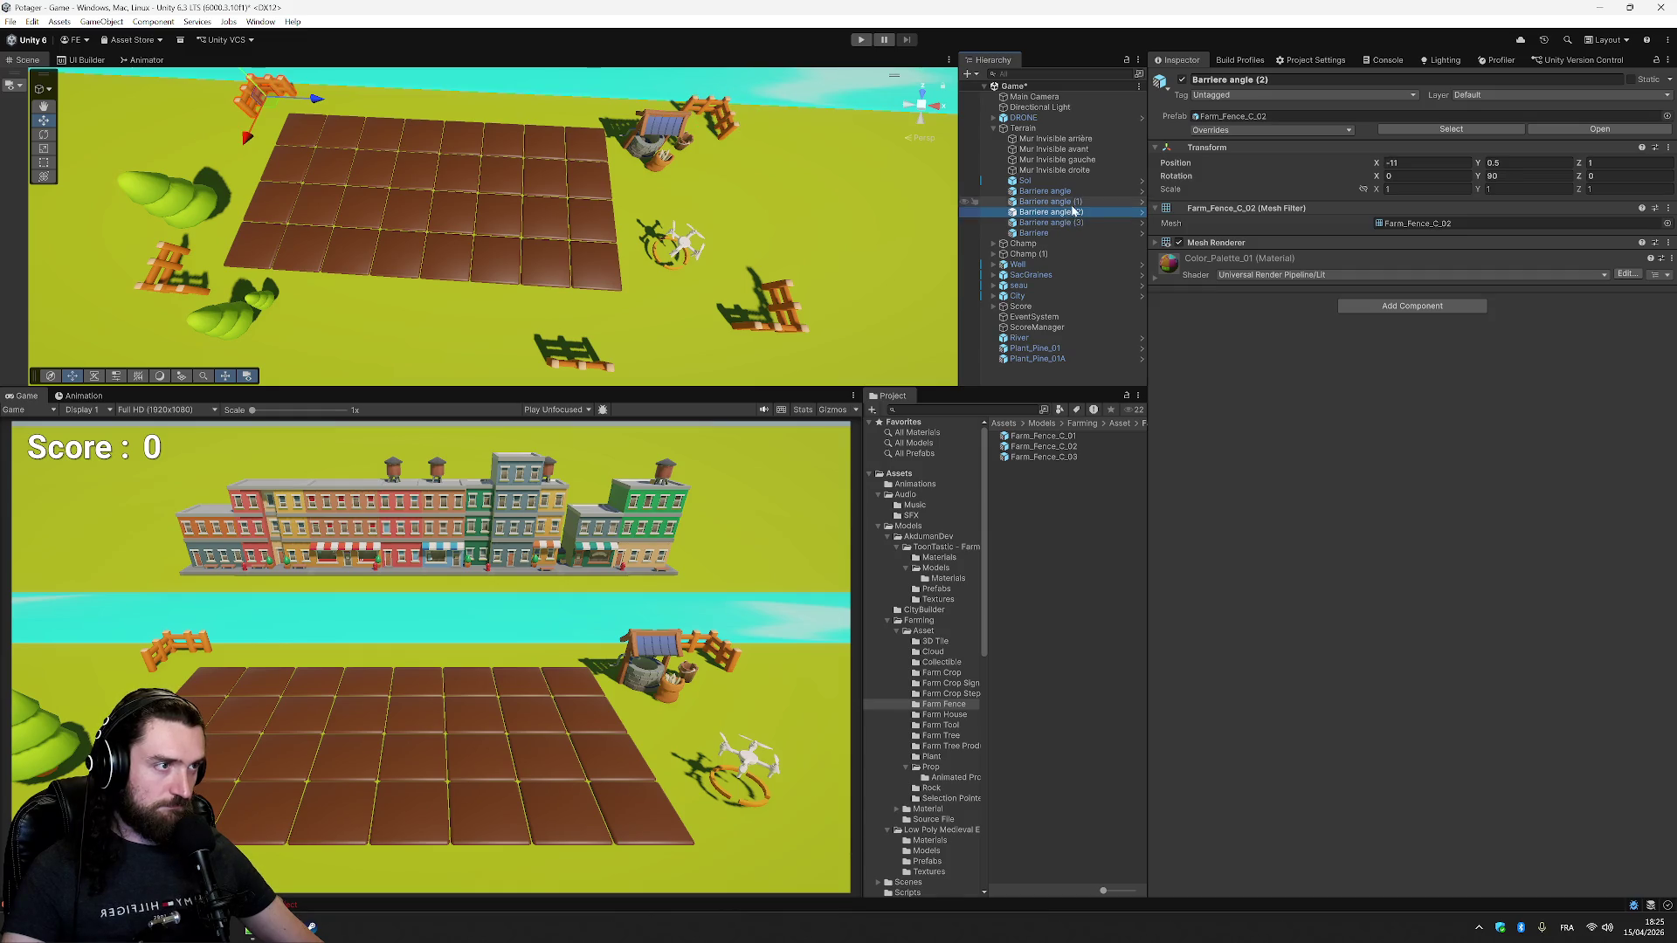
left_click(1061, 149)
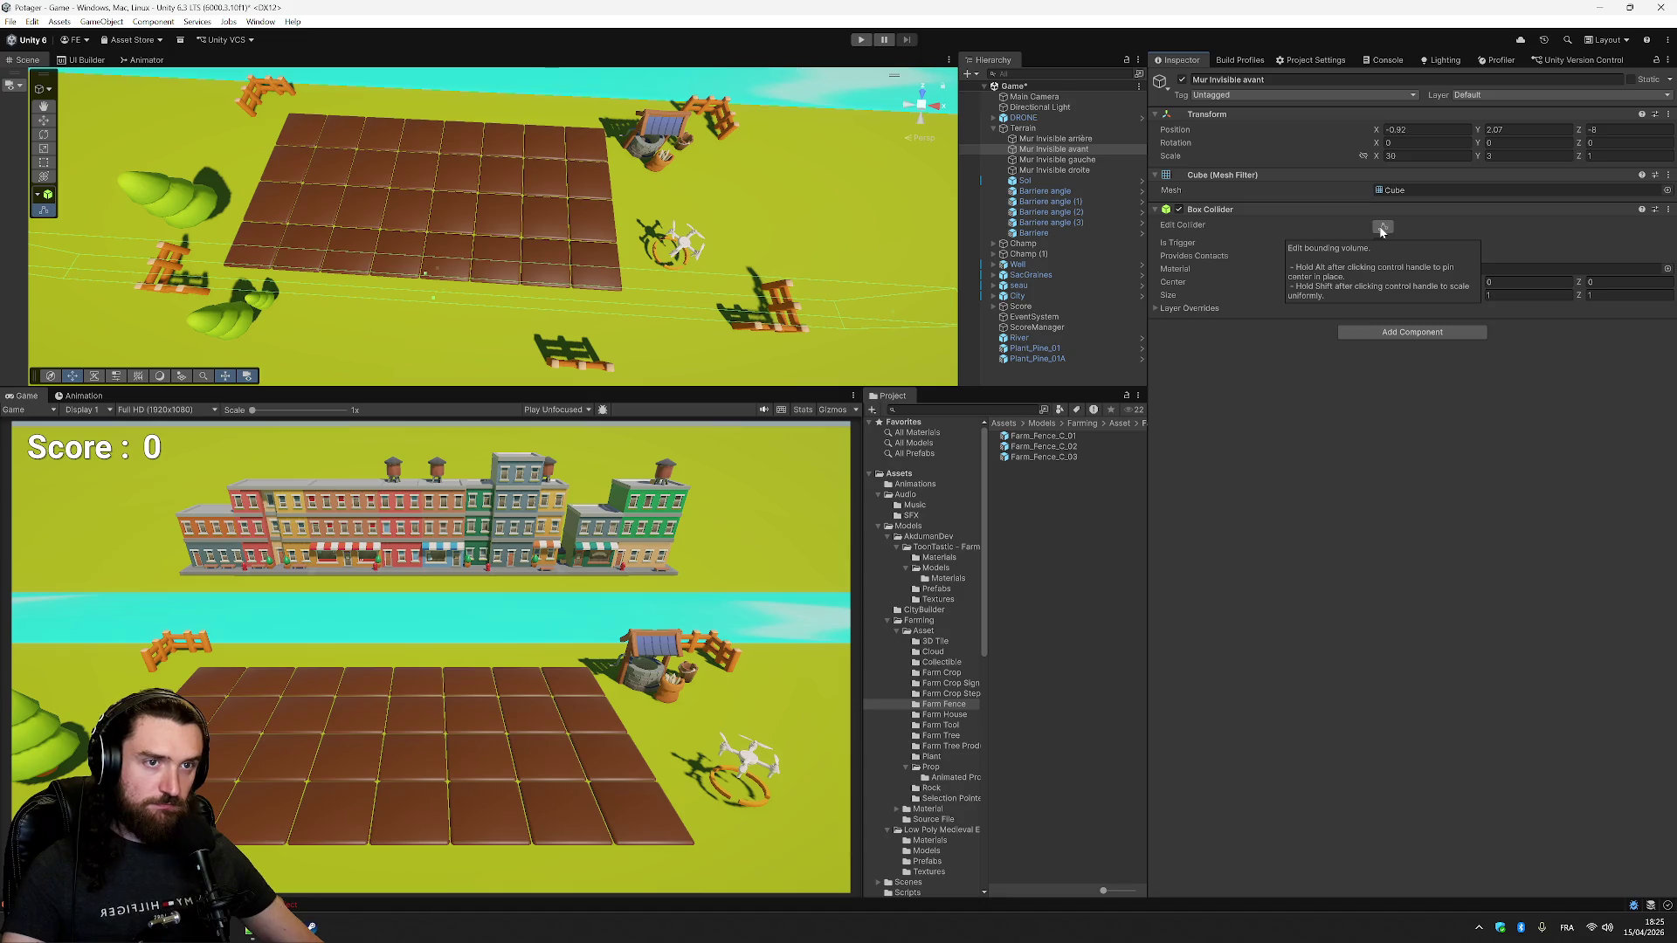
key("Tab")
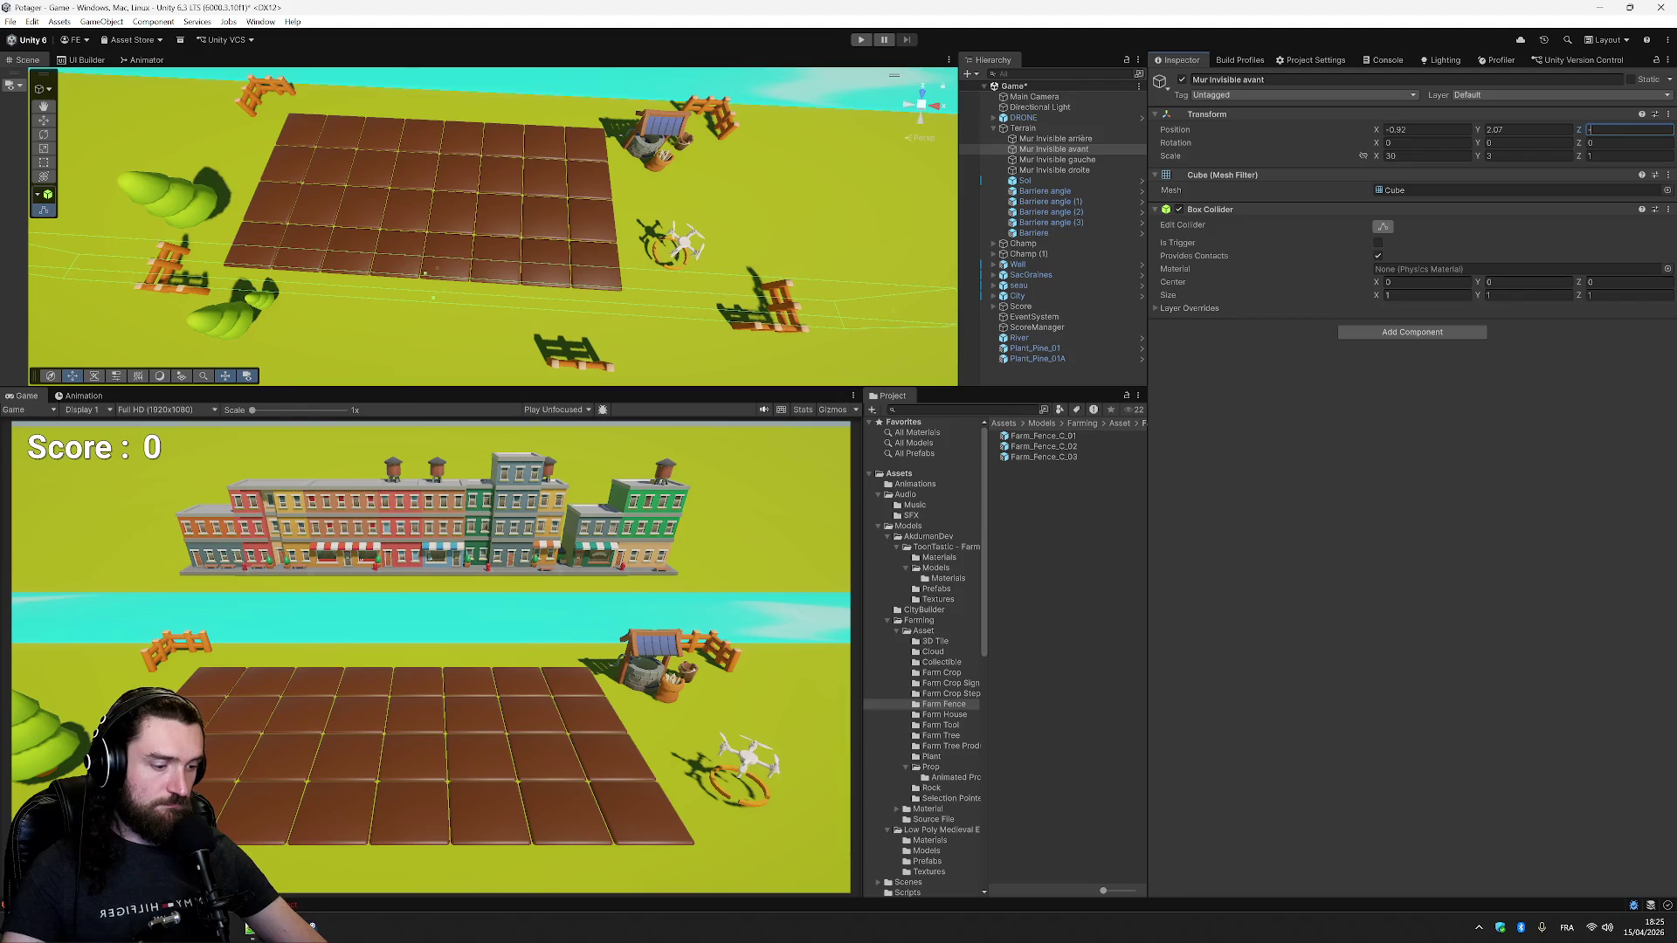
type("8.5")
key("Return")
type("-9")
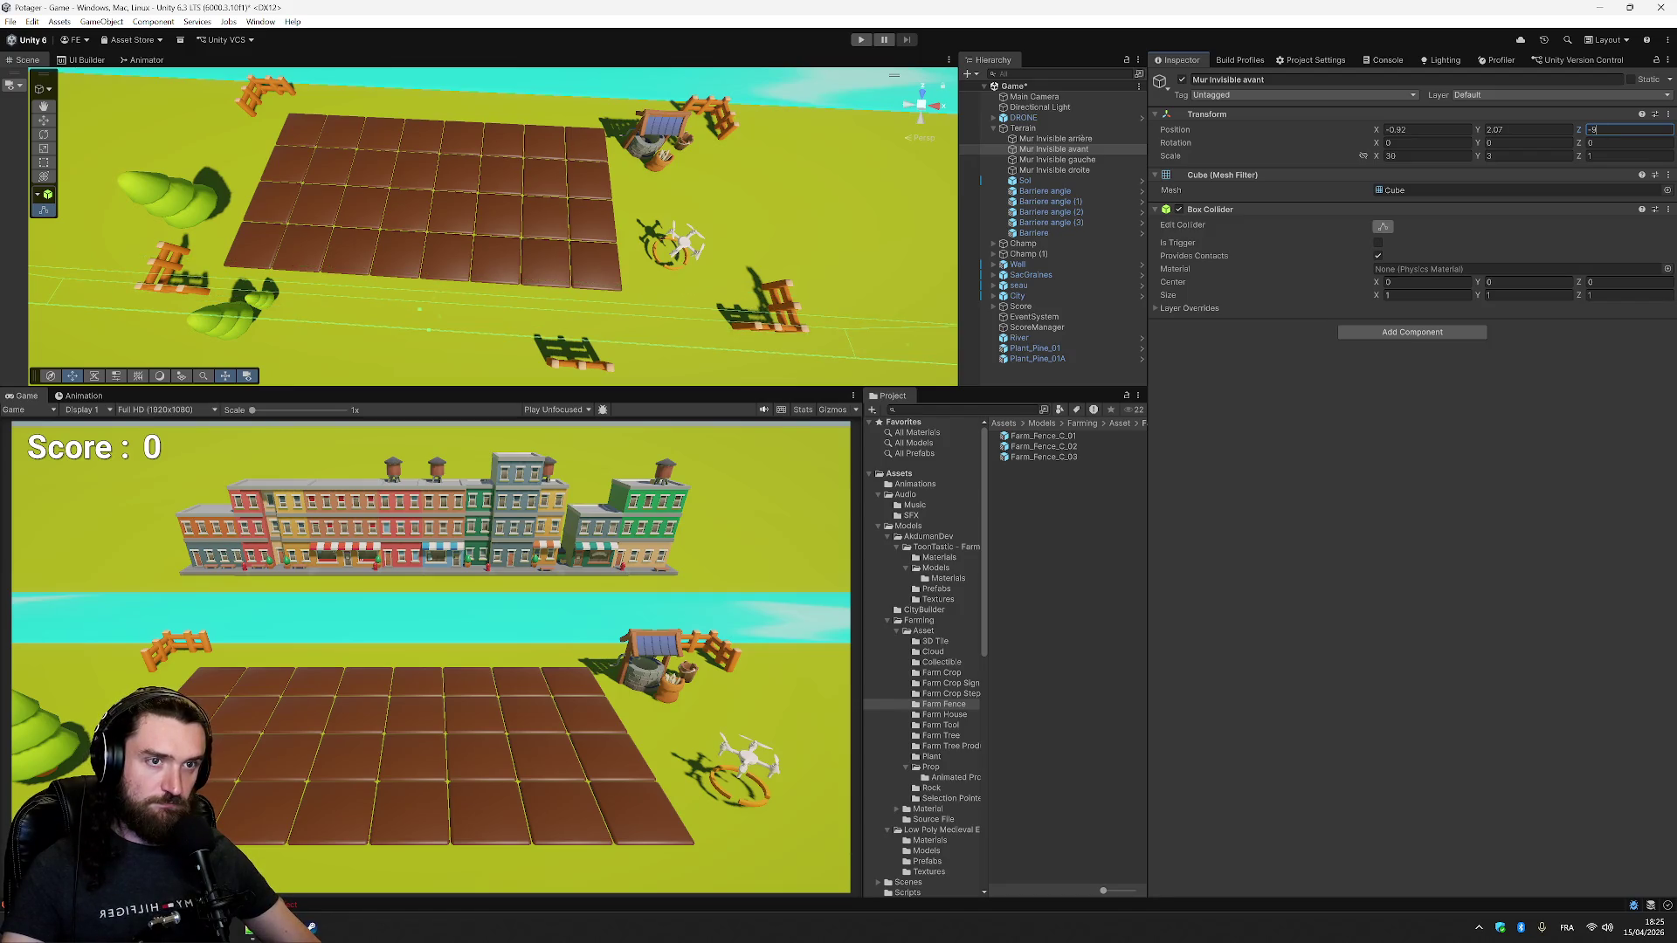
key("Return")
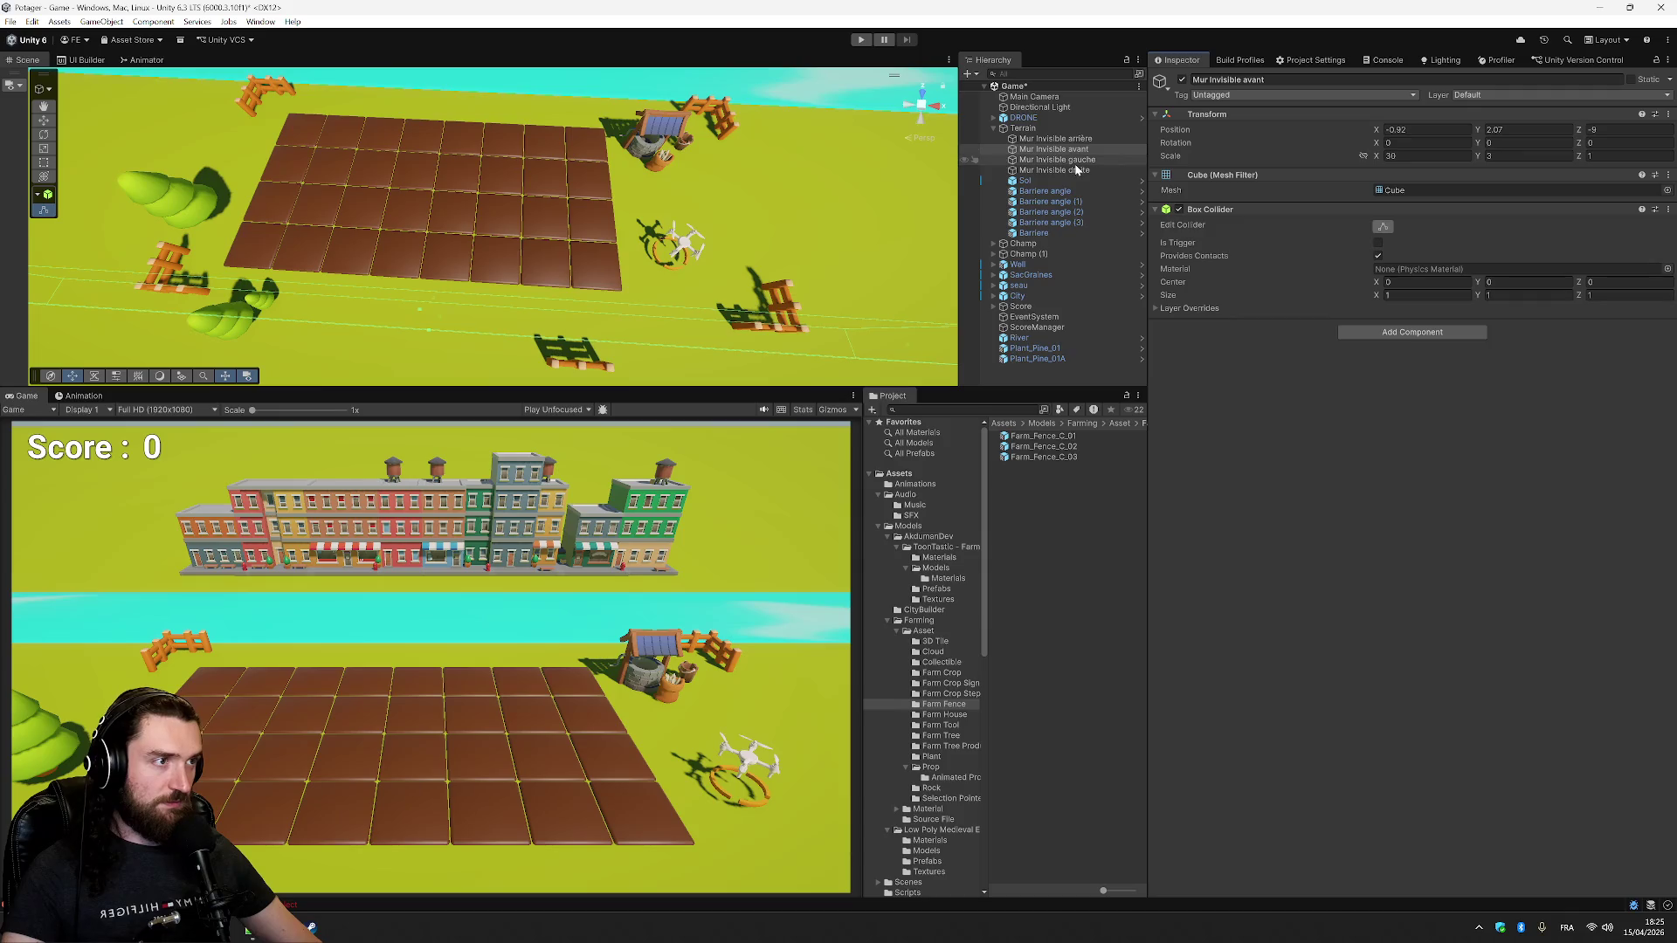
- Set the back wall Mur Invisible arrière to Z 2
left_click(1086, 139)
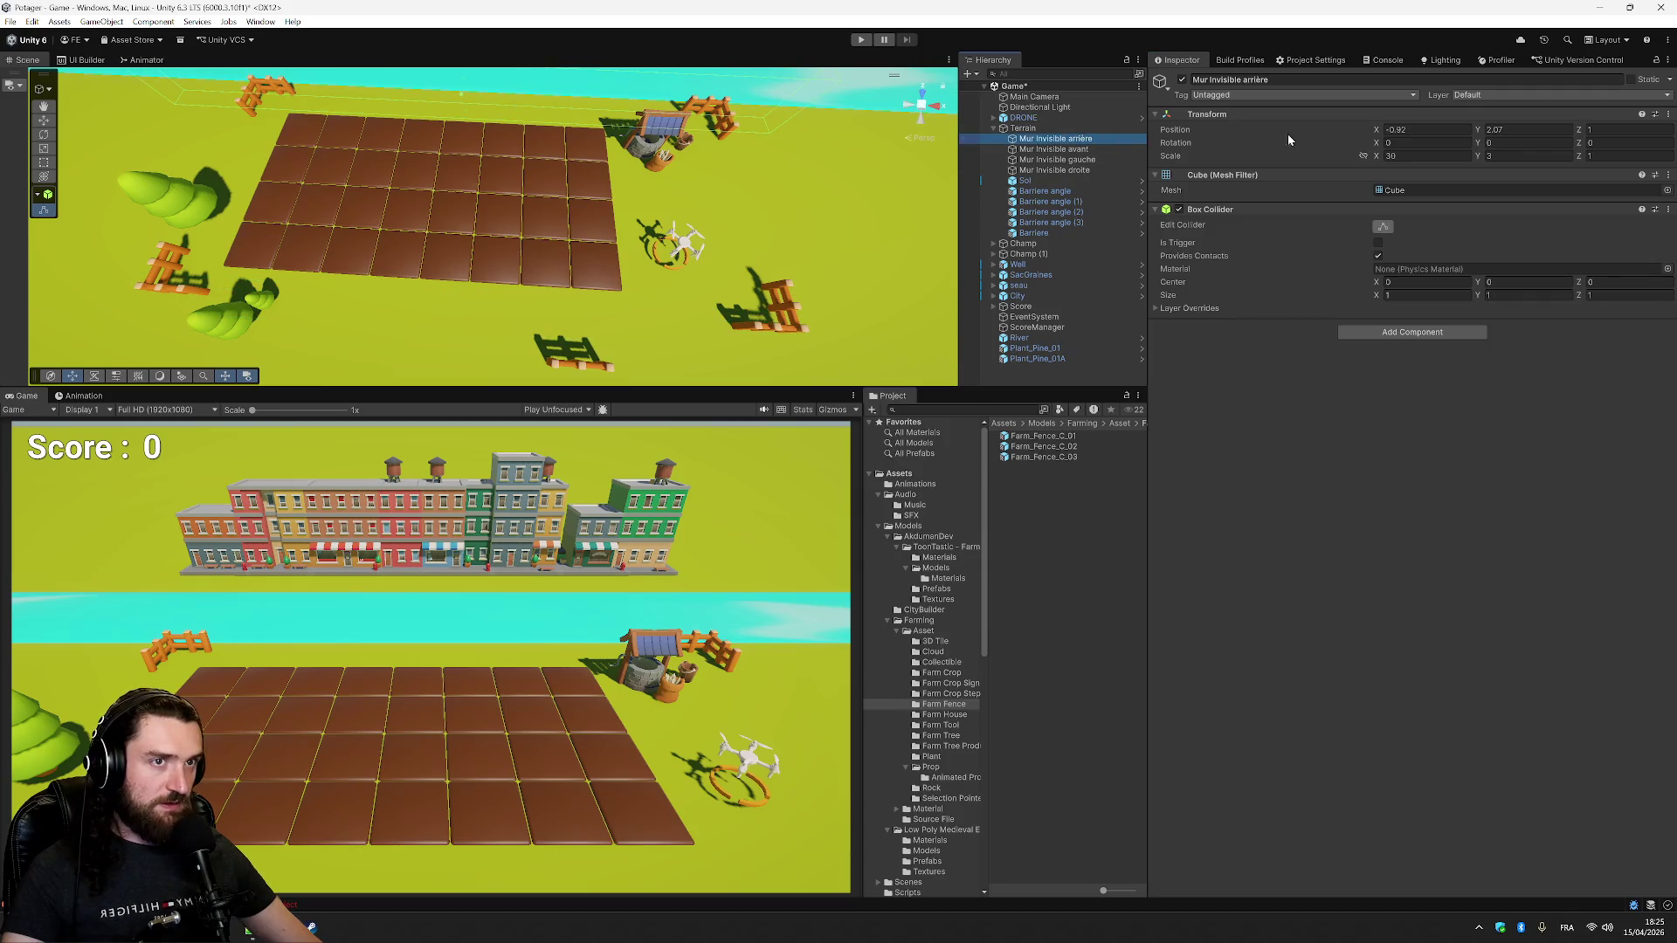
left_click(1428, 129)
left_click(1629, 129)
type("2")
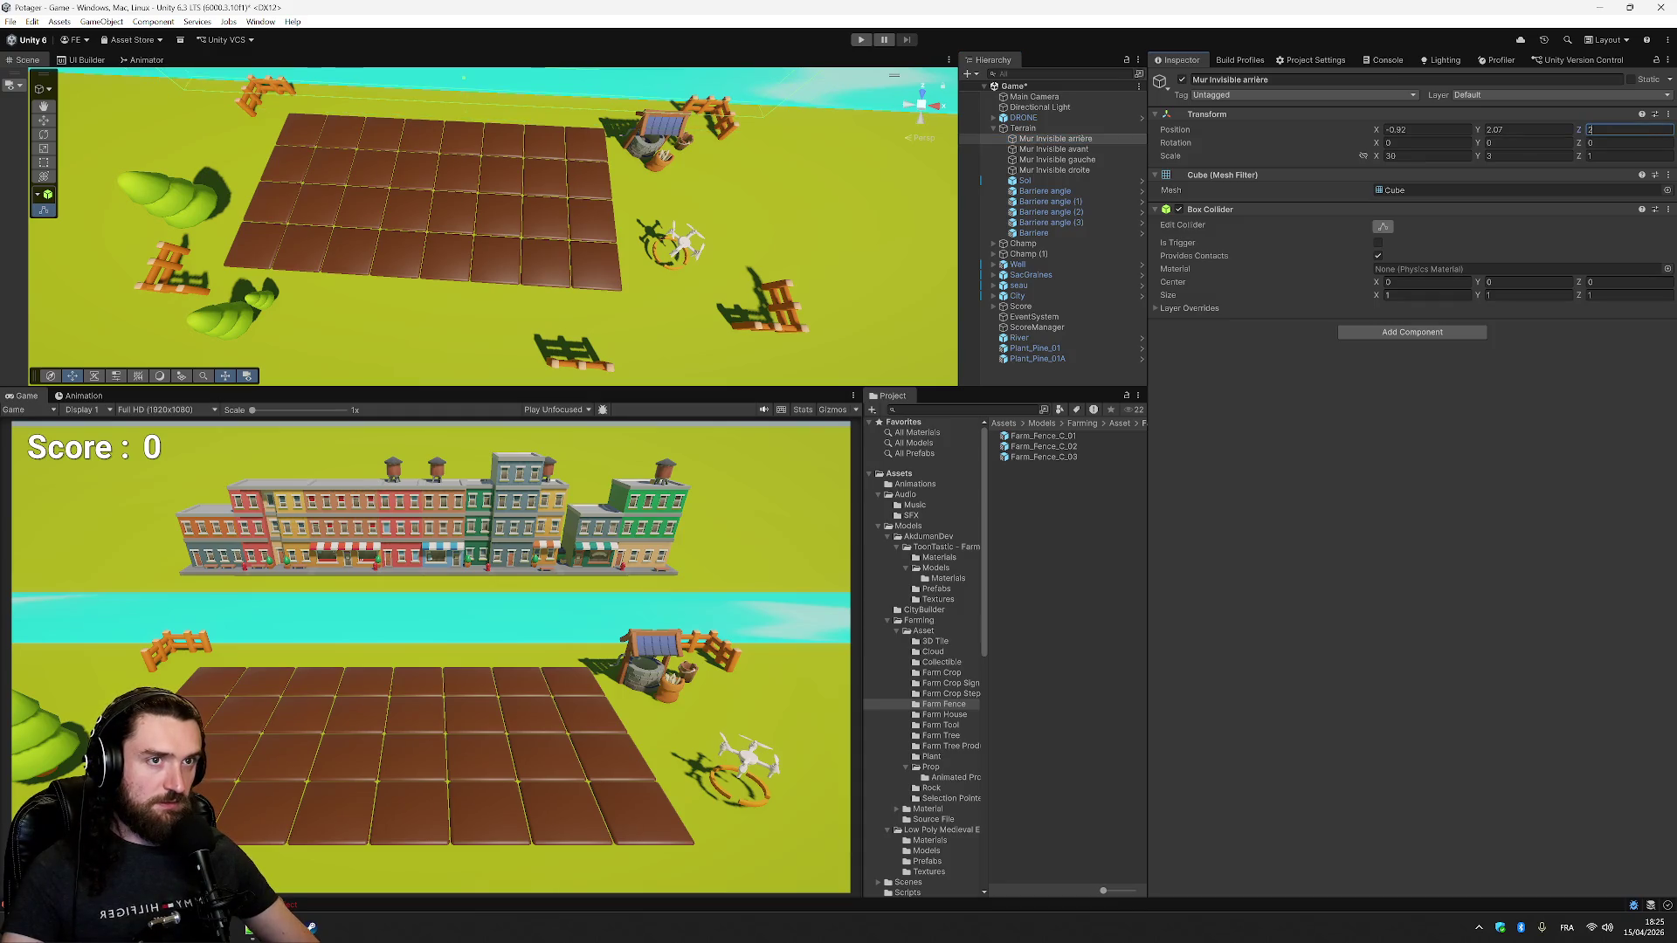
- Set the left wall to X -12 and the right wall to X 12
left_click(1097, 150)
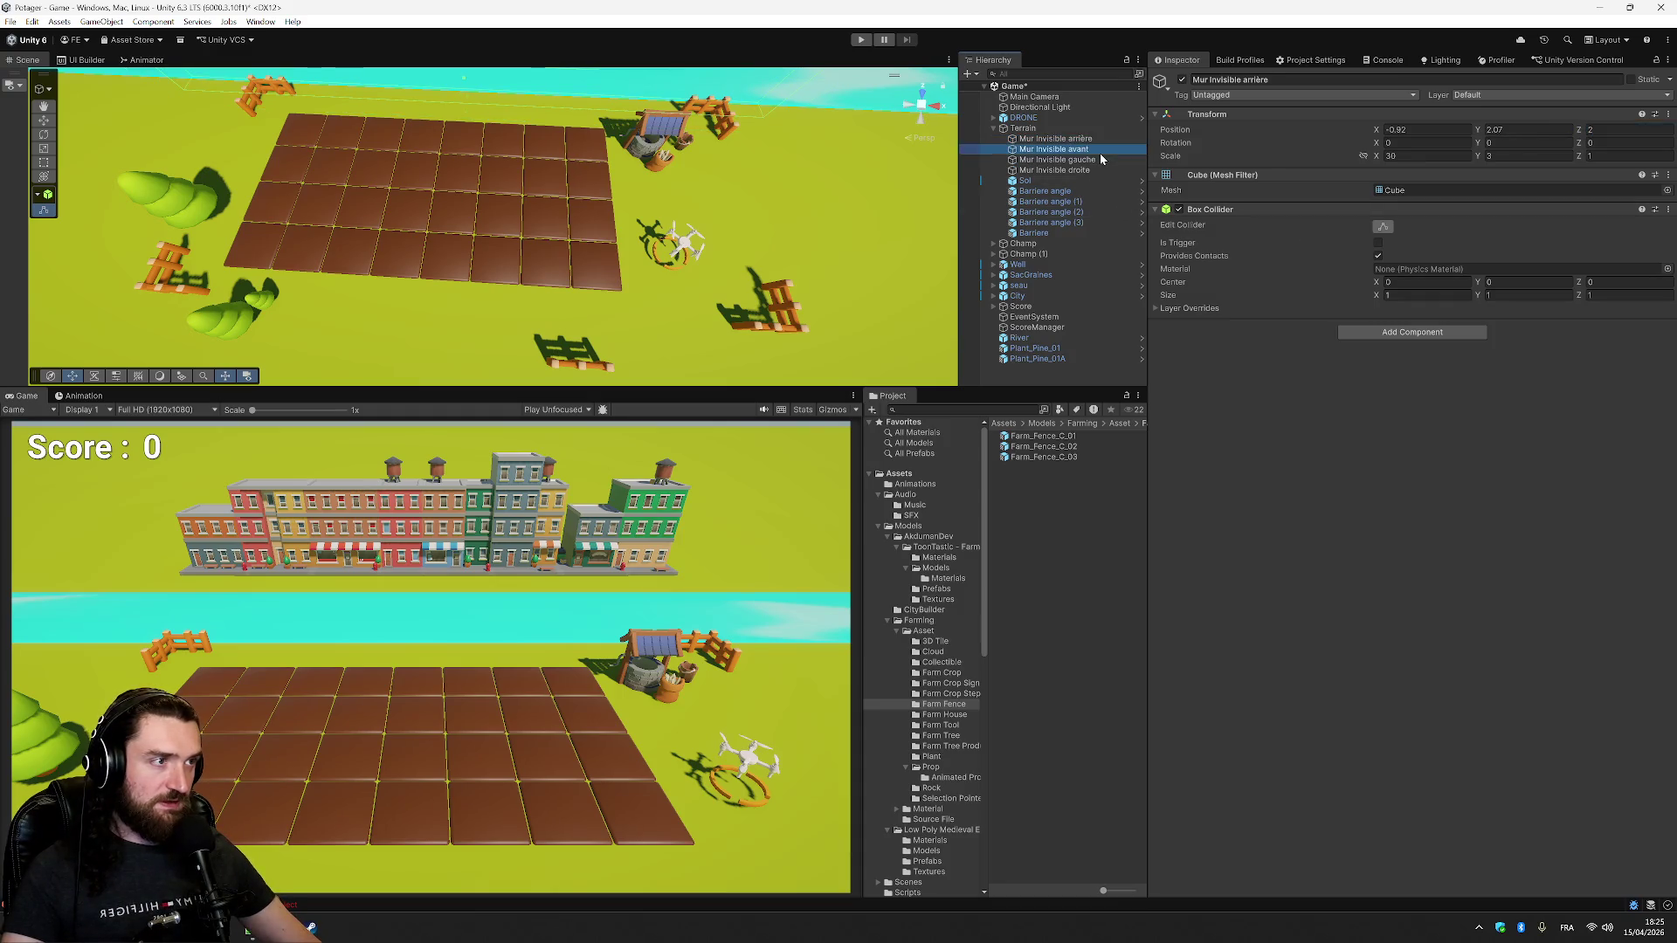
left_click(1104, 160)
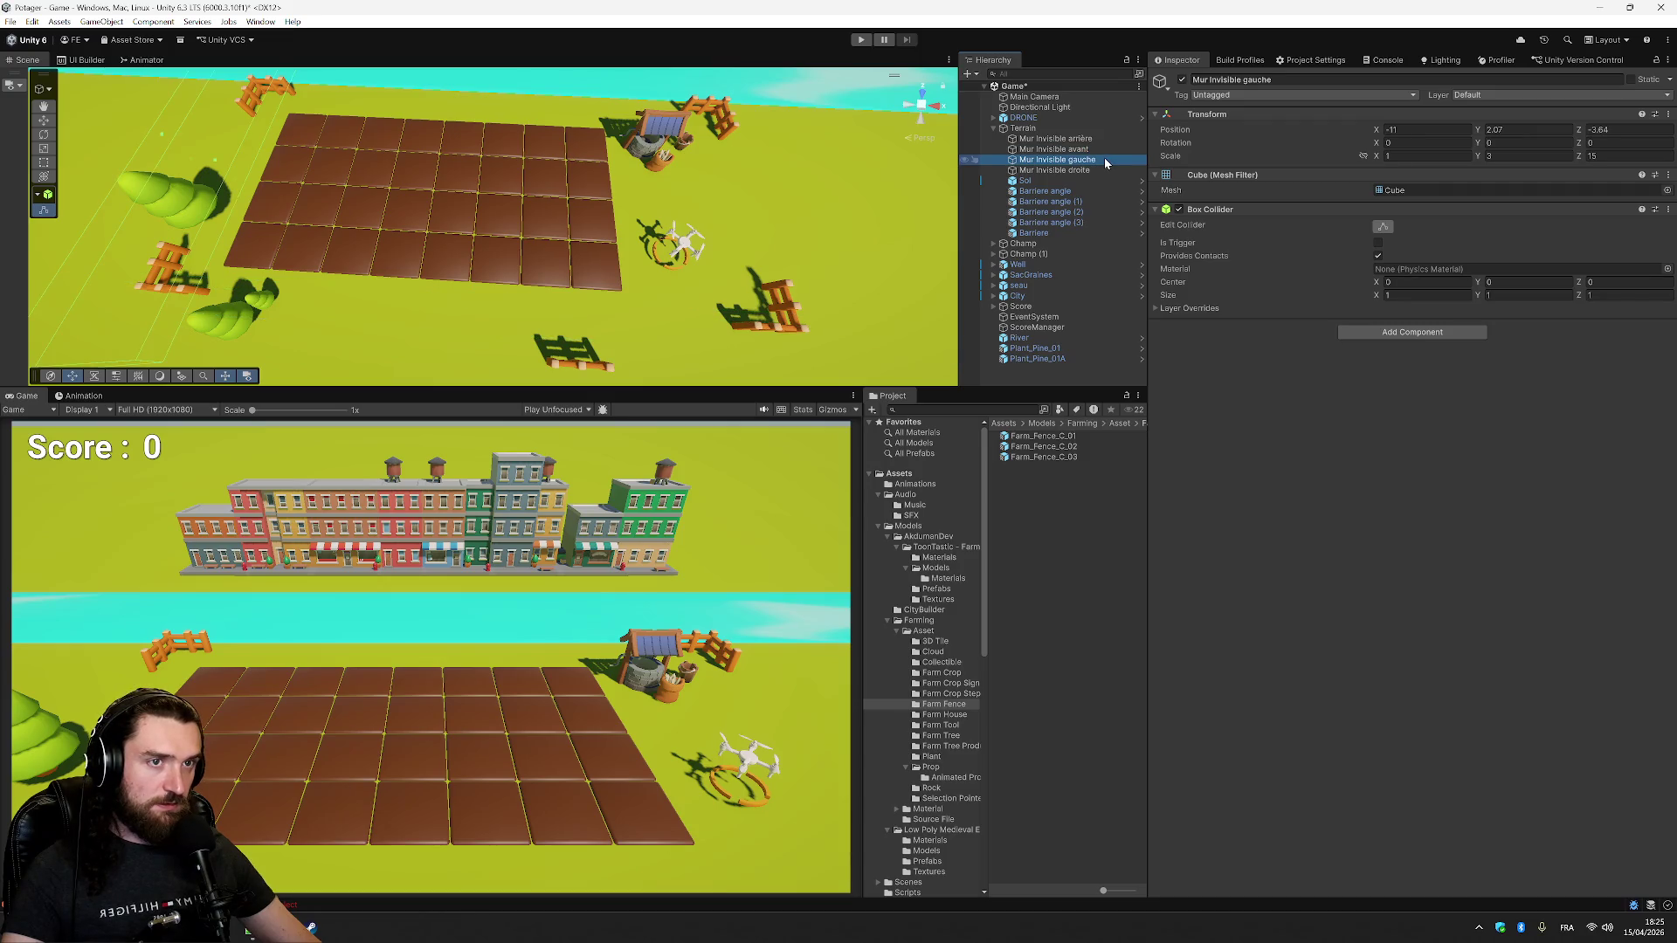
left_click(1629, 129)
left_click(1428, 129)
type("-1")
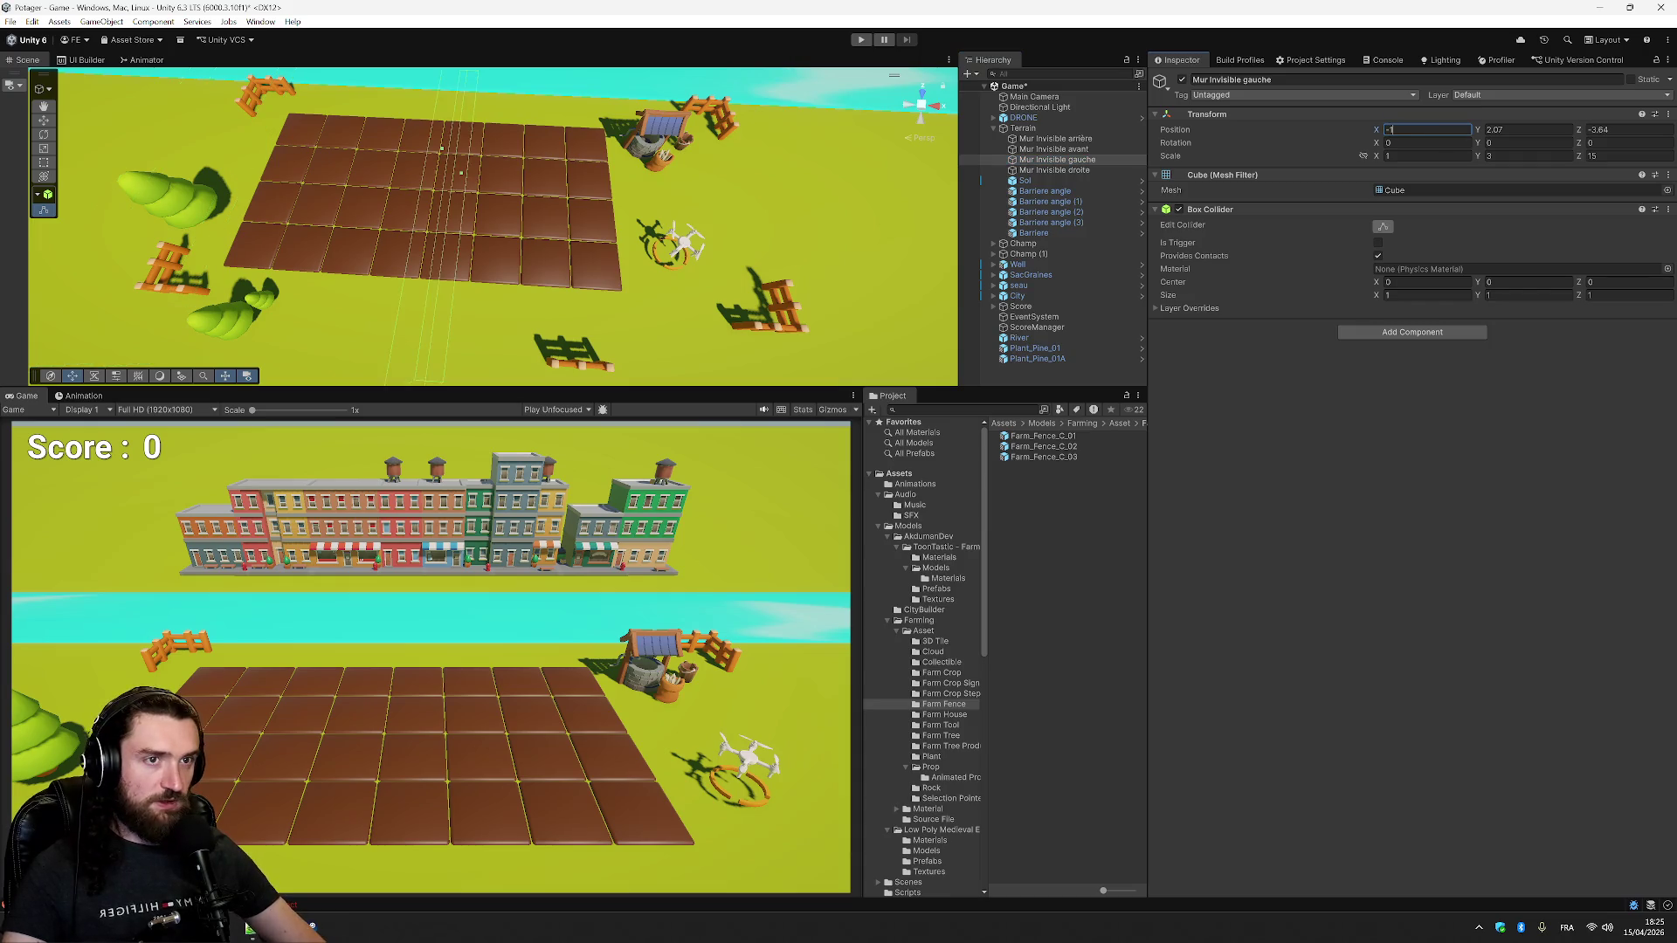
type("2")
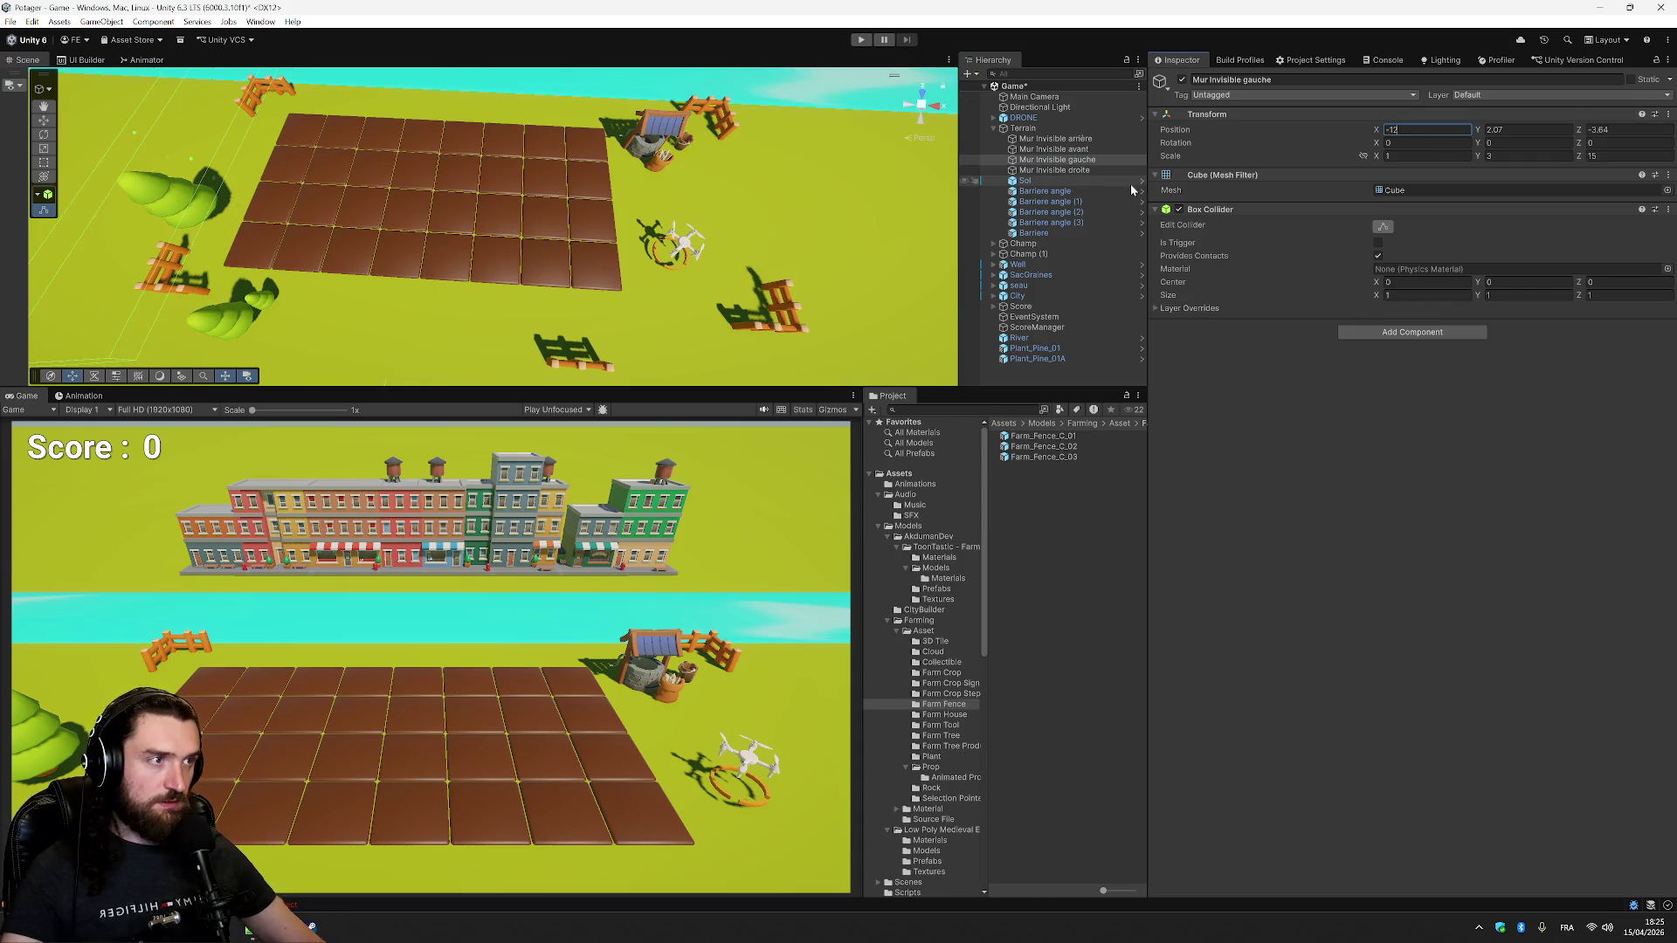
left_click(1055, 169)
left_click(1428, 129)
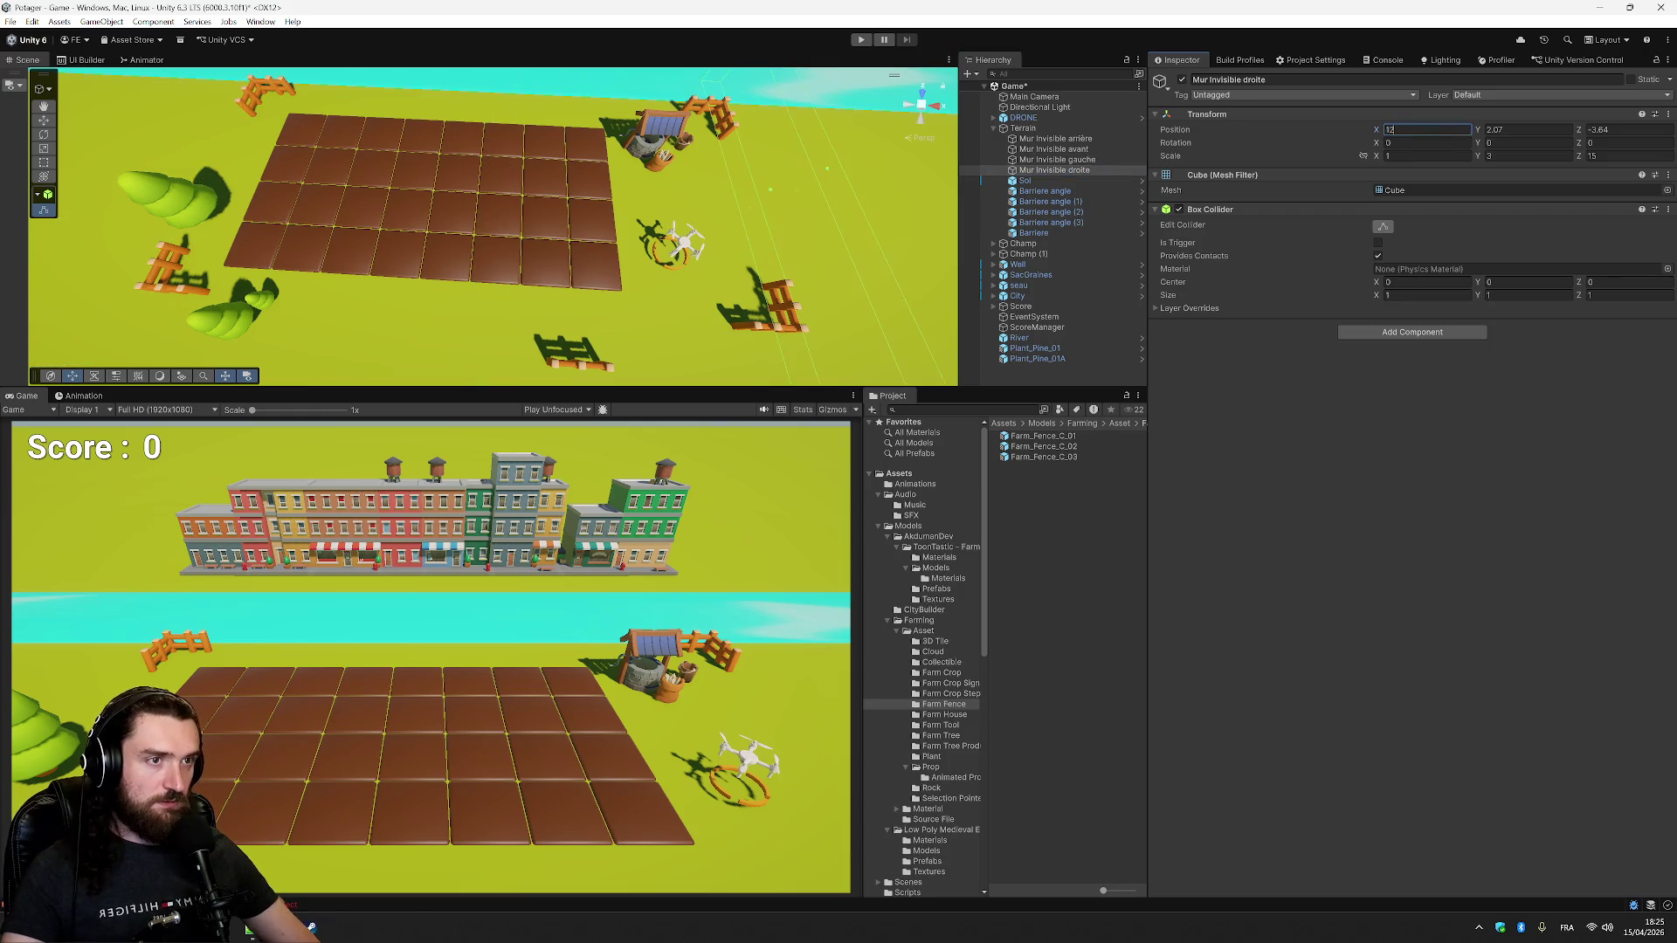
left_click(1480, 512)
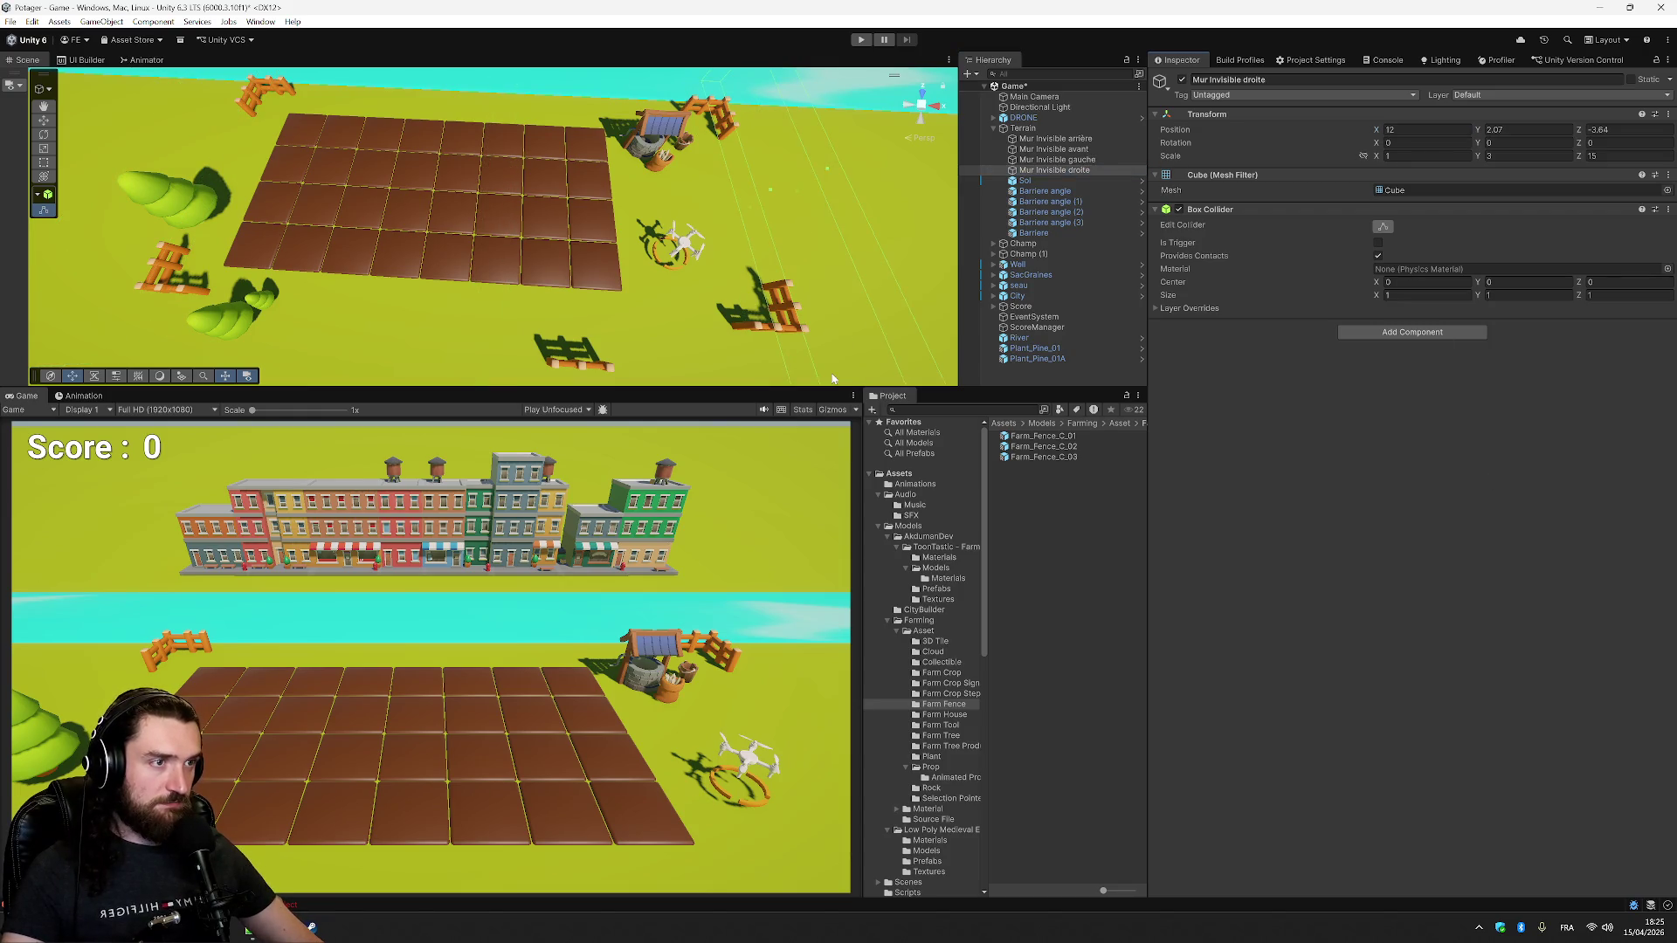
- Set straight fence Barriere to Z -8 and slide it to X 9.07 beside the front-right corner
left_click(1083, 191)
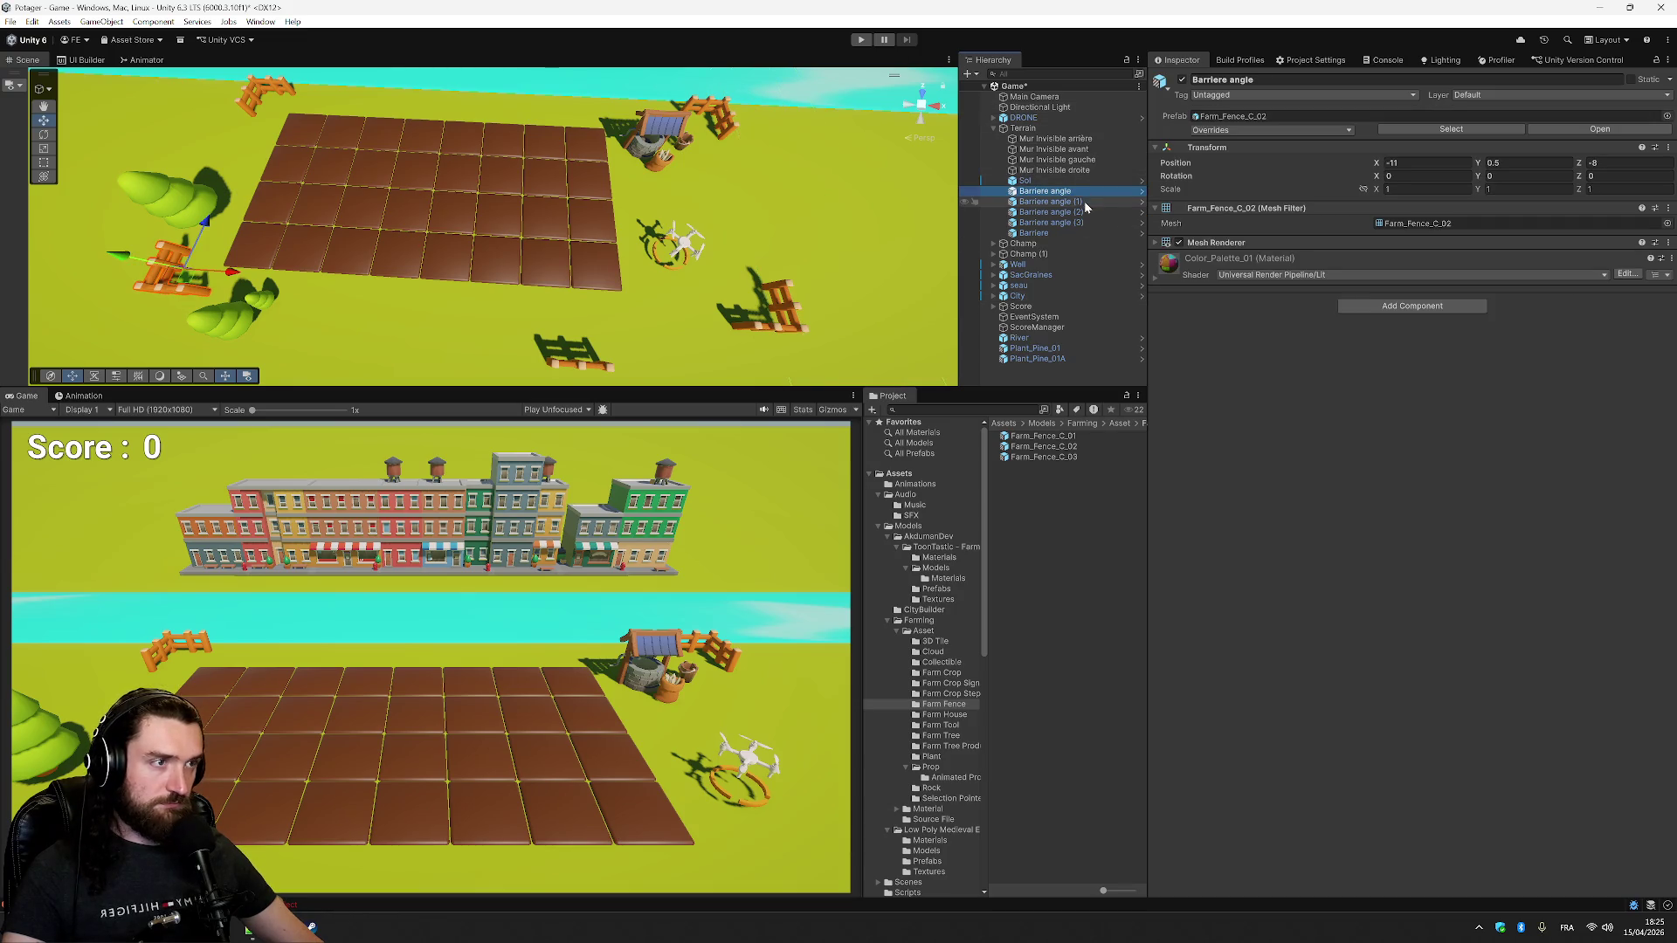
left_click(1036, 233)
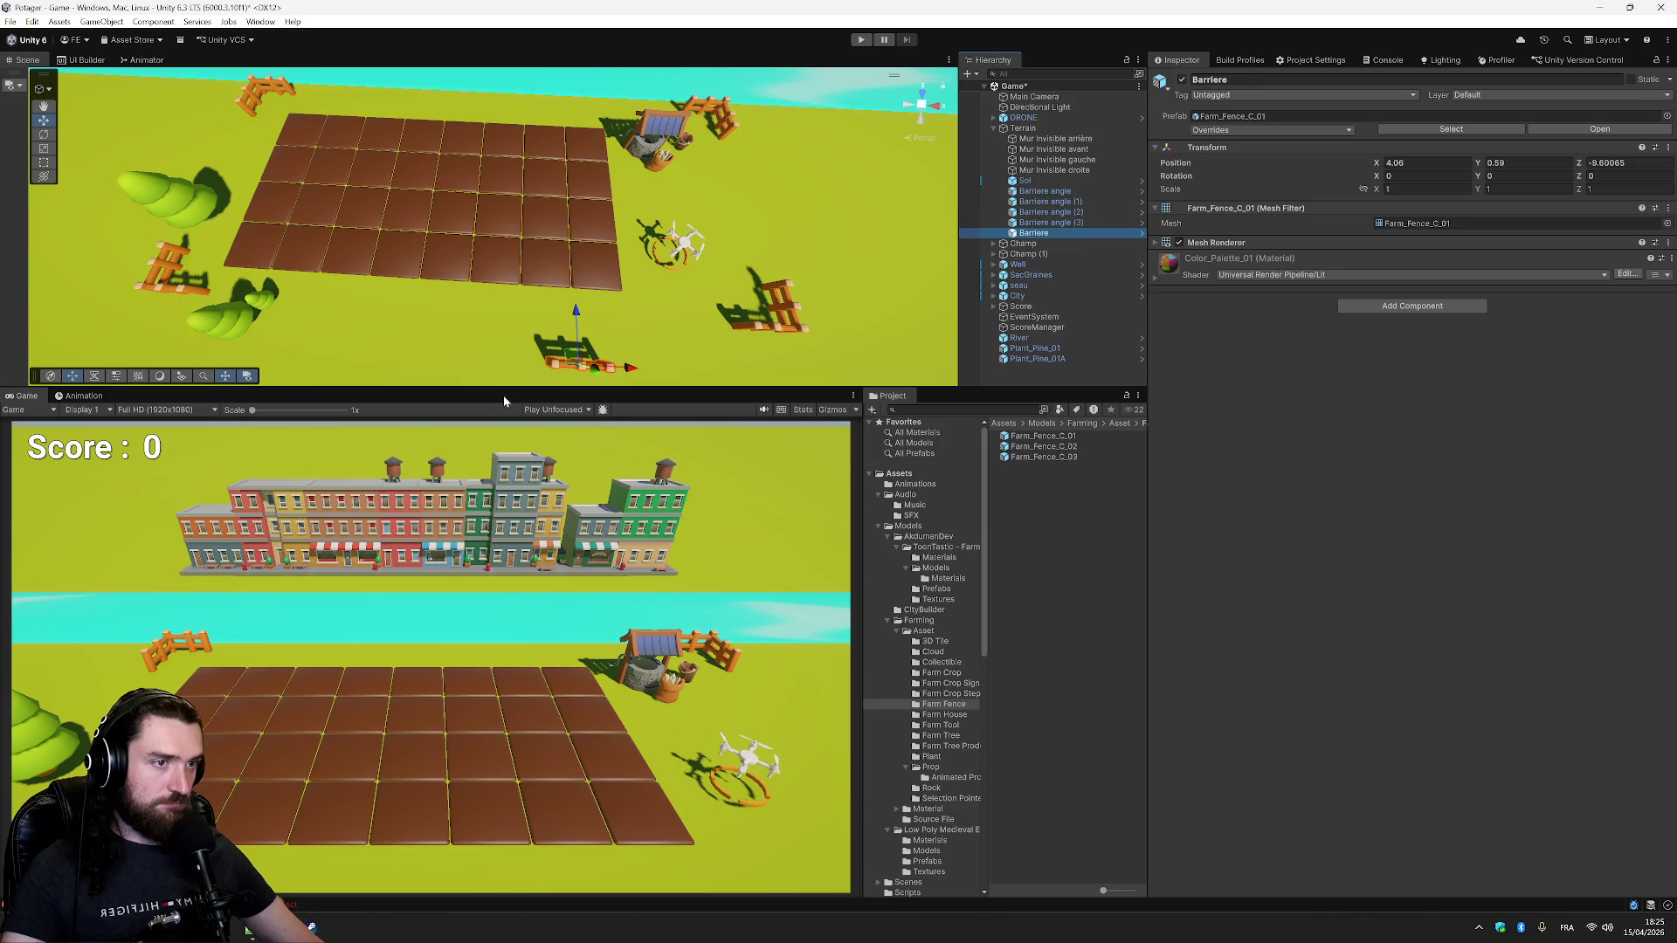
left_click(1088, 222)
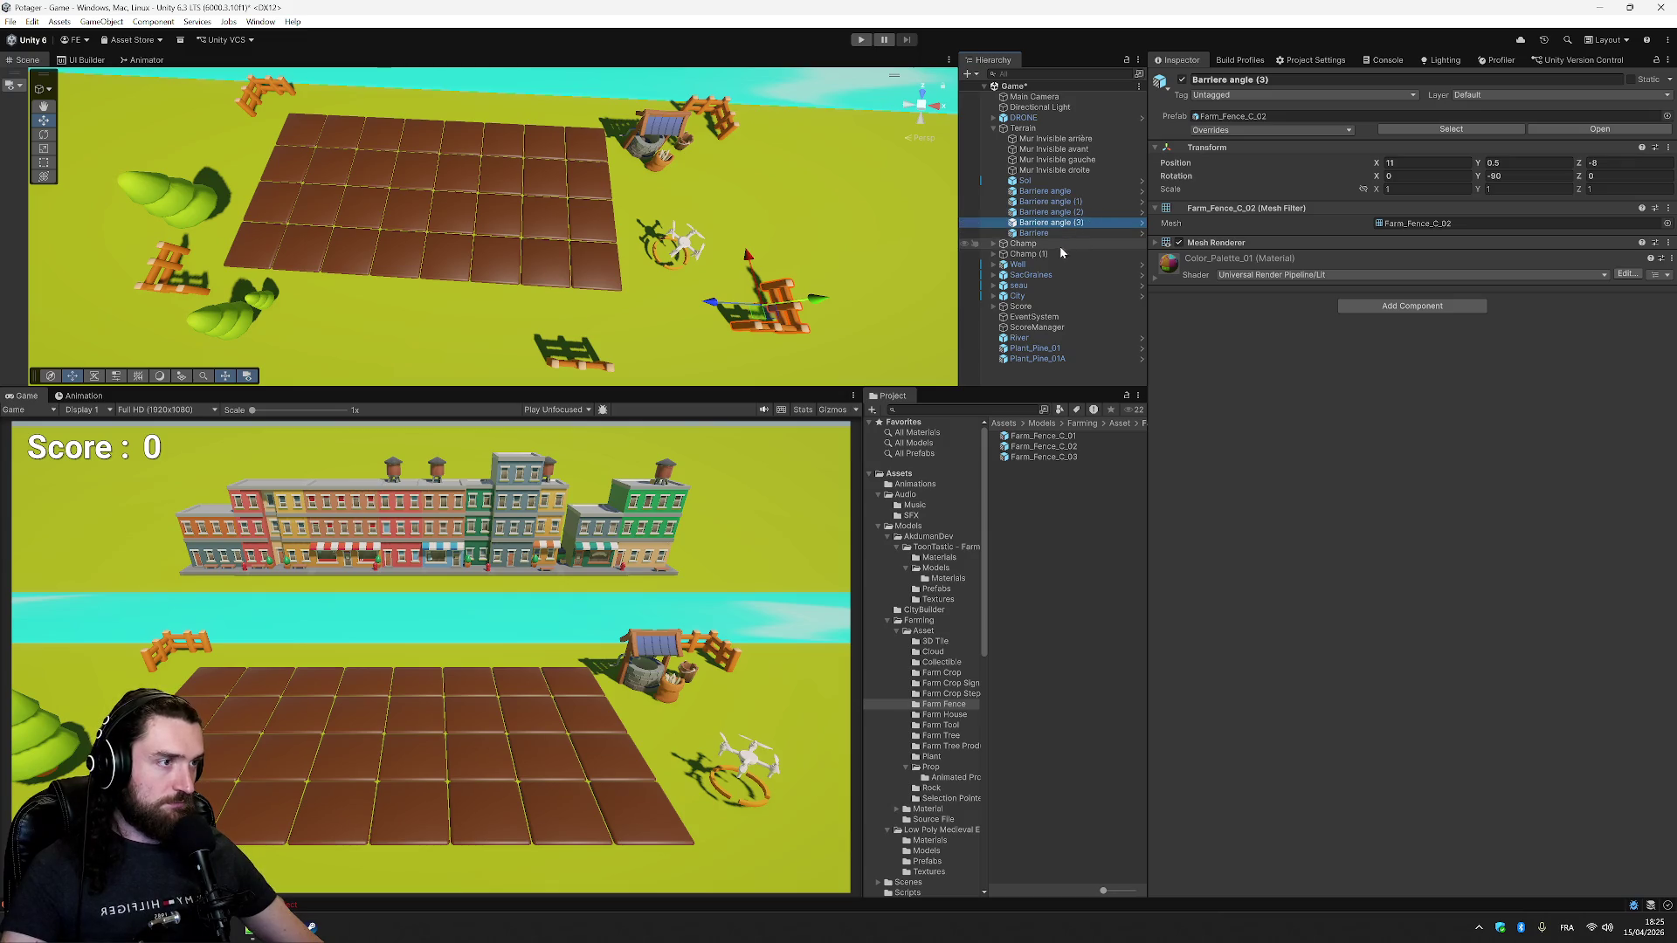
left_click(1055, 234)
left_click(1624, 162)
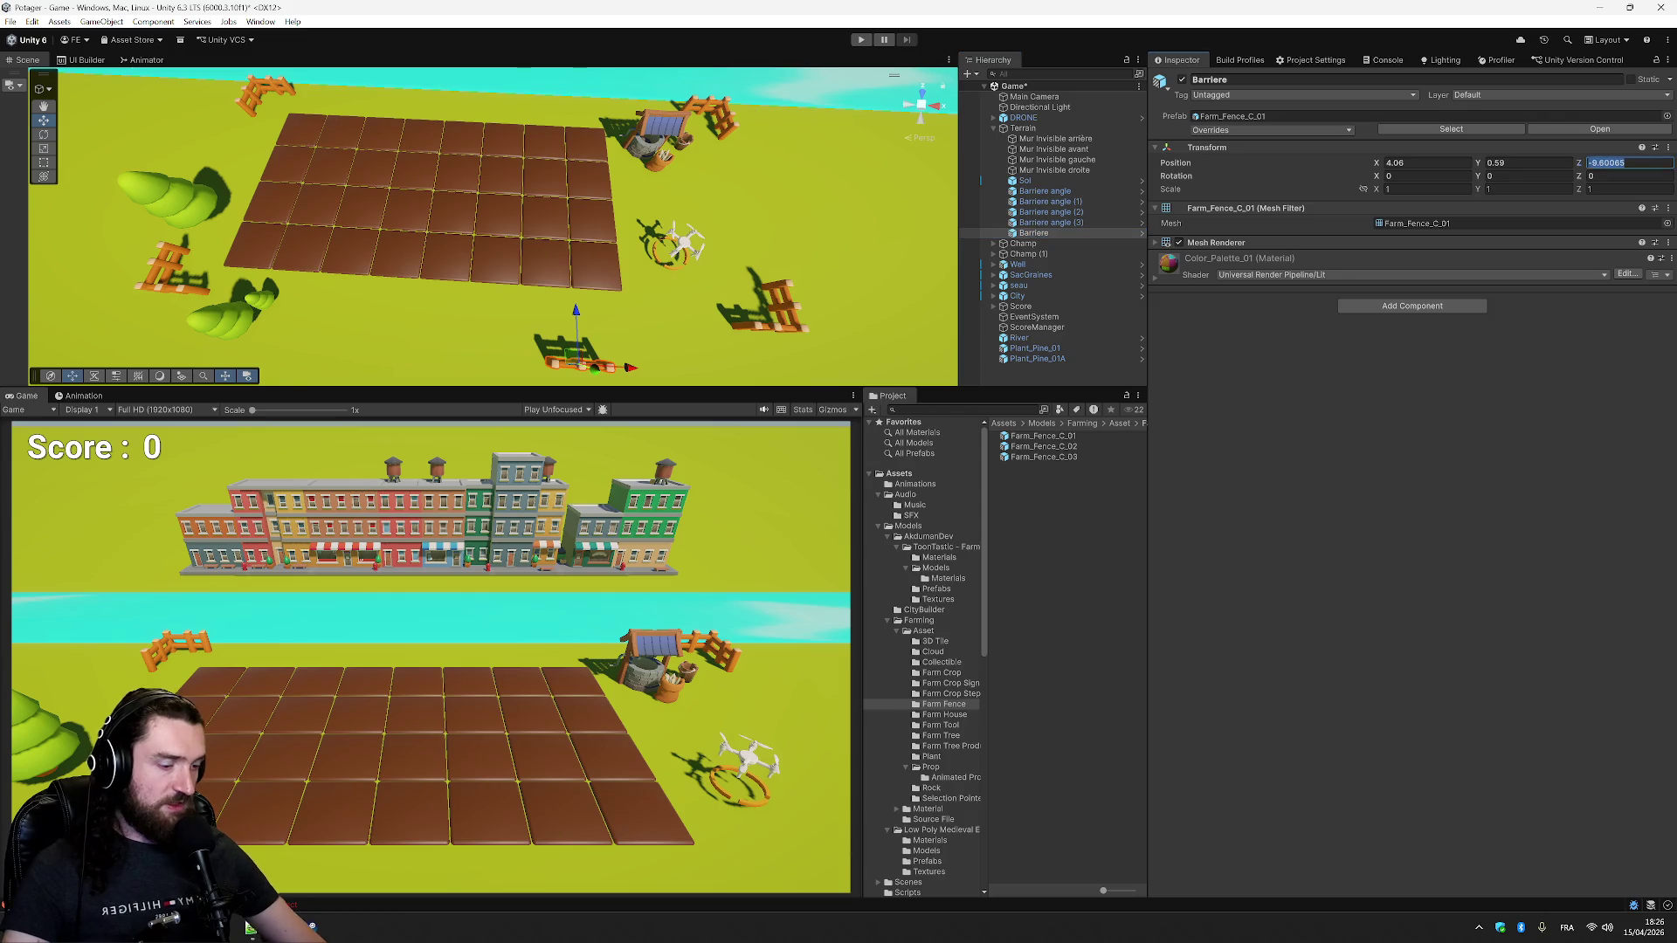
type("-8")
key("Return")
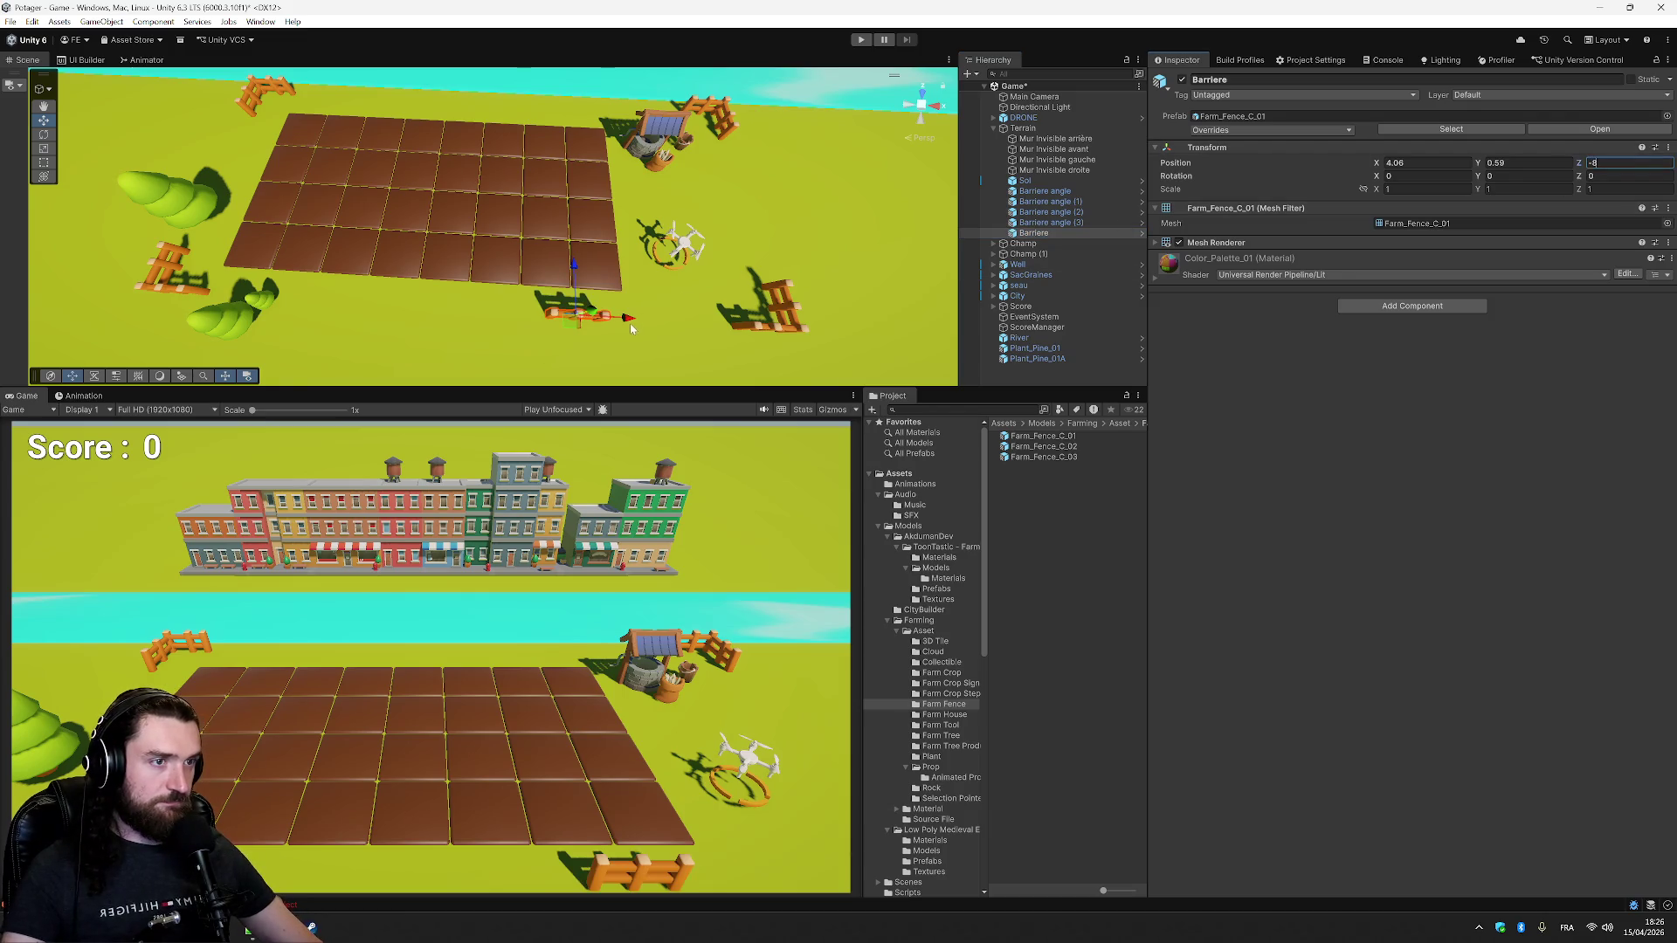
left_click_drag(641, 326, 773, 335)
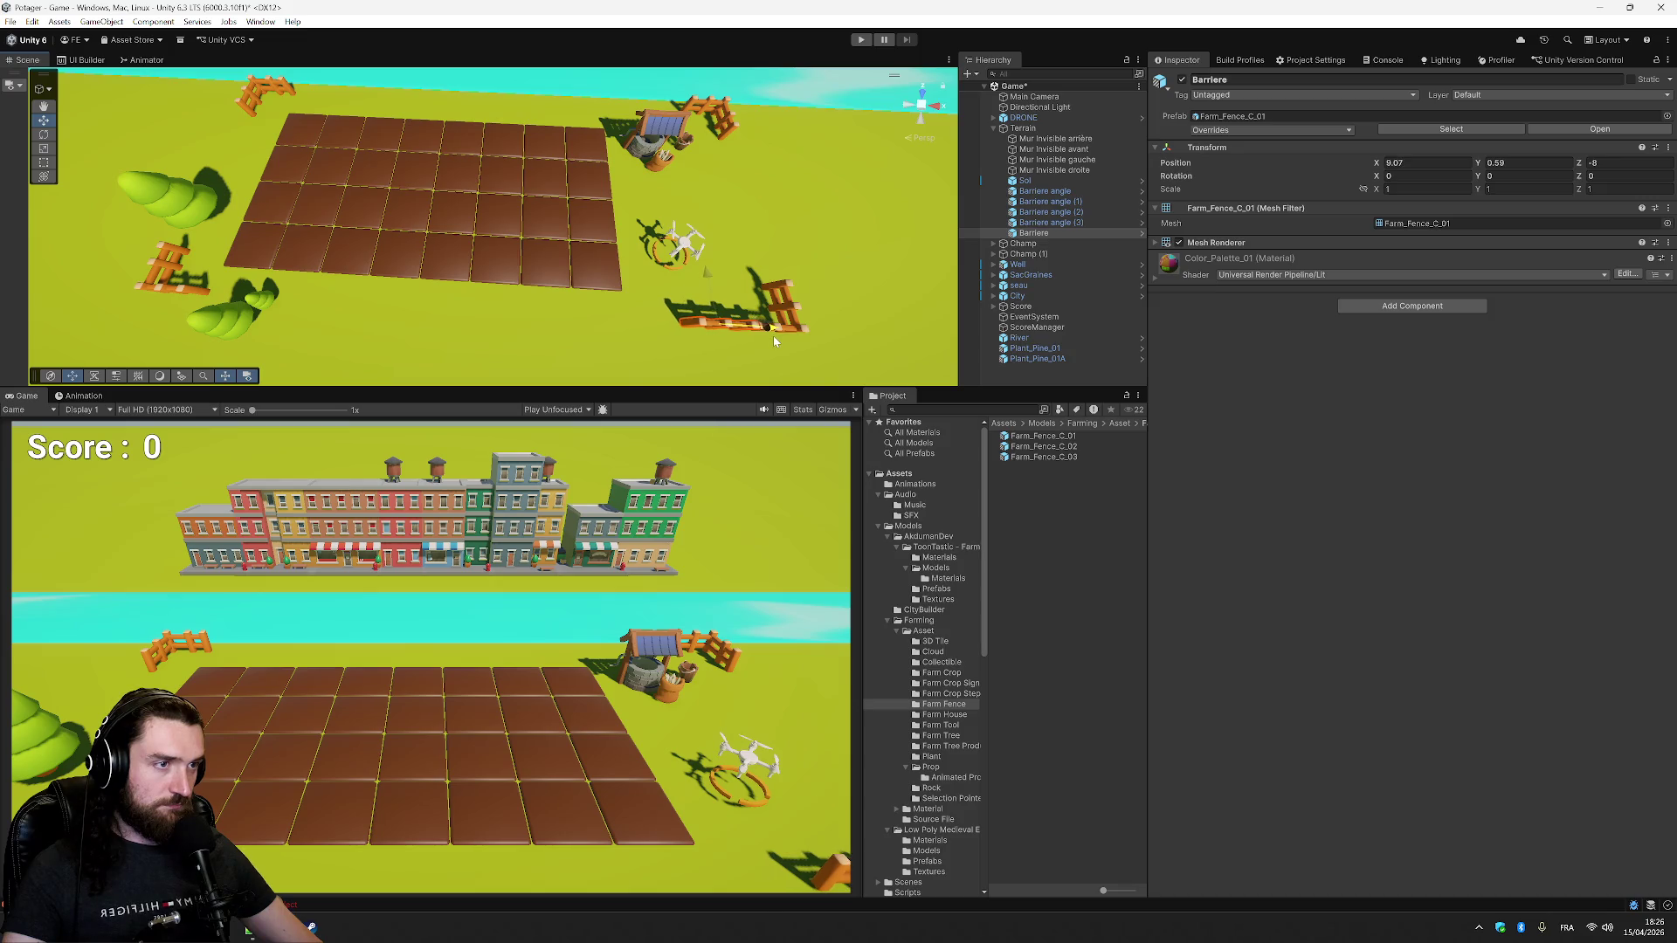
left_click_drag(904, 254, 834, 59)
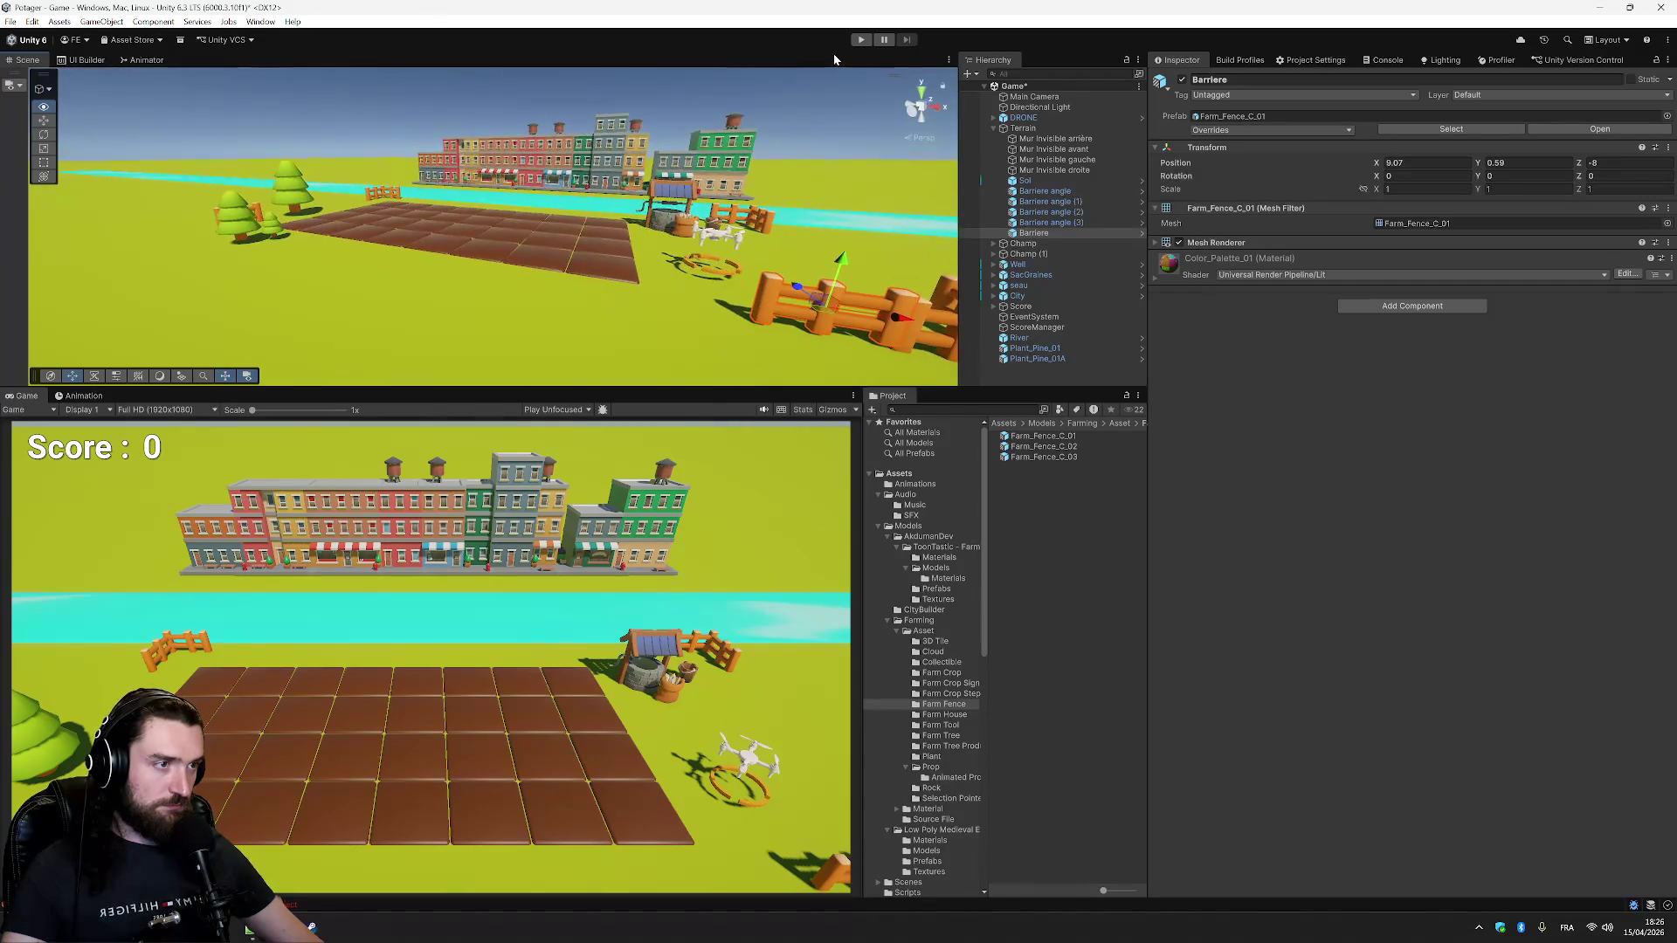
- Raise the straight fence Barriere to Y 0.5 and nudge it slightly along X
left_click(892, 194)
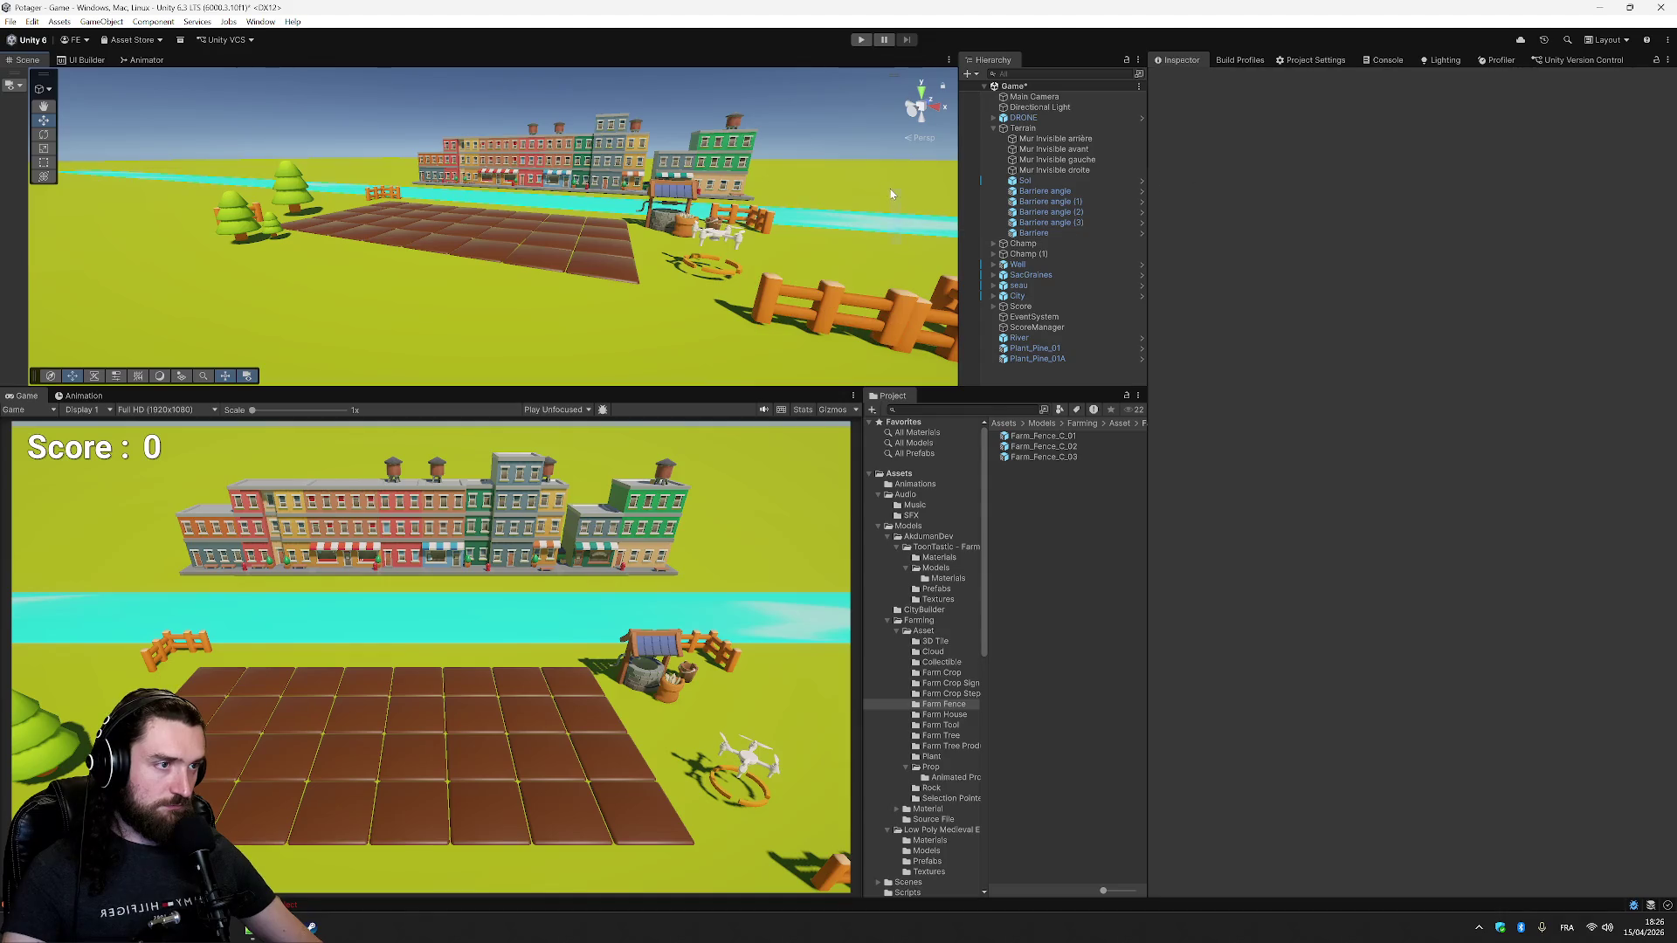
left_click_drag(879, 239, 919, 315)
left_click(826, 245)
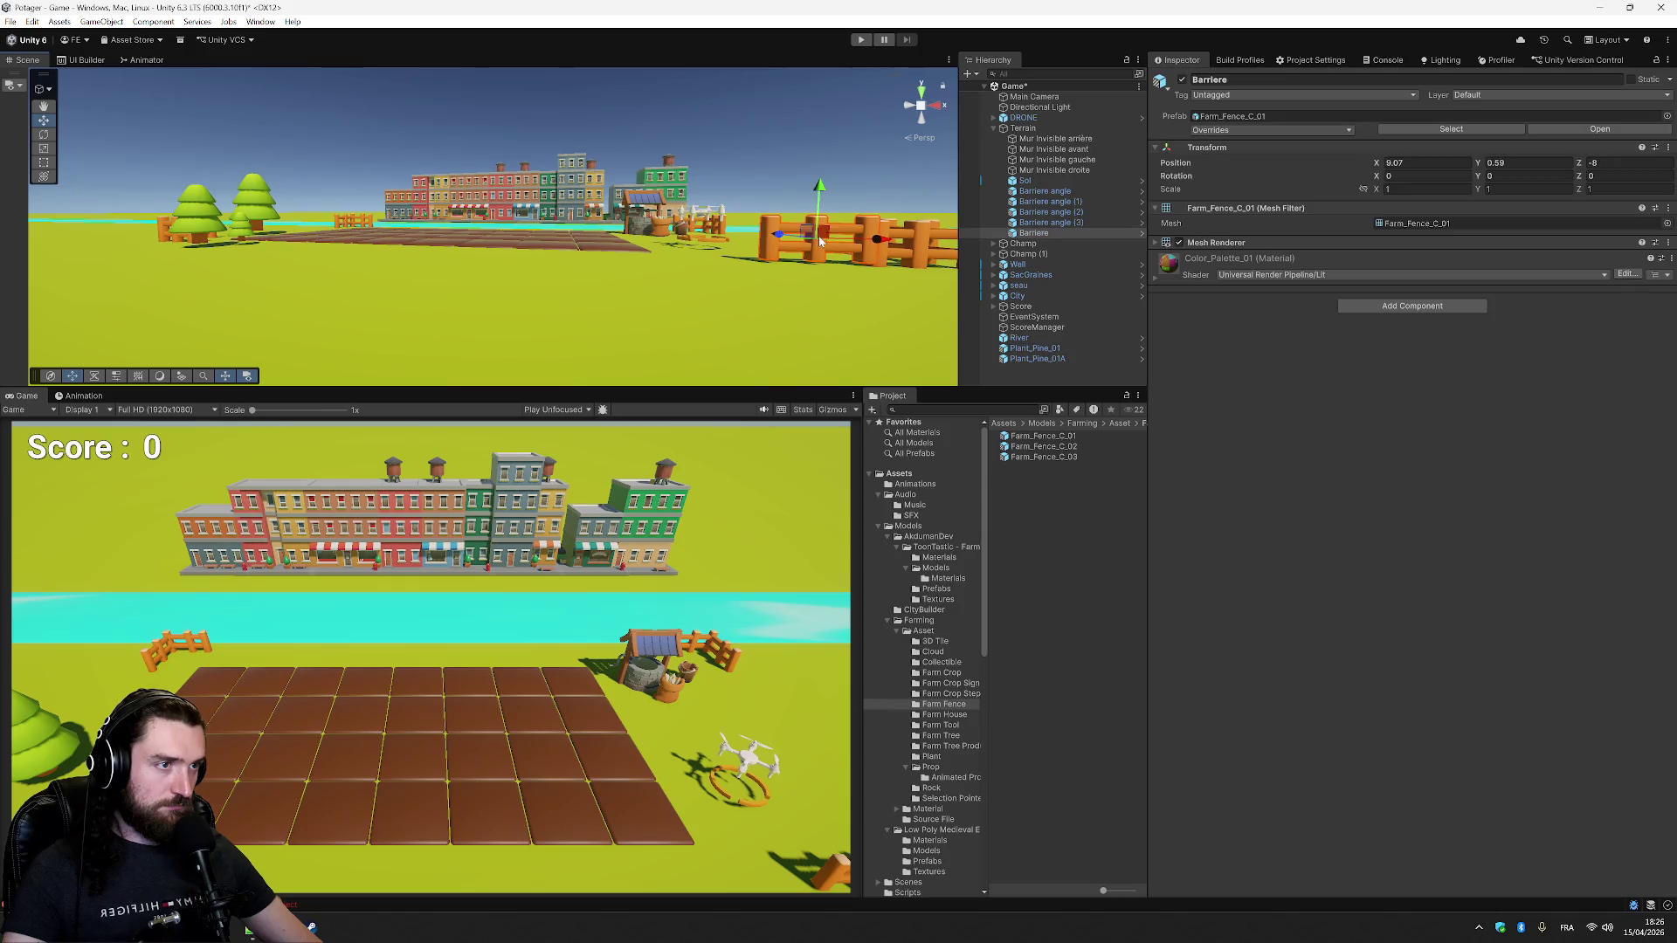
left_click(1485, 165)
type("0.5")
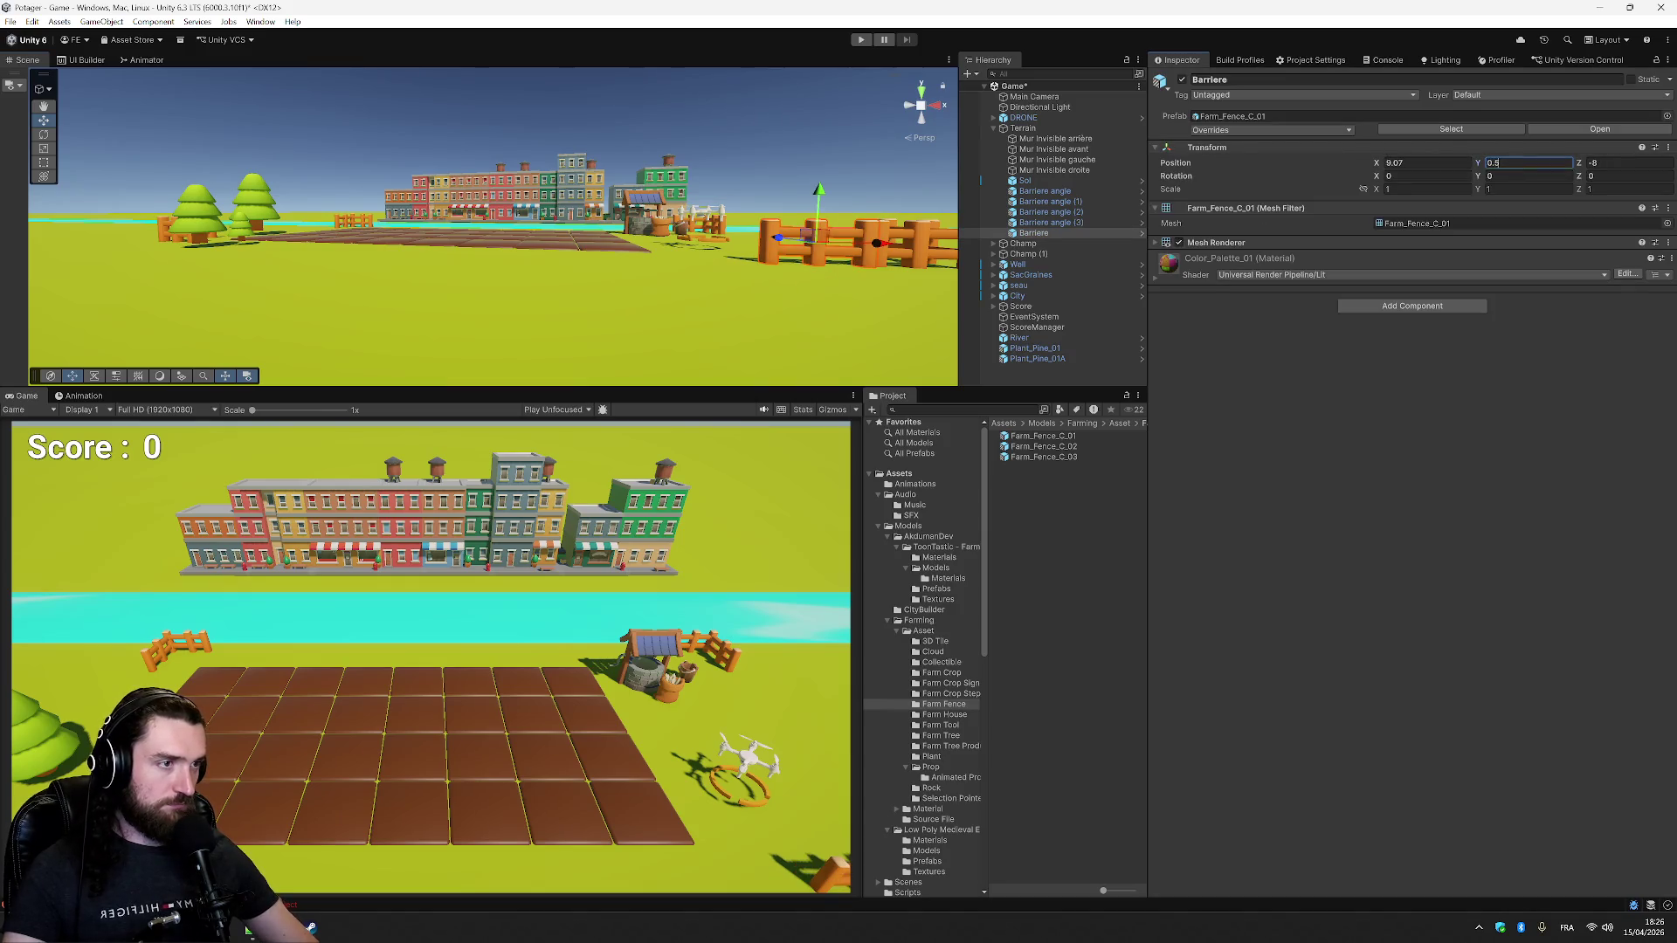
left_click_drag(873, 262, 879, 434)
left_click_drag(834, 346, 845, 352)
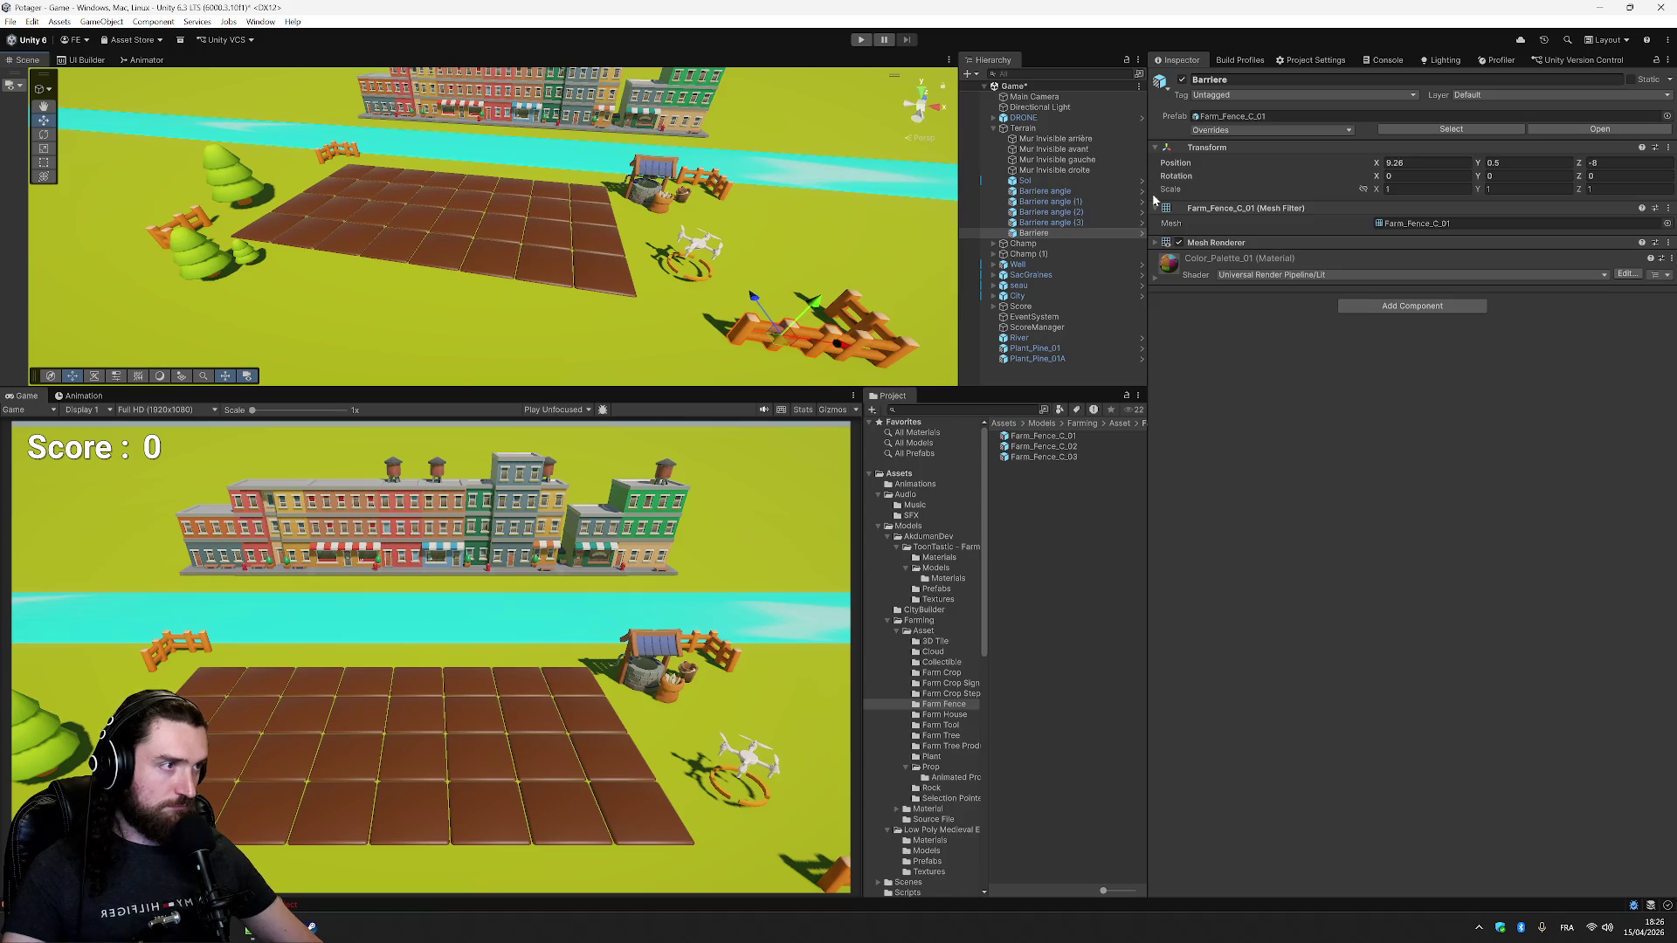
mouse_move(917, 255)
left_mouse_down()
mouse_move(819, 172)
mouse_move(830, 255)
left_mouse_up()
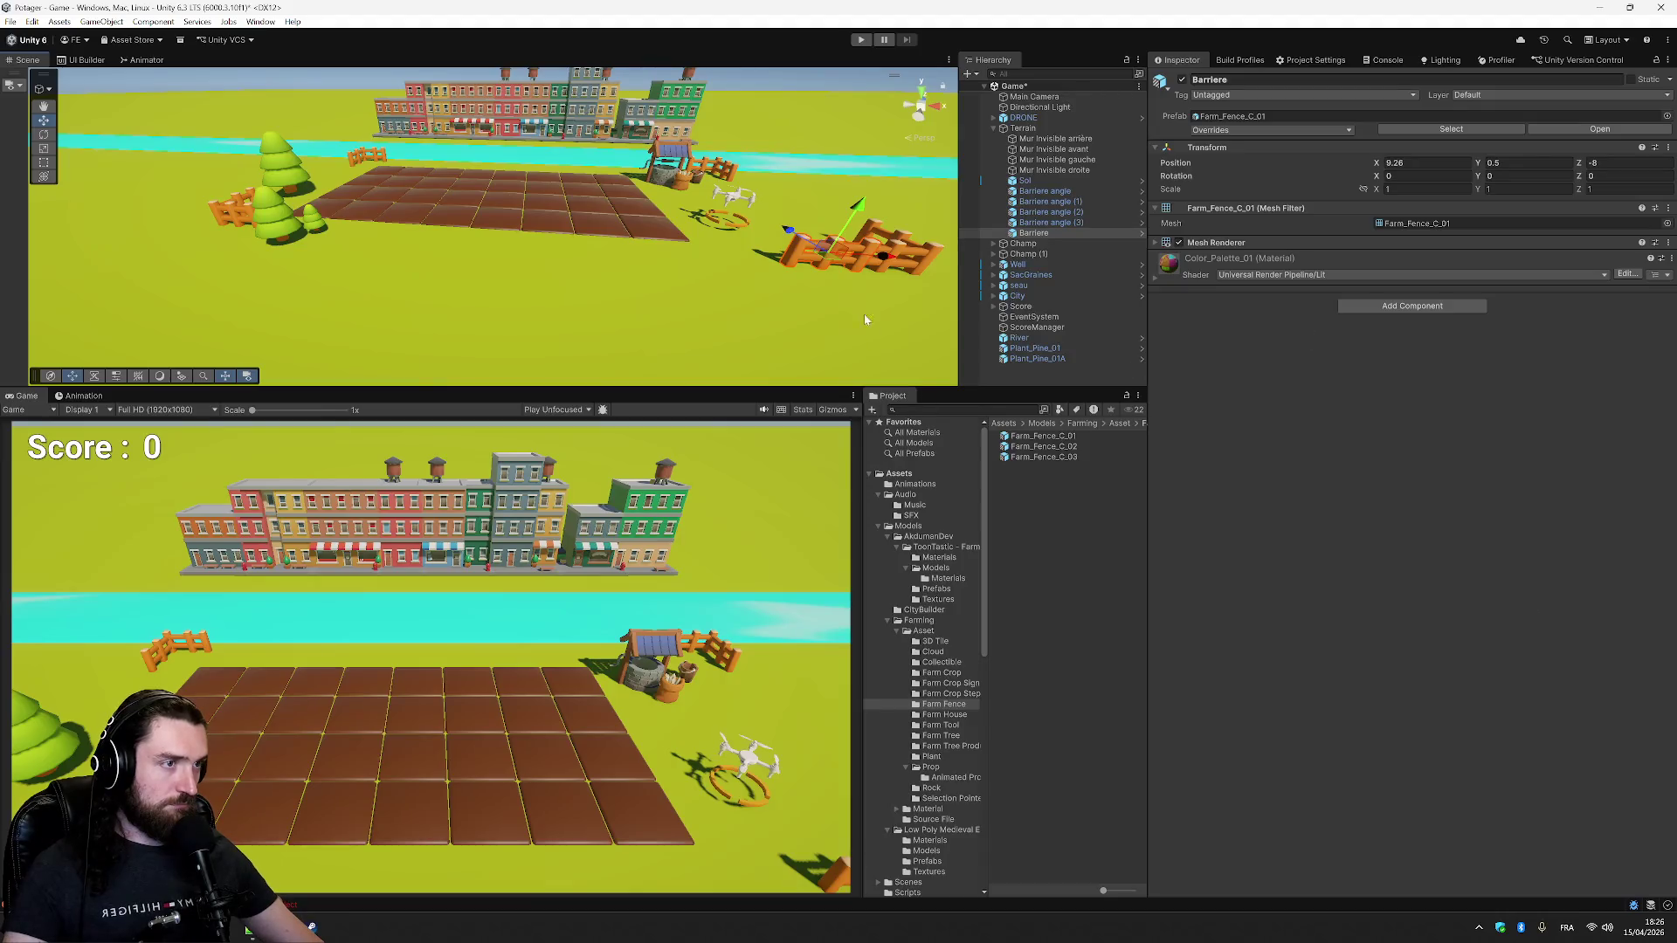
- Set Barriere's X position to 9.2, next to corner fence Barriere angle (3)
left_click(1059, 224)
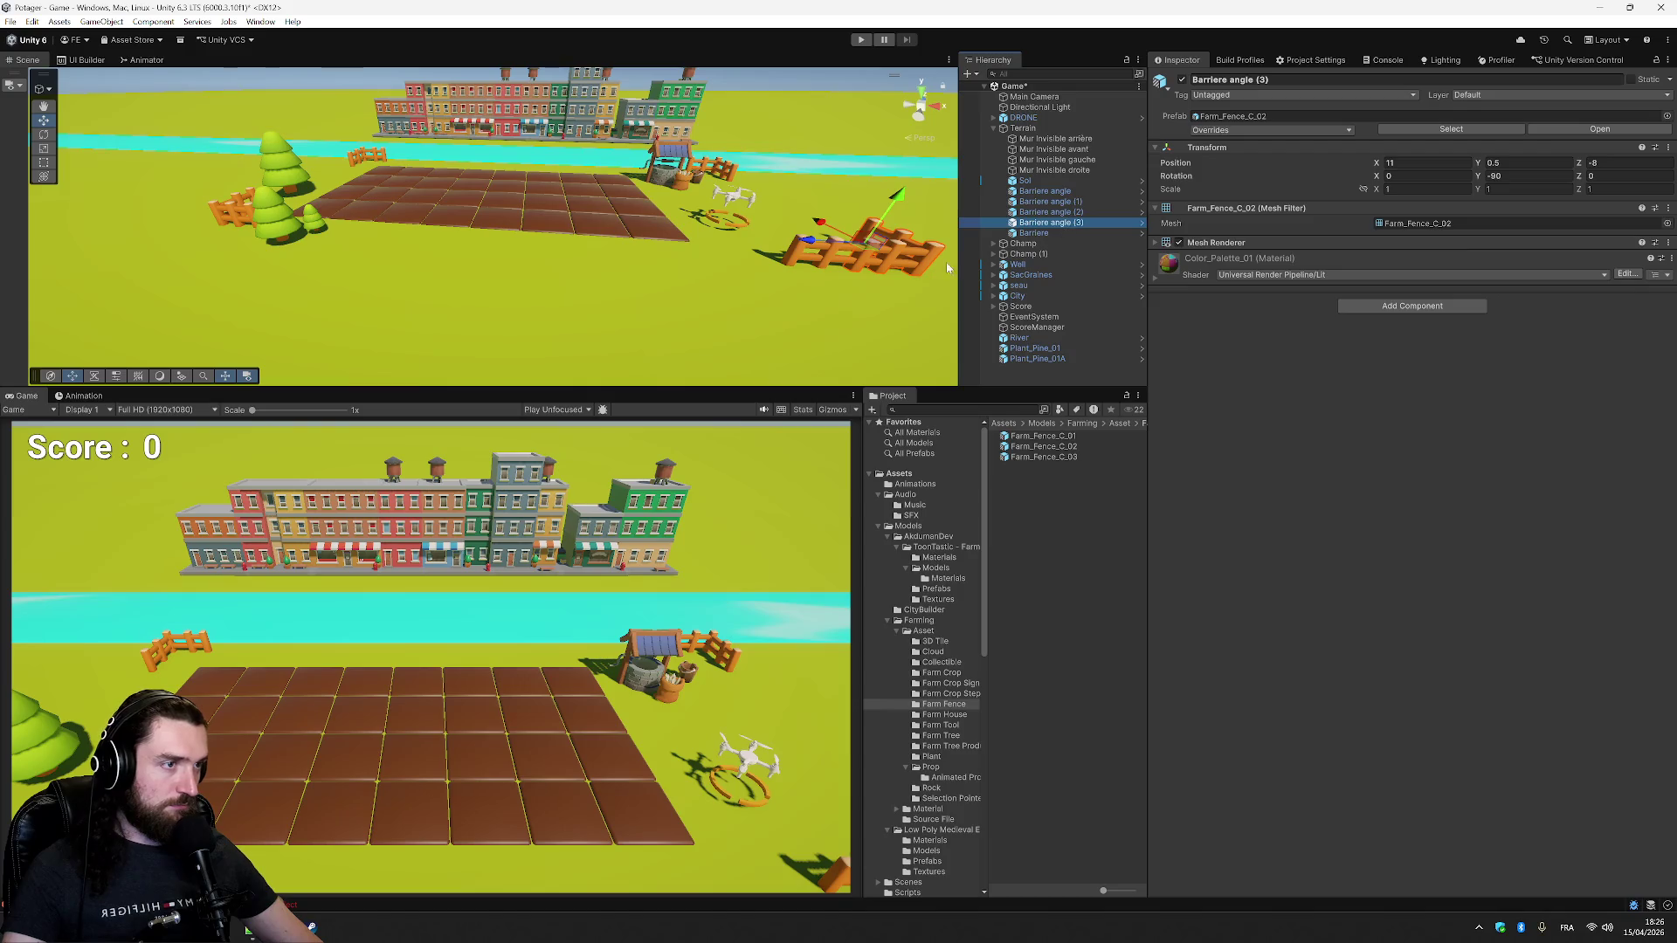
left_click(1059, 233)
left_click(1415, 162)
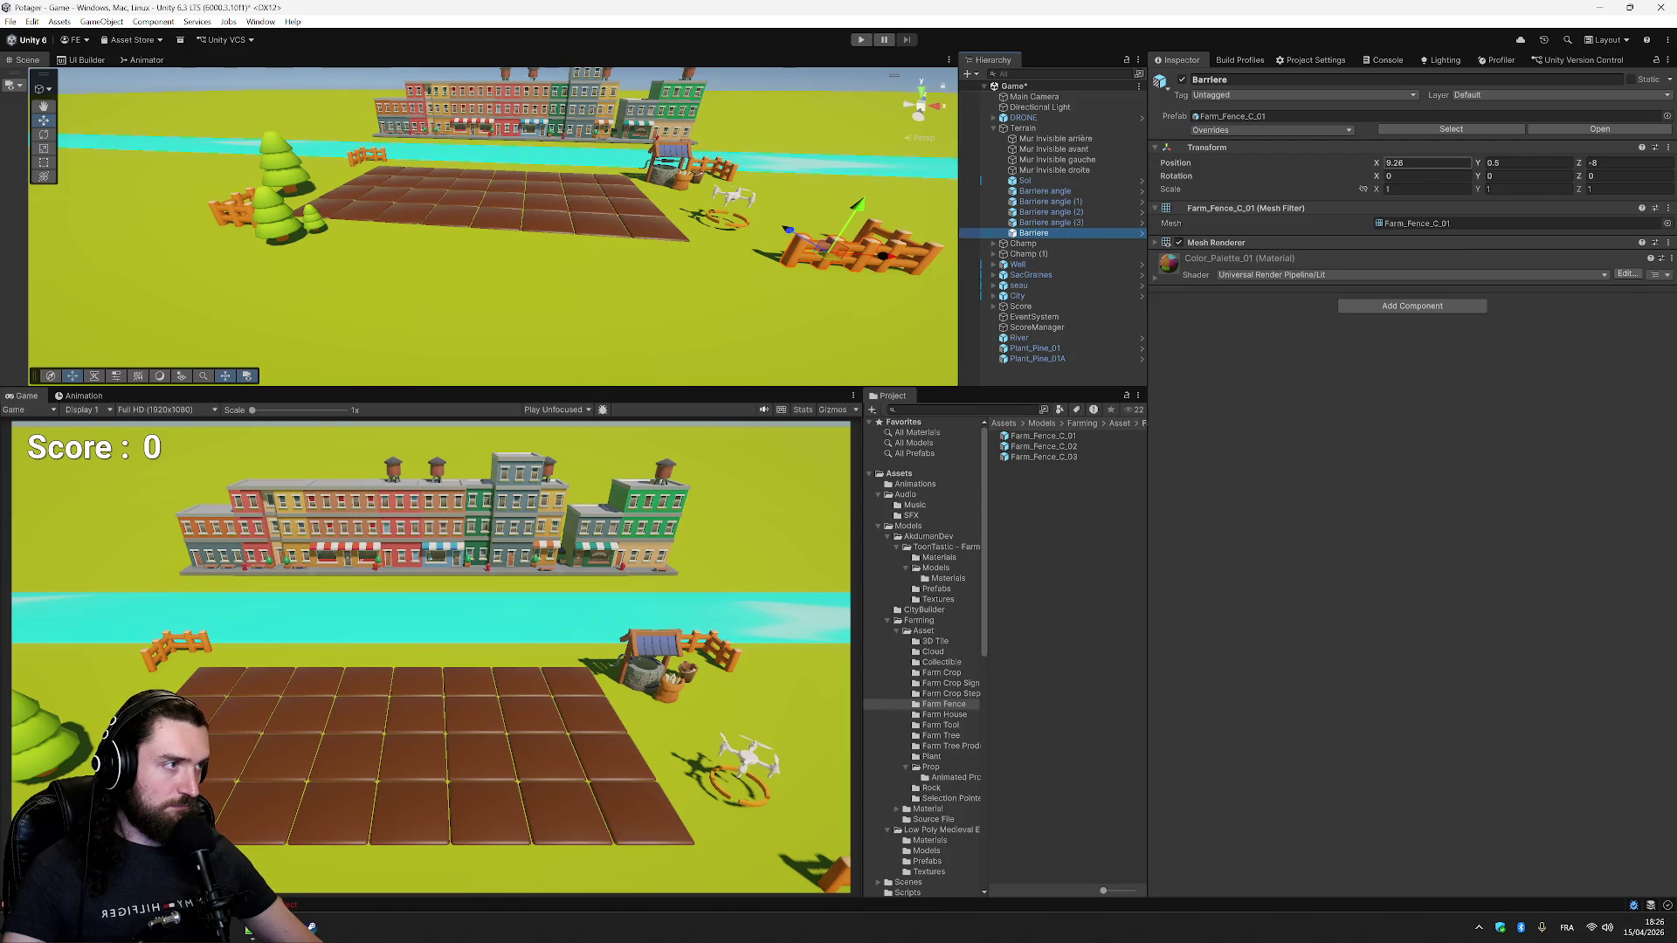
type("9")
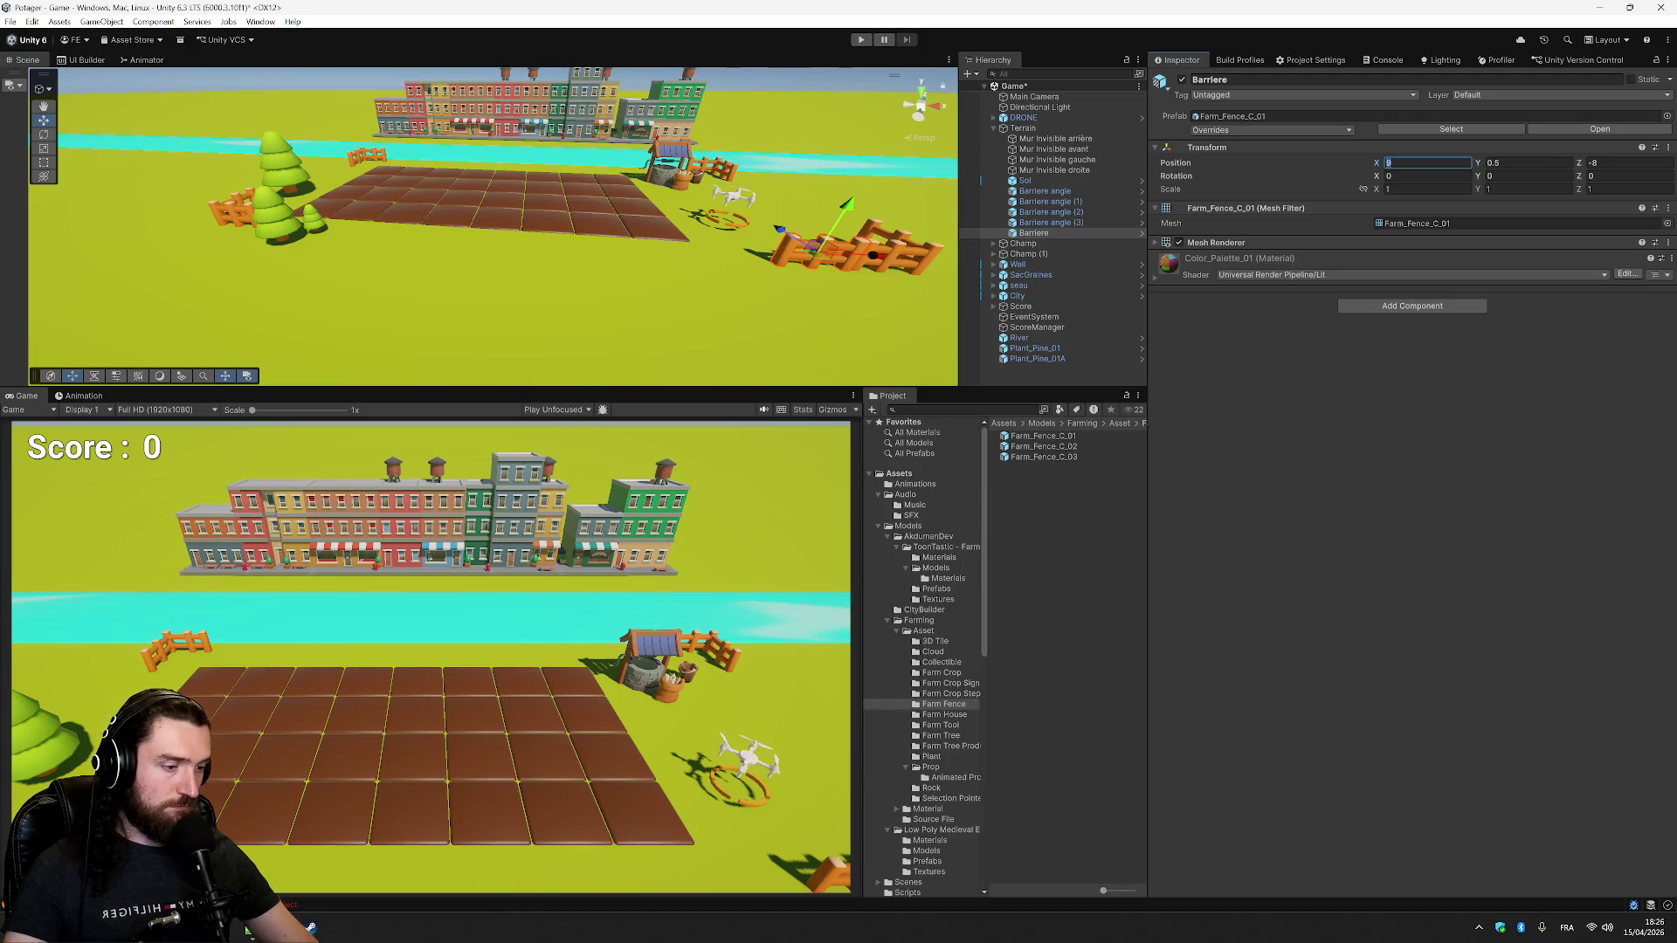
key("BackSpace")
type("8")
key("BackSpace")
type("10")
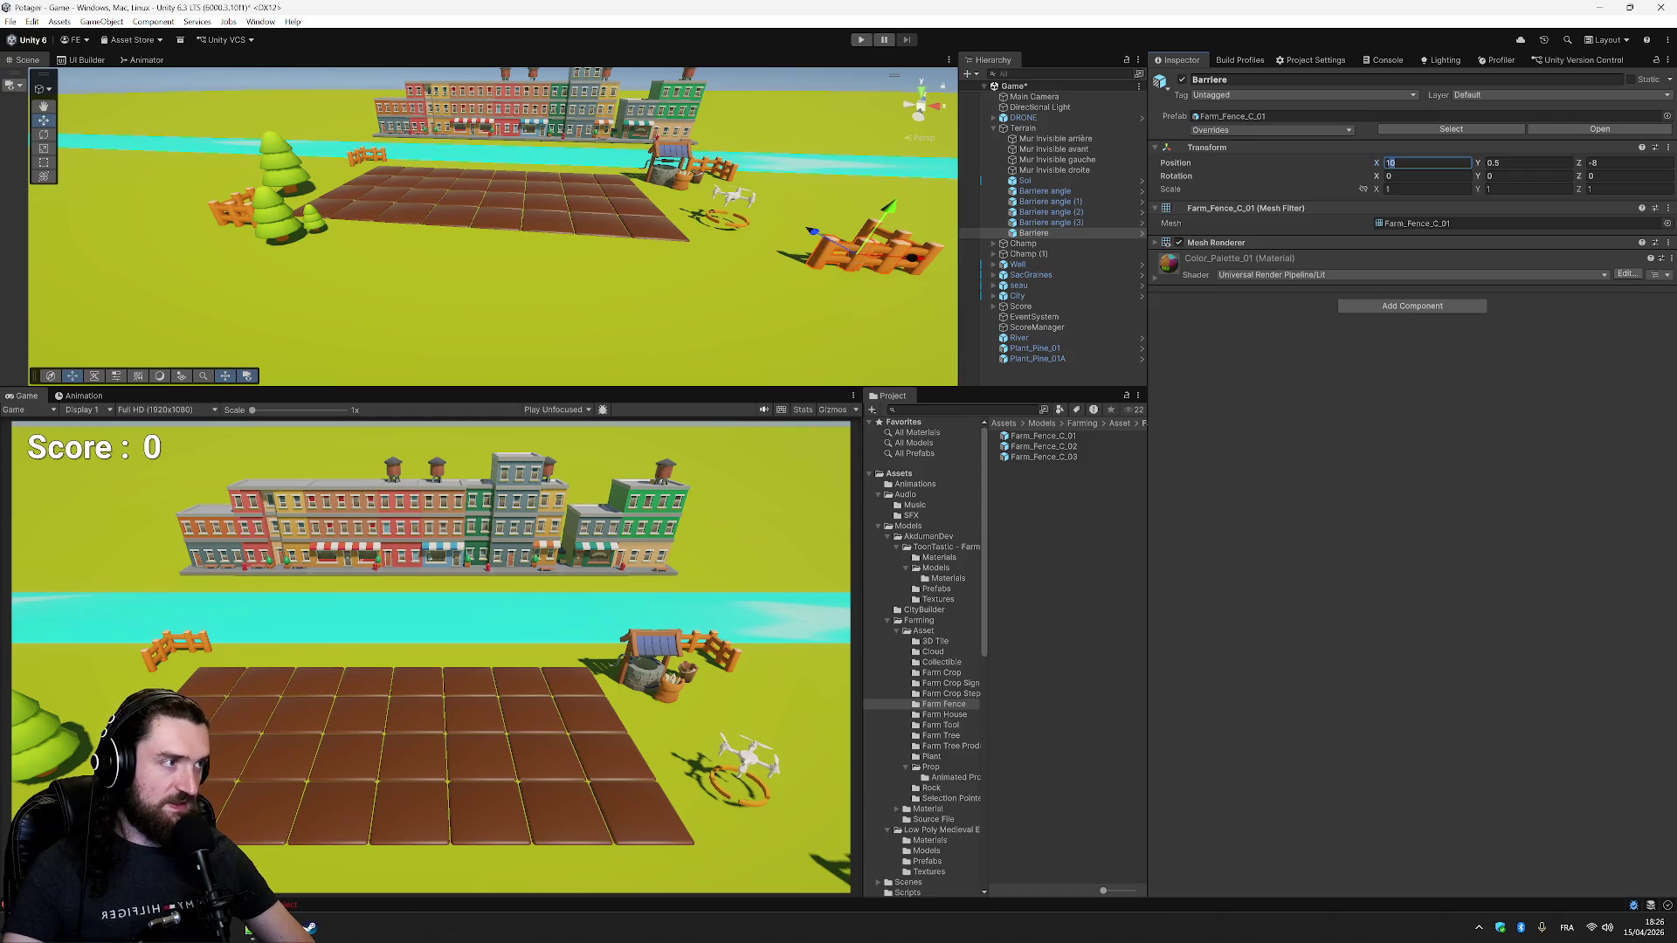
key("BackSpace")
key("BackSpace")
type("9.5")
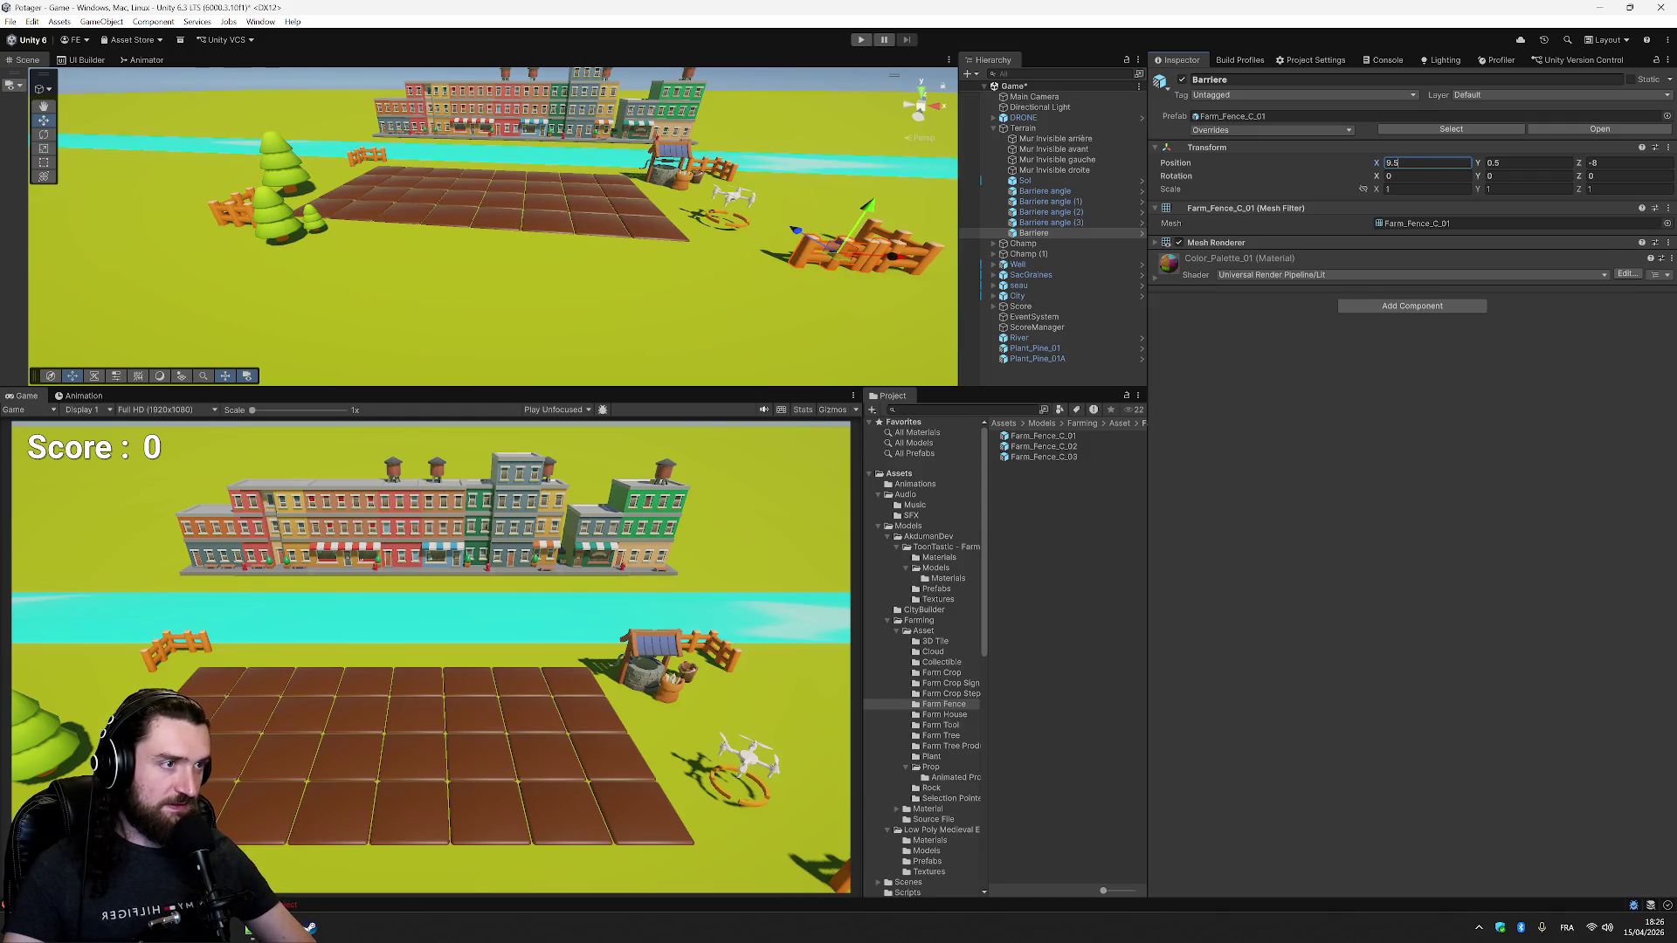
key("BackSpace")
type("6")
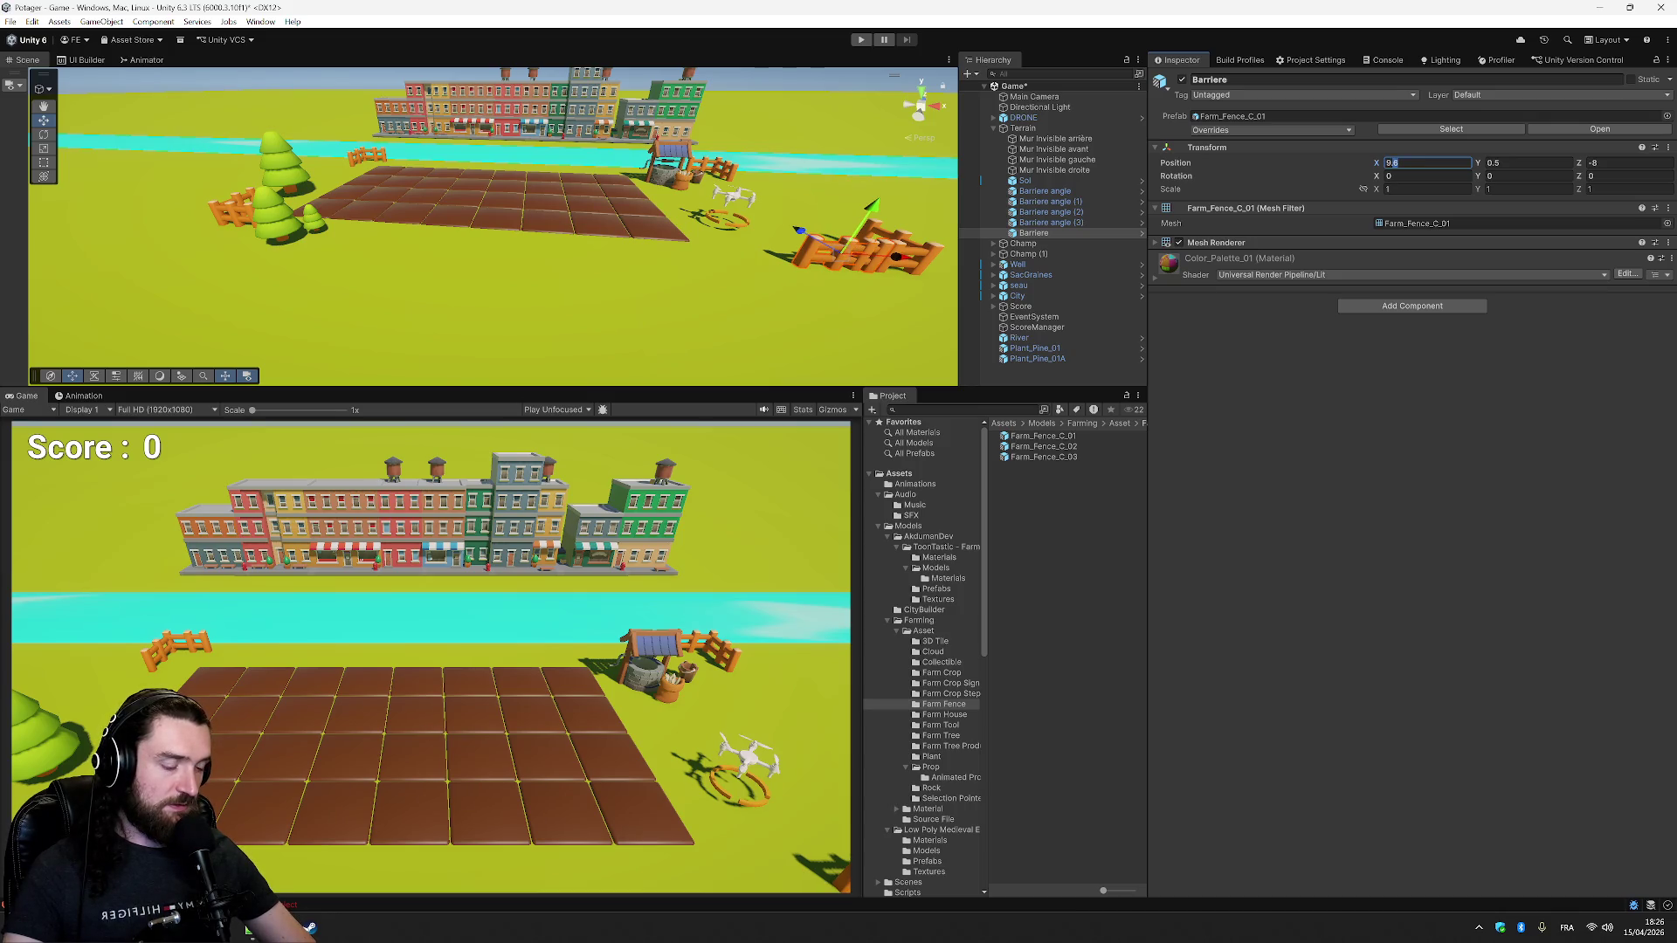
type("9.2")
left_click(1421, 425)
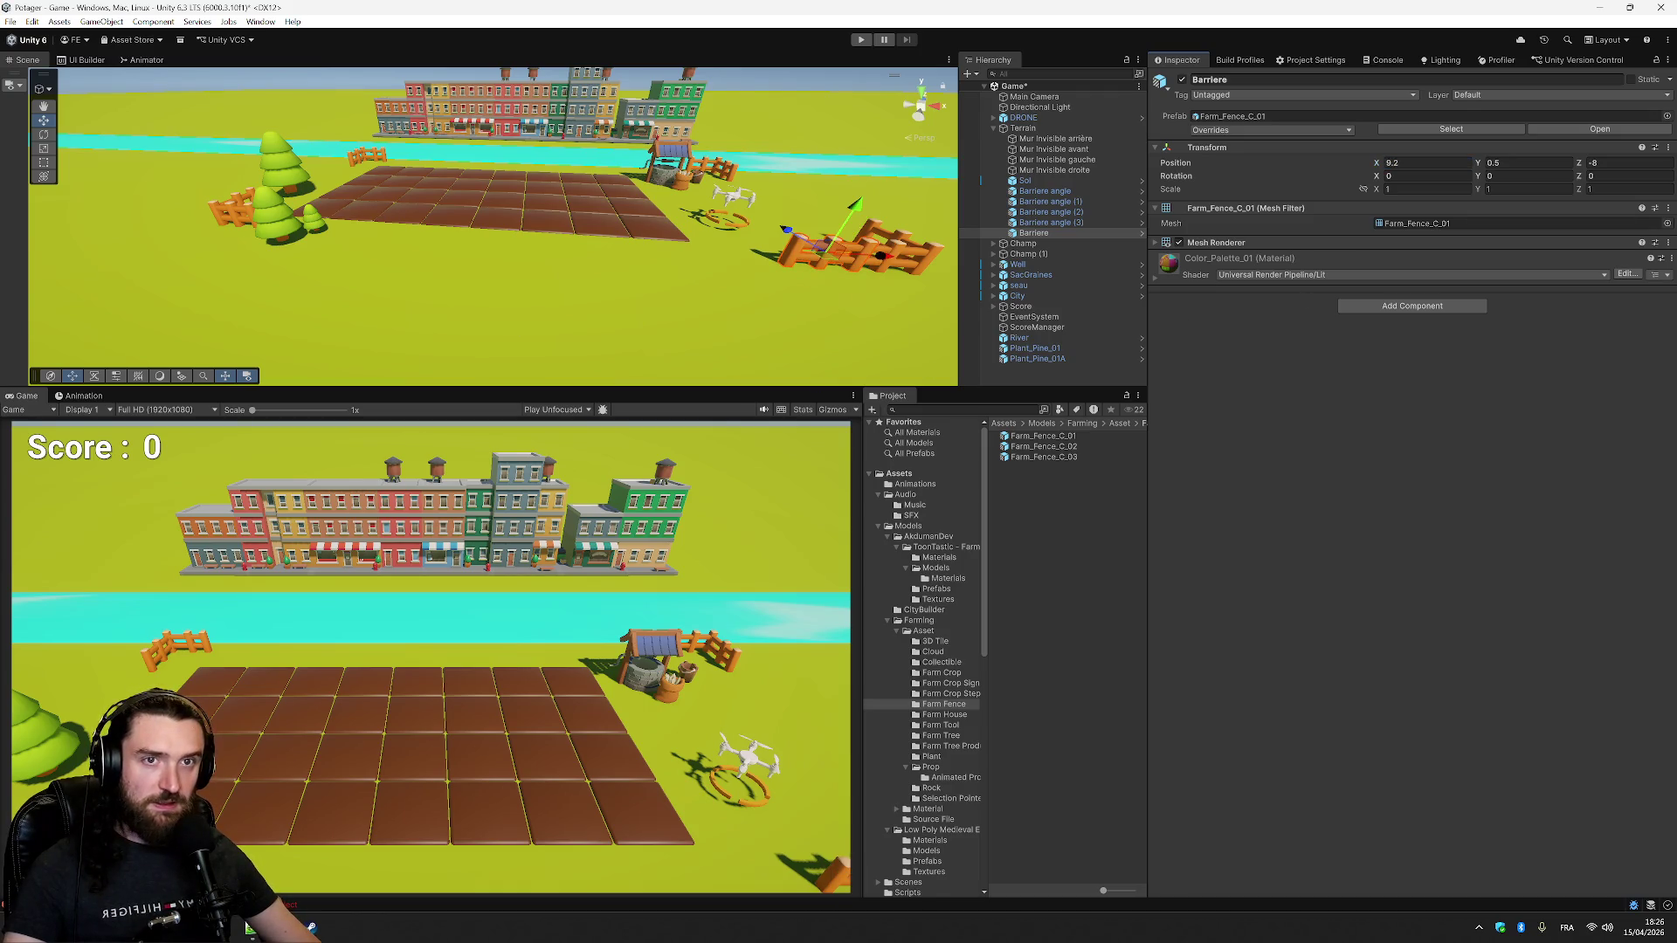
- Duplicate Barriere with Ctrl+D to create copies, selecting Barriere (2) for repositioning
left_click(1048, 233)
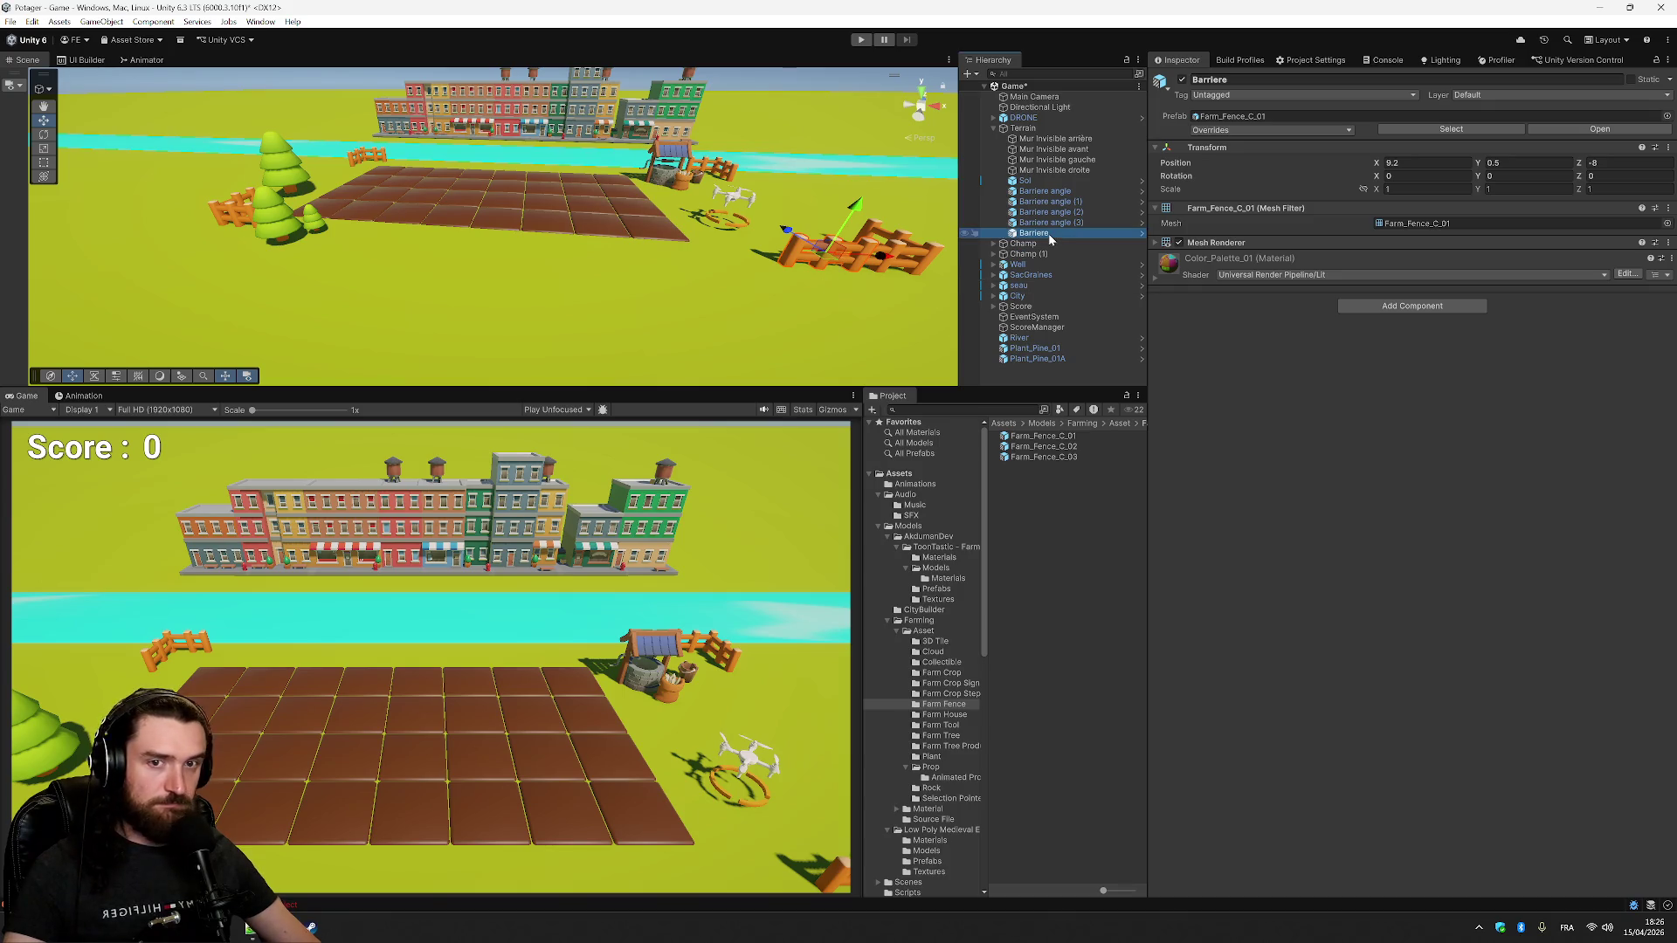
key("ctrl+d")
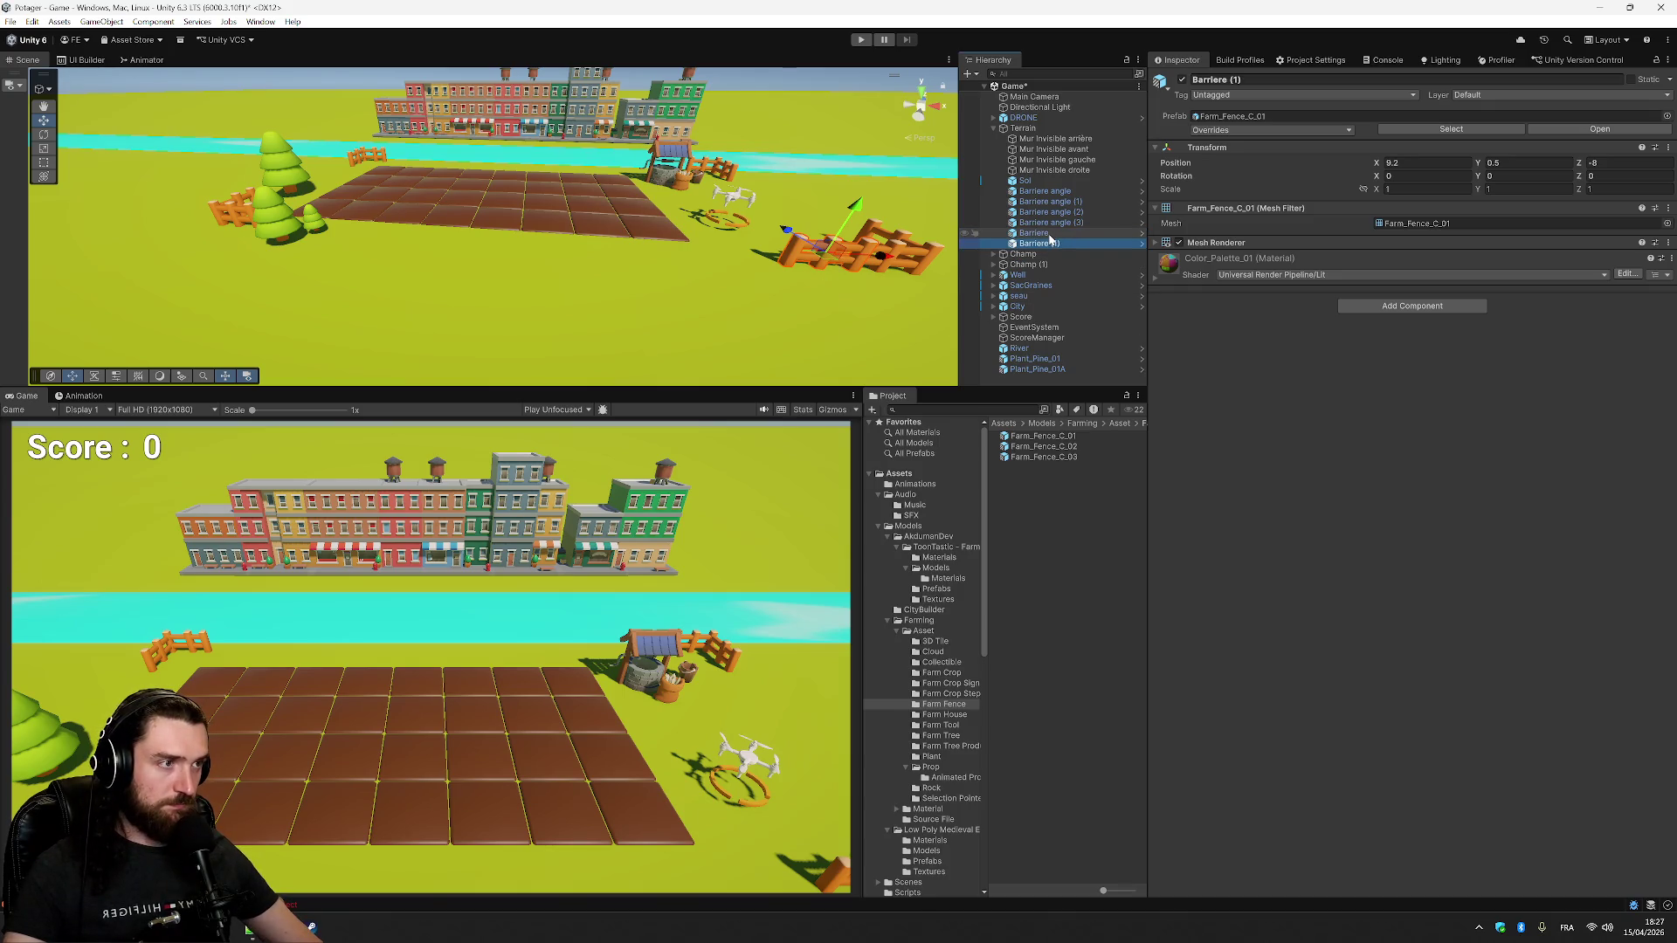
key("ctrl+d")
key("ctrl+d")
key("ctrl+d")
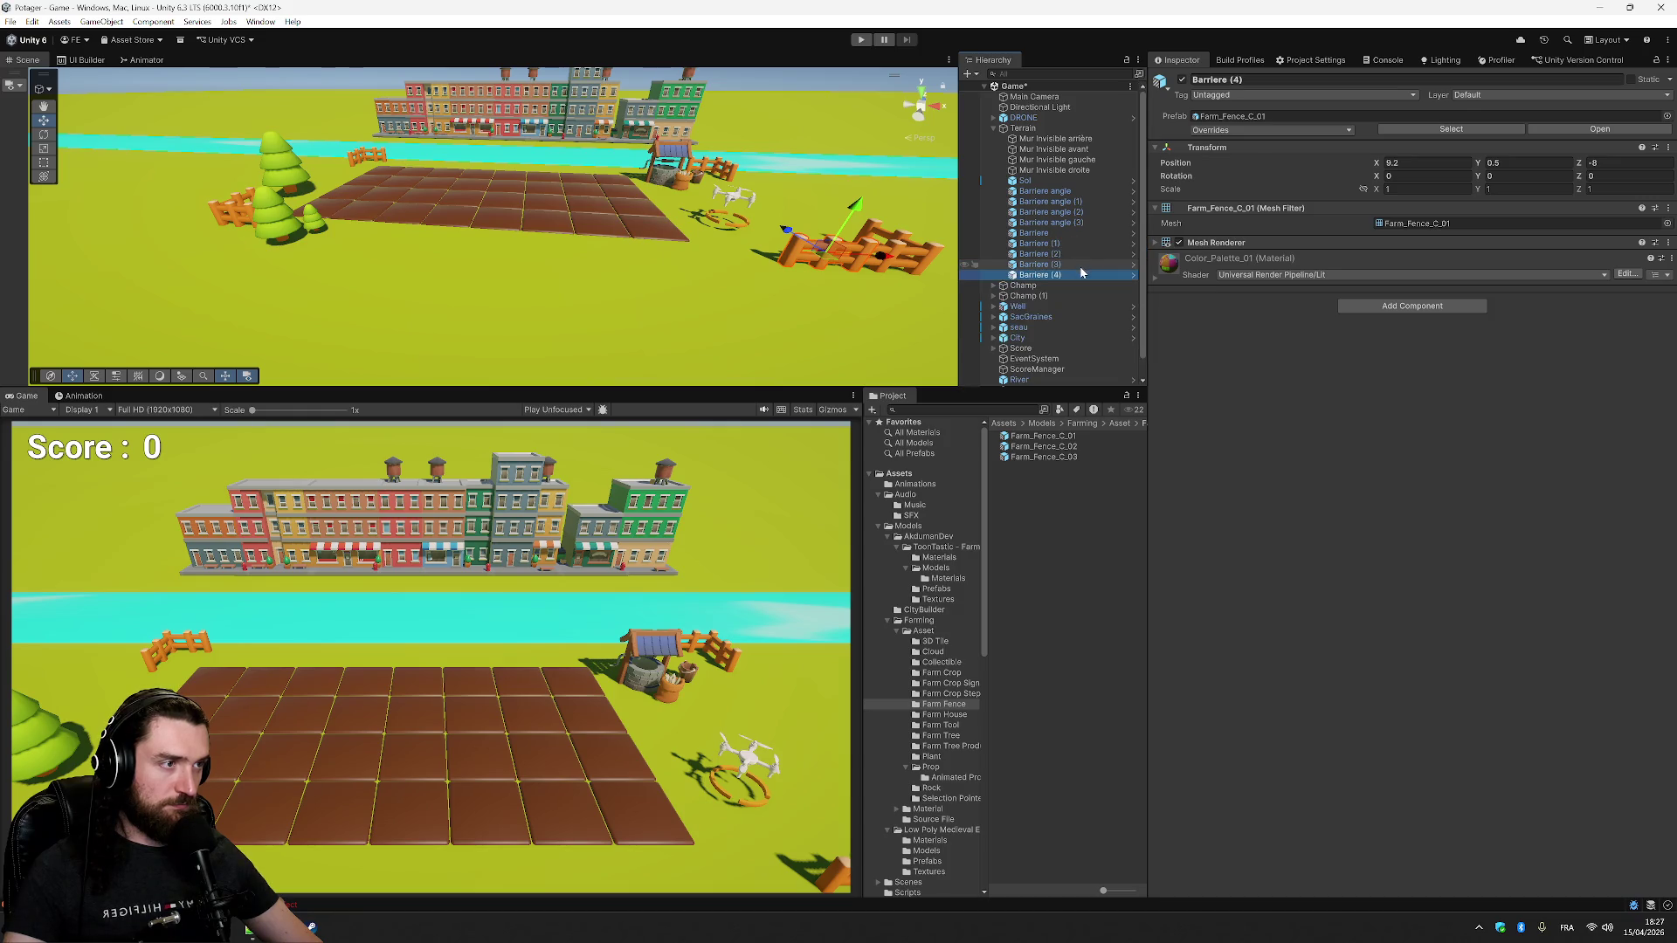
left_click(1067, 253)
left_click(1423, 163)
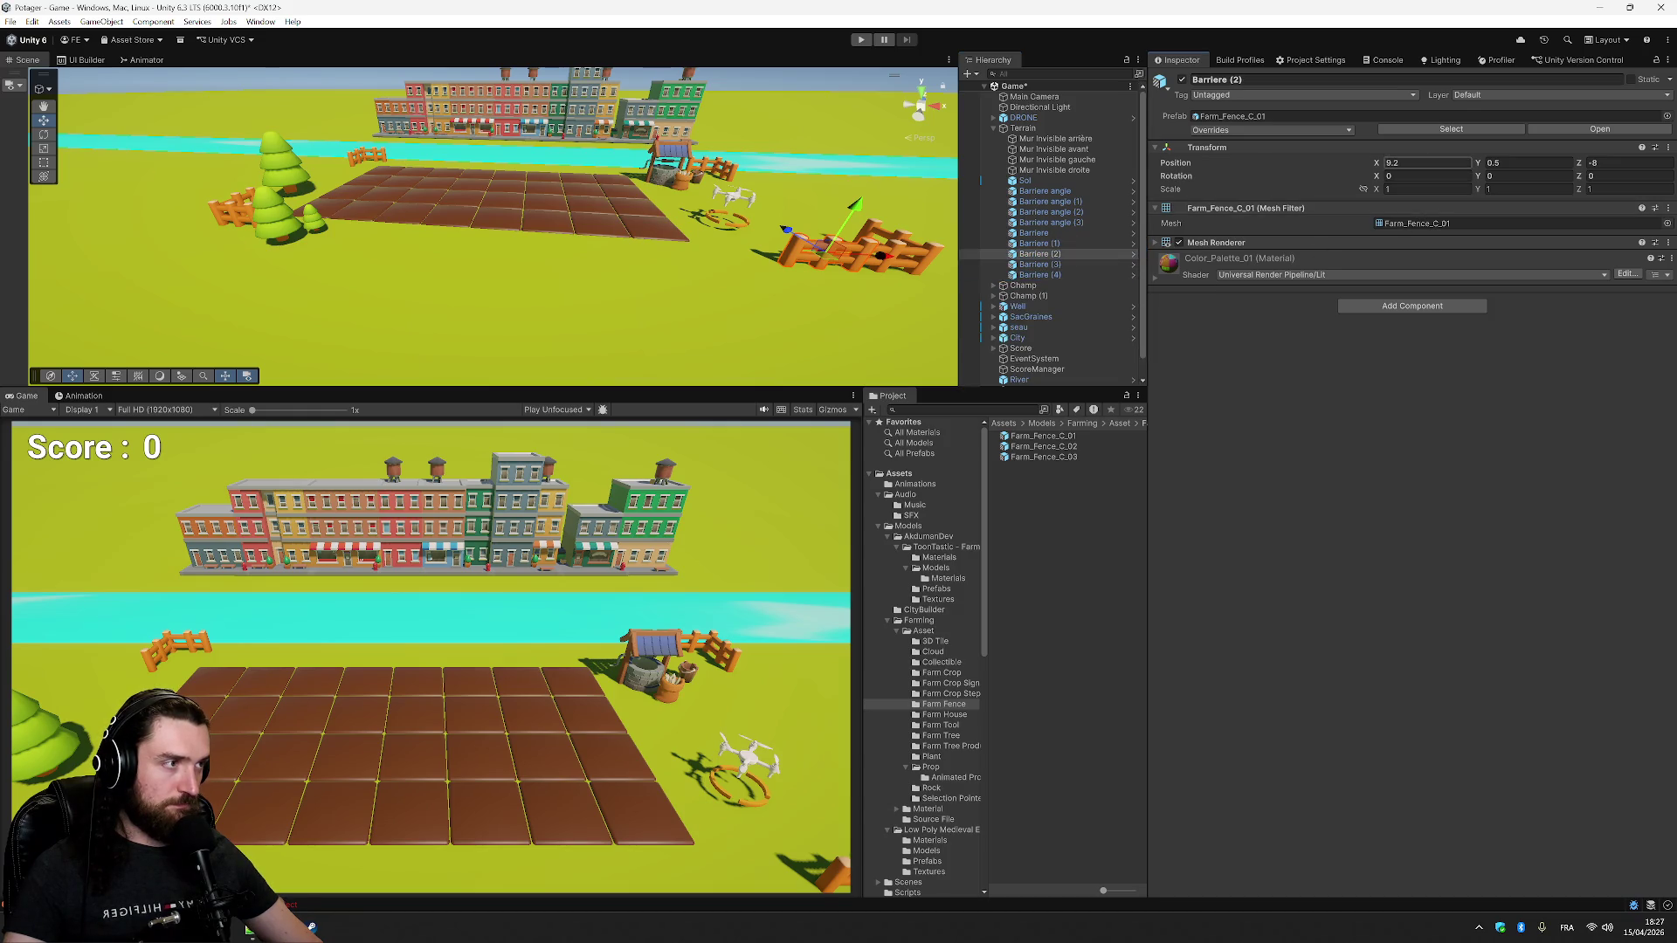
- Move fence copy Barriere (2) to X 7.5
type("7")
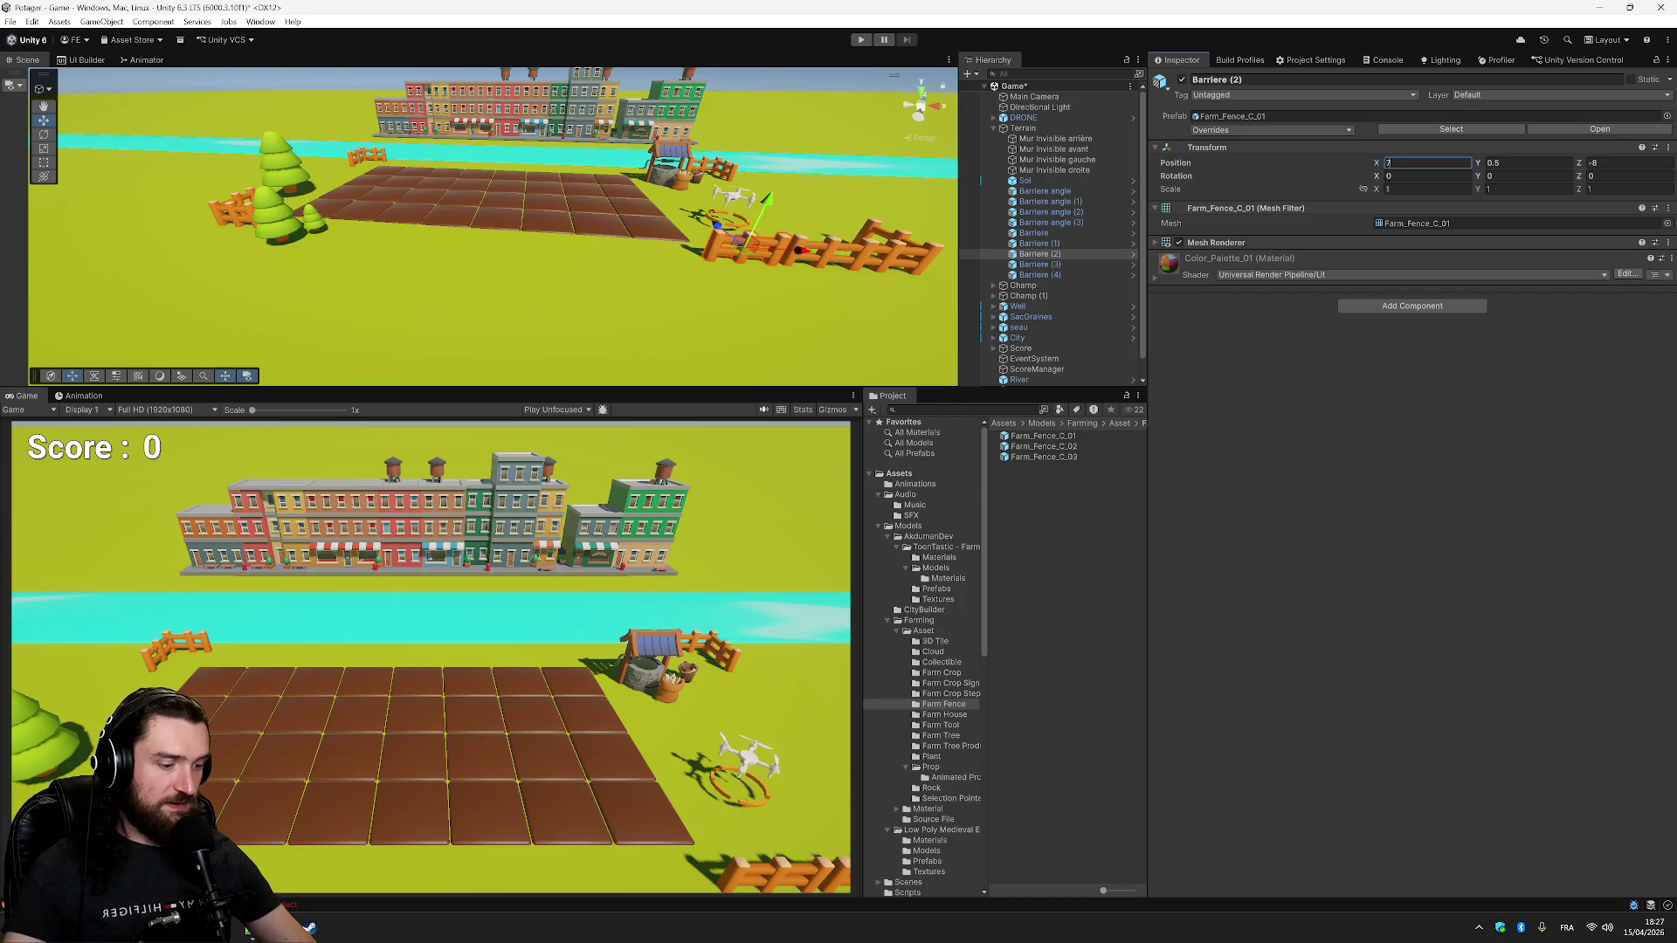
type(".2")
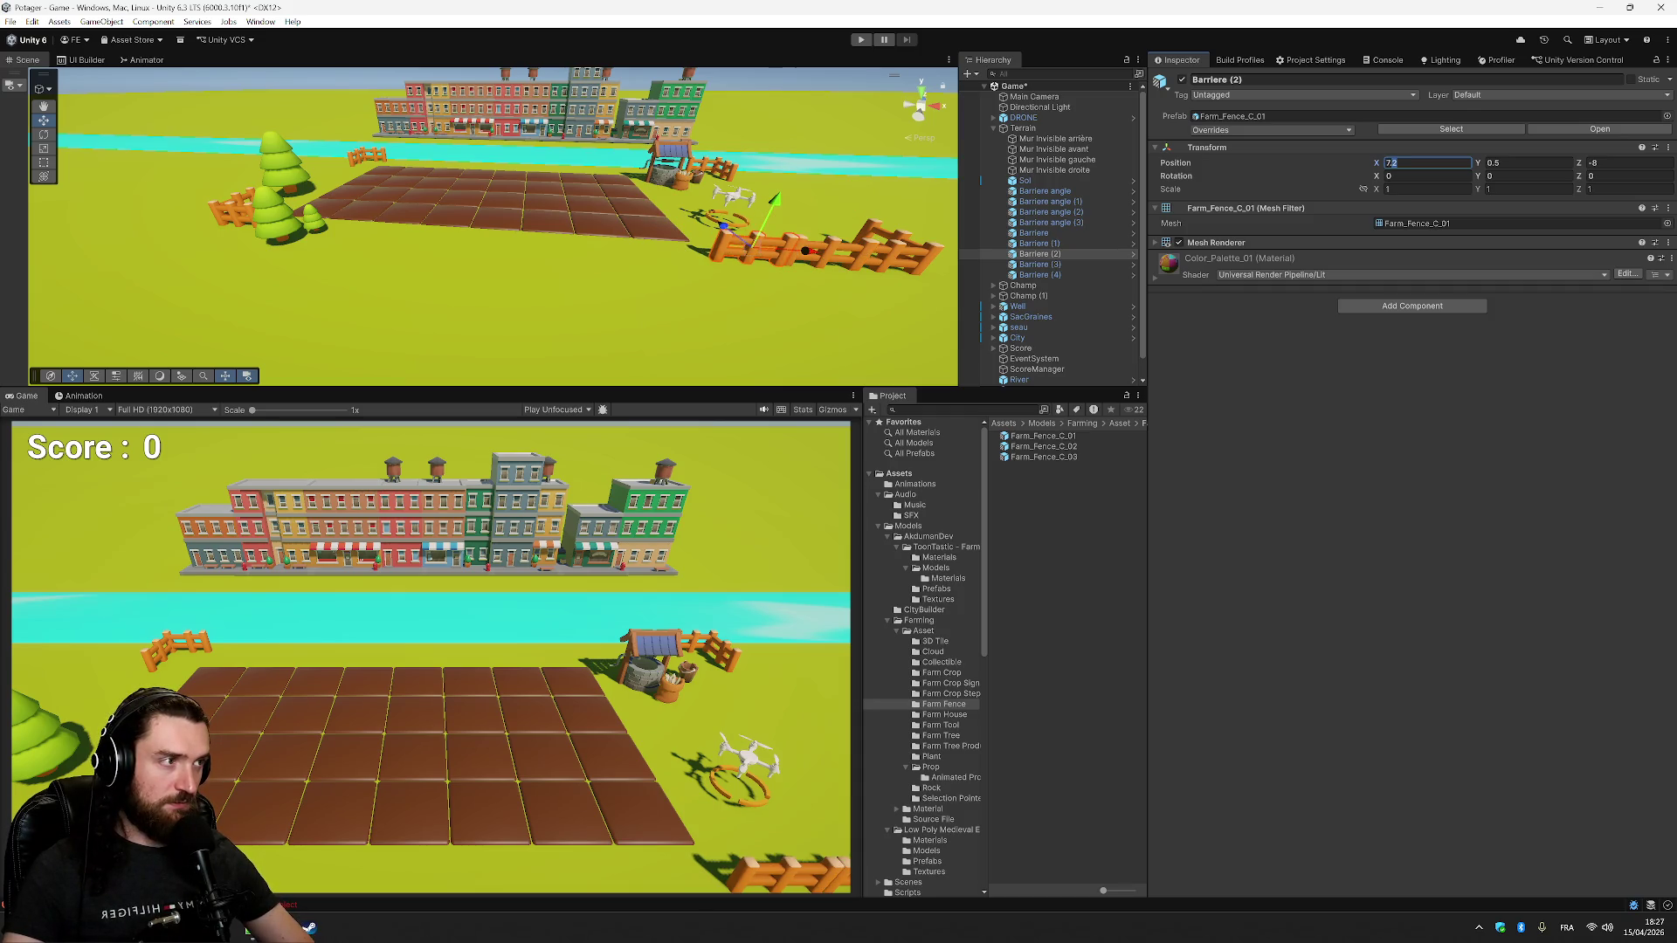
key("BackSpace")
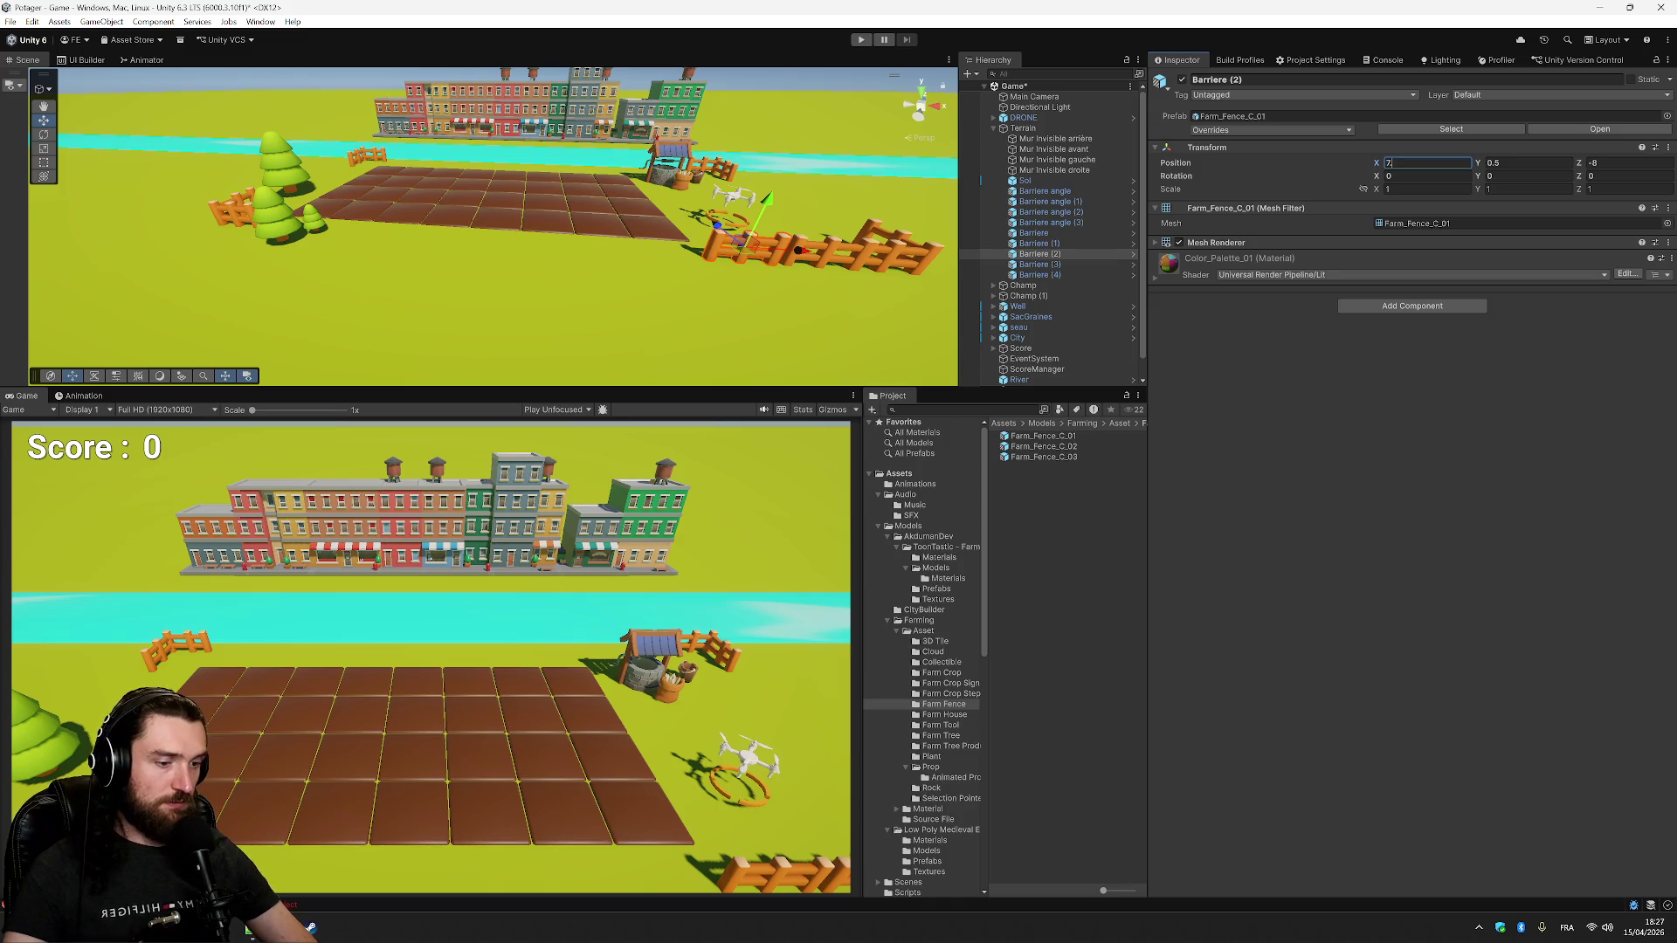
key("BackSpace")
key("BackSpace")
type("8")
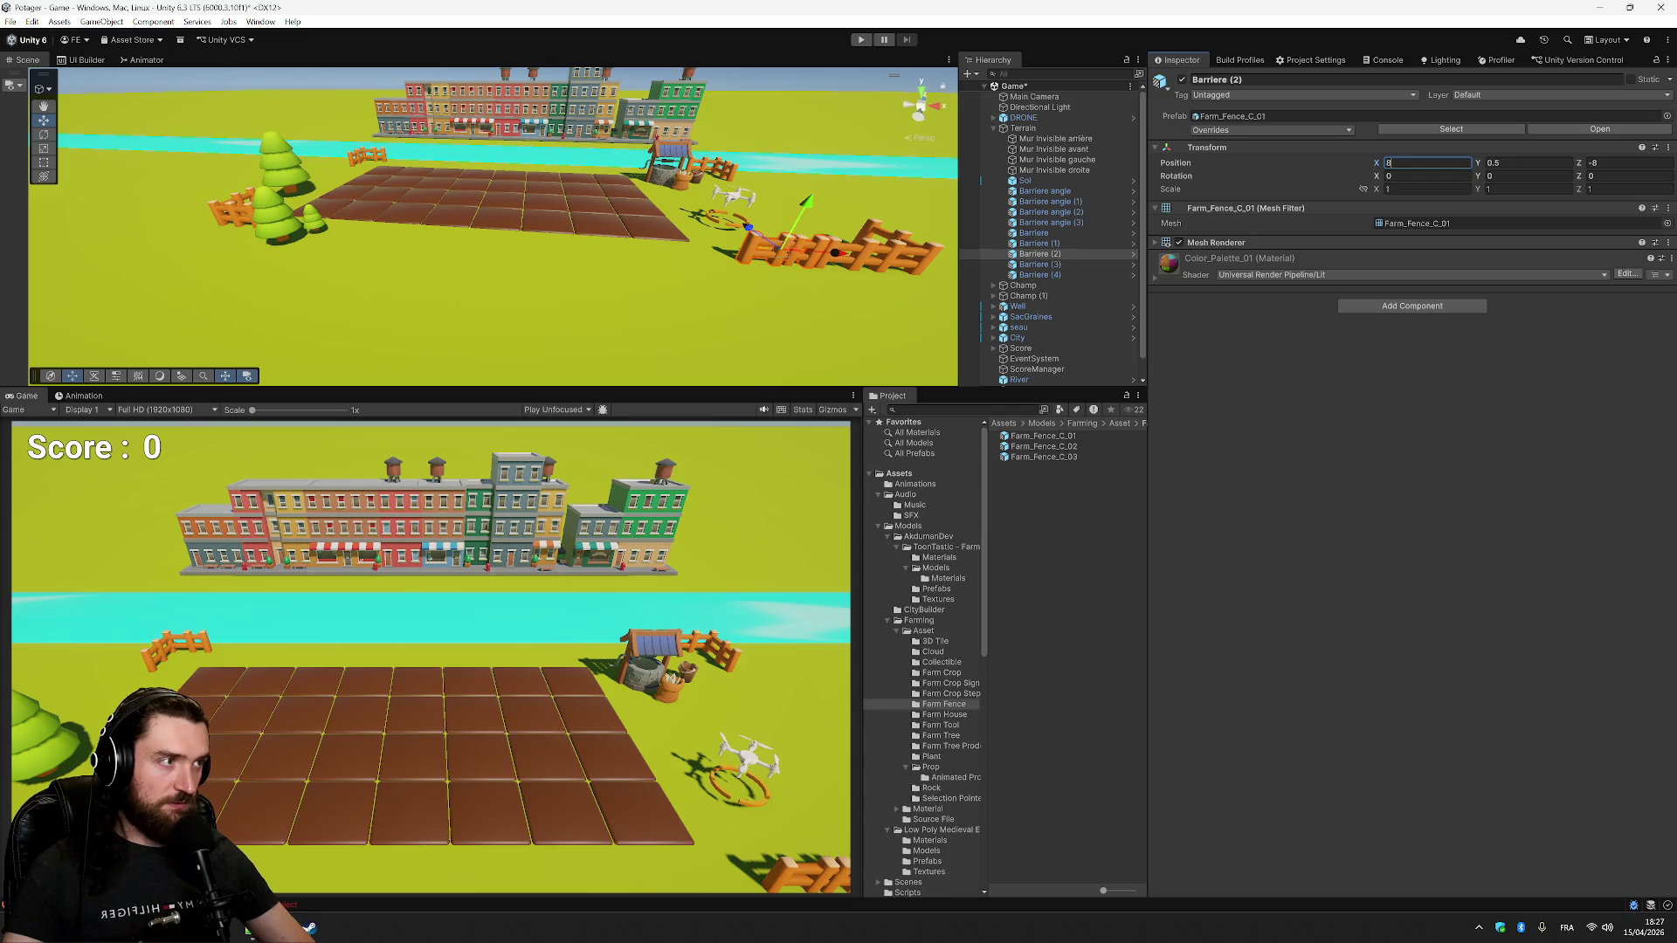
key("BackSpace")
type("7.7")
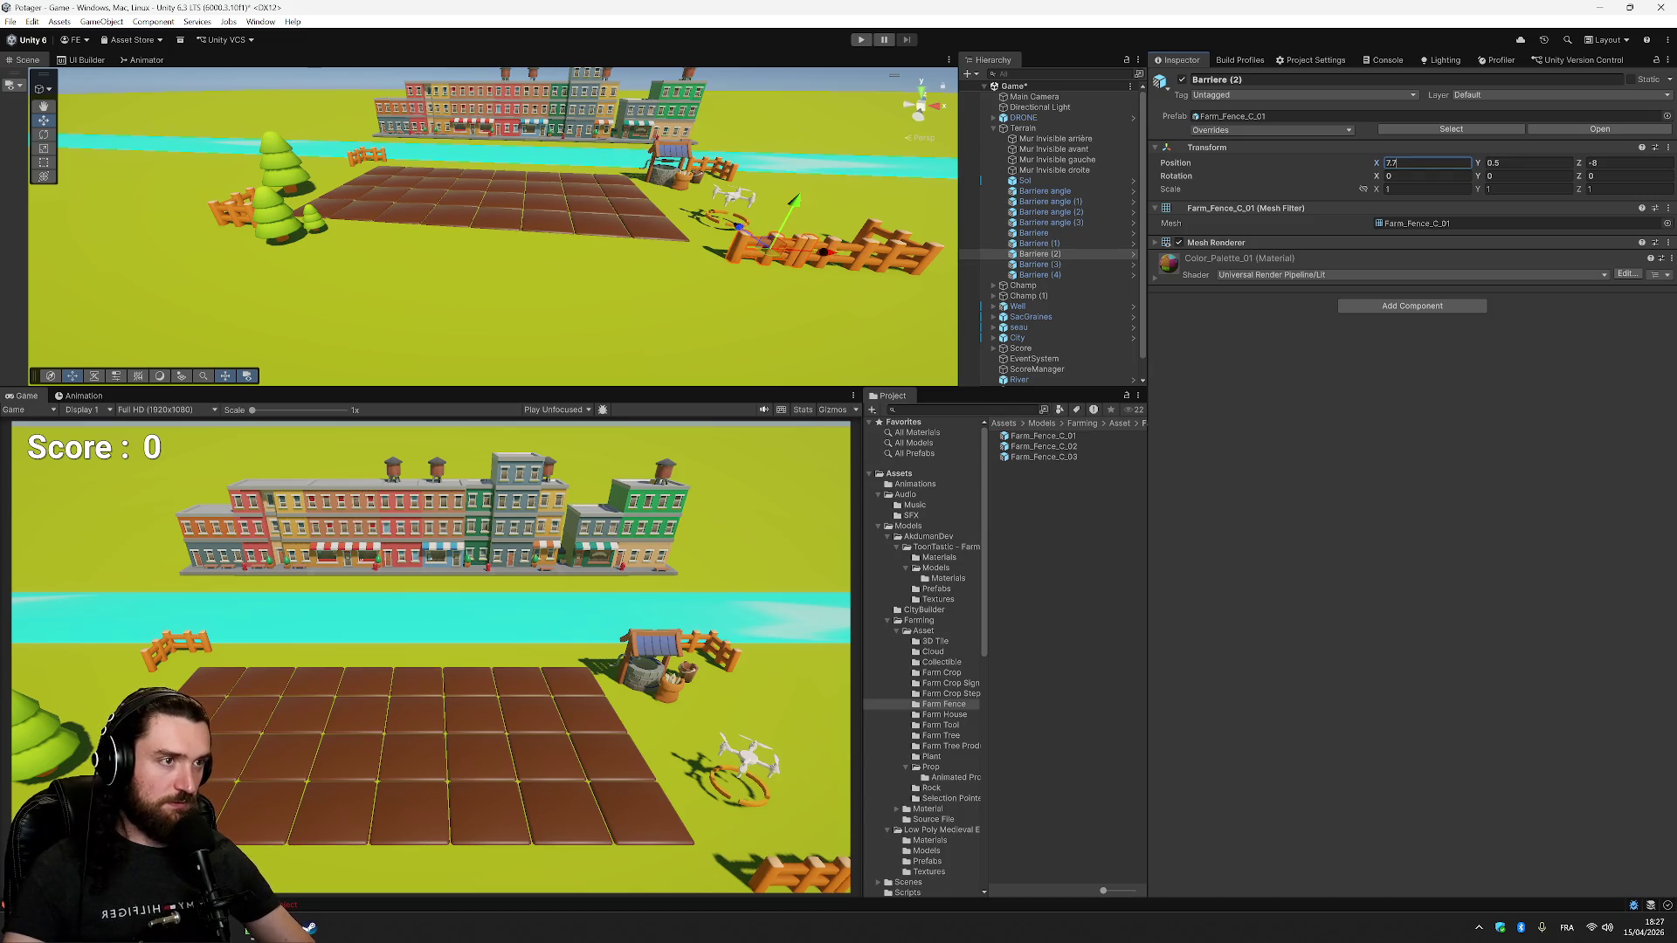
key("BackSpace")
type("6")
key("BackSpace")
type("5")
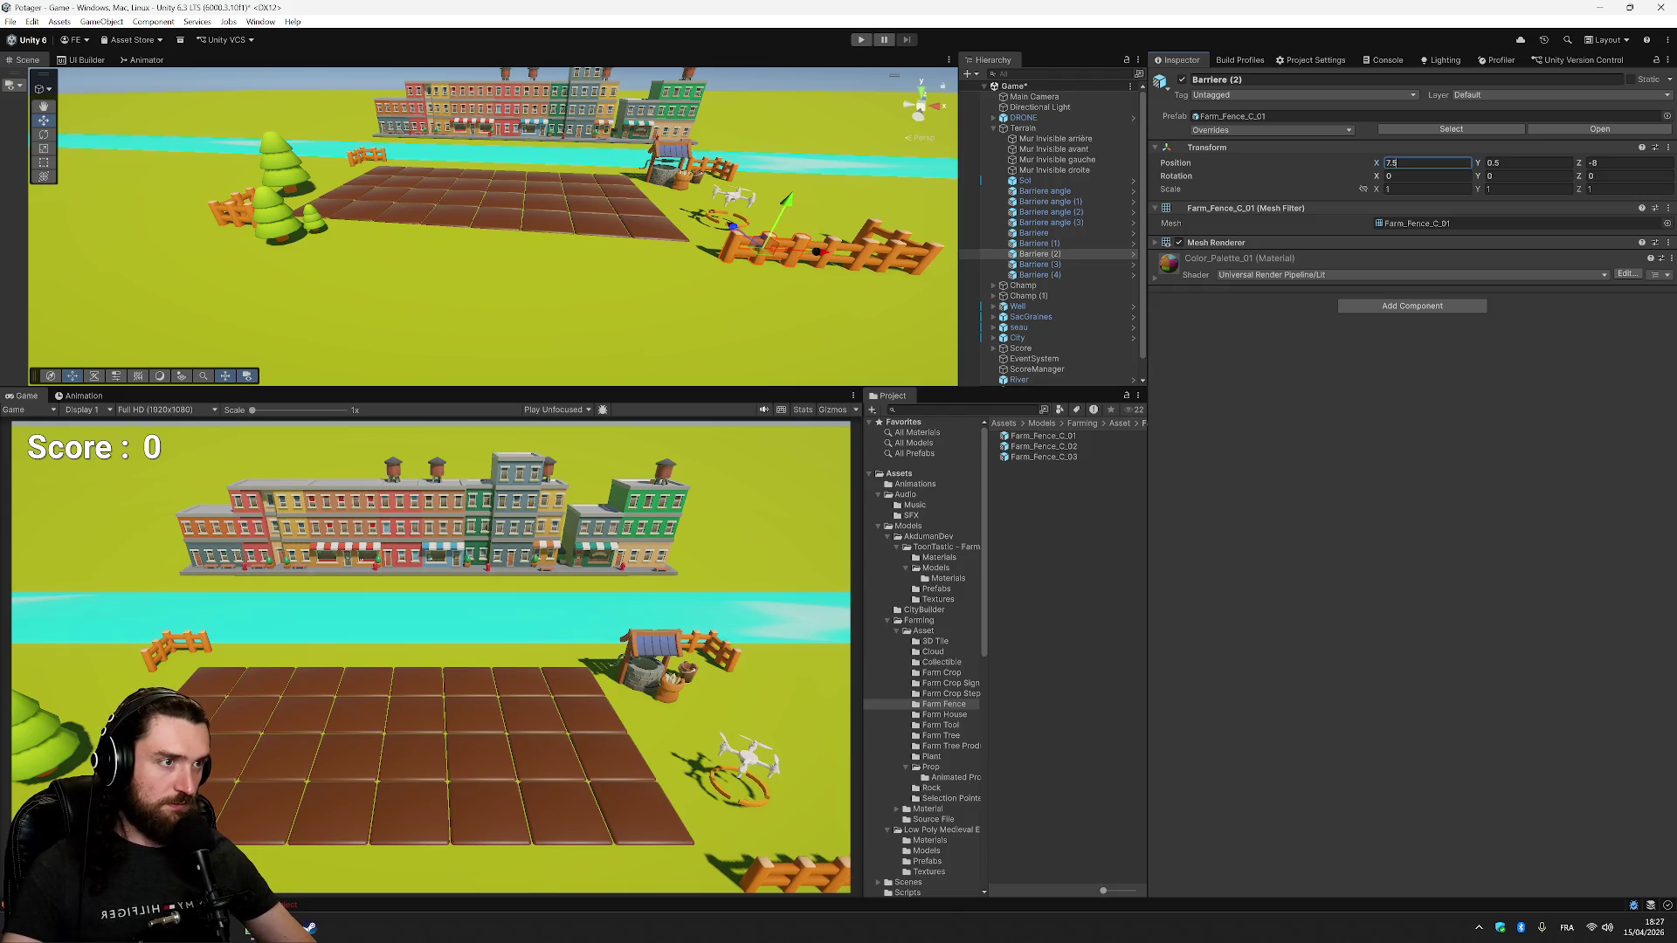
- Place Barriere (3) at X 5.7 and Barriere (4) at X 3.9
left_click(1035, 264)
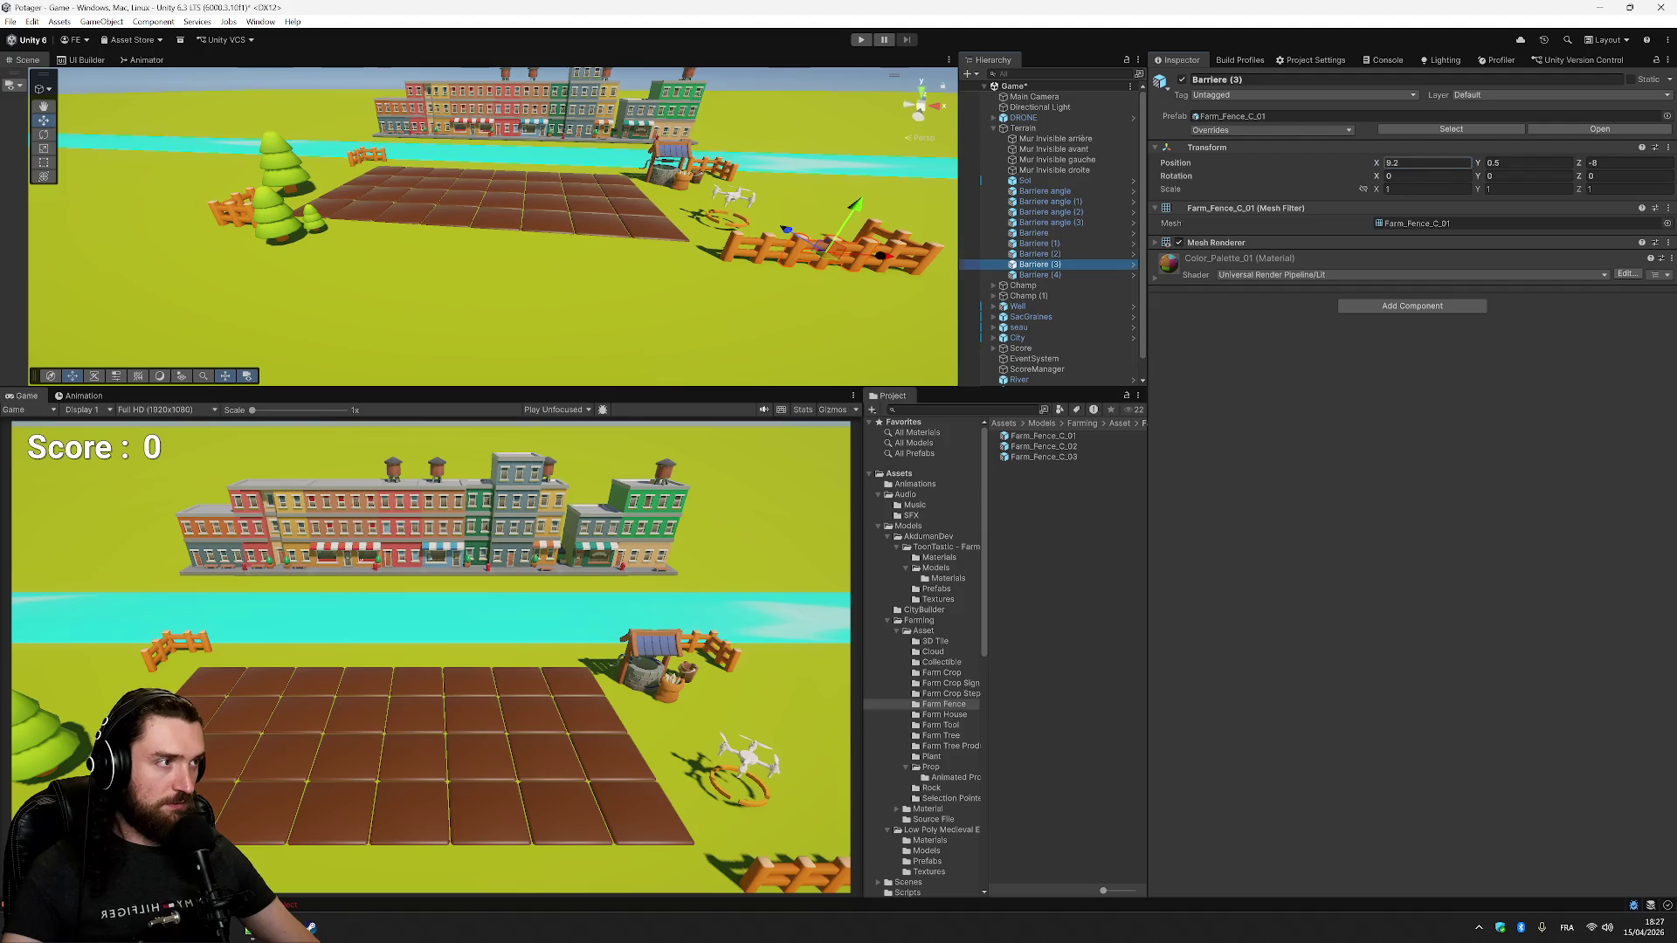
type("6.5")
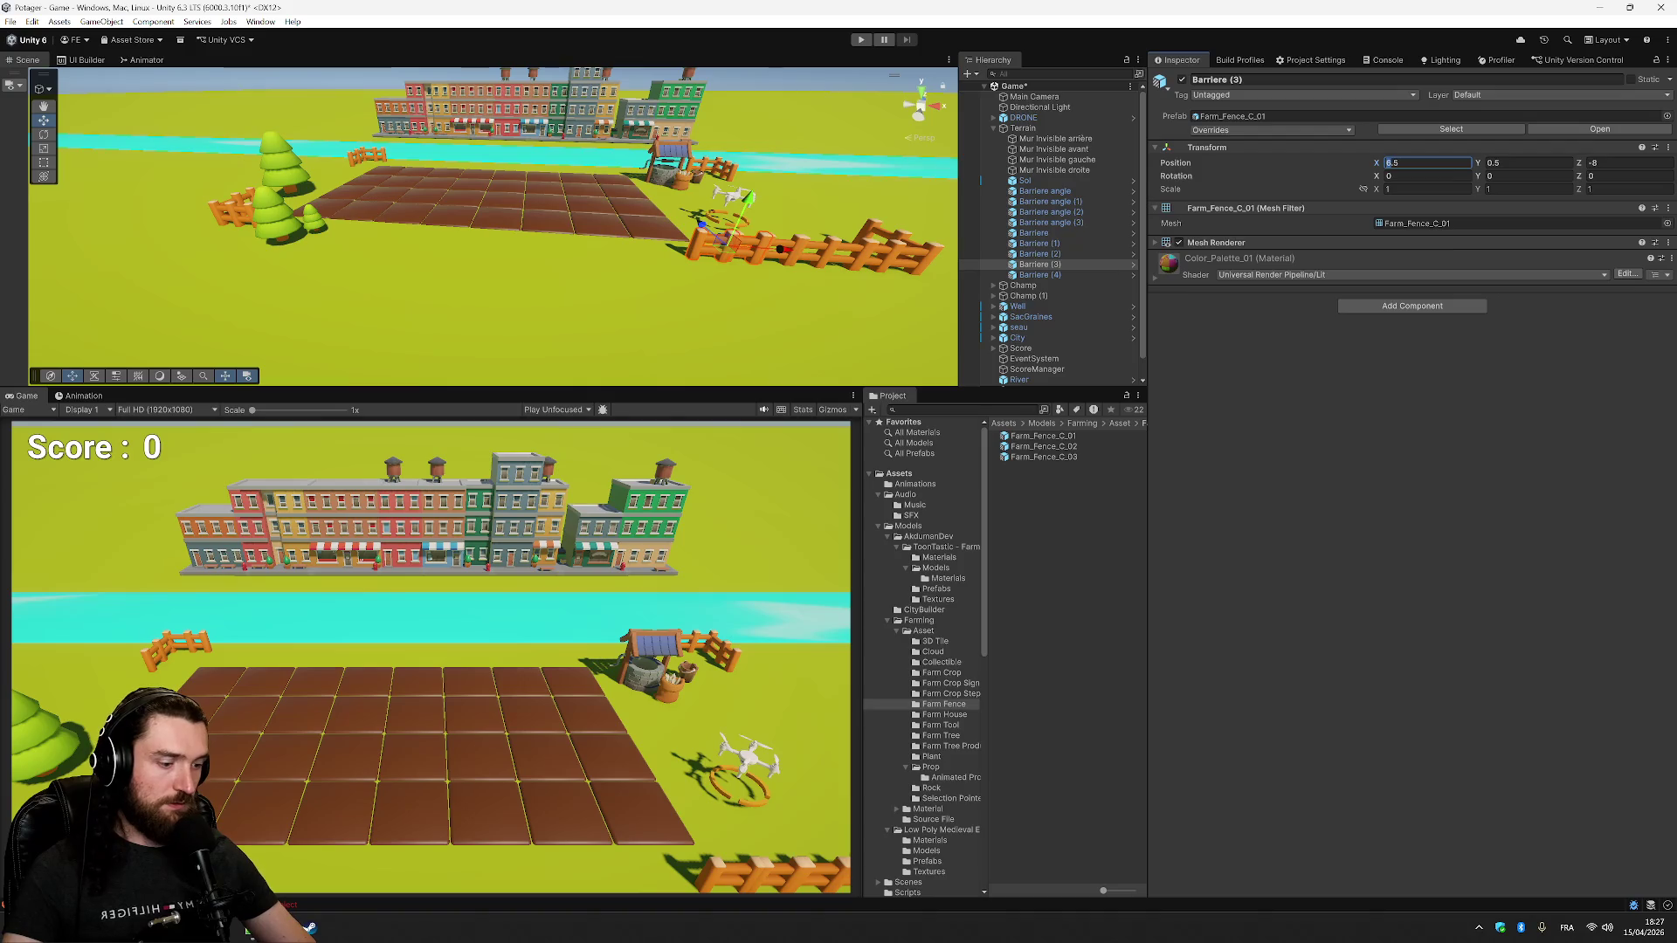
key("Left")
key("Left")
key("BackSpace")
type("5")
key("Right")
key("Right")
key("BackSpace")
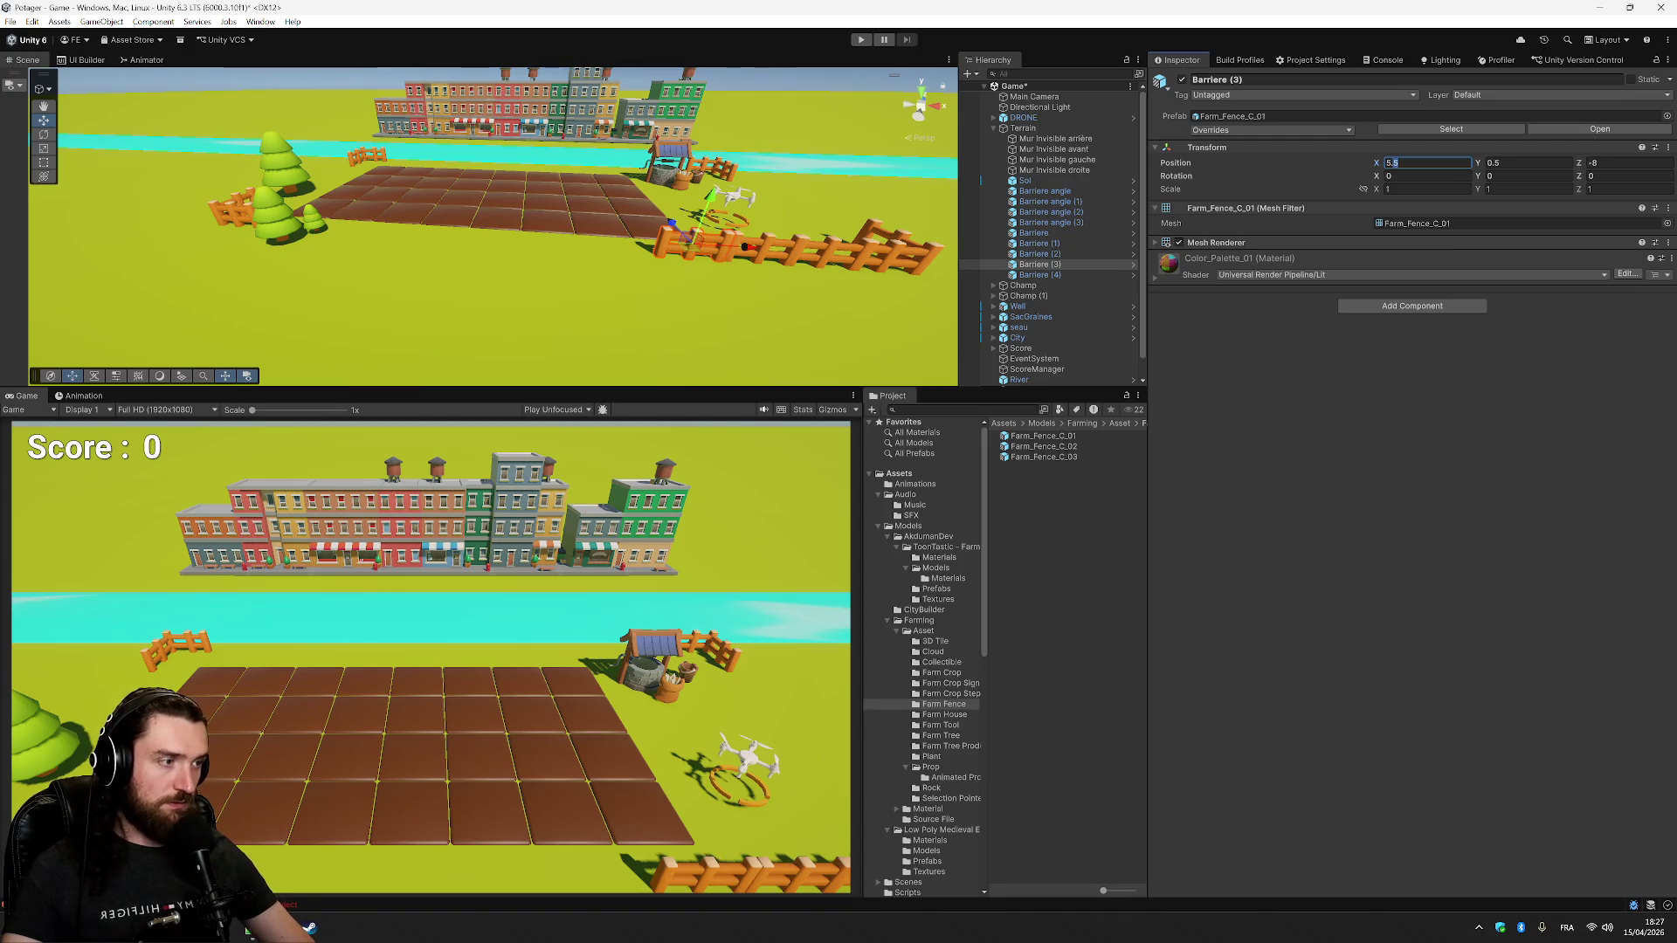
type("7")
left_click(1040, 274)
left_click(1415, 162)
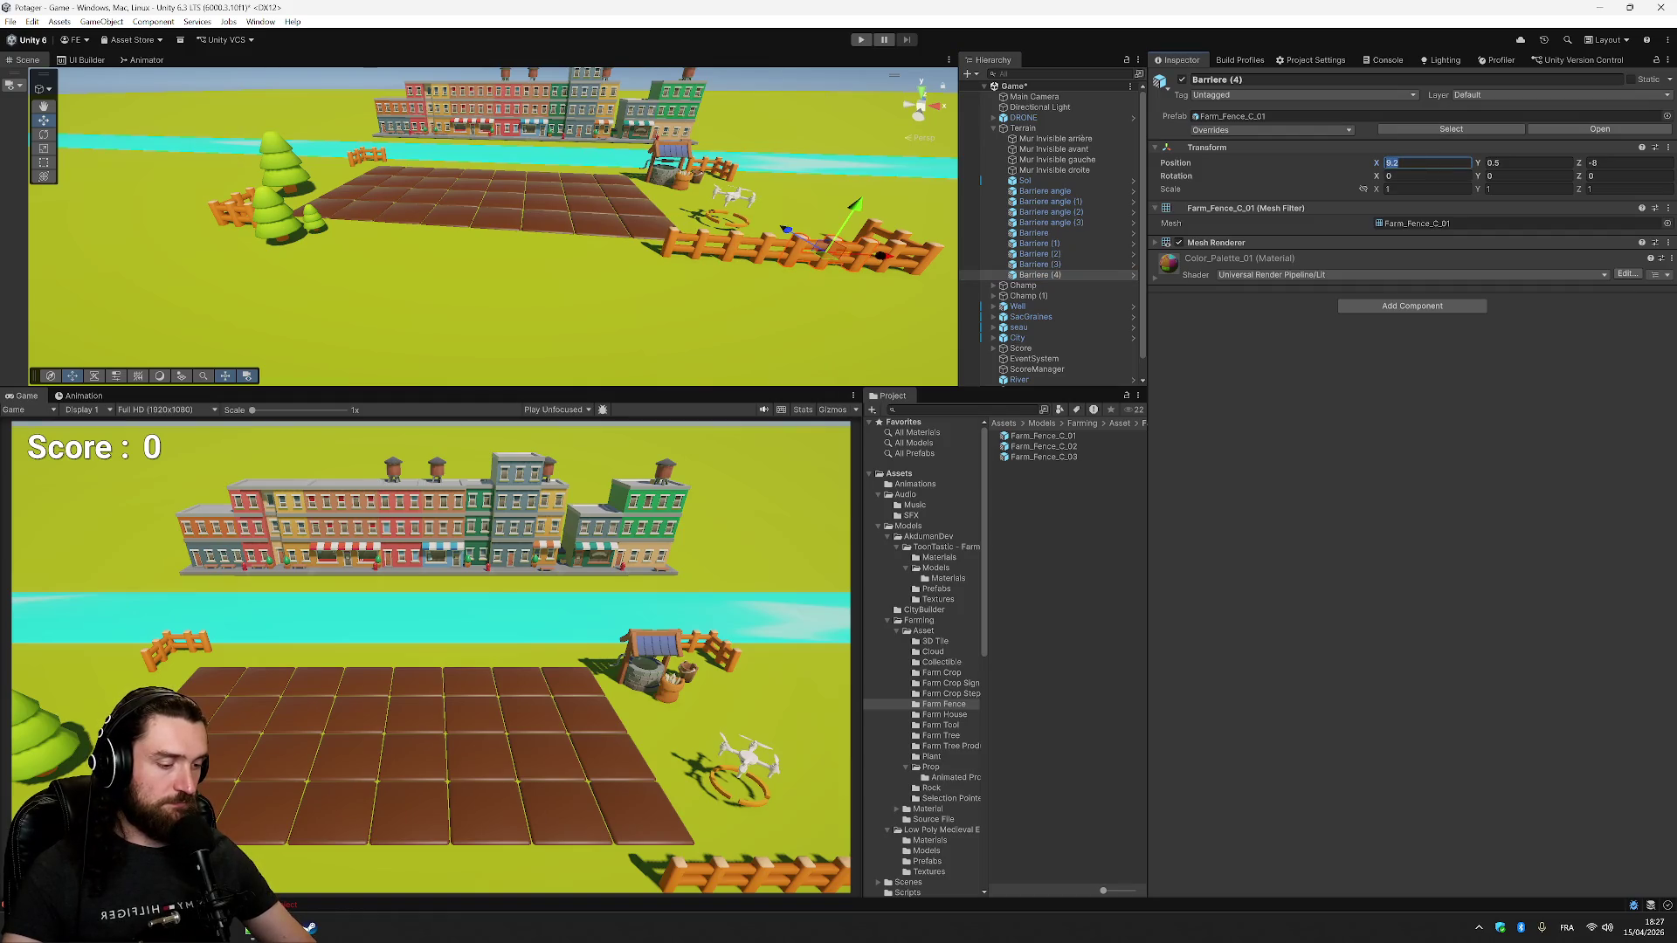
type("3.9")
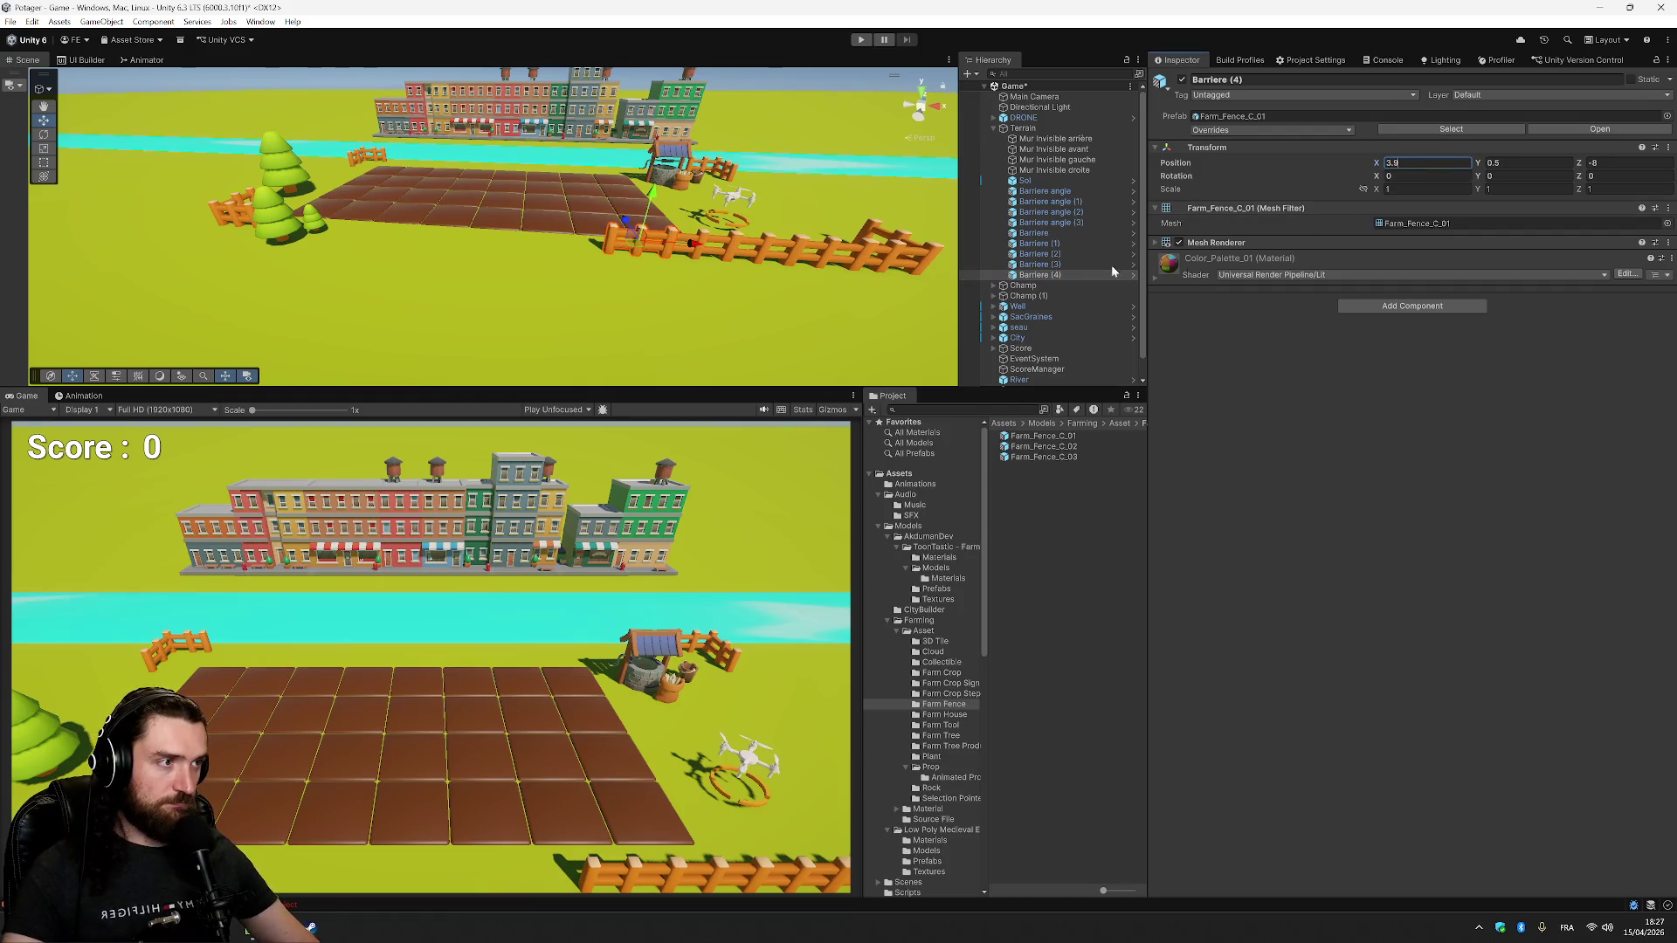
left_click(1052, 276)
- Duplicate the fence again and set Barriere (5) to X 2.1
key("ctrl+d")
key("ctrl+d")
key("ctrl+d")
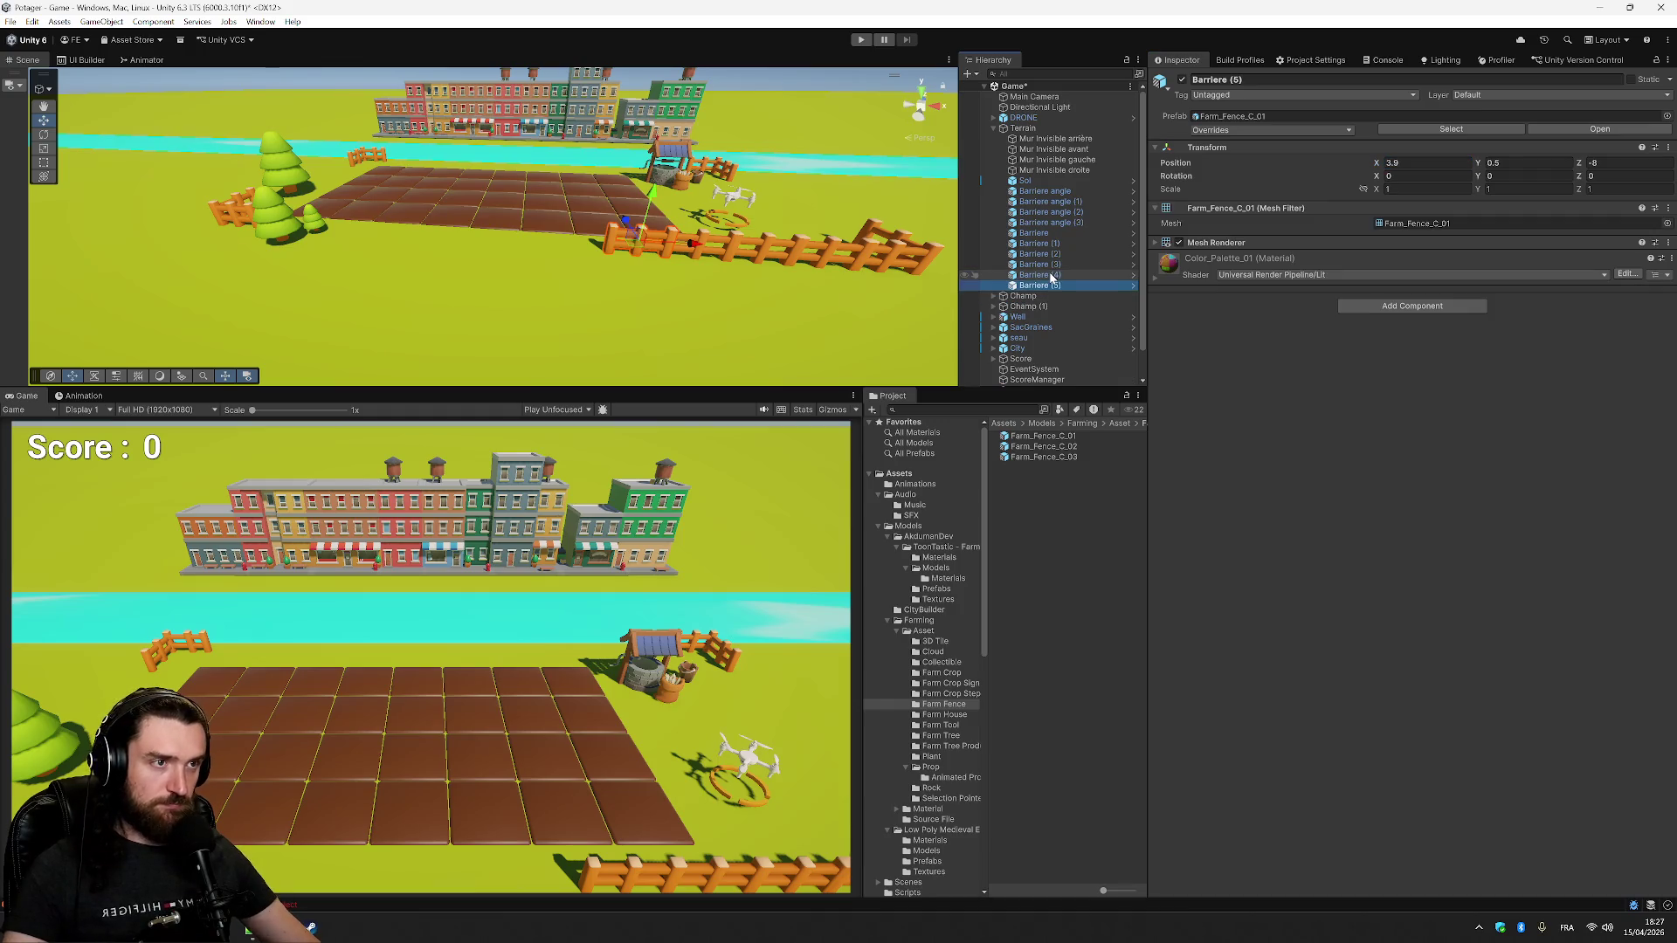
left_click(1423, 162)
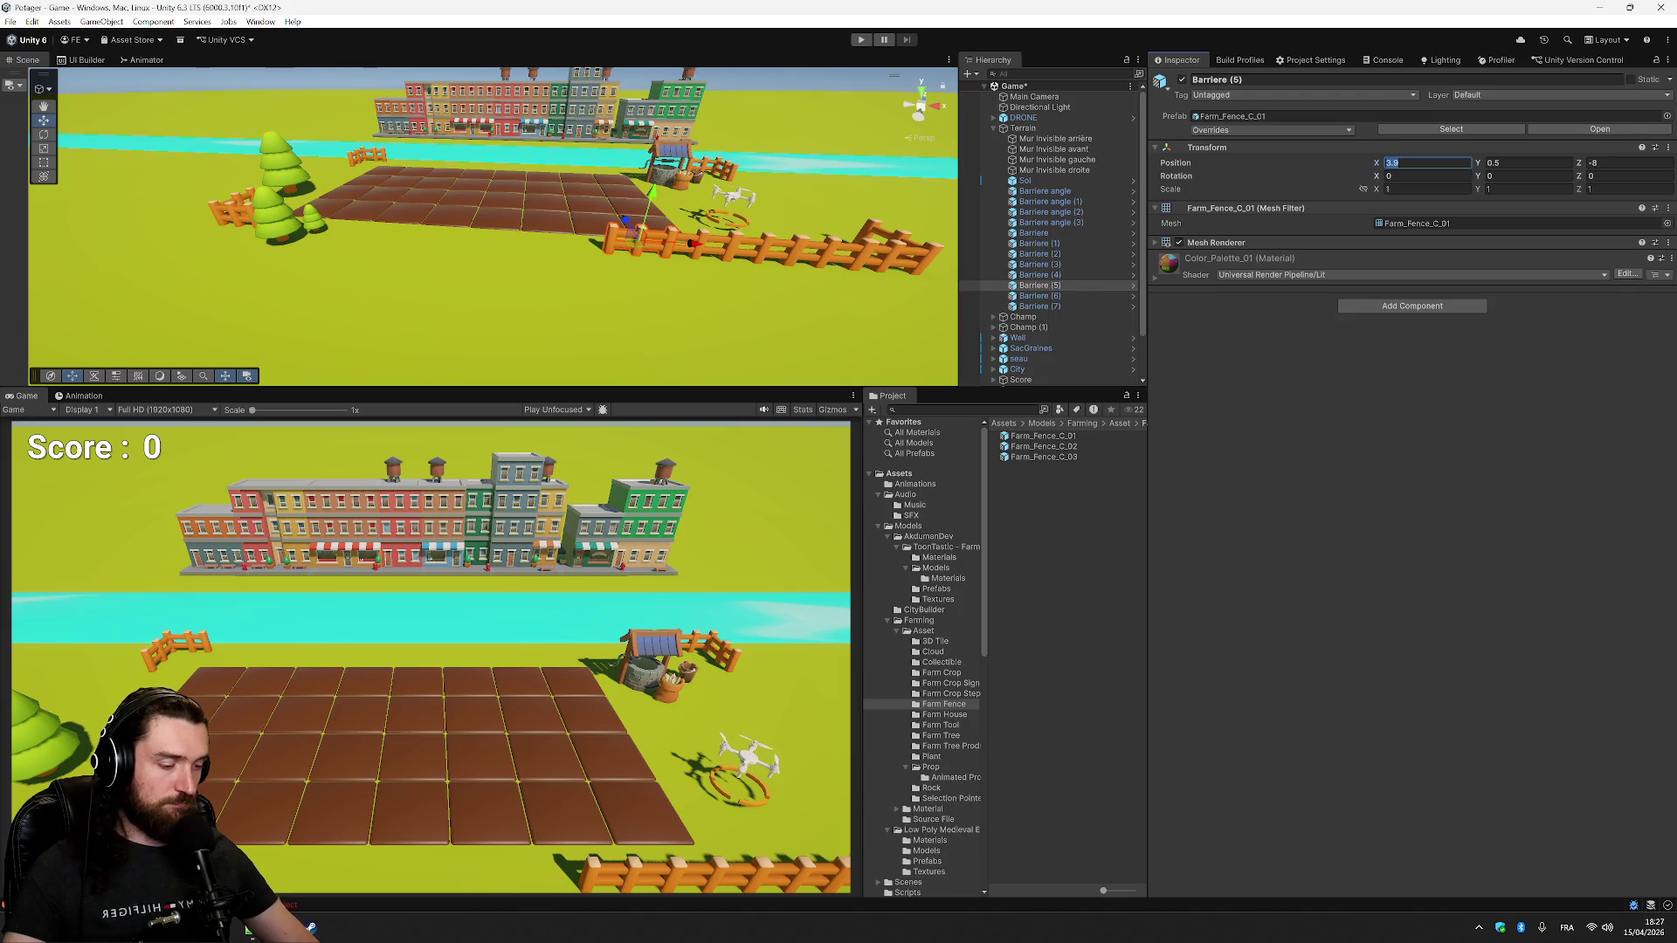
type("1.7")
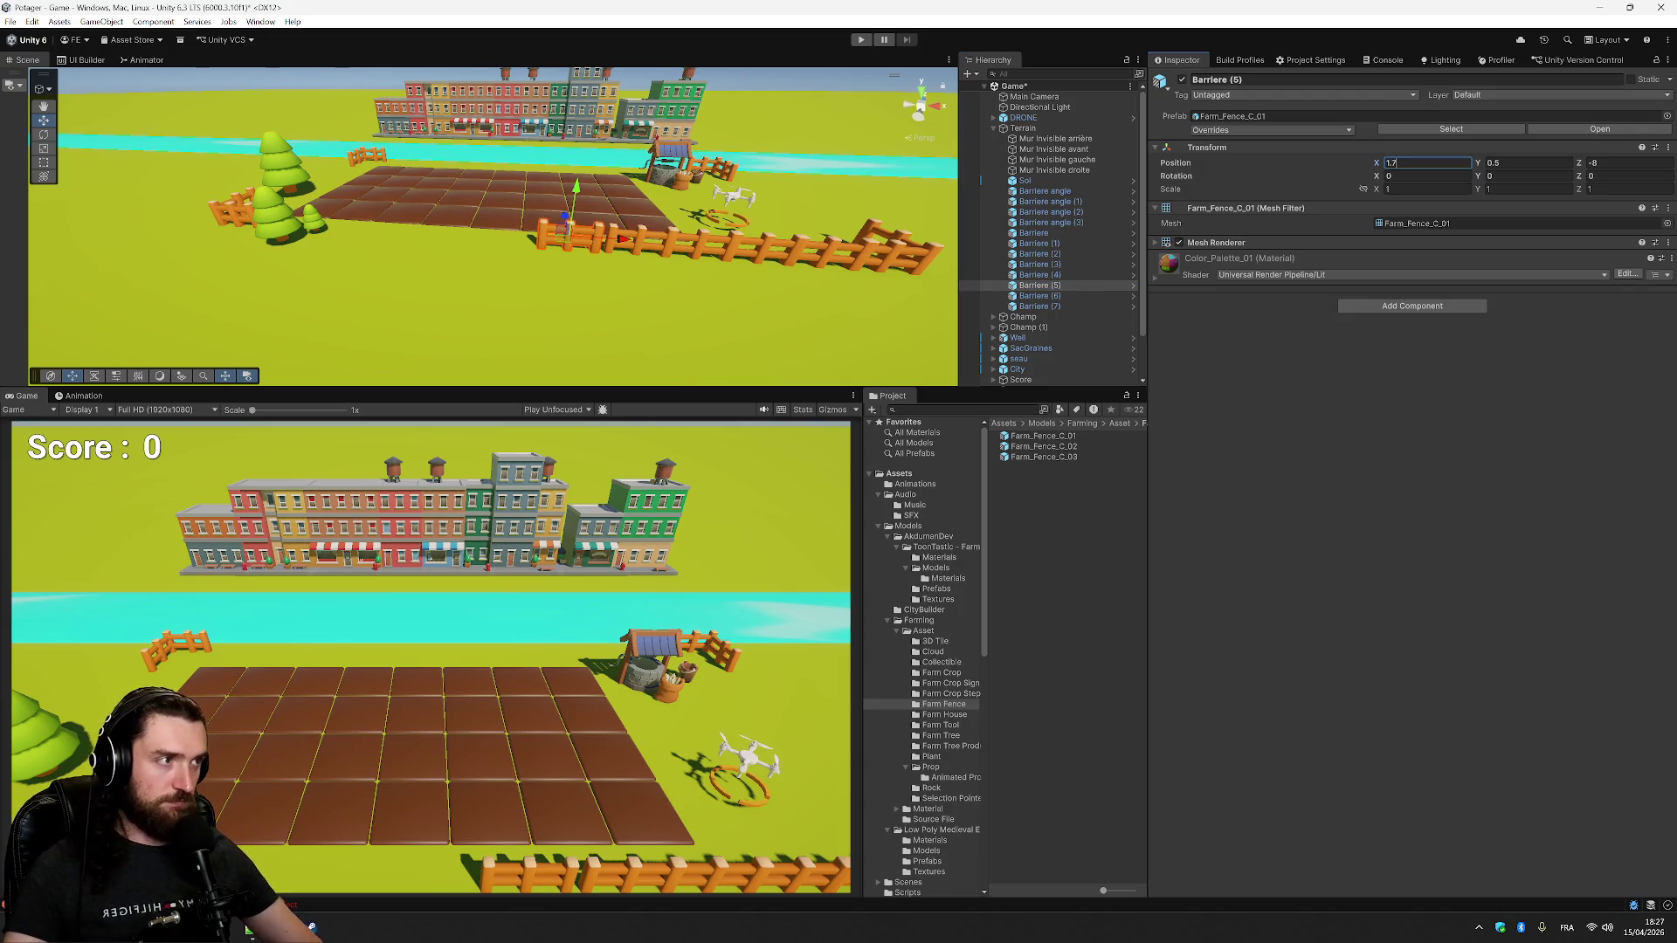
key("BackSpace")
type("9")
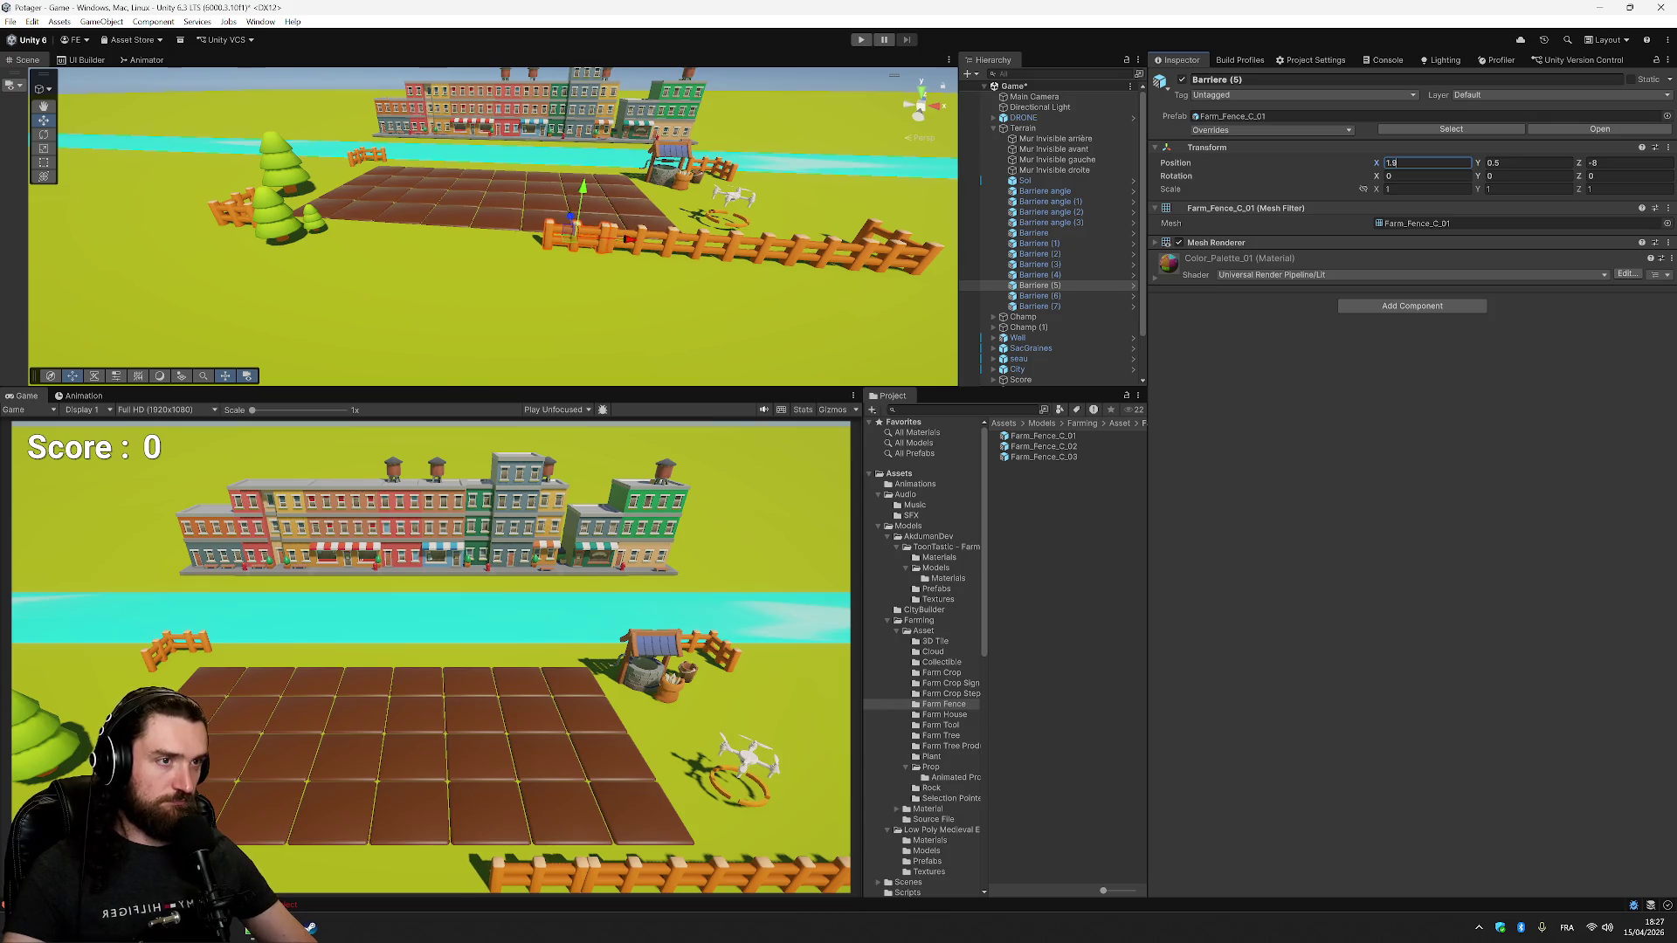
key("Return")
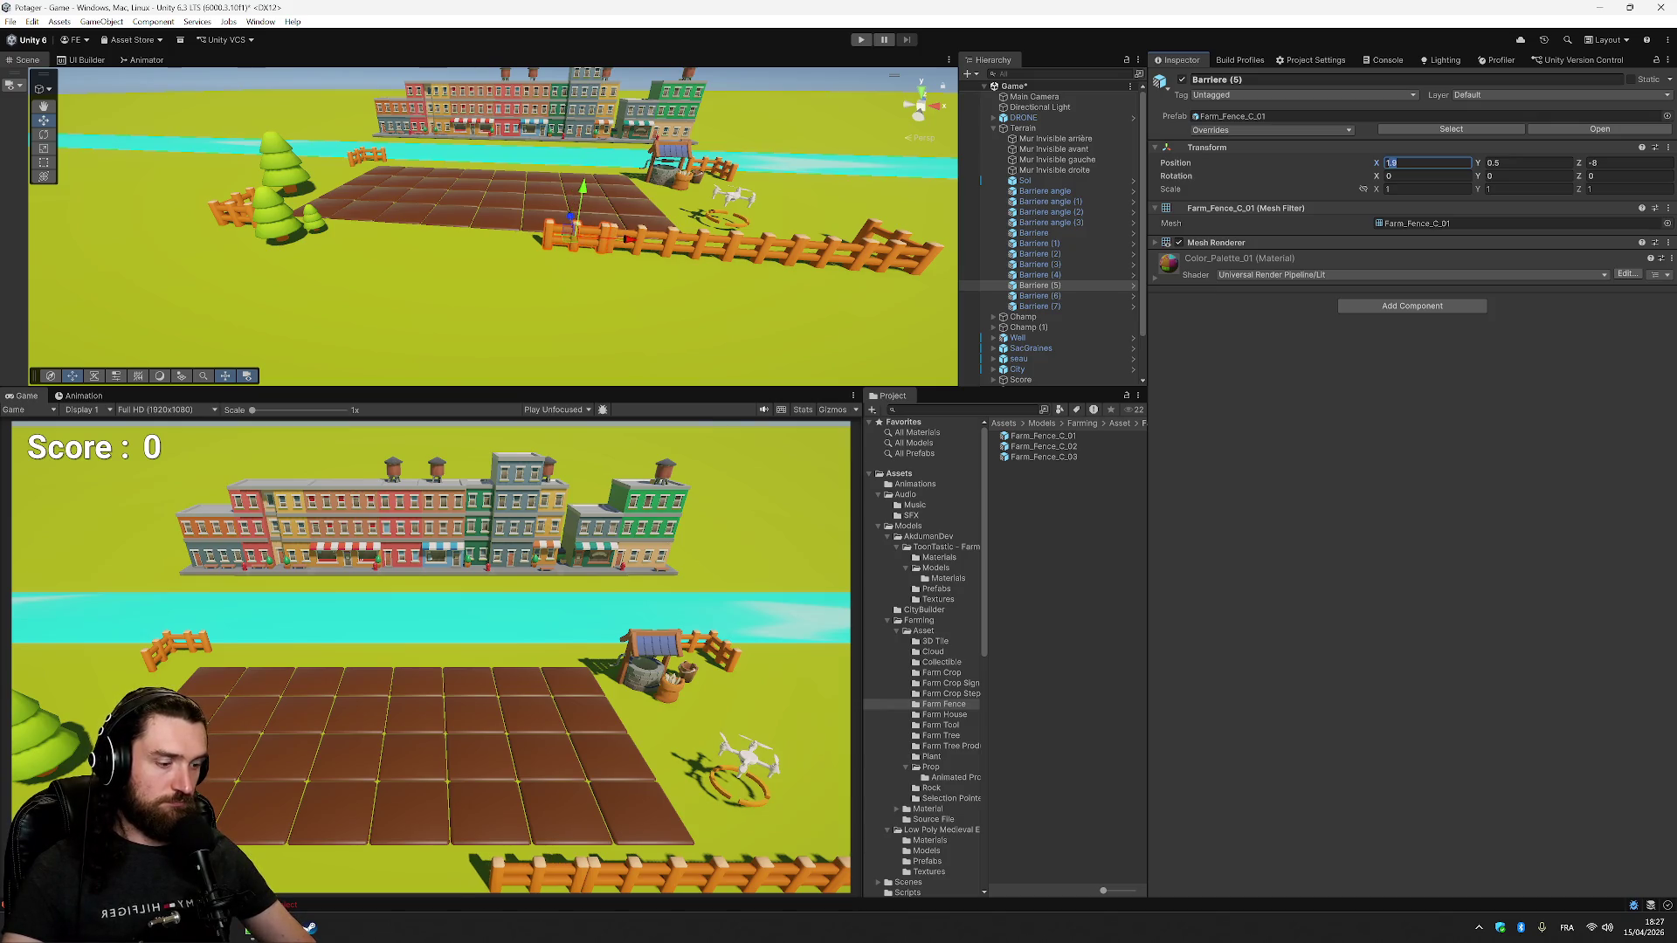
type("2.1")
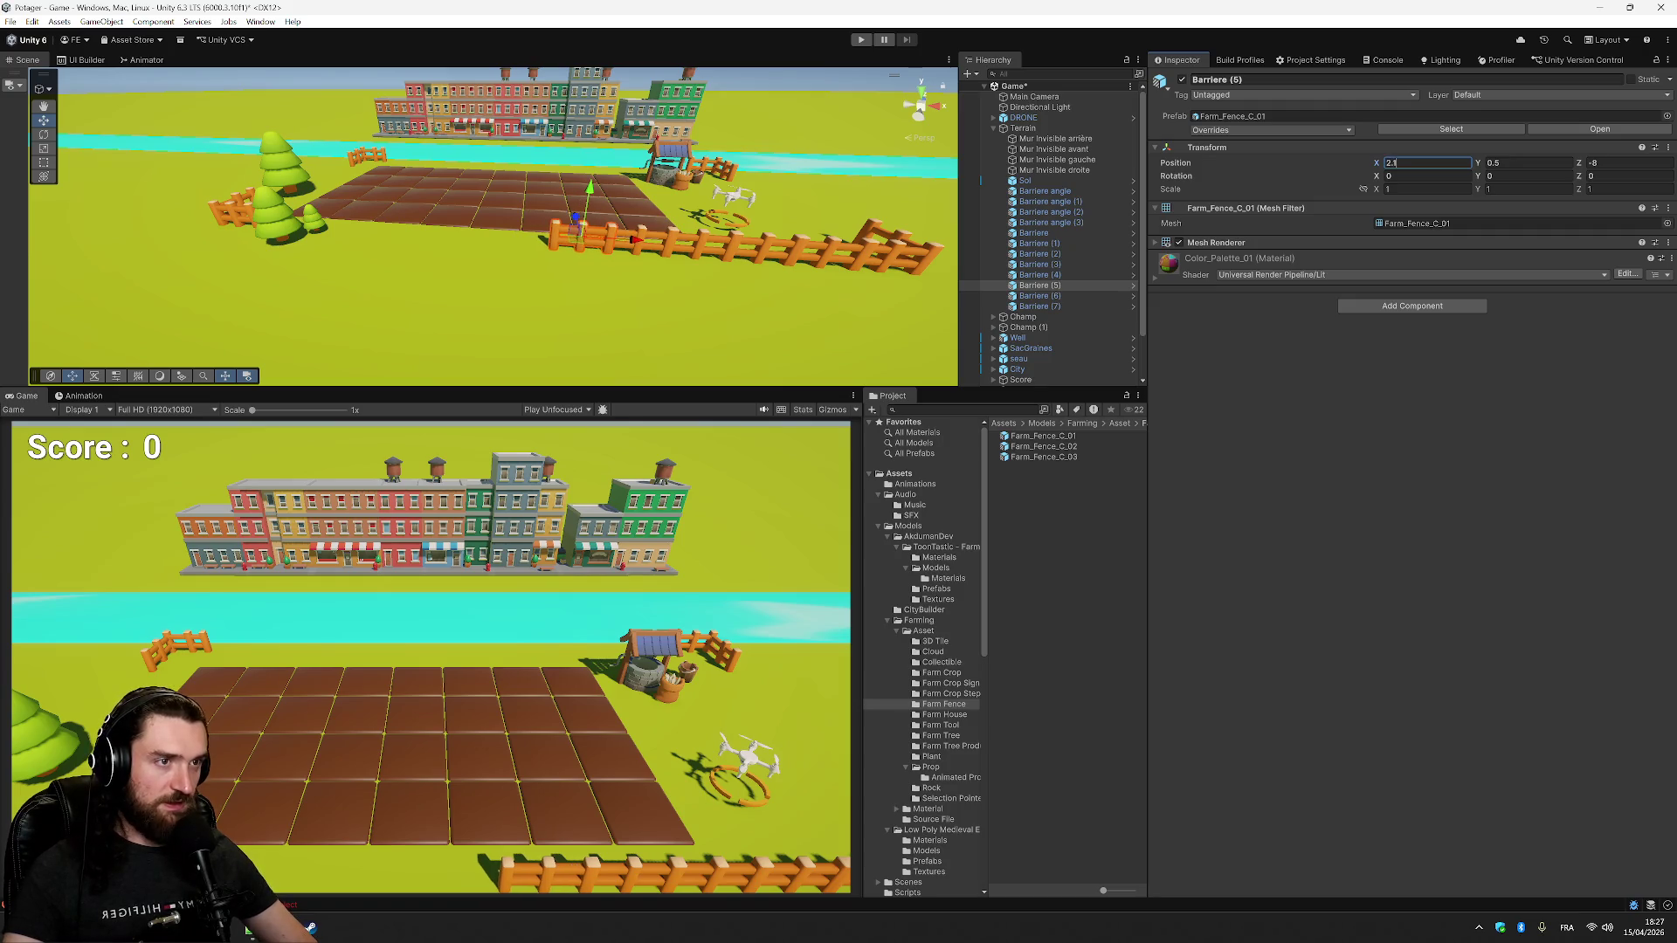
key("Return")
- Place Barriere (6) at X 0.3 and Barriere (7) at X -1.5
left_click(1067, 295)
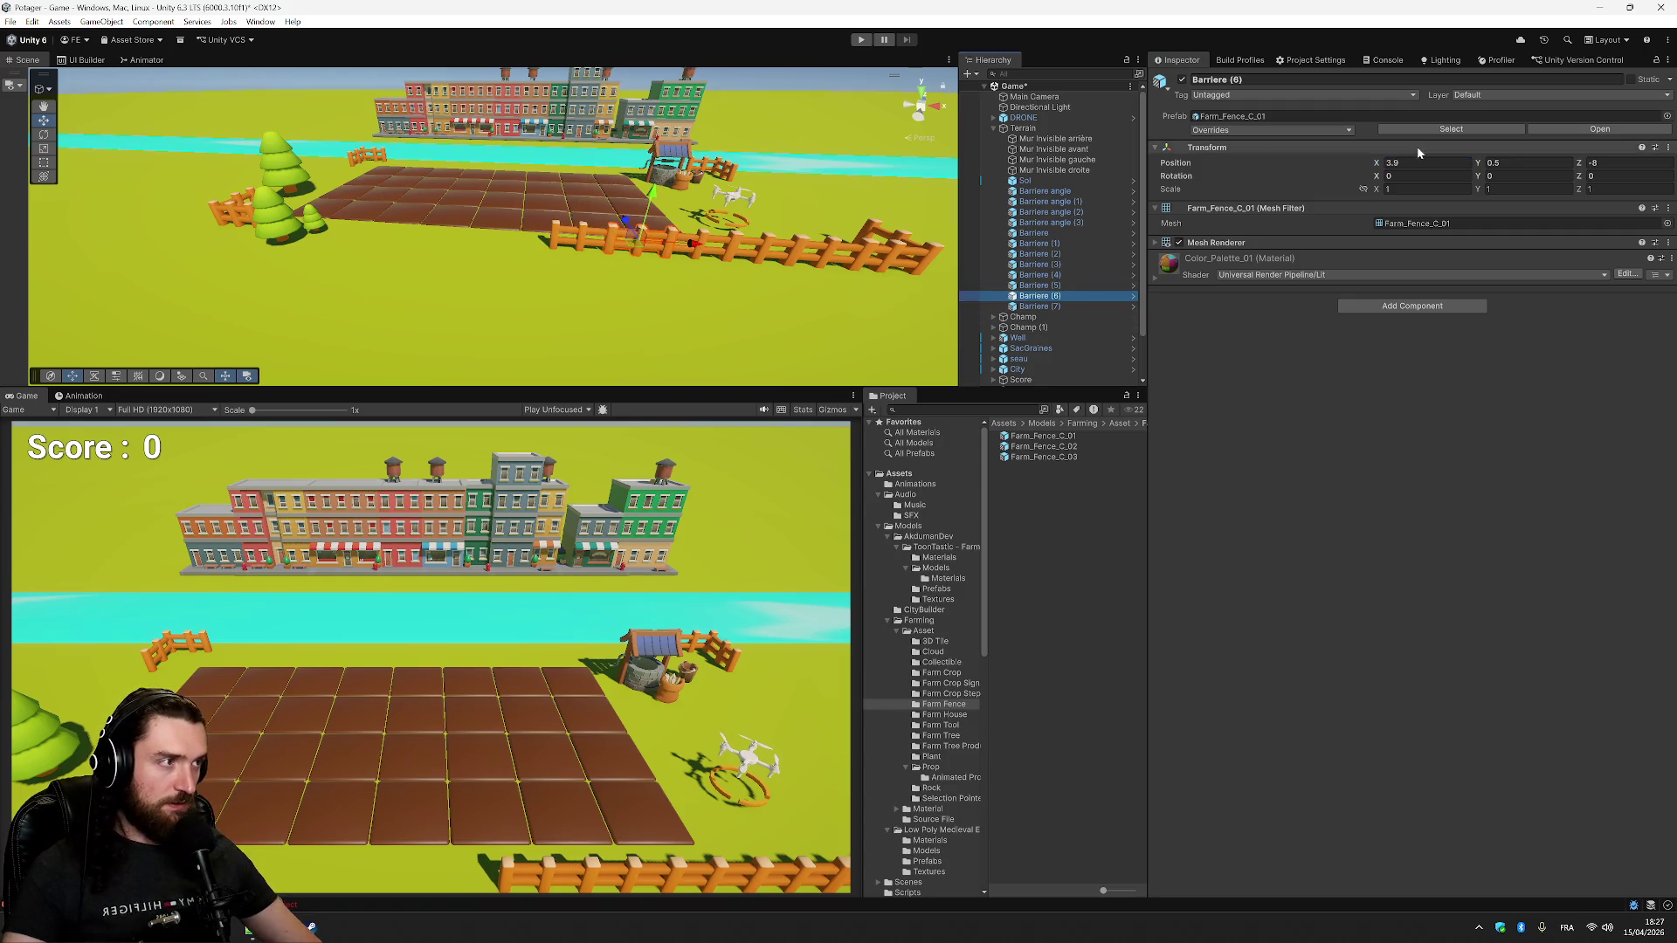
type("0")
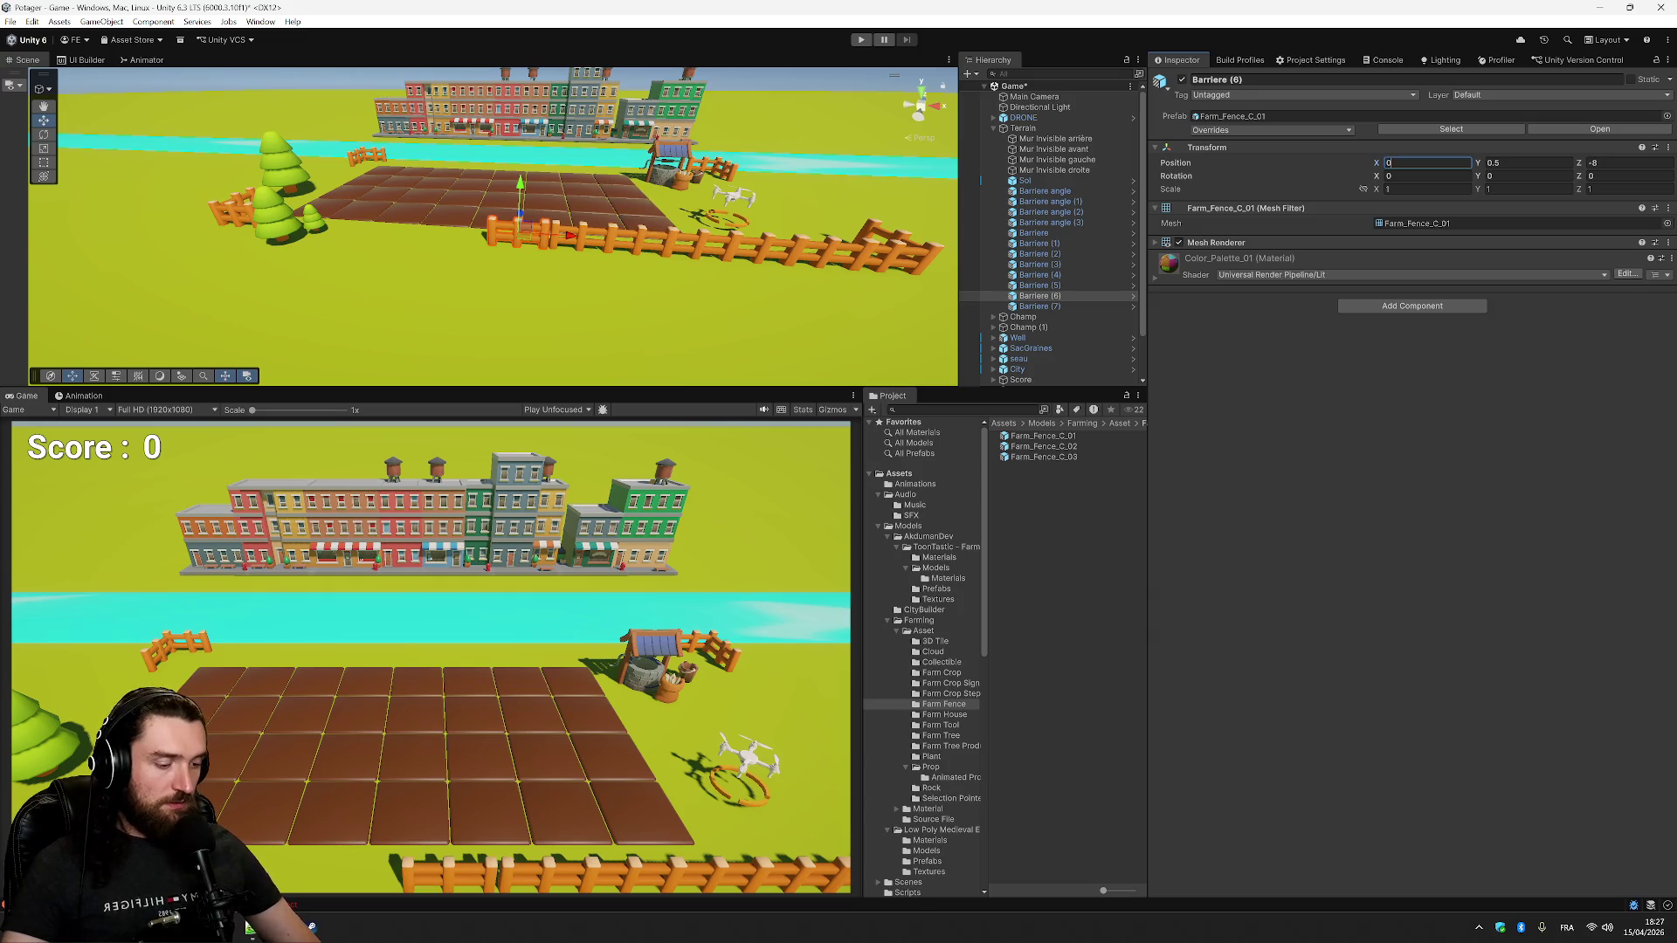
type(".9")
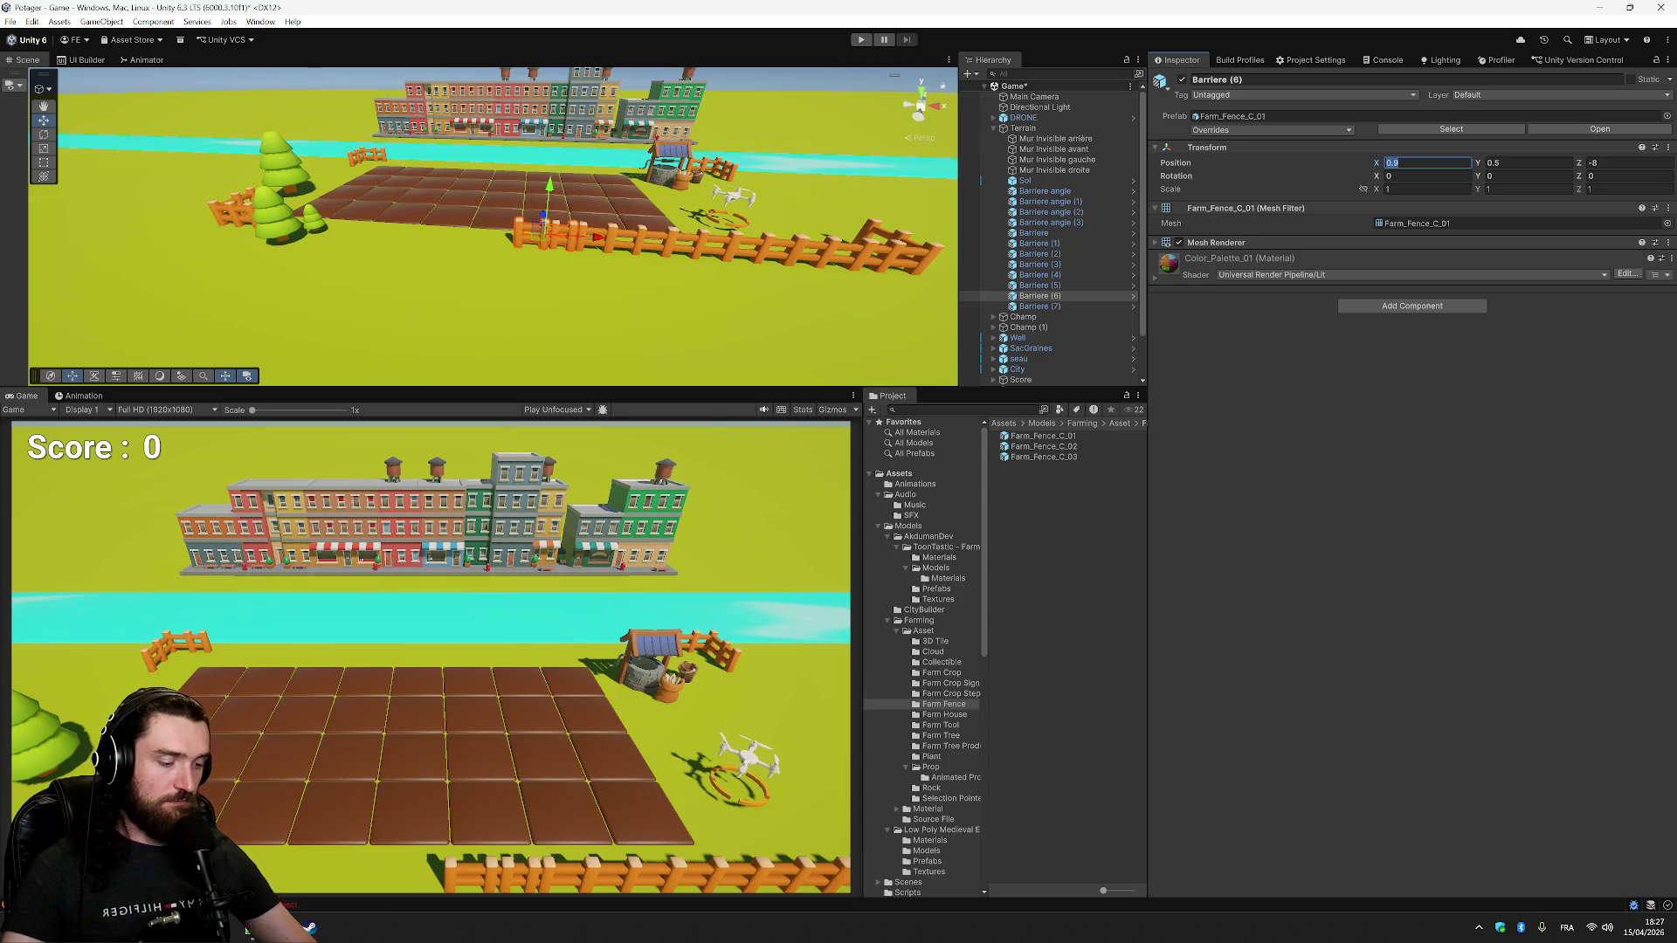
type("-0.1")
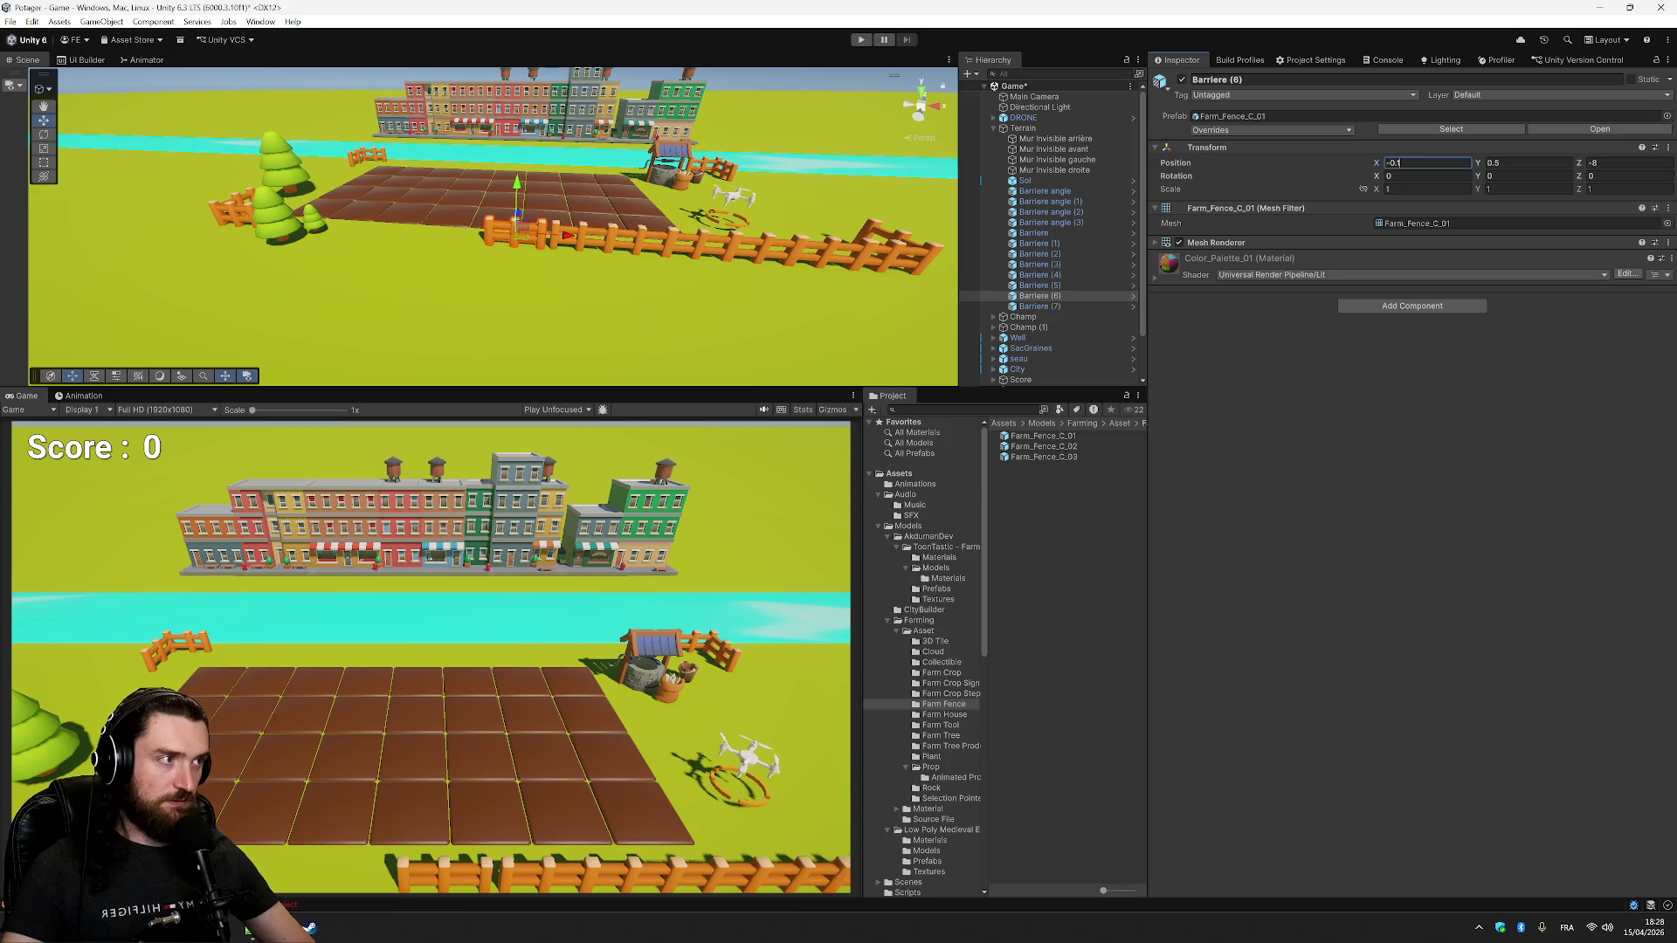
key("BackSpace")
key("BackSpace")
key("BackSpace")
type("0.3")
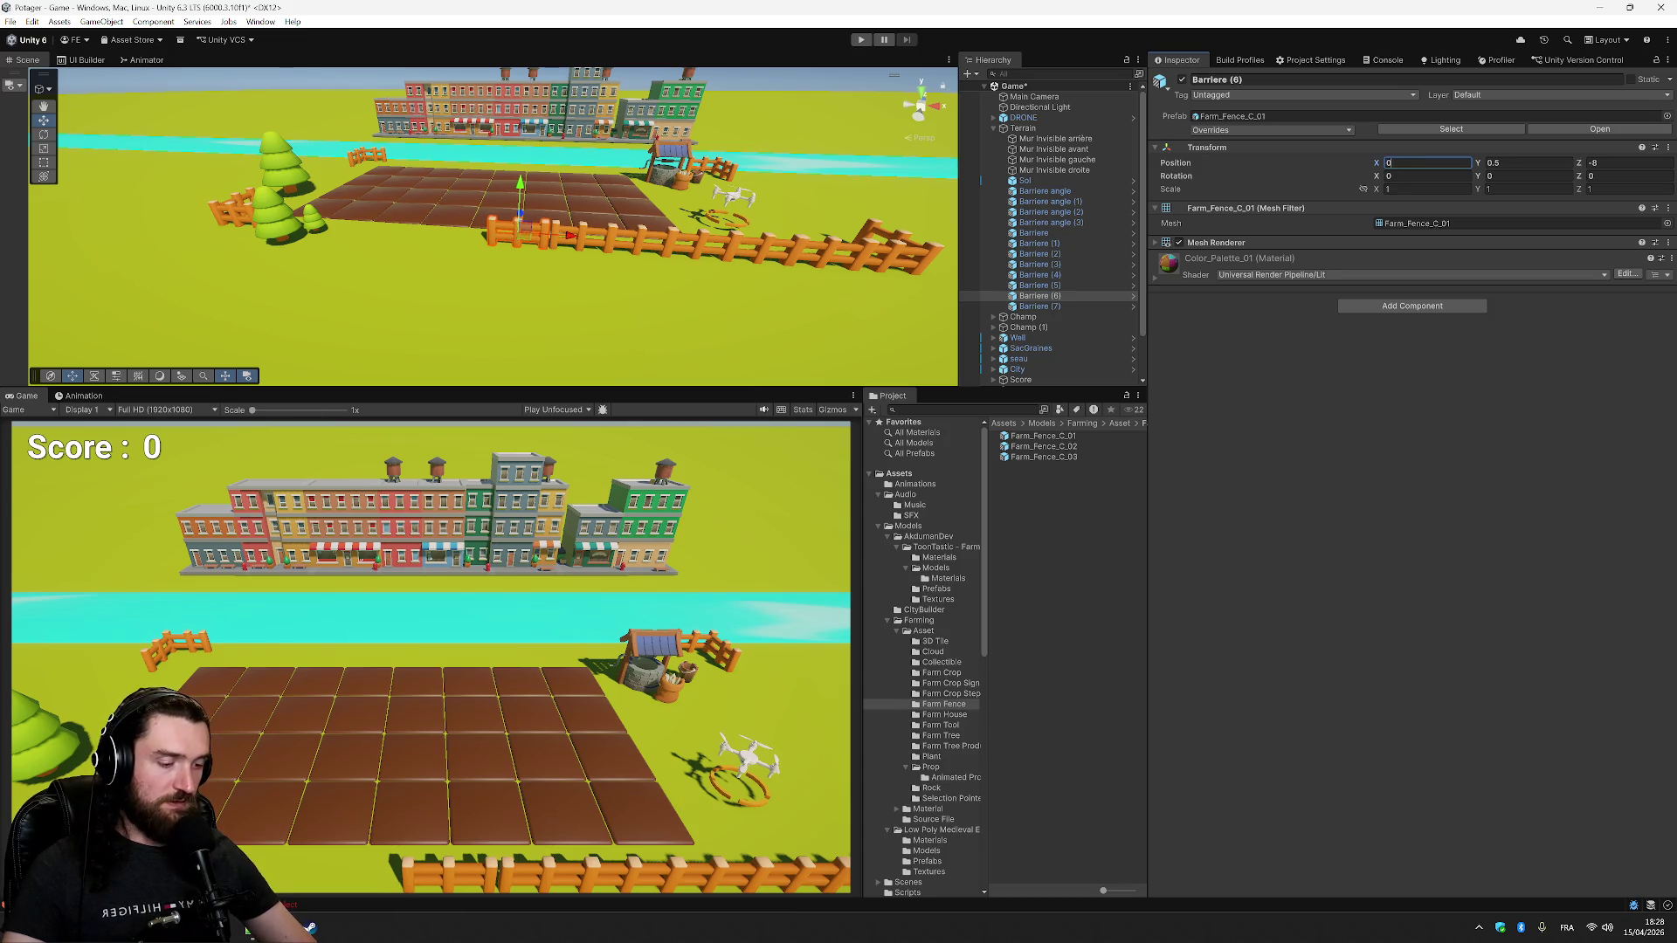
left_click(1091, 307)
left_click(1433, 162)
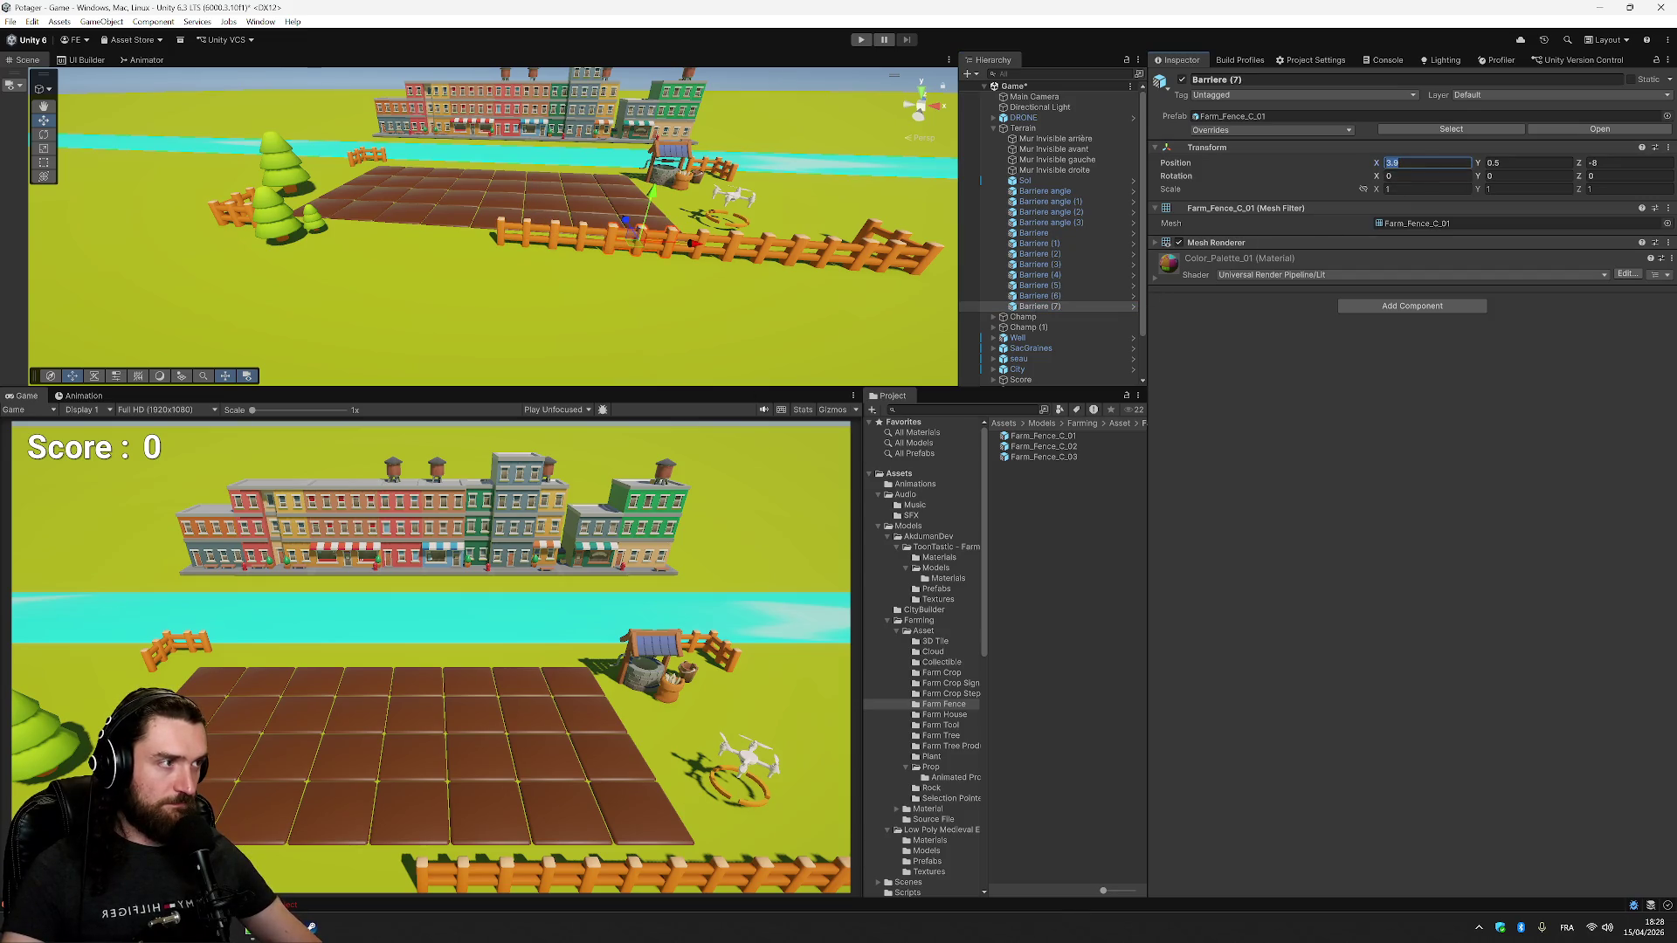
type("-")
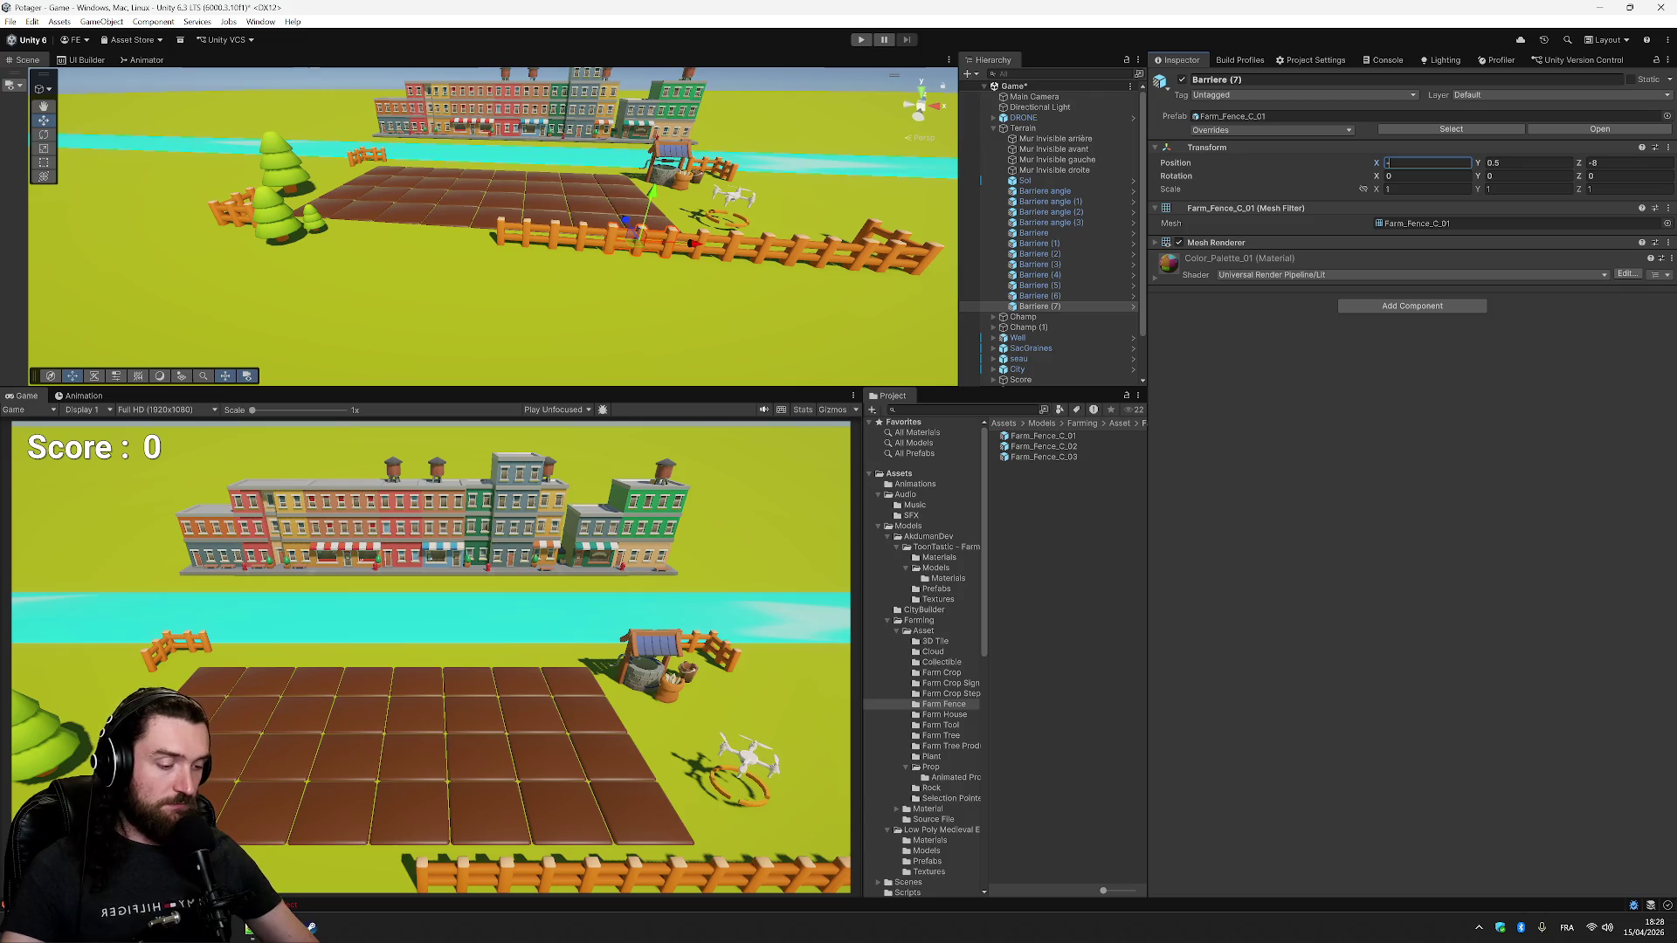
type("1")
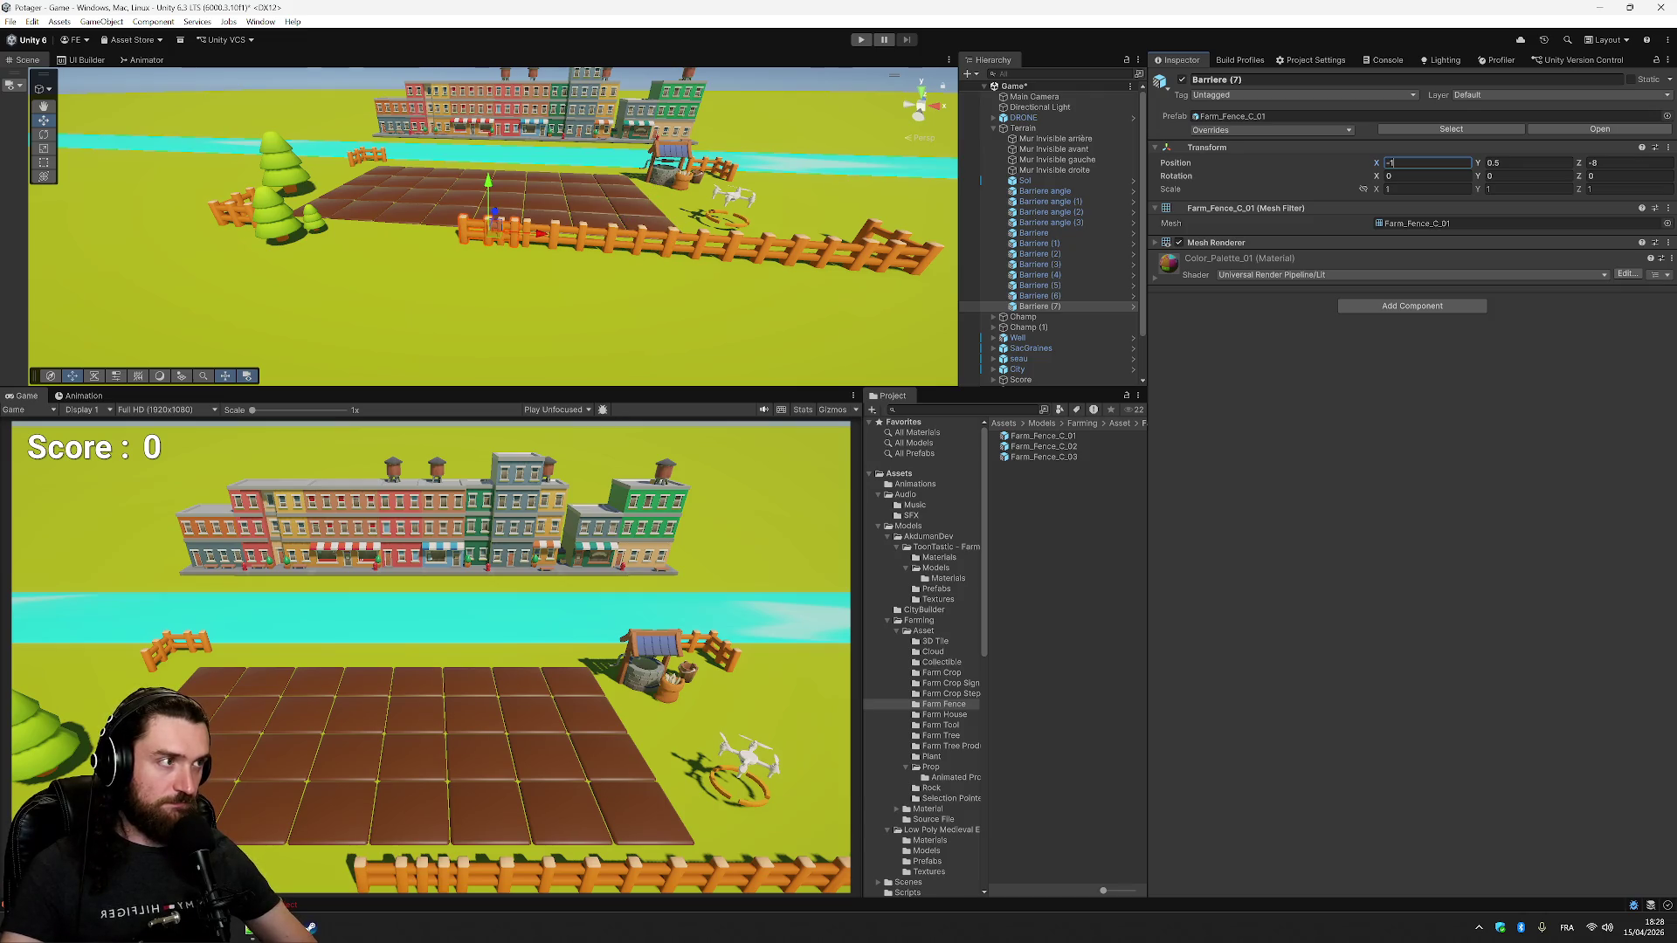
type(".5")
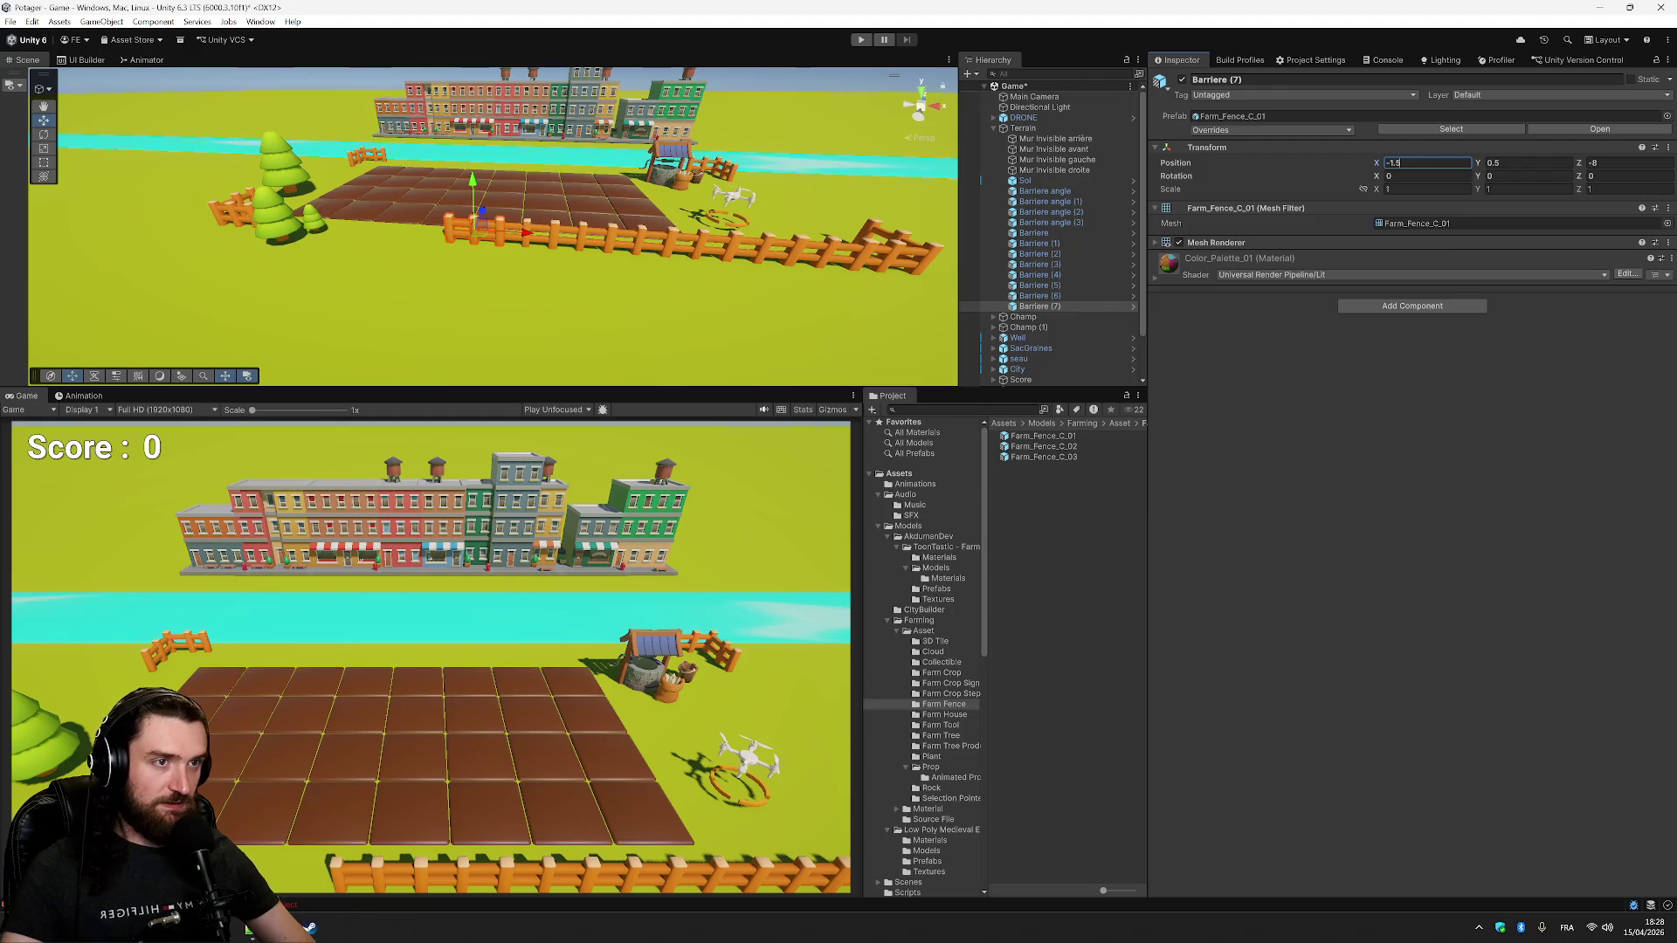
left_click(1086, 306)
- Duplicate the fence into Barriere (8) at X -3.3 and Barriere (9) at X -5.1
key("ctrl+d")
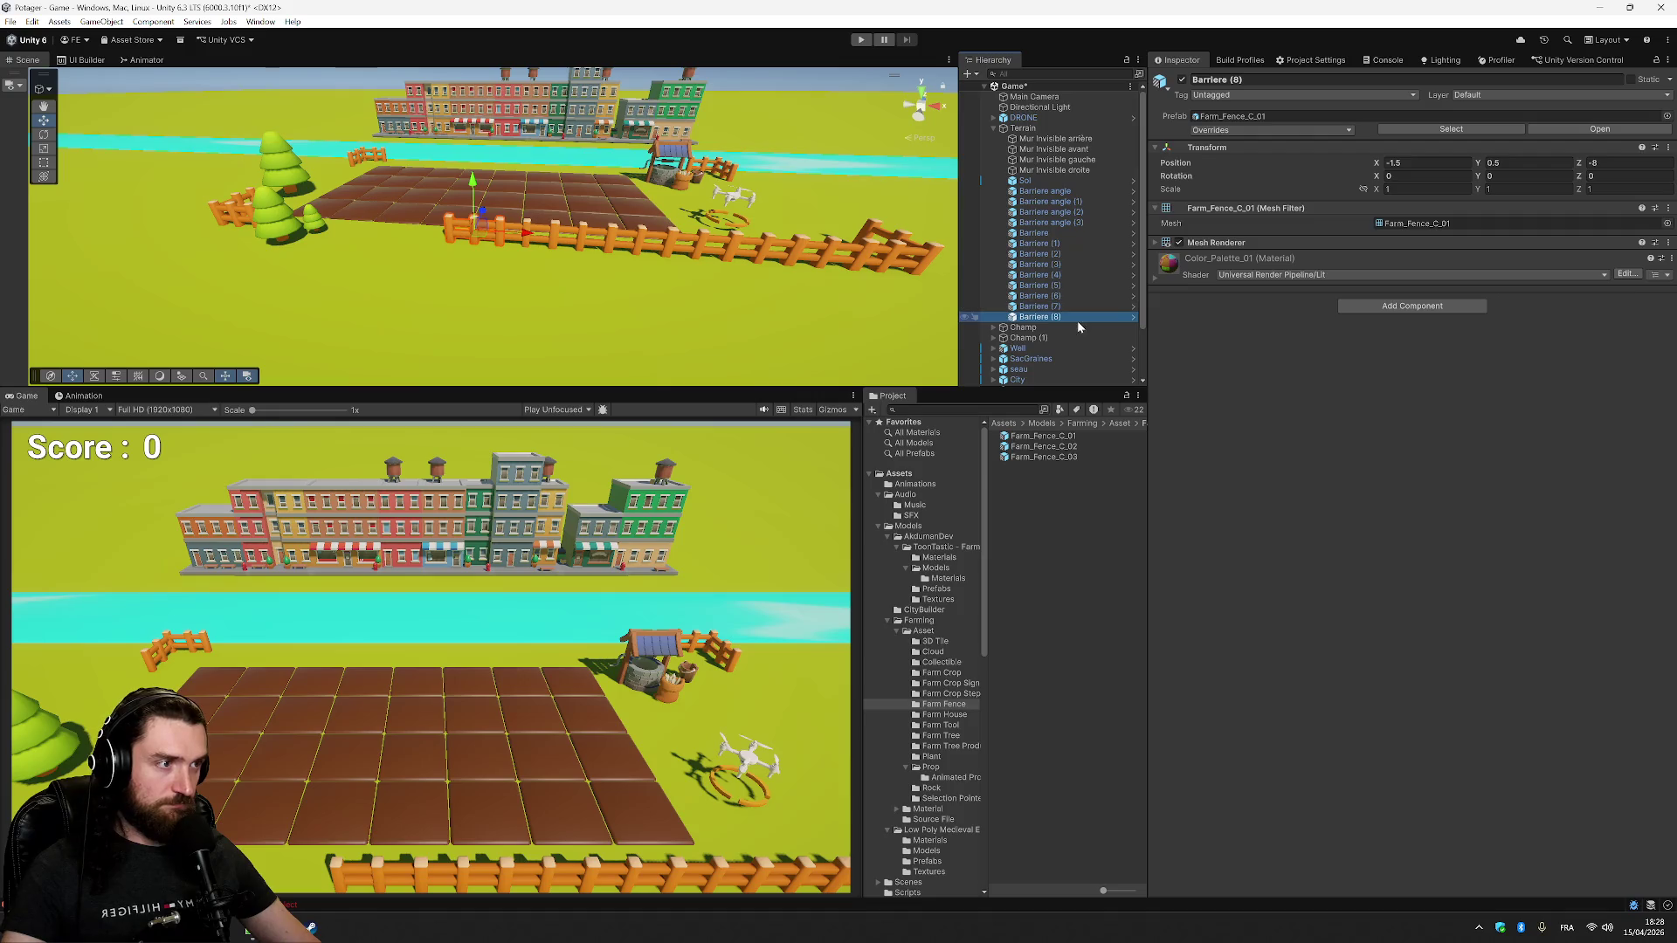
left_click(1425, 162)
type("-3.7")
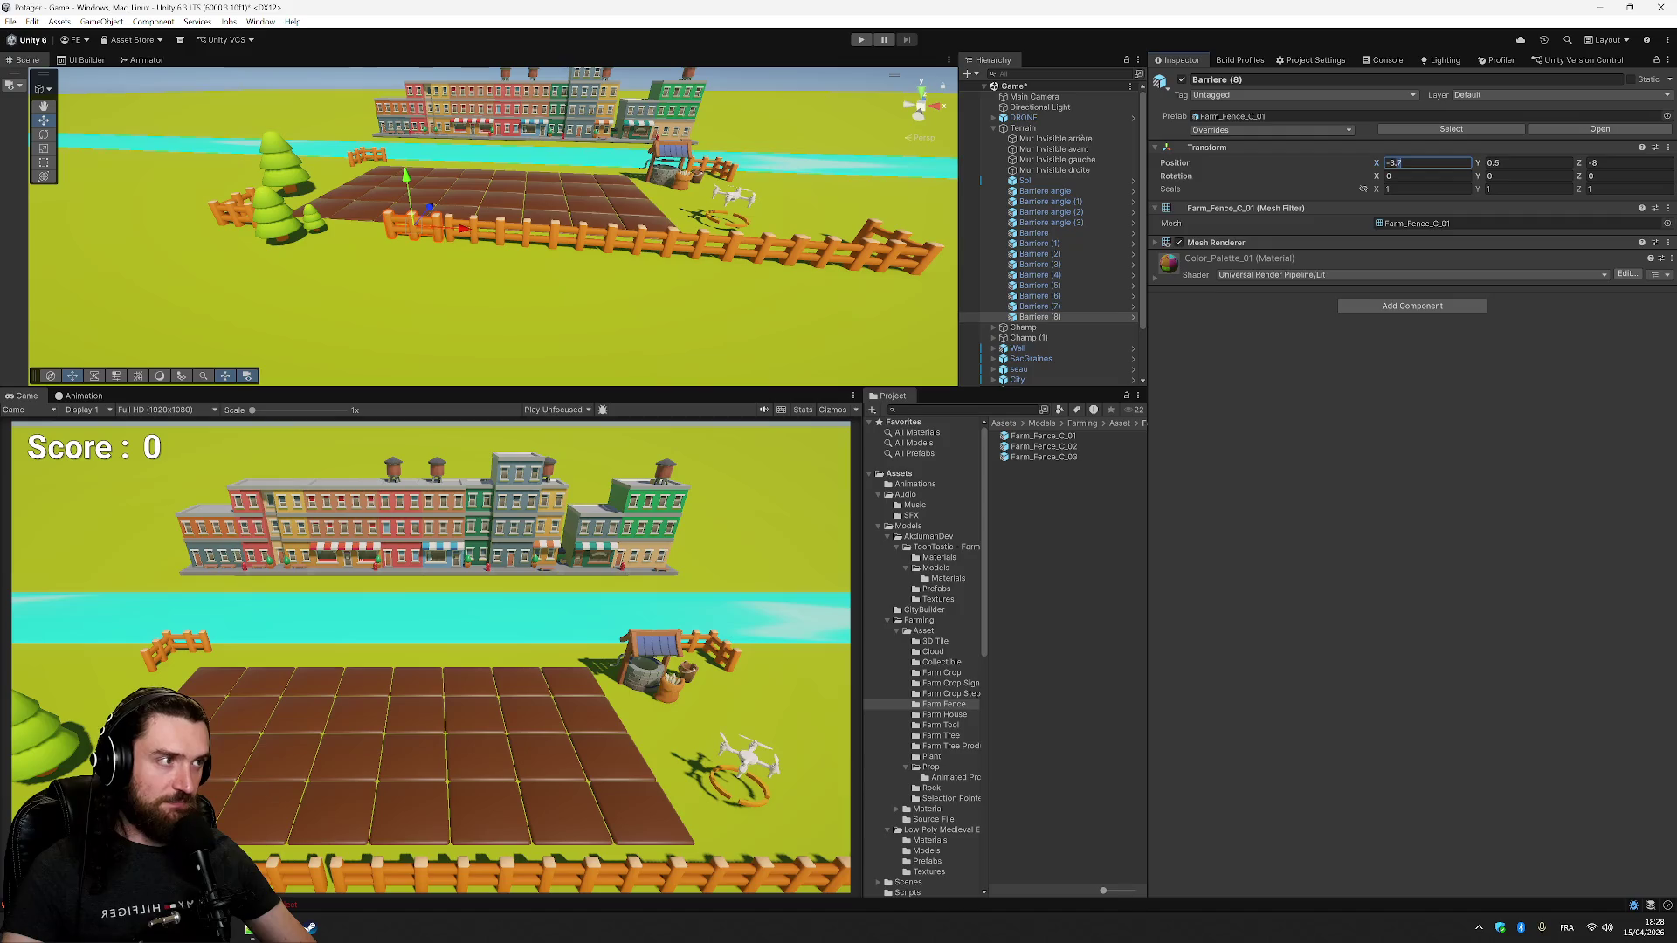
key("BackSpace")
type("3")
left_click(1074, 317)
key("ctrl+d")
left_click(1424, 163)
type("-5.1")
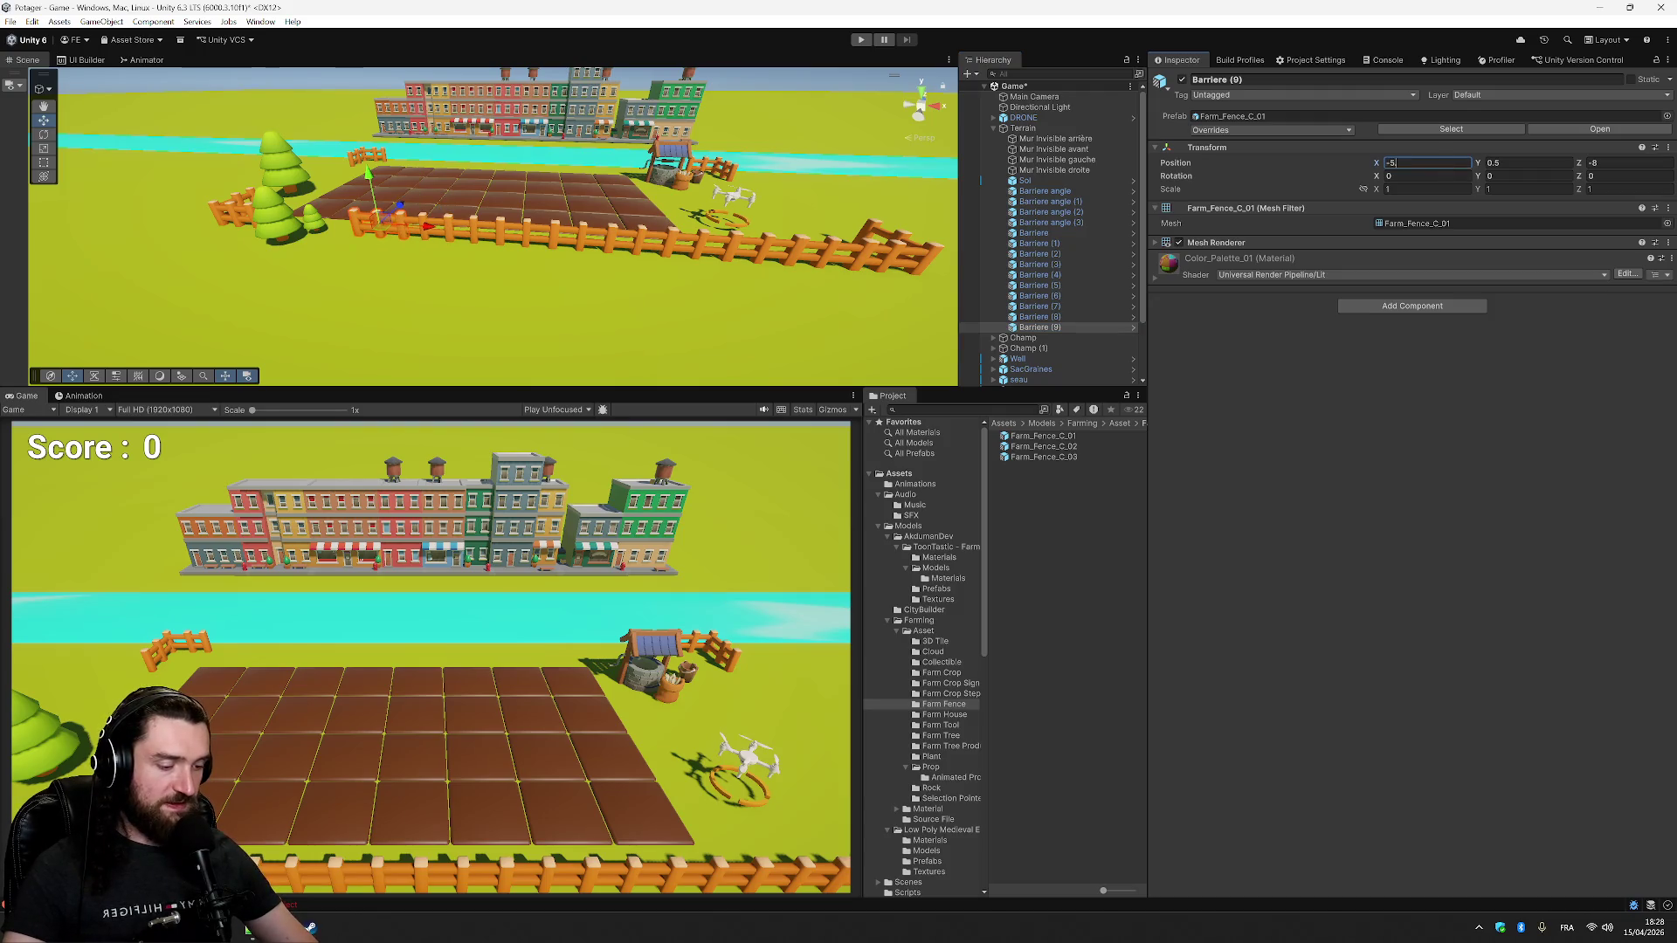
left_click(1027, 327)
- Add Barriere (10) at X -6.9 and Barriere (11) at X -8.7, reaching the left corner
key("ctrl+d")
left_click(1424, 163)
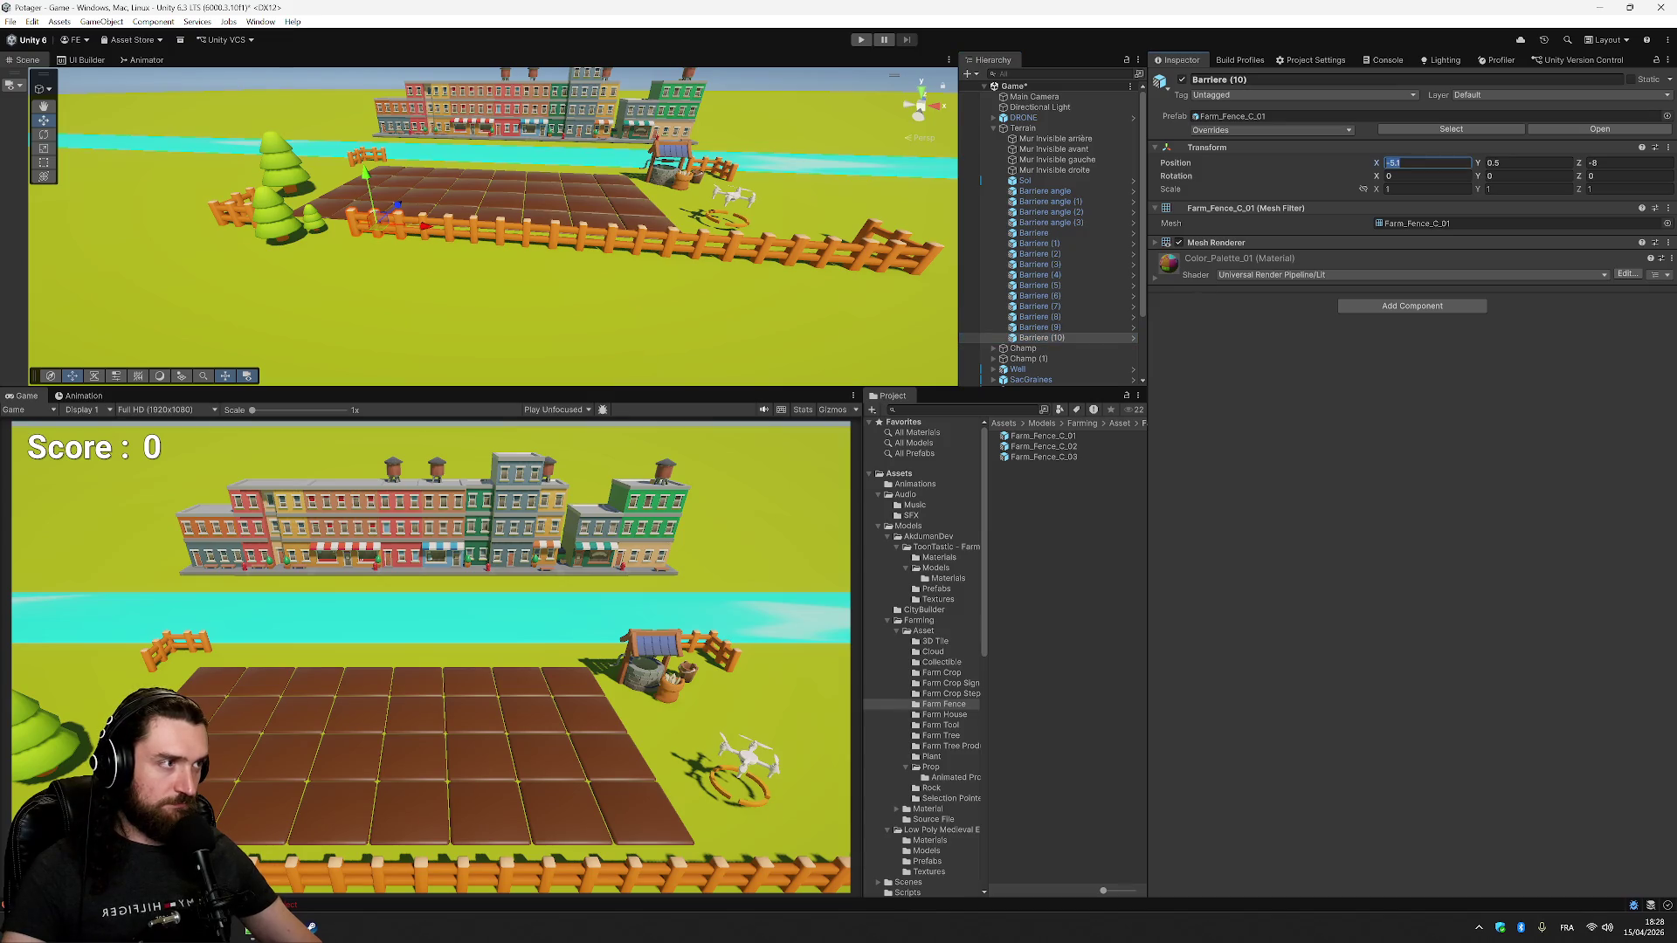
type("-6.9")
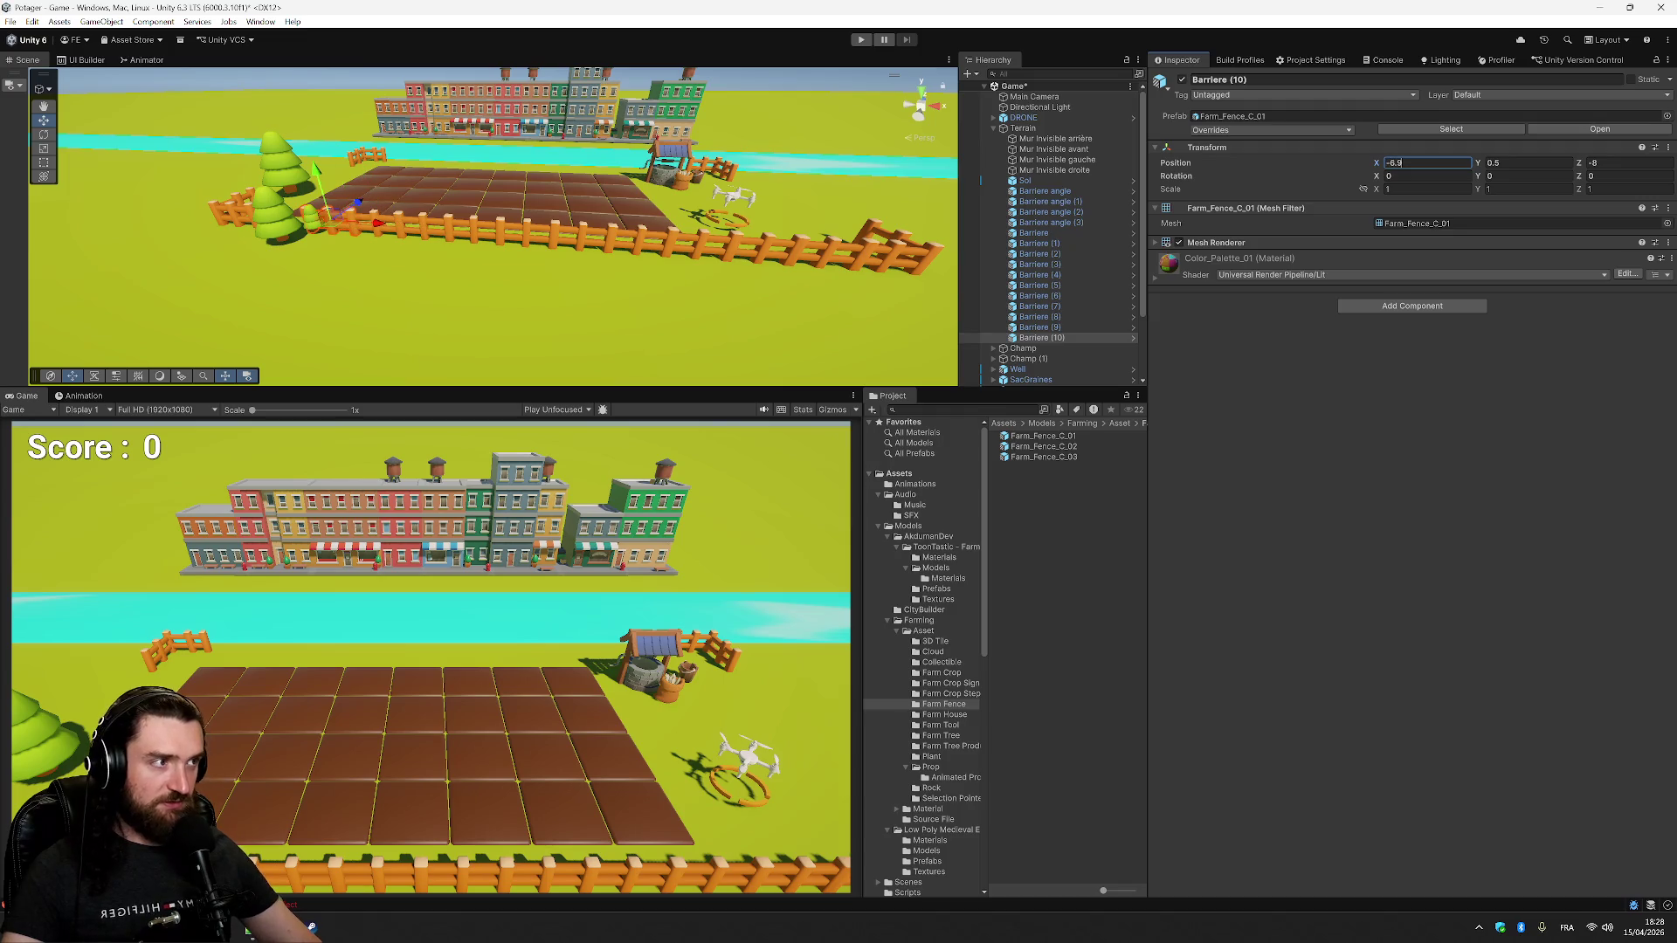
key("Return")
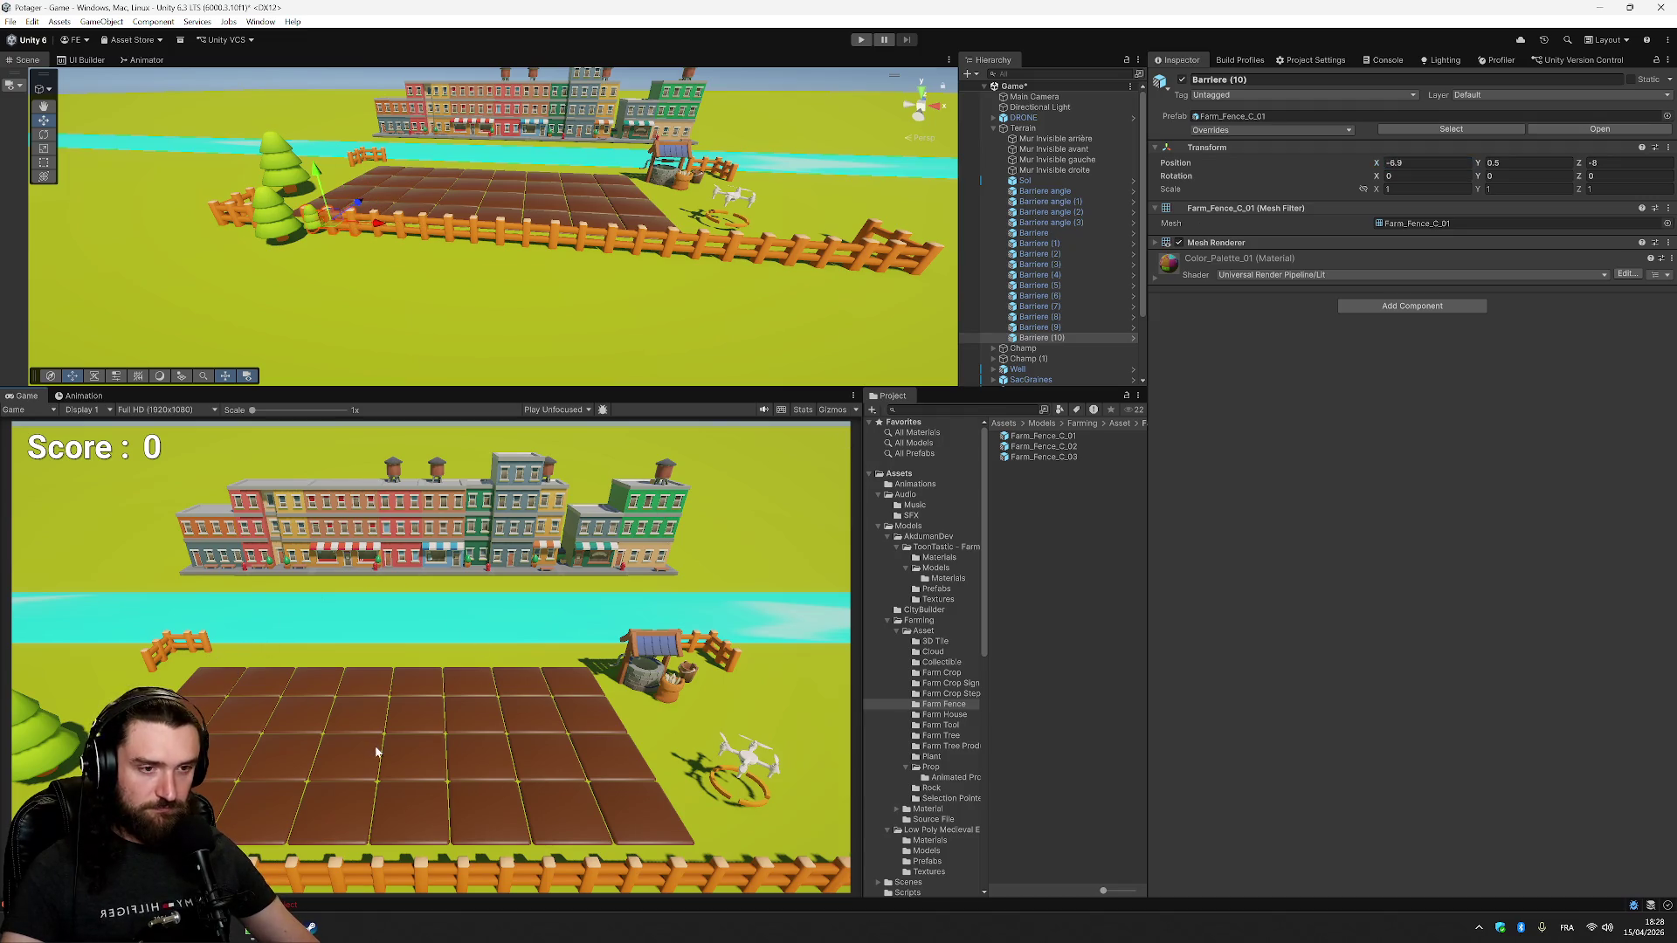
left_click_drag(472, 287, 897, 182)
key("ctrl+d")
left_click(1425, 163)
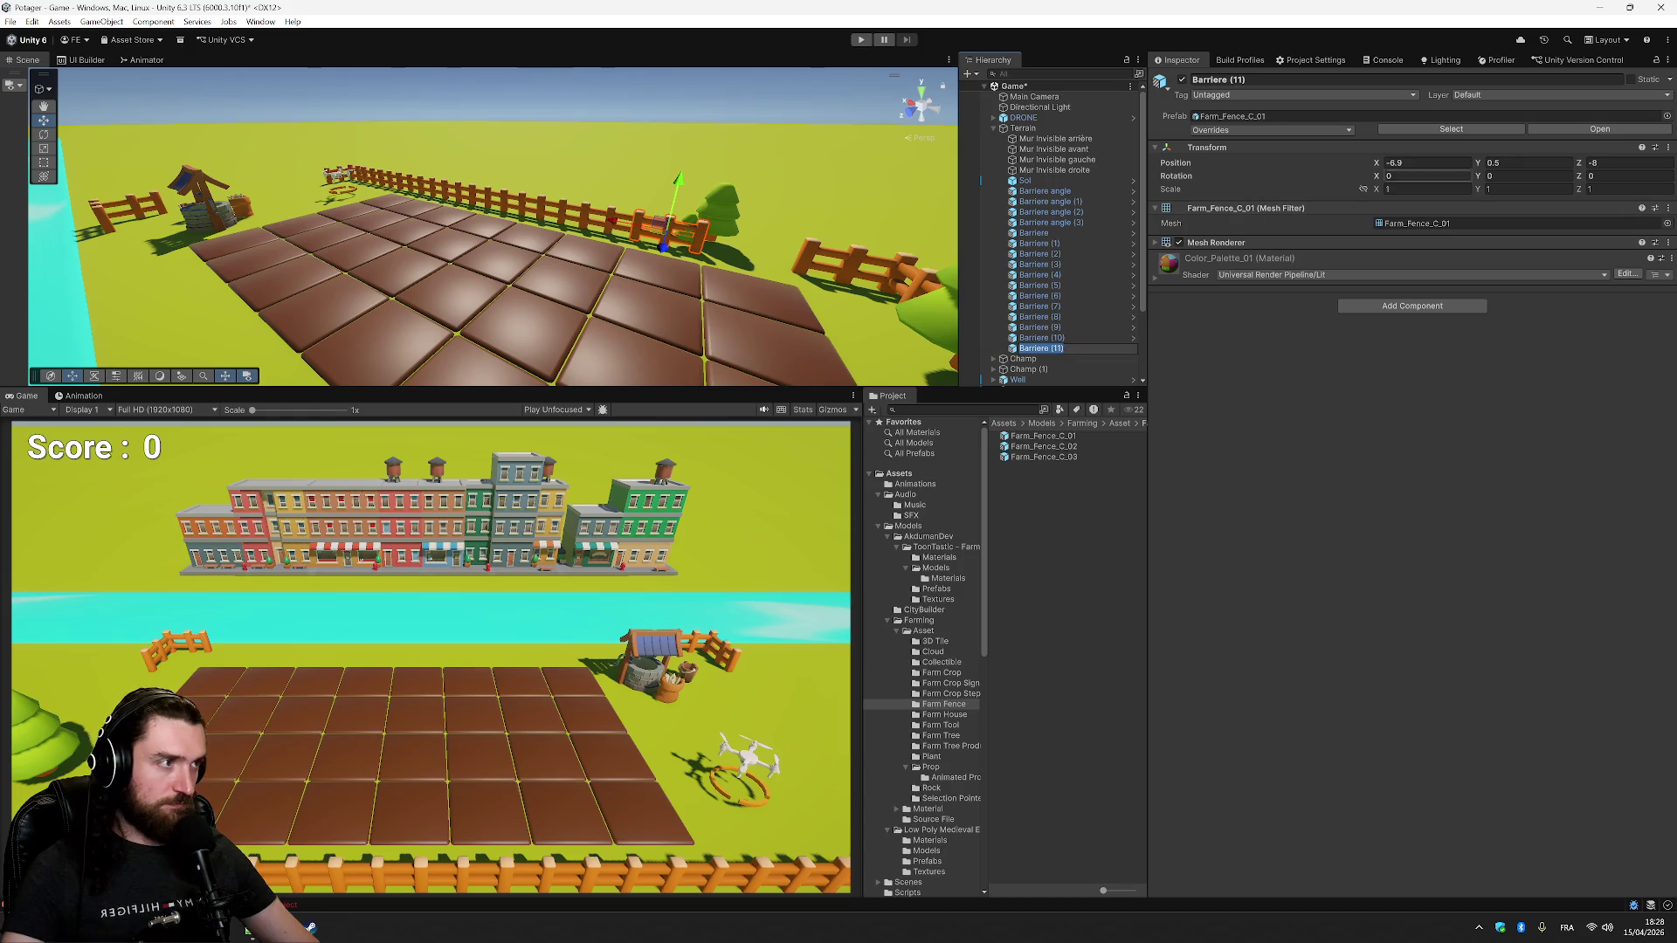
type("7")
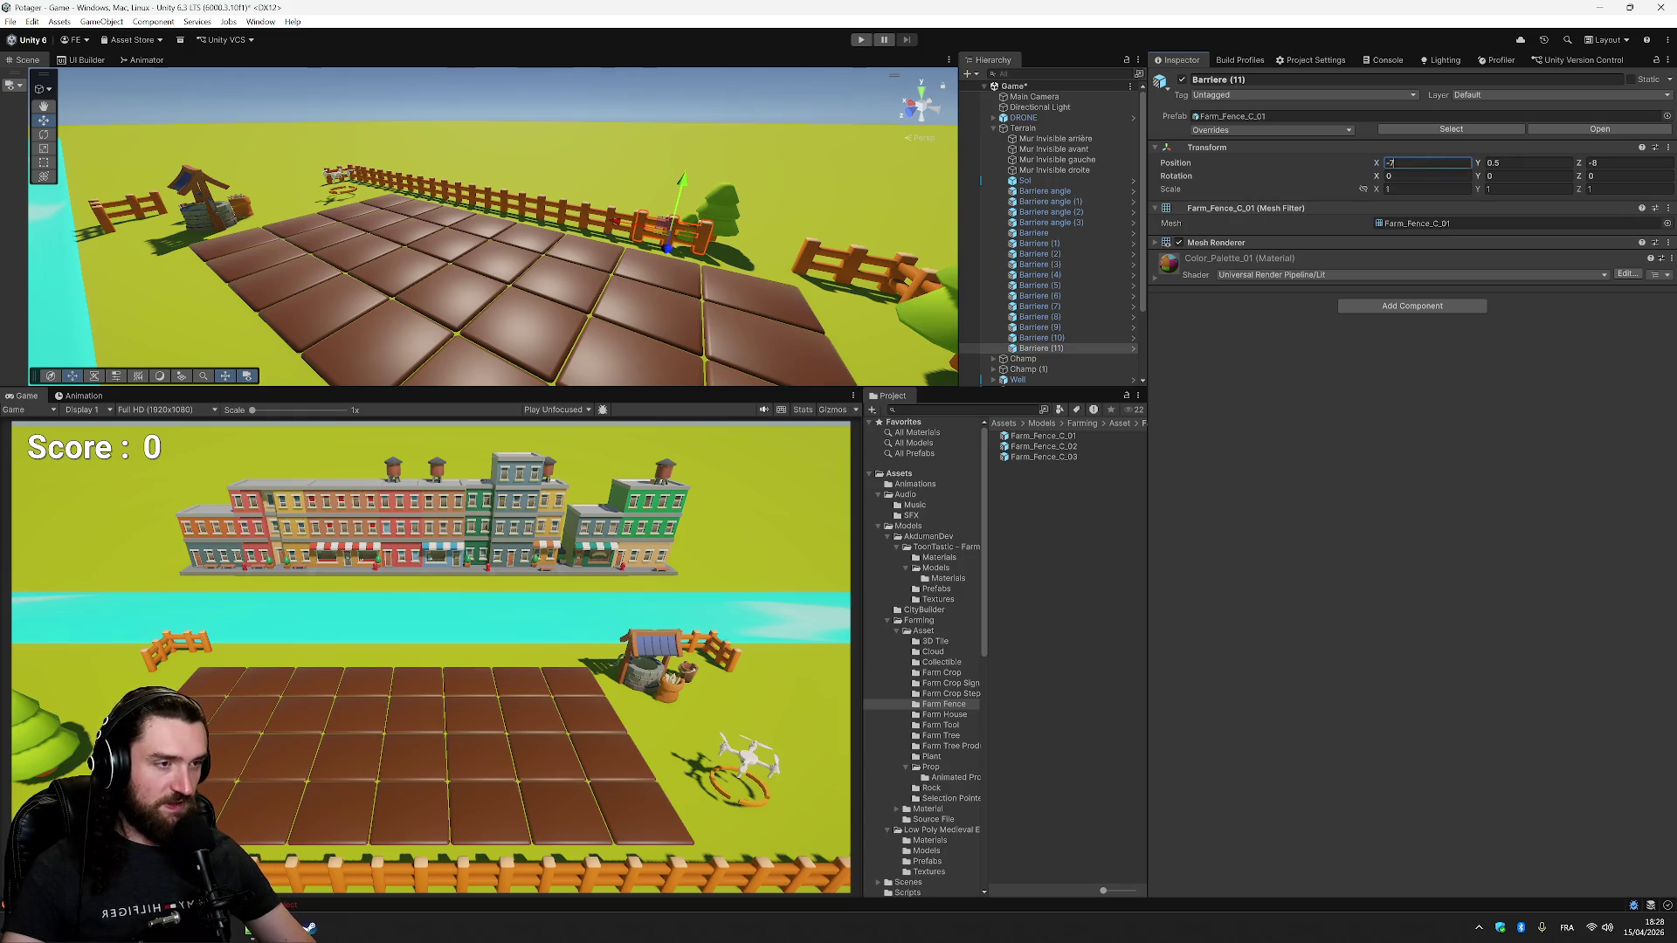
type(".7")
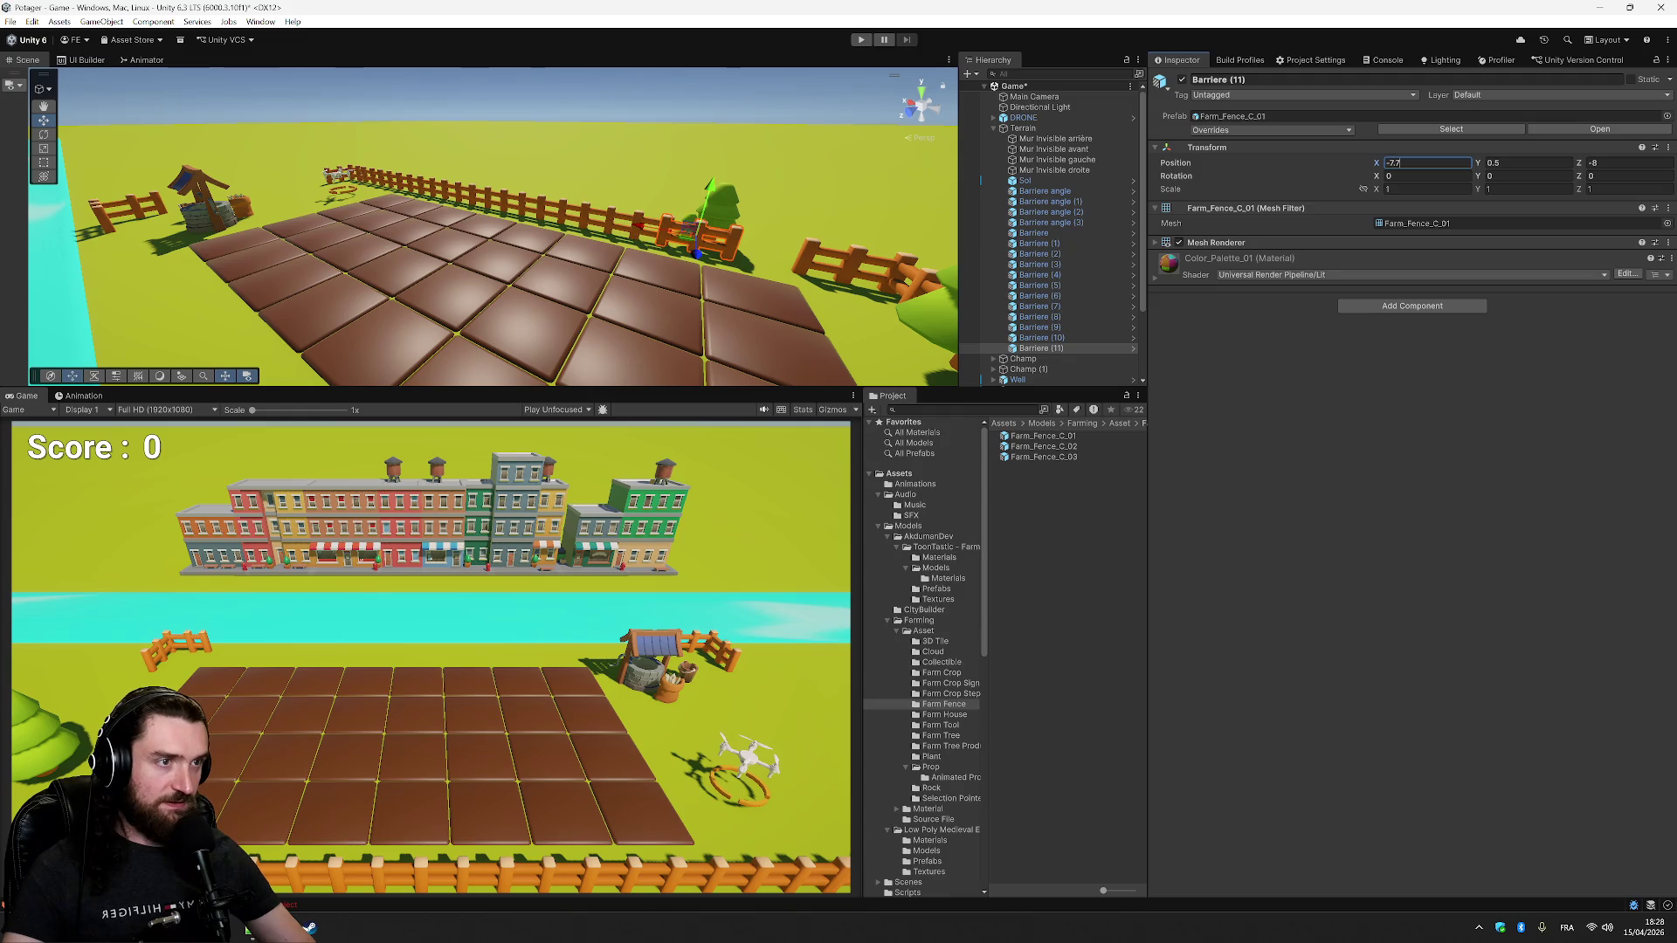
key("Left")
key("Left")
key("BackSpace")
type("8")
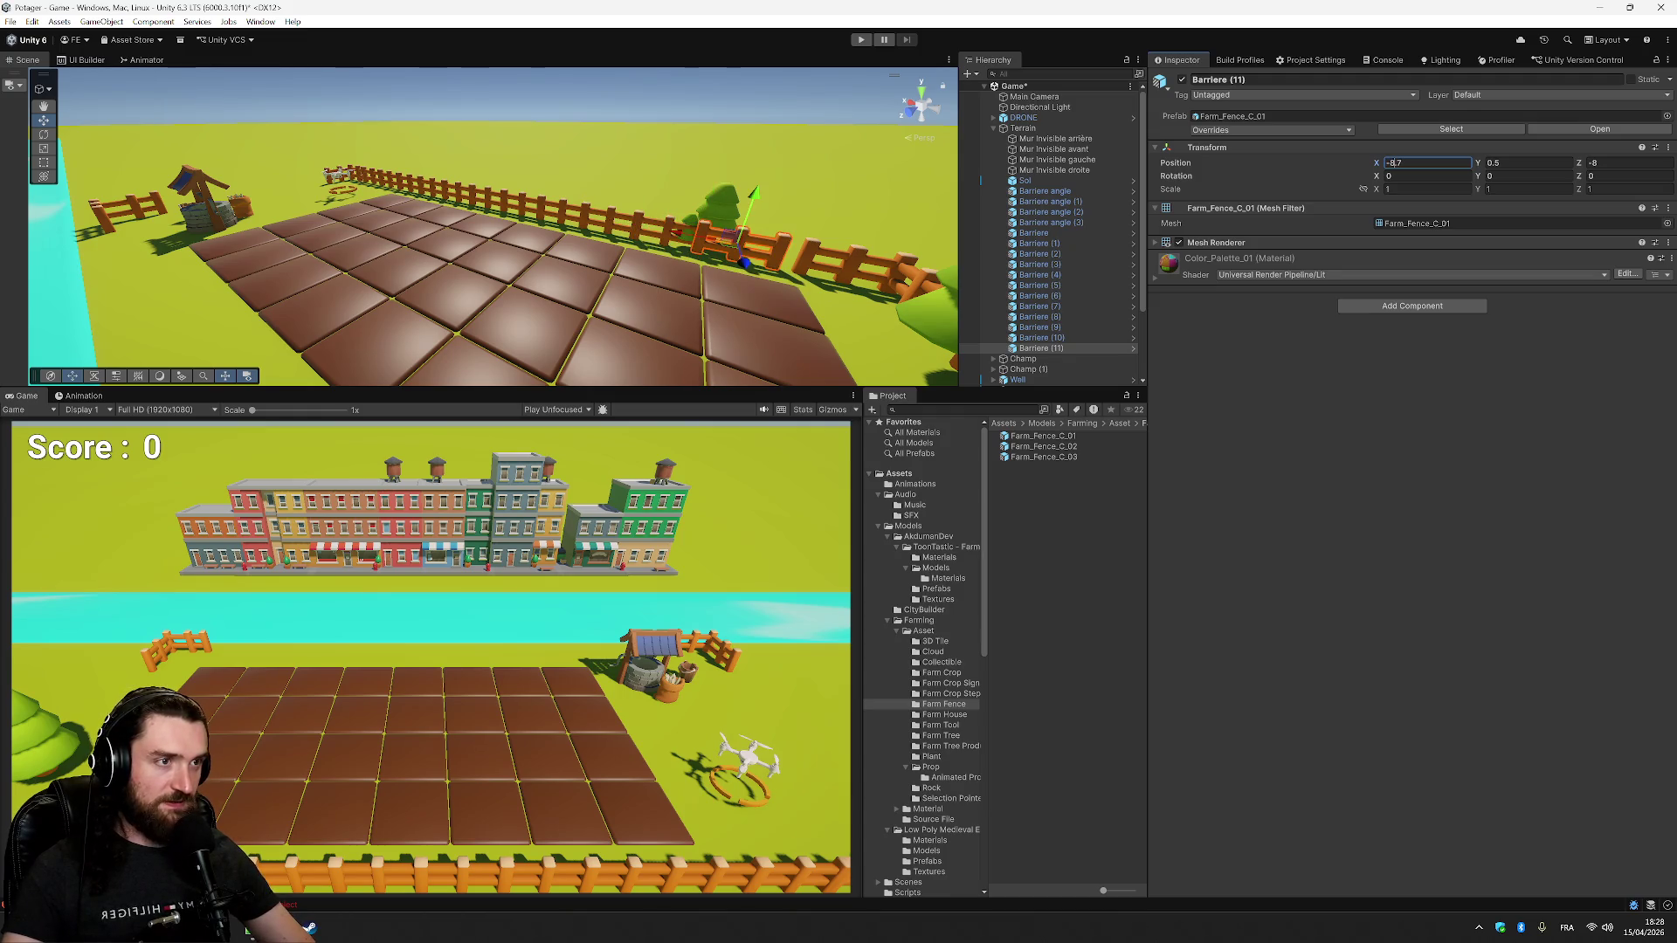
left_click(867, 207)
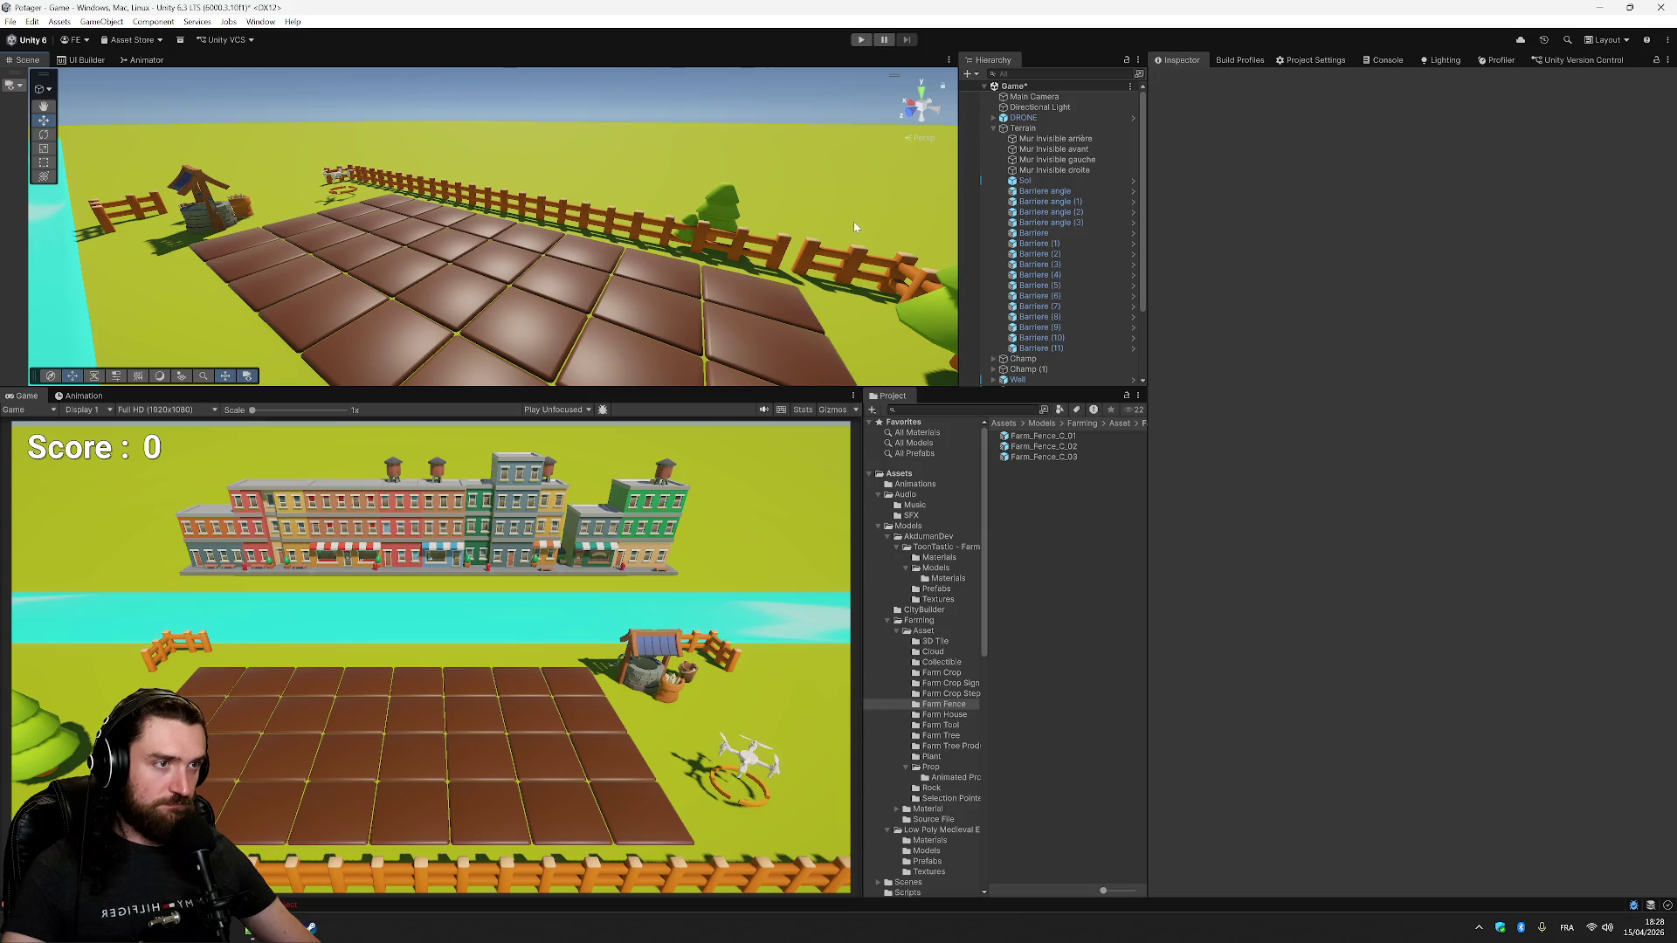
mouse_move(861, 167)
left_mouse_down()
mouse_move(805, 293)
mouse_move(879, 418)
left_mouse_up()
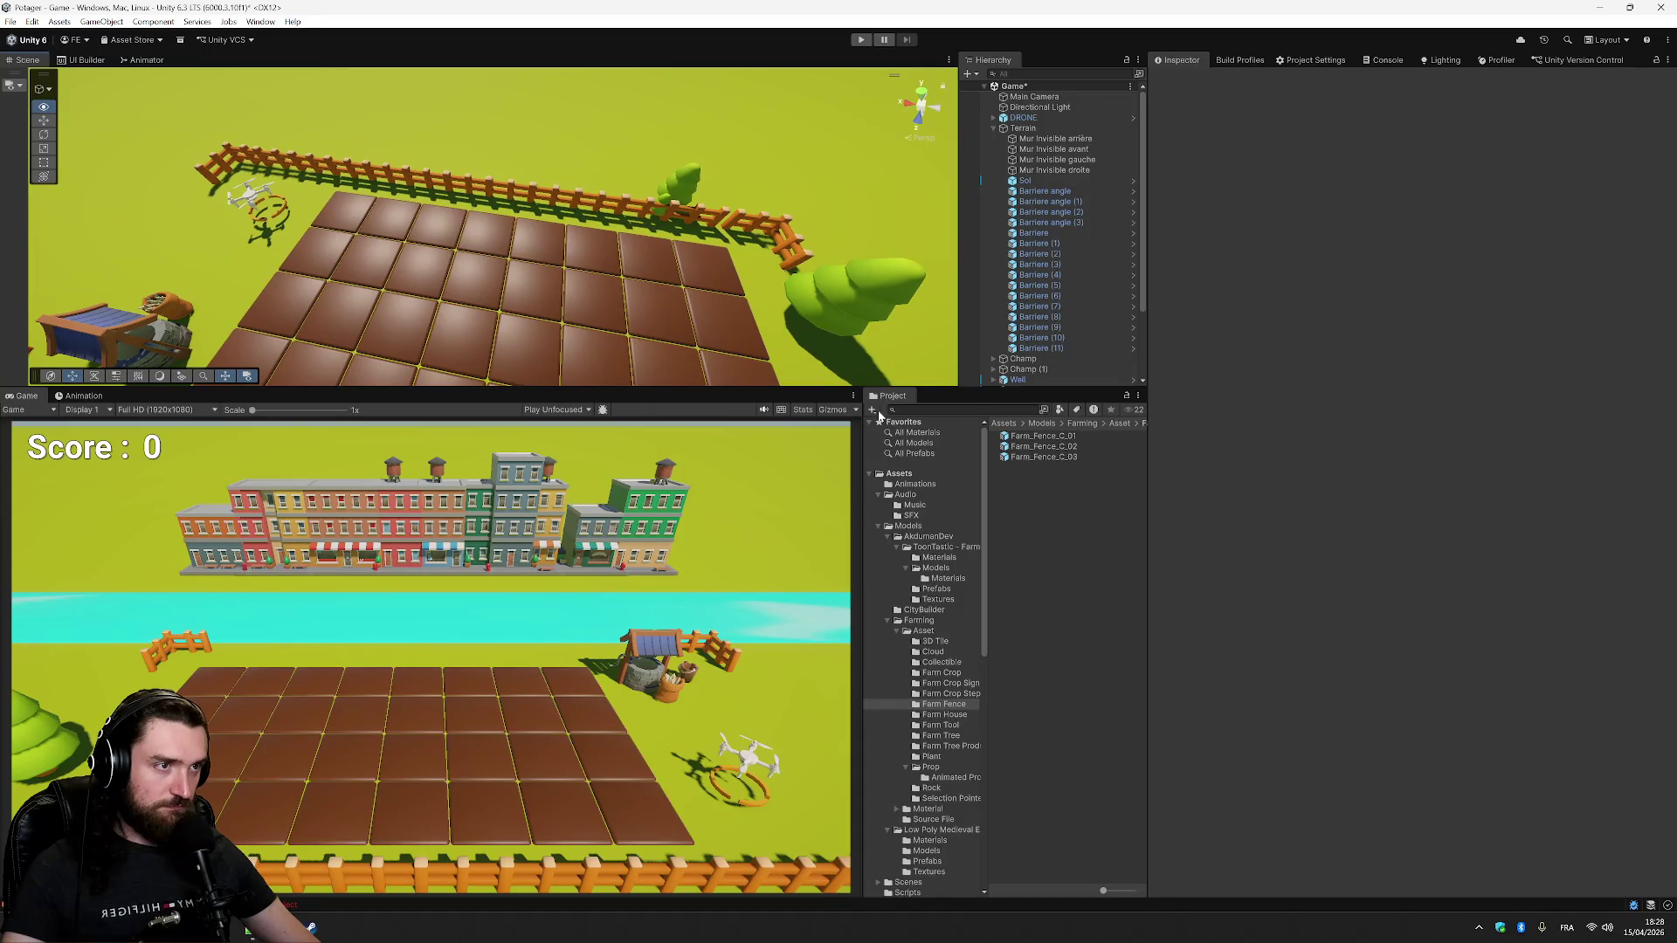
left_click(768, 216)
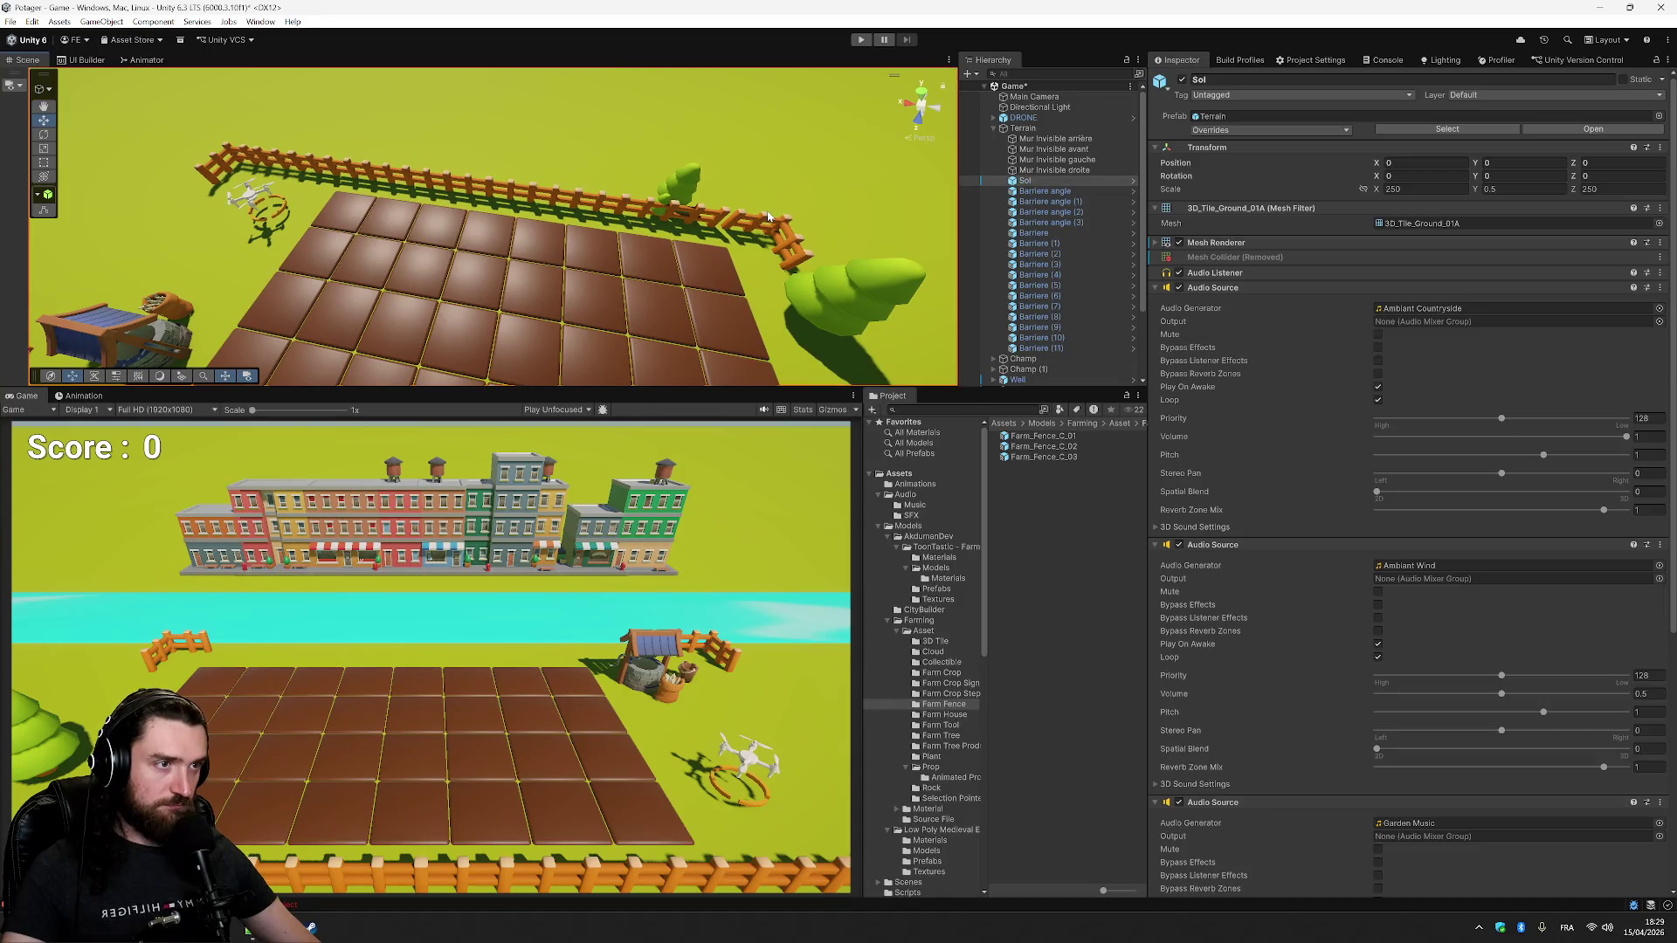
left_click(1083, 190)
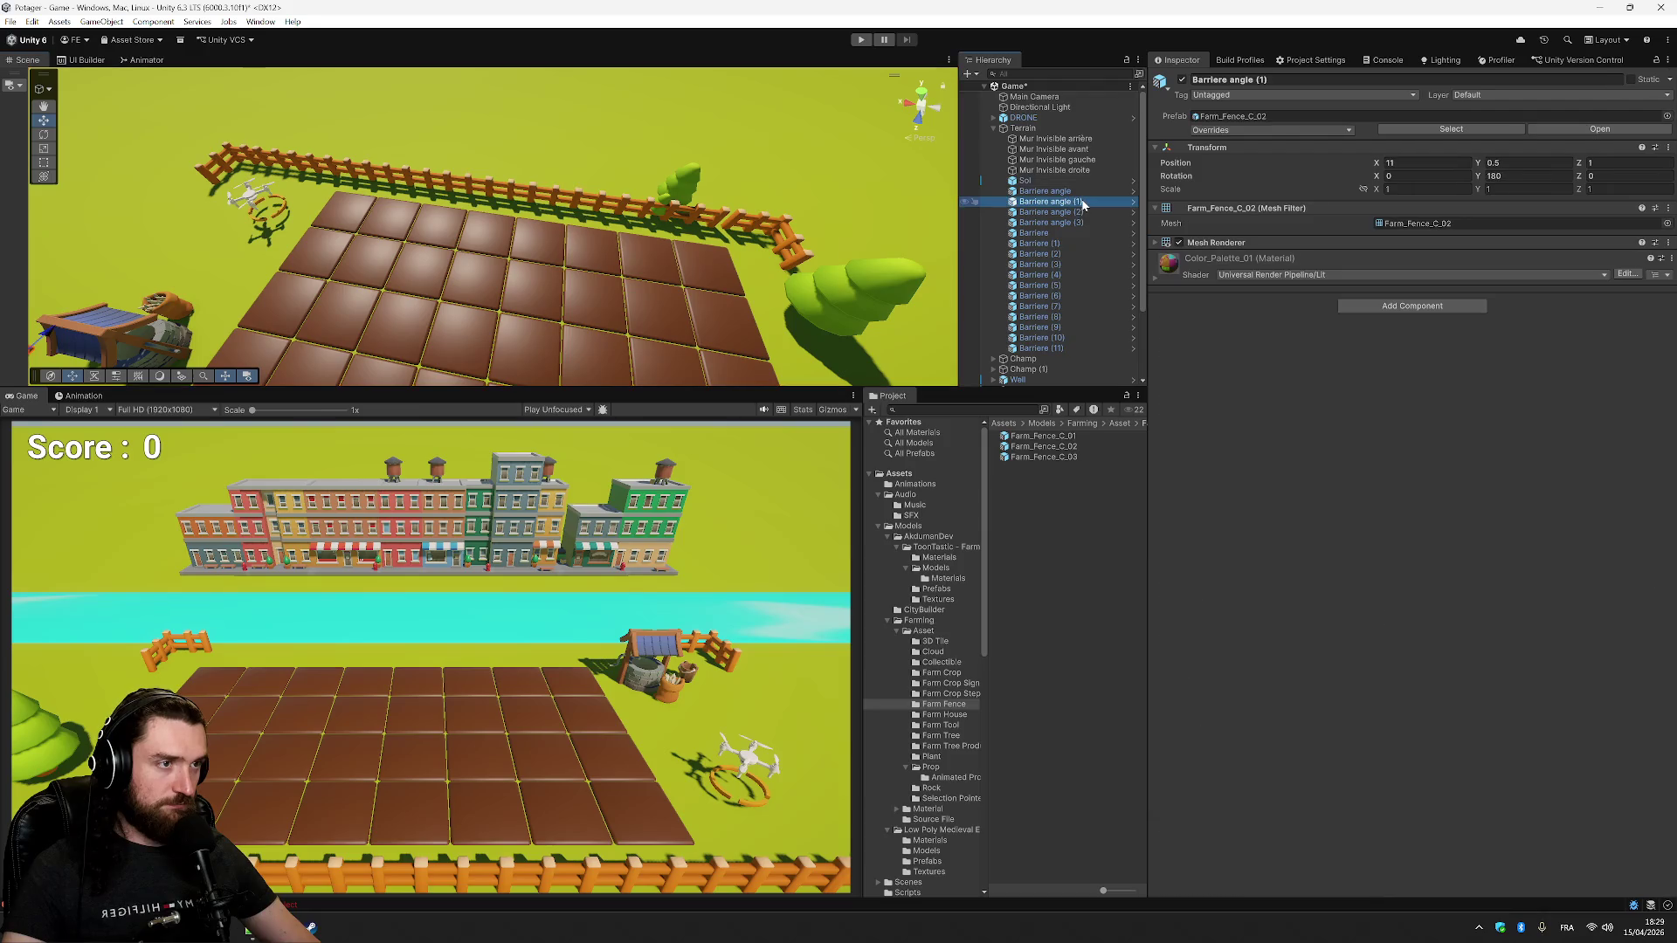
left_click(1440, 163)
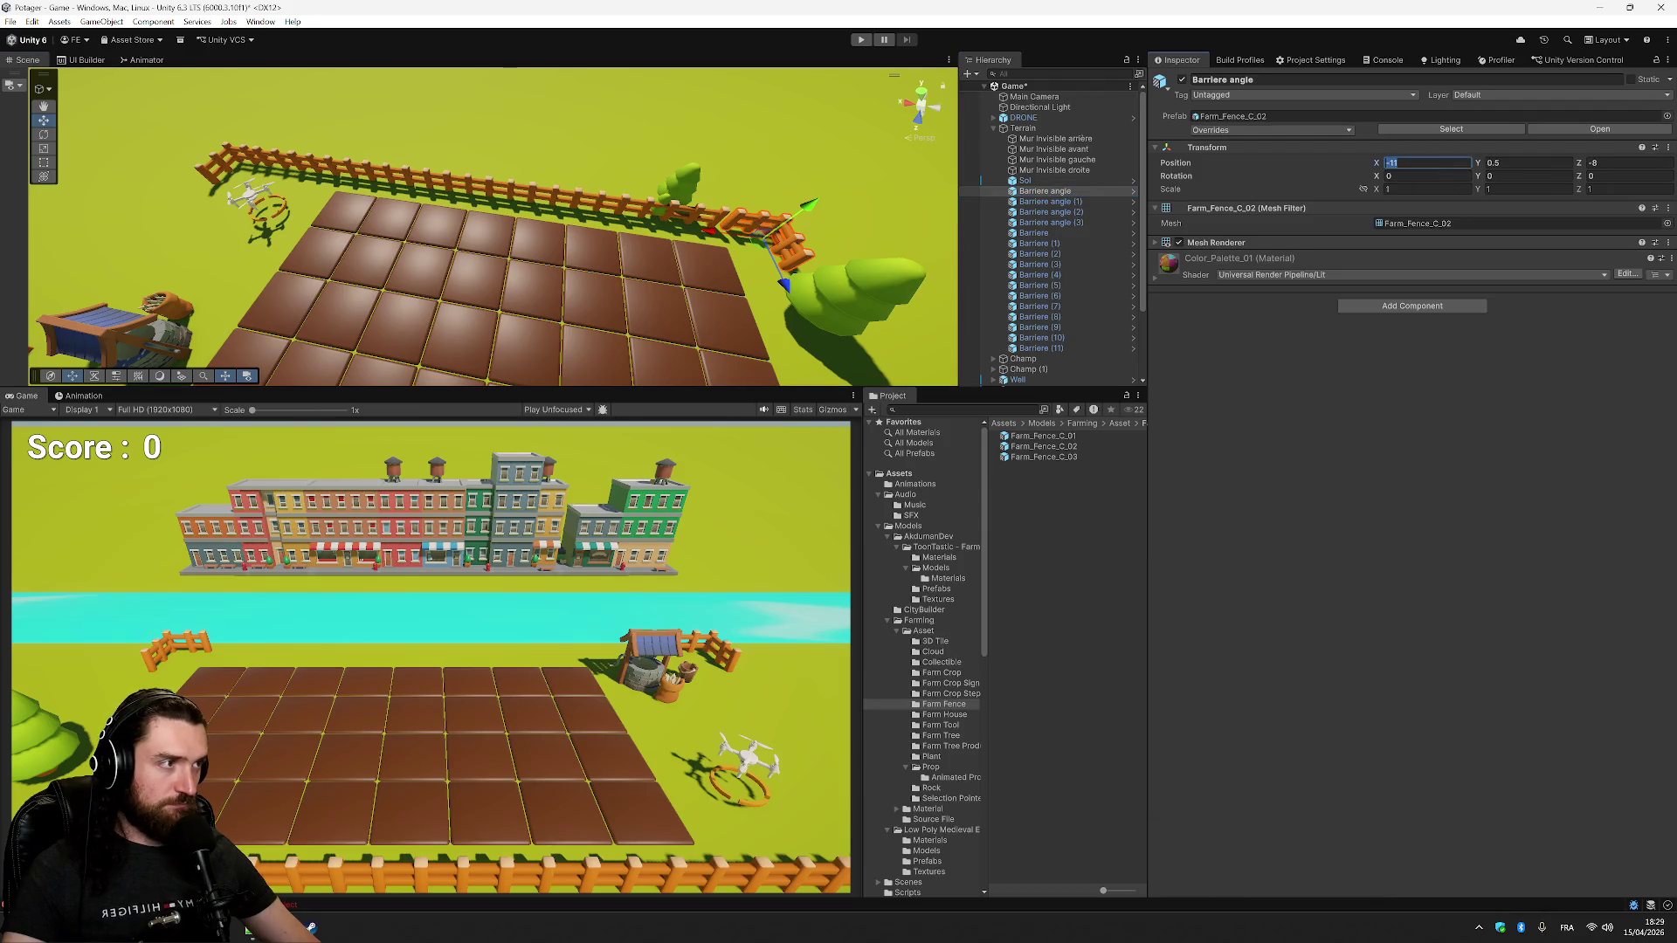
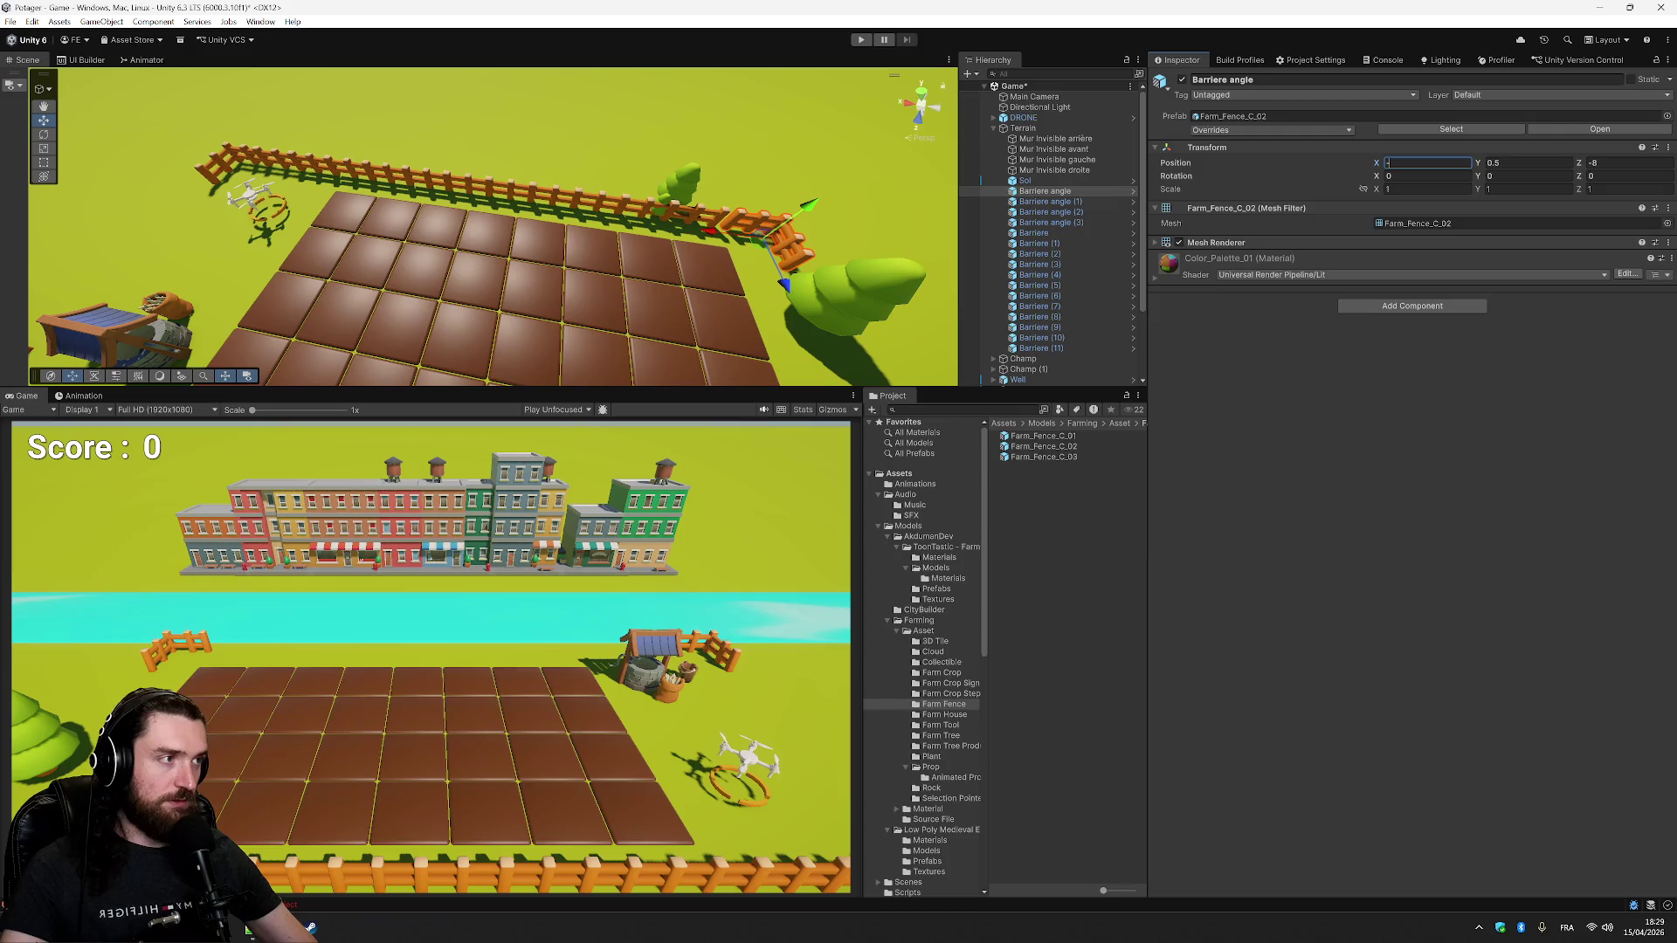
- Set corner fence Barriere angle's Position X to -10.5
type("1")
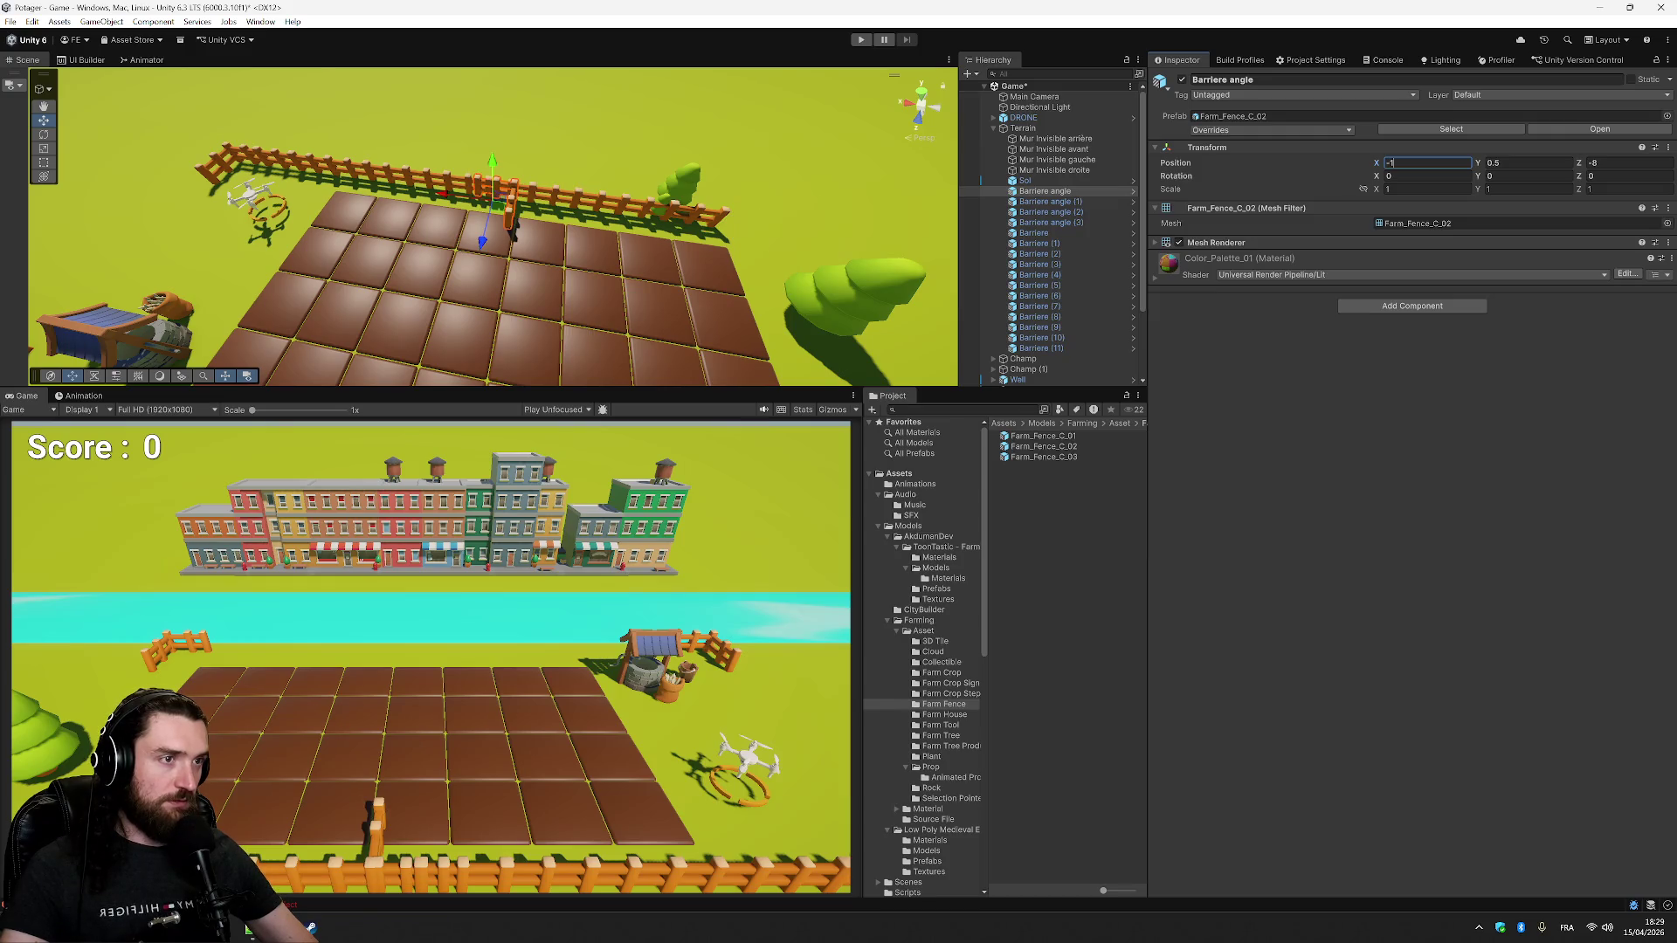
type("0.")
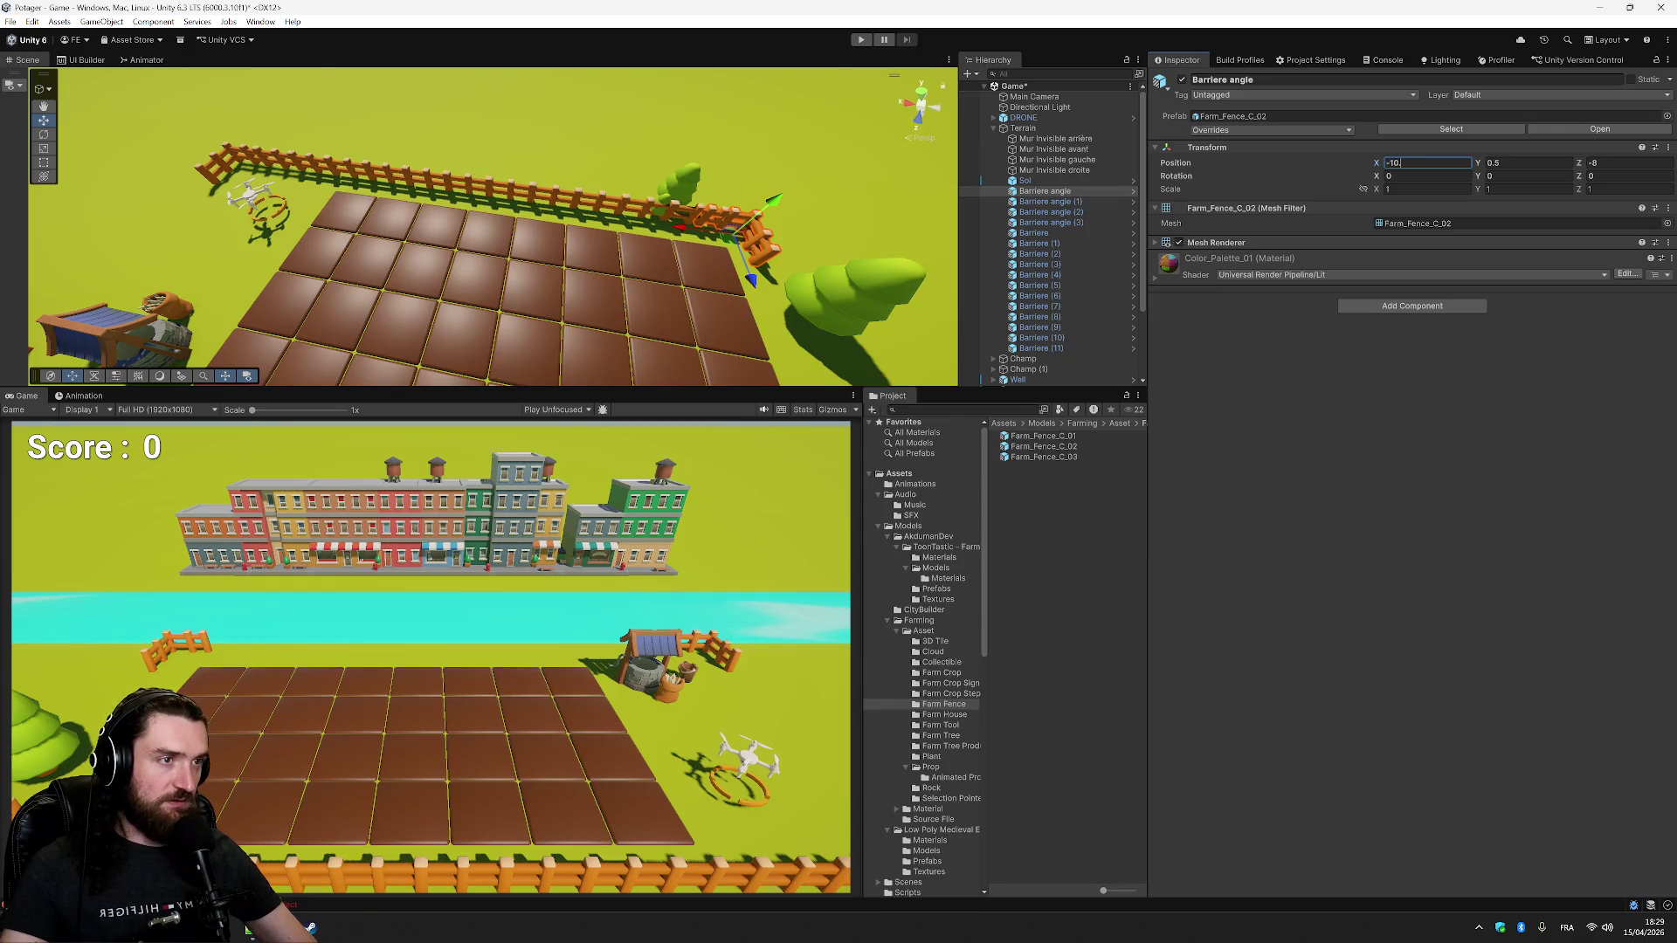
type("6")
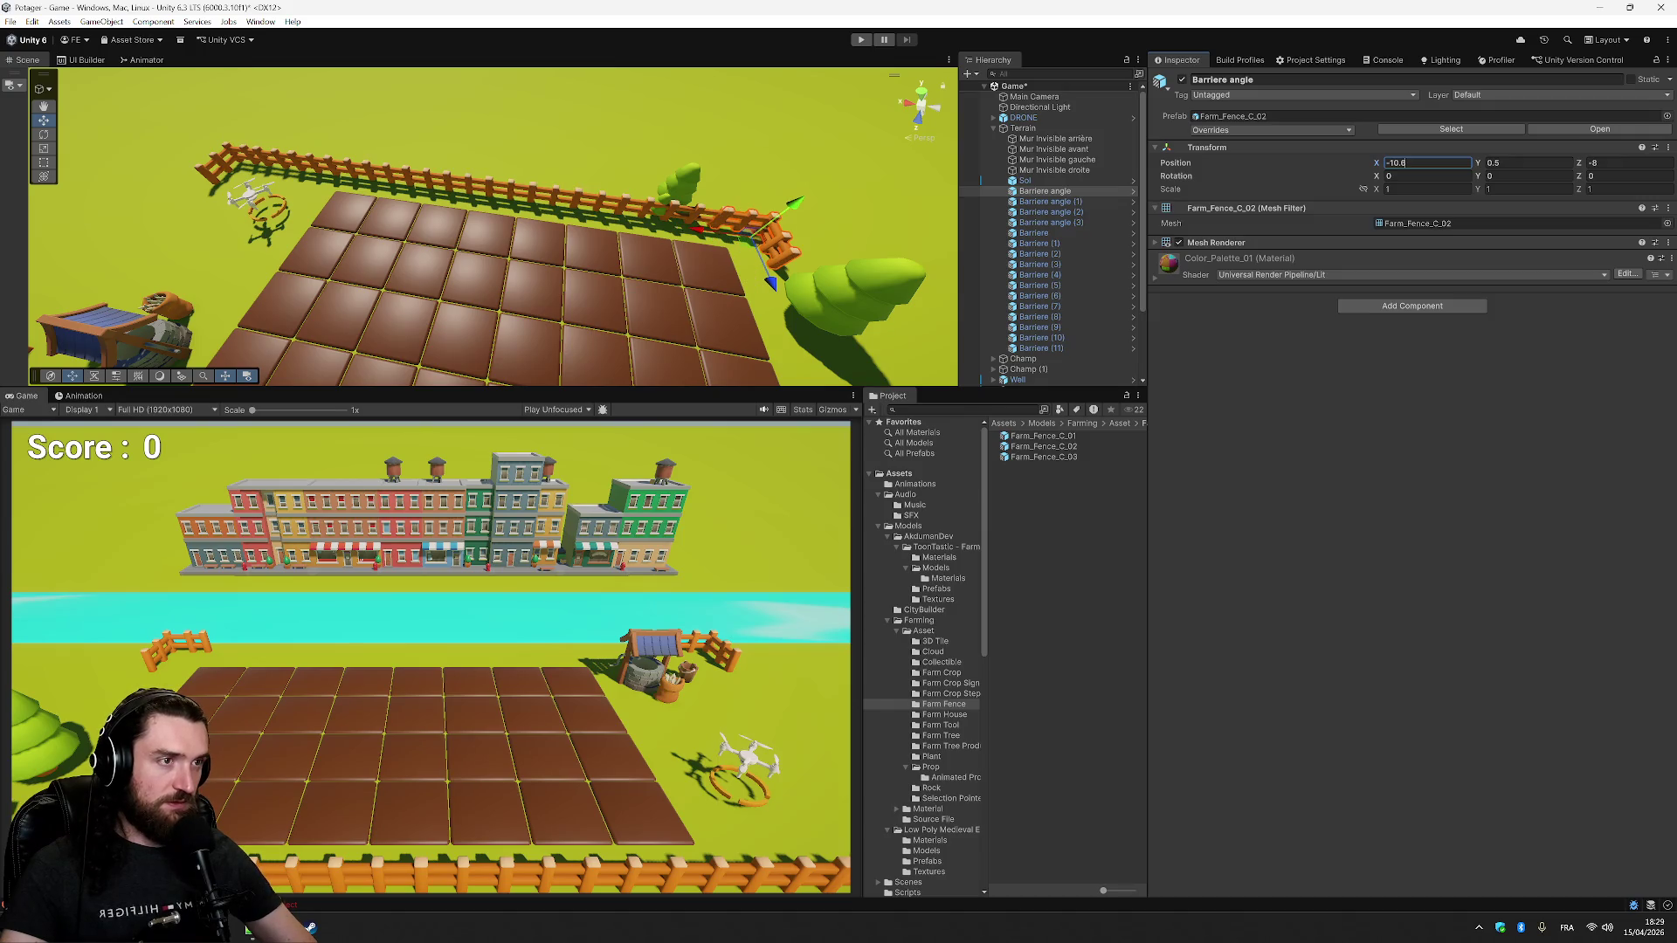
key("BackSpace")
type("5")
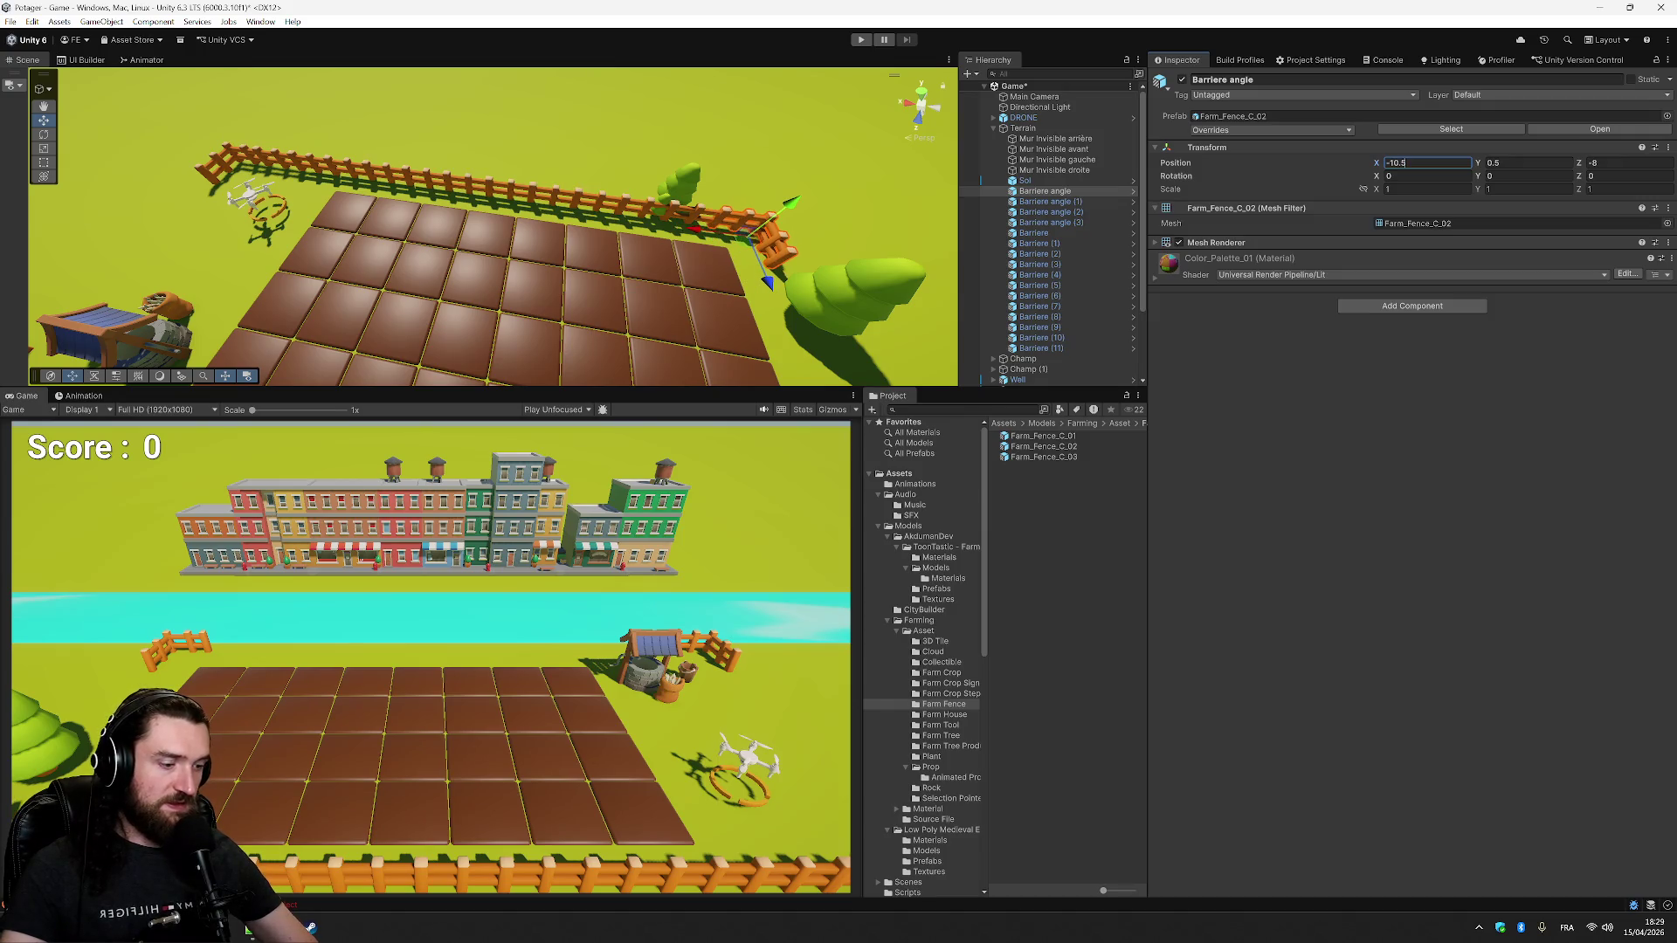
left_click(820, 207)
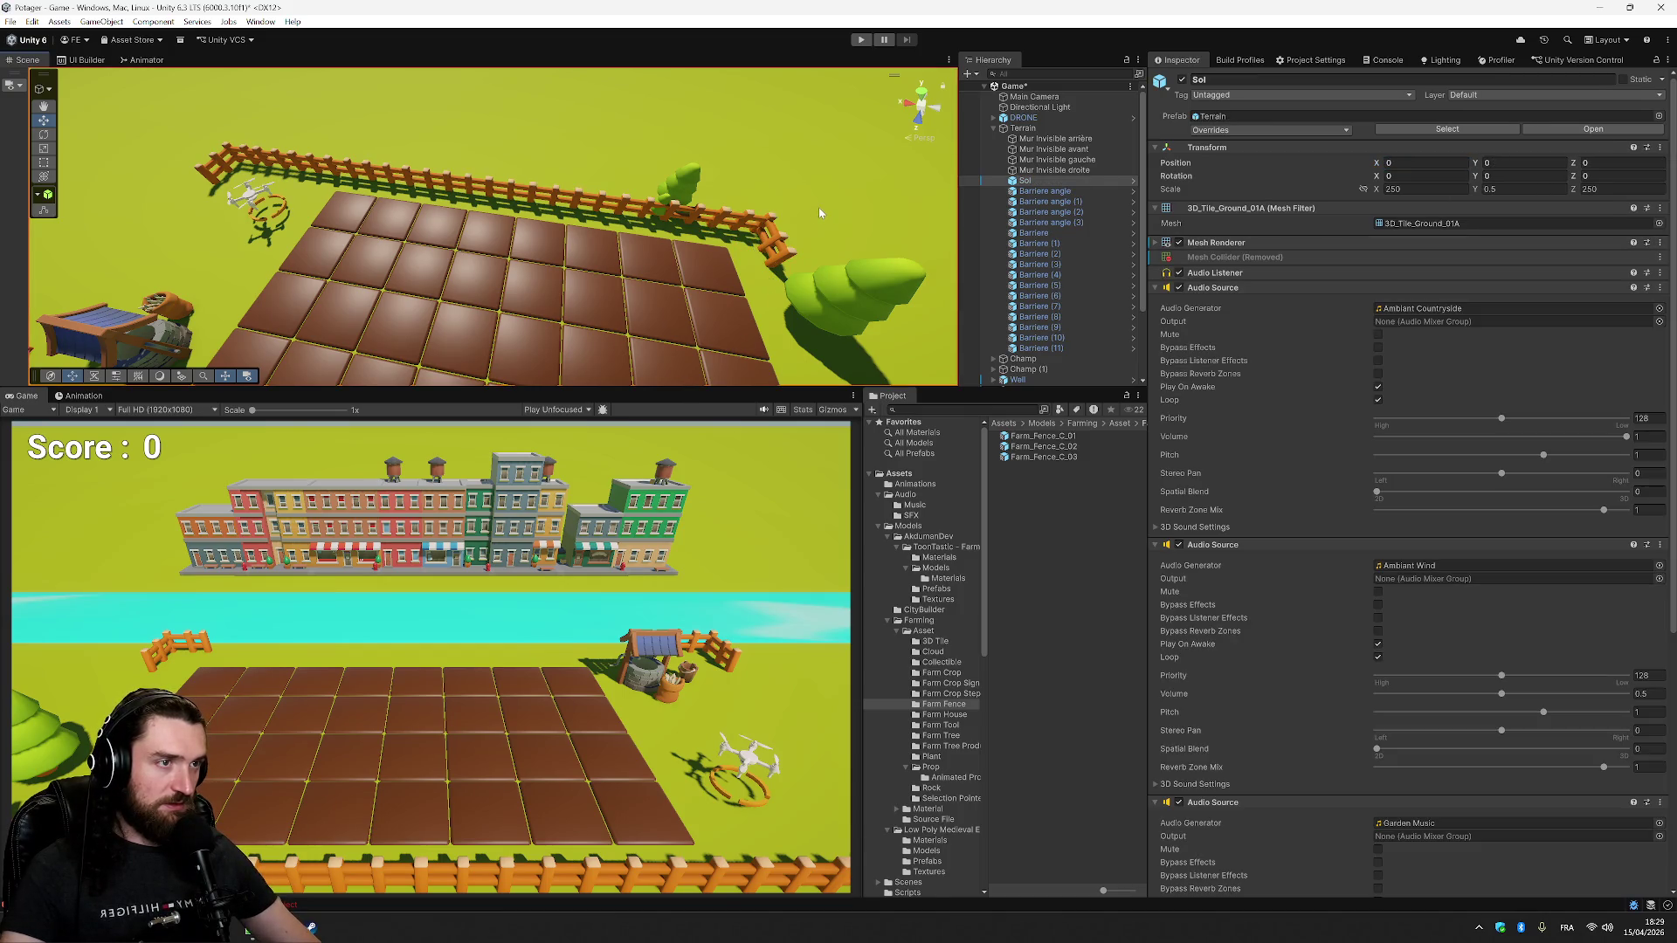
left_click(1044, 191)
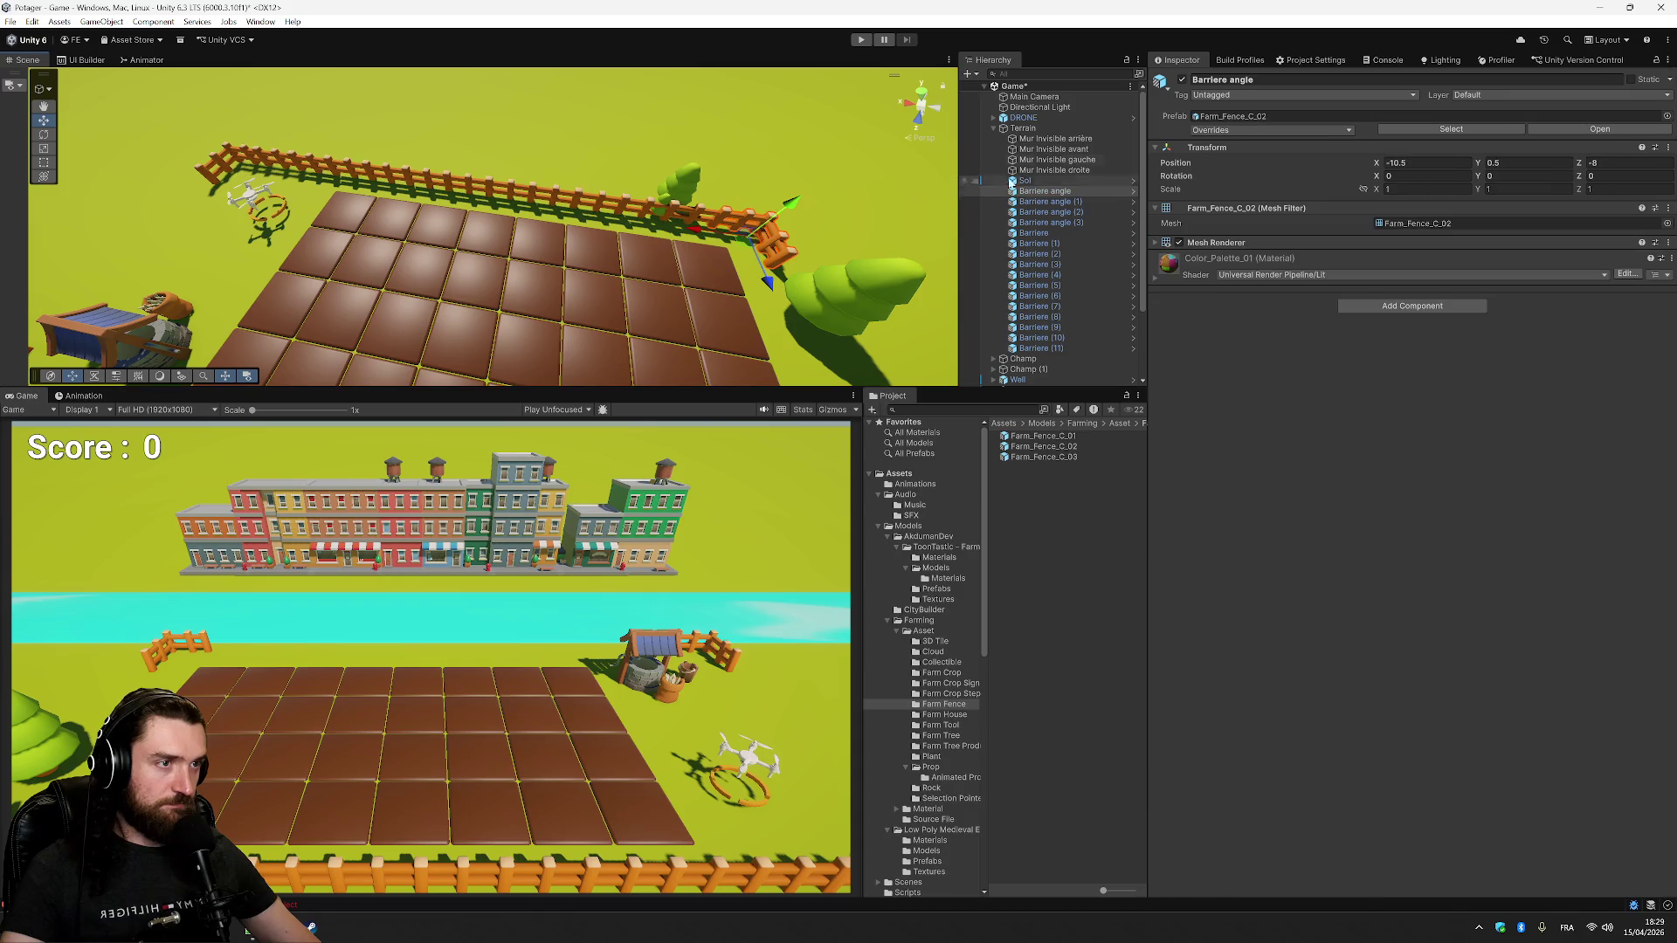
- Move the left invisible wall Mur Invisible gauche to Position X -11.5
left_click(1074, 161)
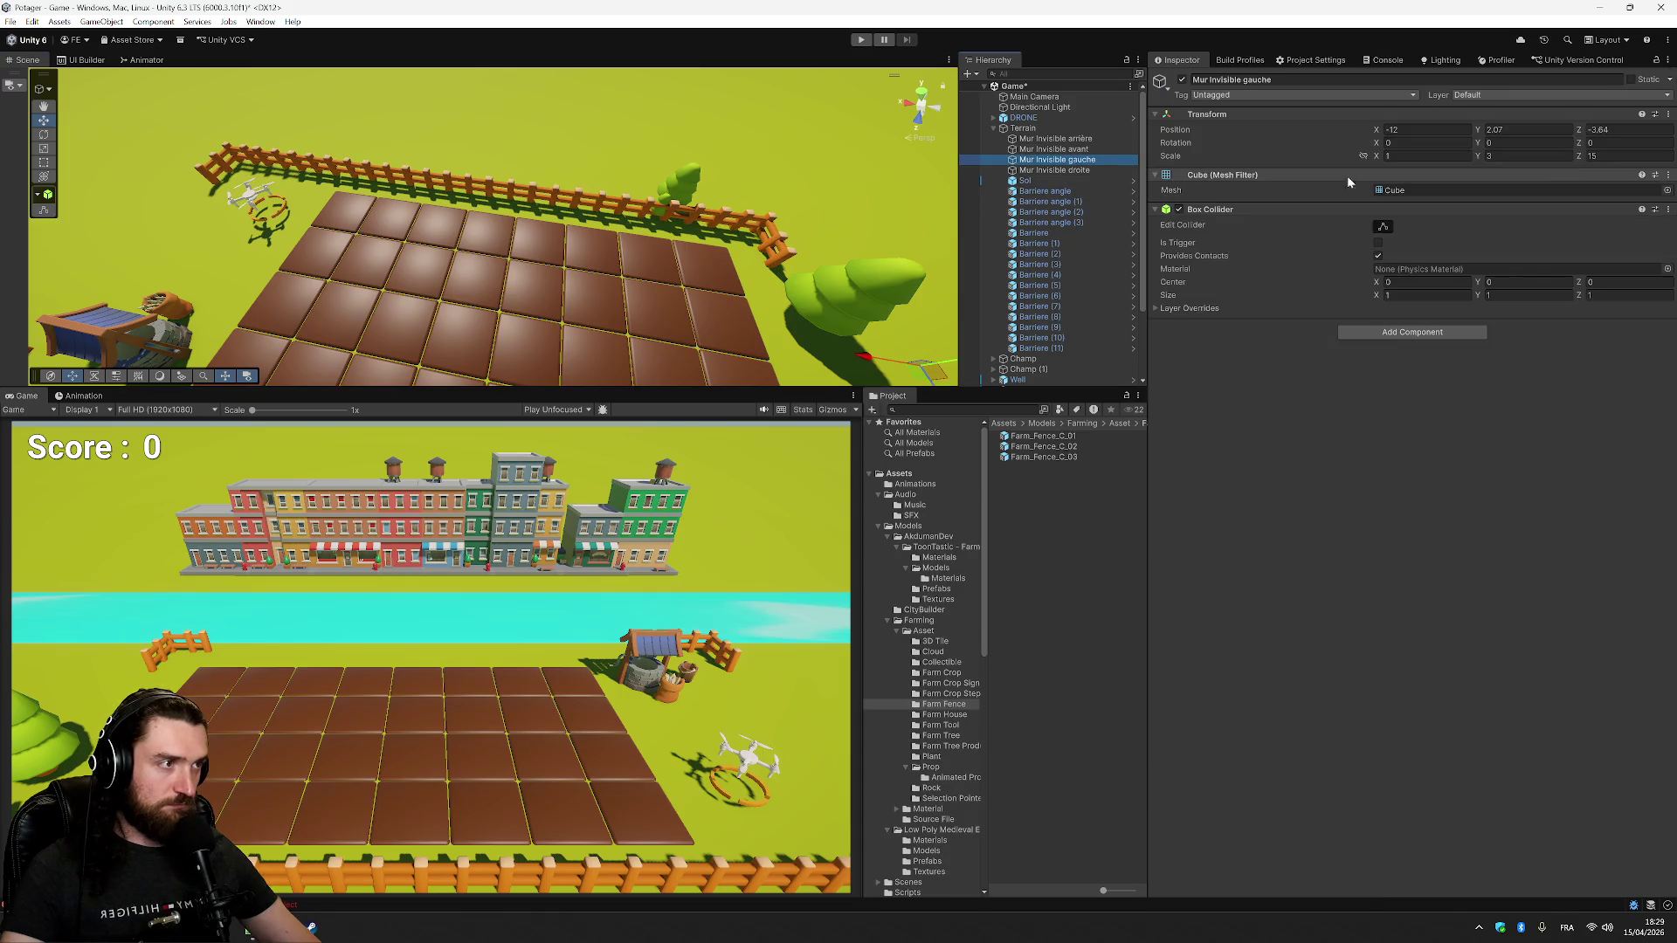
left_click(1424, 129)
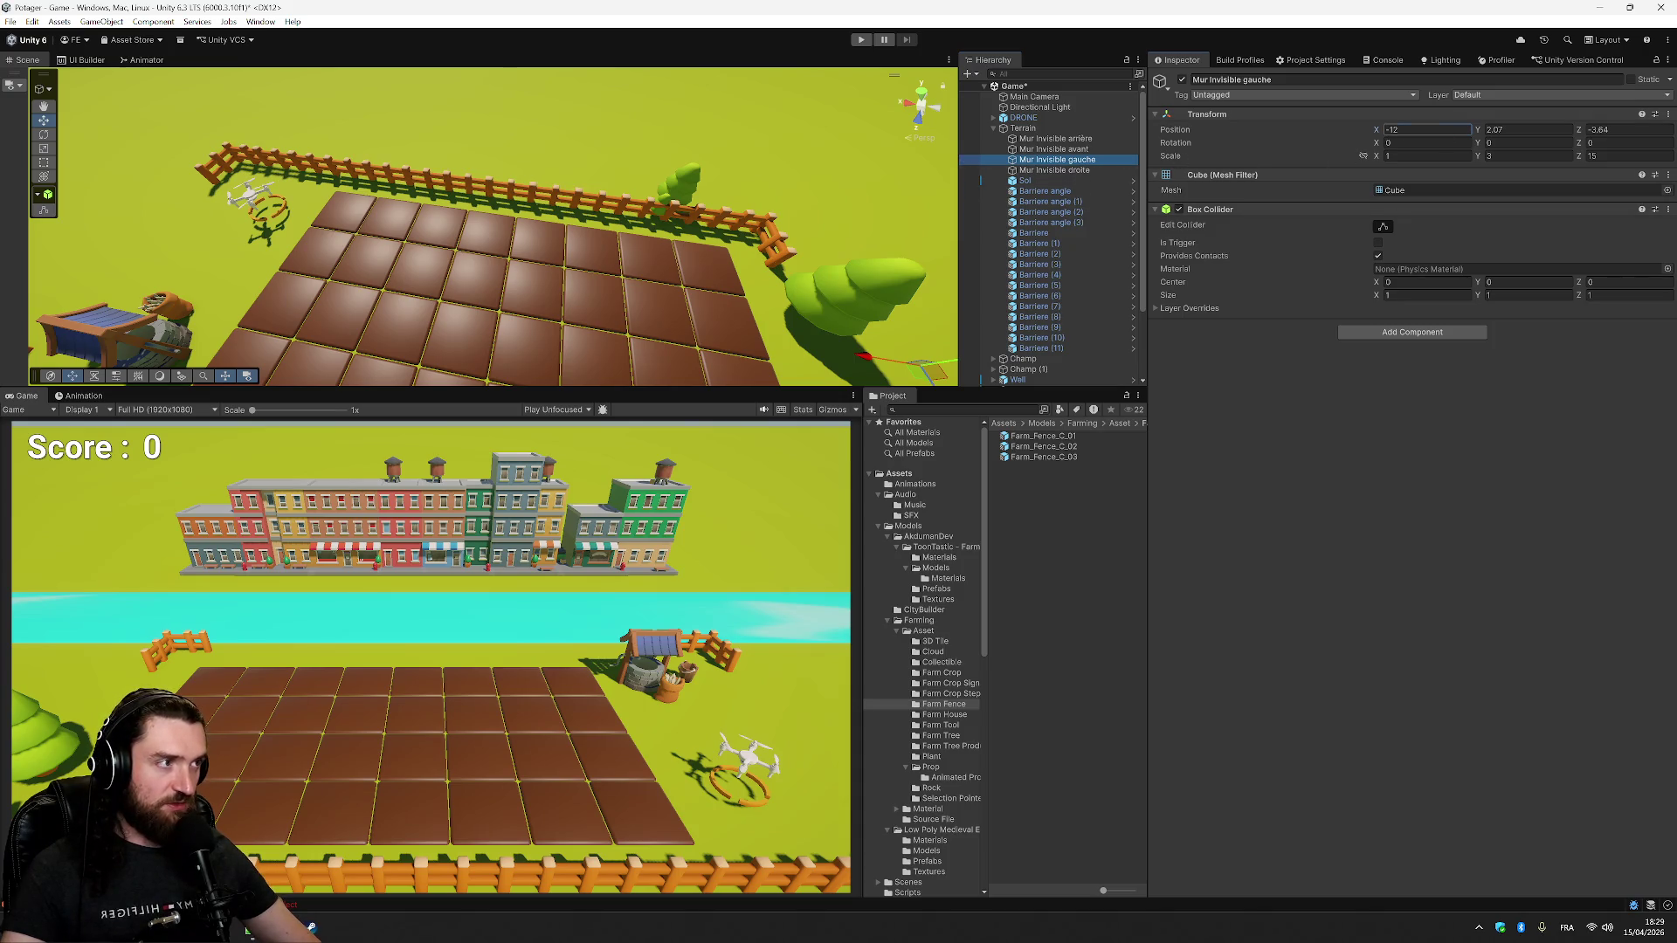
key("BackSpace")
key("BackSpace")
type("11")
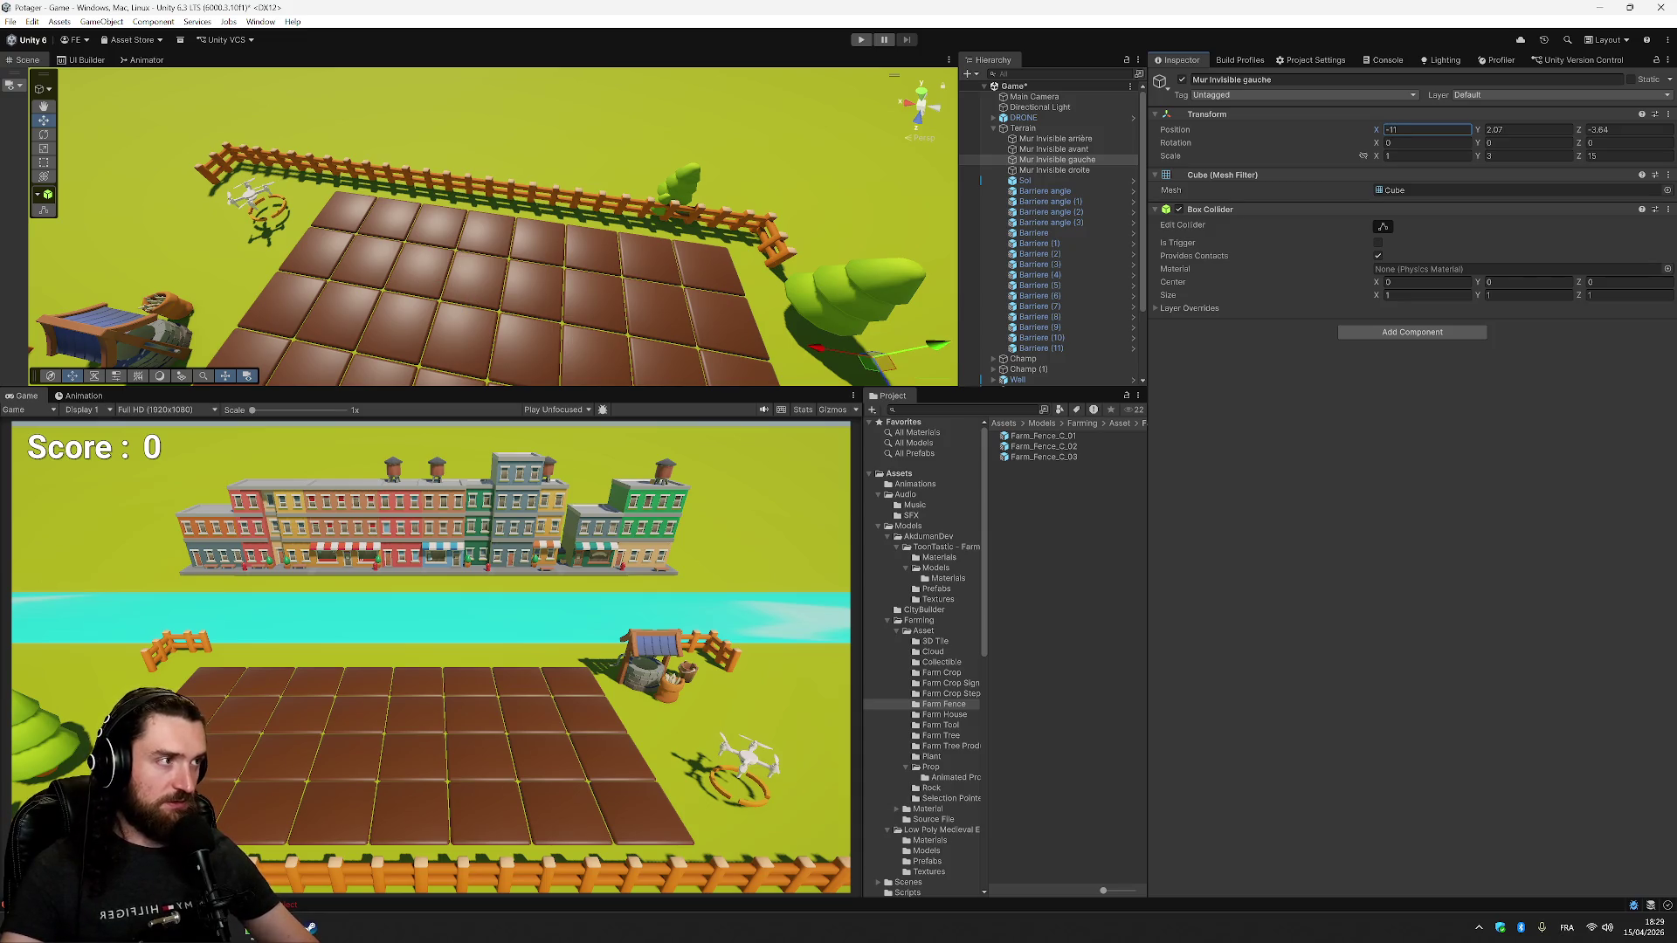
type(".5")
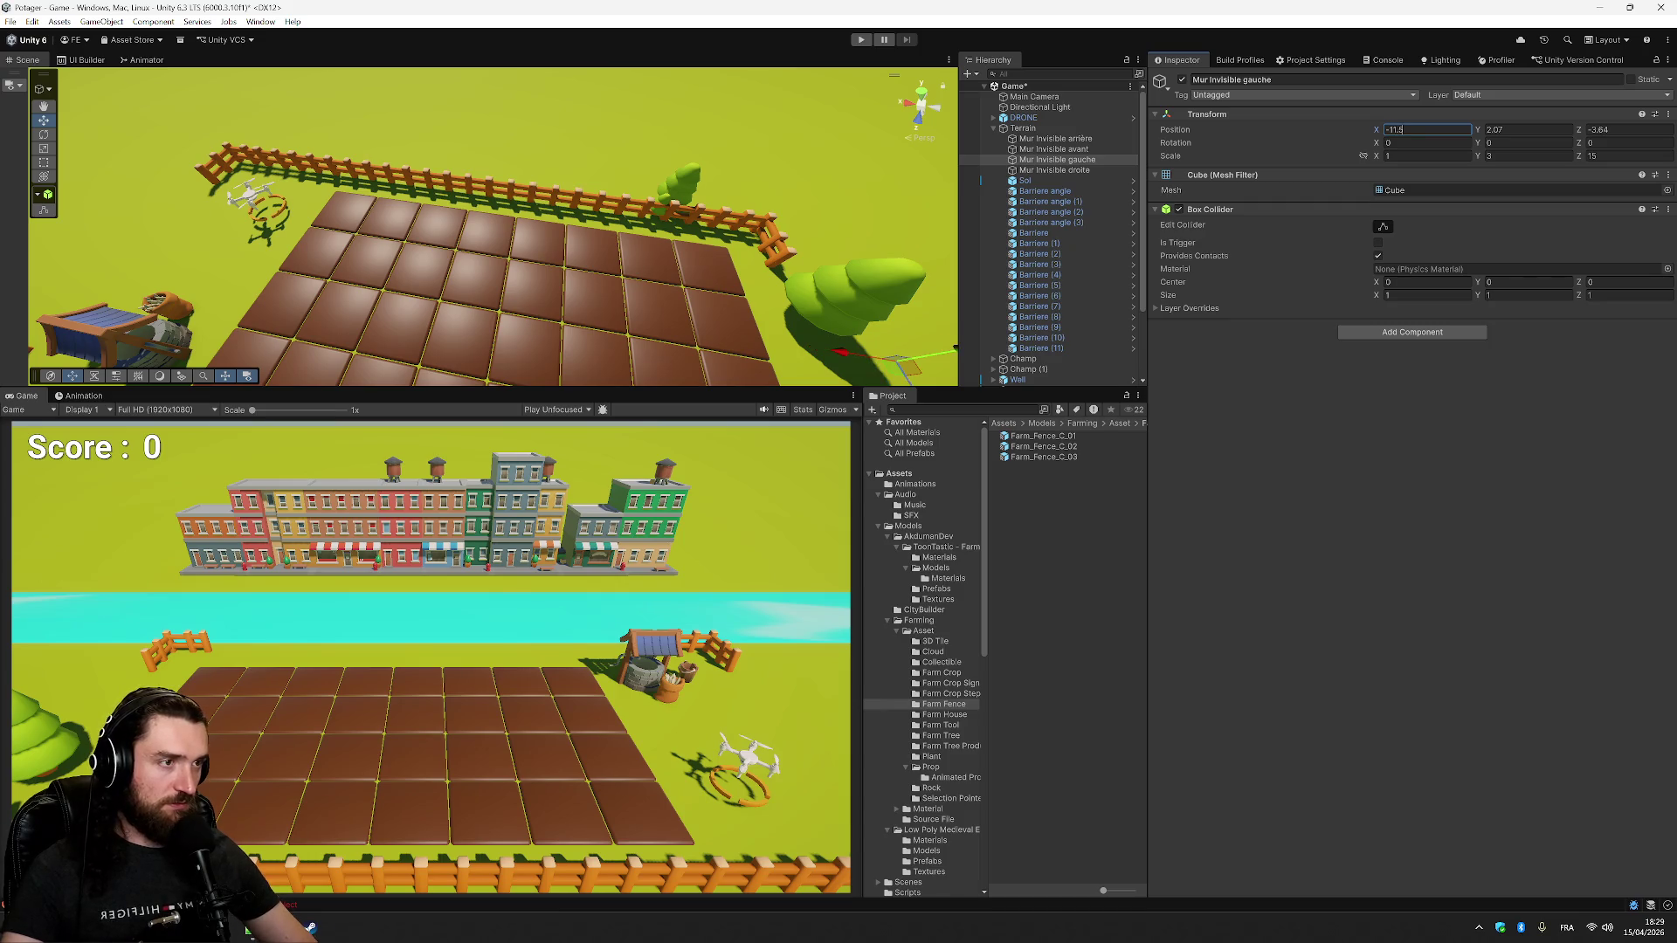
key("Return")
left_click(1382, 227)
left_click(1383, 227)
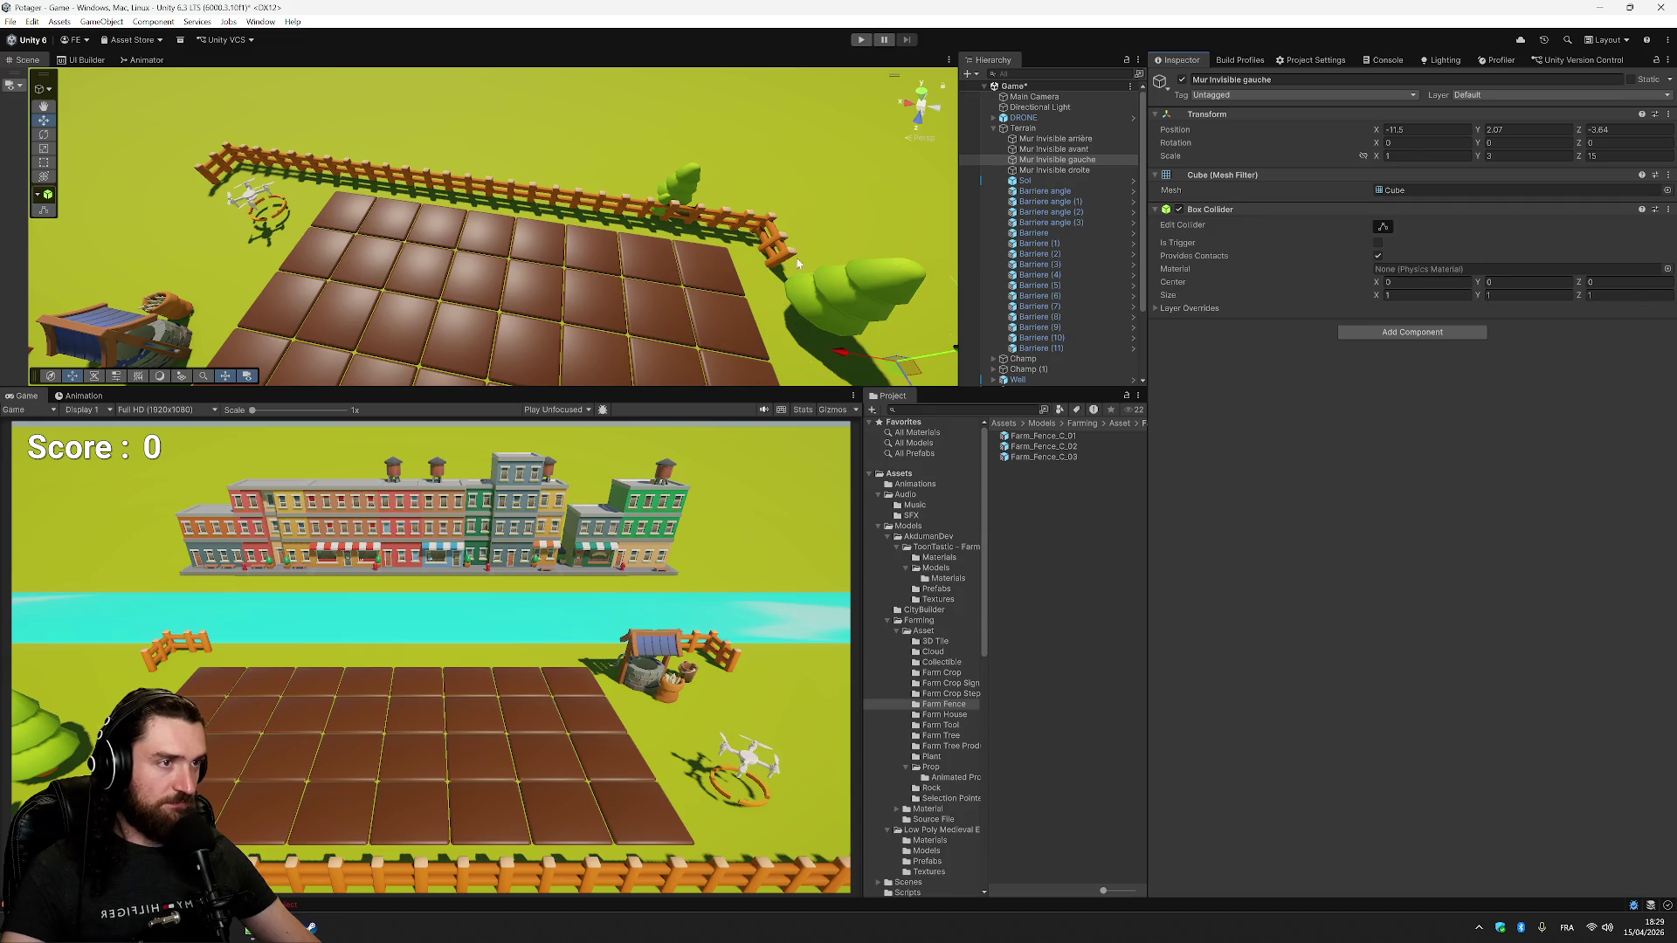
- Set Barriere angle (2) Position X to -10.5, then select fence pieces Barriere through Barriere (11)
left_click(1076, 191)
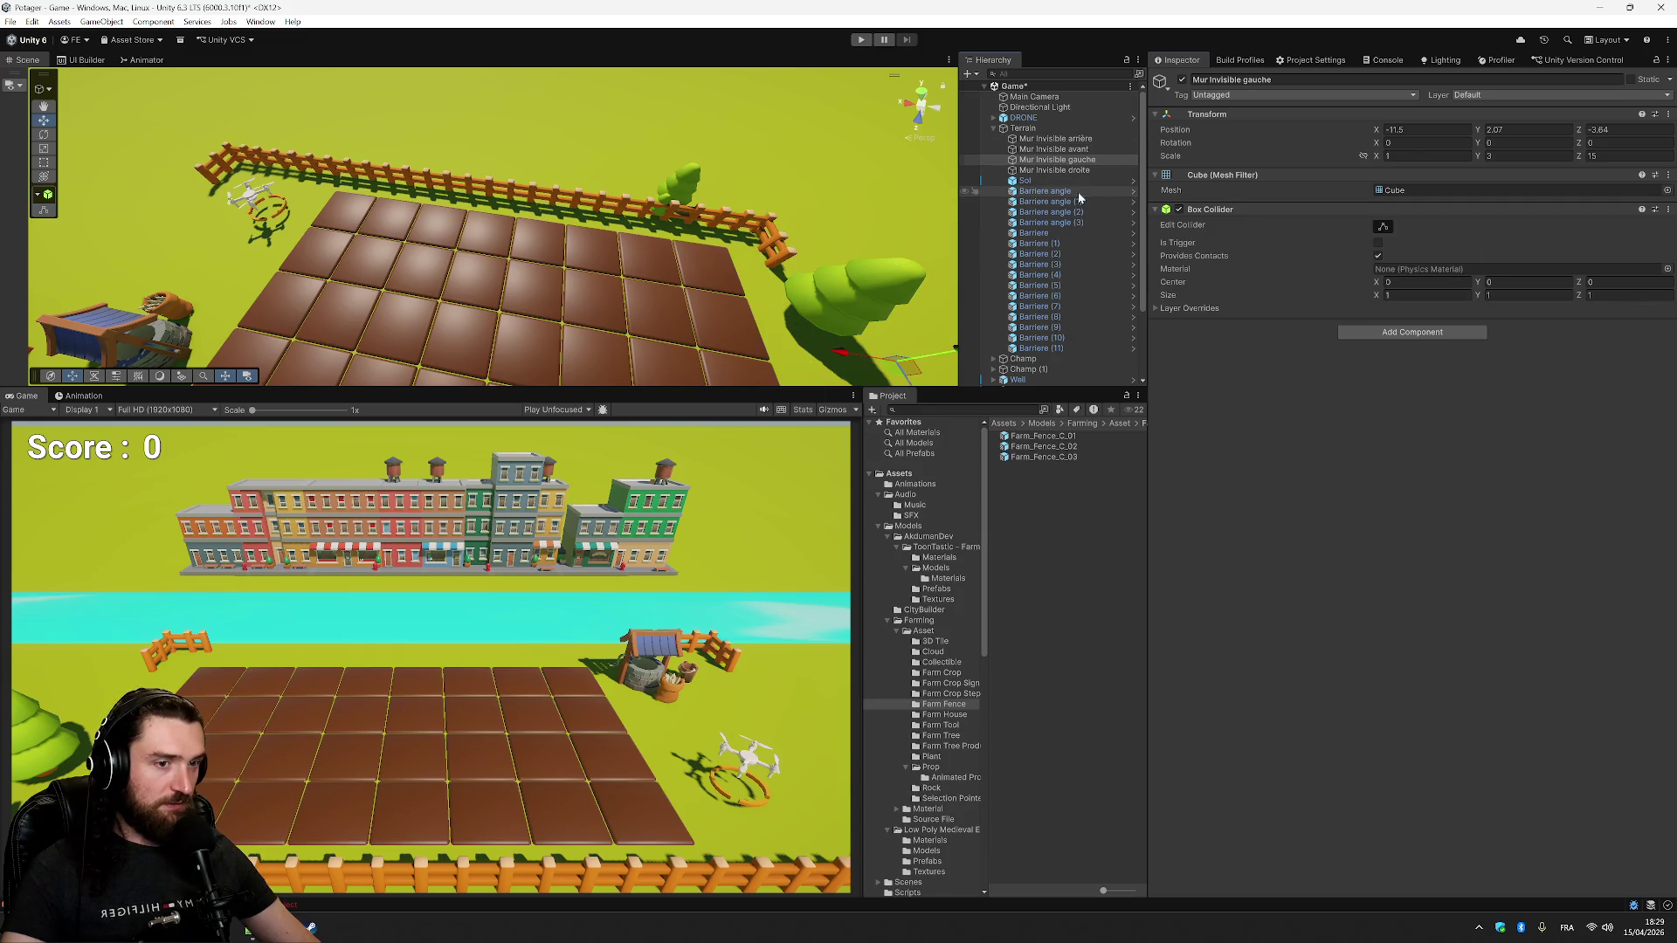
left_click(1085, 203)
left_click(1086, 212)
left_click(1091, 233)
left_click_drag(833, 178, 945, 226)
left_click(1076, 203)
left_click(1078, 212)
left_click(1424, 162)
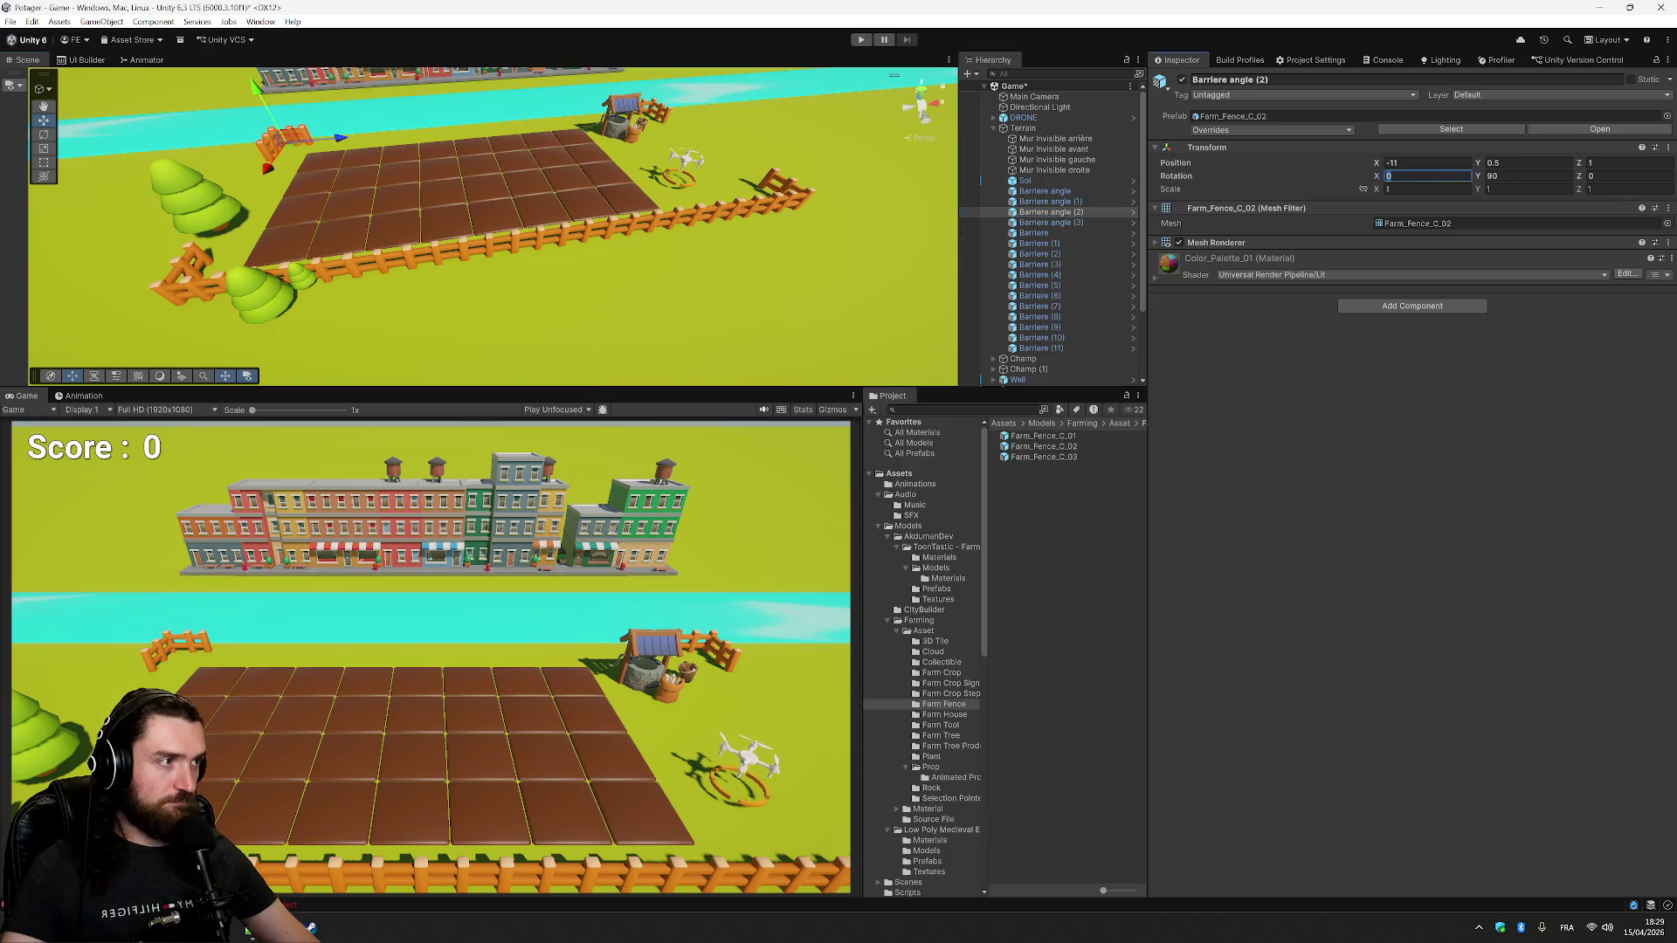
type("-10.5")
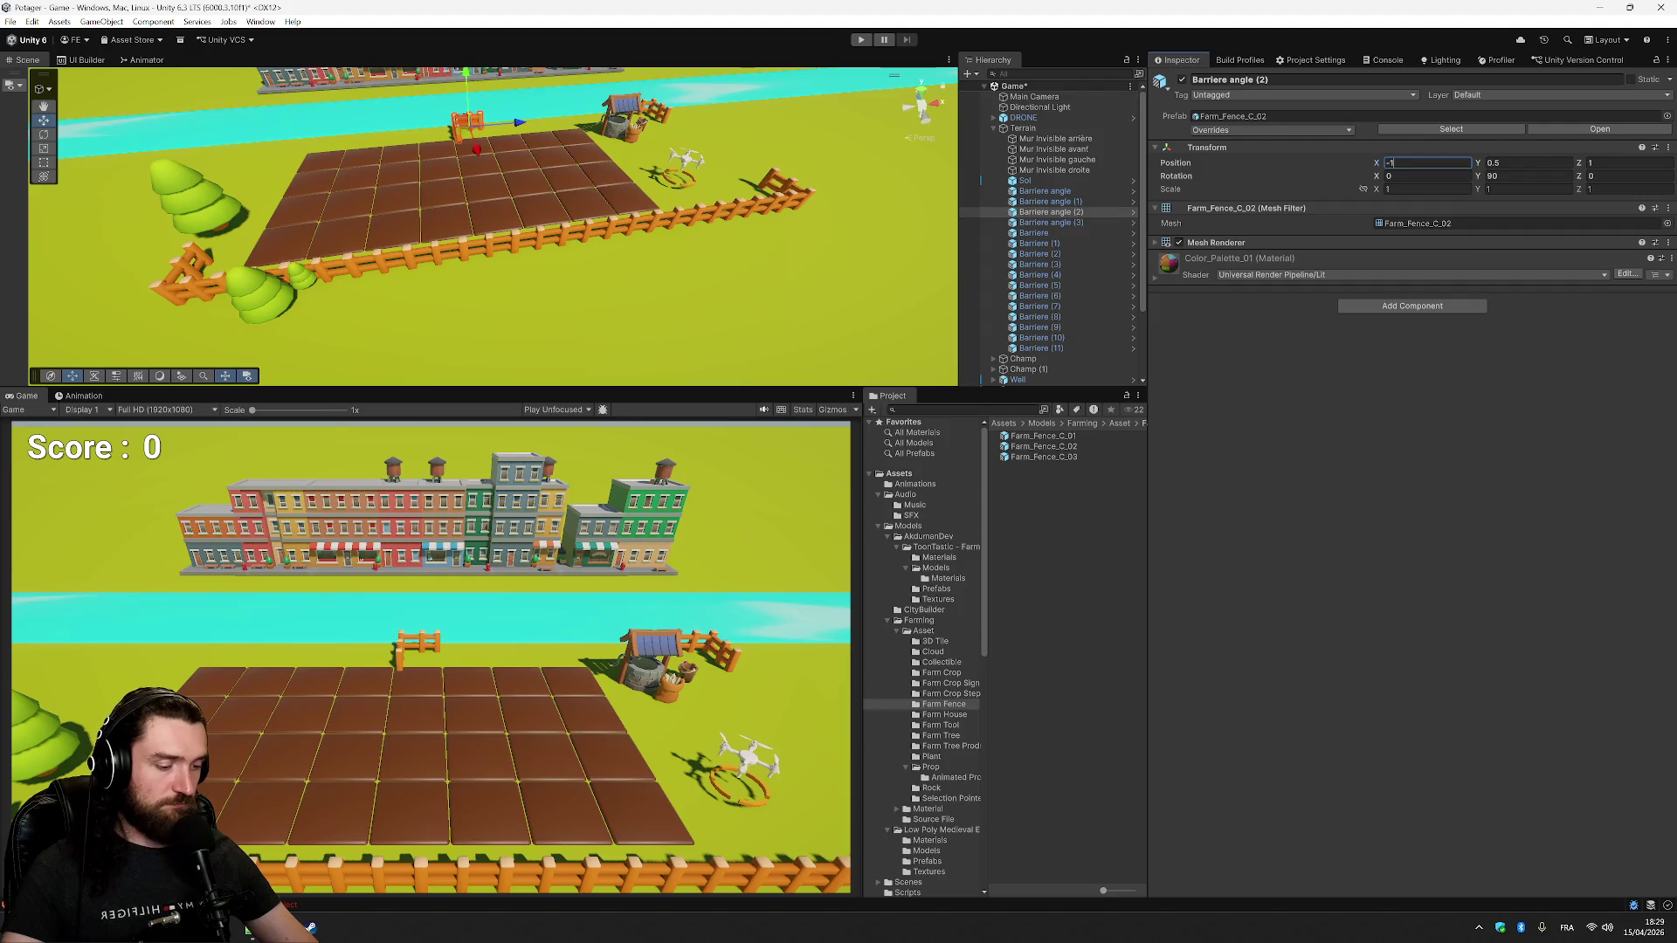
key("Return")
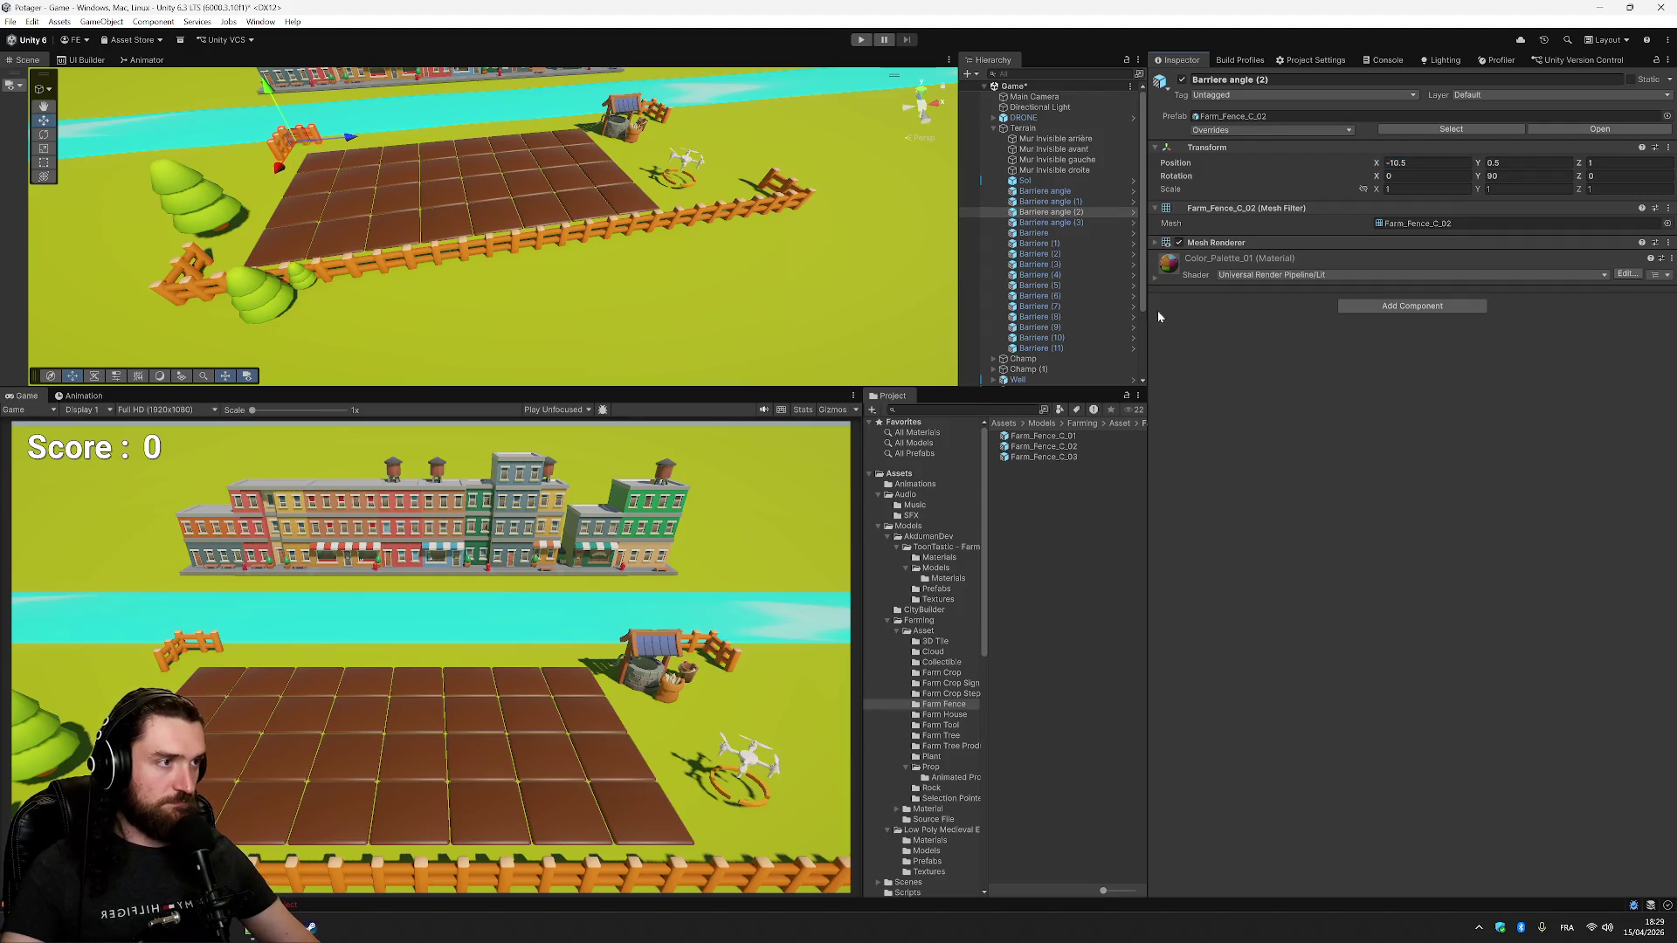
left_click(1104, 244)
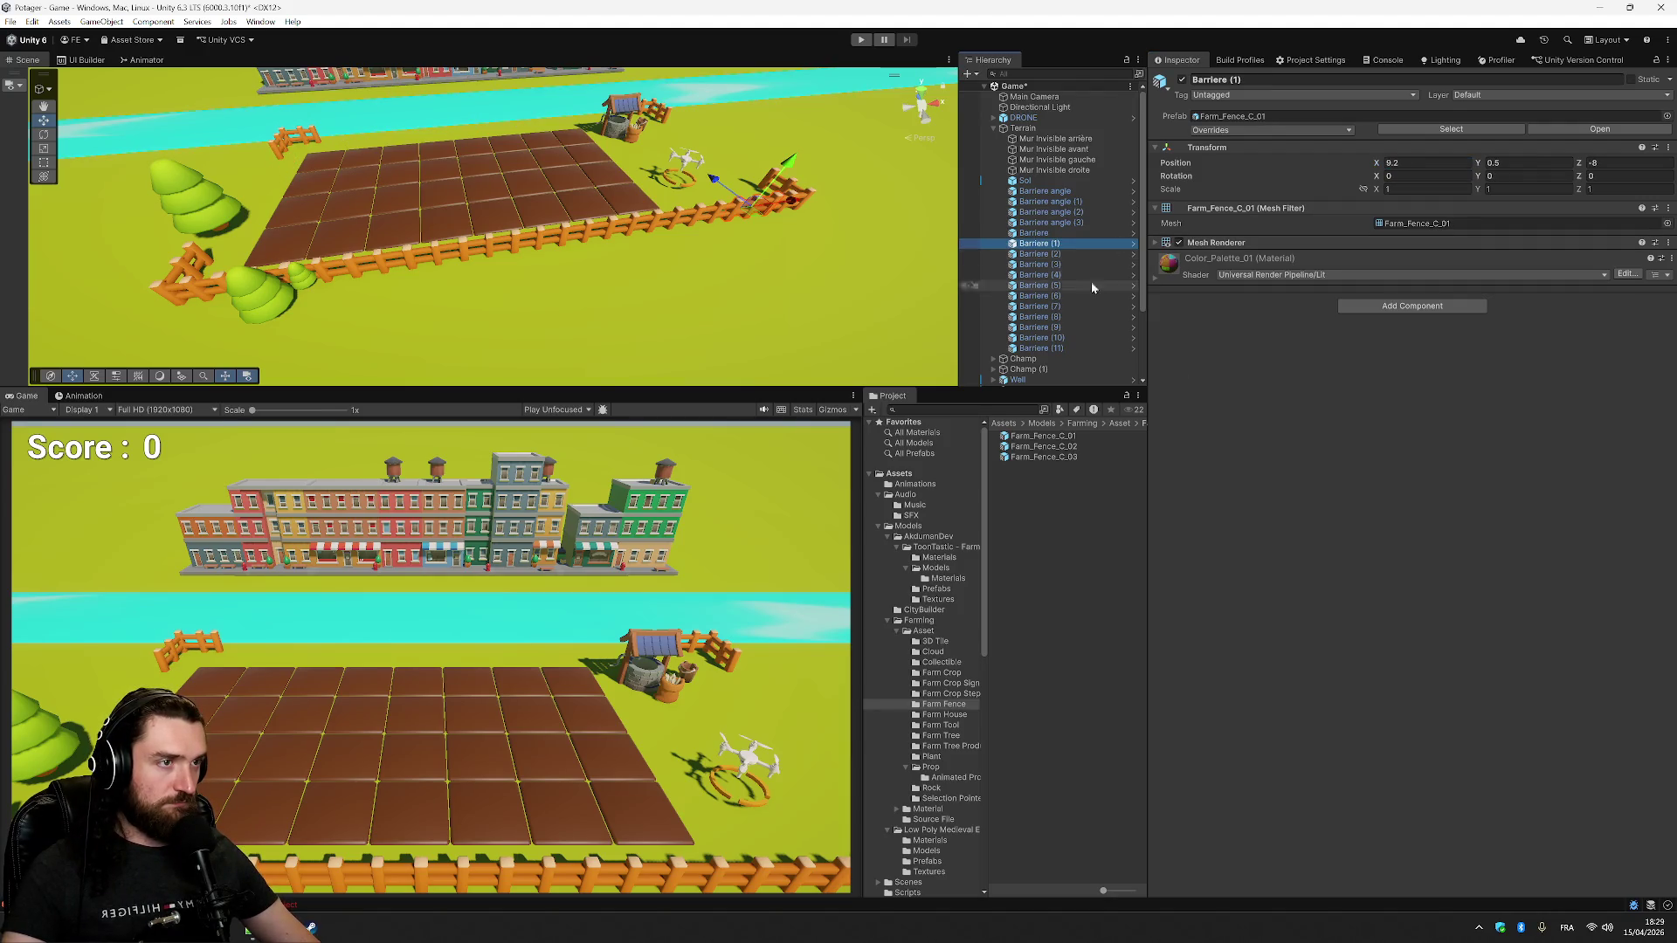
left_click(1076, 348, "shift")
- Group the twelve Barriere fence pieces under a new empty parent named Barrière avant
right_click(1065, 233)
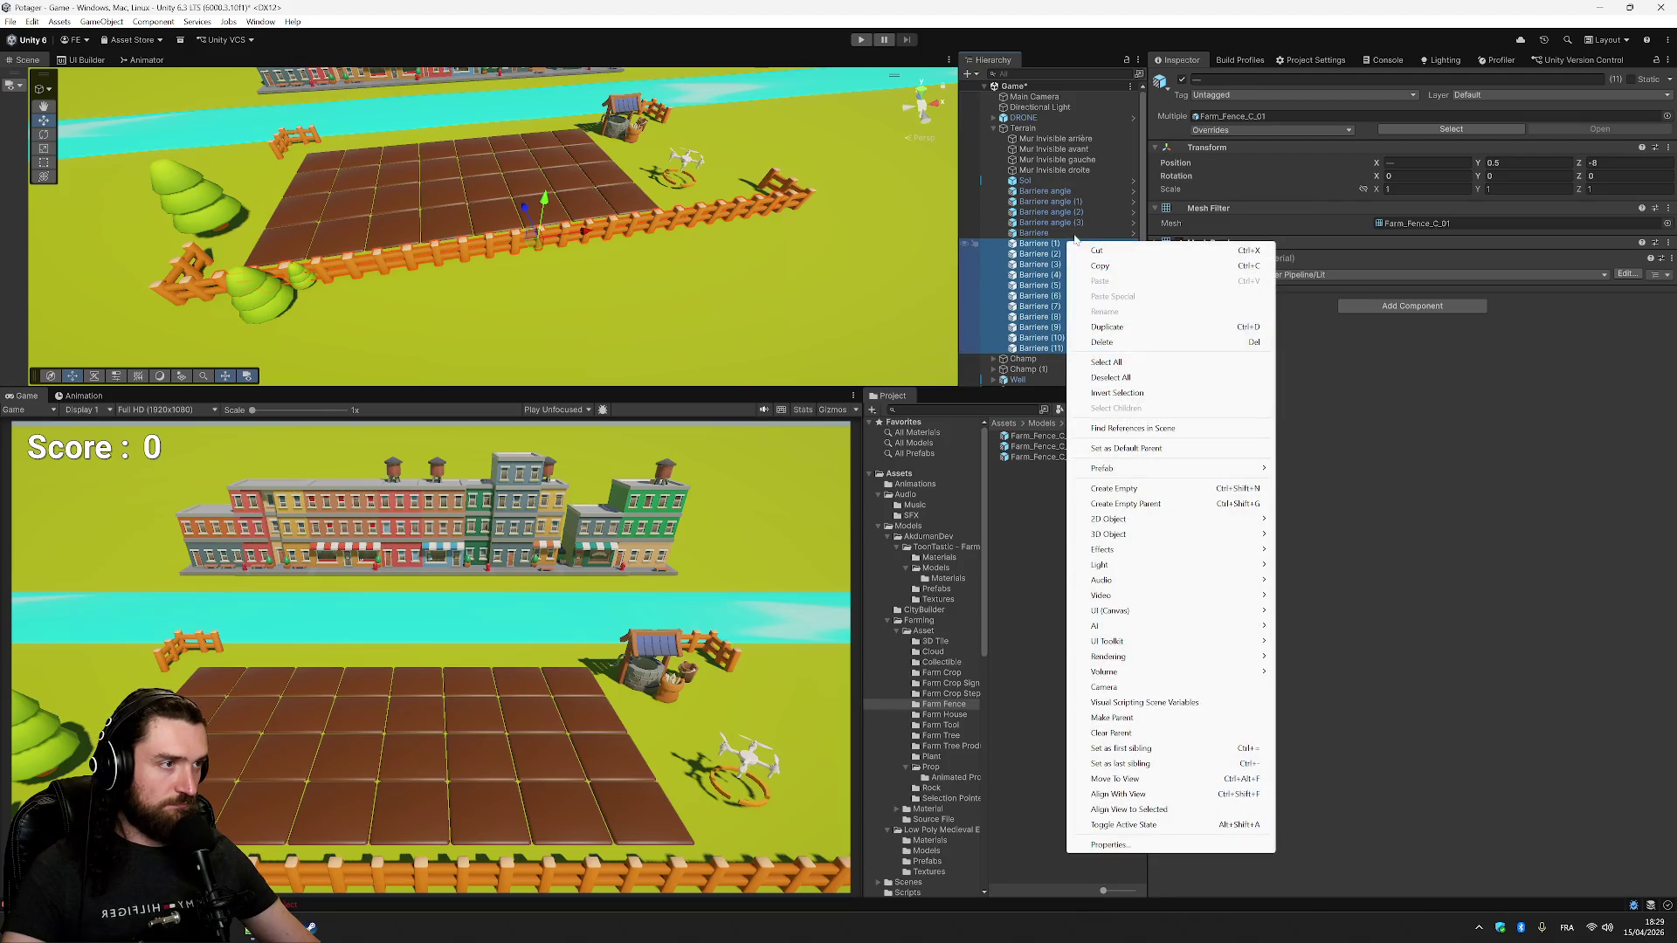
key("Escape")
left_click(1077, 348, "shift")
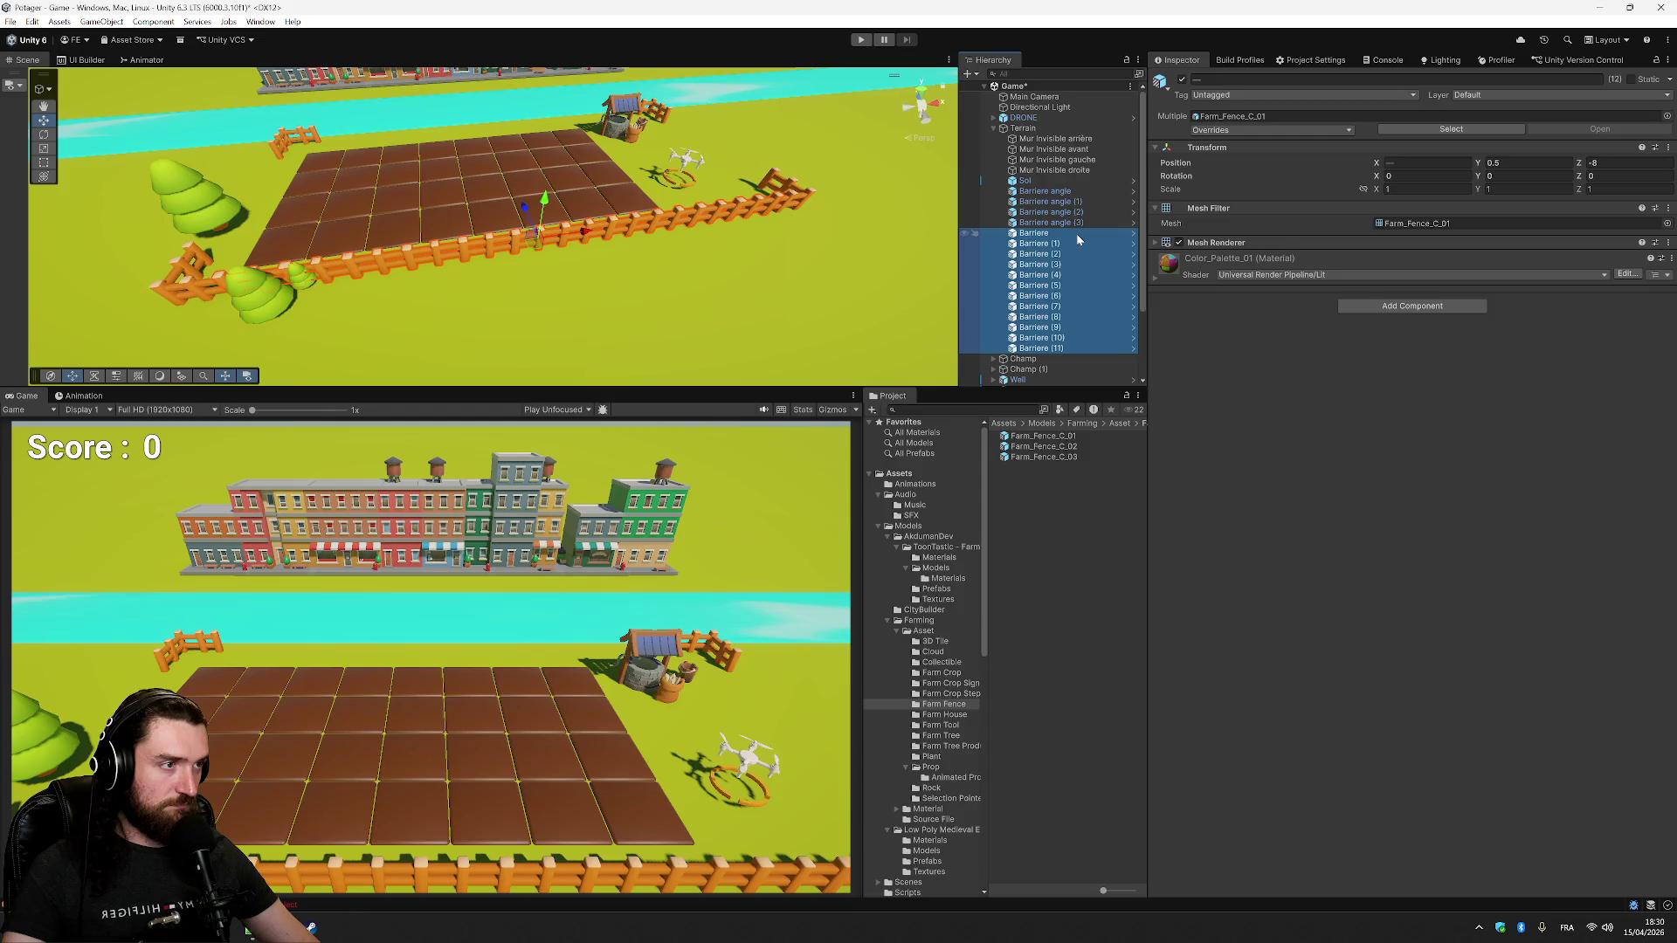
right_click(1076, 234)
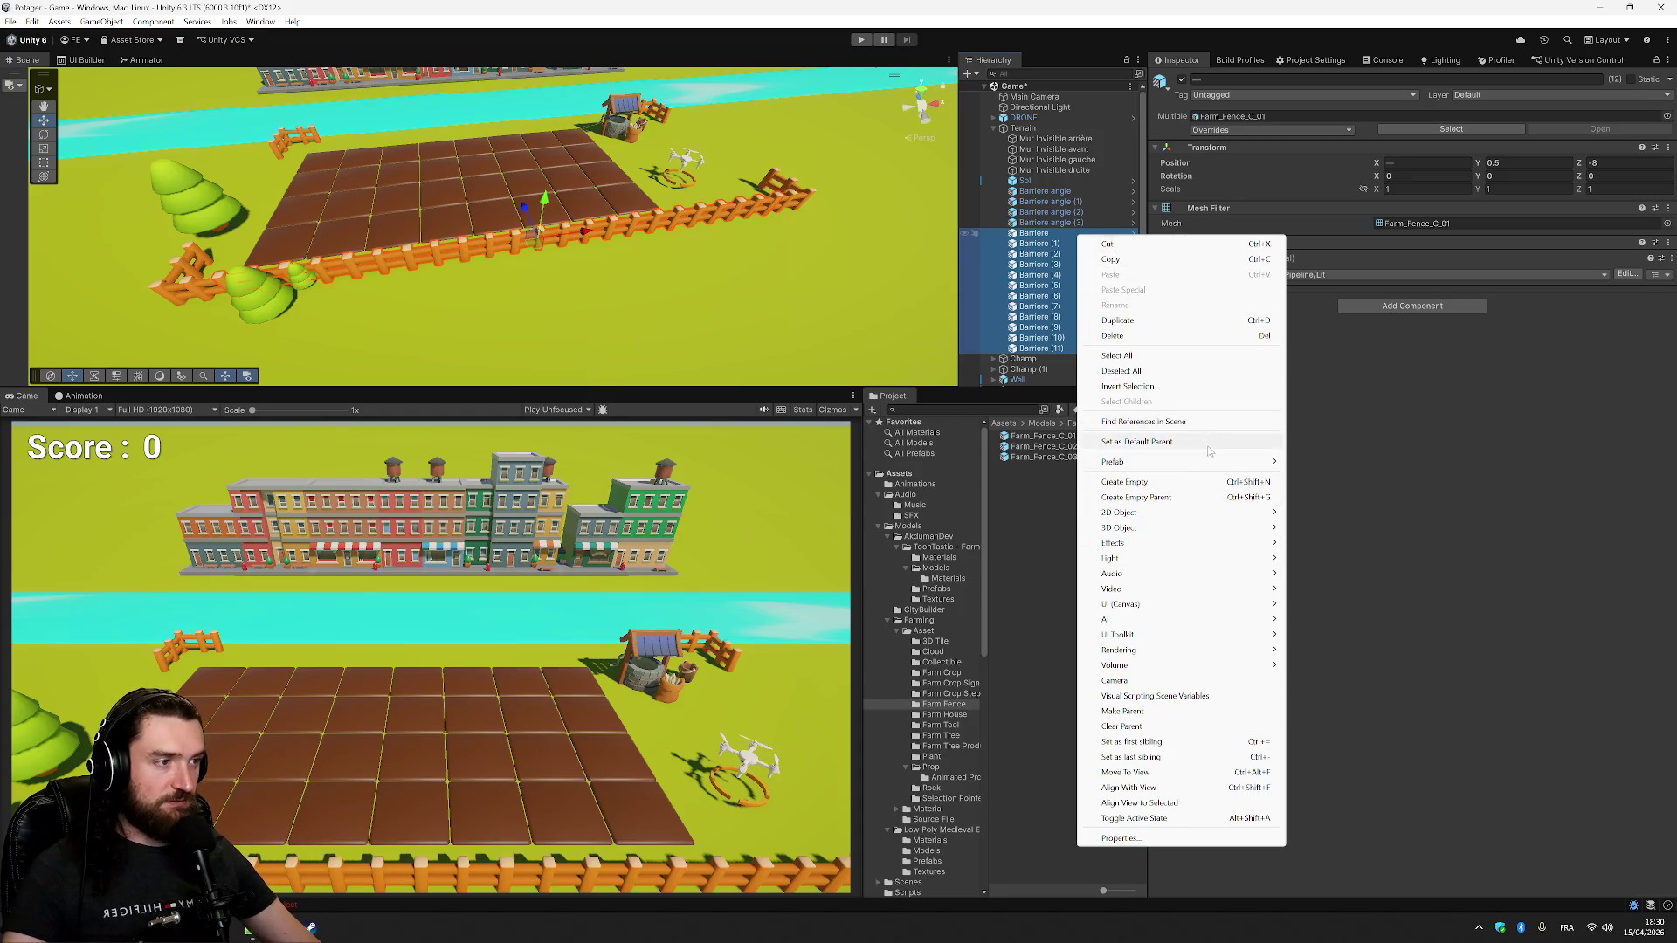
left_click(1209, 498)
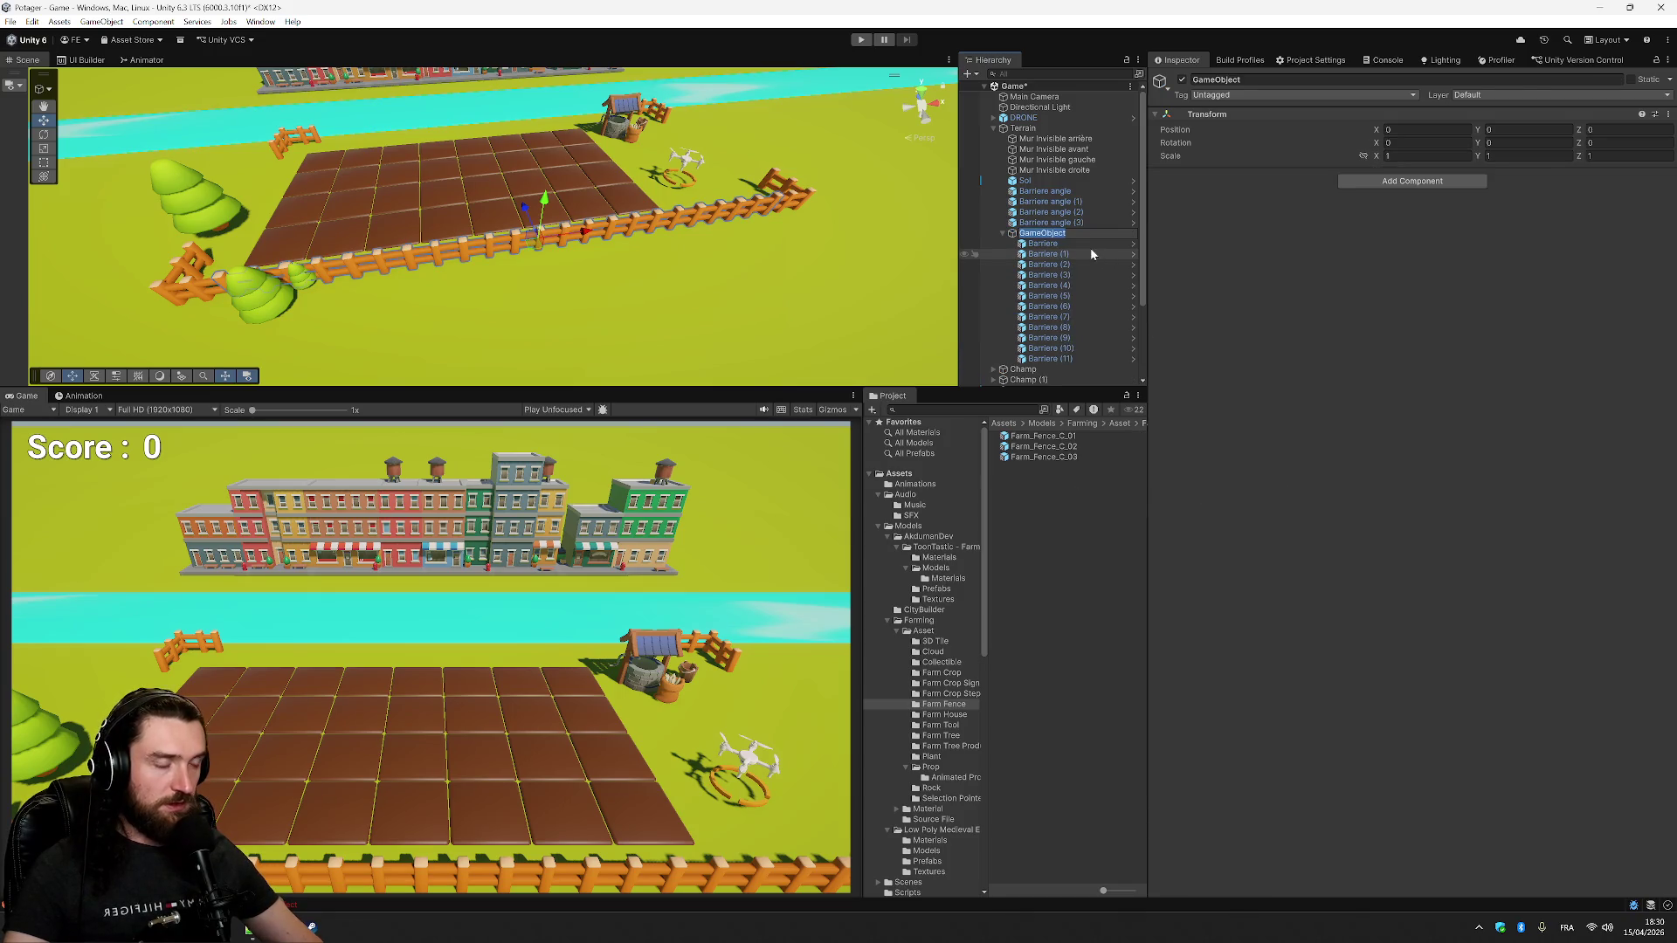
type("Barri")
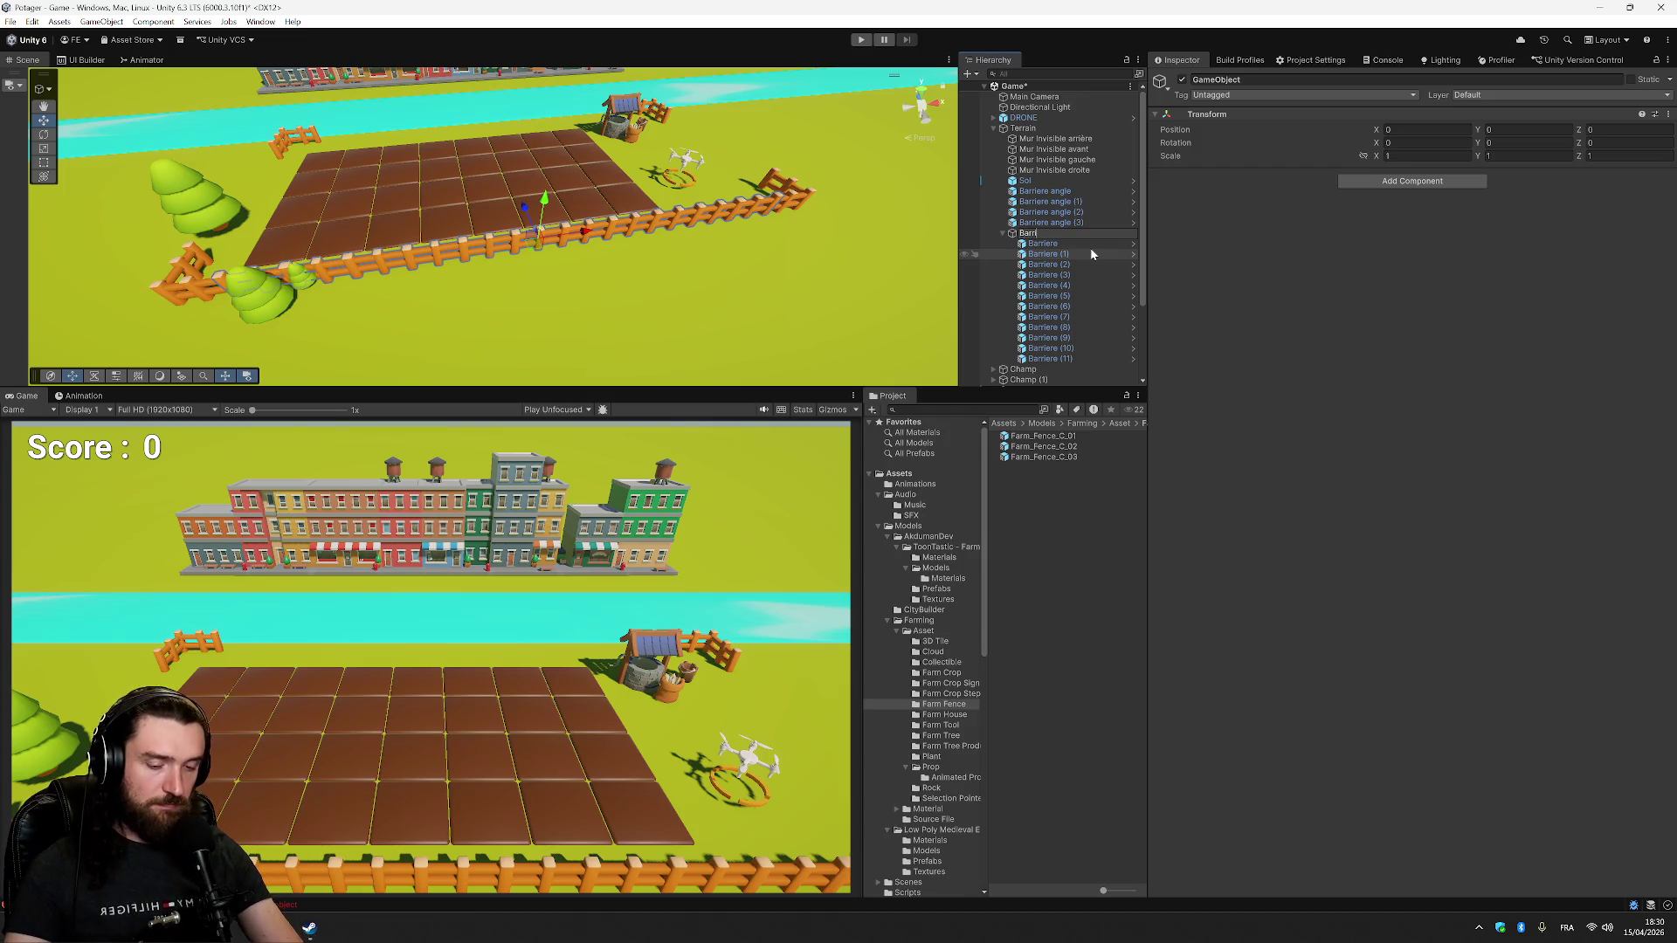
type("ère avant")
key("Return")
- Duplicate the Barrière avant group and rename the copy Barrière arrière
key("ctrl+d")
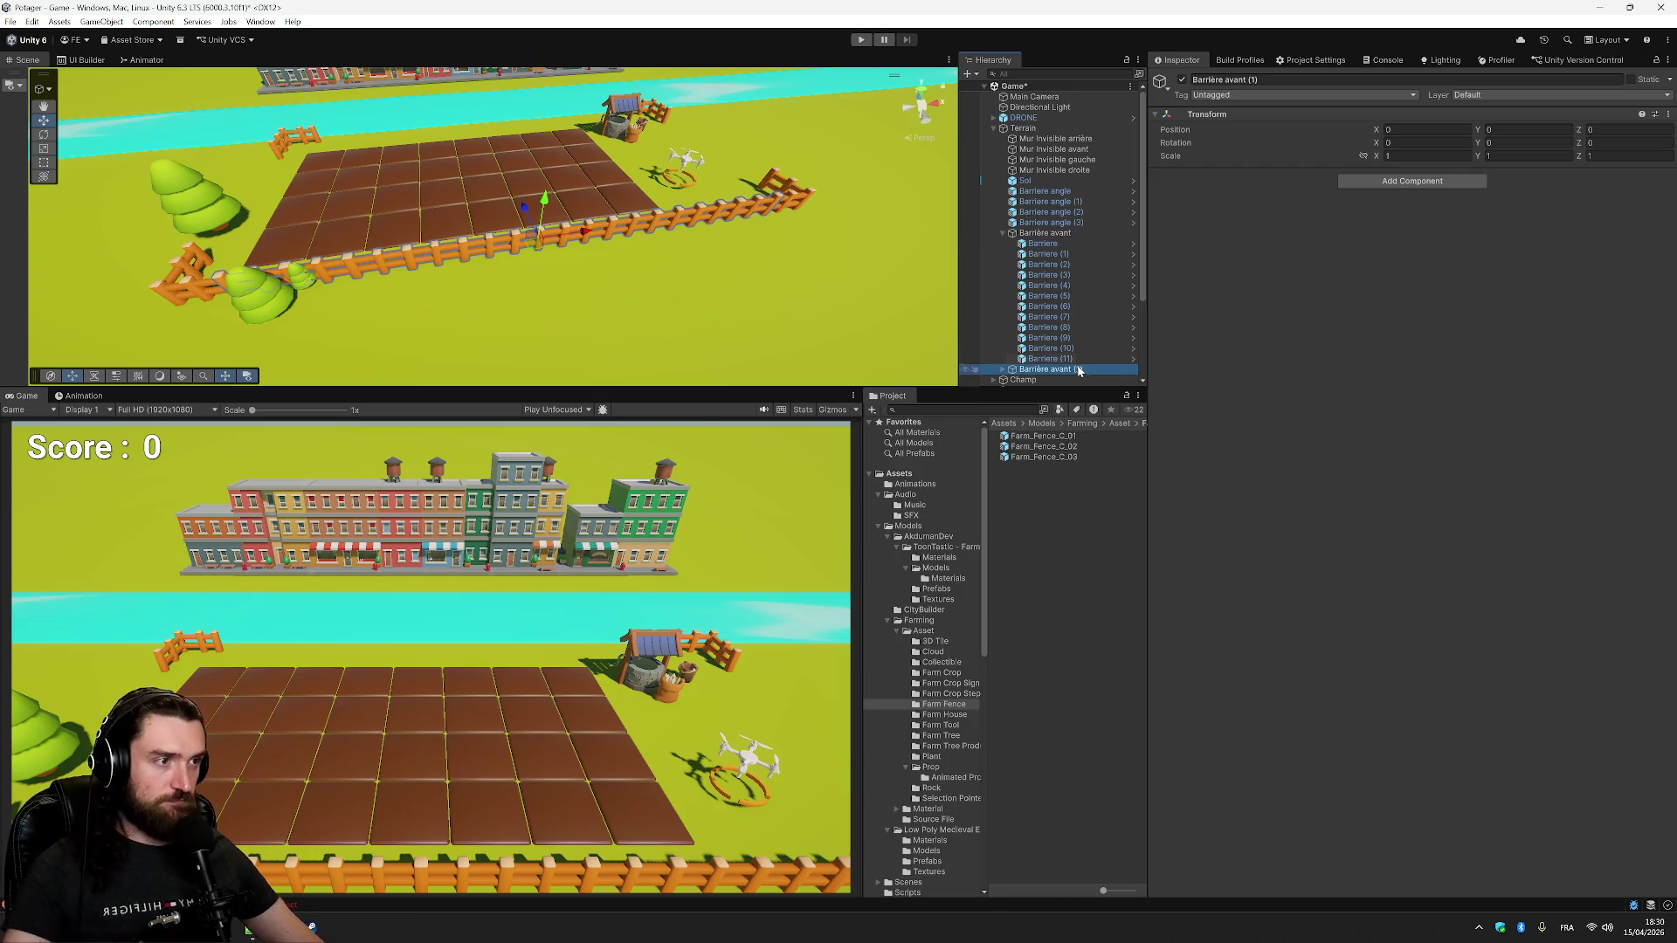
key("F2")
type("Barrière a")
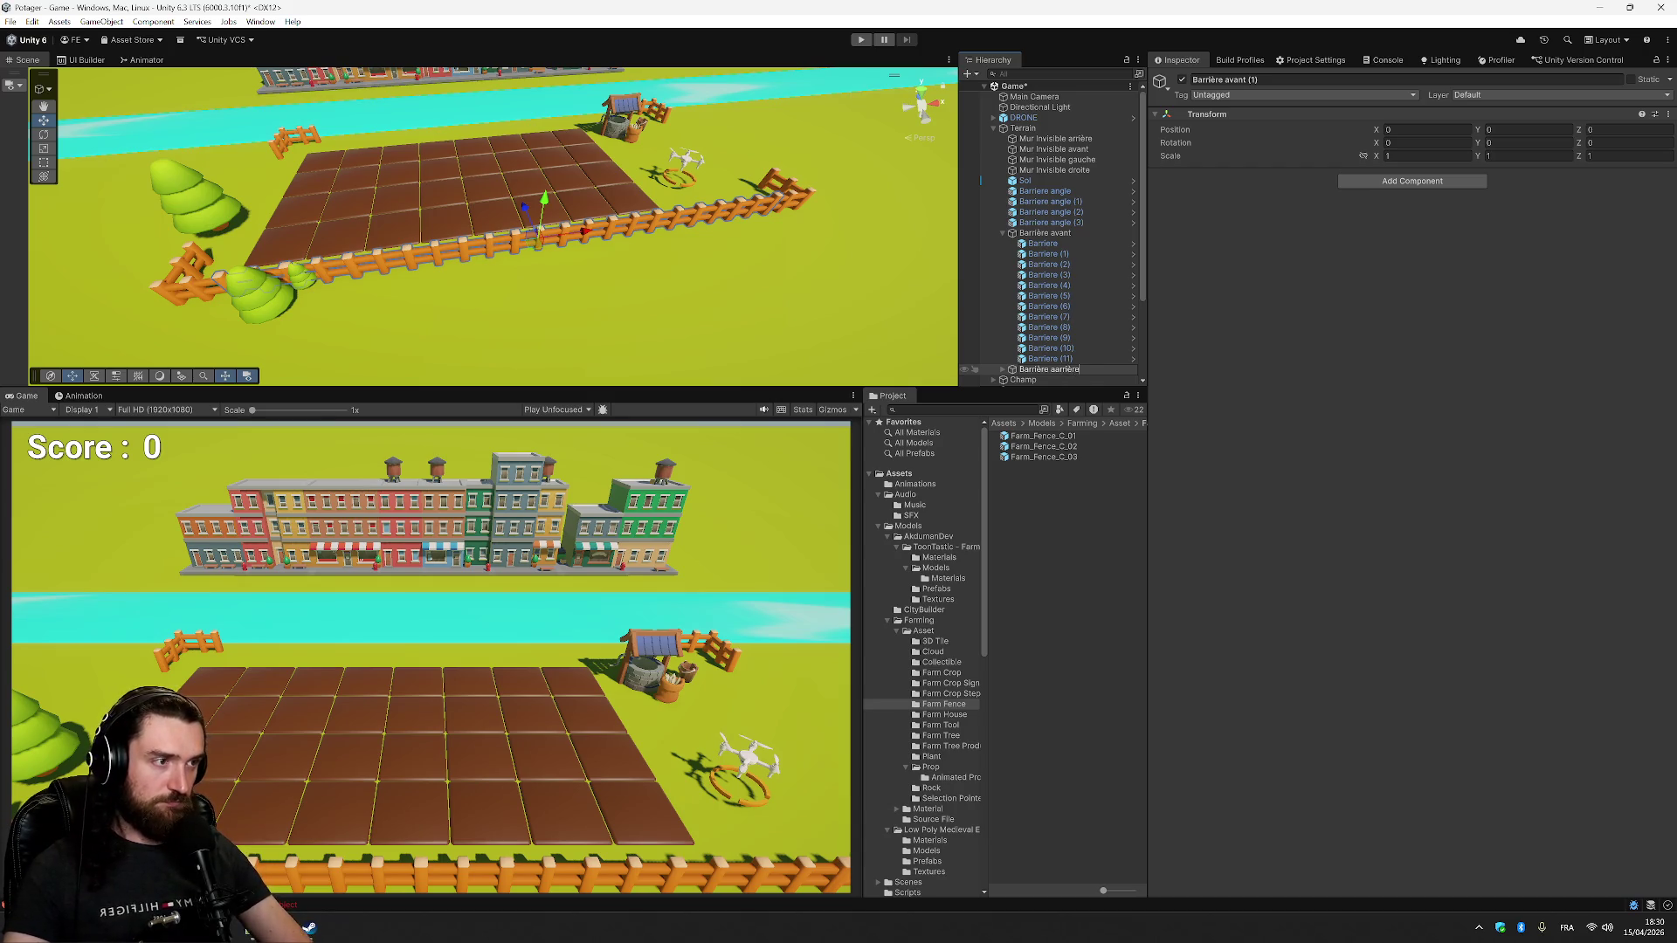
key("BackSpace")
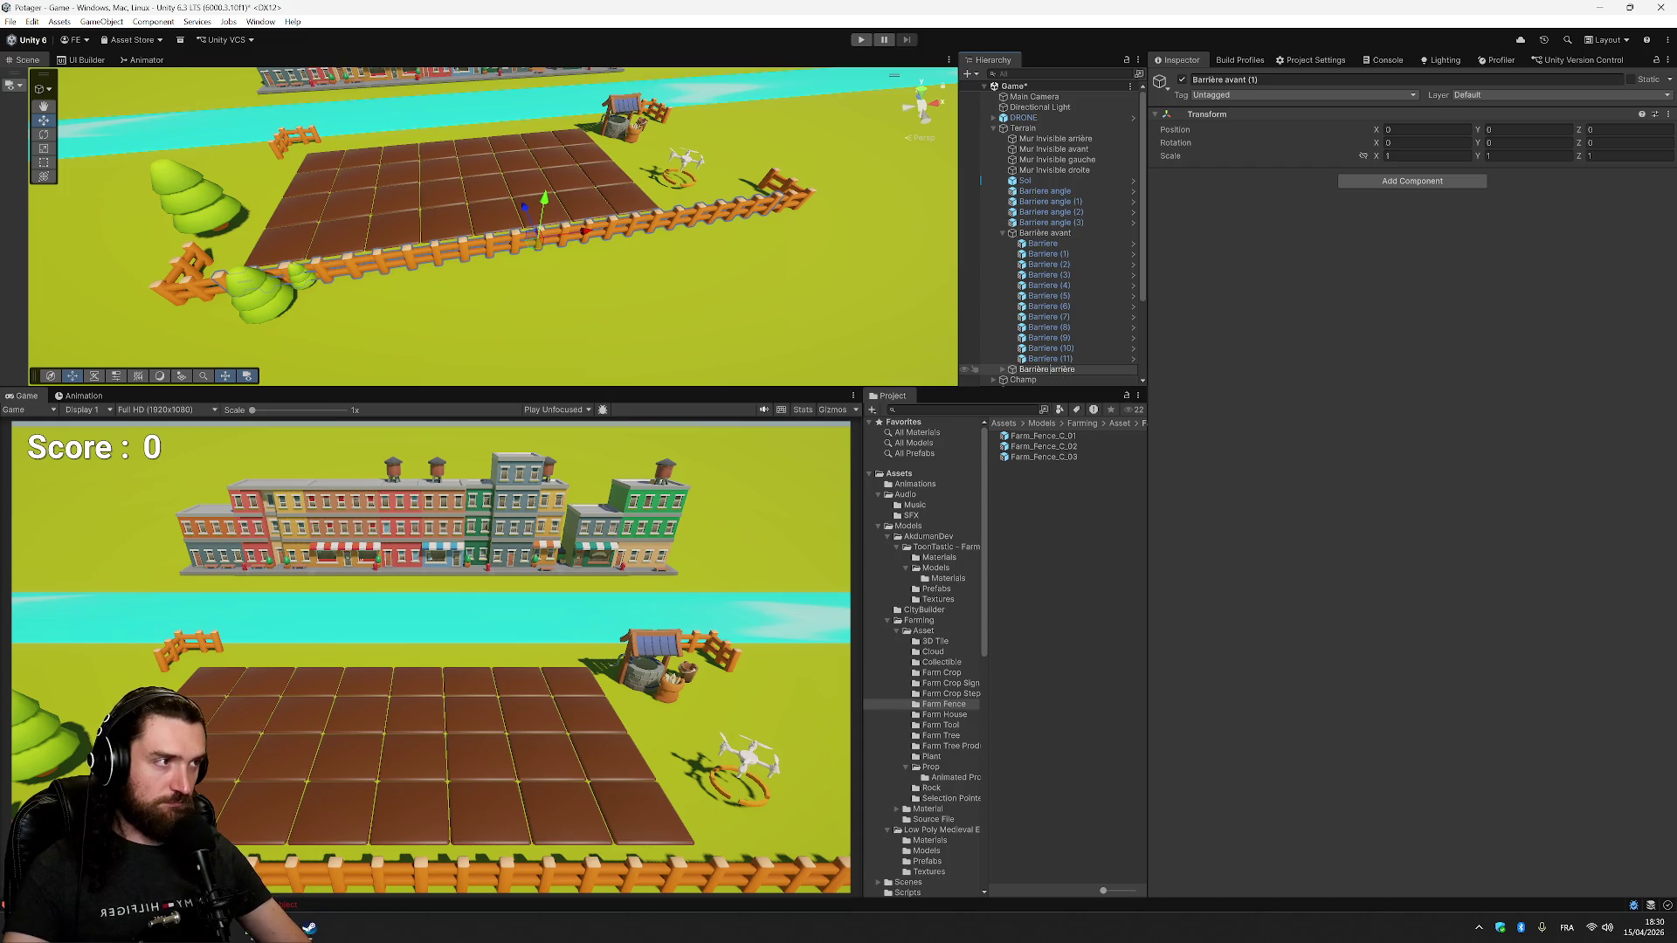
key("Return")
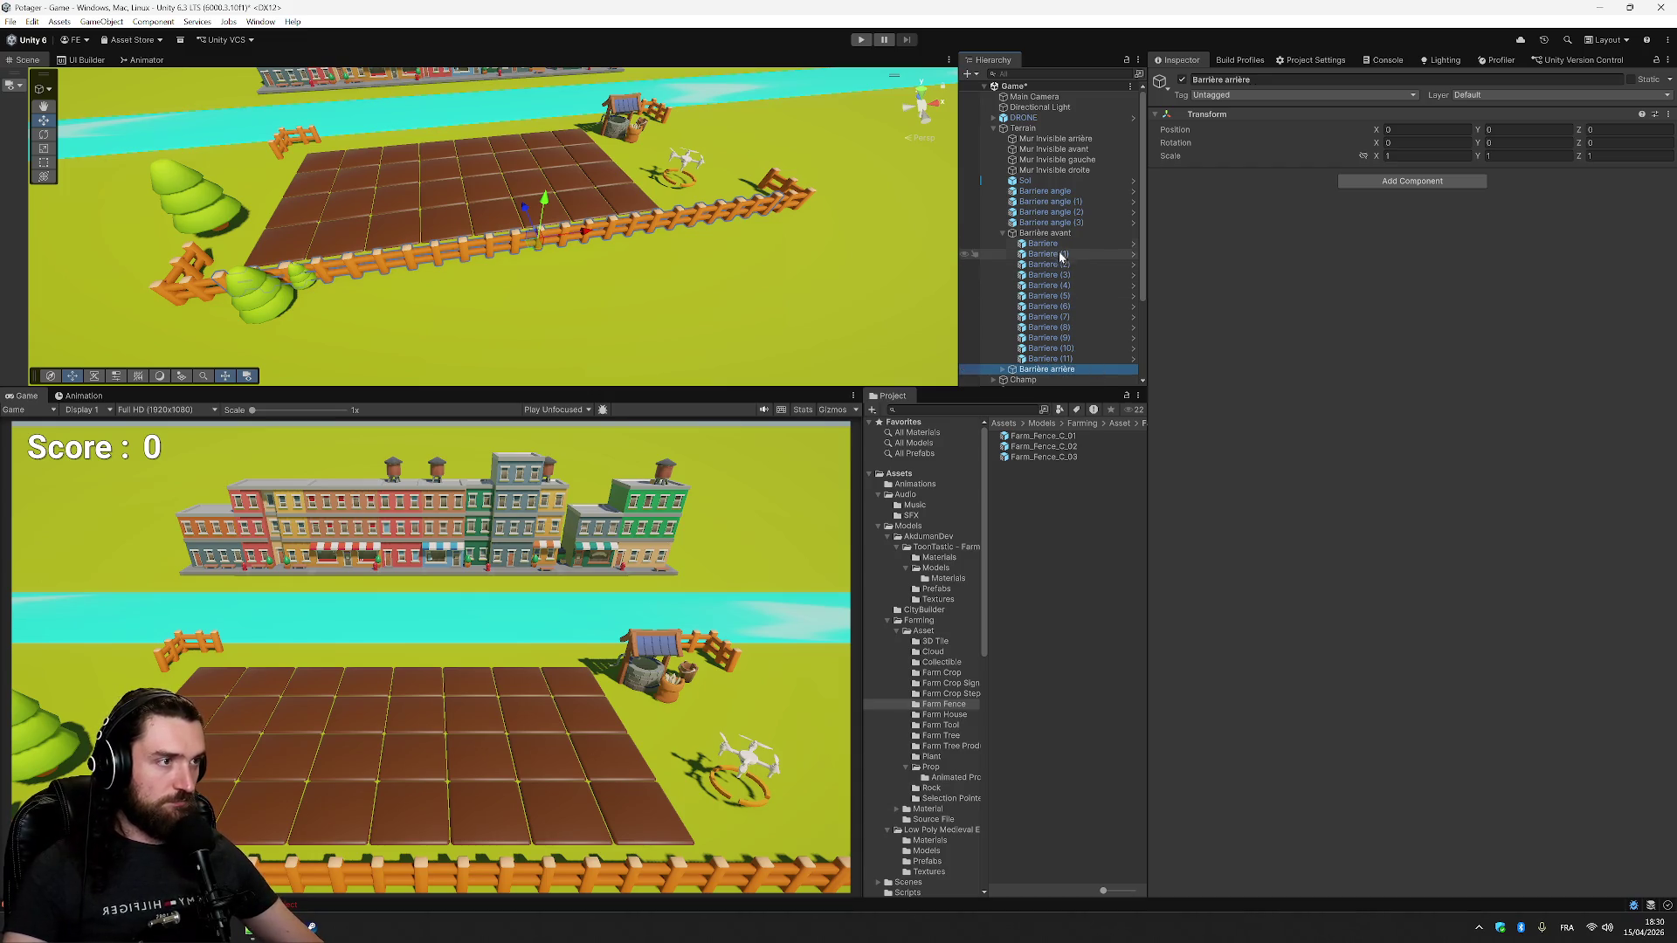
- Look over the corner fences and the Barrière arrière group while orbiting the view
left_click(1064, 234)
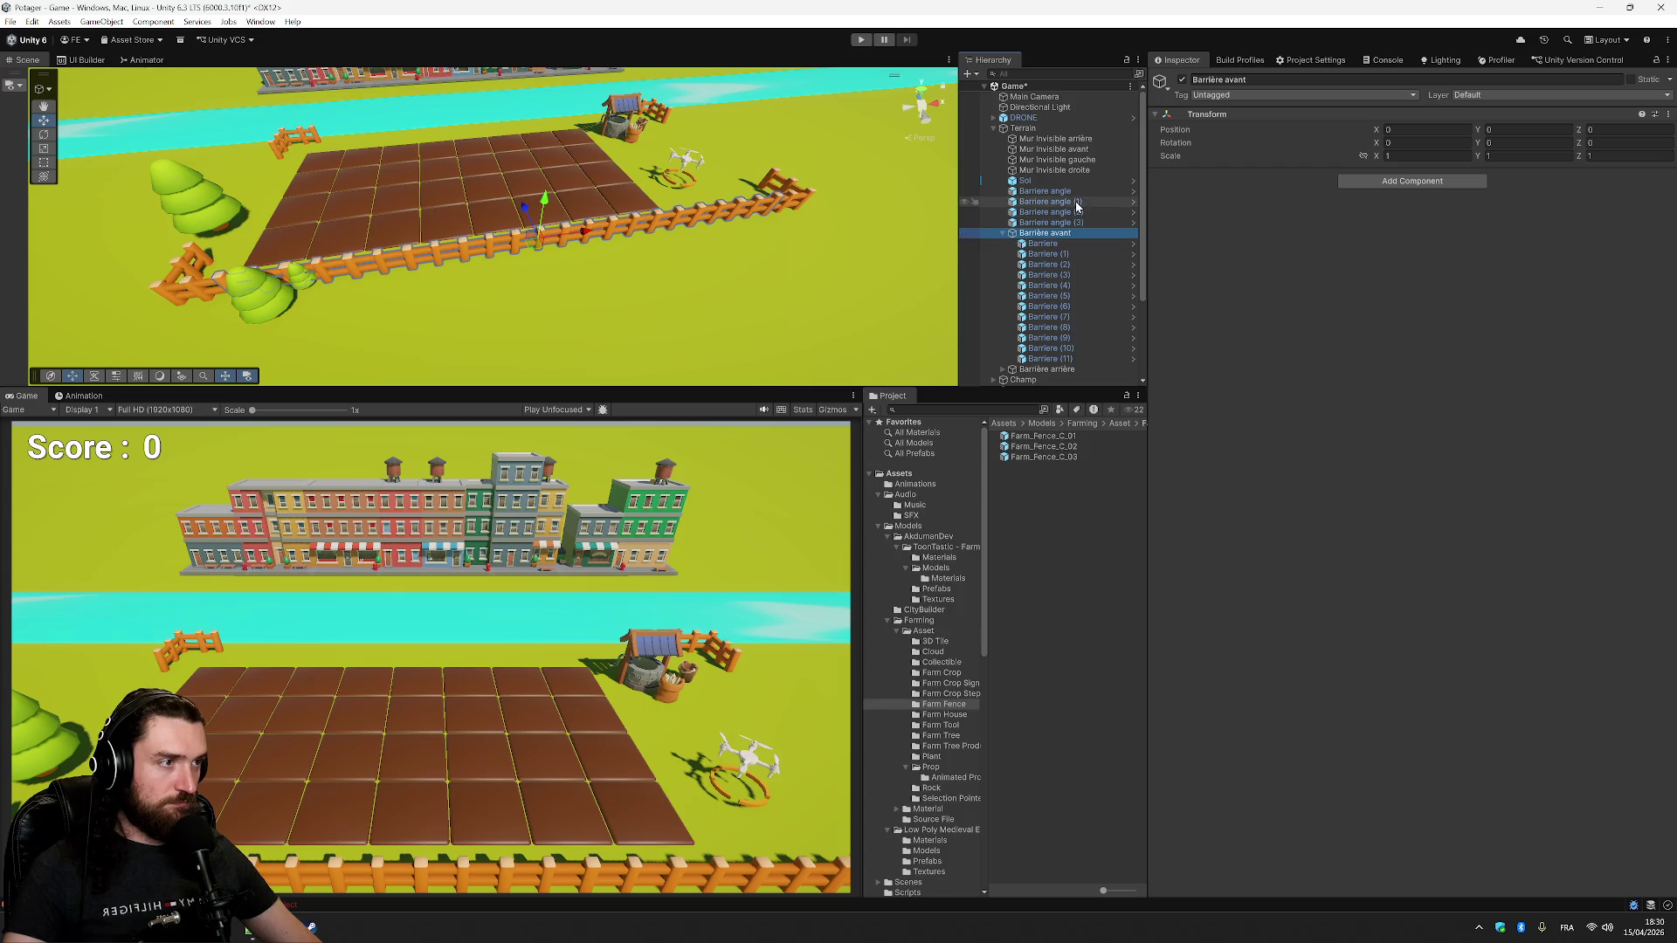
left_click(1076, 192)
left_click(1080, 201)
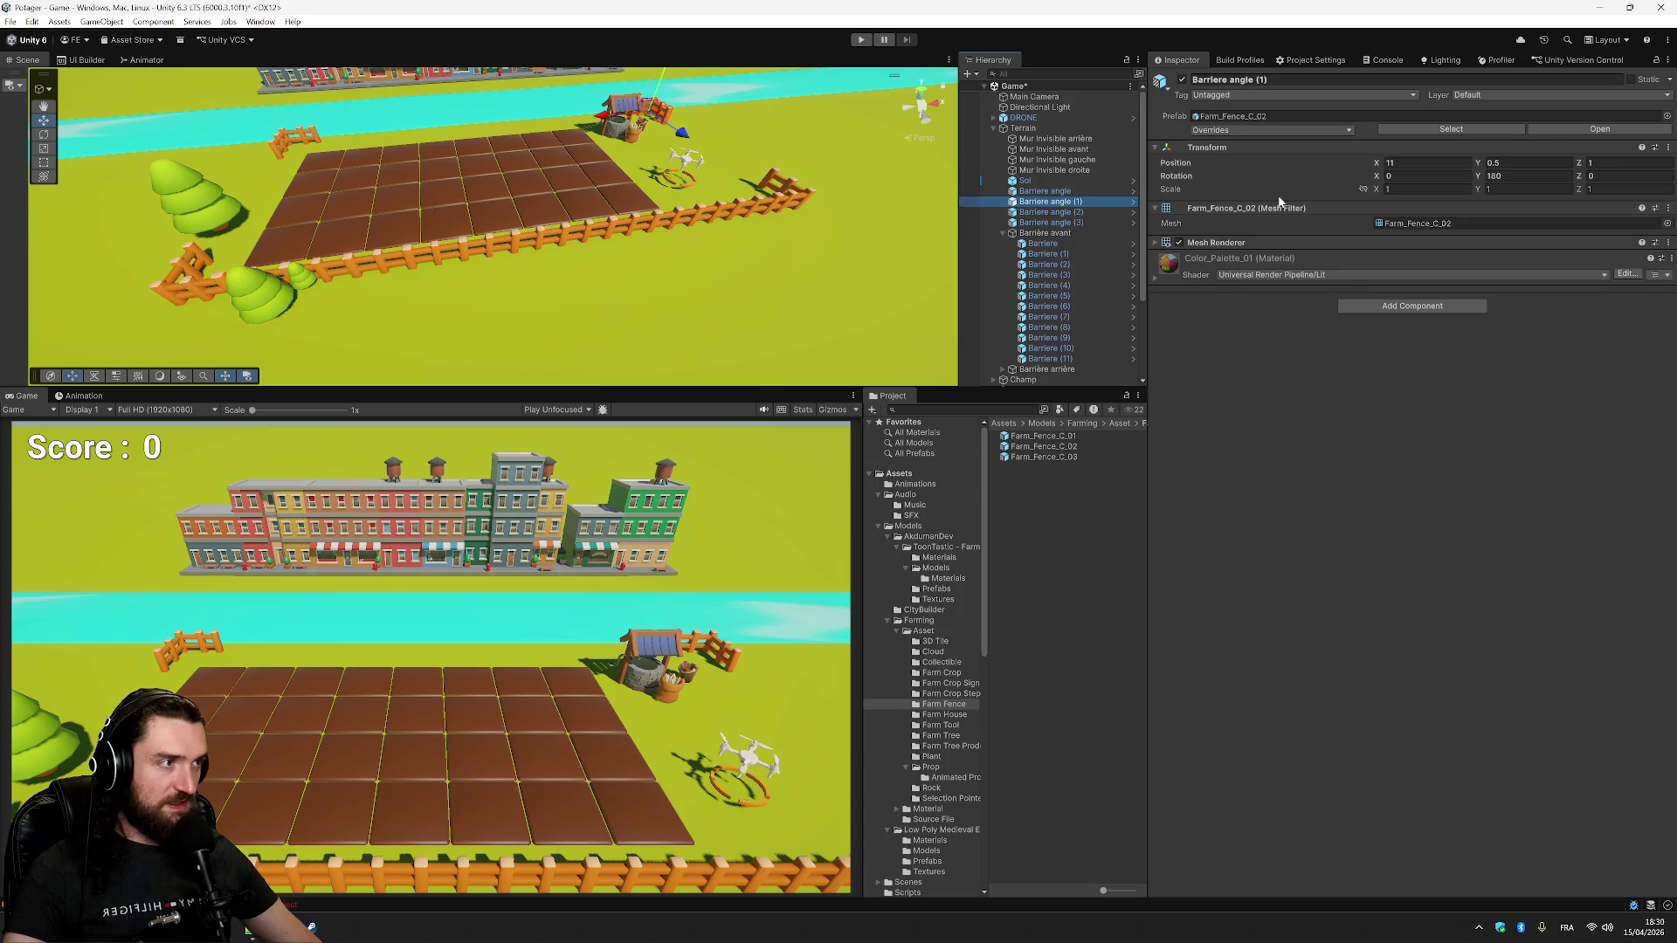
left_click(1048, 369)
type("1")
left_click_drag(612, 262, 289, 267)
- Try edits on the Barriere fence pieces' positions, then revert them
left_click(1059, 244)
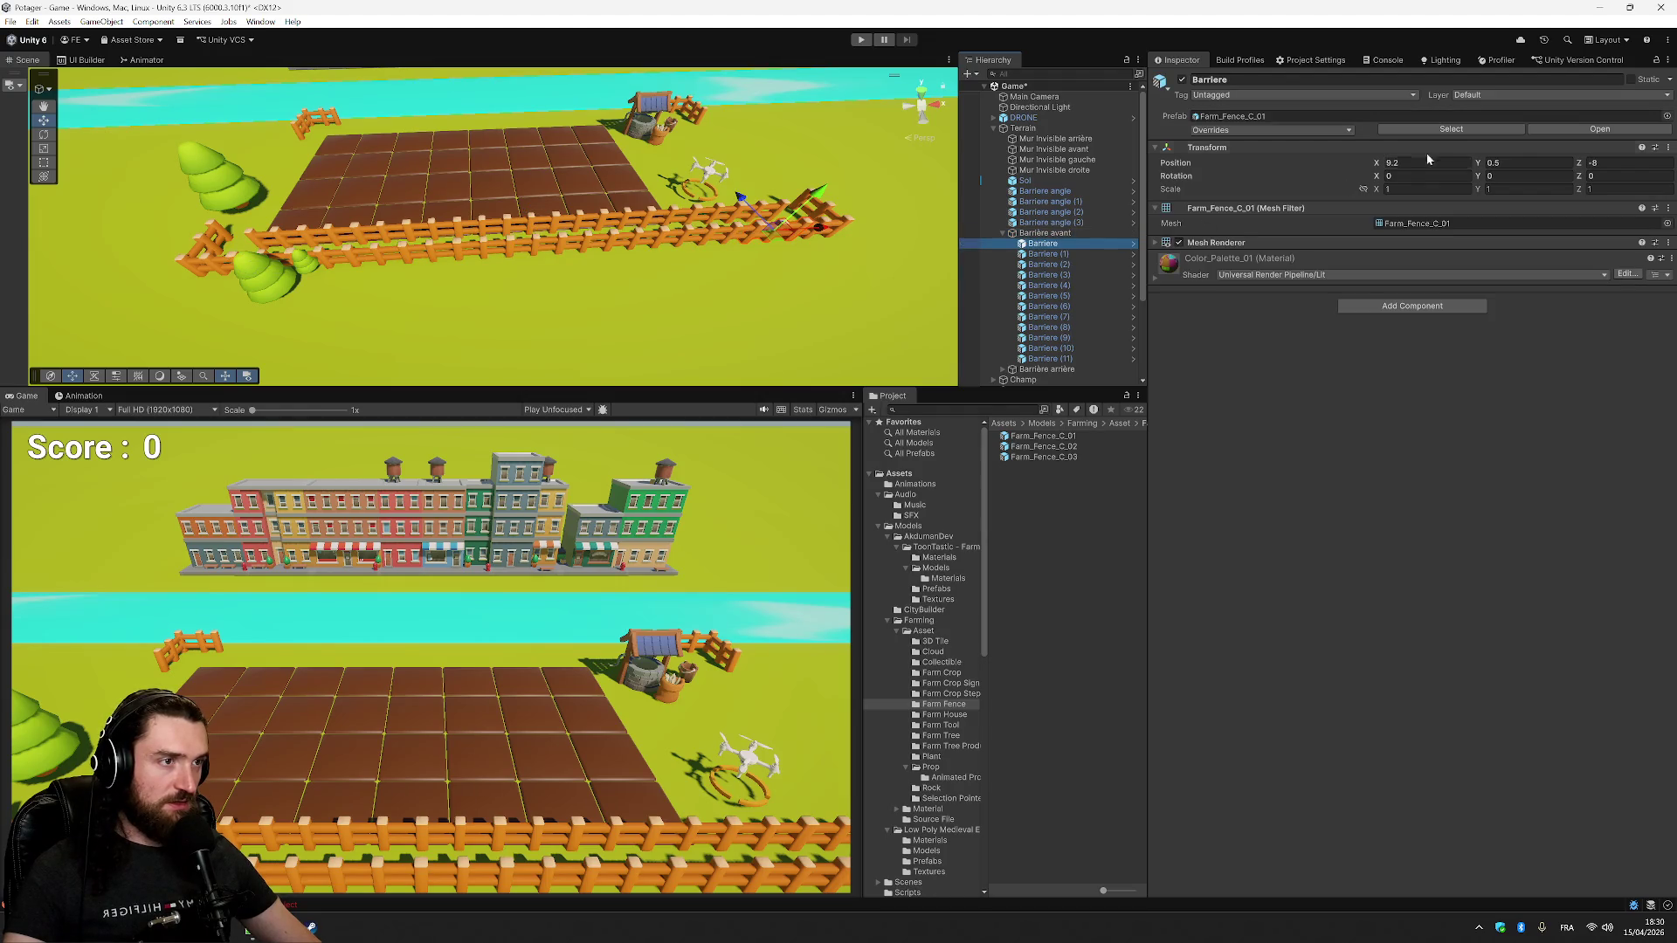
type("0")
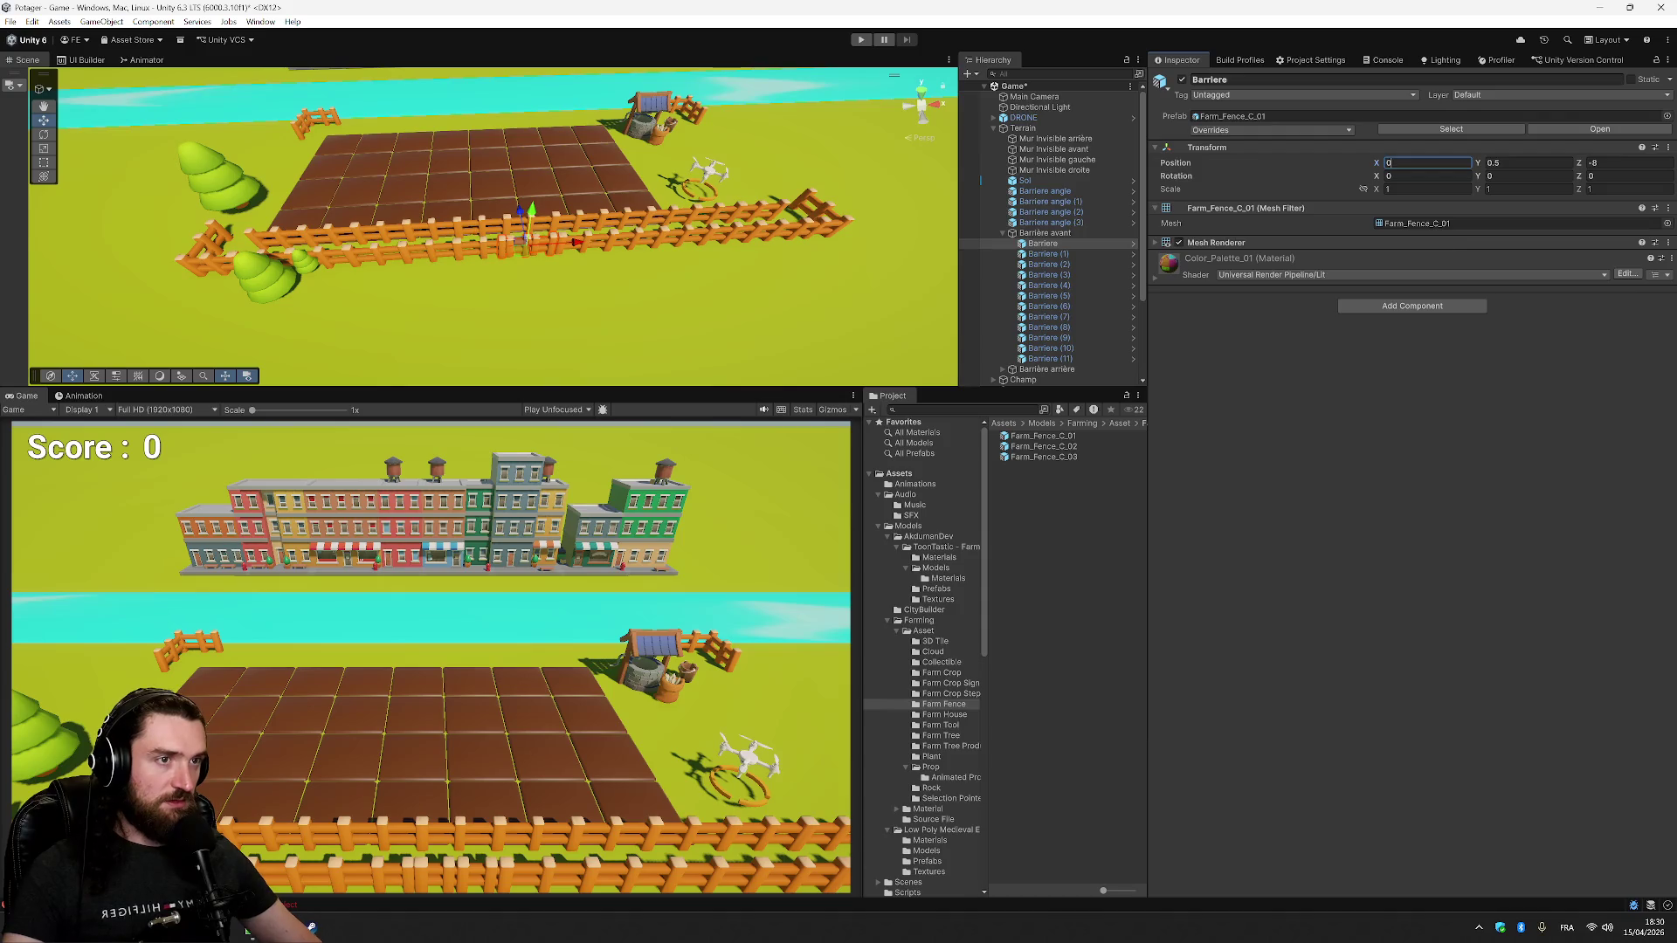
key("Escape")
key("Tab")
key("Tab")
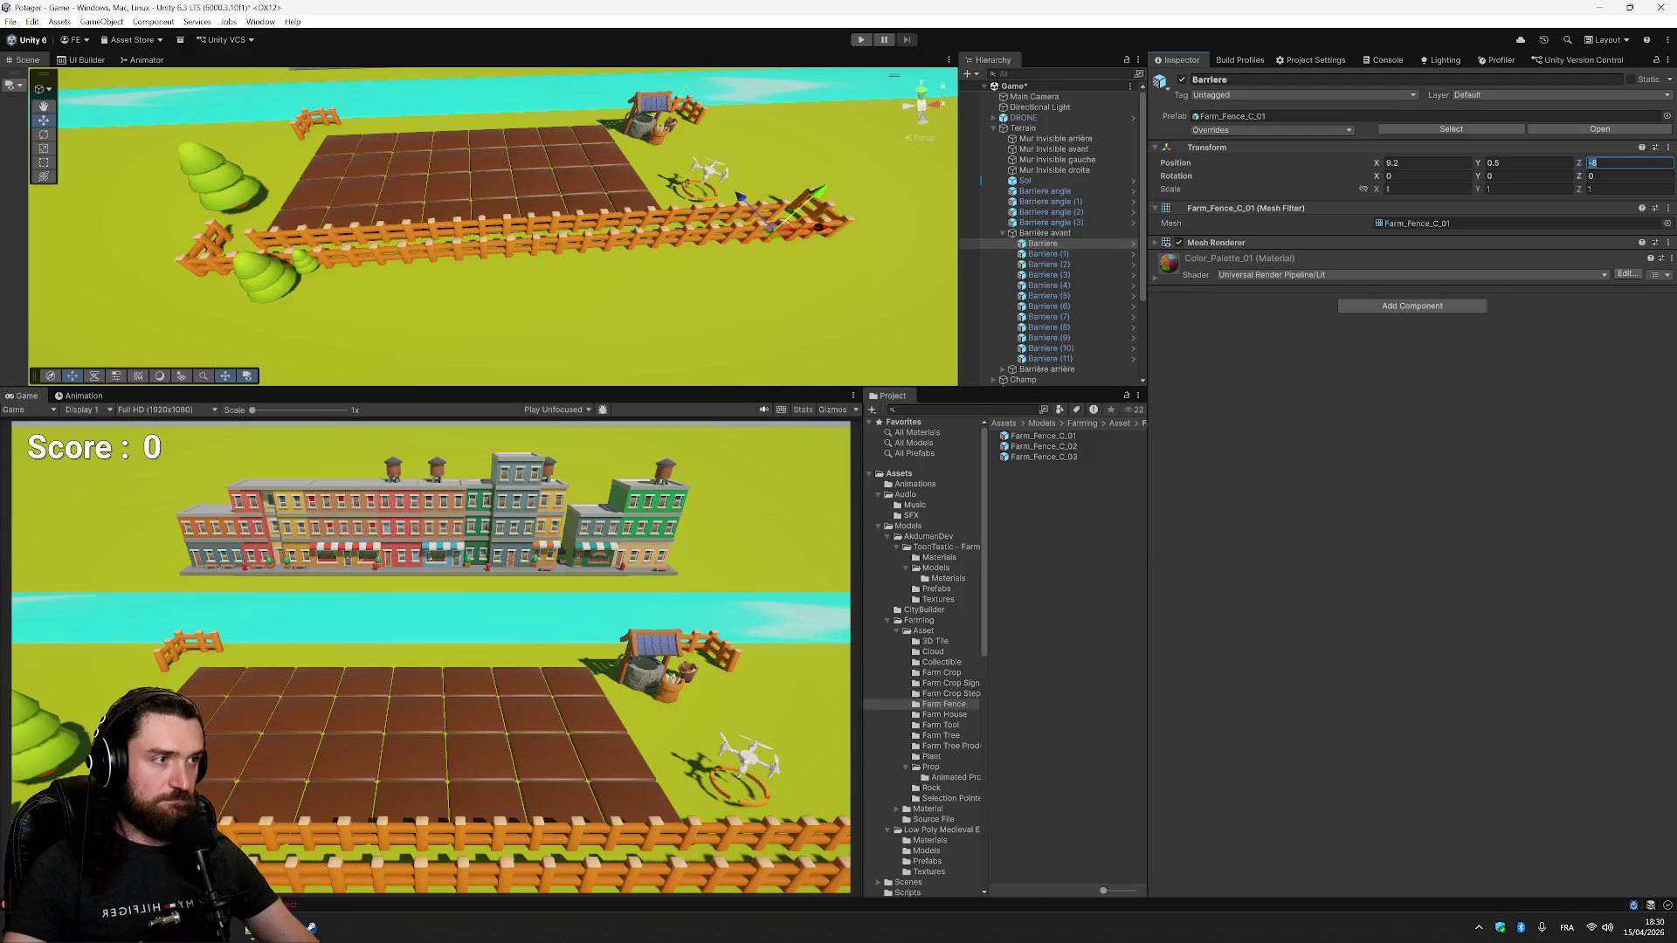
left_click(1092, 254)
left_click(1595, 168)
key("ctrl+z")
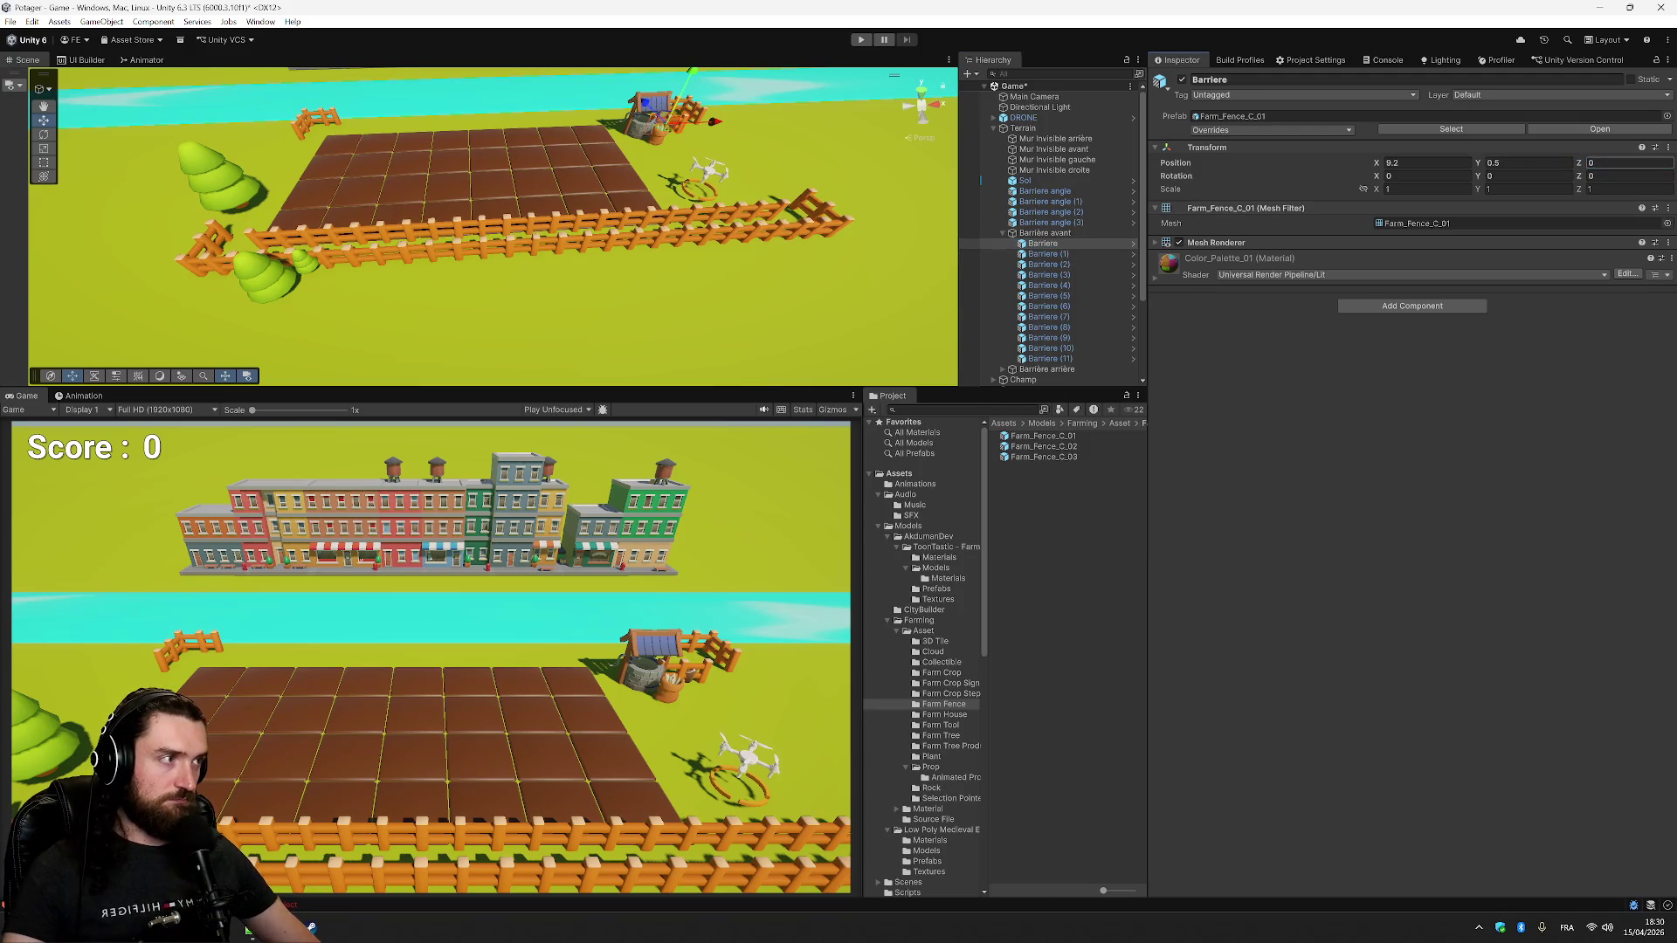
- Set the Barrière arrière group's Position Z to 10 and view the back edge
left_click(1062, 233)
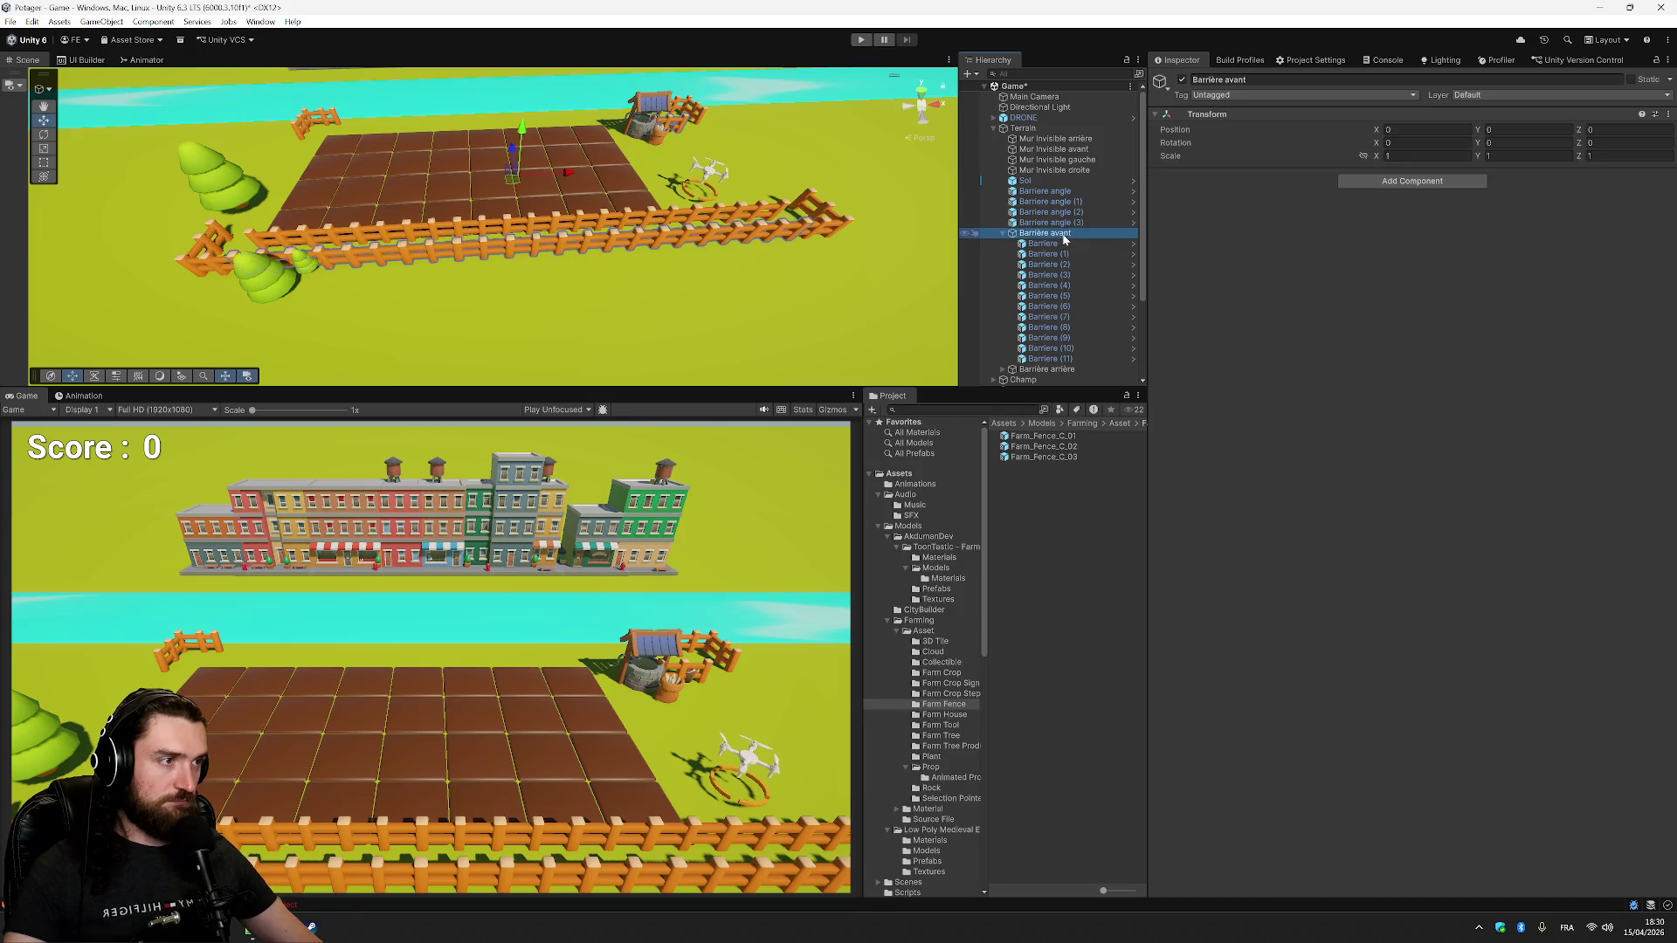
left_click(1067, 369)
left_click(1626, 129)
type("9")
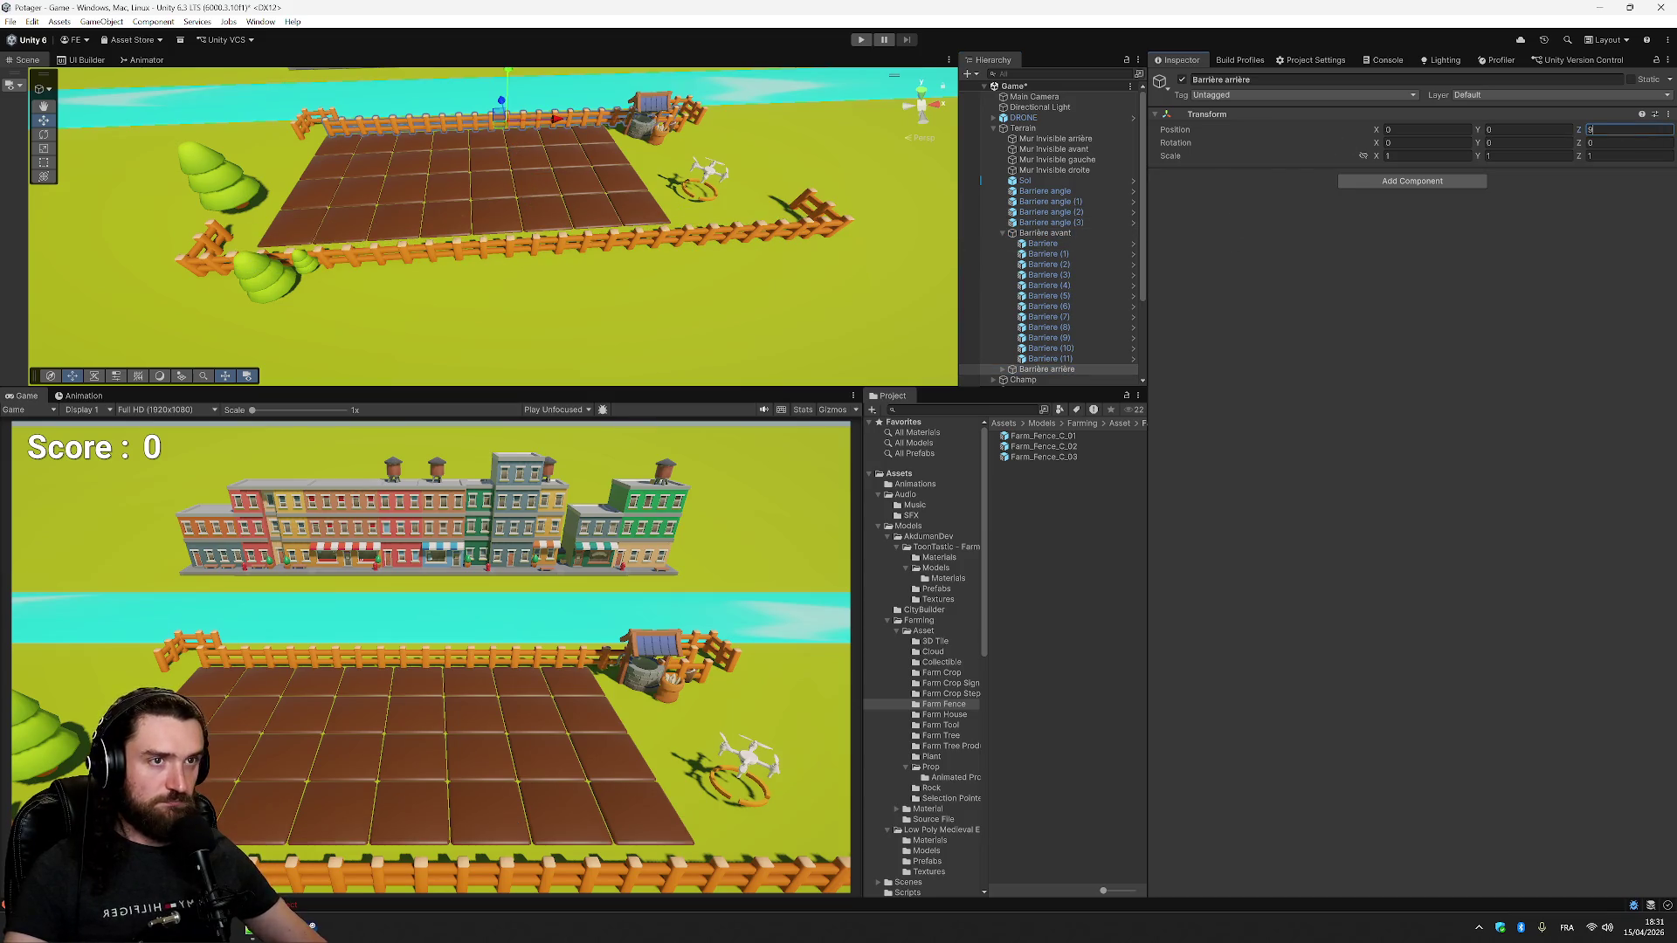
key("BackSpace")
type("10")
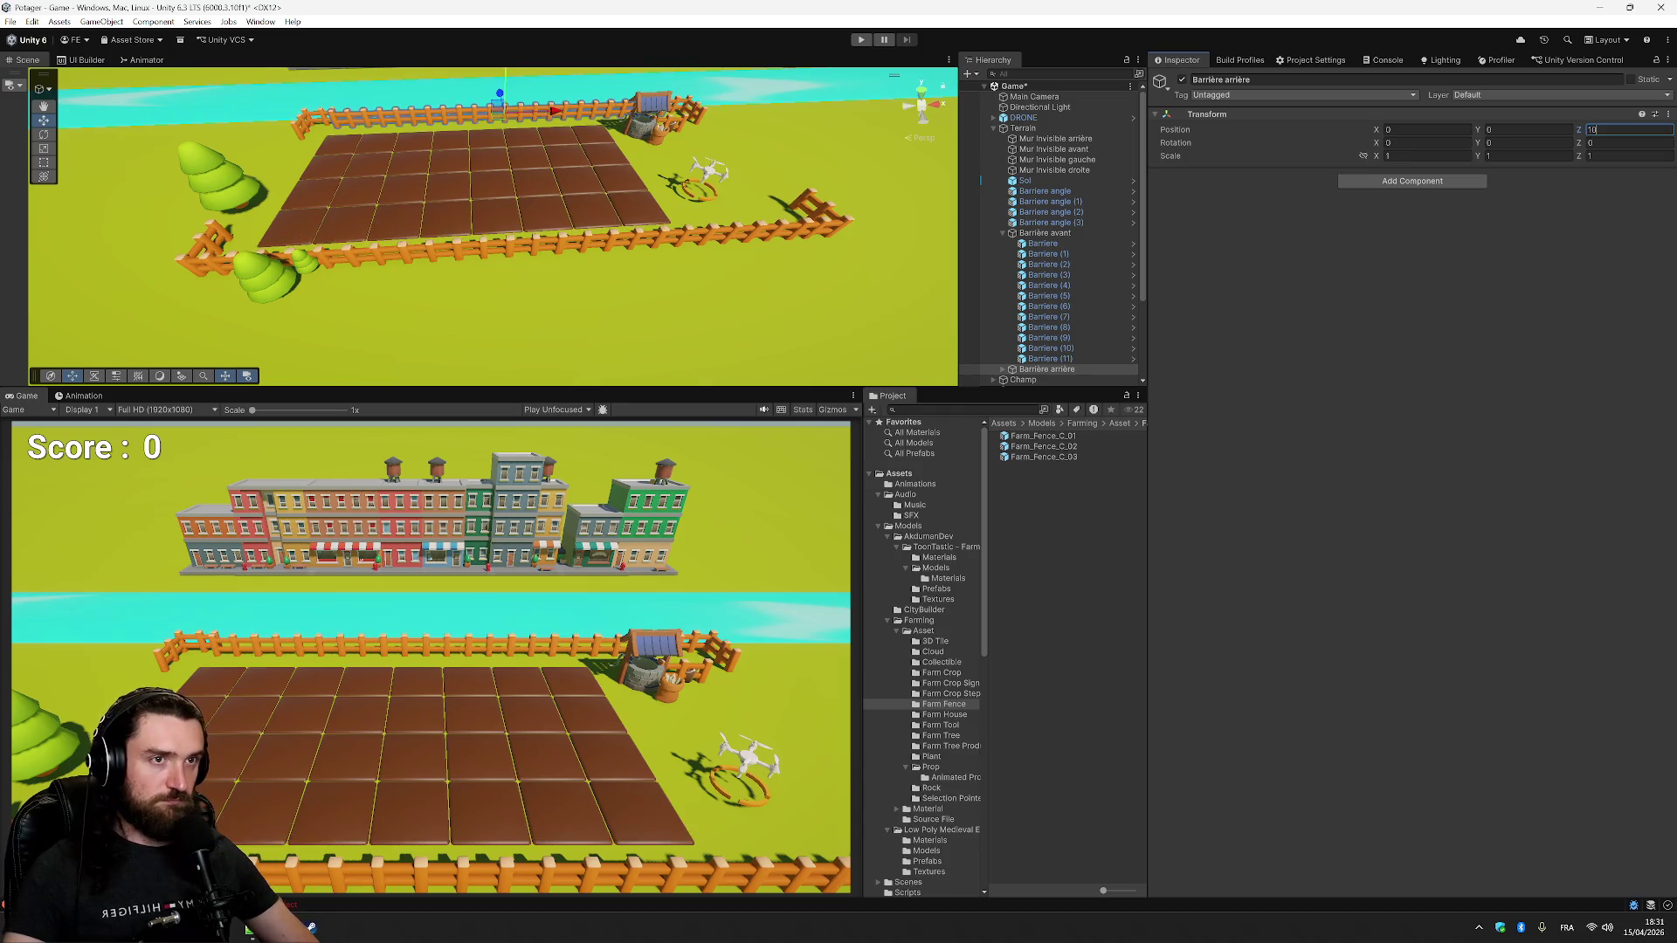
left_click(553, 641)
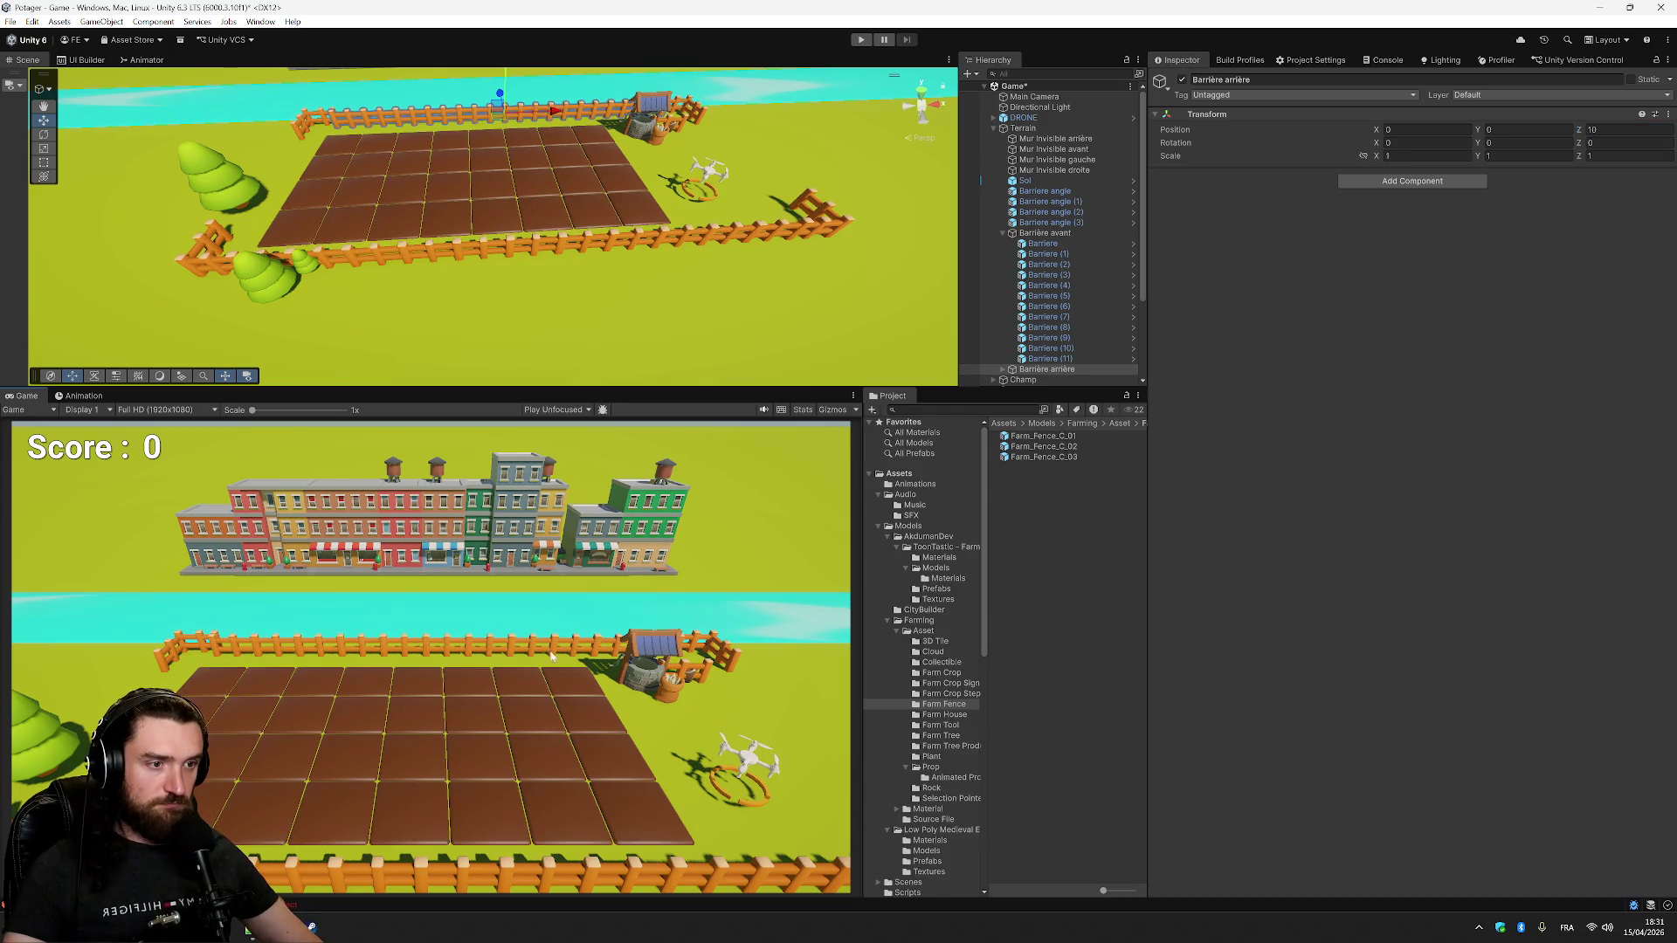
mouse_move(611, 262)
left_mouse_down()
mouse_move(698, 218)
mouse_move(868, 176)
mouse_move(539, 244)
left_mouse_up()
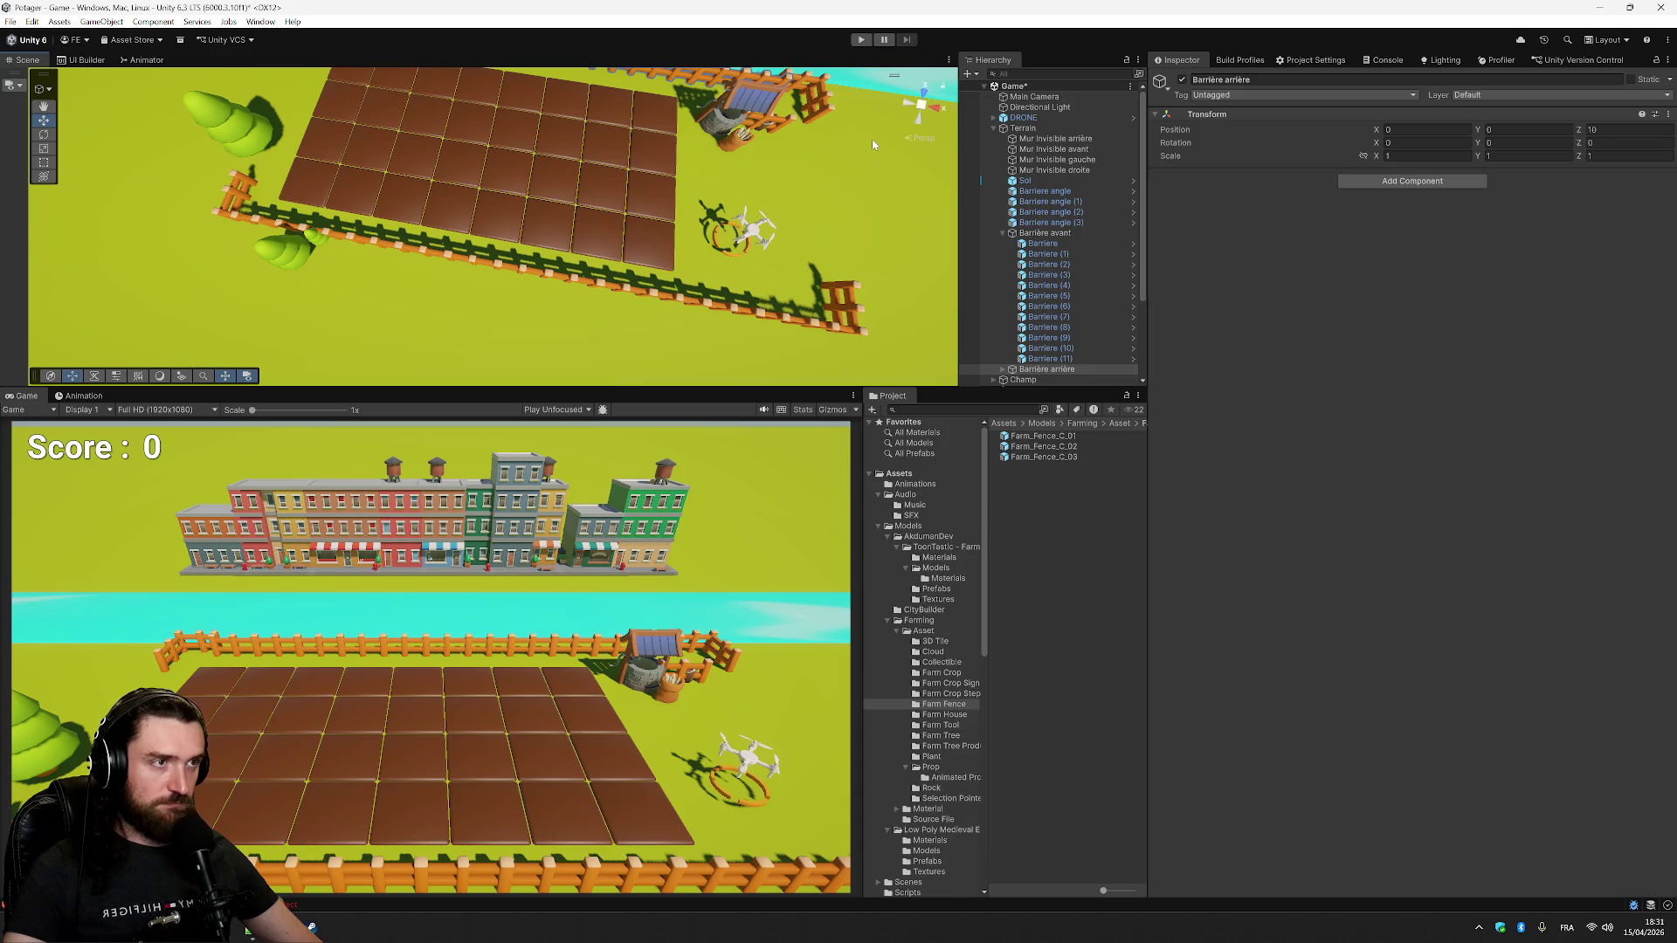
- Duplicate a front fence piece as Barriere (12) and rotate it 90° on Y
left_click(1066, 254)
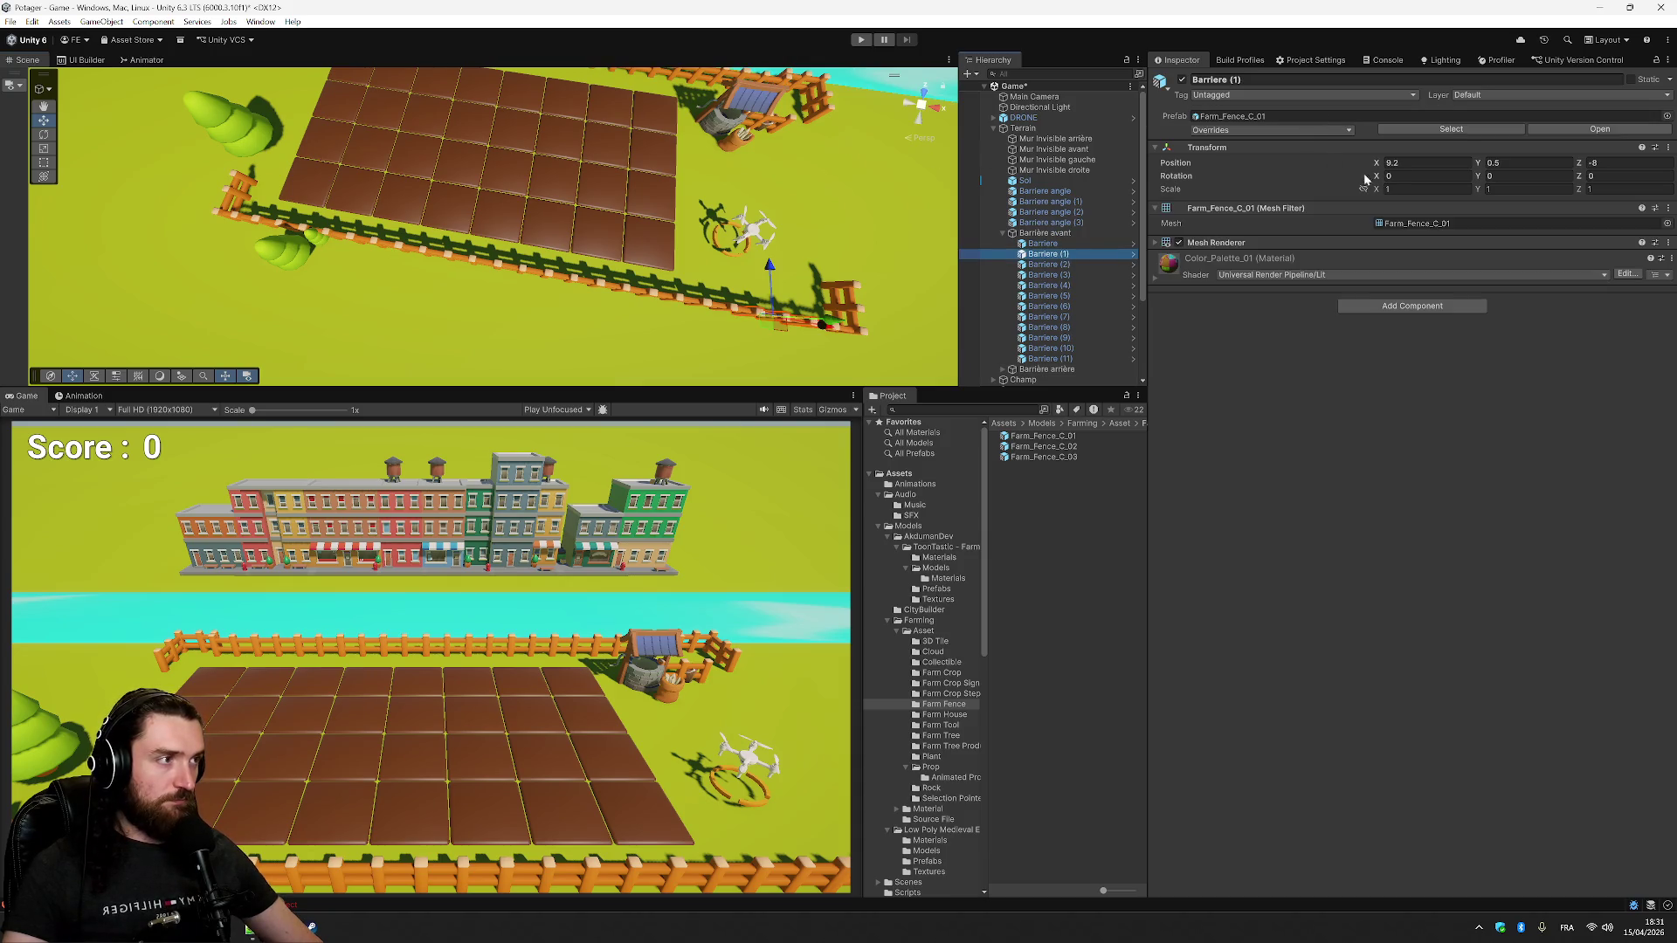
mouse_move(1078, 244)
left_mouse_down()
mouse_move(1092, 252)
mouse_move(1083, 234)
left_mouse_up()
key("ctrl+d")
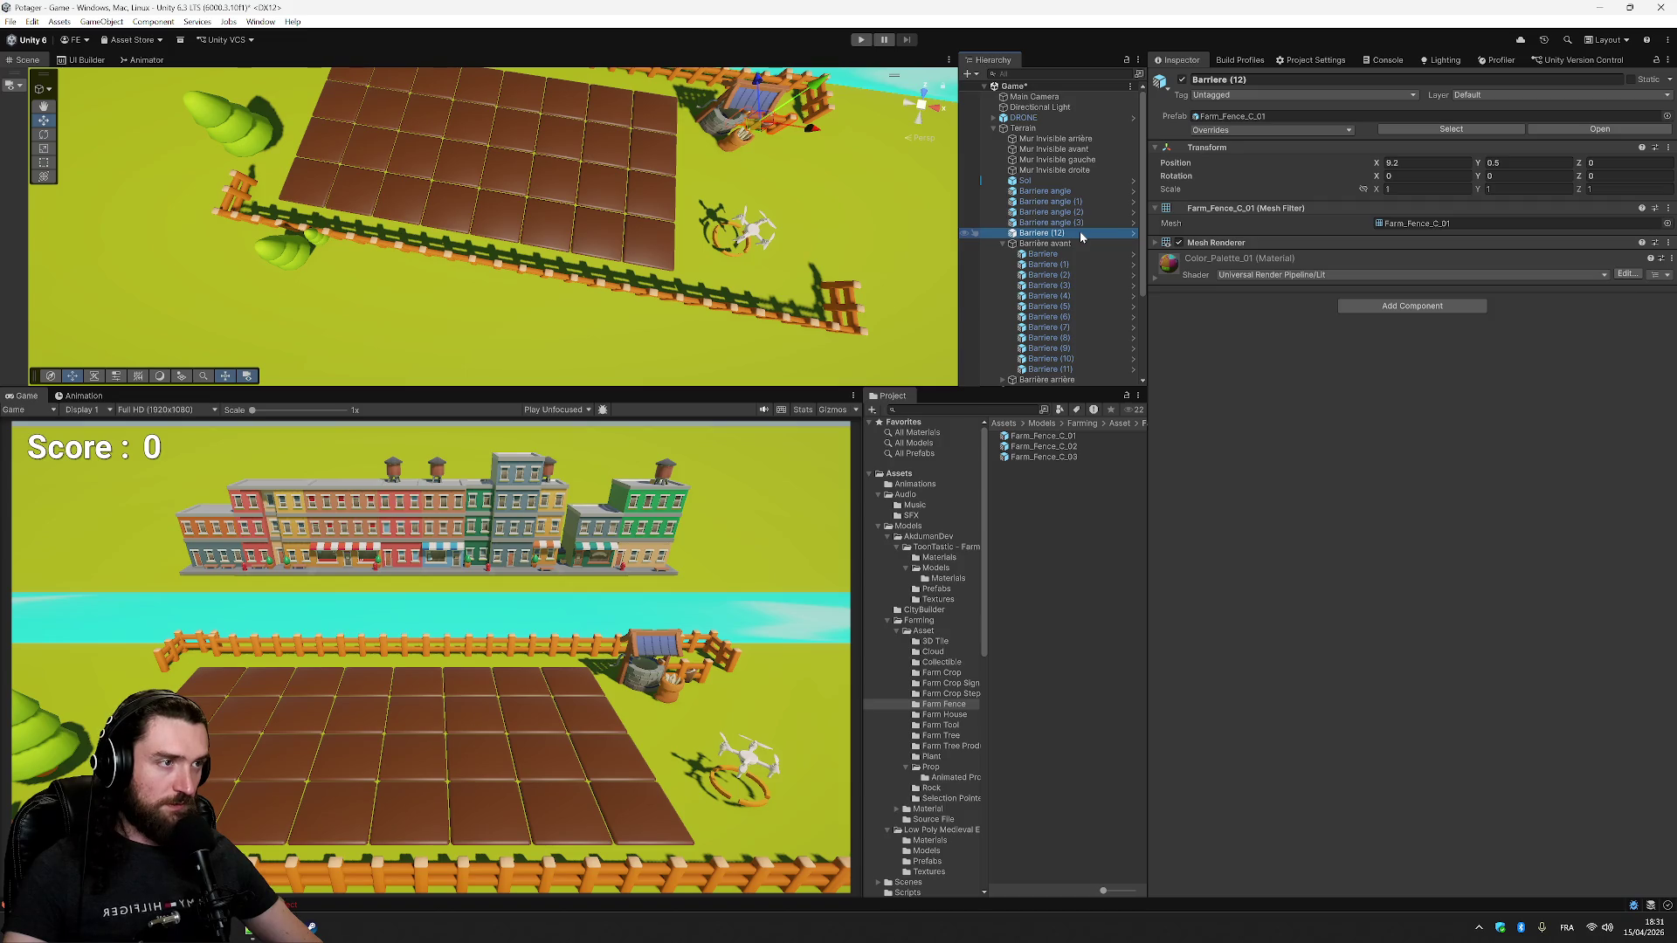
left_click(1425, 176)
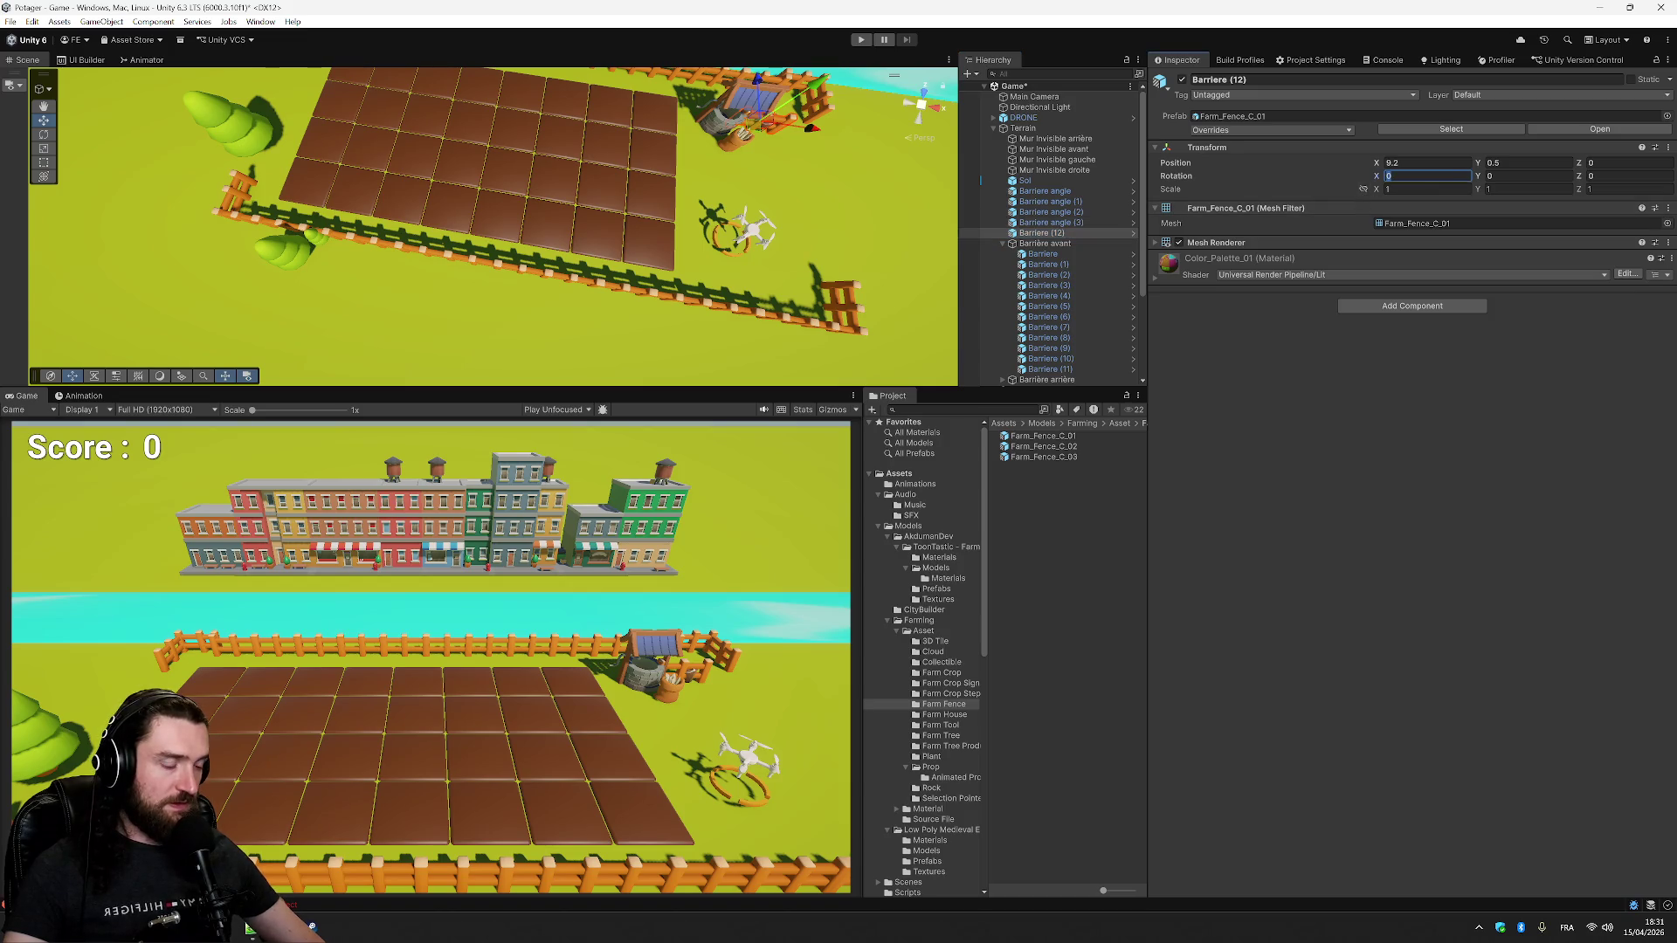
type("90")
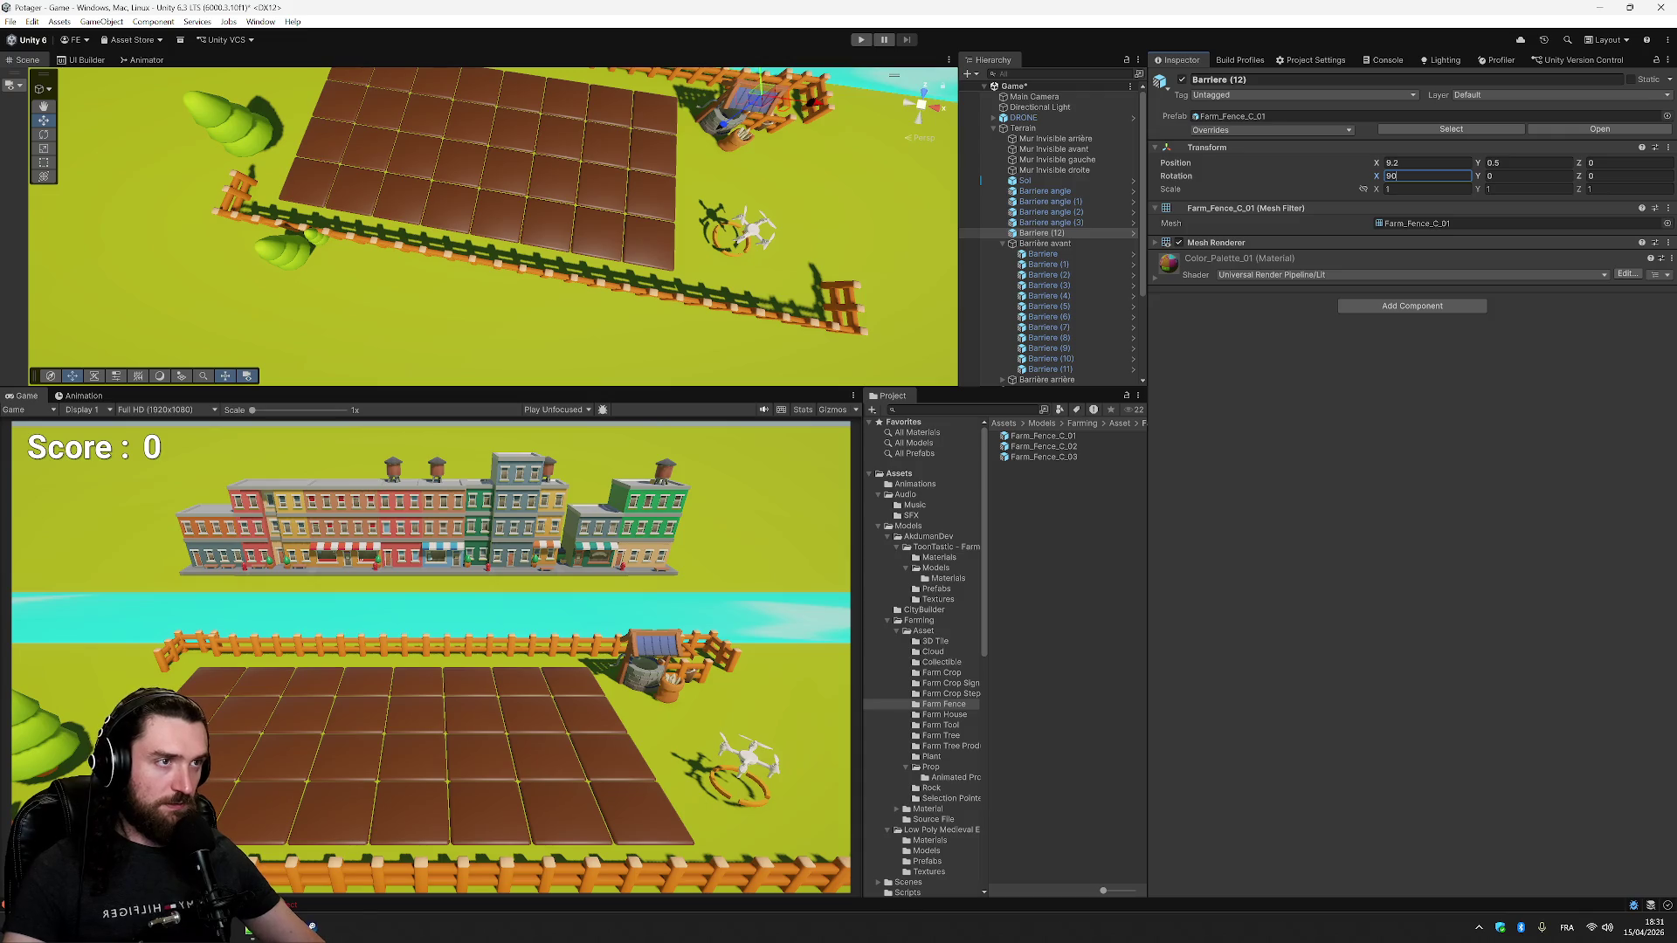
key("Escape")
key("Tab")
type("90")
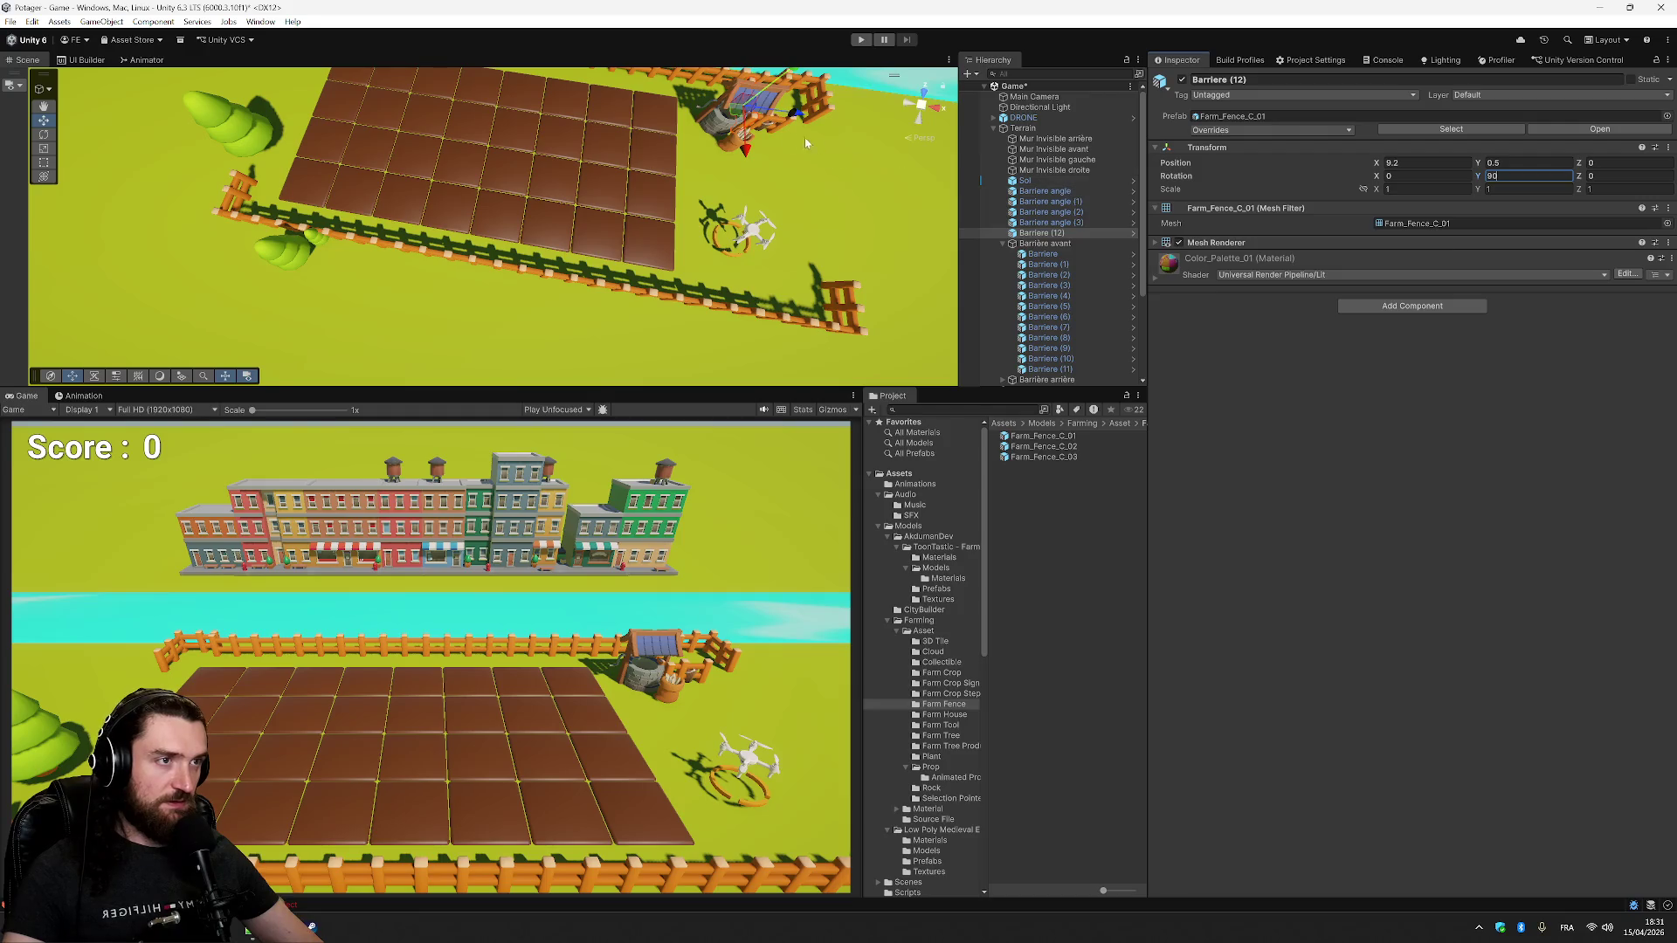
- Drag Barriere (12) to the field's right side, comparing with corner Barriere angle (3)
mouse_move(732, 112)
left_mouse_down()
mouse_move(826, 135)
mouse_move(843, 322)
left_mouse_up()
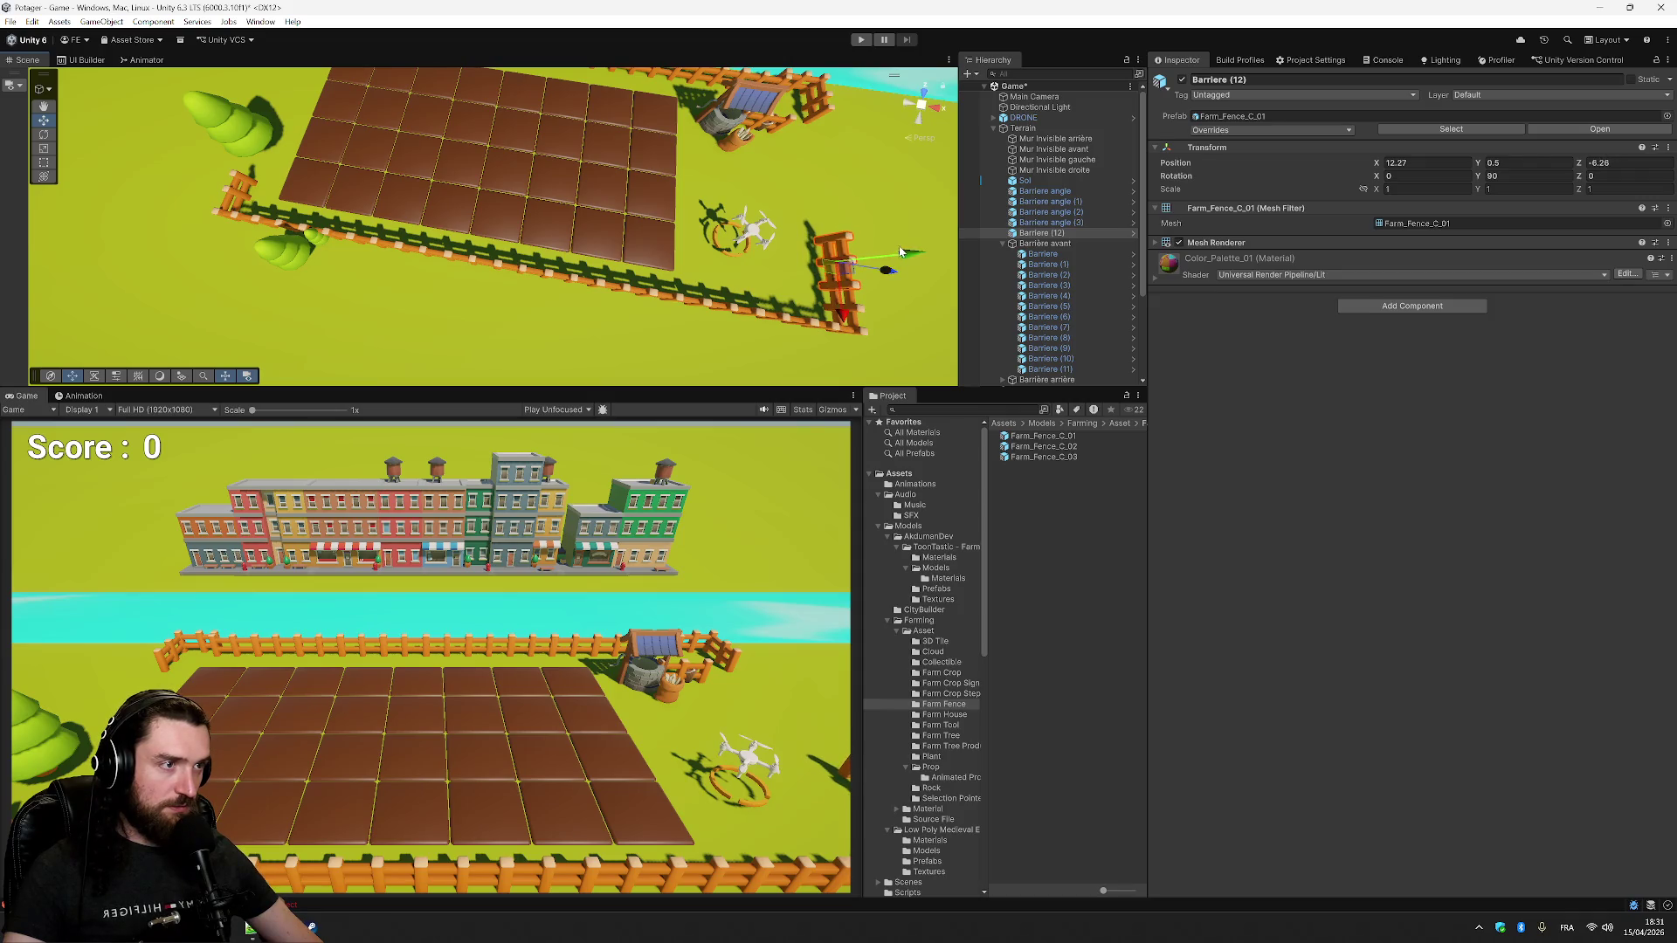
left_click_drag(891, 269, 898, 264)
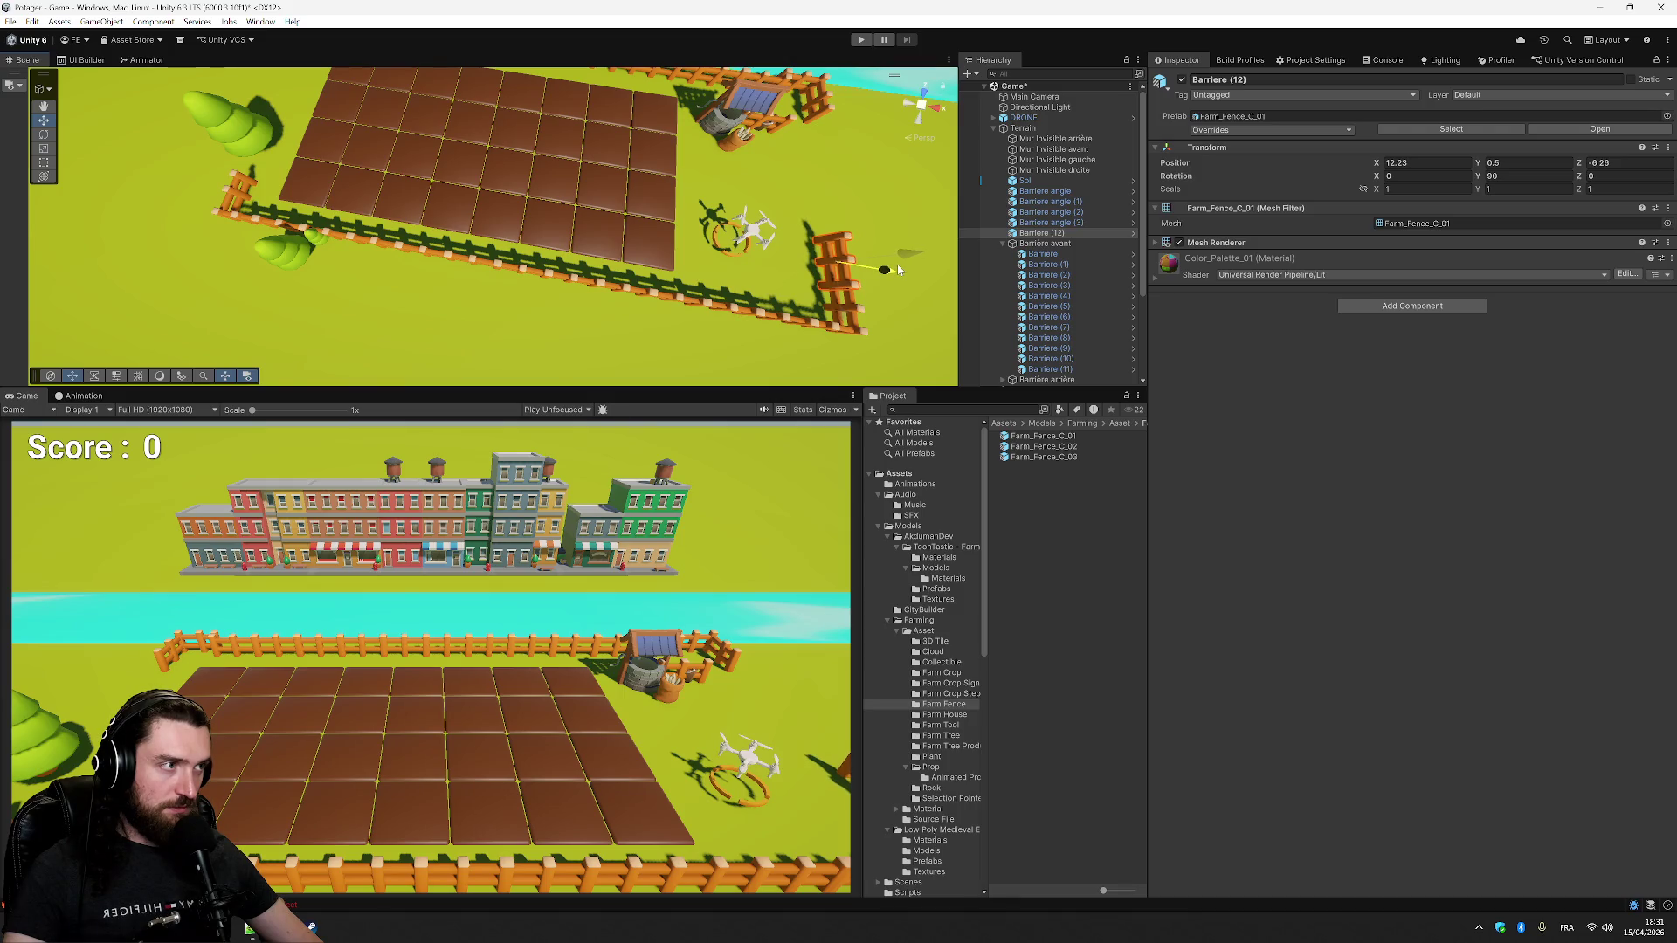
left_click(861, 330)
left_click(849, 325)
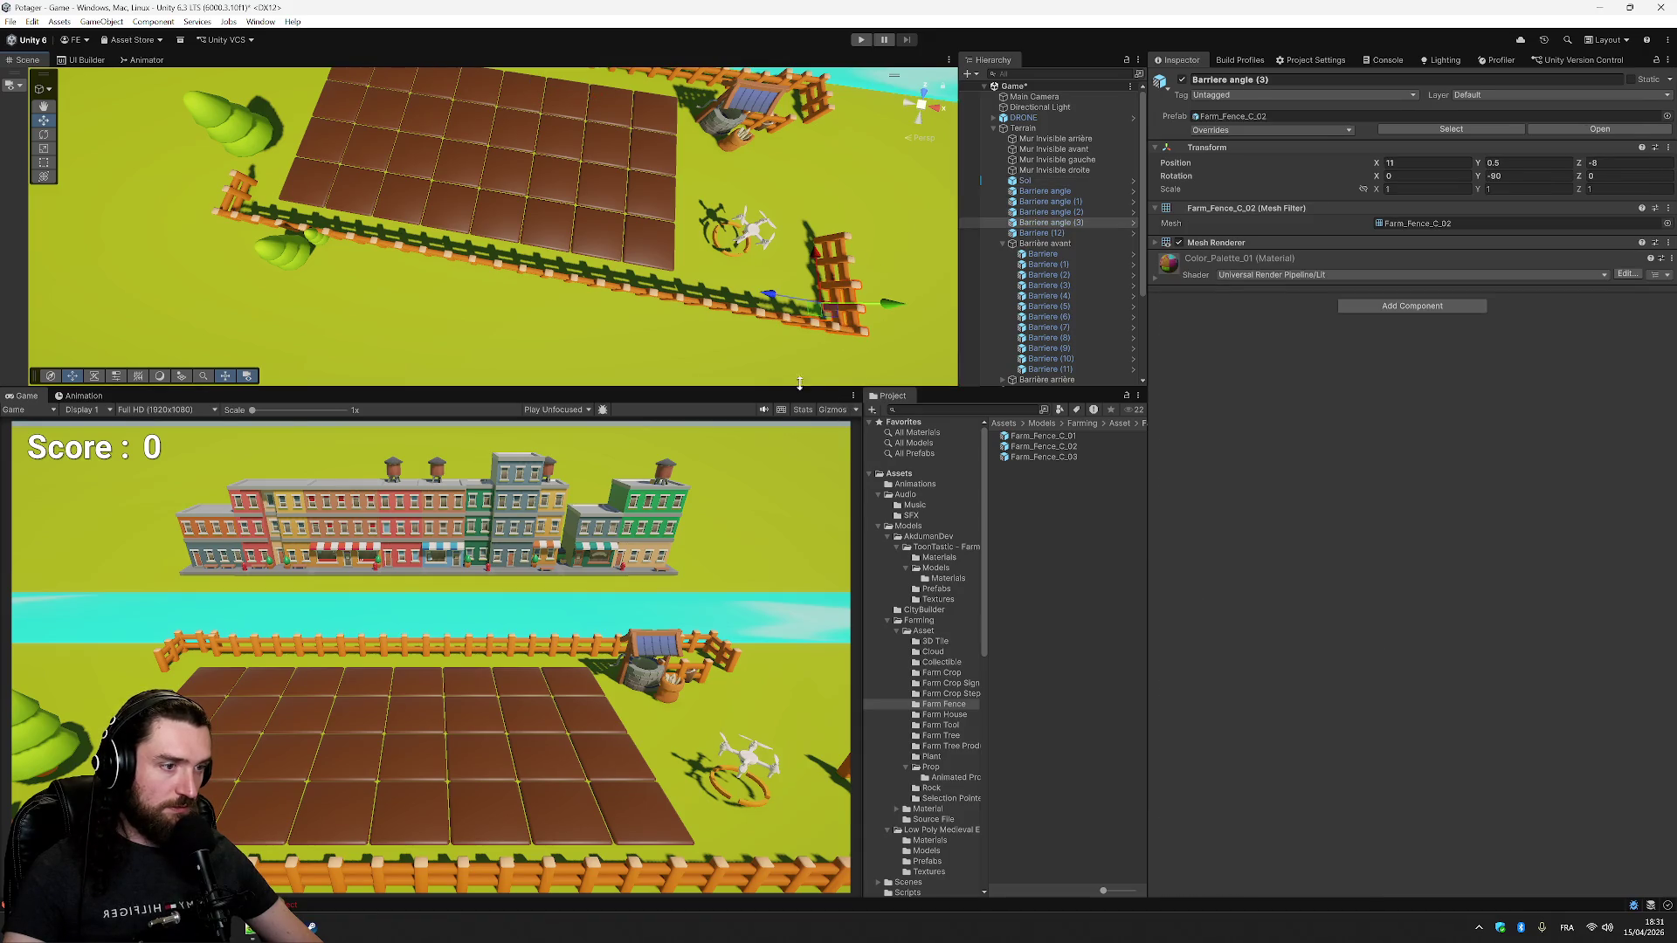
left_click(920, 208)
left_click(43, 106)
mouse_move(890, 166)
left_mouse_down()
mouse_move(573, 157)
mouse_move(611, 184)
mouse_move(585, 181)
left_mouse_up()
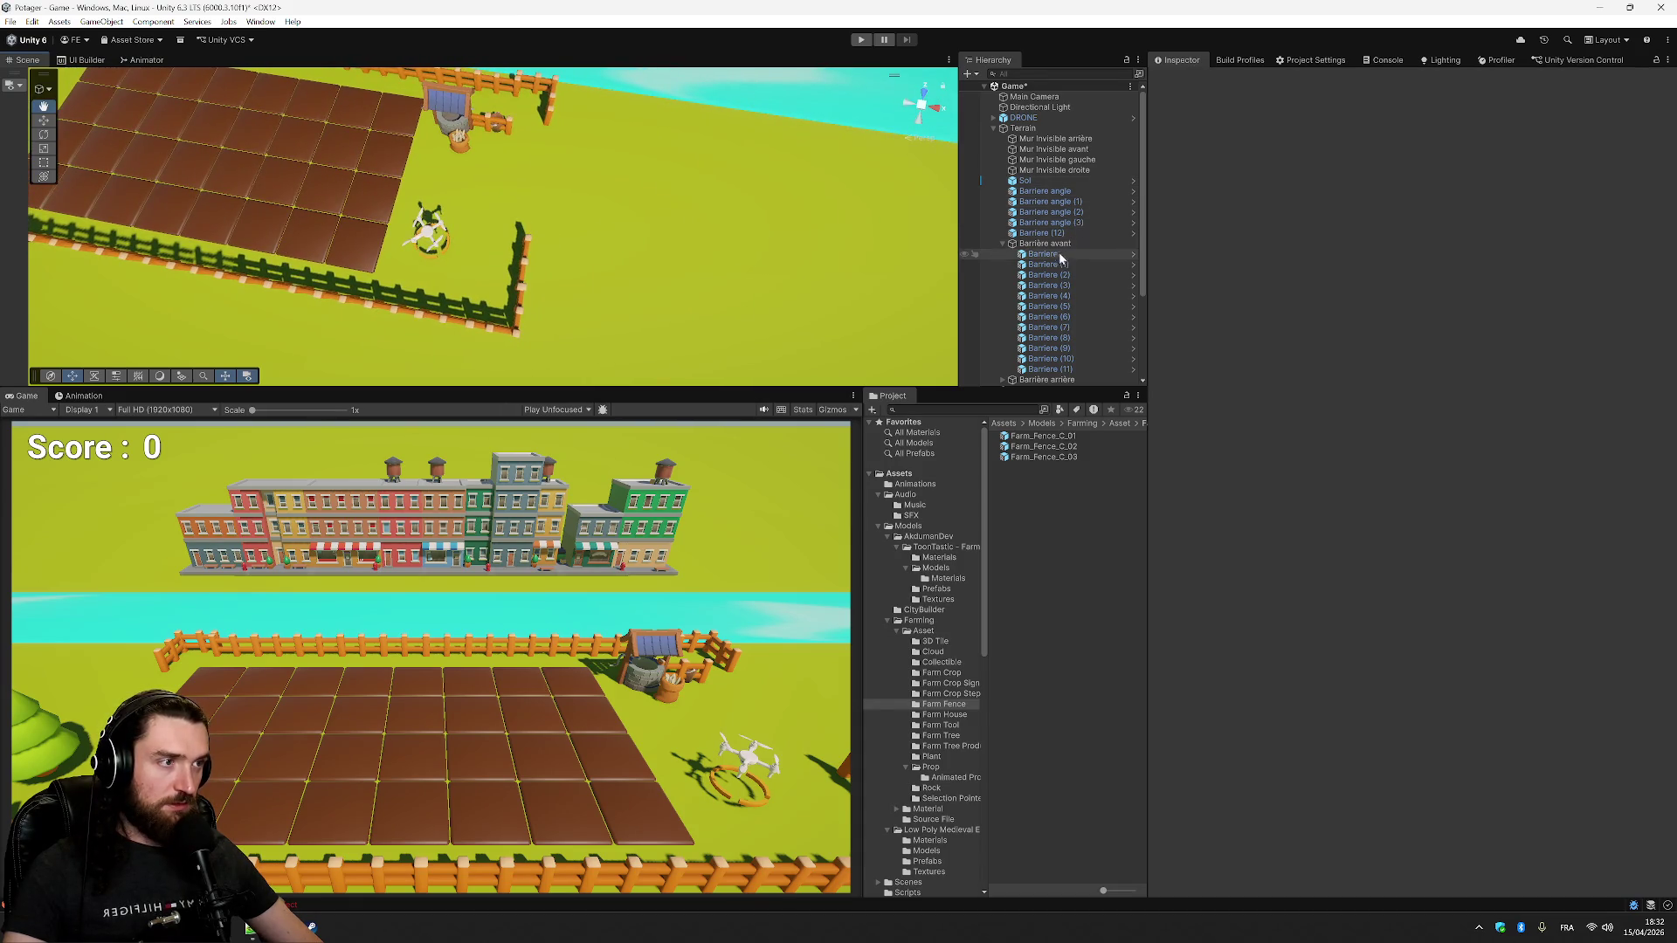
left_click(1125, 222)
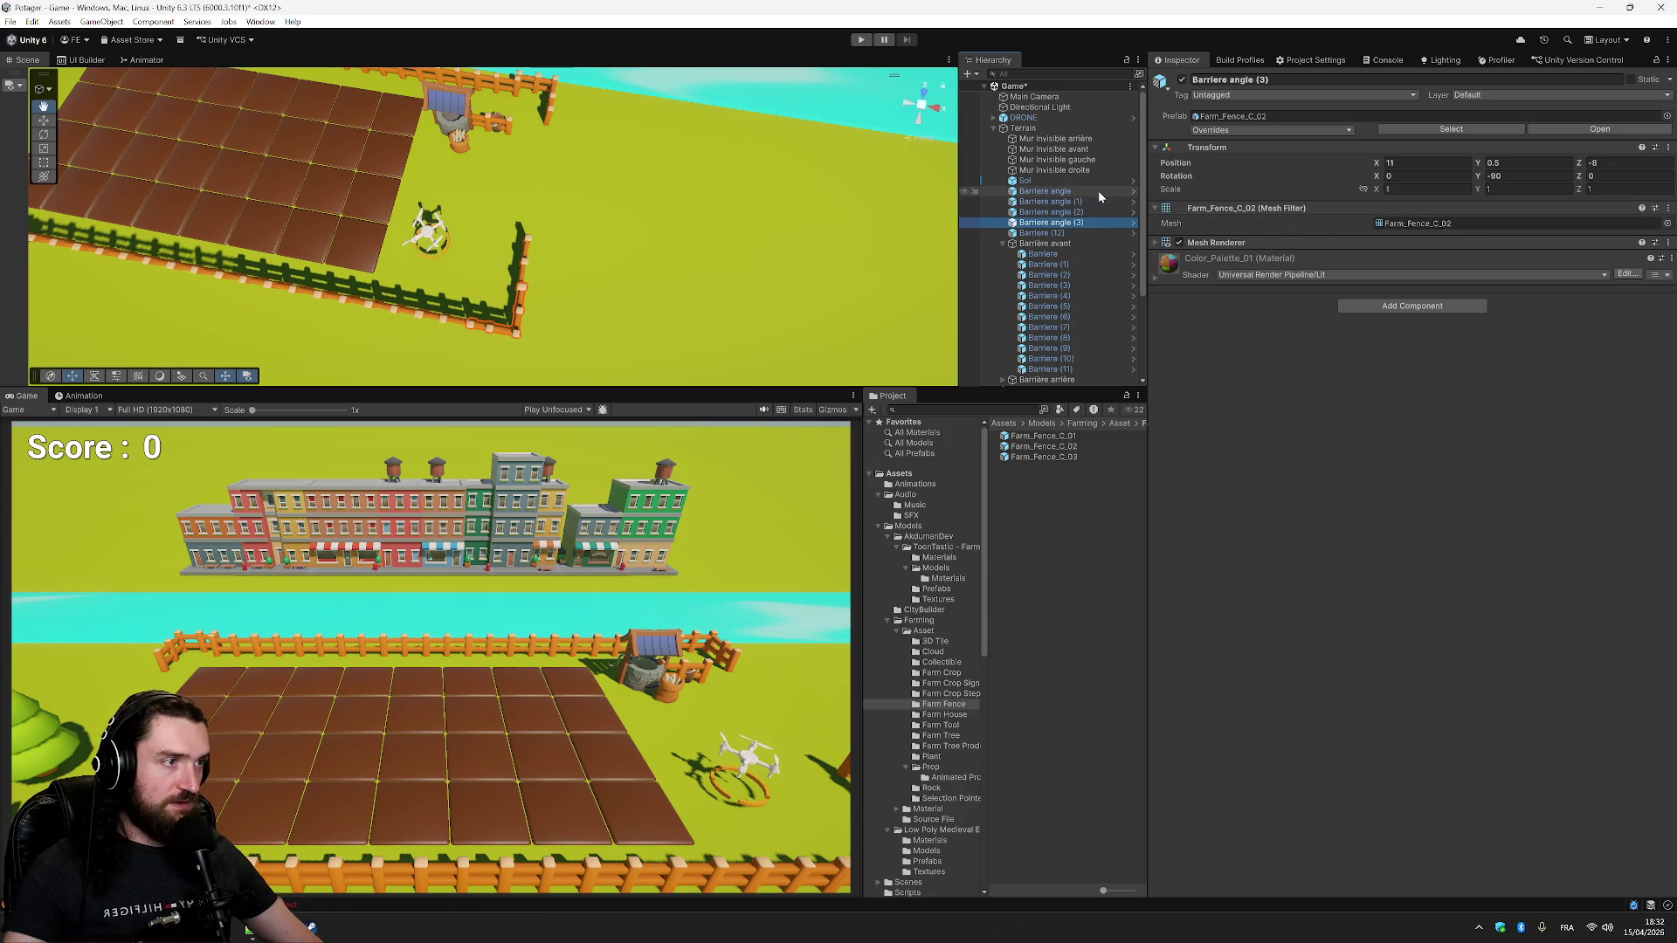
- Set Barriere (12)'s Position X to 12.35 and check the side fence
left_click(1078, 233)
left_click(1423, 163)
type("12")
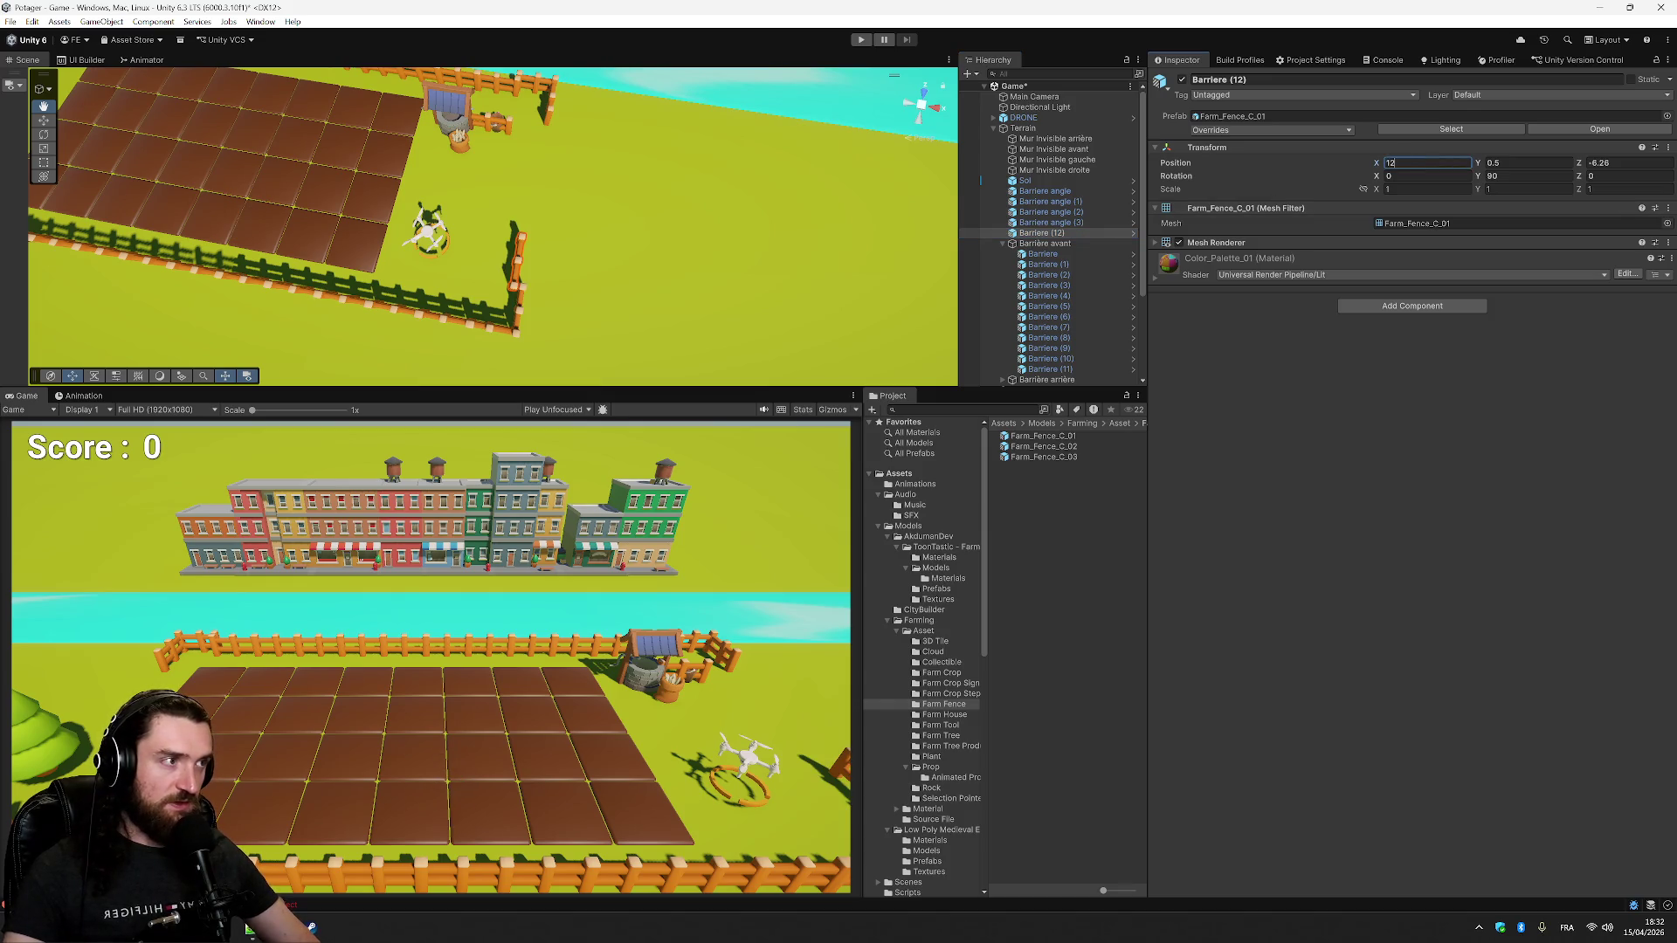
type(".5")
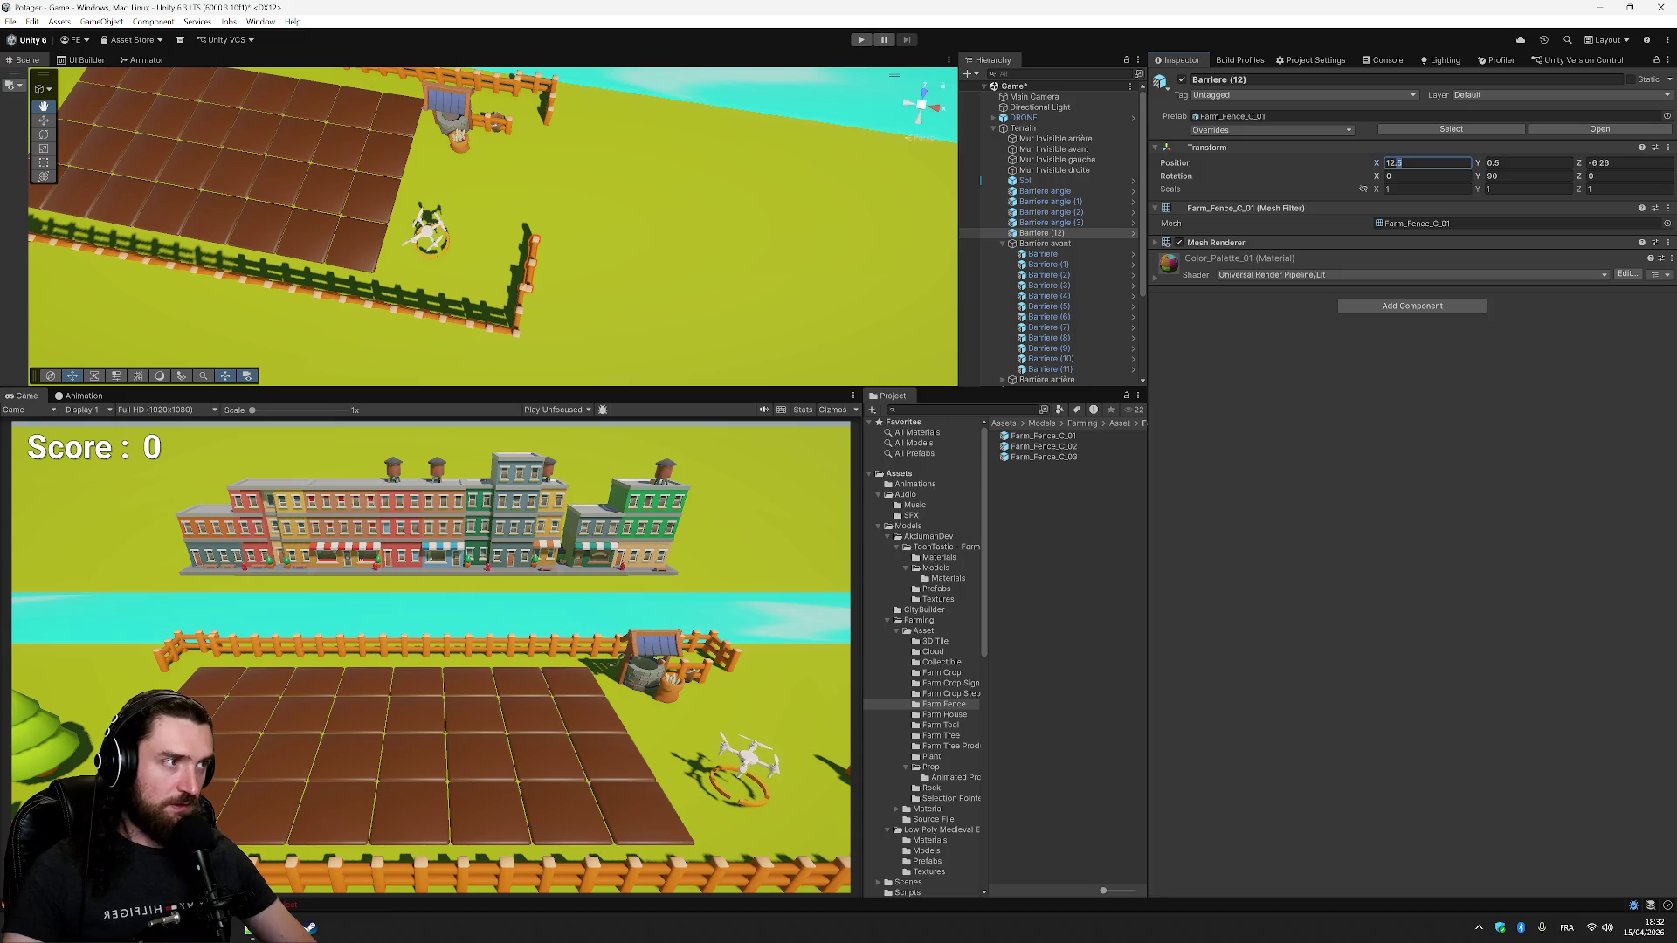
key("BackSpace")
type("25")
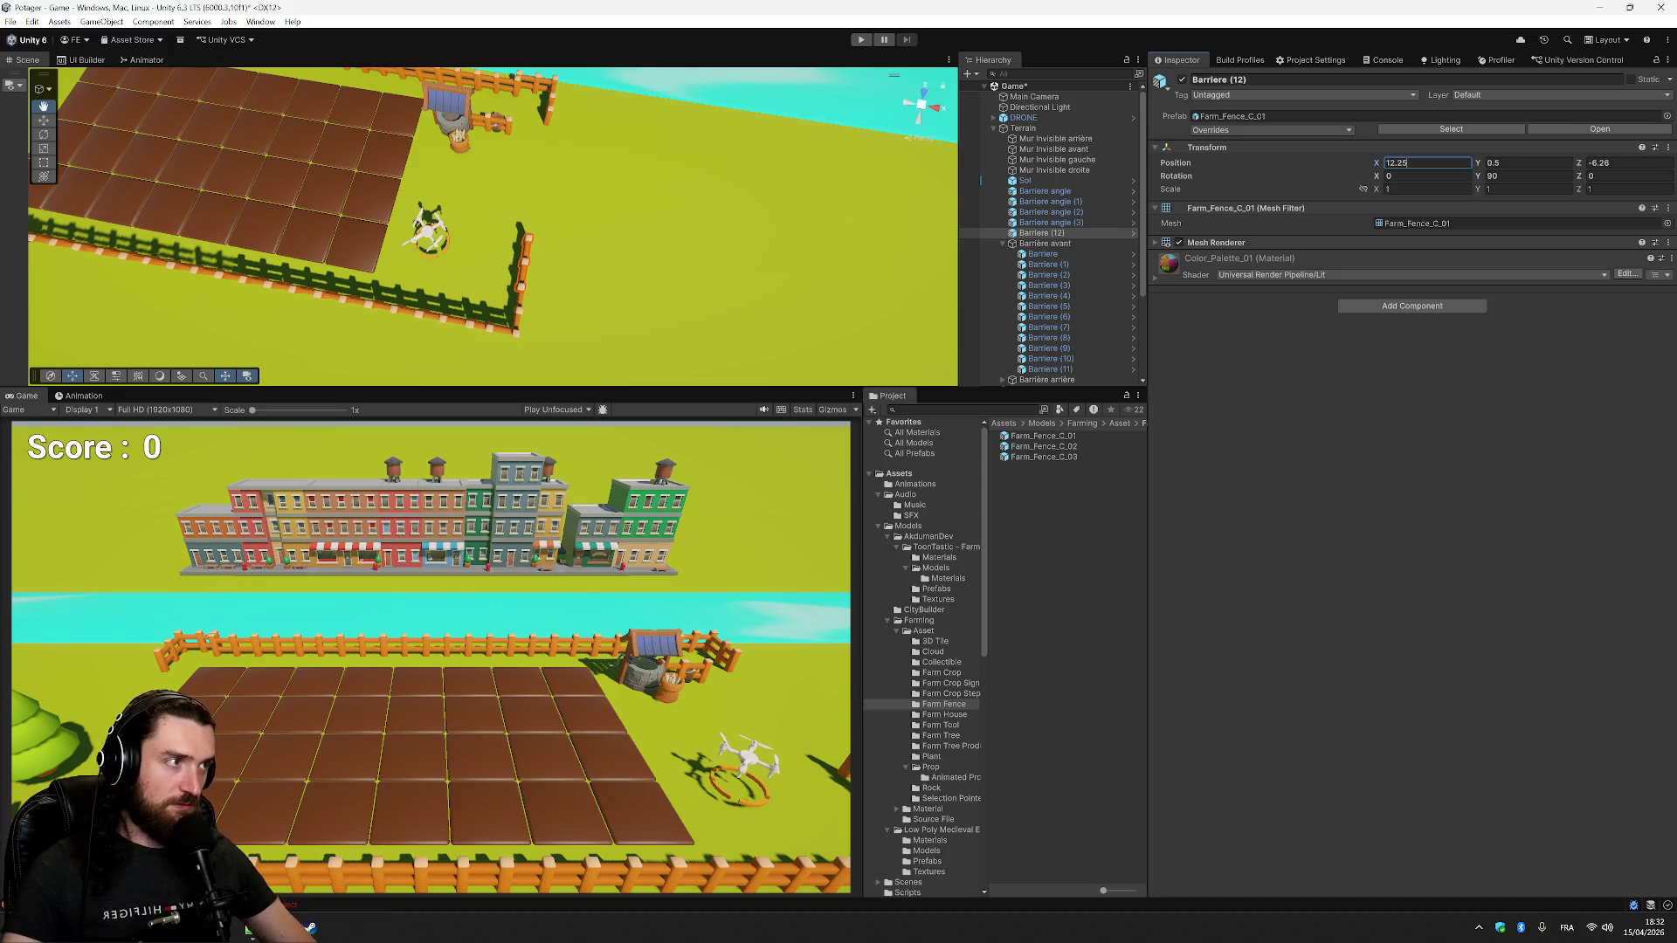
type("12.3")
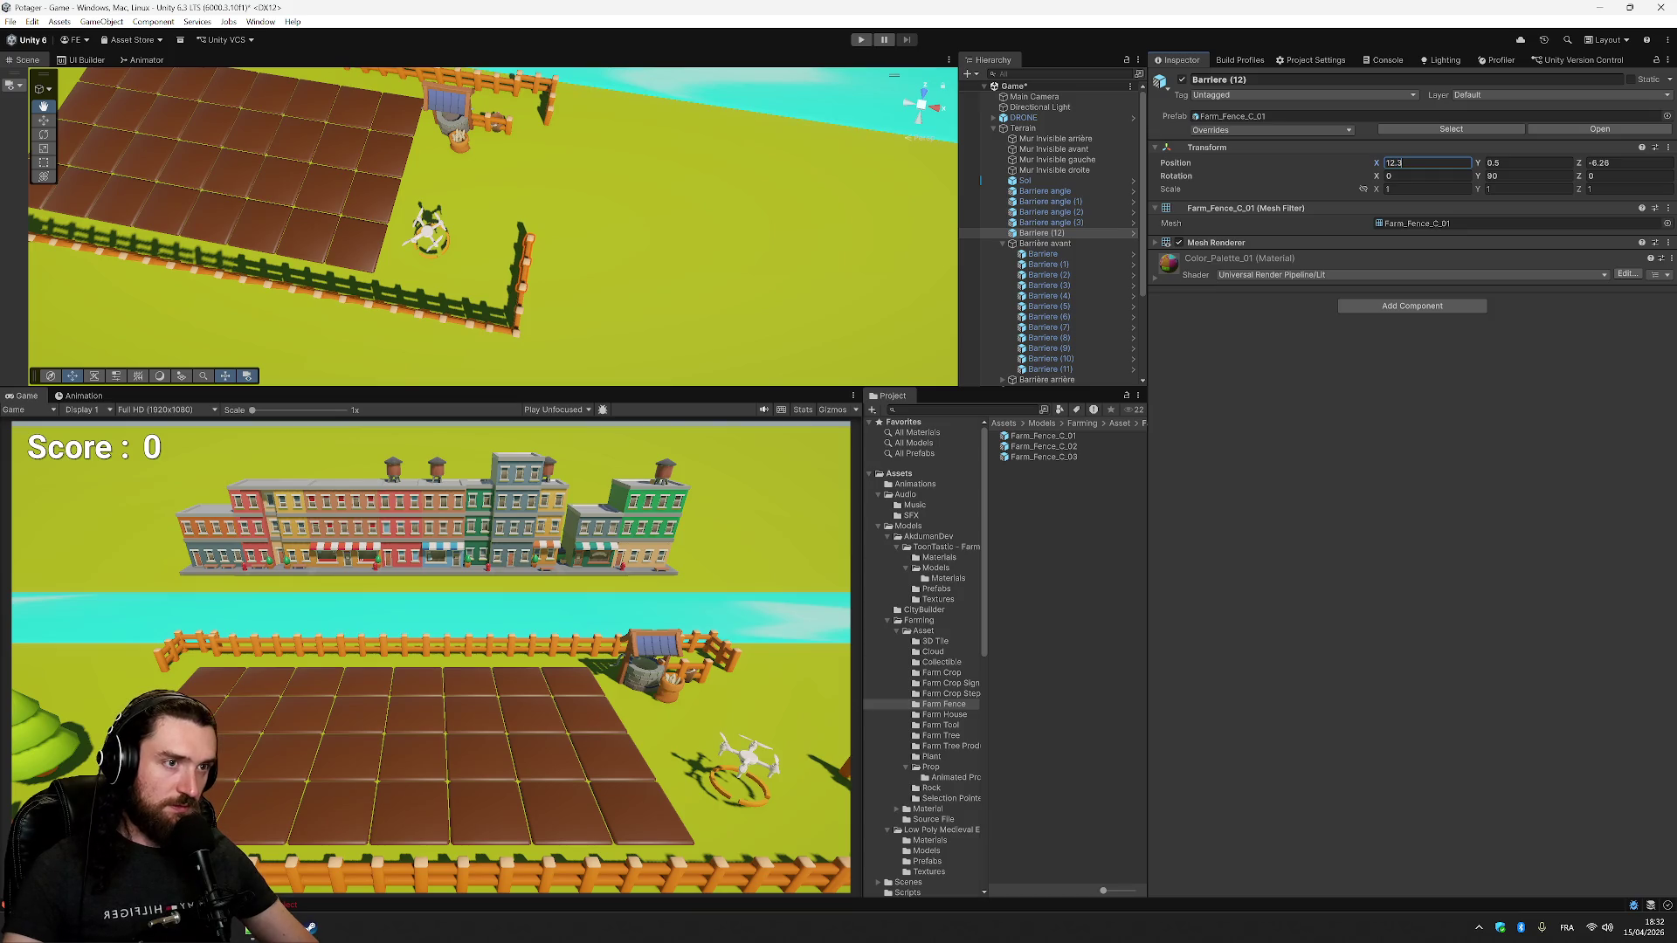
type("5")
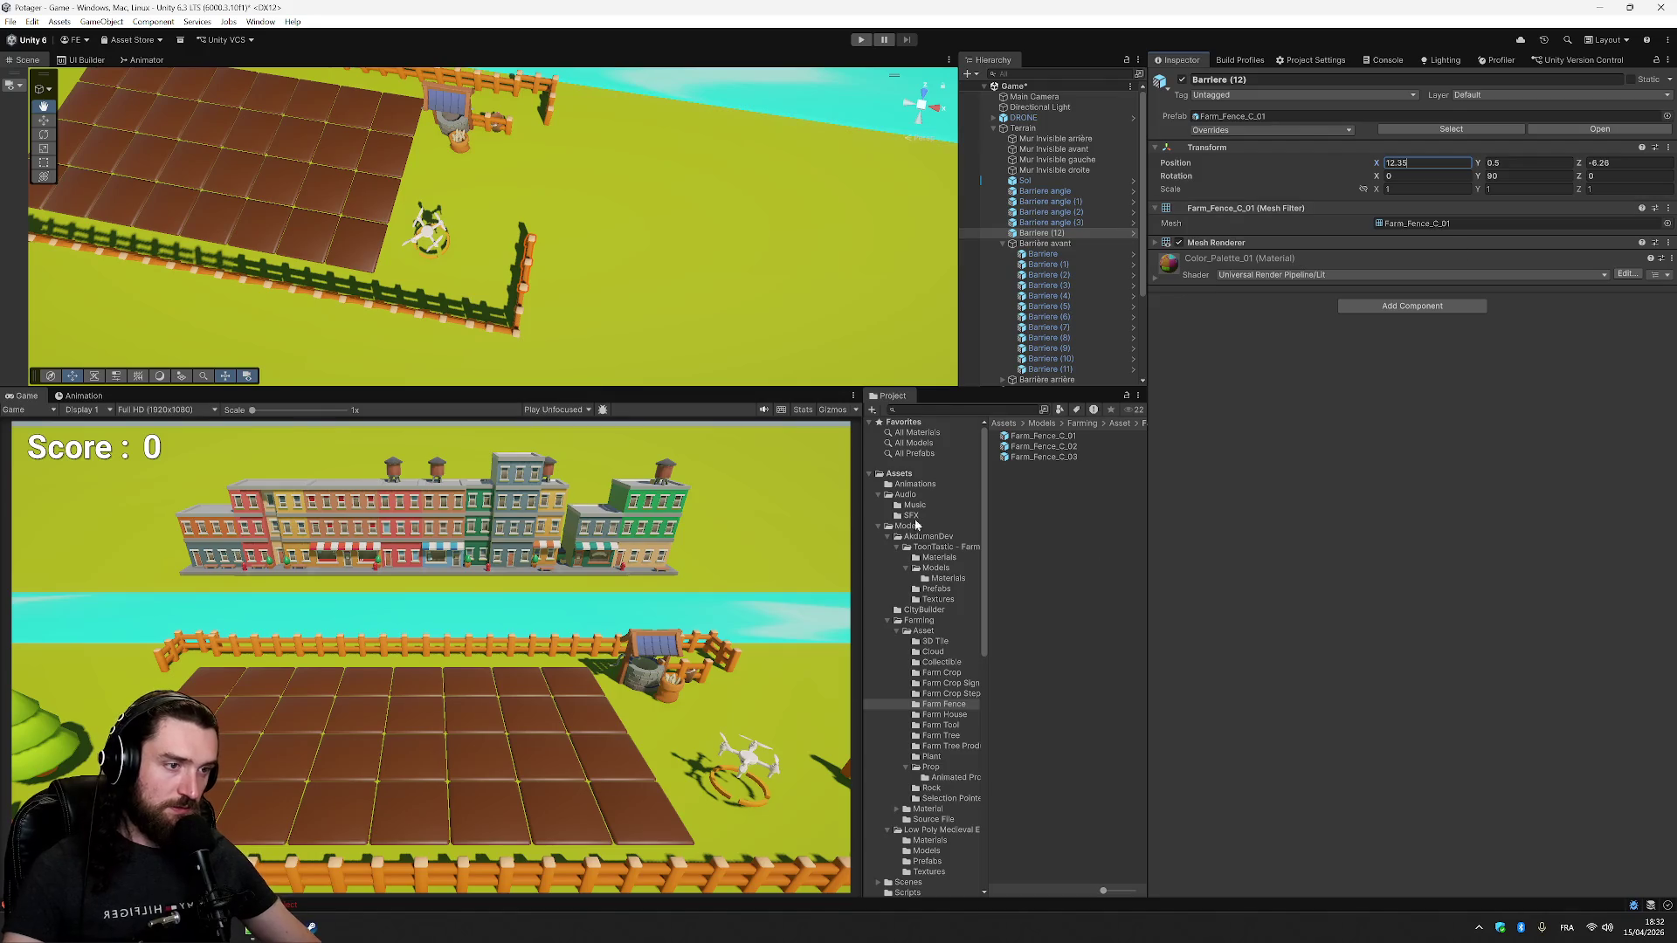
mouse_move(722, 332)
left_mouse_down()
mouse_move(716, 220)
mouse_move(409, 55)
mouse_move(693, 270)
mouse_move(667, 281)
mouse_move(712, 241)
left_mouse_up()
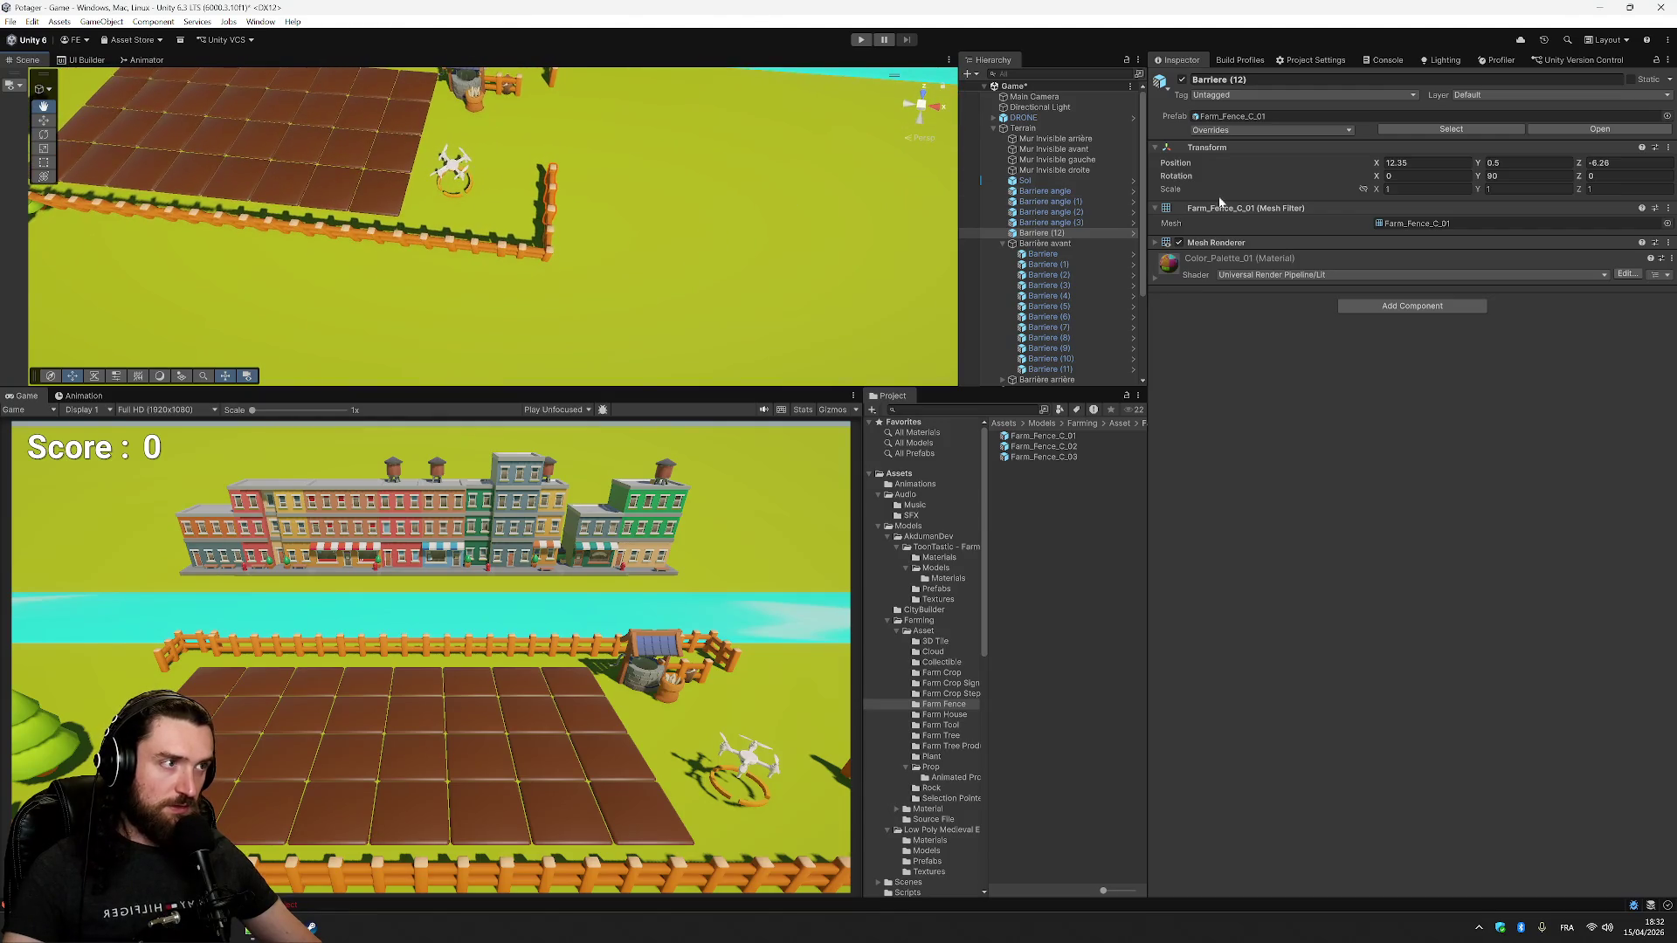
left_click(1064, 234)
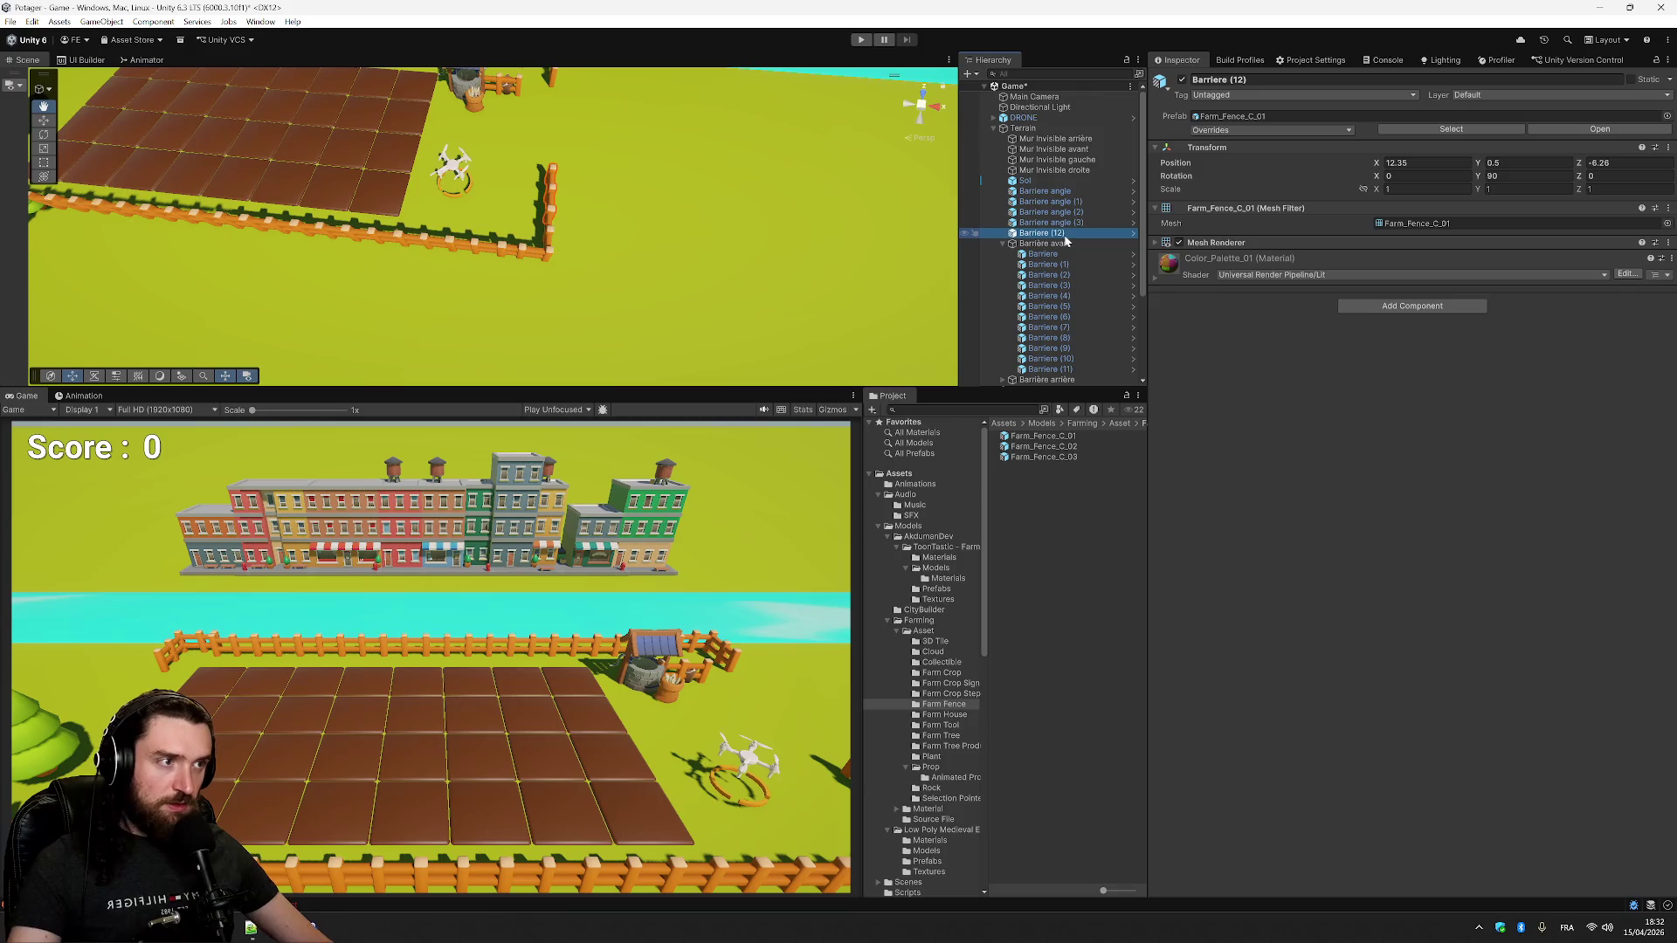
right_click(1069, 236)
- Wrap Barriere (12) in a new empty parent named Barrière droite
left_click(1205, 494)
type("Barriere dro")
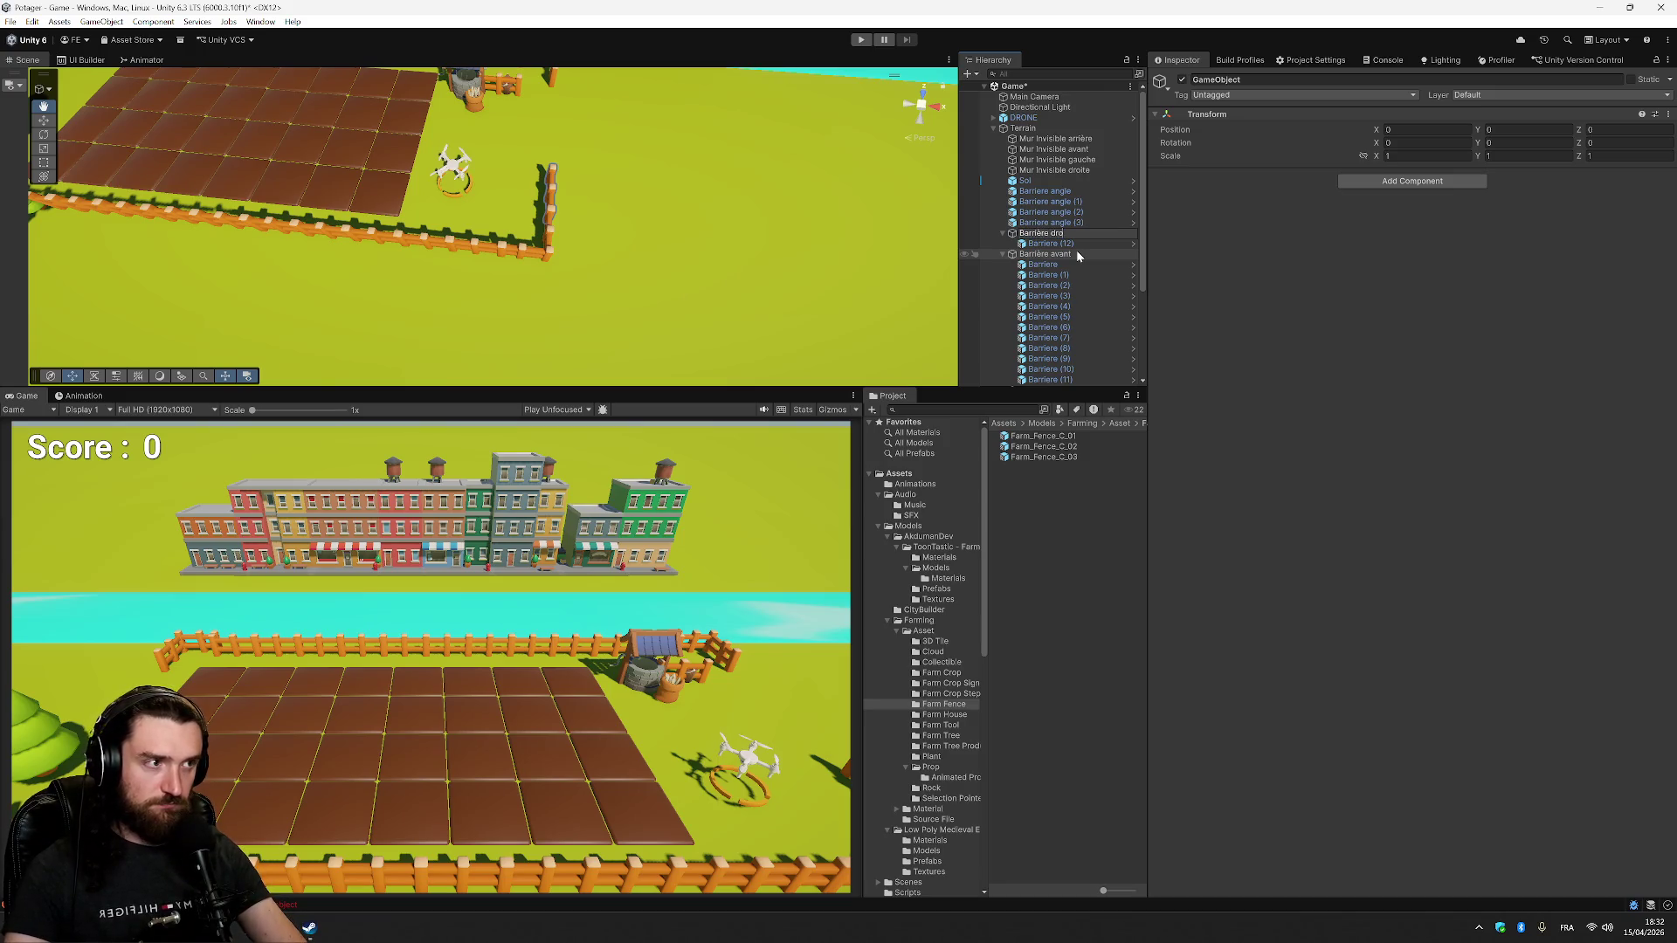
type("ite")
key("Return")
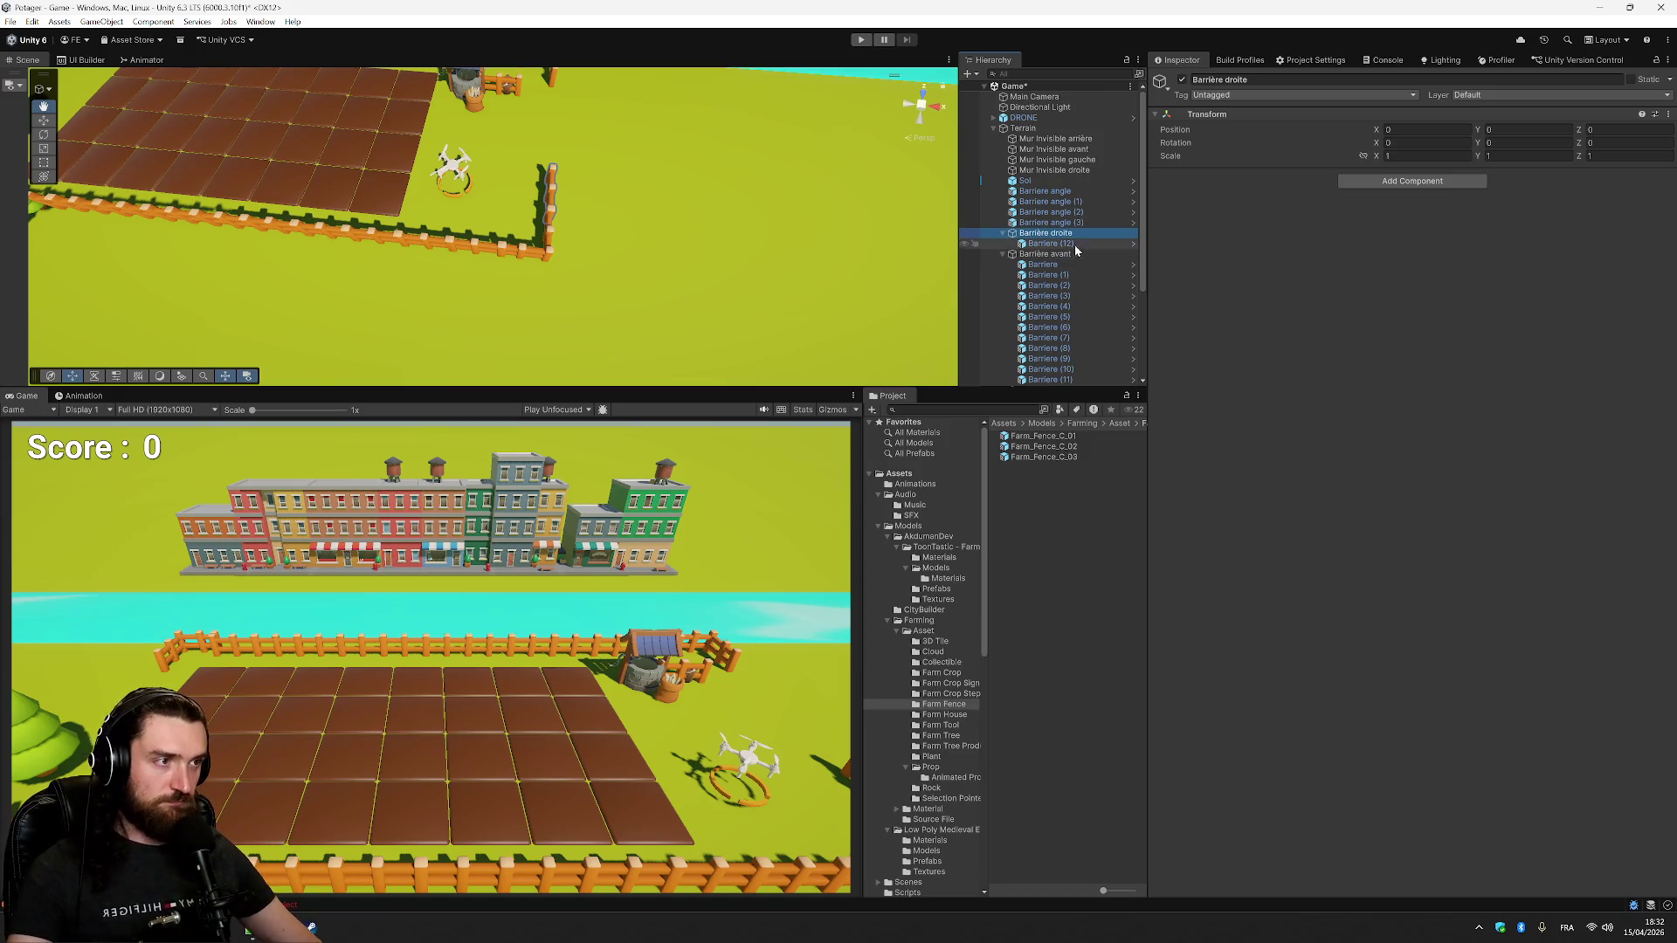
- Rename the side fence piece to Barriere and duplicate it as Barriere (1)
left_click(1074, 245)
key("F2")
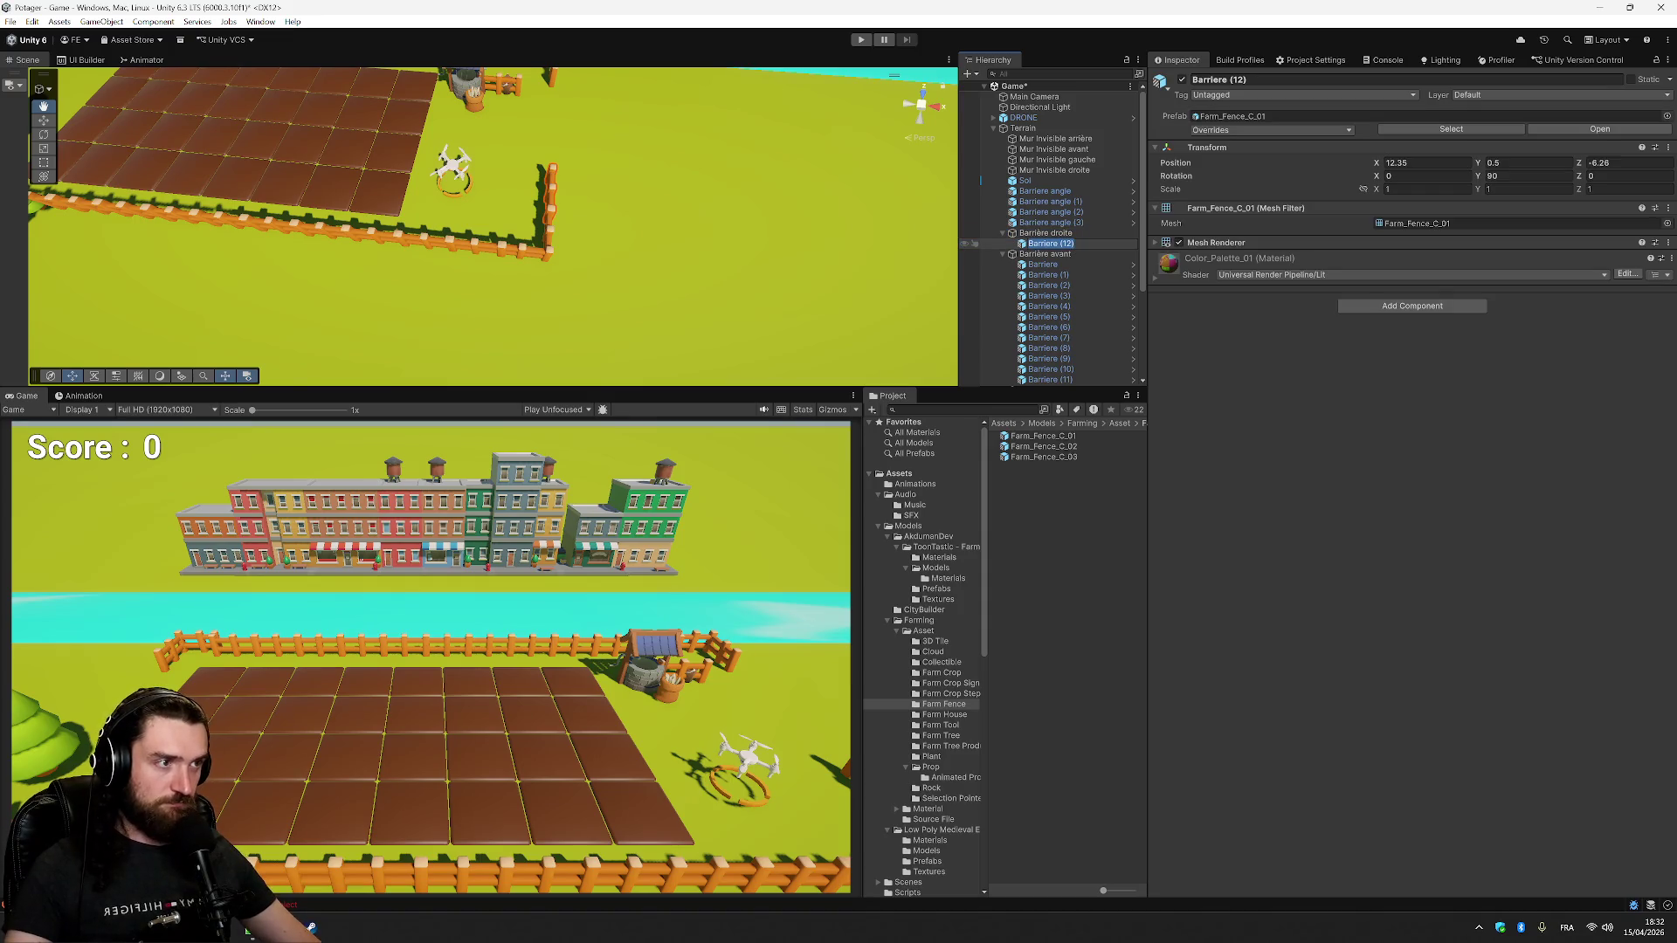
left_click(1070, 244)
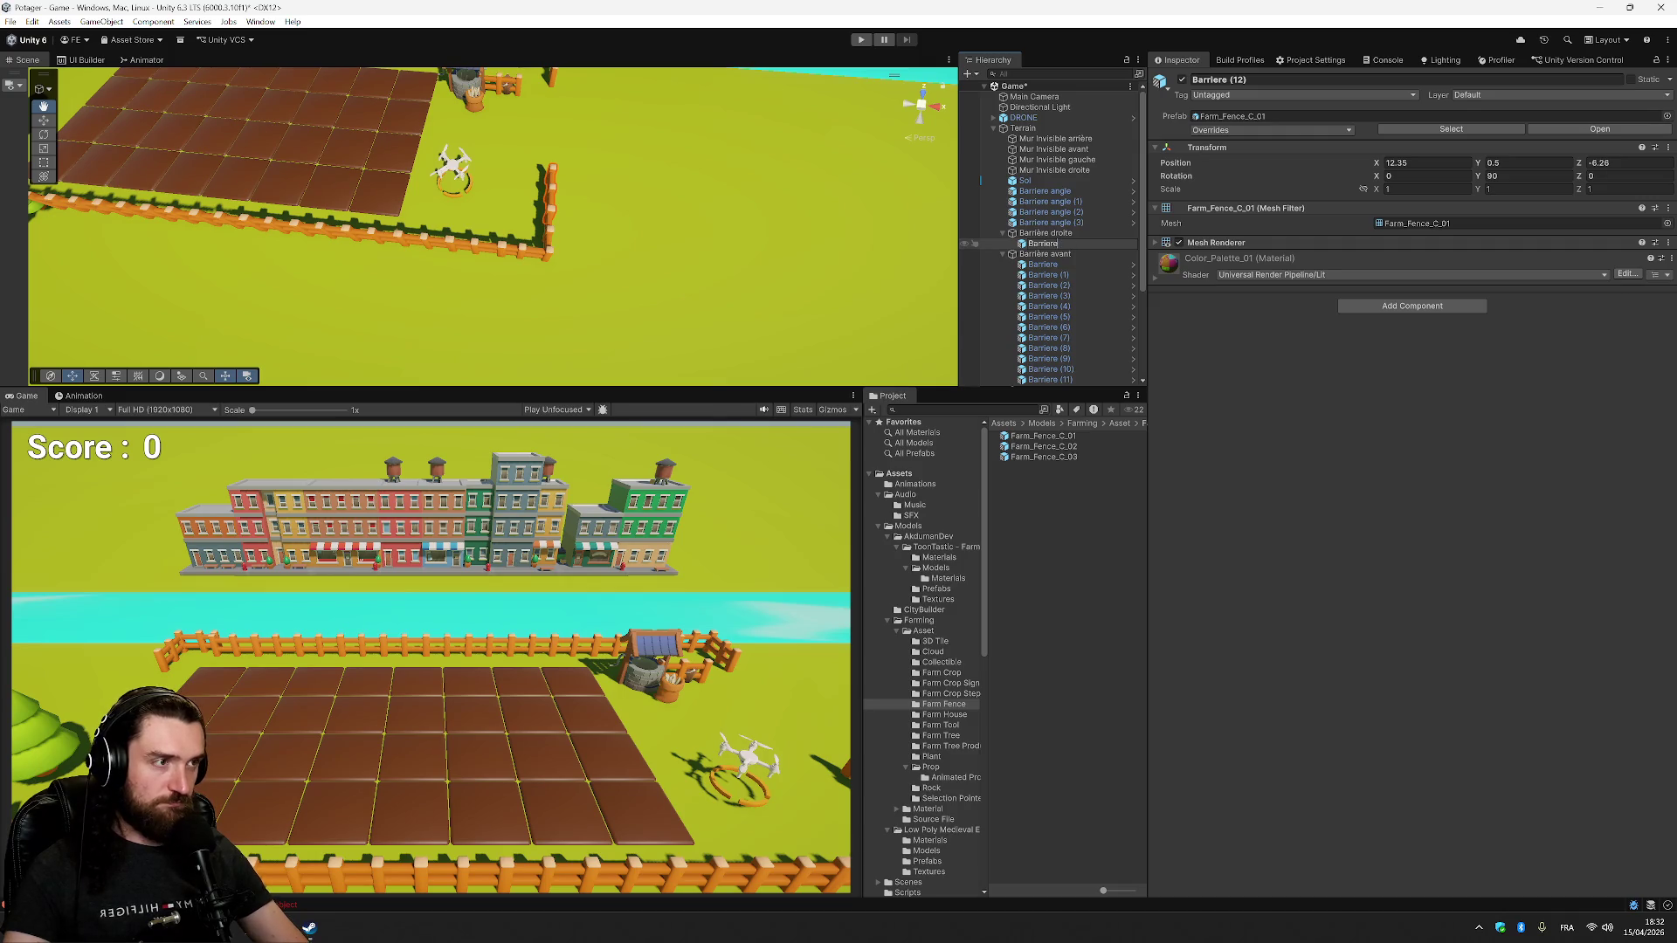
key("Return")
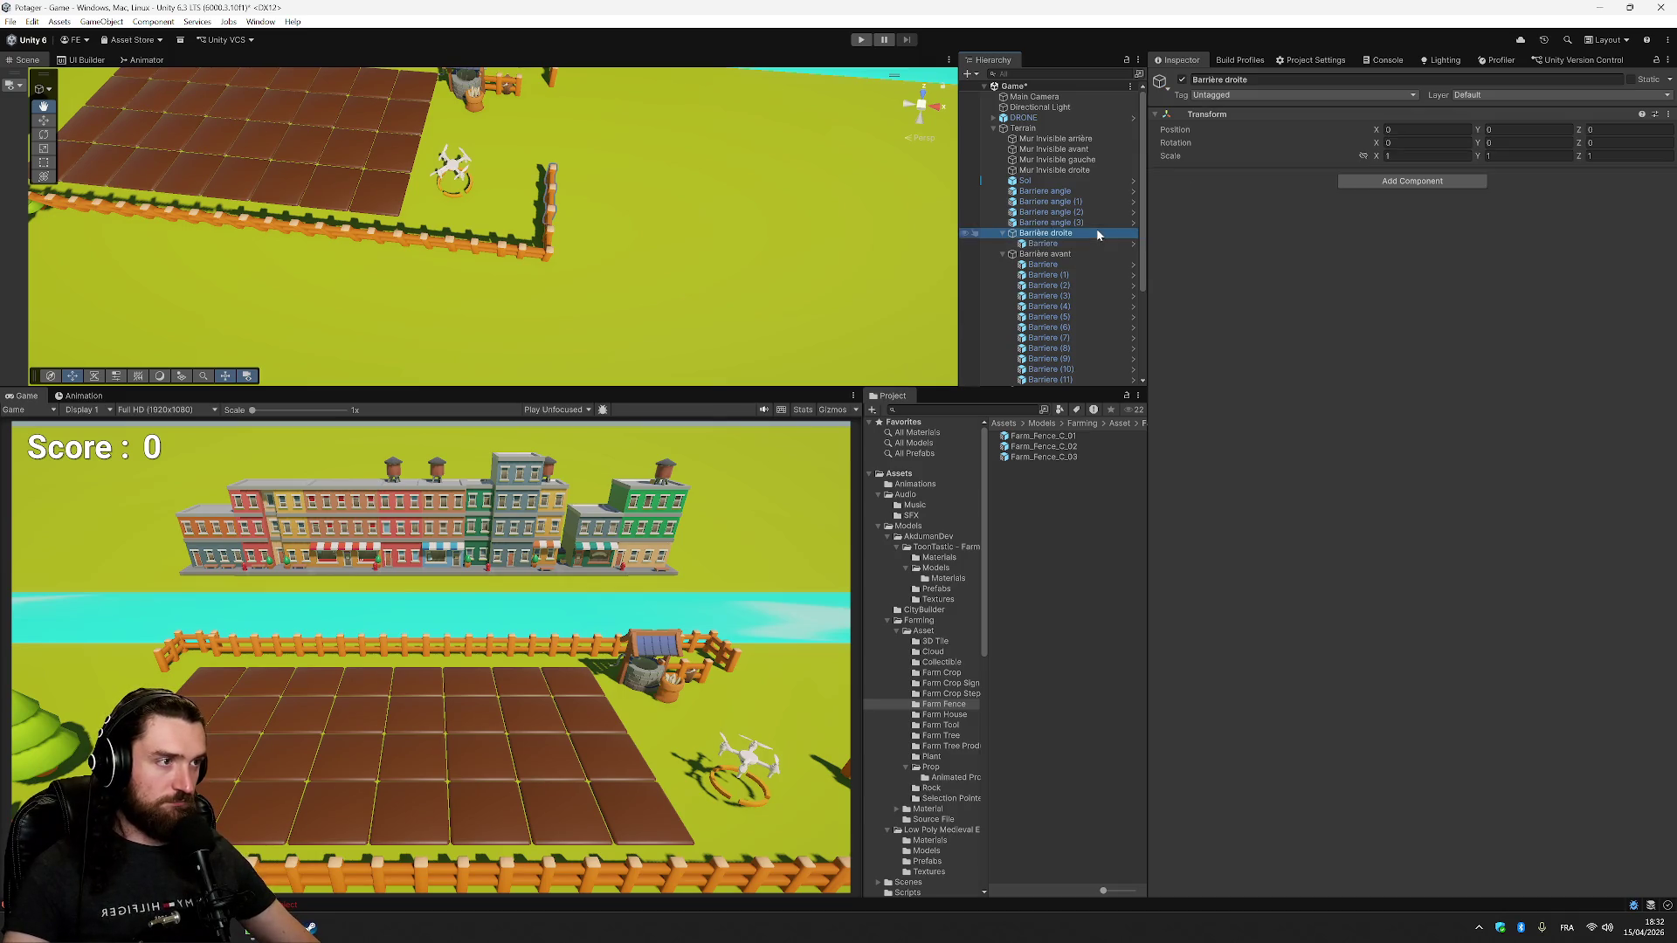
key("ctrl+d")
left_click(1097, 244)
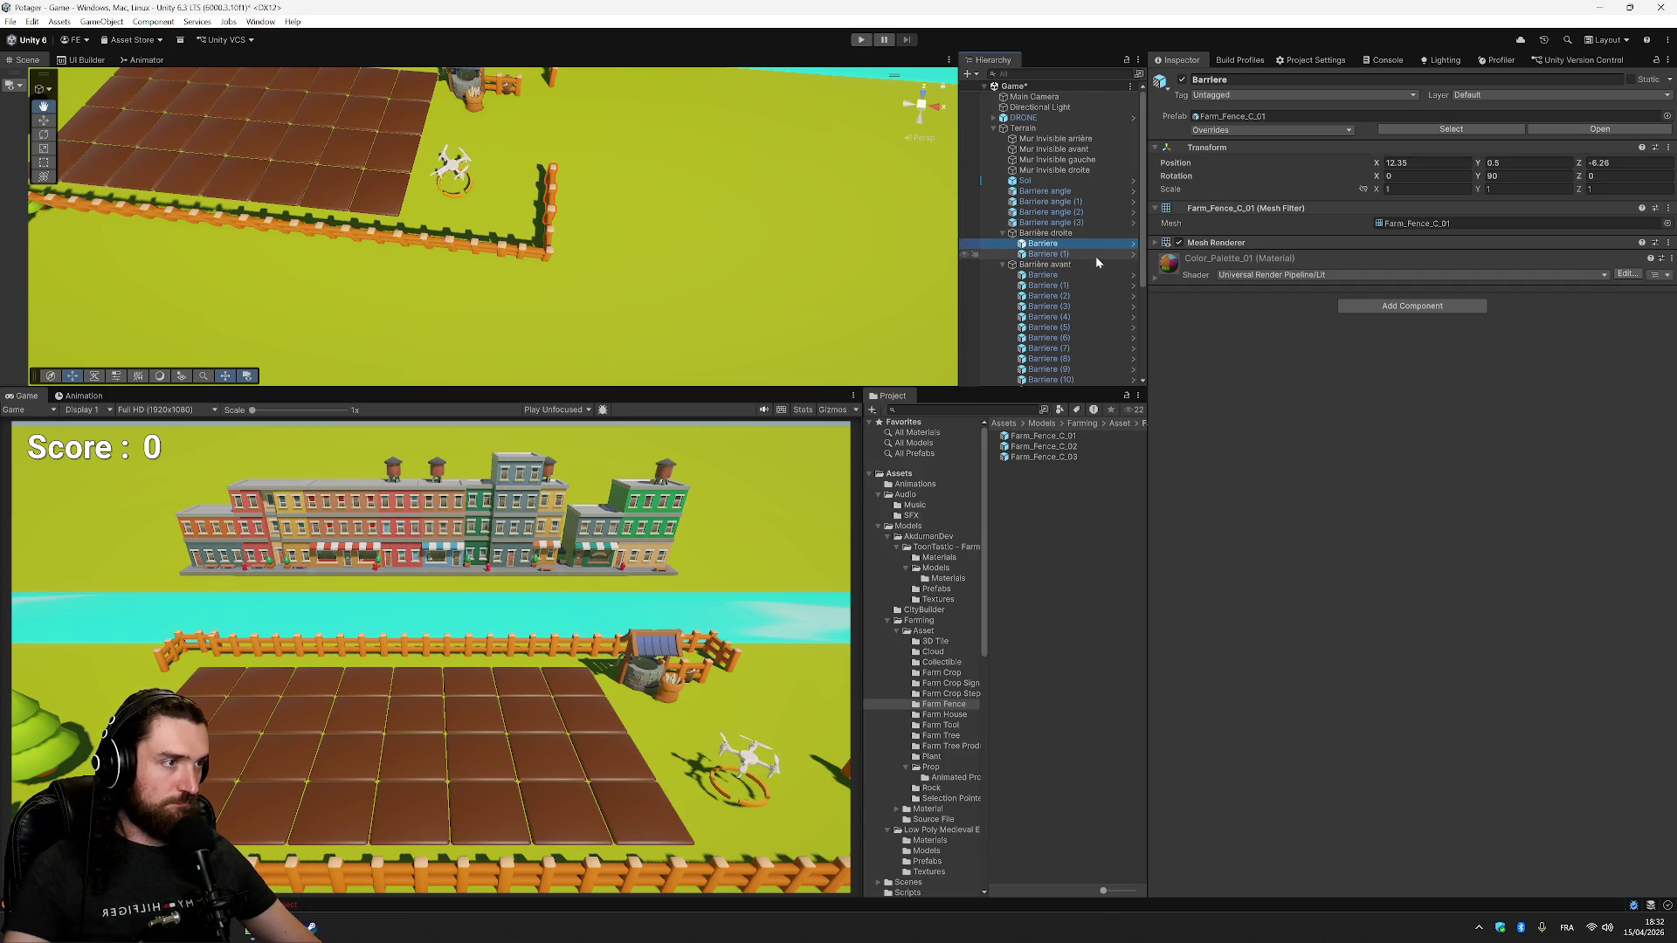
- Set the Barriere fence section's Position Z to -4.46
left_click(1615, 162)
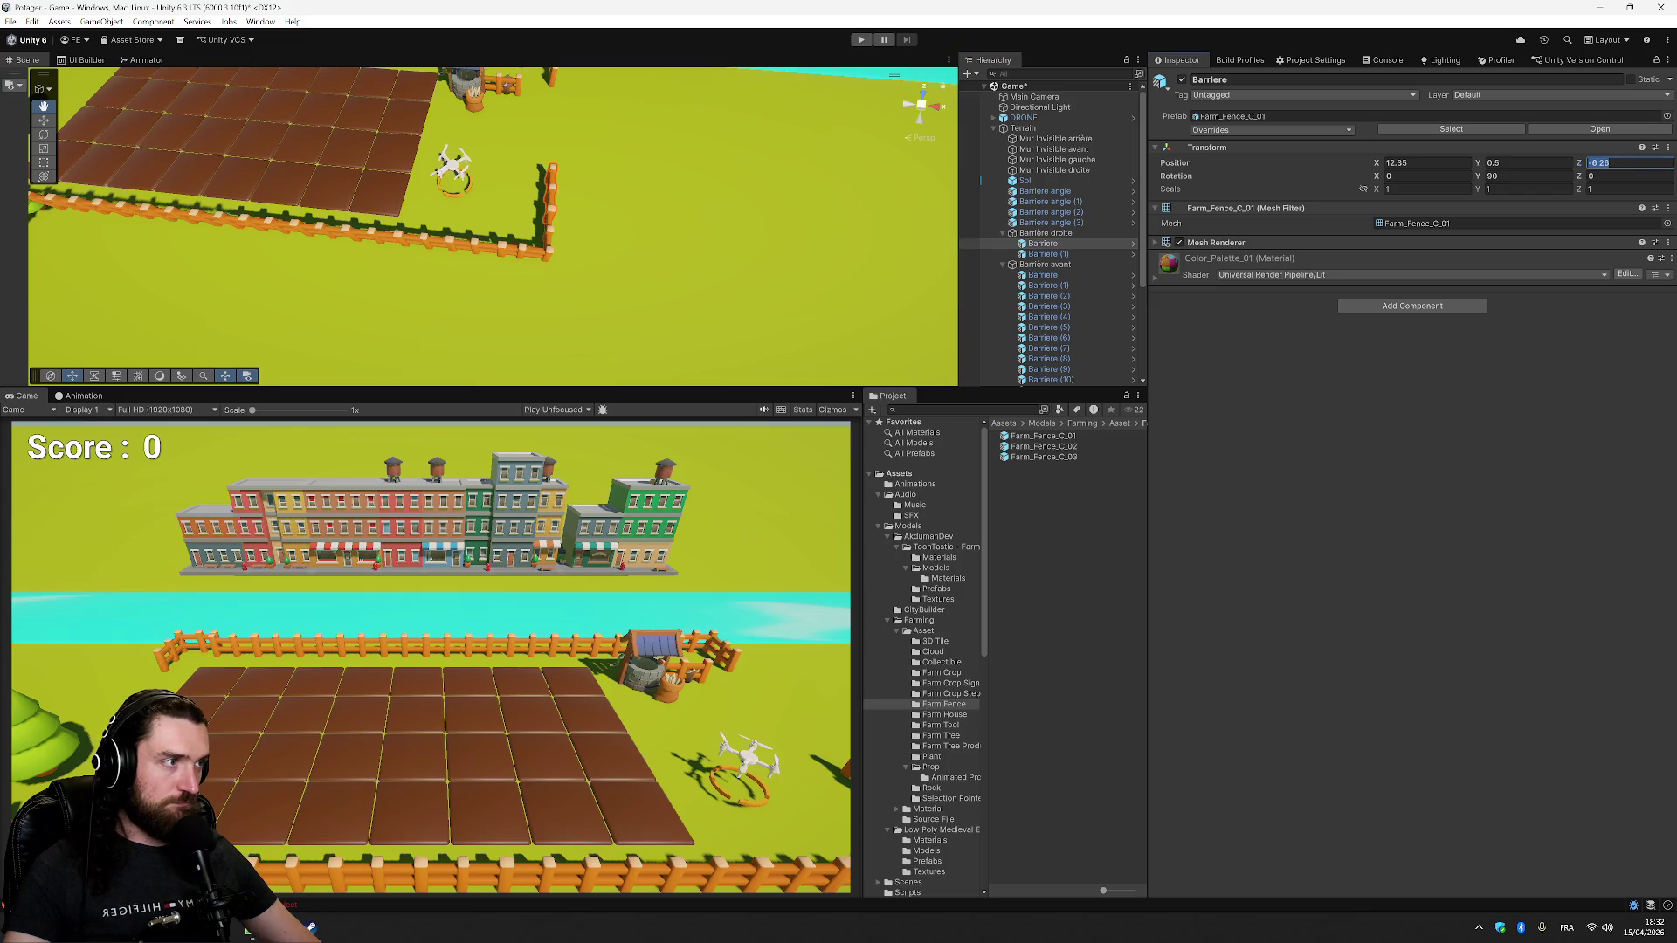
type("-8")
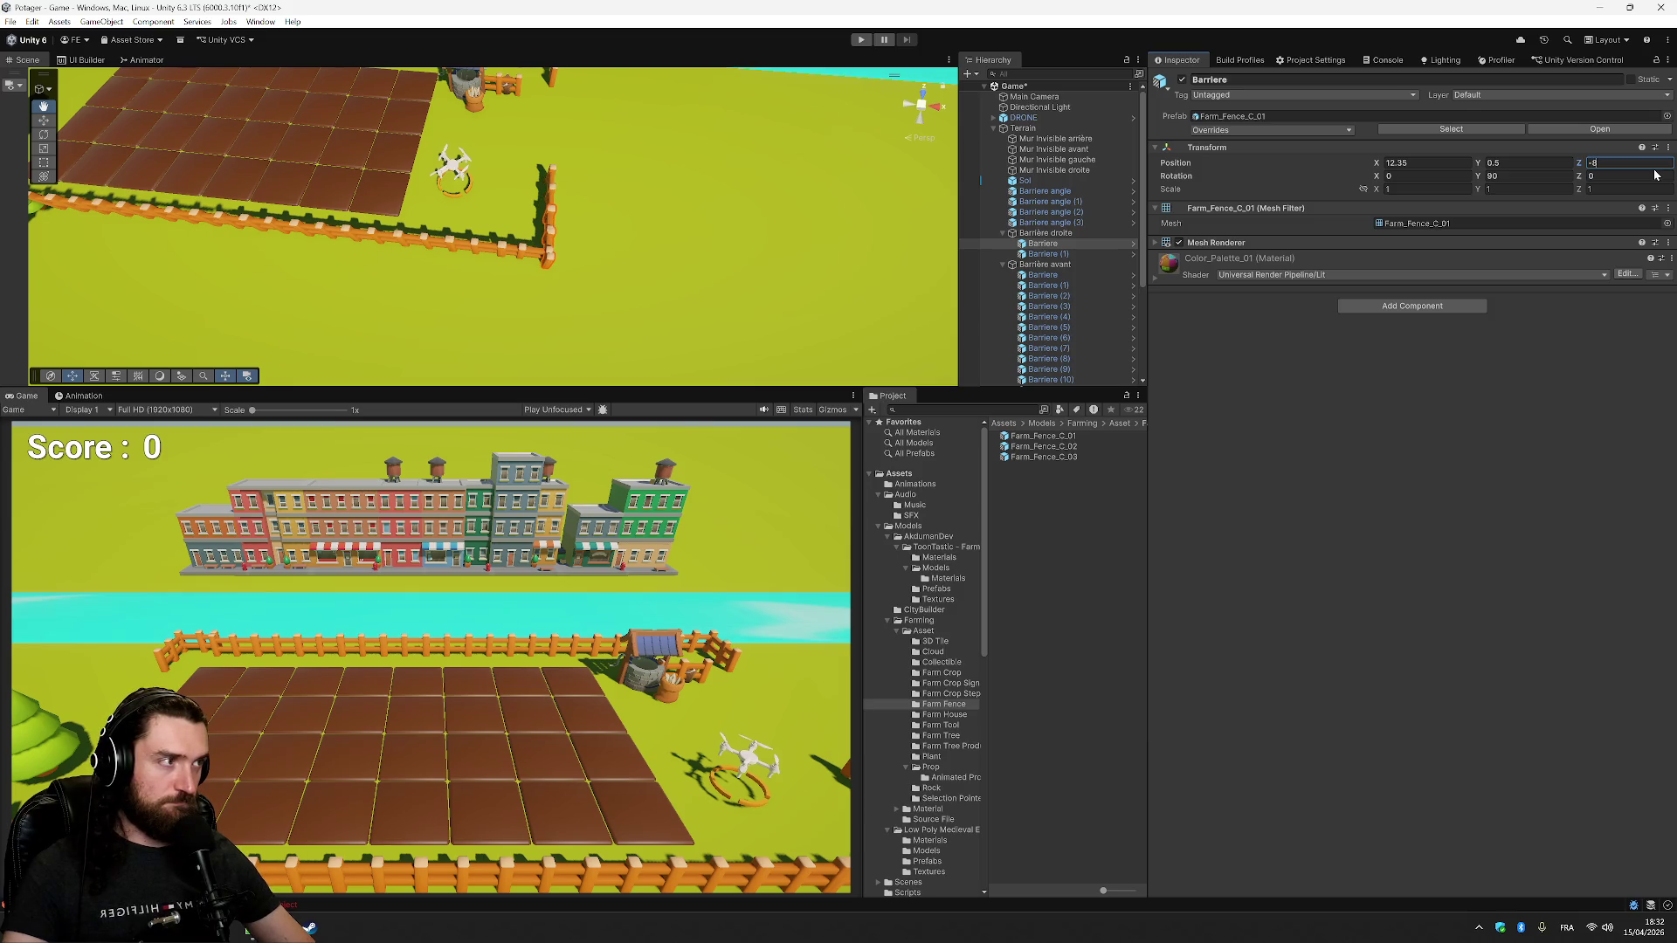
type(".26")
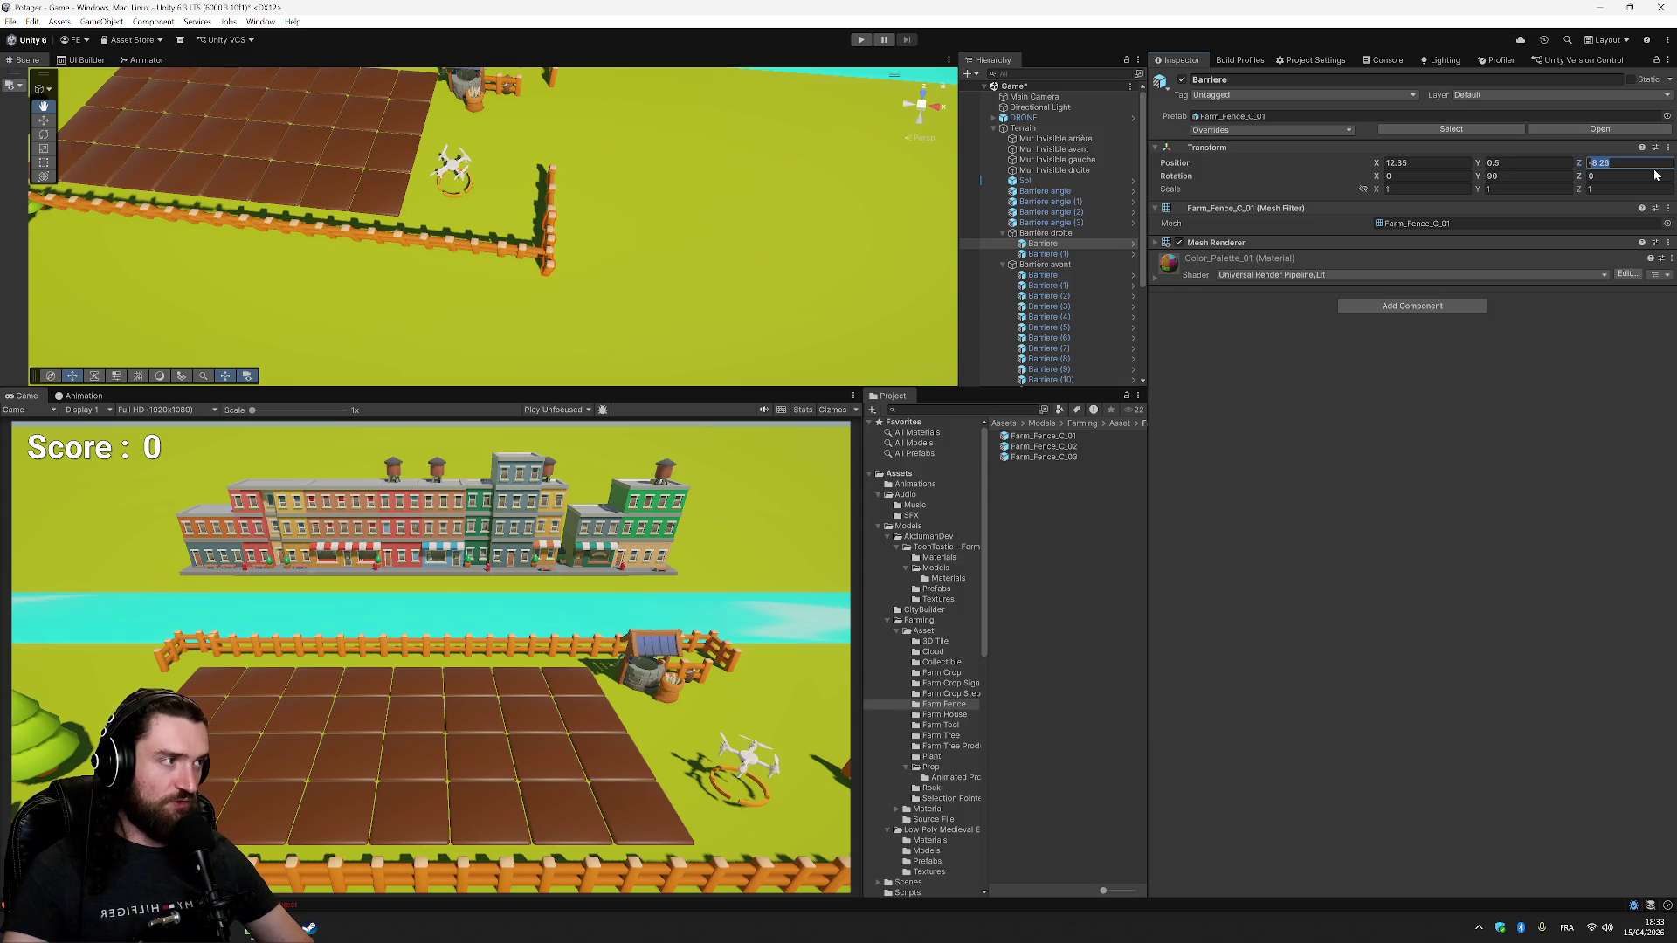
type("-")
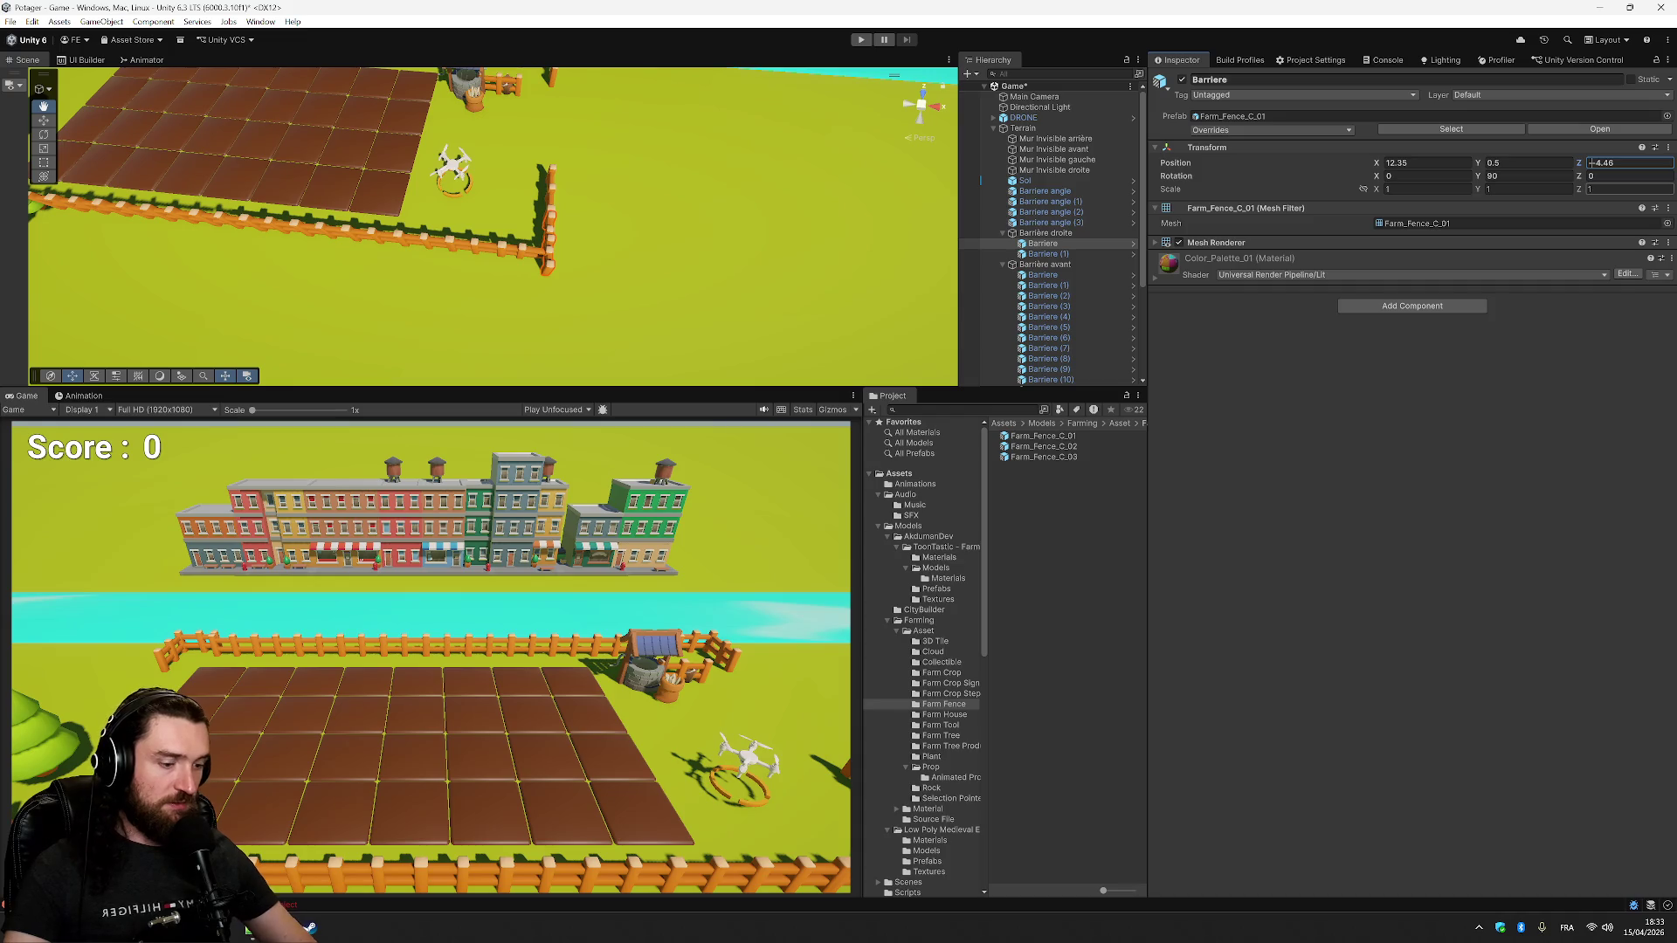
key("BackSpace")
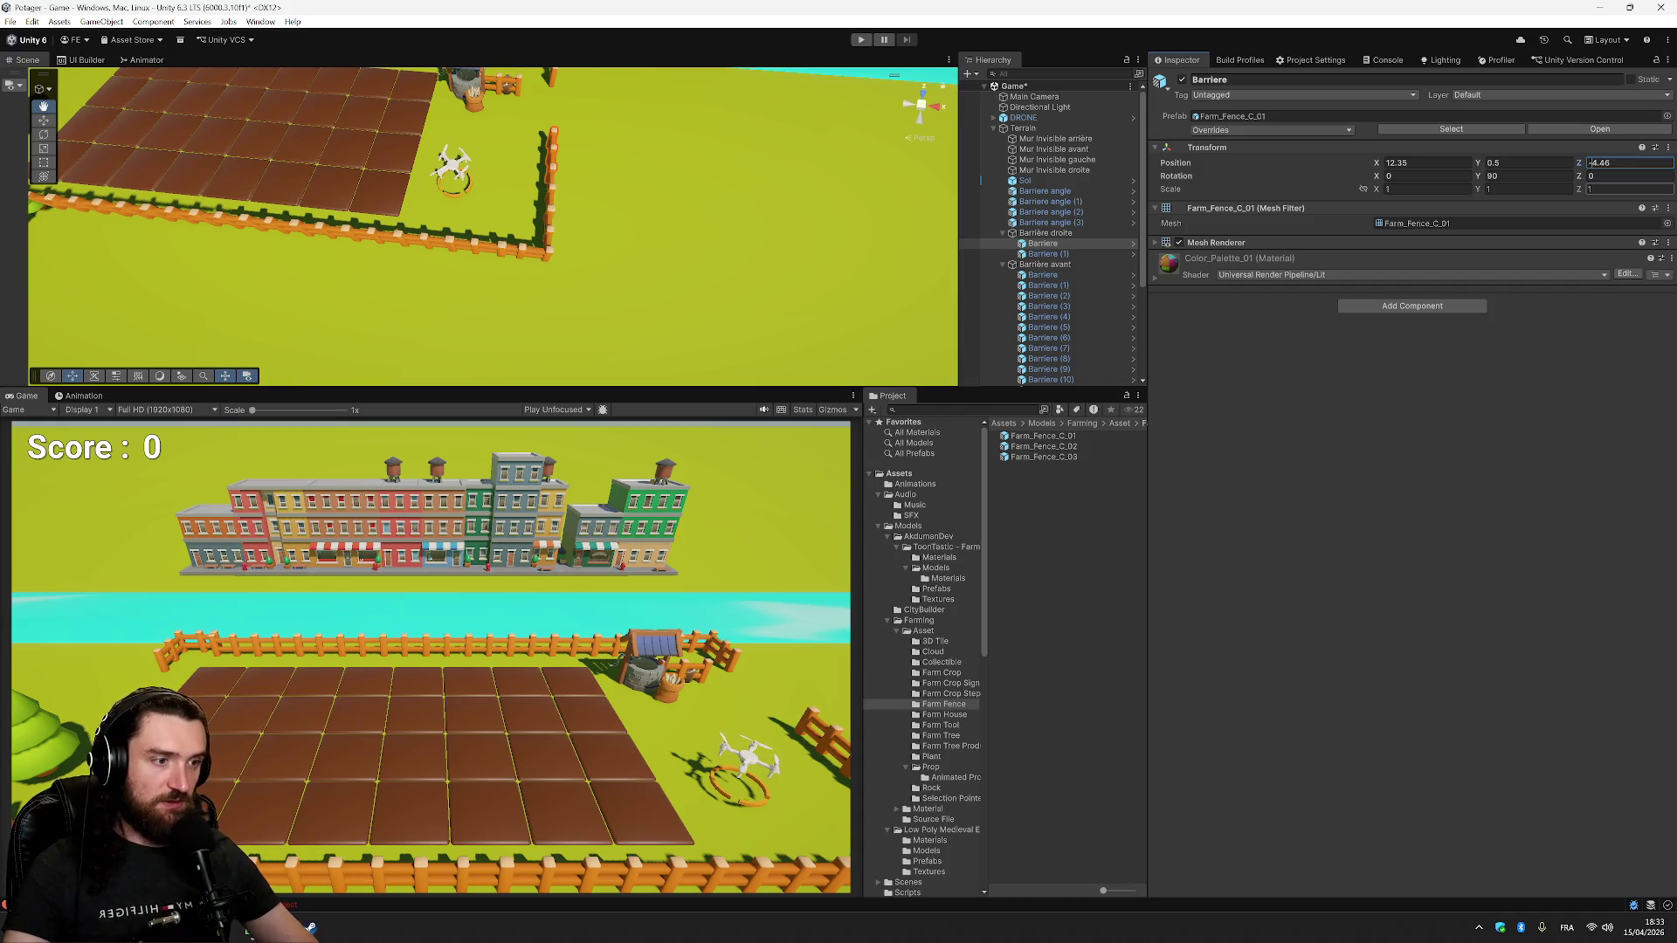
key("alt")
left_click_drag(773, 171, 410, 204)
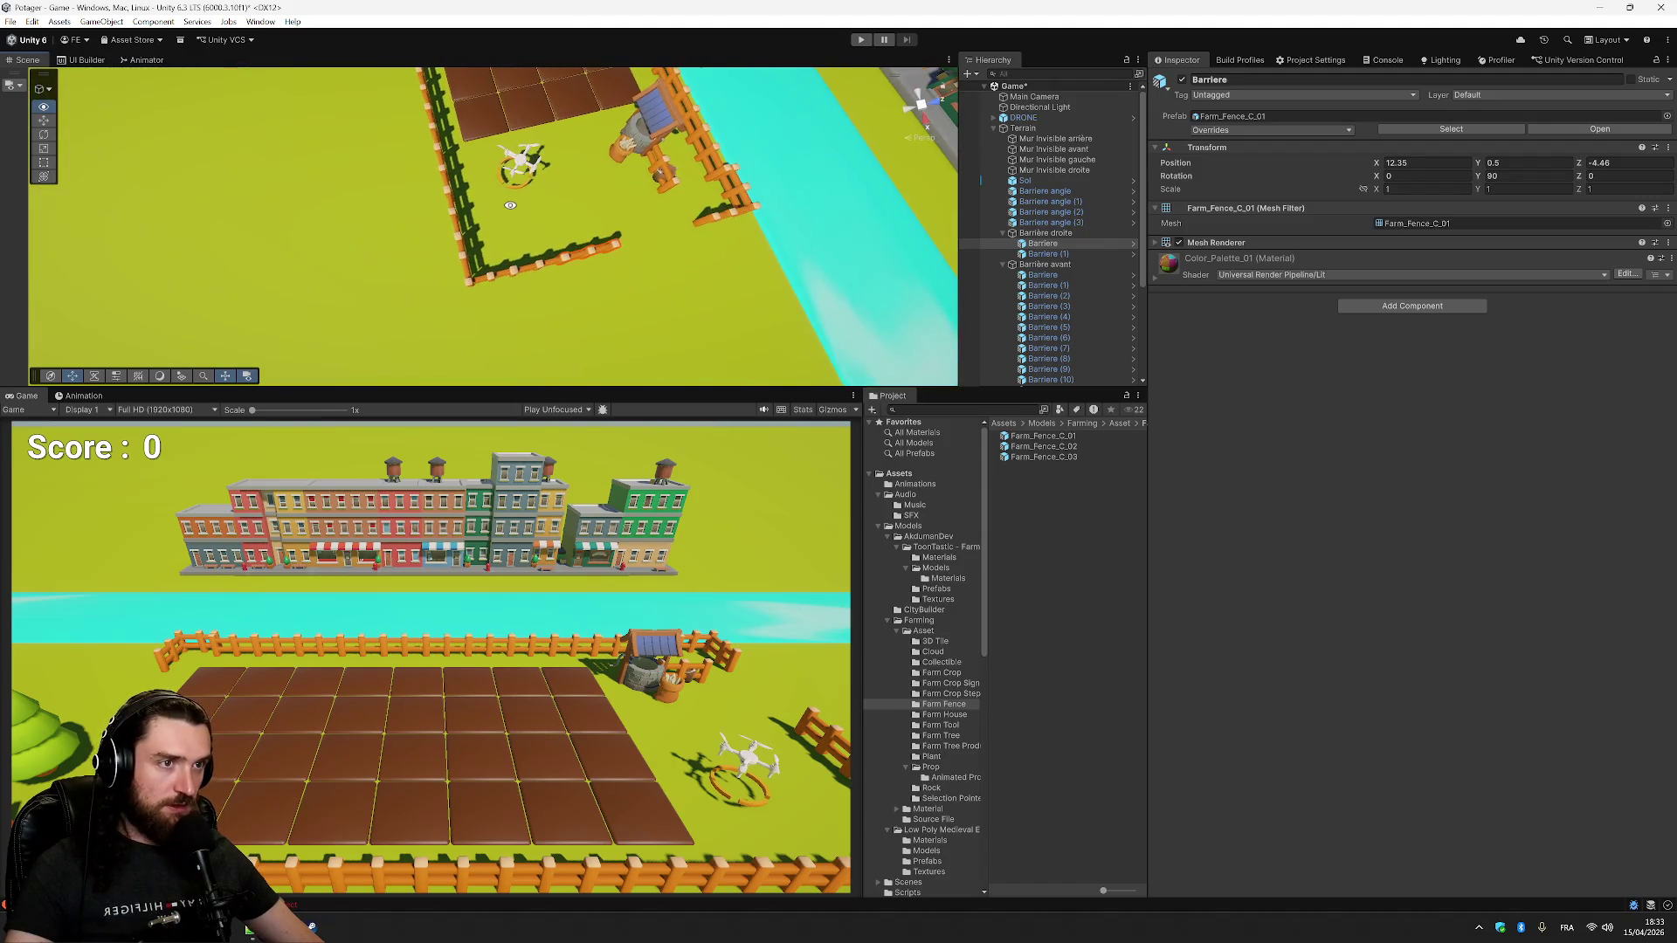
left_click(1073, 254)
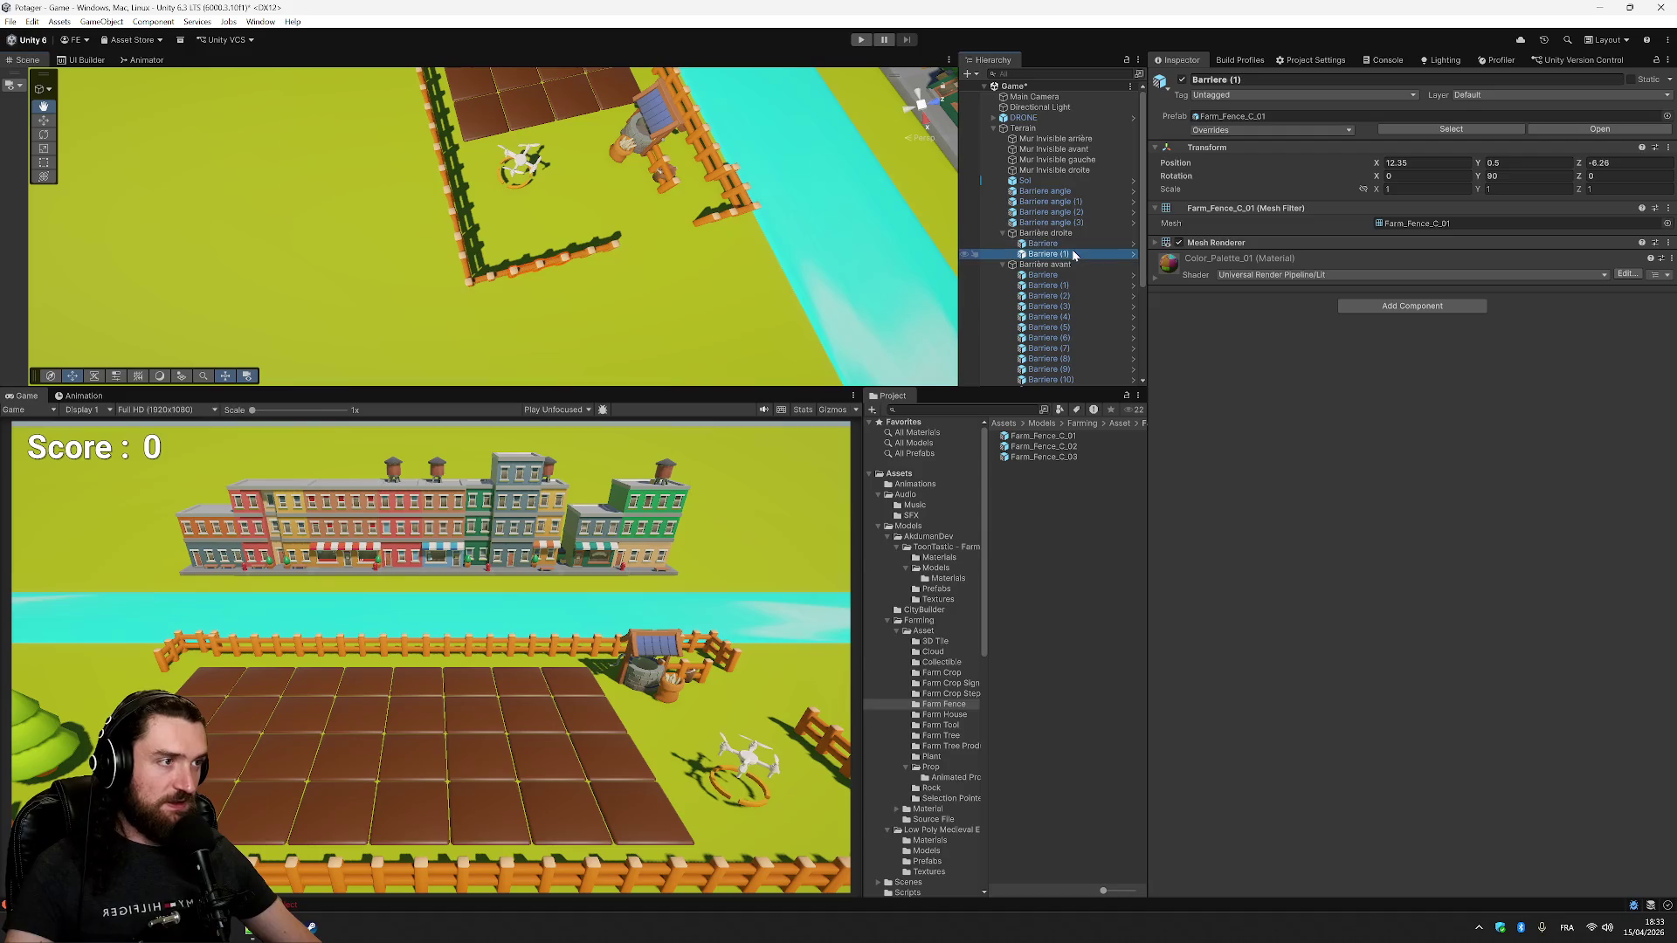
left_click(1073, 246)
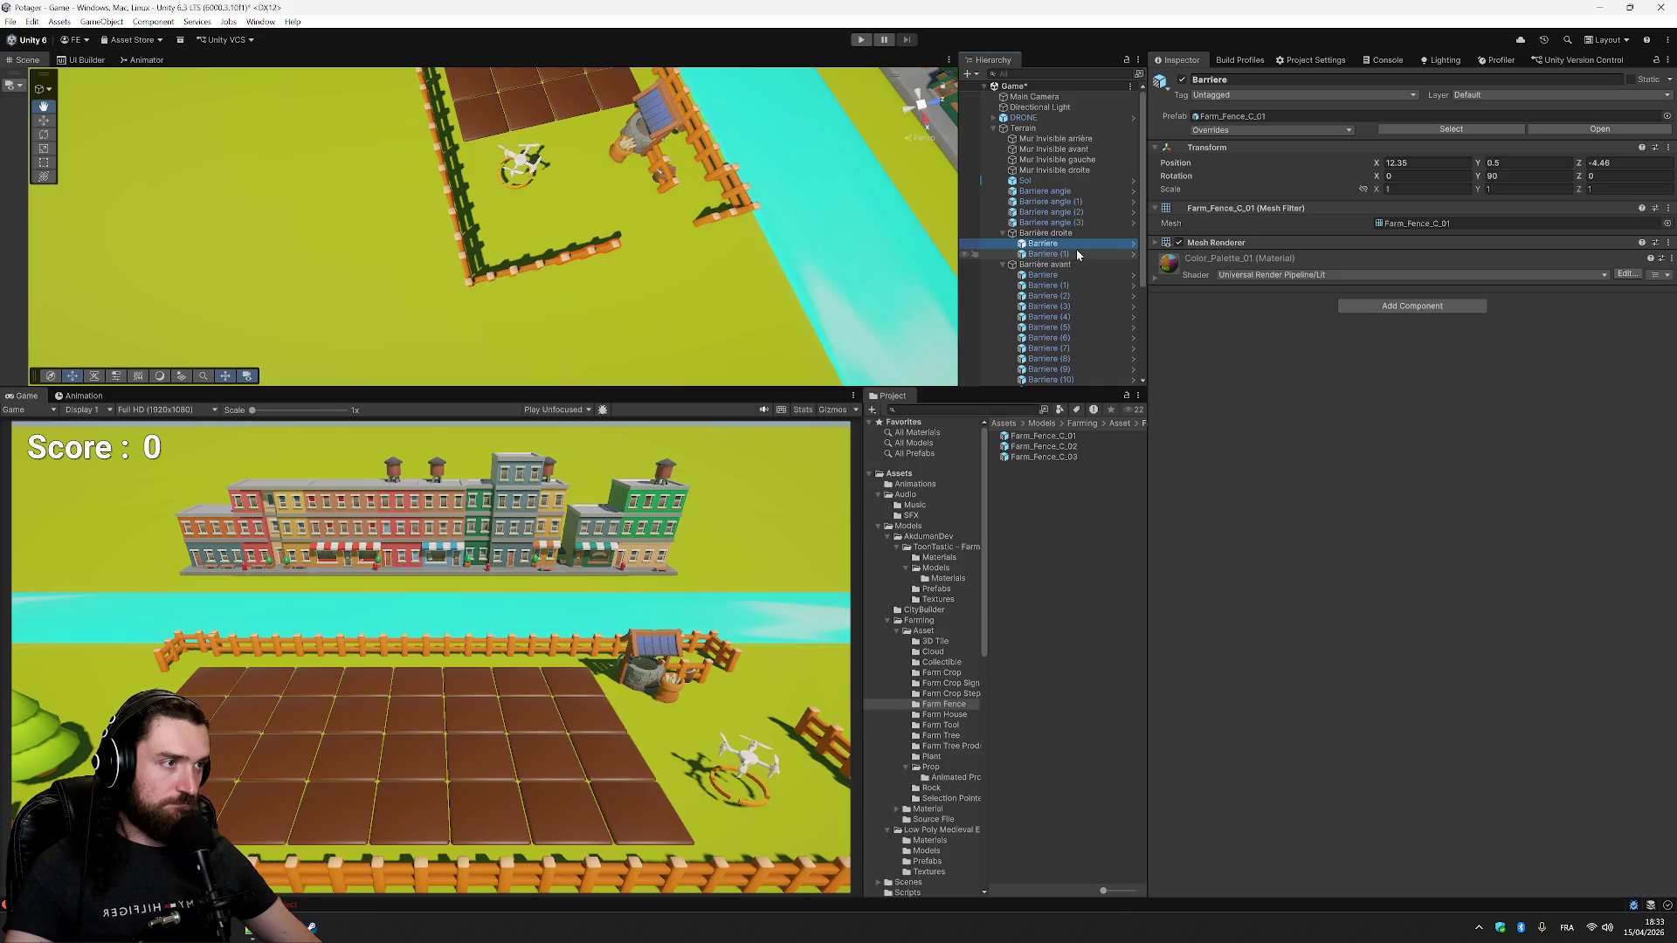
- Duplicate it as Barriere (2), ordered after Barriere (1), at Position Z -2.66
key("ctrl+d")
left_click_drag(1076, 255, 1072, 269)
left_click(1614, 164)
type("-12")
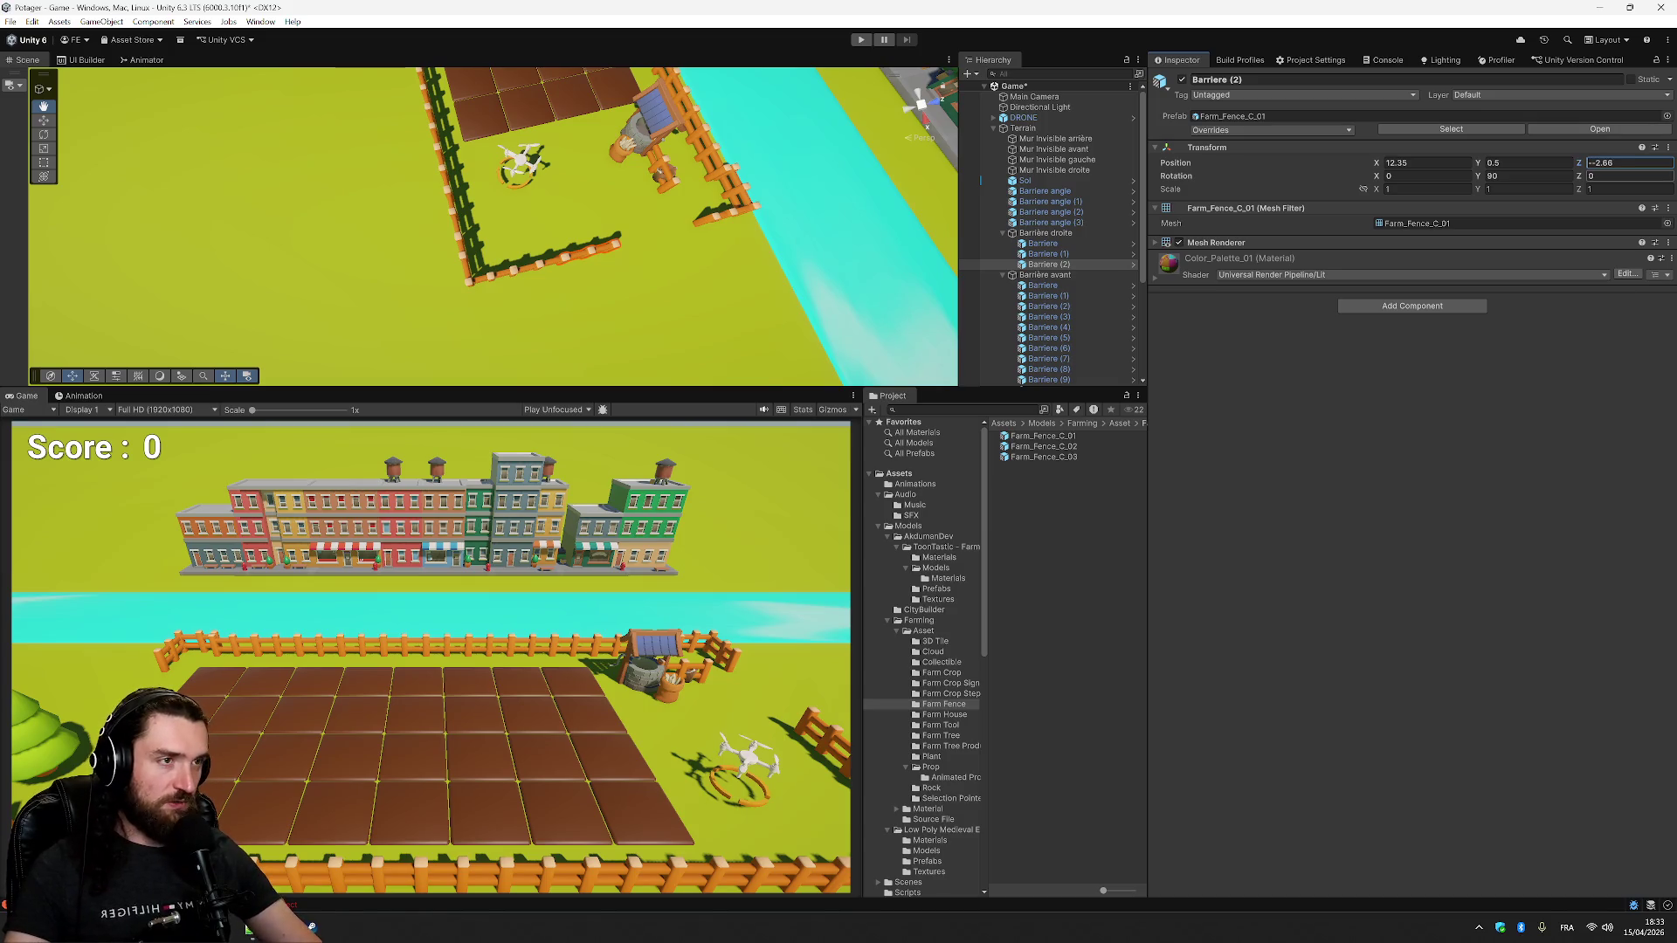
key("Home")
key("Delete")
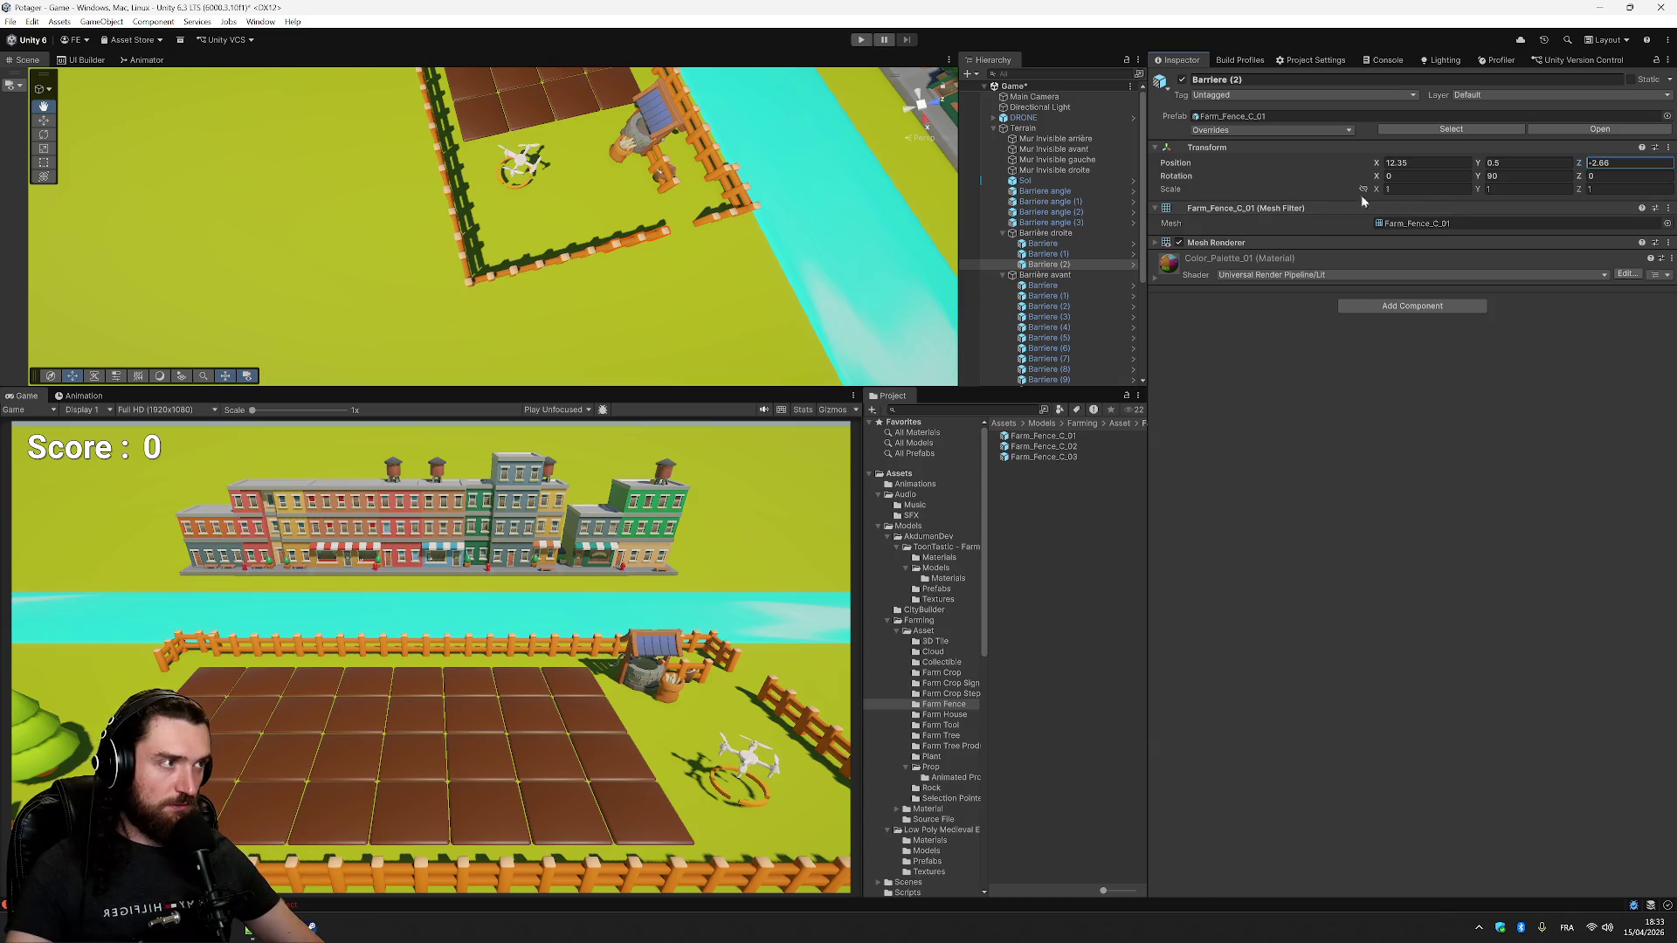
type("2.8")
key("Escape")
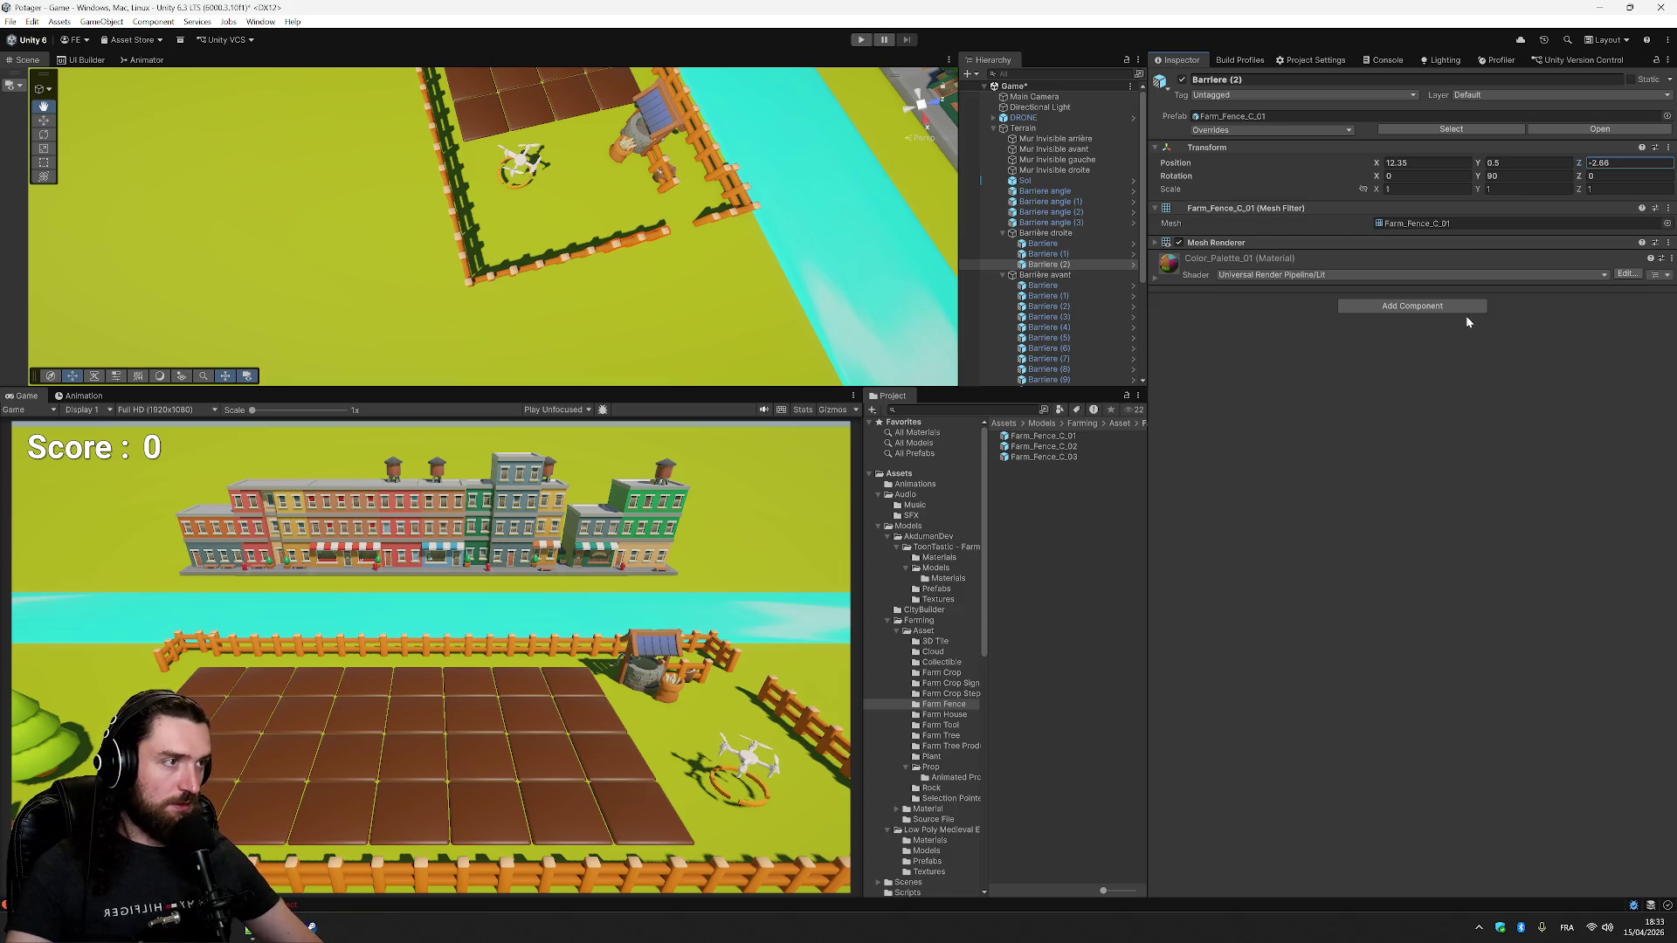
left_click(1085, 266)
- Duplicate Barriere (2) as Barriere (3) at Position Z -0.86
key("ctrl+d")
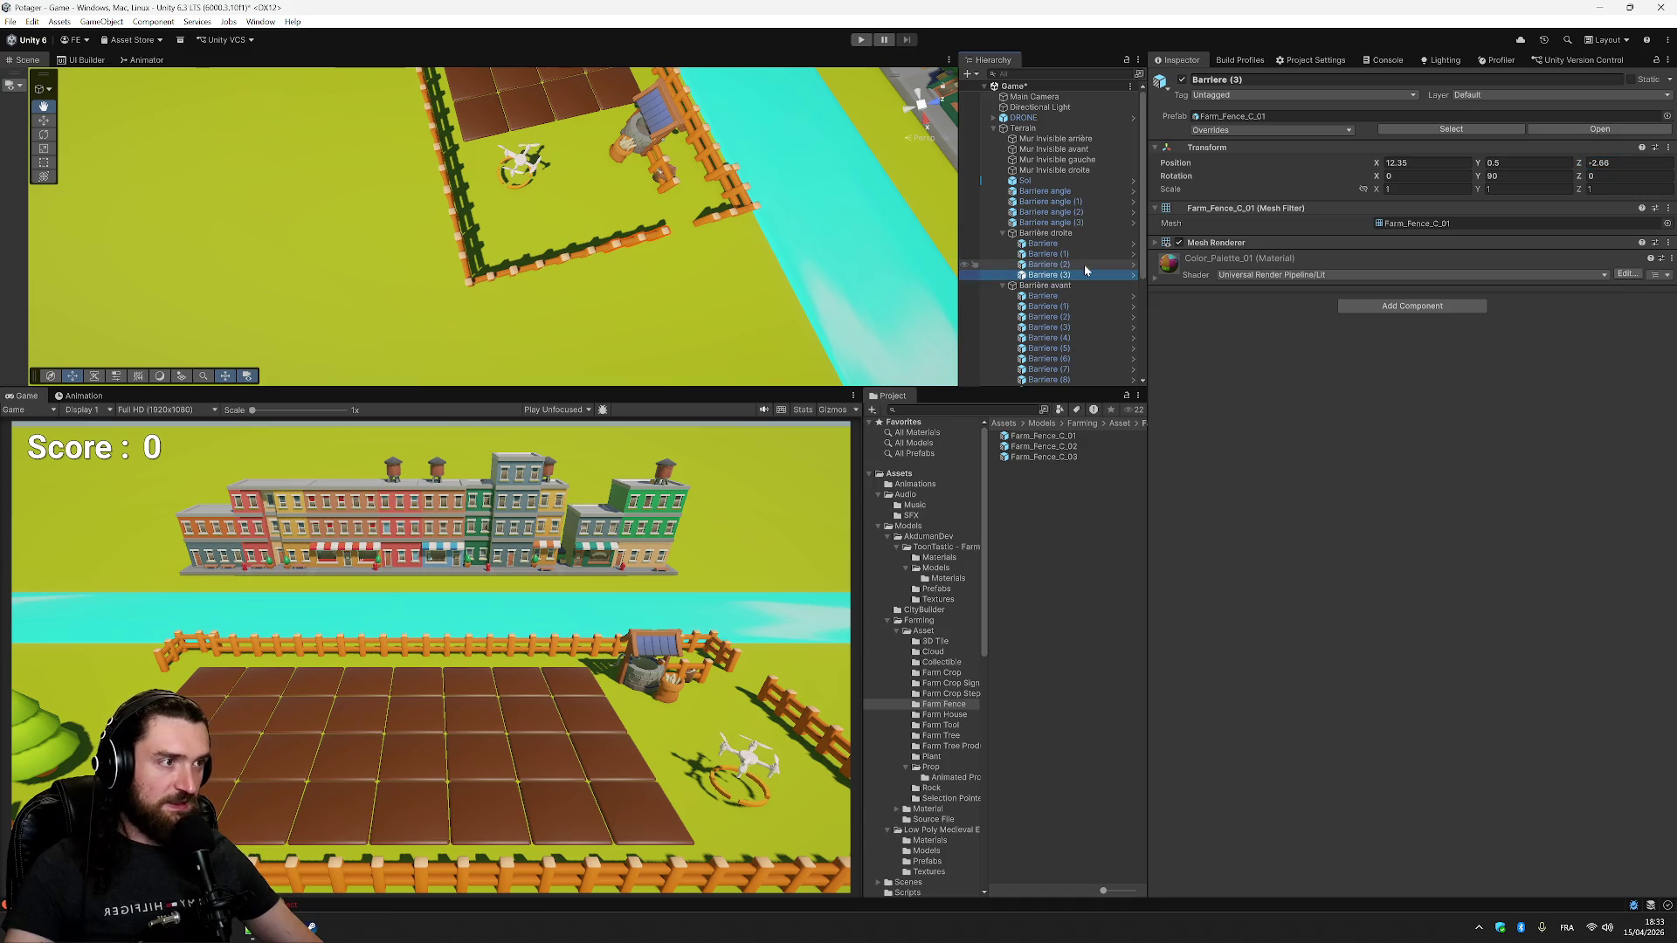
left_click(1627, 162)
type("0.")
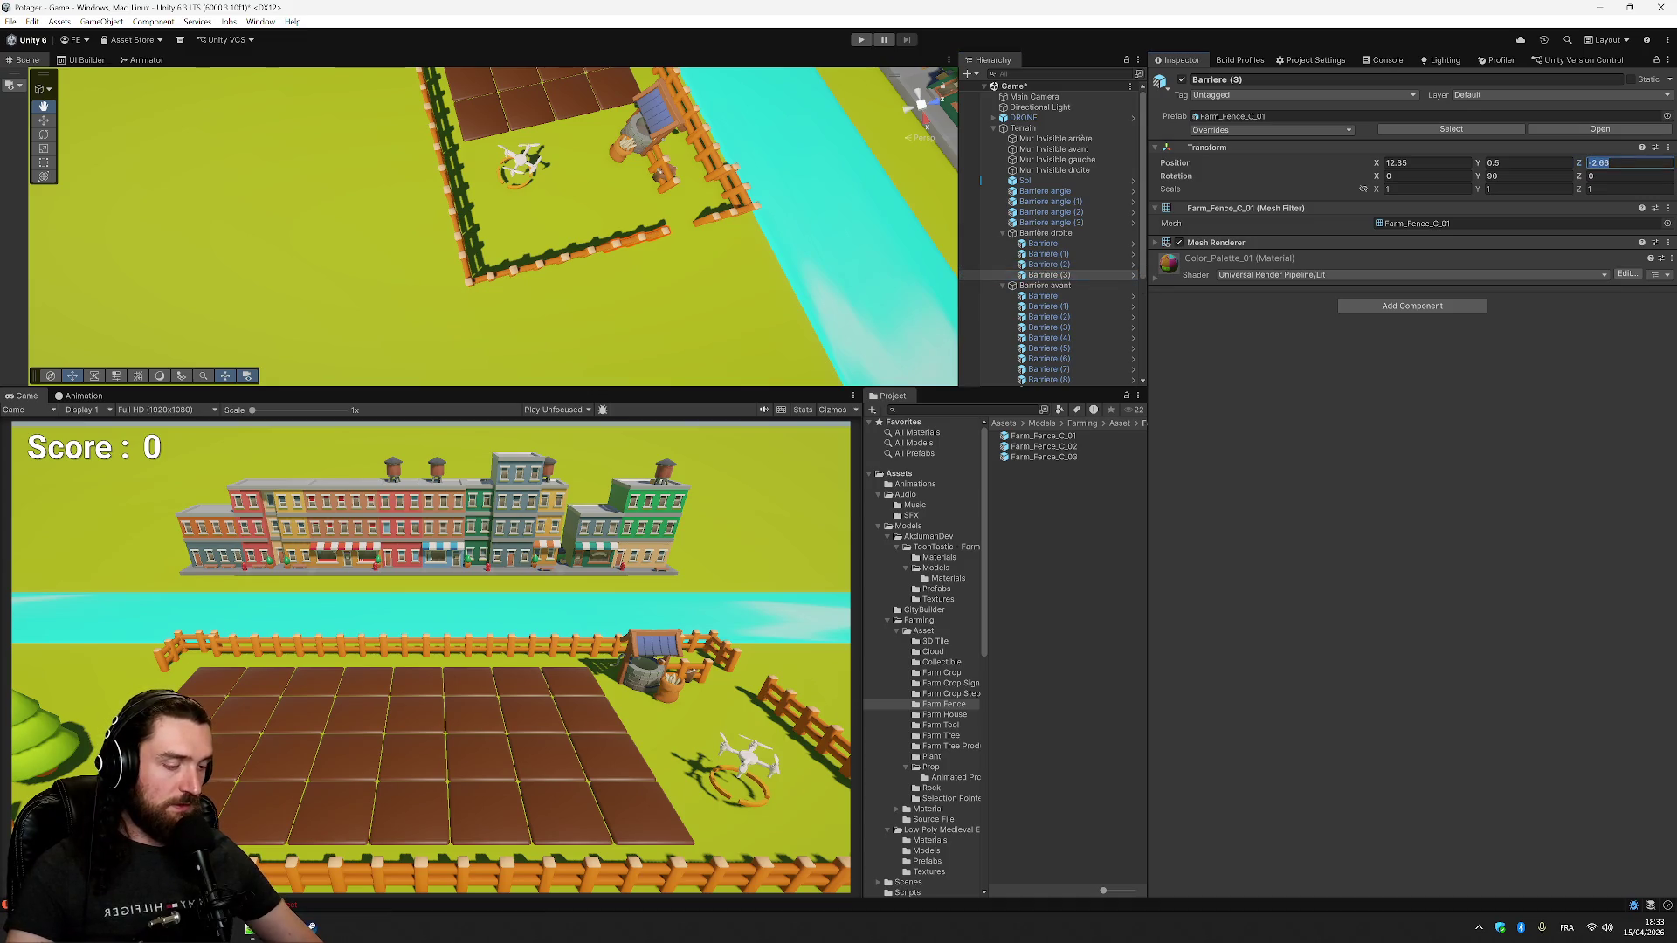
type("86")
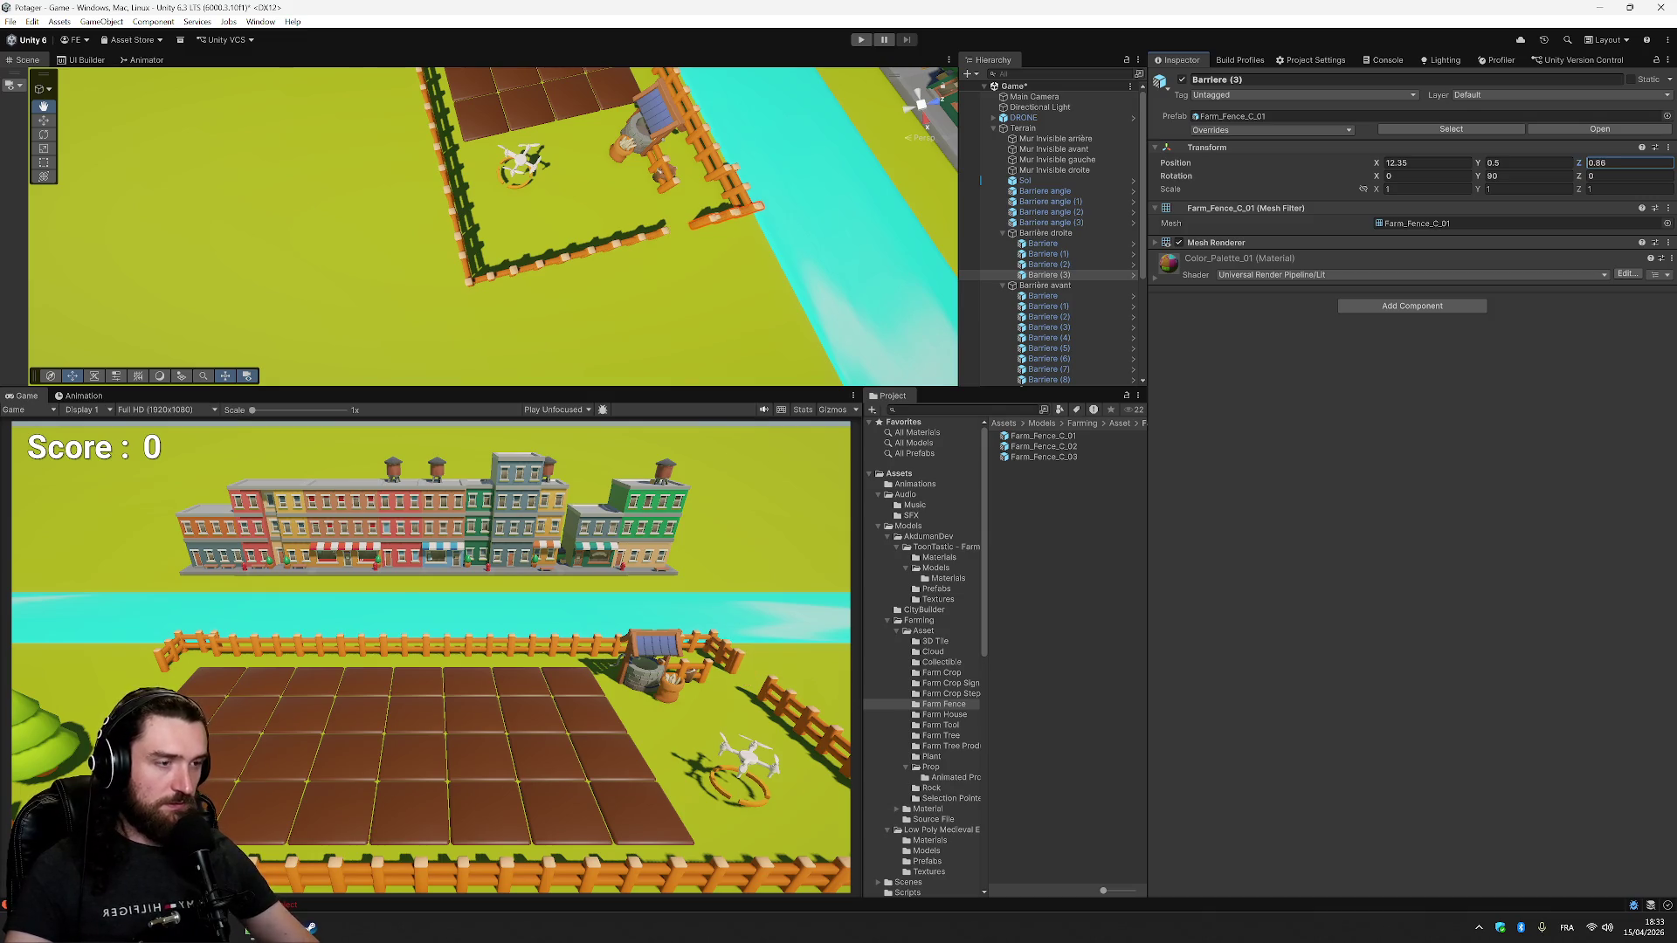
key("Home")
type("-")
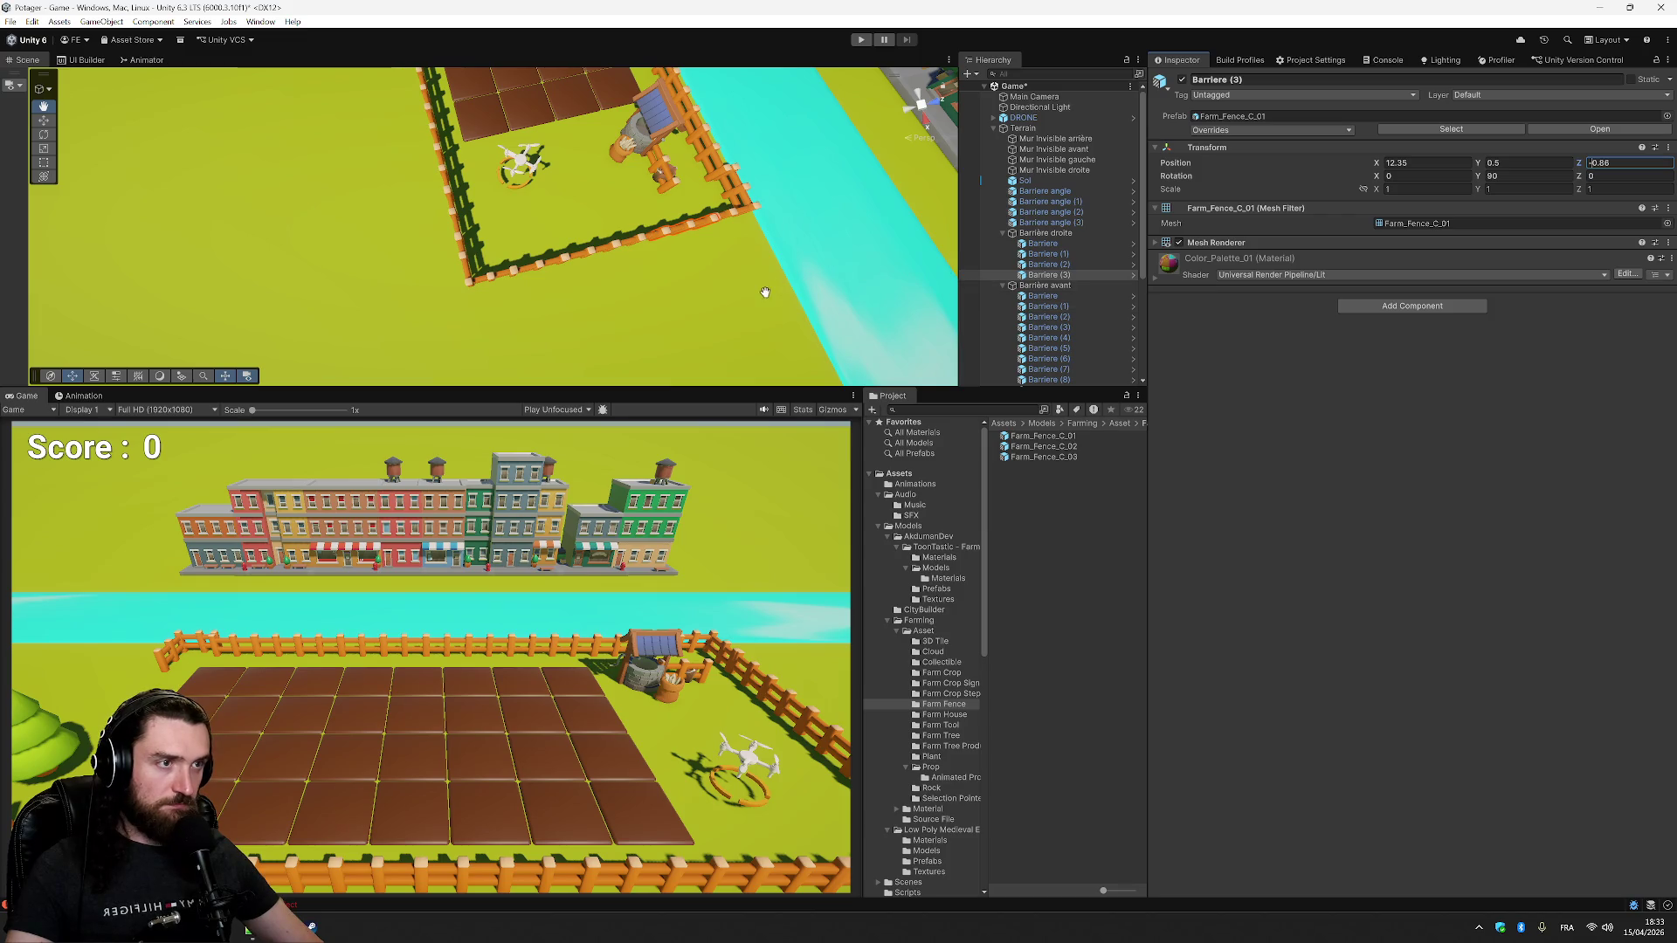
mouse_move(764, 281)
left_mouse_down()
mouse_move(434, 83)
mouse_move(674, 230)
left_mouse_up()
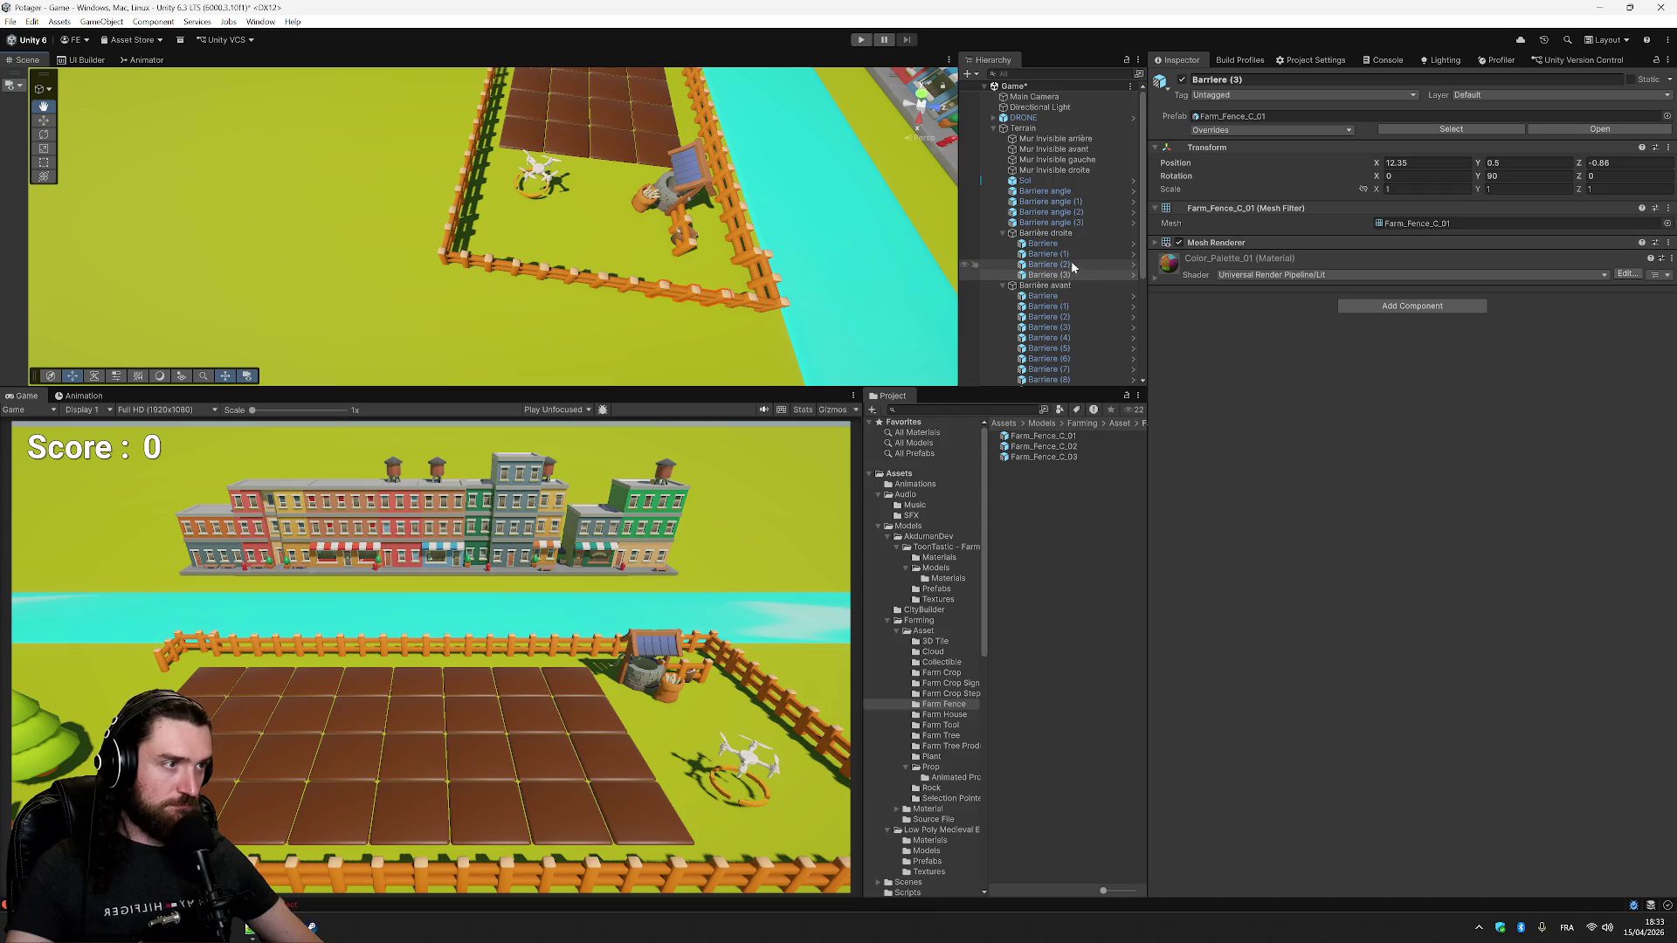
- Set corner fence Barriere angle (1)'s Position Z to 0.9
left_click(1003, 233)
left_click(1051, 223)
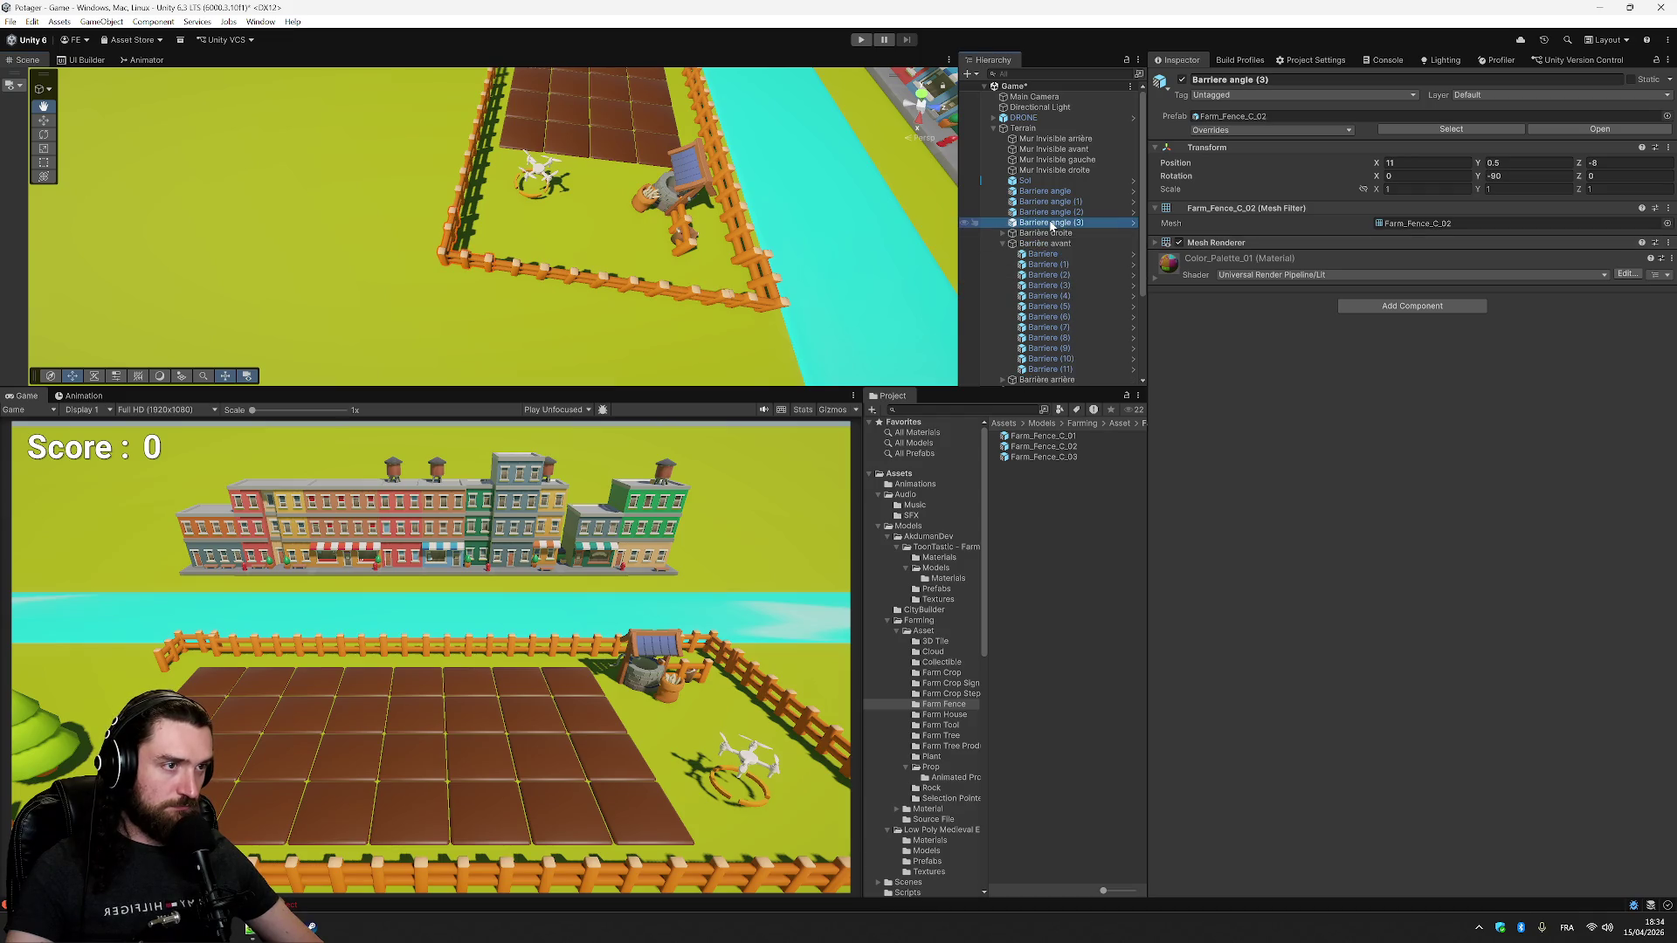
left_click(1054, 212)
left_click(1058, 202)
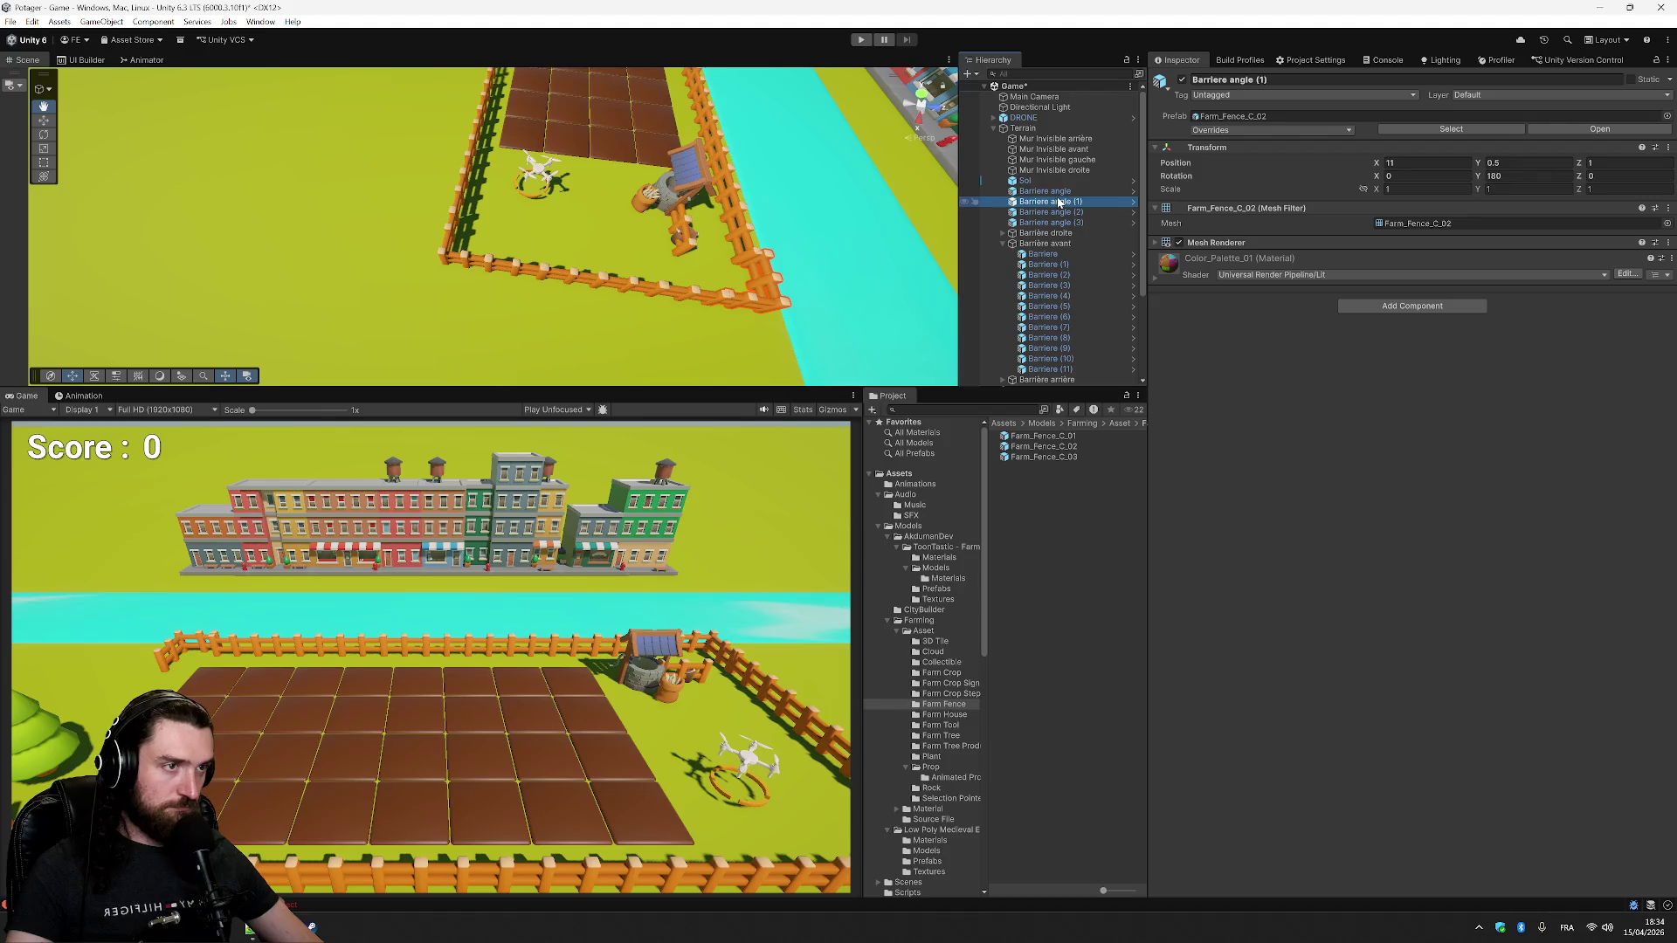
left_click(1624, 162)
type("0.")
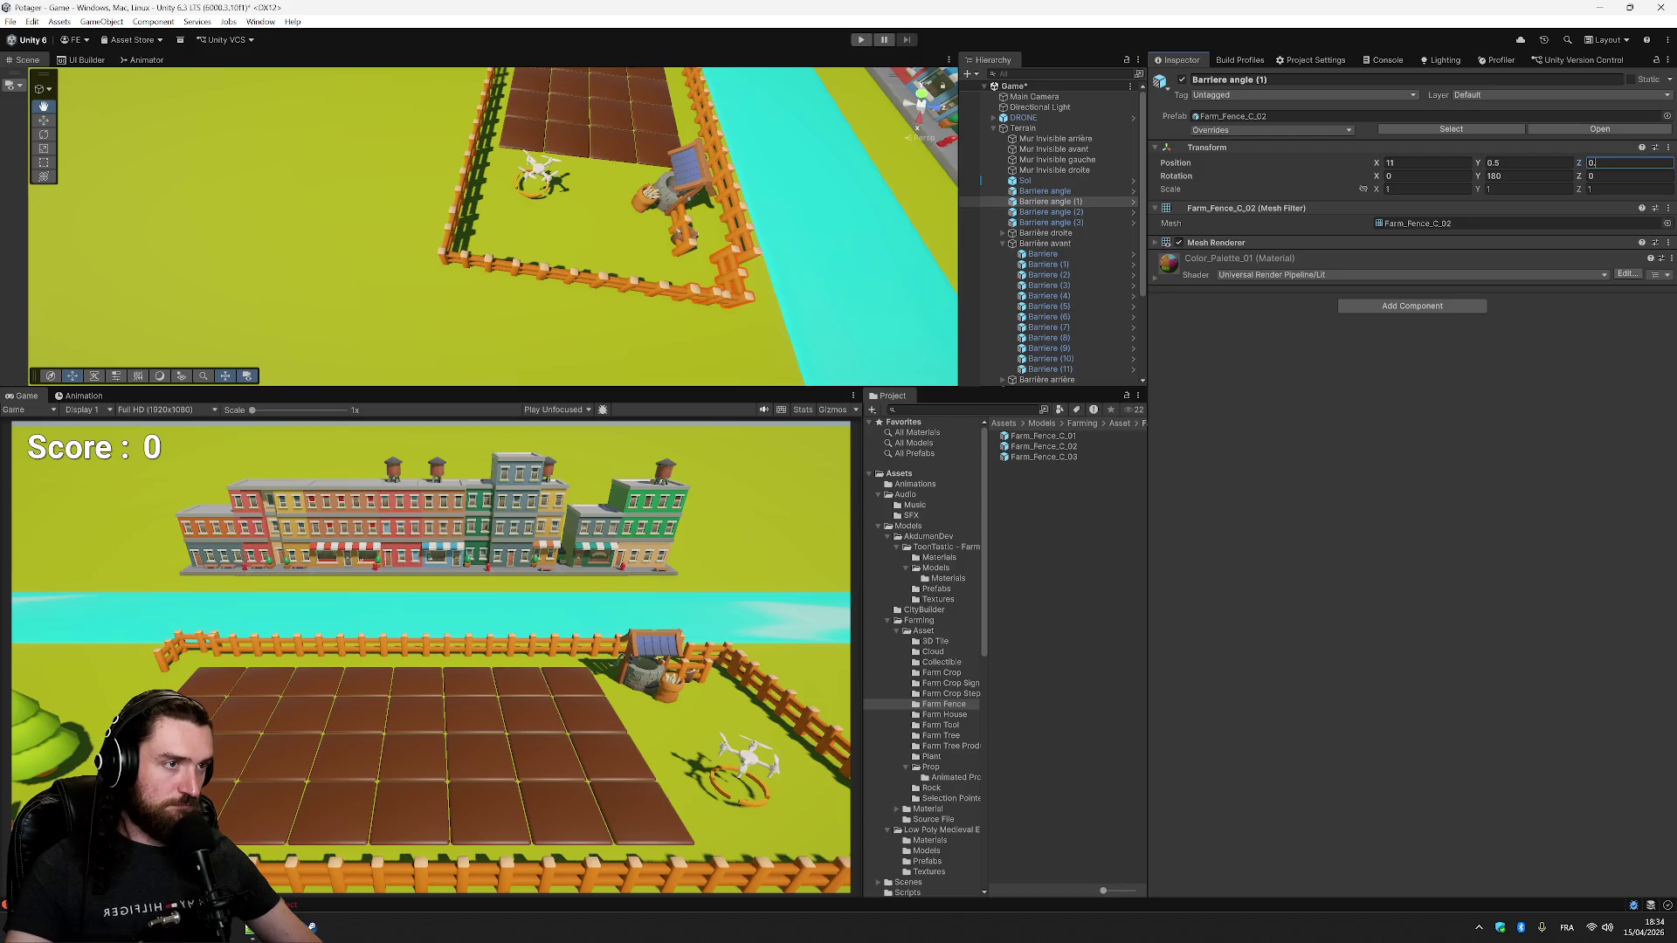
type("6")
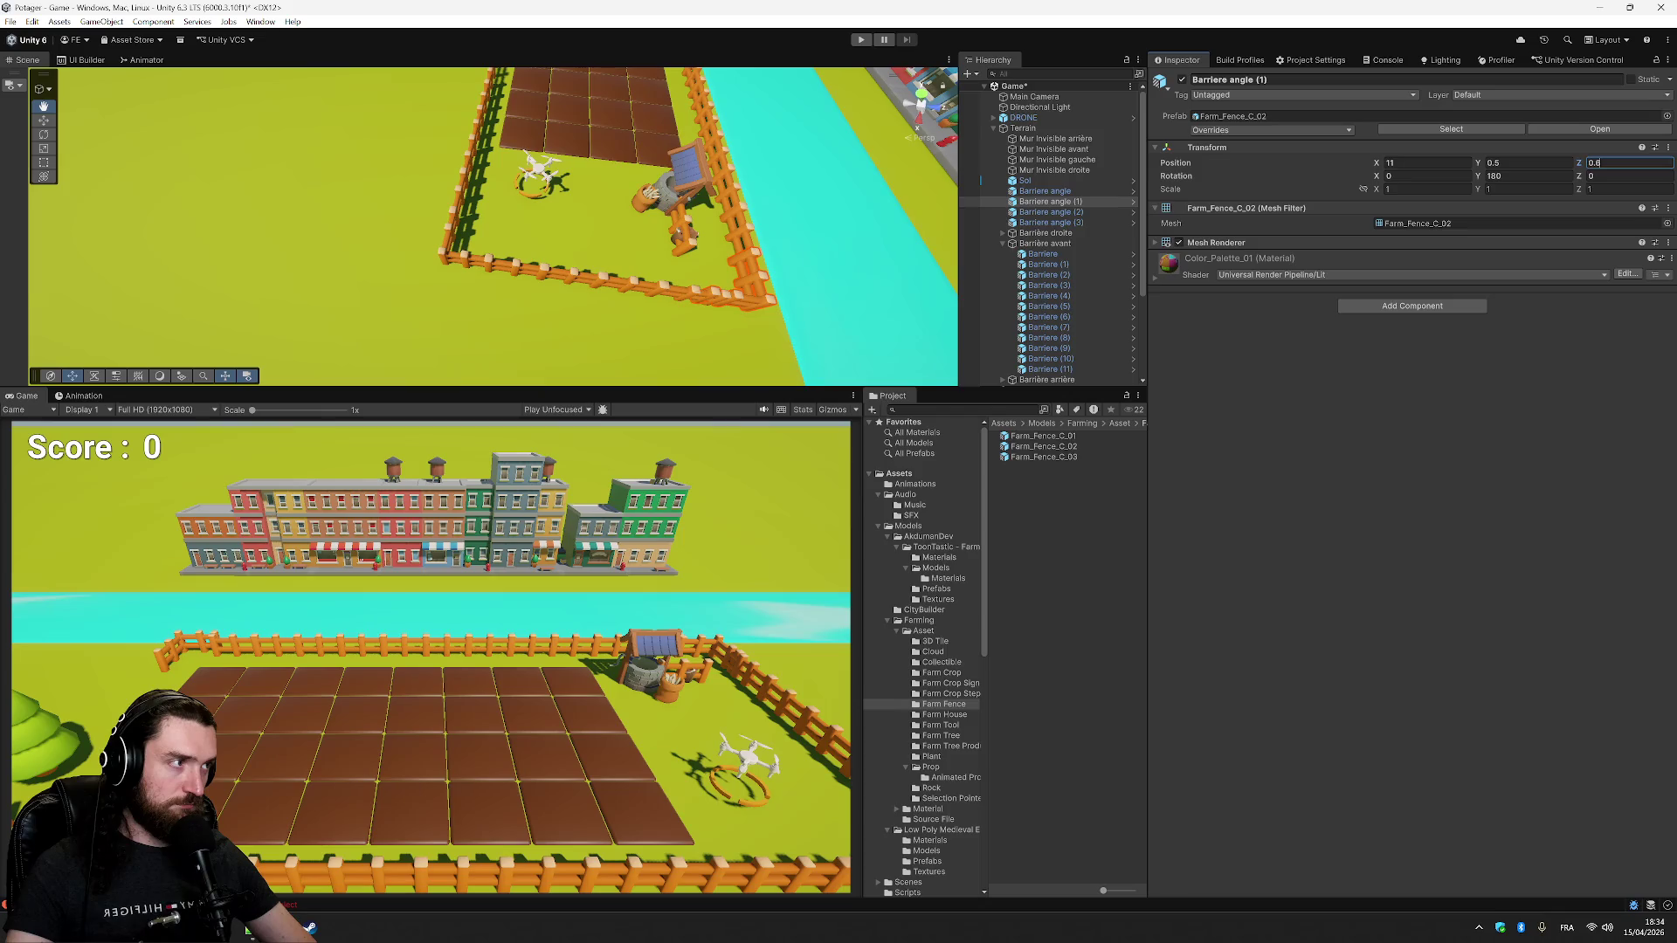
key("BackSpace")
type("8")
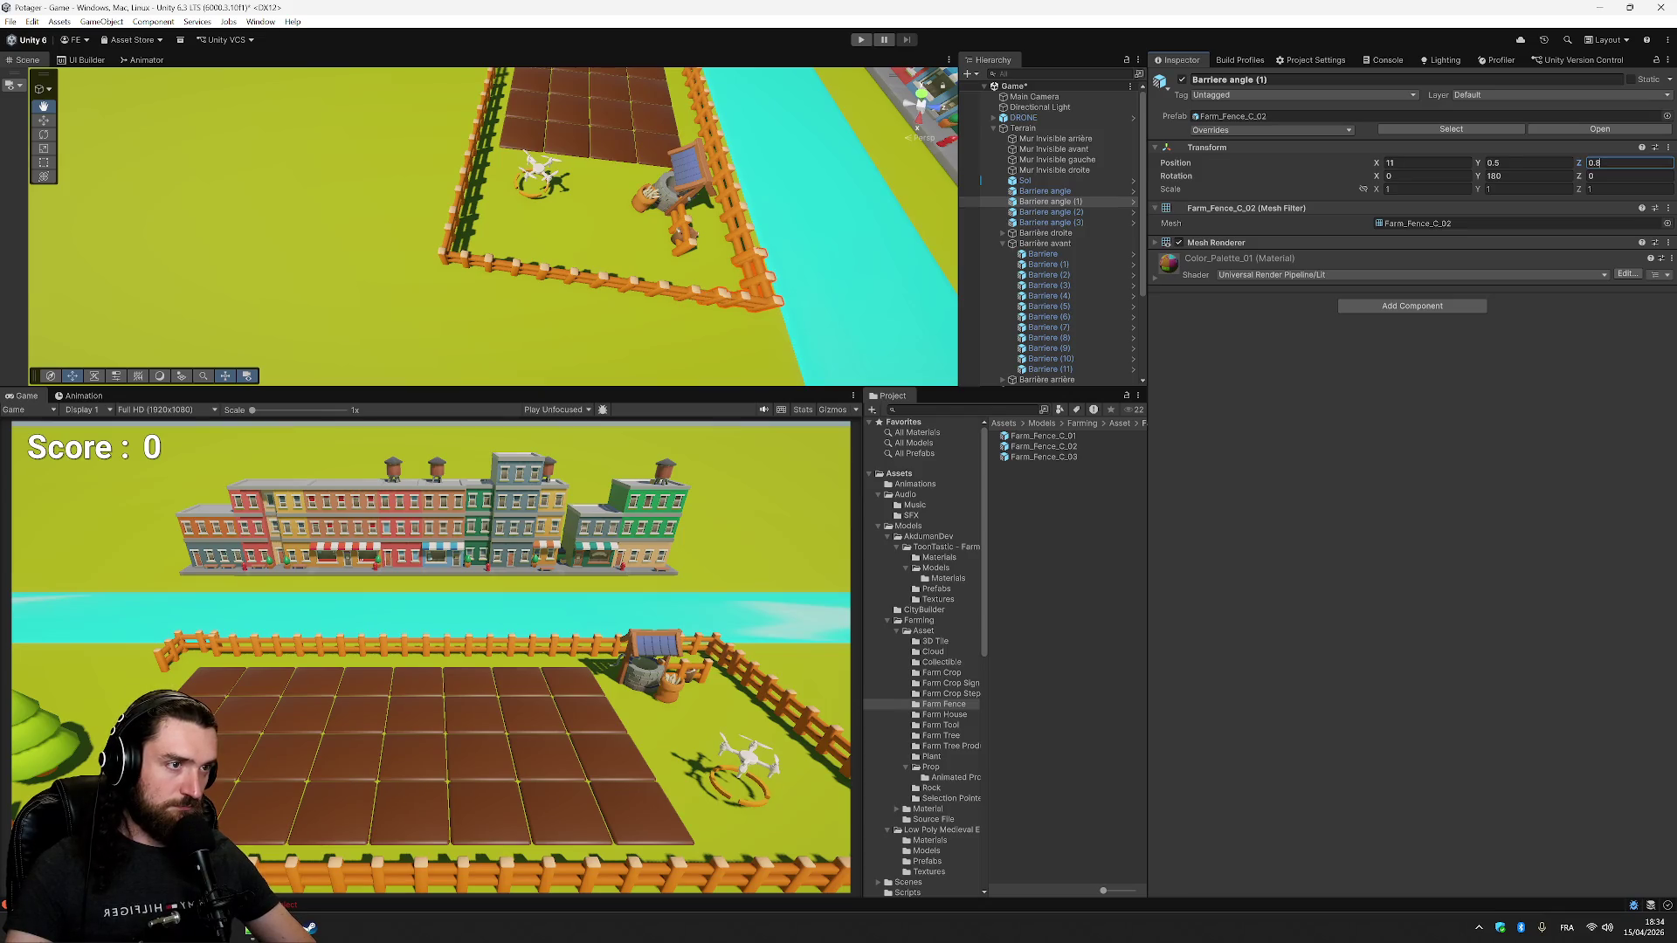
key("BackSpace")
type("9")
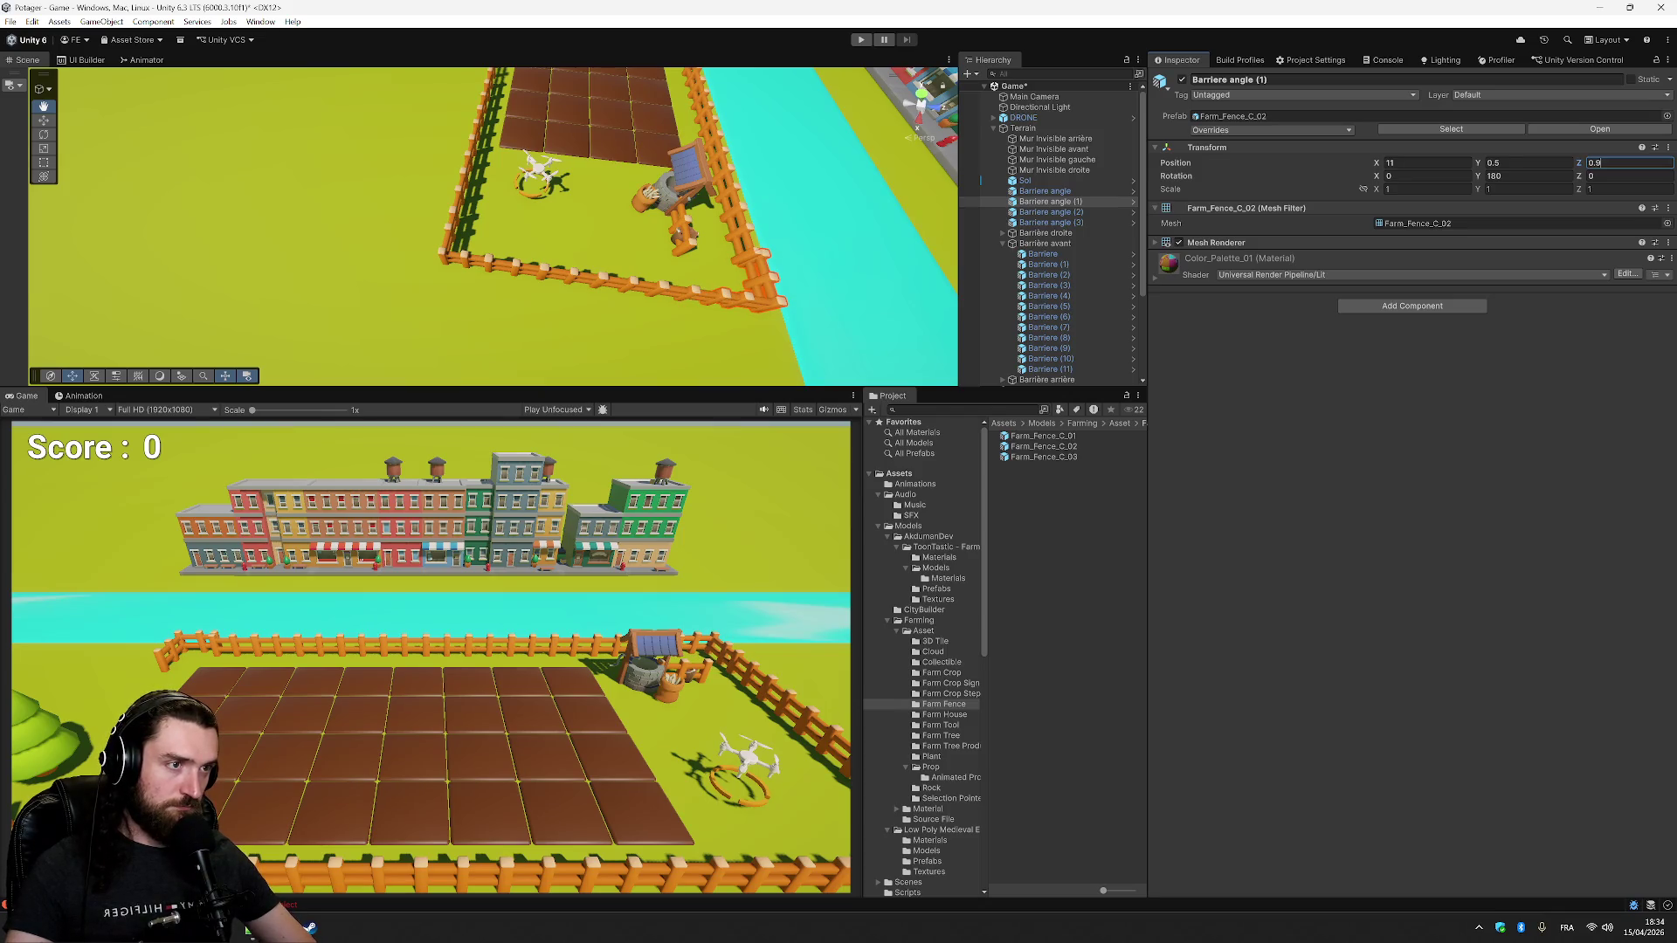
- Pan over the river and town, back to the field, and select Barrière droite
mouse_move(821, 326)
left_mouse_down()
mouse_move(576, 290)
mouse_move(644, 344)
mouse_move(648, 378)
left_mouse_up()
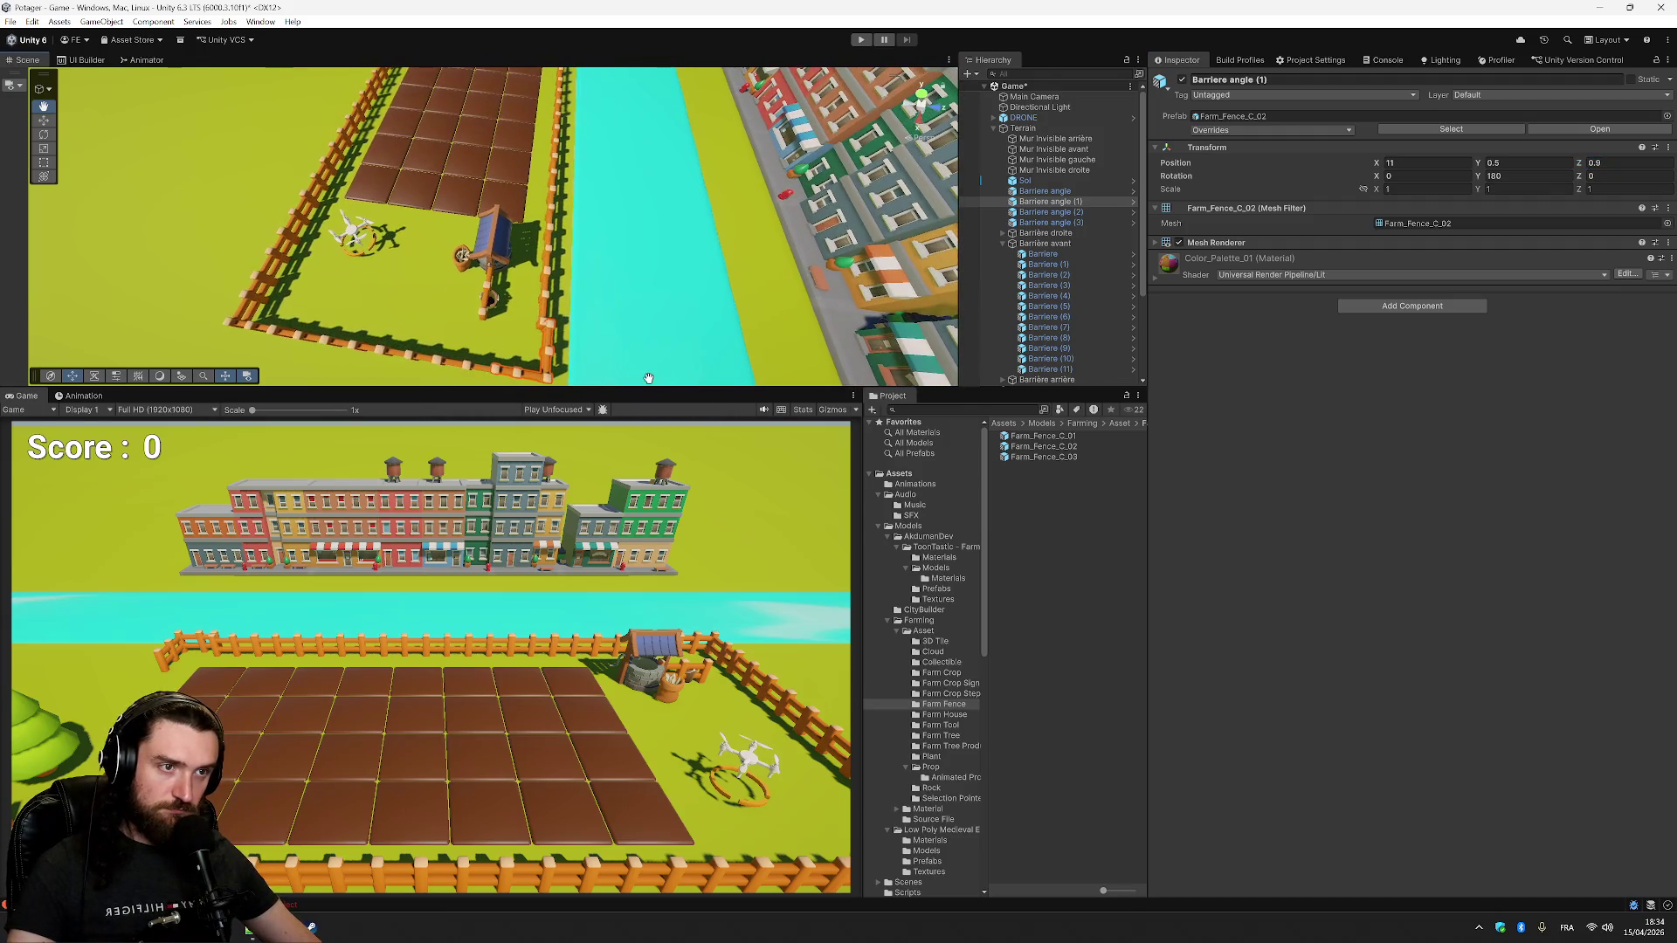
mouse_move(652, 315)
left_mouse_down()
mouse_move(711, 277)
mouse_move(692, 326)
mouse_move(587, 301)
mouse_move(739, 316)
mouse_move(577, 304)
left_mouse_up()
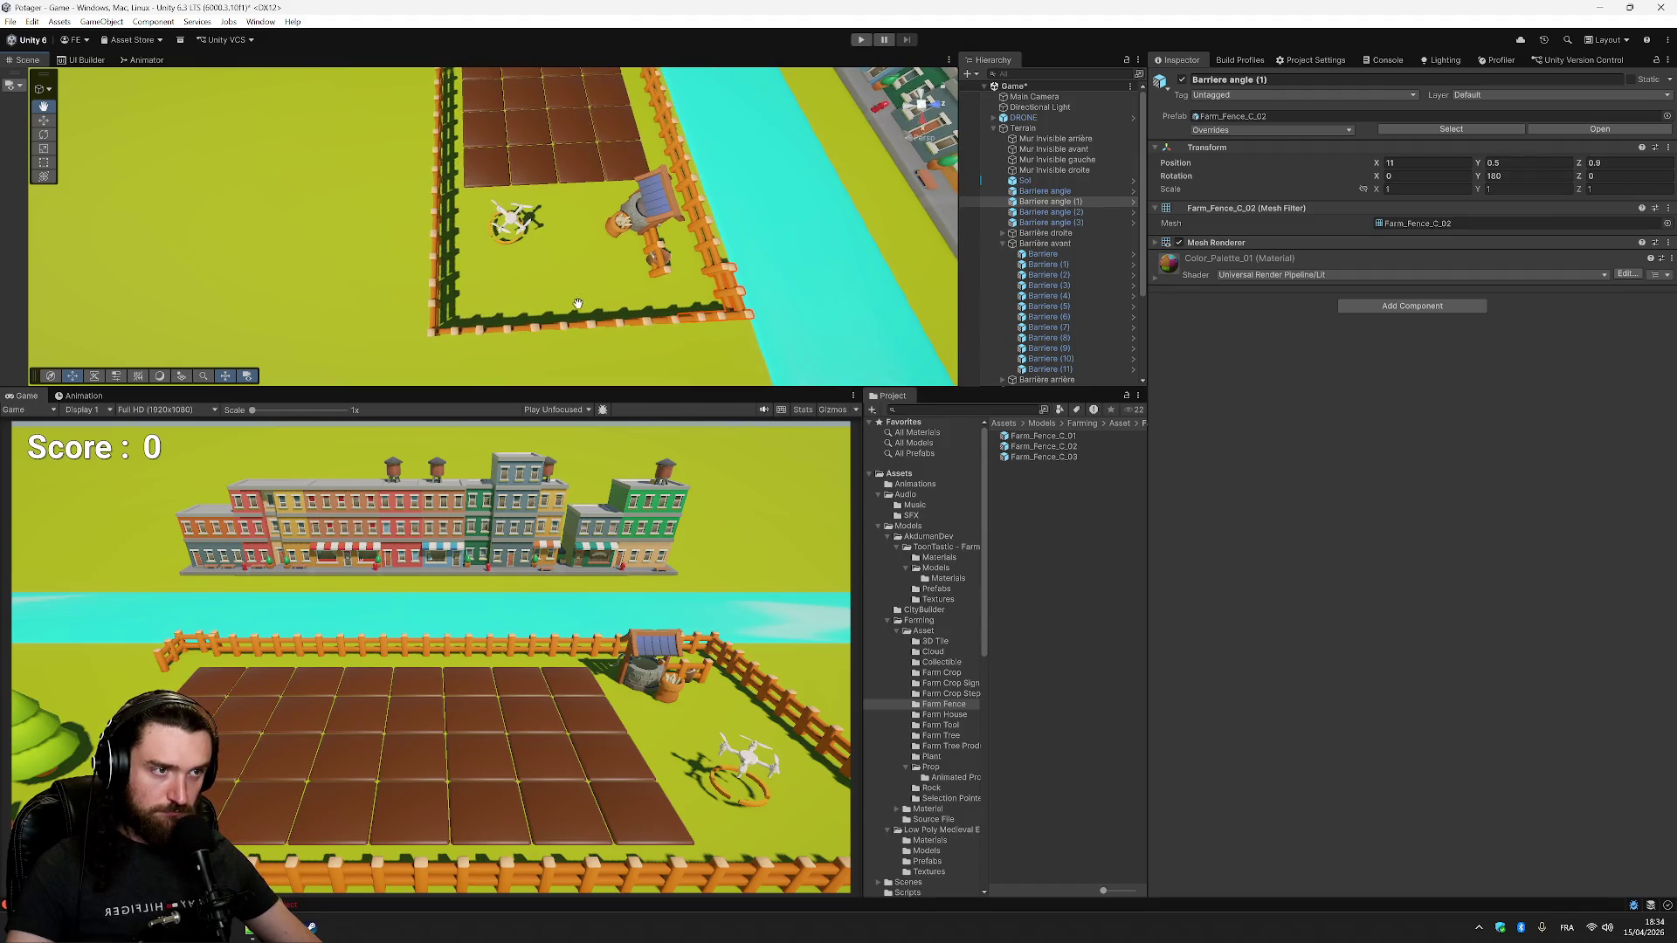
mouse_move(748, 317)
left_mouse_down()
mouse_move(464, 255)
mouse_move(641, 289)
left_mouse_up()
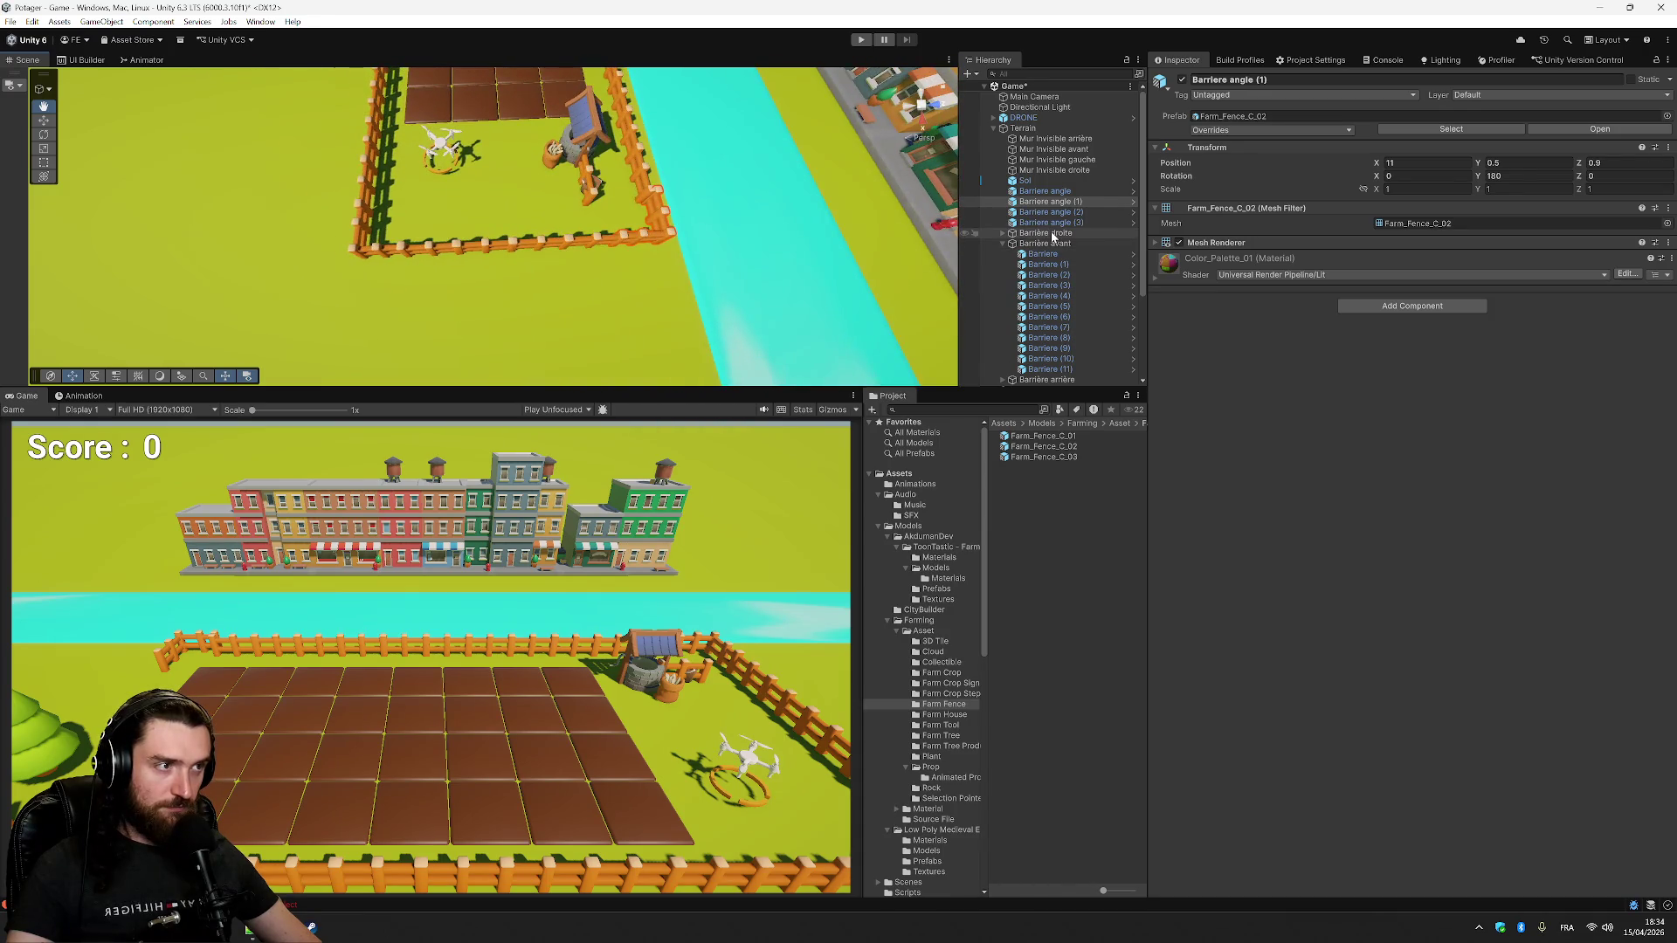
left_click(1052, 234)
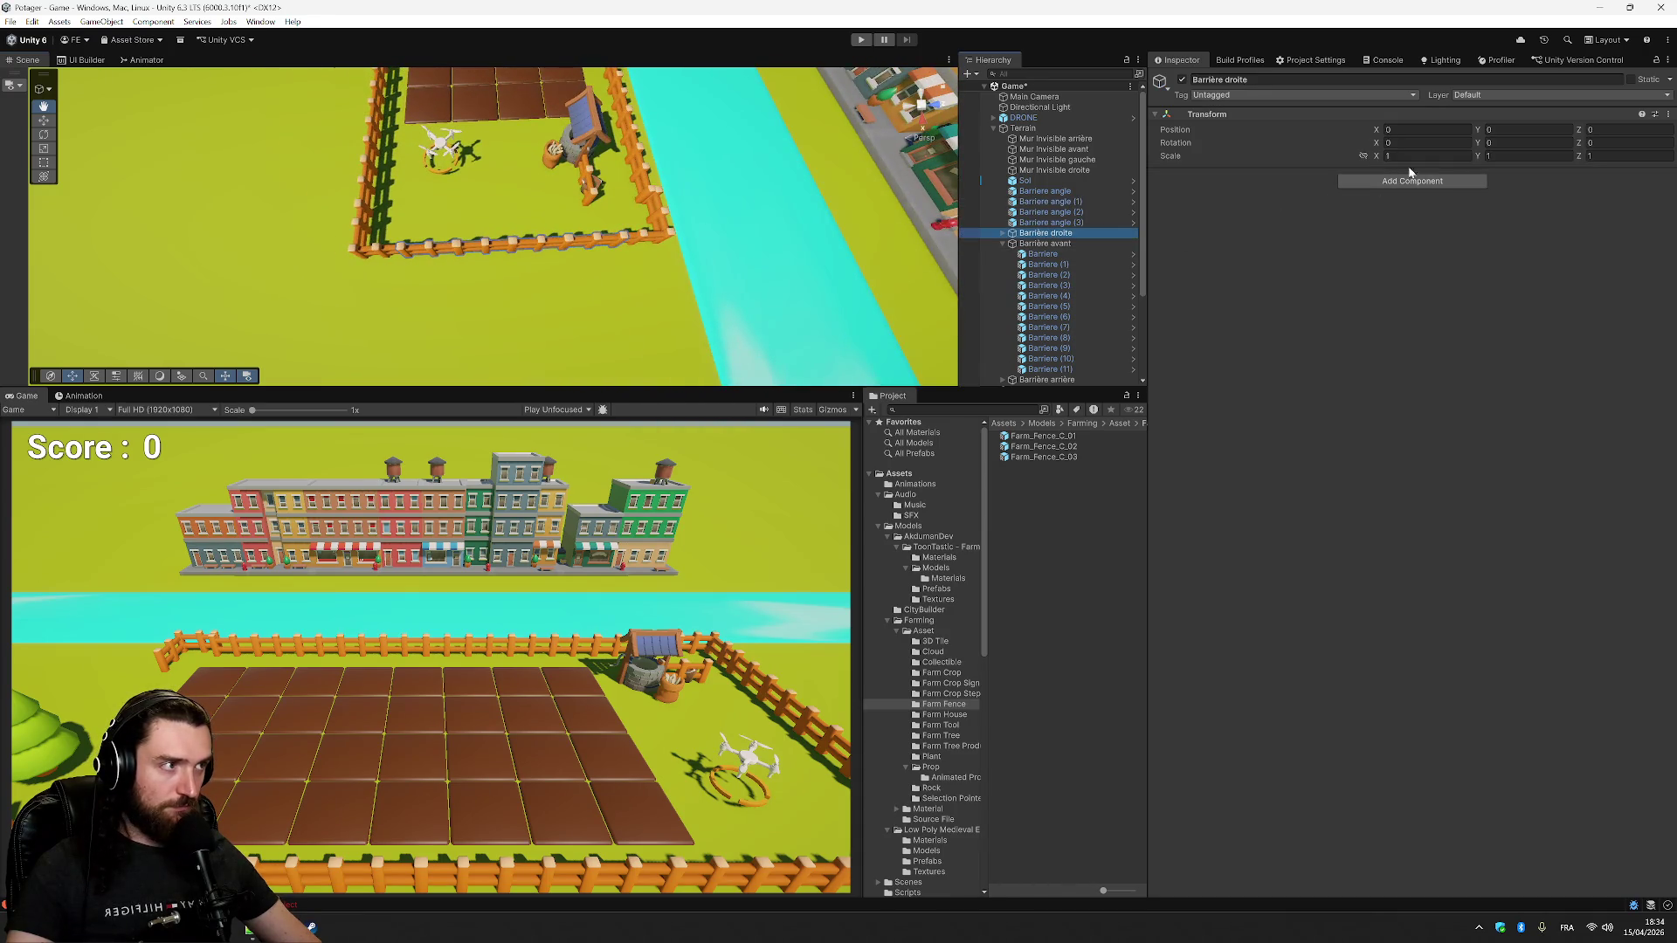
- Try Barrière droite Position X values around -0.2 and -0.1 while viewing the fence corner
left_click(1627, 130)
left_click(1424, 129)
type("-0.")
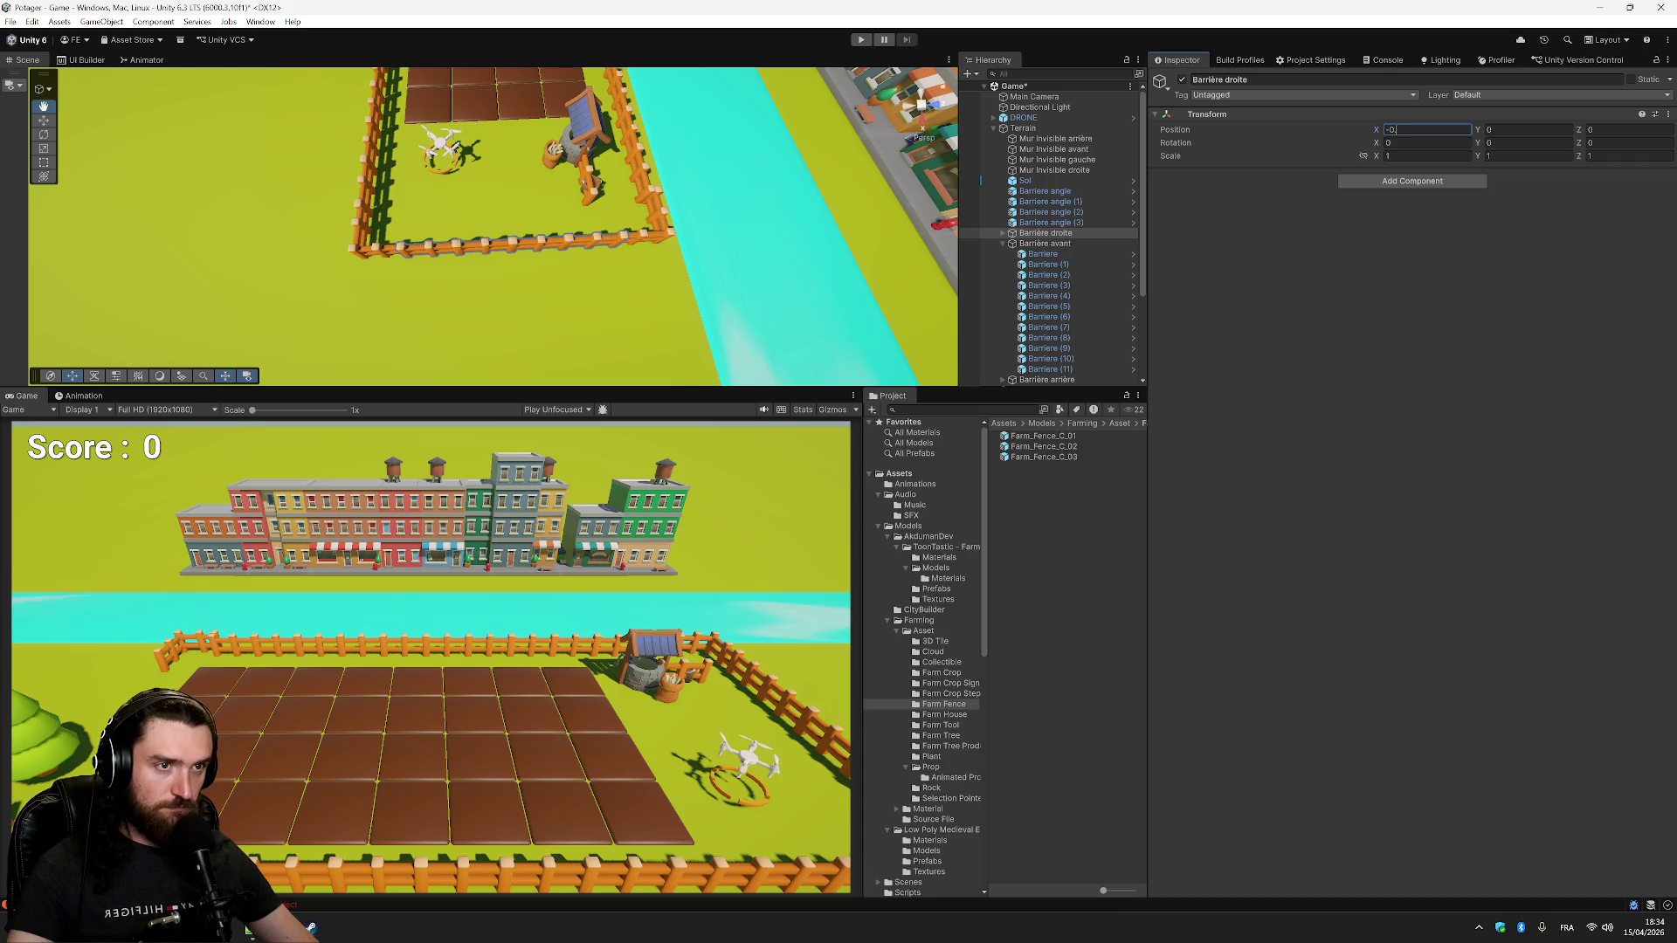
type("2")
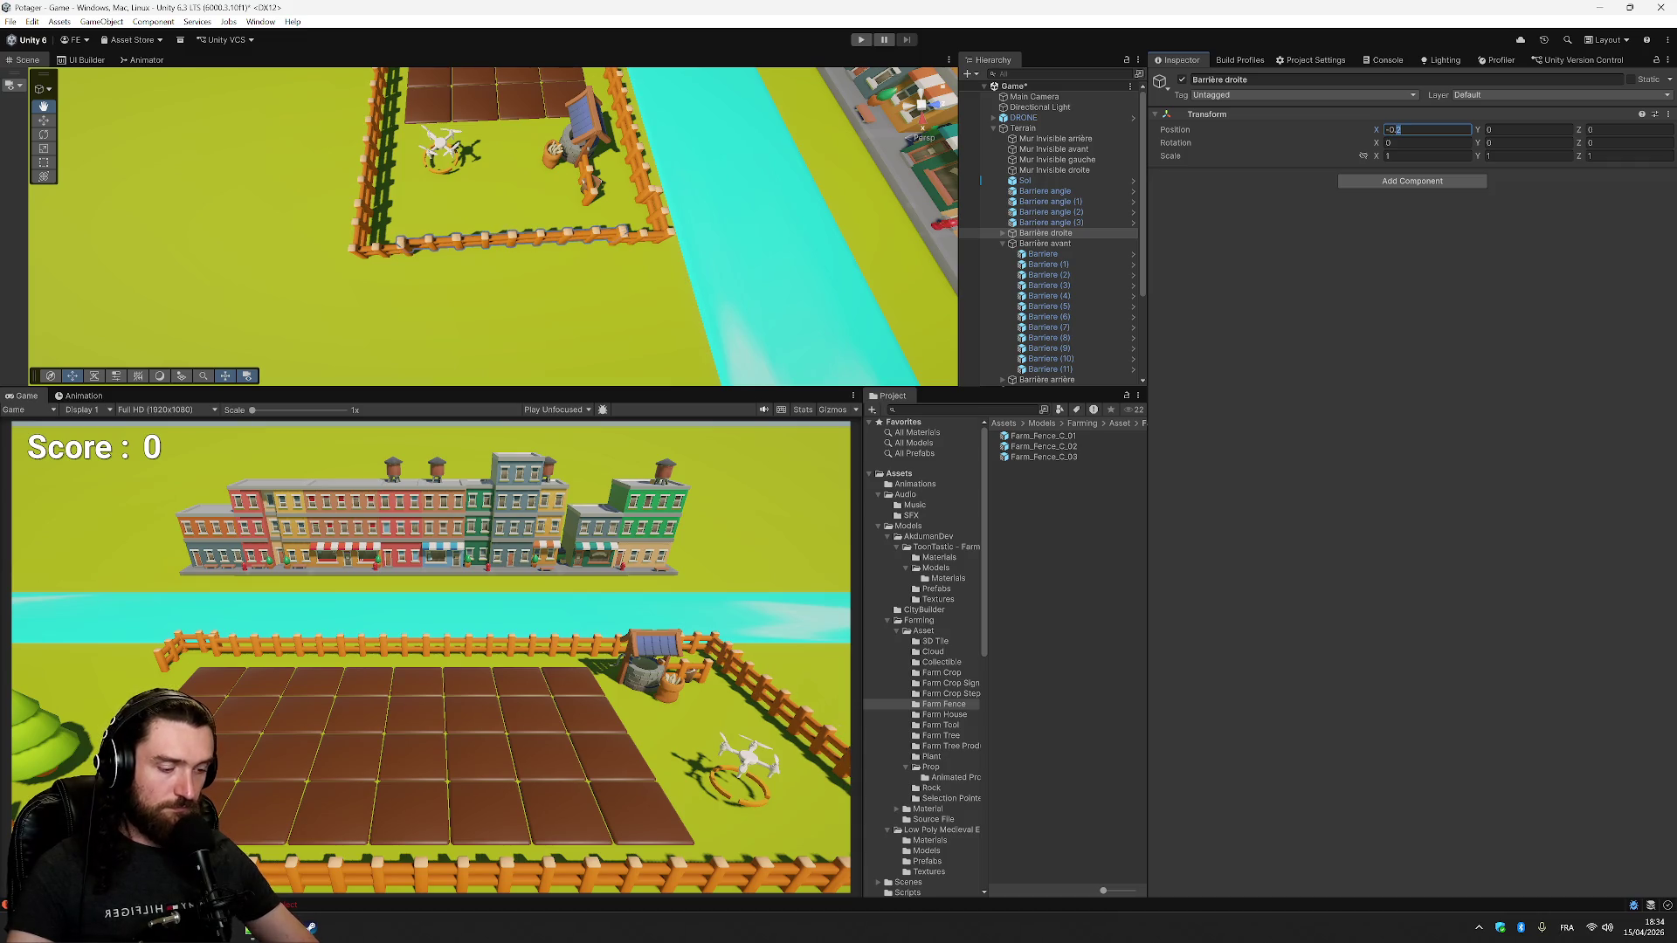
key("BackSpace")
type("1")
mouse_move(655, 280)
left_mouse_down()
mouse_move(862, 366)
mouse_move(719, 254)
mouse_move(760, 251)
mouse_move(752, 277)
mouse_move(588, 218)
left_mouse_up()
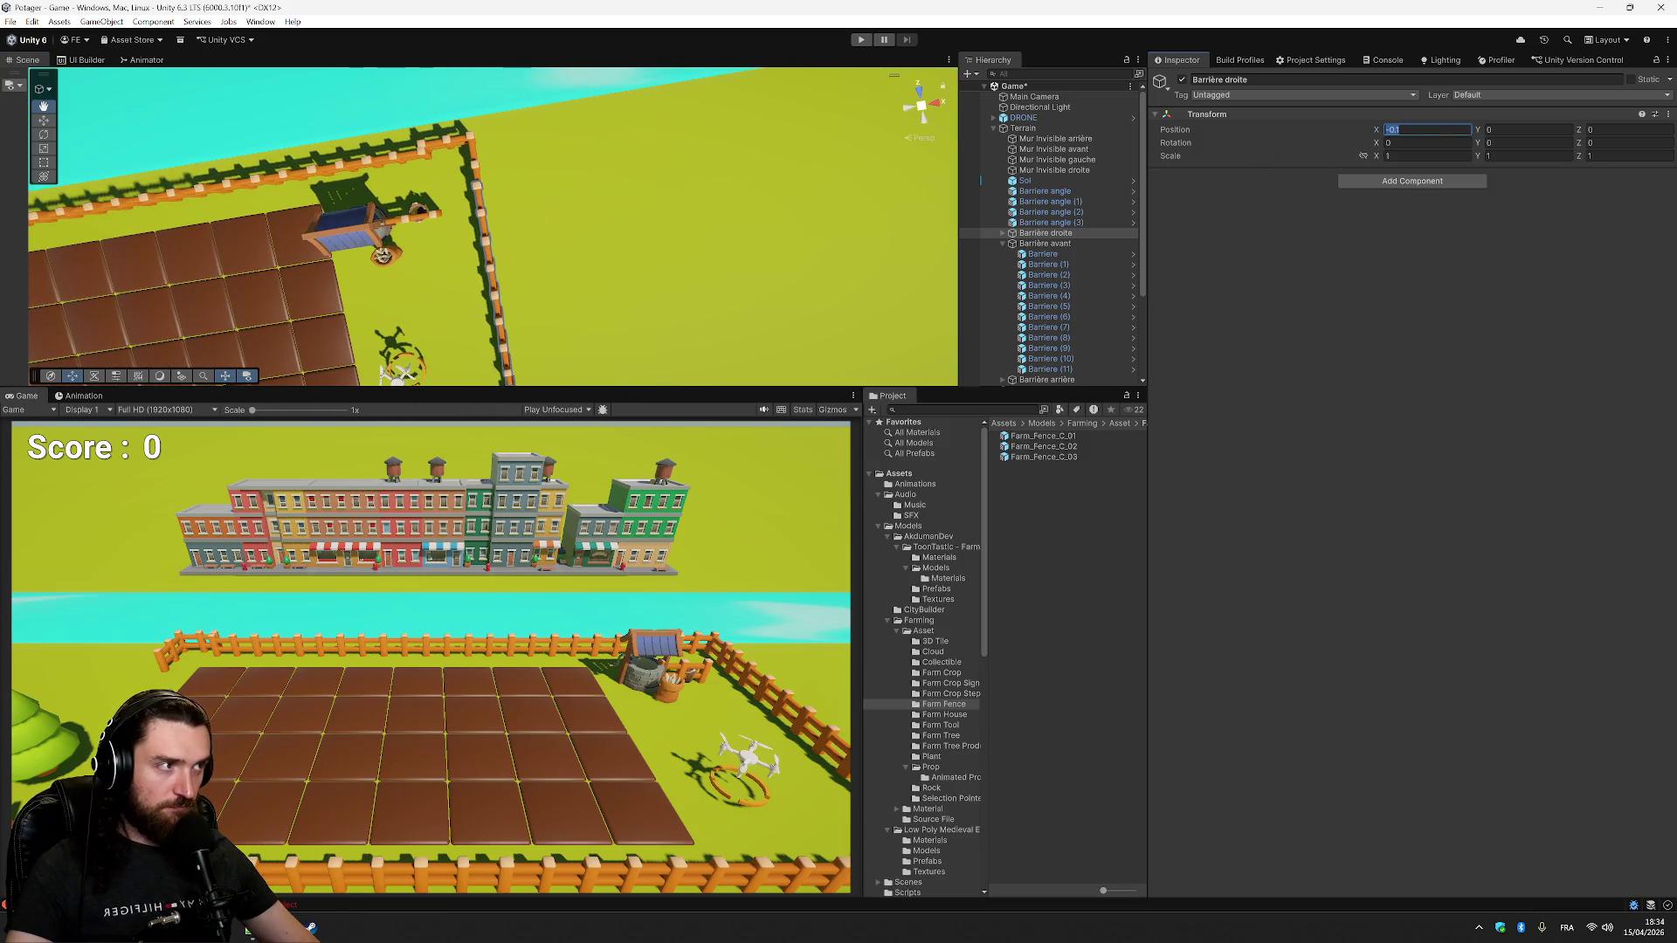
type("0")
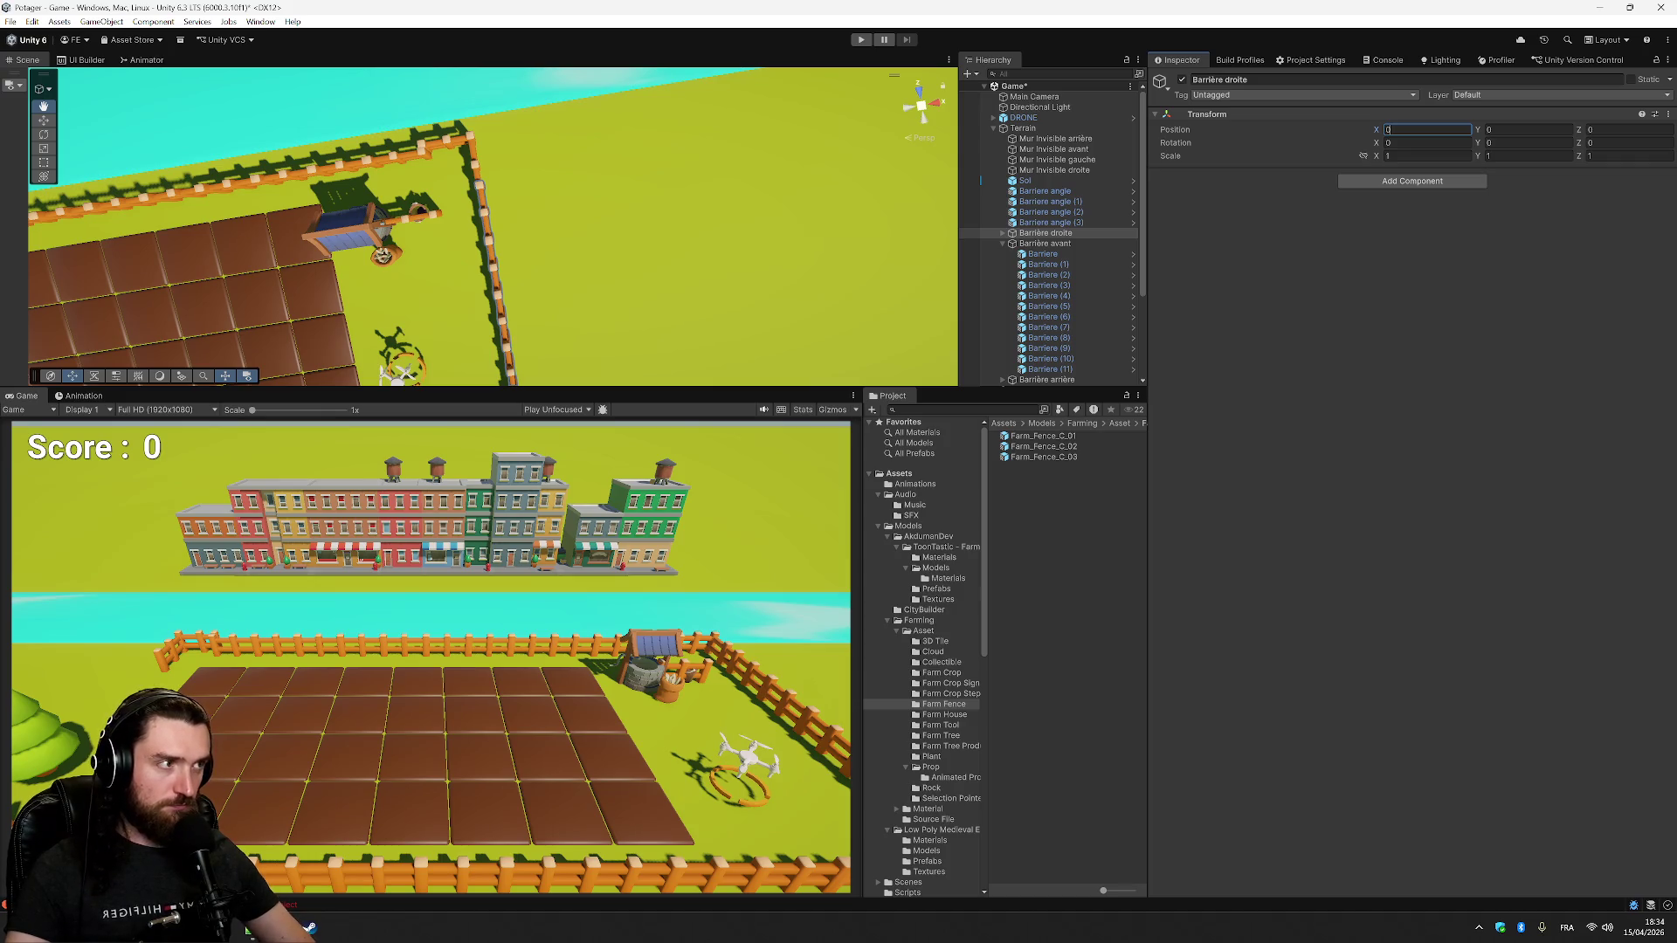
type("-0")
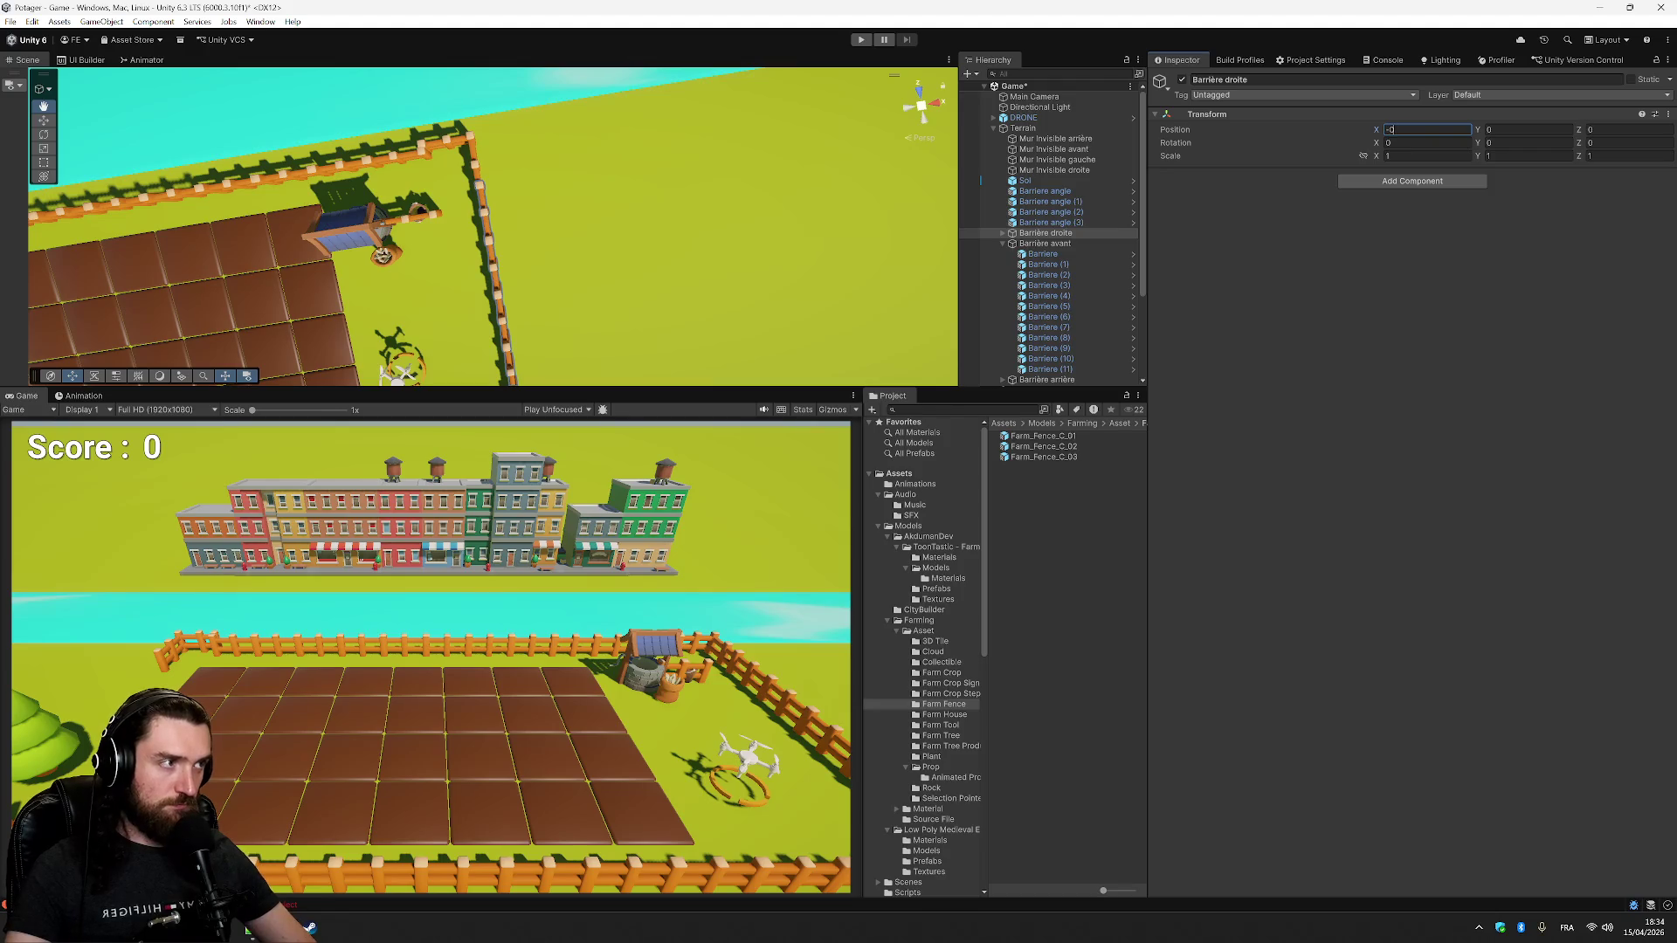
type(".015")
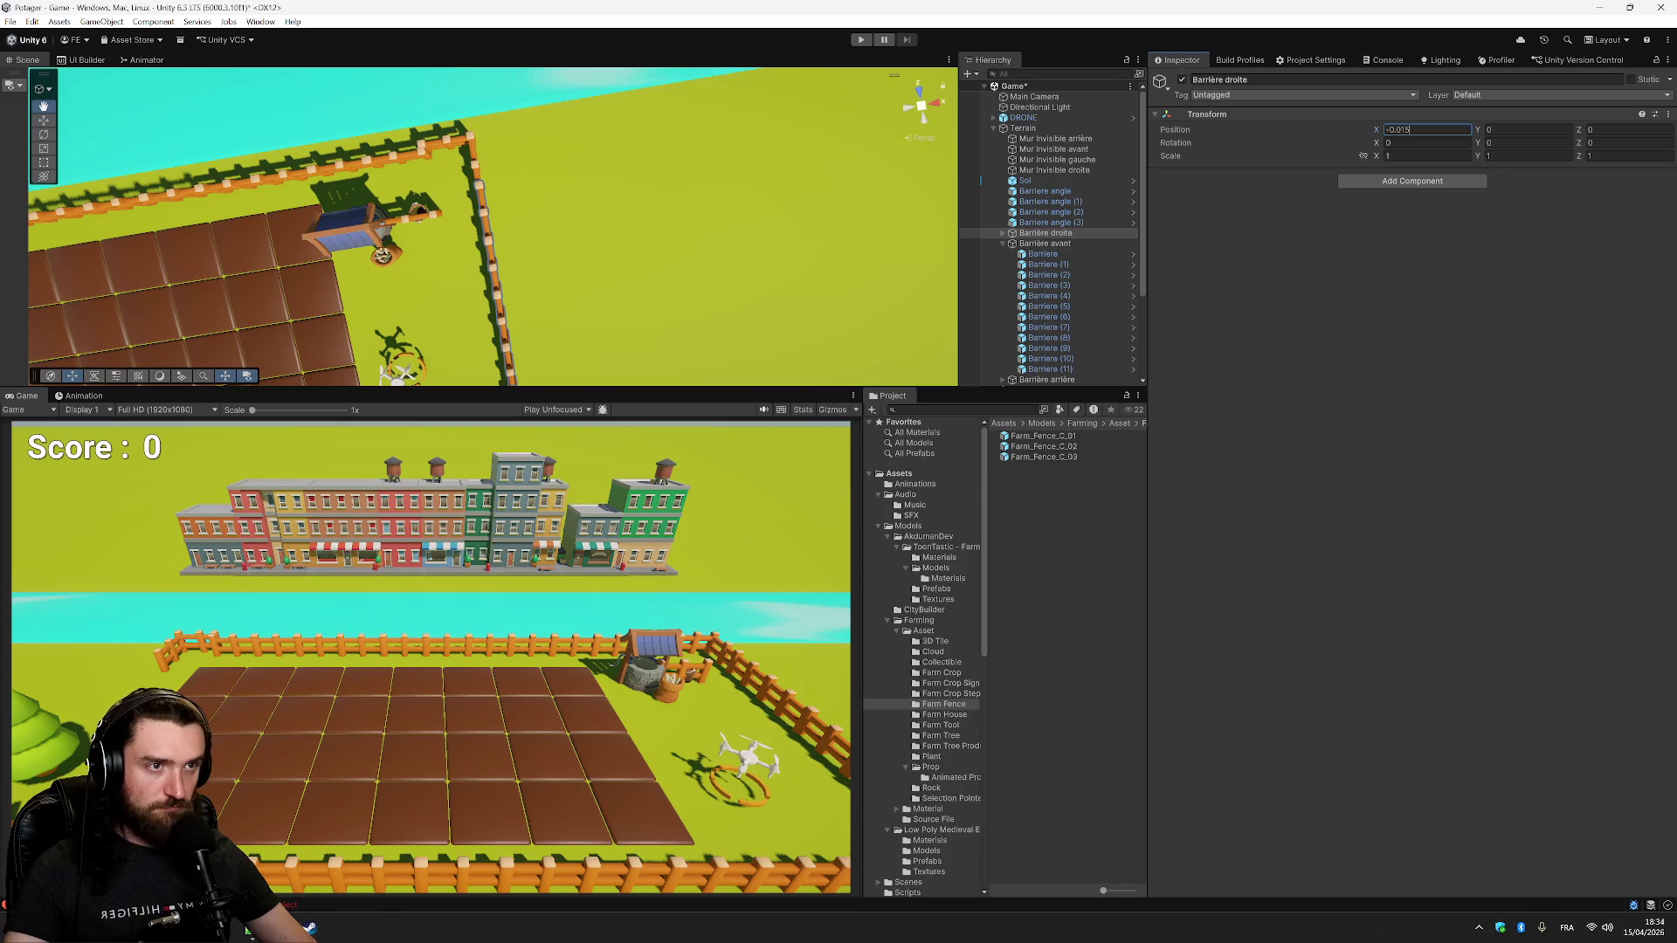
scroll(644, 259, "up", 5)
left_click_drag(644, 260, 580, 281)
scroll(580, 280, "down", 3)
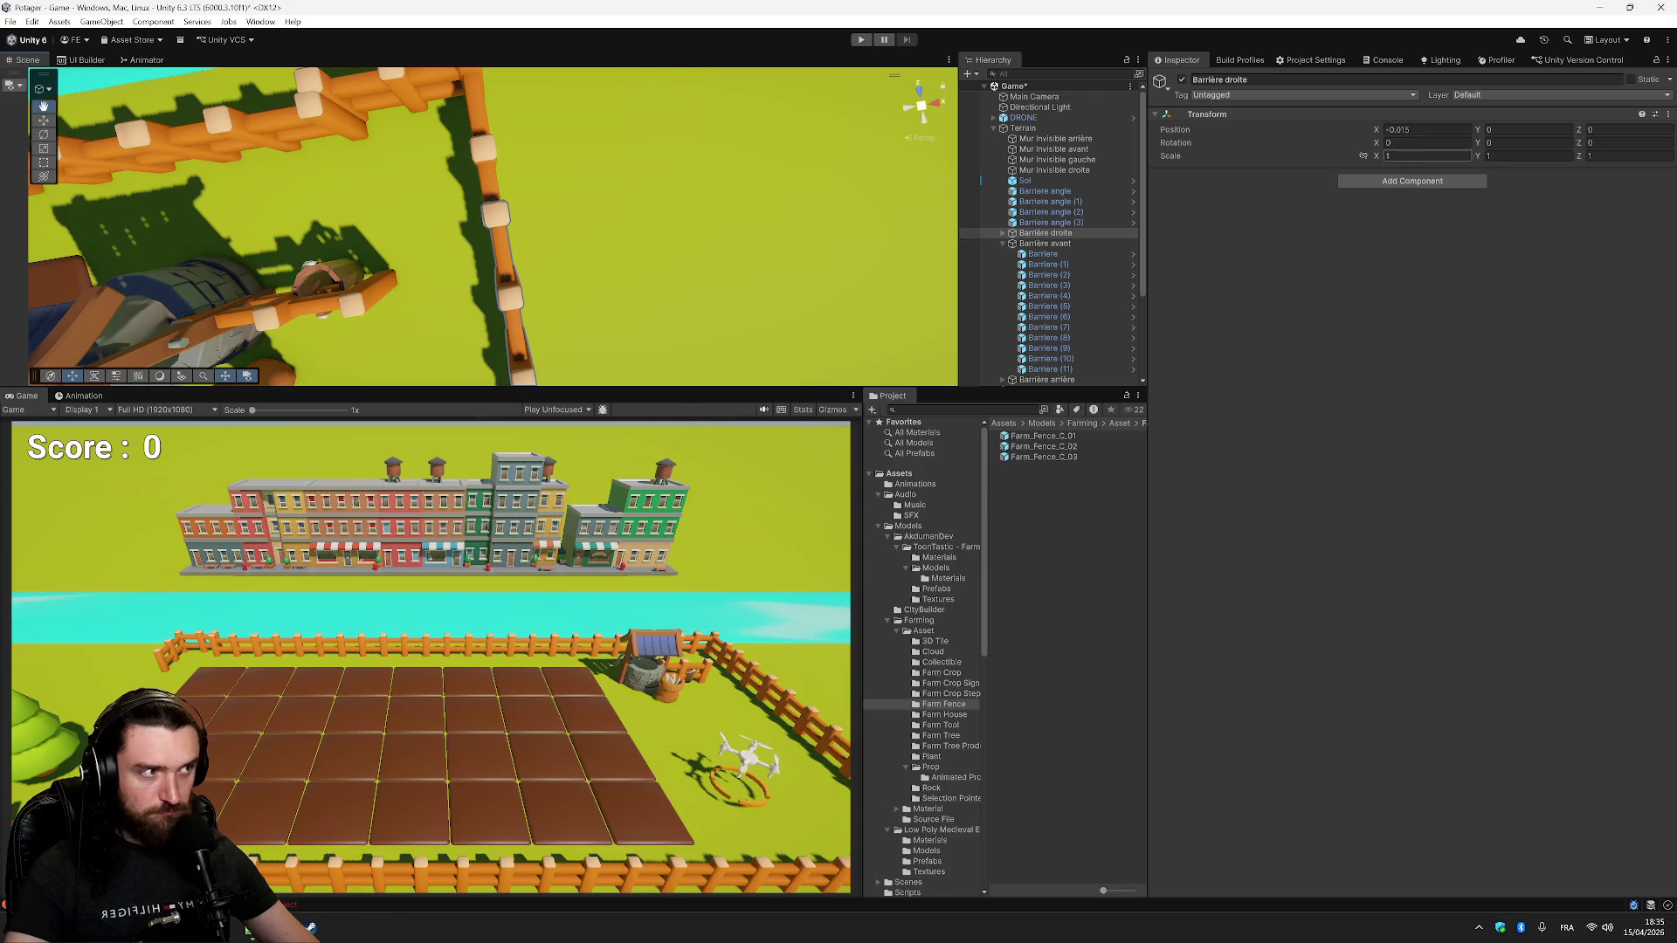
- Refine Barrière droite's Position X to -0.03, check the corner, then select the back fence
left_click(1416, 130)
left_click(1416, 129)
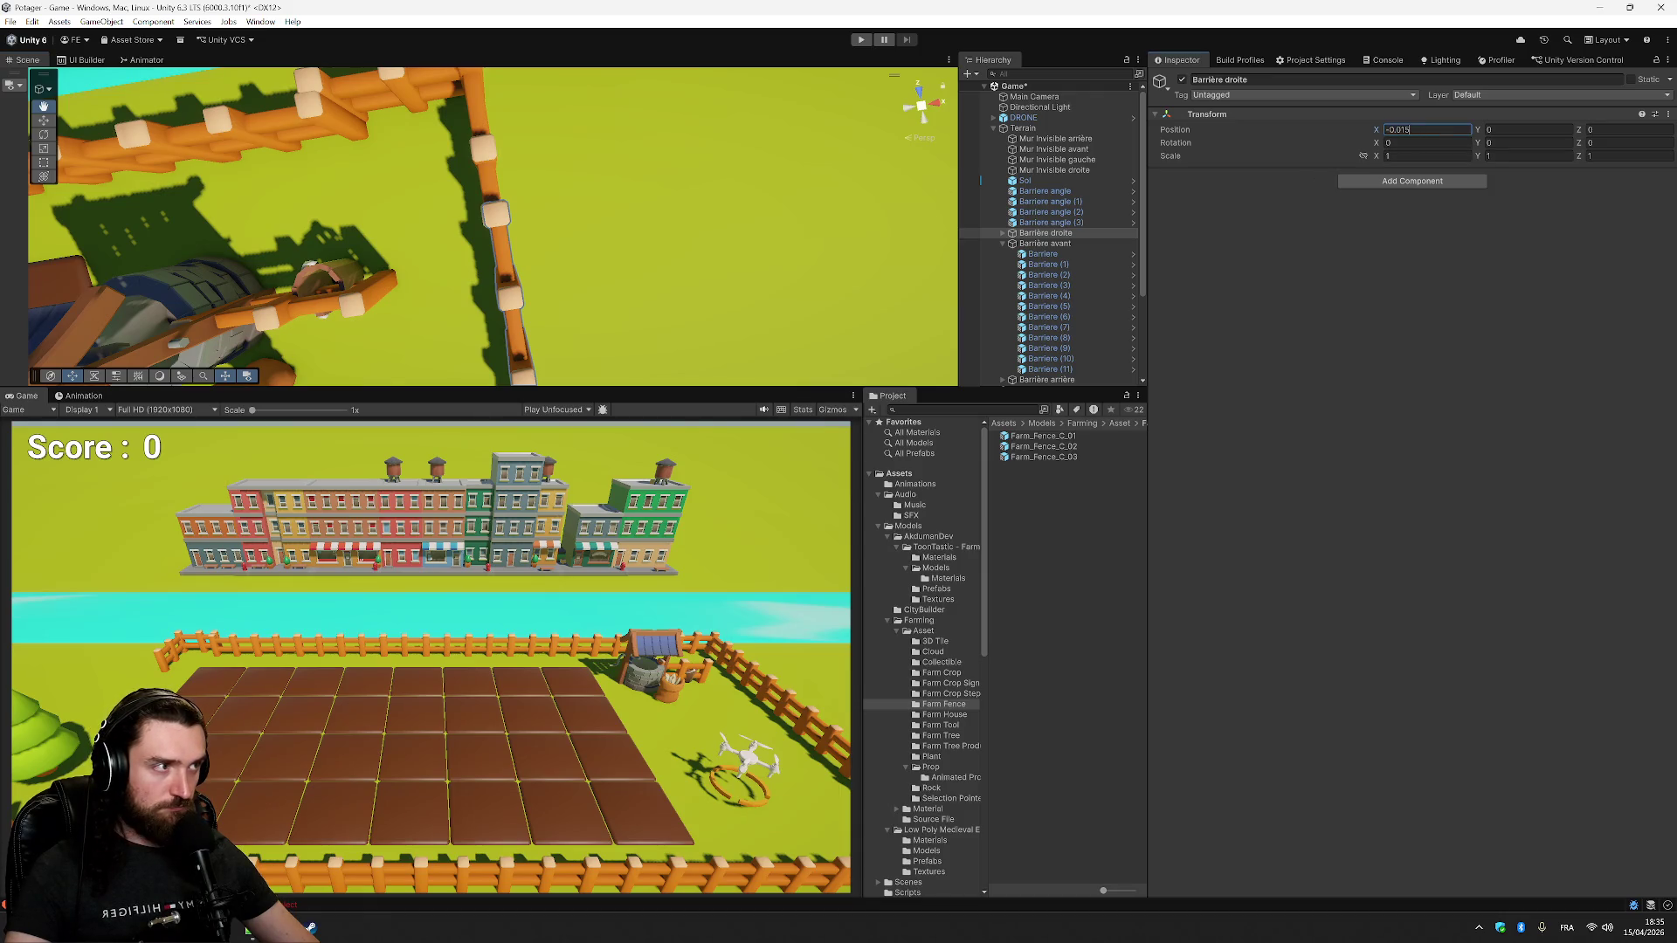
key("BackSpace")
key("BackSpace")
type("2")
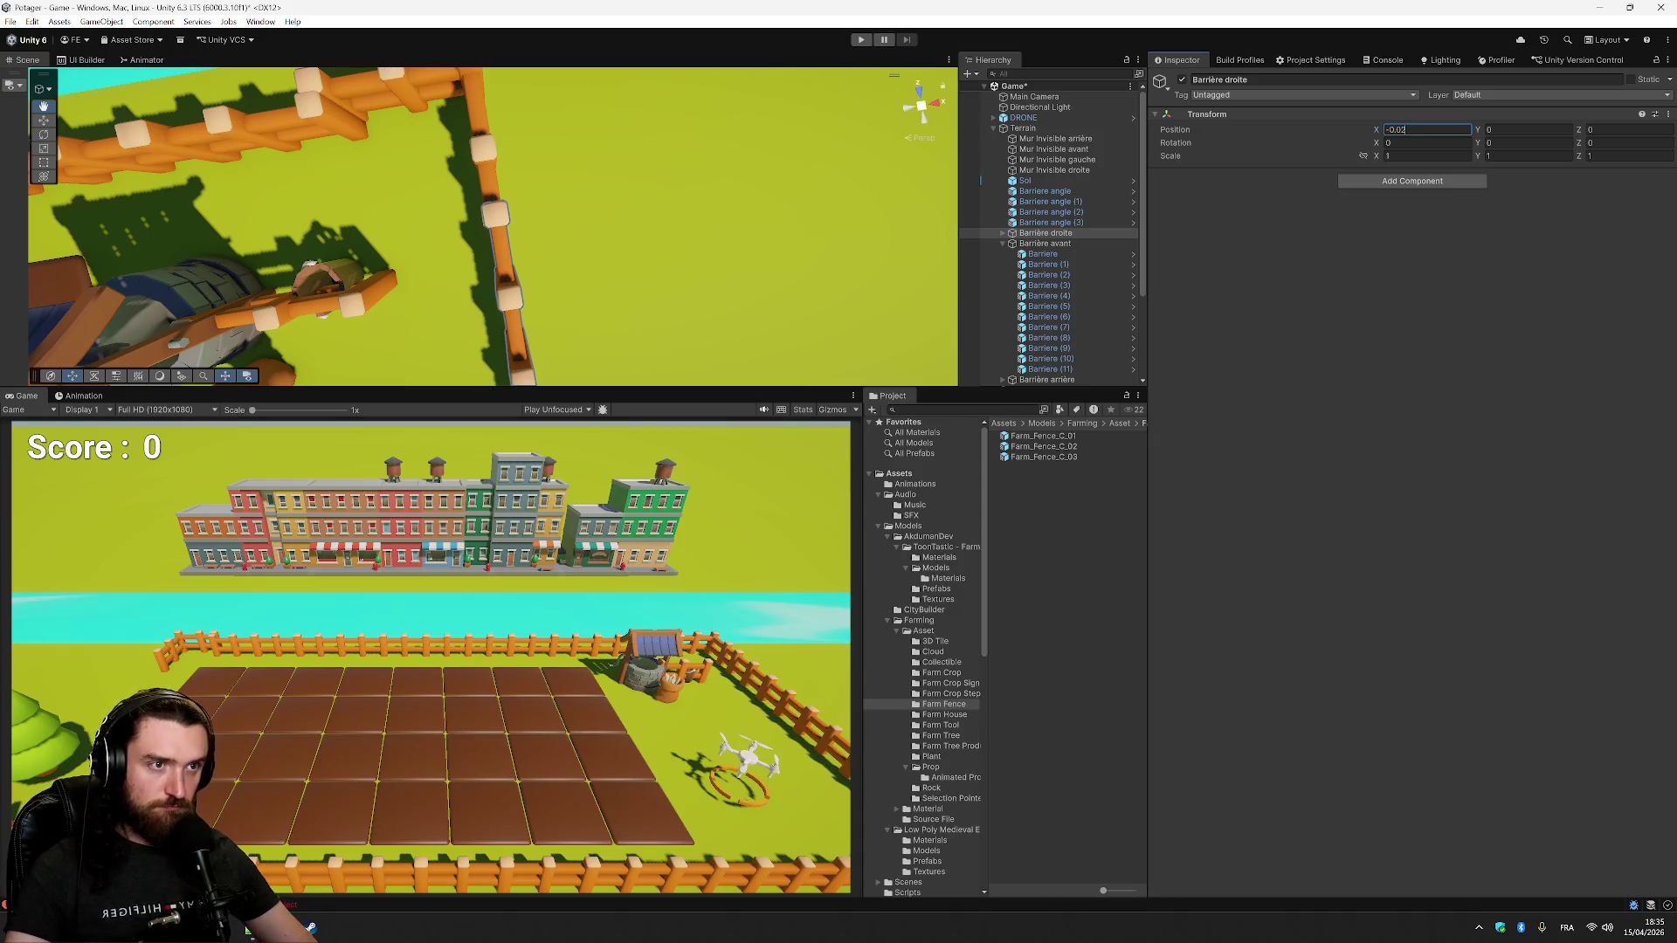
type("5")
type("03")
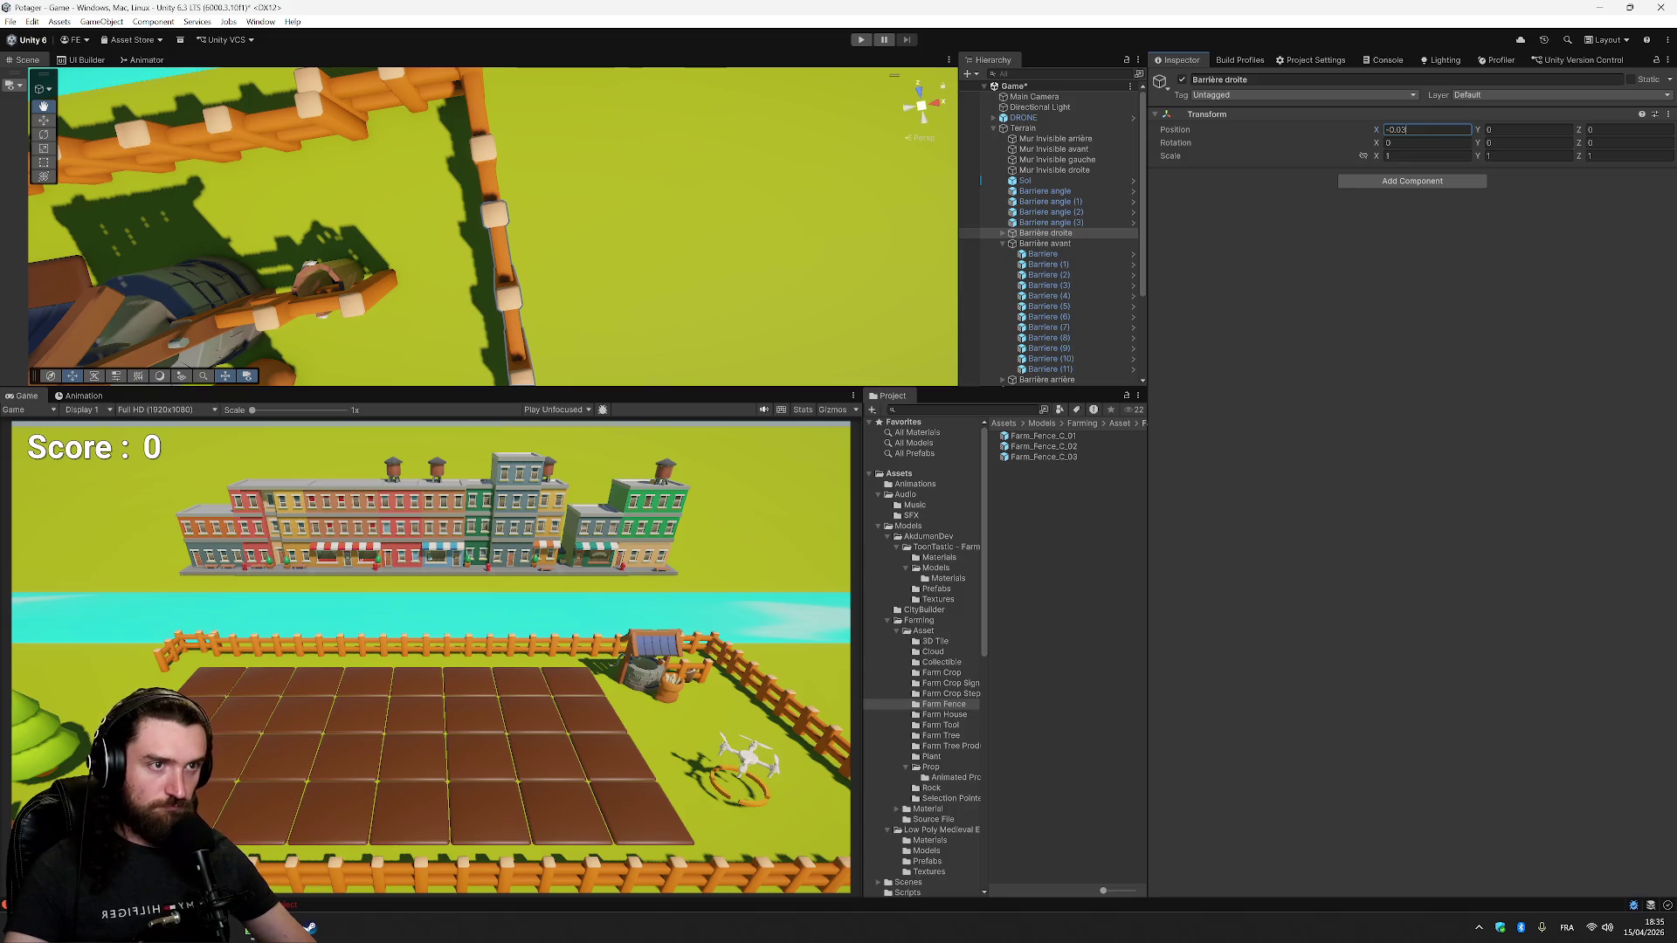
mouse_move(629, 112)
left_mouse_down()
mouse_move(734, 140)
mouse_move(536, 243)
left_mouse_up()
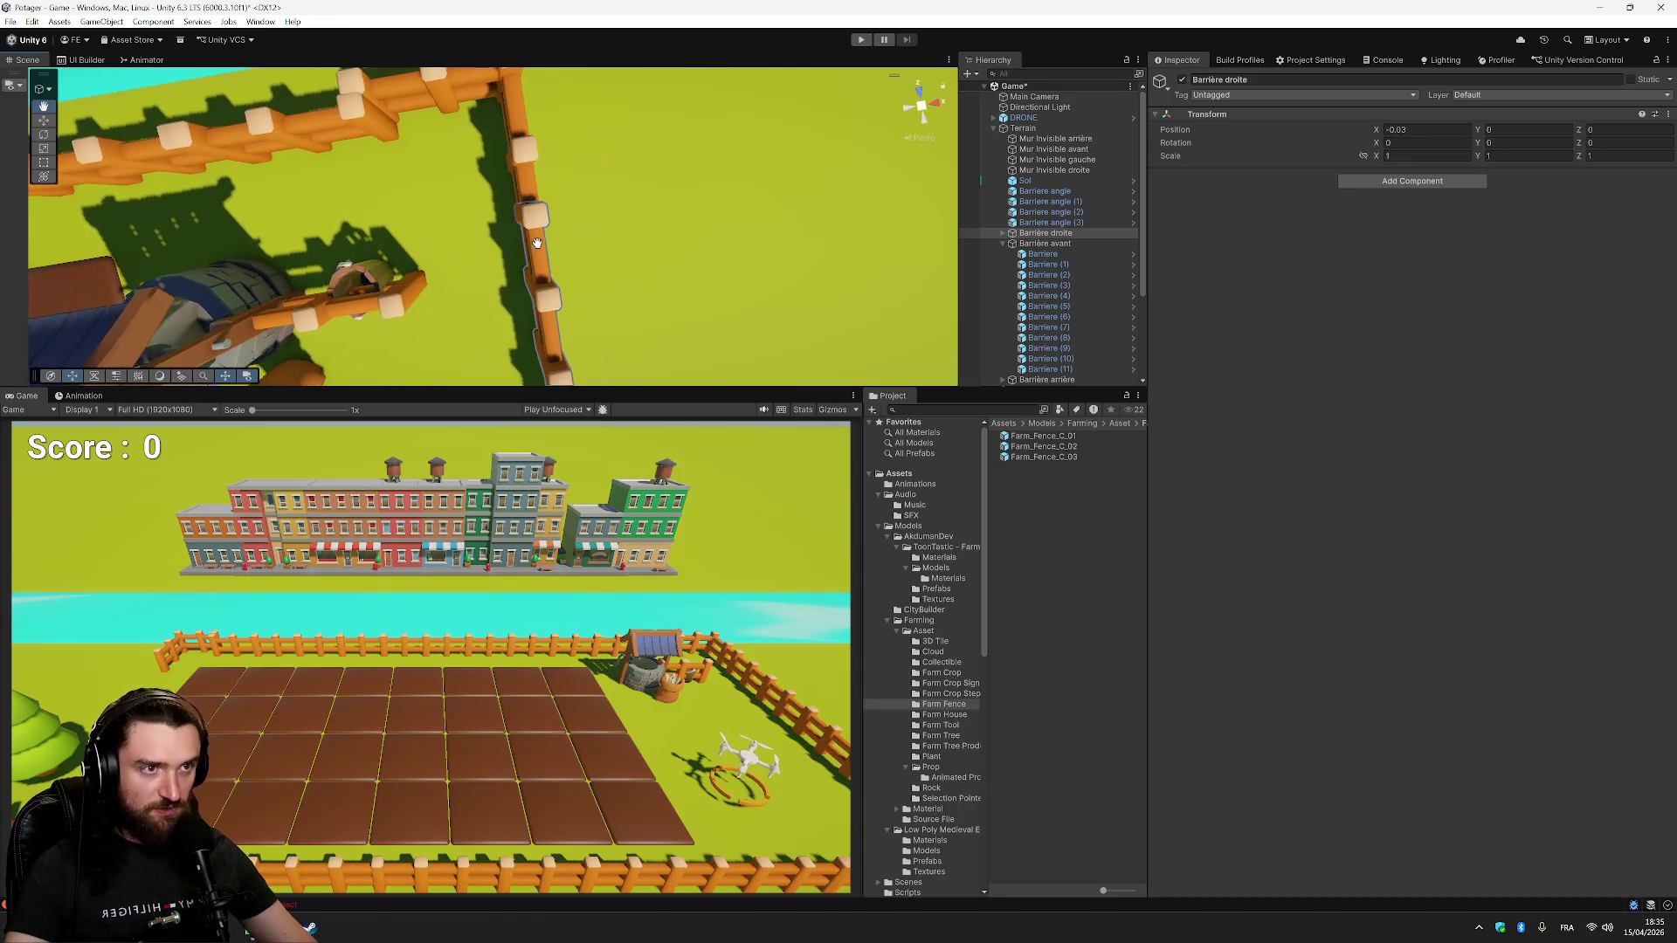
scroll(655, 231, "down", 3)
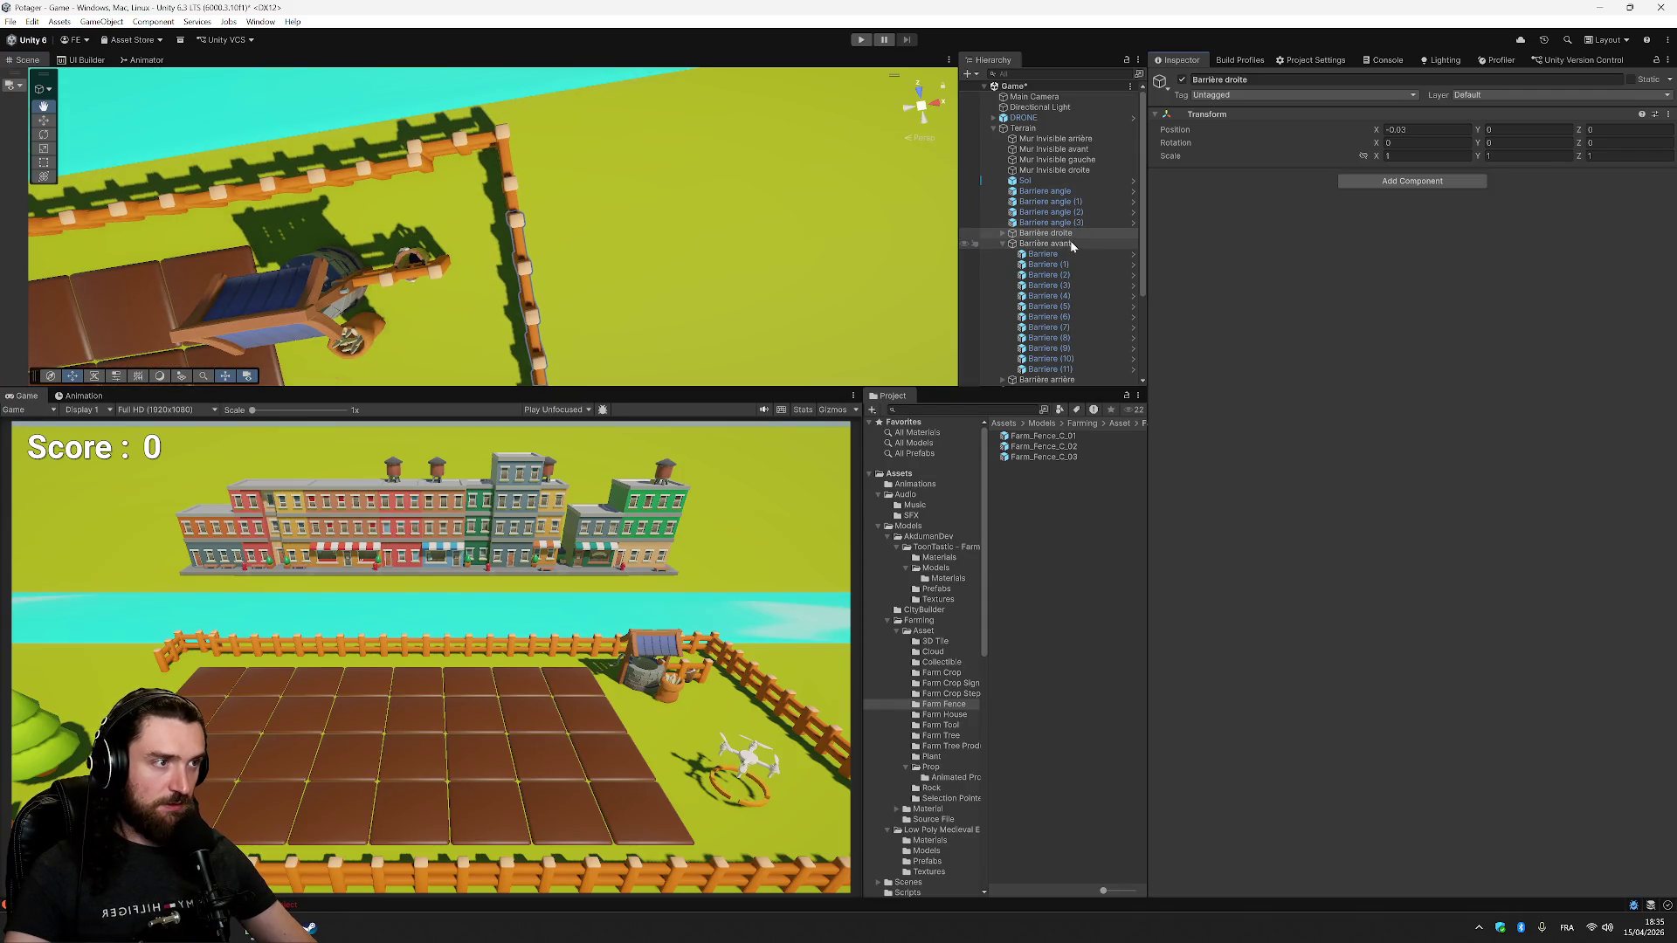
left_click(1059, 234)
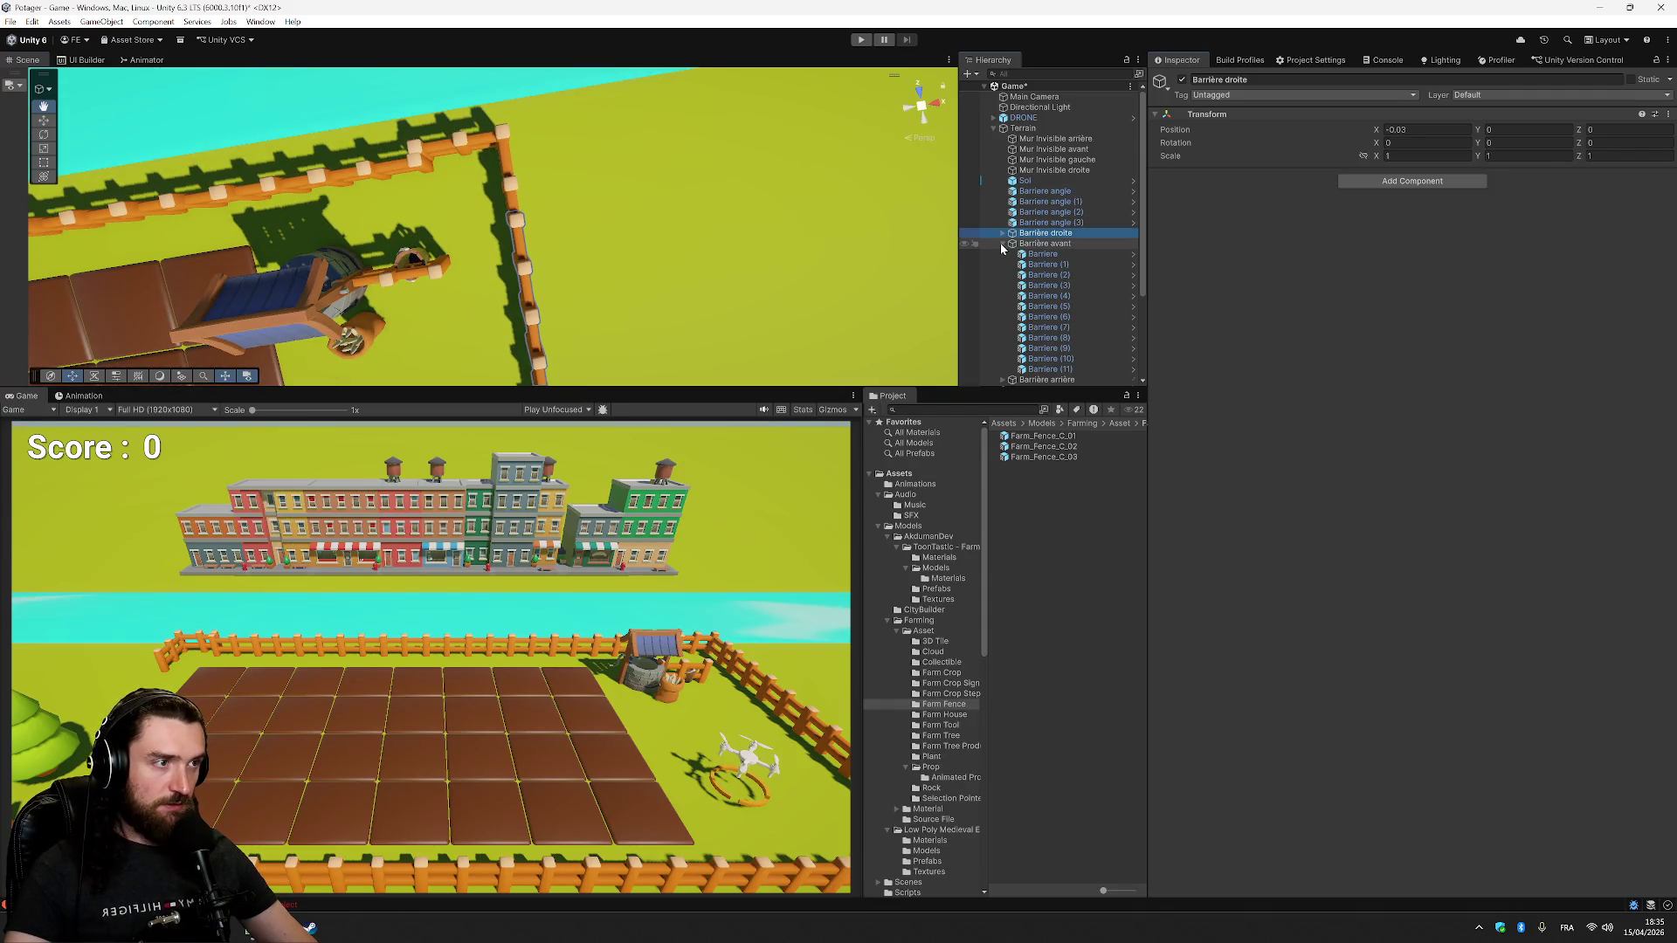
left_click(1056, 254)
- Frame Barrière arrière and drag it outward along Z with the Move tool to 10.26
key("f")
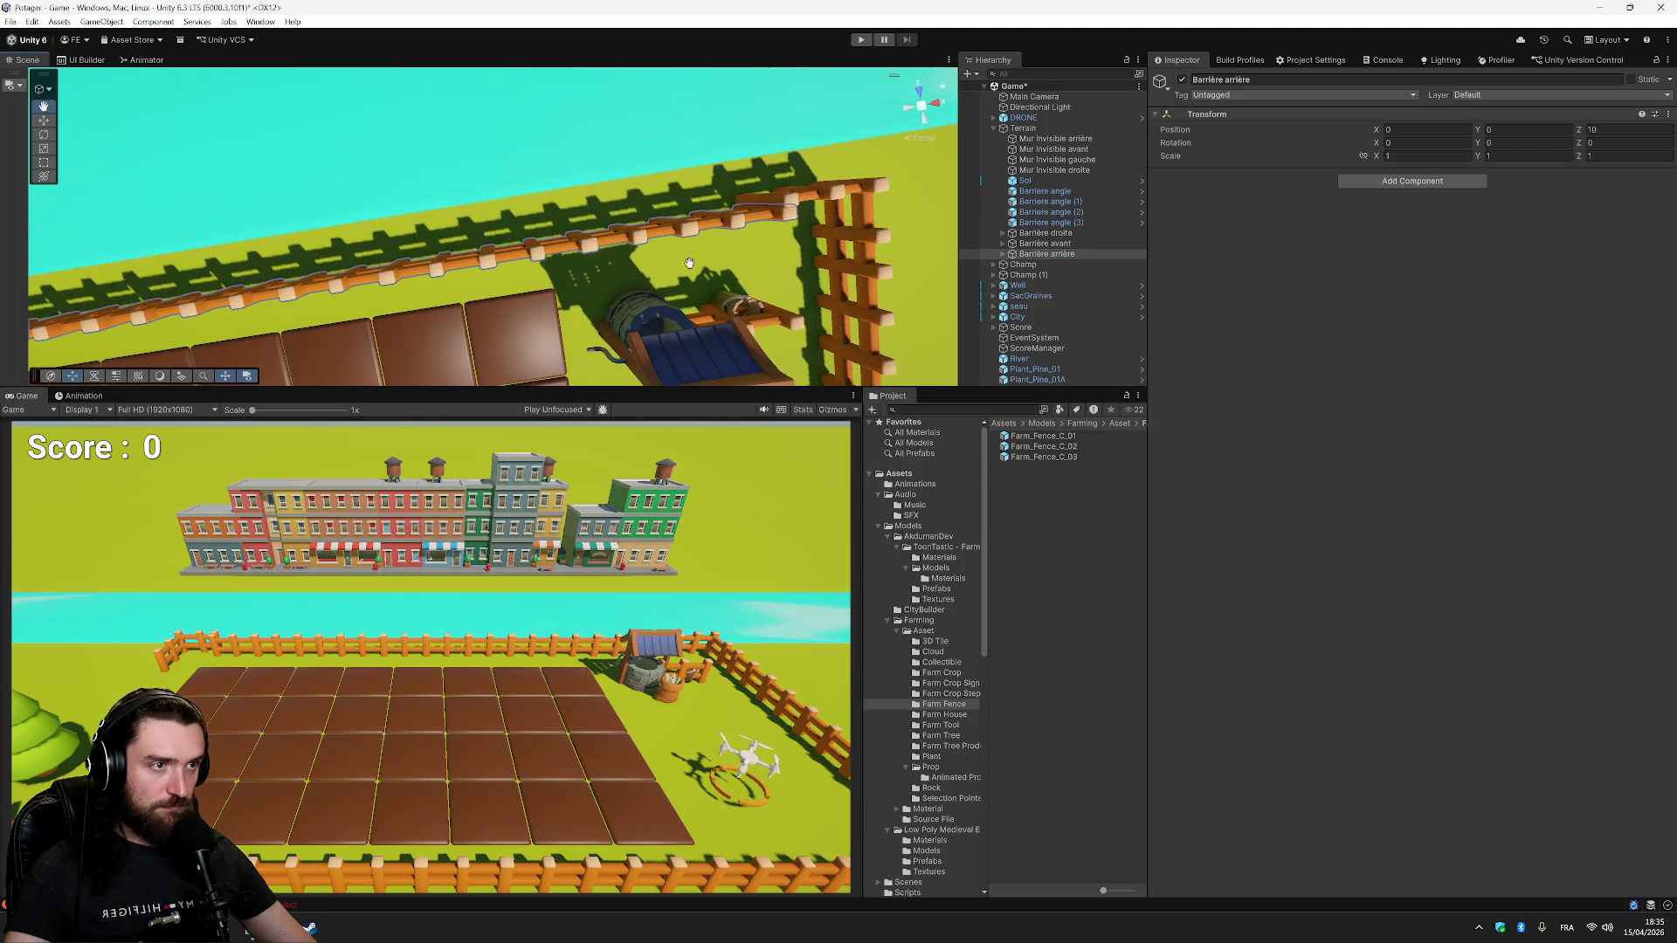
key("w")
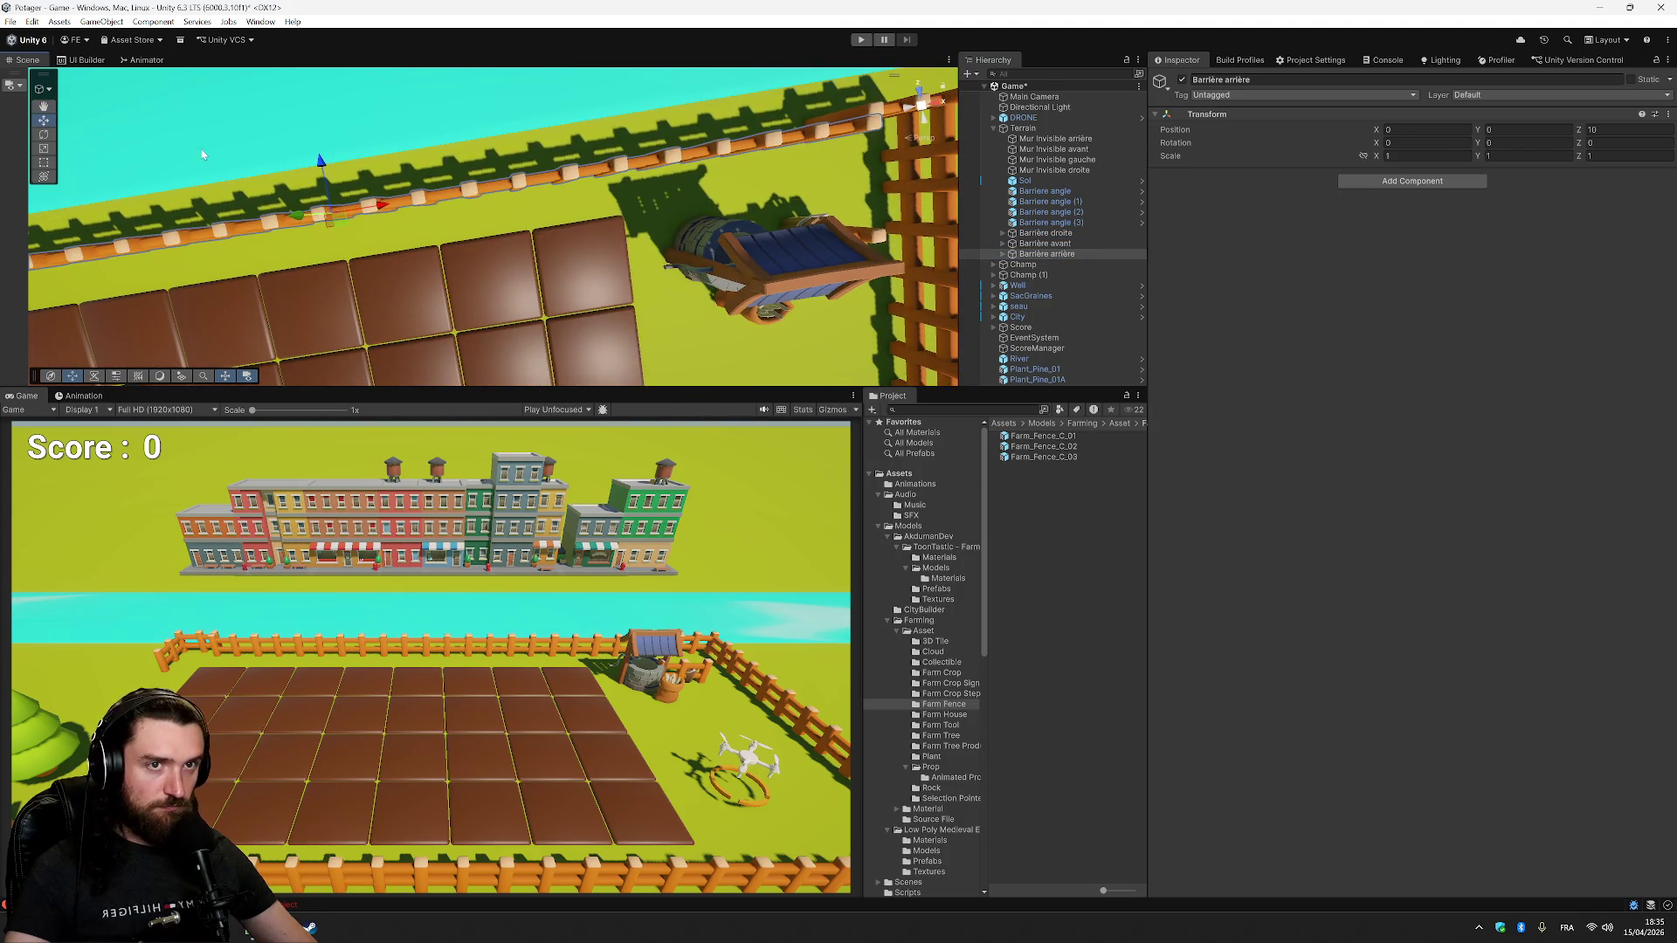
left_click(321, 166)
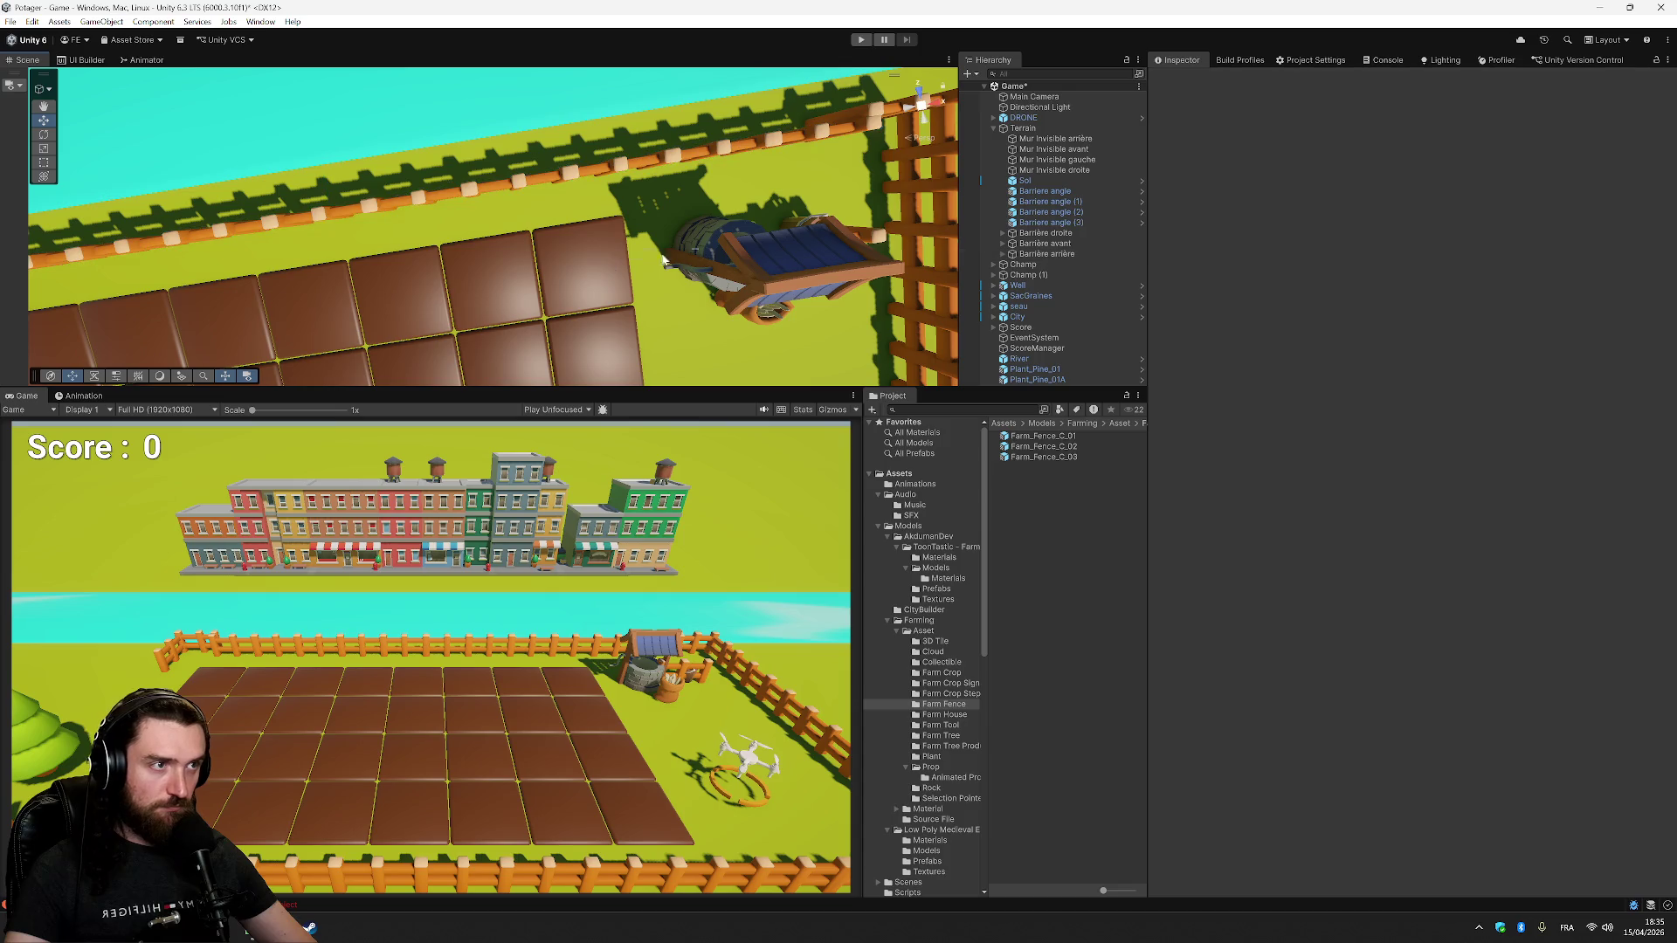
left_click(541, 186)
mouse_move(811, 185)
left_mouse_down()
mouse_move(786, 166)
mouse_move(818, 154)
left_mouse_up()
scroll(819, 155, "down", 5)
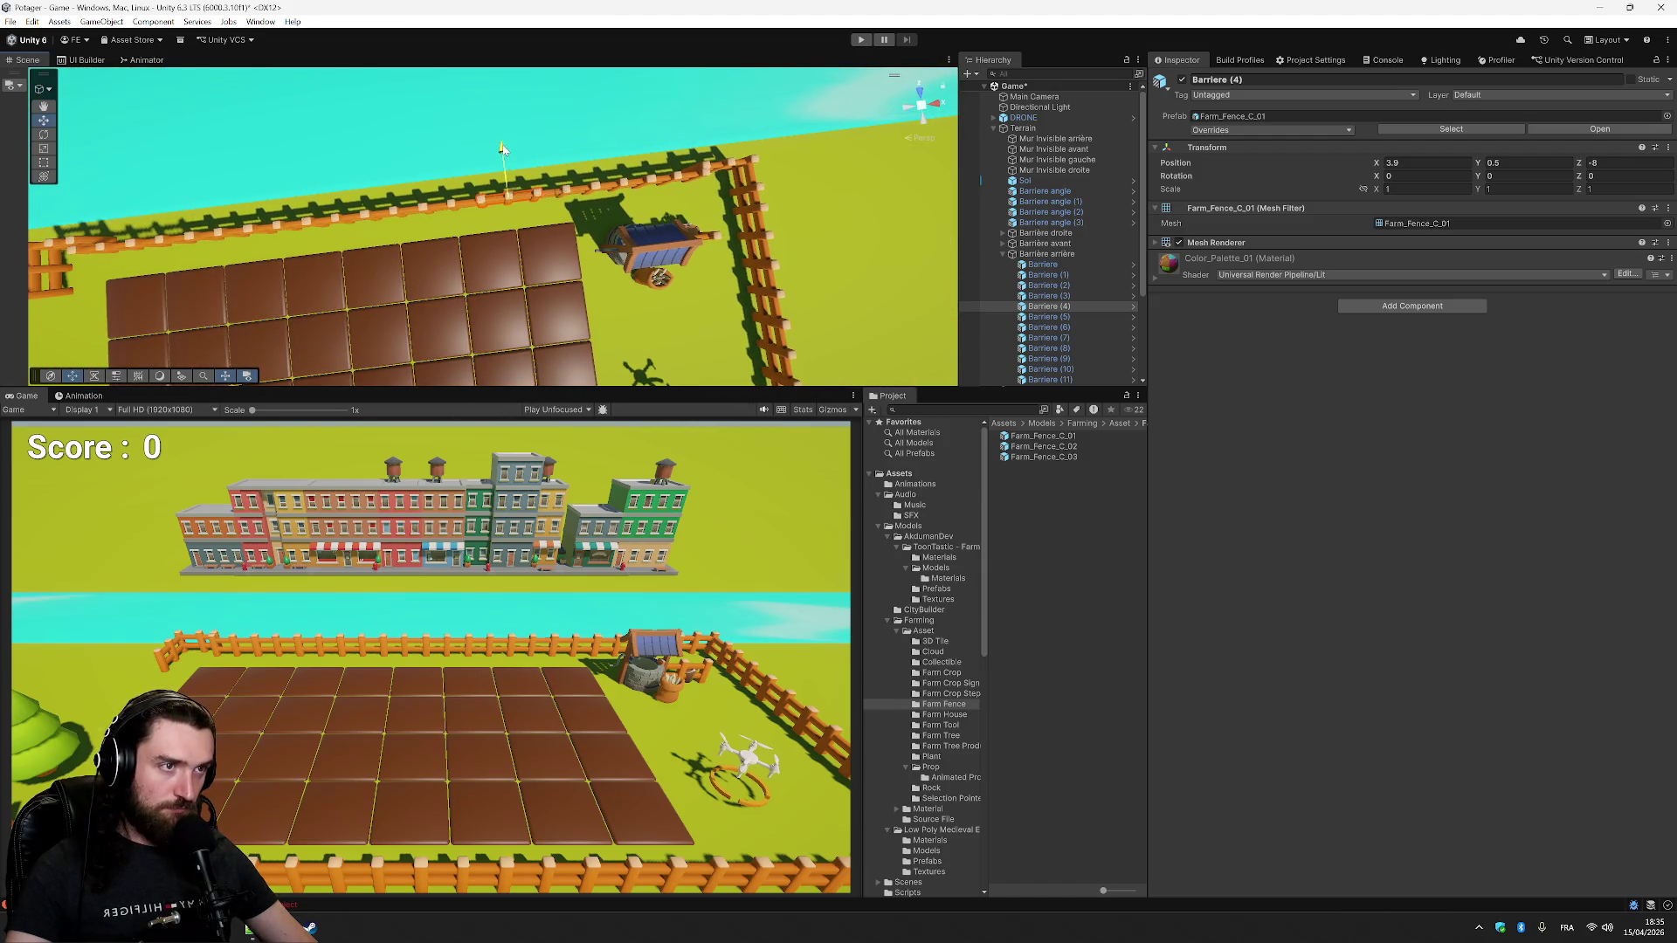
left_click(1053, 253)
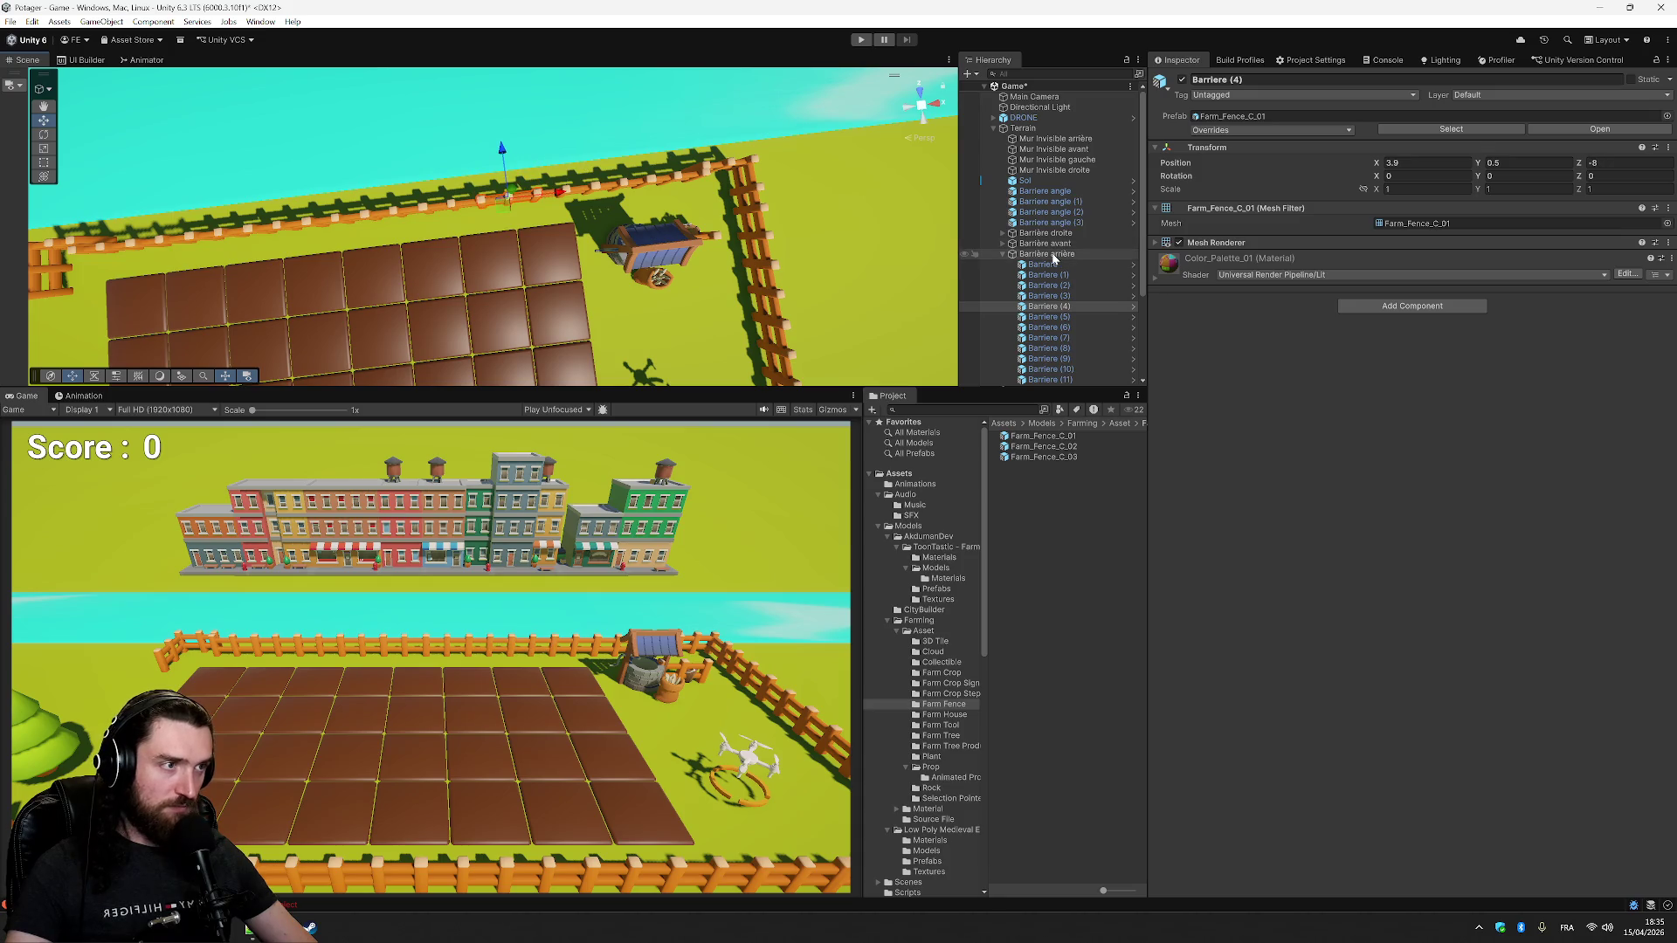
left_click_drag(395, 166, 392, 155)
left_click_drag(821, 204, 758, 154)
left_click(506, 196)
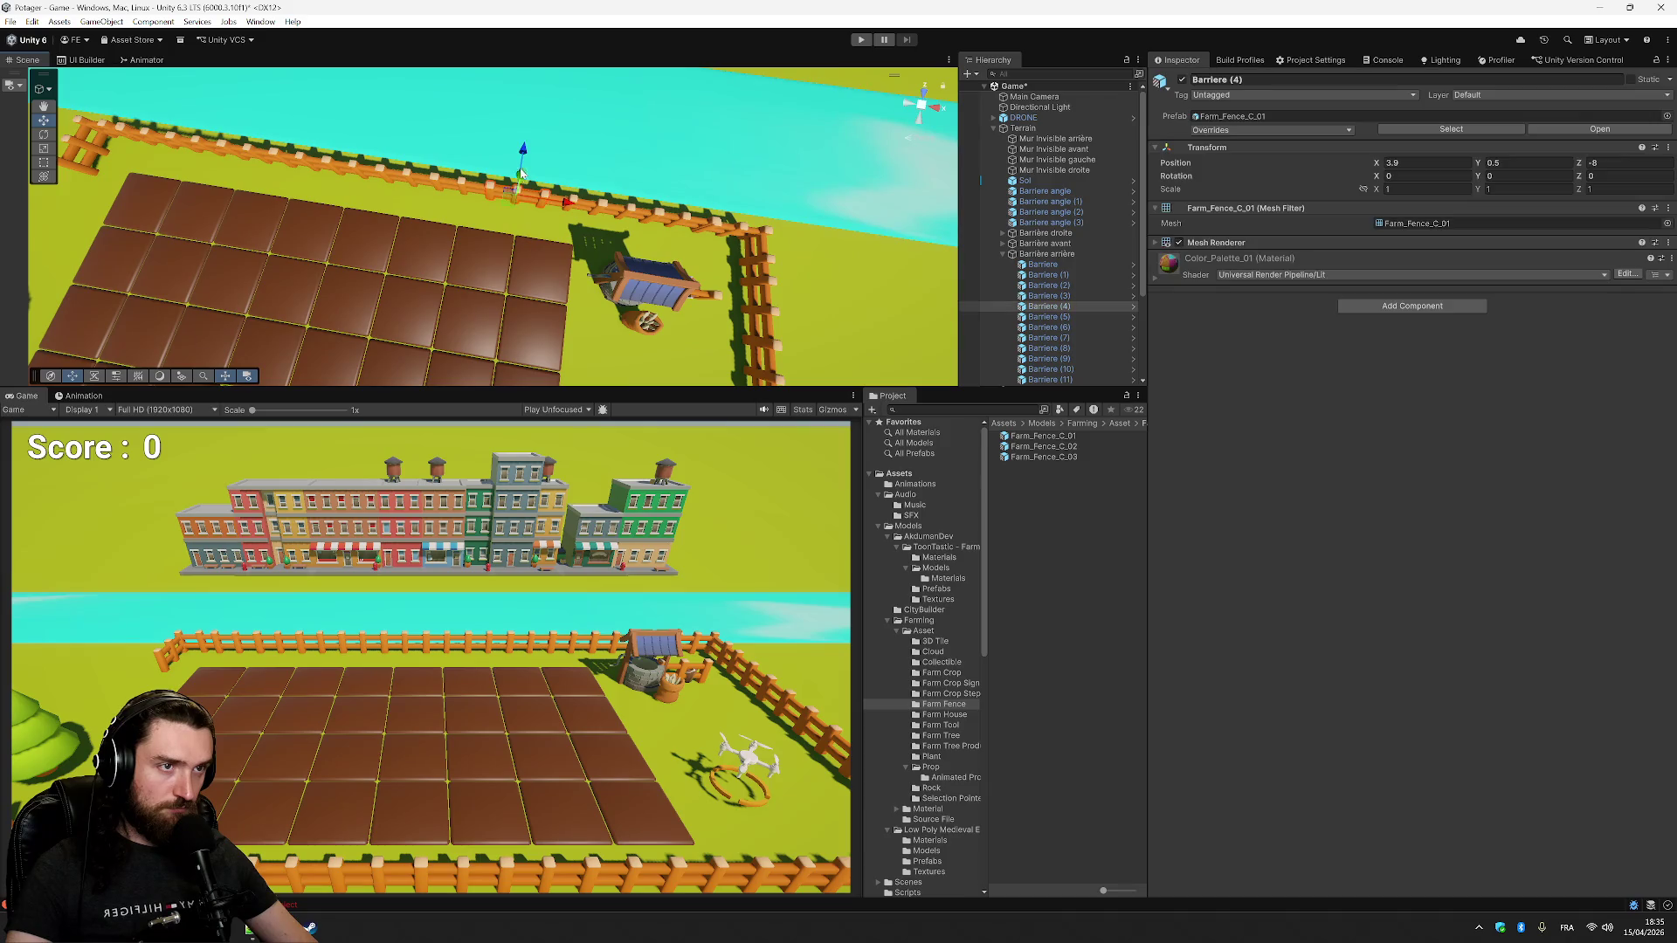
left_click(1034, 252)
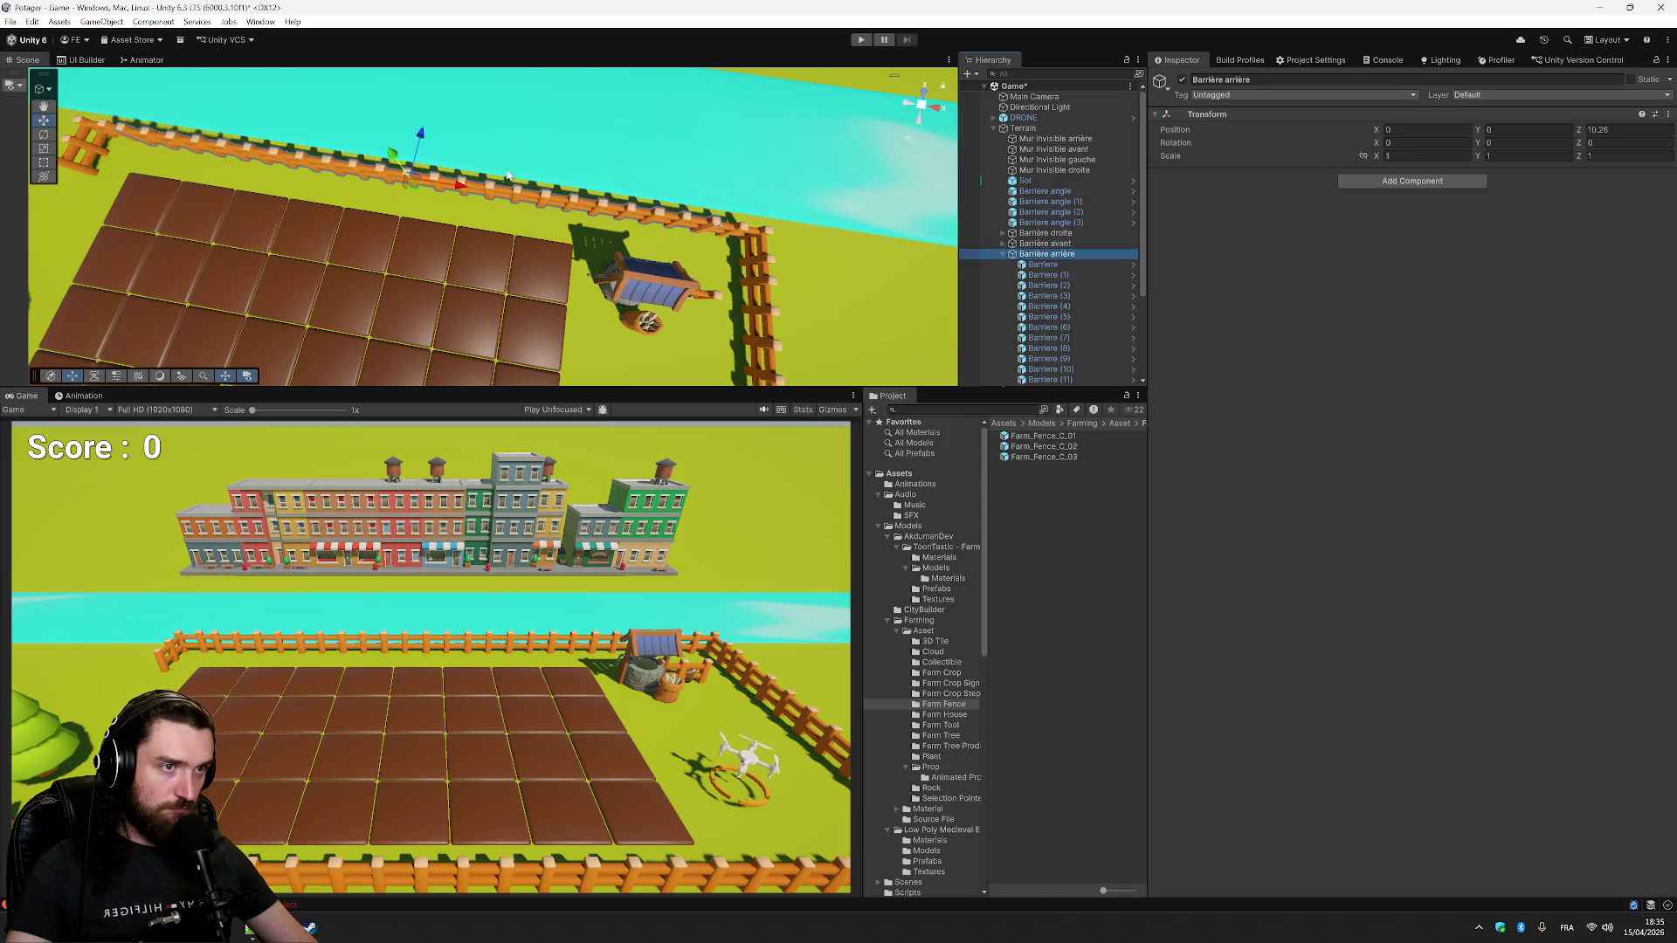
- Set Barrière arrière's Position Z to 10.2 and pan toward the back fence corner
left_click(1624, 129)
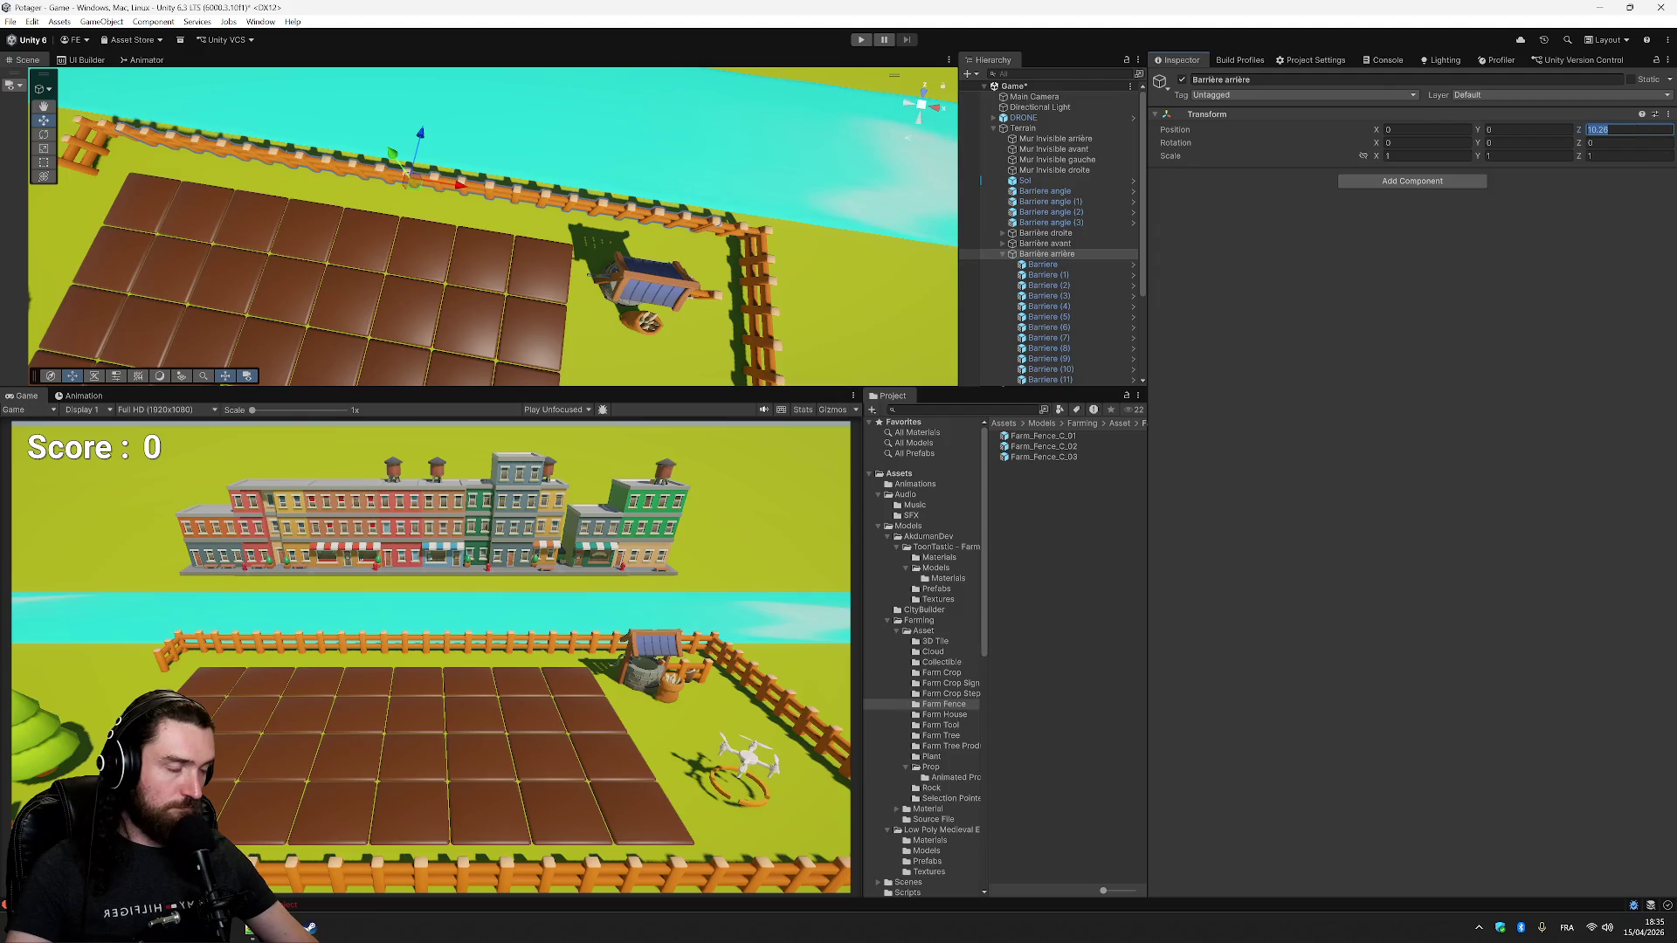
type("1")
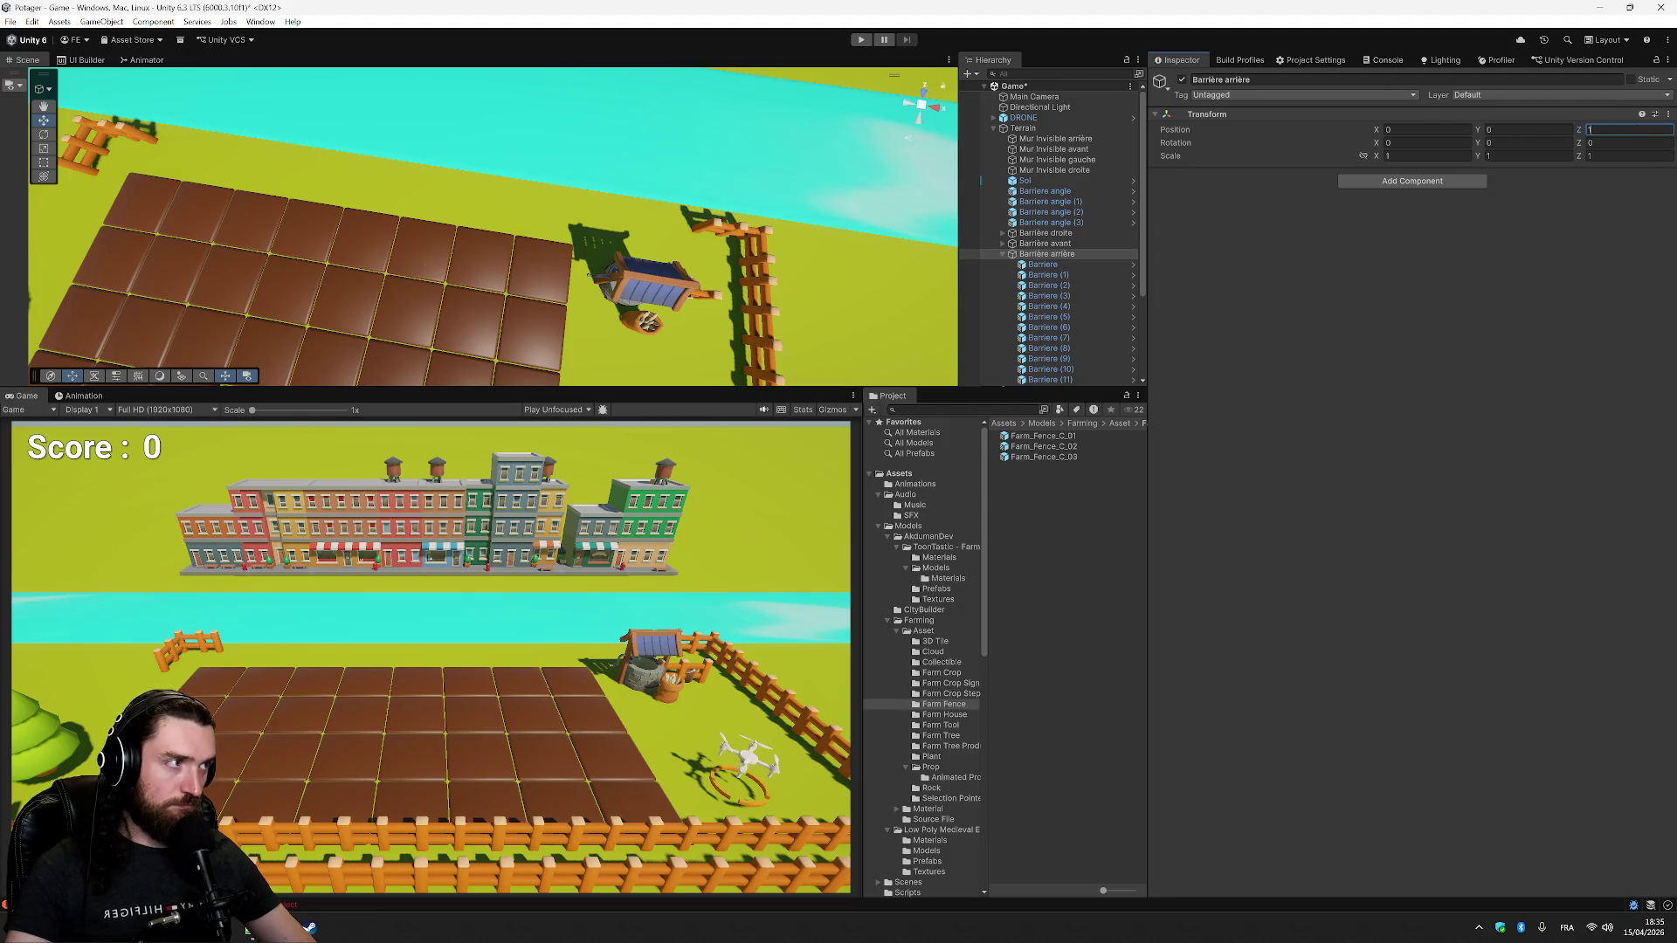
type("0")
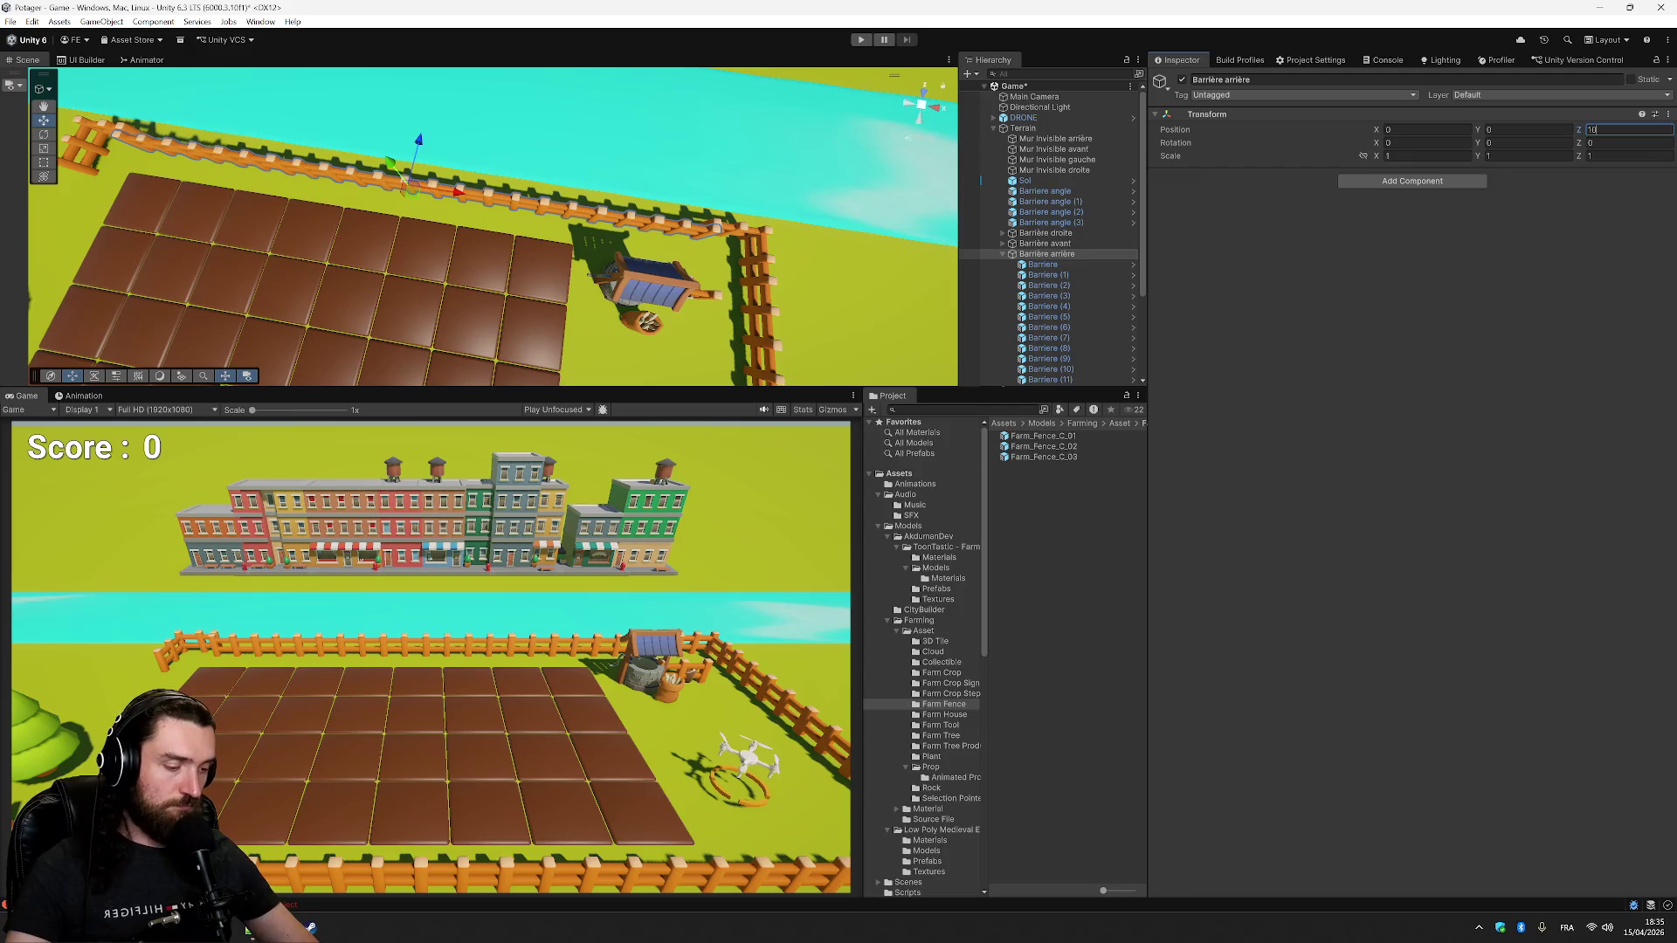
type(".2")
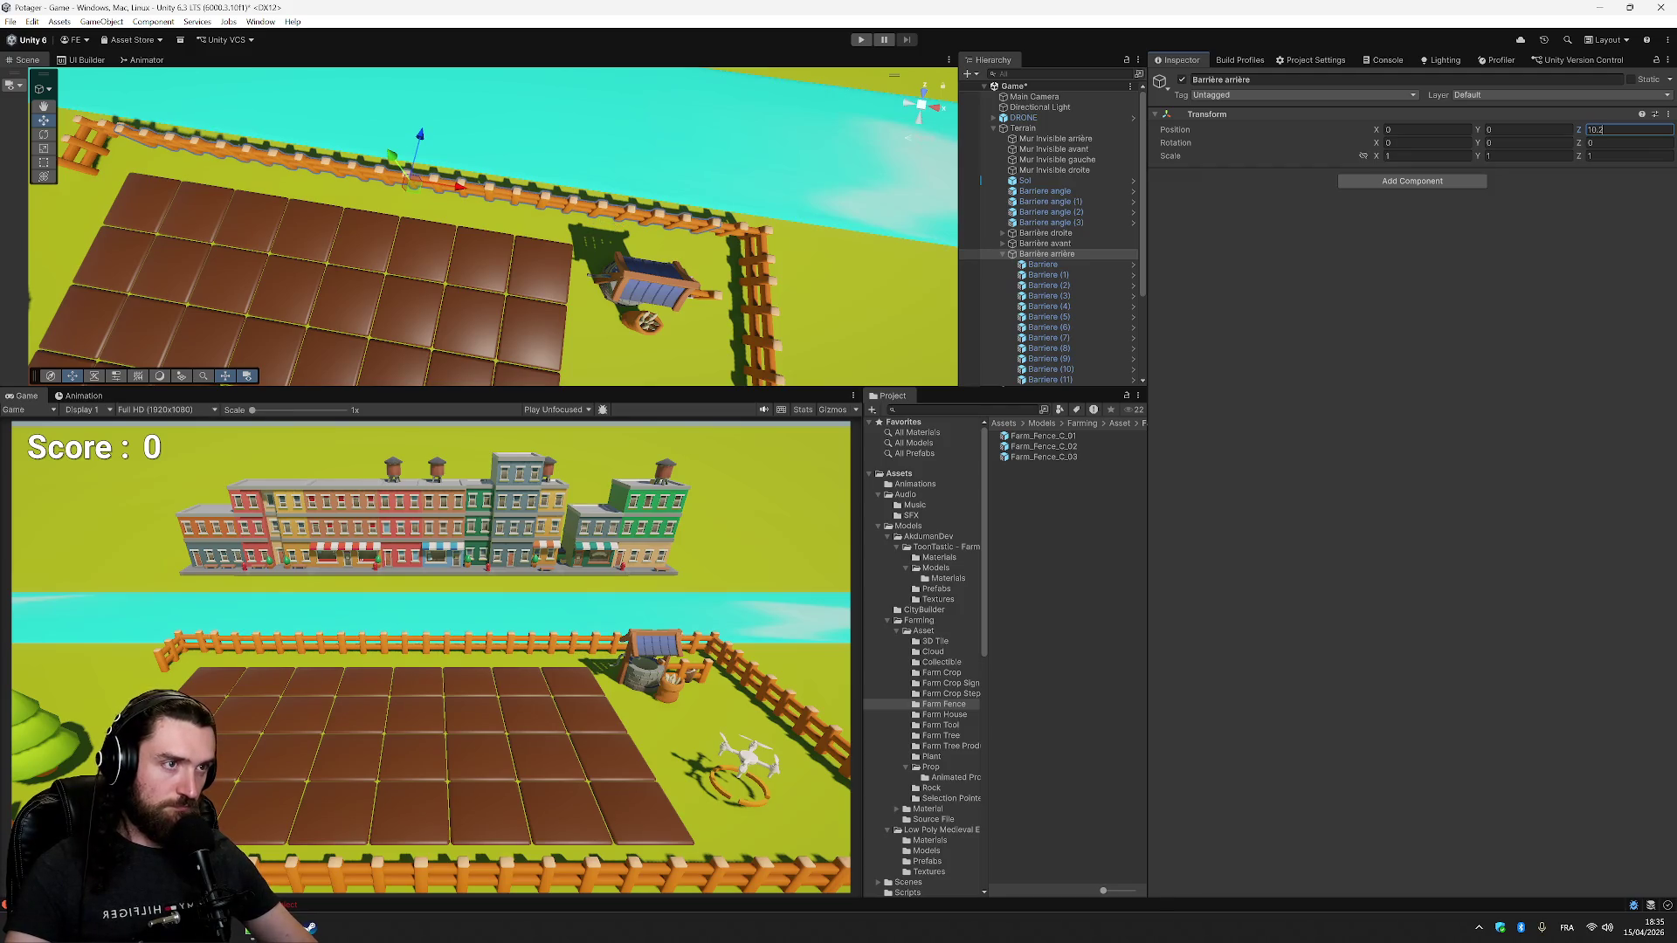
middle_click(729, 227)
left_click_drag(729, 228, 488, 301)
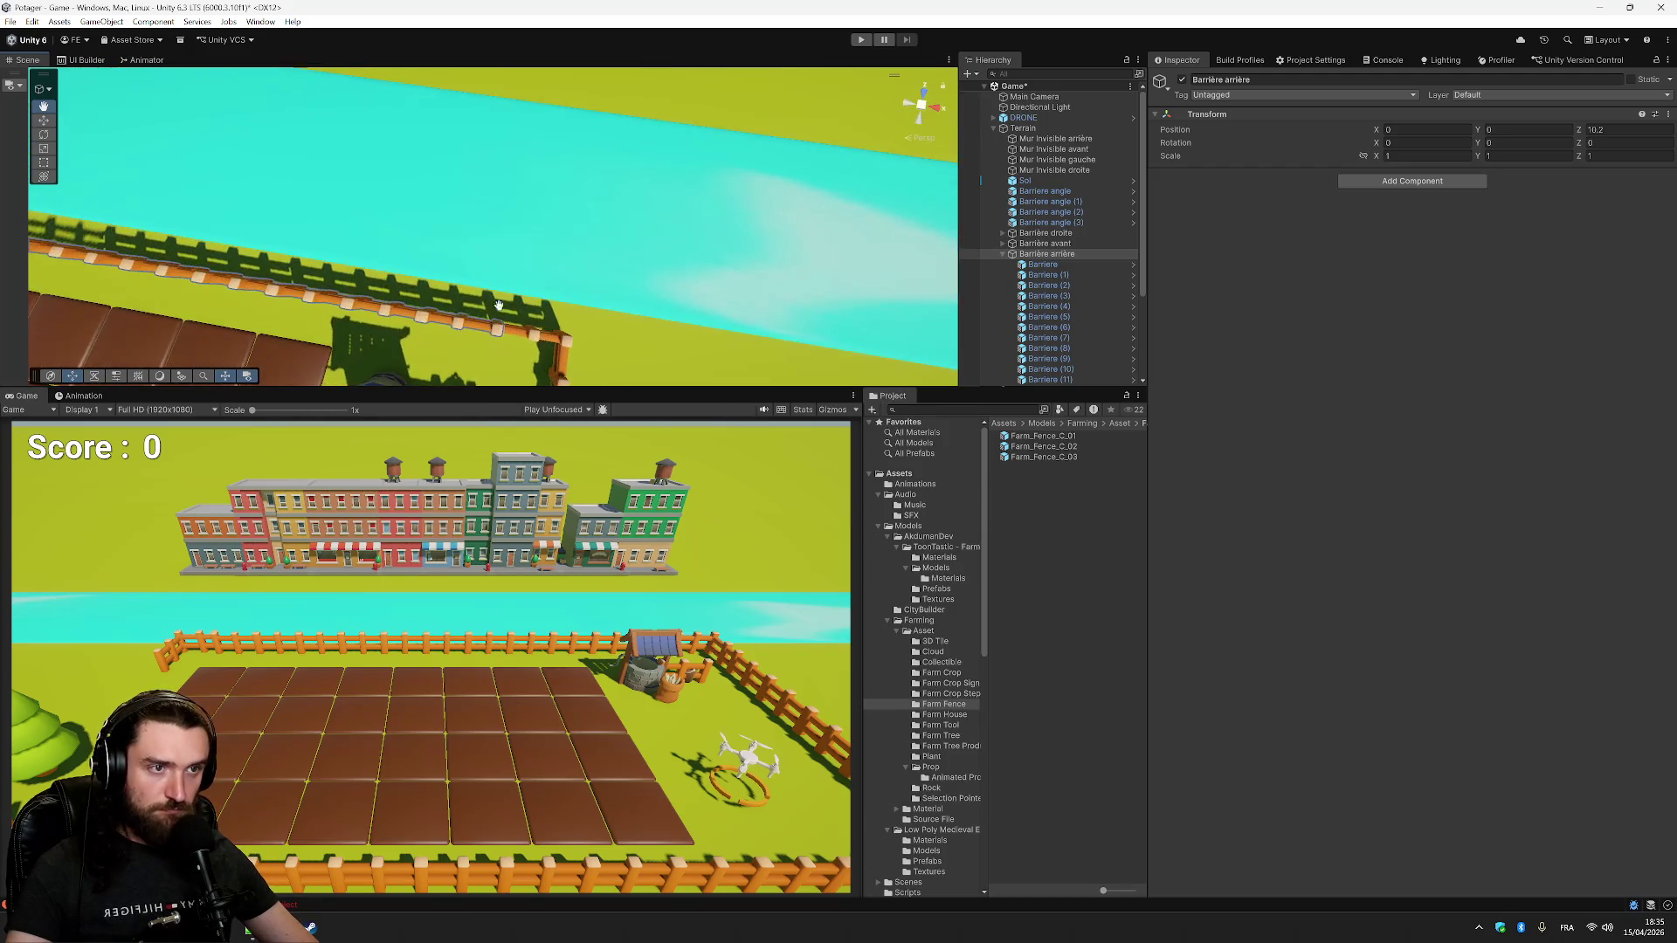
scroll(524, 279, "up", 5)
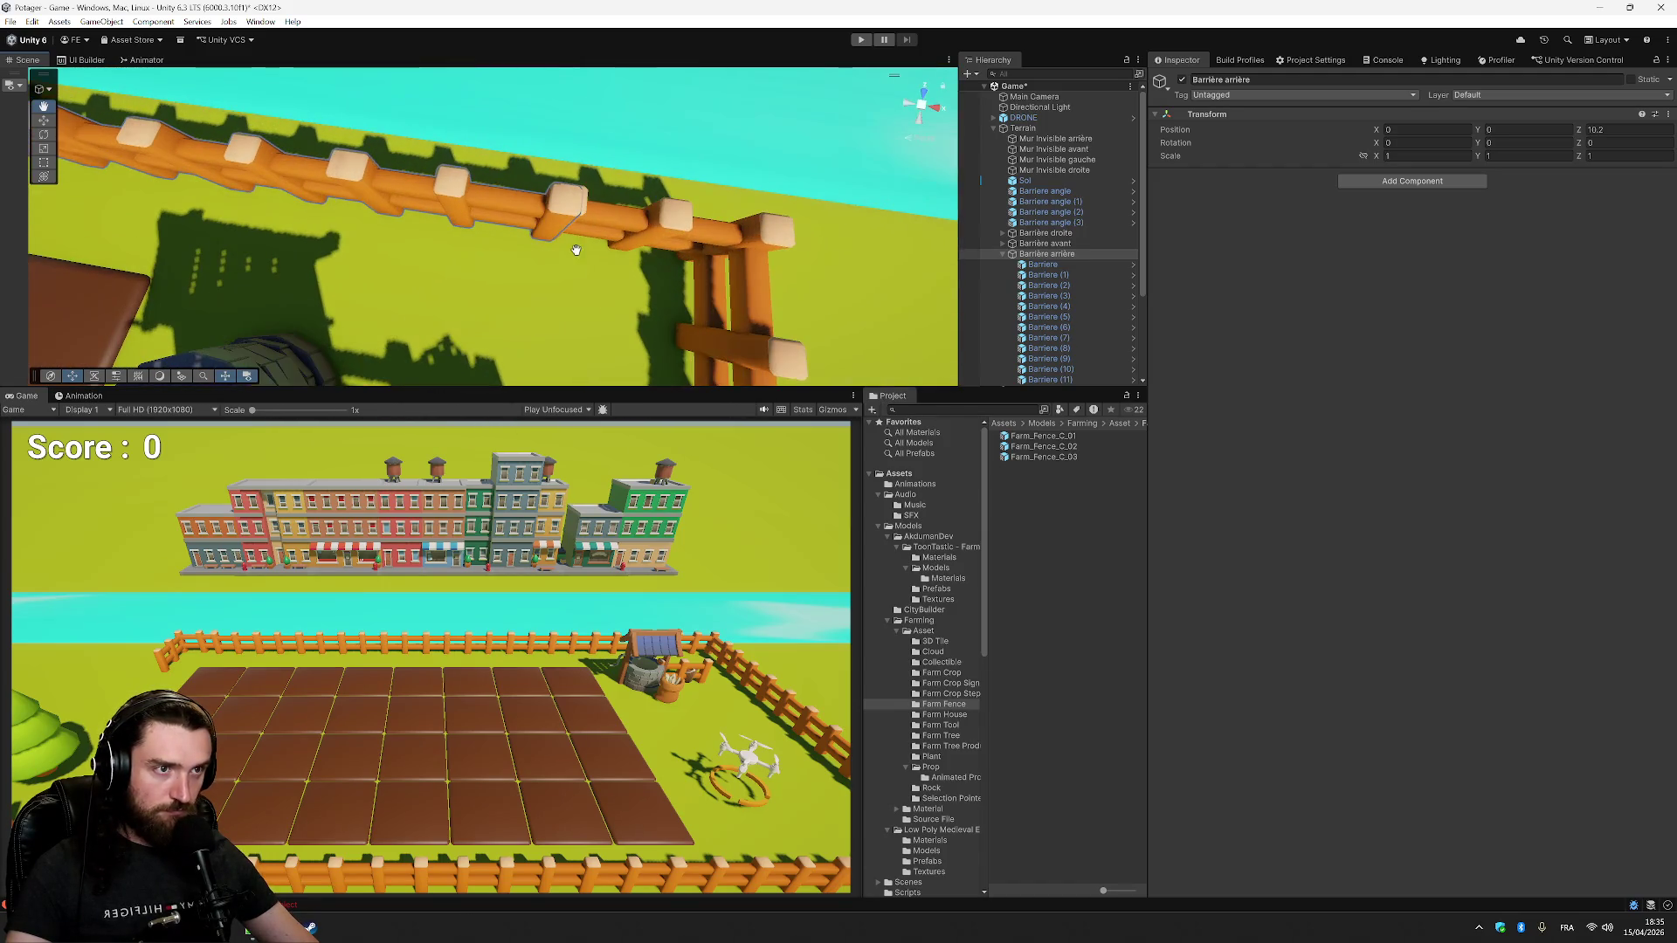
left_click_drag(576, 250, 950, 241)
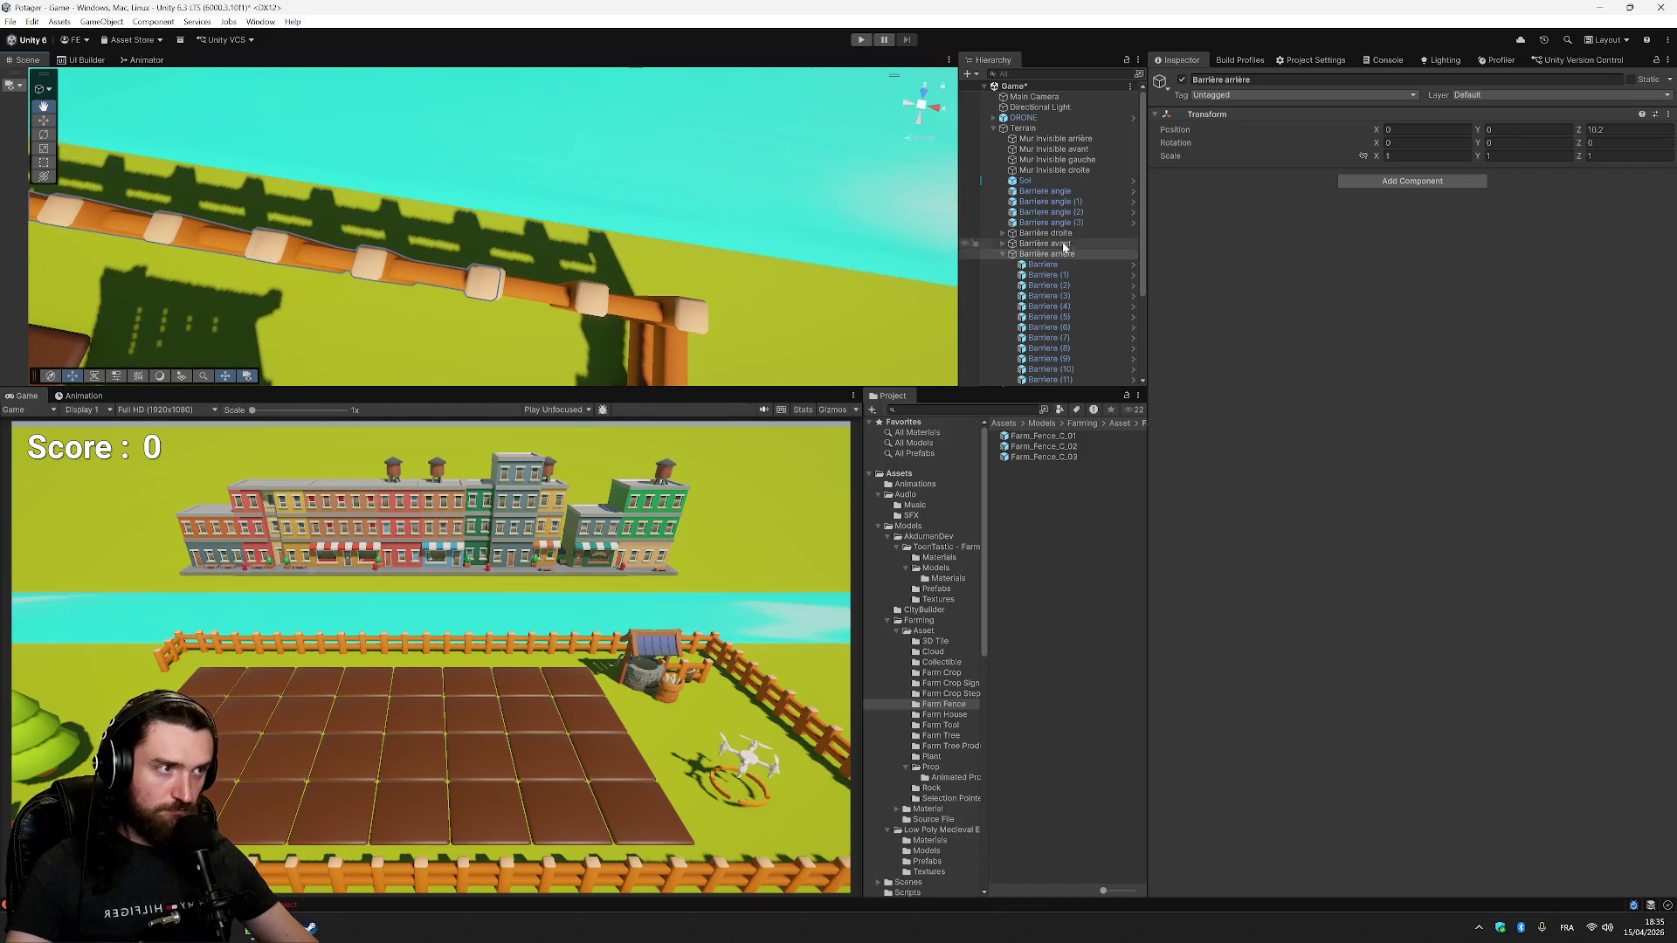
- Fine-tune the back fence's Position Z to 10.21 and inspect both fence corners
left_click(1627, 129)
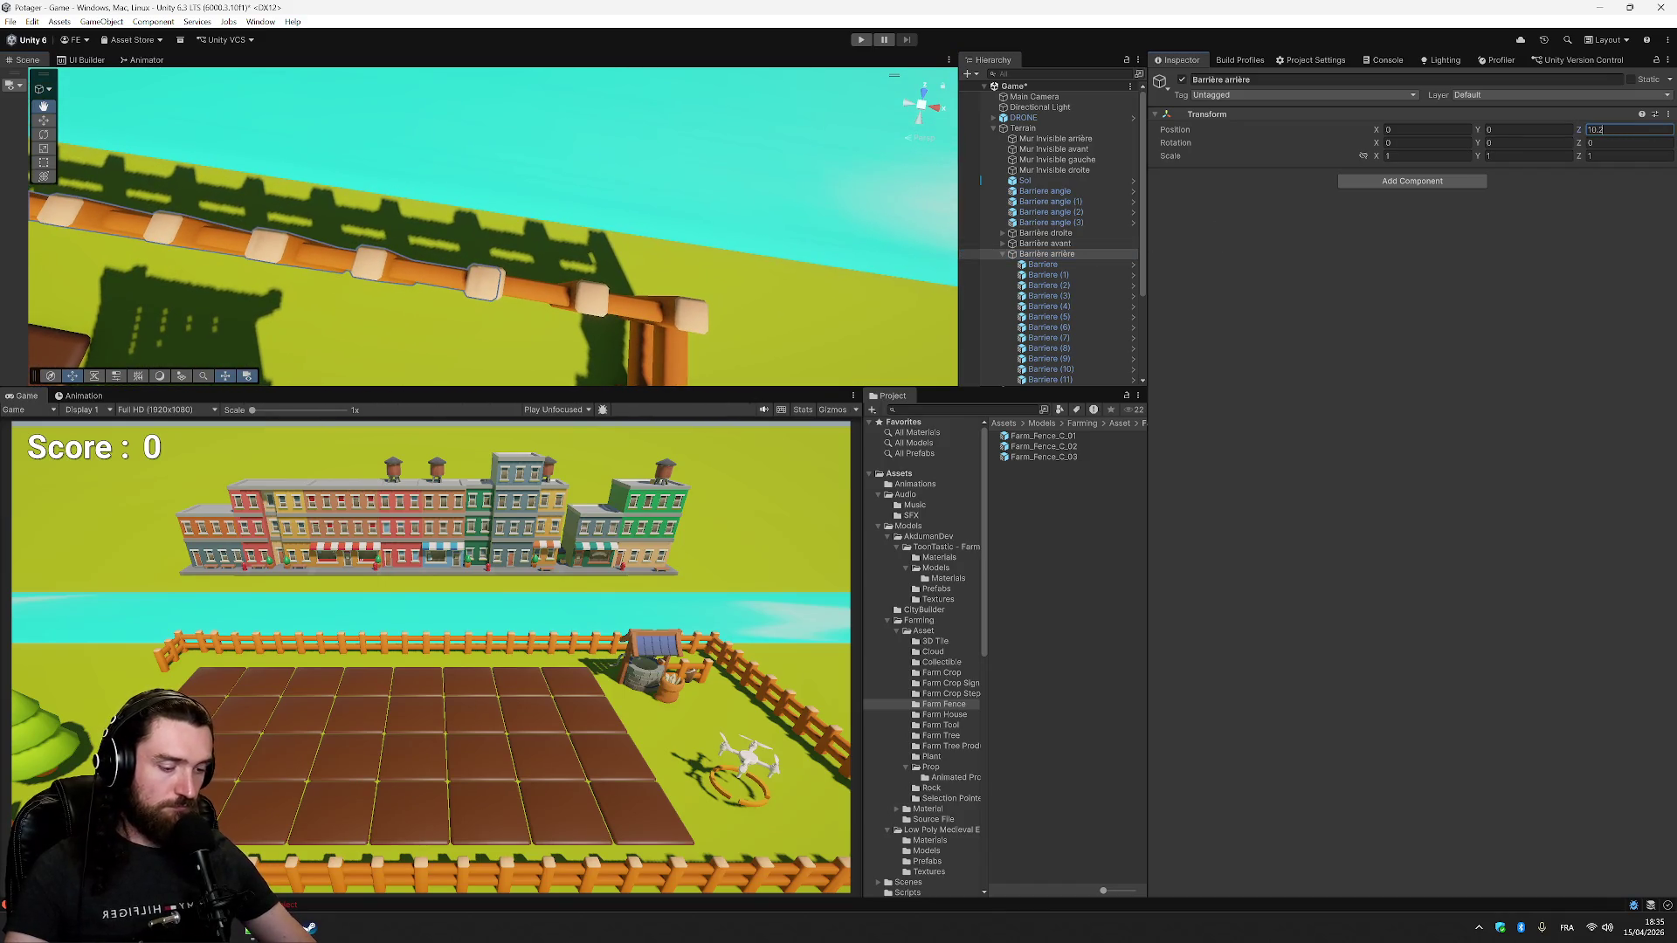
type("5")
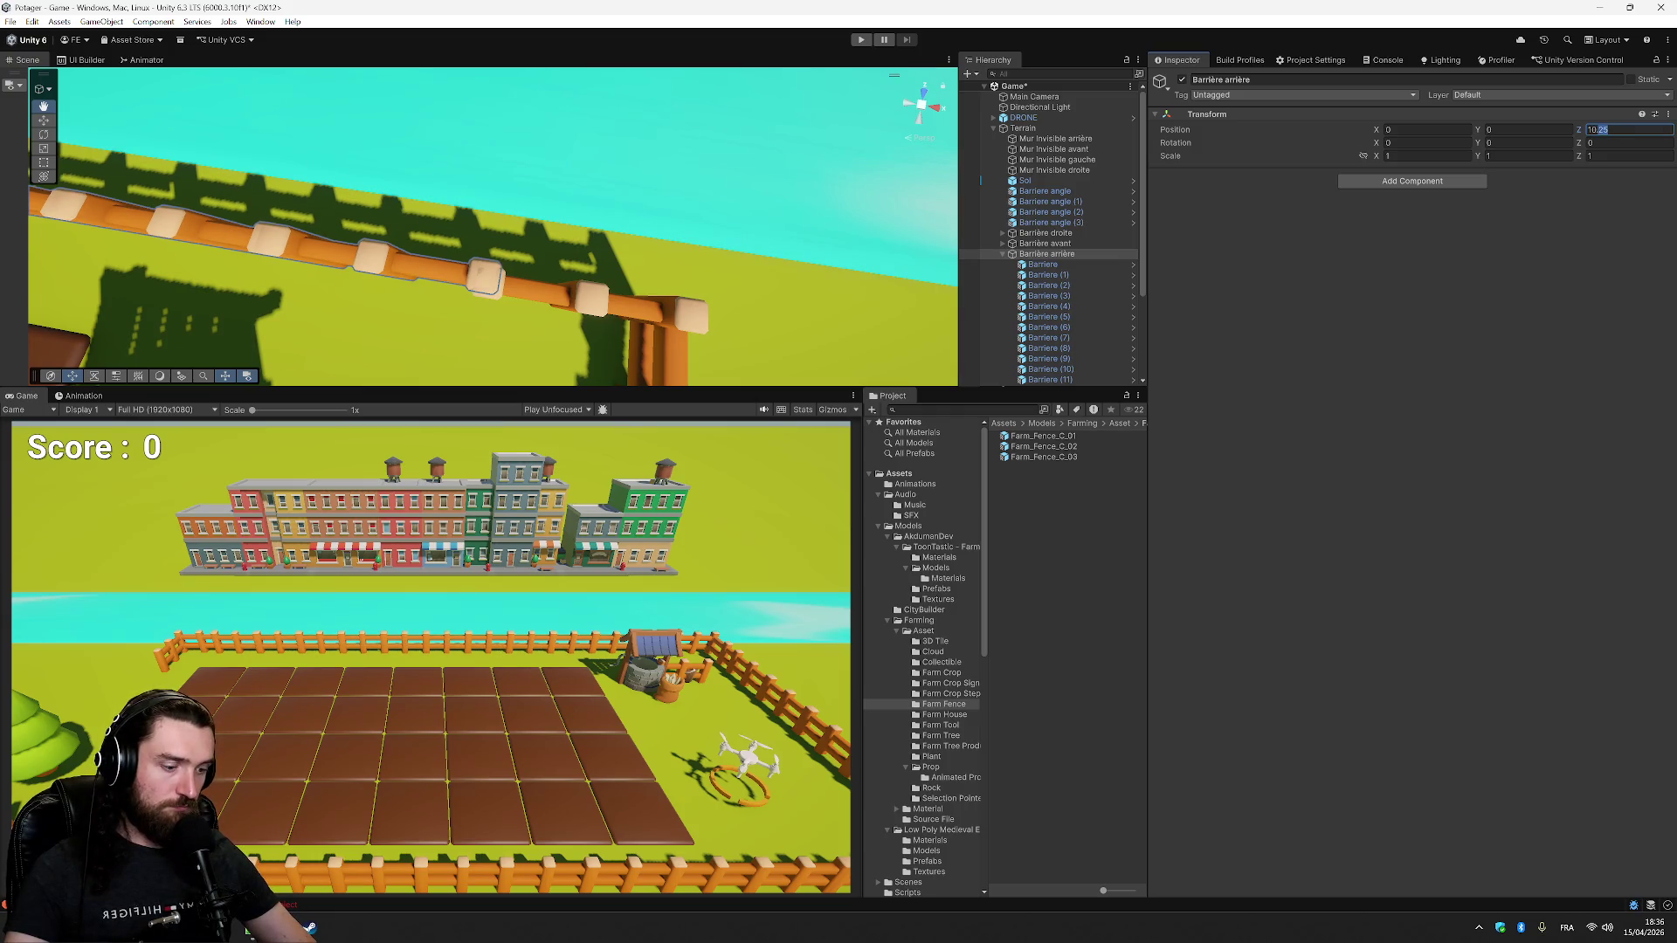
type("1")
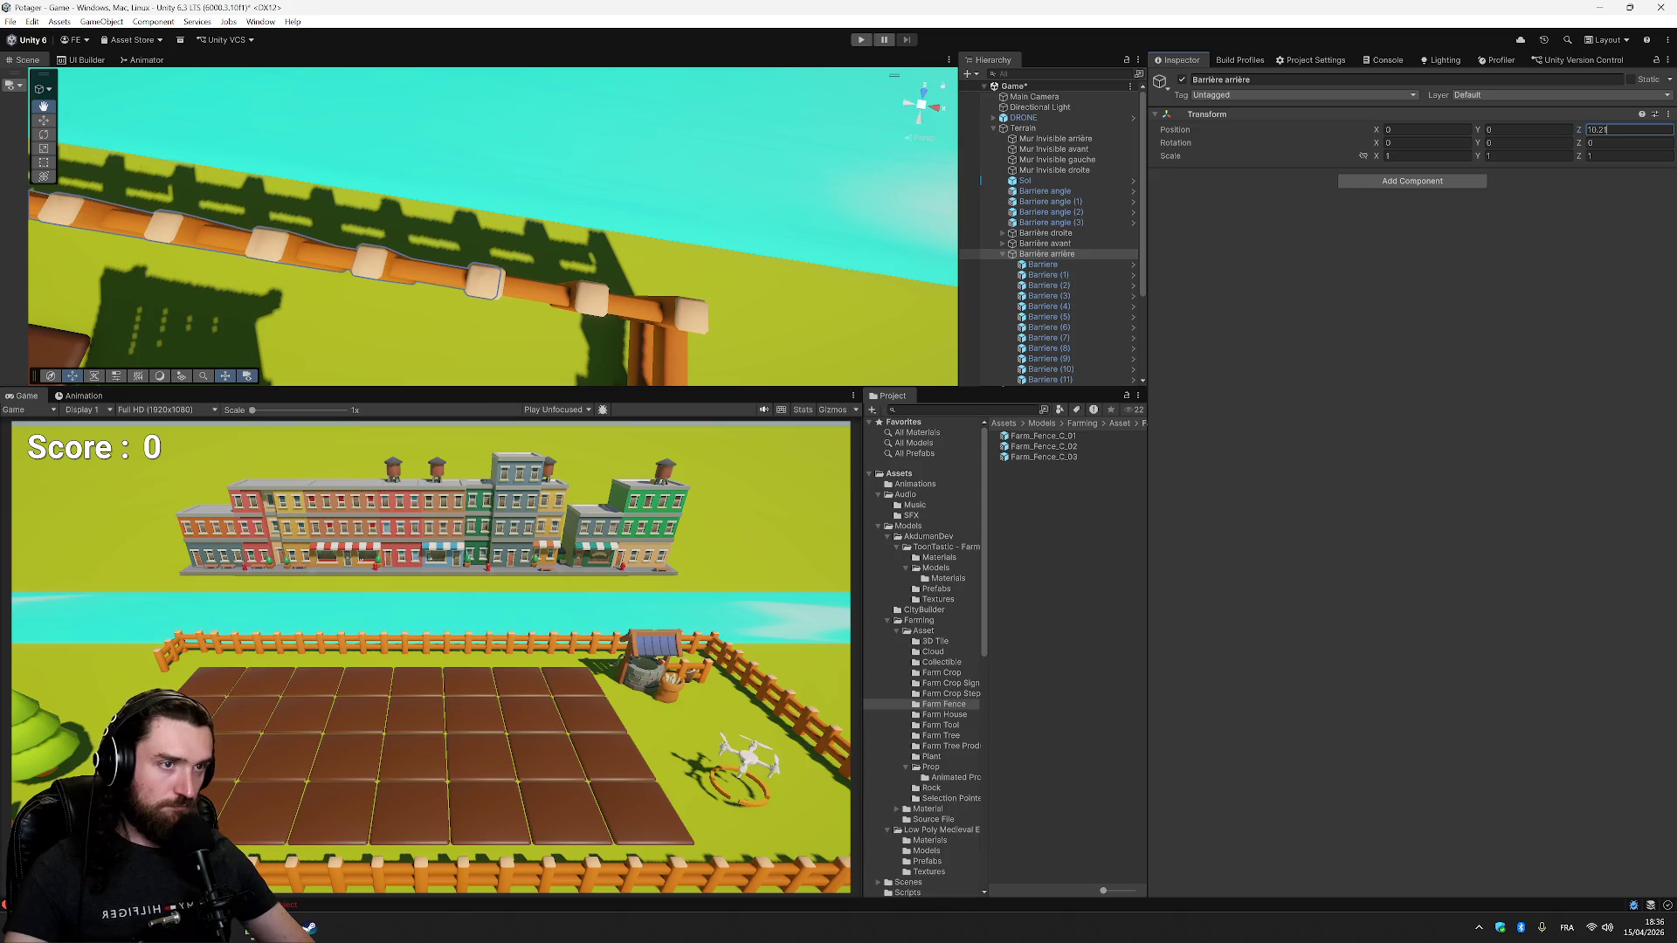
mouse_move(717, 193)
left_mouse_down()
mouse_move(655, 39)
mouse_move(637, 243)
mouse_move(594, 288)
mouse_move(693, 276)
mouse_move(782, 140)
mouse_move(550, 248)
mouse_move(580, 233)
mouse_move(459, 198)
mouse_move(560, 259)
mouse_move(550, 219)
mouse_move(484, 189)
left_mouse_up()
scroll(692, 215, "down", 5)
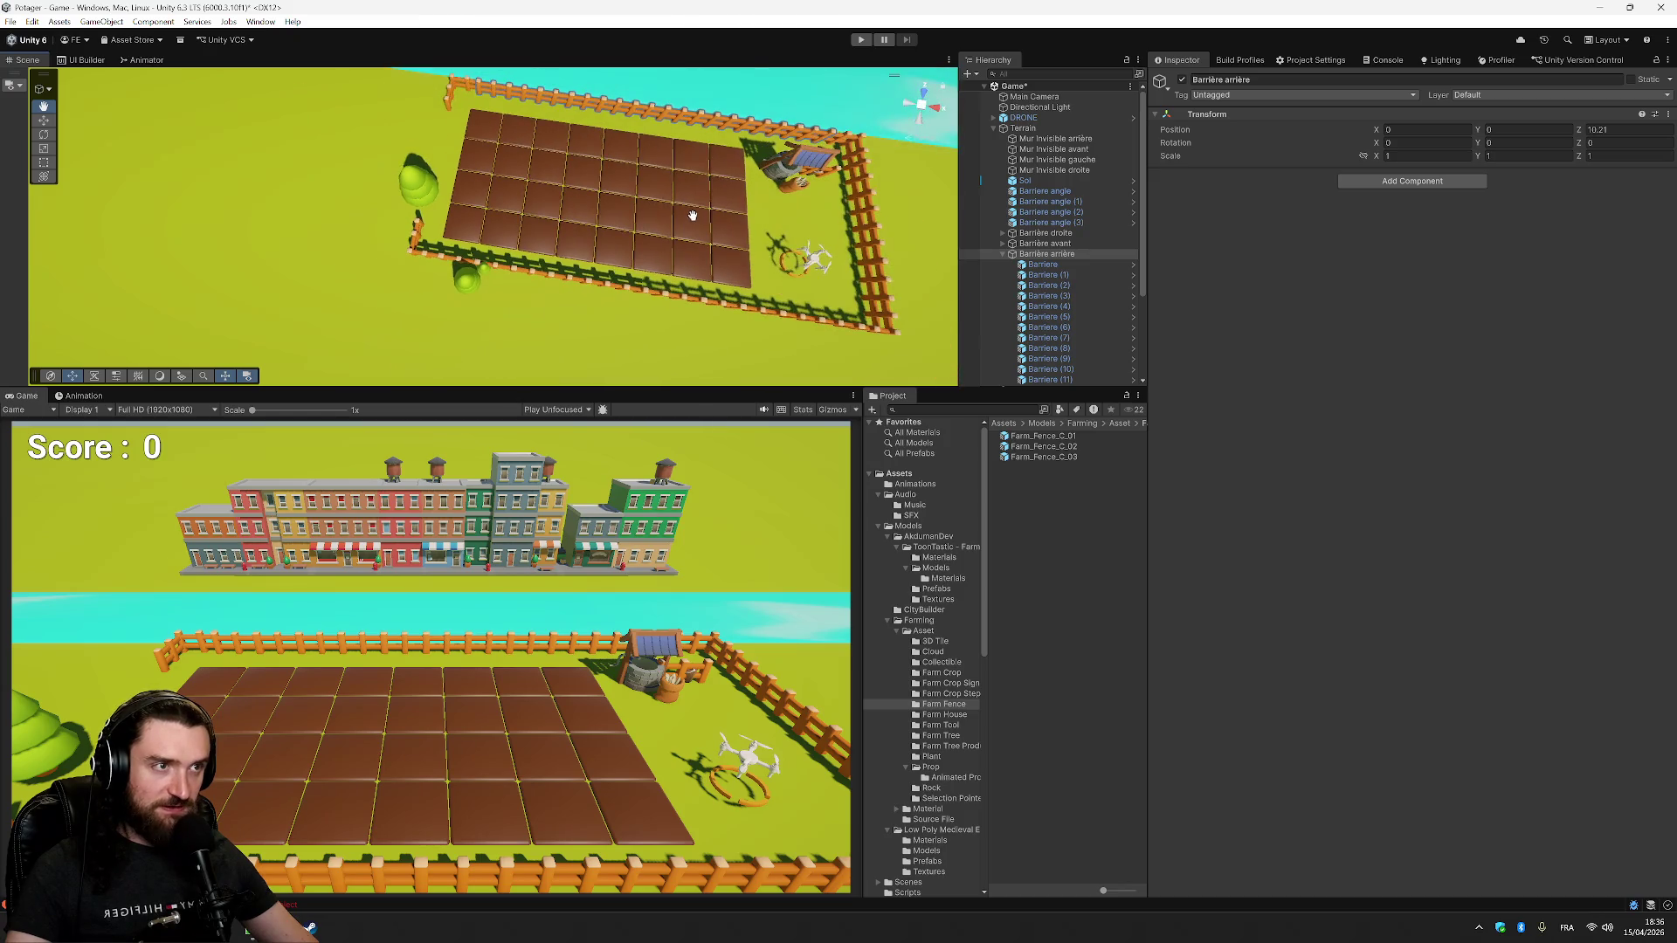
scroll(923, 226, "up", 2)
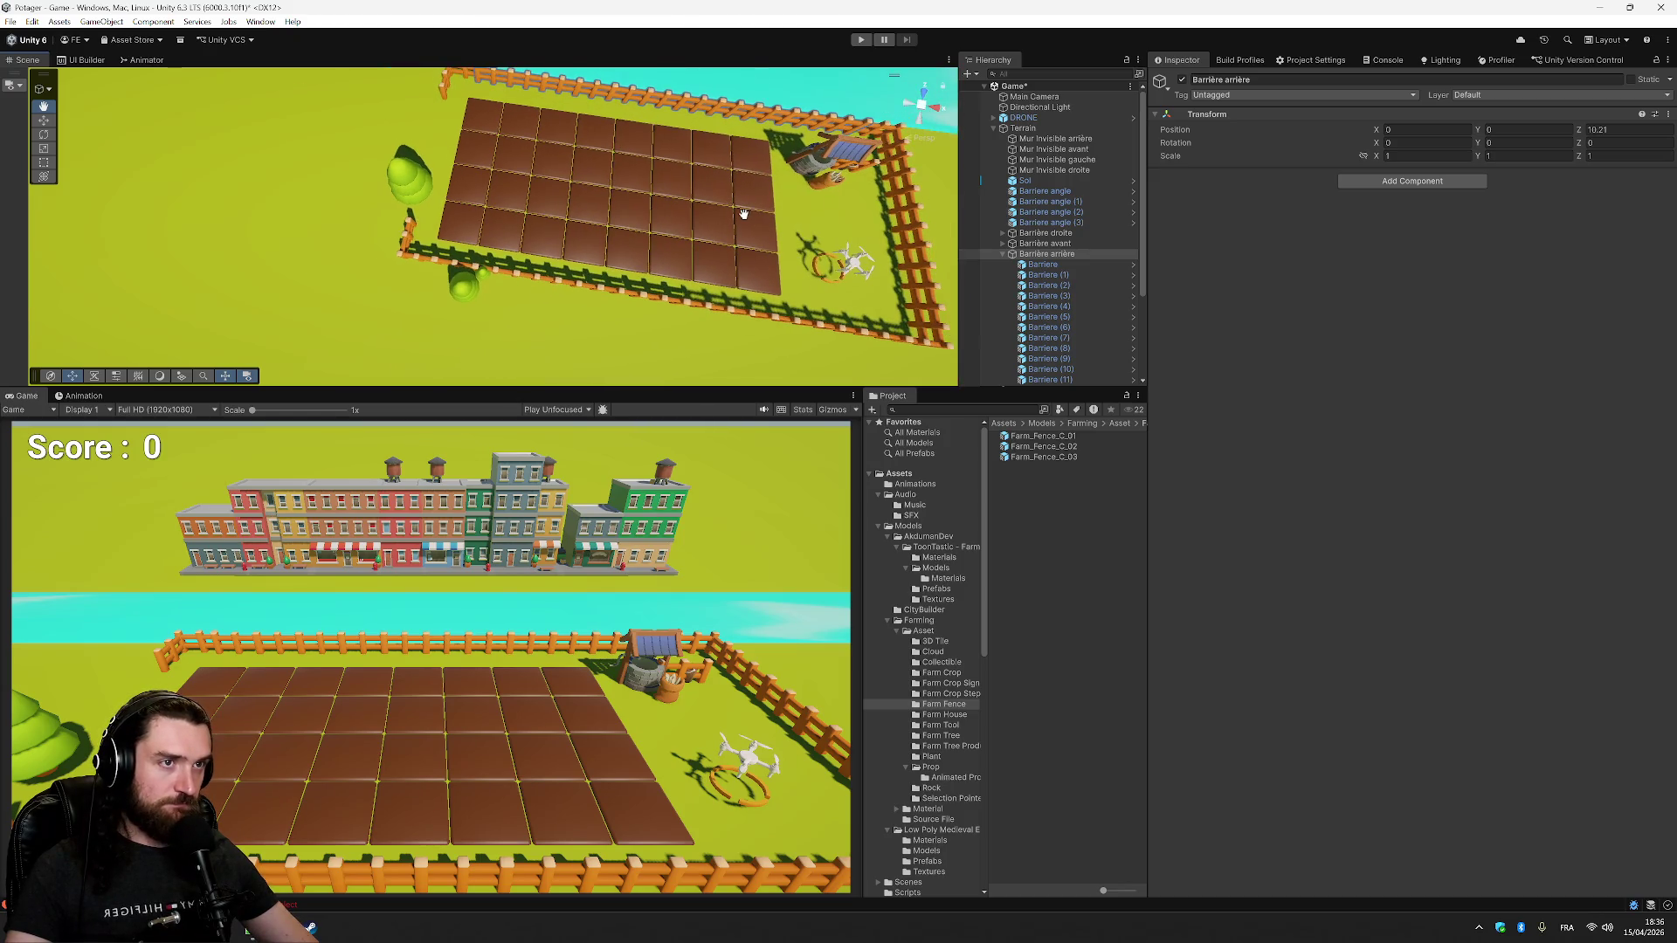
left_click_drag(412, 132, 464, 331)
scroll(485, 322, "up", 5)
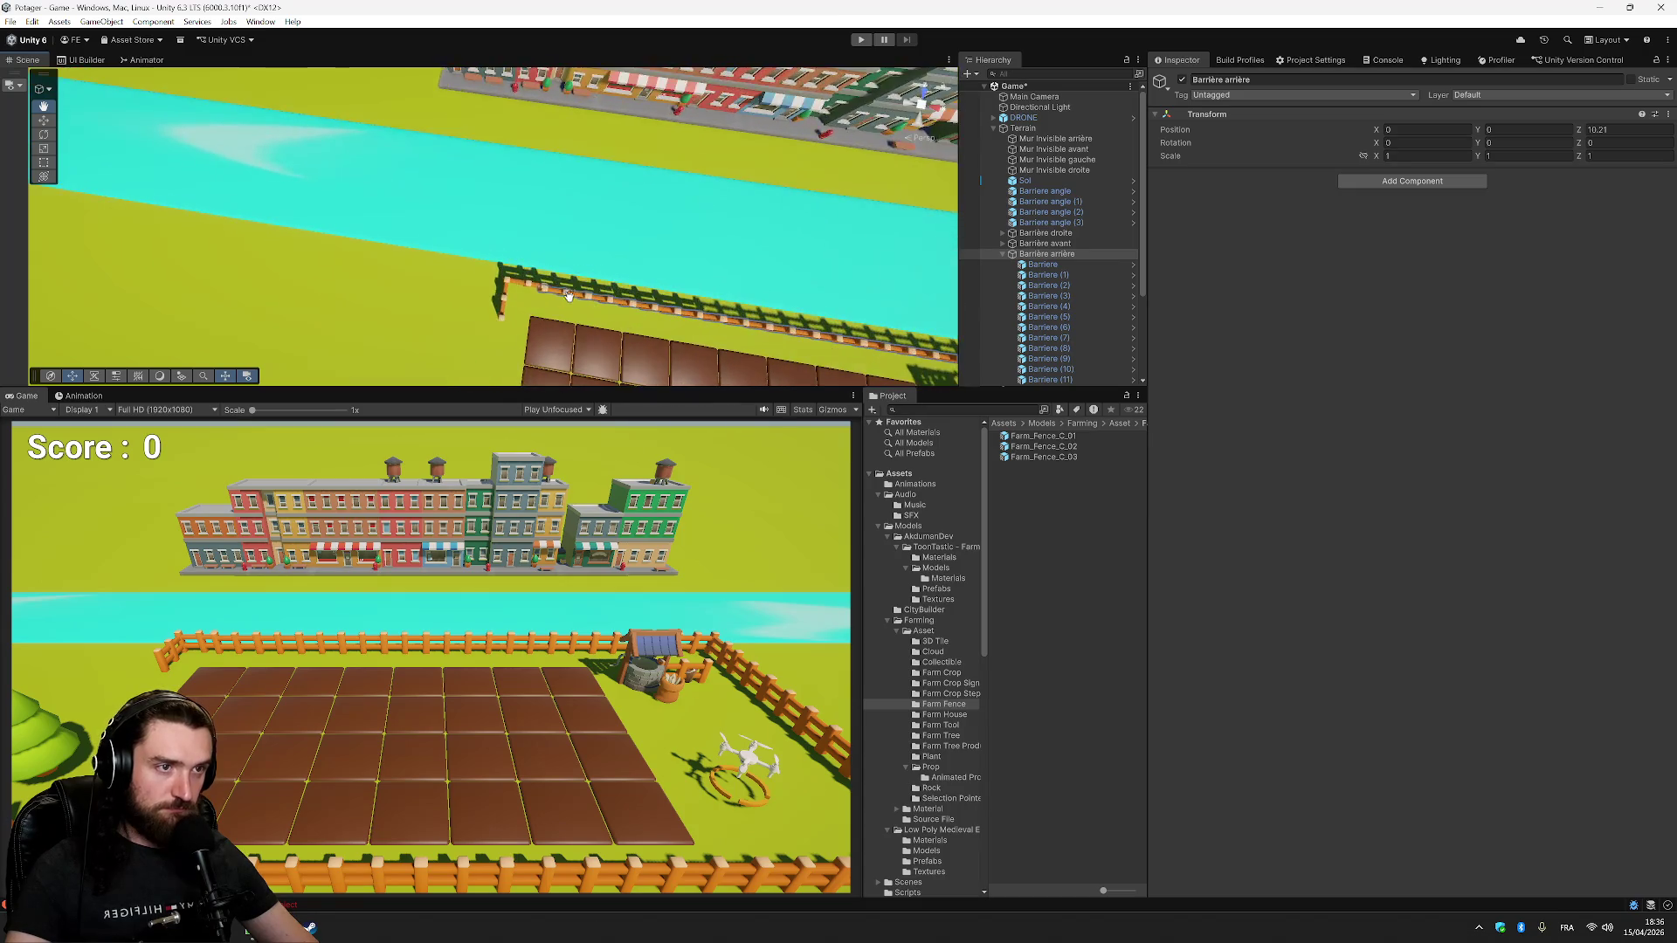
mouse_move(395, 191)
left_mouse_down()
mouse_move(562, 187)
mouse_move(483, 187)
mouse_move(453, 212)
mouse_move(846, 262)
mouse_move(722, 243)
mouse_move(786, 236)
left_mouse_up()
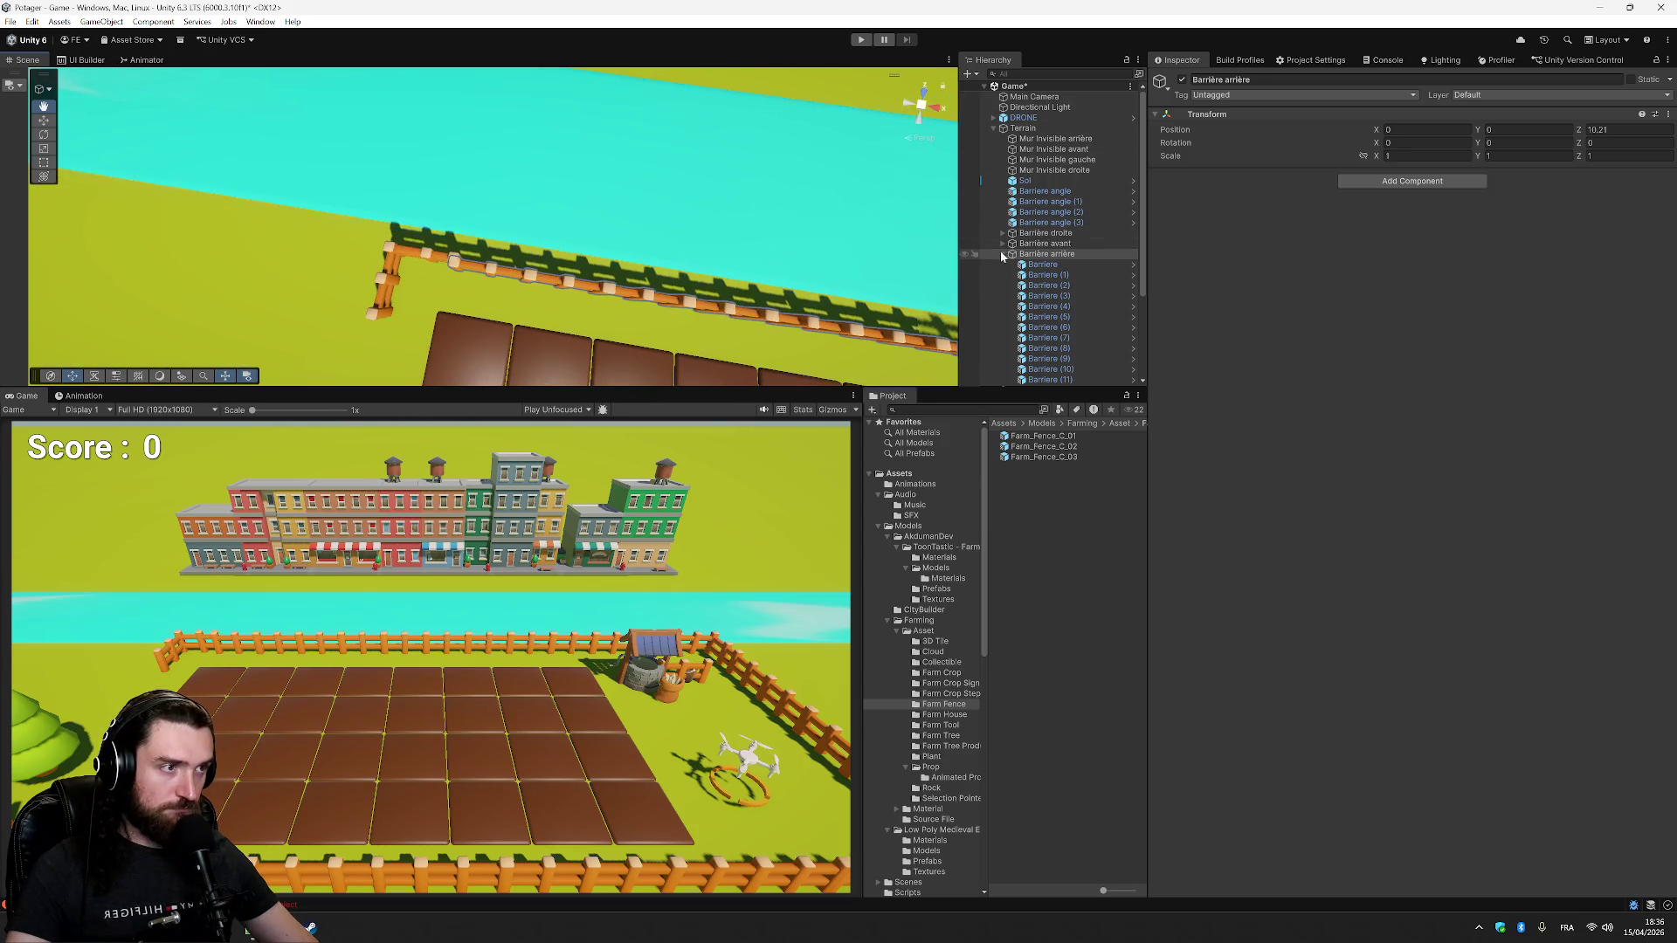
- Browse the Barriere angle corner pieces and select Barriere angle (2)
left_click(1002, 254)
left_click(1048, 202)
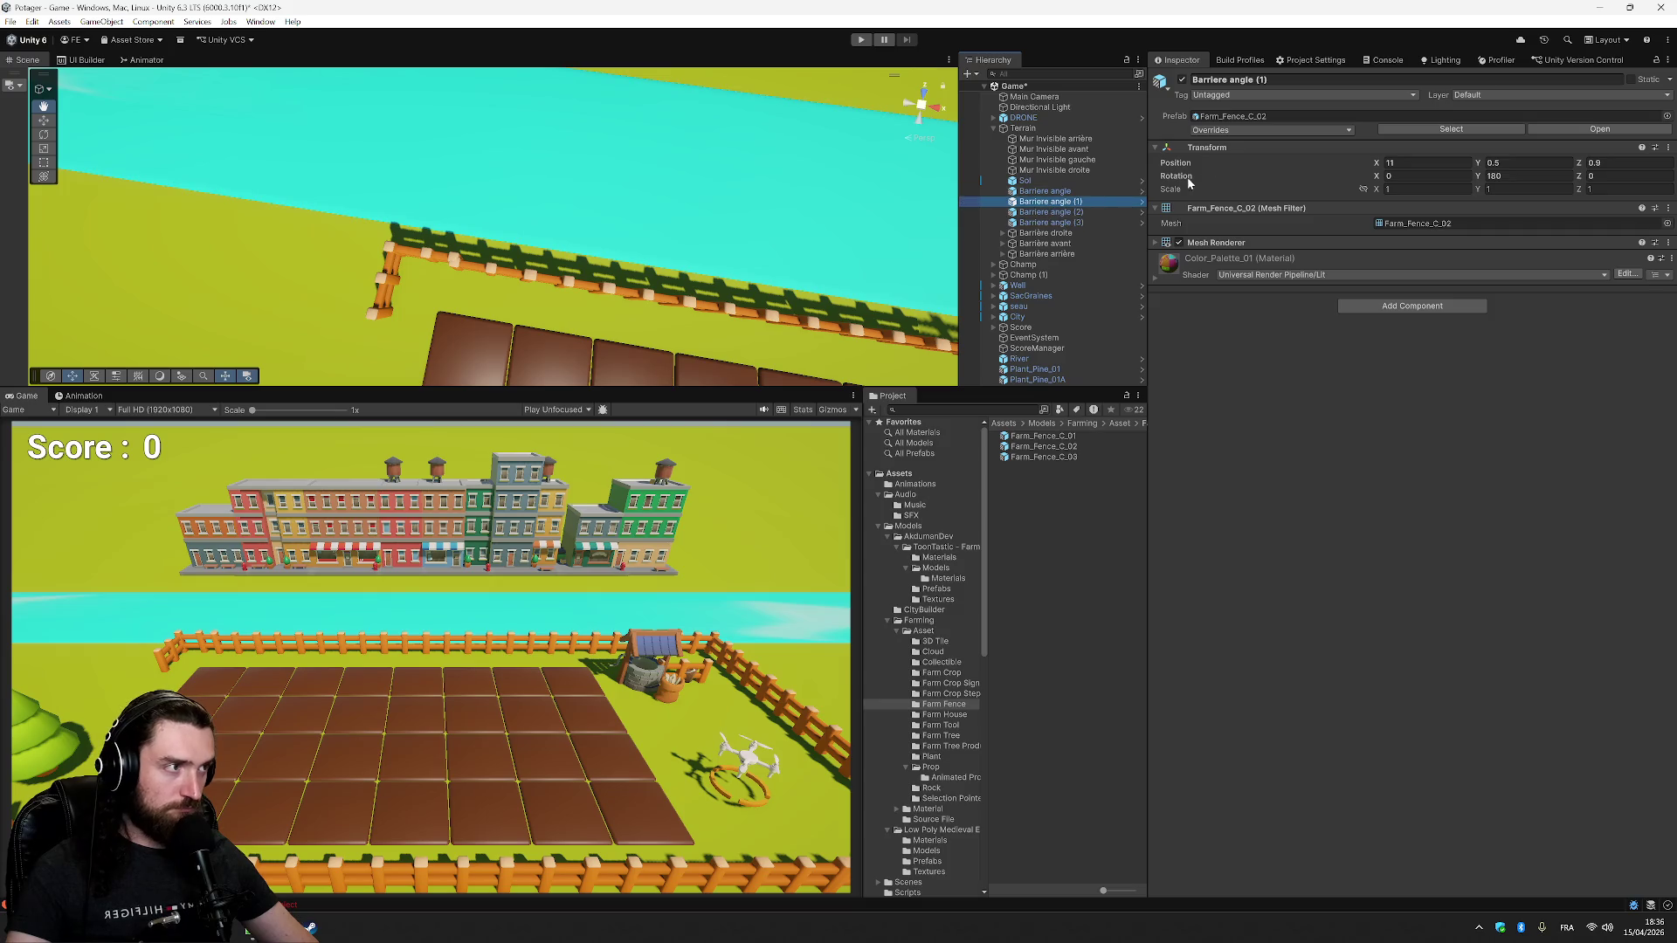
key("Down")
key("Down")
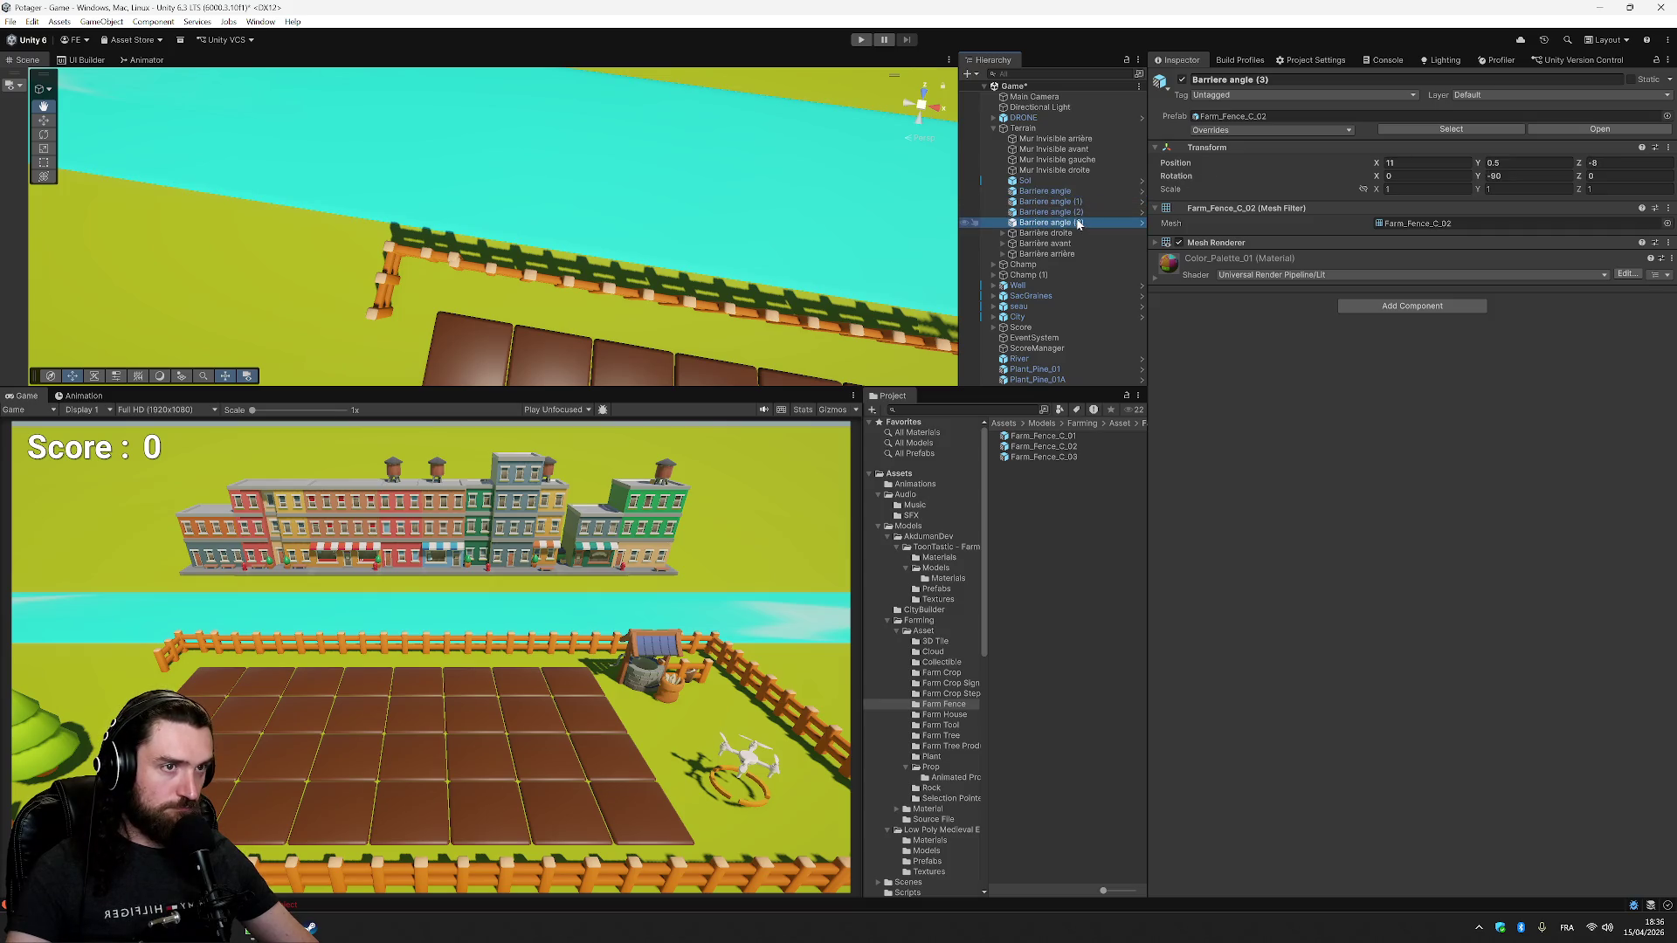
key("Up")
key("Up")
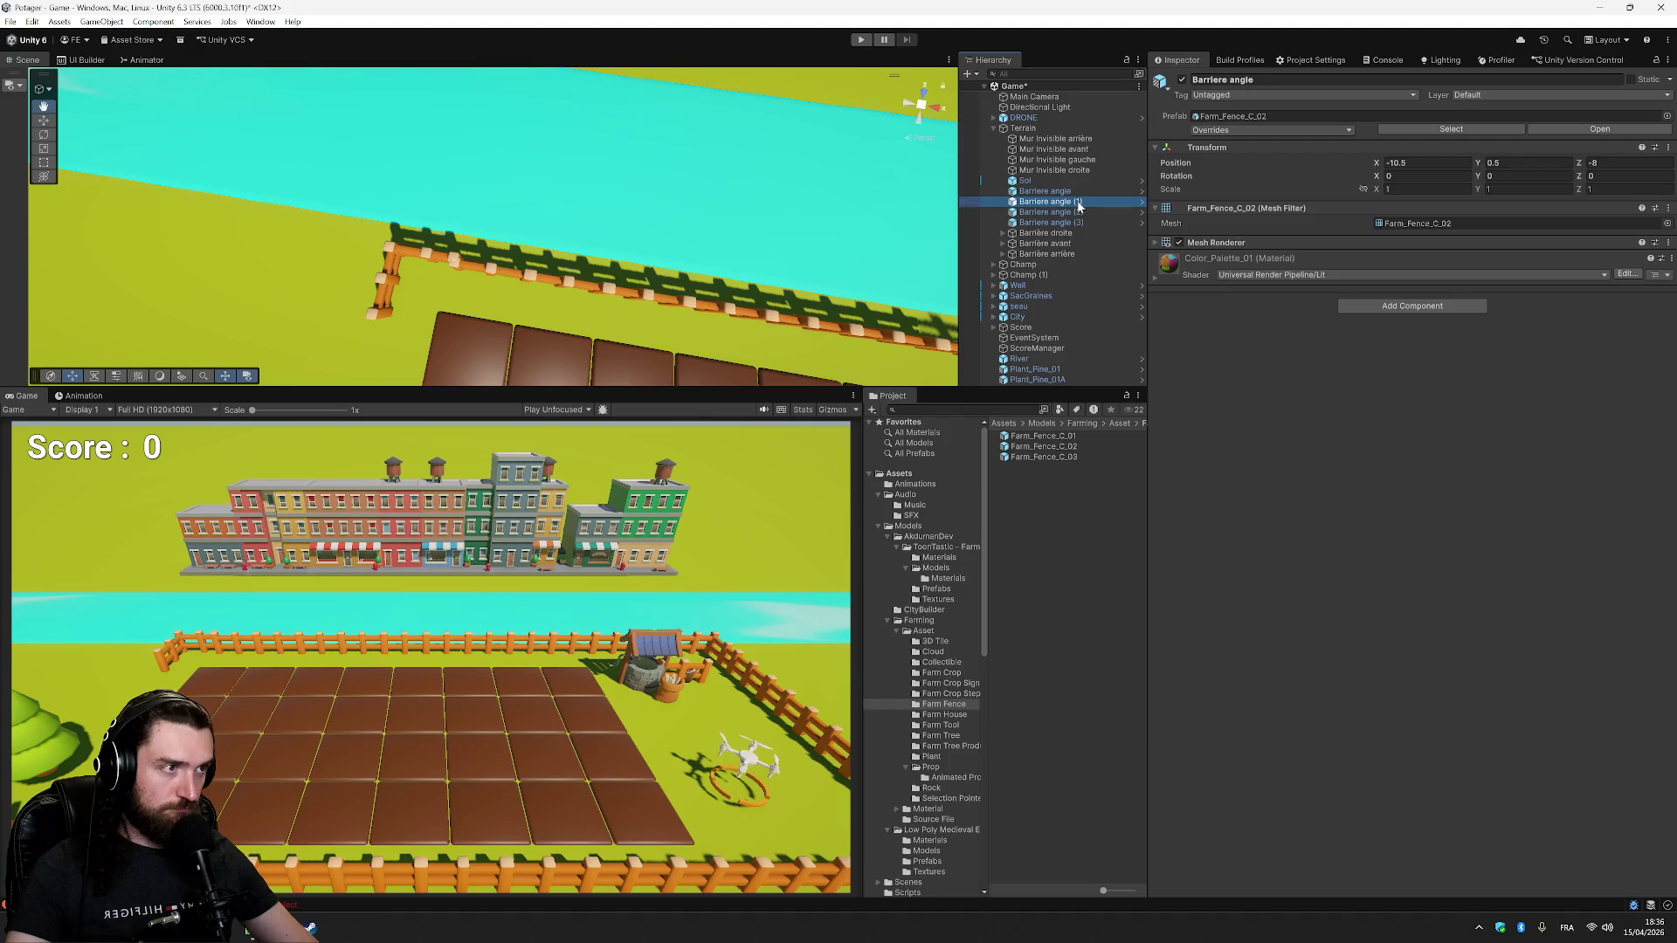
left_click(1083, 222)
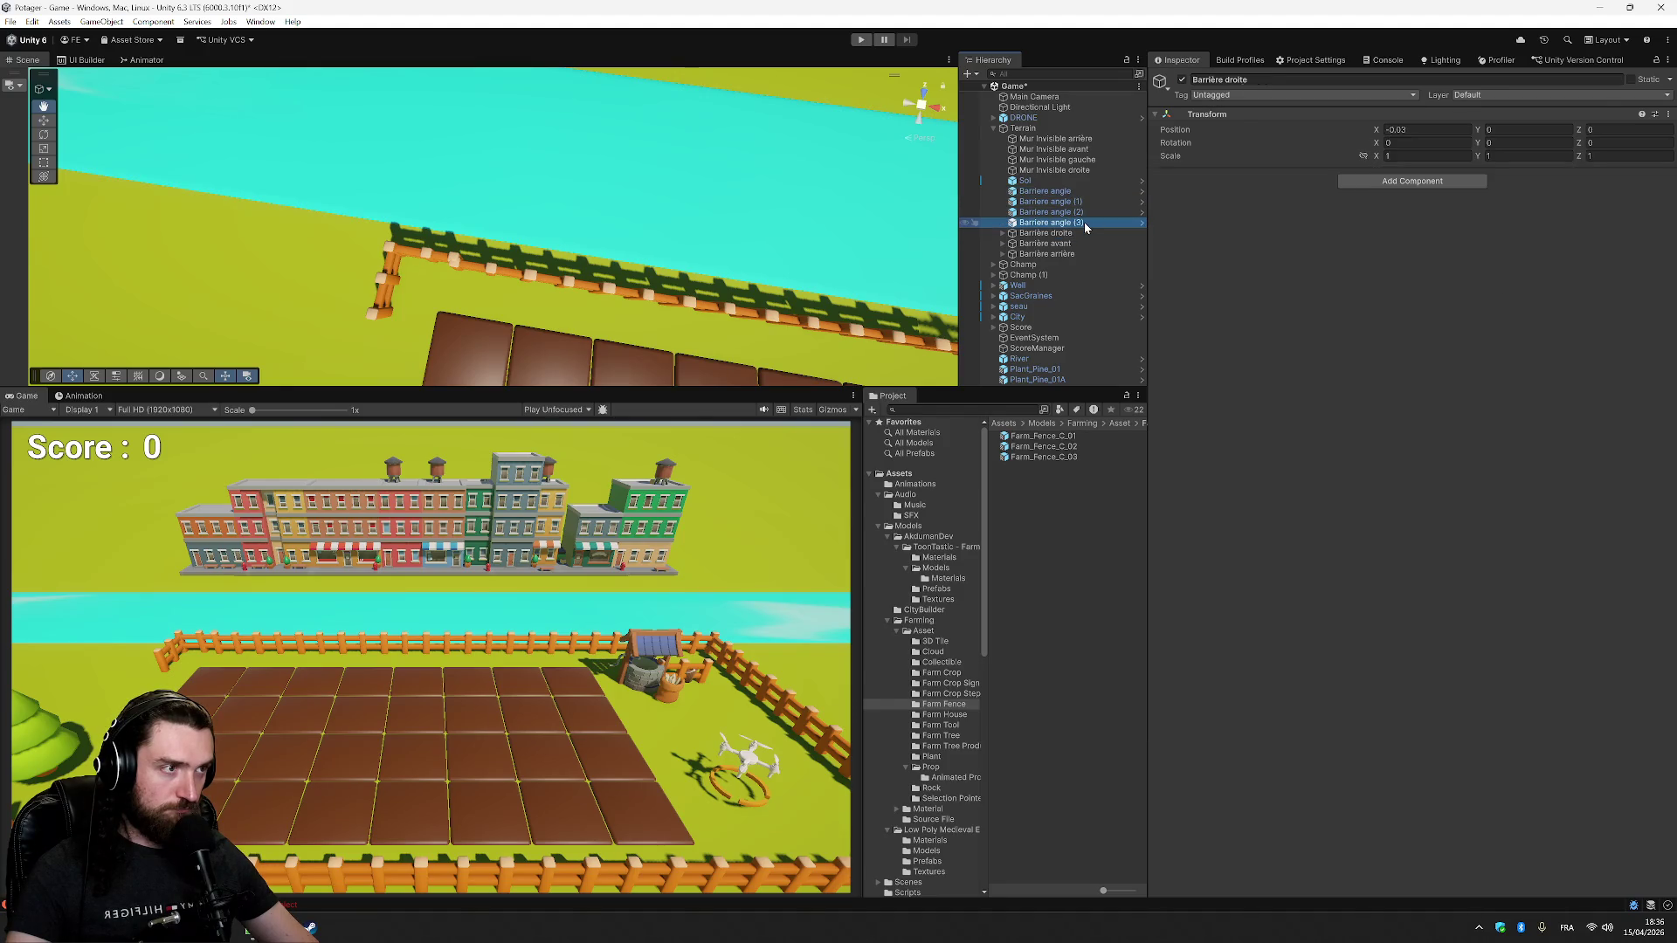
left_click(1092, 210)
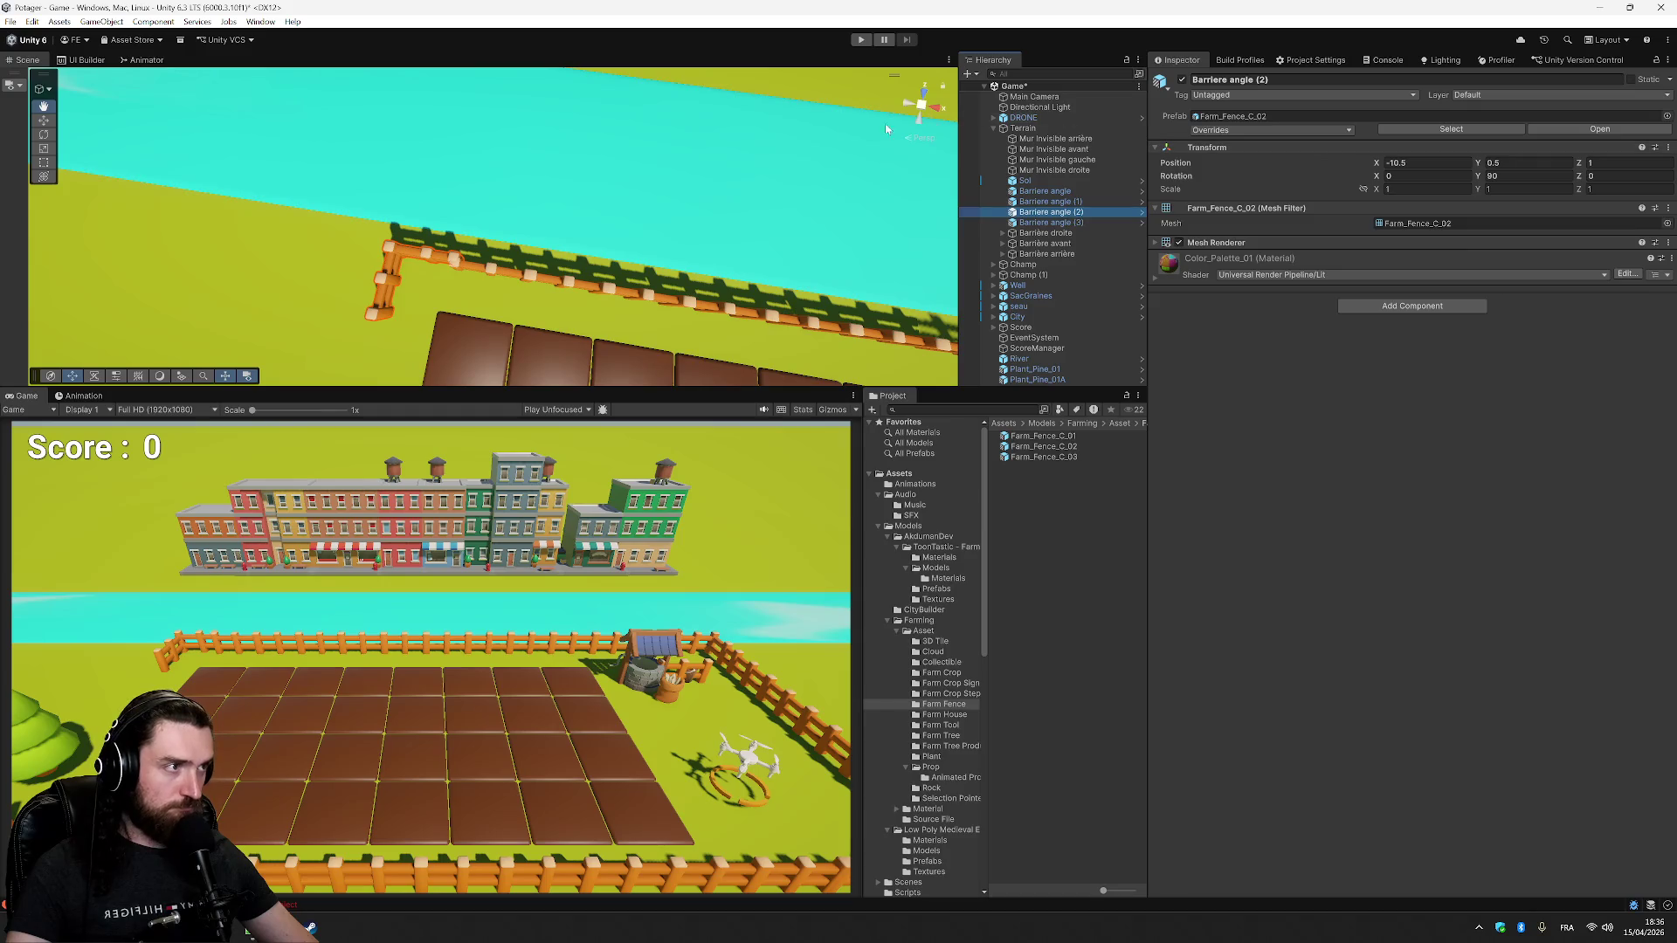
- Set Barriere angle (2) to Position X -10.5, Z 0.9 and pan to check the corner
left_click(1447, 164)
type("4")
key("BackSpace")
type("5")
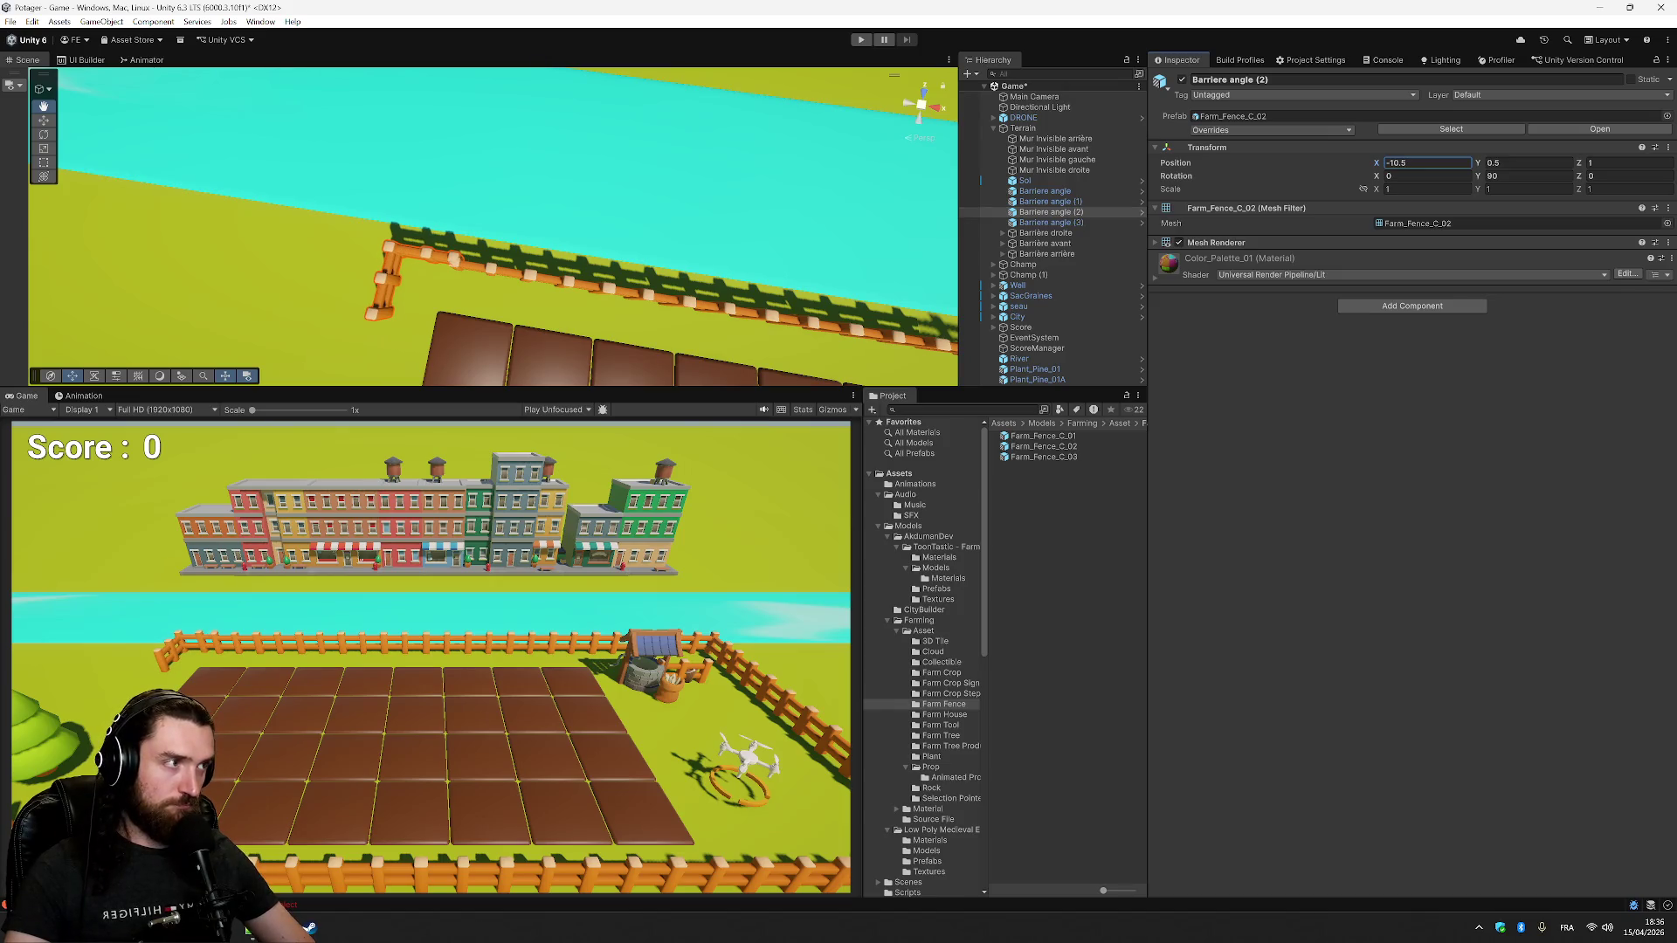
left_click(1626, 162)
type("0.")
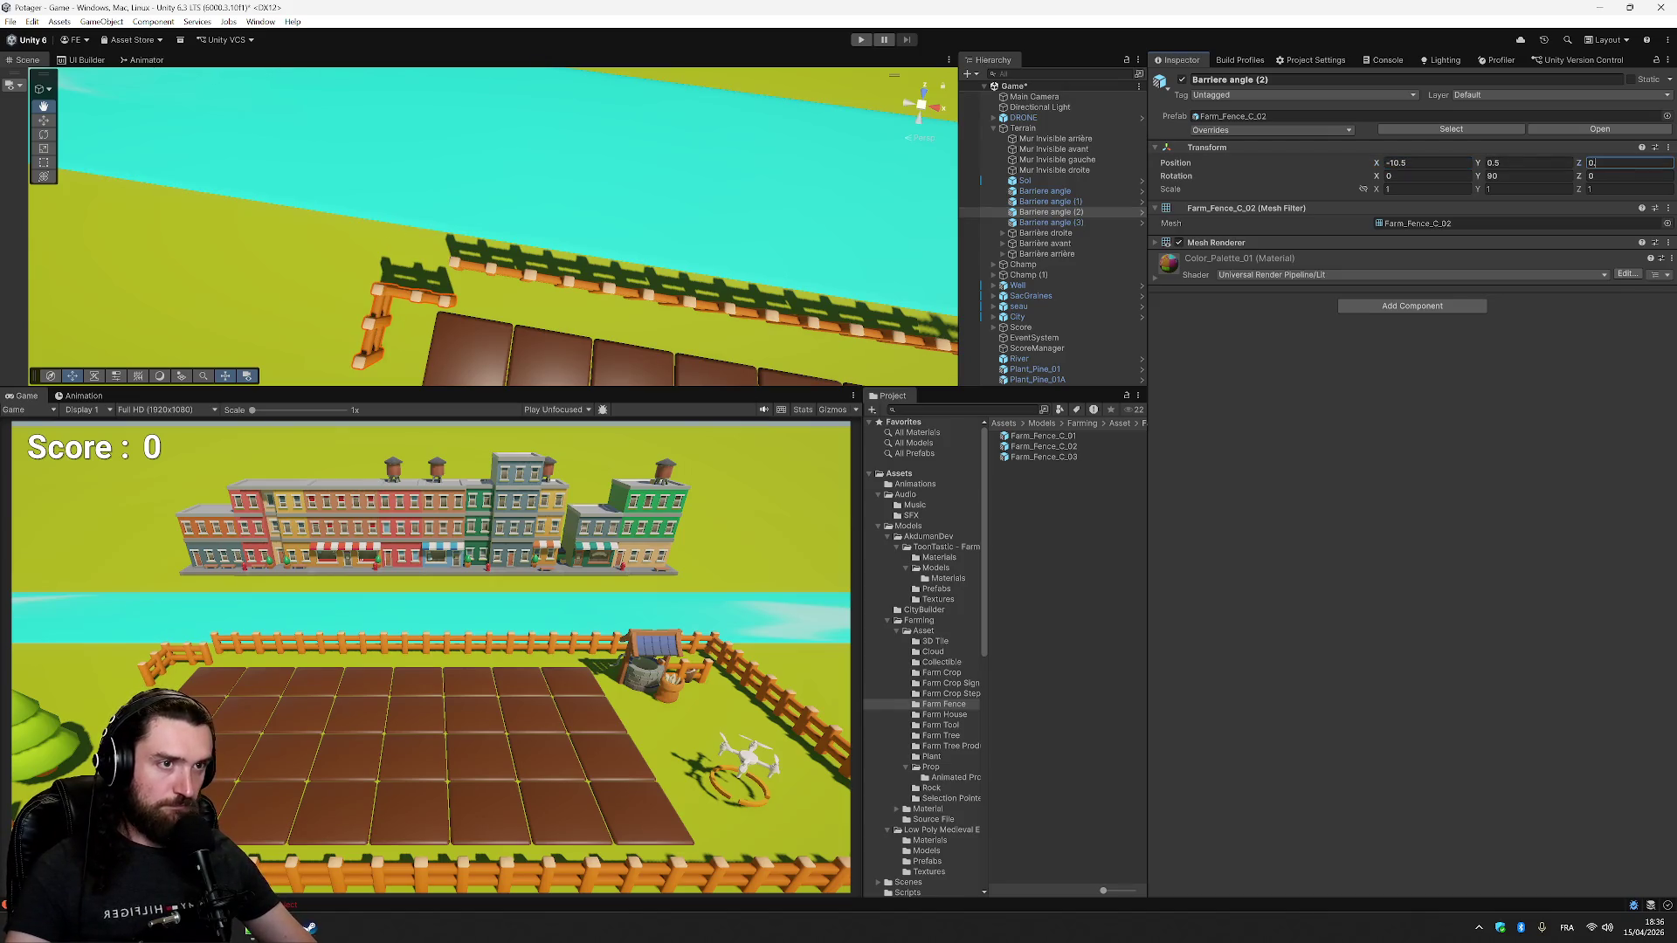
type("8")
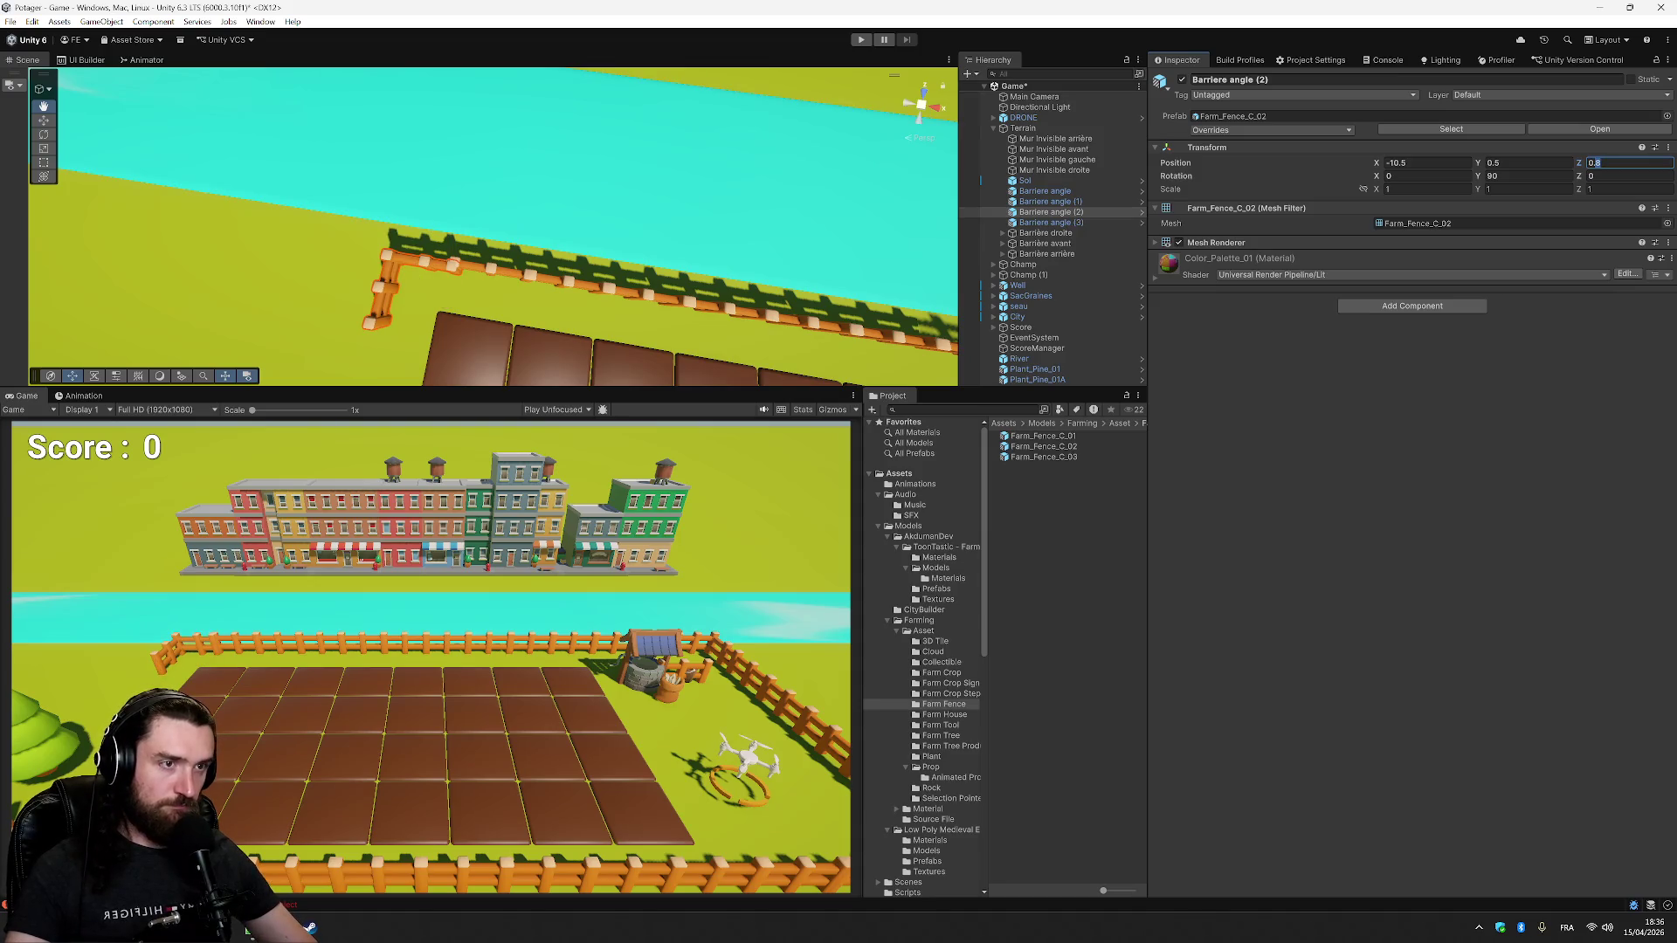
key("BackSpace")
type("9")
left_click_drag(628, 245, 837, 223)
left_click_drag(828, 289, 797, 262)
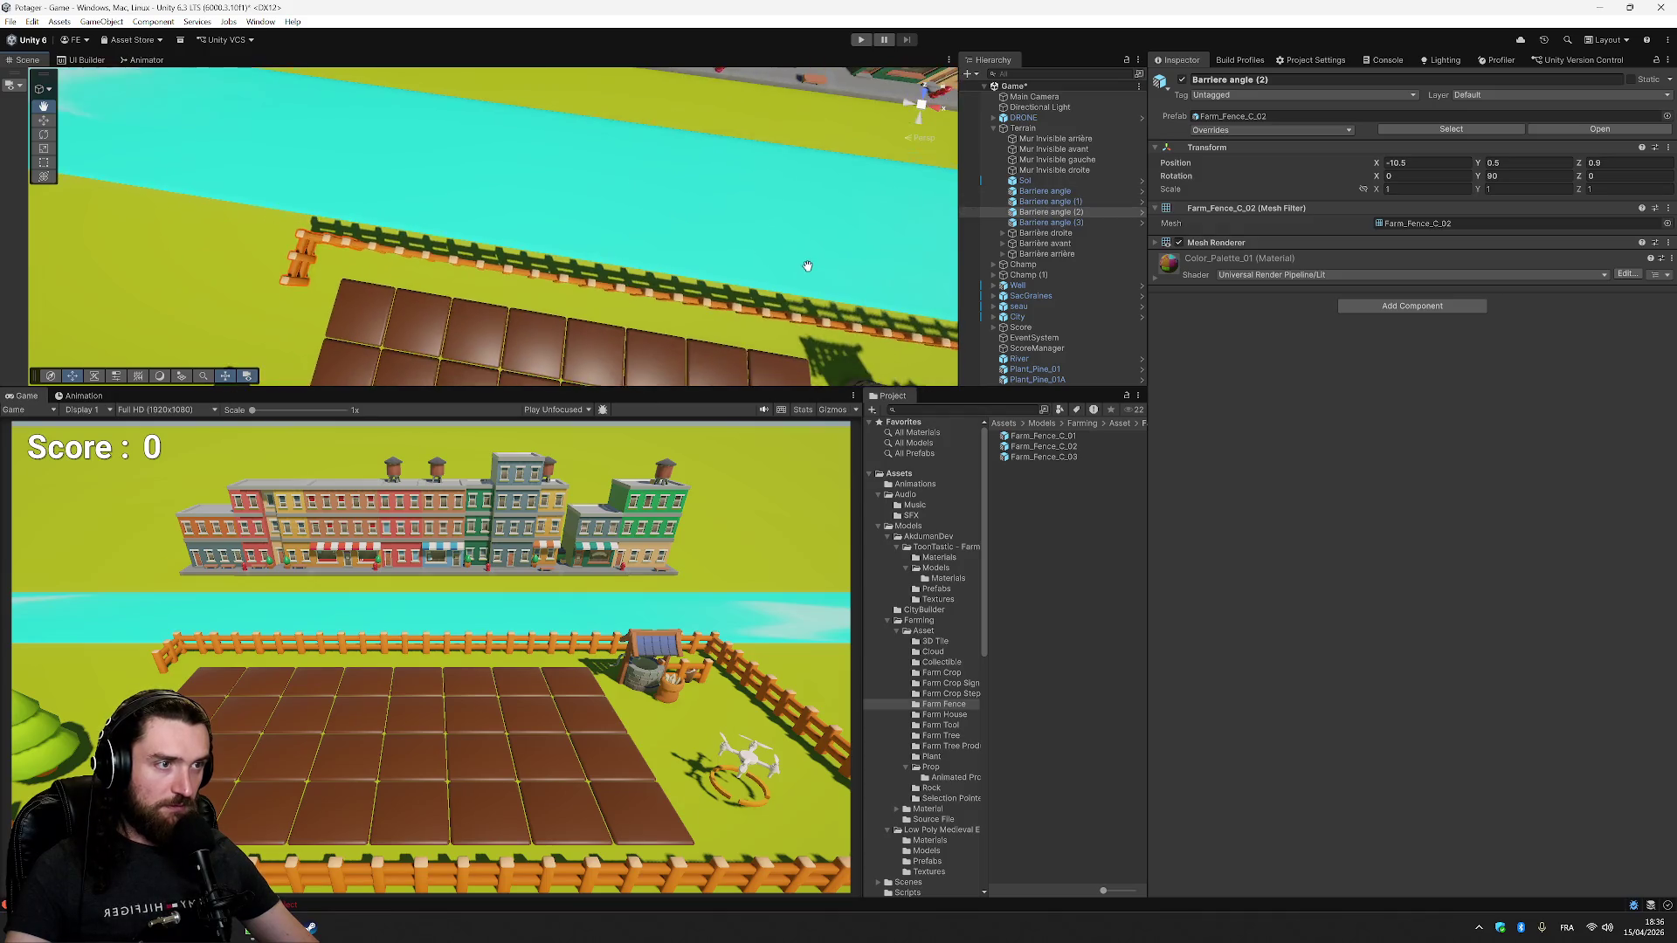
mouse_move(599, 352)
left_mouse_down()
mouse_move(621, 157)
mouse_move(721, 224)
mouse_move(715, 245)
left_mouse_up()
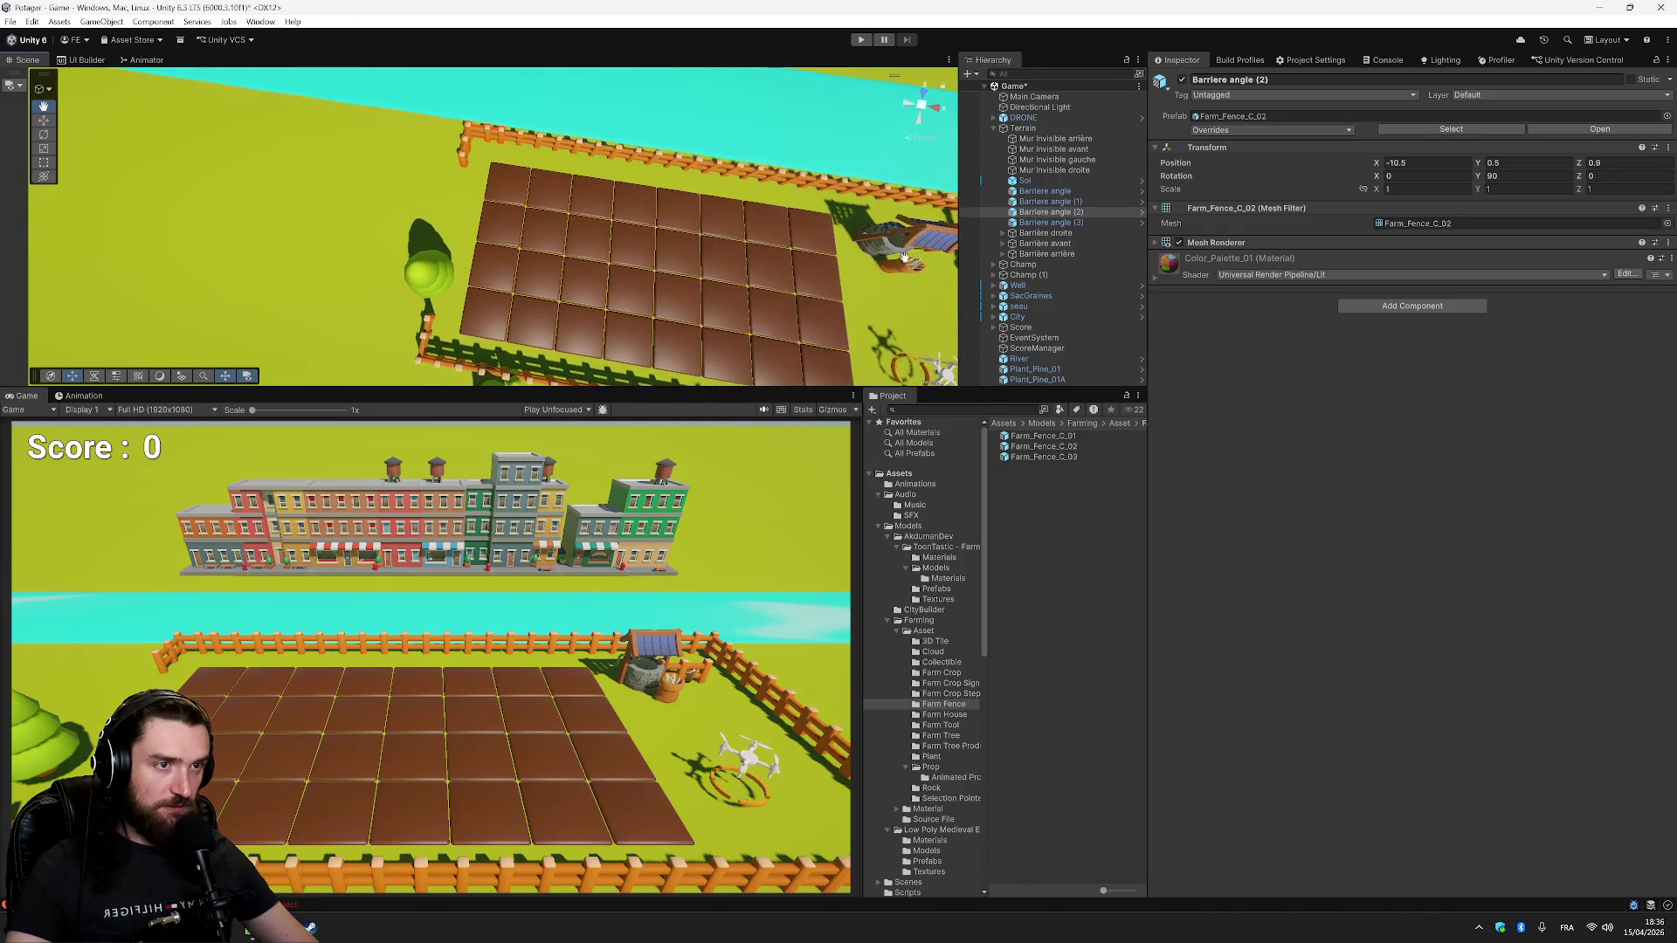
left_click(1072, 231)
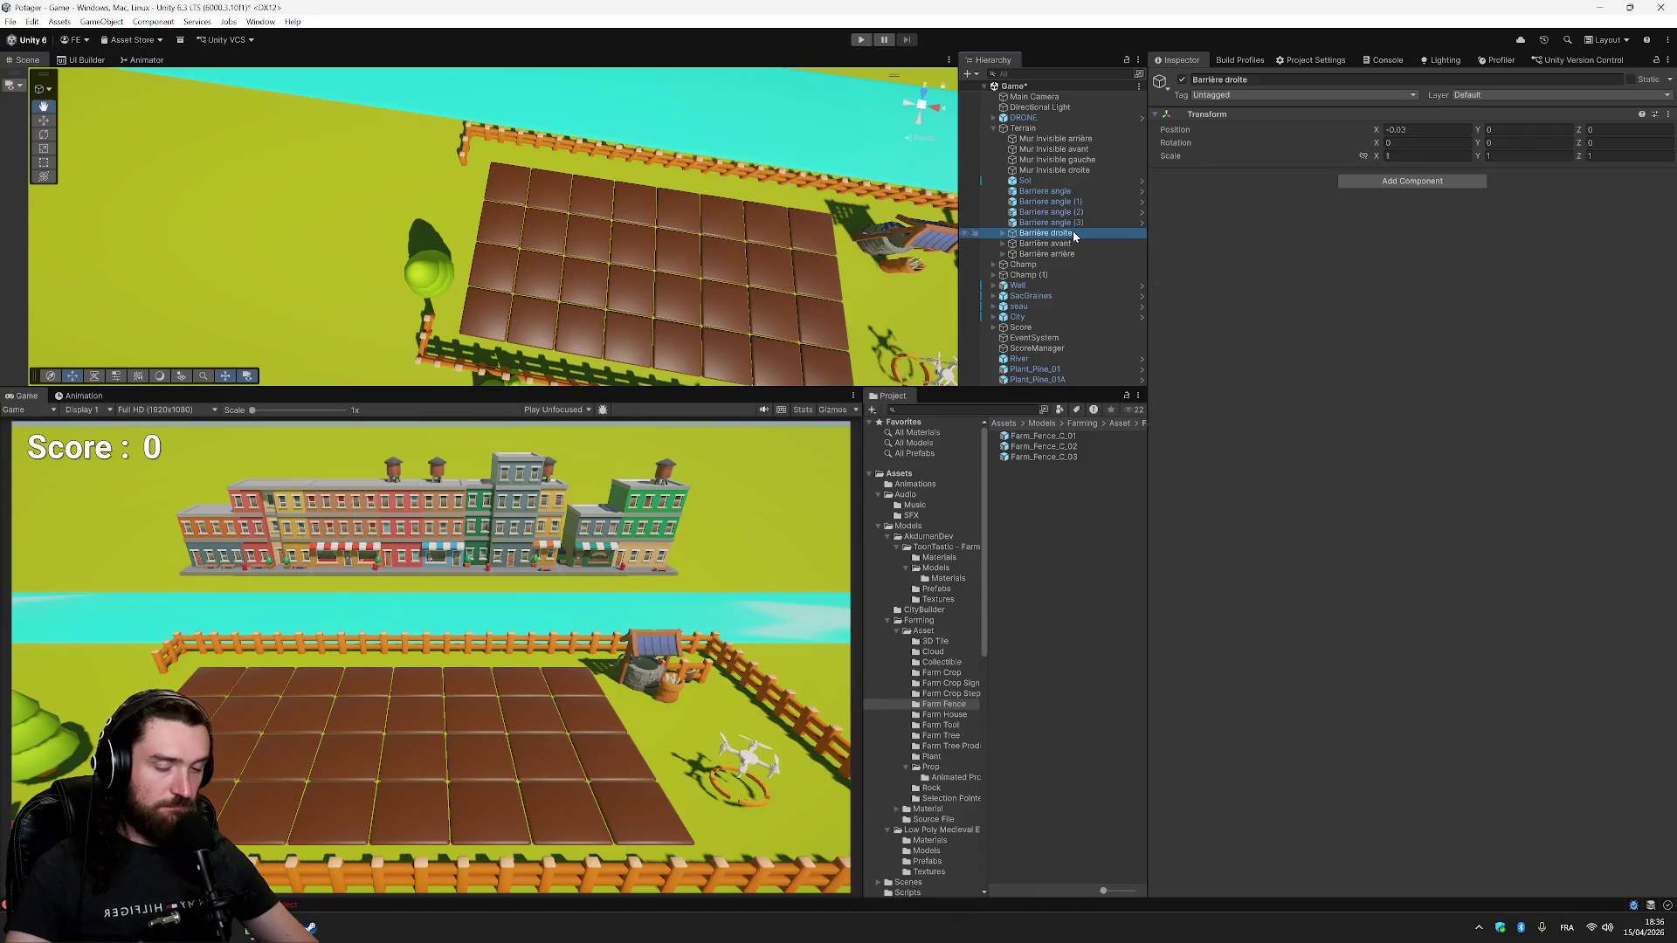
- Duplicate Barrière droite and rename the copy Barrière gauche
right_click(1072, 231)
left_click(1138, 319)
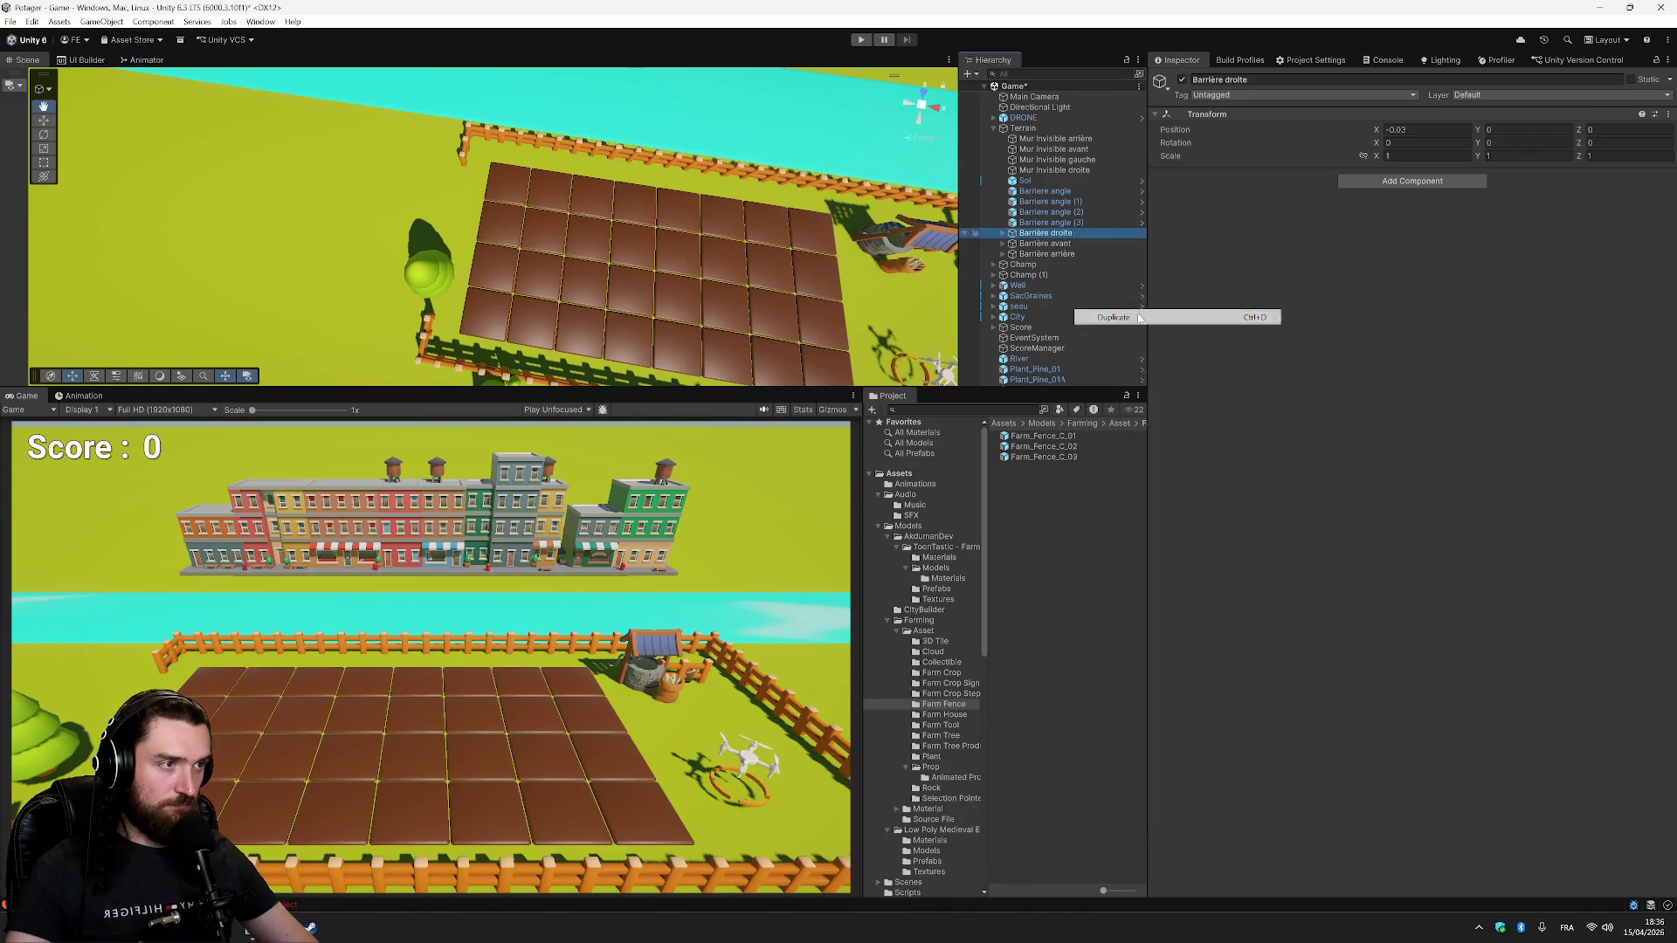
key("F2")
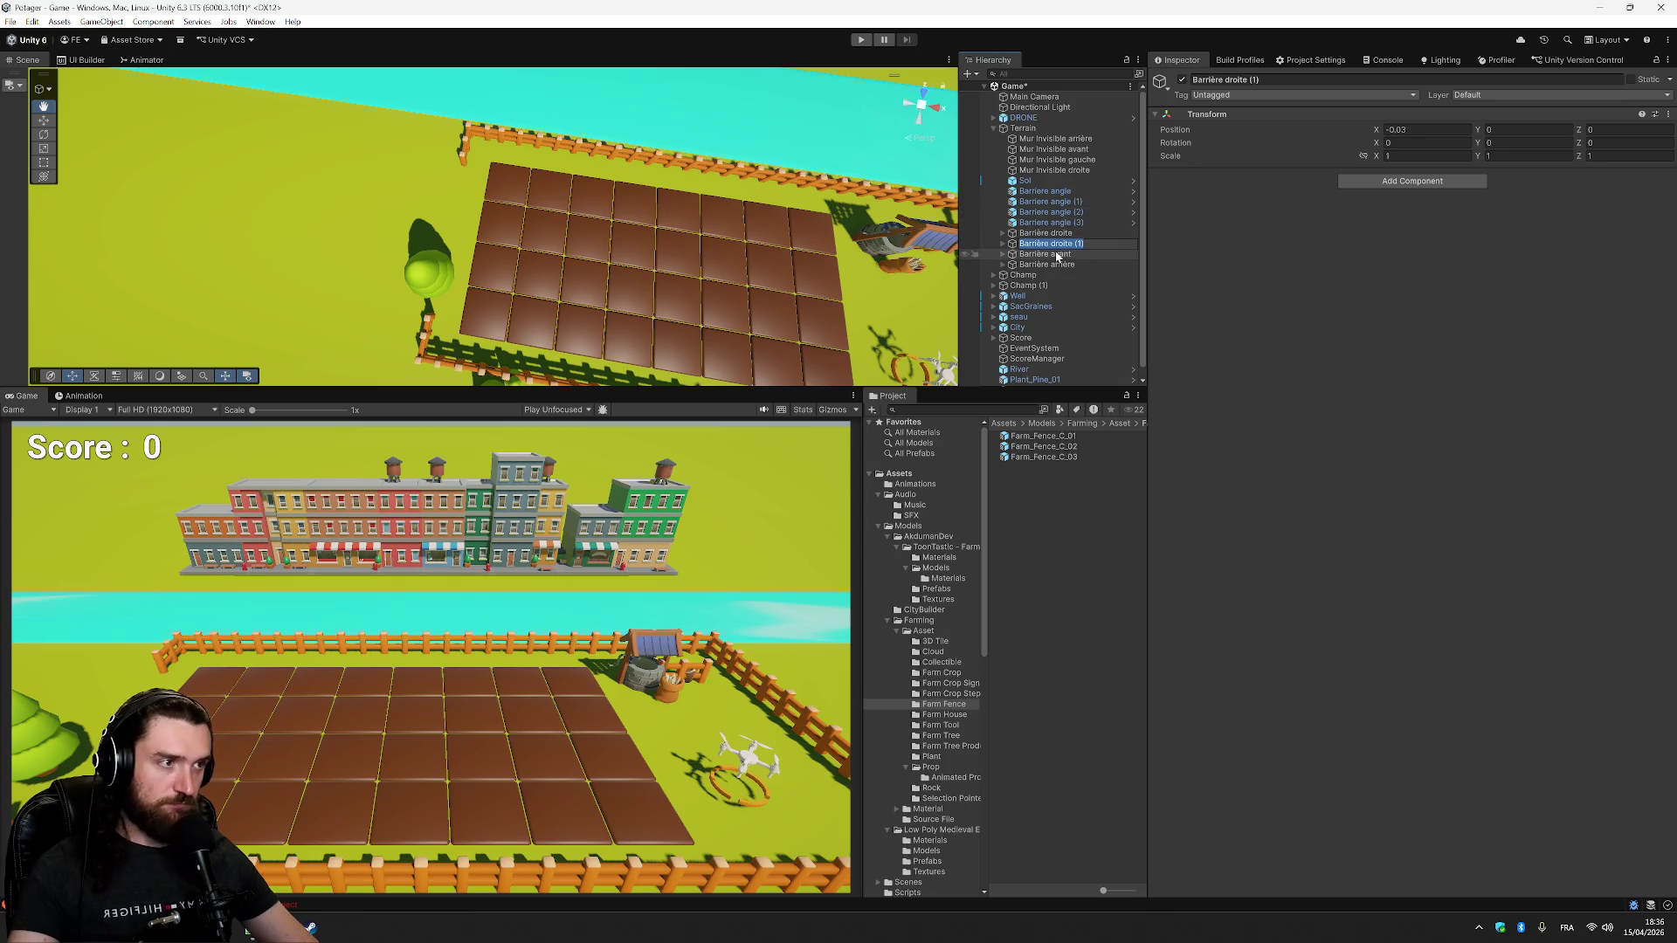
type("gauche")
key("Return")
- Try Position X -10 and Z -10 on Barrière gauche, comparing with the corner piece
left_click(1415, 129)
type("10")
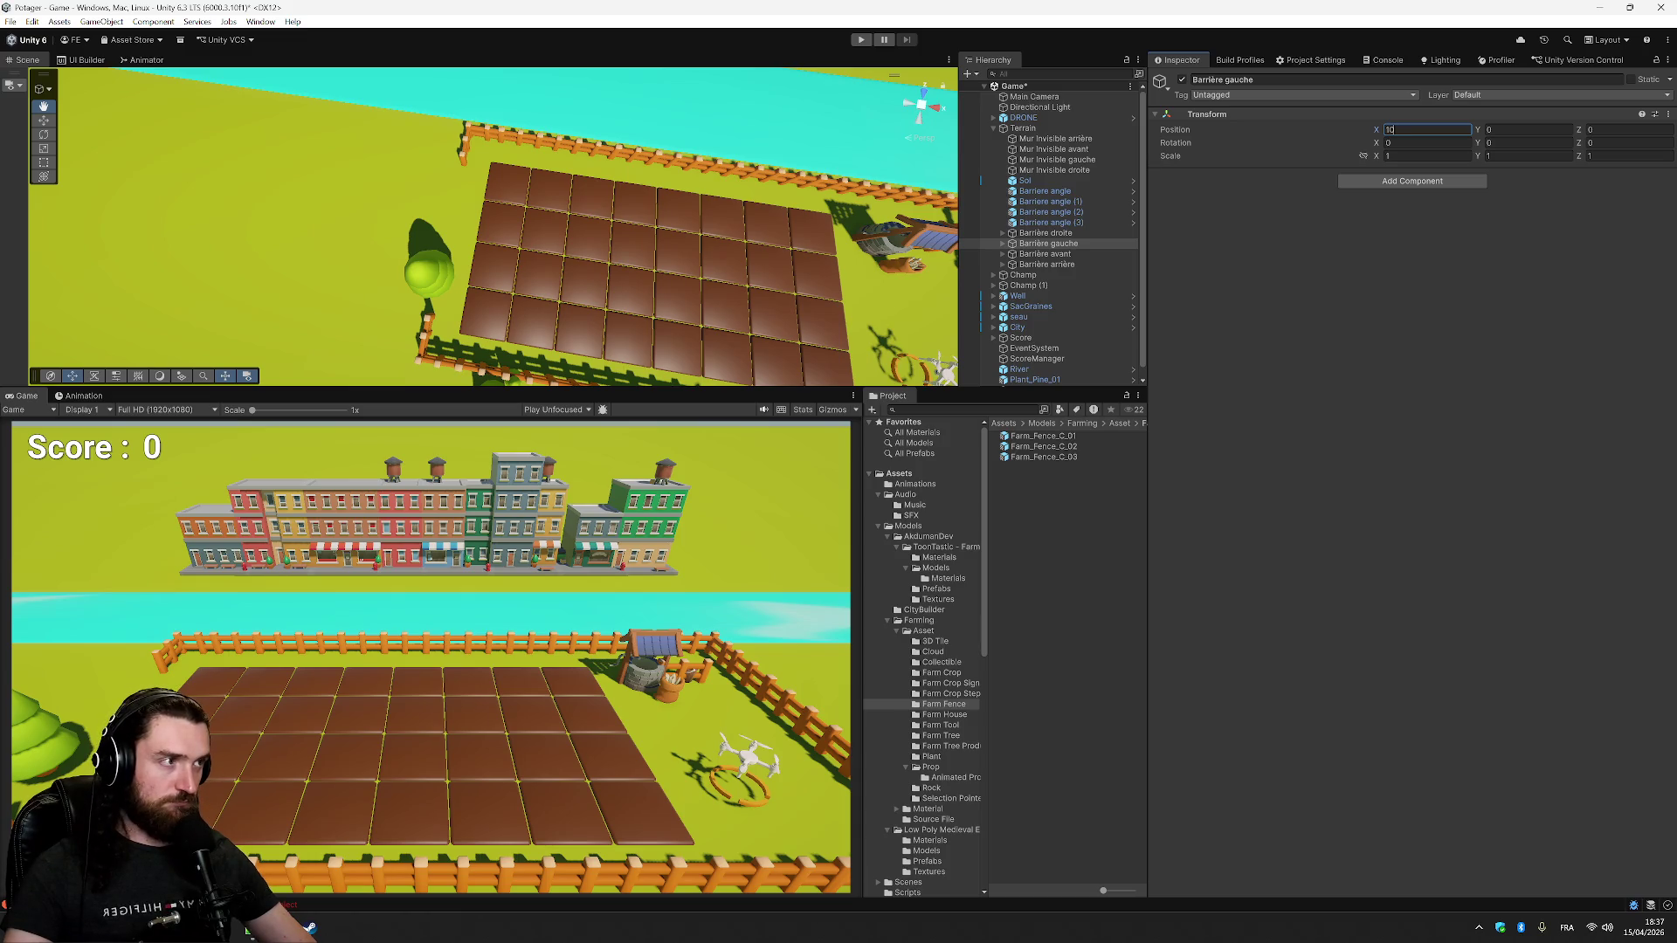
left_click(1626, 130)
type("-10")
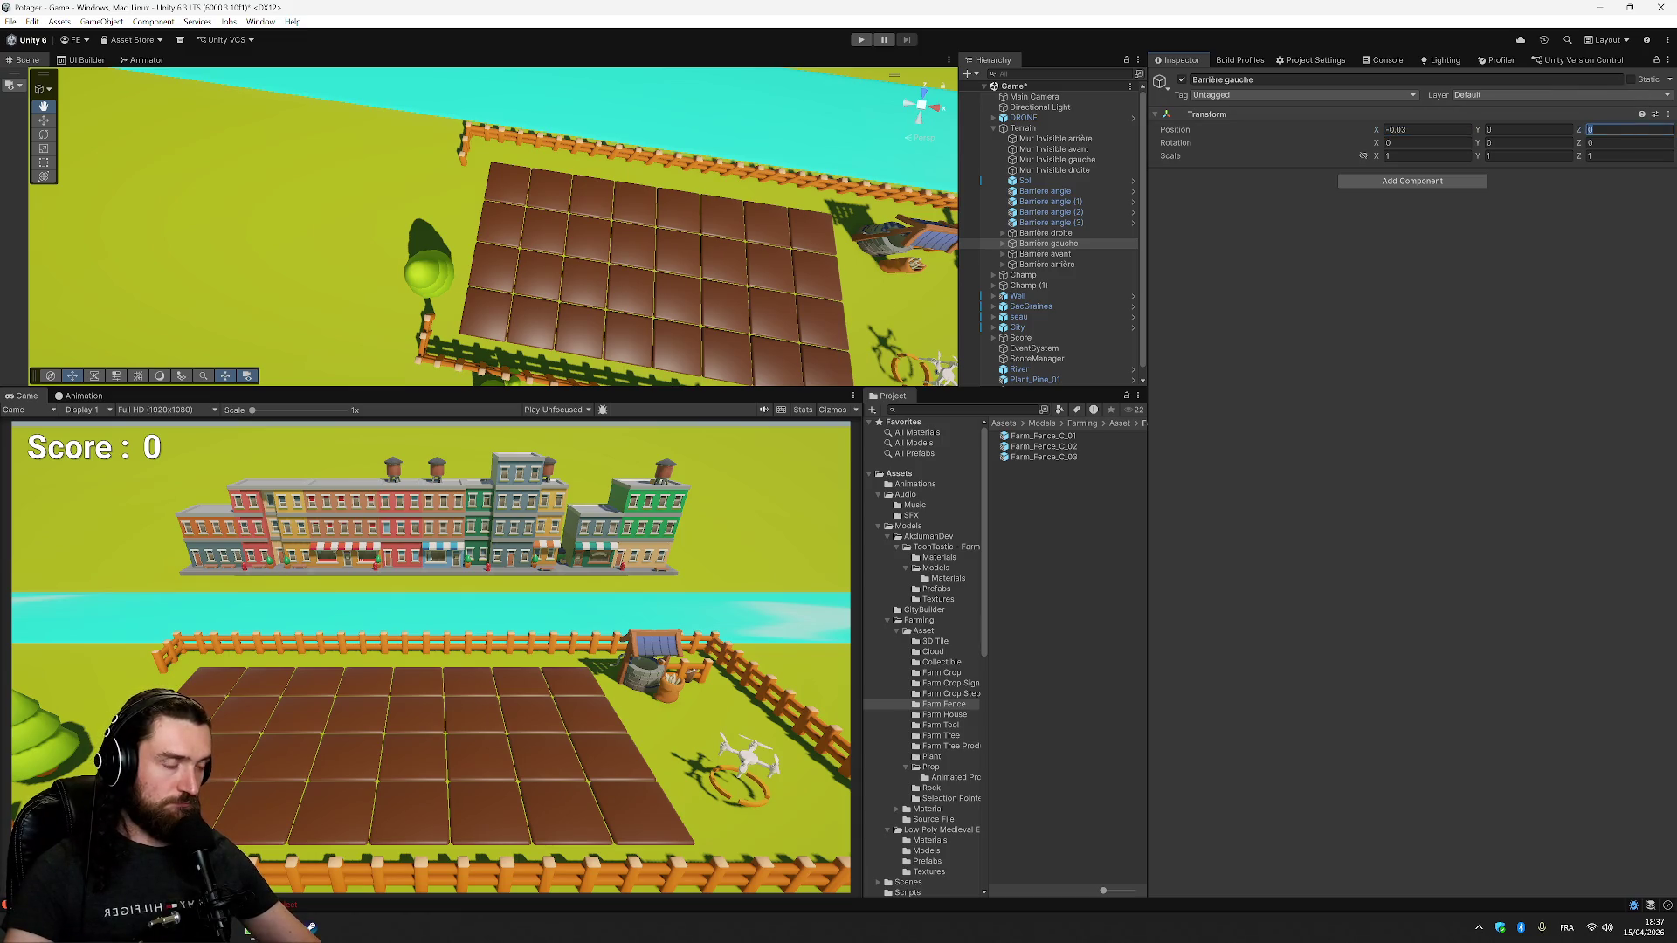
key("shift+Tab")
key("shift+Tab")
type("-10")
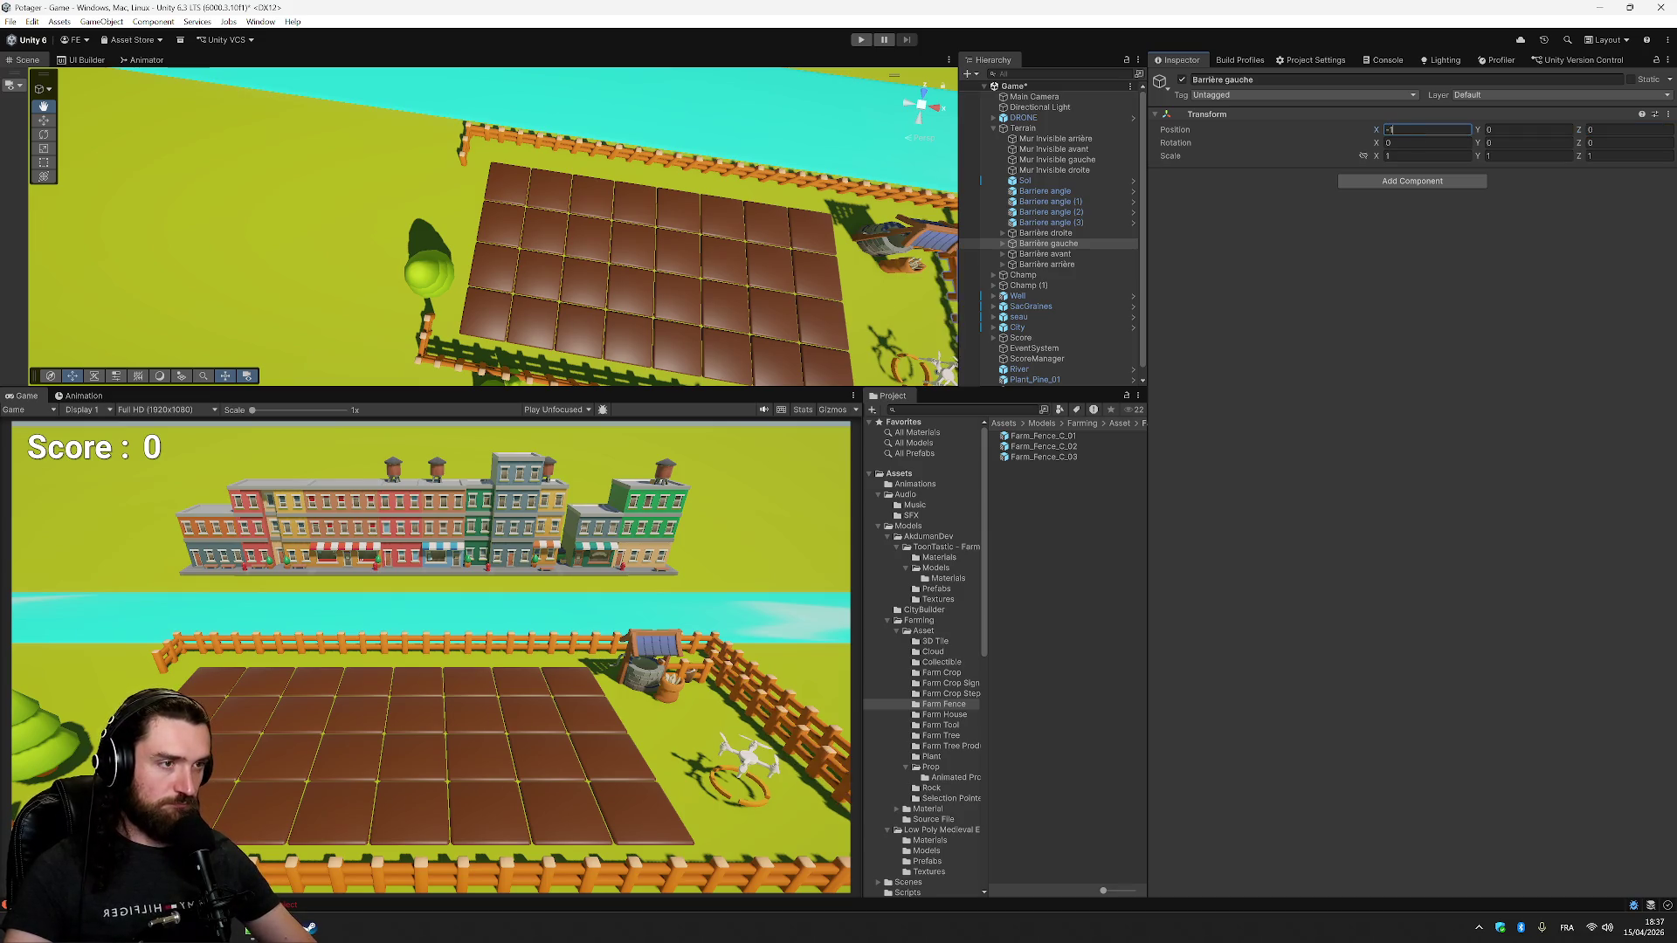
left_click(1050, 193)
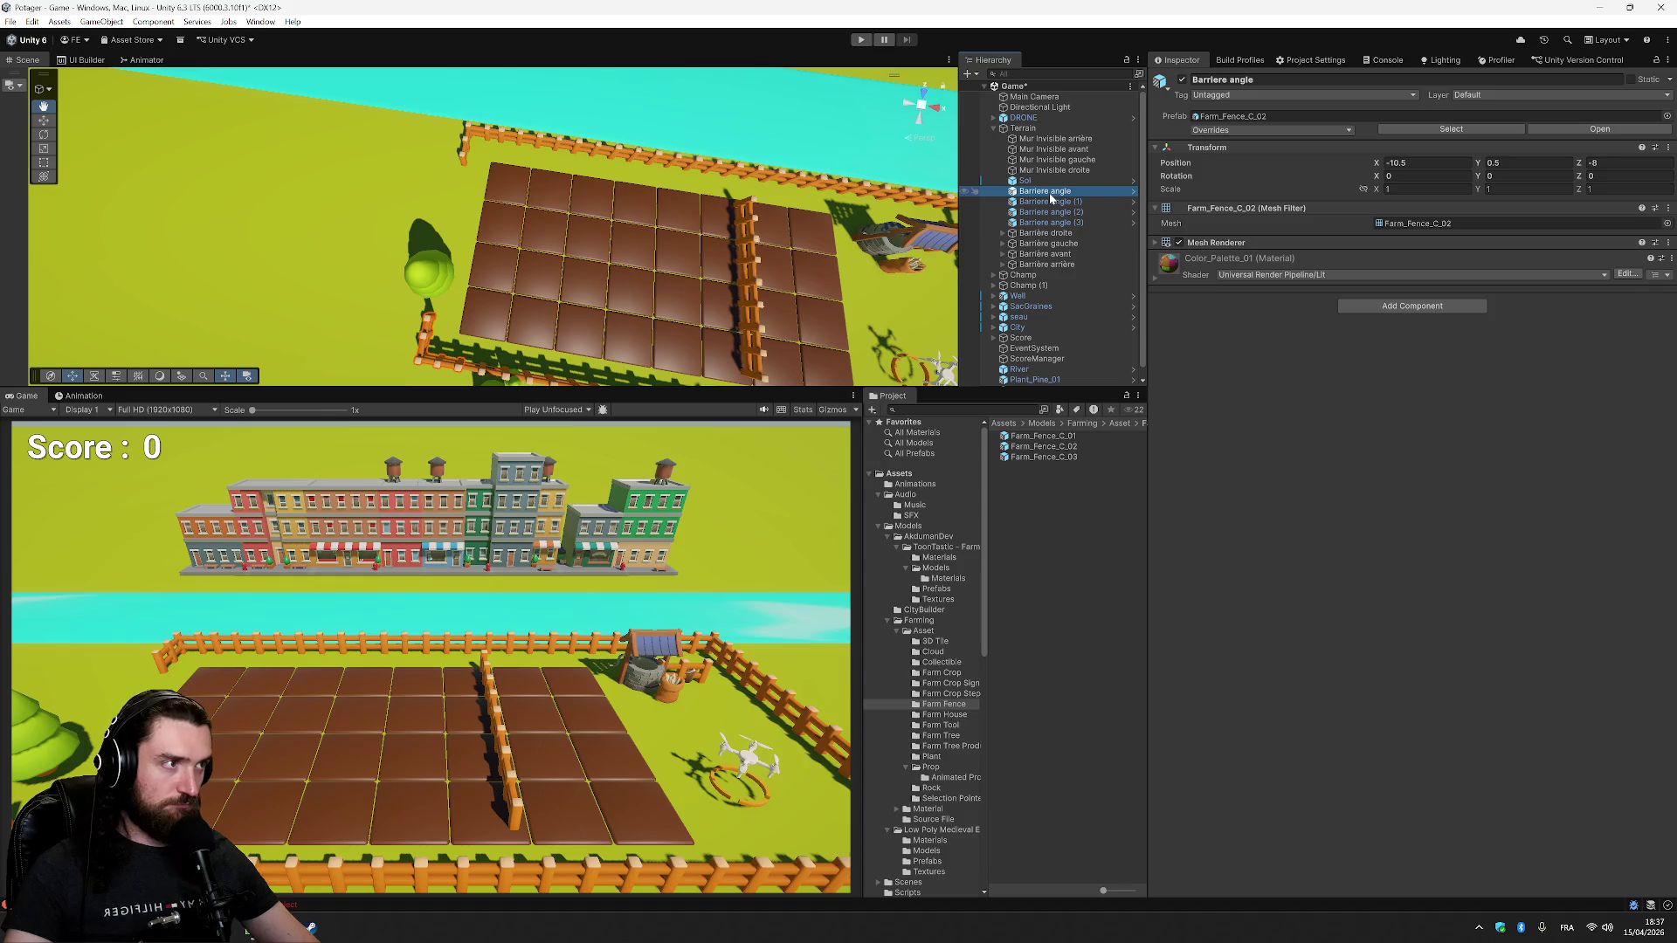
left_click(1067, 247)
- Move Barrière gauche to Position X -22.85 along the field's left edge
left_click(1415, 130)
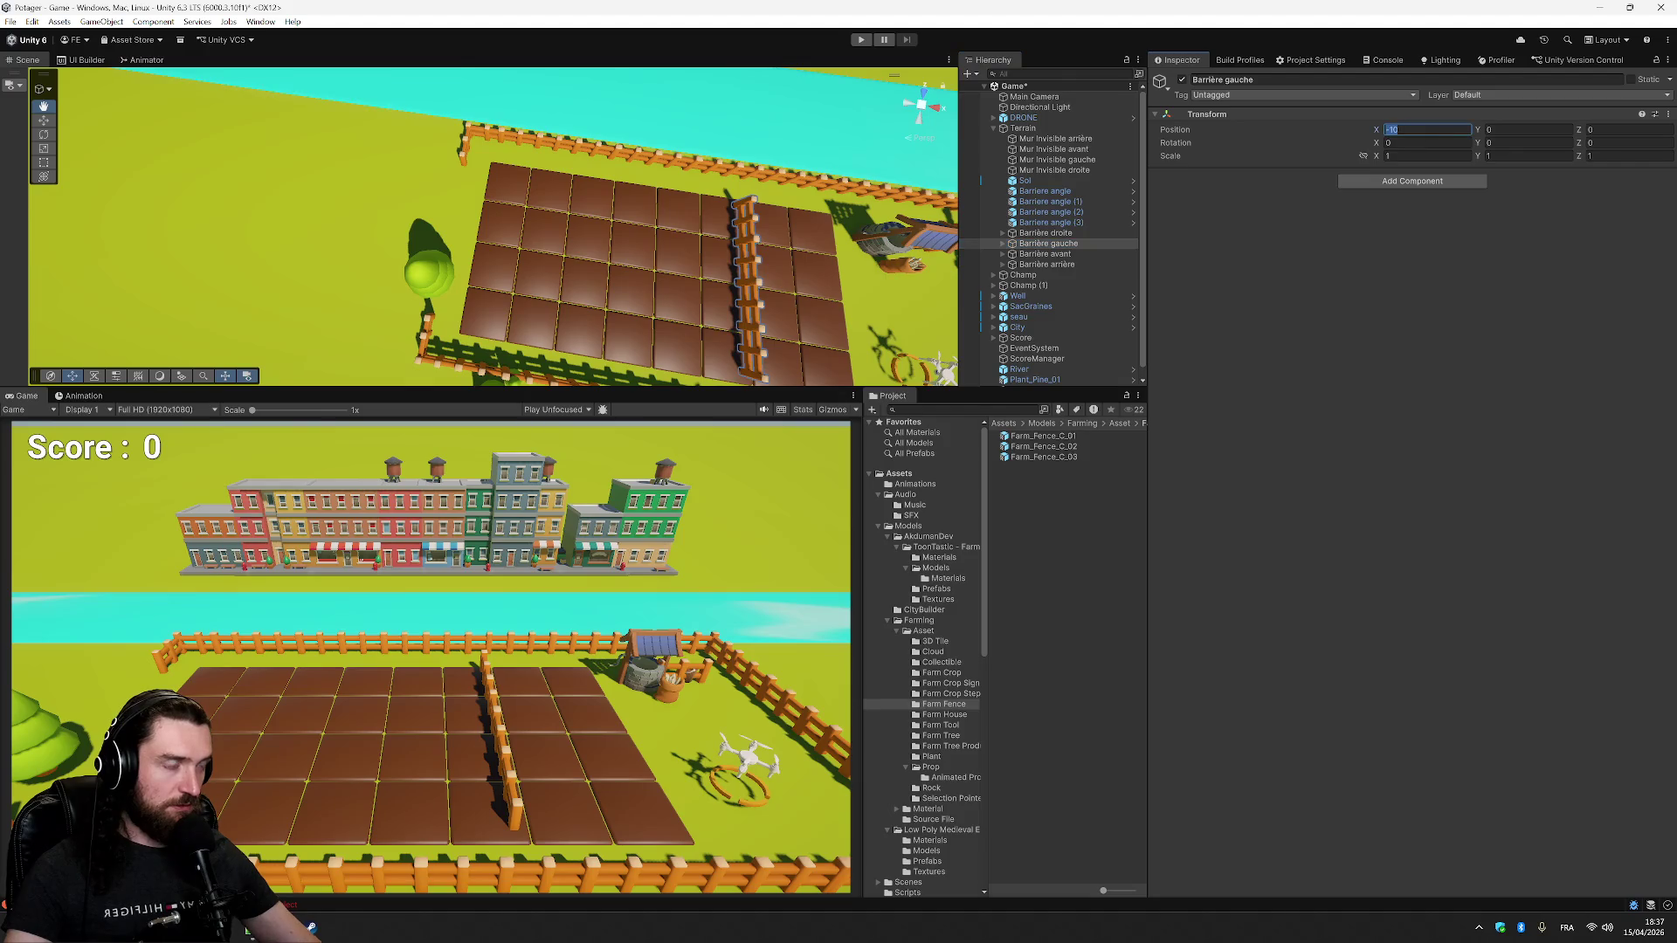
type("-20")
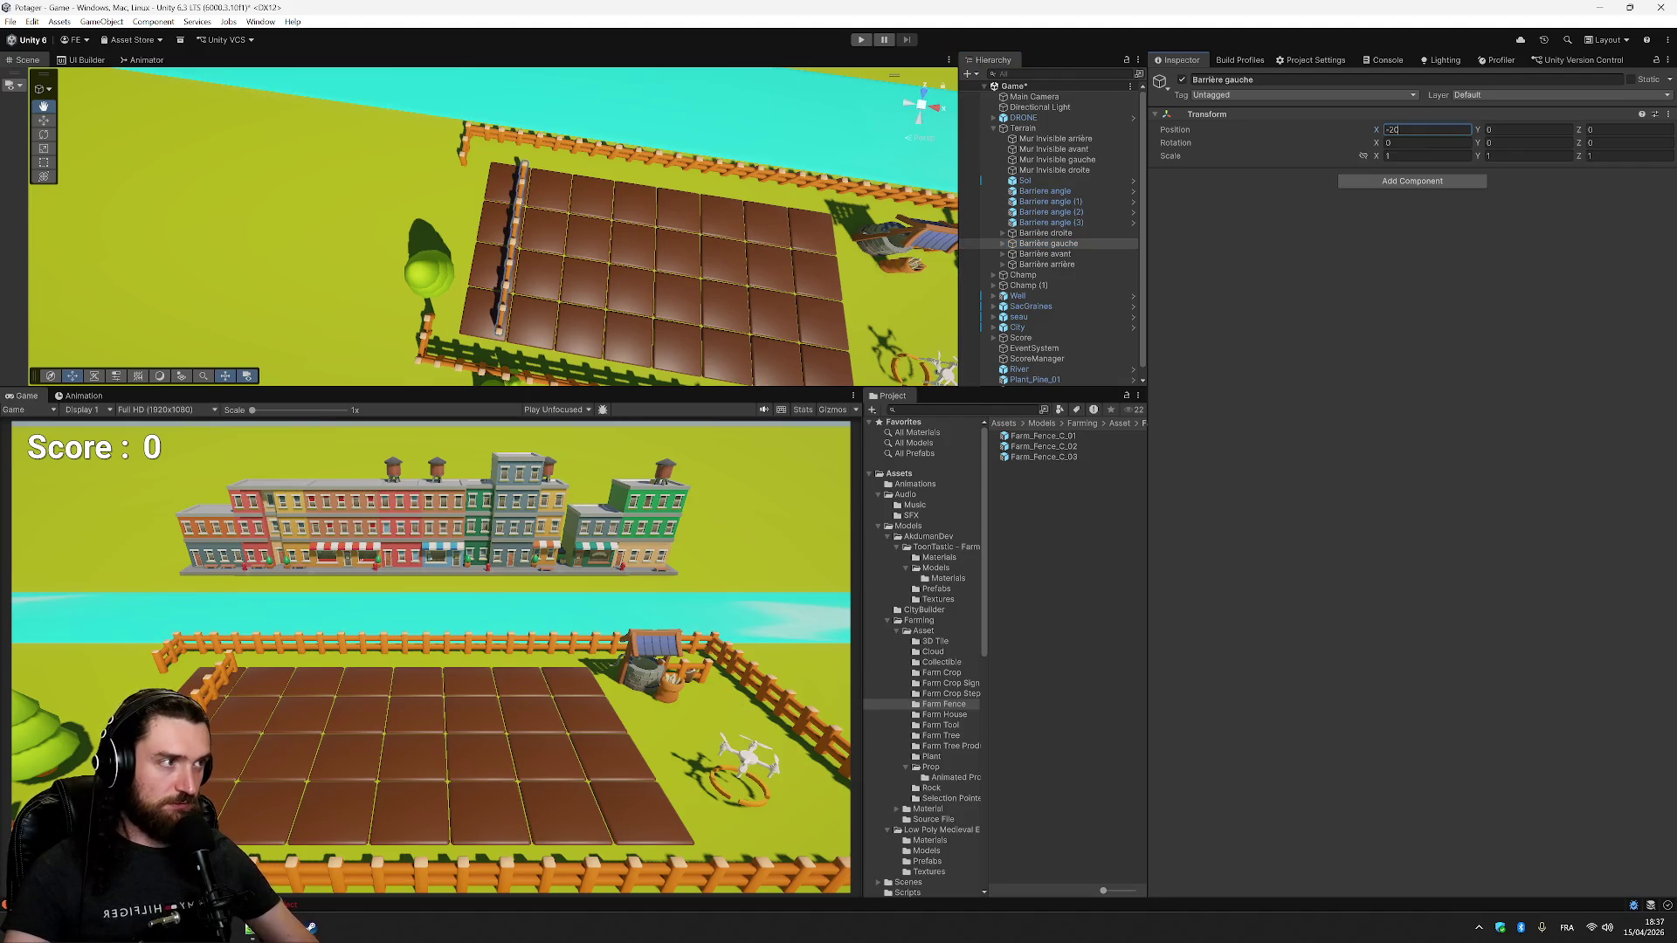
key("BackSpace")
type("5")
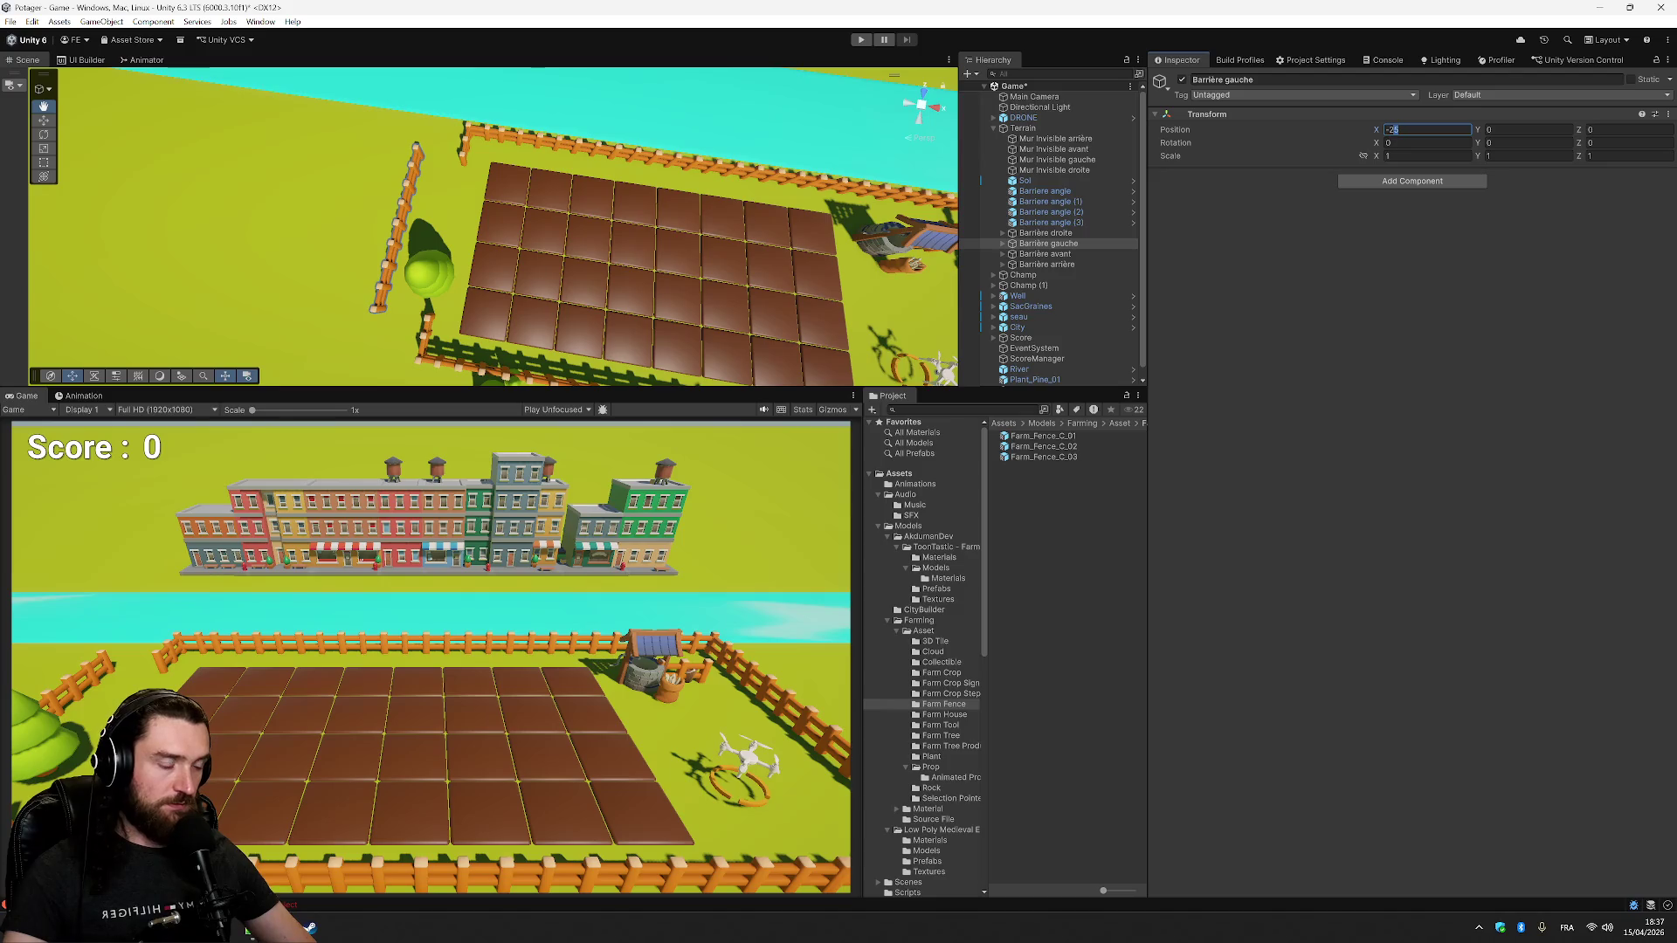
key("BackSpace")
type("2")
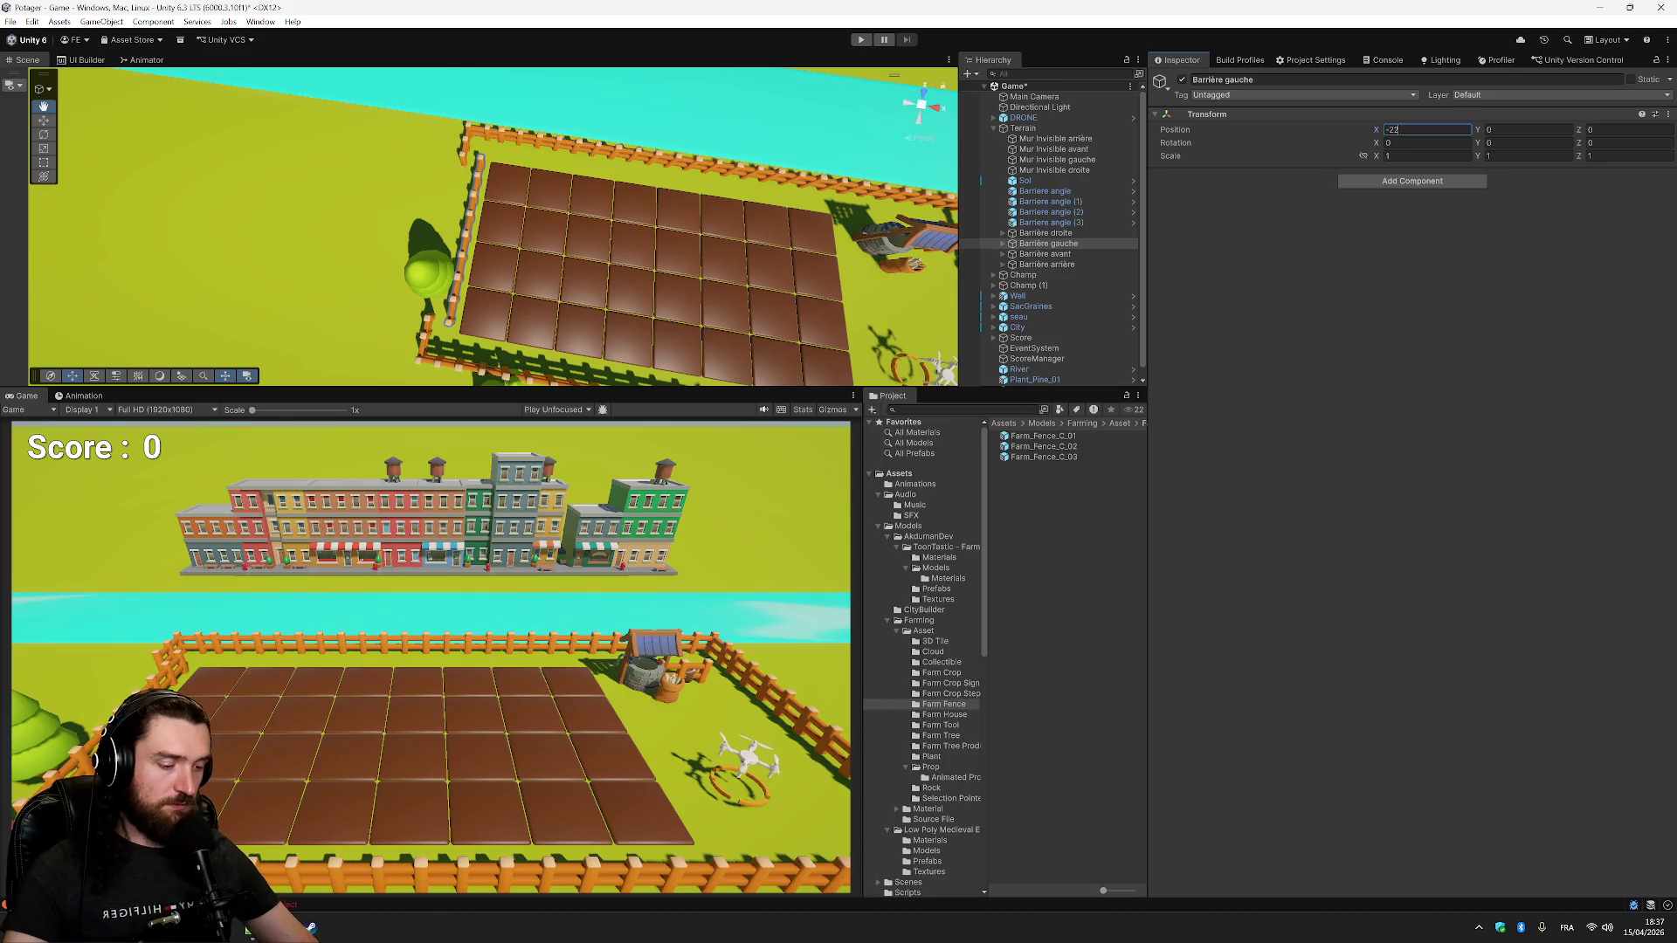
type("-23")
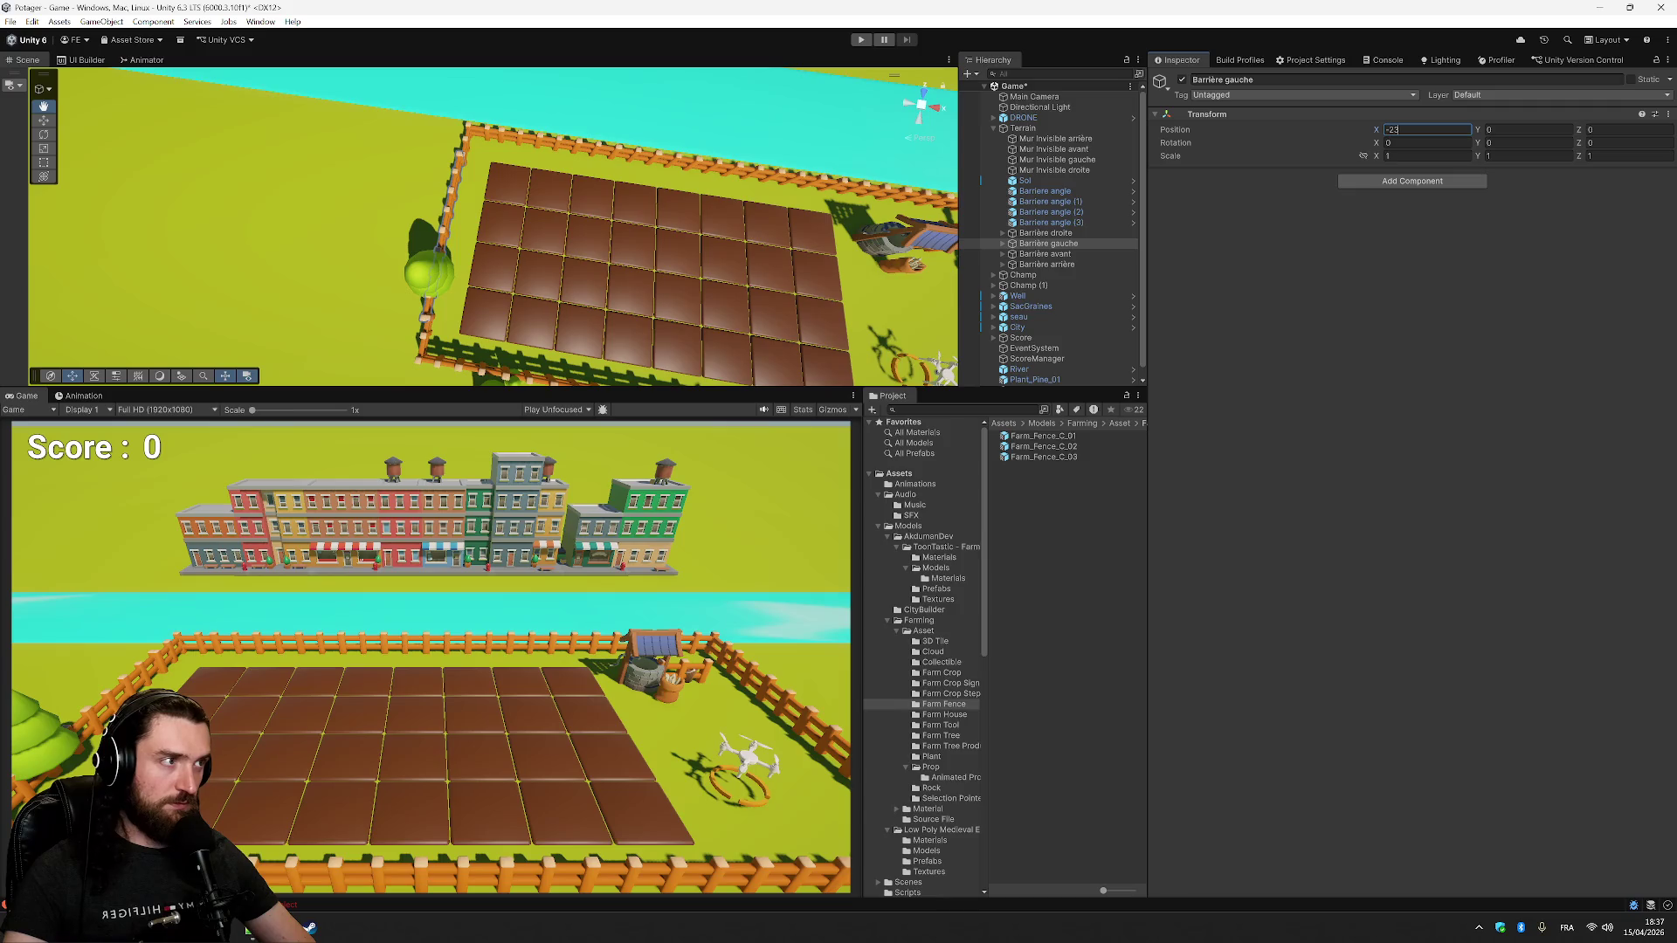
type("-22.7")
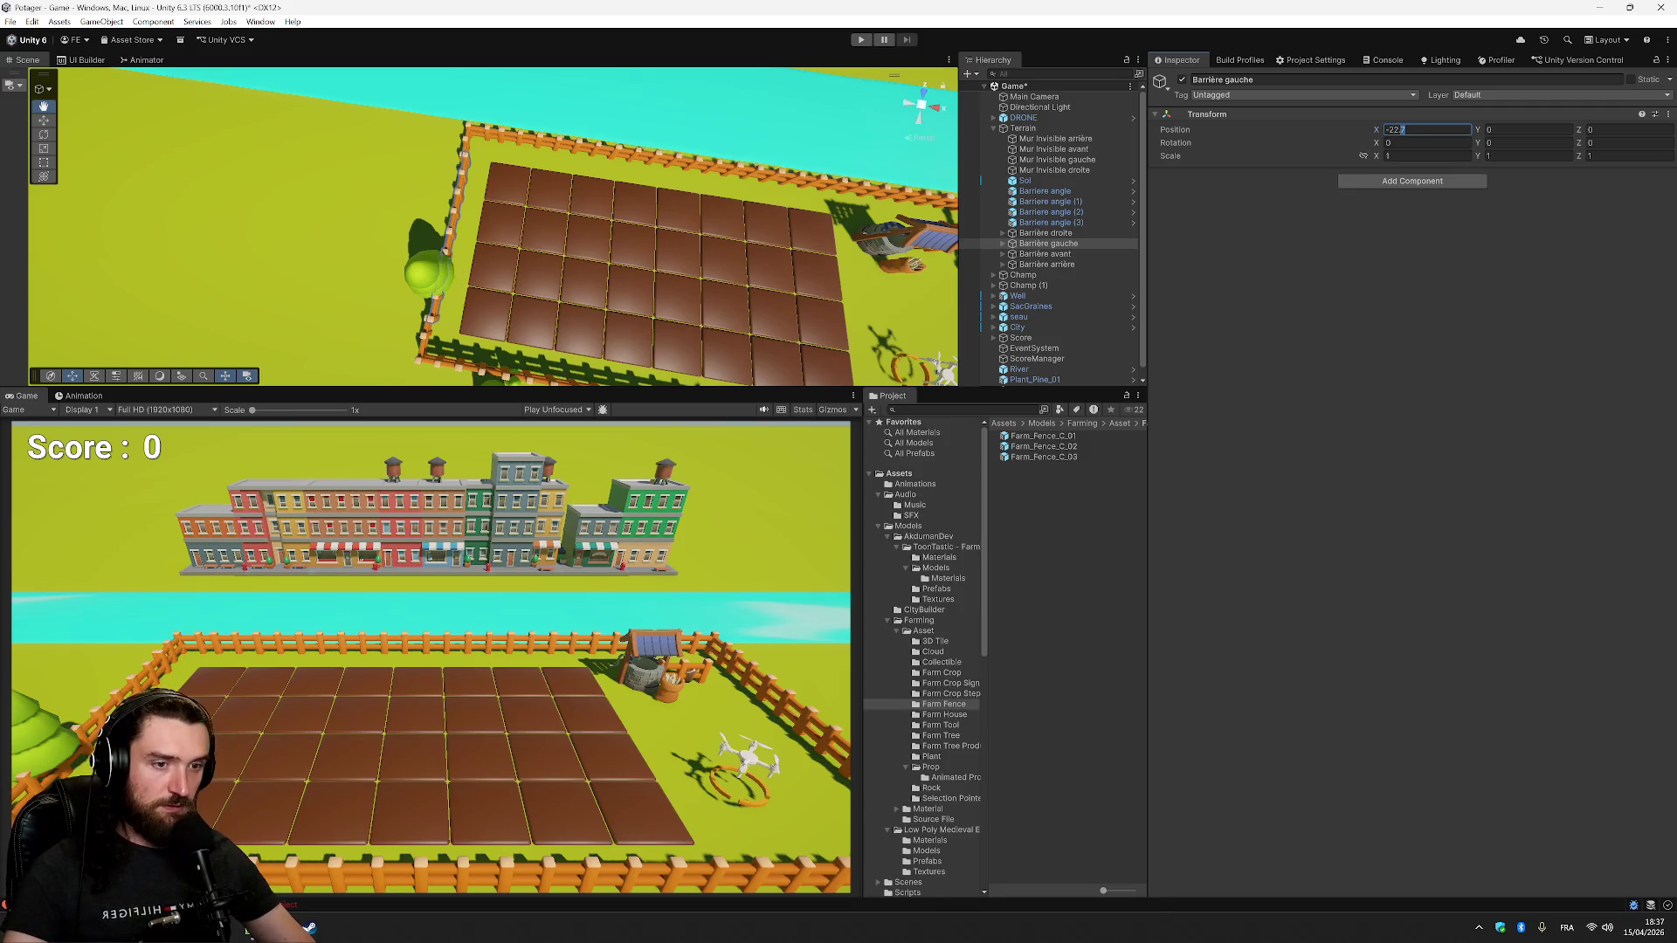
type("8")
scroll(271, 256, "up", 4)
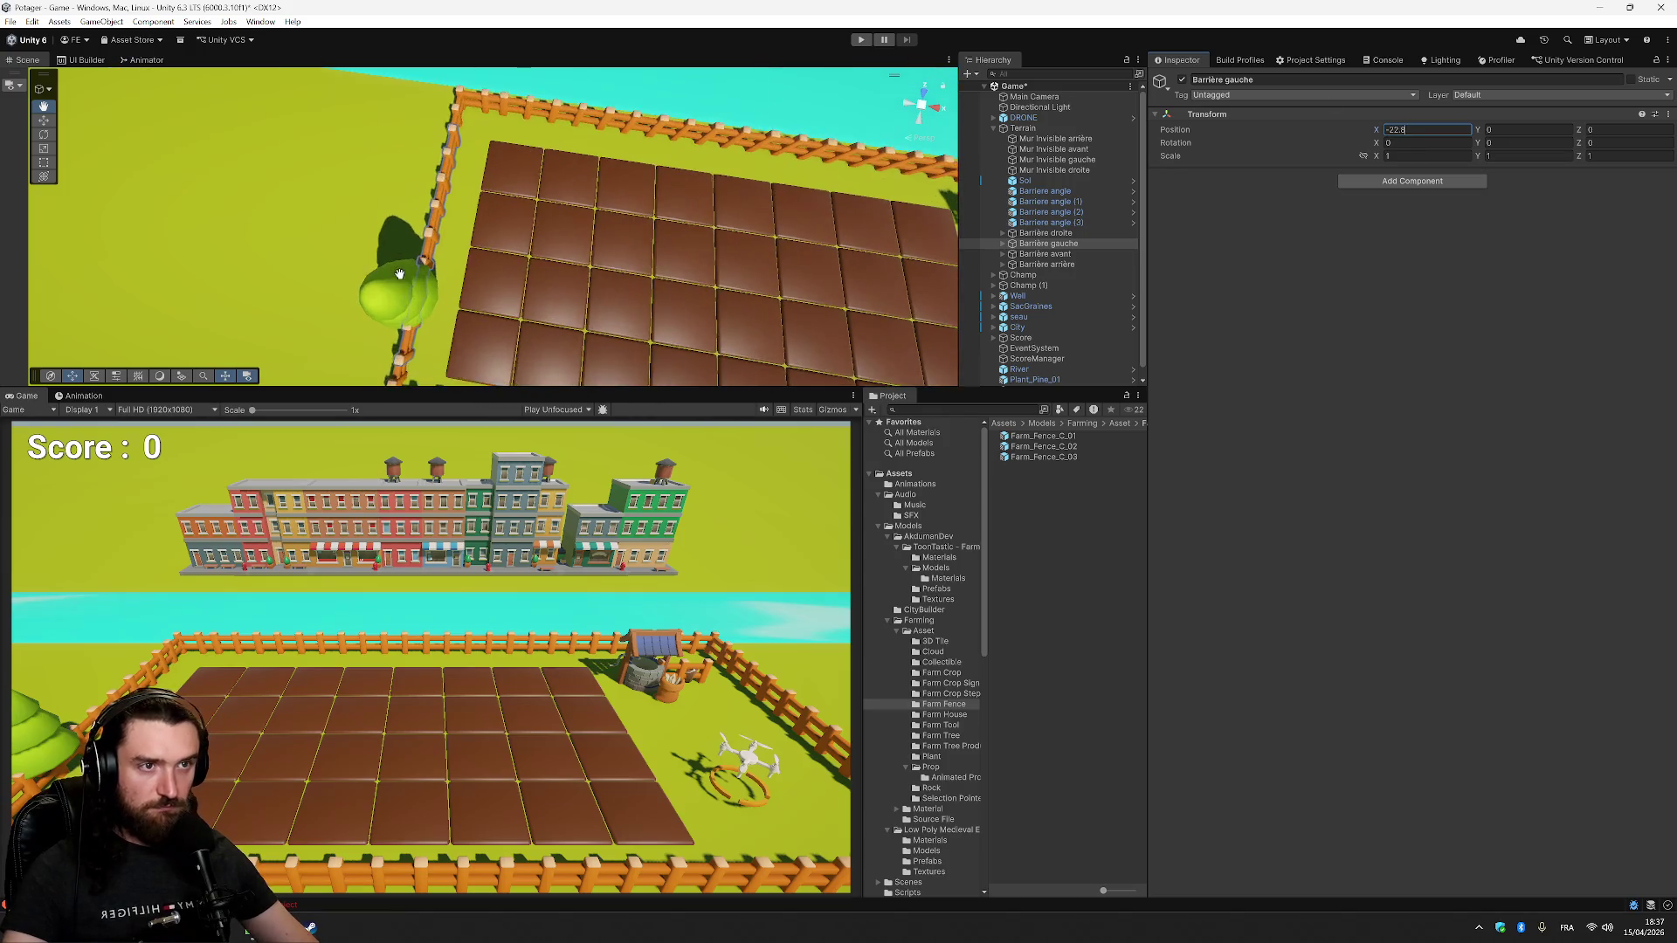
mouse_move(271, 256)
left_mouse_down()
mouse_move(419, 149)
mouse_move(344, 165)
mouse_move(353, 180)
left_mouse_up()
left_click(1397, 130)
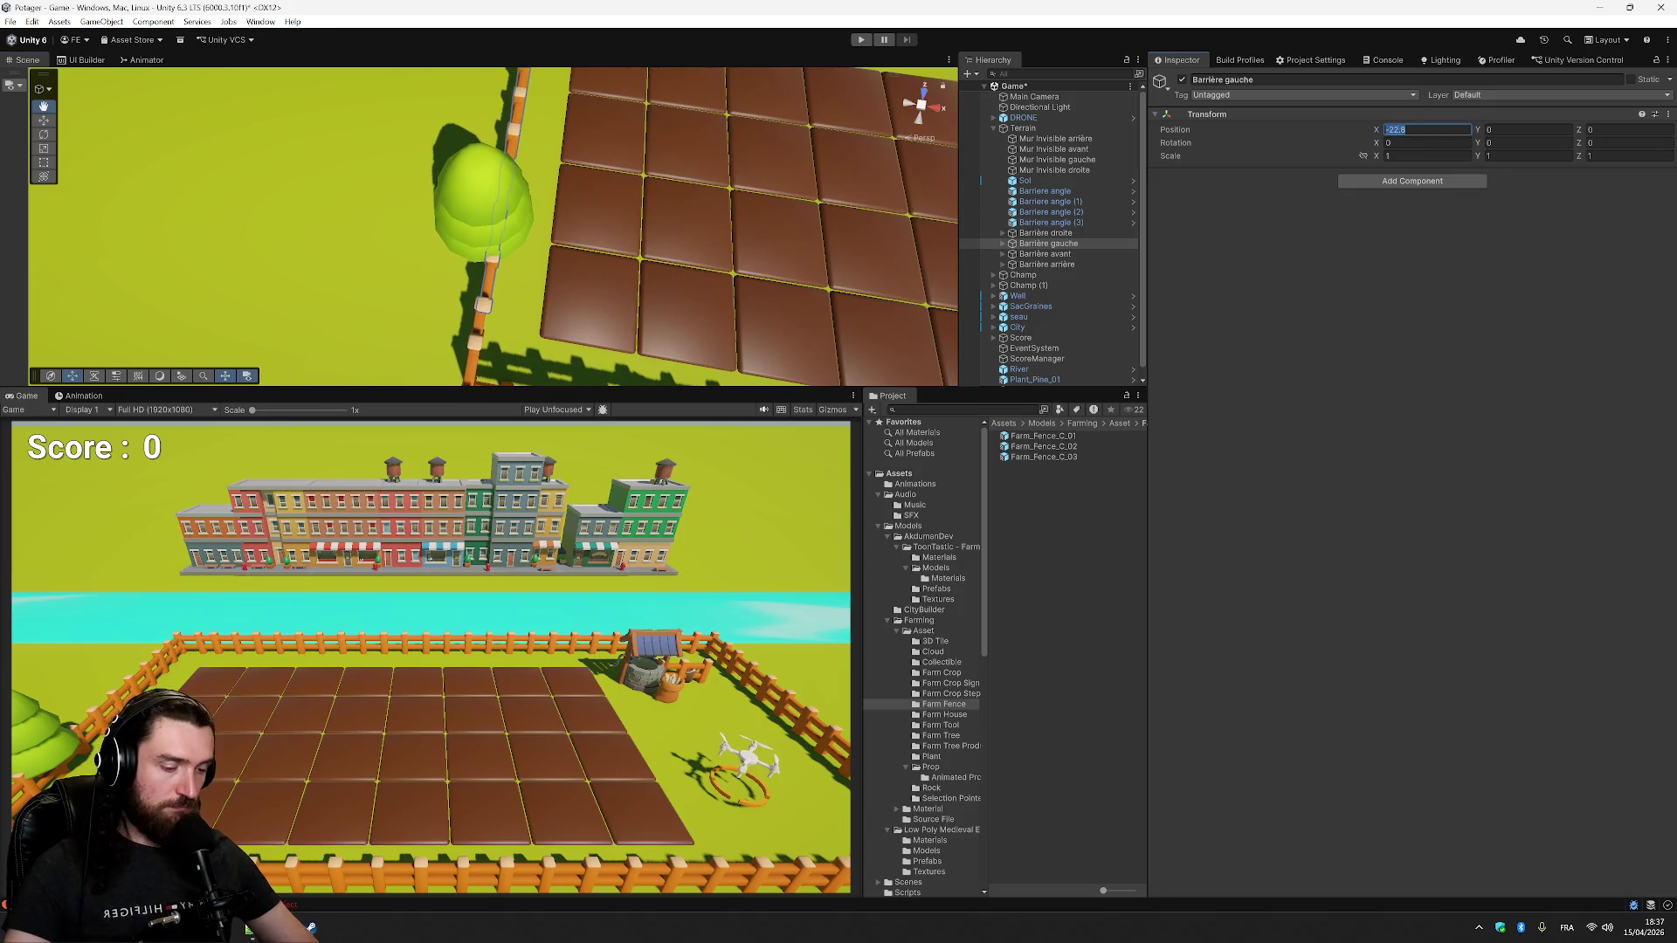
type("9")
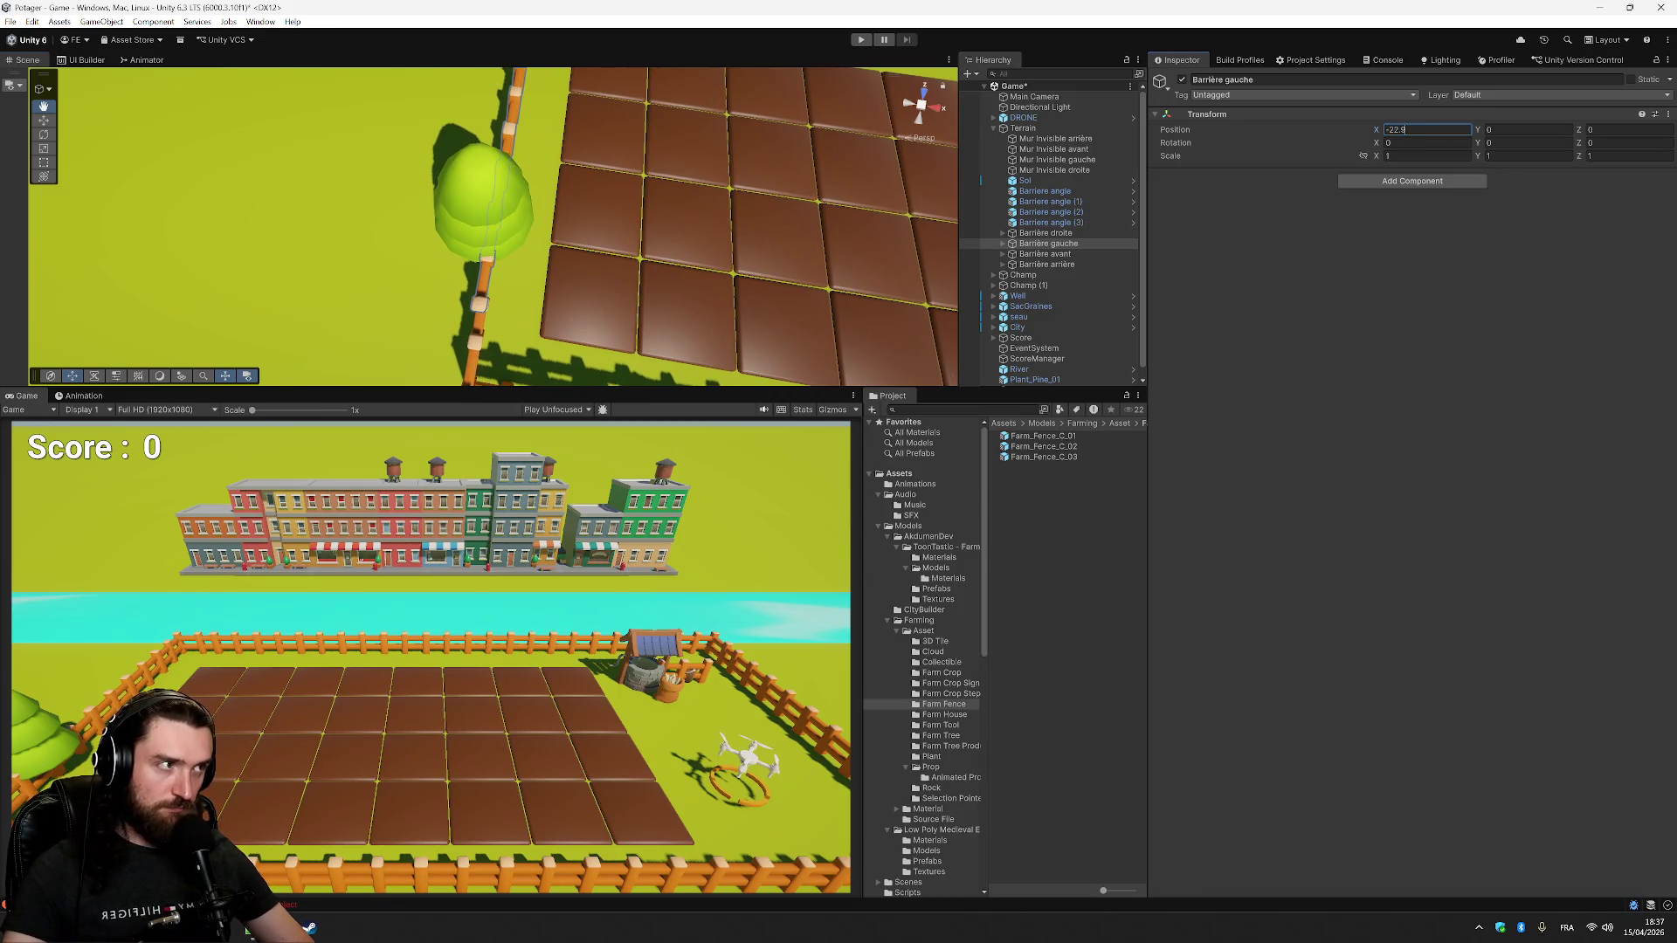
type("85")
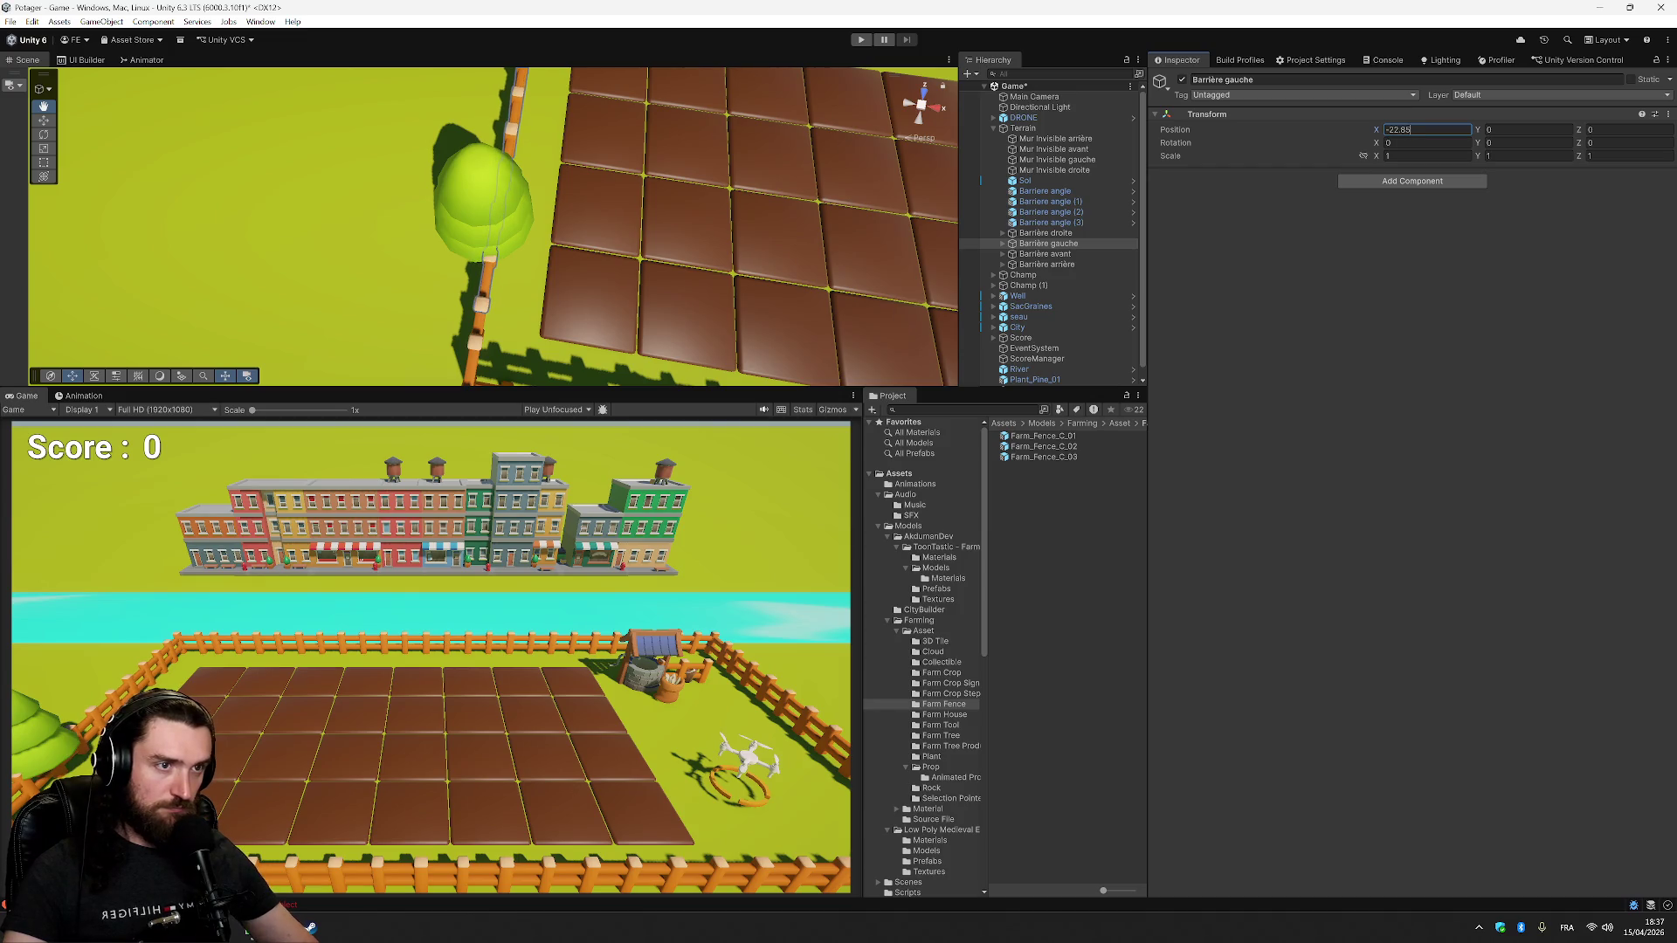
scroll(375, 254, "down", 5)
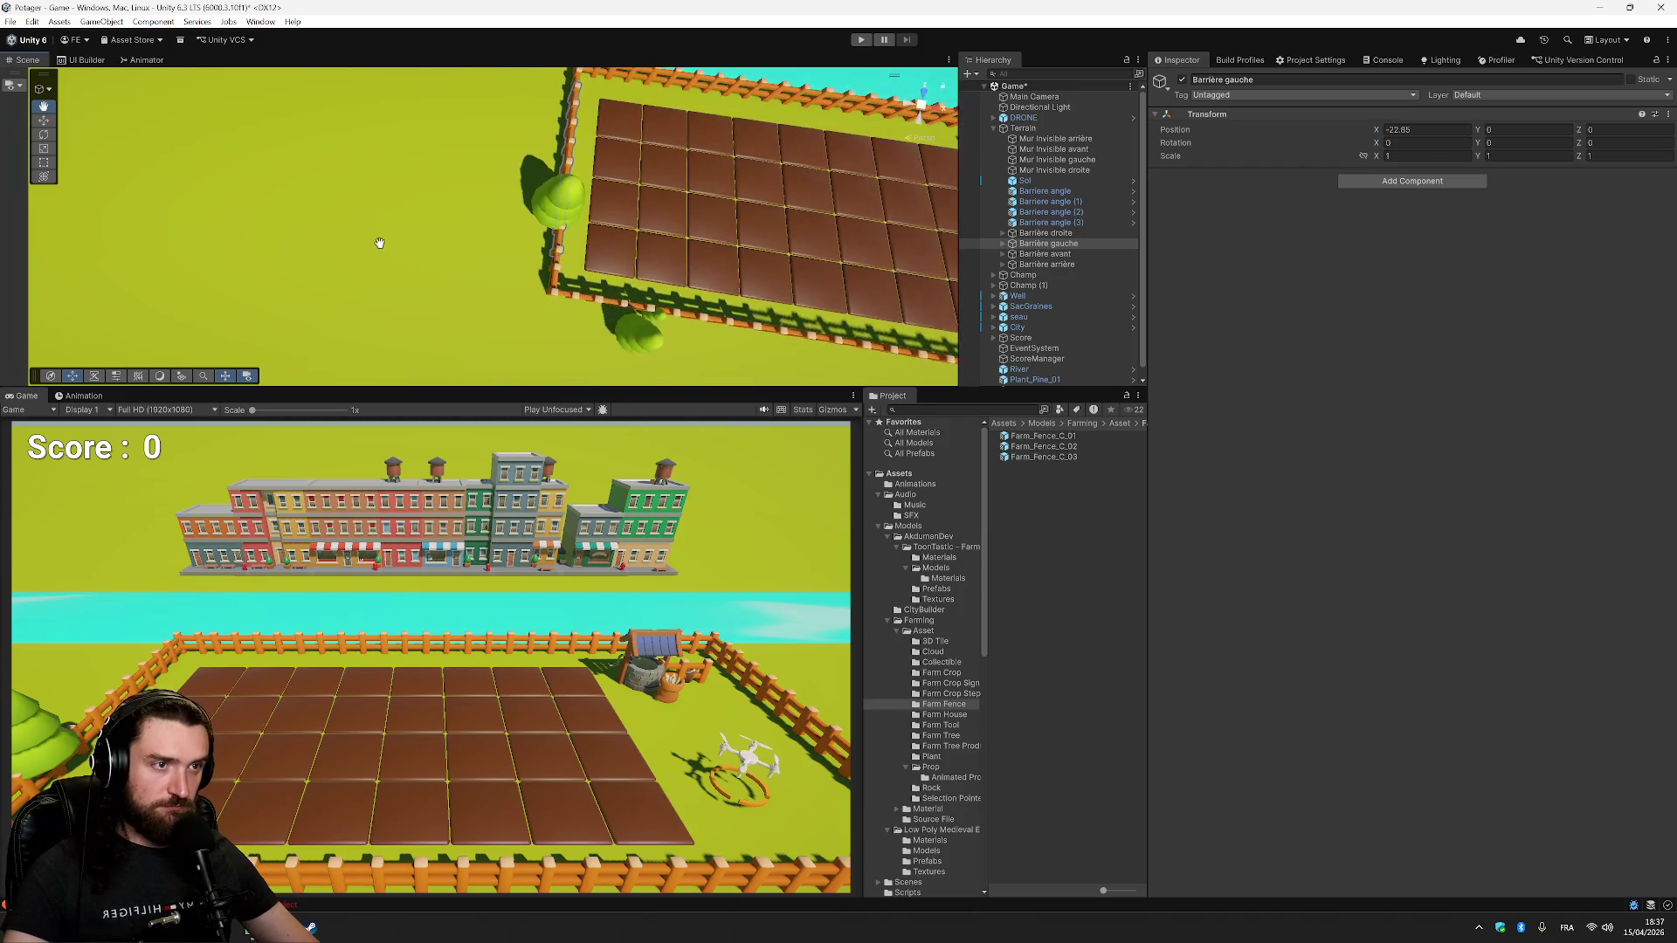
mouse_move(644, 318)
left_mouse_down()
mouse_move(524, 236)
mouse_move(454, 247)
left_mouse_up()
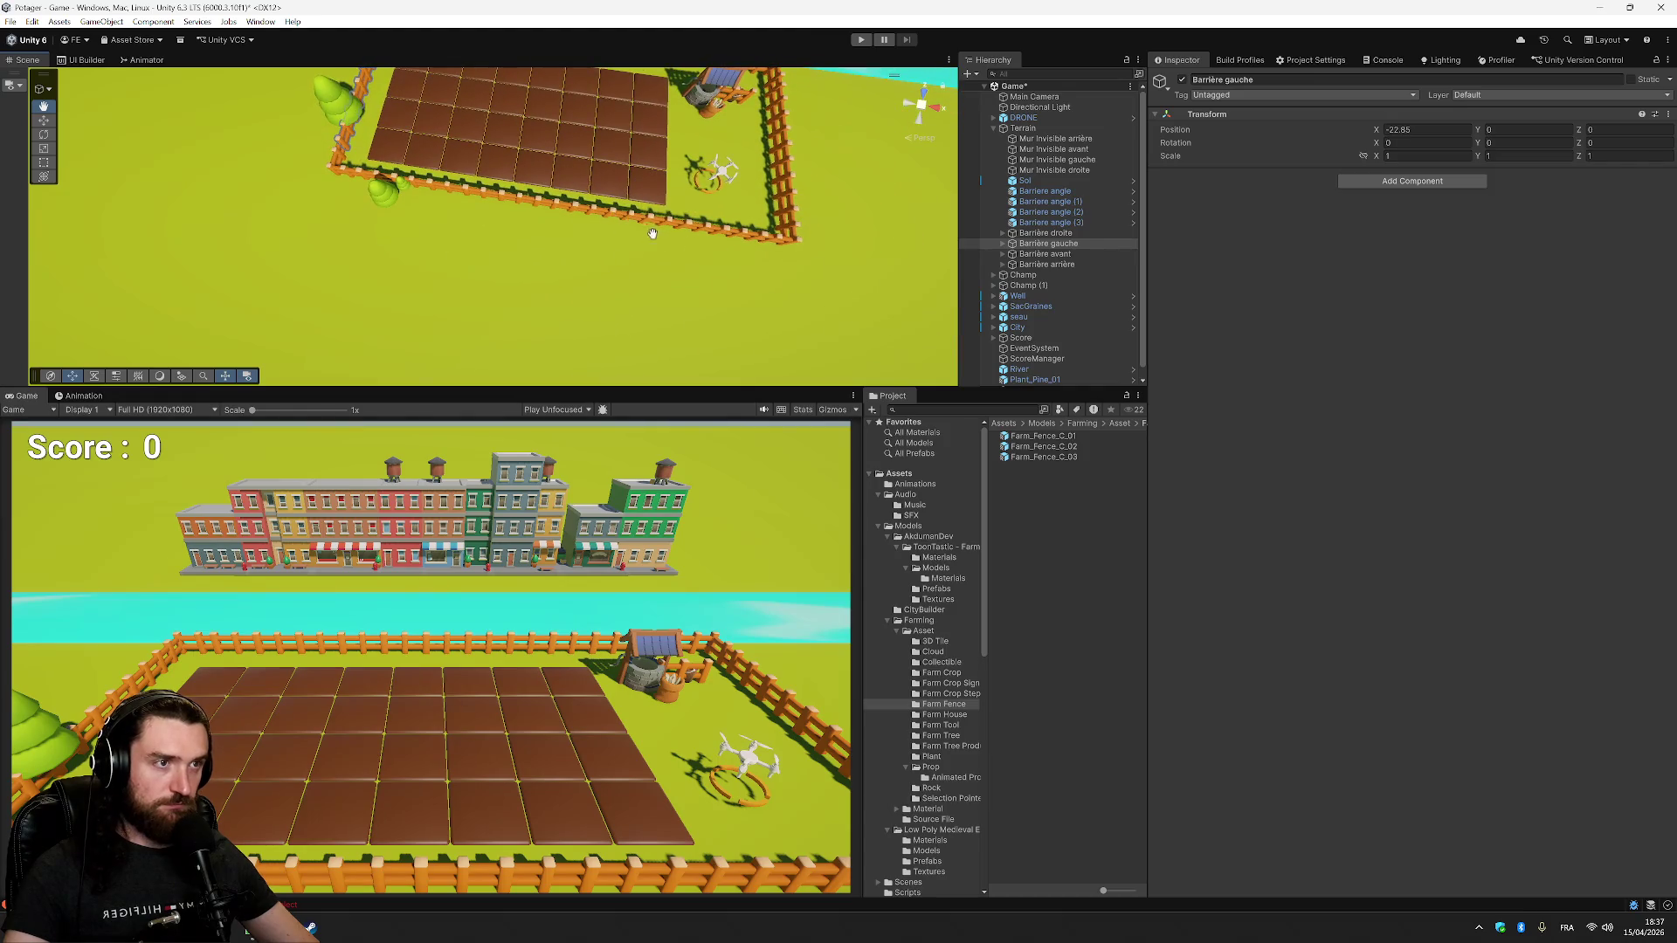
mouse_move(865, 176)
left_mouse_down()
mouse_move(628, 213)
mouse_move(873, 184)
left_mouse_up()
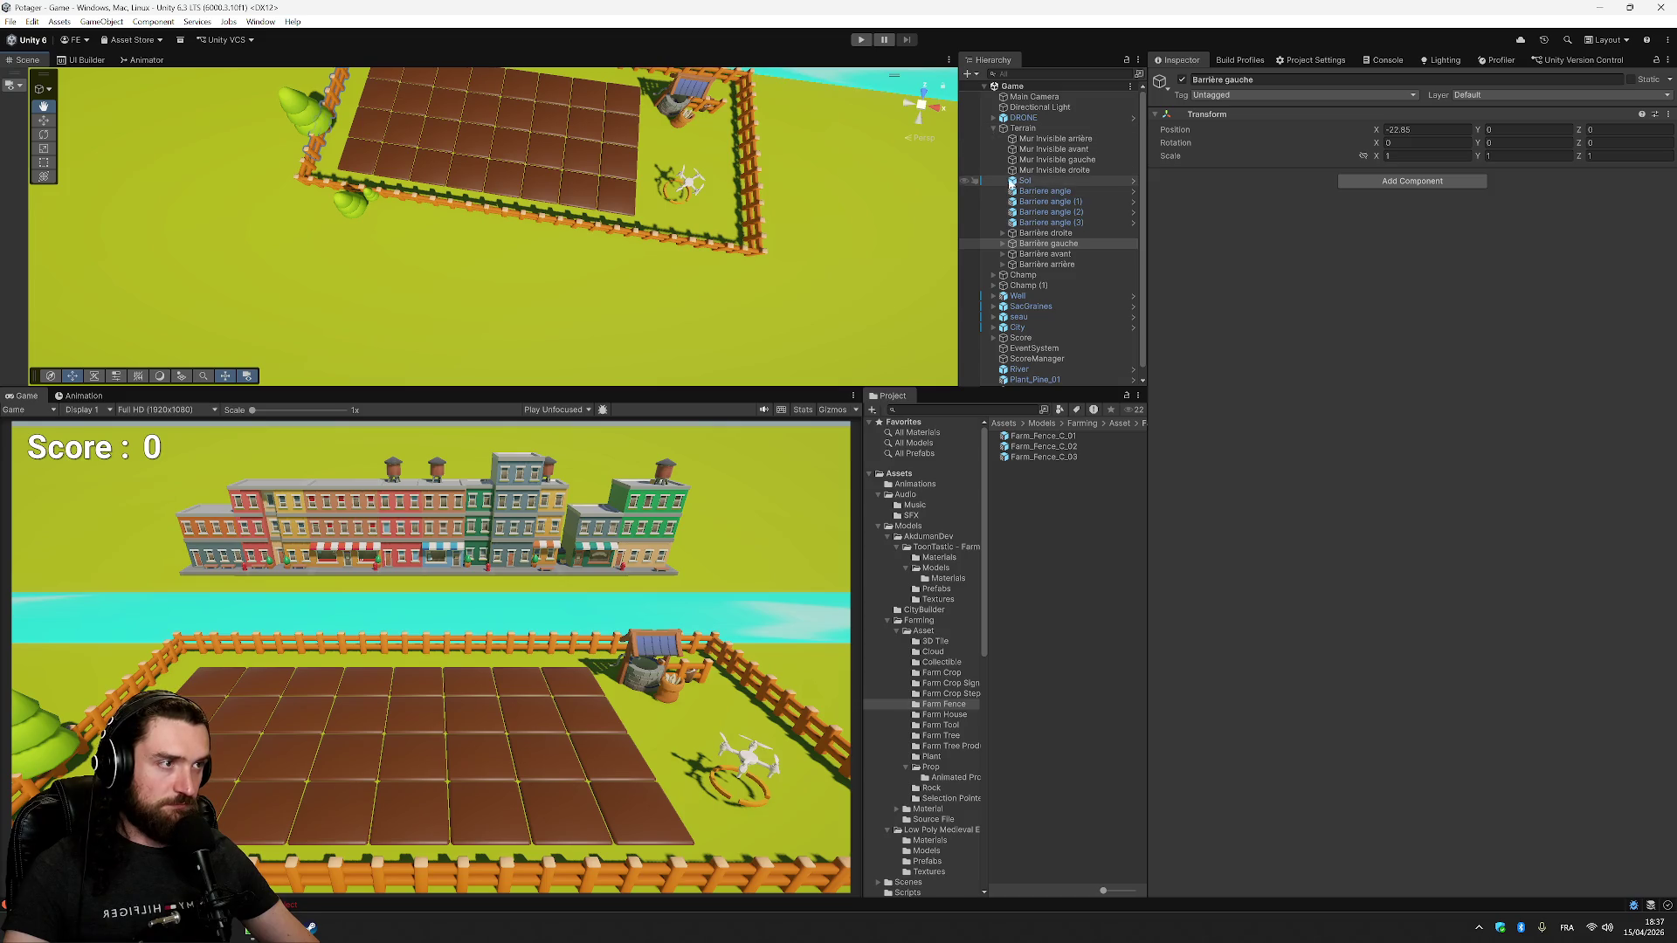
- Inspect the Sol and Terrain objects, expand Terrain, and view the field from lower
left_click(1027, 182)
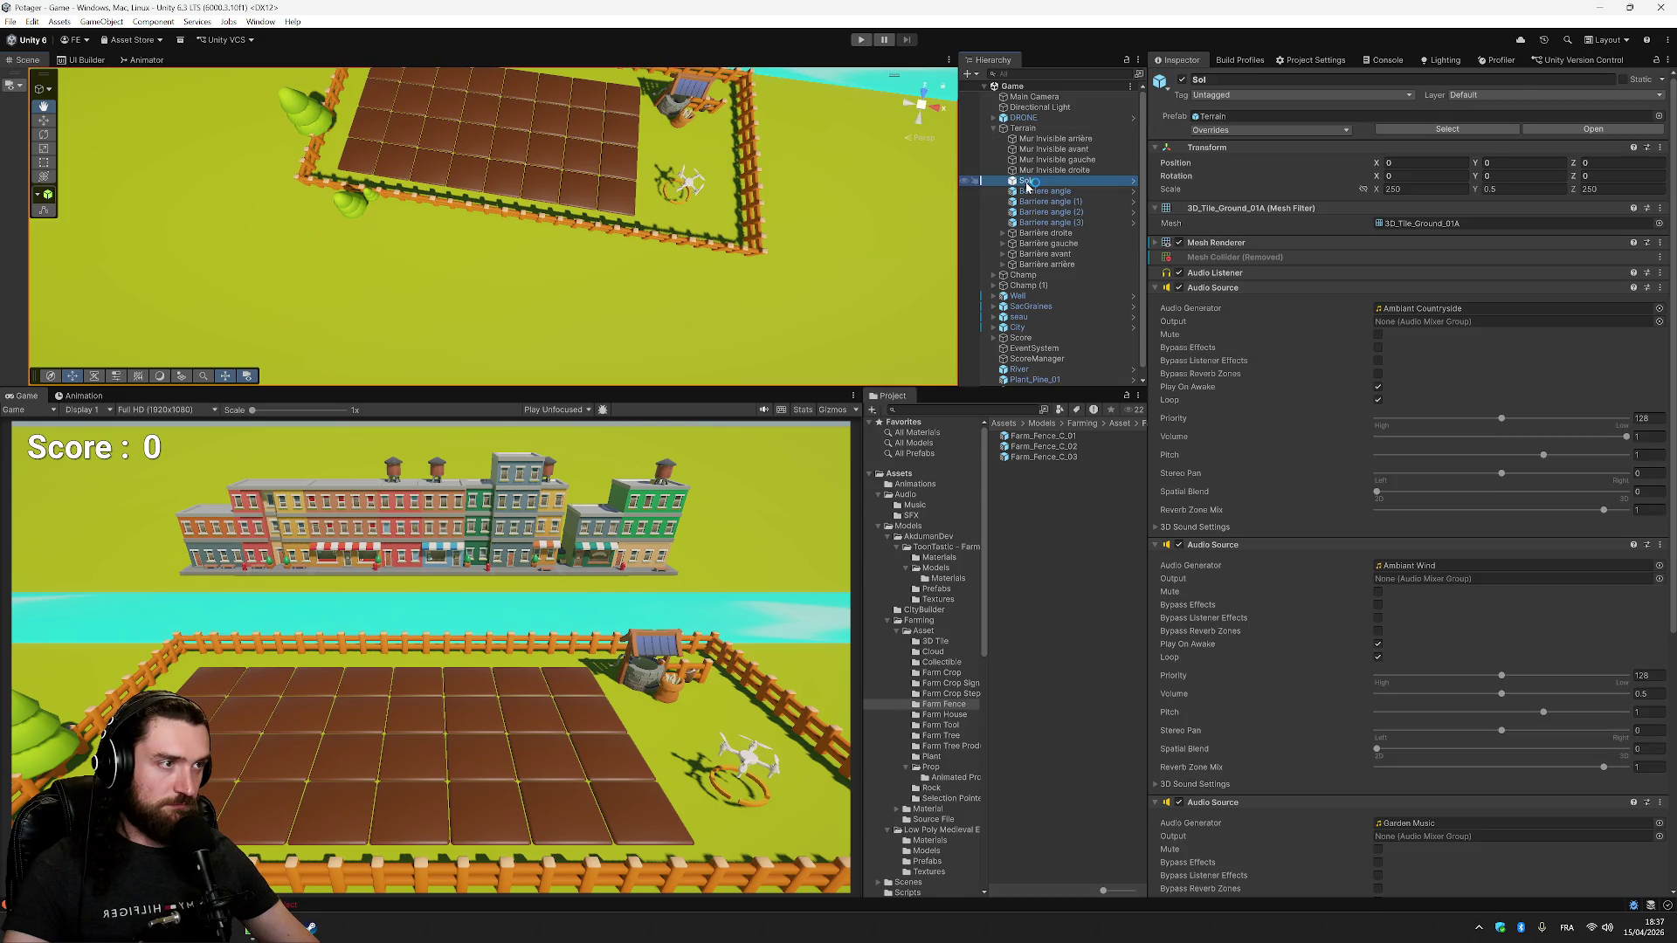
left_click(994, 129)
left_click(1011, 129)
left_click(996, 130)
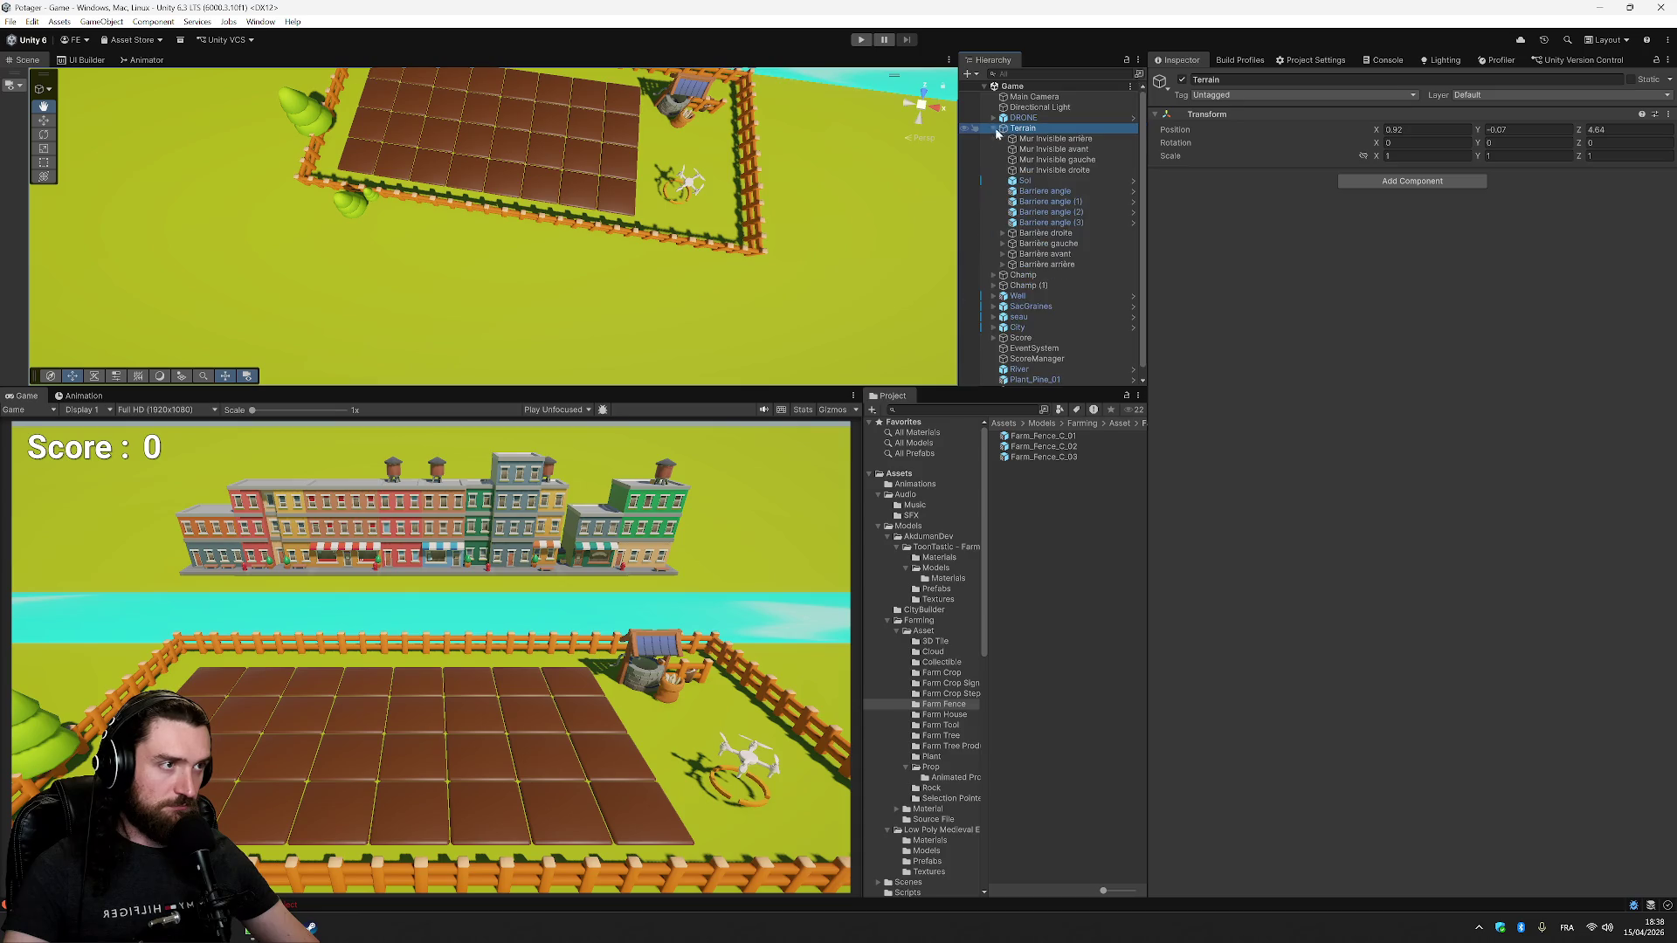
mouse_move(811, 155)
left_mouse_down()
mouse_move(364, 232)
mouse_move(444, 354)
left_mouse_up()
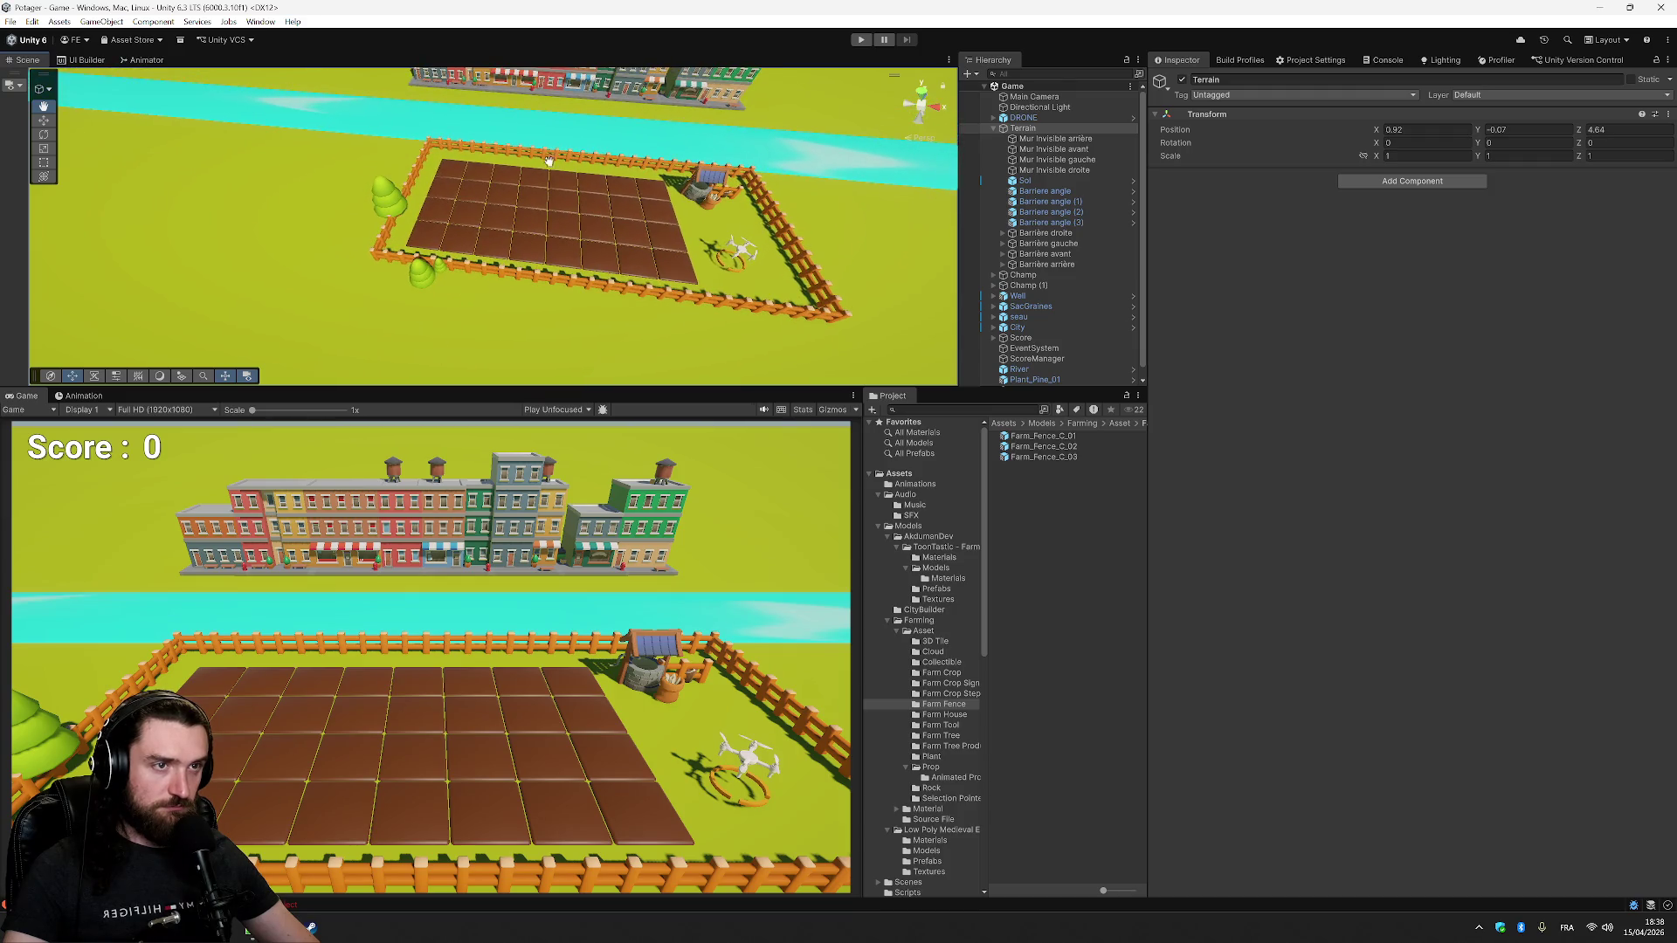
- Move Plant_Pine_01 back toward the rear fence with the Move tool
left_click(44, 120)
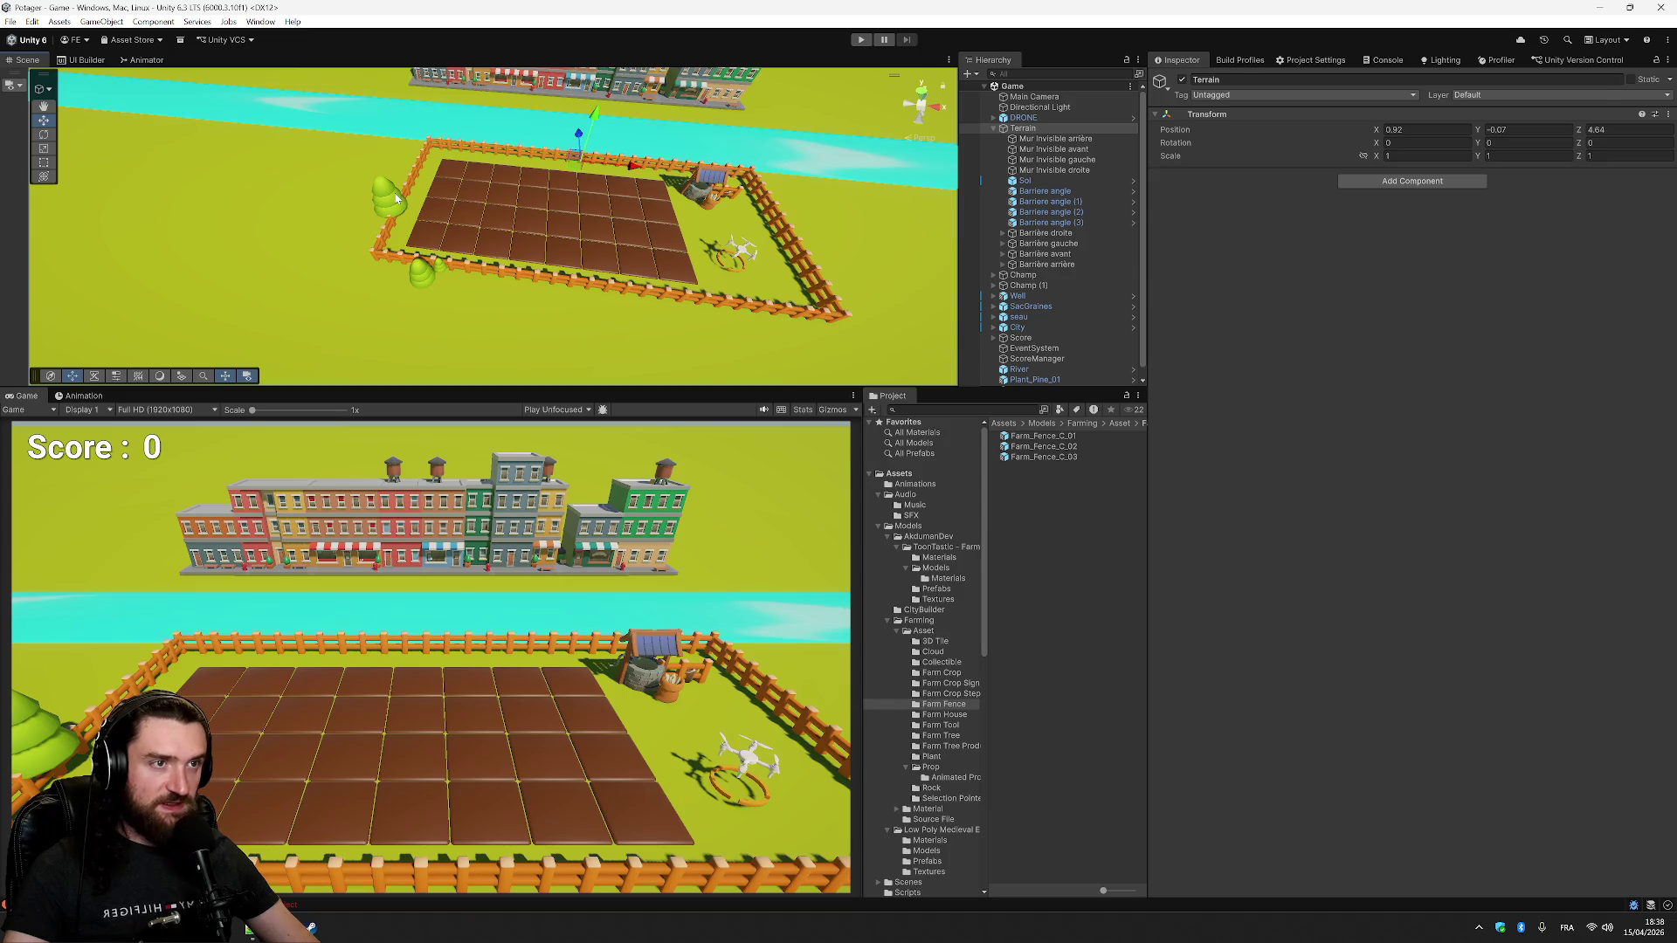
left_click(389, 194)
scroll(1050, 264, "down", 1)
left_click(1047, 372)
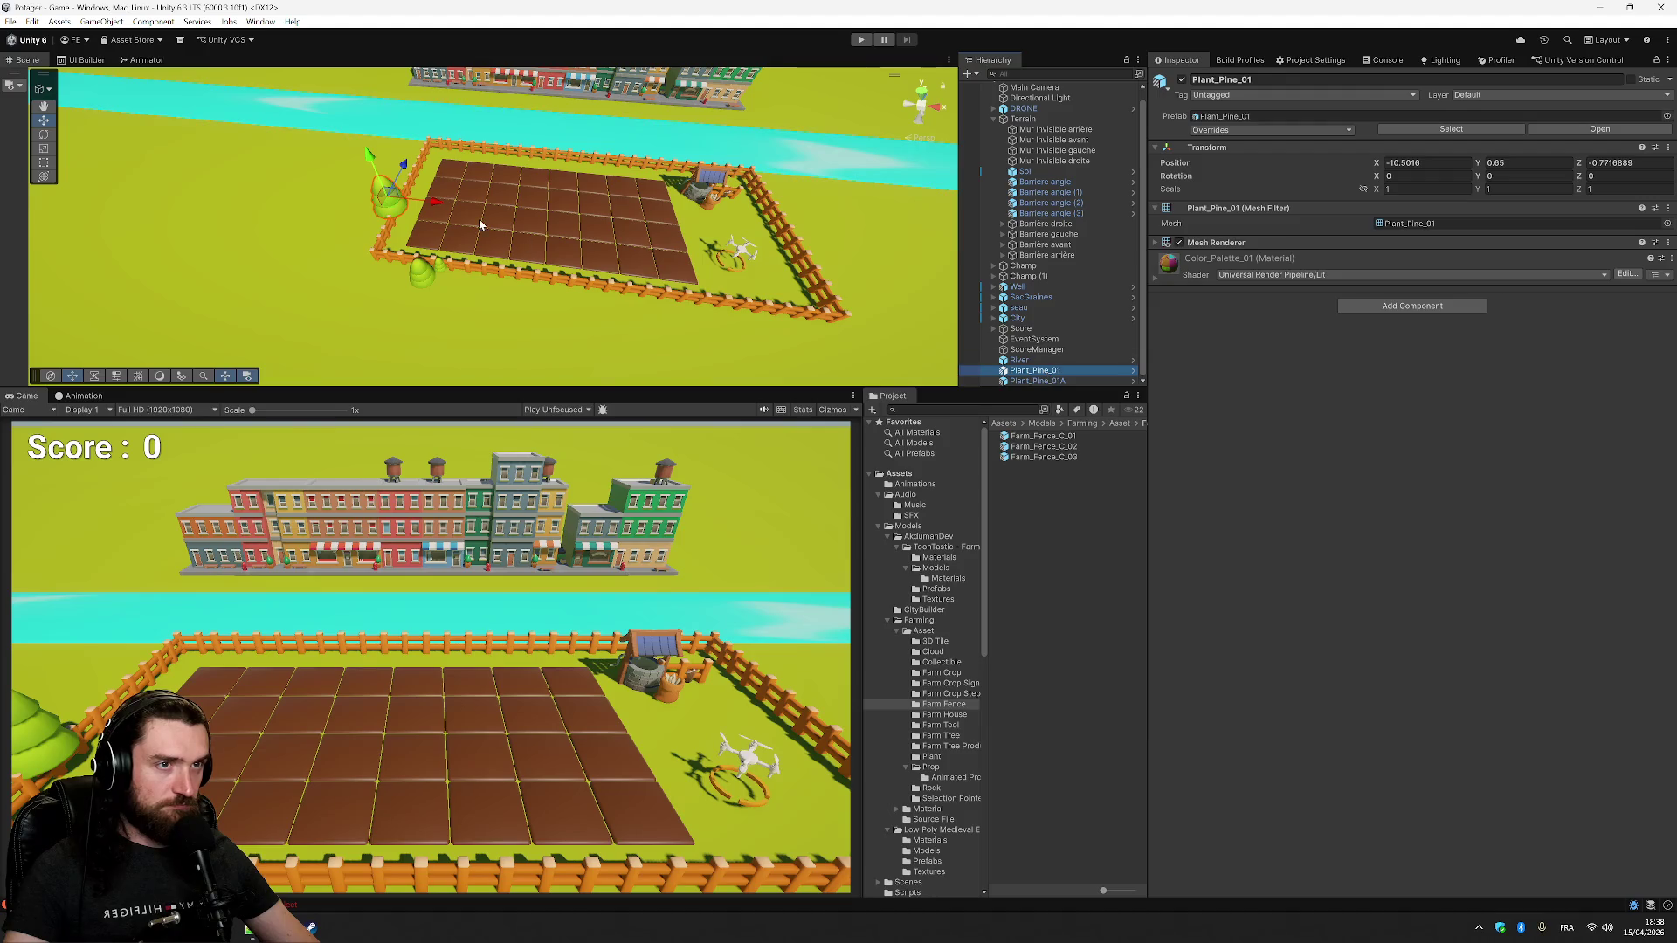
left_click_drag(402, 166, 414, 144)
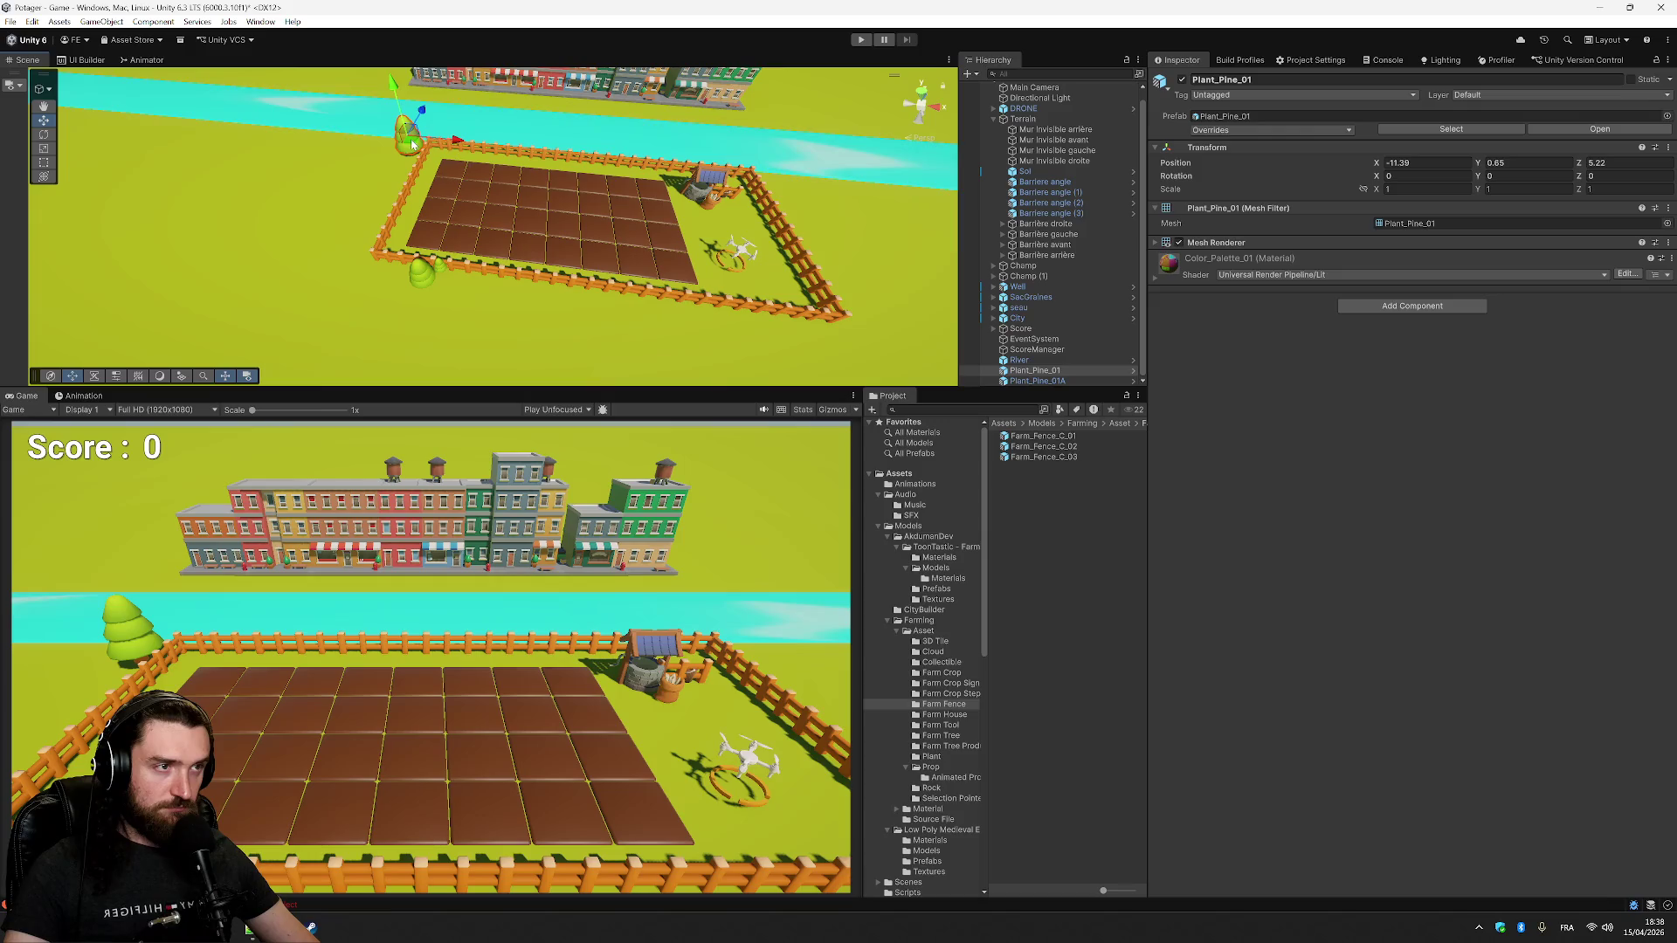
- Move Plant_Pine_01A to the back-left fence and parent both pines under Terrain
left_click(1039, 382)
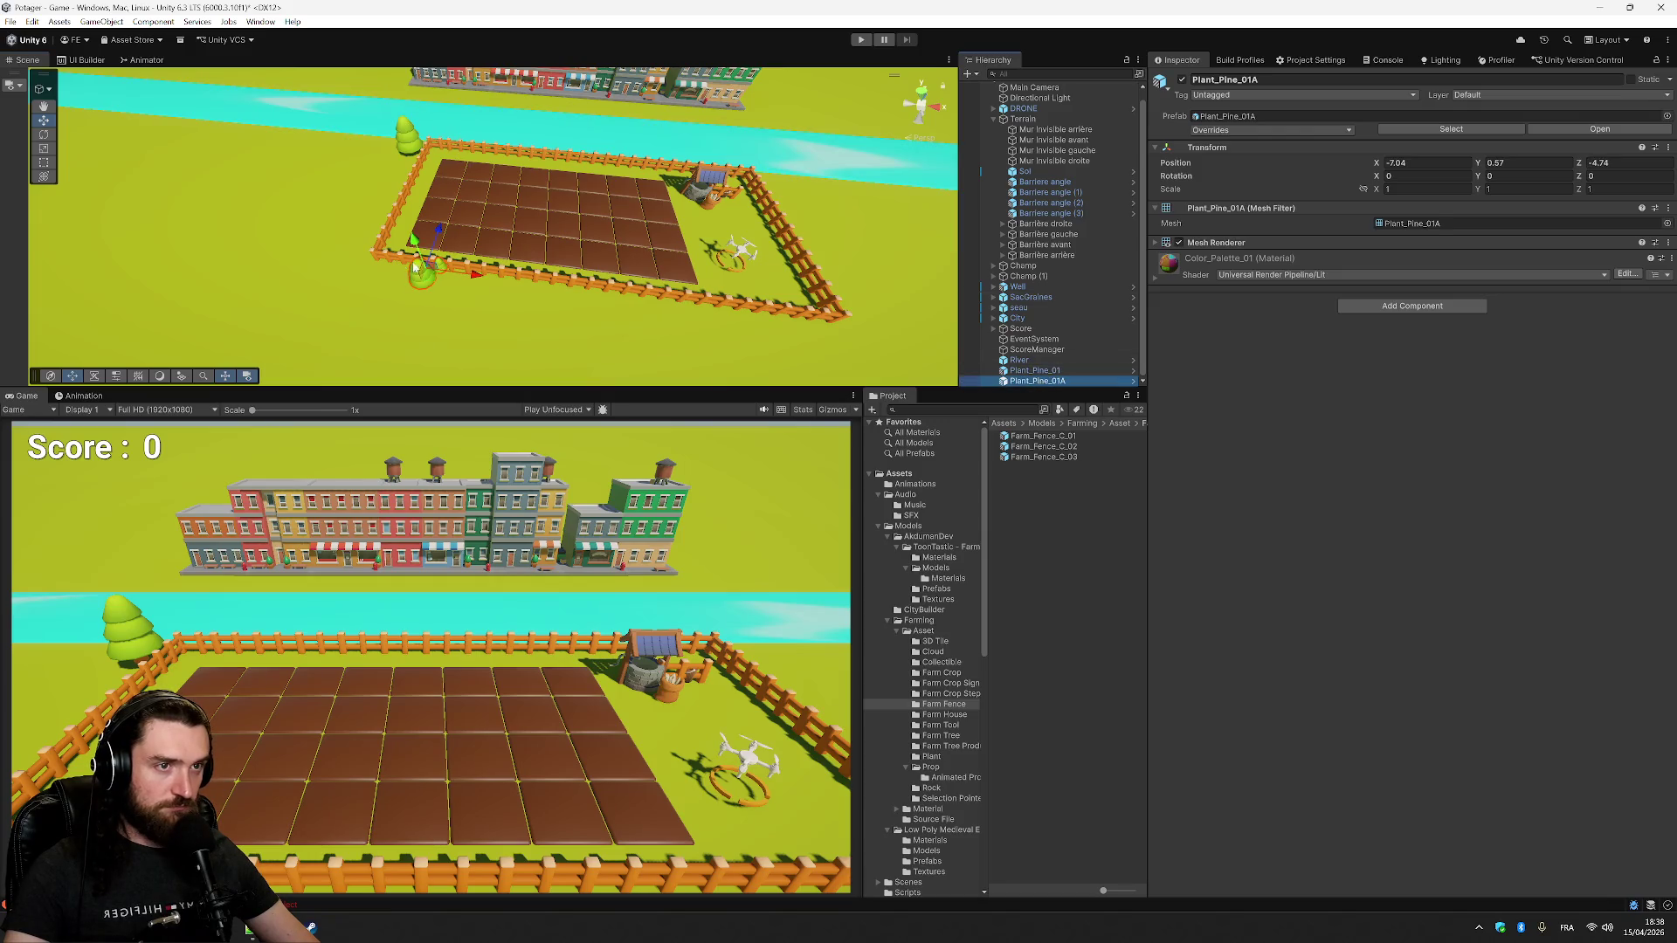
left_click_drag(429, 277, 404, 163)
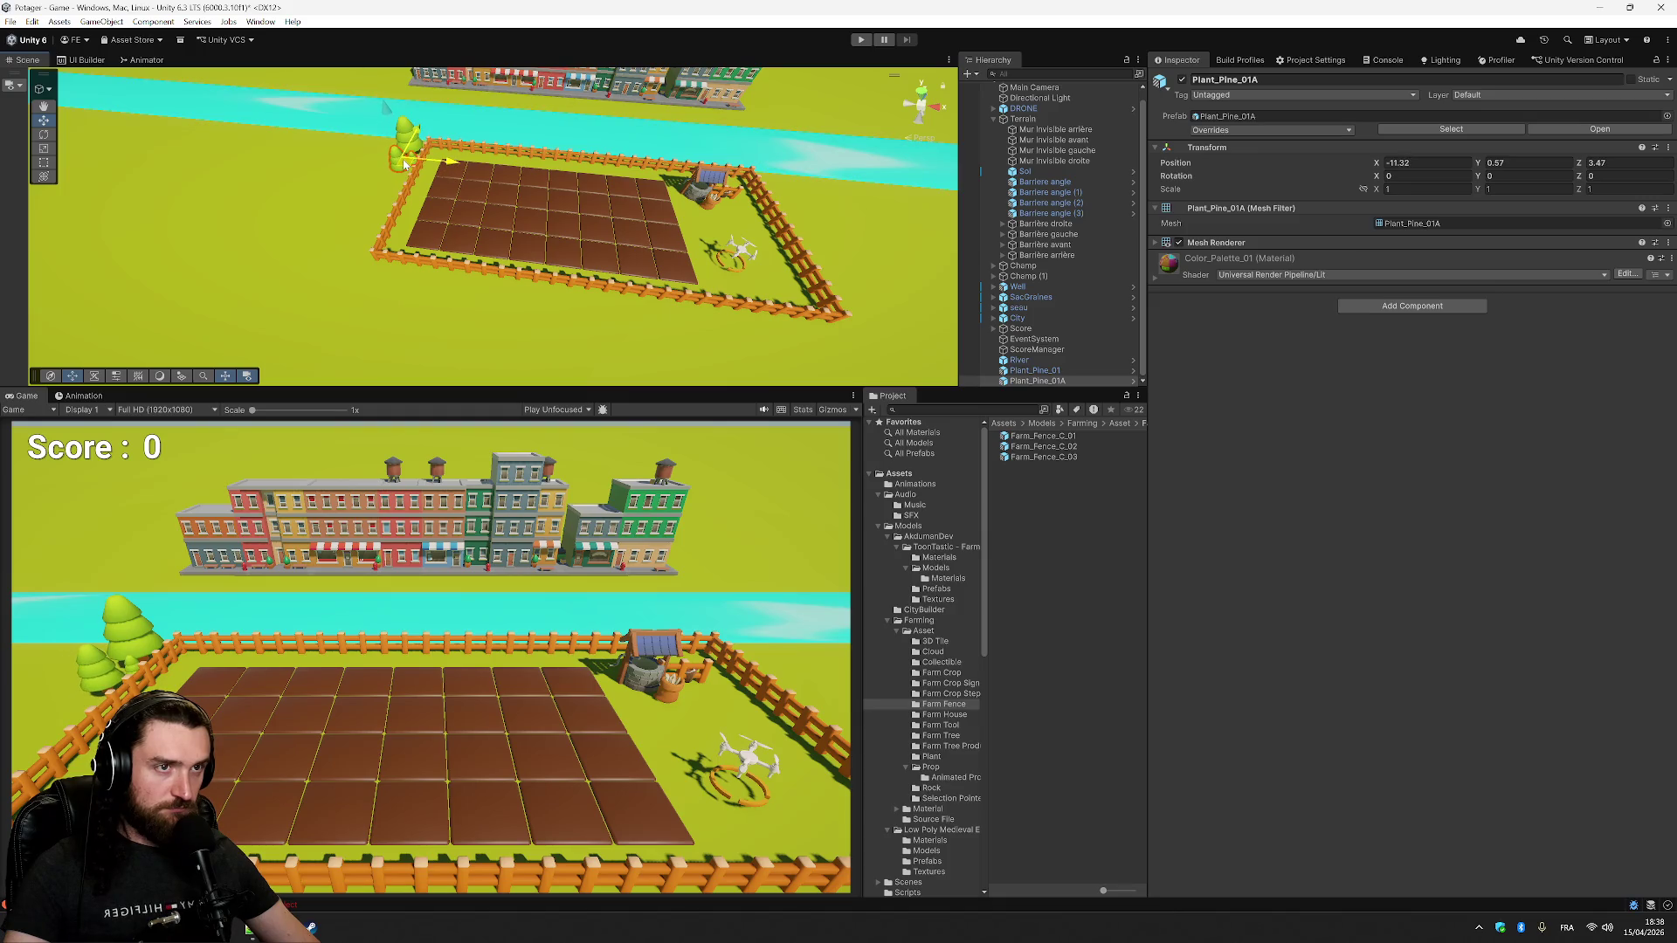
left_click(1067, 372, "ctrl")
left_click_drag(1066, 369, 1077, 123)
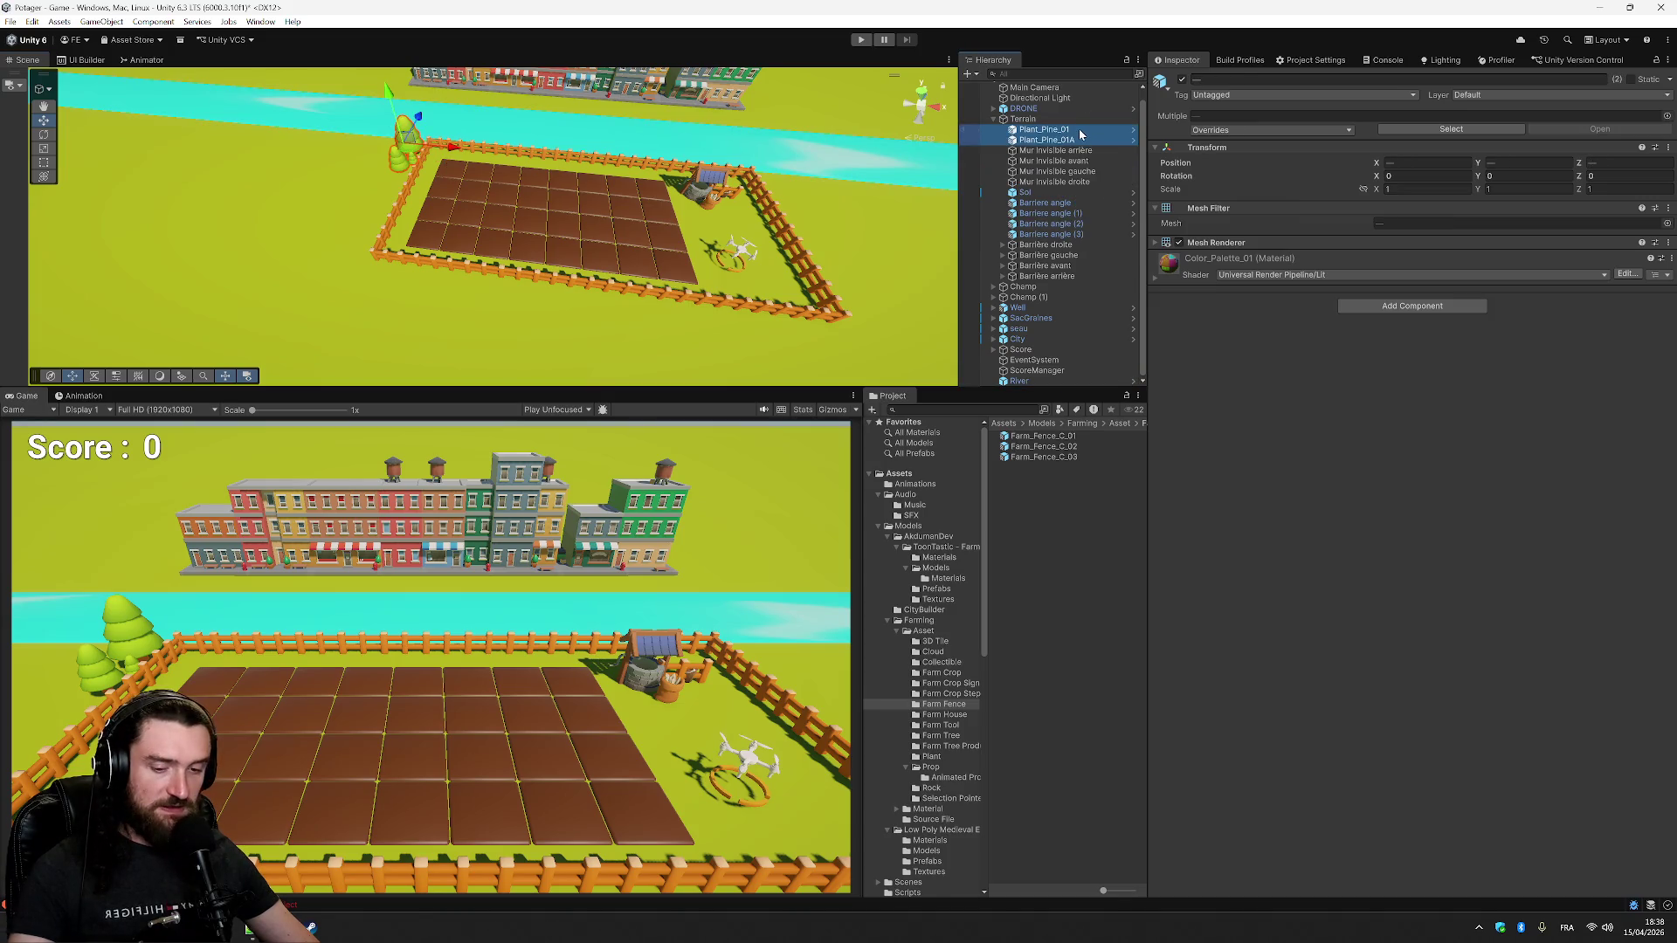
- Rename Plant_Pine_01 to Pin and Plant_Pine_01A to Pin_02
left_click(1080, 131)
type("Pin")
key("Return")
left_click(1079, 140)
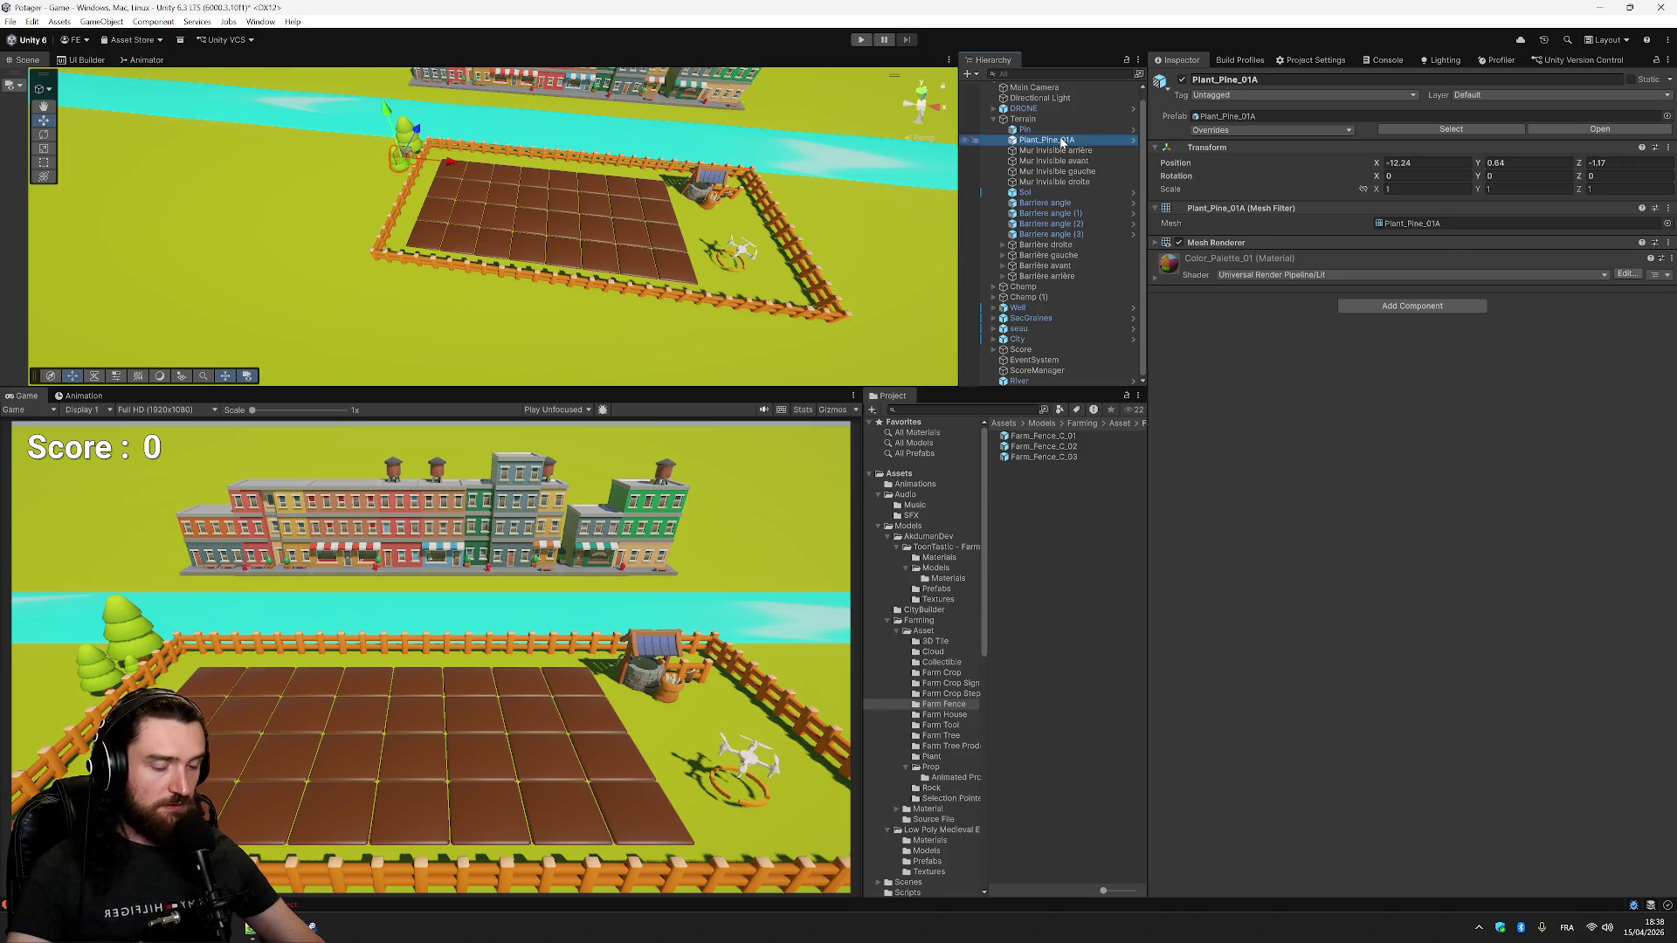
key("F2")
type("Pin")
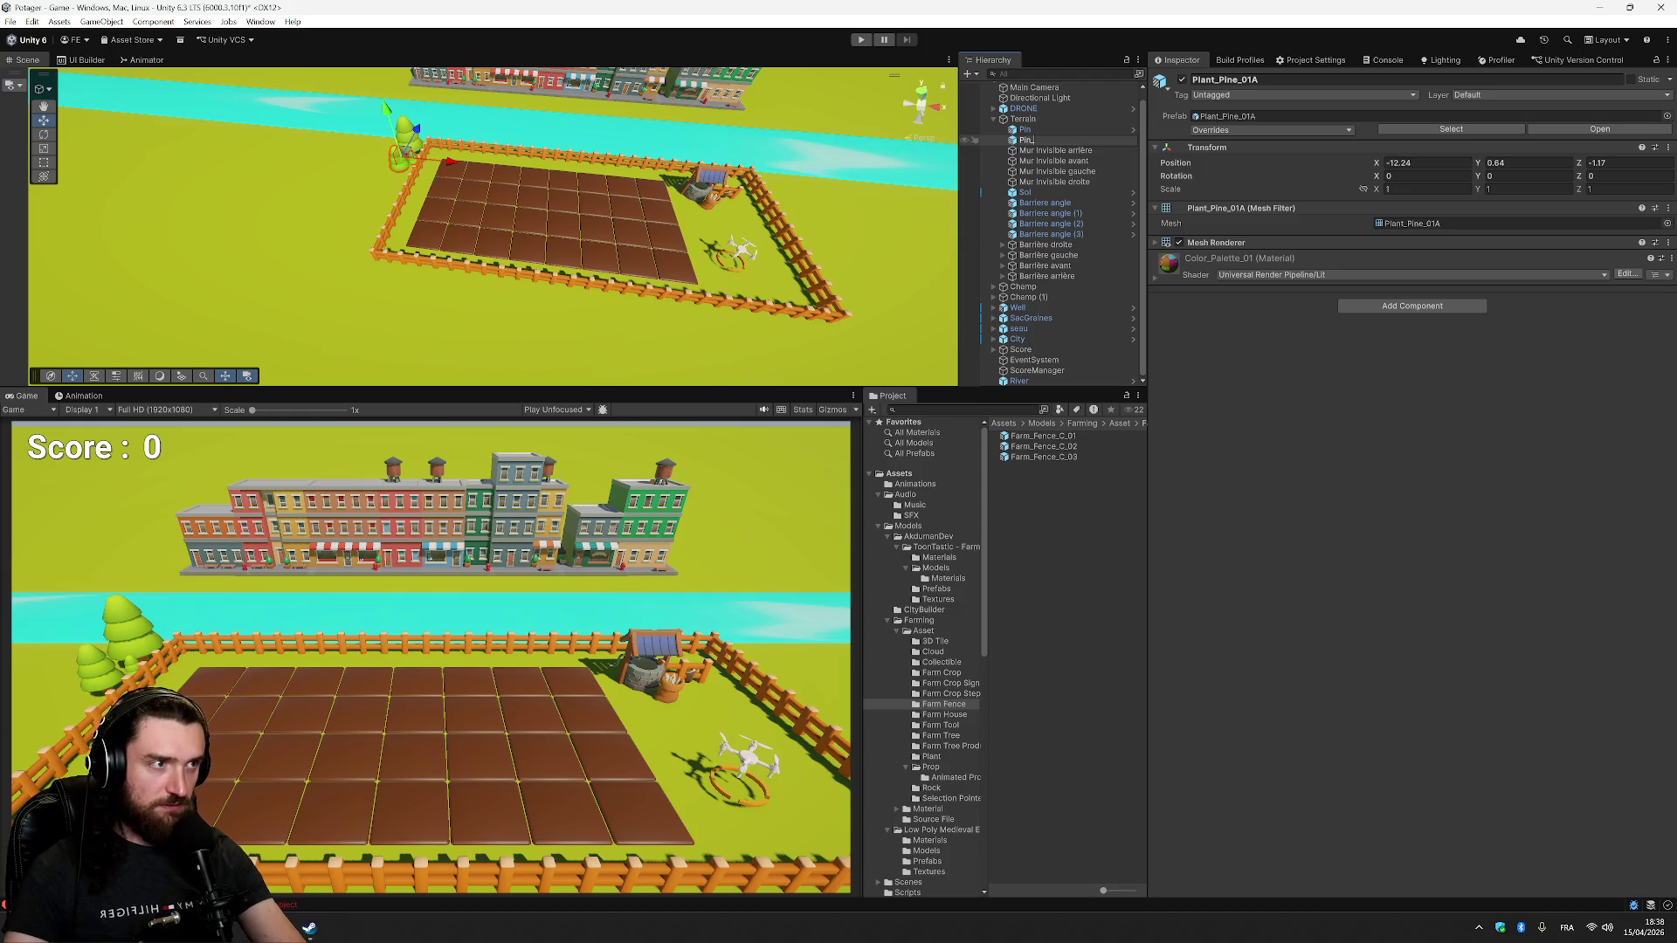
type("2")
key("Return")
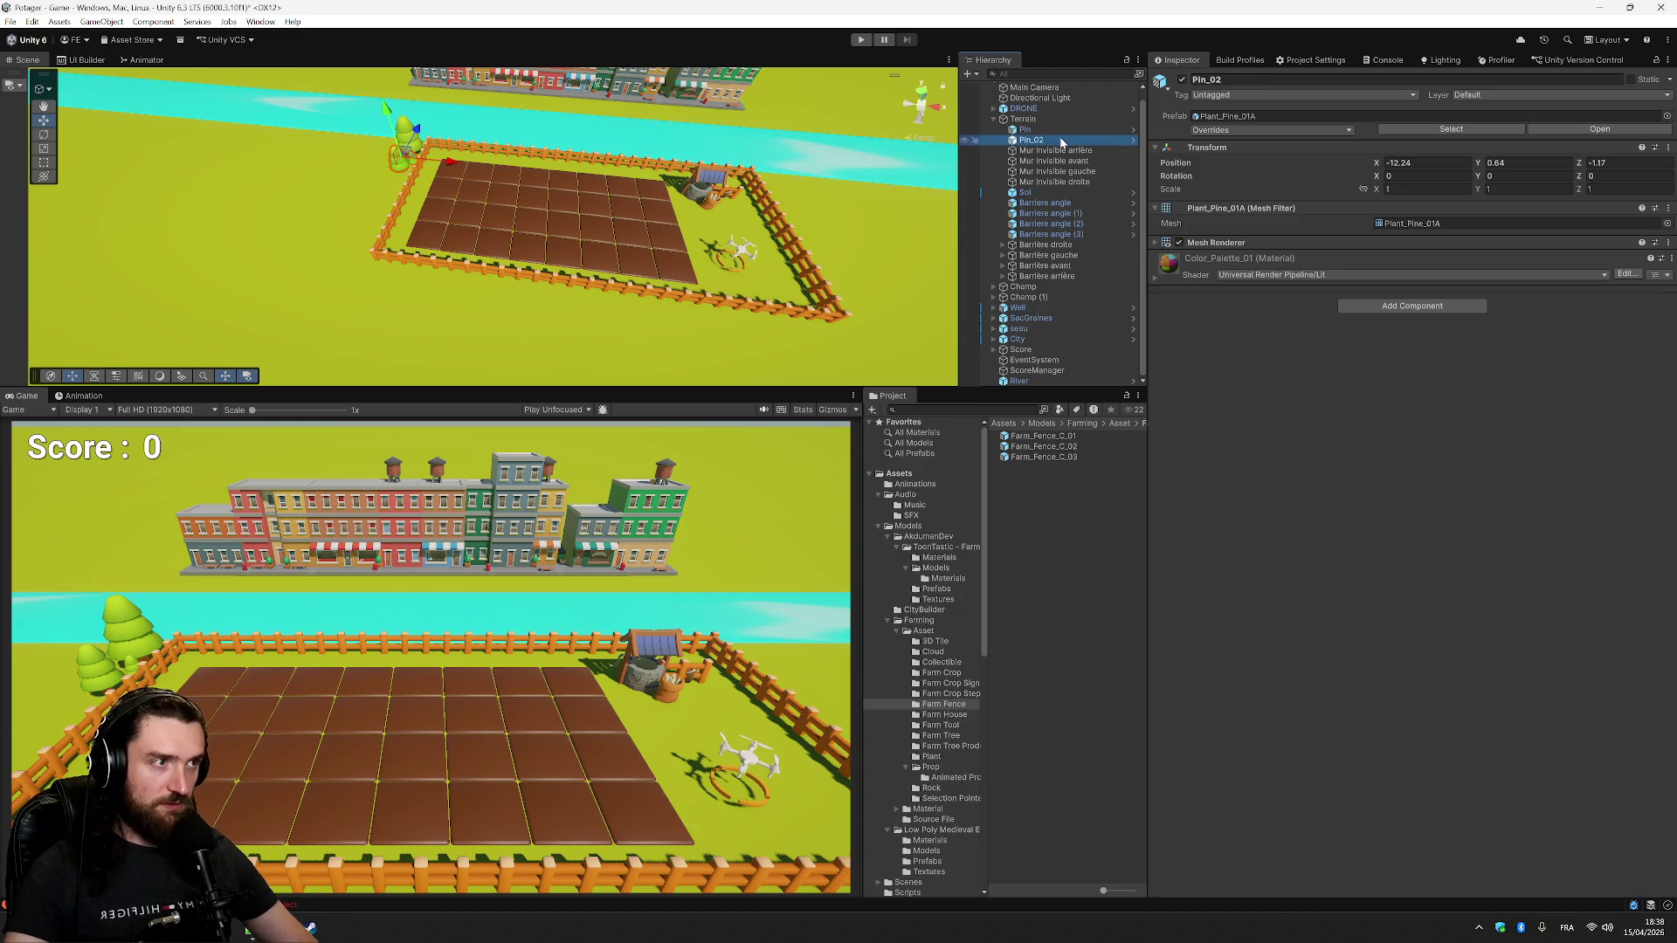
- Select the Sol ground, then the Pin and Pin_02 trees, and show the Assets folder
left_click(335, 263)
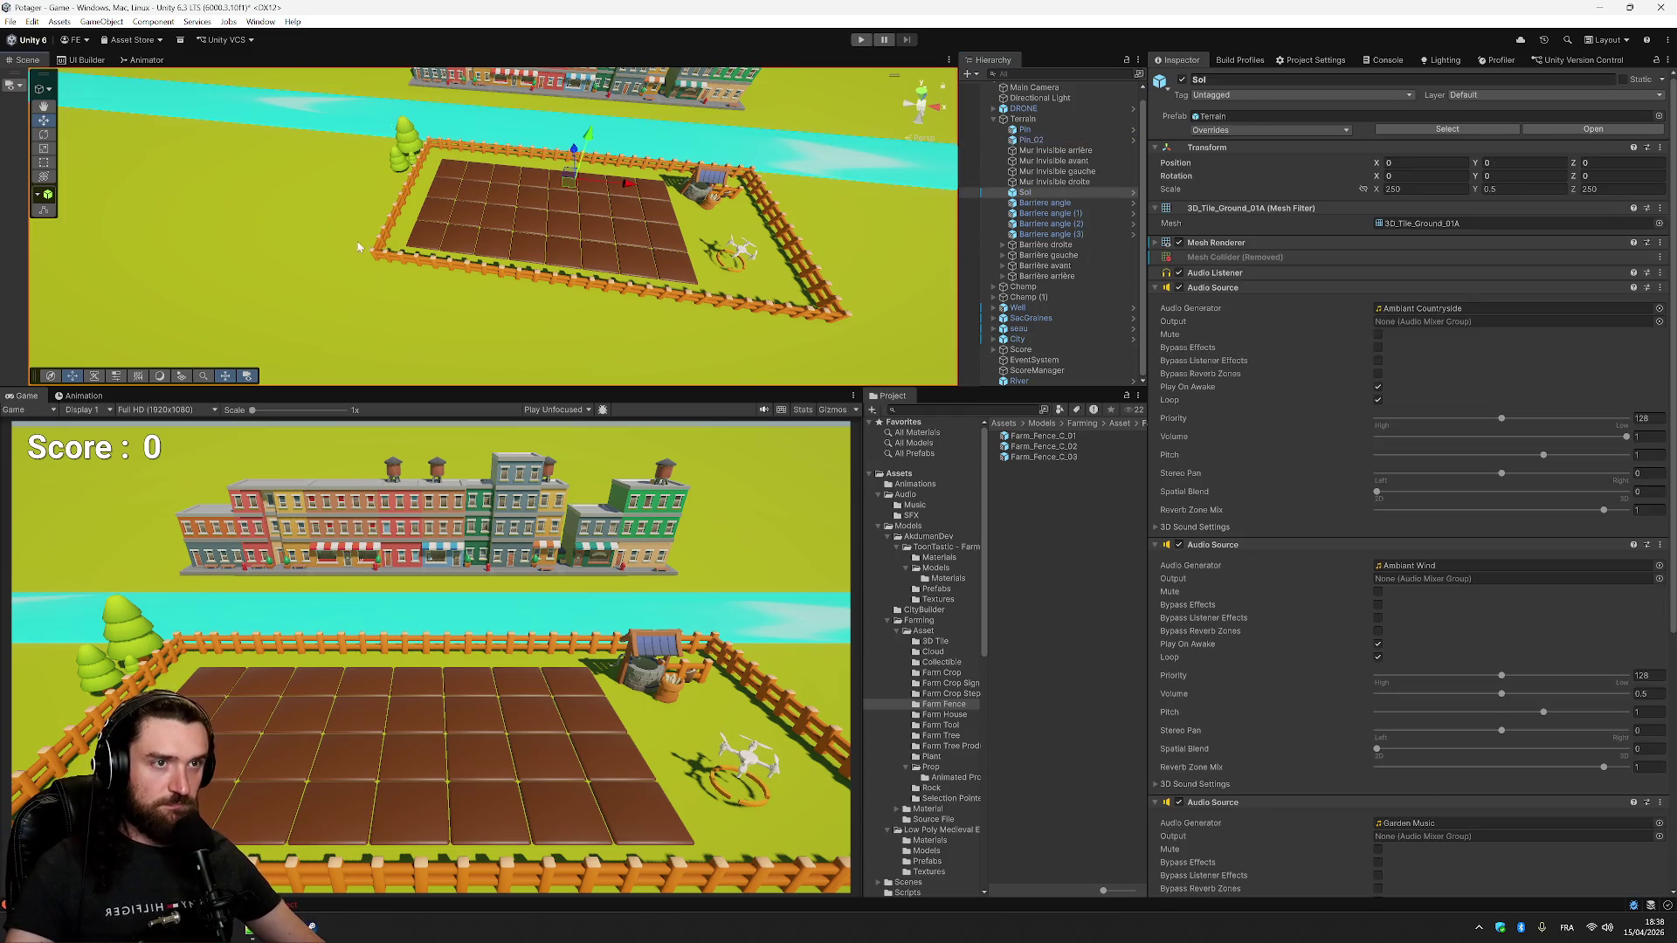
left_click(397, 163)
left_click(1039, 141)
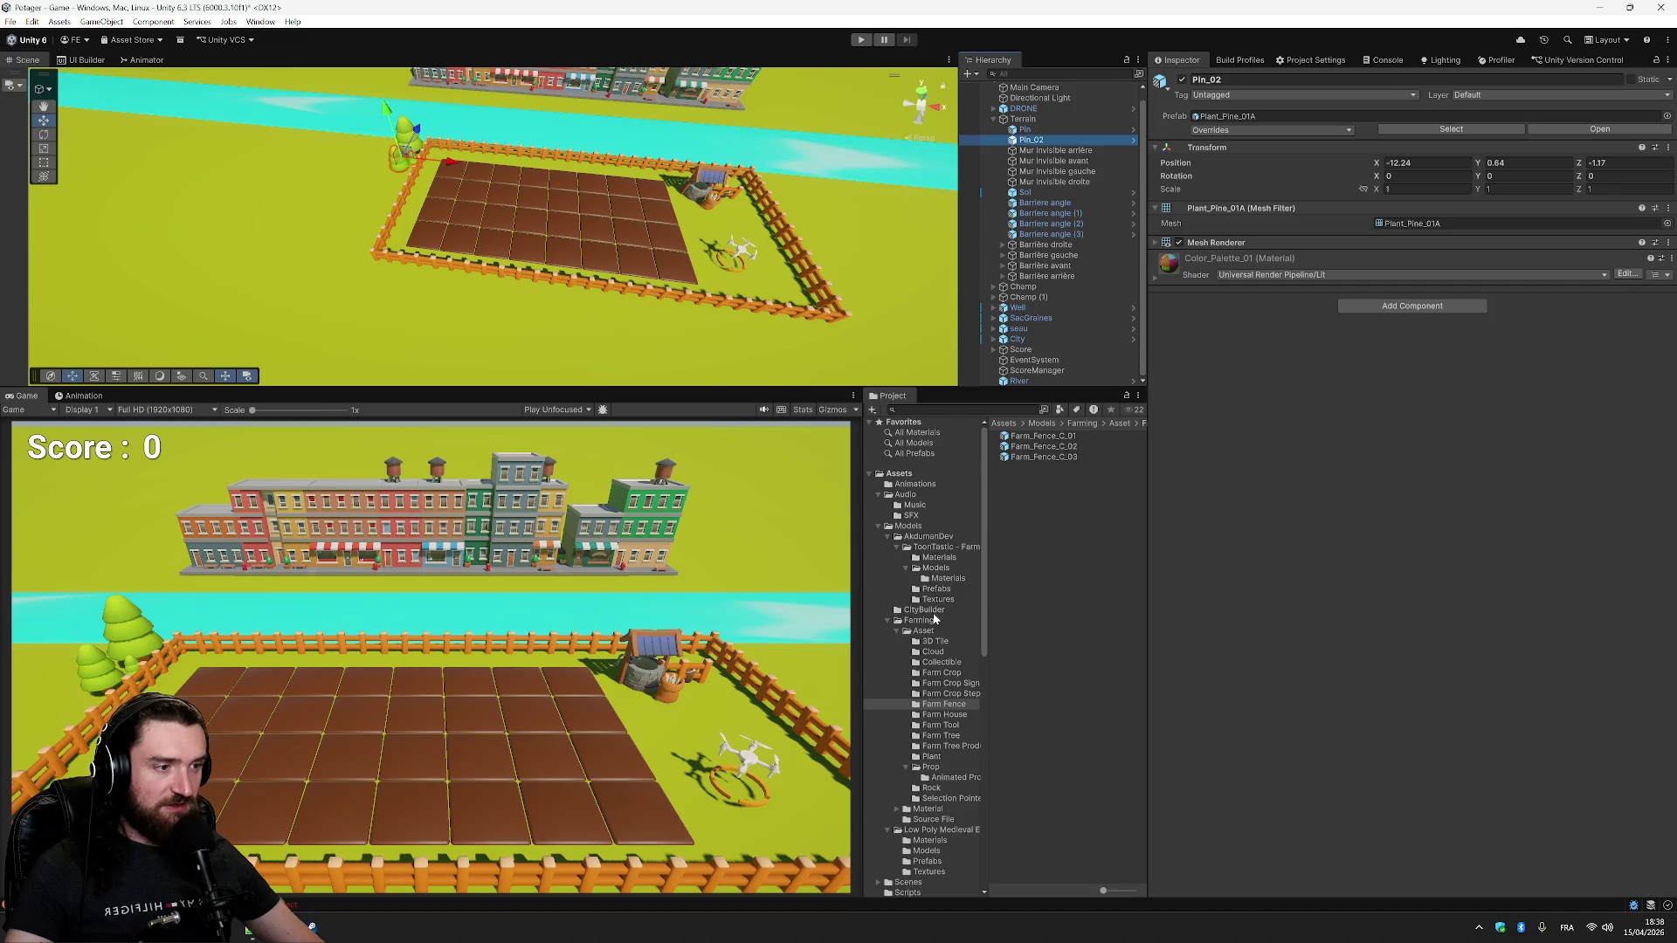
left_click(900, 474)
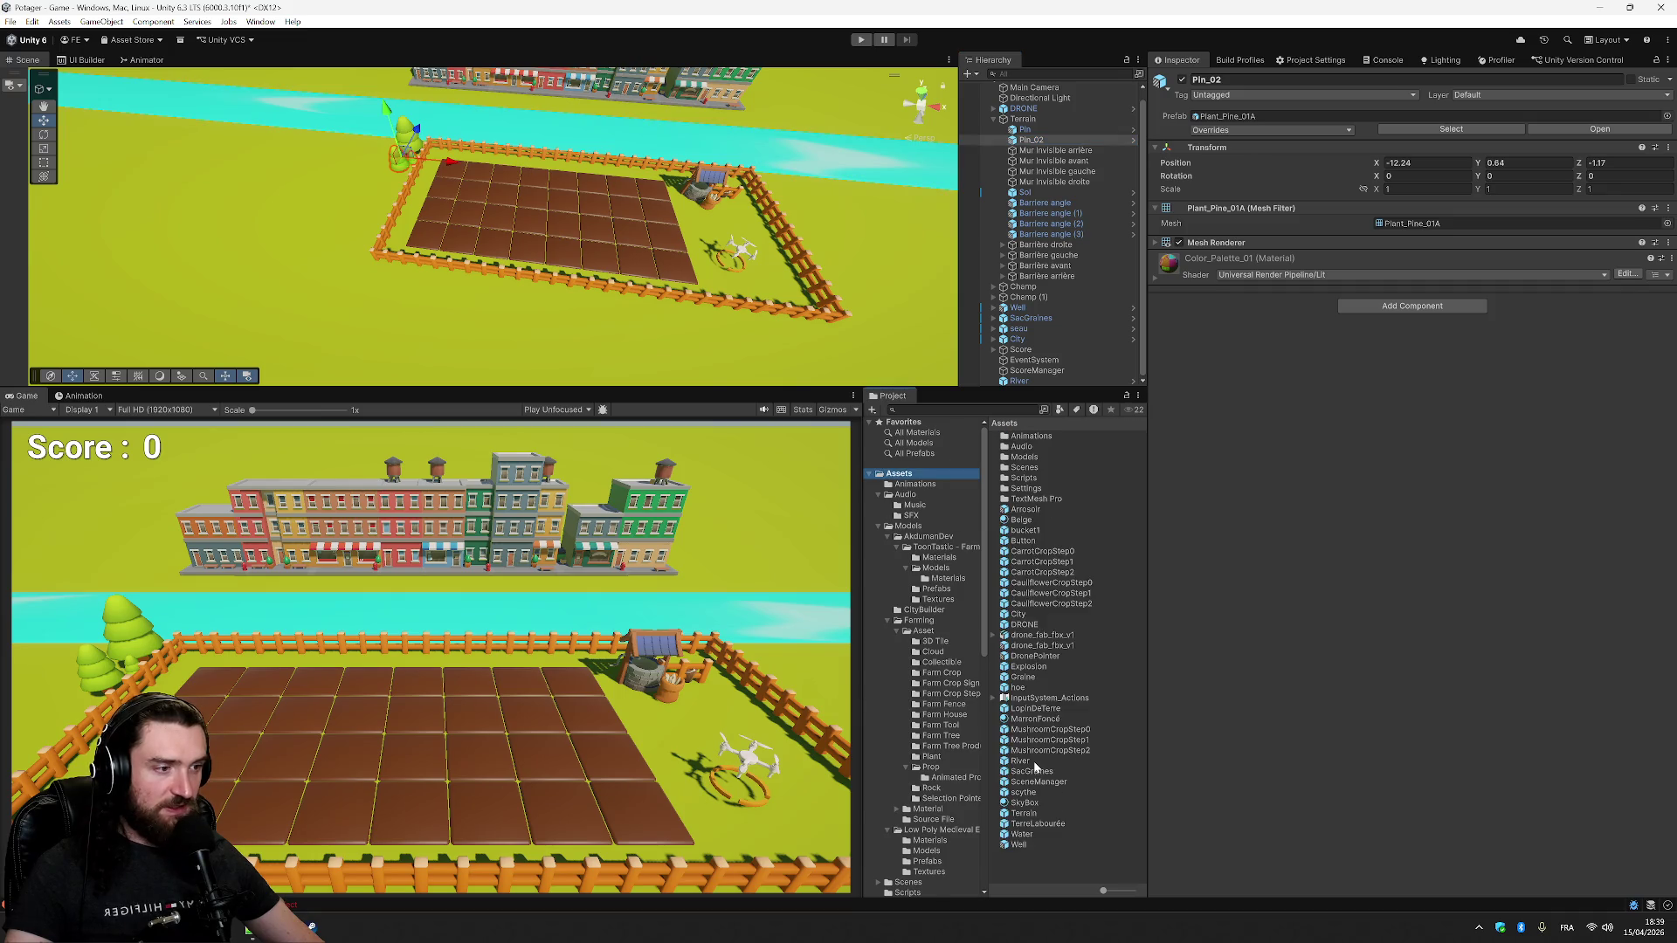
- Select the River prefab, open its Lit shader source, then close it and return to Unity
left_click(1034, 762)
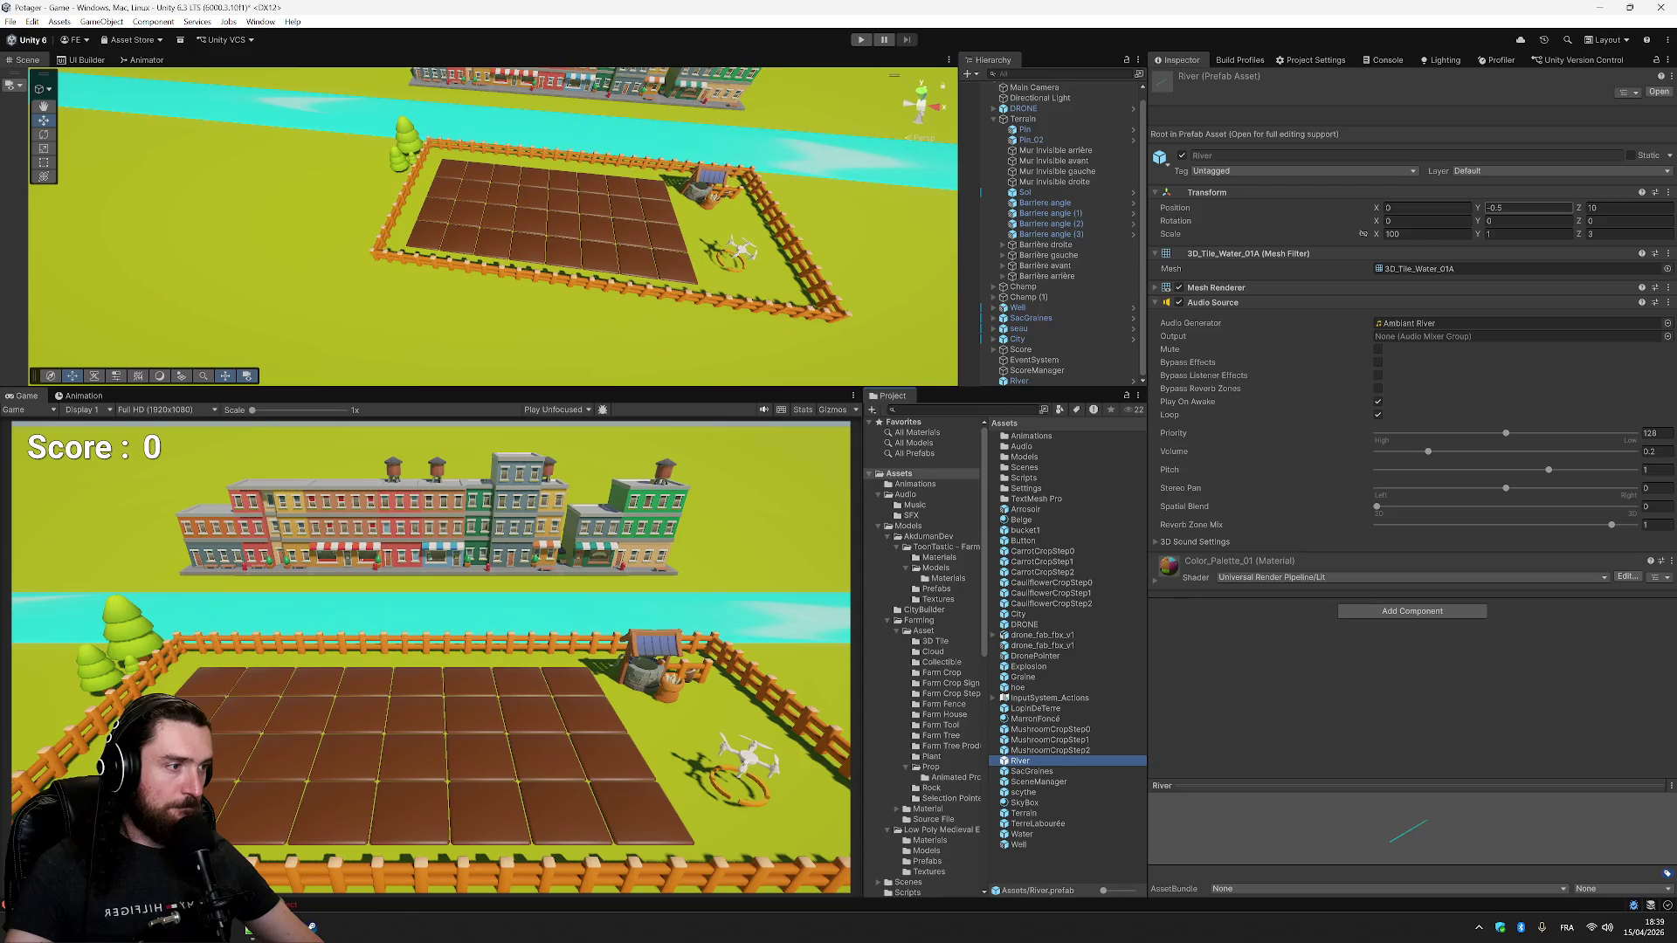
left_click(1627, 577)
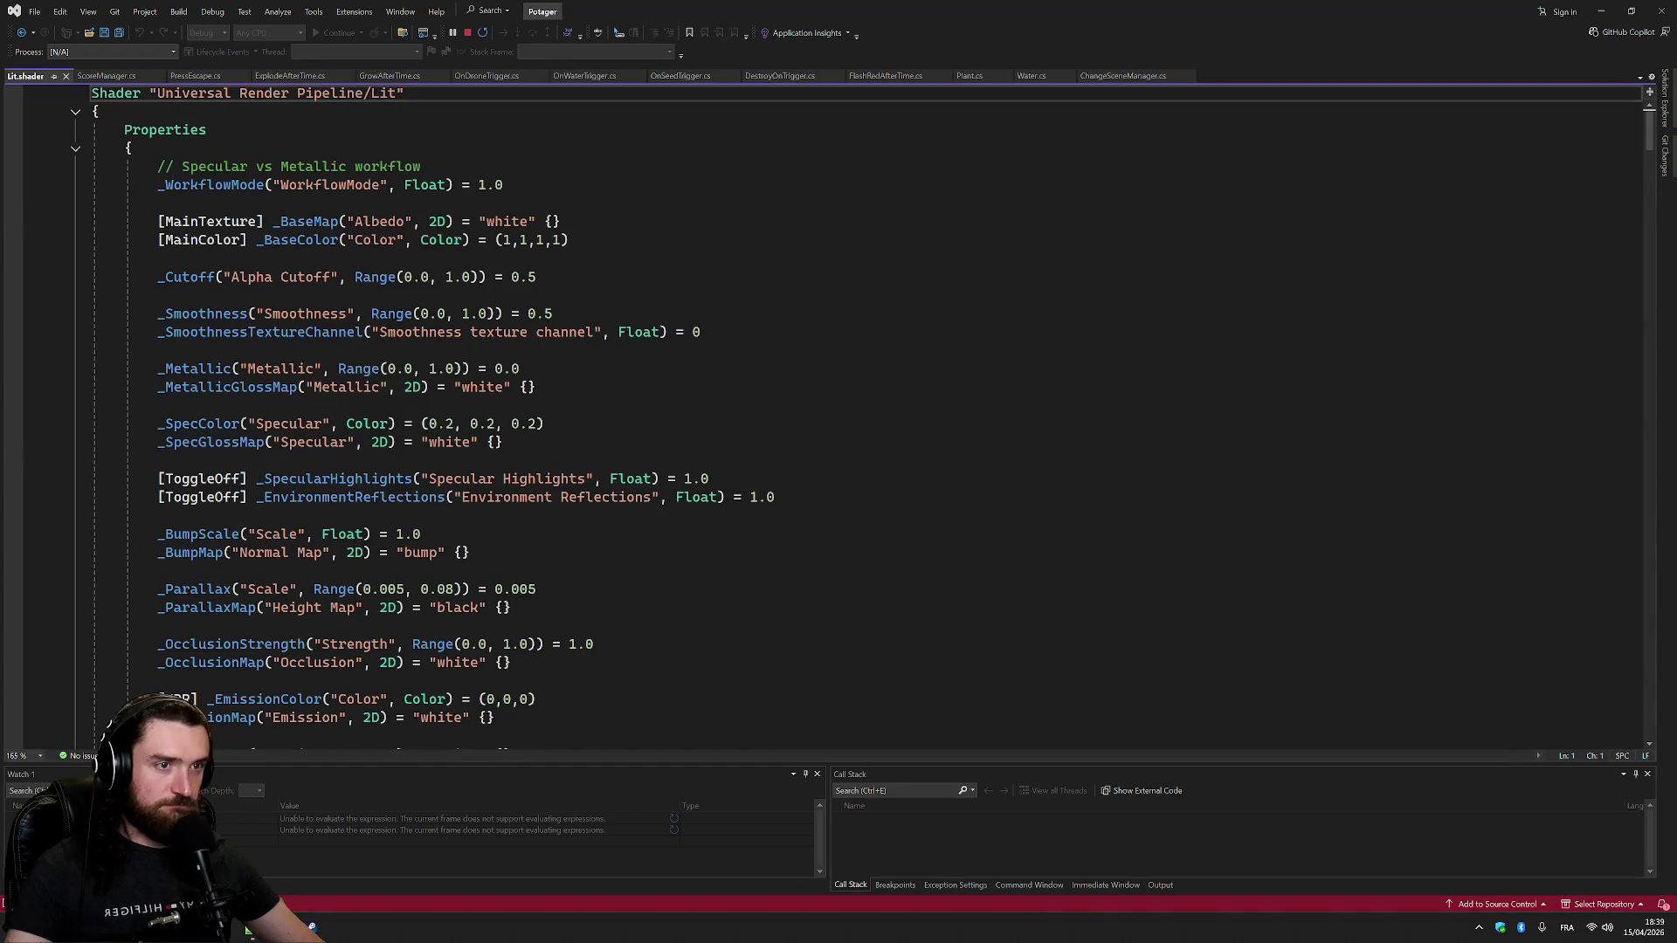
left_click(66, 76)
left_click(1613, 9)
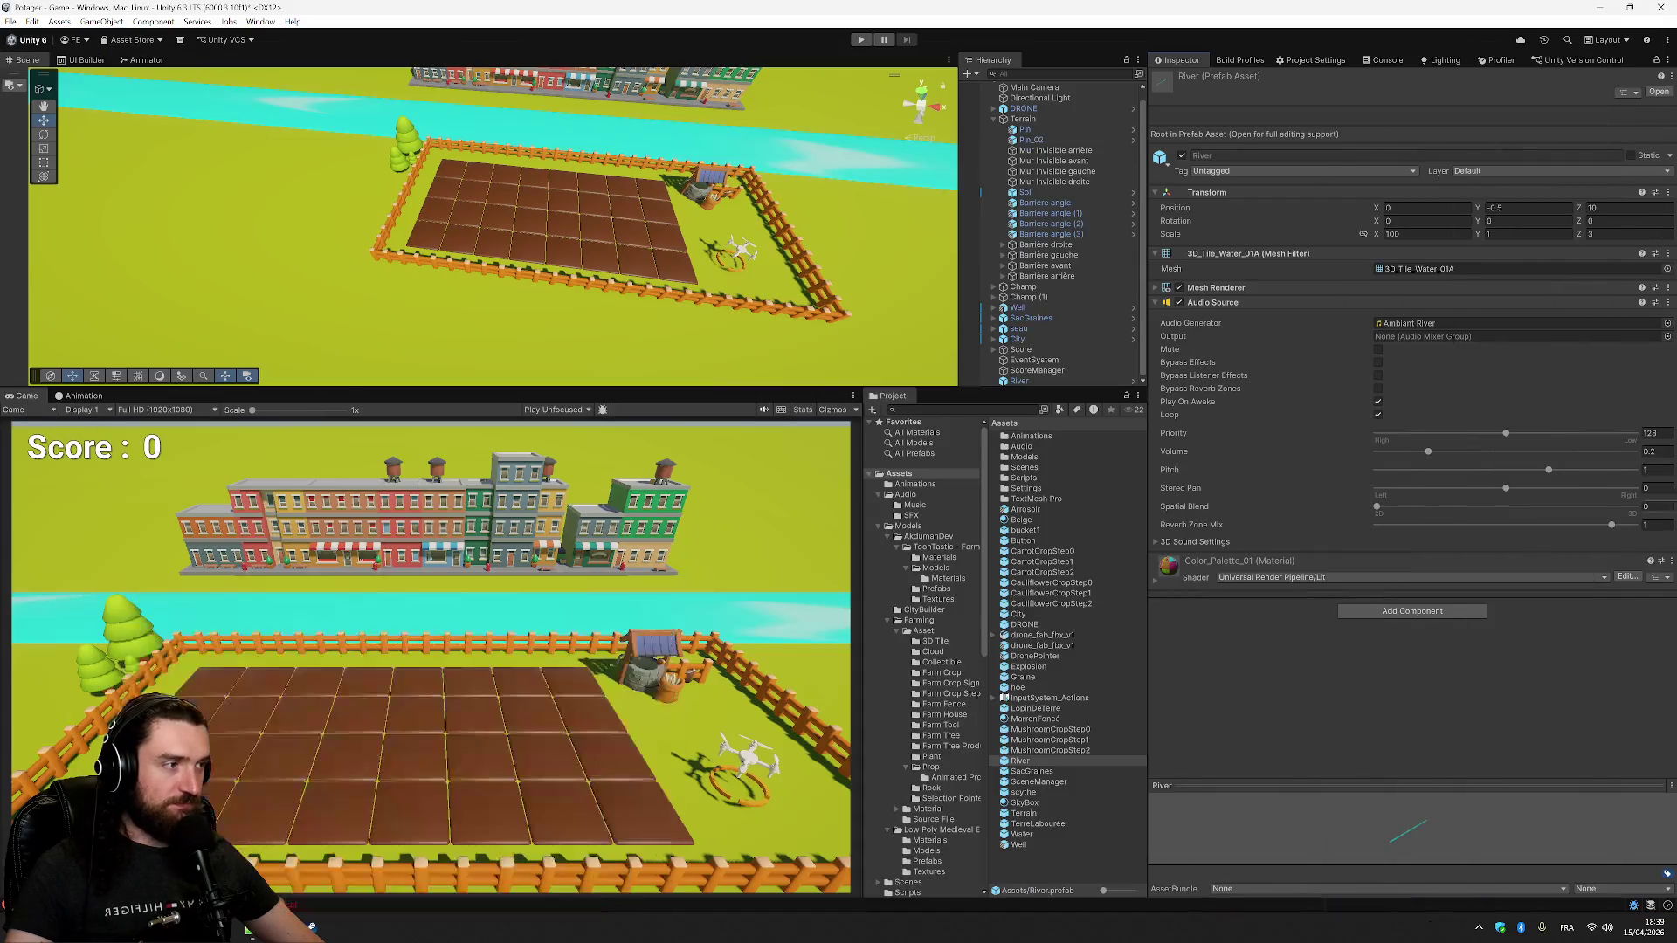
left_click(1157, 581)
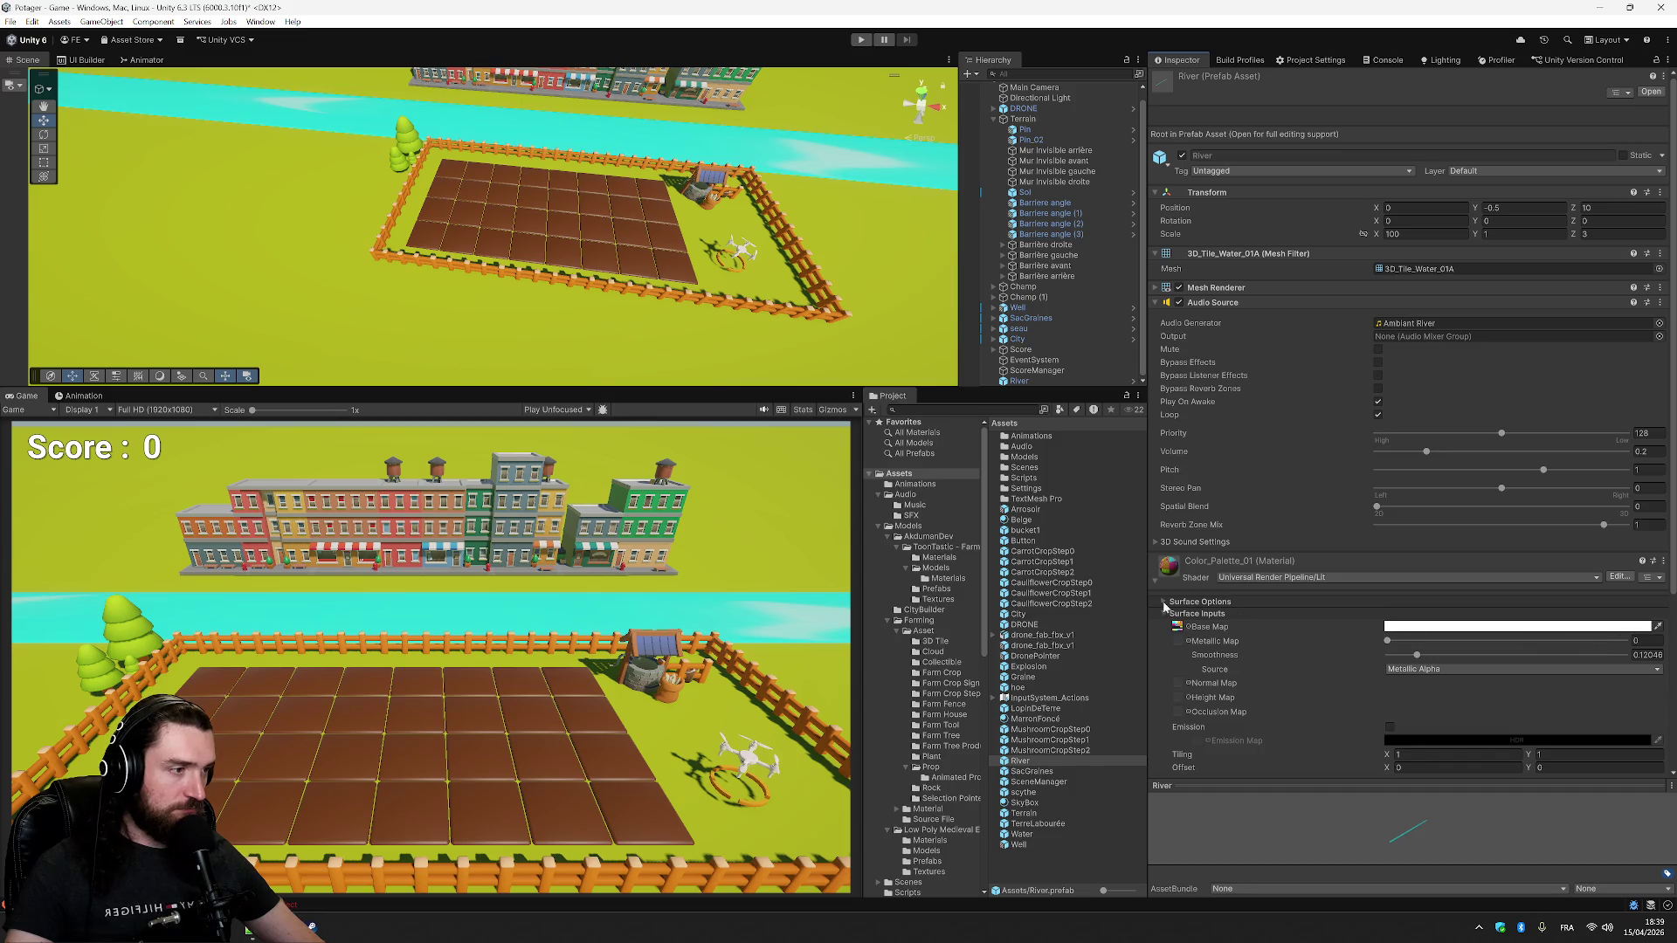
left_click(1164, 601)
left_click(1478, 626)
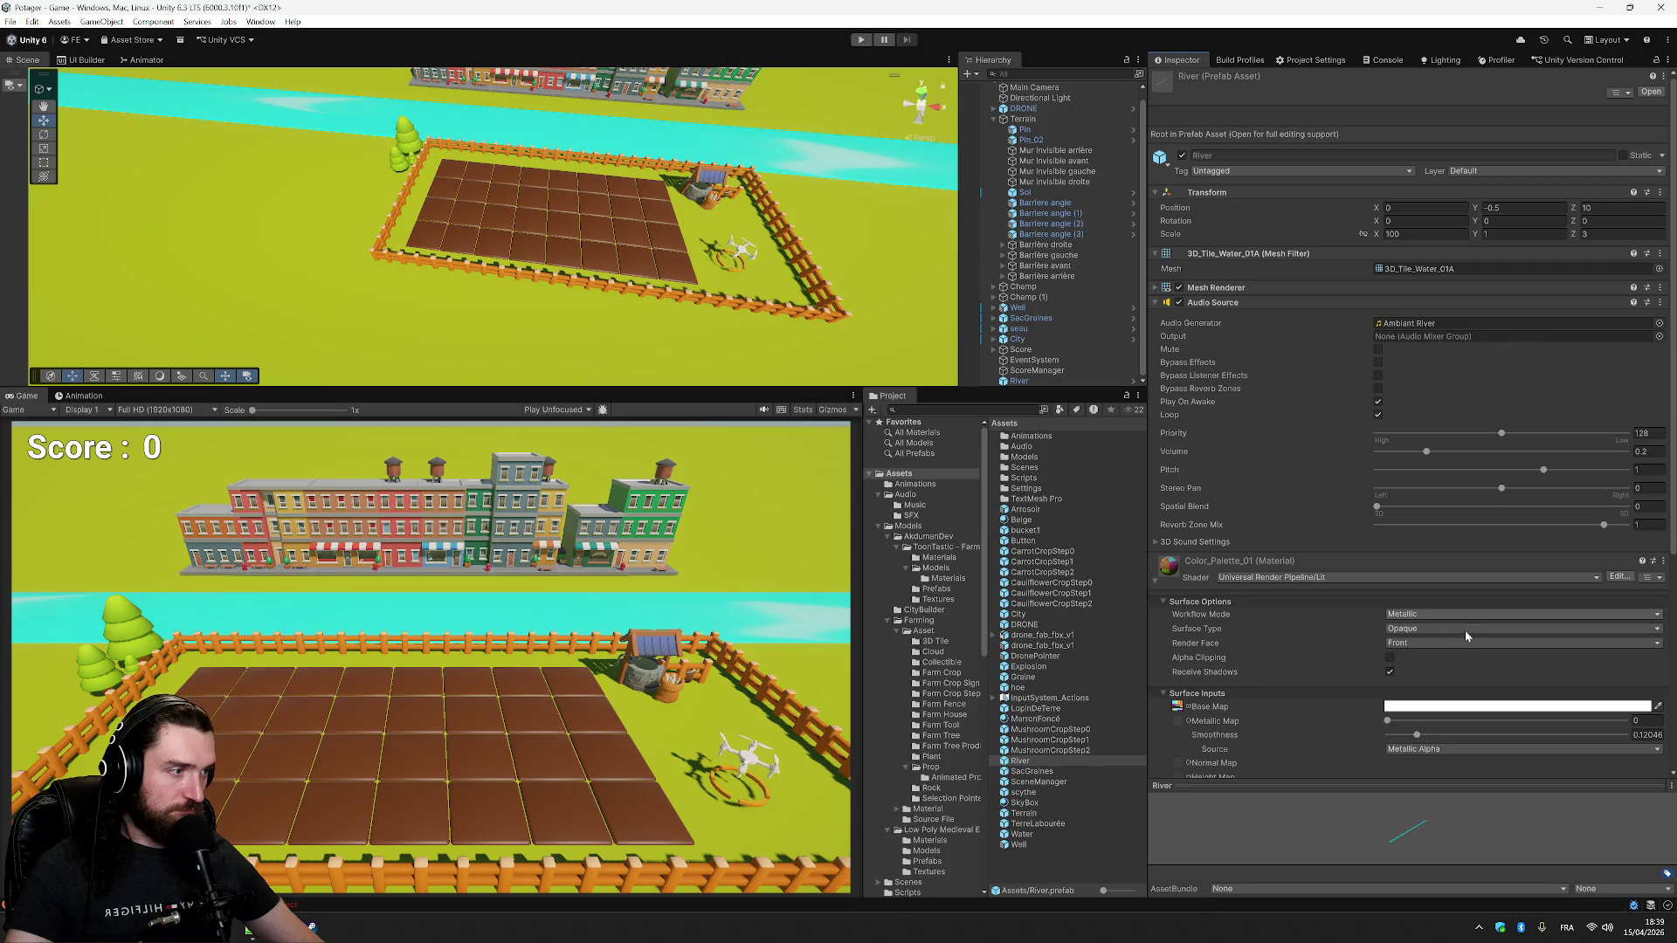
left_click(1466, 633)
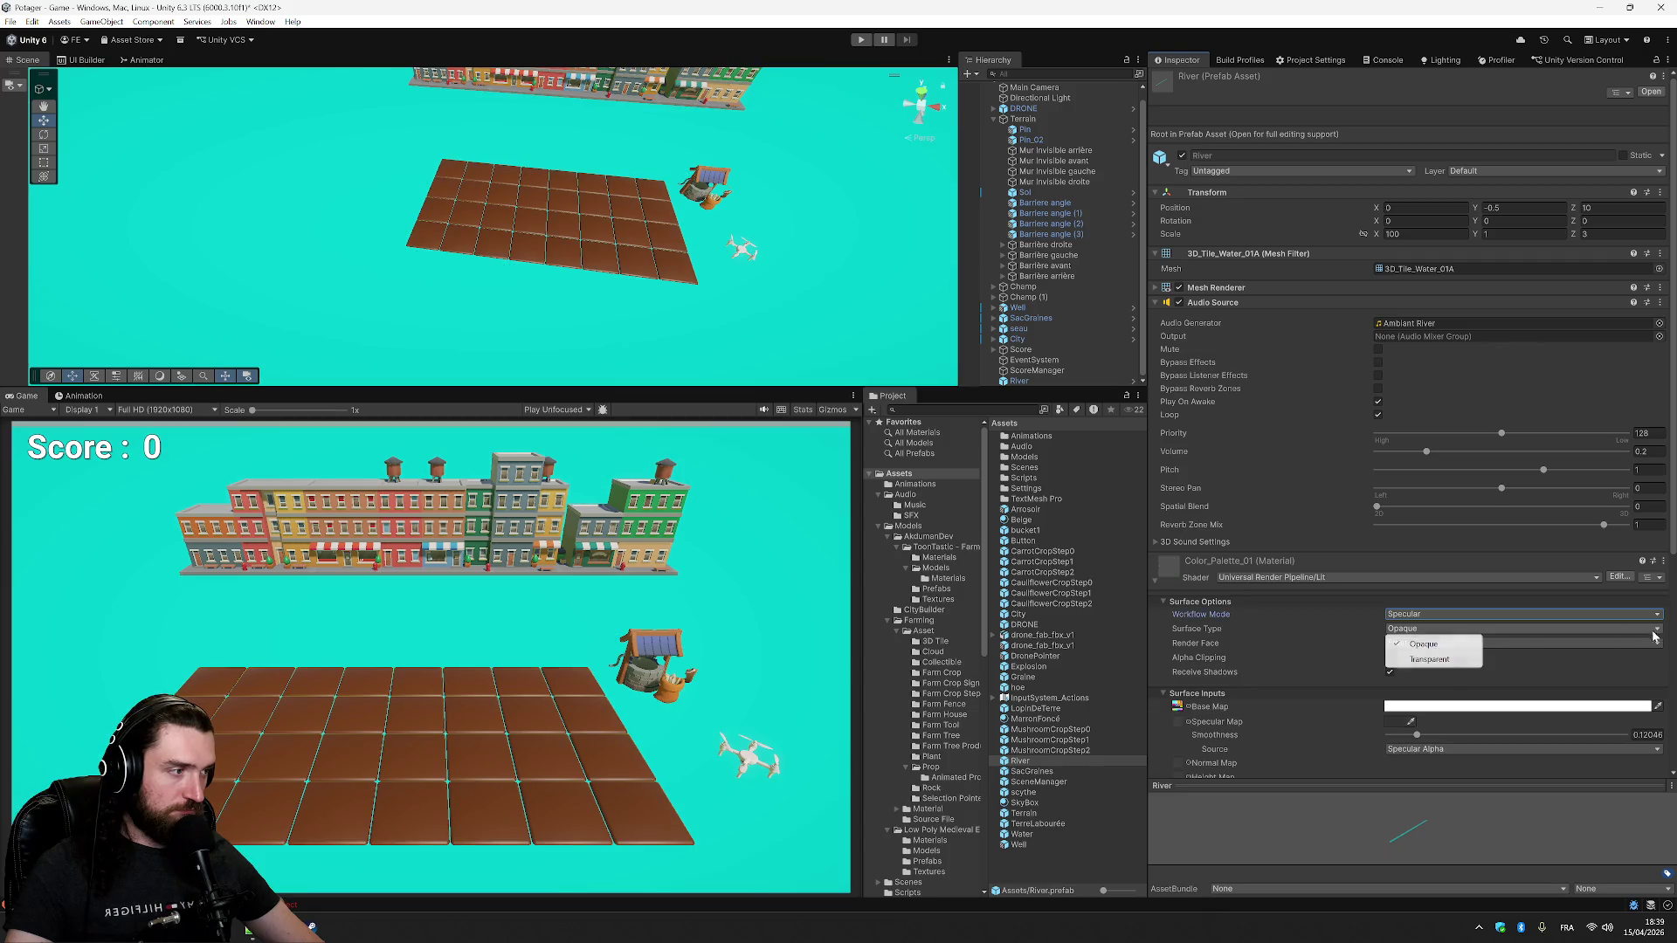
left_click(1425, 644)
left_click(1437, 614)
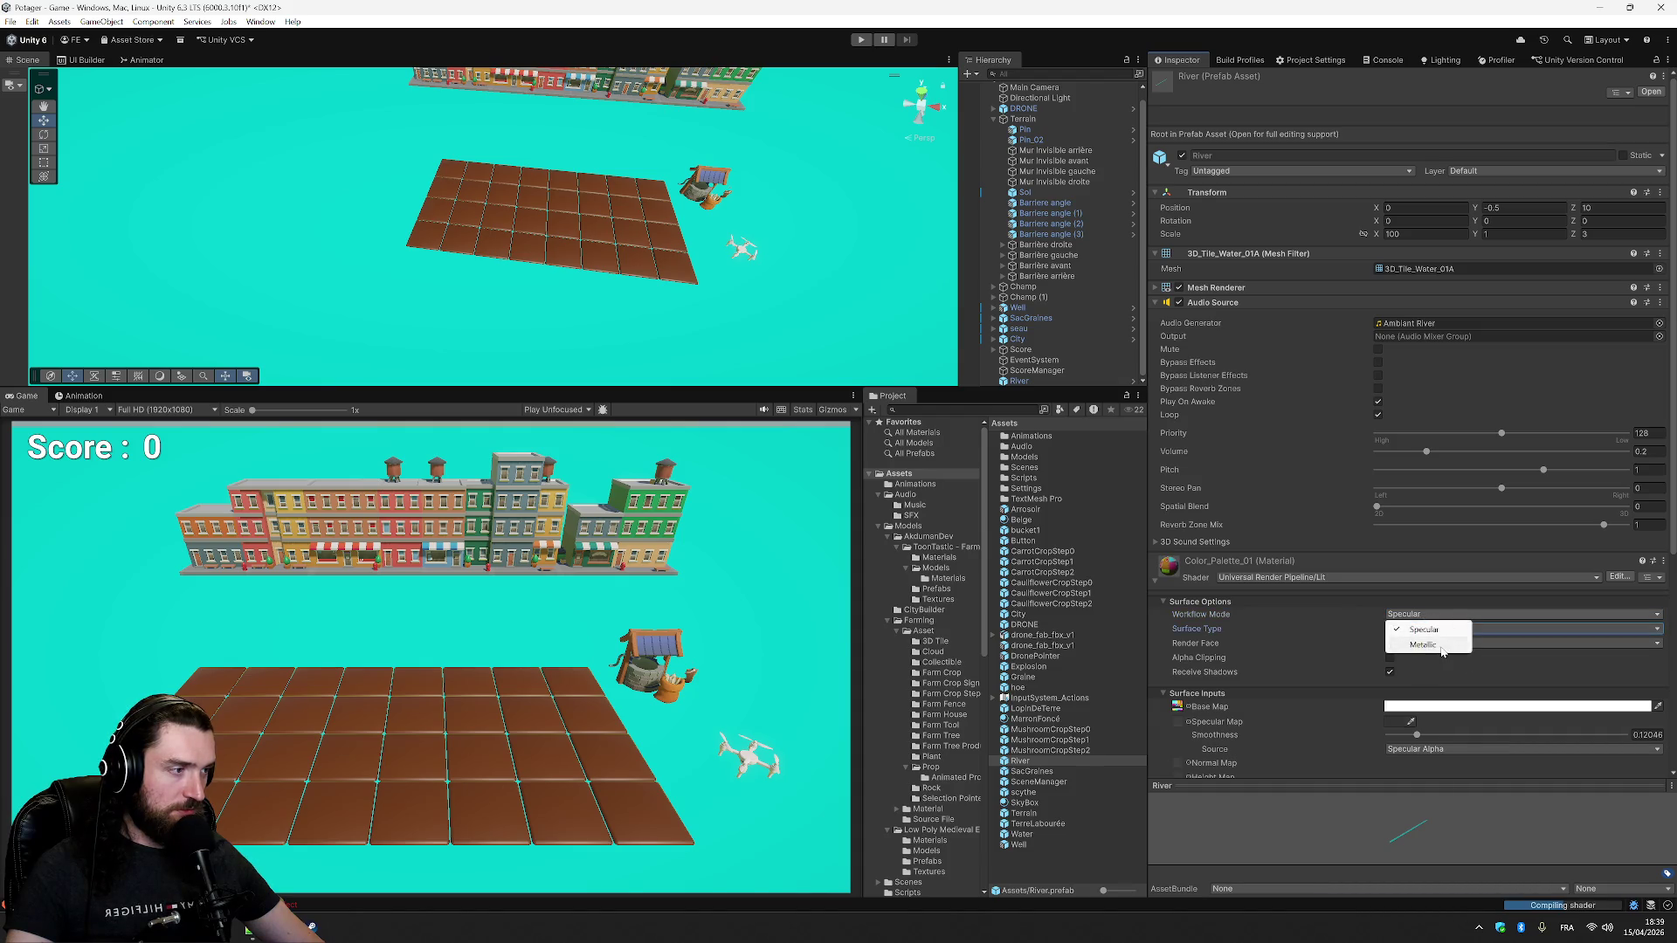
left_click(1441, 649)
left_click(1454, 629)
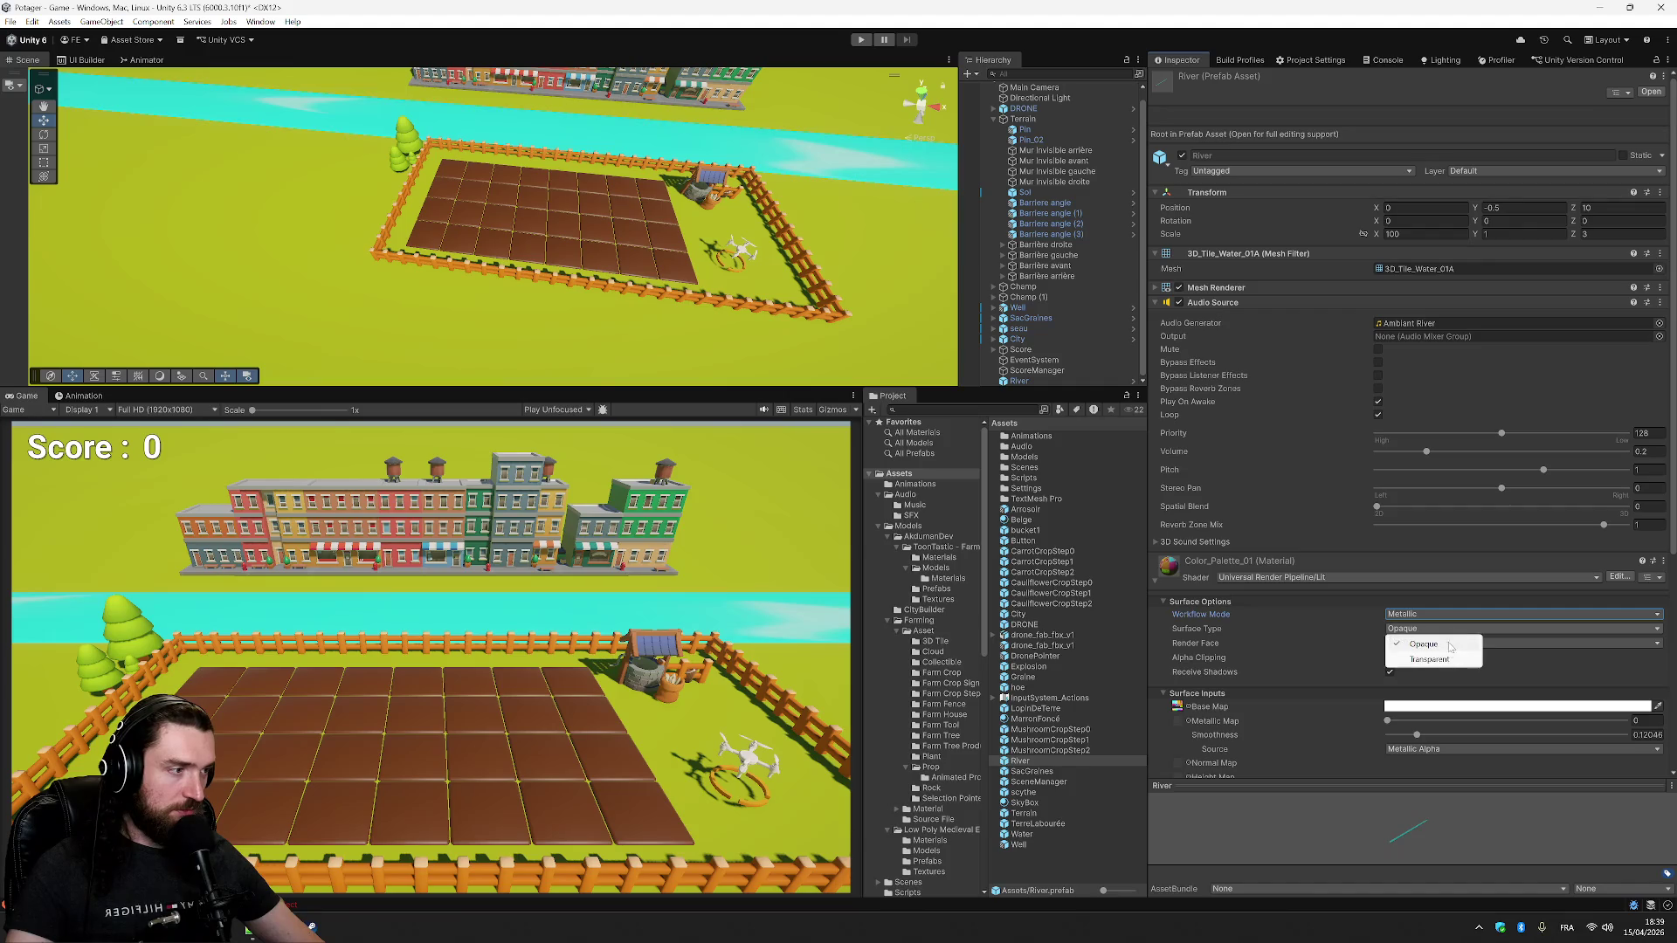
left_click(1446, 644)
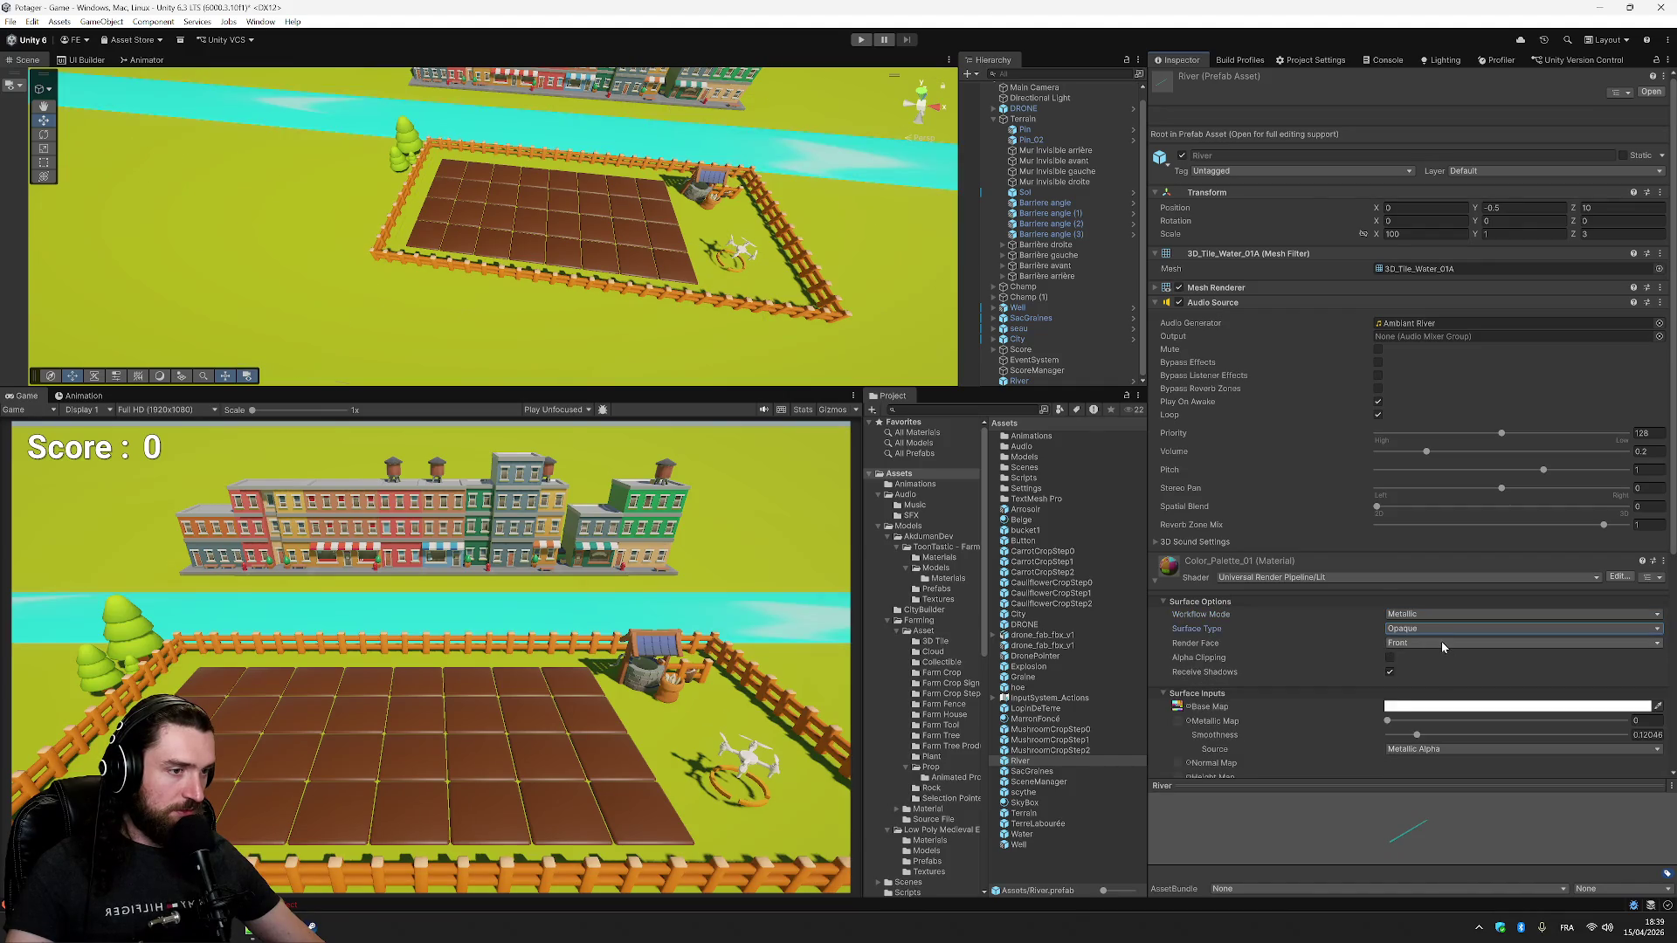
left_click(1436, 644)
left_click(1429, 675)
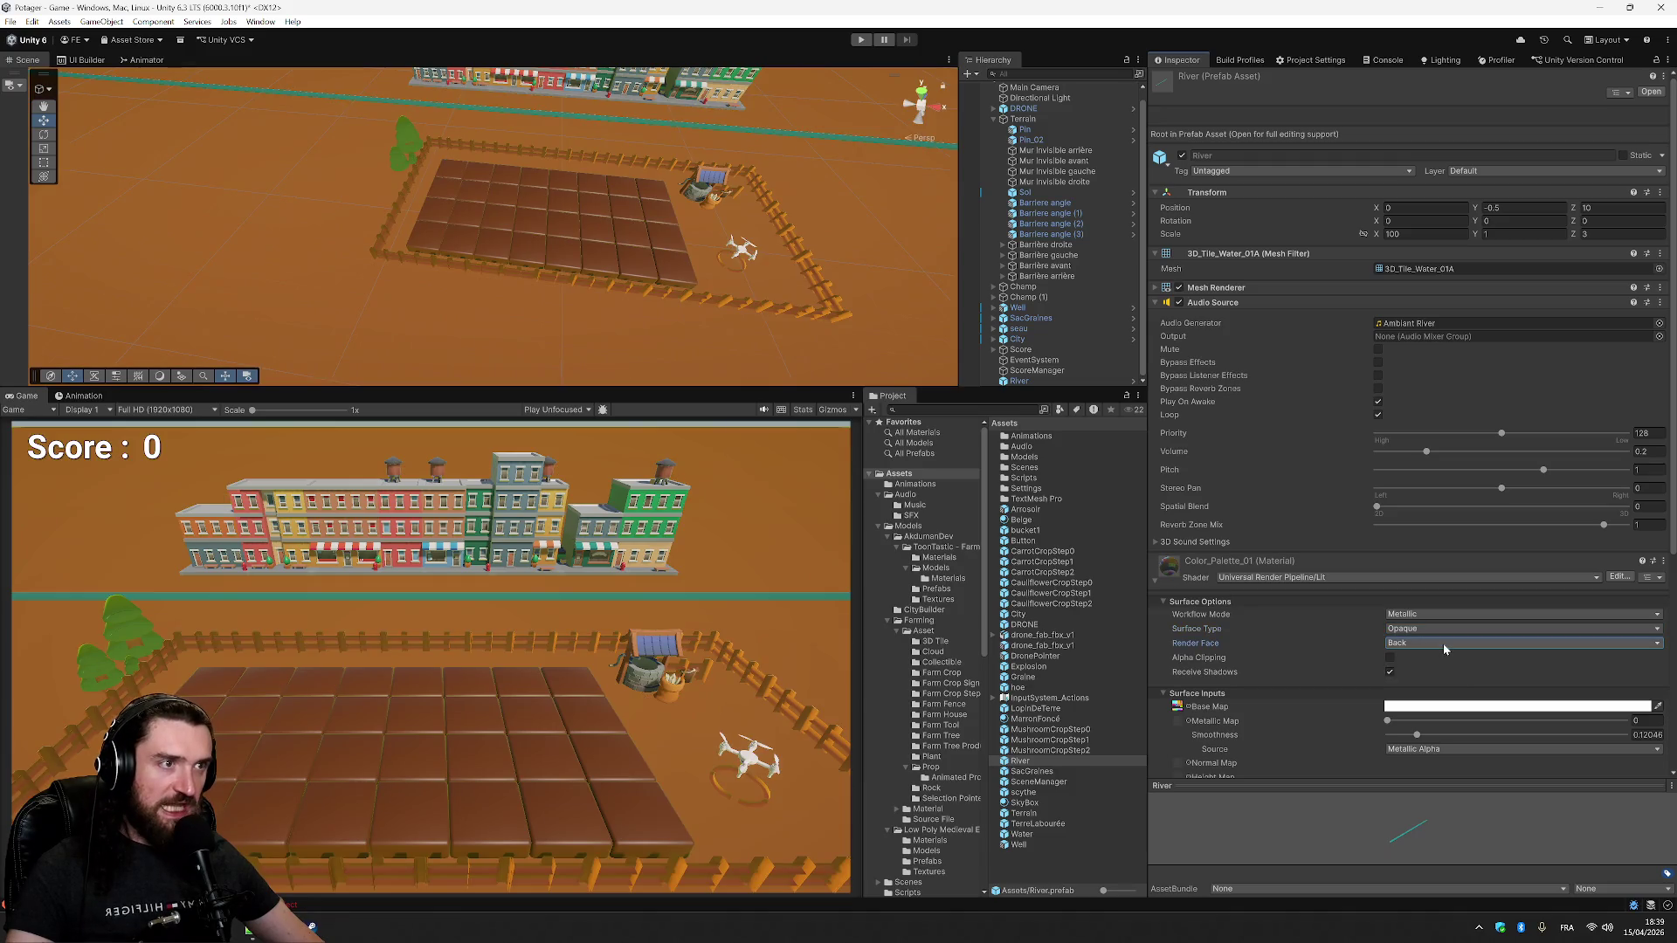
left_click(1444, 644)
left_click(1419, 689)
left_click(1444, 644)
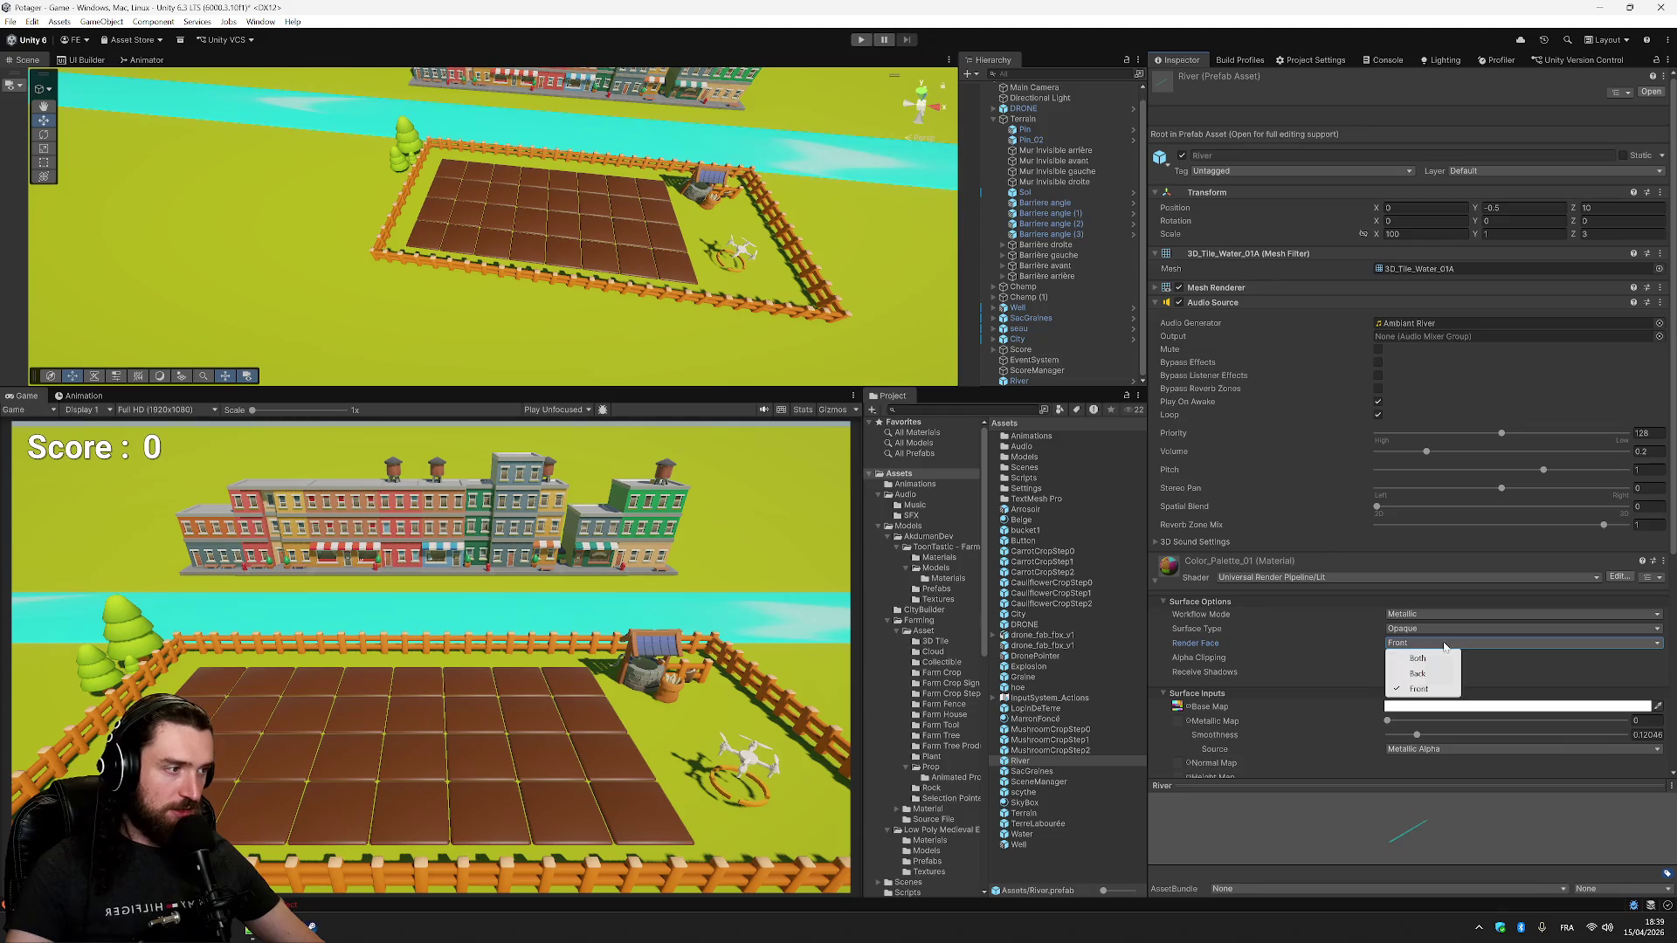
left_click(1442, 653)
left_click(1443, 643)
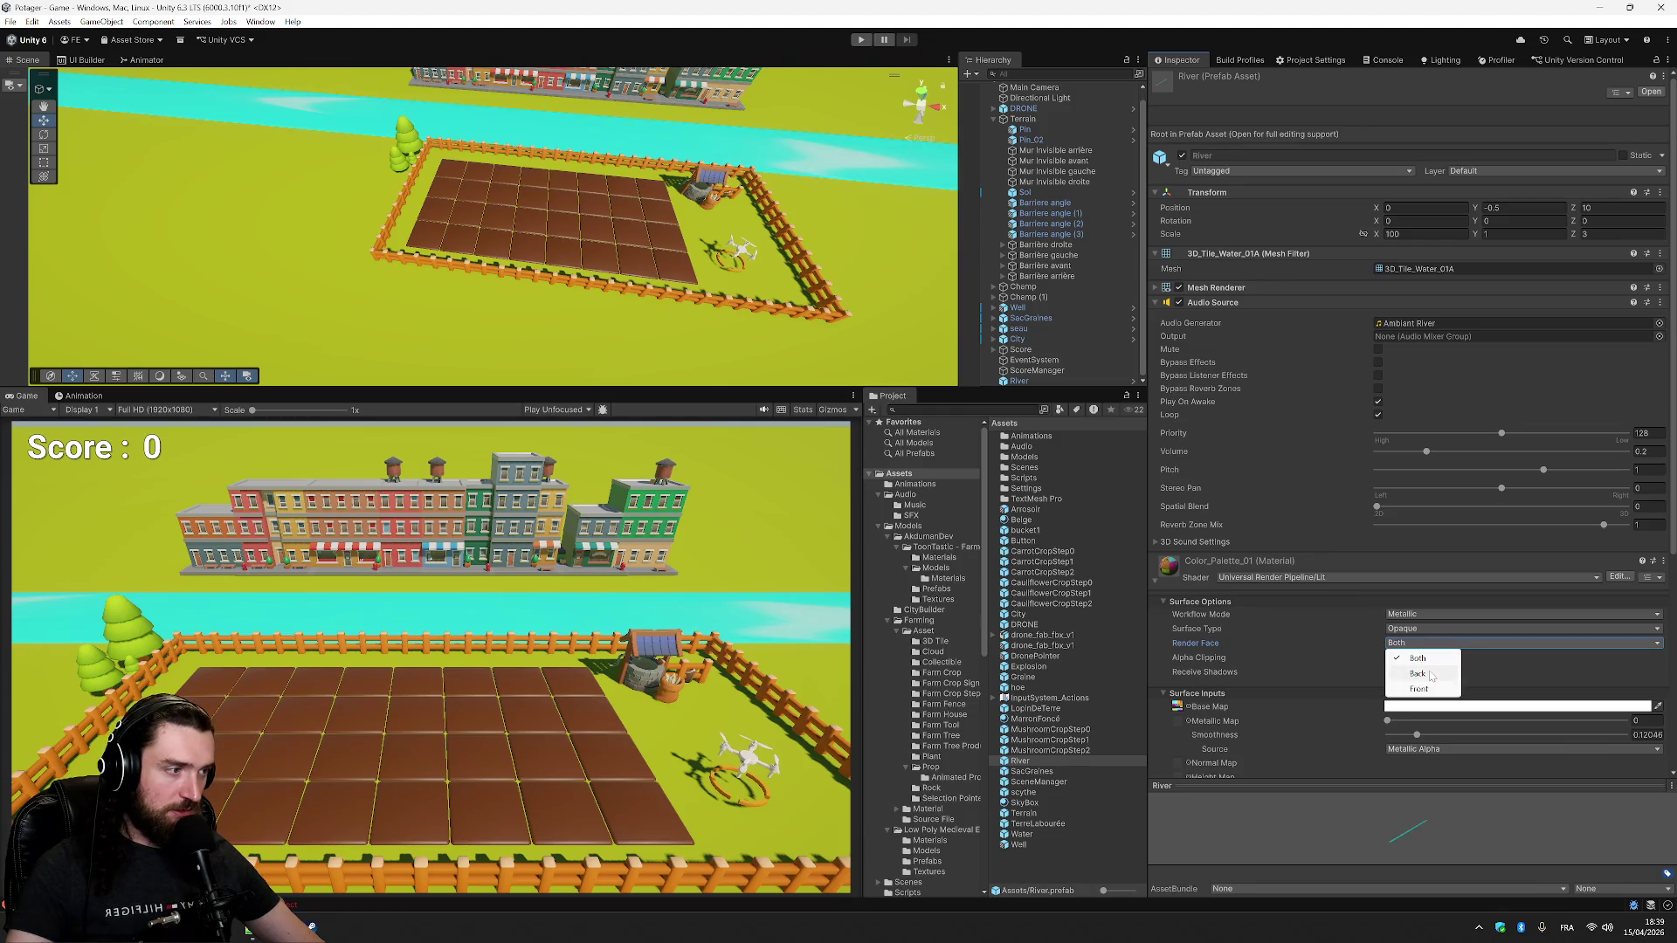
left_click(1431, 674)
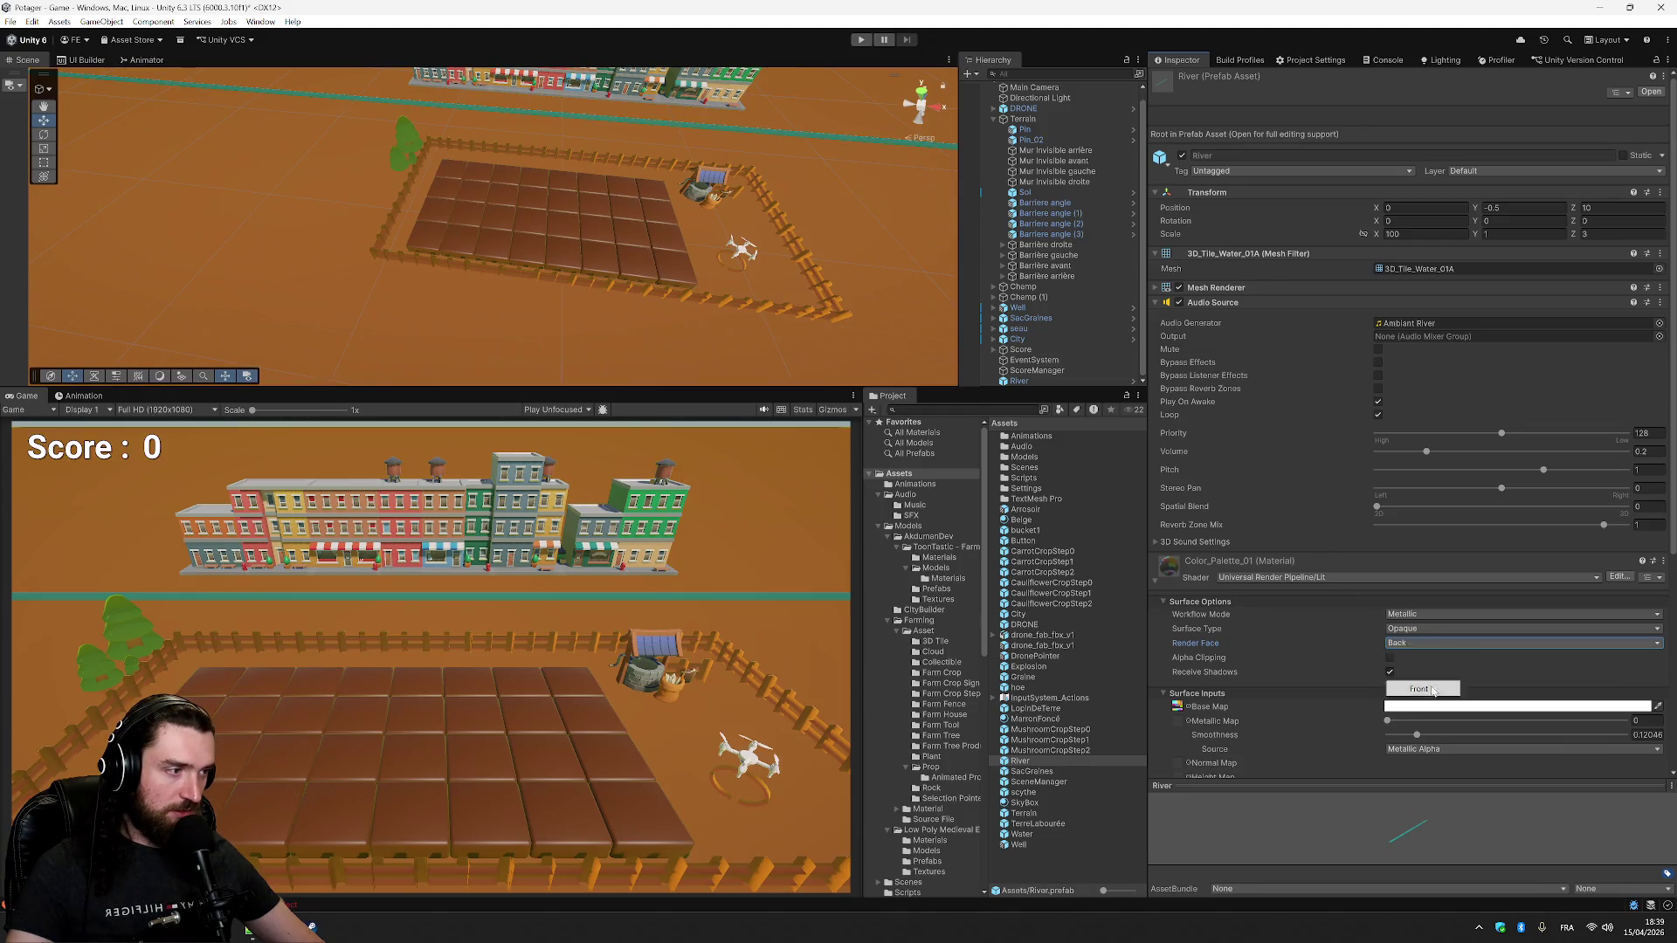
left_click(1428, 689)
left_click(1390, 660)
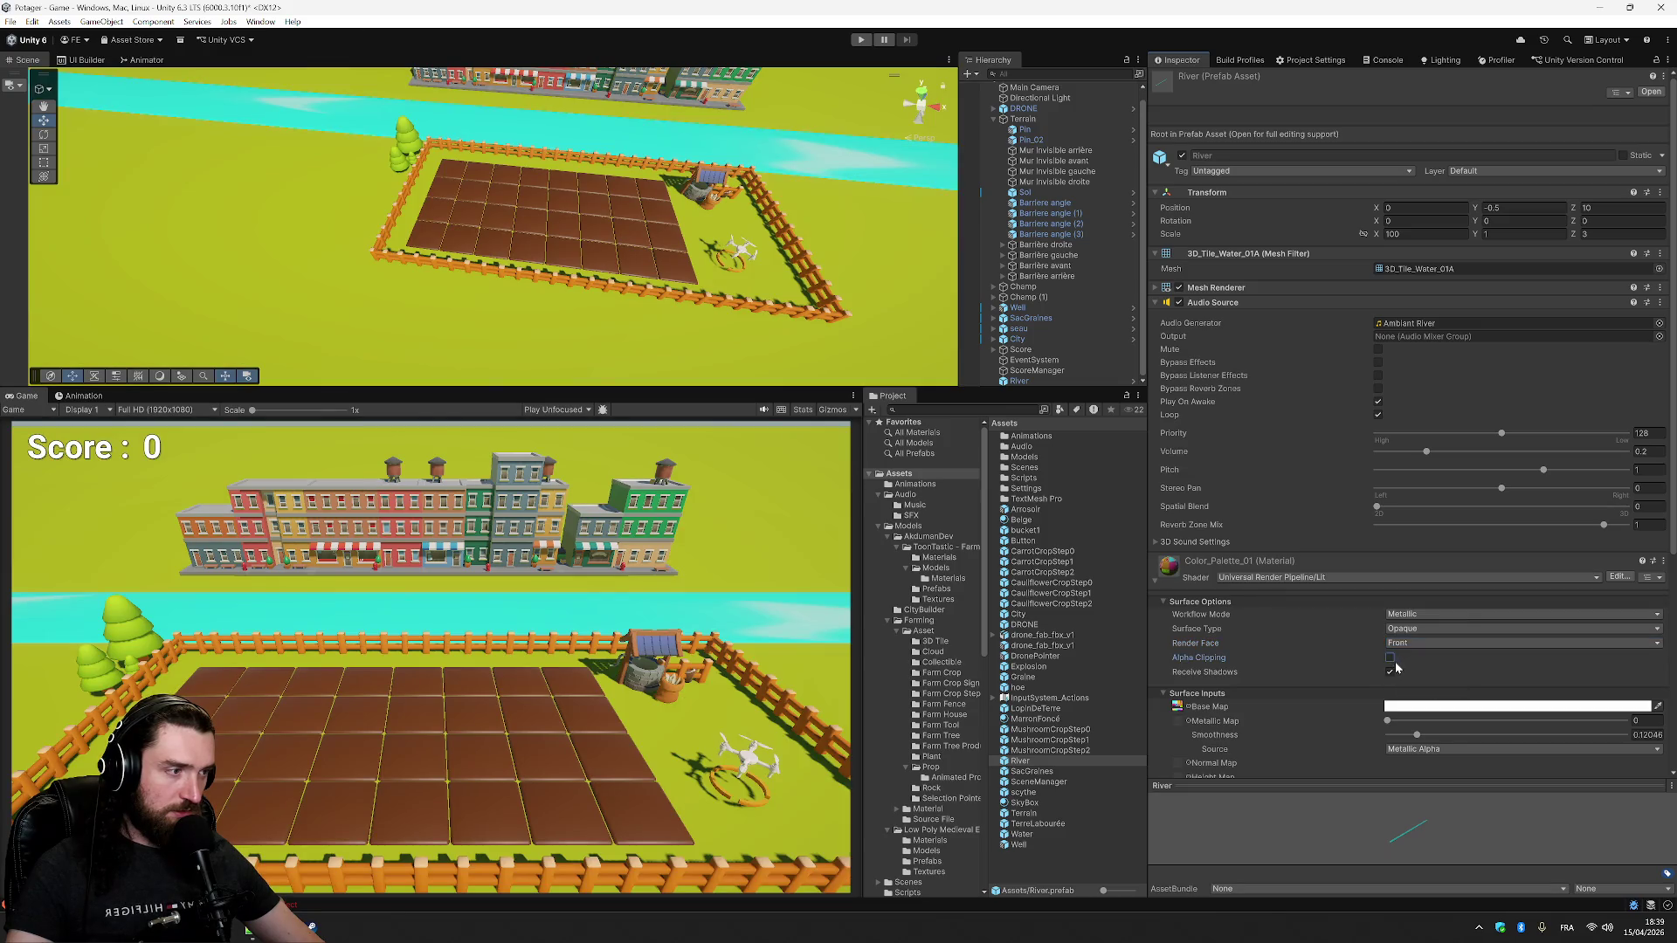
left_click(1390, 658)
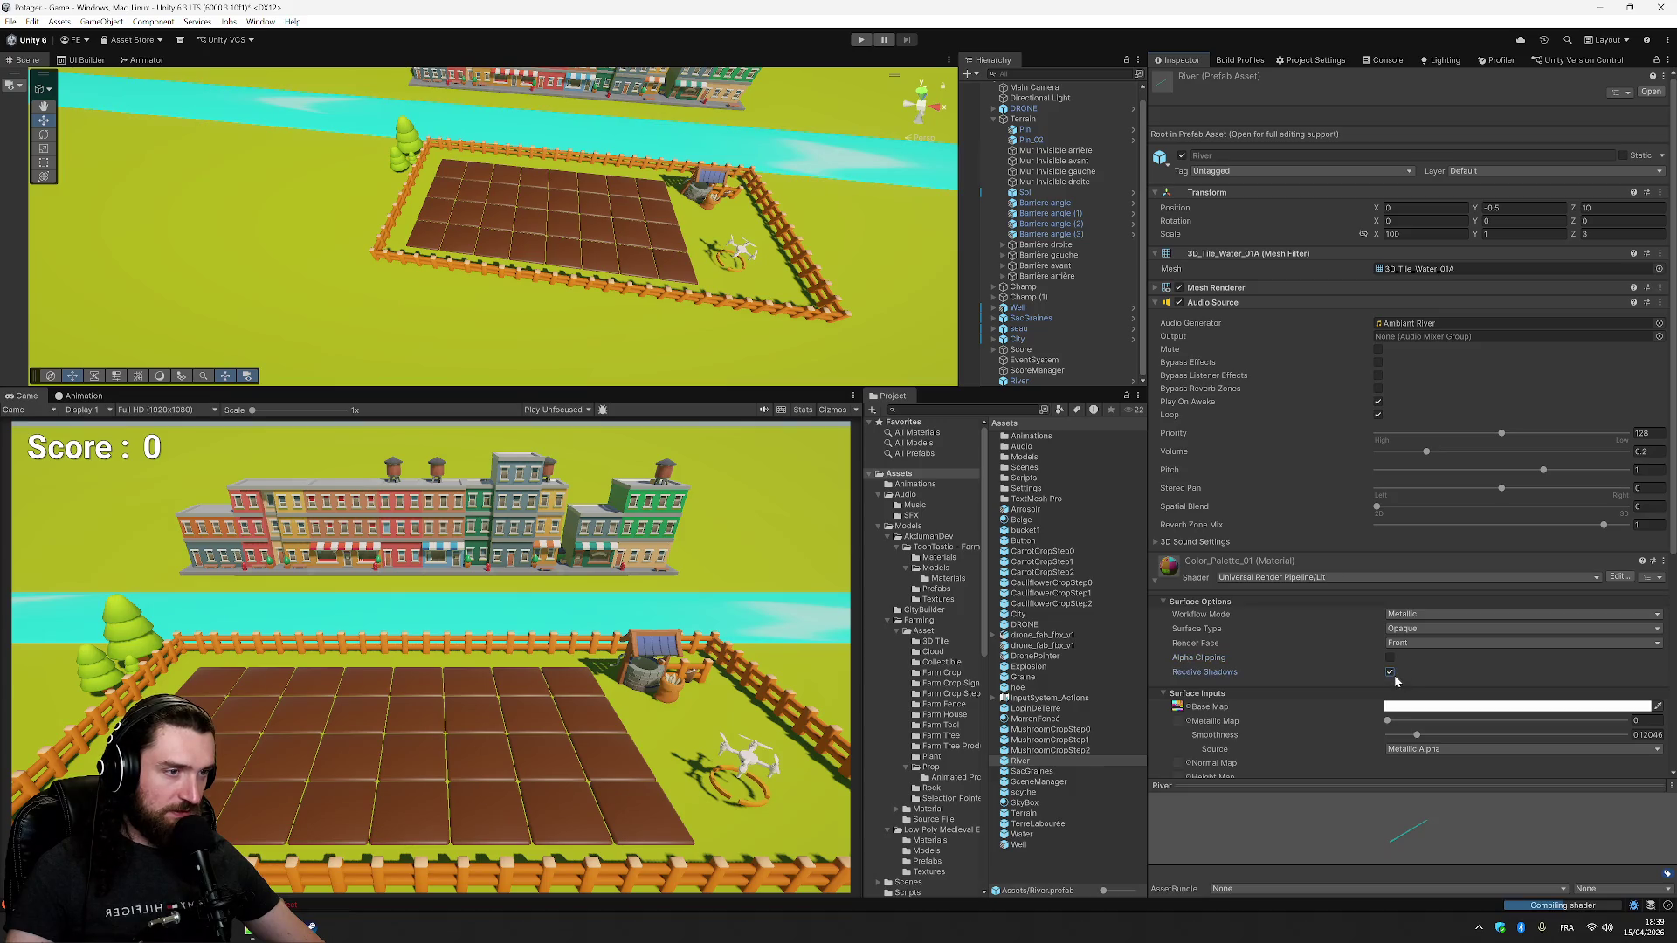
left_click(1391, 672)
left_click(1390, 673)
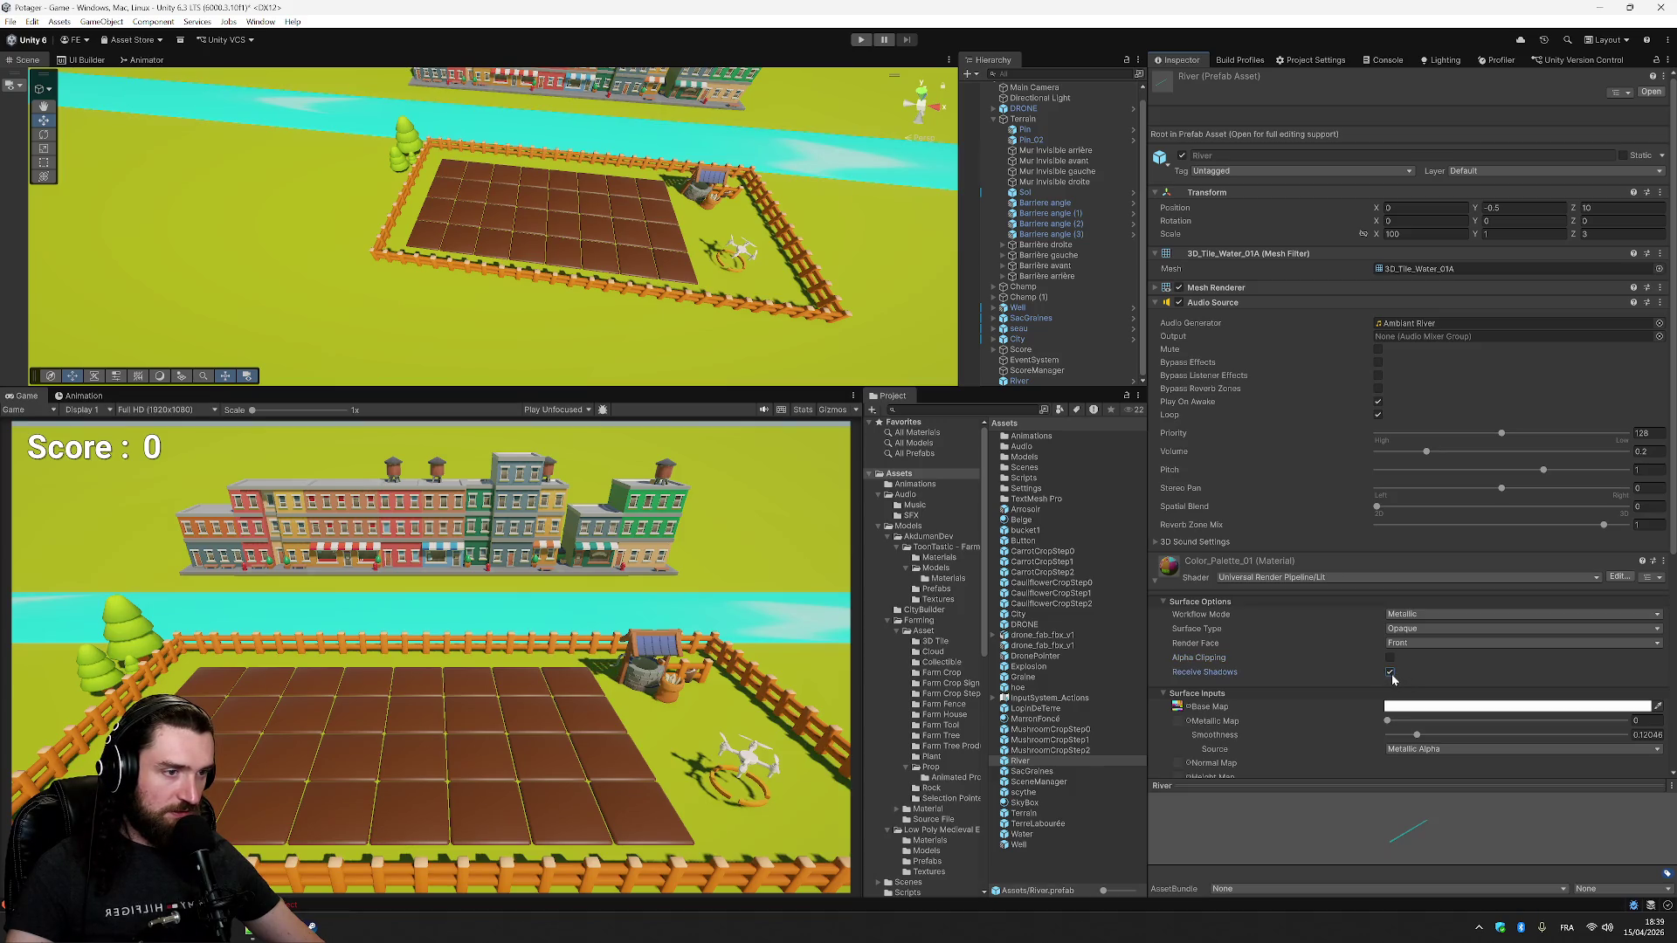
left_click(1390, 673)
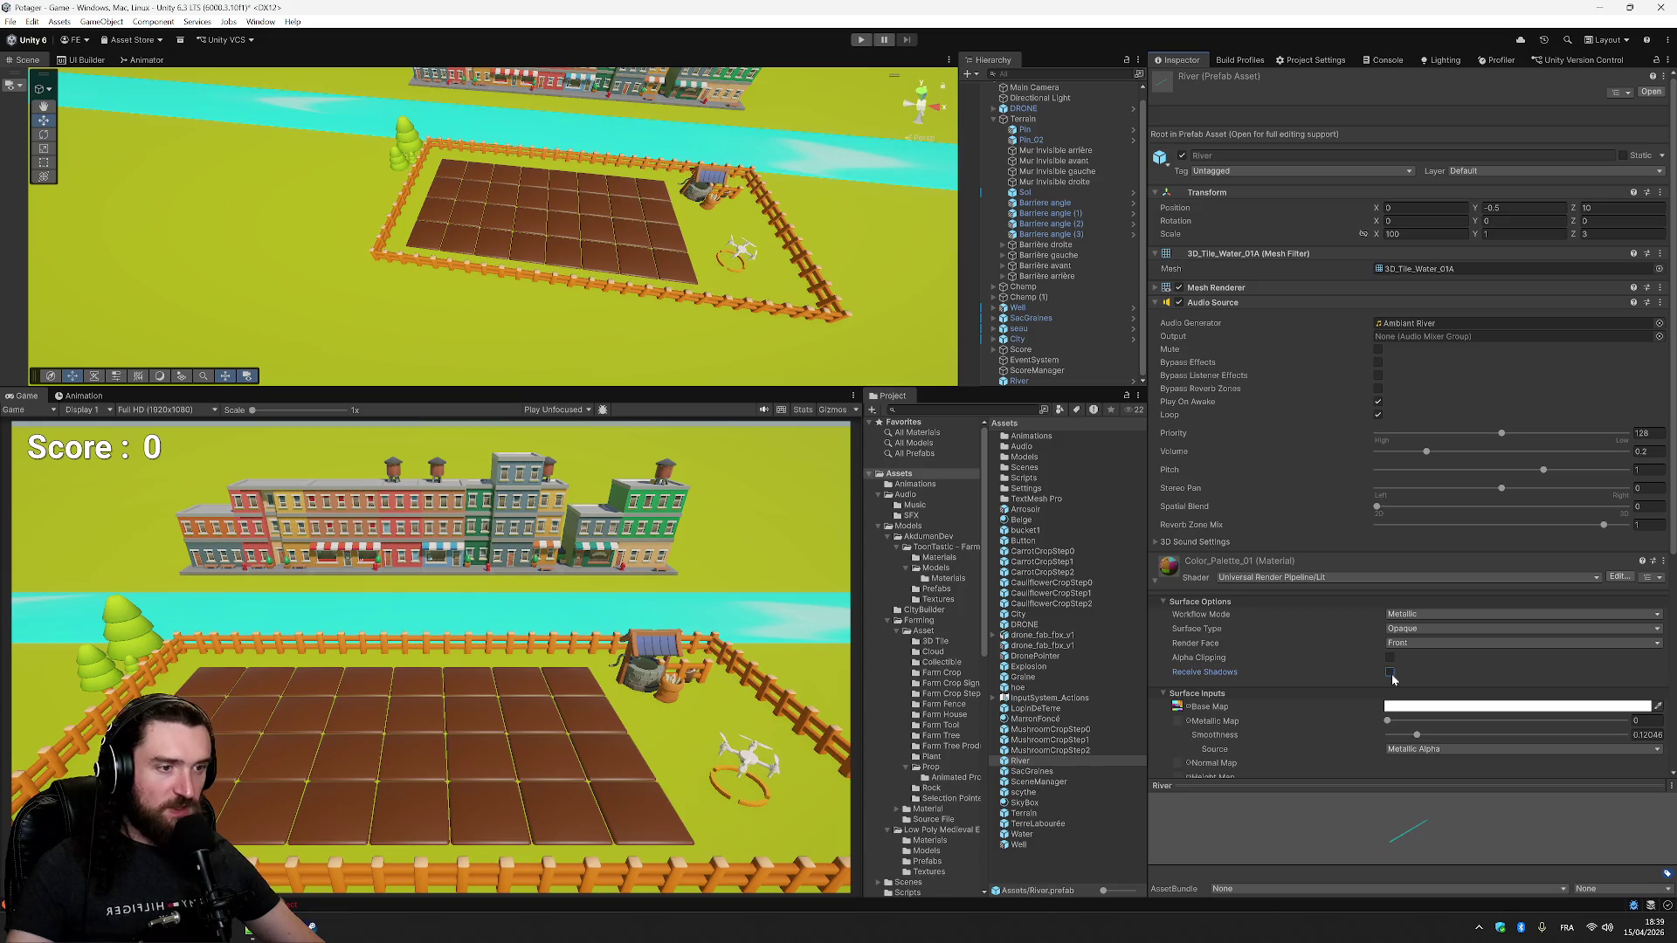
left_click(1390, 673)
left_click(1390, 673)
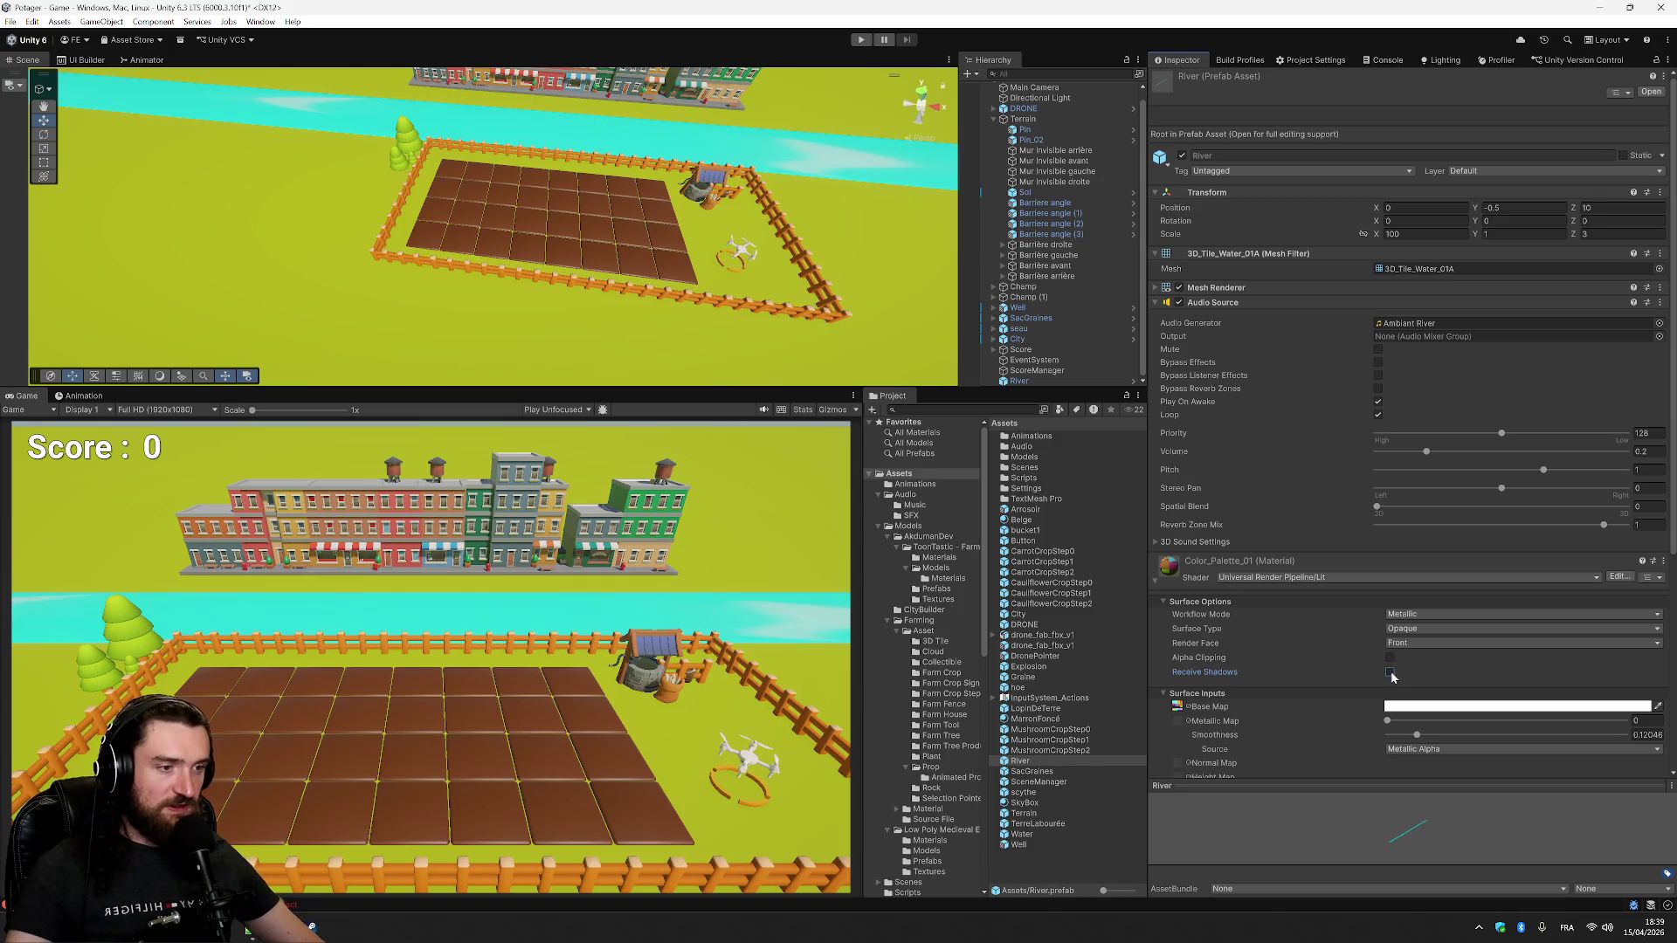
left_click(1391, 672)
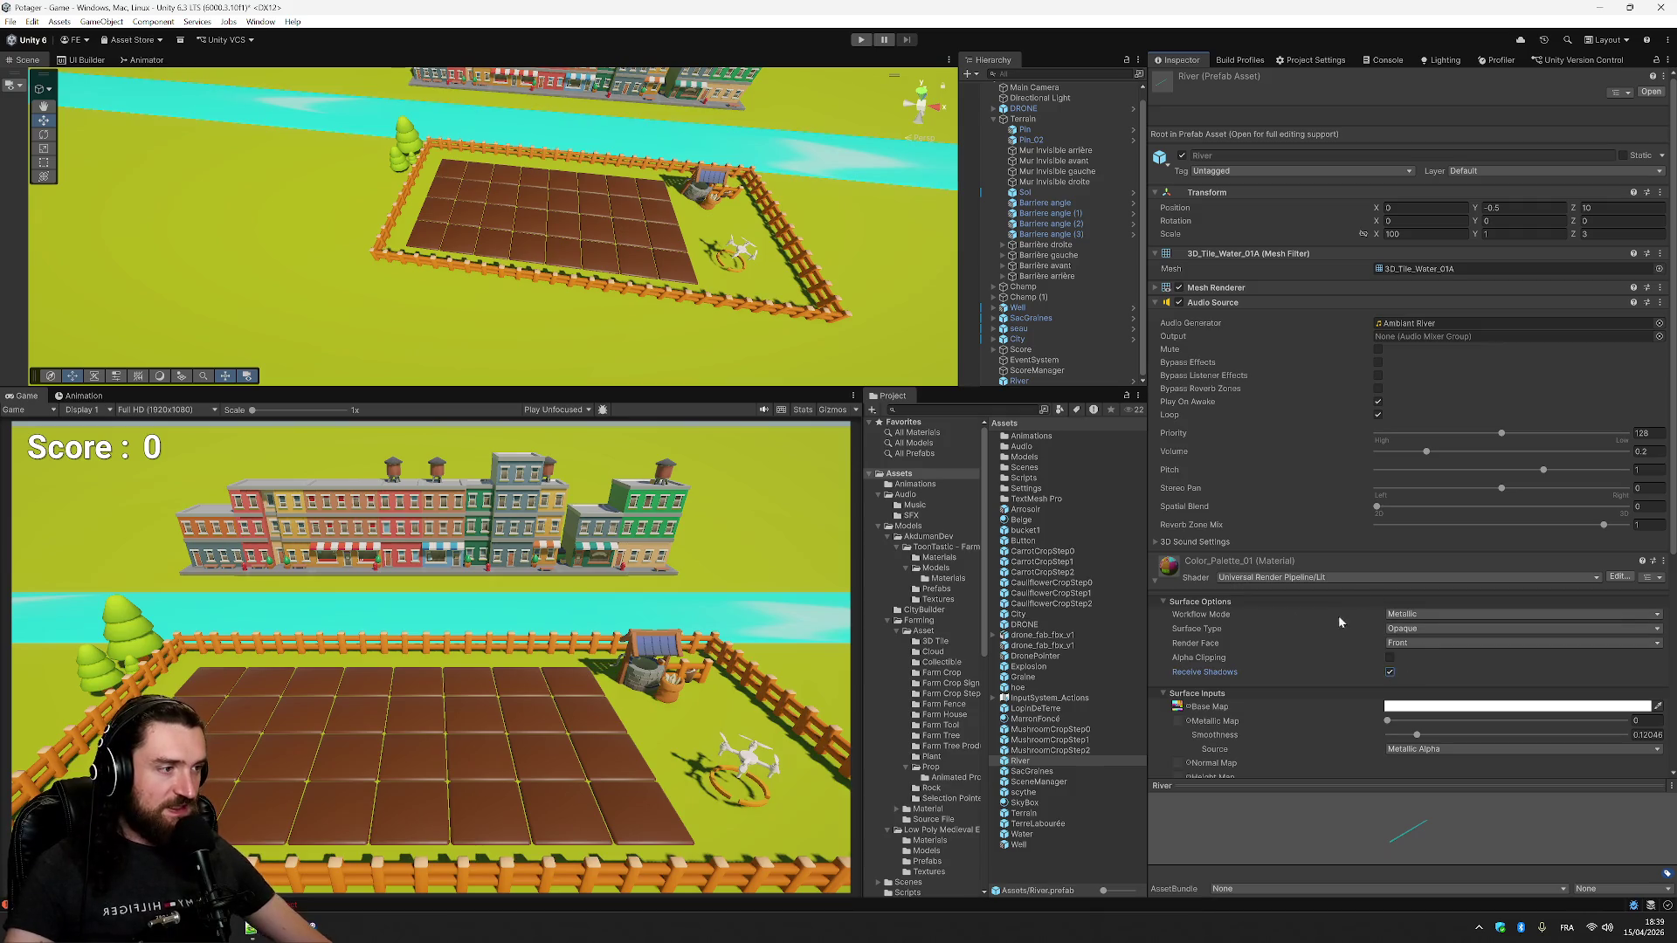
left_click(1158, 583)
left_click(1157, 584)
scroll(1244, 638, "down", 5)
scroll(1250, 574, "up", 3)
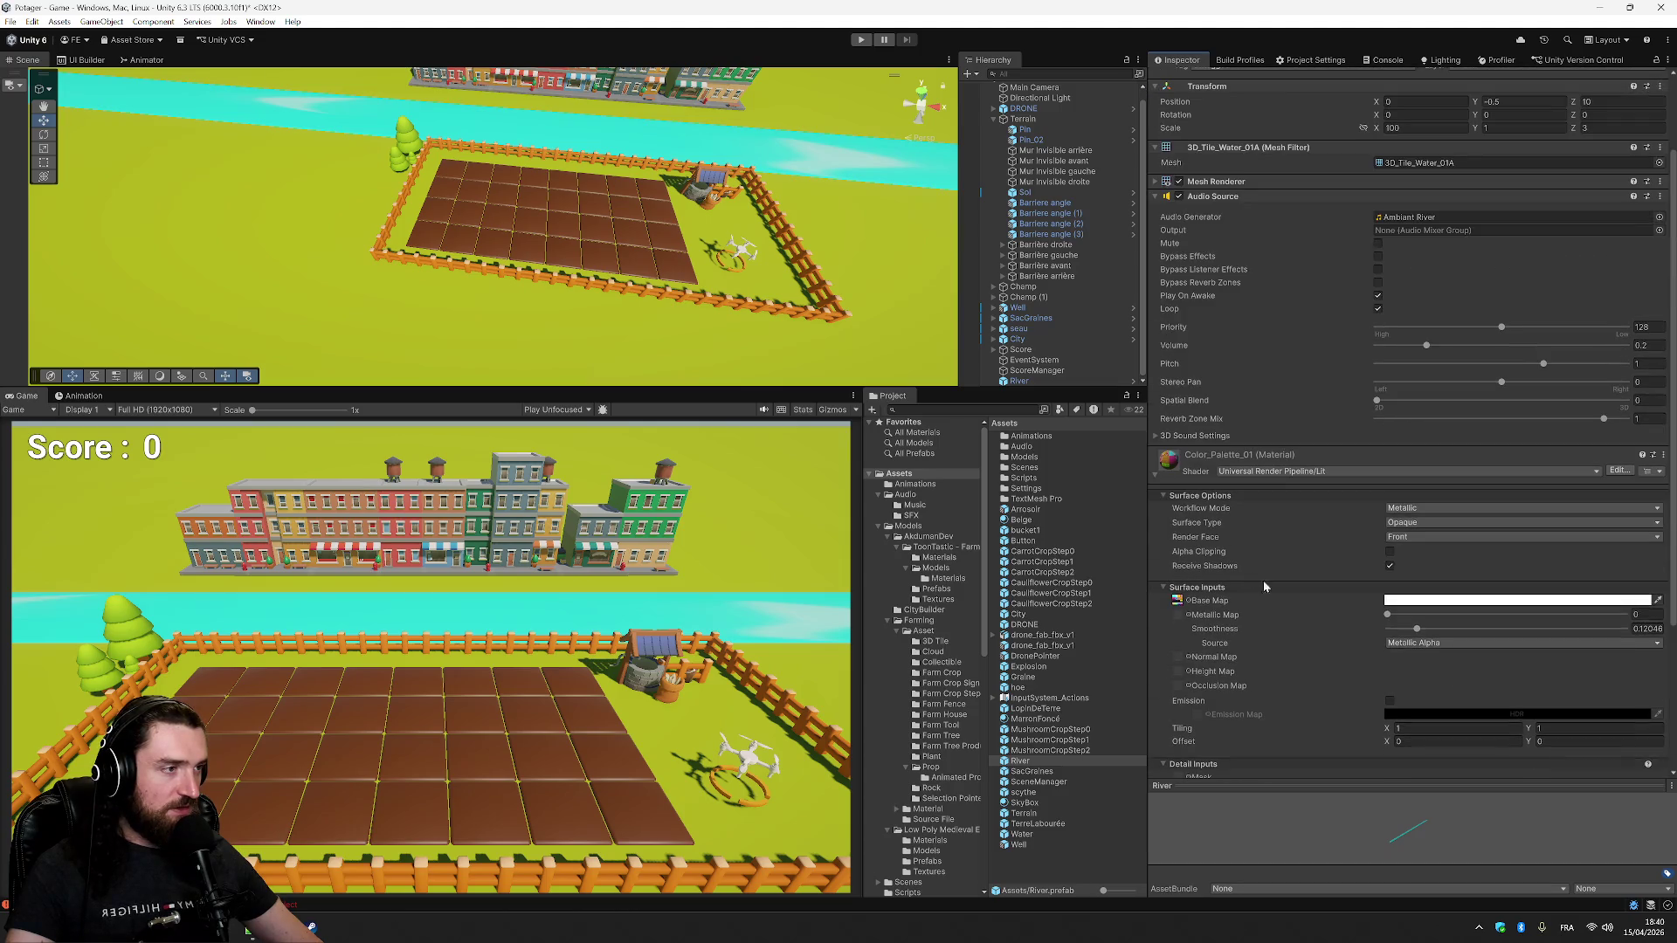
left_click(1564, 605)
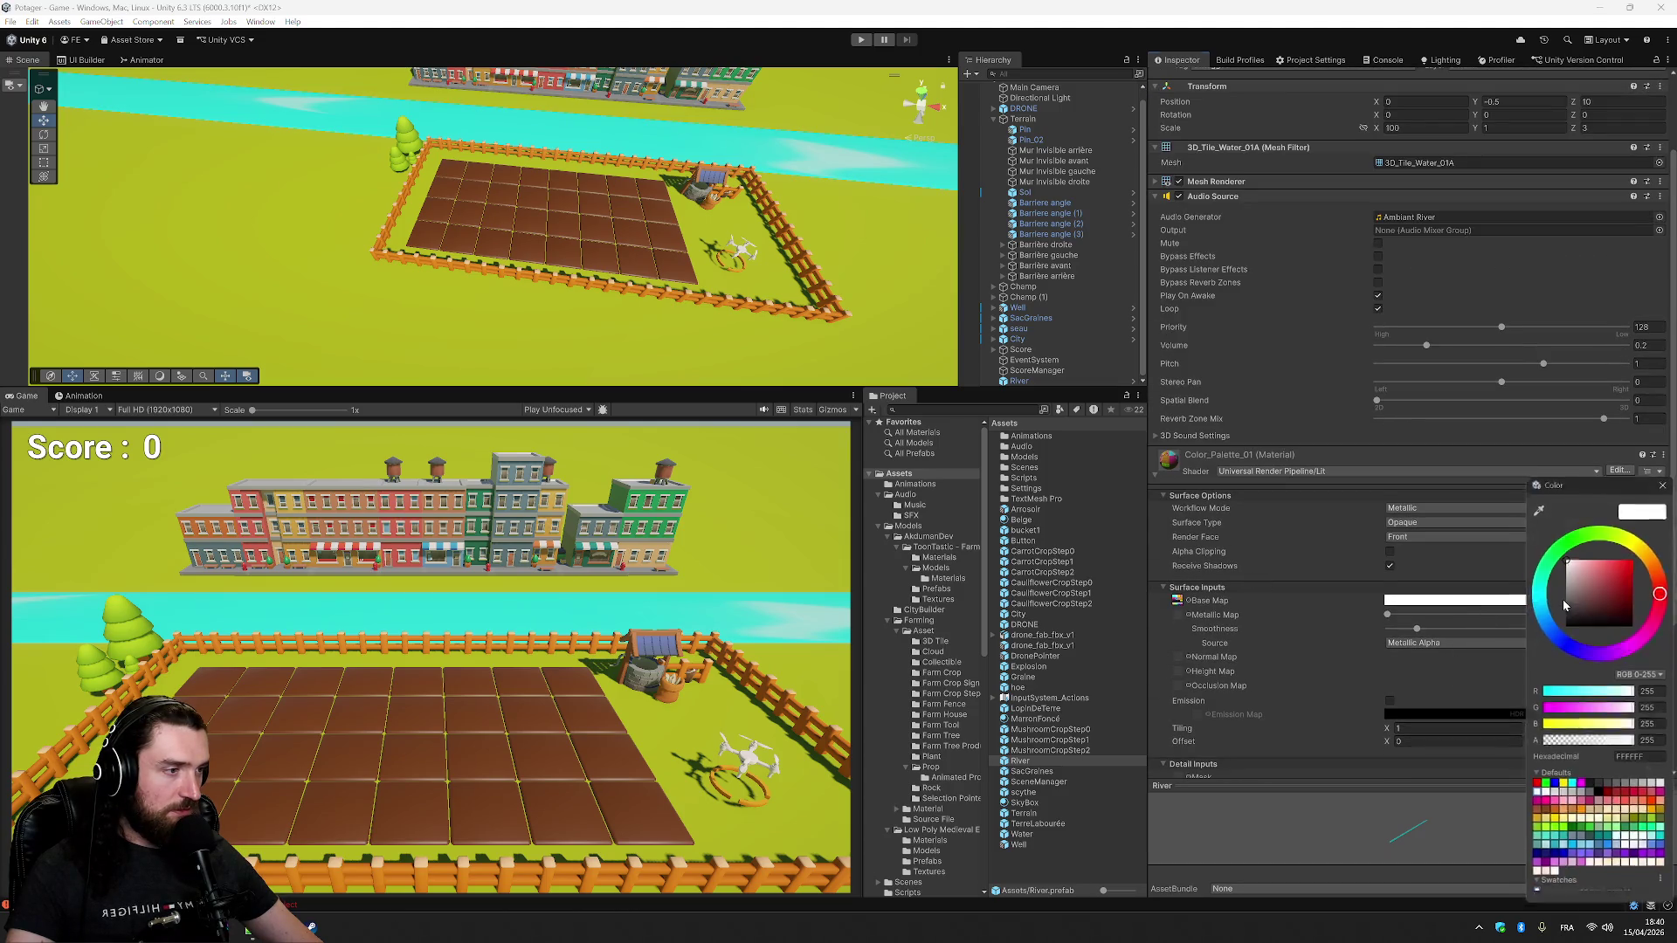
left_click(1613, 569)
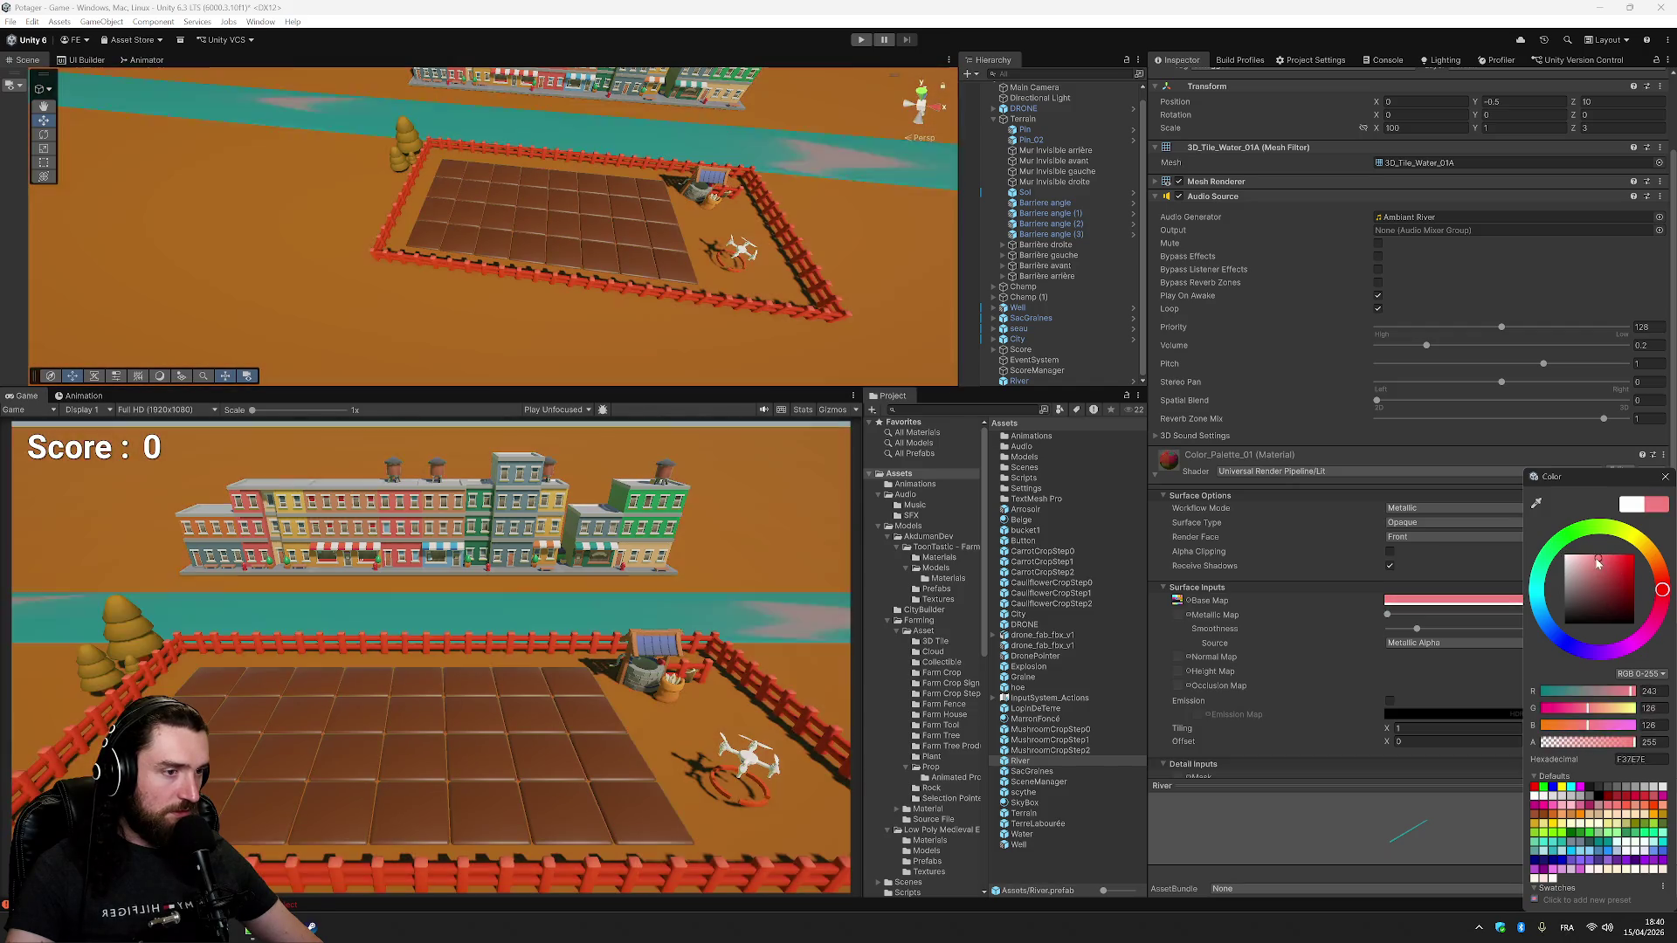
left_click(1614, 572)
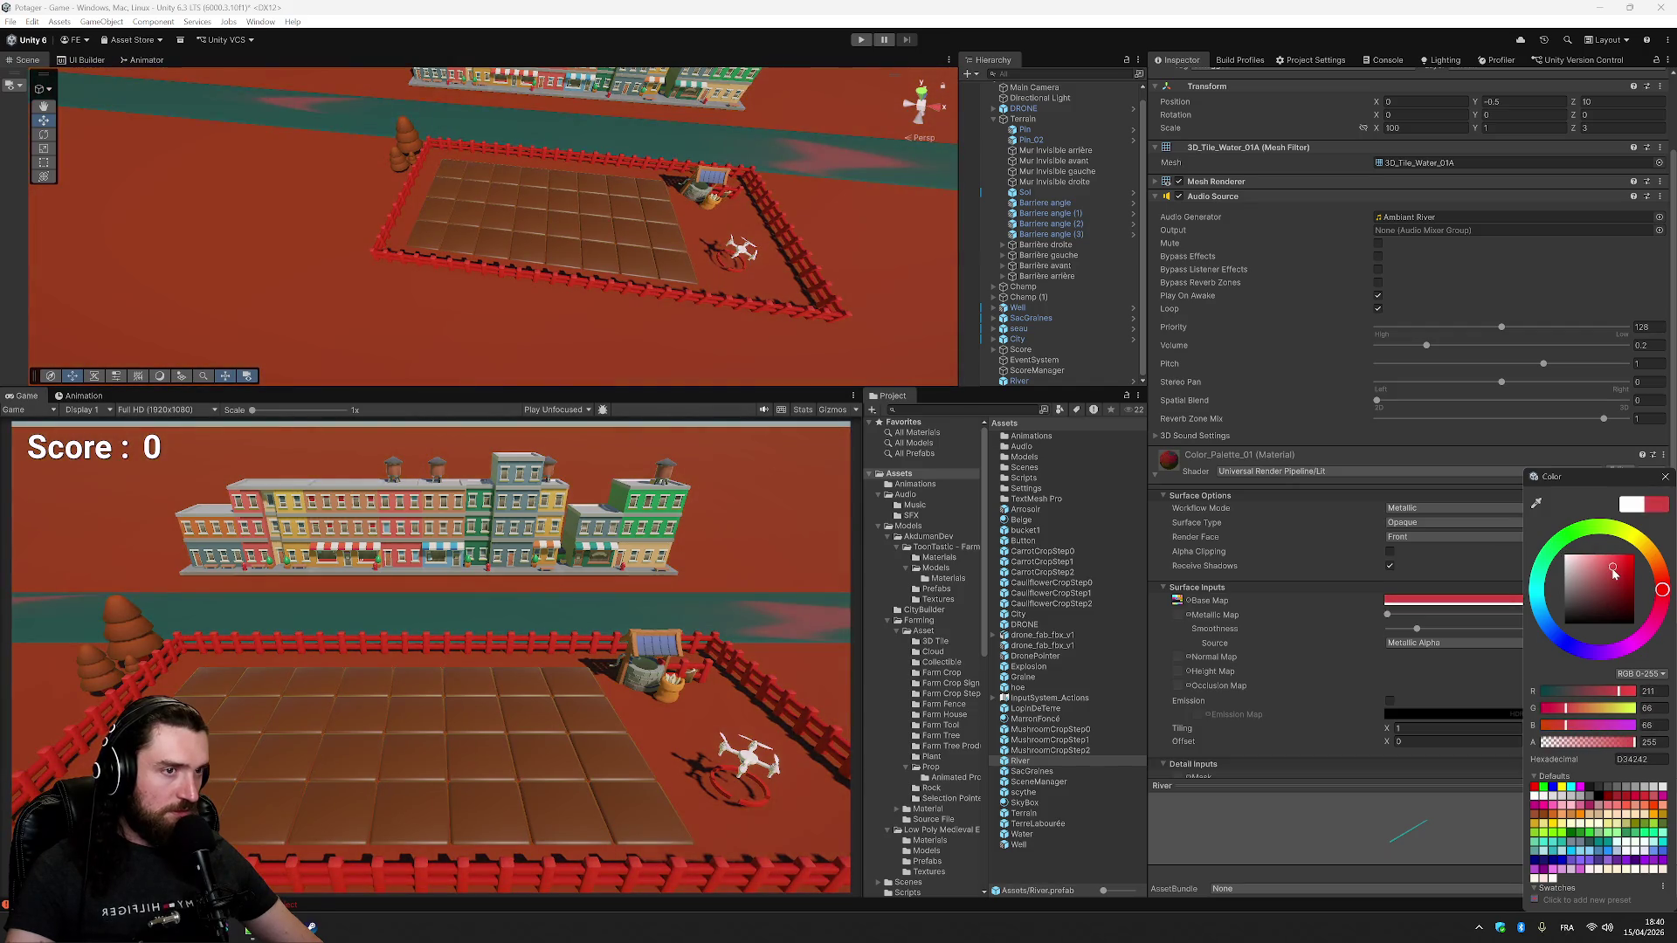
left_click(1471, 587)
key("ctrl+z")
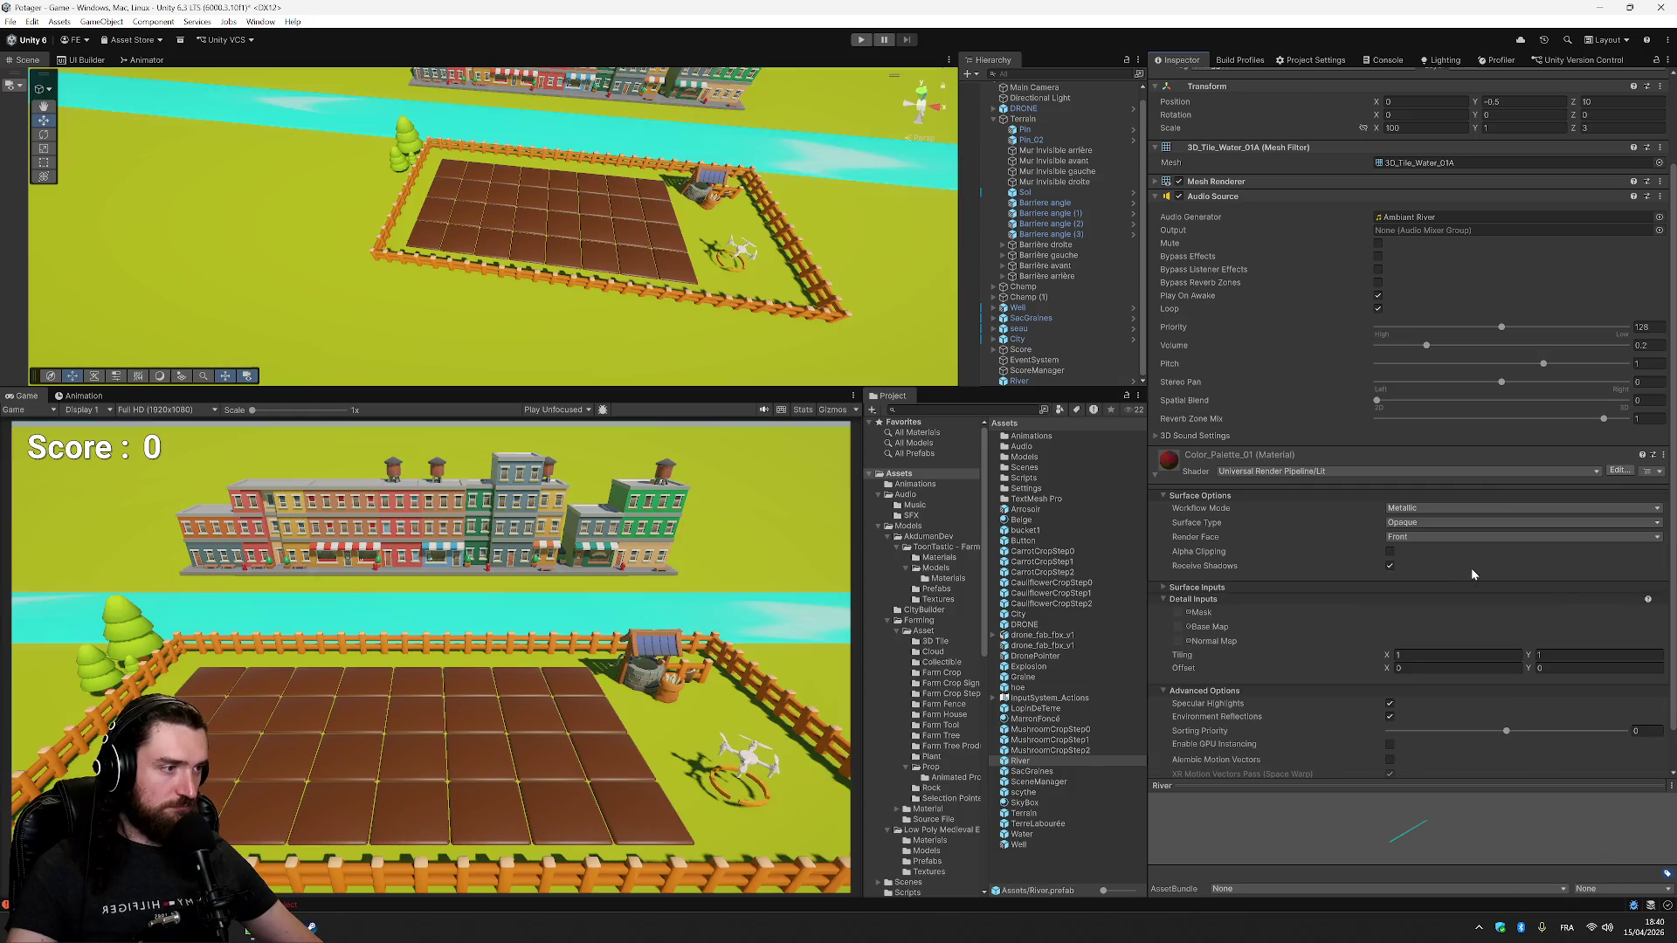
scroll(1298, 611, "down", 2)
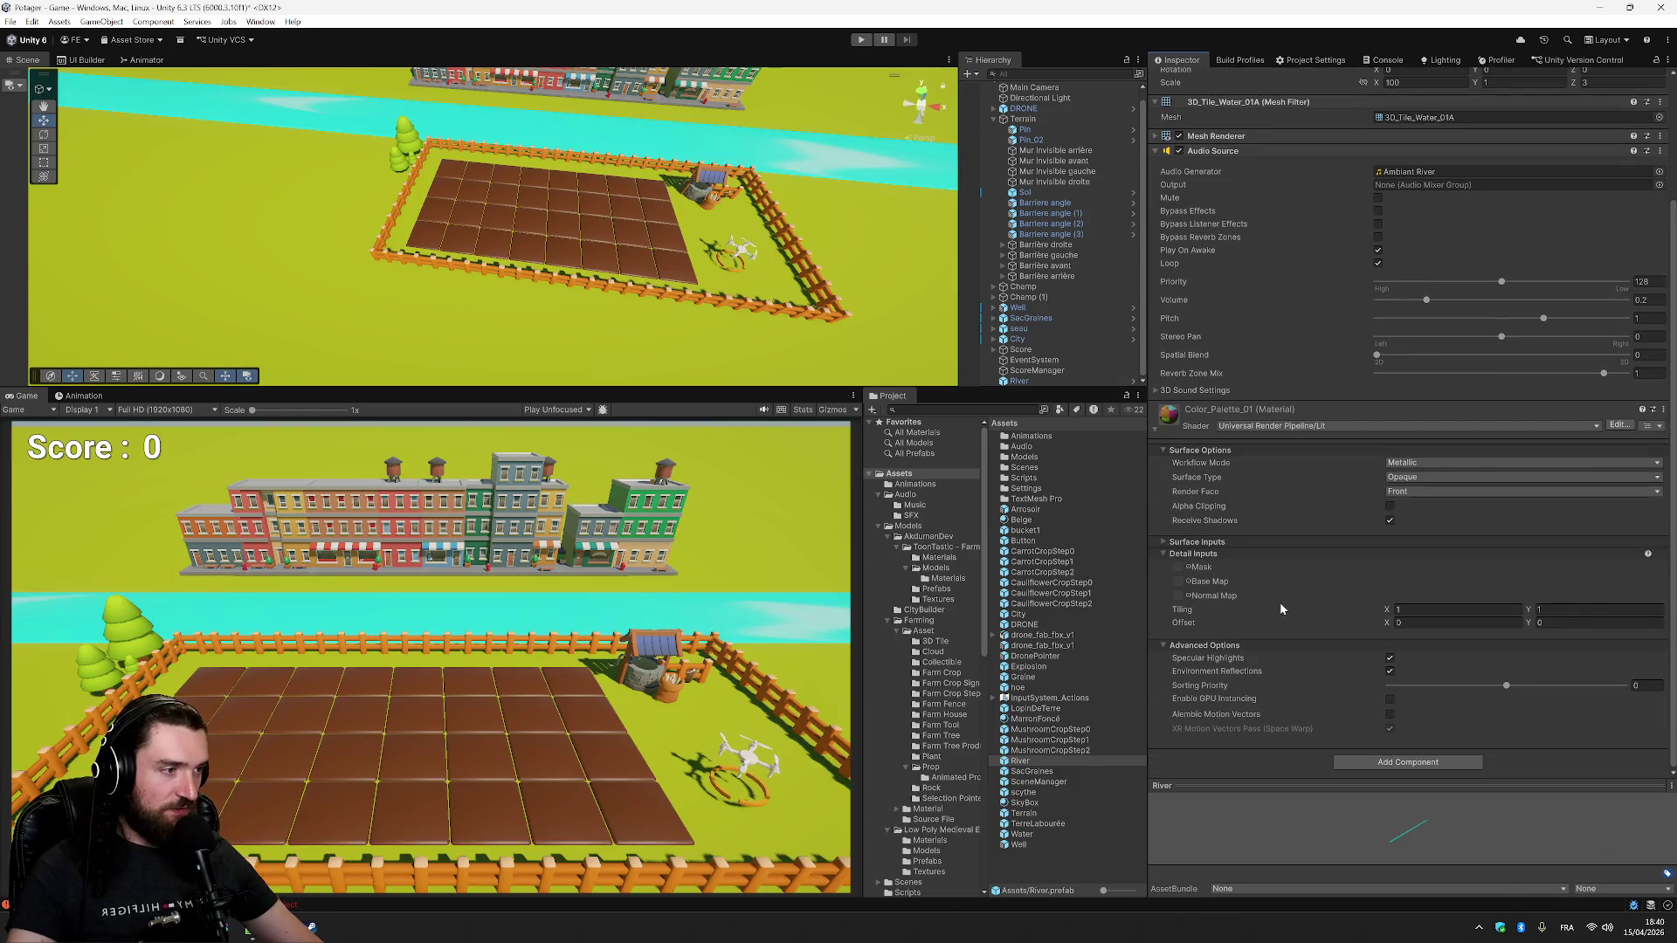
scroll(1319, 607, "up", 4)
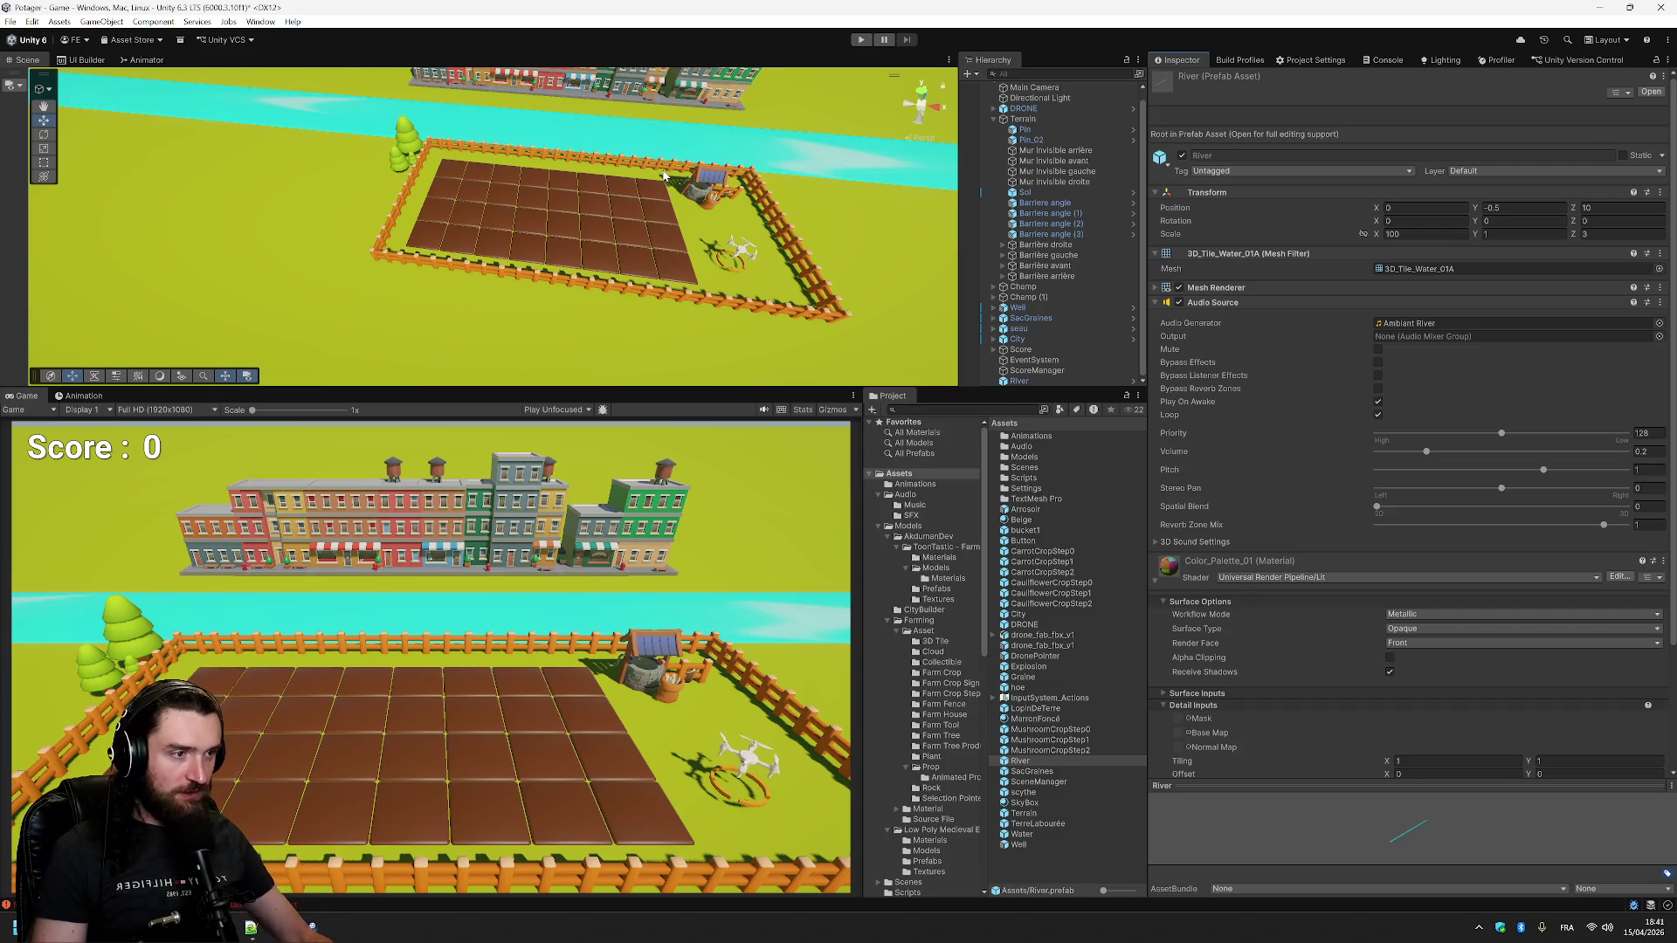
- Browse ToonTastic - Farm's Materials and Models, inspecting the General, Sack and Sack_Inside materials
left_click(942, 547)
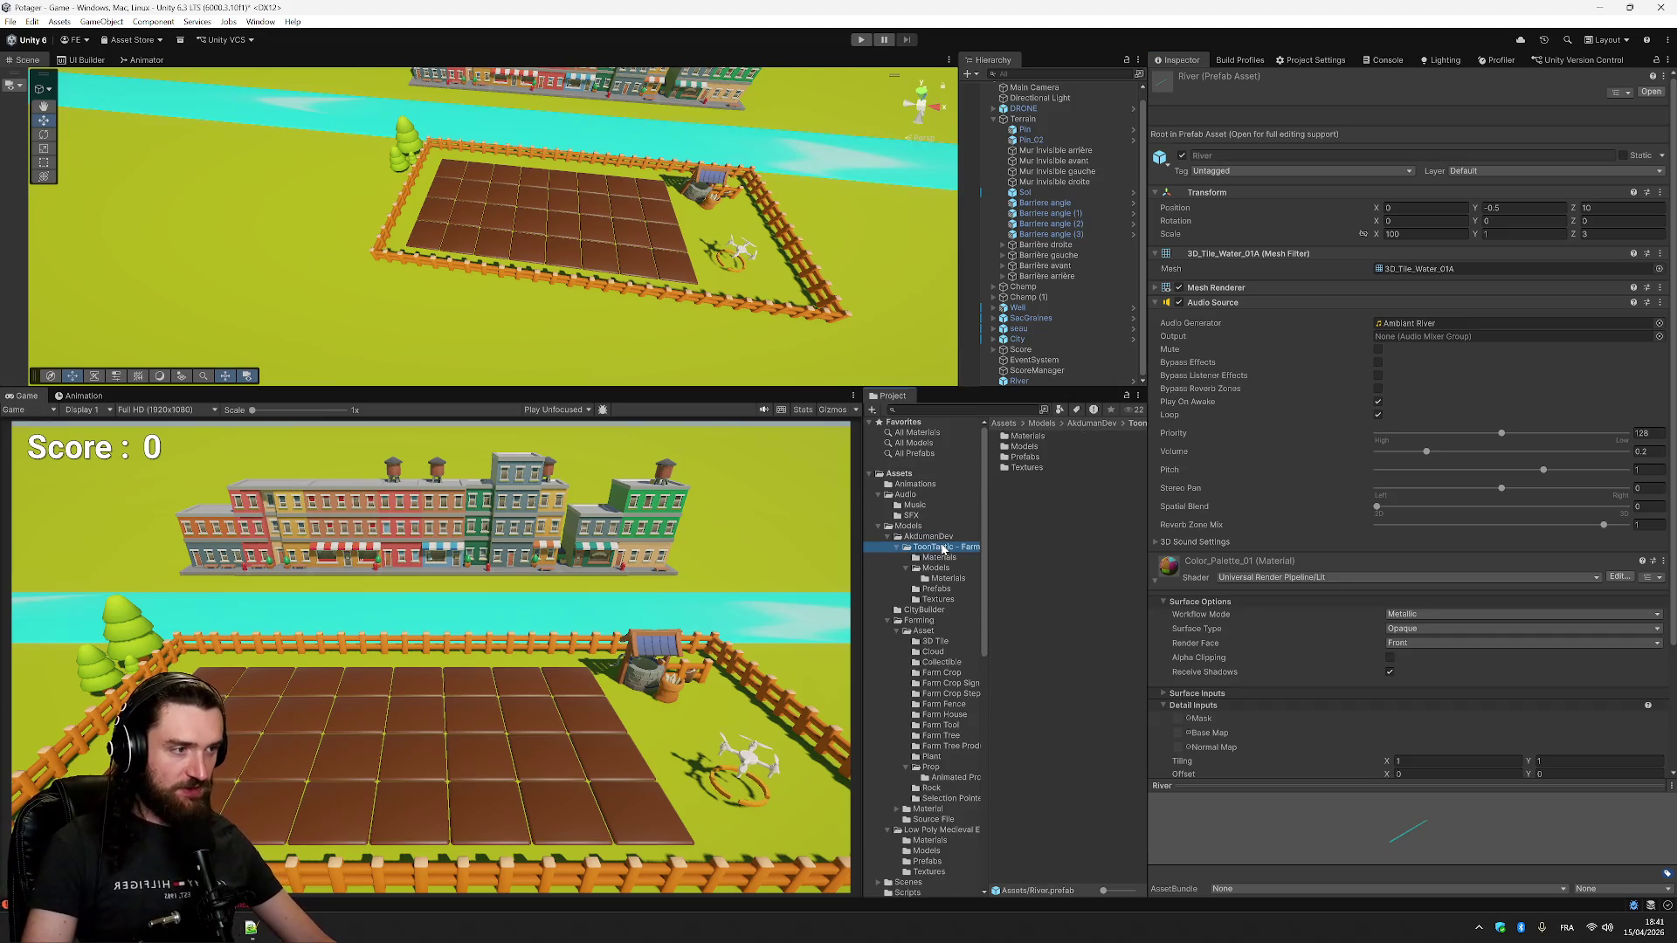
left_click(1026, 436)
double_click(1027, 437)
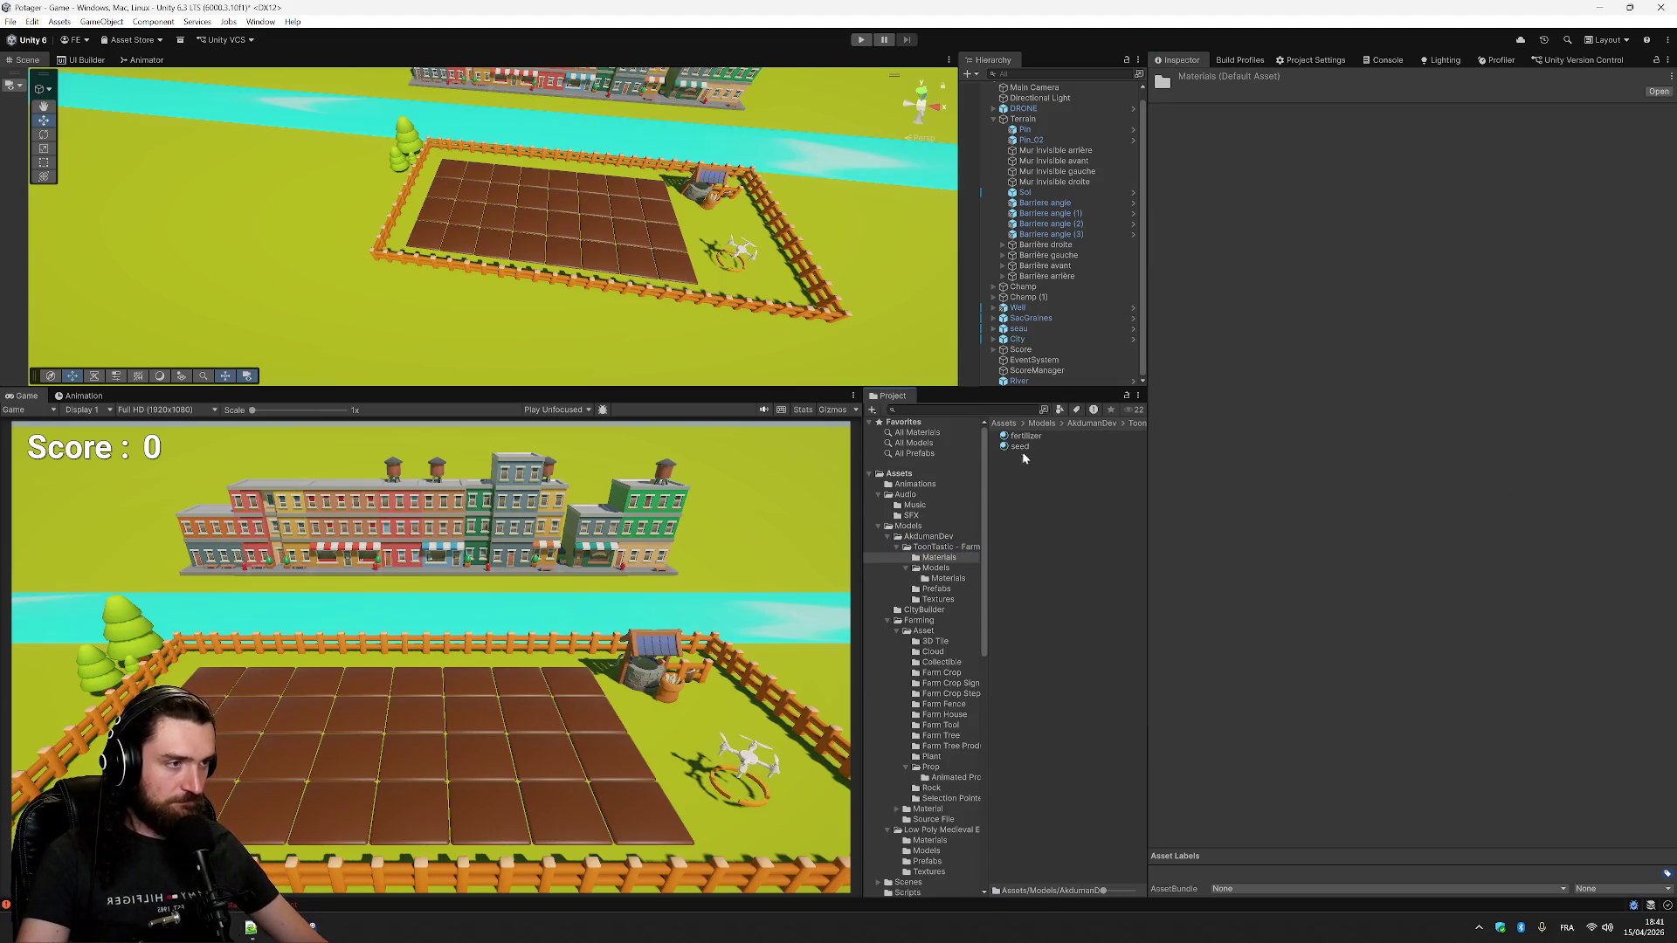
left_click(1136, 423)
double_click(1023, 447)
double_click(1039, 437)
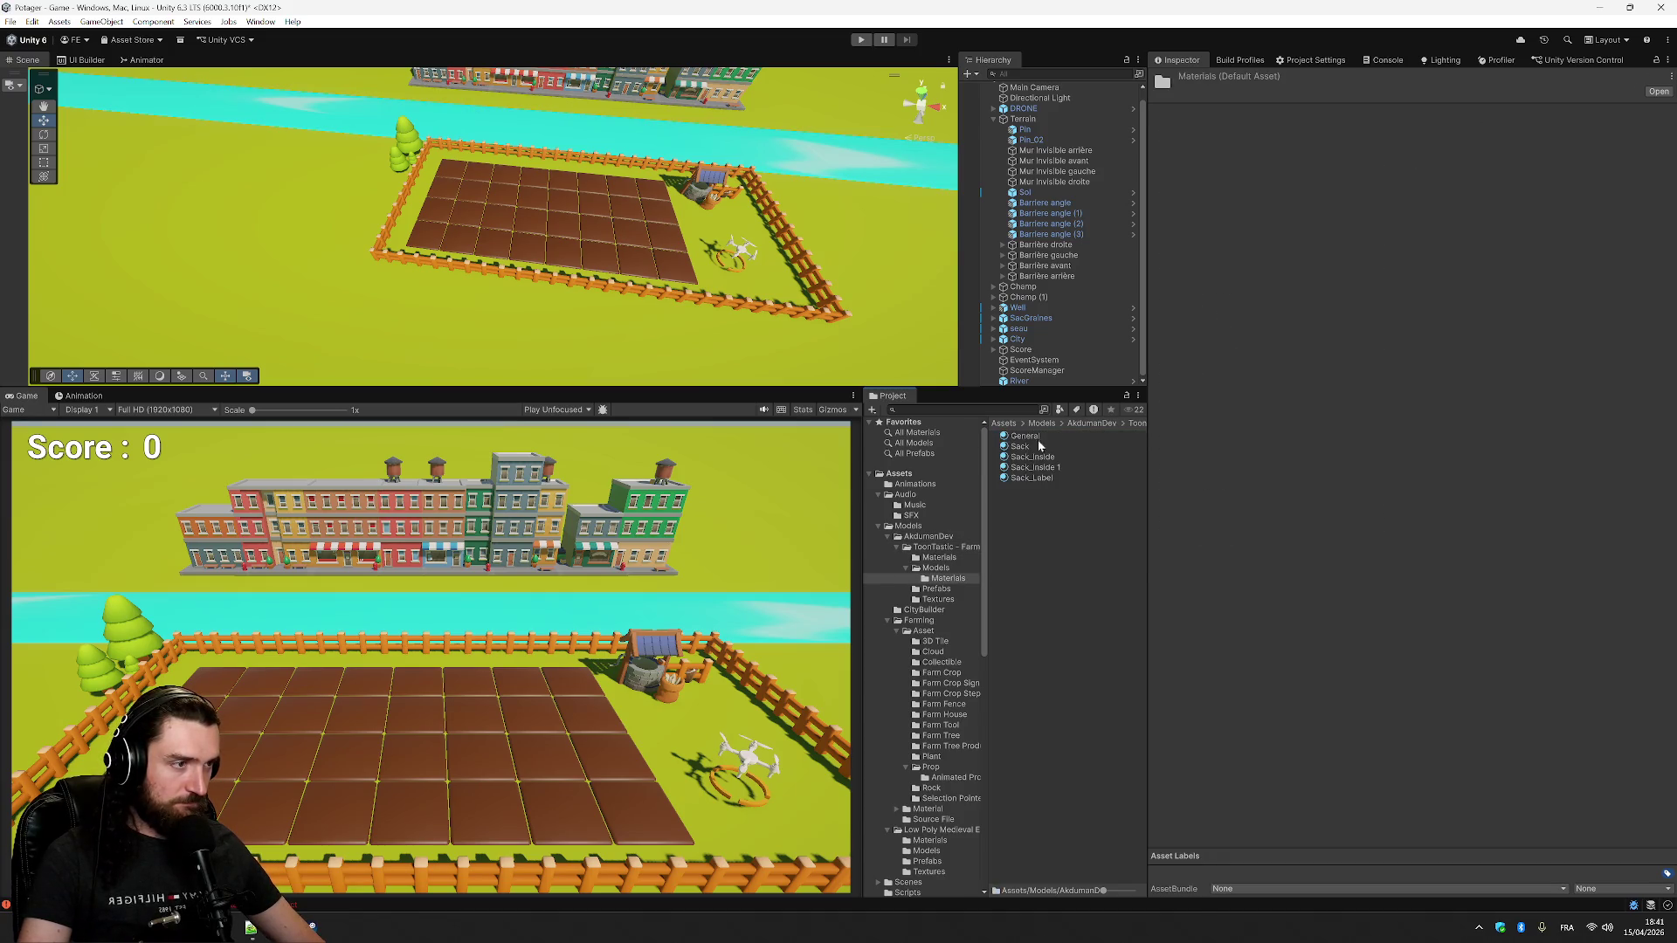
left_click(1036, 437)
left_click(1033, 446)
left_click(1029, 457)
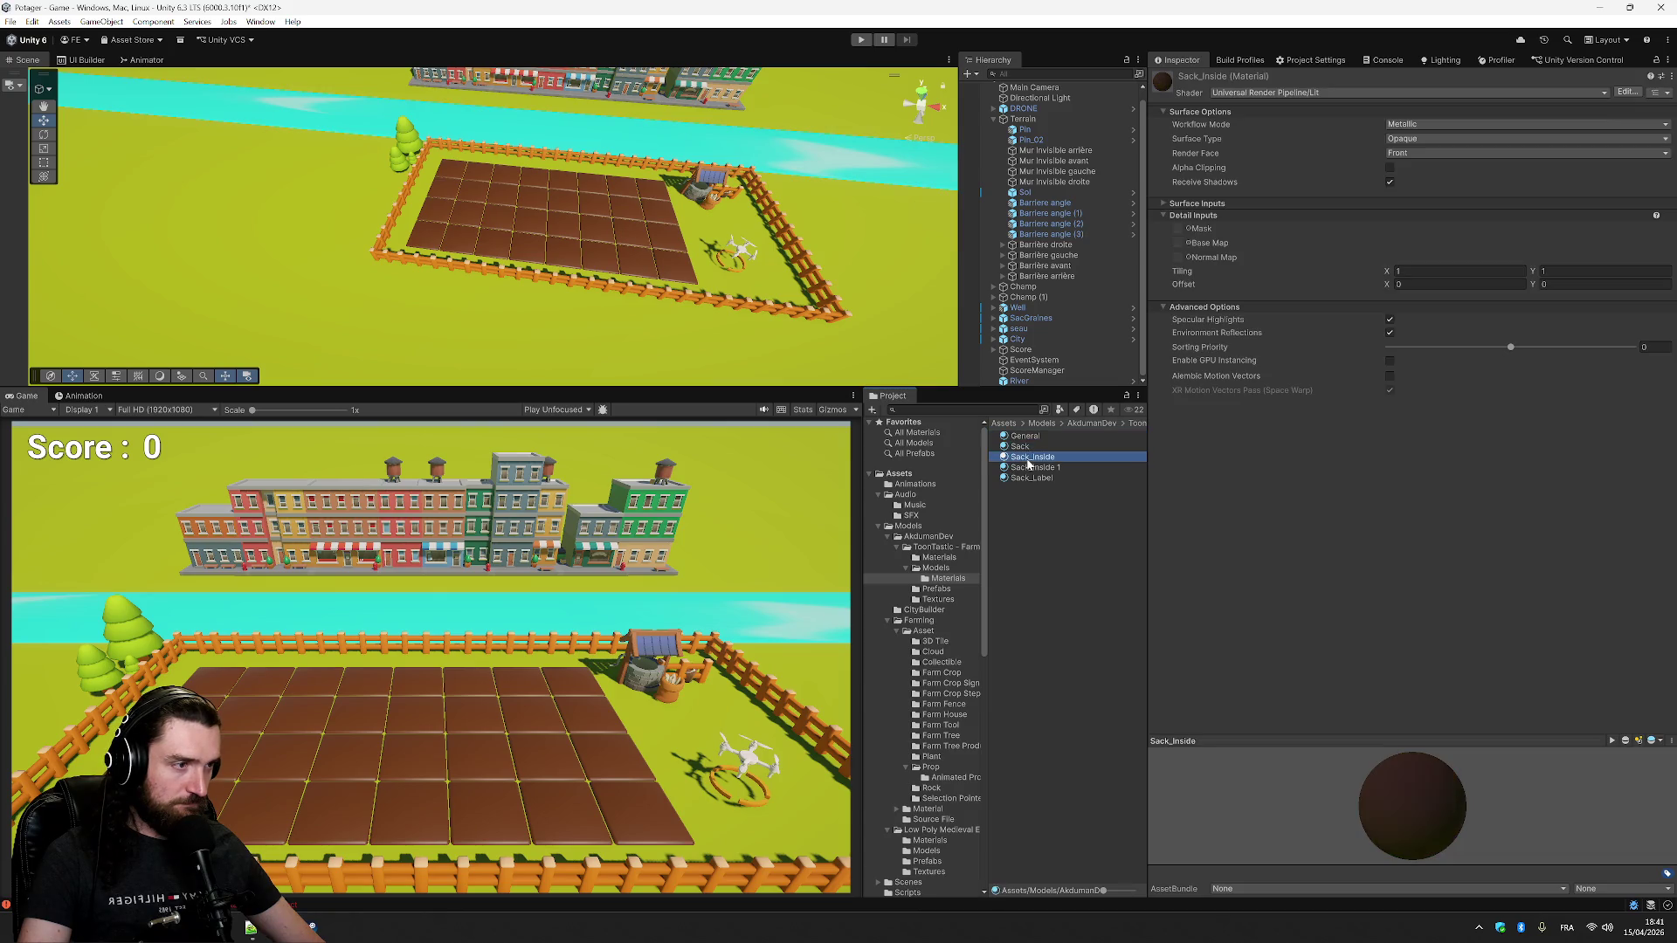
left_click(923, 569)
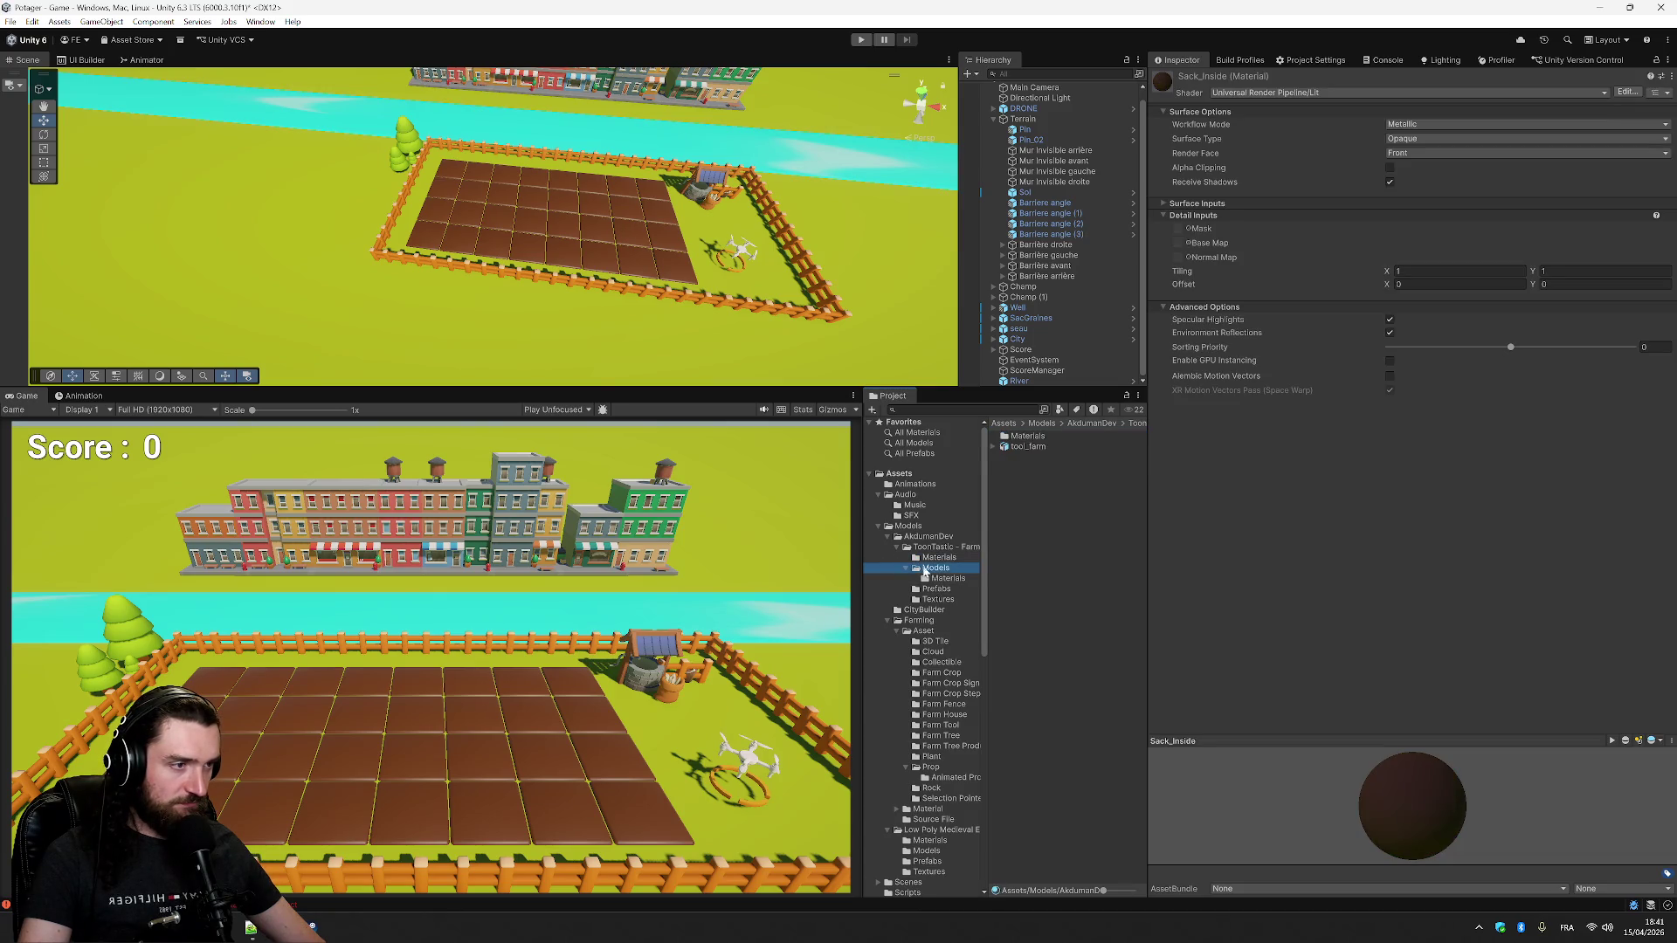
- Preview the Axe0, Axe1, Bucket1, Hammer1 and Rake tool prefabs
double_click(1027, 446)
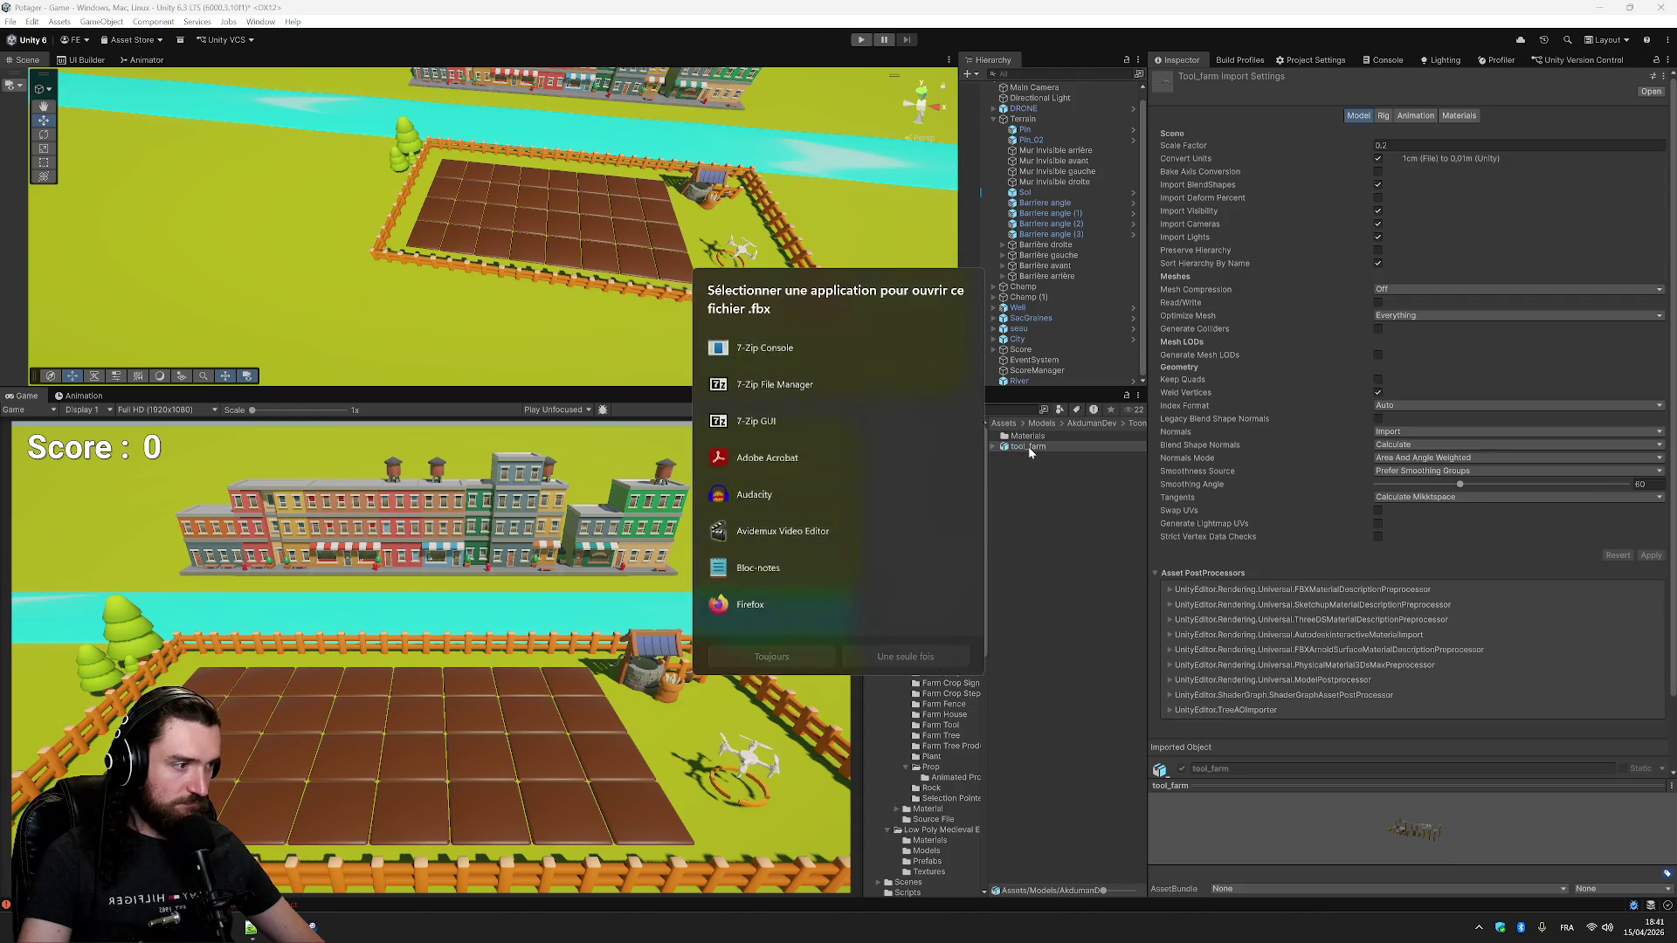
left_click(1045, 564)
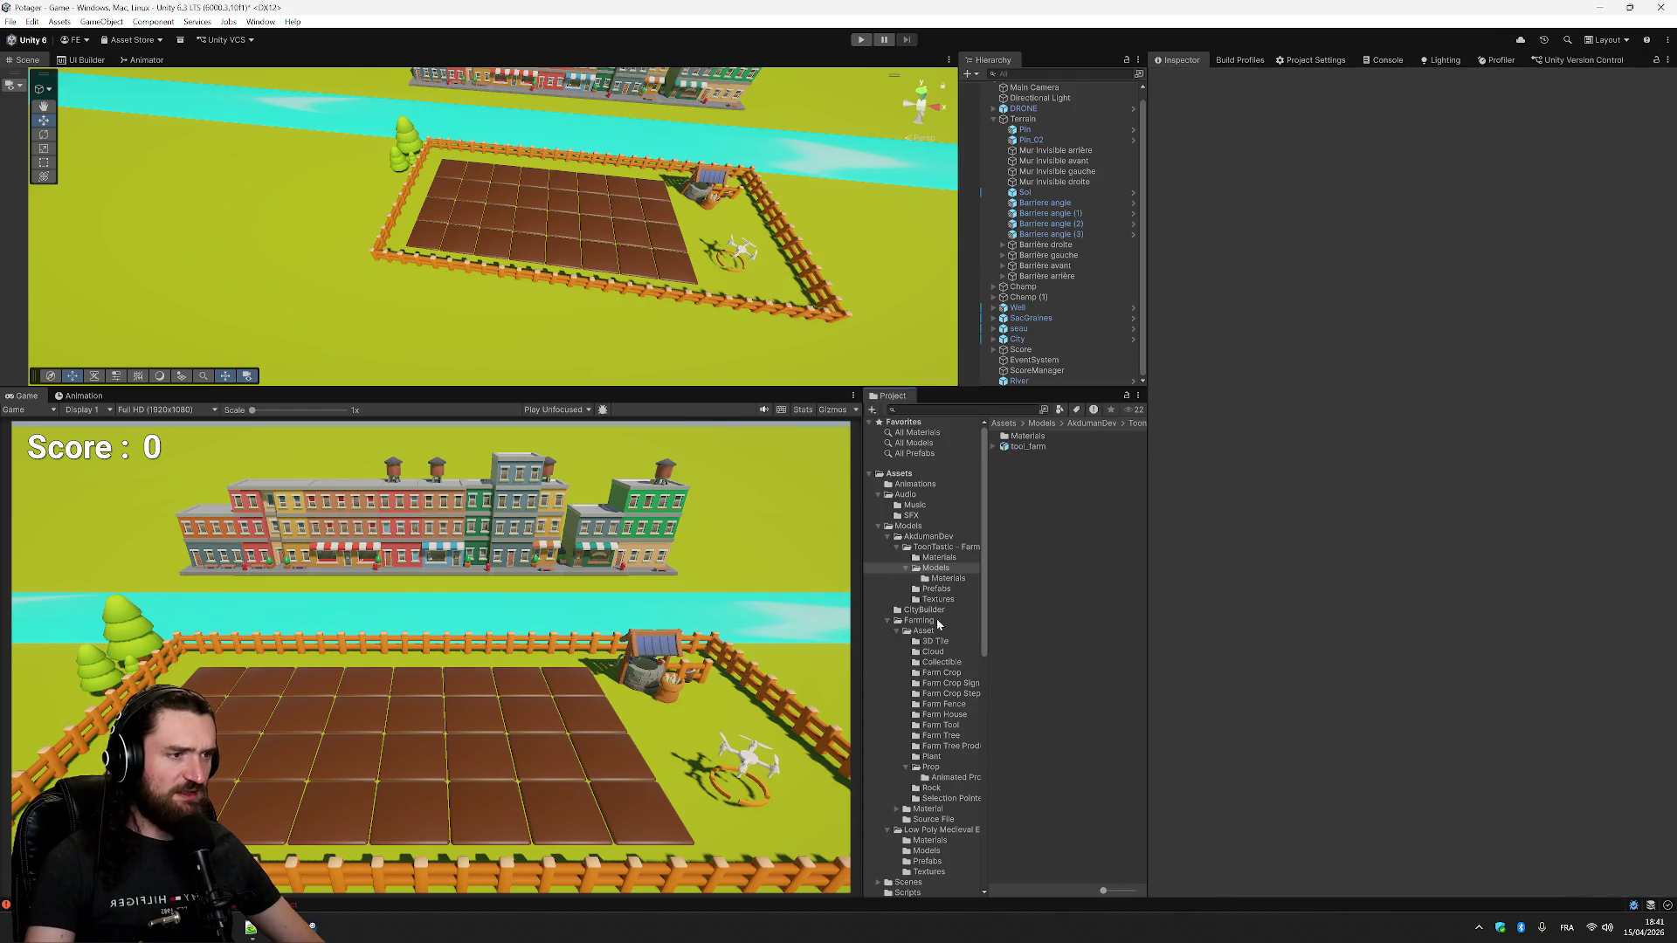
left_click(936, 589)
left_click(1039, 439)
left_click(1040, 449)
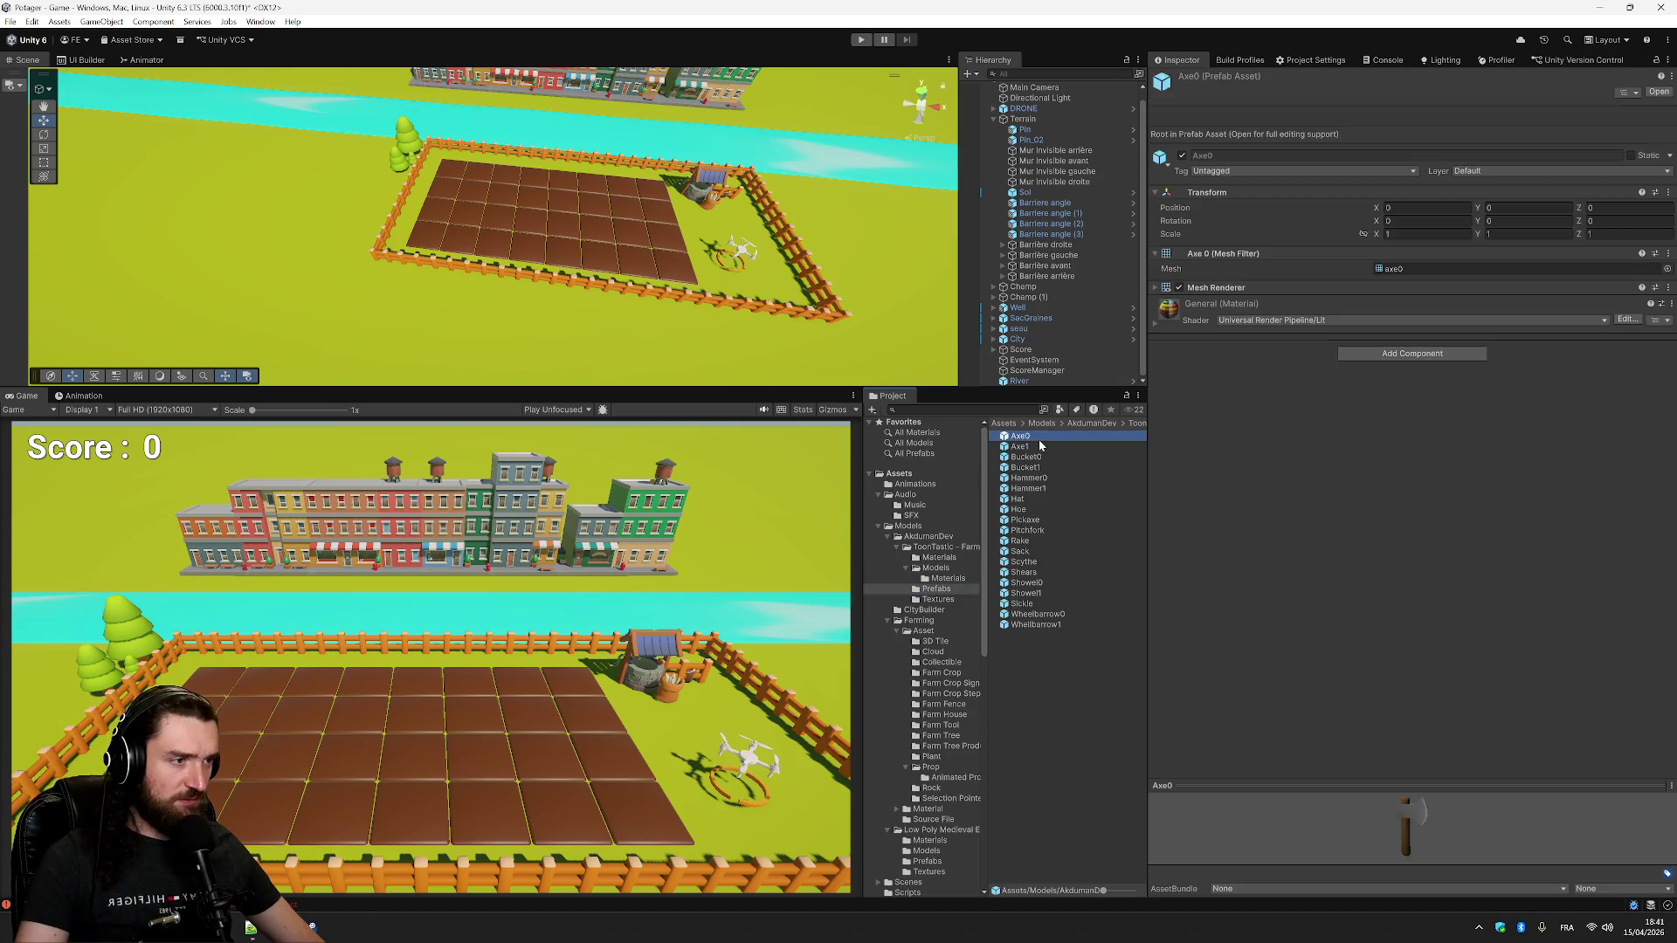
left_click(1039, 467)
left_click(1043, 489)
left_click(1043, 542)
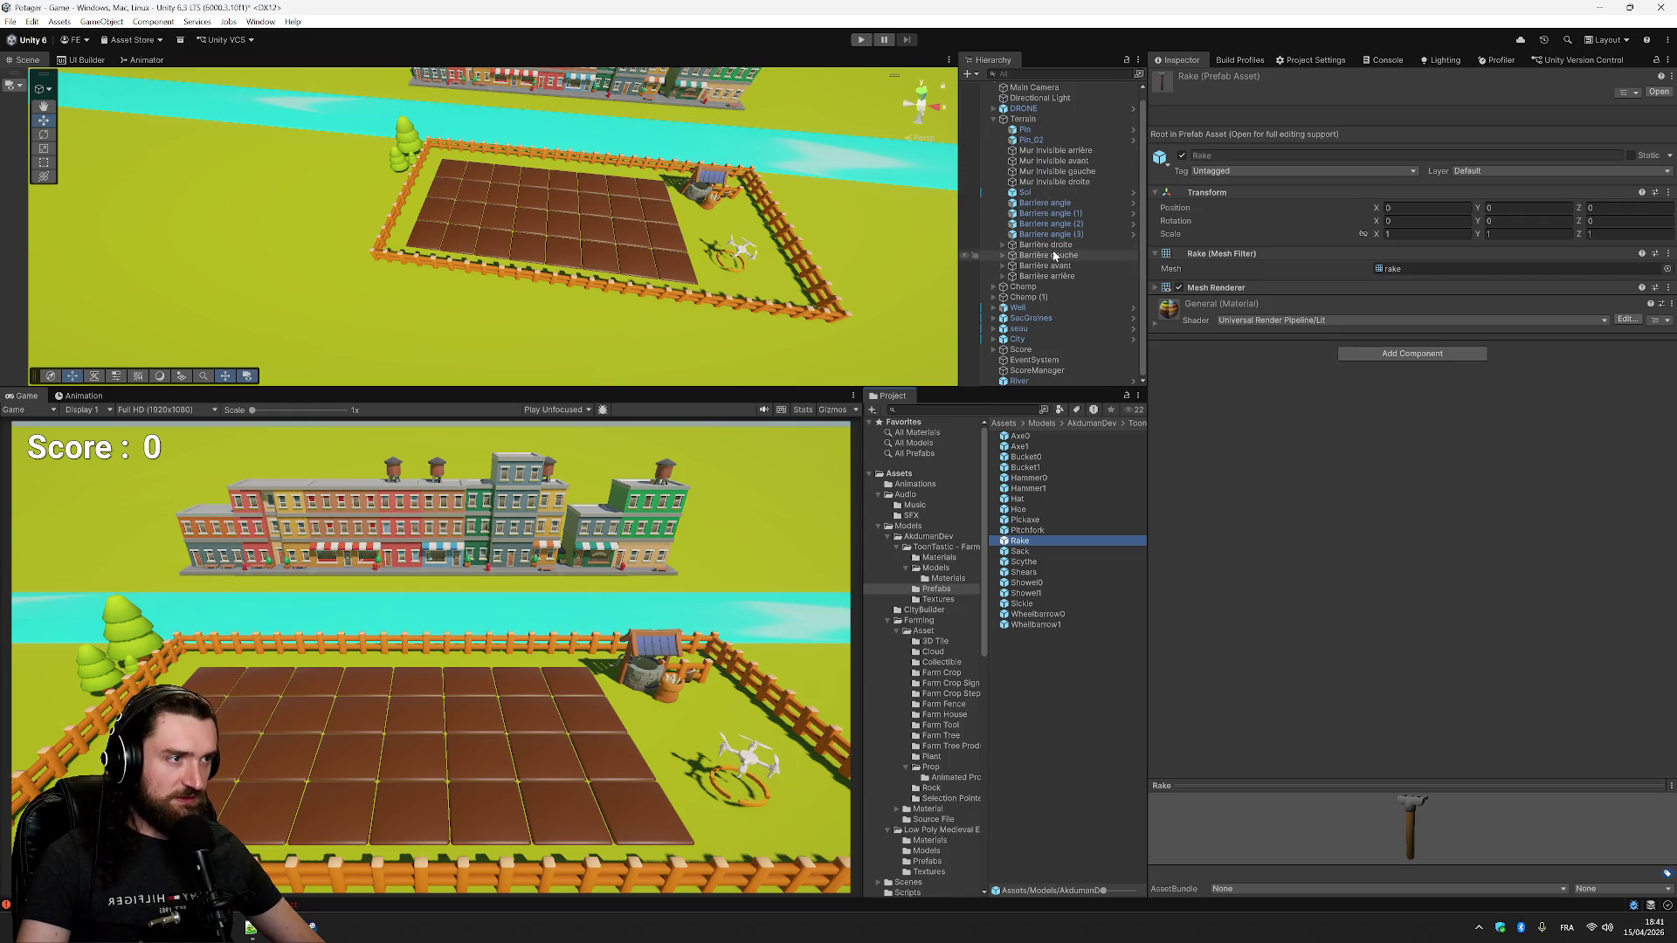
- Expand the Barrière droite group and pick the front fence piece beside the well
left_click(1003, 244)
left_click(1043, 255)
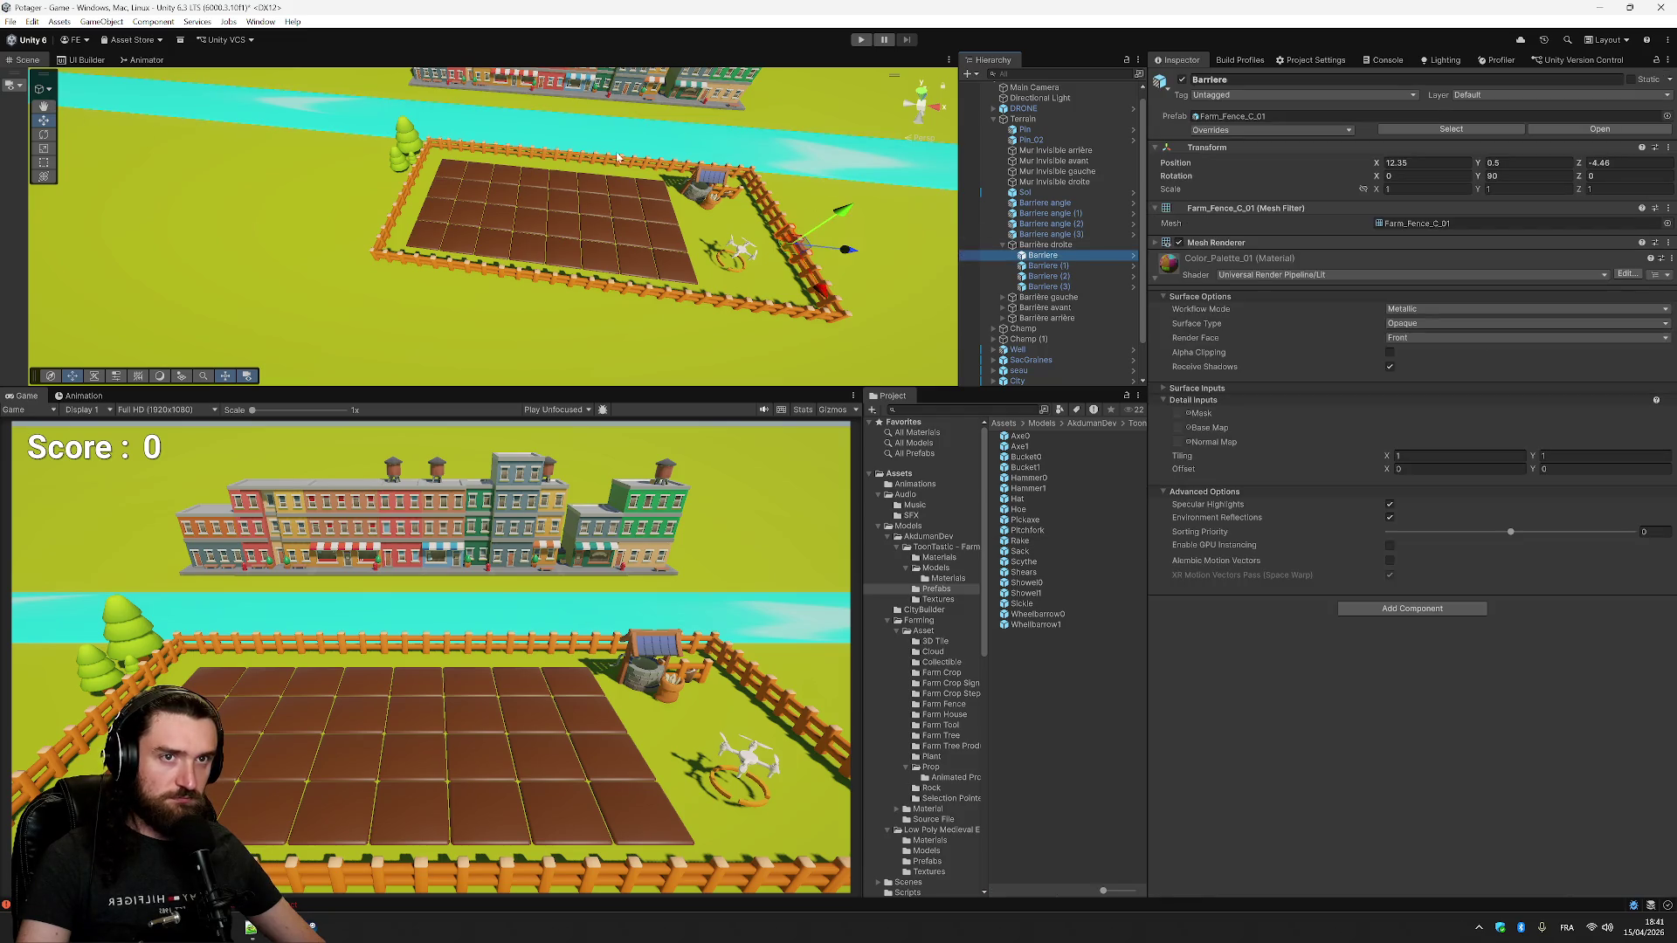
left_click(731, 193)
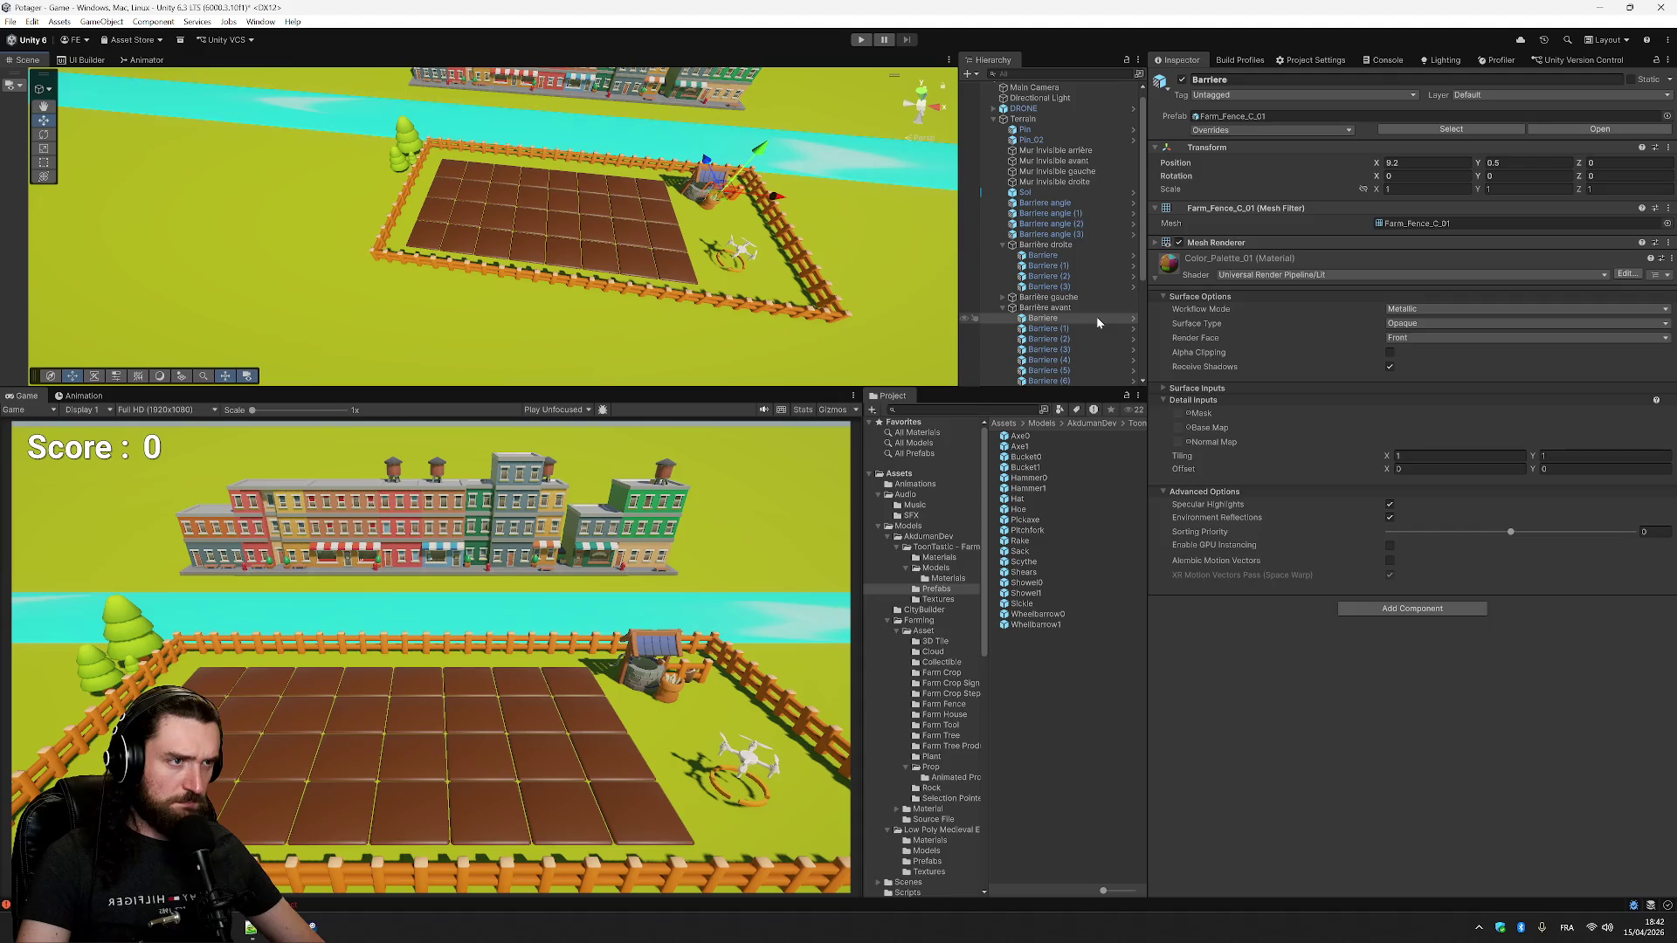
- Delete the first Barriere piece from the Barrière avant fence group
left_click(796, 329)
mouse_move(796, 328)
left_mouse_down()
mouse_move(797, 187)
mouse_move(815, 166)
mouse_move(804, 262)
left_mouse_up()
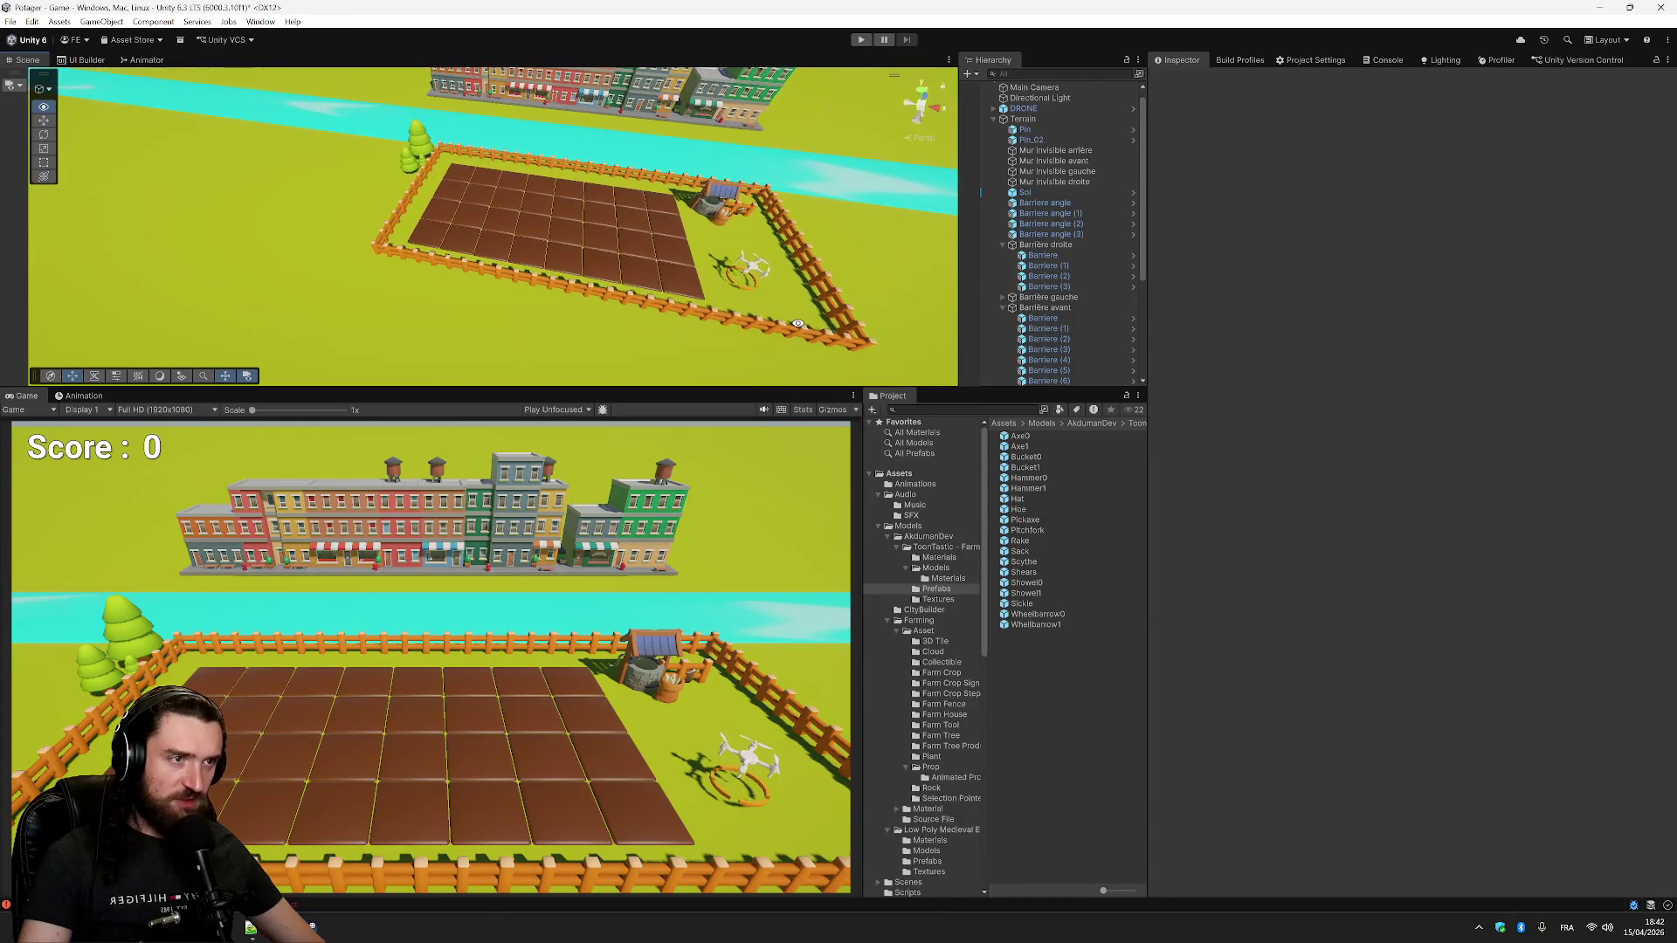
left_click(1077, 316)
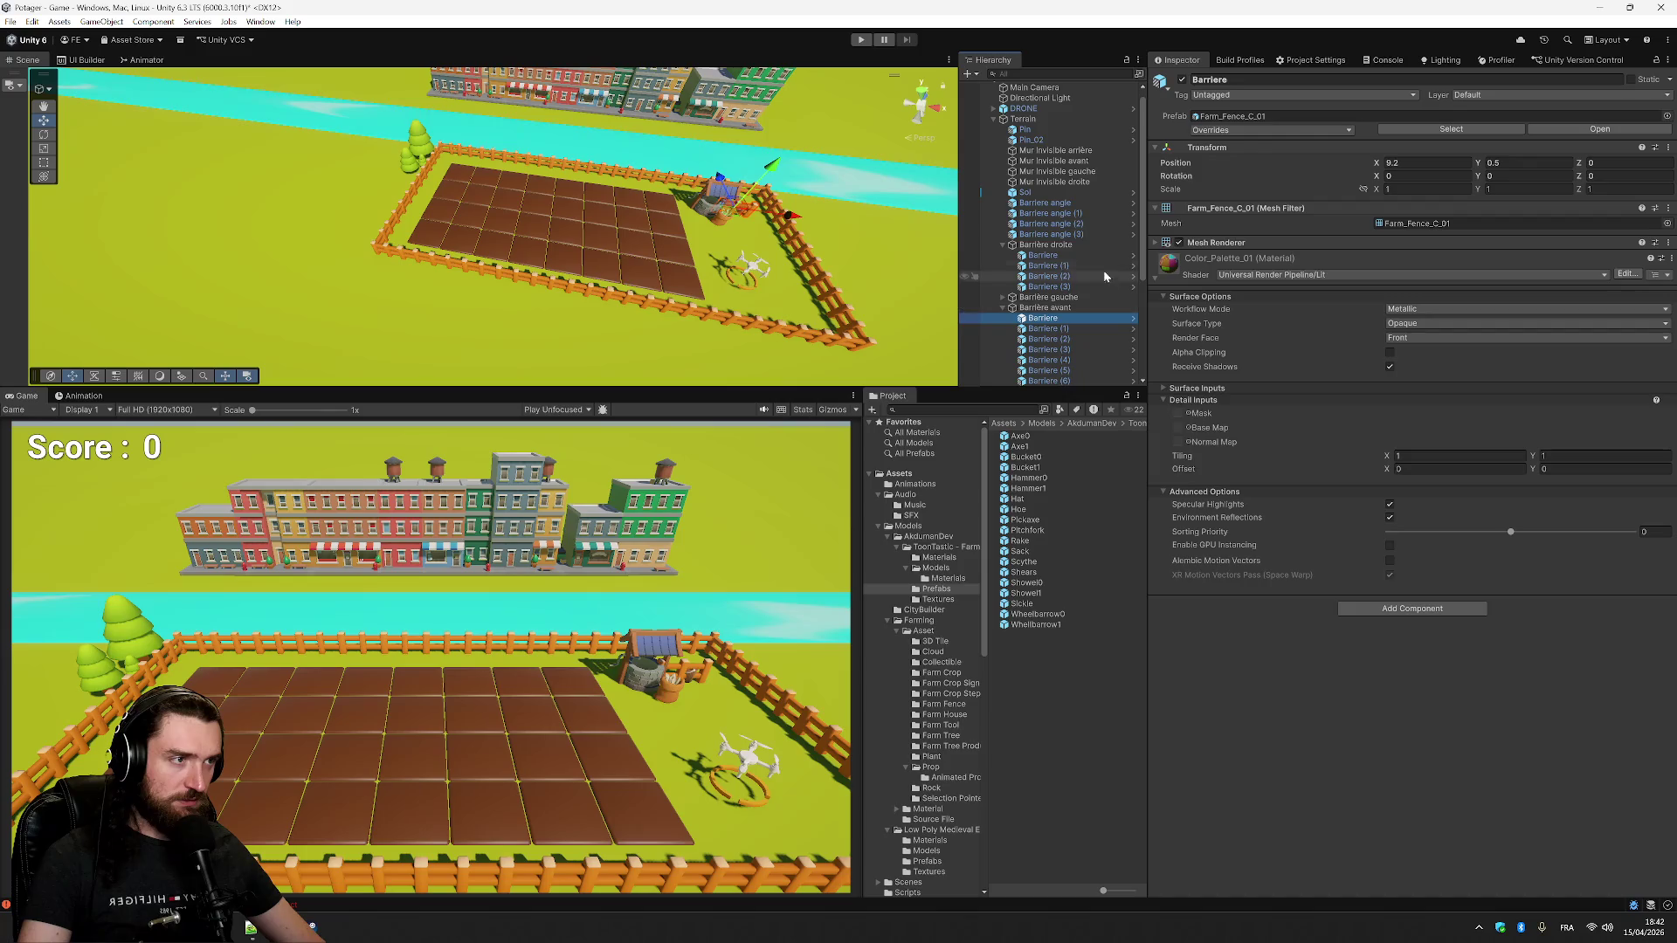
left_click(1004, 308)
left_click(1024, 320)
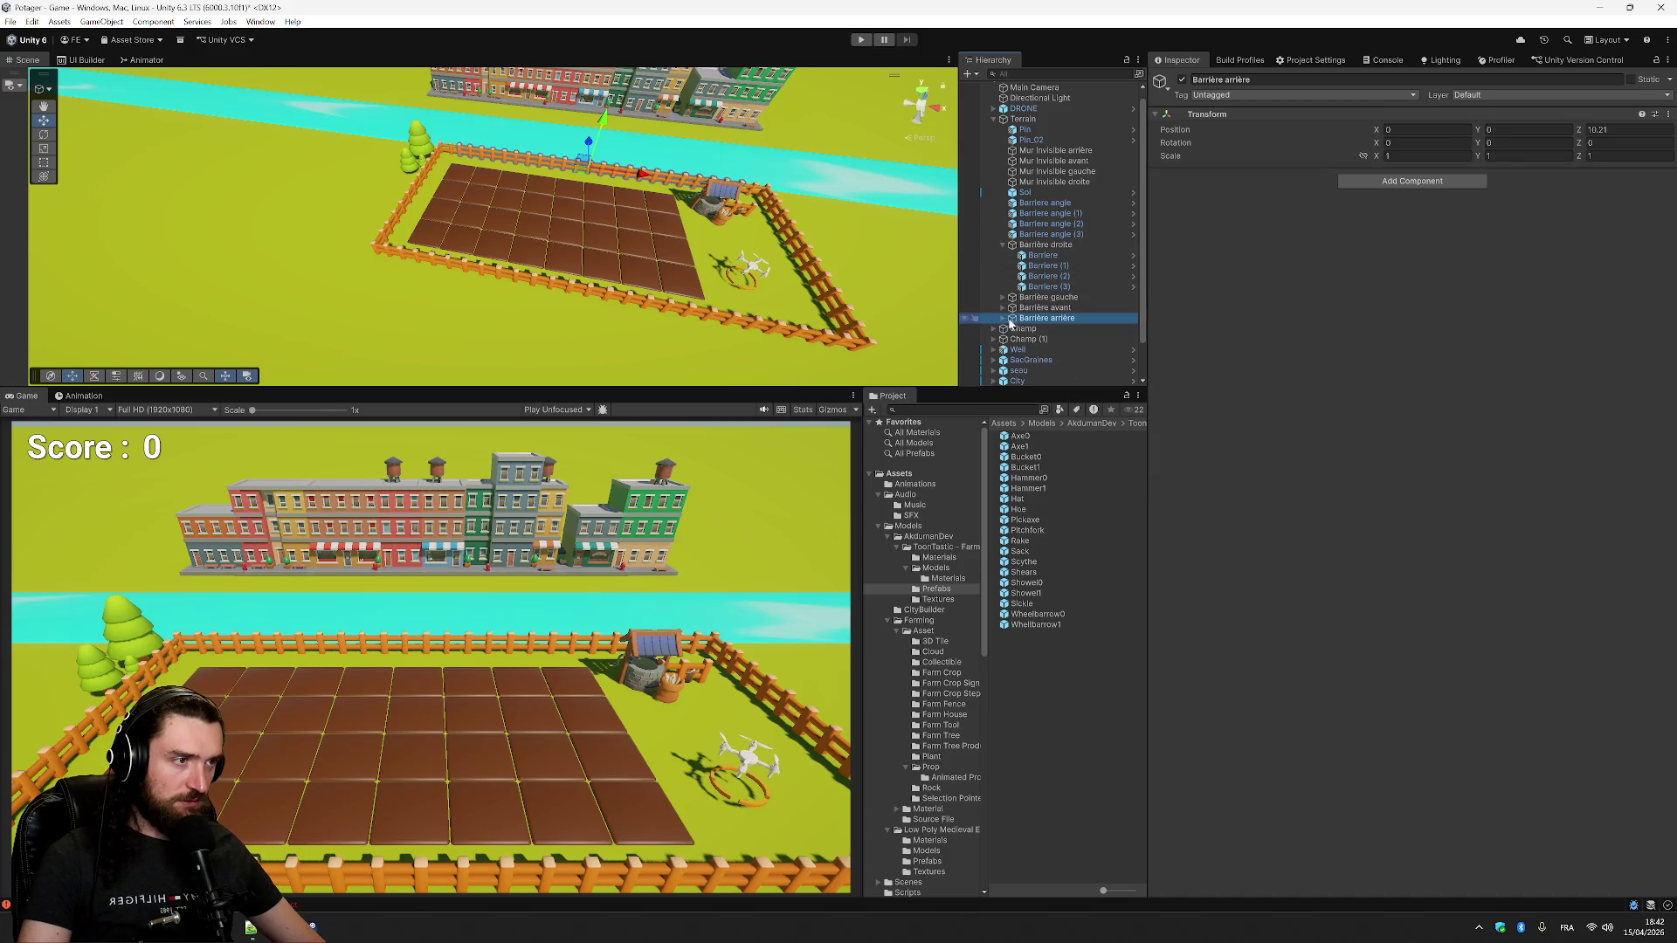
left_click(1003, 318)
left_click(1043, 329)
left_click(1051, 342)
left_click(1061, 328)
left_click(1077, 338)
left_click(1004, 307)
left_click(1061, 319)
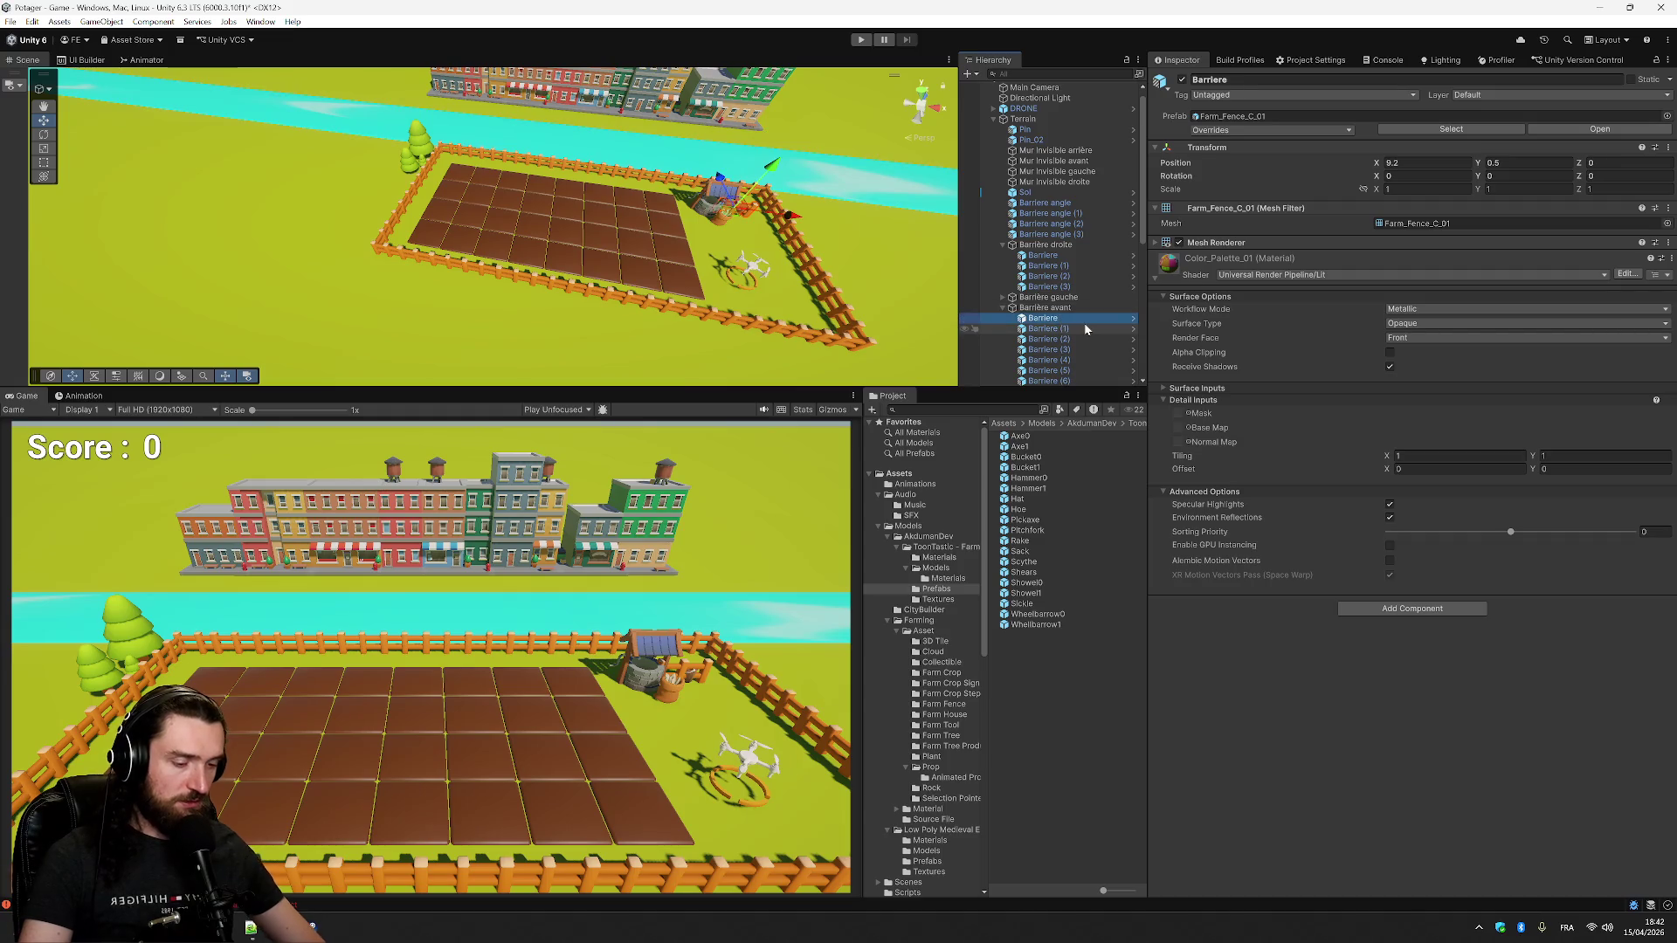
key("Delete")
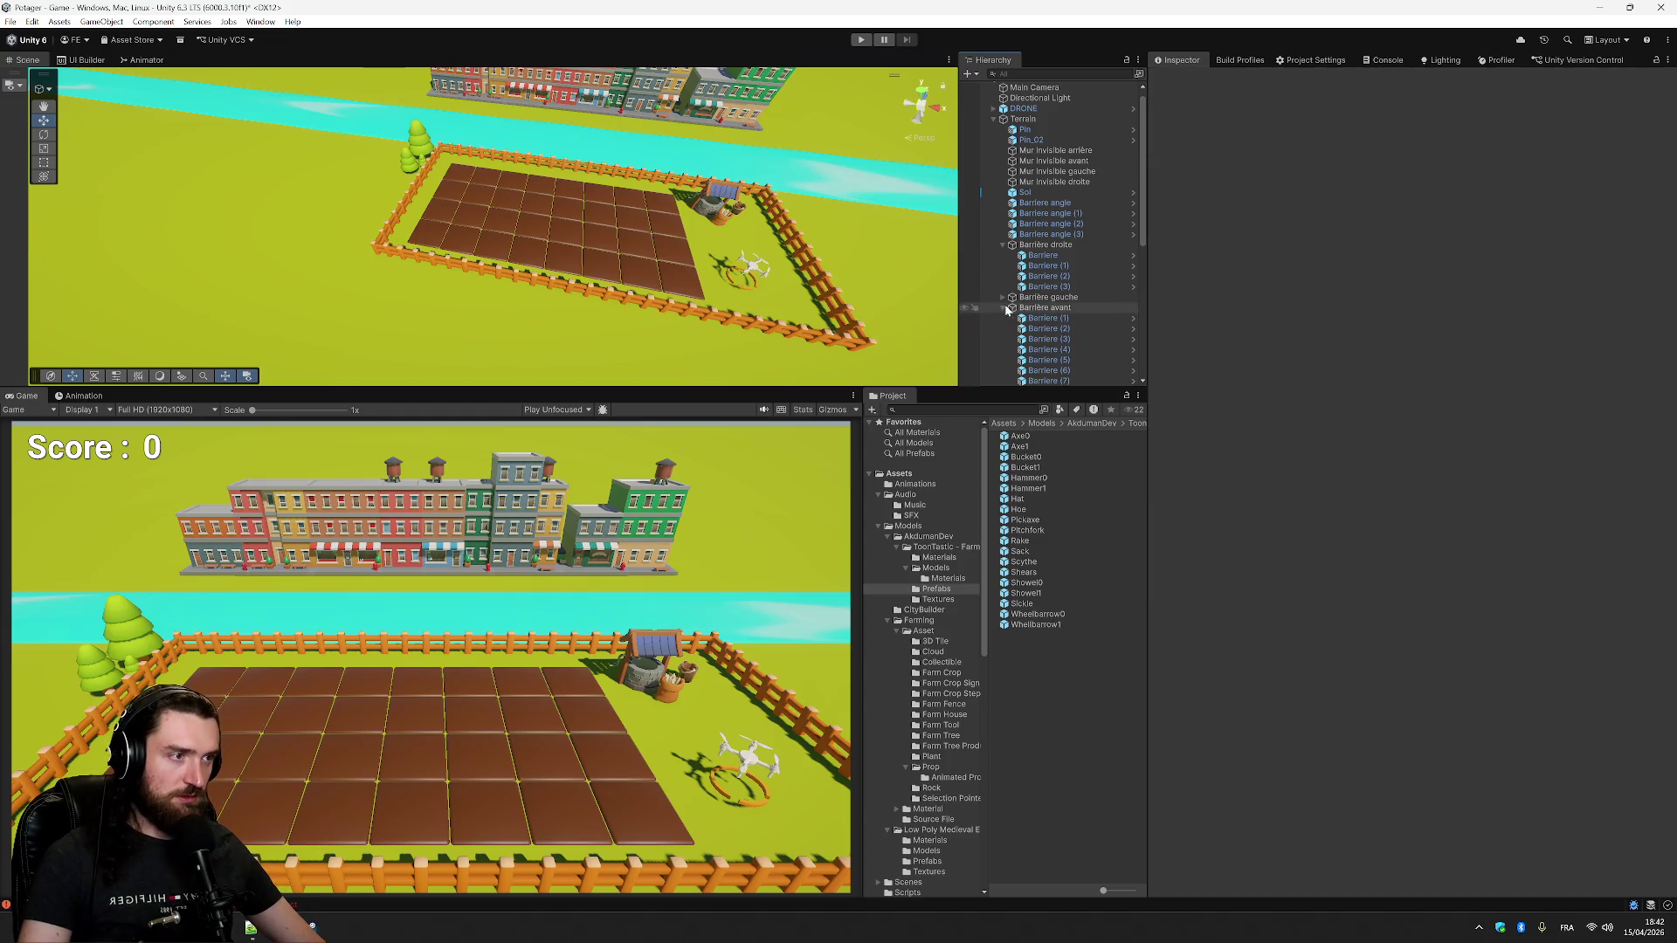
- Delete the first Barriere piece from the Barrière arrière fence group
left_click(1003, 307)
left_click(1043, 297)
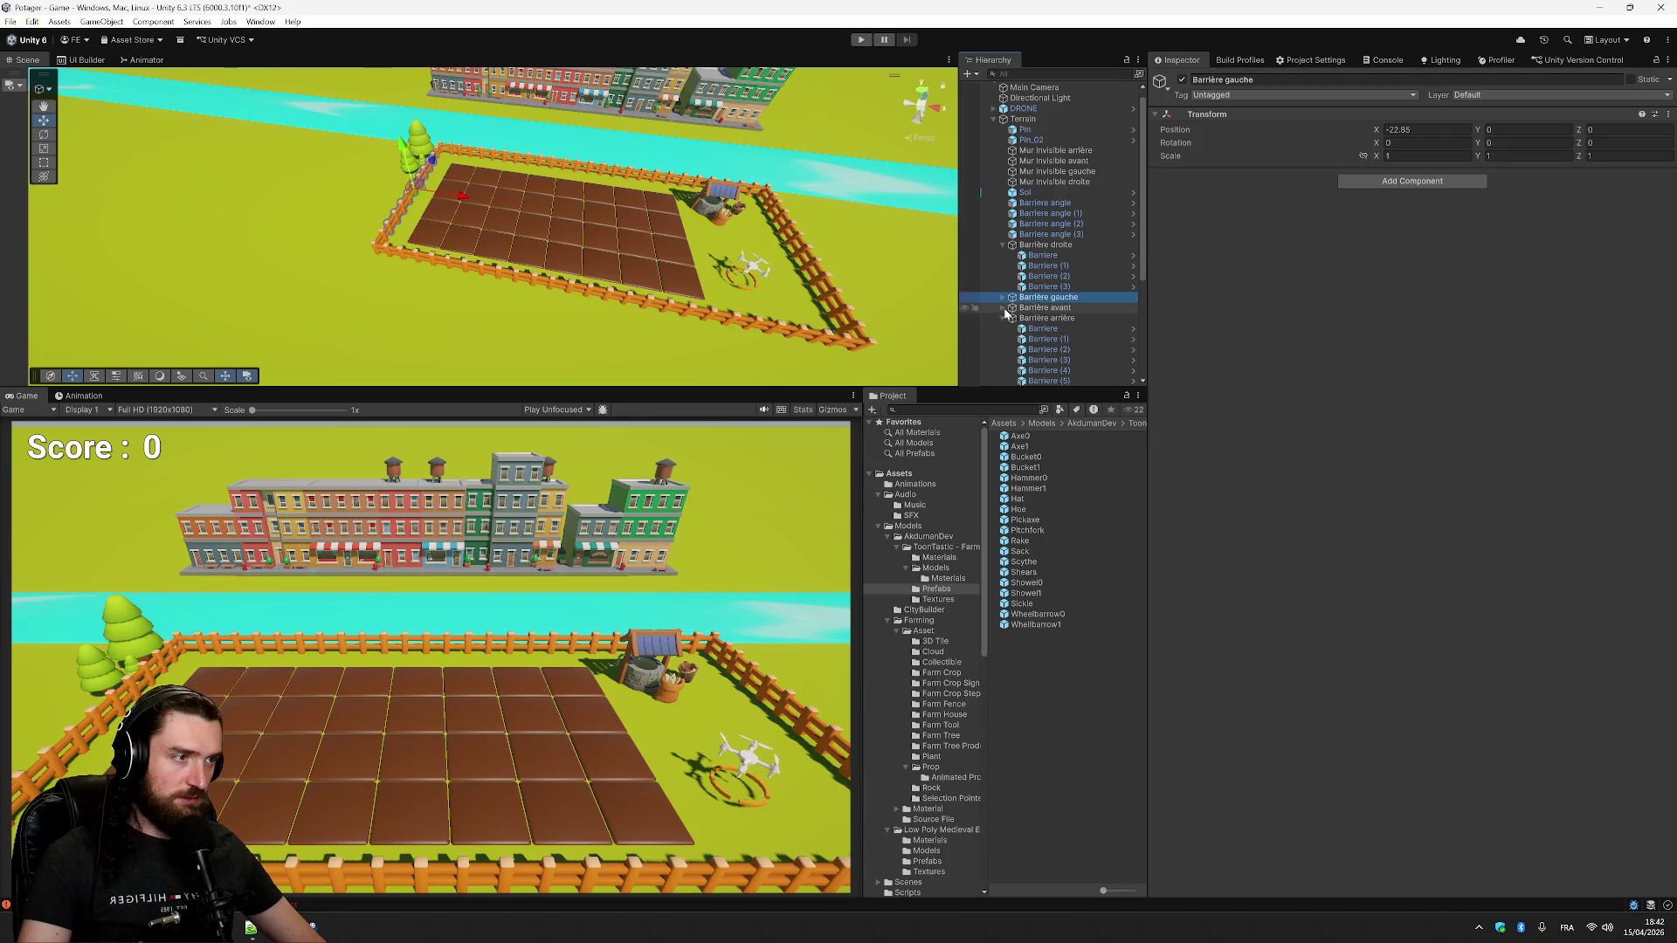
left_click(1040, 329)
left_click(1052, 327, "ctrl")
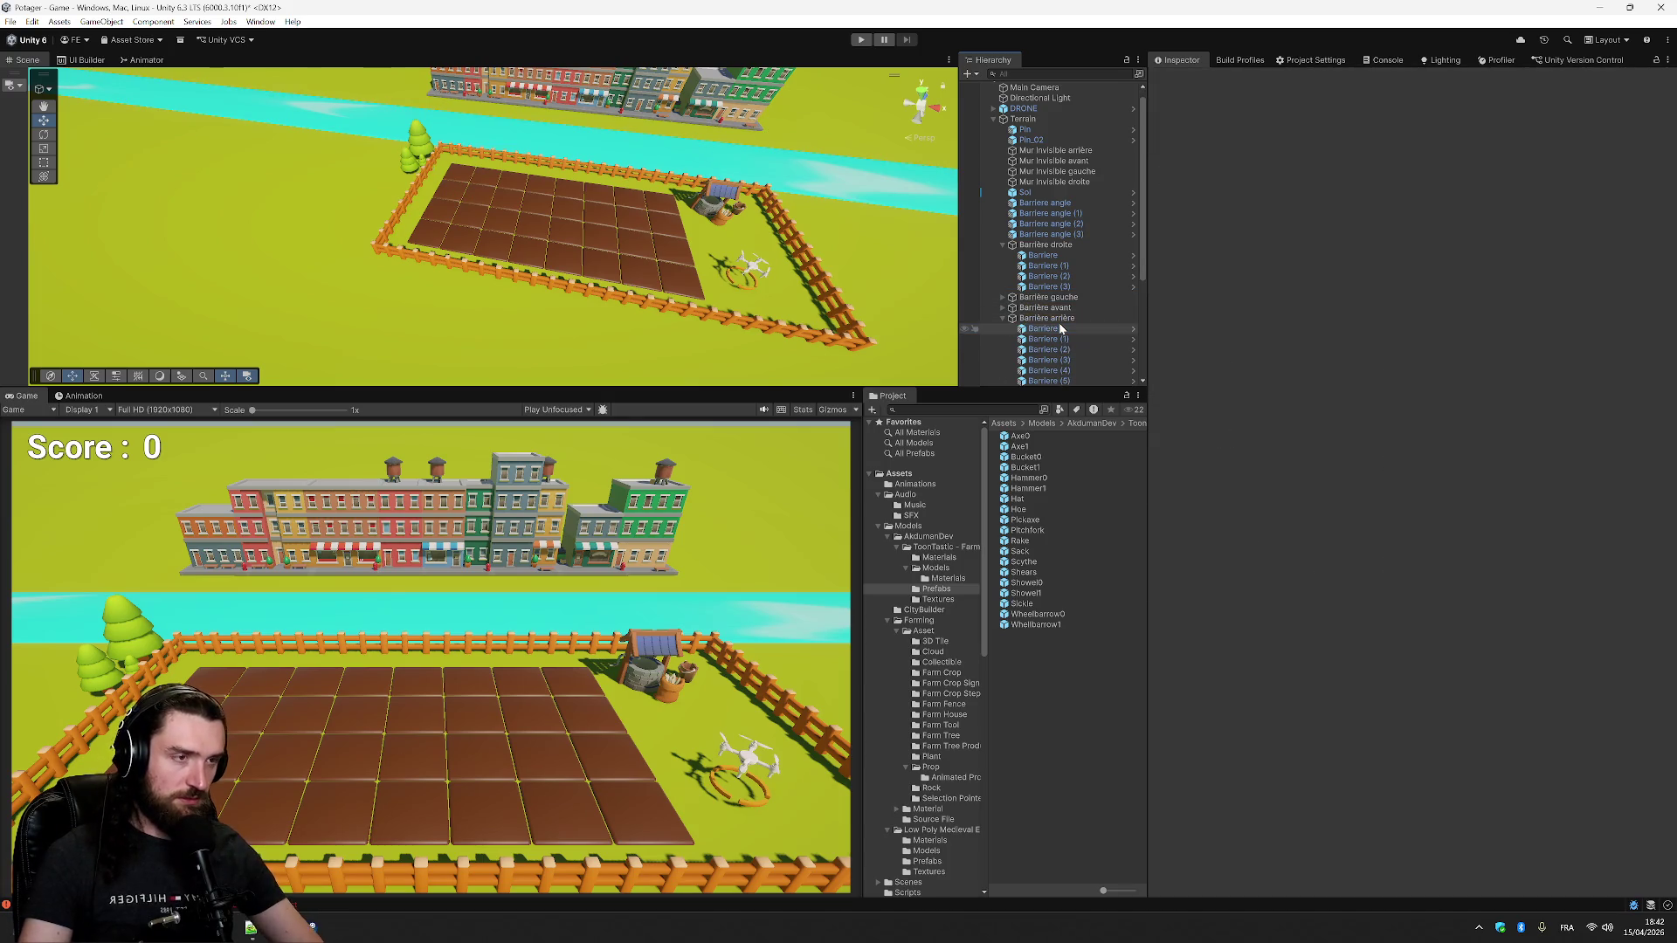
key("Delete")
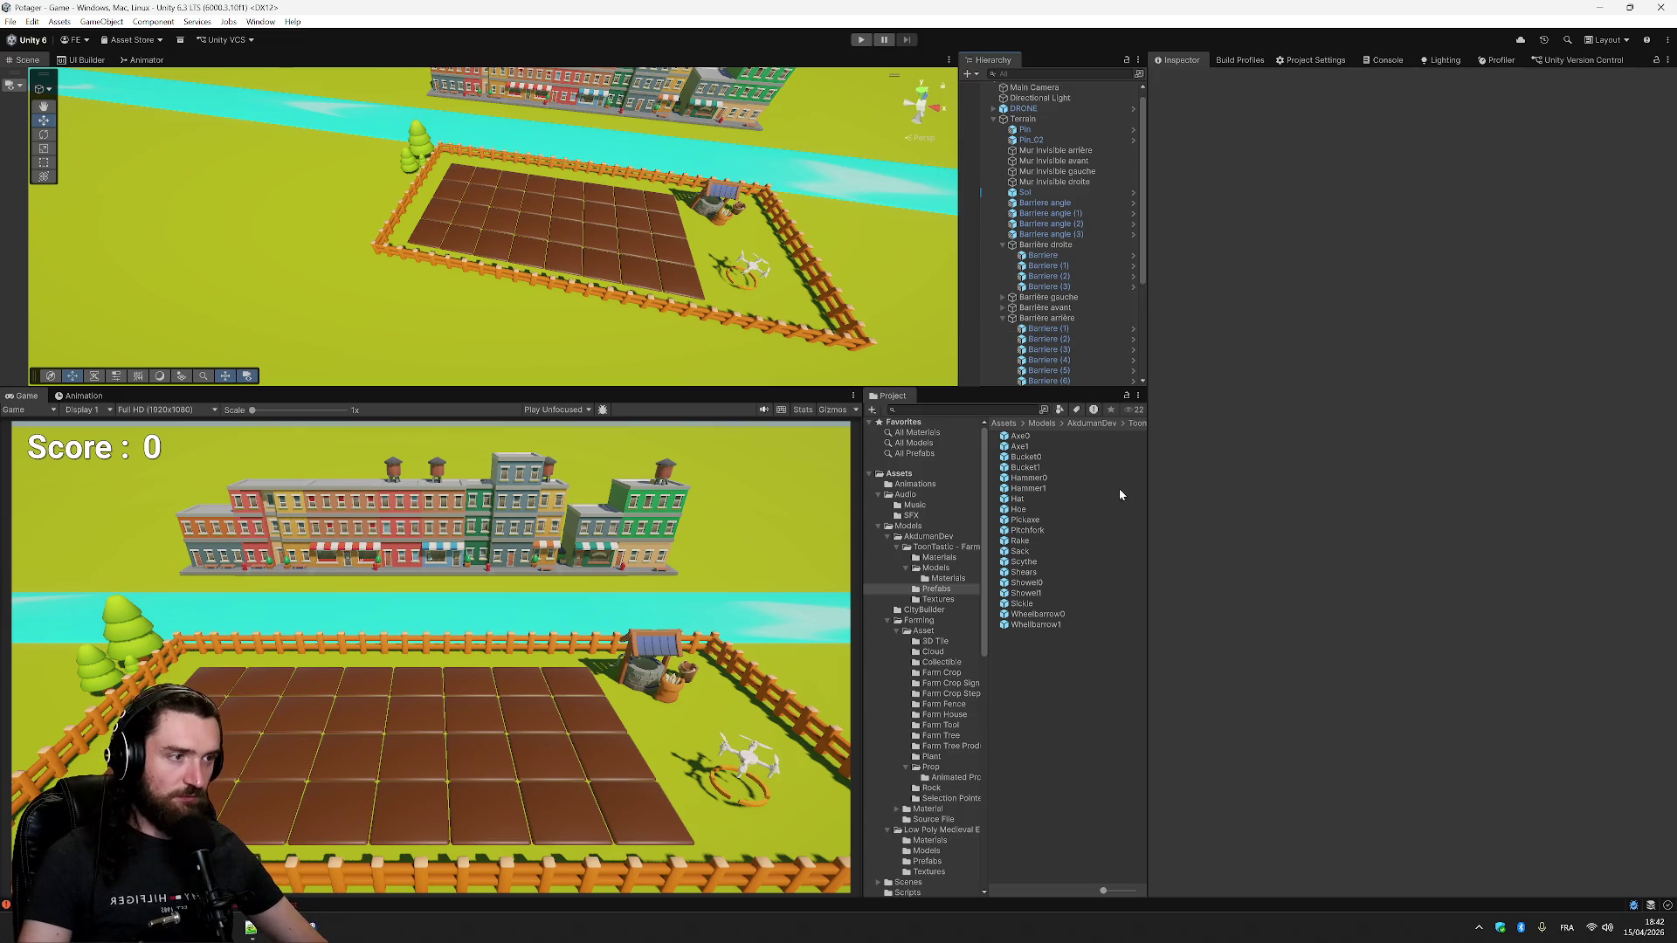
- Preview AkdumanDev tool prefabs (wheelbarrows, bucket, Sack), dismiss the warning, and list Farm Crop models
left_click(1048, 626)
left_click(1048, 615)
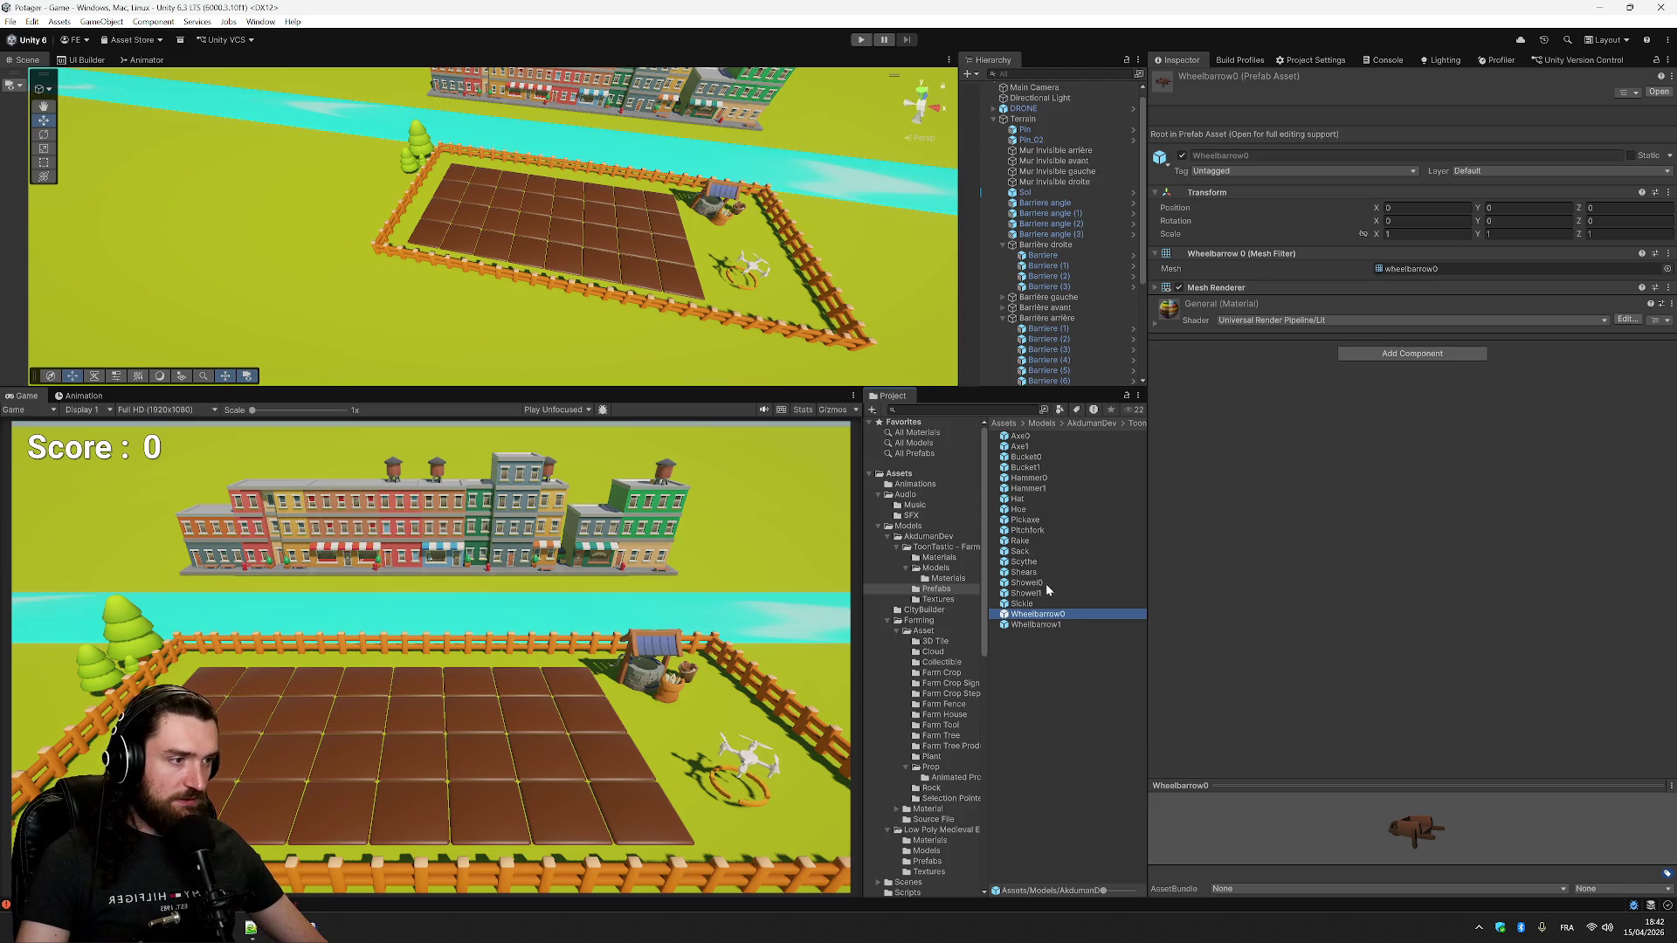
left_click(1041, 470)
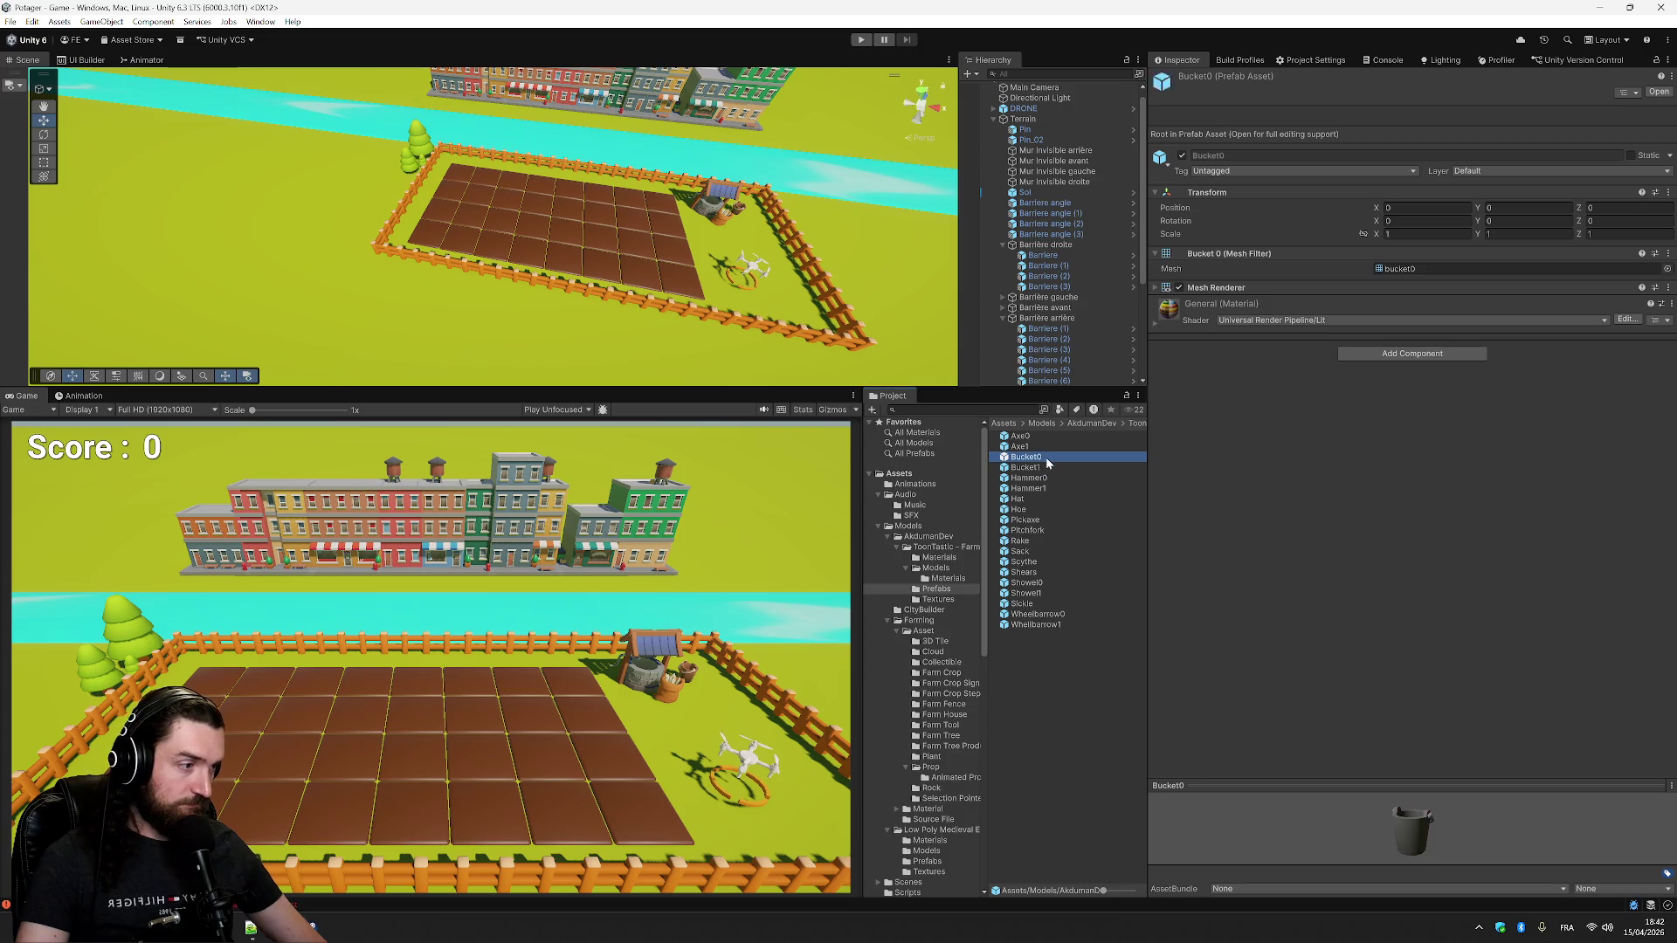
left_click(925, 591)
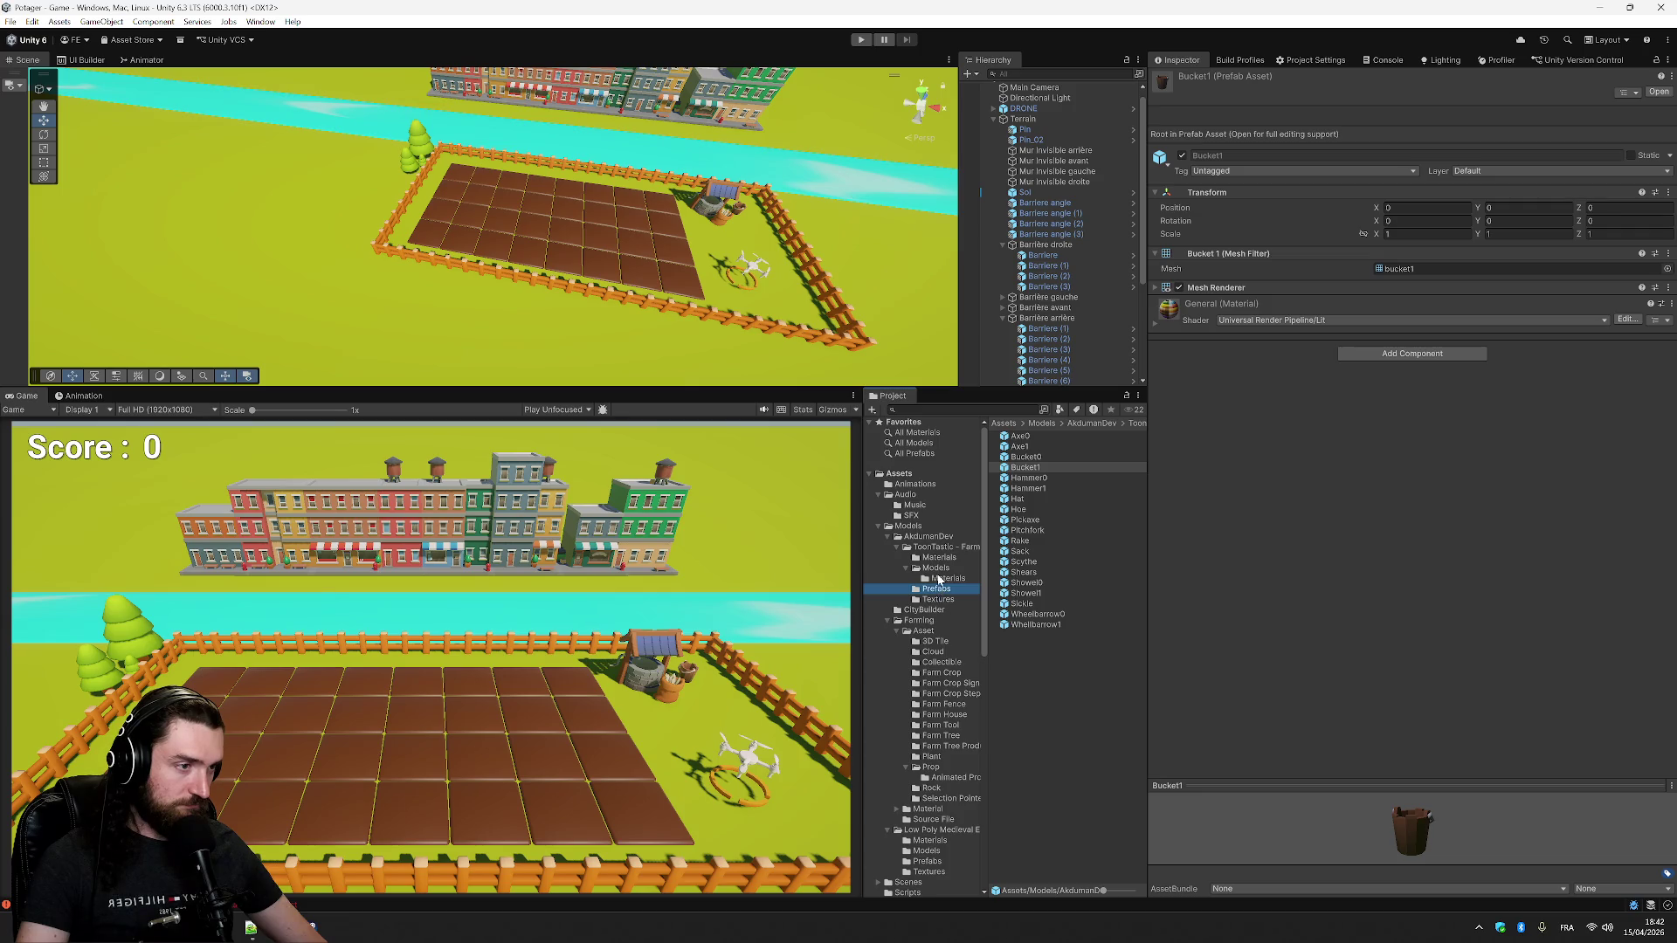
left_click(948, 538)
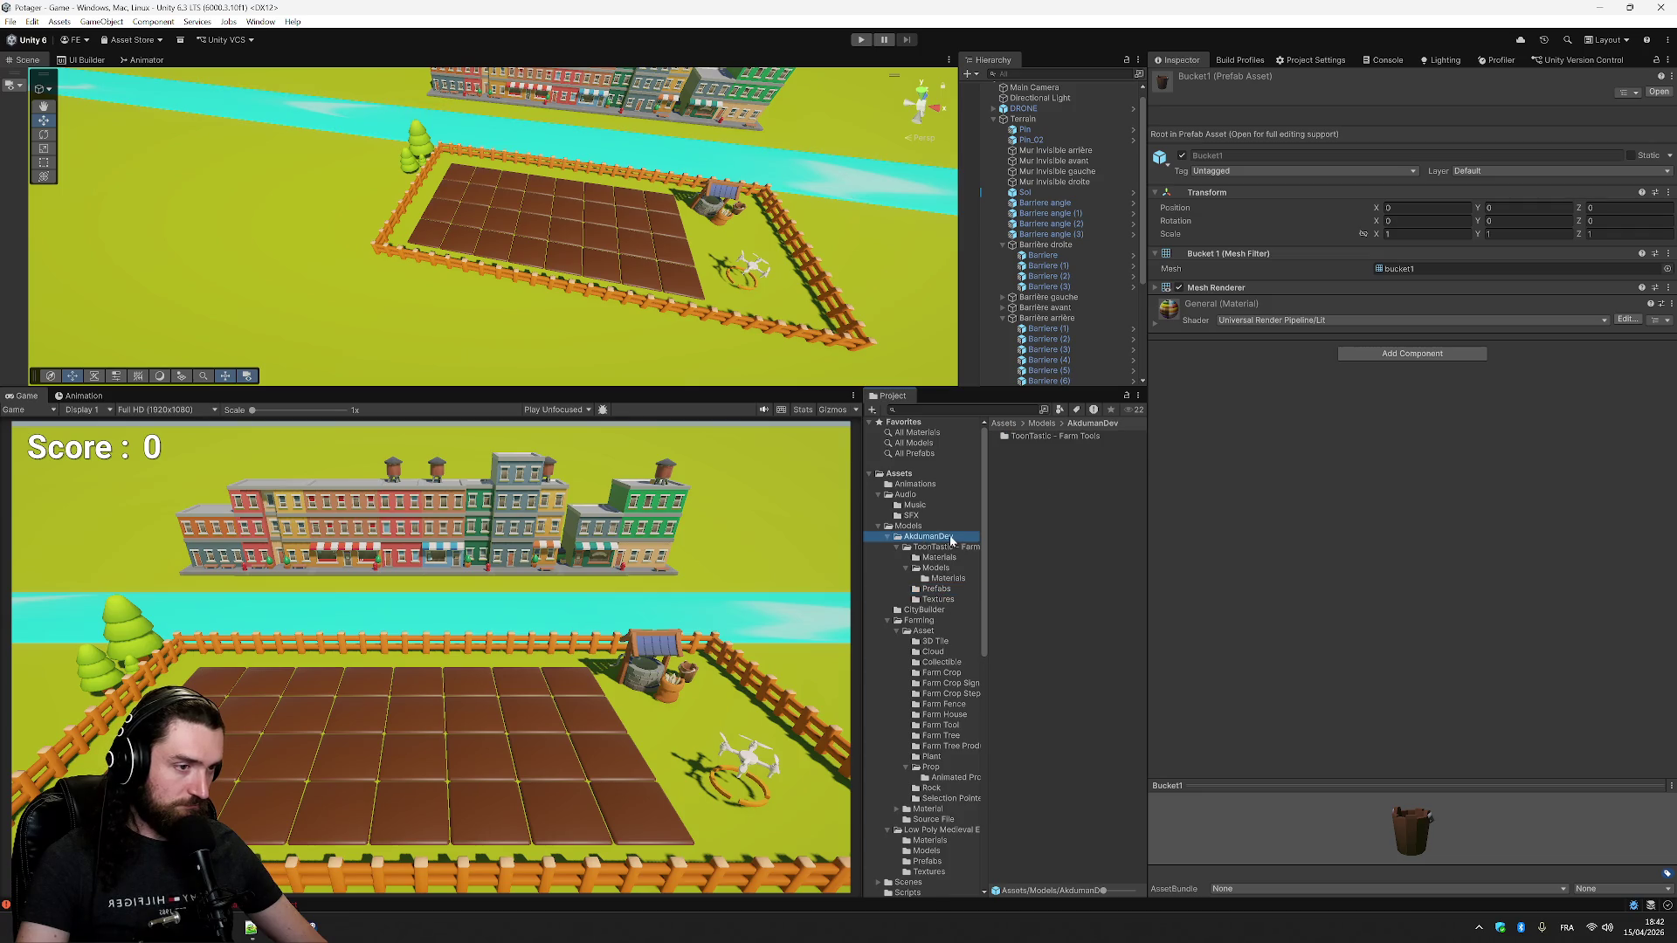
left_click(948, 591)
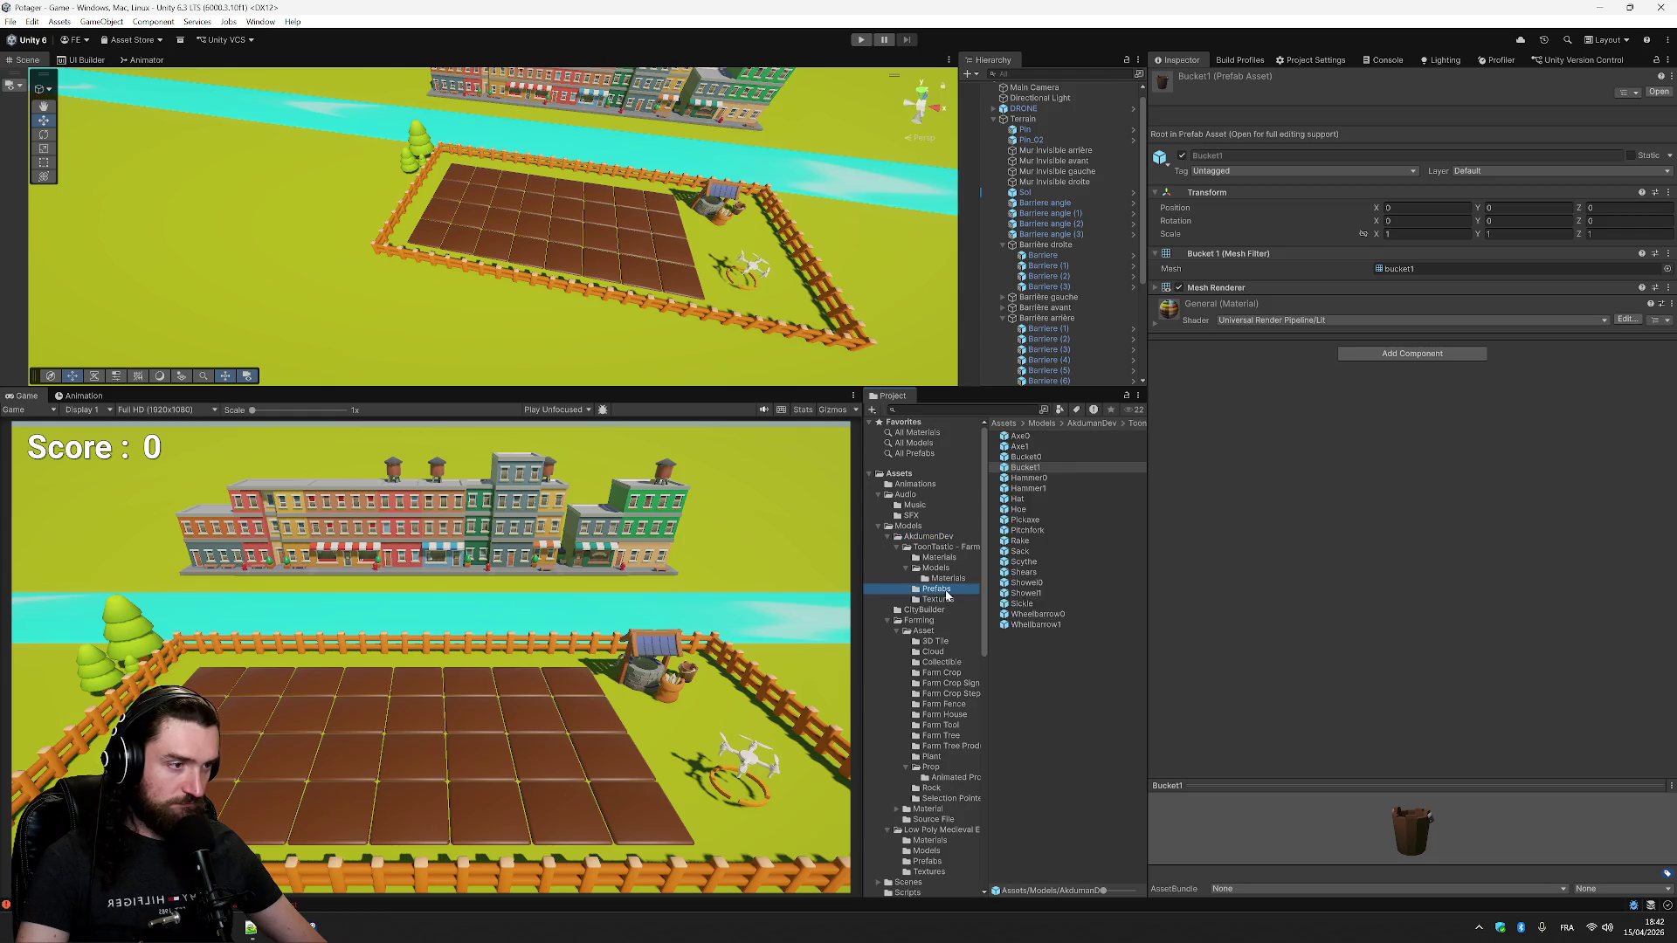
left_click(1033, 552)
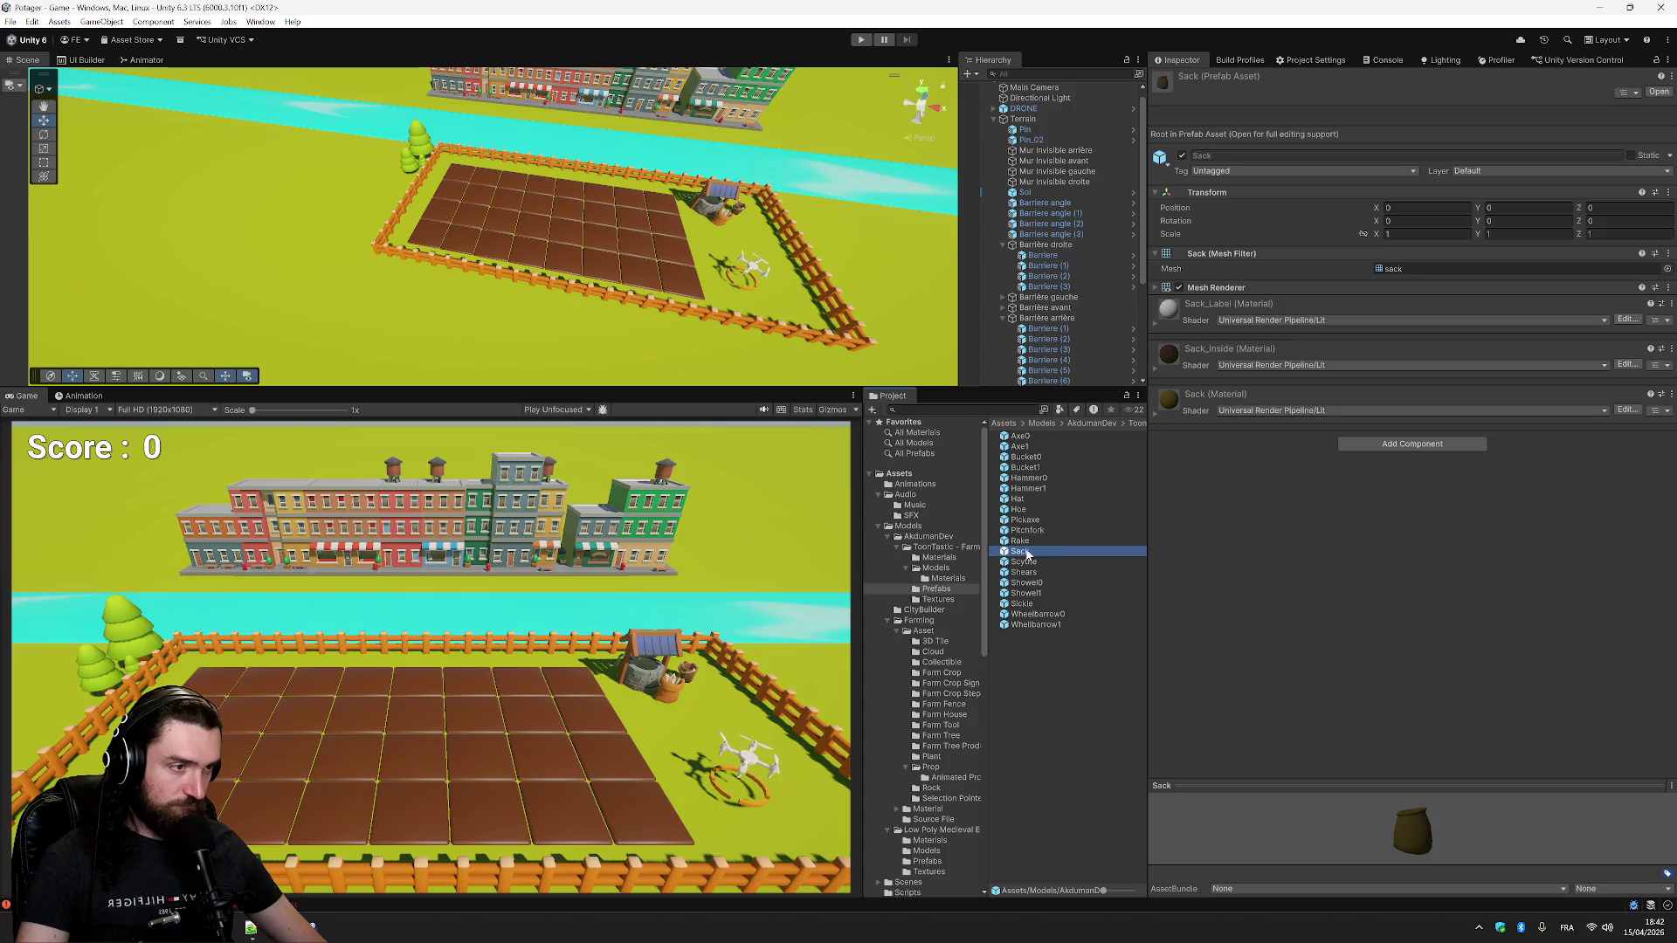
left_click(935, 539)
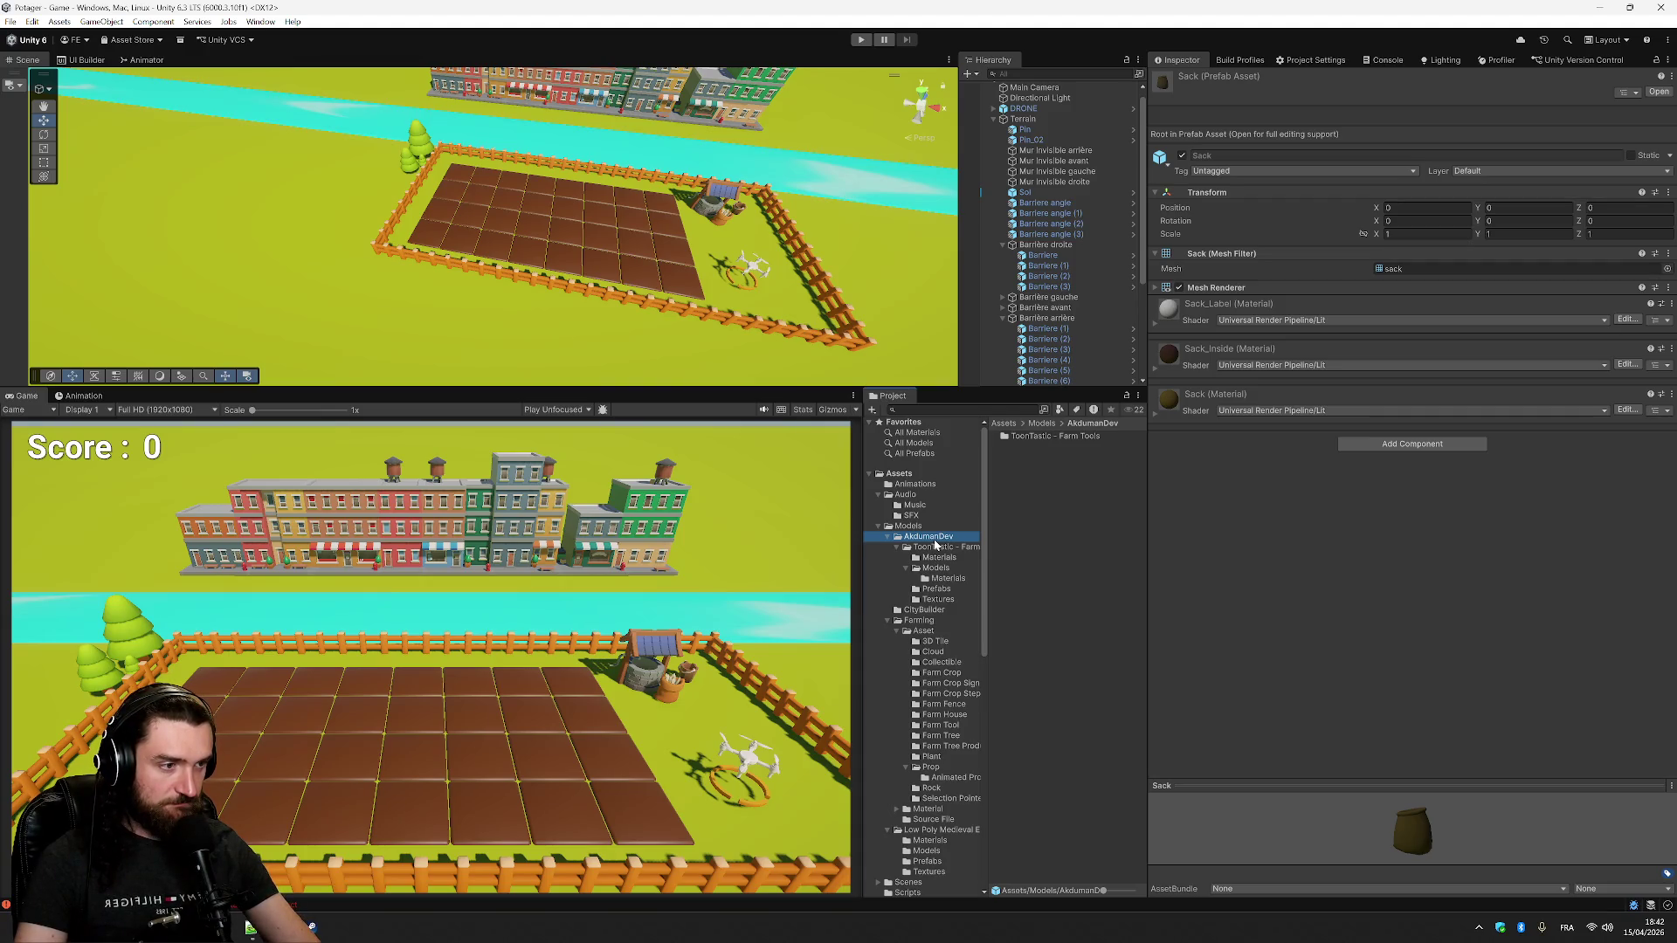
left_click(847, 488)
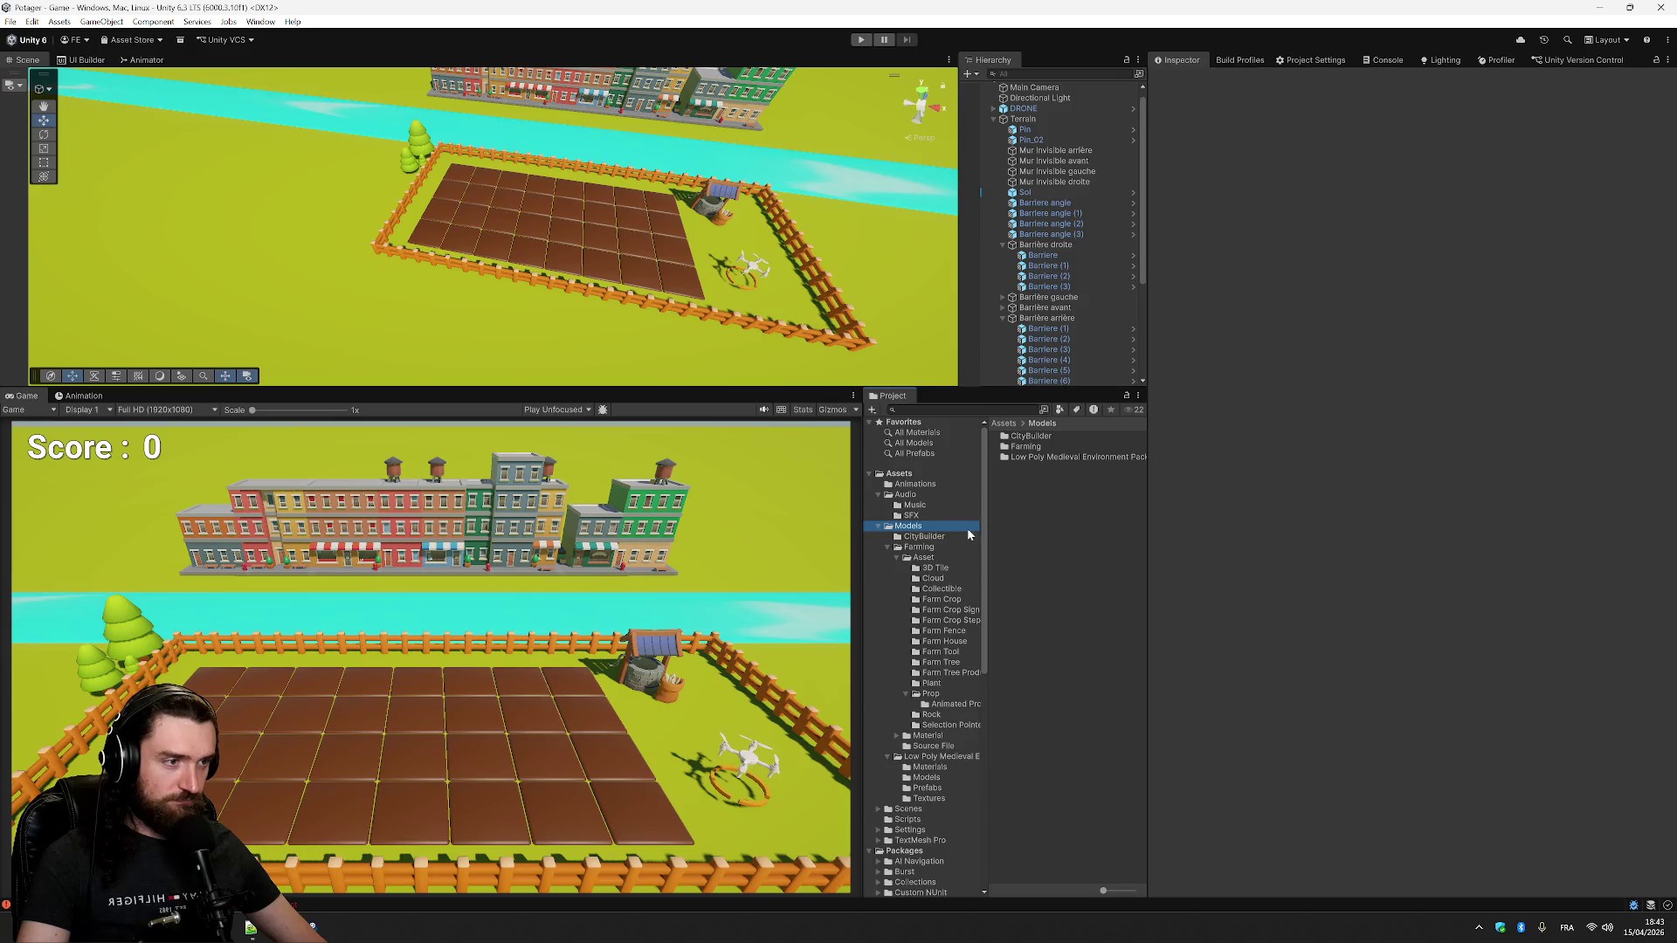
left_click(942, 599)
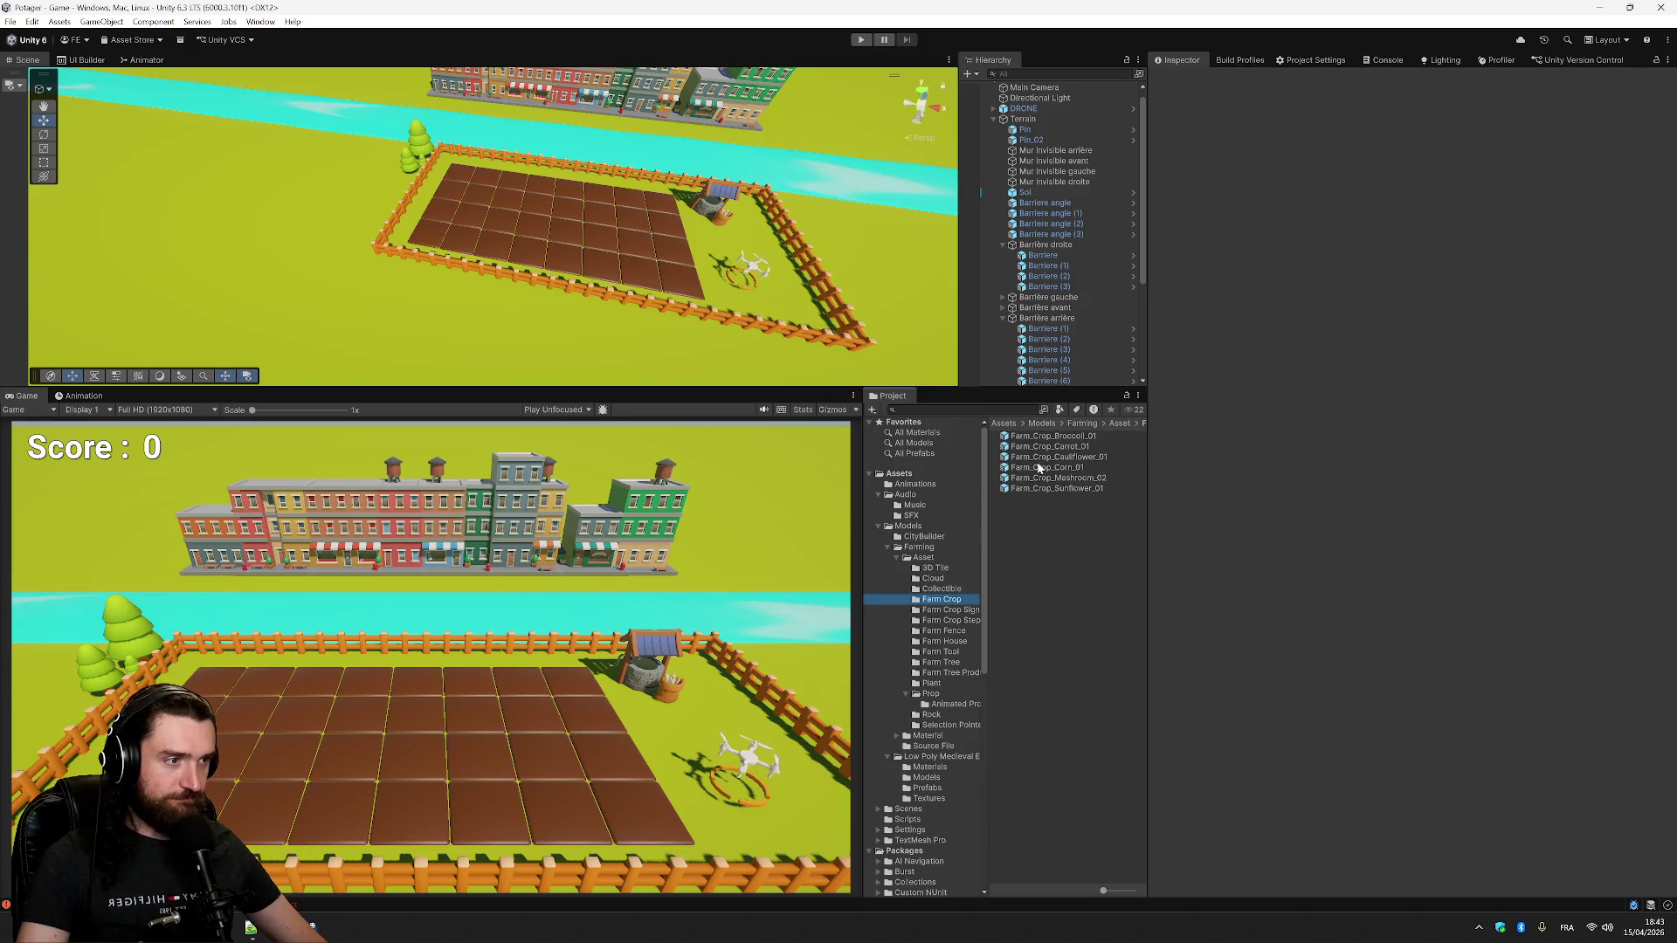
- Add the Farm_Tool_Watering_Pot_01 model under Terrain and name it Arrosoir
left_click(952, 651)
left_click(1075, 436)
left_click(1083, 447)
left_click(1092, 457)
left_click_drag(1075, 457, 1090, 182)
left_click_drag(1055, 117, 1056, 119)
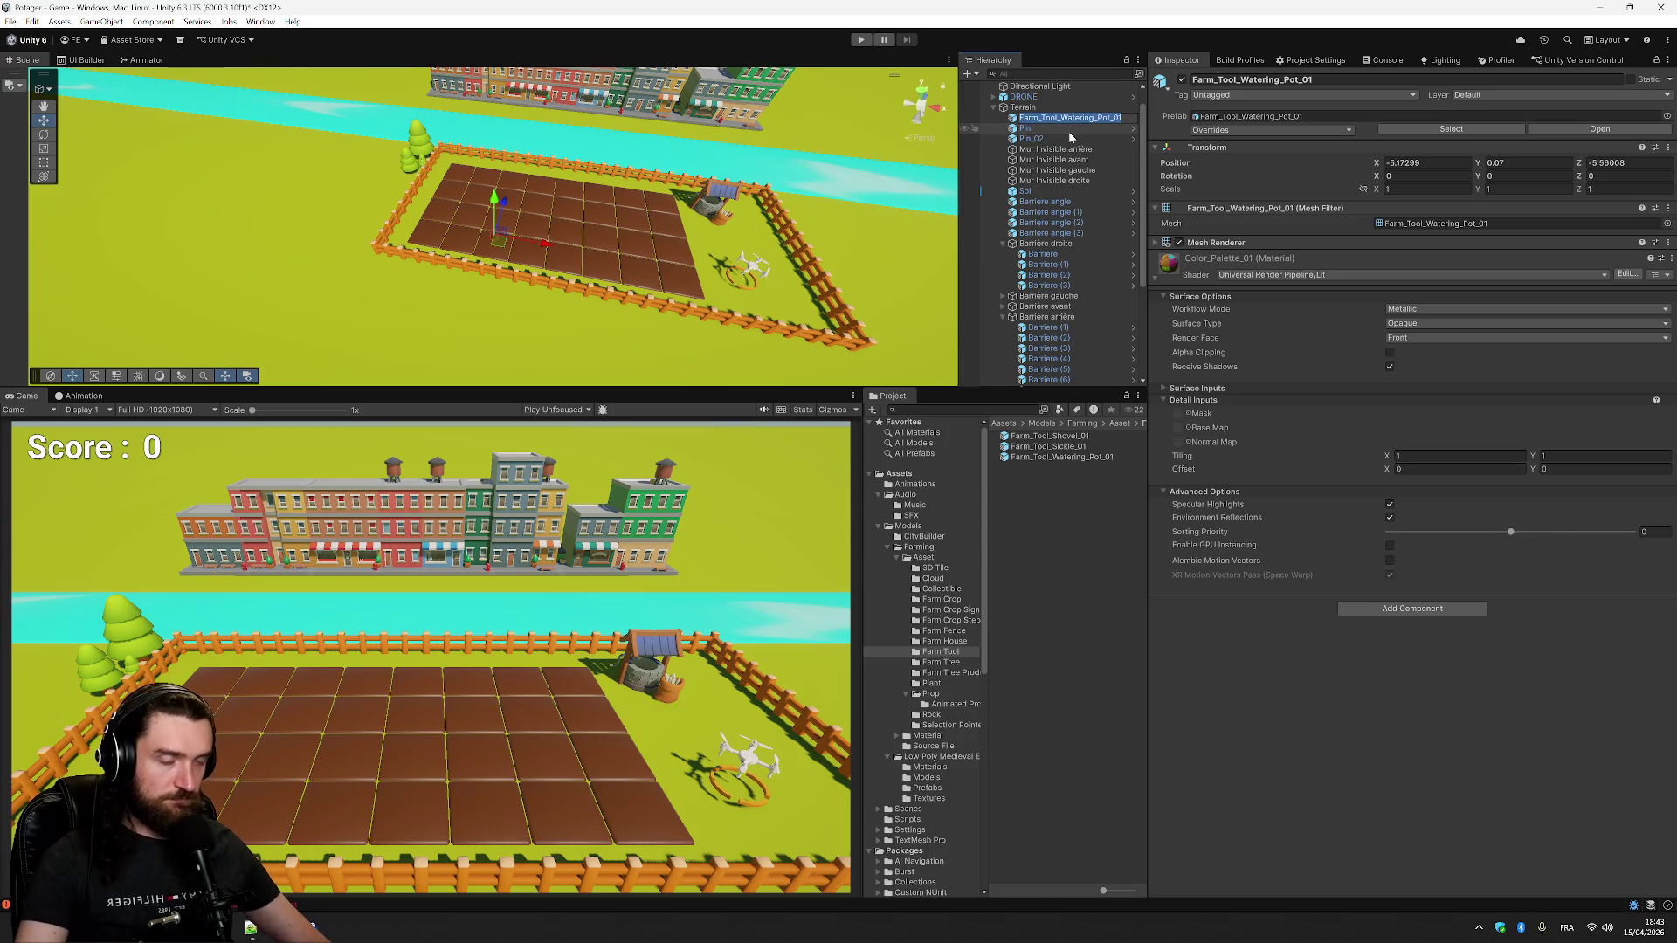
type("Arrosoir")
left_click(504, 247)
- Move the watering can next to the well at Position Y 0.8
mouse_move(504, 248)
left_mouse_down()
mouse_move(789, 220)
mouse_move(782, 179)
mouse_move(808, 174)
left_mouse_up()
left_click(1495, 163)
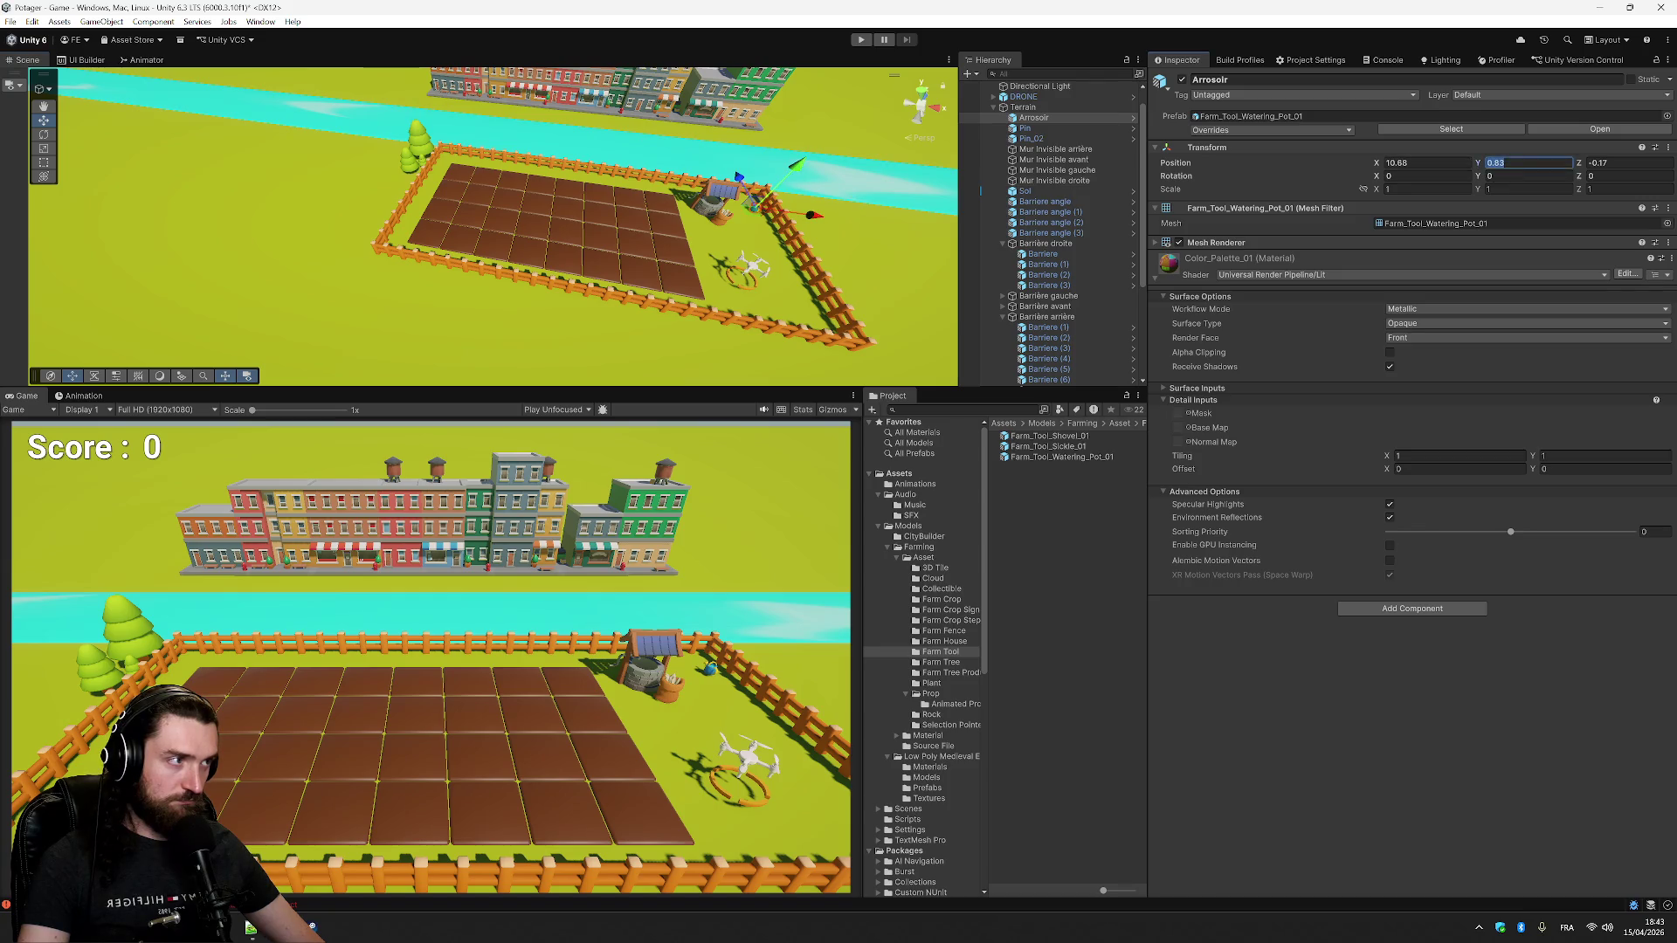
type("0.5")
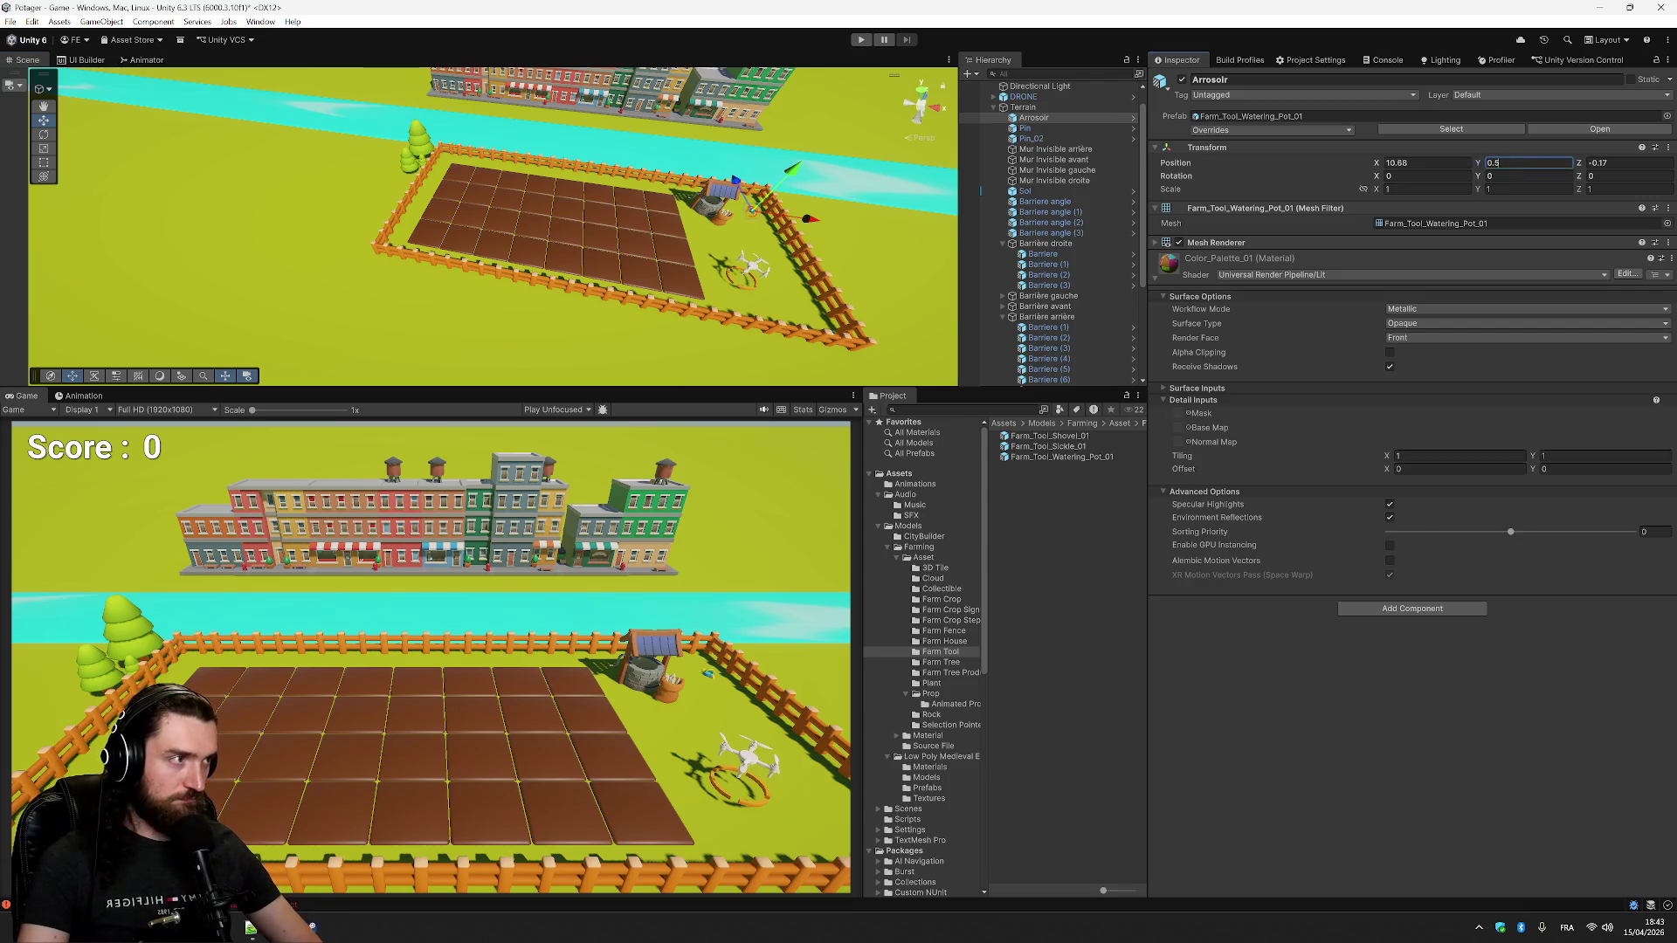
key("BackSpace")
type("8")
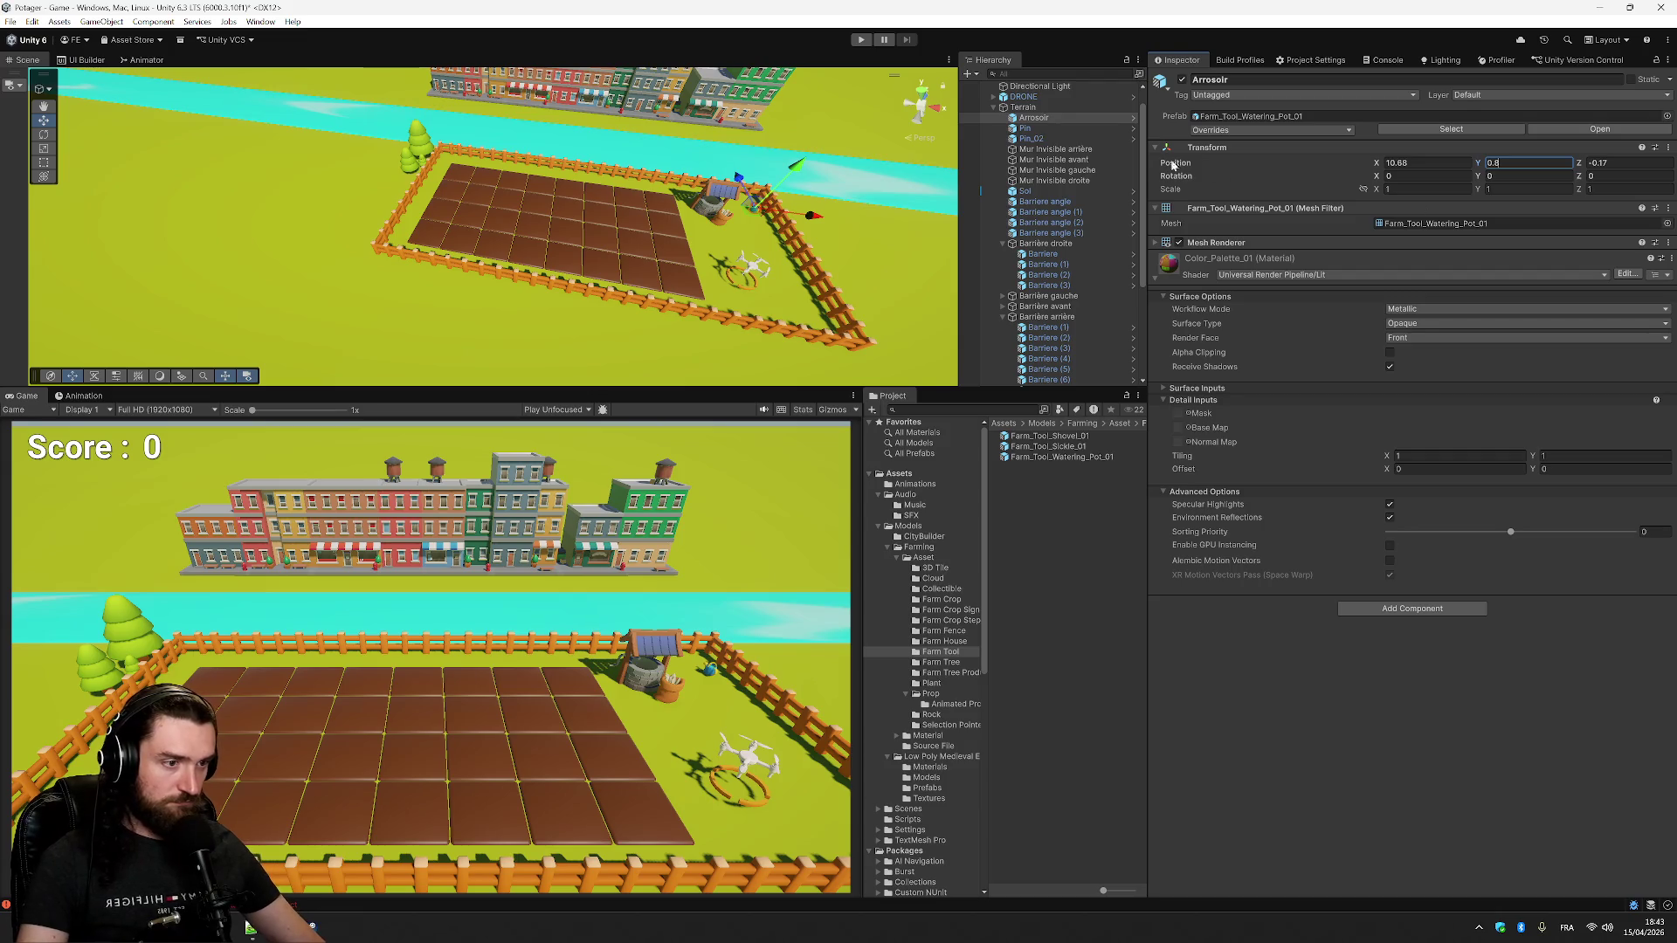
left_click_drag(819, 219, 797, 222)
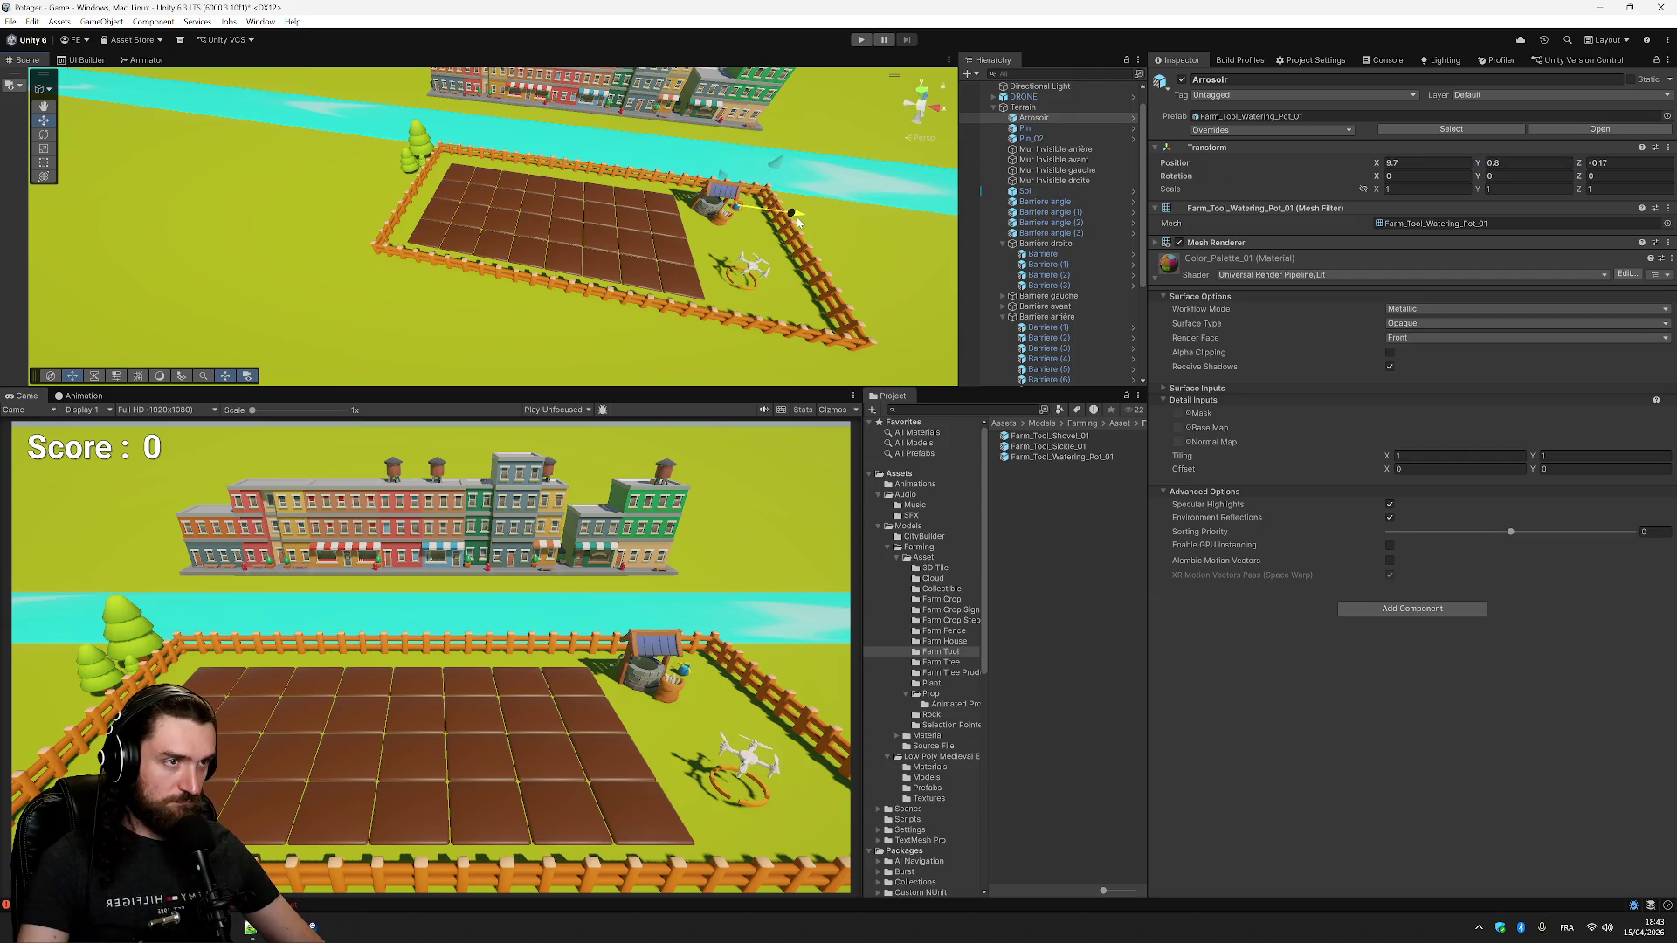
- Rotate the watering can to Y -90 and shift it left beside the well
left_click(1528, 189)
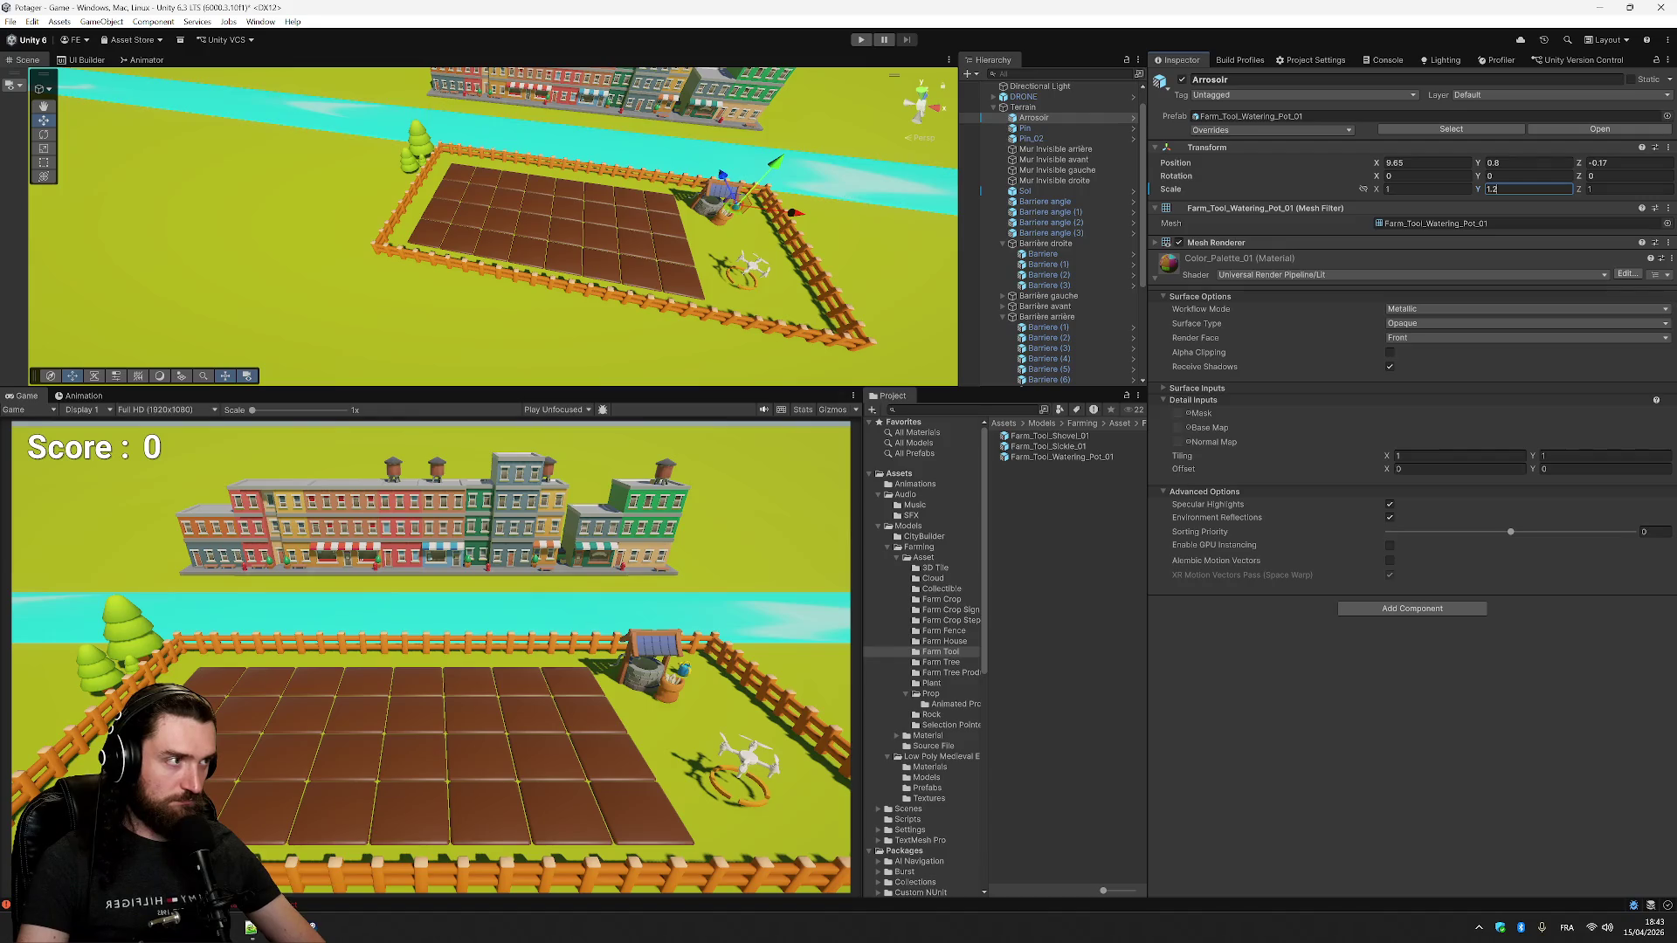
key("shift+Tab")
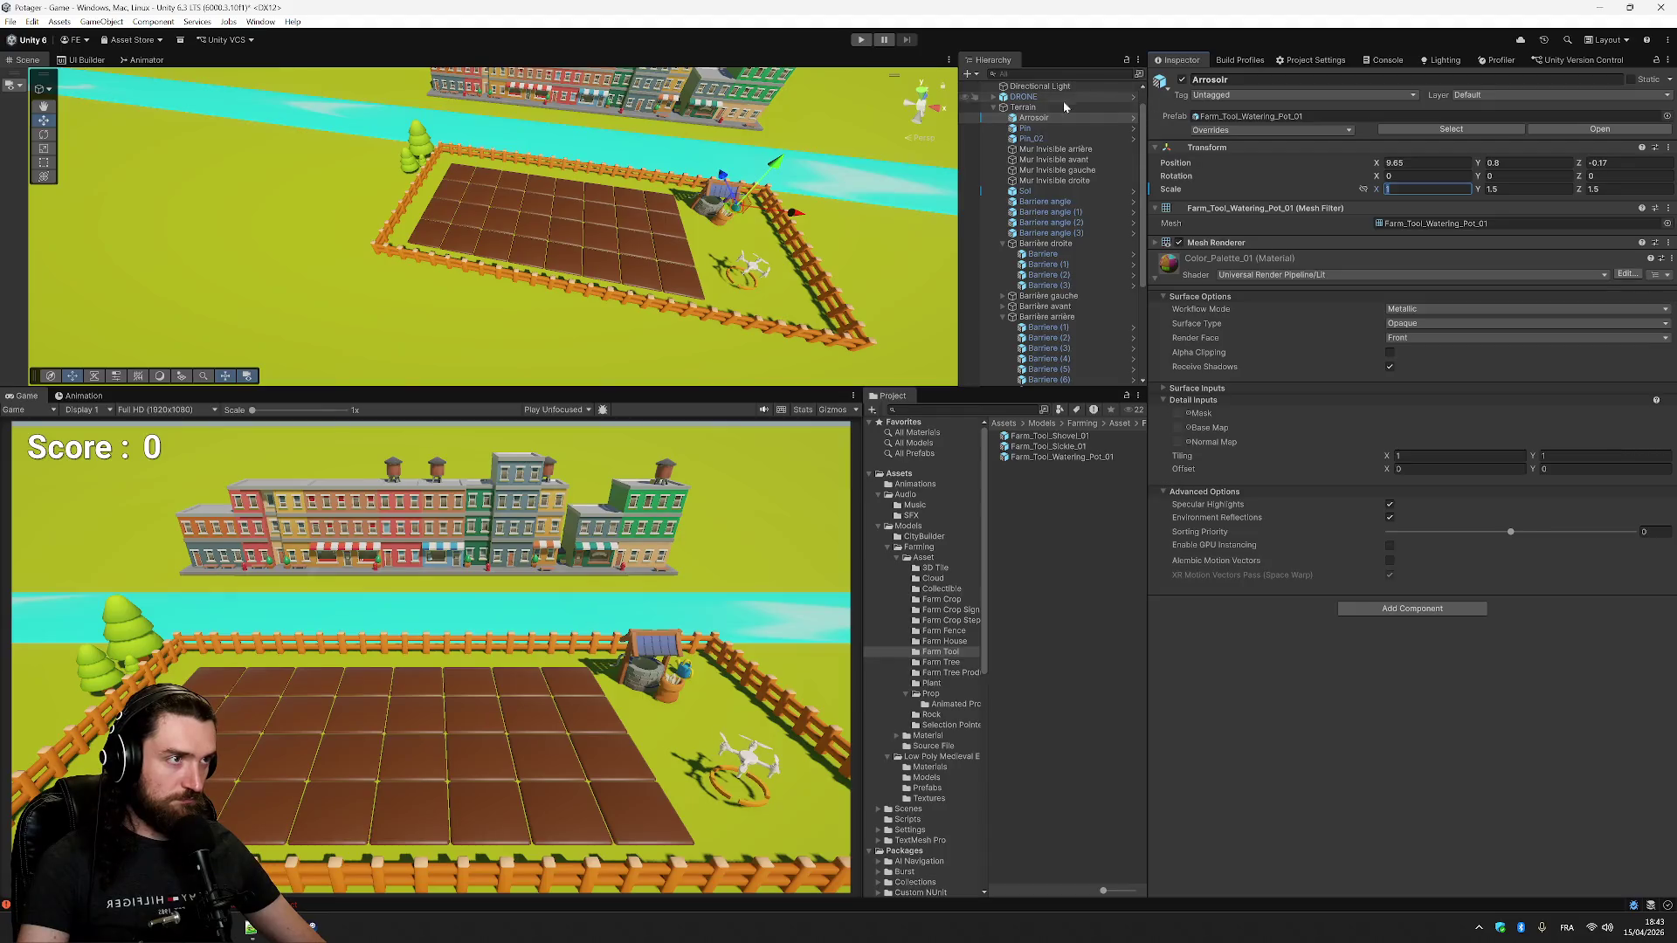
left_click(1441, 175)
type("90")
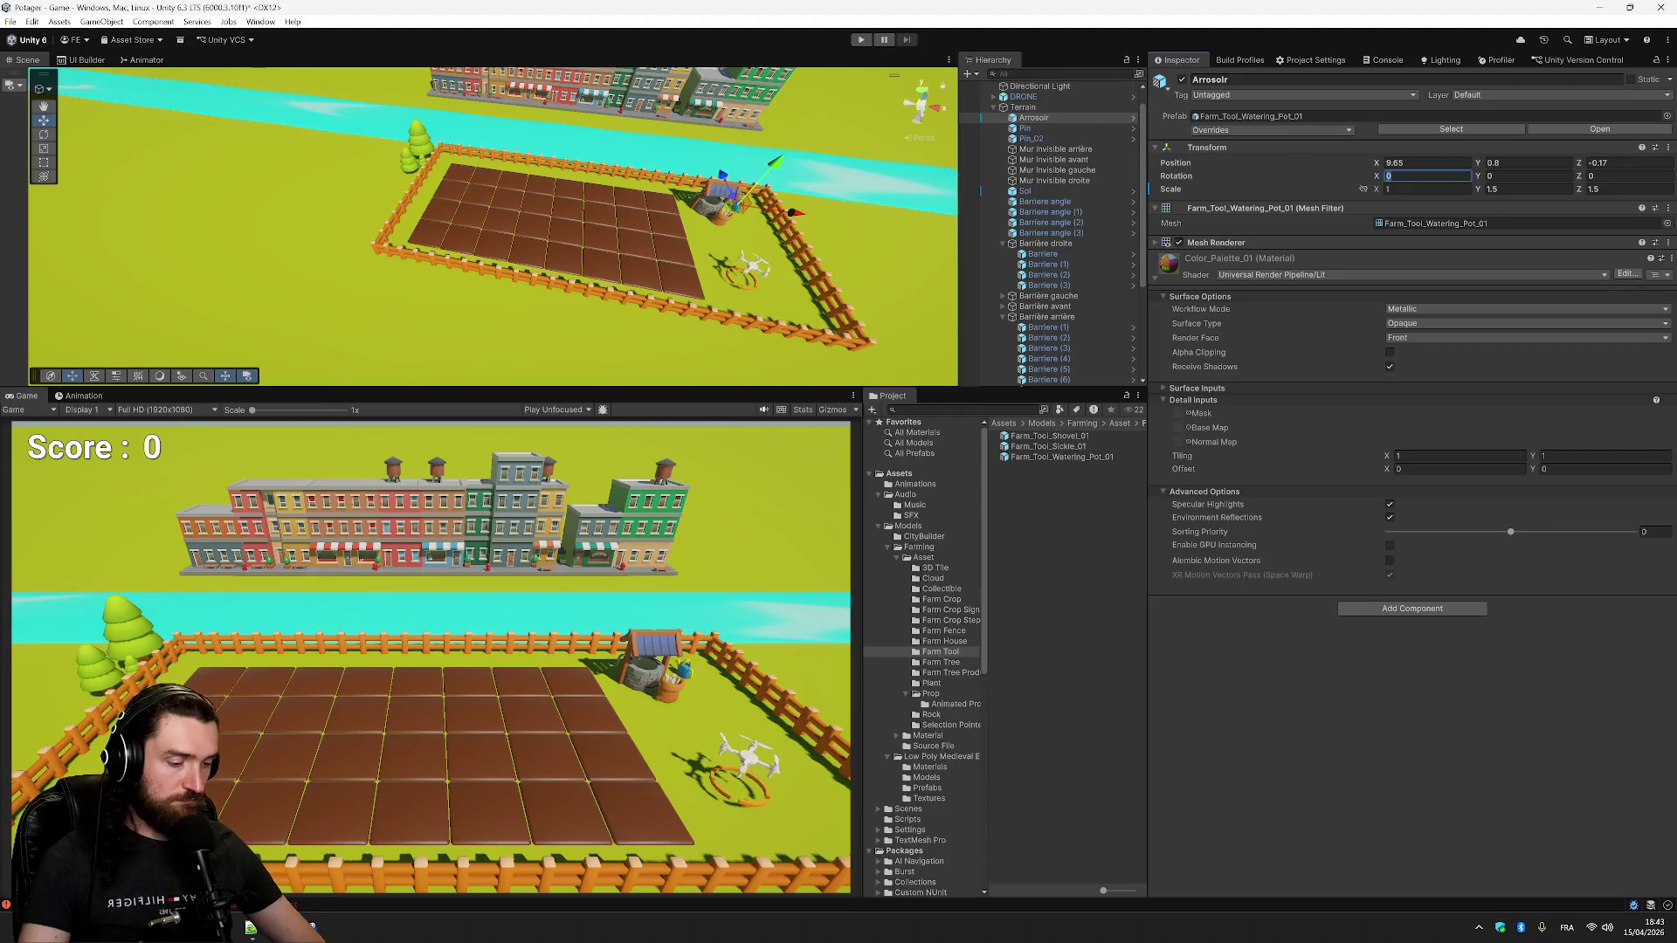
key("Return")
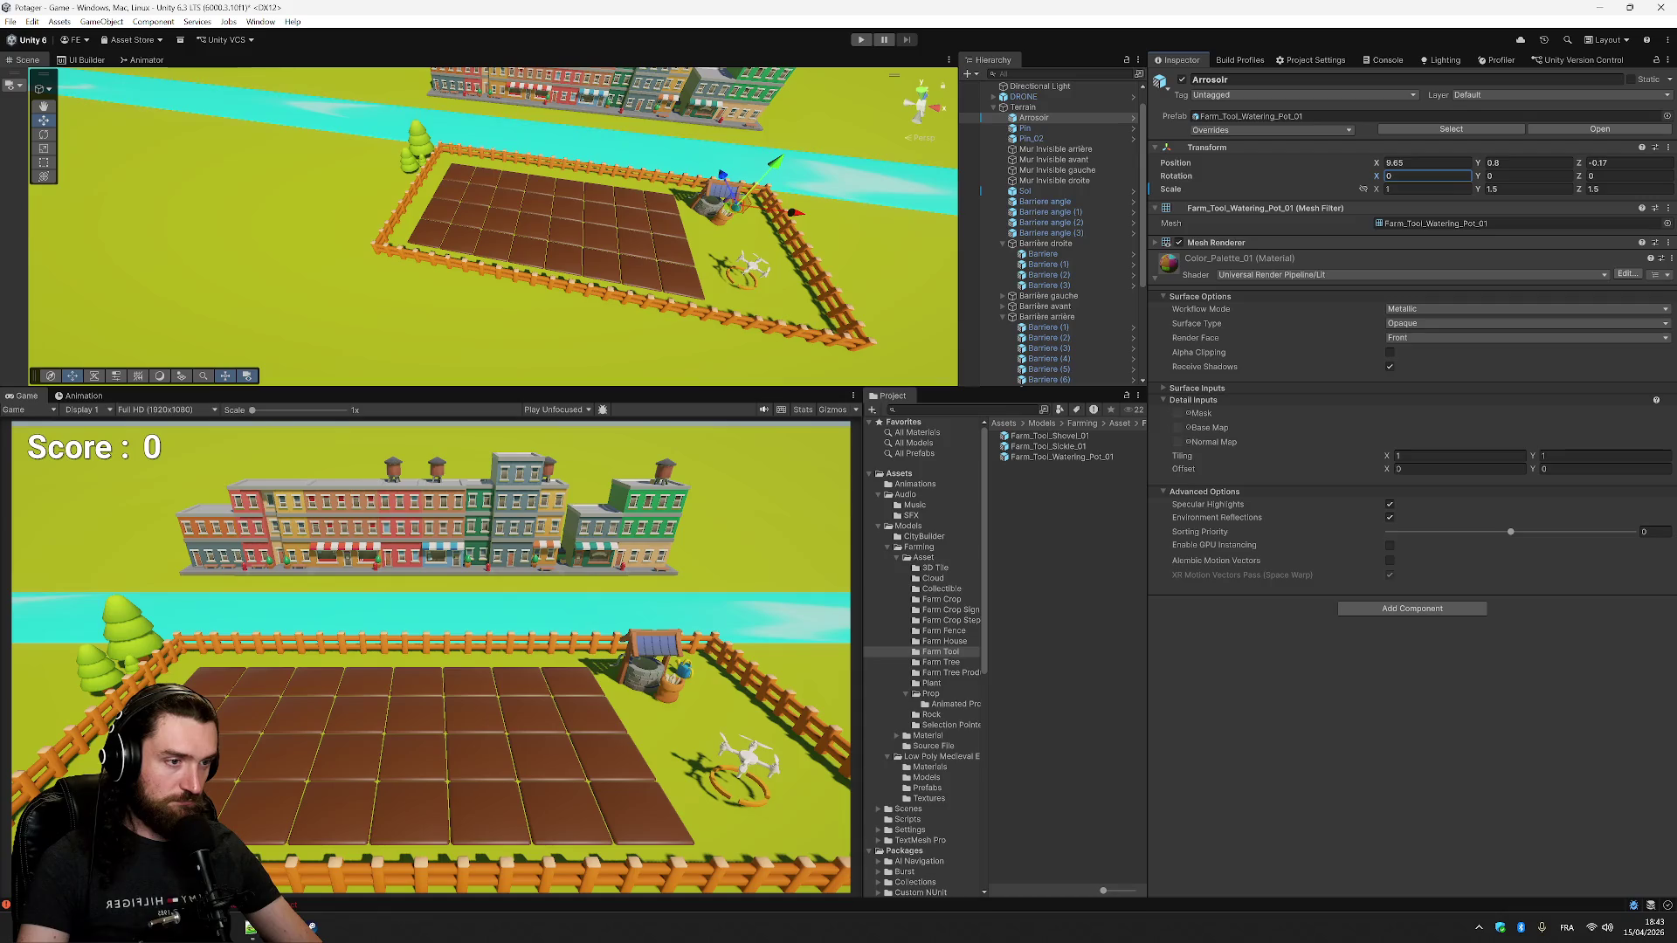
key("Tab")
type("90")
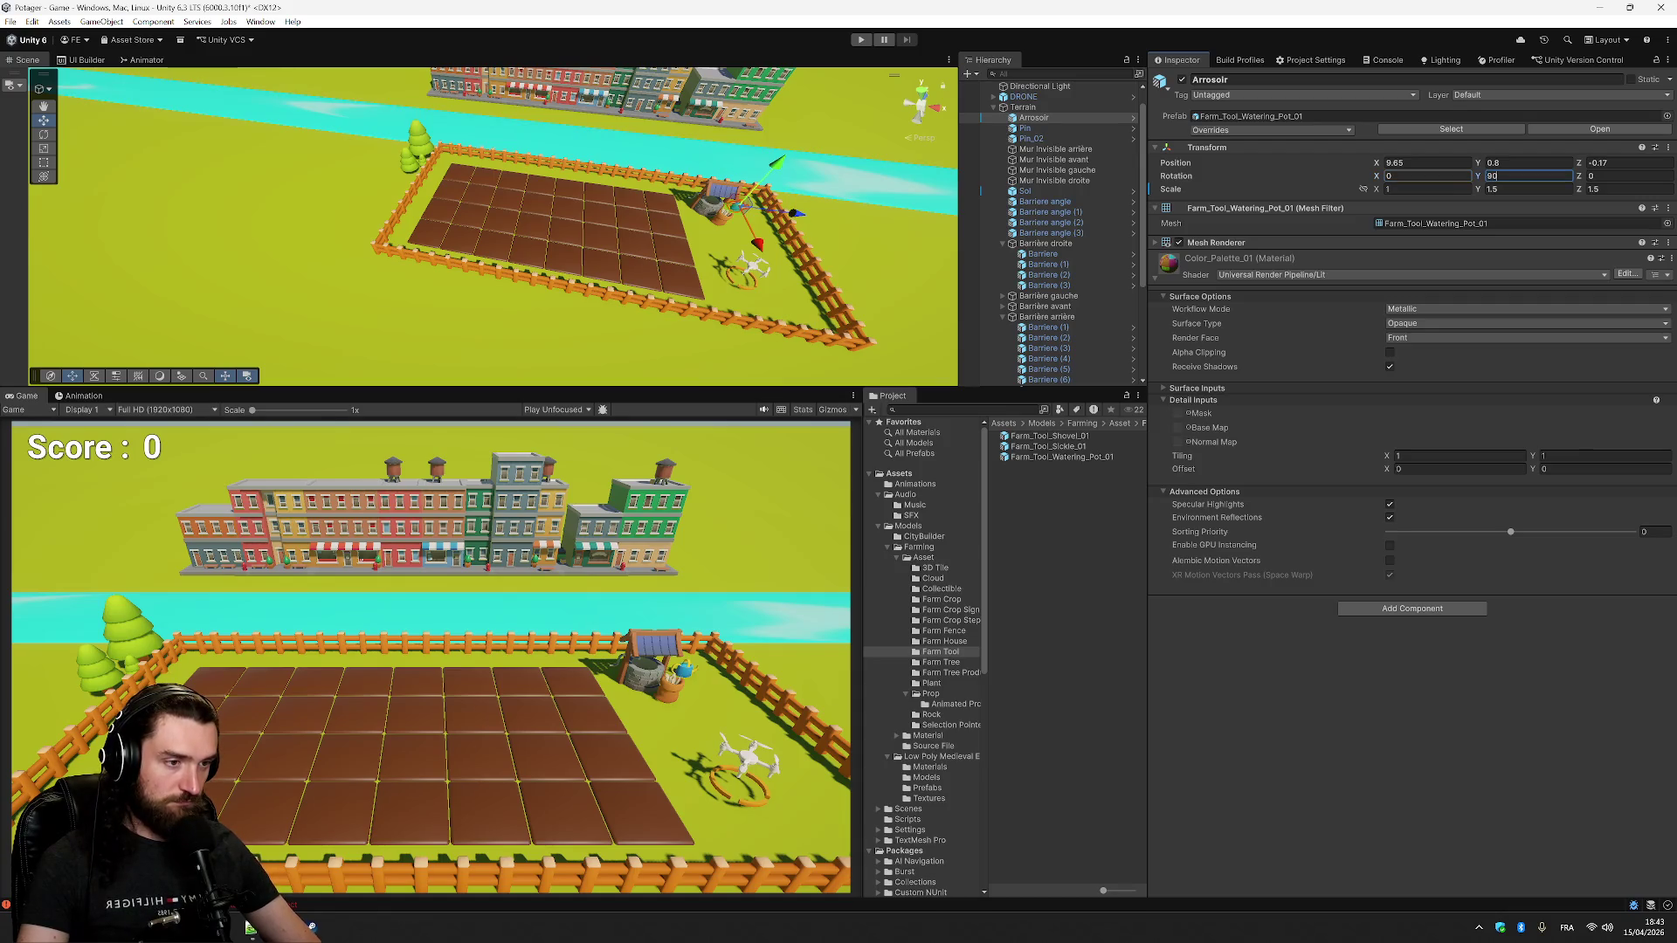
type("180")
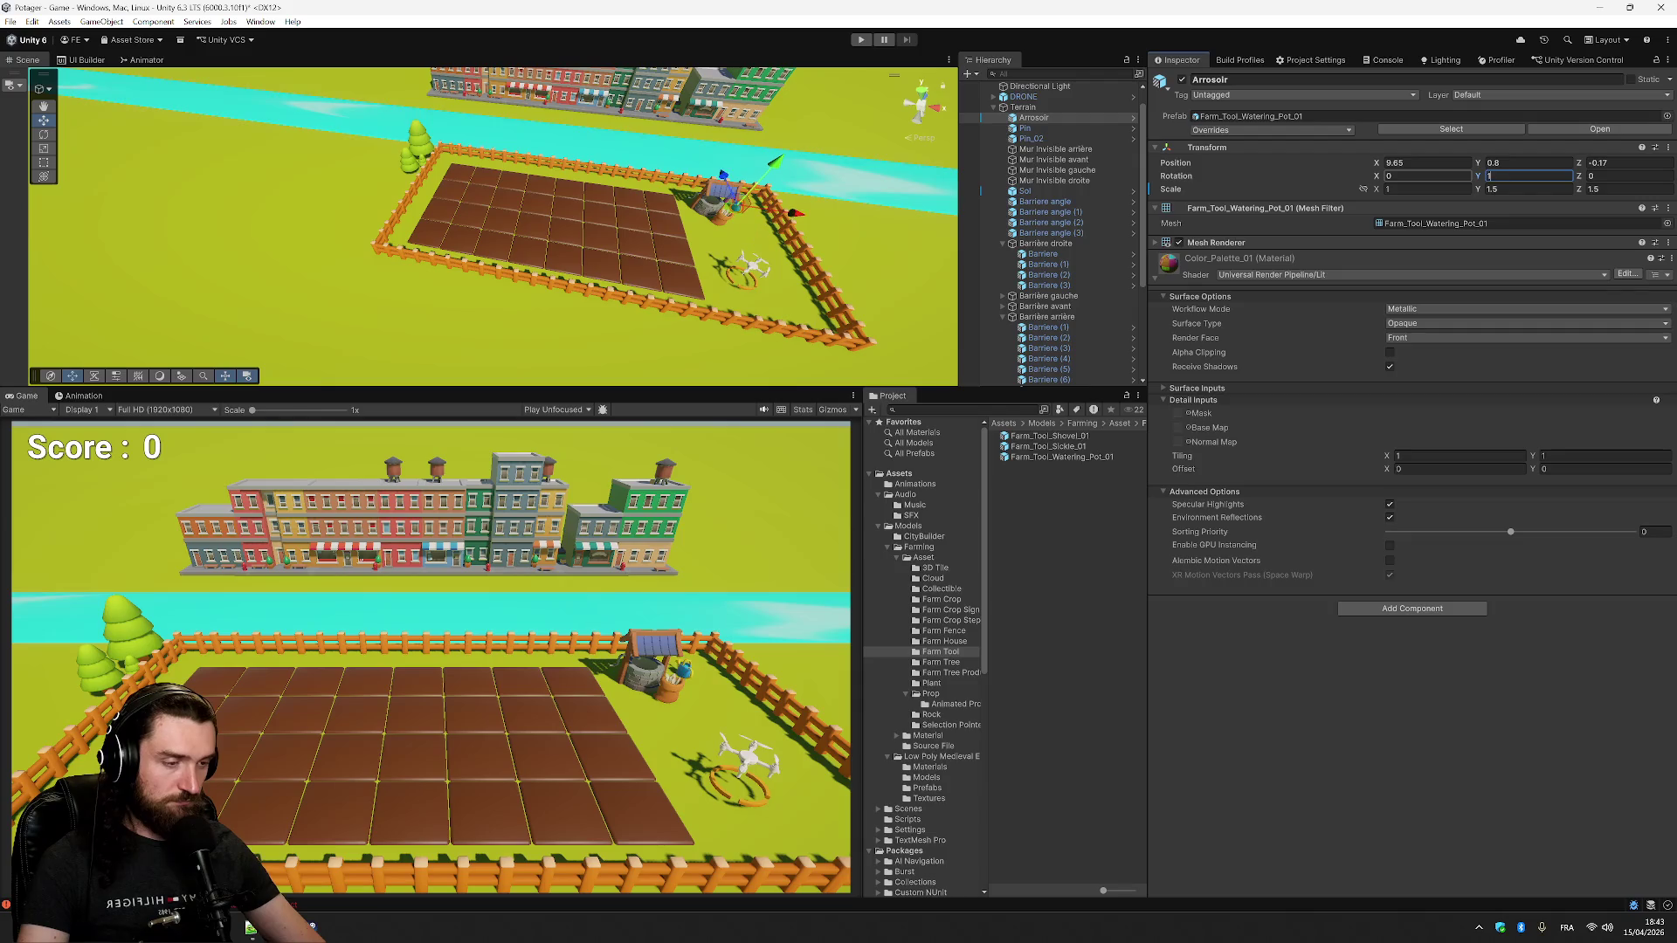
key("Return")
type("-90")
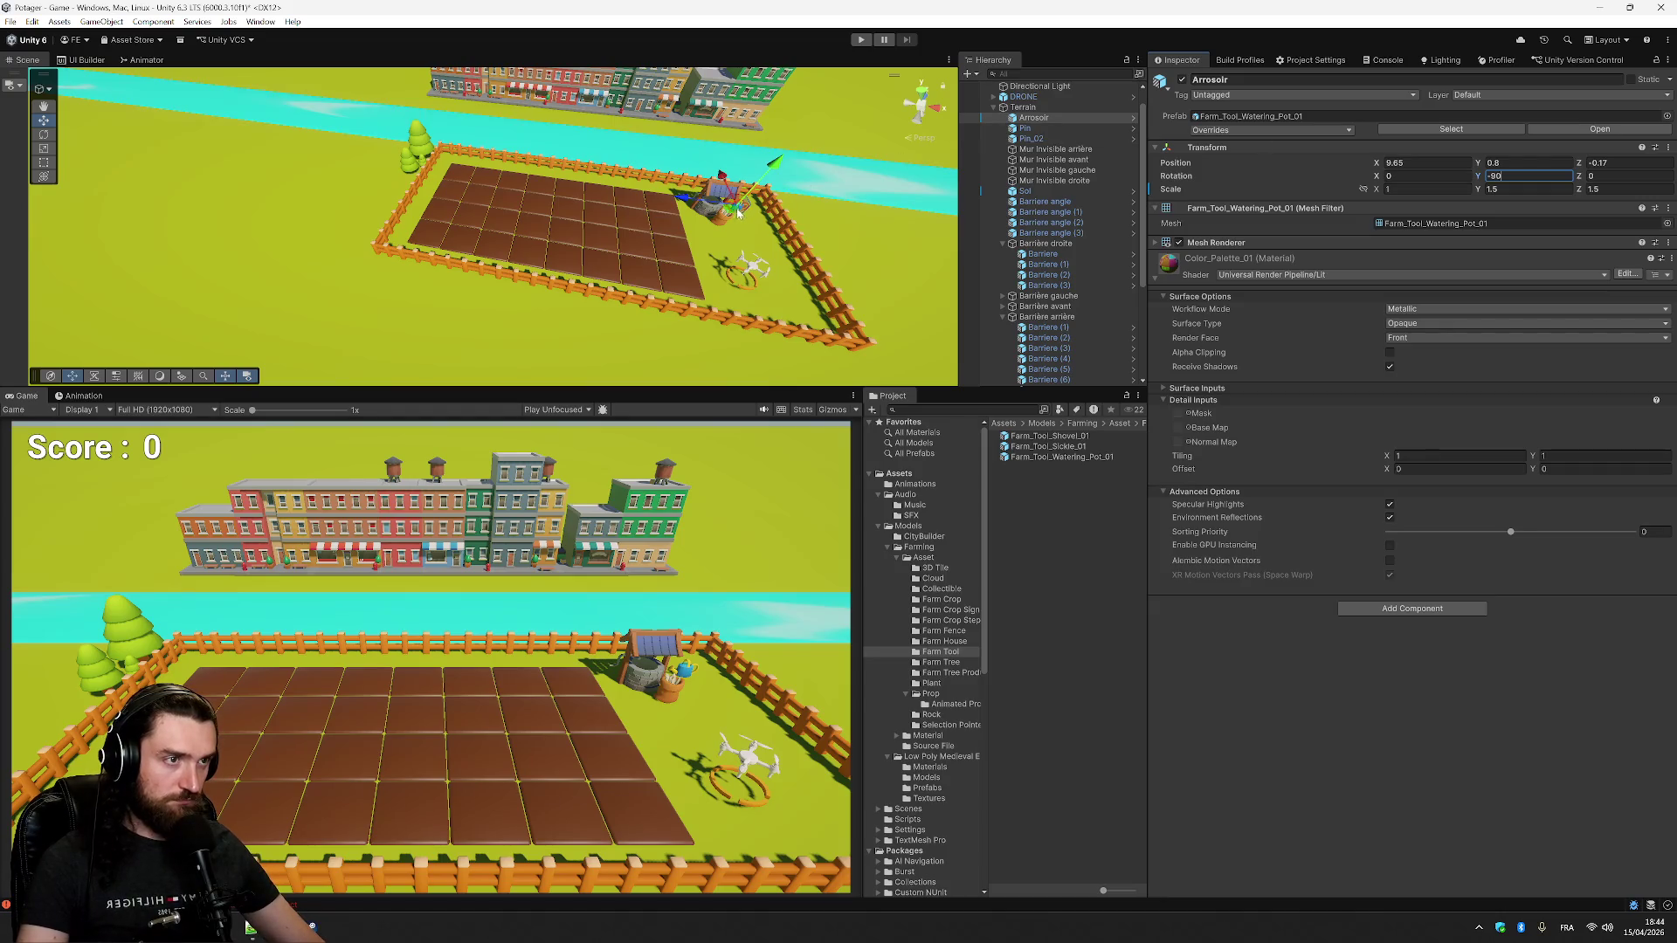
left_click_drag(734, 213, 703, 218)
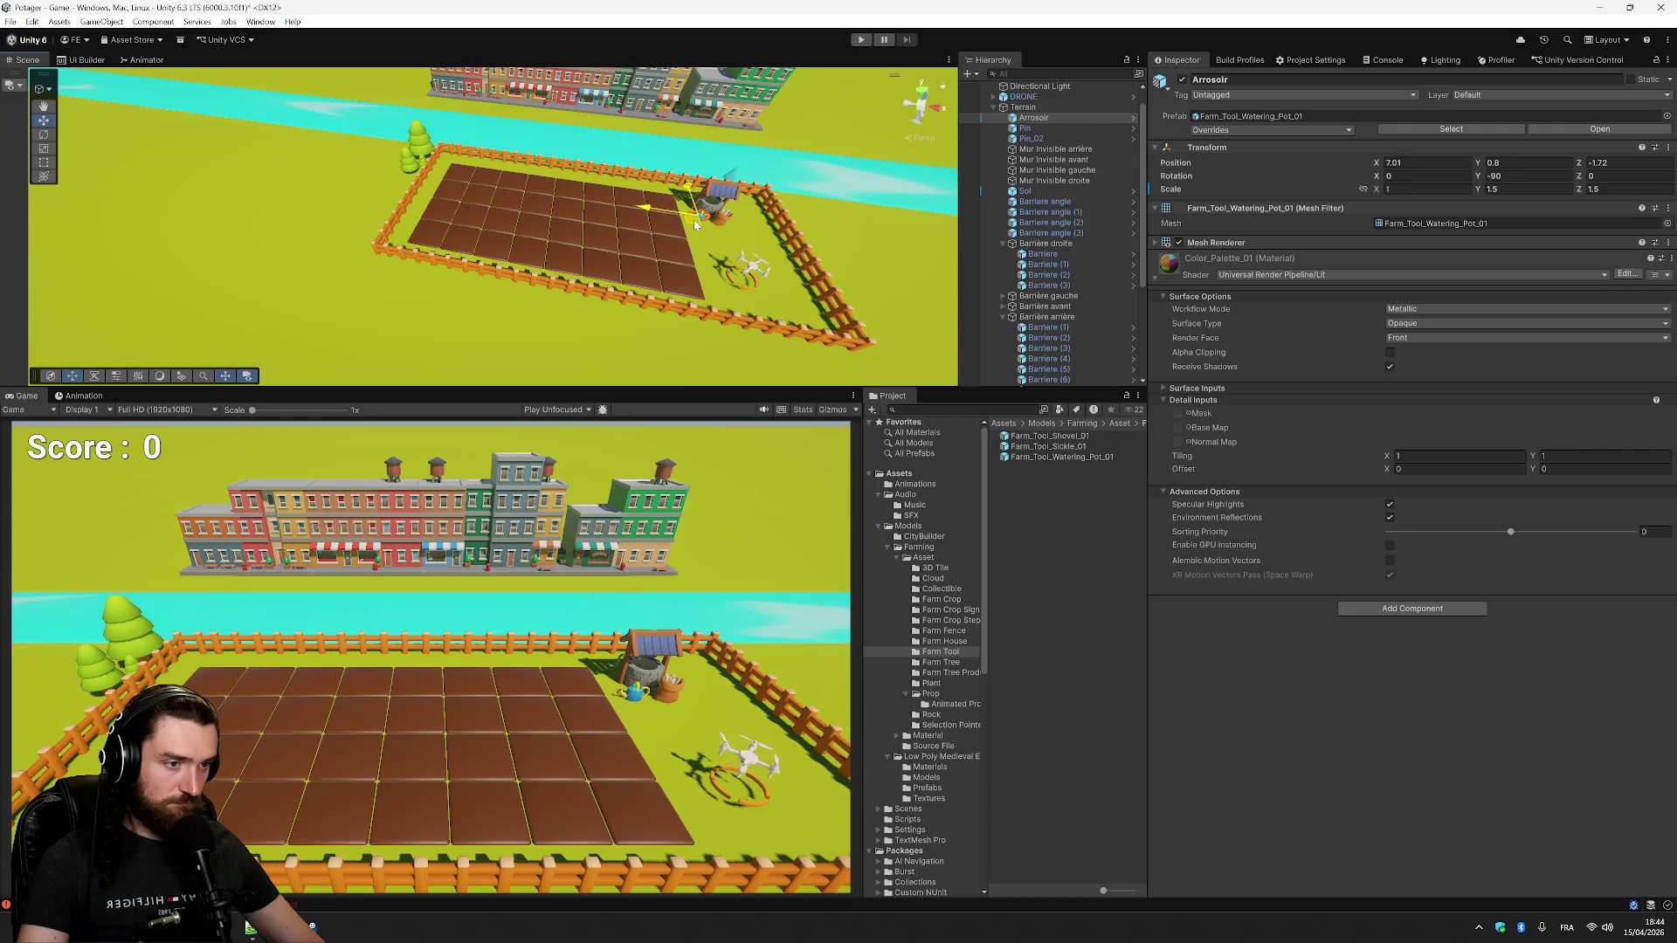
- Scale the watering can to 1.5, 2, 2 and raise it slightly above the ground
left_click(1425, 190)
type("1.5")
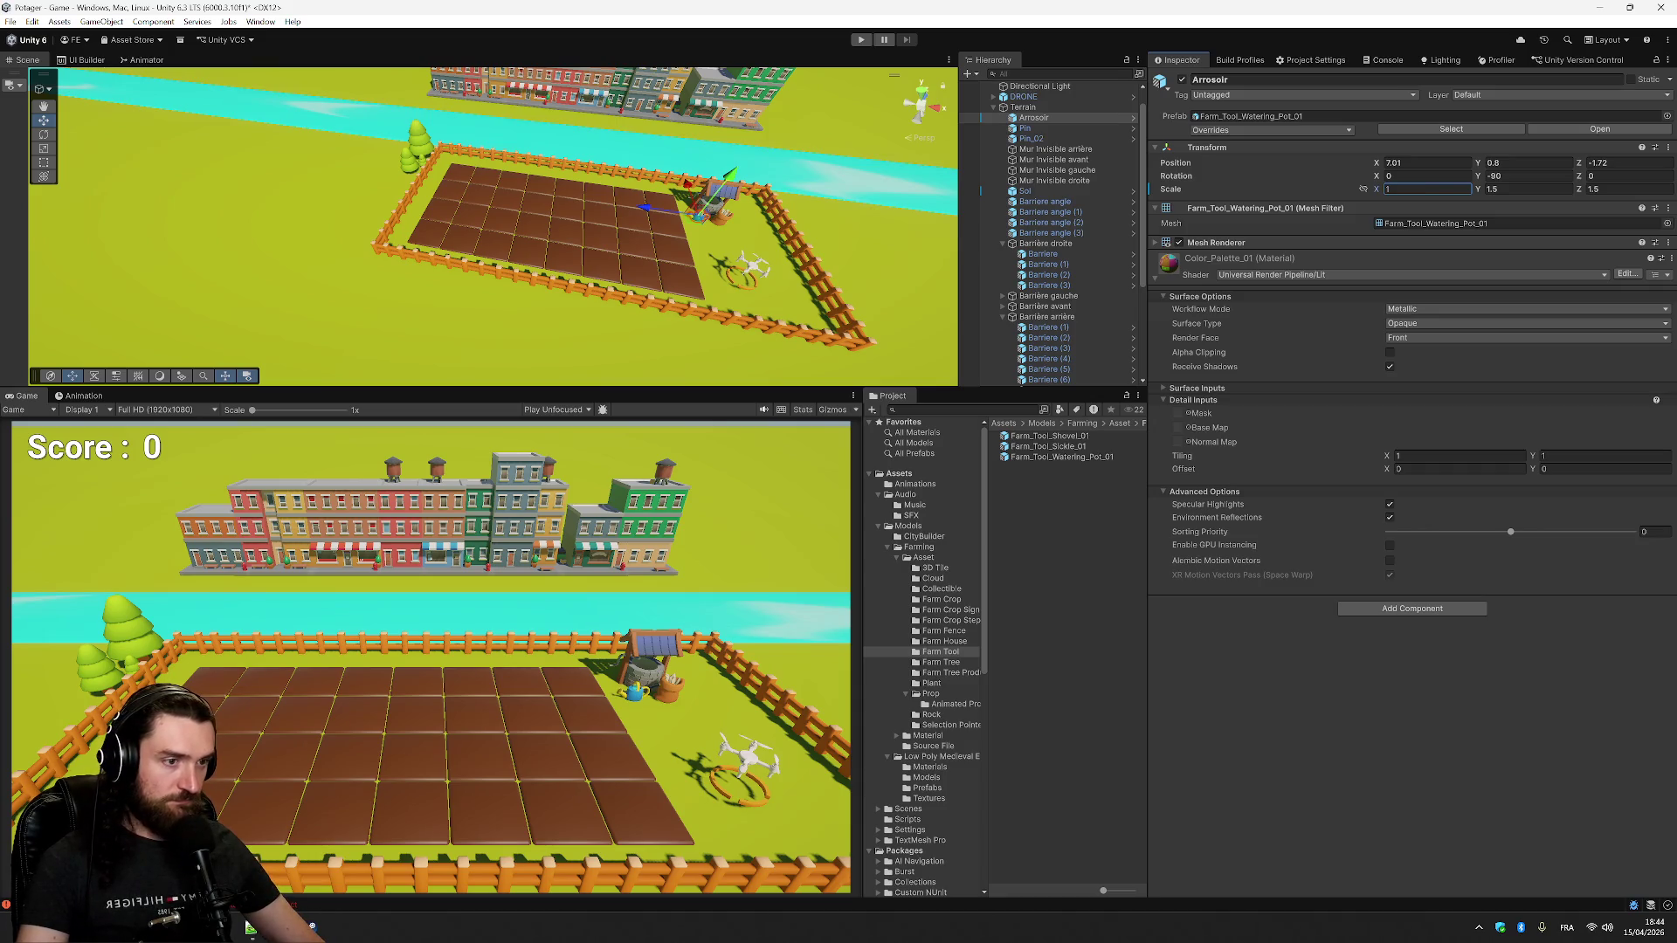
key("Tab")
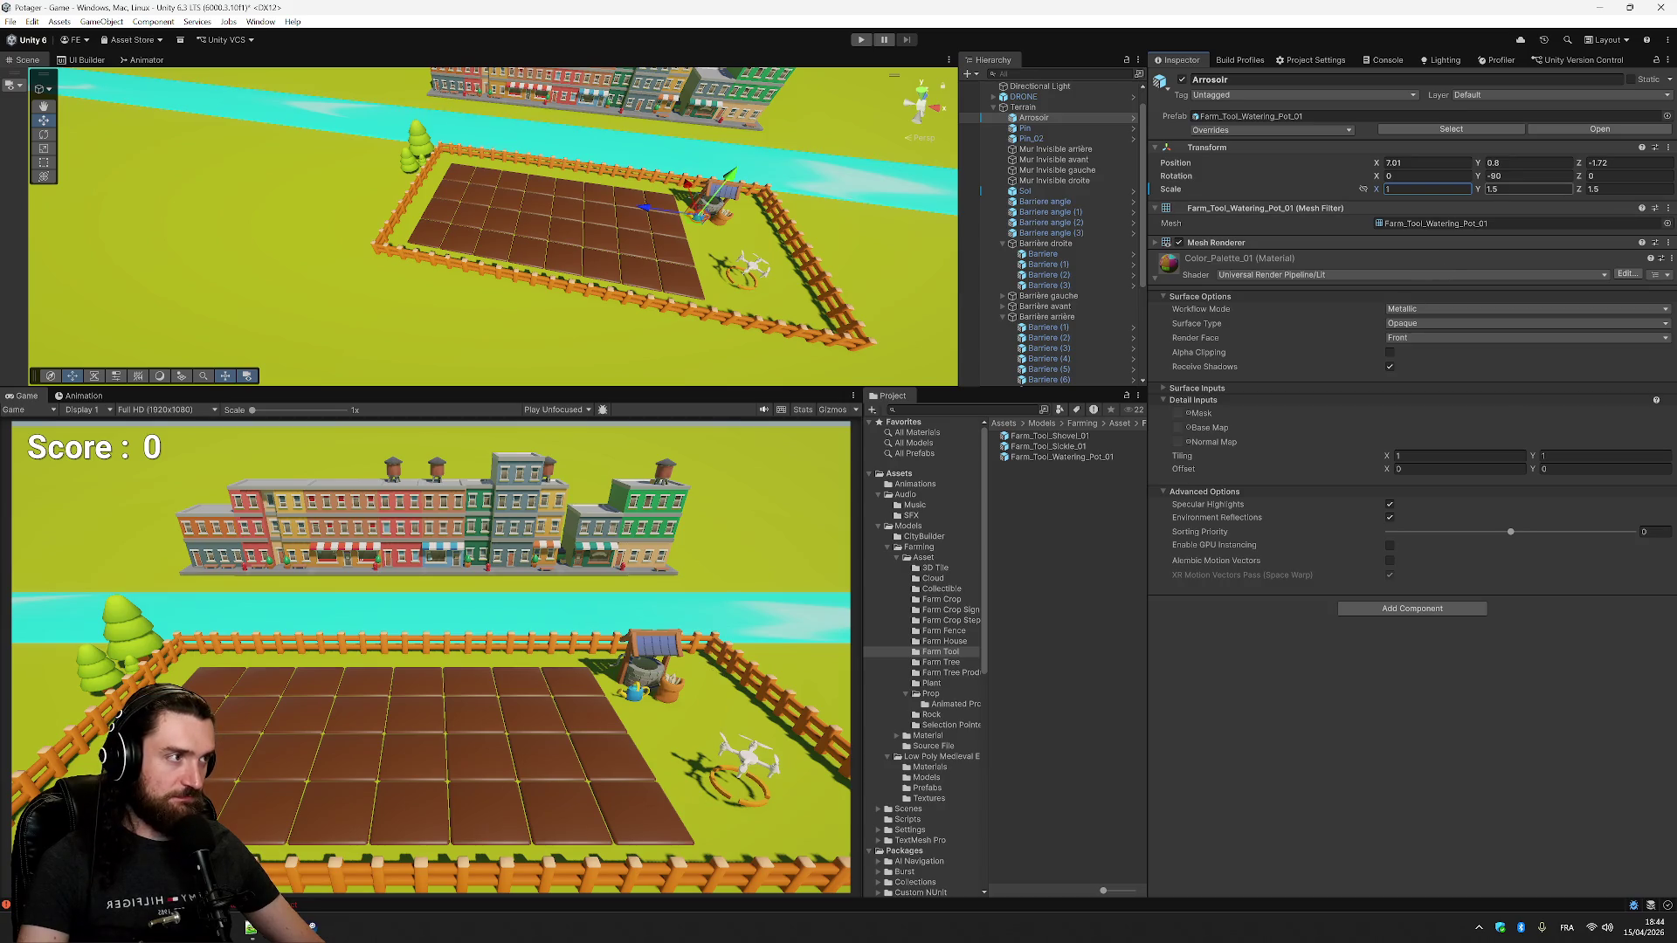
type("2")
key("Tab")
type("2")
left_click(1427, 189)
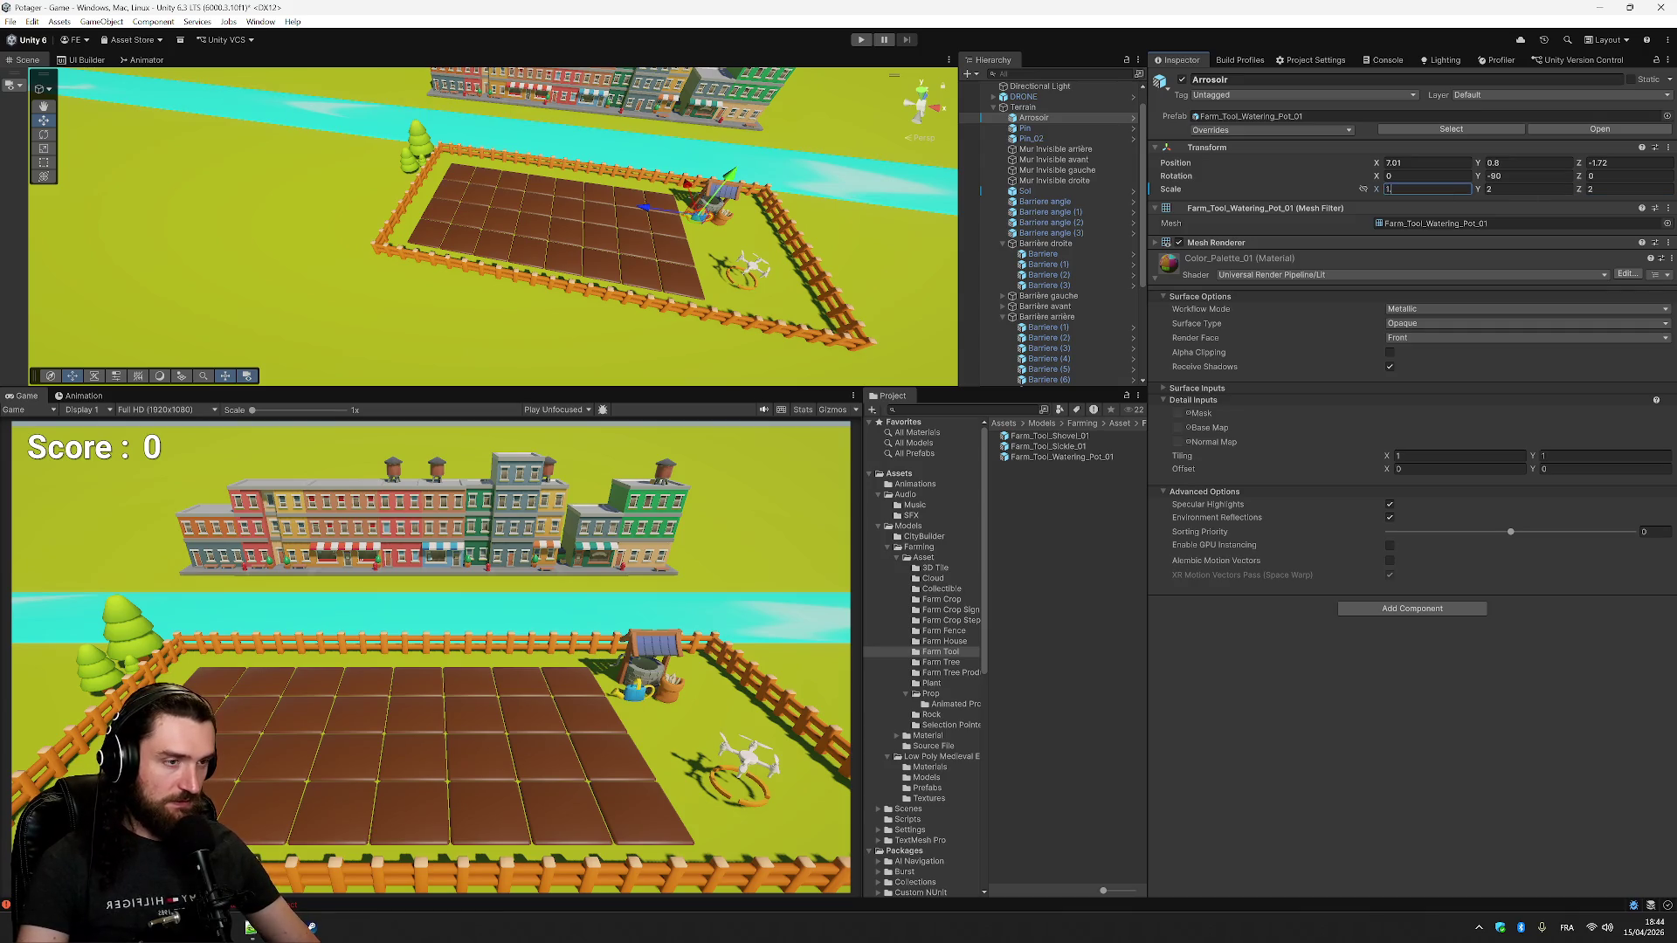
type(".5")
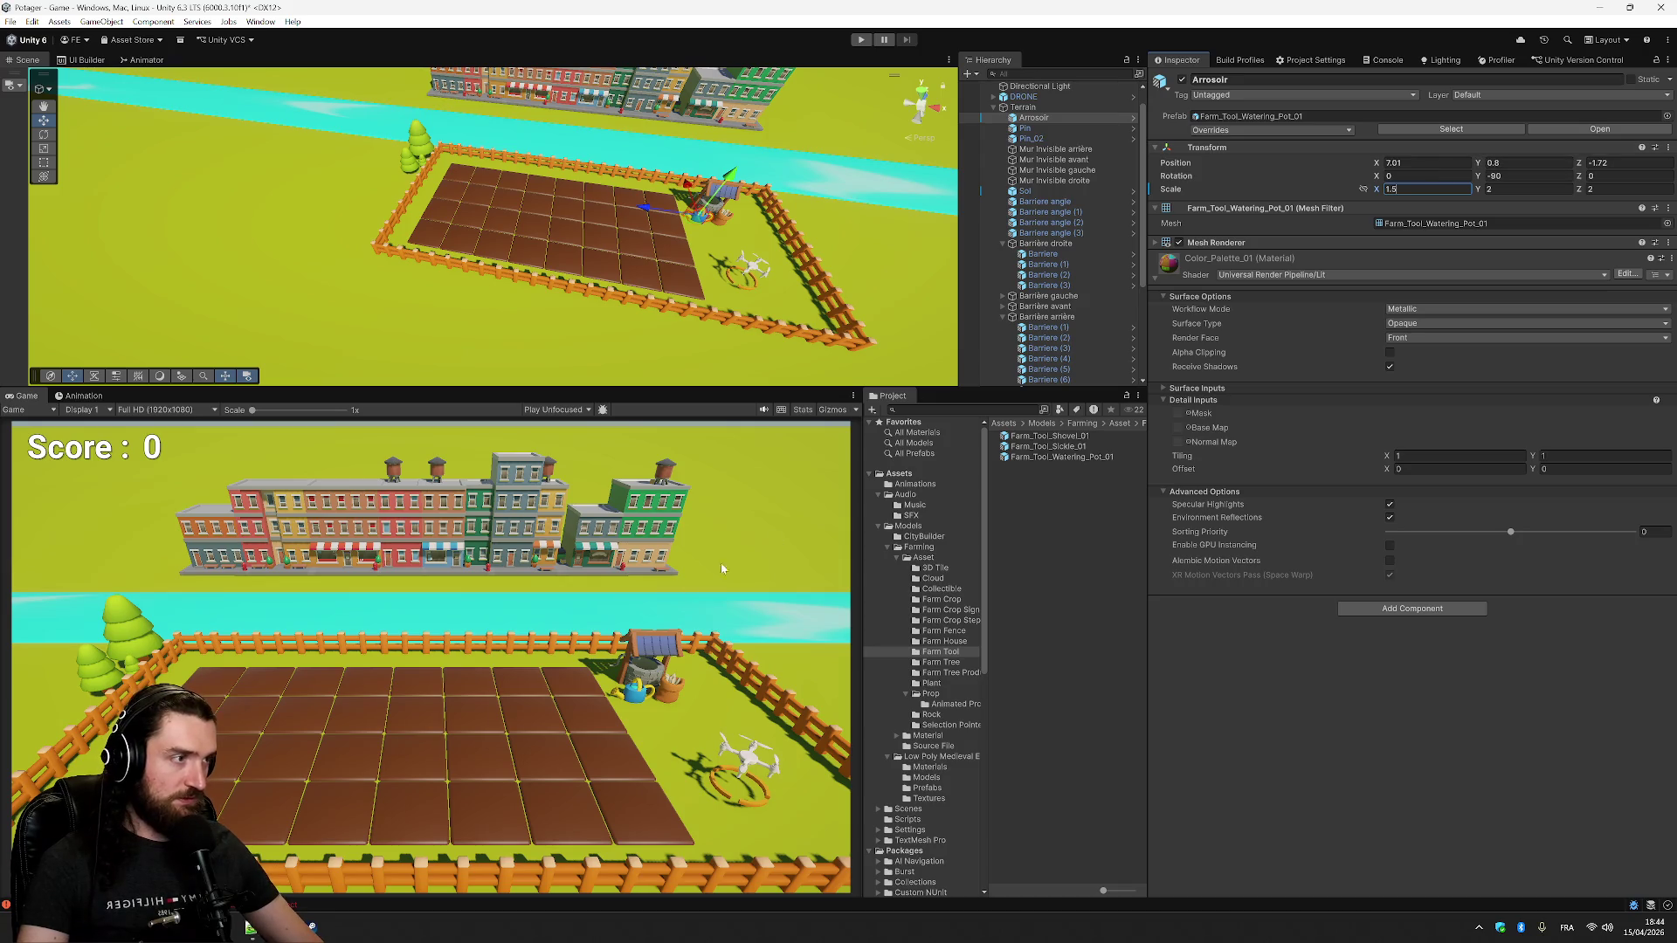
left_click(1055, 118)
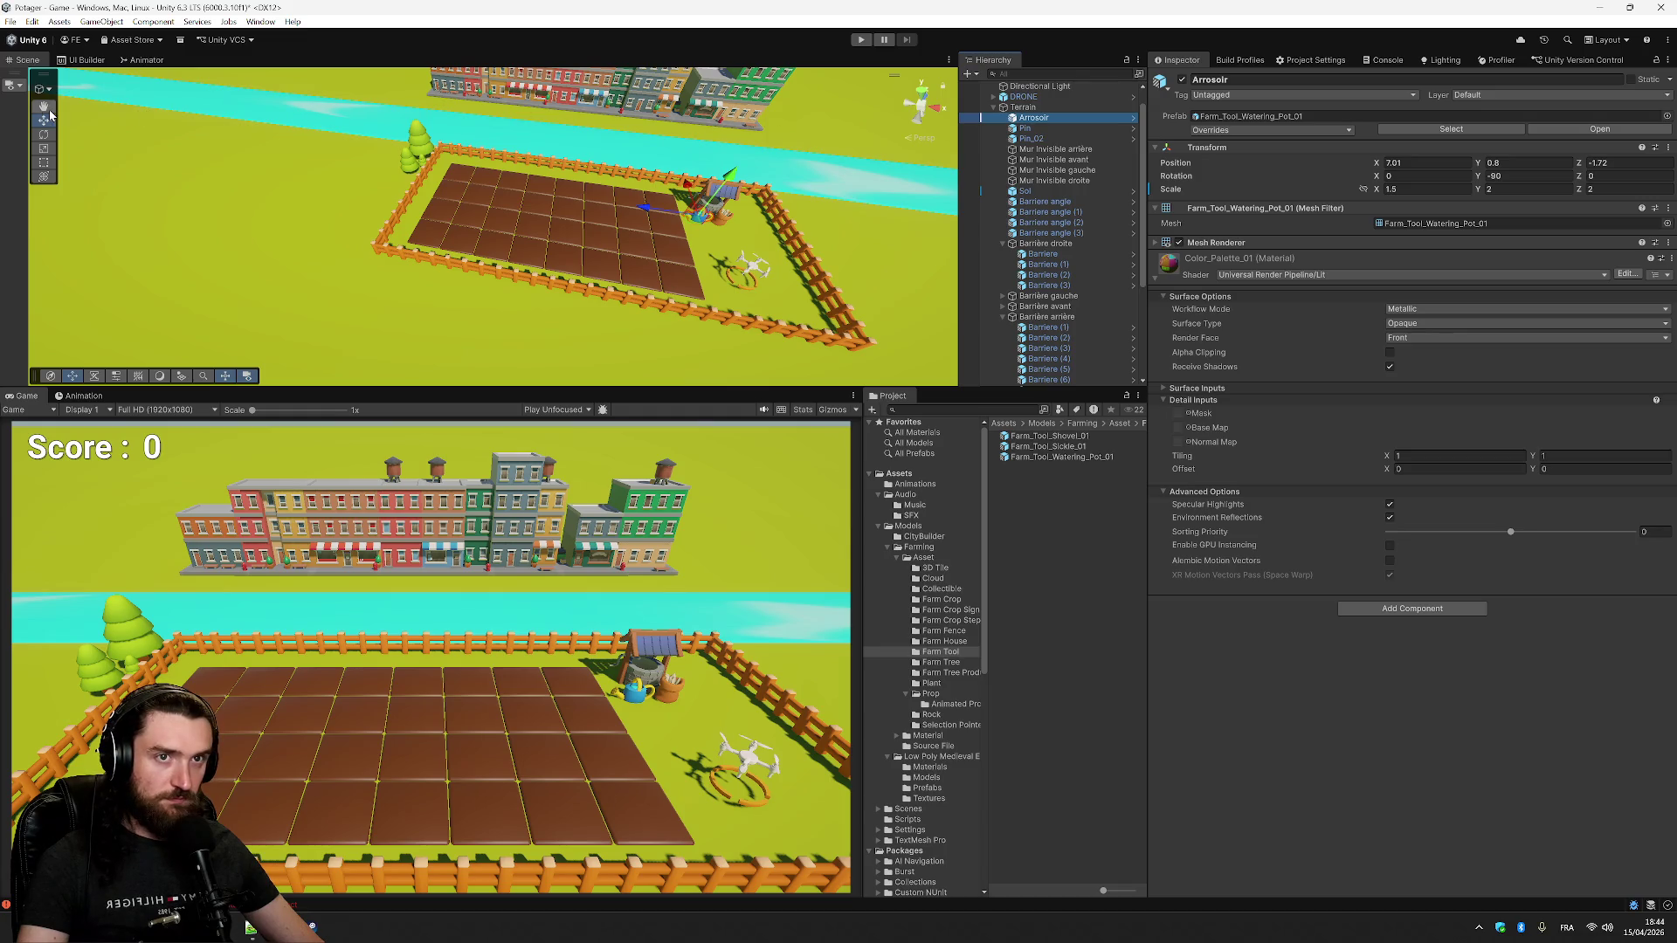
left_click_drag(730, 179, 732, 175)
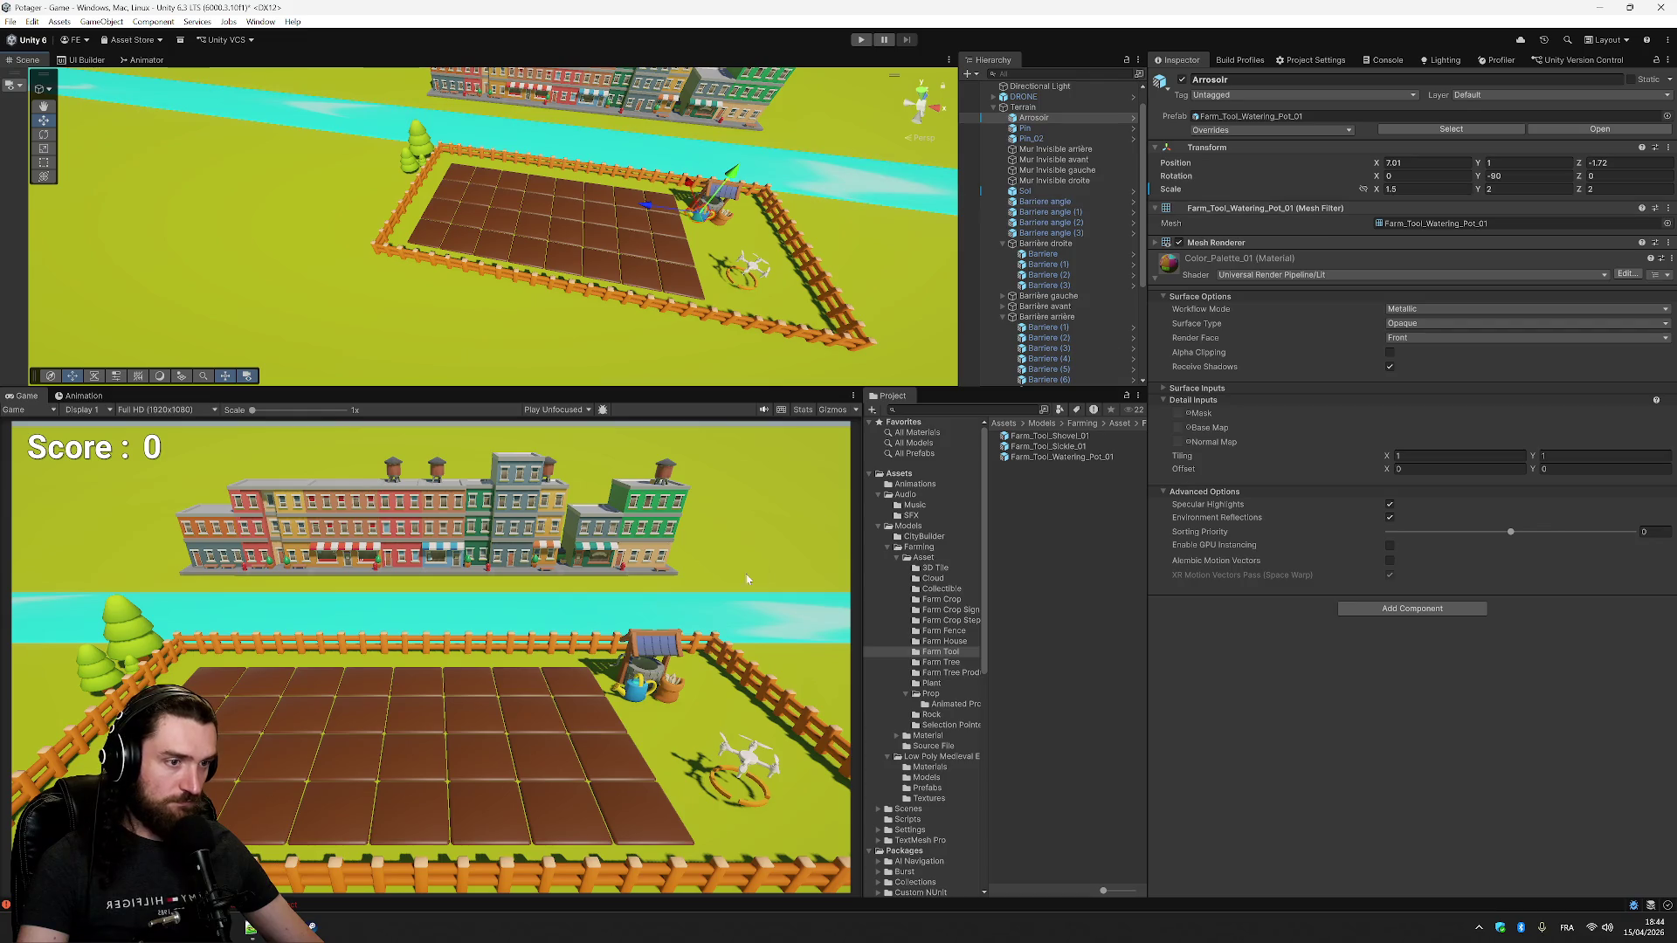
scroll(806, 206, "up", 3)
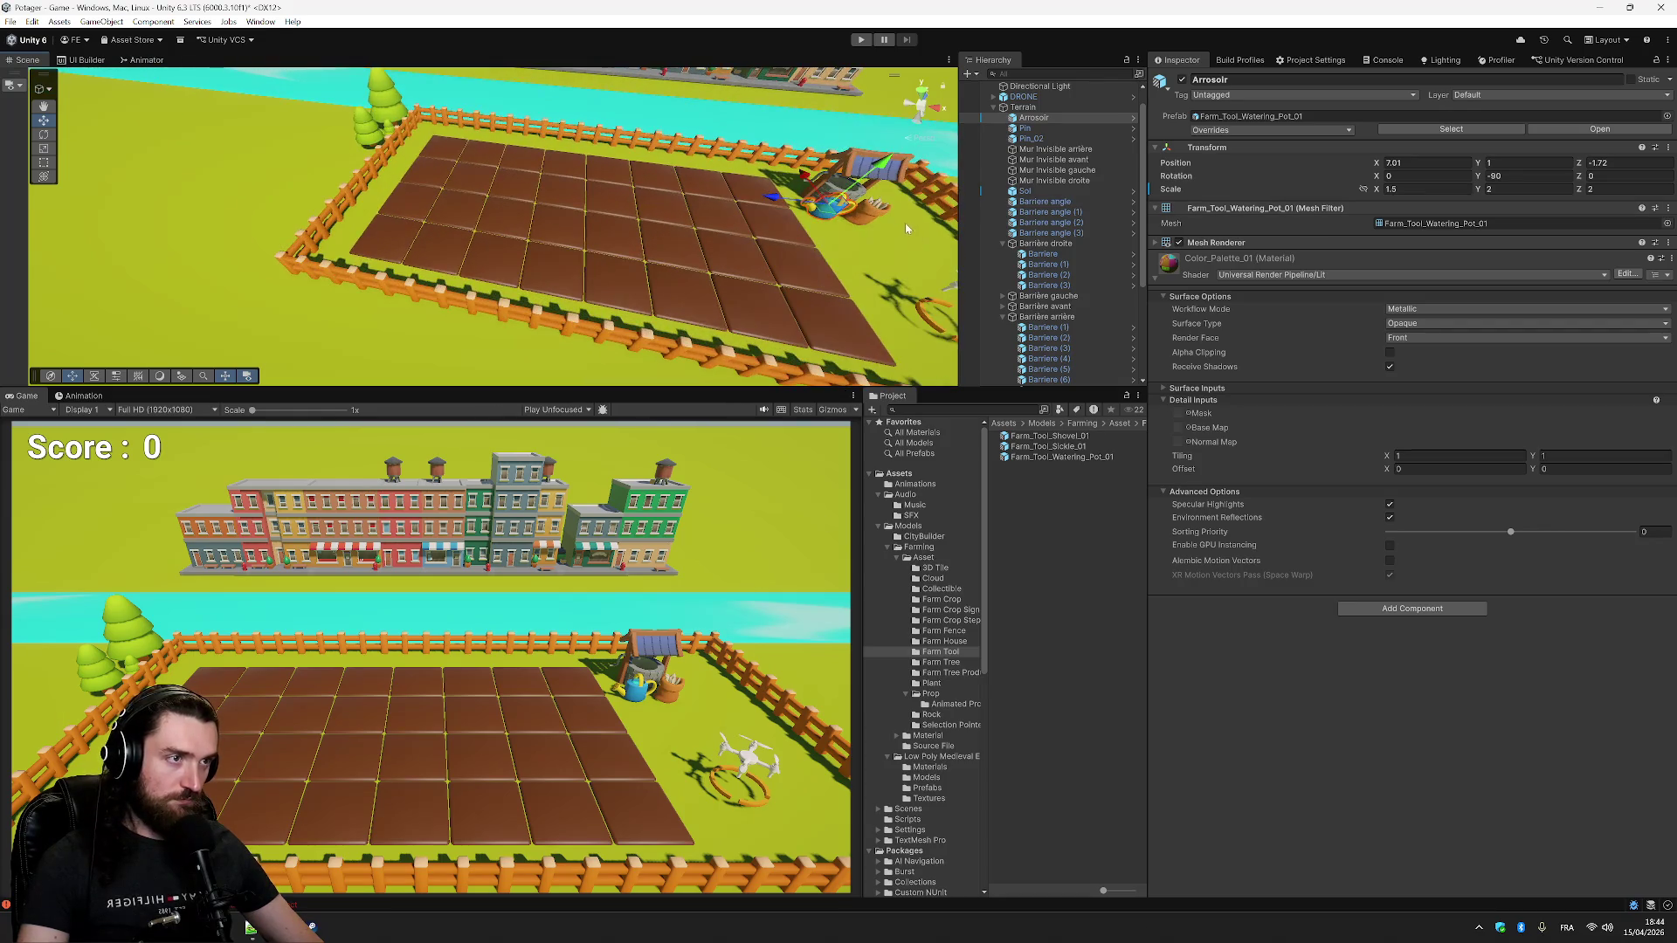
left_click(44, 107)
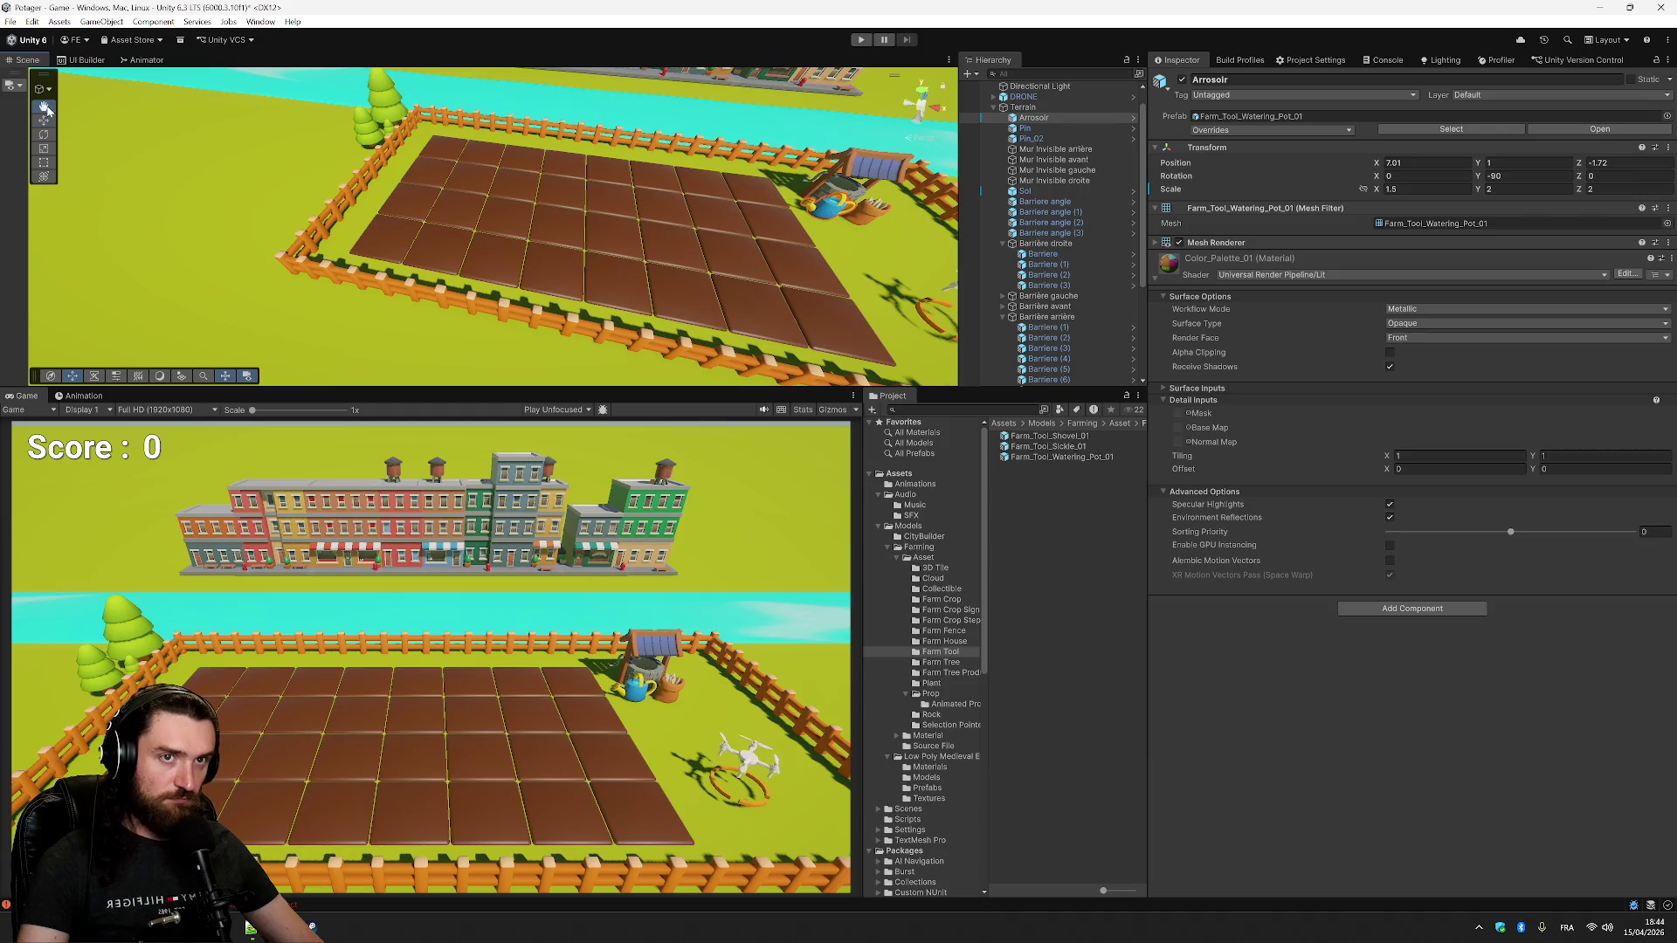
mouse_move(792, 217)
left_mouse_down()
mouse_move(751, 194)
mouse_move(709, 207)
left_mouse_up()
scroll(709, 207, "up", 5)
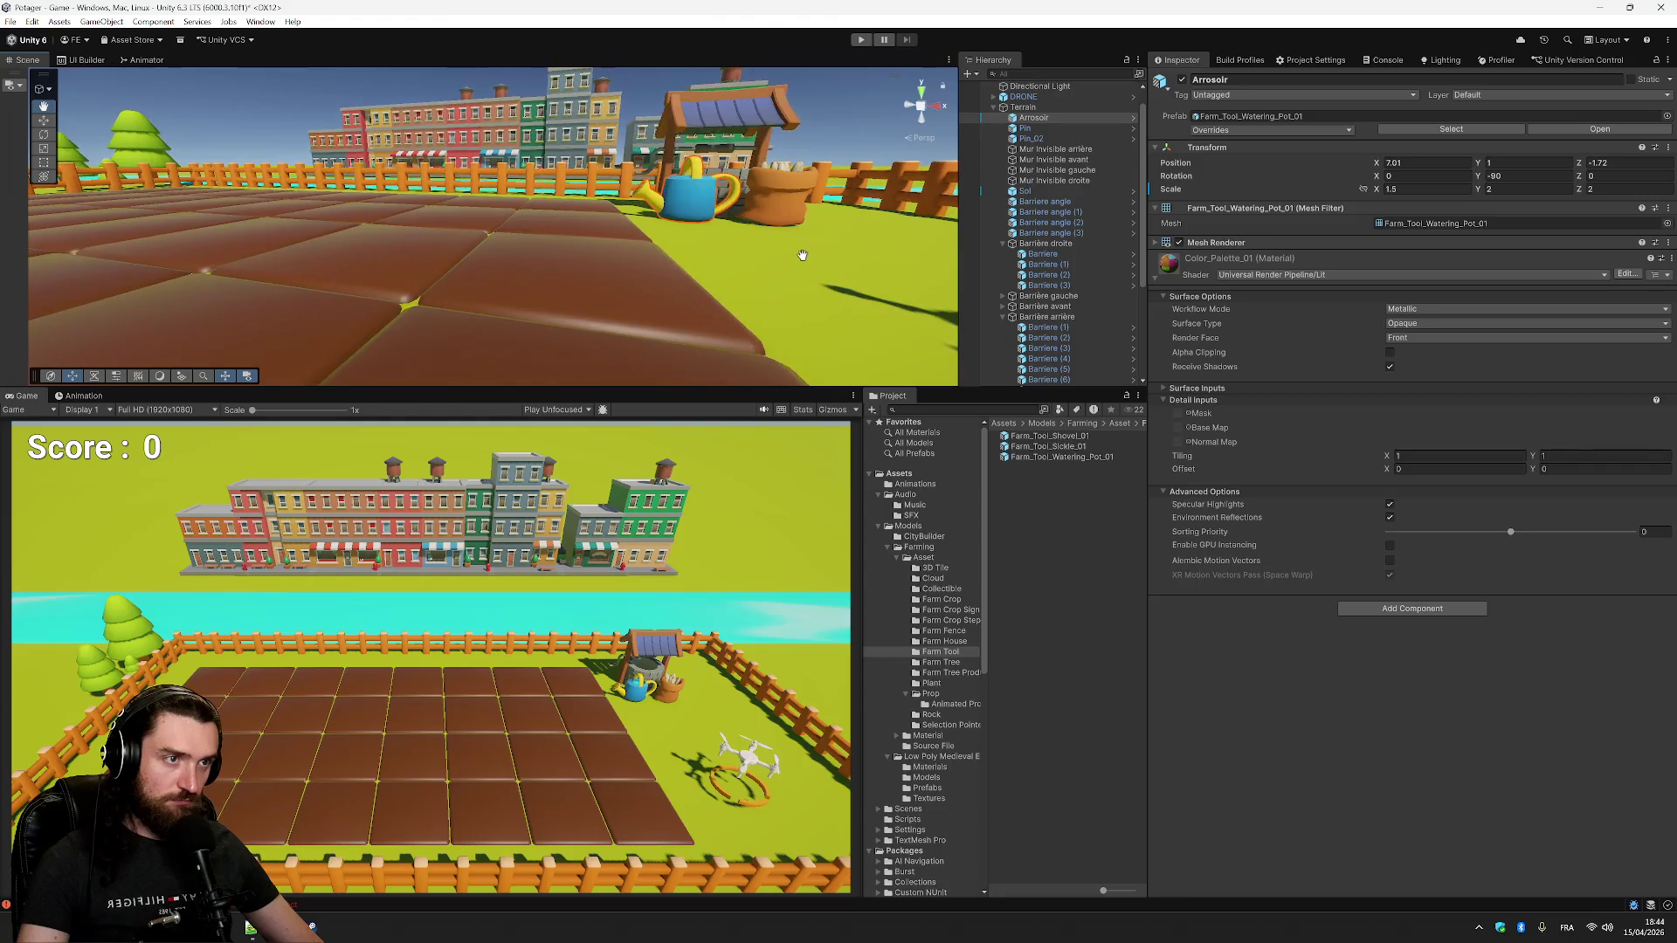
left_click_drag(559, 241, 733, 201)
scroll(756, 220, "down", 5)
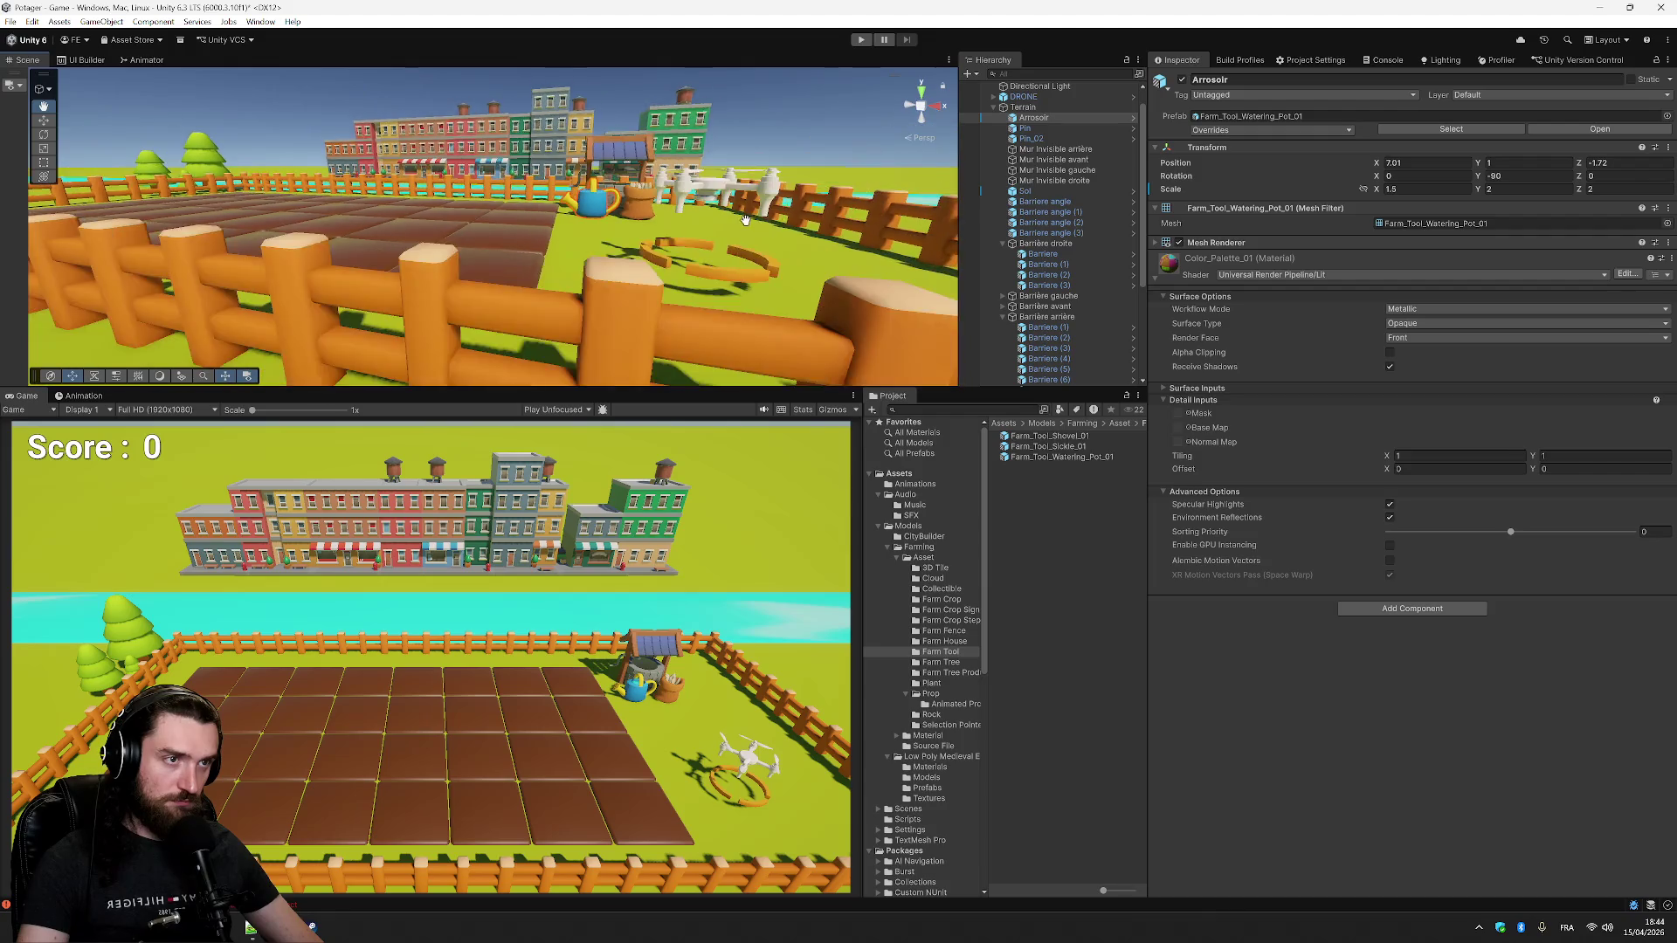
mouse_move(713, 270)
left_mouse_down()
mouse_move(385, 278)
mouse_move(460, 269)
left_mouse_up()
scroll(385, 278, "down", 4)
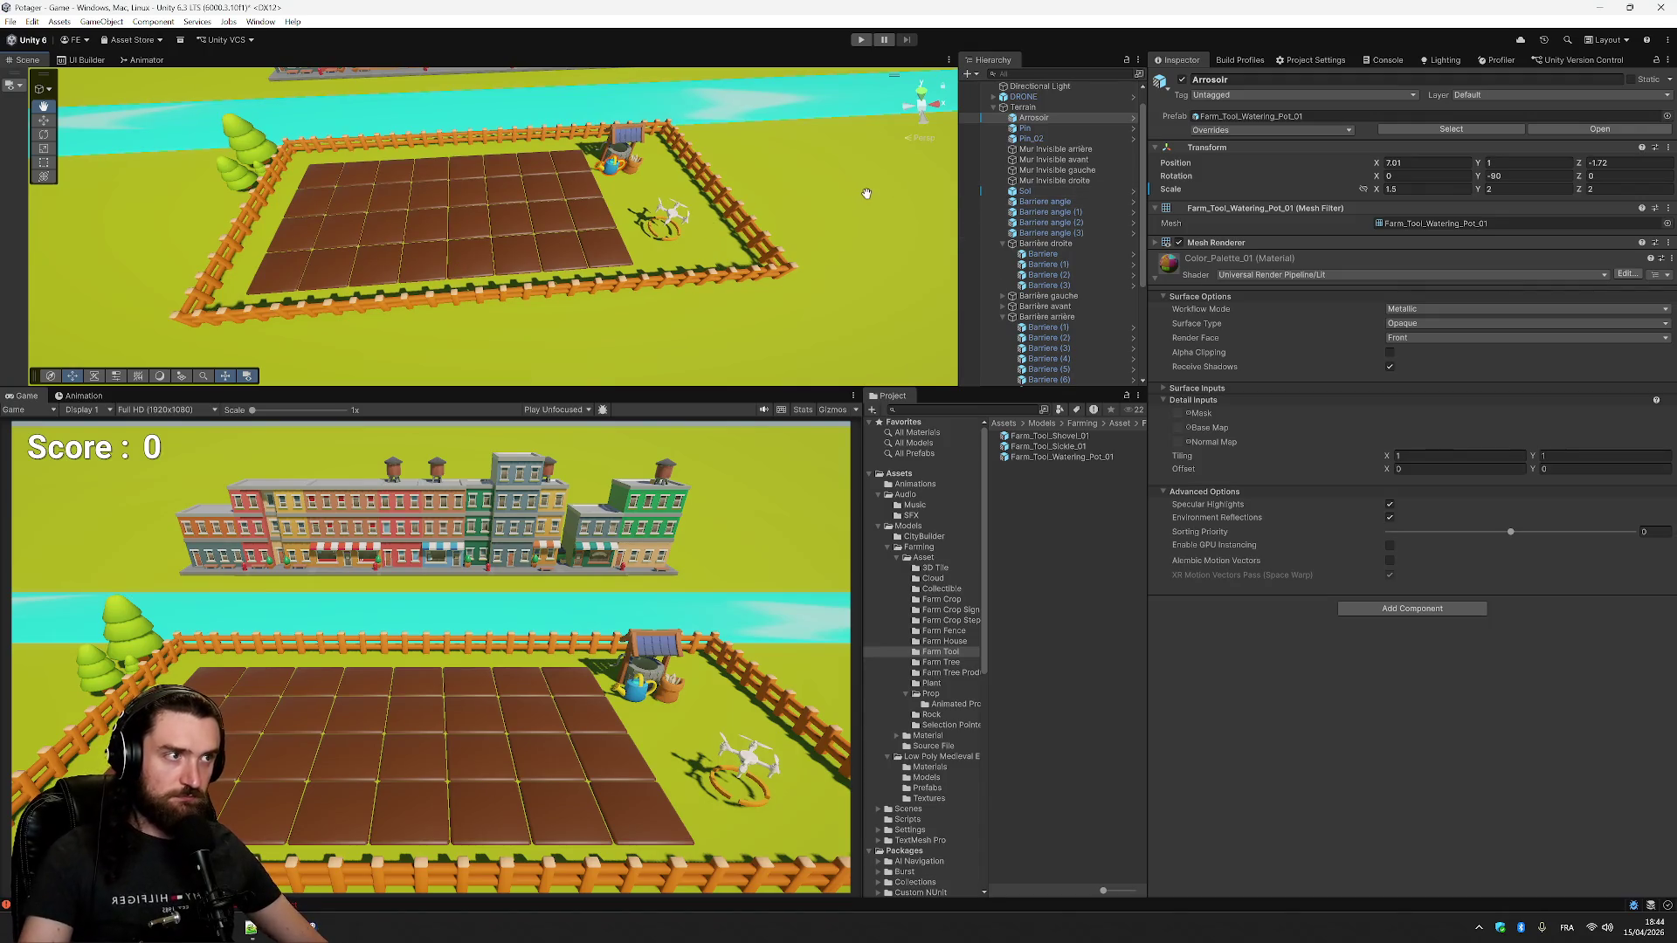
scroll(994, 234, "up", 1)
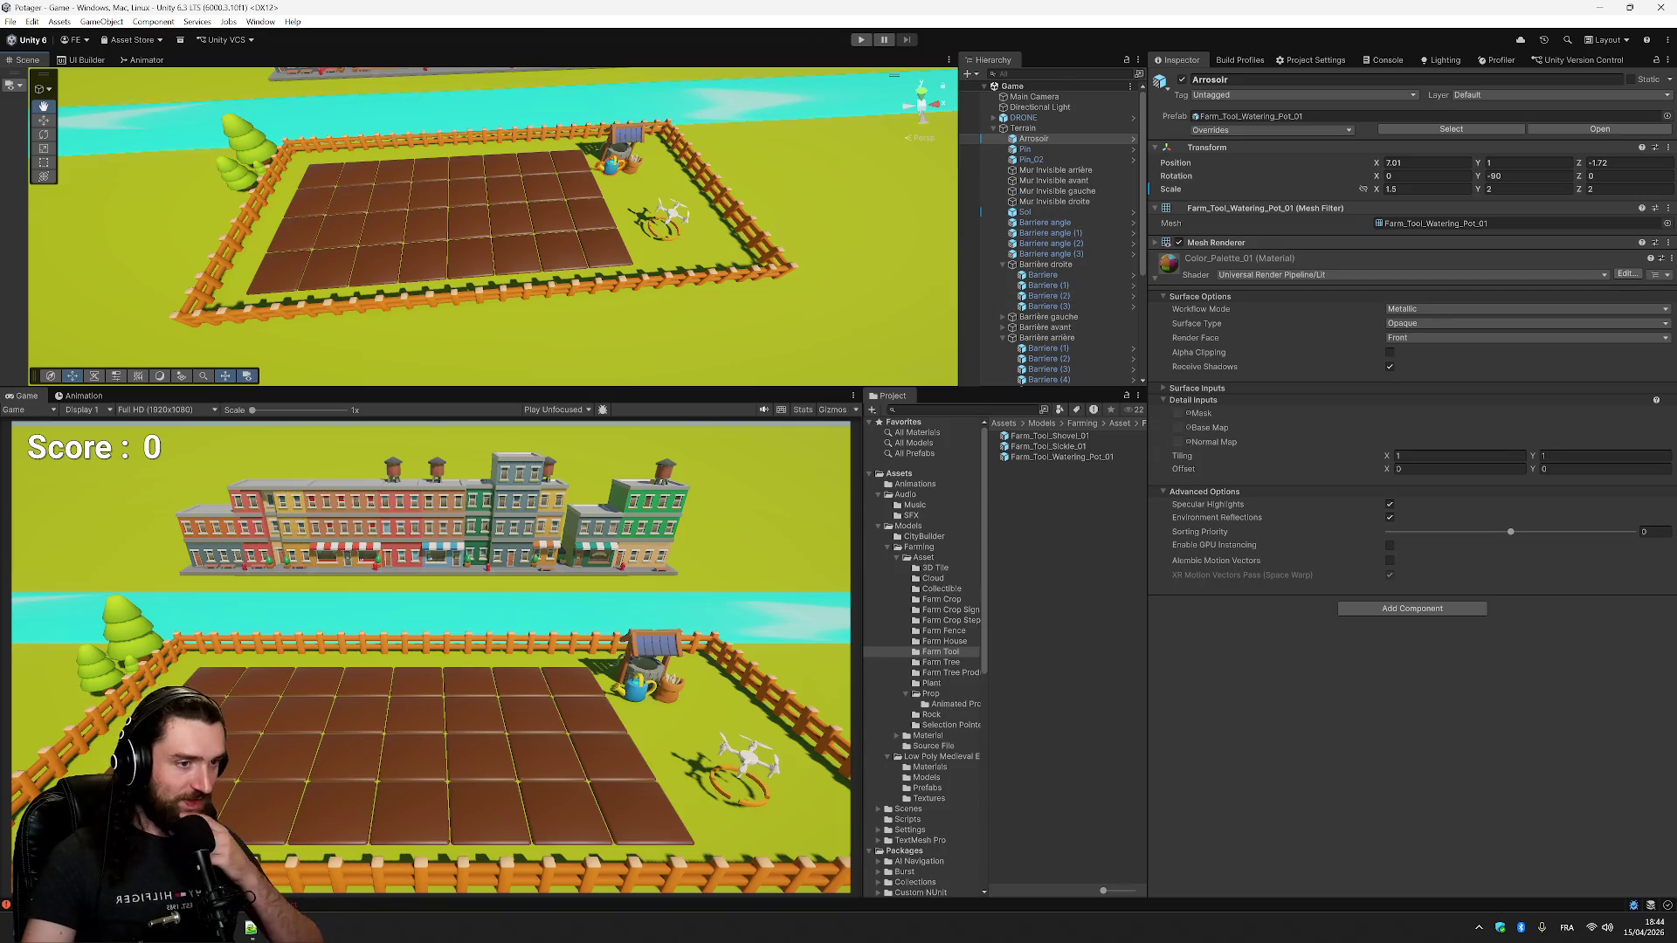
- Browse the Low Poly Medieval models, previewing bags, bush, fence, haystacks, trees and well
left_click(887, 547)
left_click(921, 559)
left_click(928, 569)
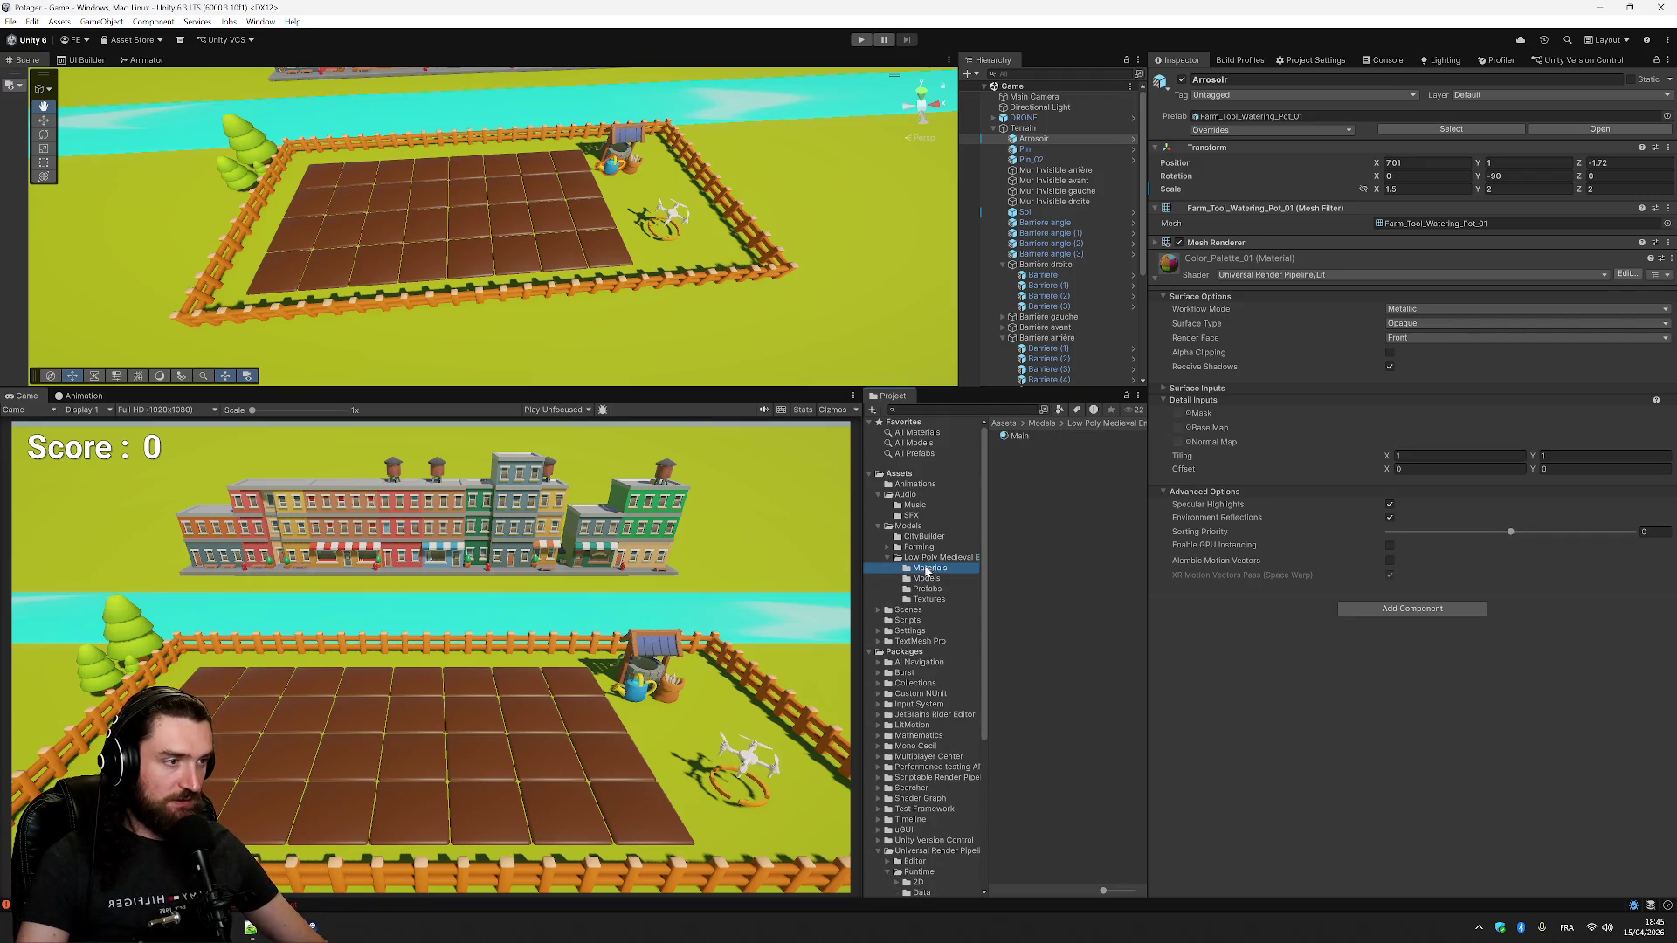
left_click(924, 579)
left_click(1049, 436)
left_click(1046, 447)
left_click(1044, 467)
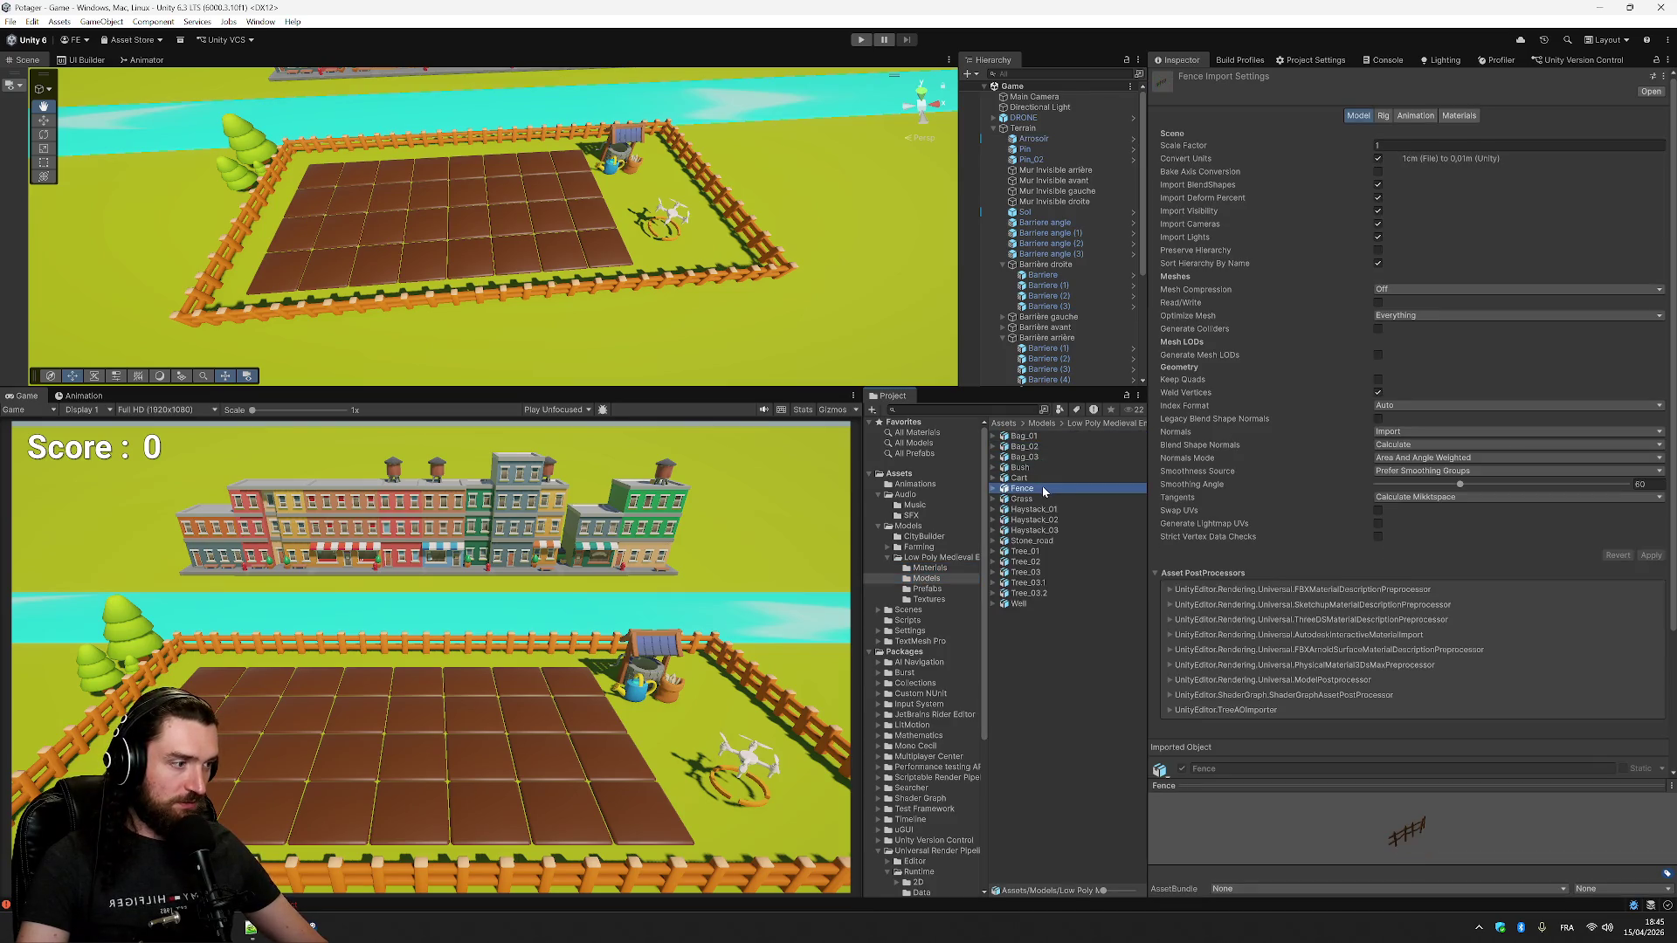
left_click(1048, 488)
left_click(1051, 510)
left_click(1051, 530)
left_click(1051, 520)
left_click(1057, 551)
left_click(1050, 576)
left_click(1051, 593)
left_click(1050, 604)
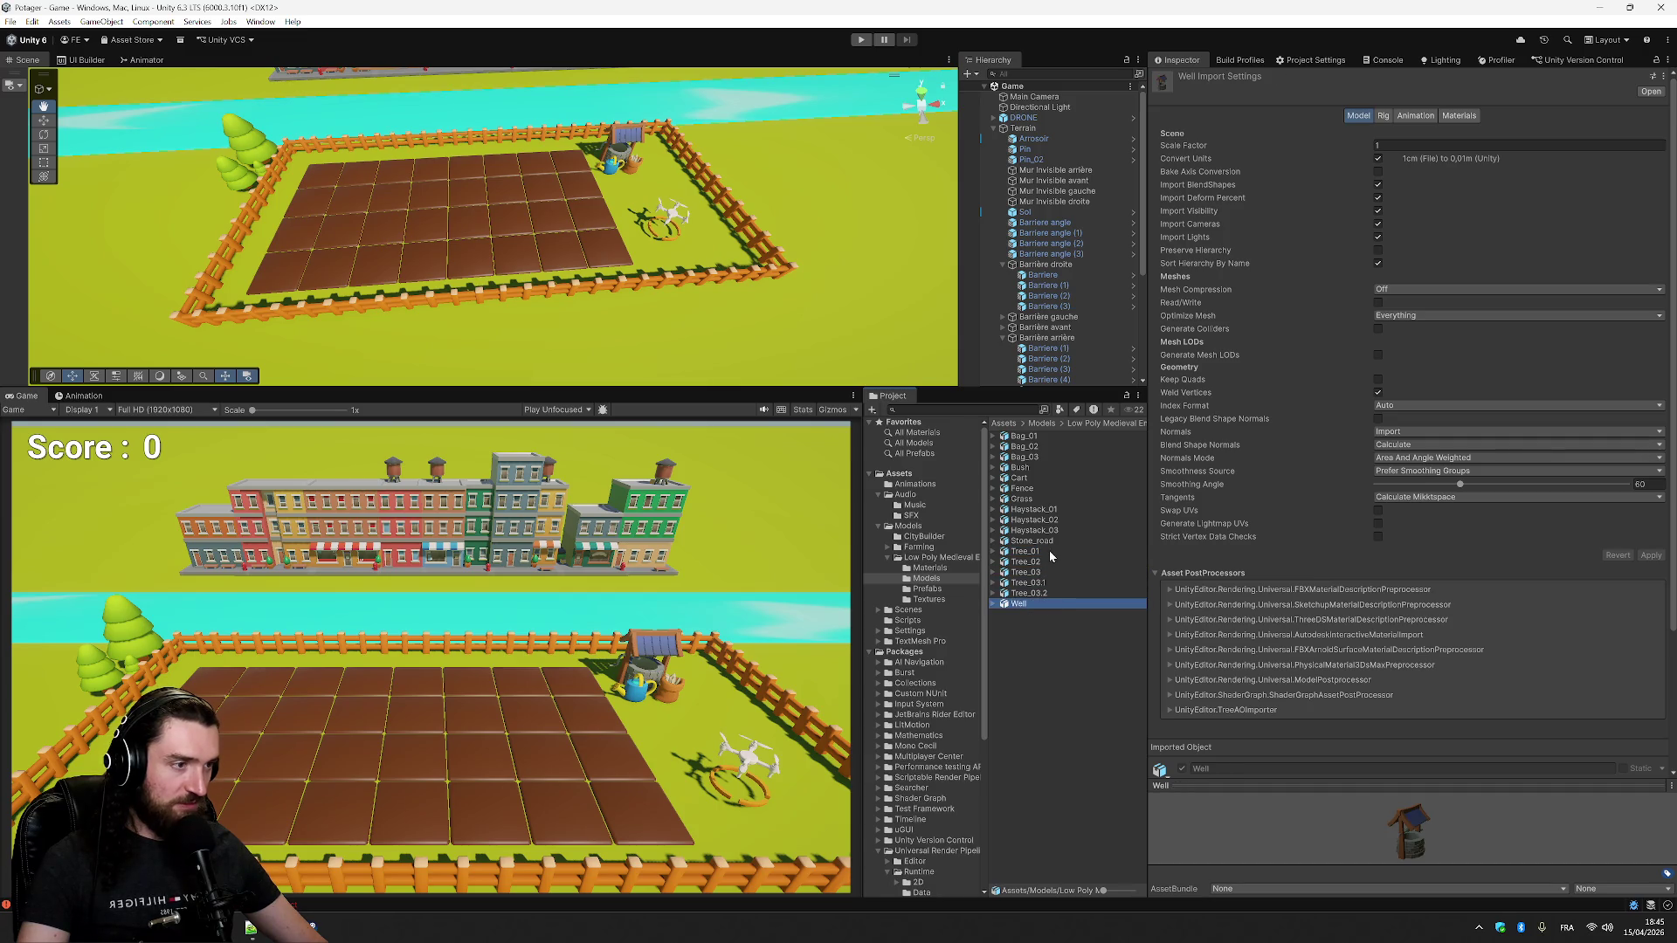
- Place Tree_01 at Position Y 0.5 past the fence corner by the river, renamed Arbre
mouse_move(1036, 555)
left_mouse_down()
mouse_move(819, 619)
mouse_move(801, 653)
mouse_move(1050, 336)
mouse_move(1031, 209)
mouse_move(1042, 138)
left_mouse_up()
mouse_move(492, 260)
left_mouse_down()
mouse_move(738, 251)
mouse_move(468, 254)
mouse_move(453, 208)
mouse_move(843, 178)
left_mouse_up()
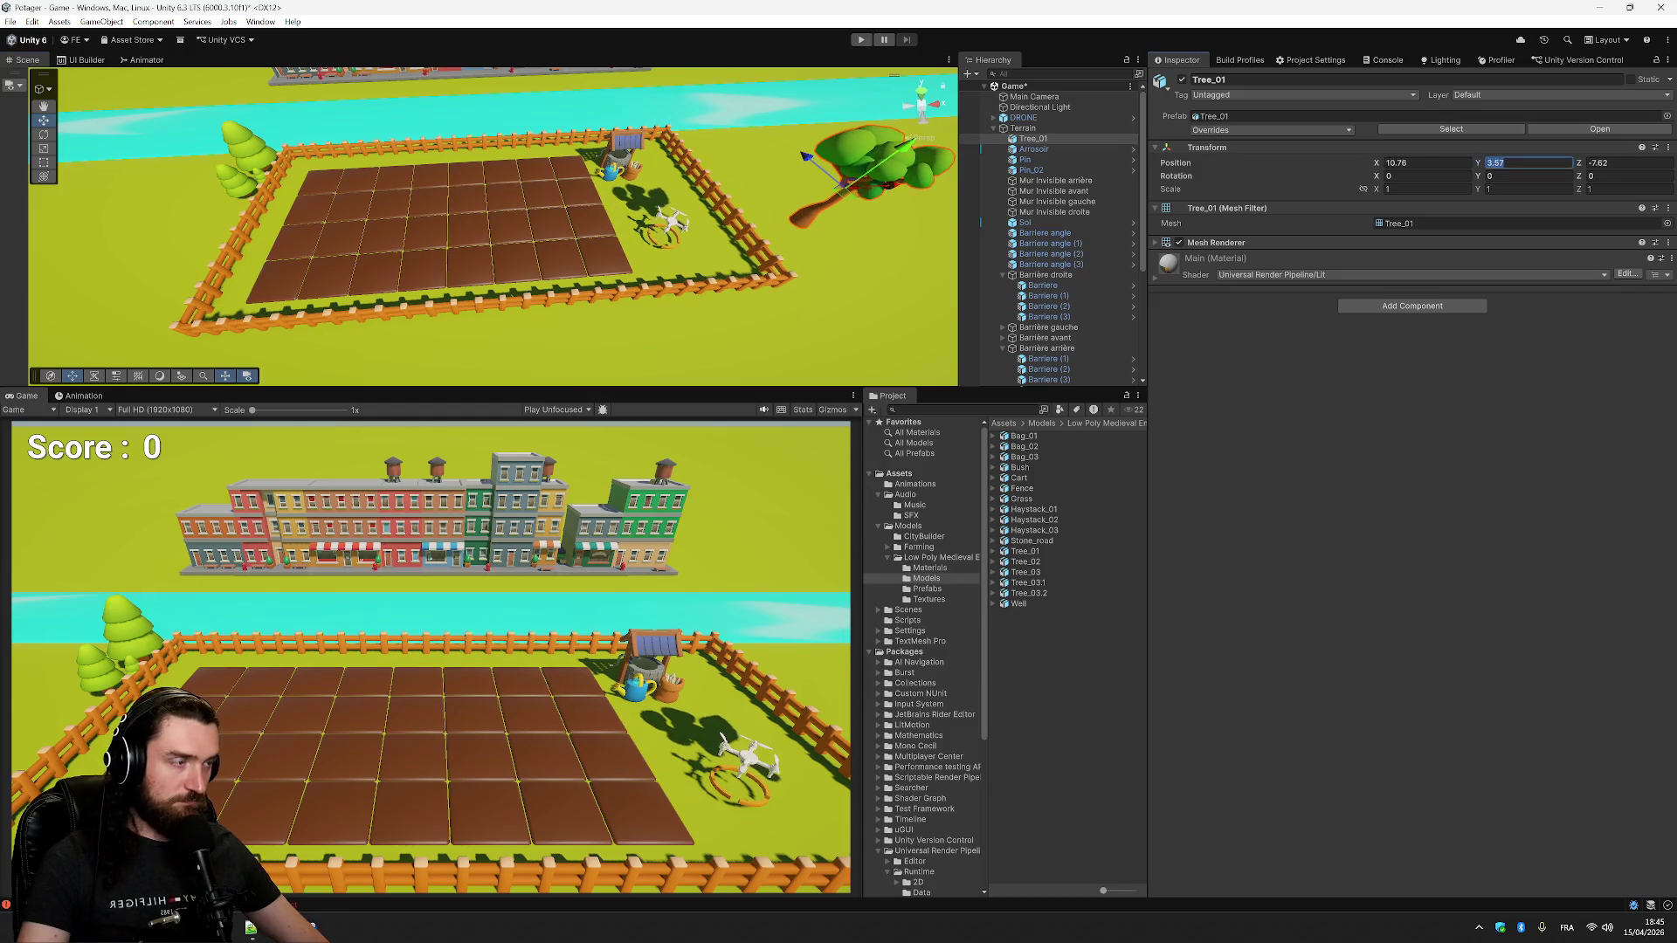
type("0.5")
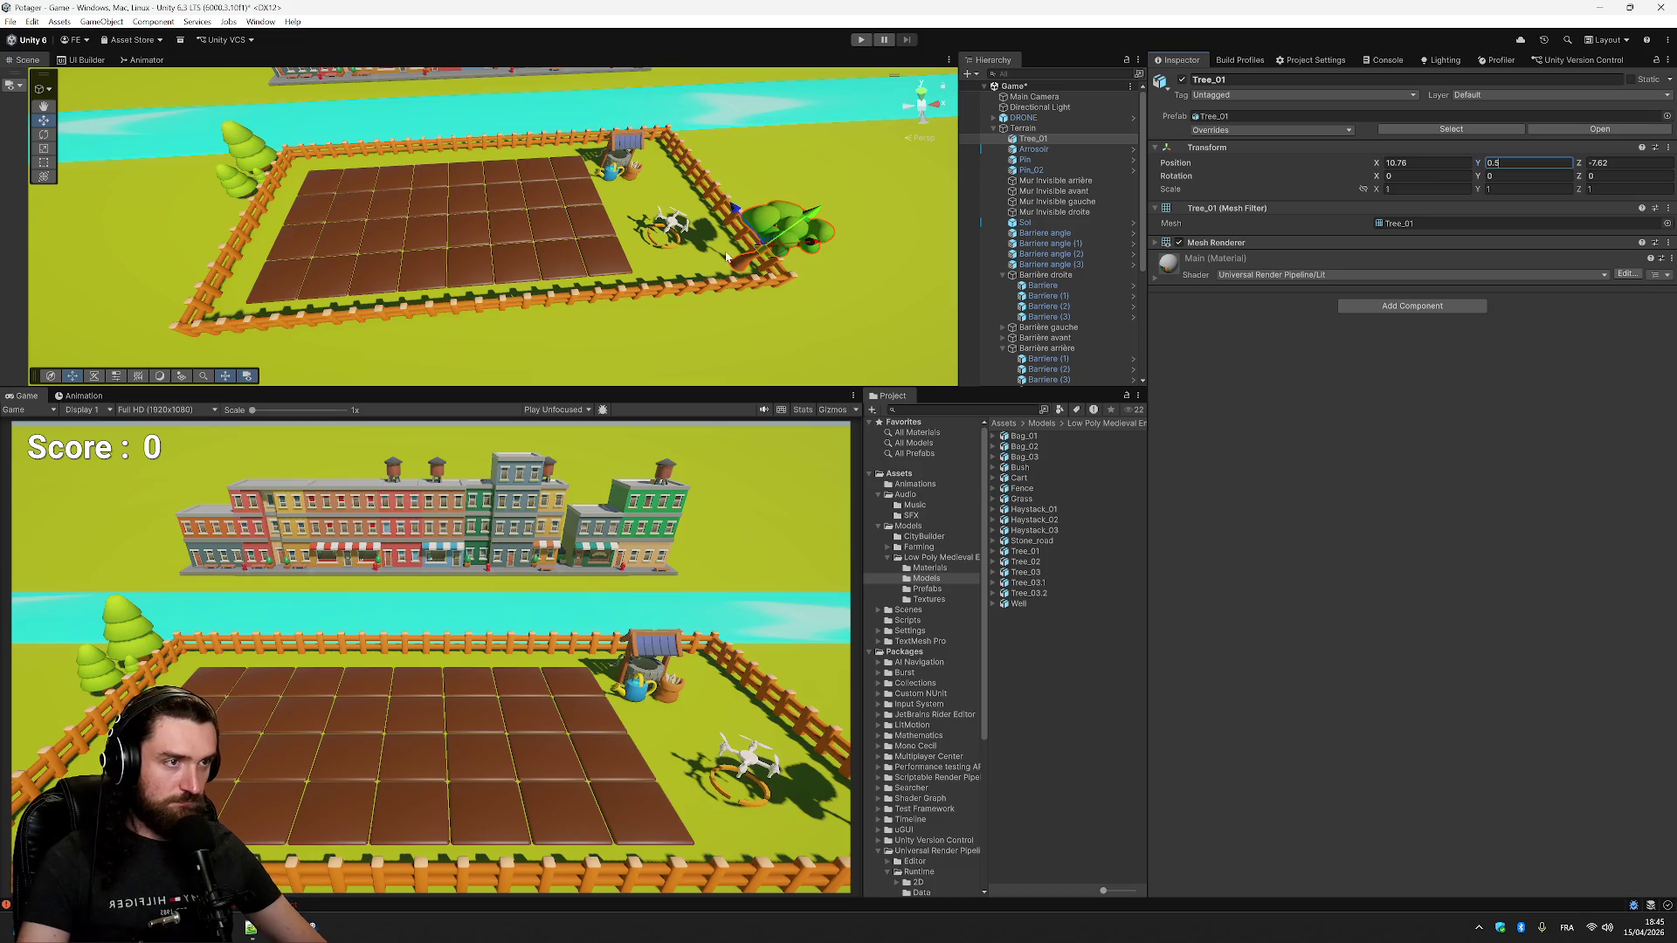
mouse_move(765, 262)
left_mouse_down()
mouse_move(742, 174)
mouse_move(659, 122)
left_mouse_up()
mouse_move(661, 122)
left_mouse_down()
mouse_move(655, 62)
mouse_move(773, 170)
mouse_move(702, 125)
left_mouse_up()
left_click(1082, 137)
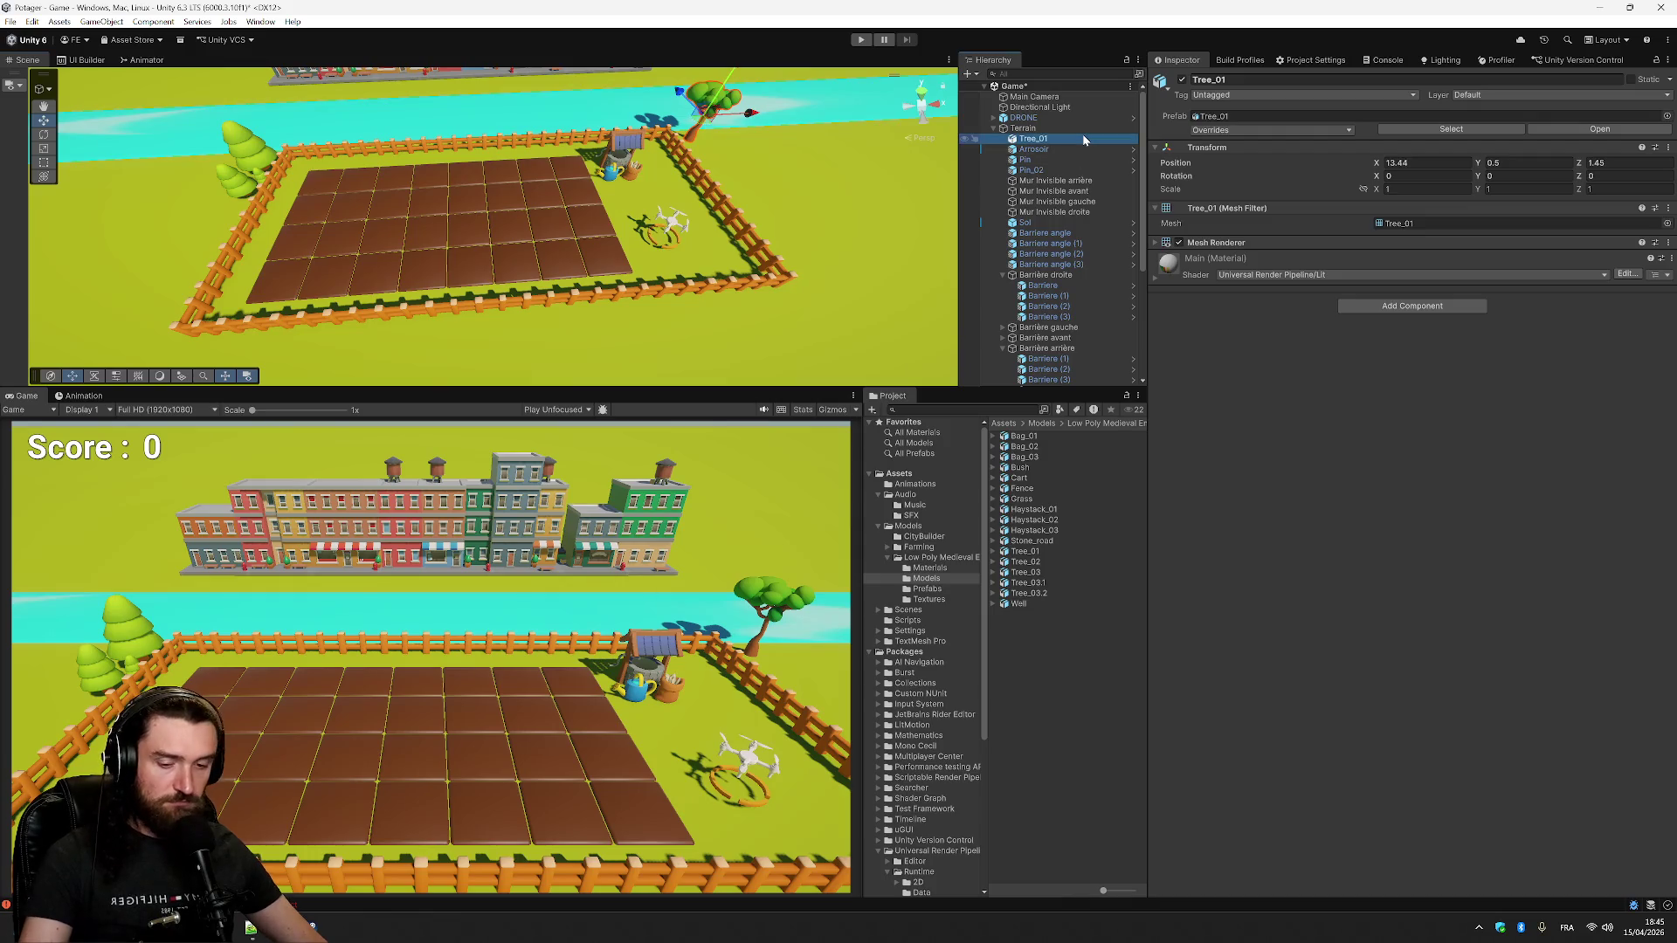
key("F2")
type("Arbre")
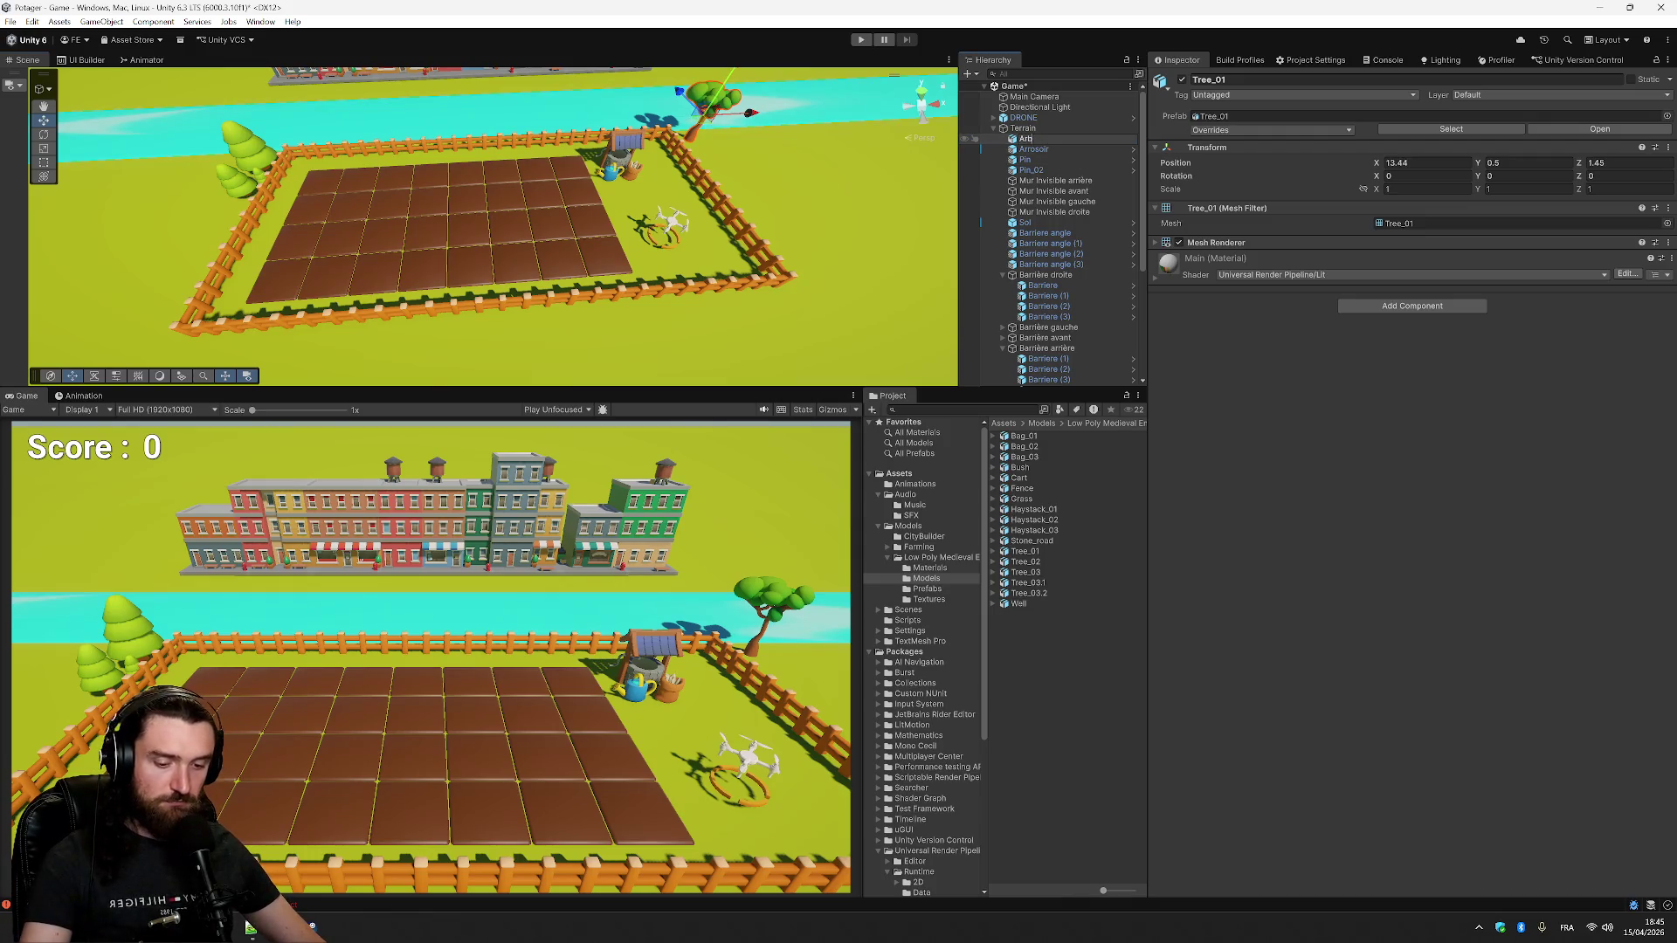
key("Return")
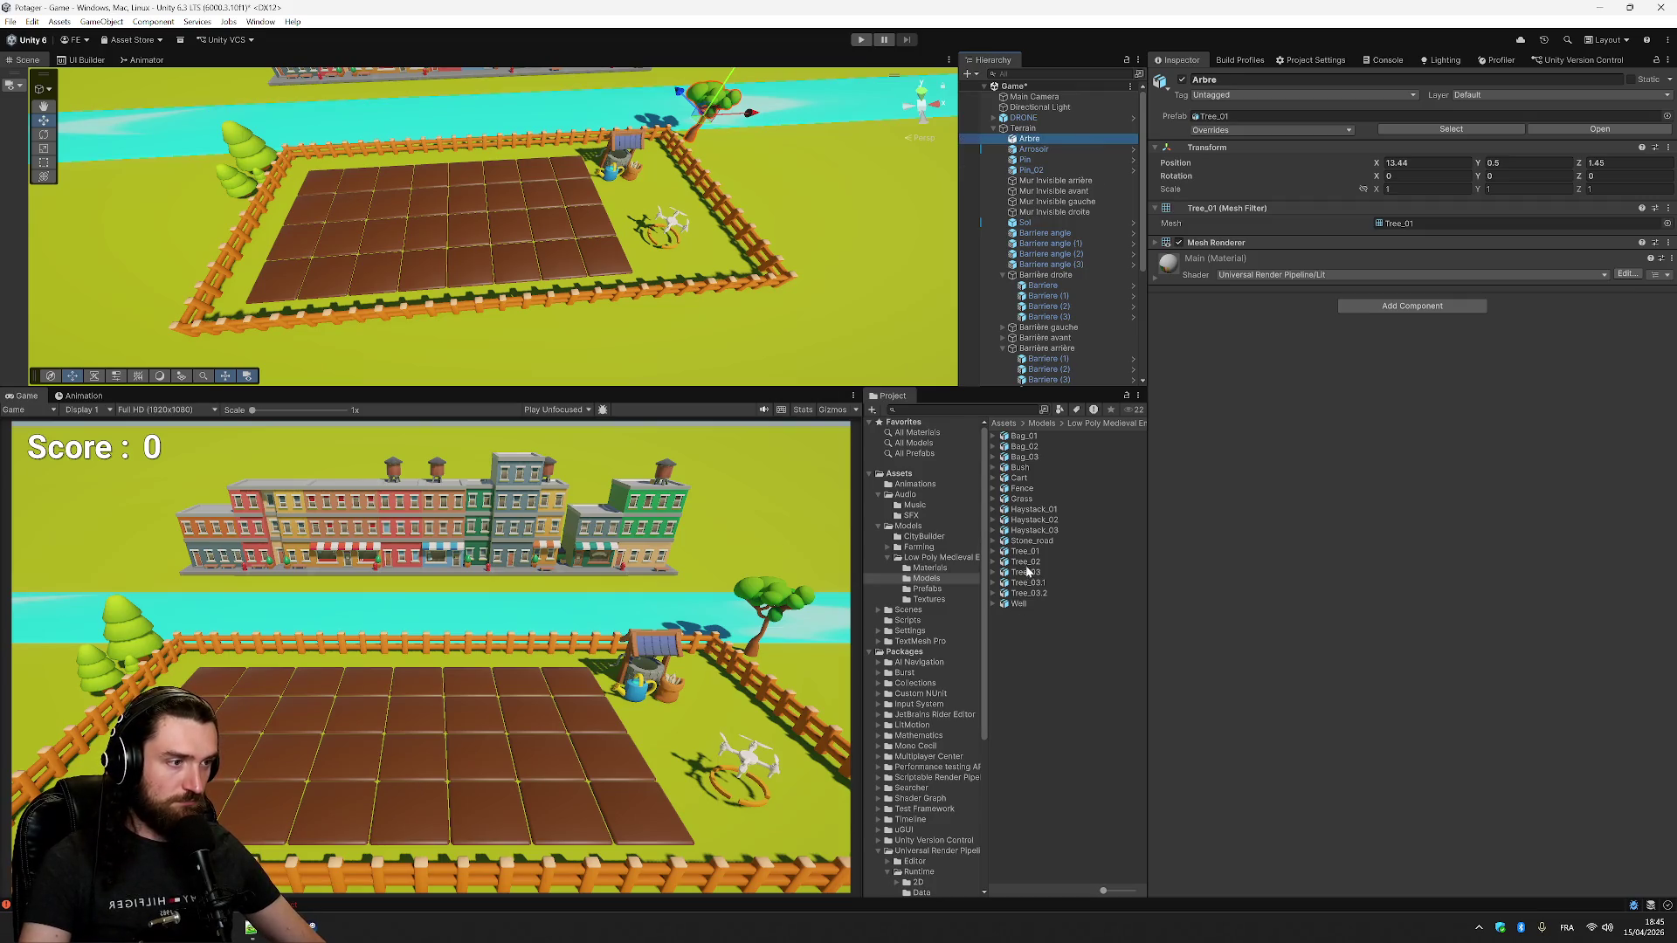
- Compare the Tree_02, Tree_03, Tree_03.1 and Tree_03.2 model previews
left_click(1028, 562)
left_click(1029, 575)
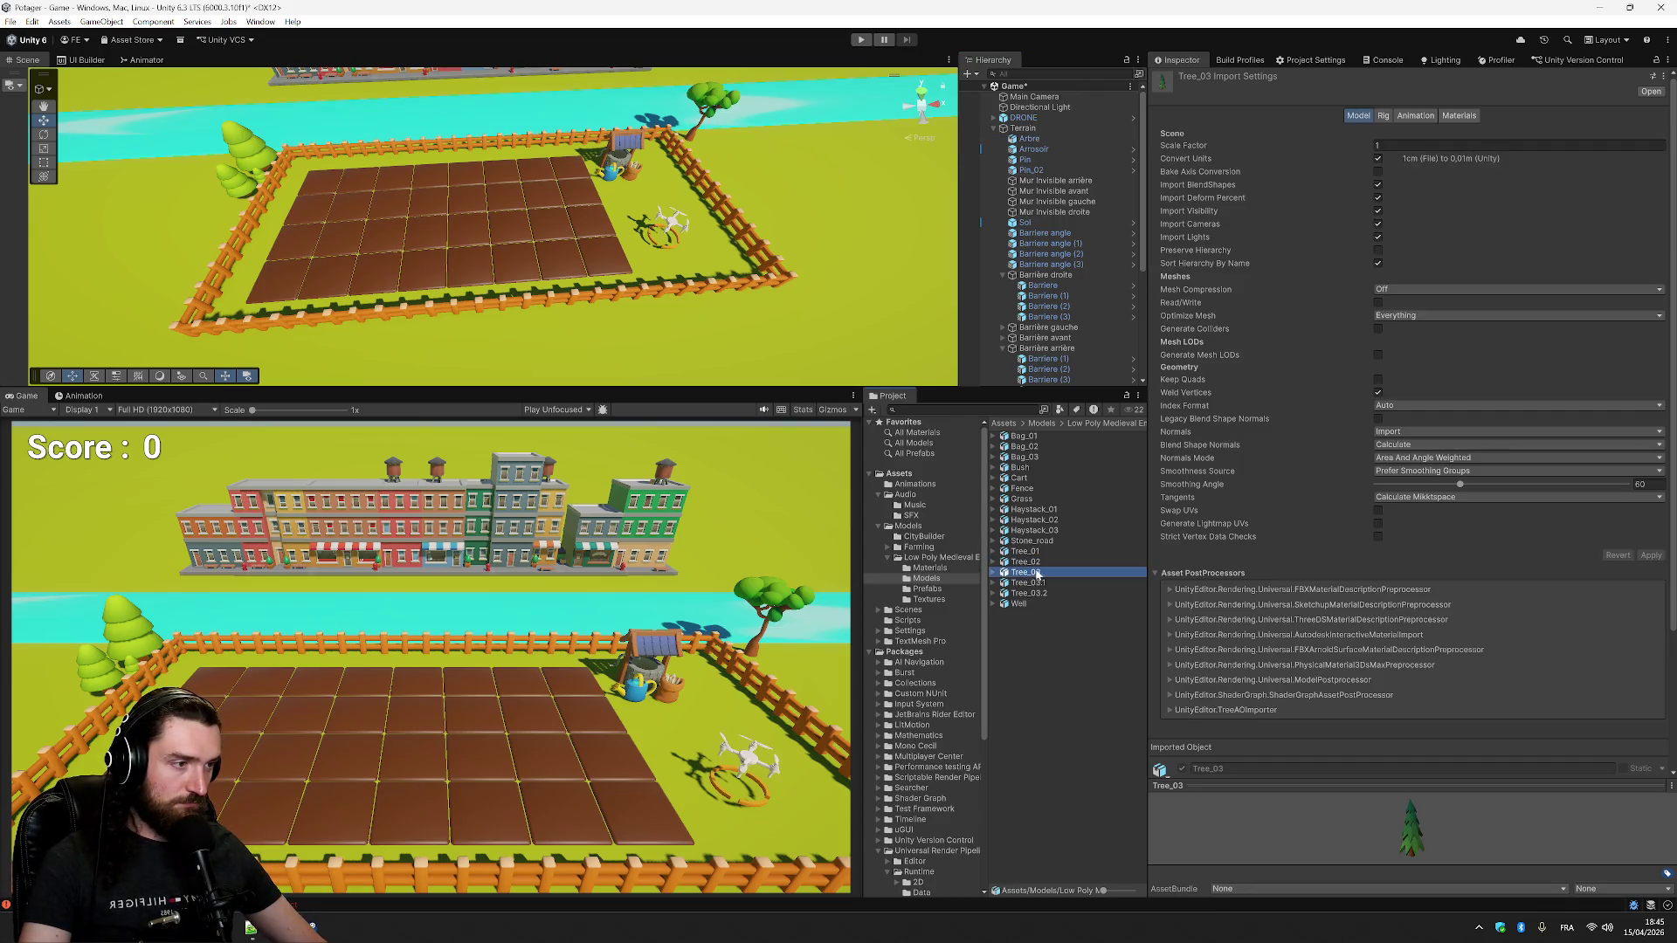
left_click(1036, 562)
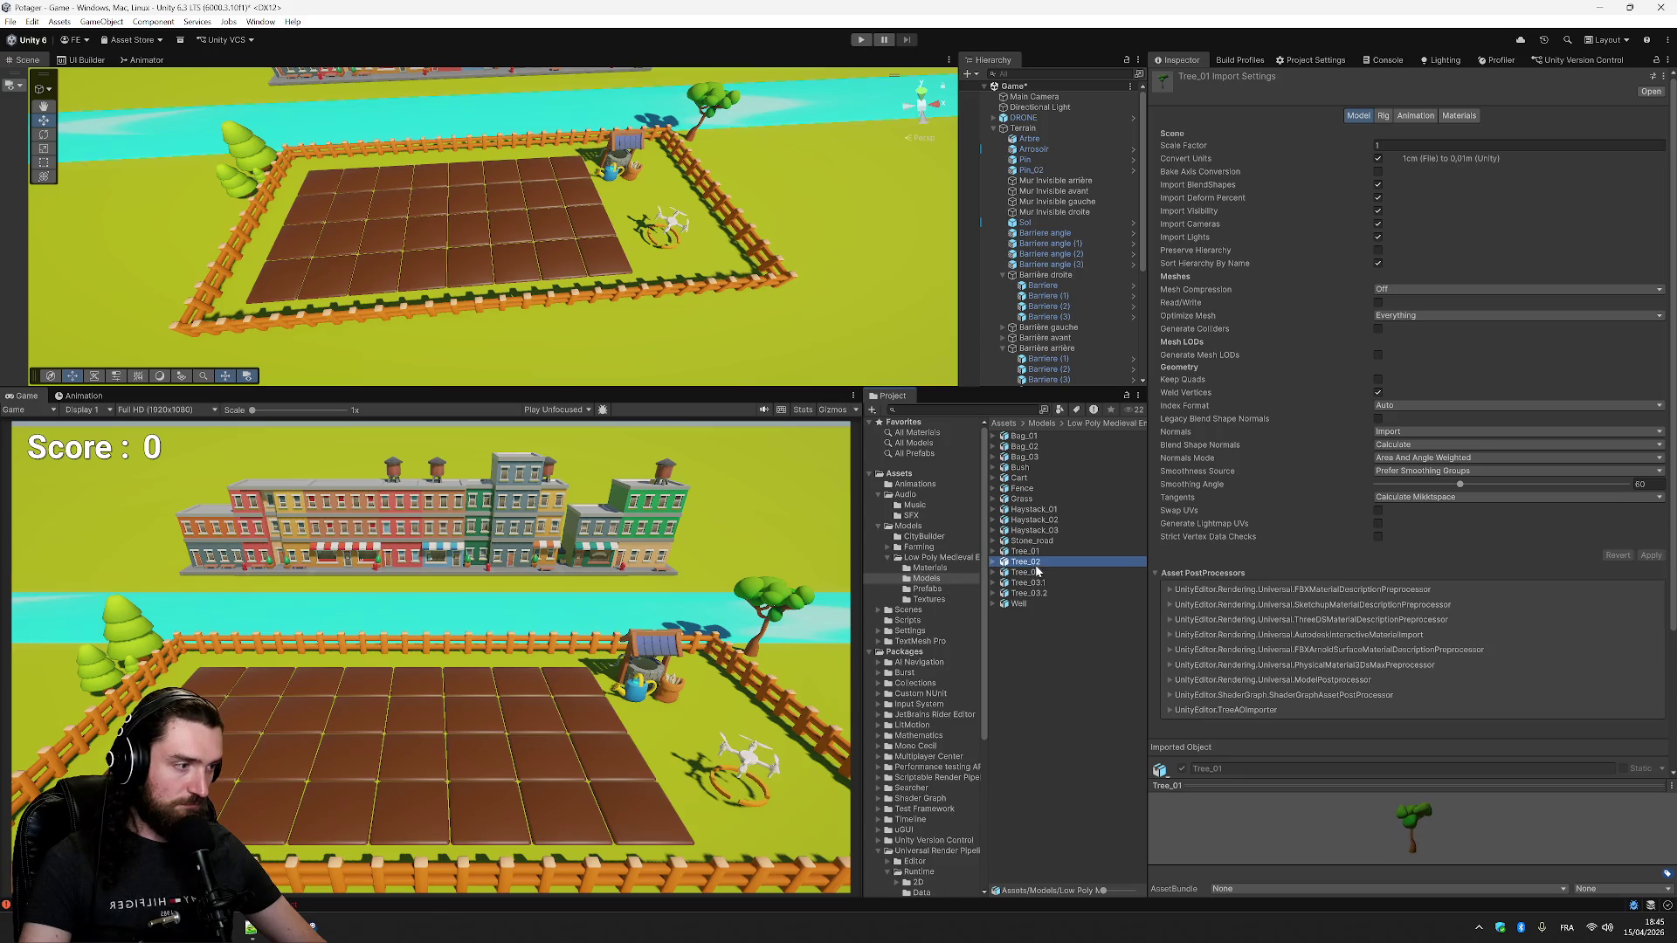
left_click(1041, 573)
left_click(1040, 583)
left_click(1037, 594)
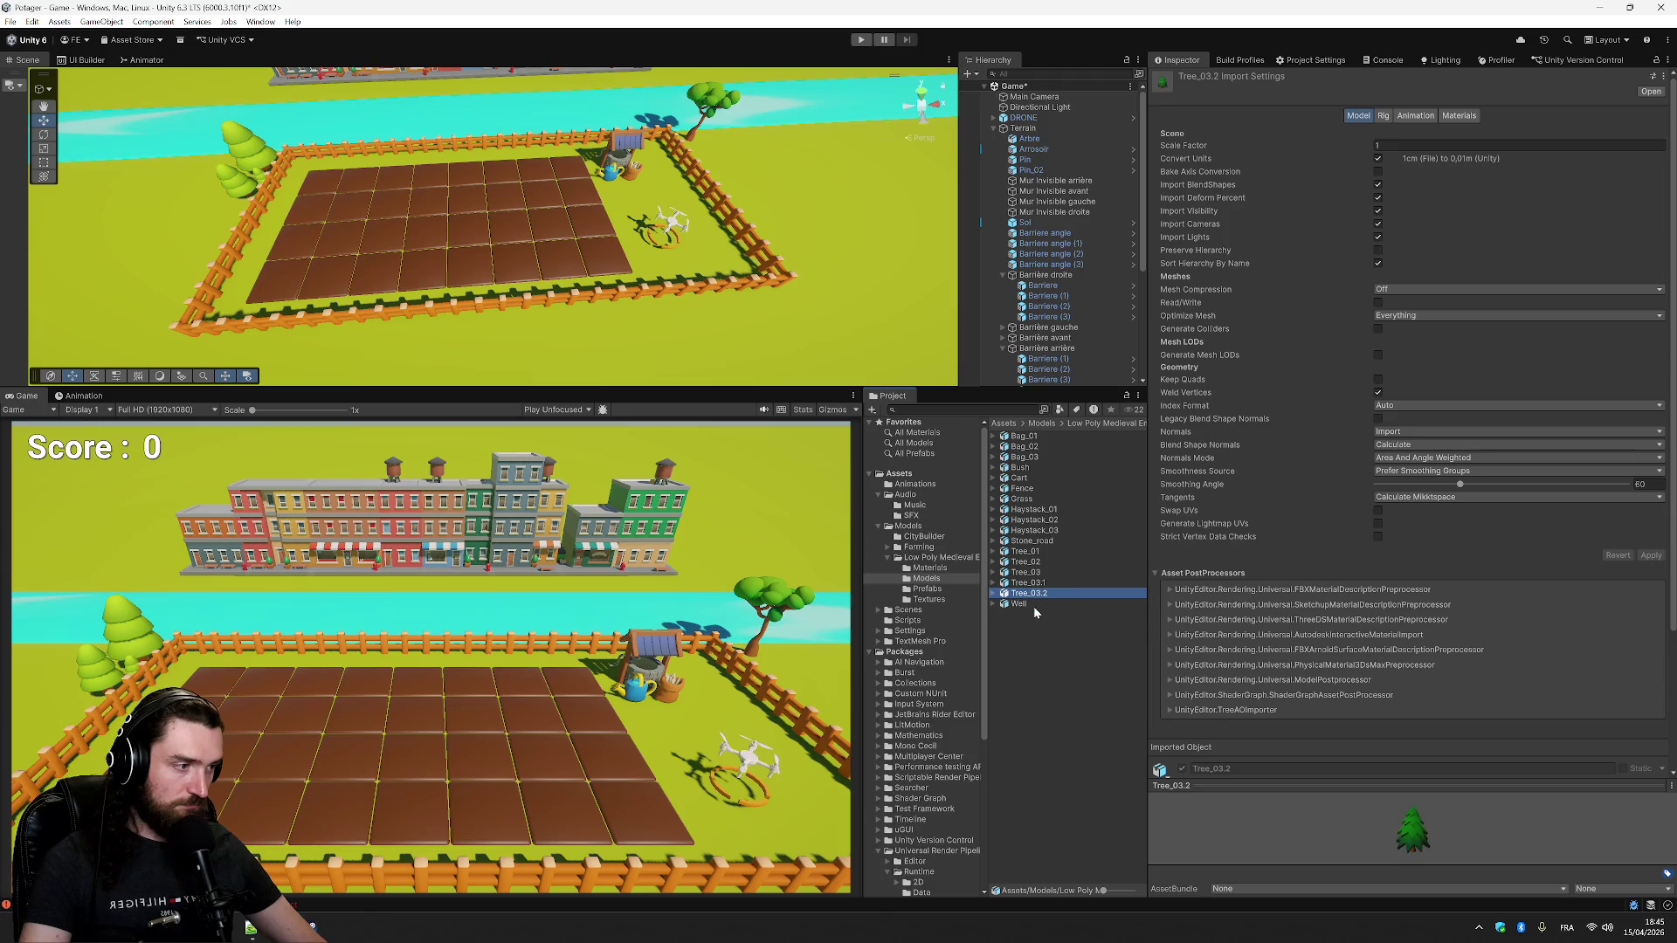
left_click(1034, 604)
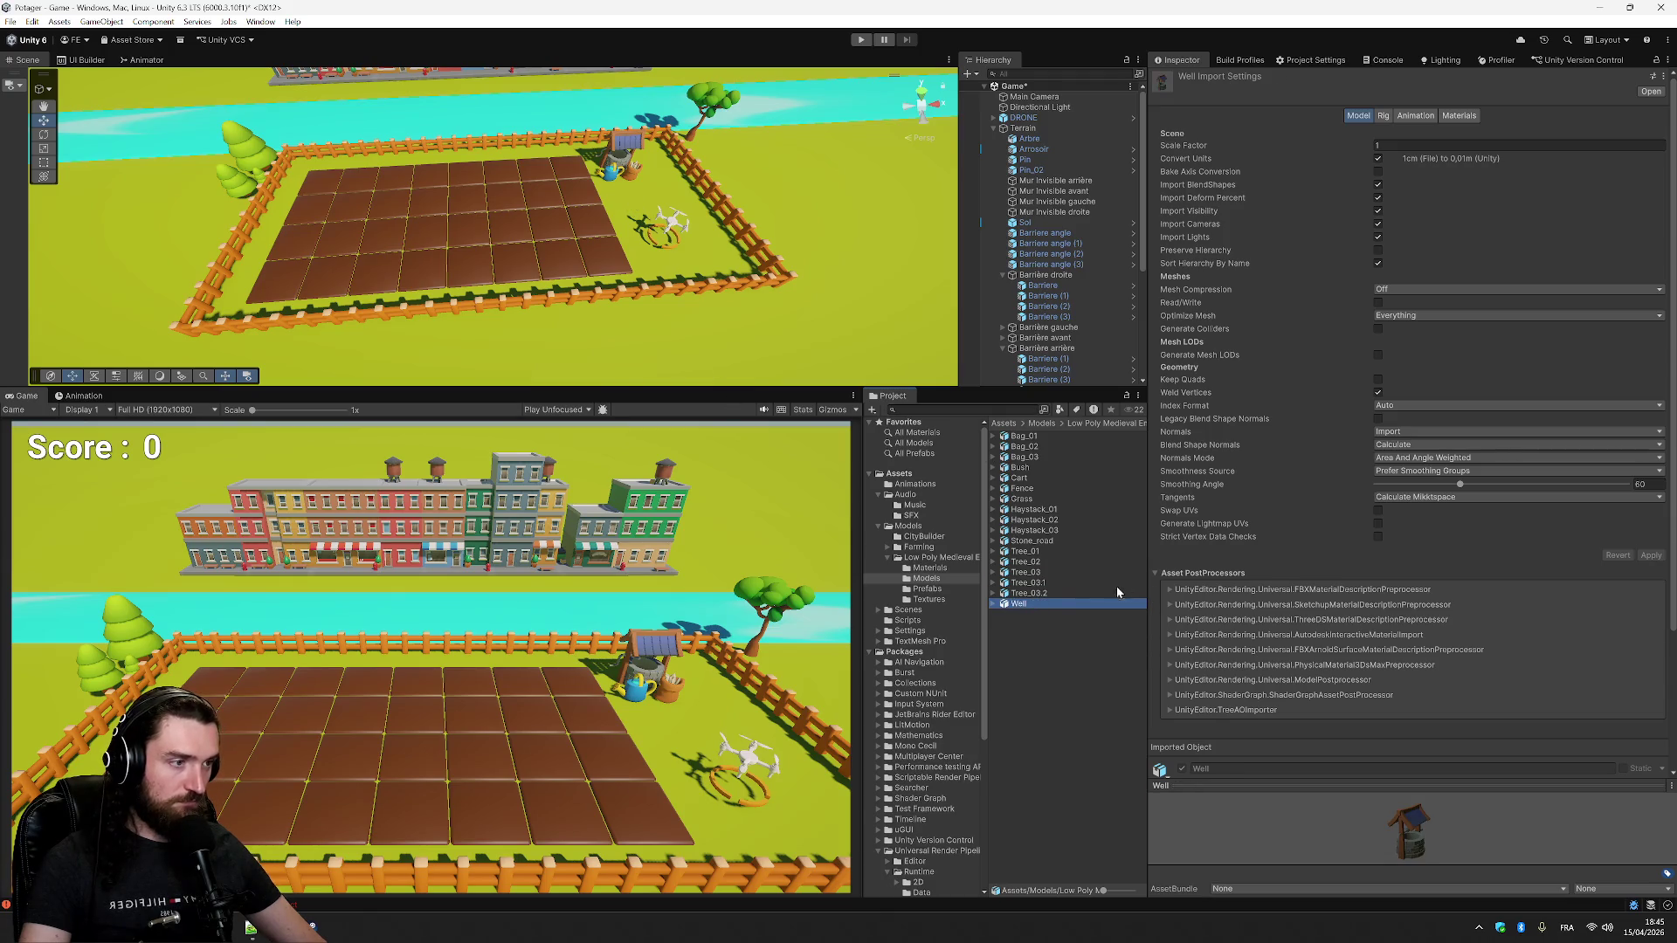
left_click(1038, 583)
left_click(1037, 573)
left_click(1036, 562)
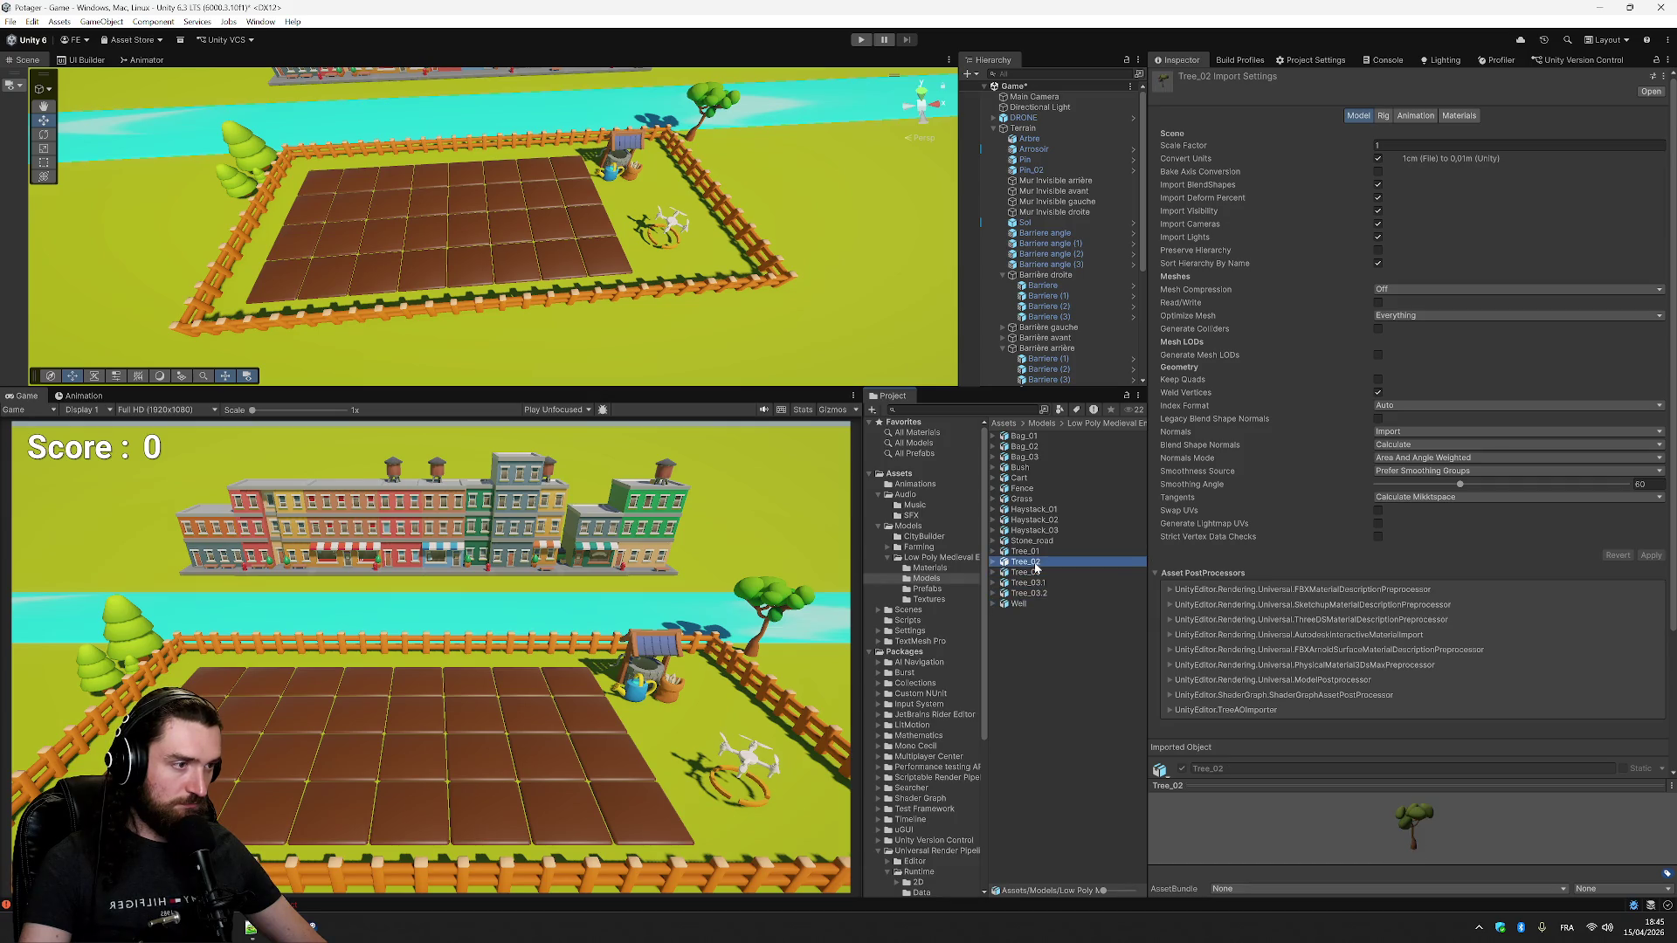
scroll(1070, 164, "down", 1)
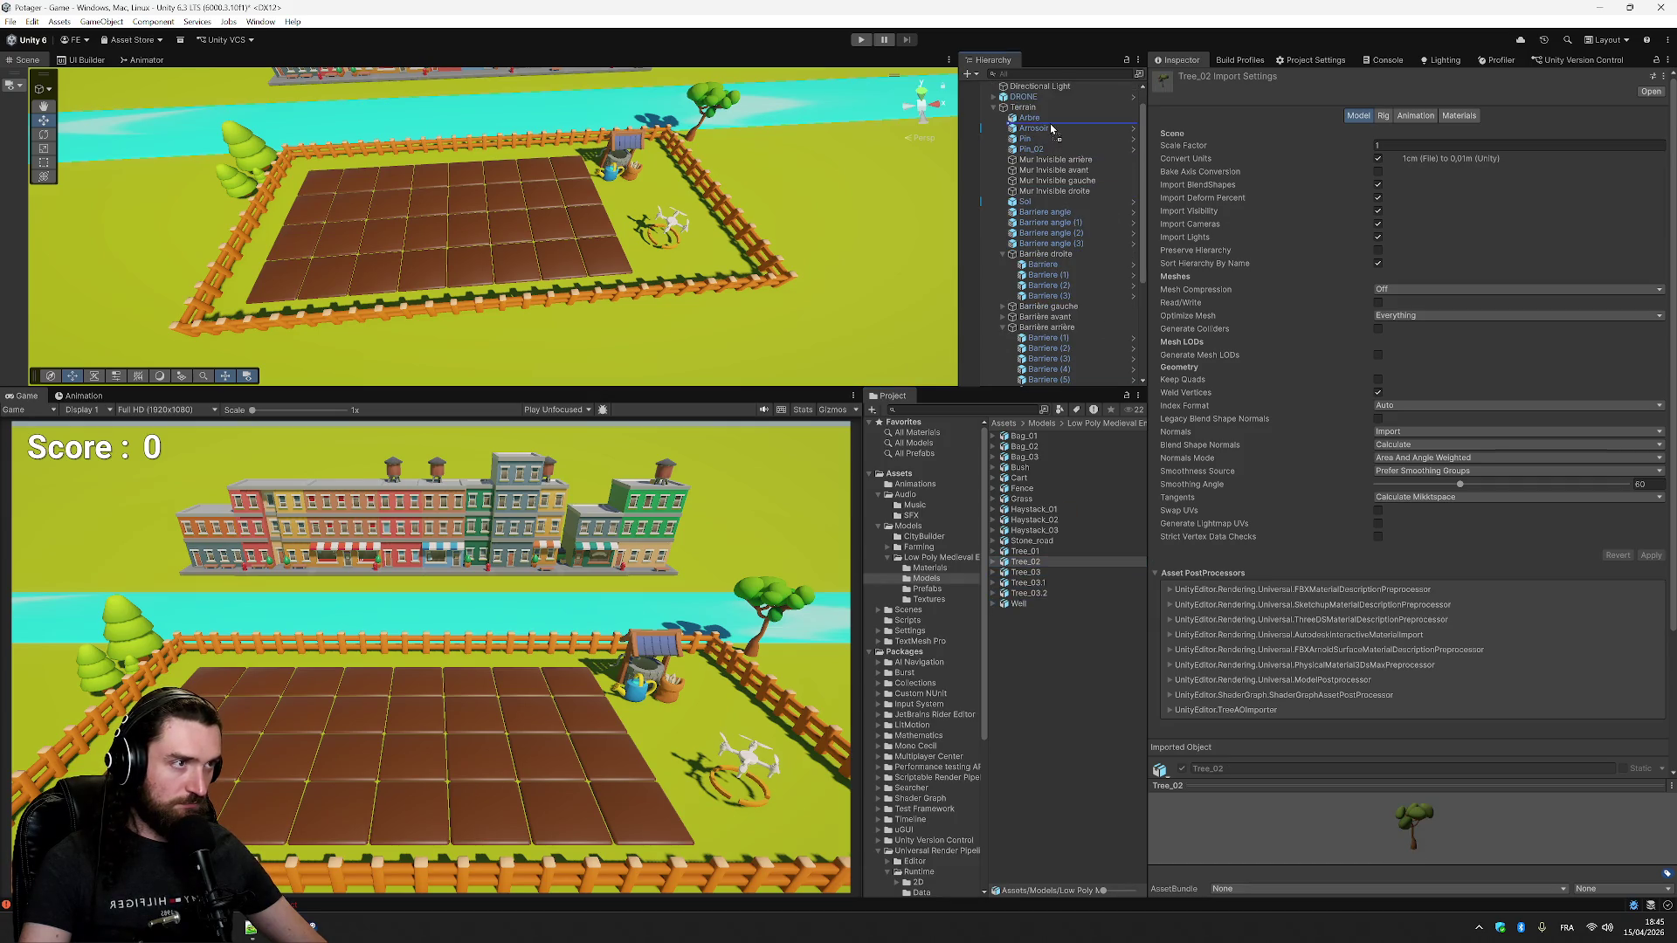
- Add a Tree_02 tree named Arbre_2 and move it next to Arbre
left_click_drag(1049, 123, 1050, 125)
key("F2")
type("Arbre")
type(" 2")
key("Return")
key("F2")
key("BackSpace")
type("_")
key("Return")
left_click_drag(503, 225, 709, 147)
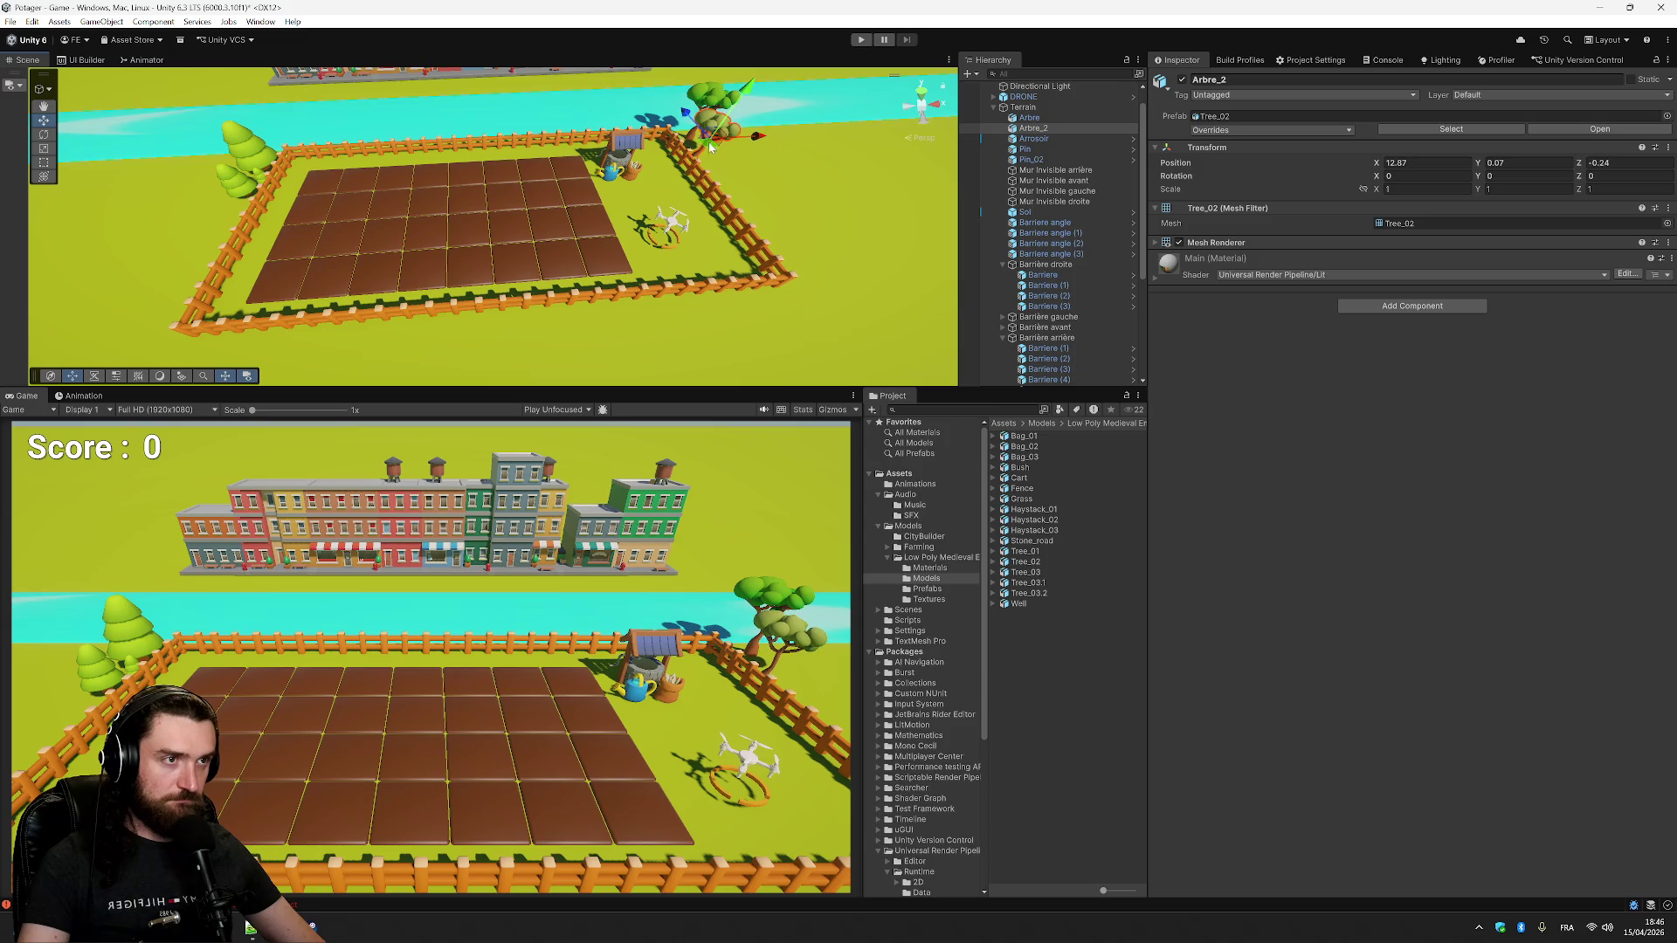
- Duplicate both trees and move the copies to the left fence corner
left_click(1052, 118, "ctrl")
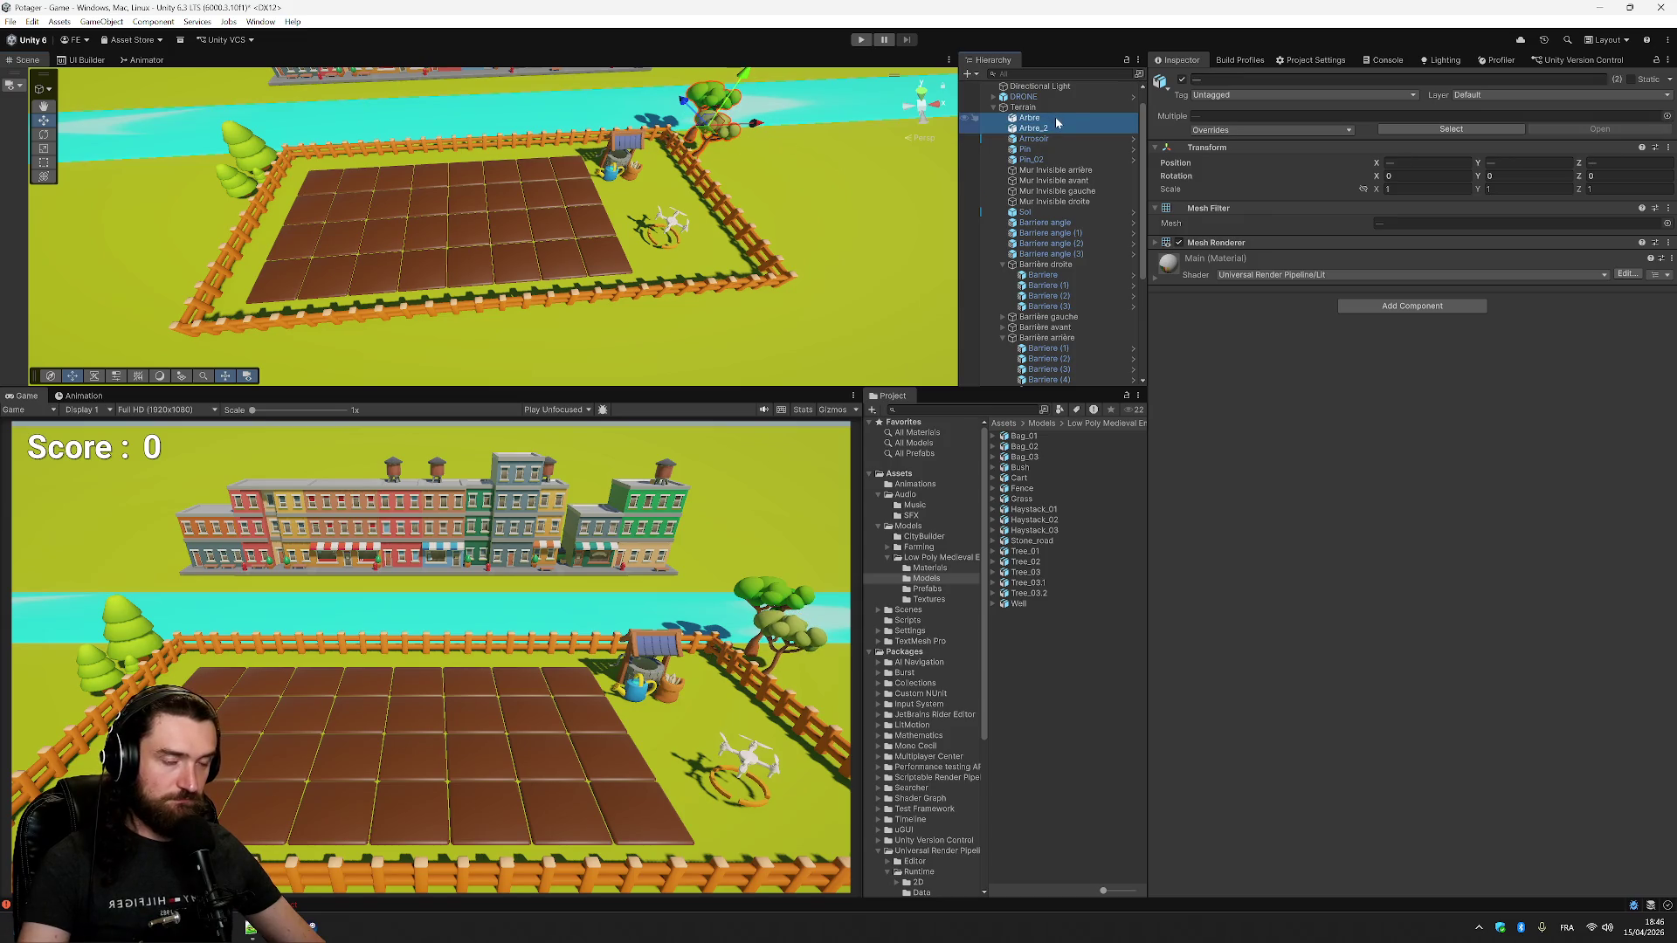
key("ctrl+d")
mouse_move(718, 133)
left_mouse_down()
mouse_move(745, 181)
mouse_move(740, 166)
mouse_move(175, 209)
mouse_move(173, 228)
left_mouse_up()
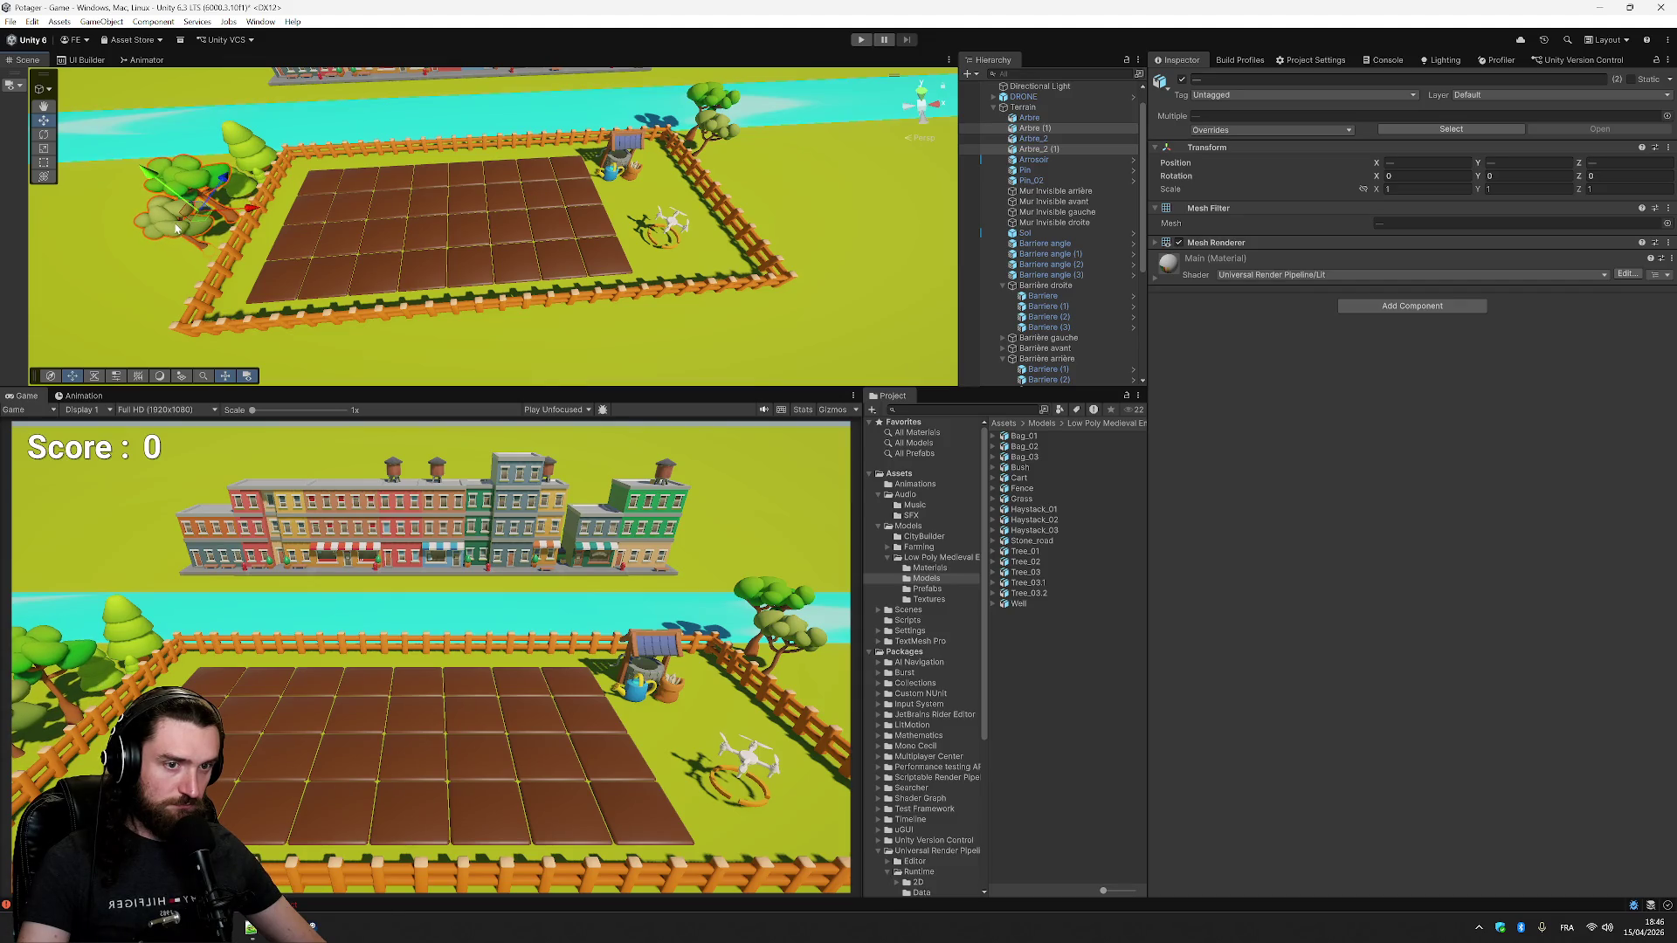
left_click(1053, 468)
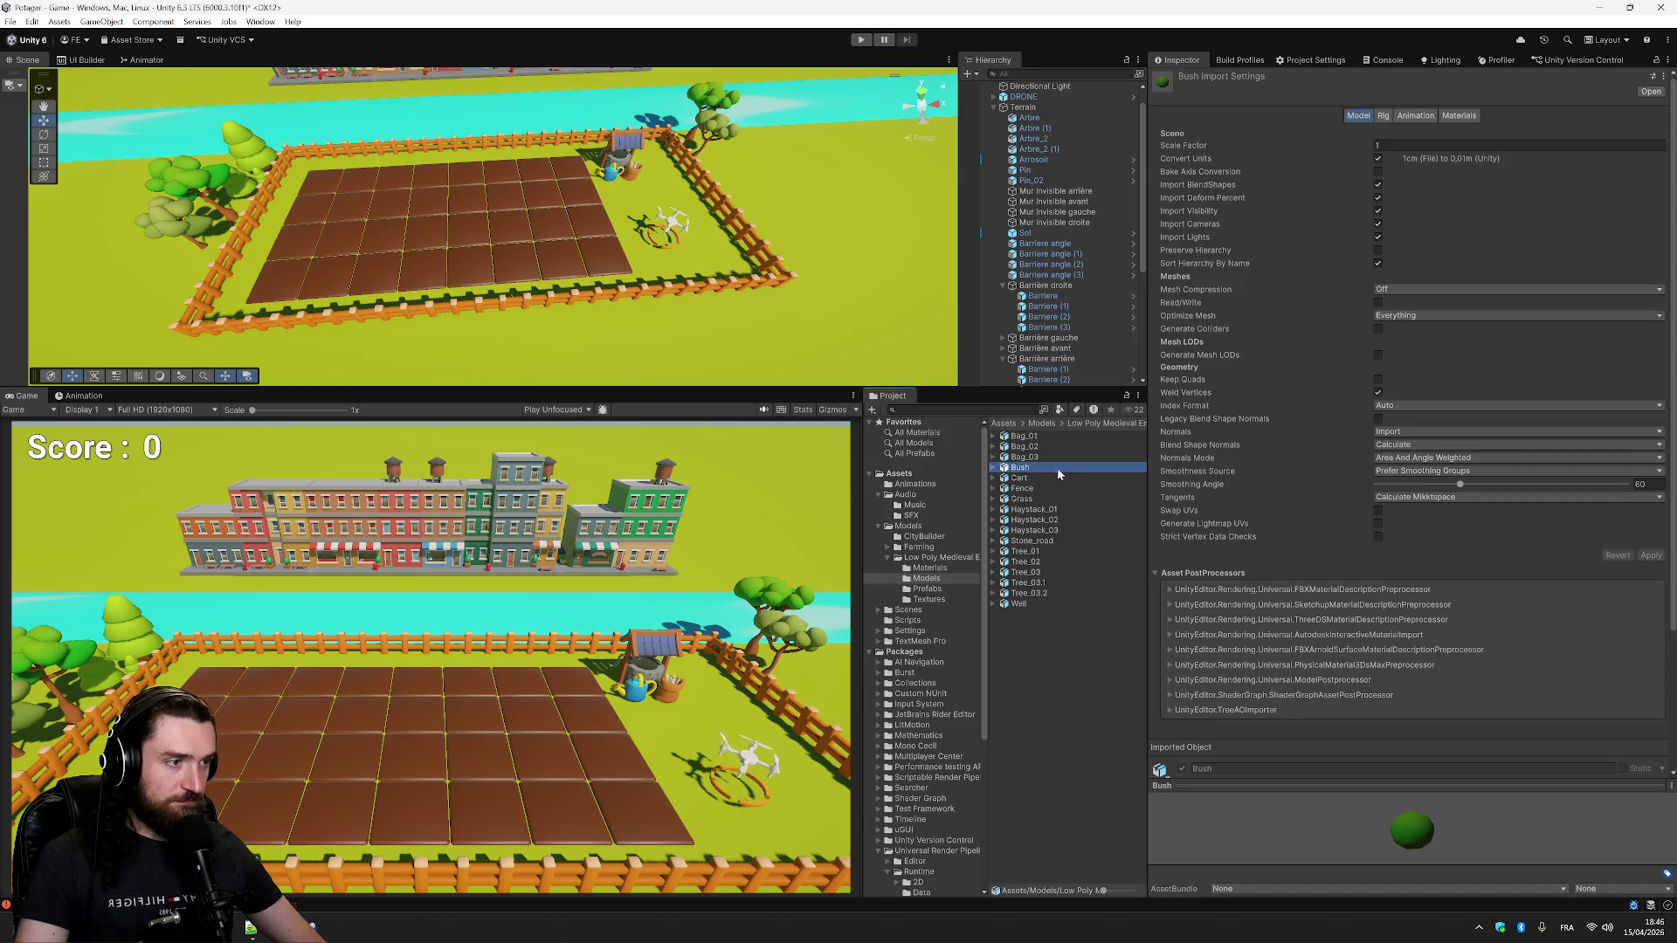
left_click_drag(1057, 468, 1055, 150)
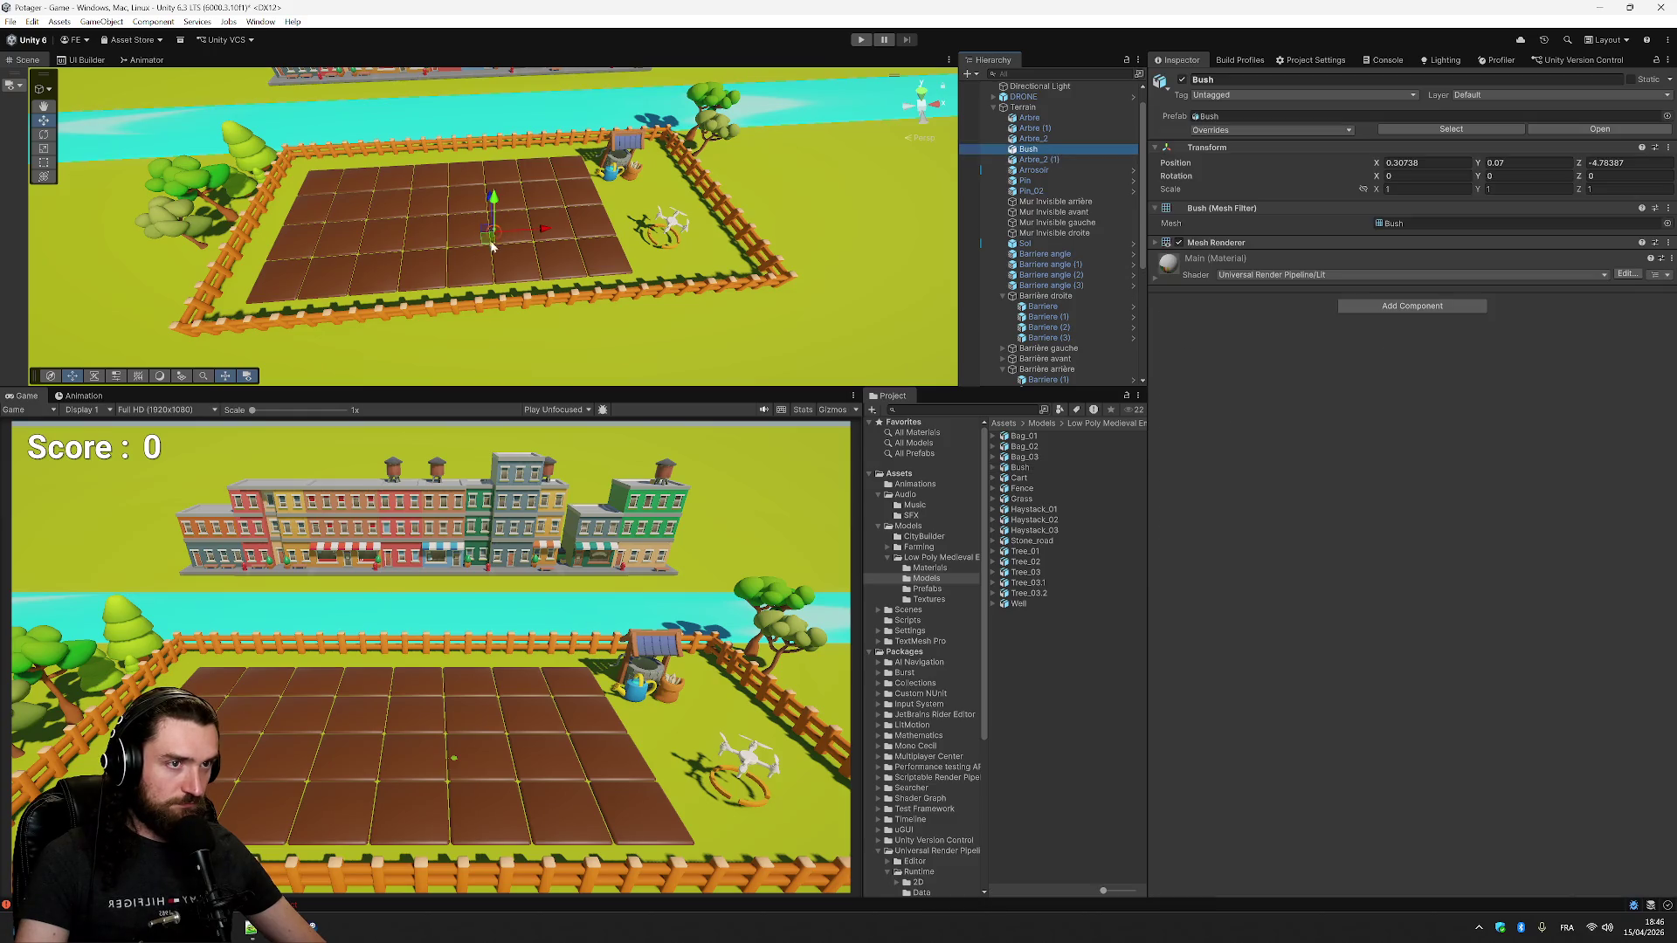
mouse_move(504, 199)
left_mouse_down()
mouse_move(748, 216)
mouse_move(581, 87)
left_mouse_up()
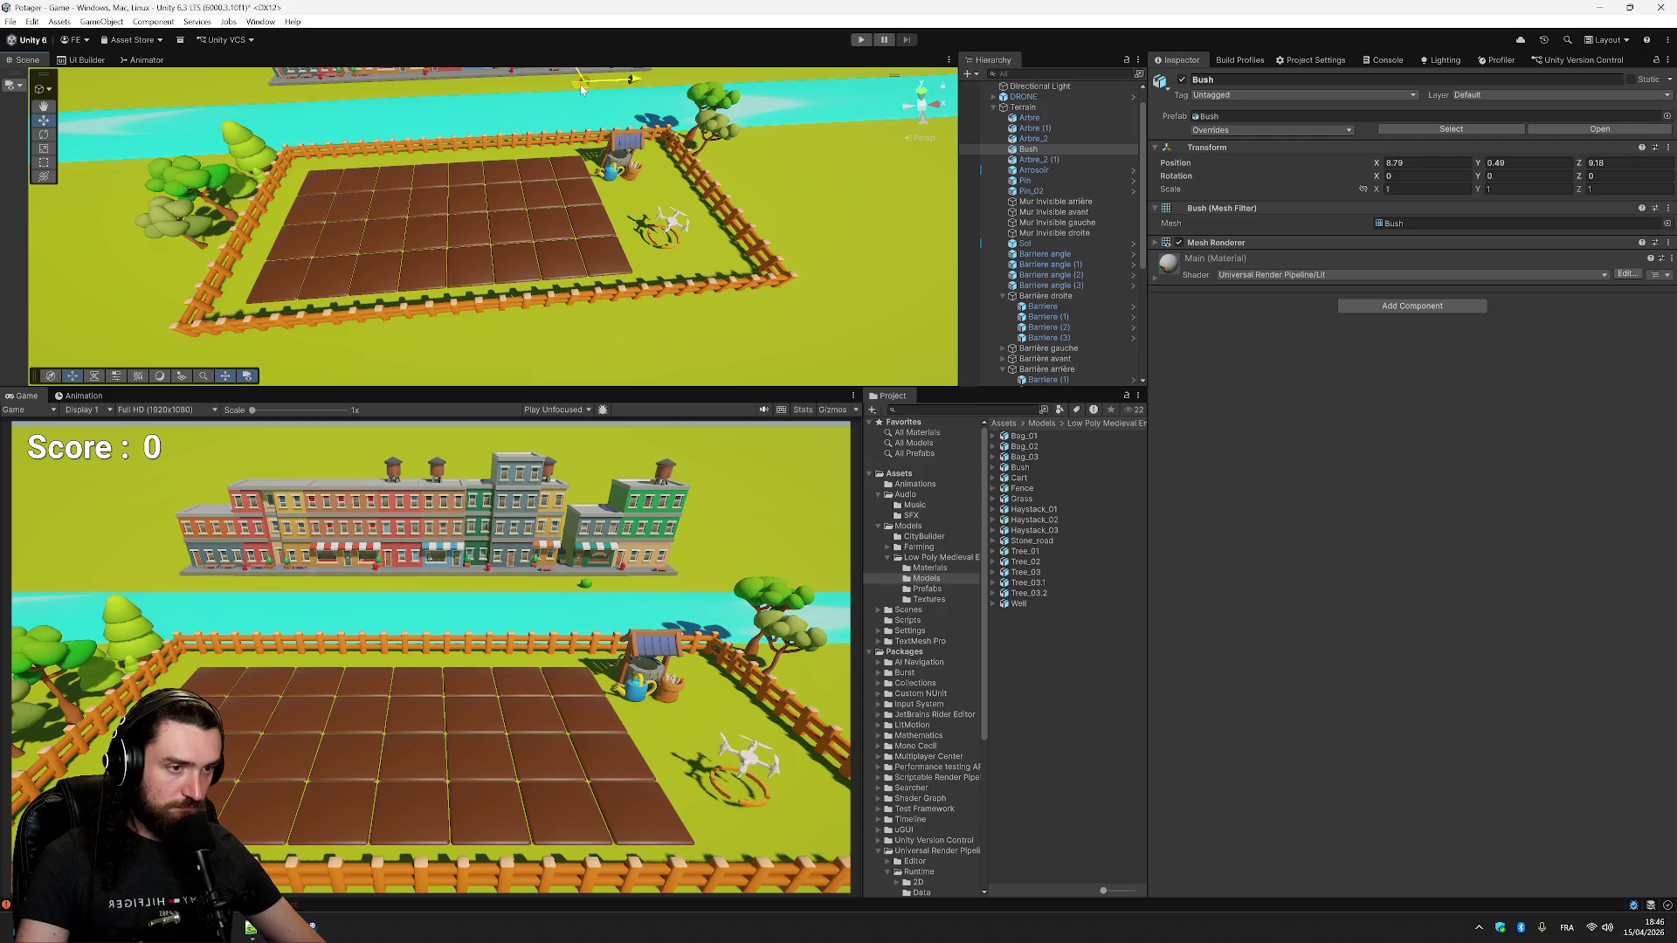
left_click(1041, 150)
key("ctrl+d")
key("ctrl+d")
key("ctrl+d")
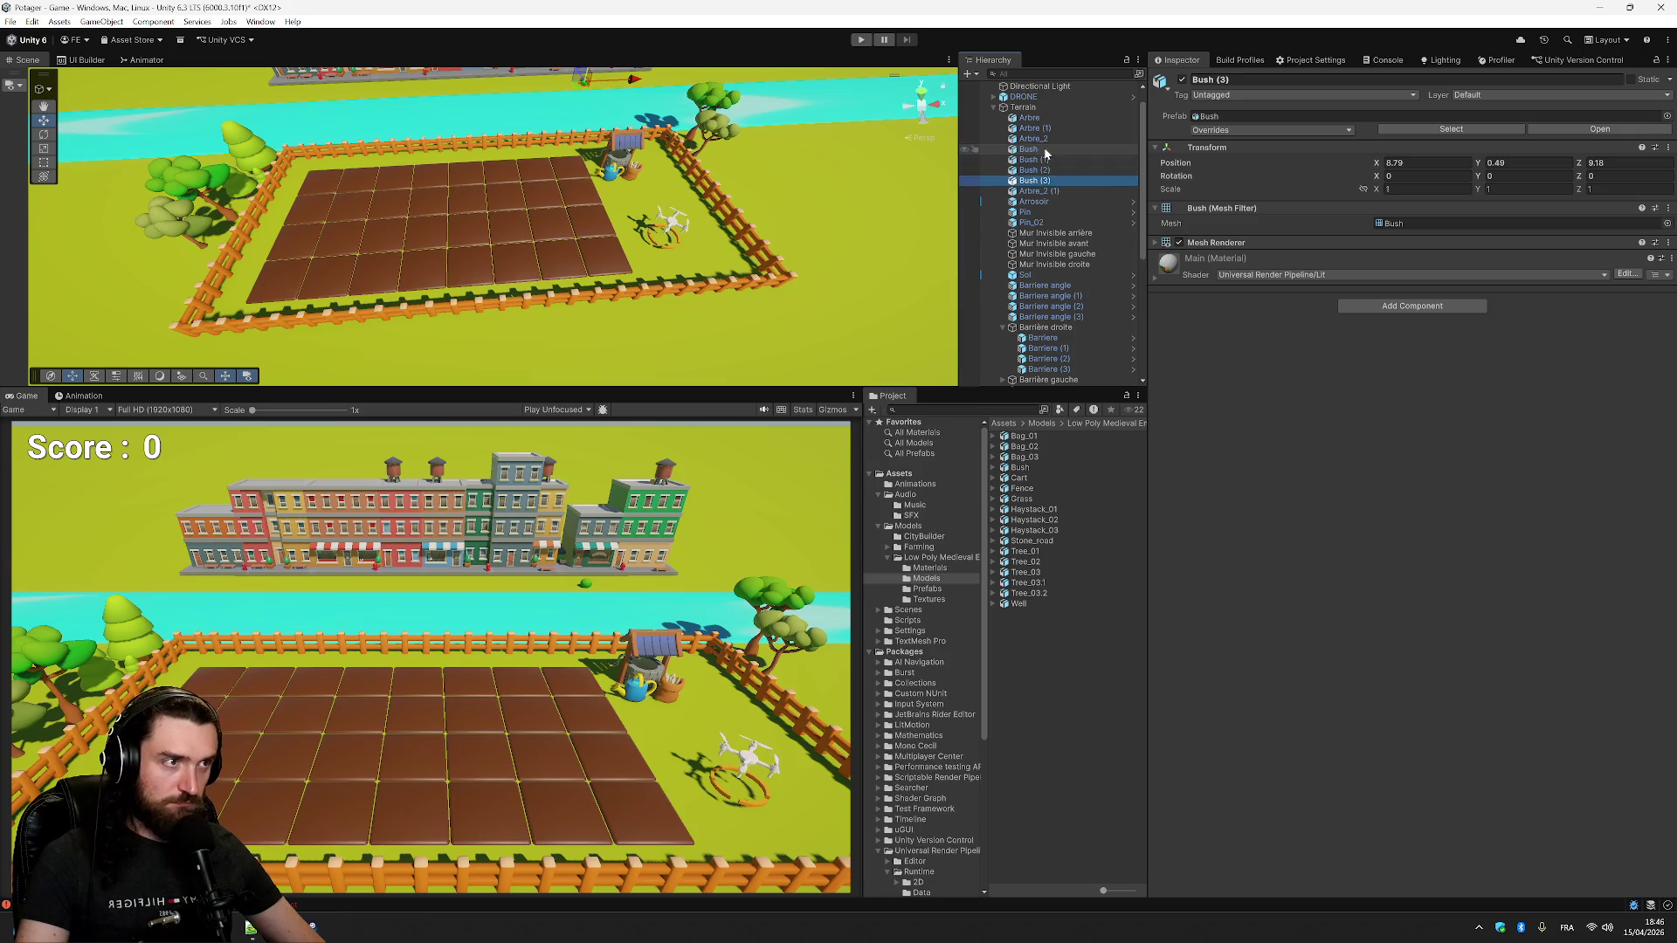
left_click_drag(586, 80, 548, 81)
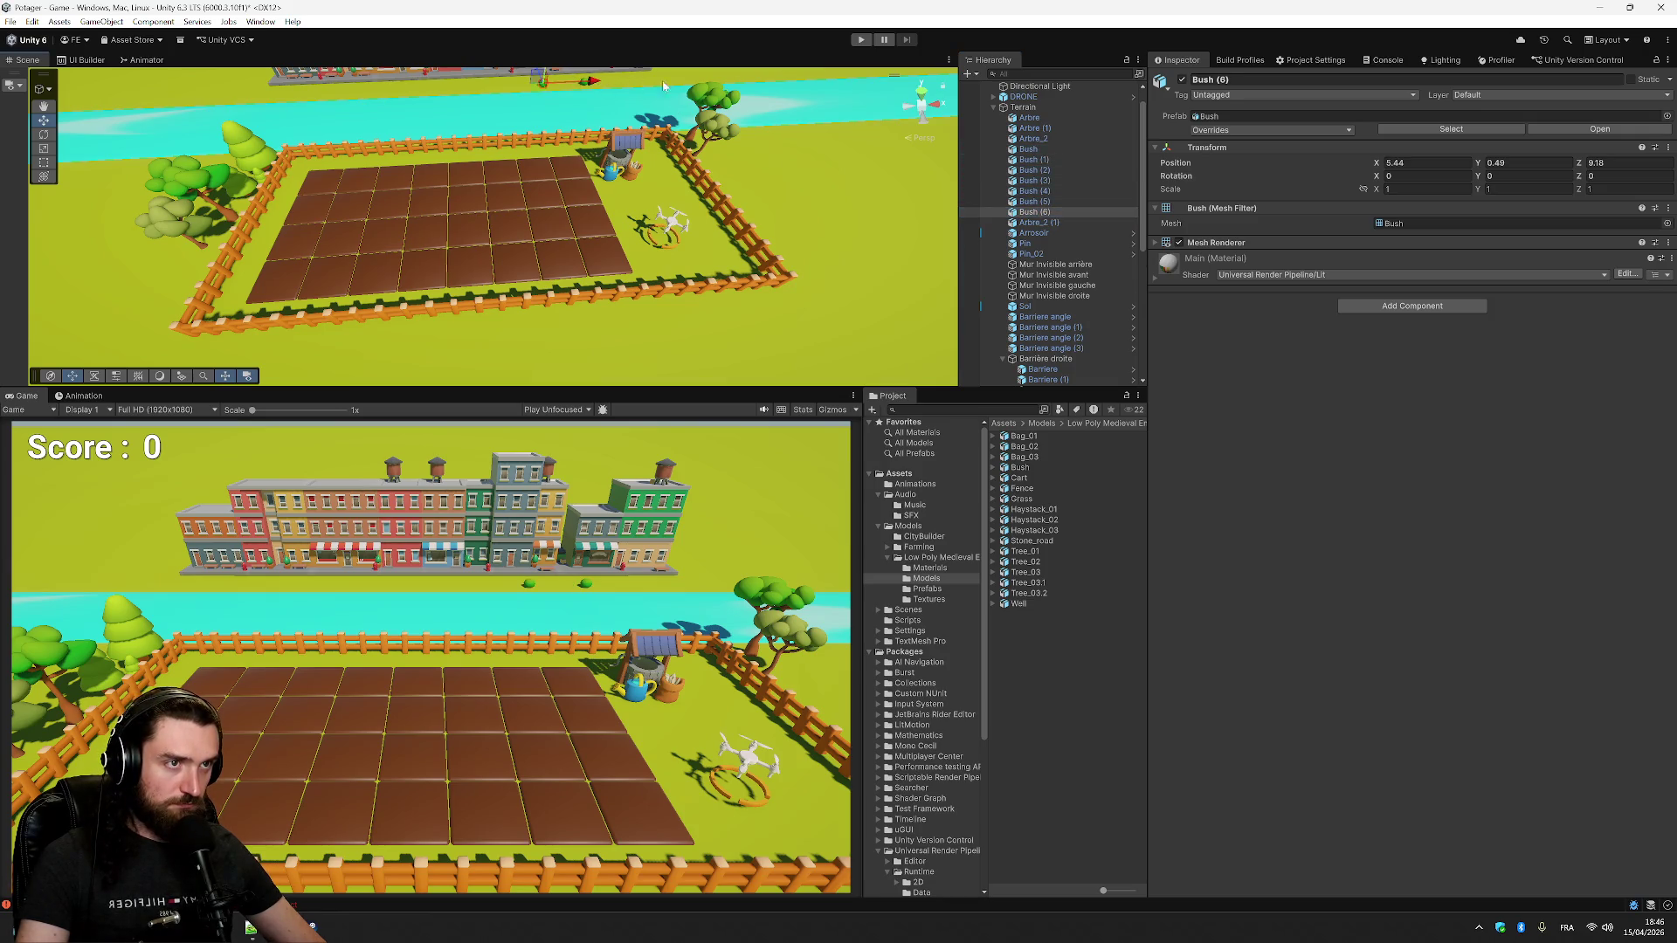
left_click(1029, 150)
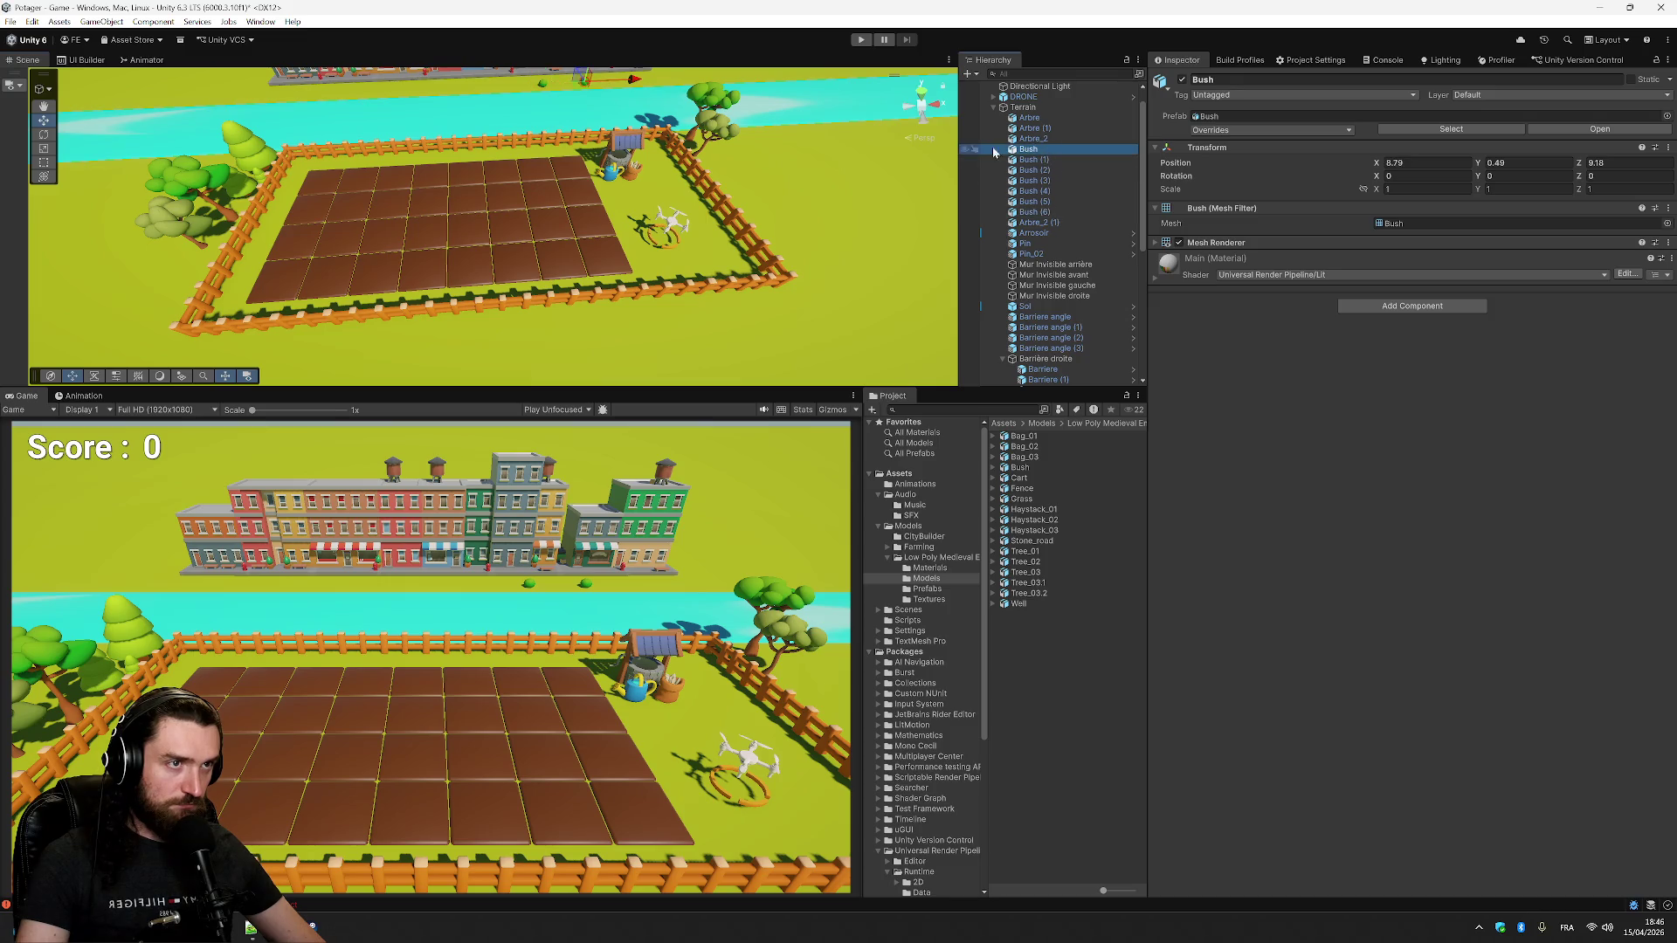
left_click(1053, 159)
mouse_move(642, 81)
left_mouse_down()
mouse_move(712, 80)
mouse_move(502, 86)
left_mouse_up()
left_click(638, 80)
left_click(1052, 180)
left_click(1078, 191)
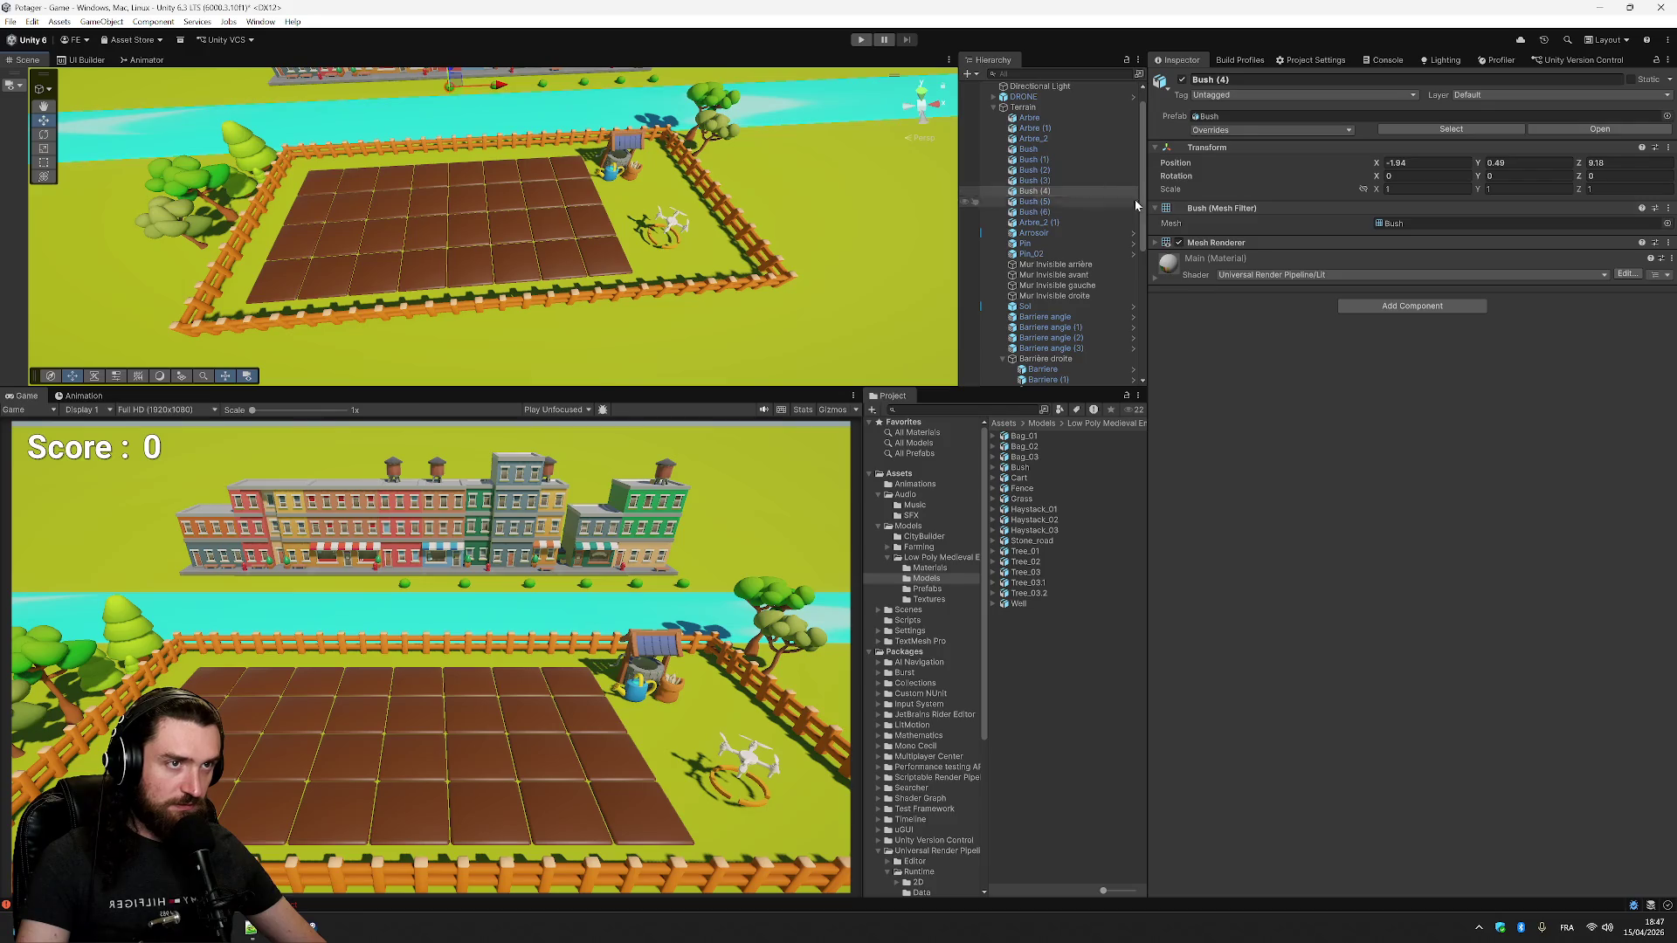
left_click(1067, 201)
left_click_drag(634, 81, 451, 85)
left_click(1039, 212)
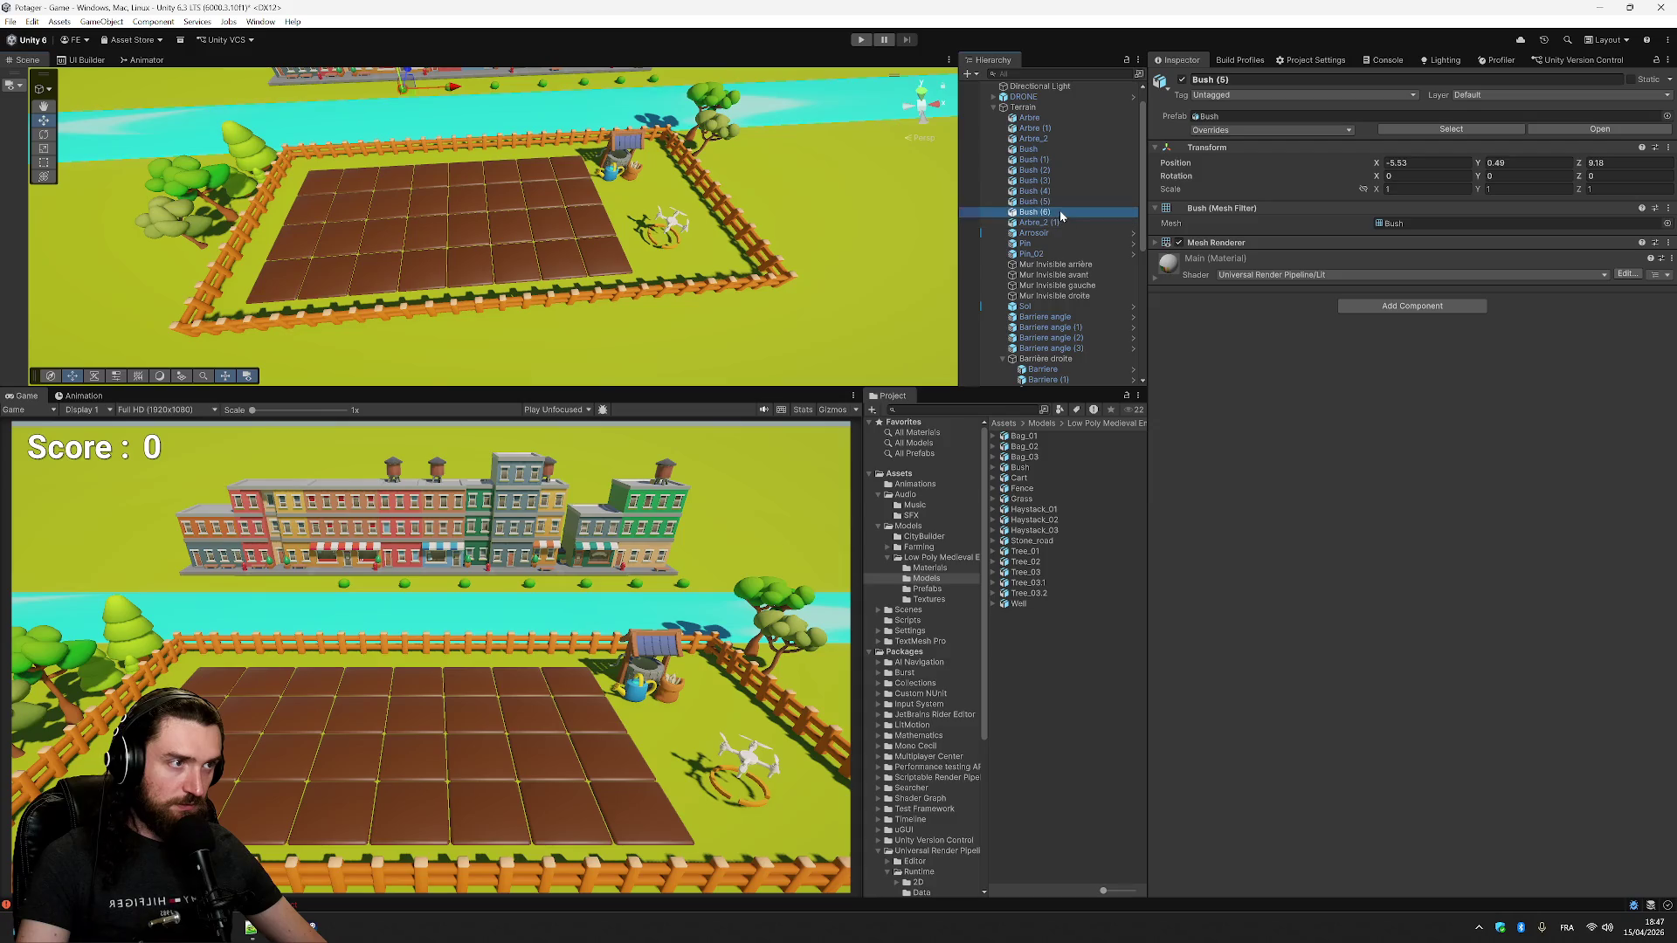
left_click_drag(592, 83, 389, 96)
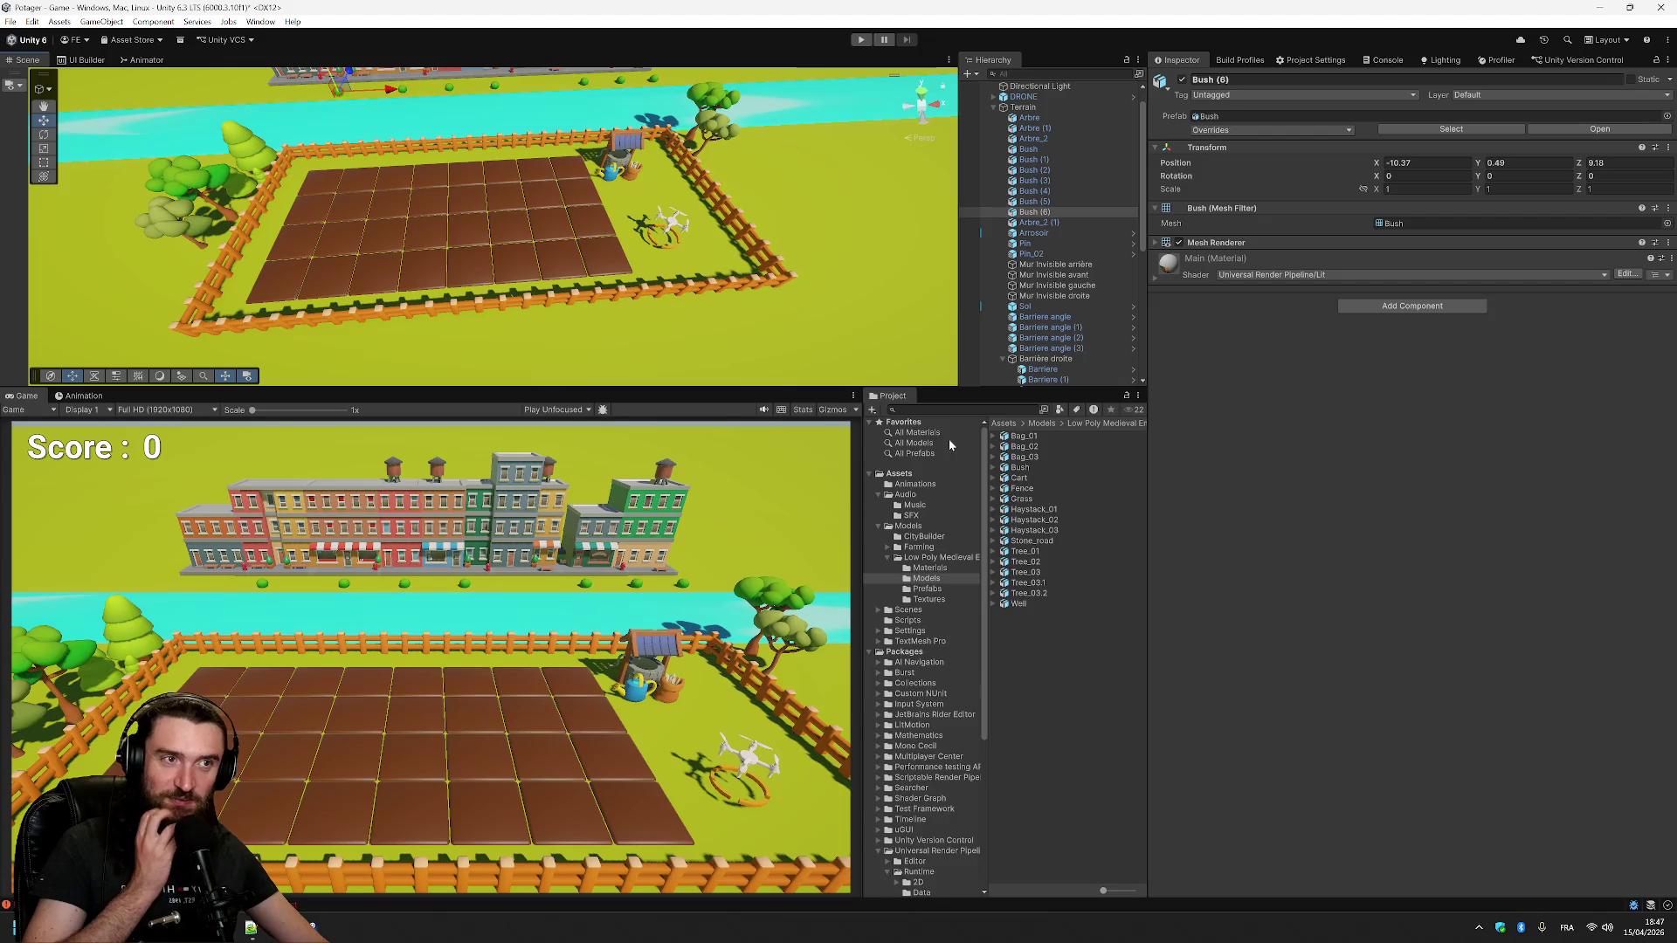
left_click(1071, 150, "shift")
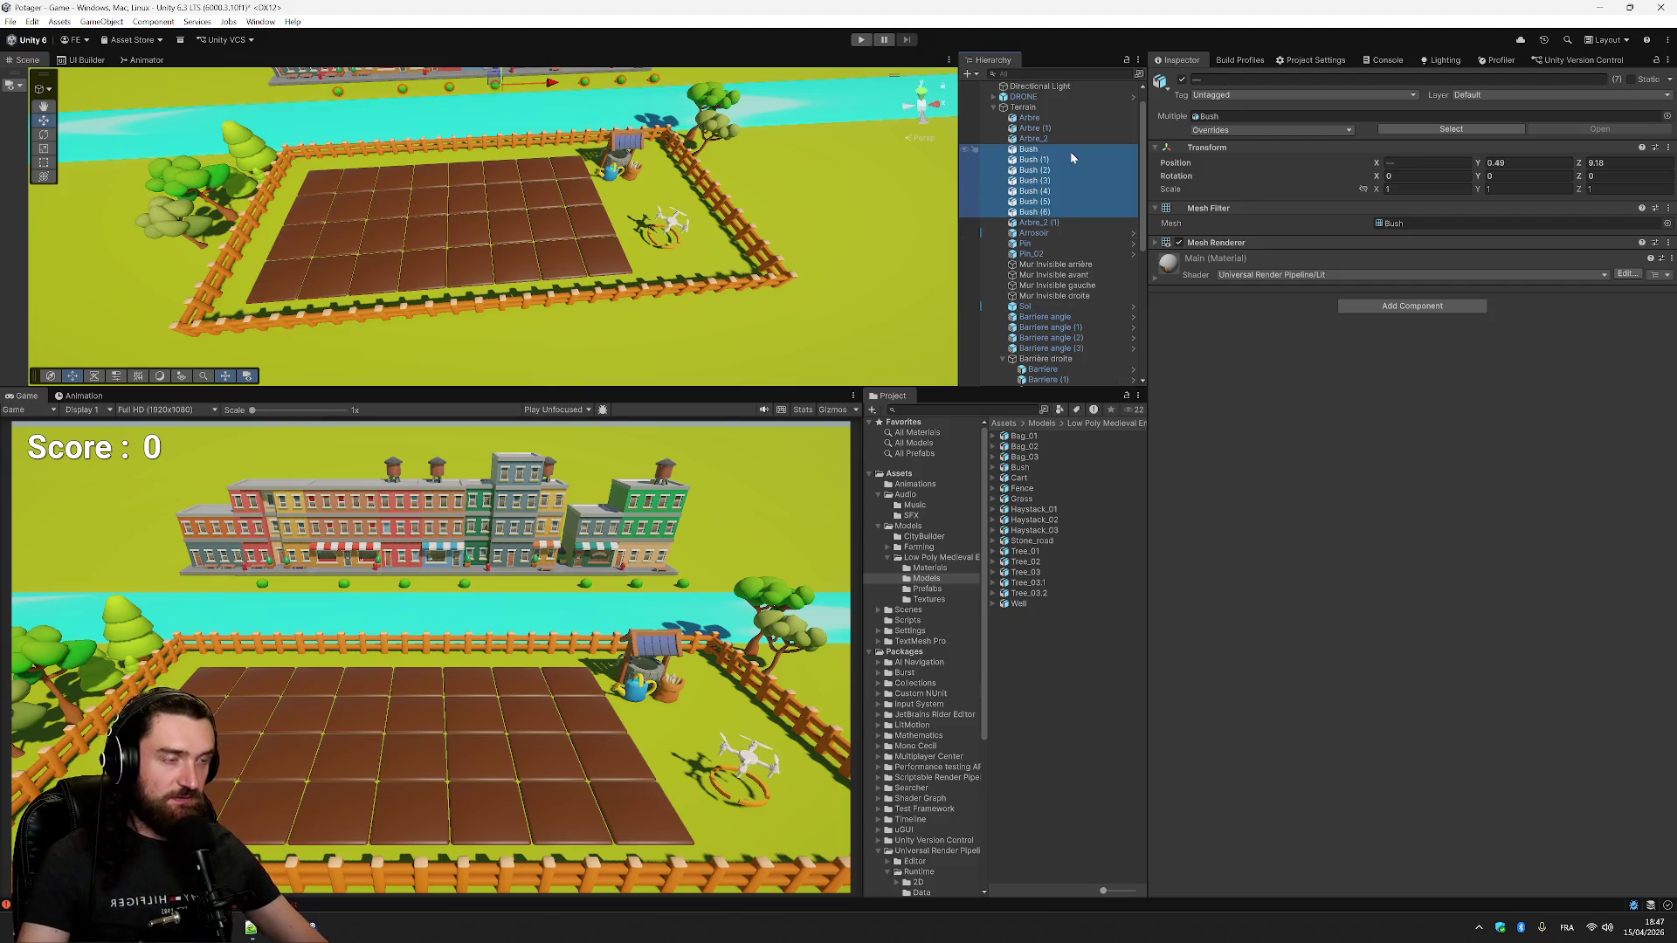
key("Delete")
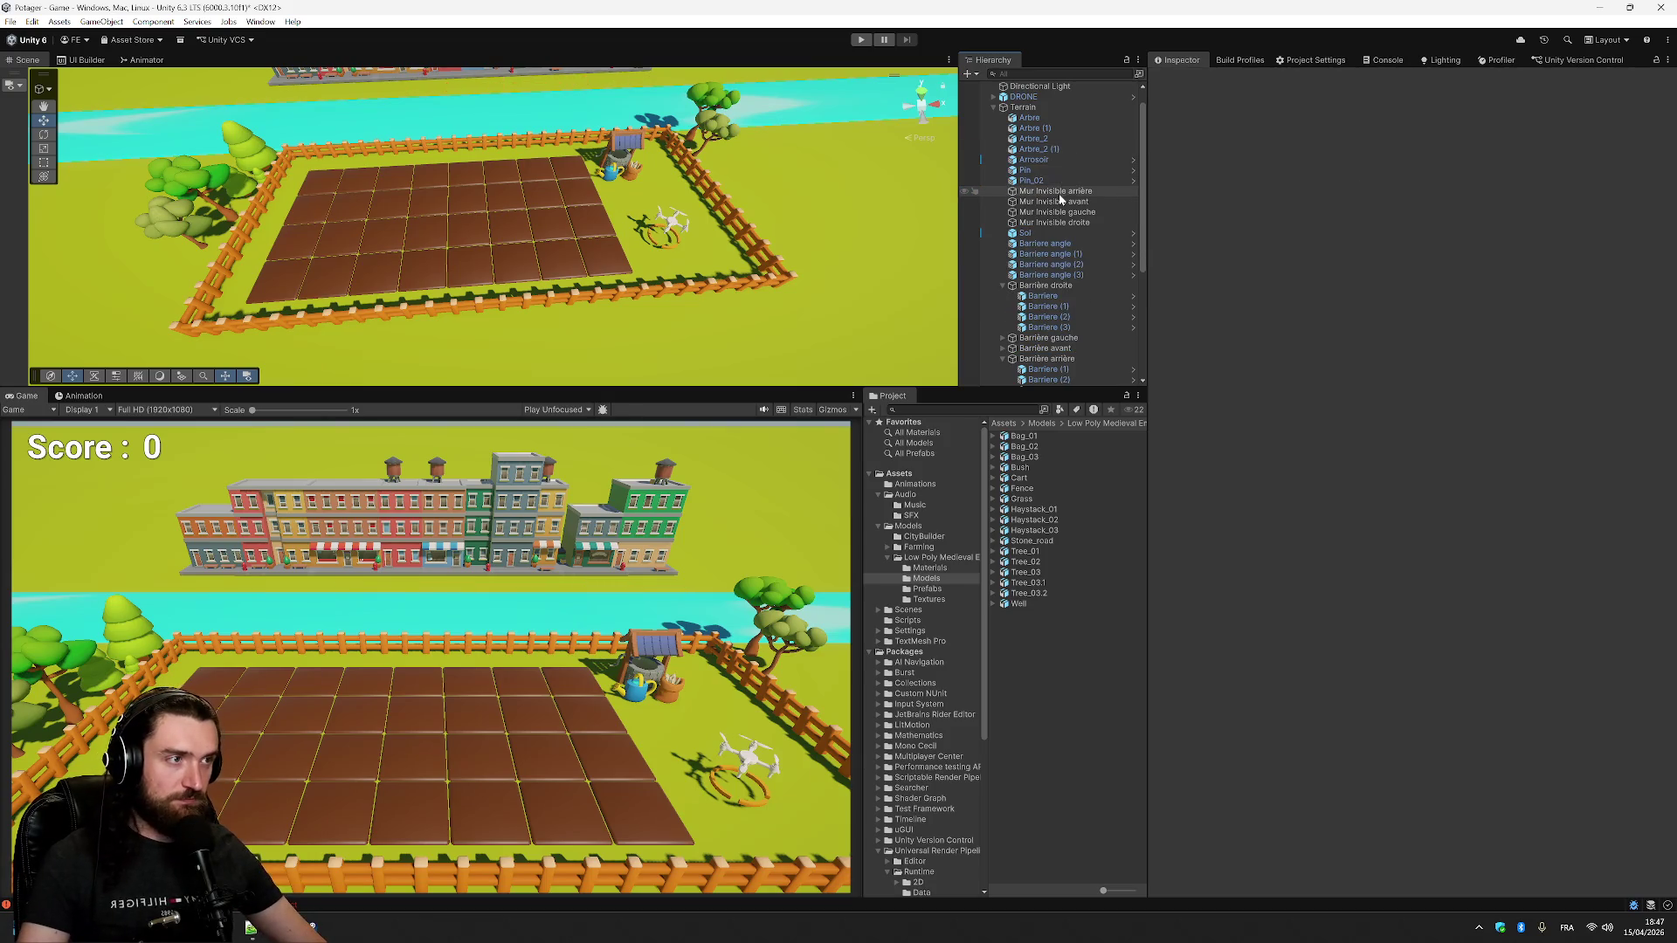
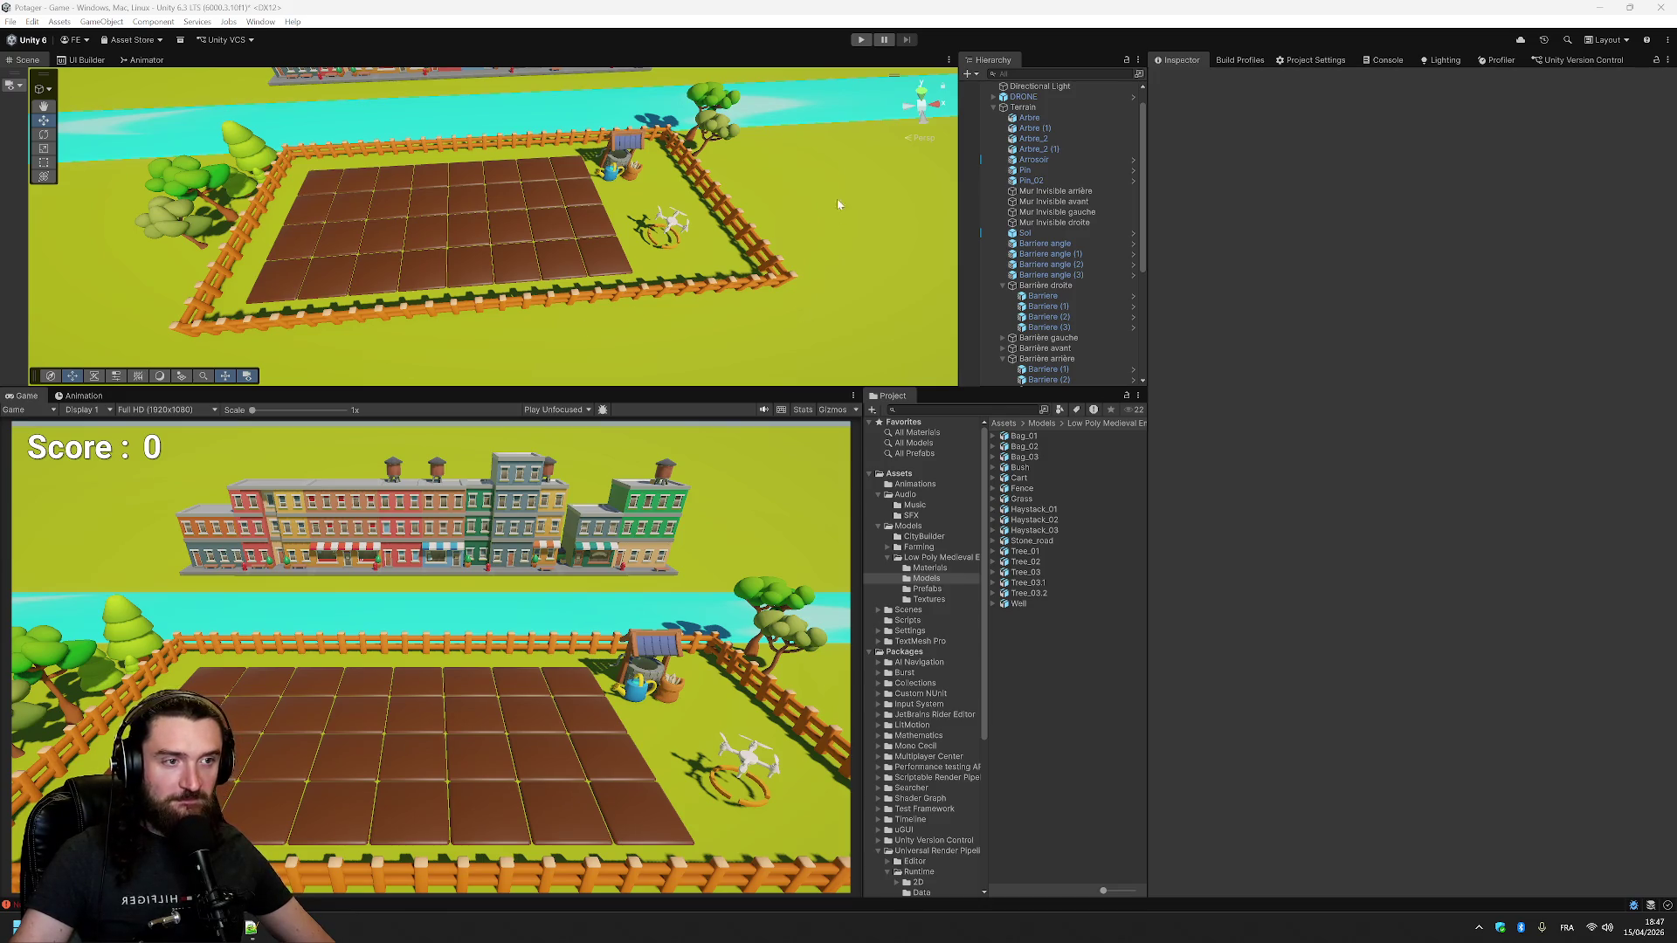
- Browse the CityBuilder models folder, inspecting the bench, box_A and box_B assets
left_click(926, 537)
left_click(1035, 447)
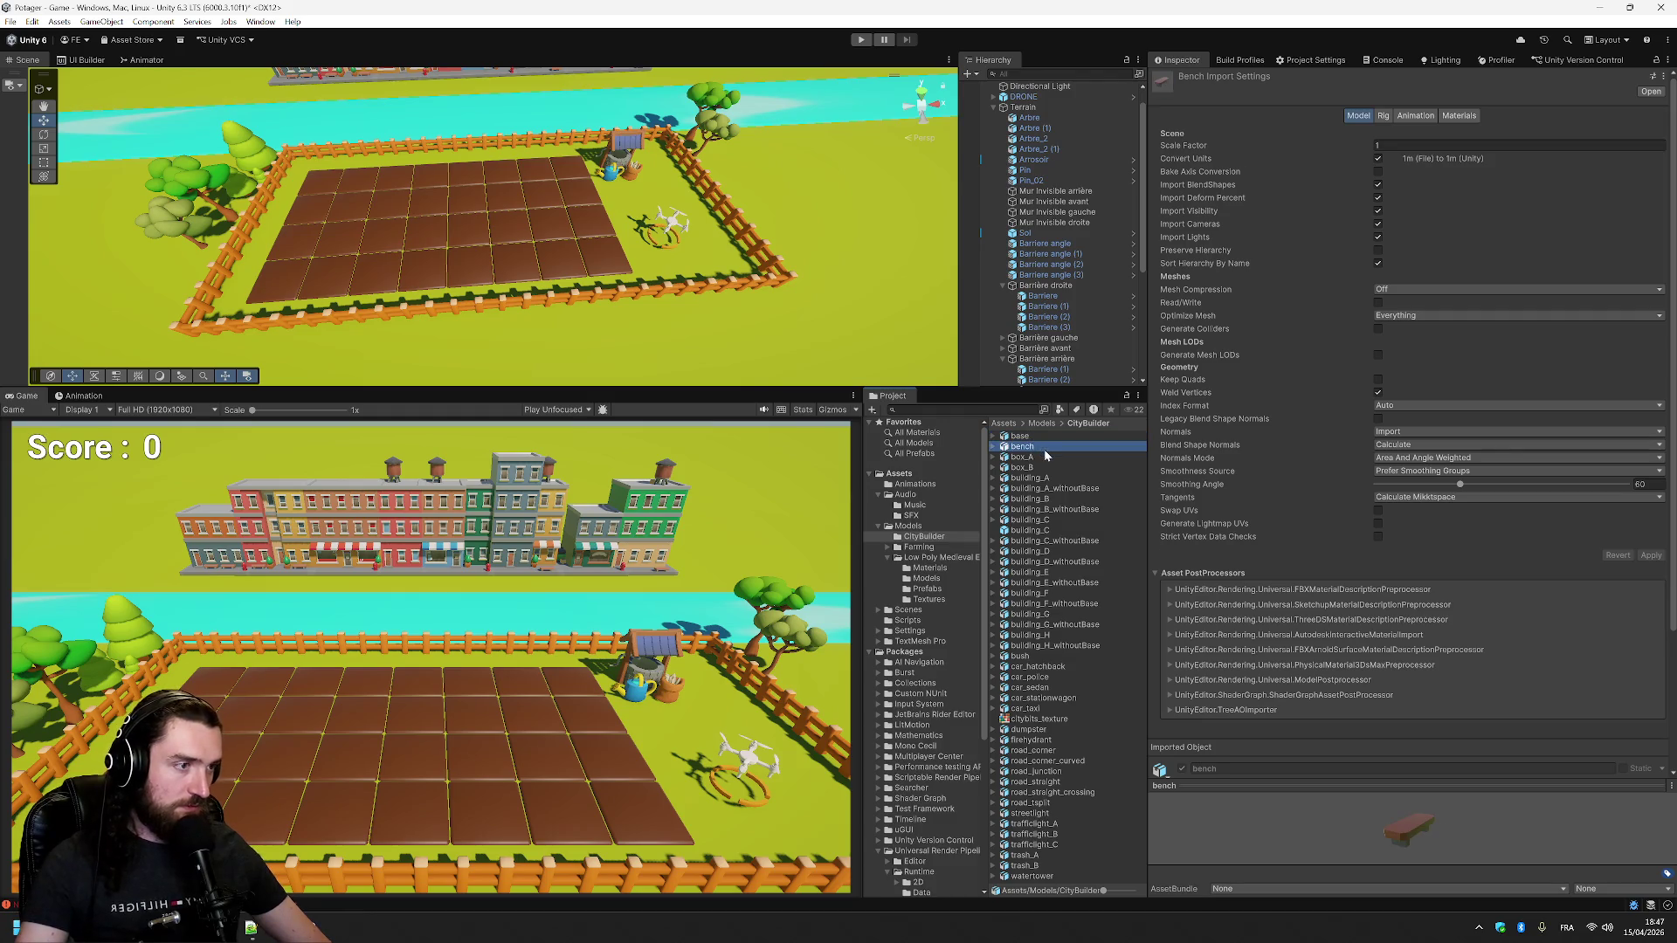
left_click(1047, 458)
left_click(1022, 468)
- Search the project for 'cloud' and inspect the Cloud_01, Cloud_02 and Cloud_03 assets
key("ctrl+f")
type("clo")
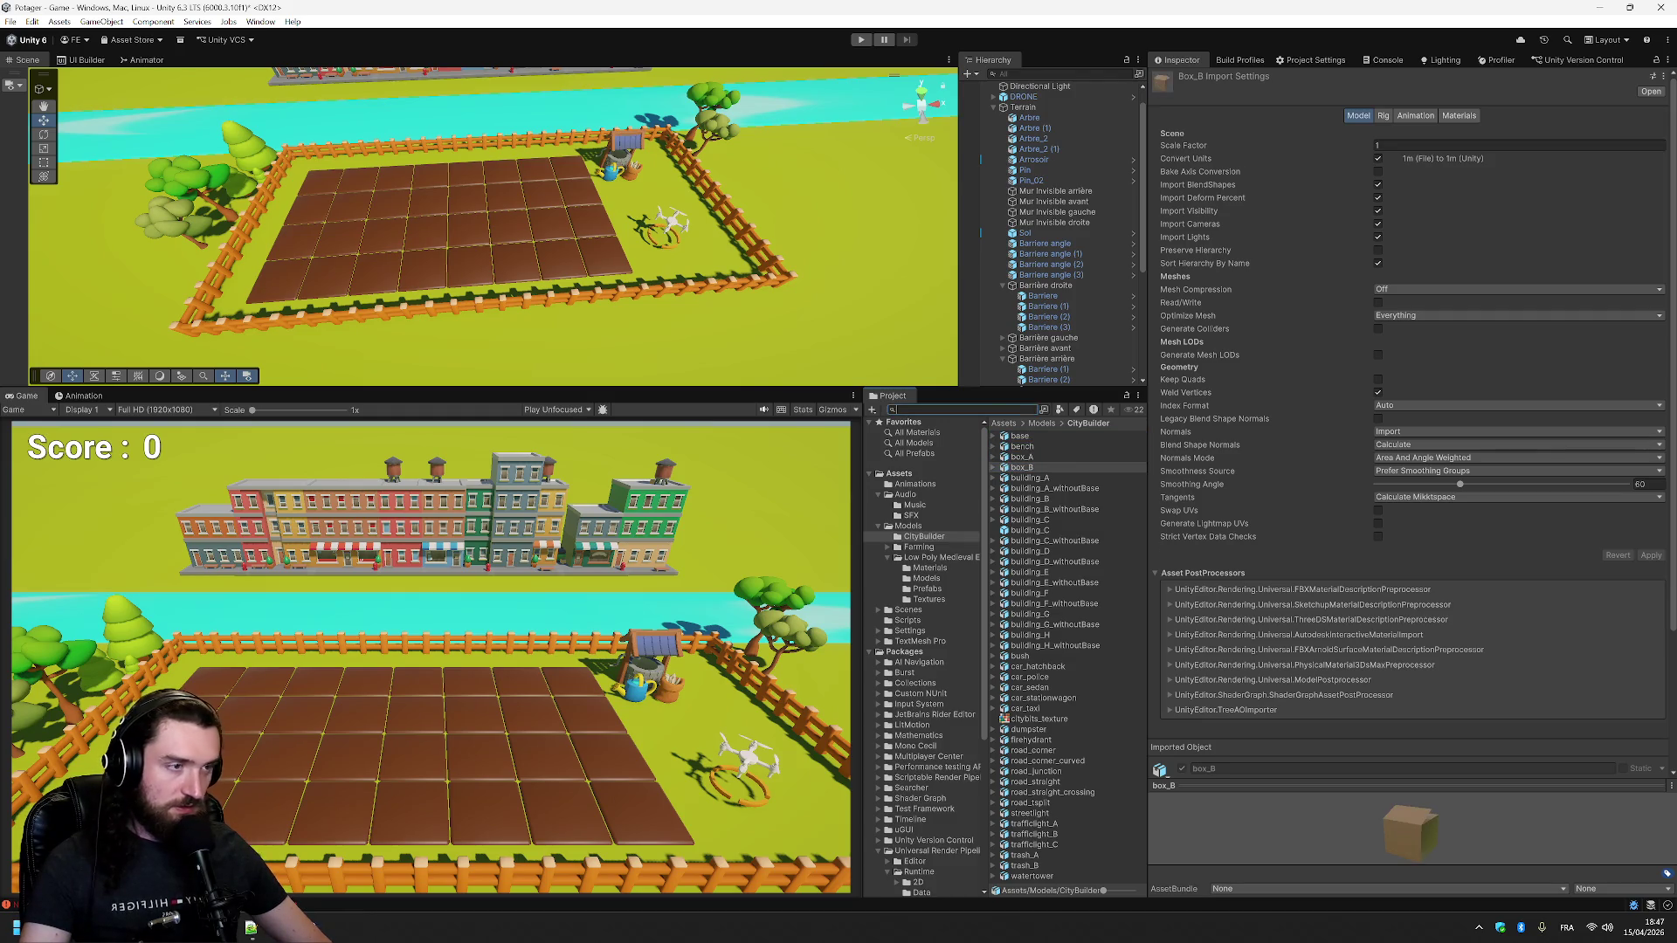
type("ud")
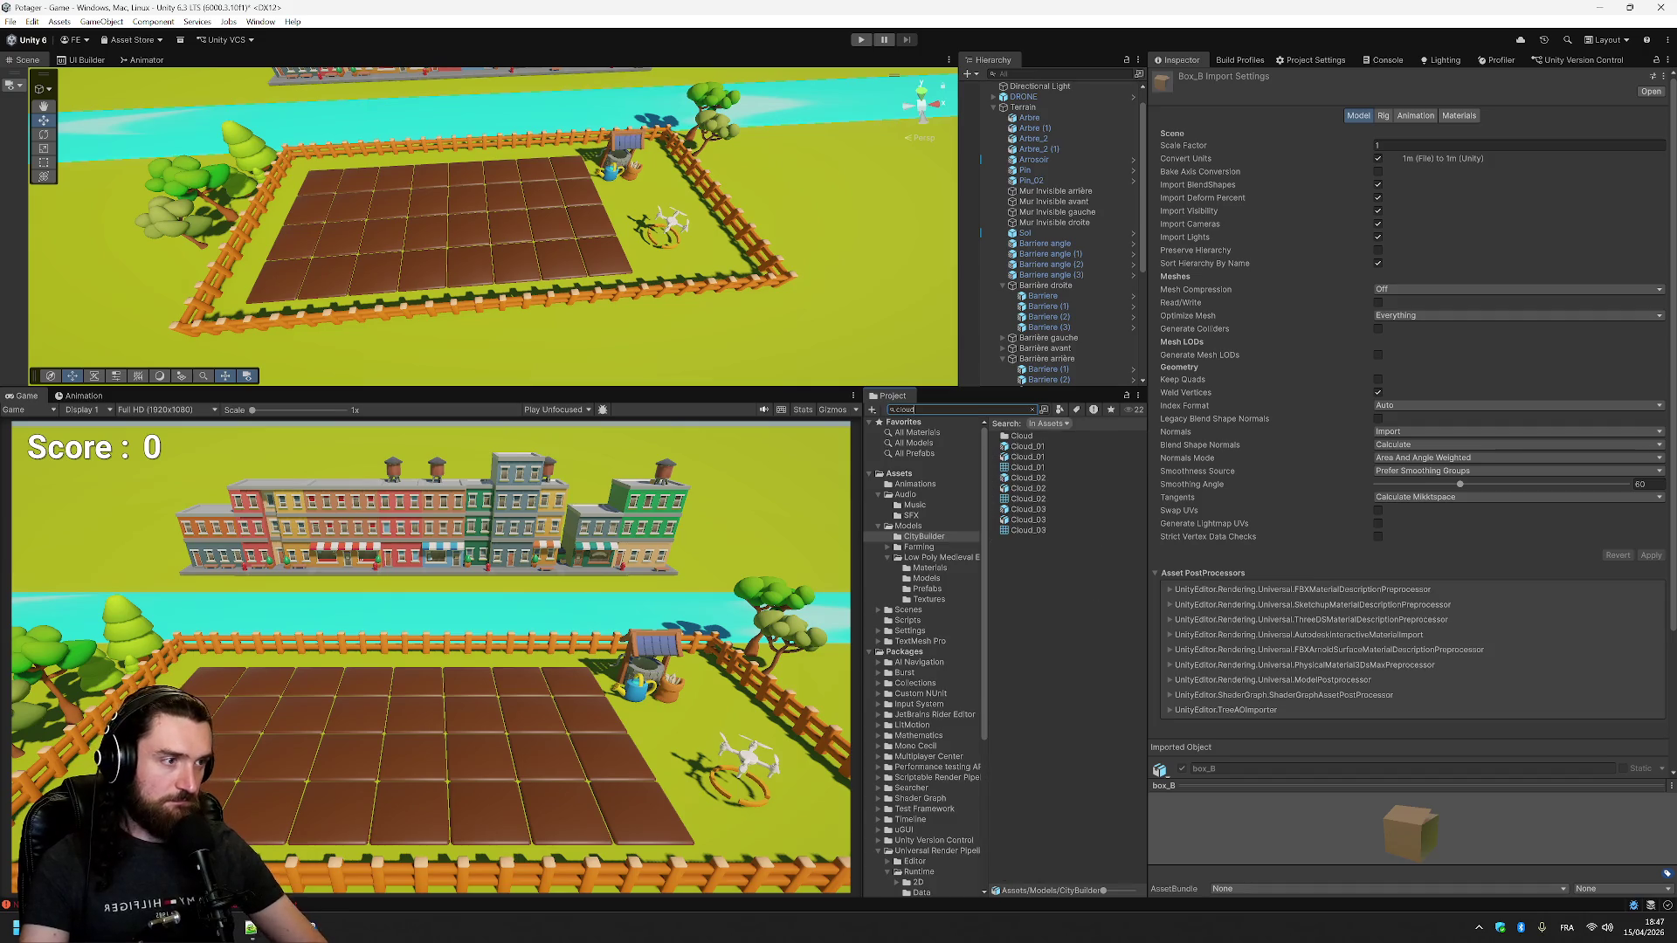
left_click(1028, 447)
left_click(1050, 457)
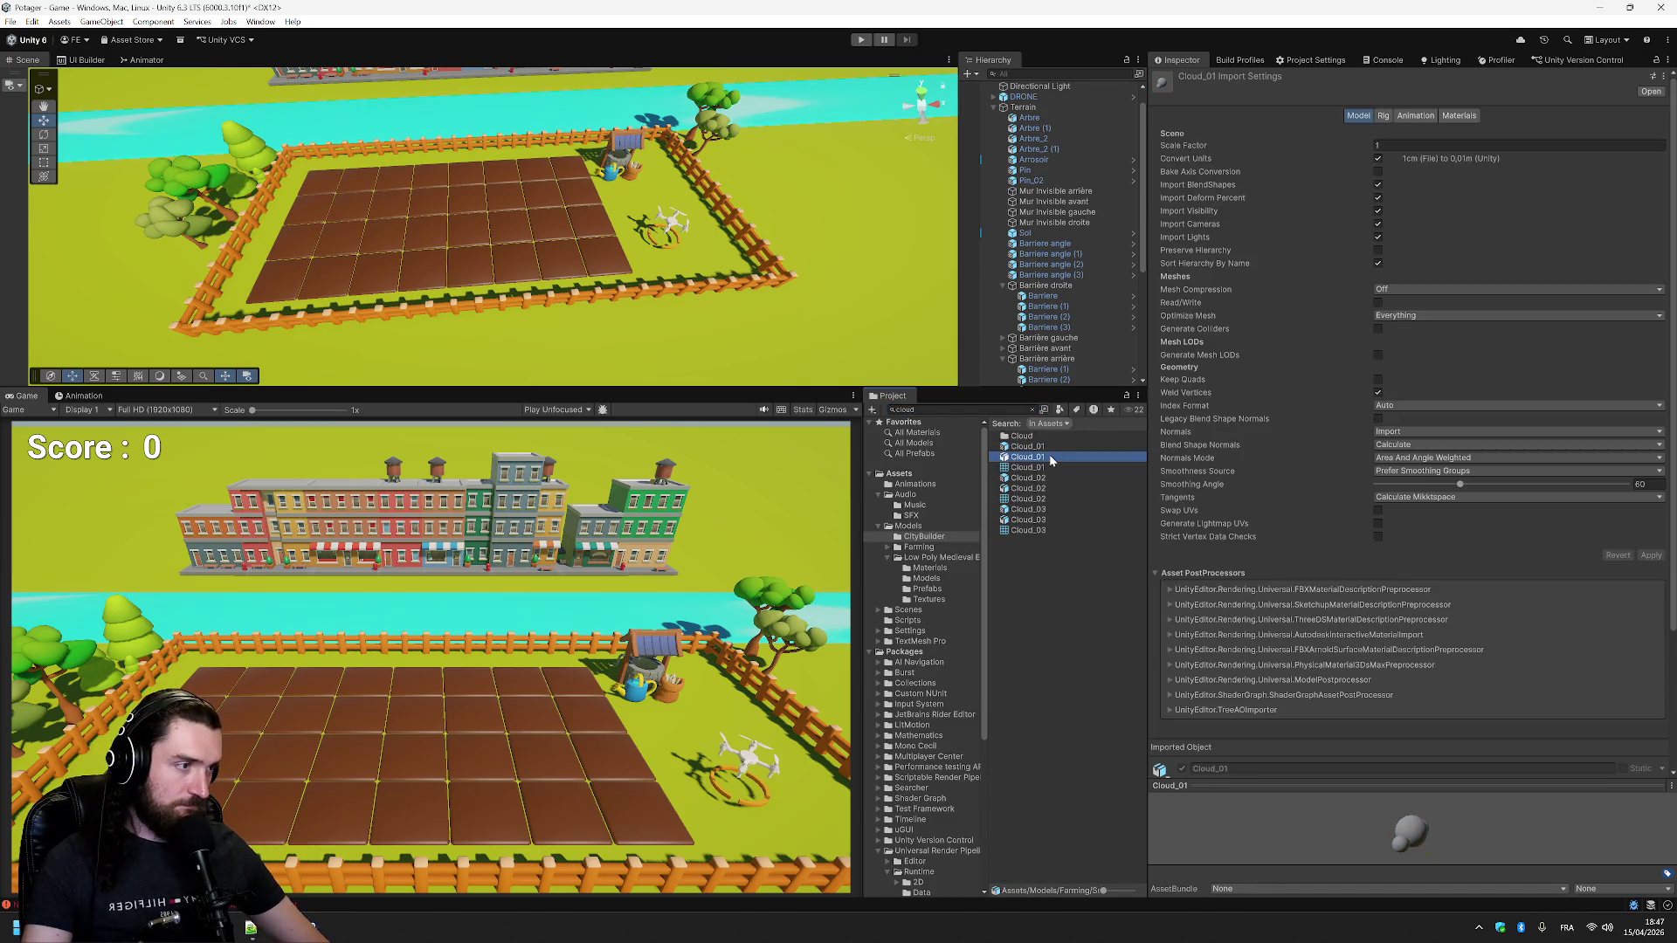
left_click(1050, 467)
left_click(1046, 478)
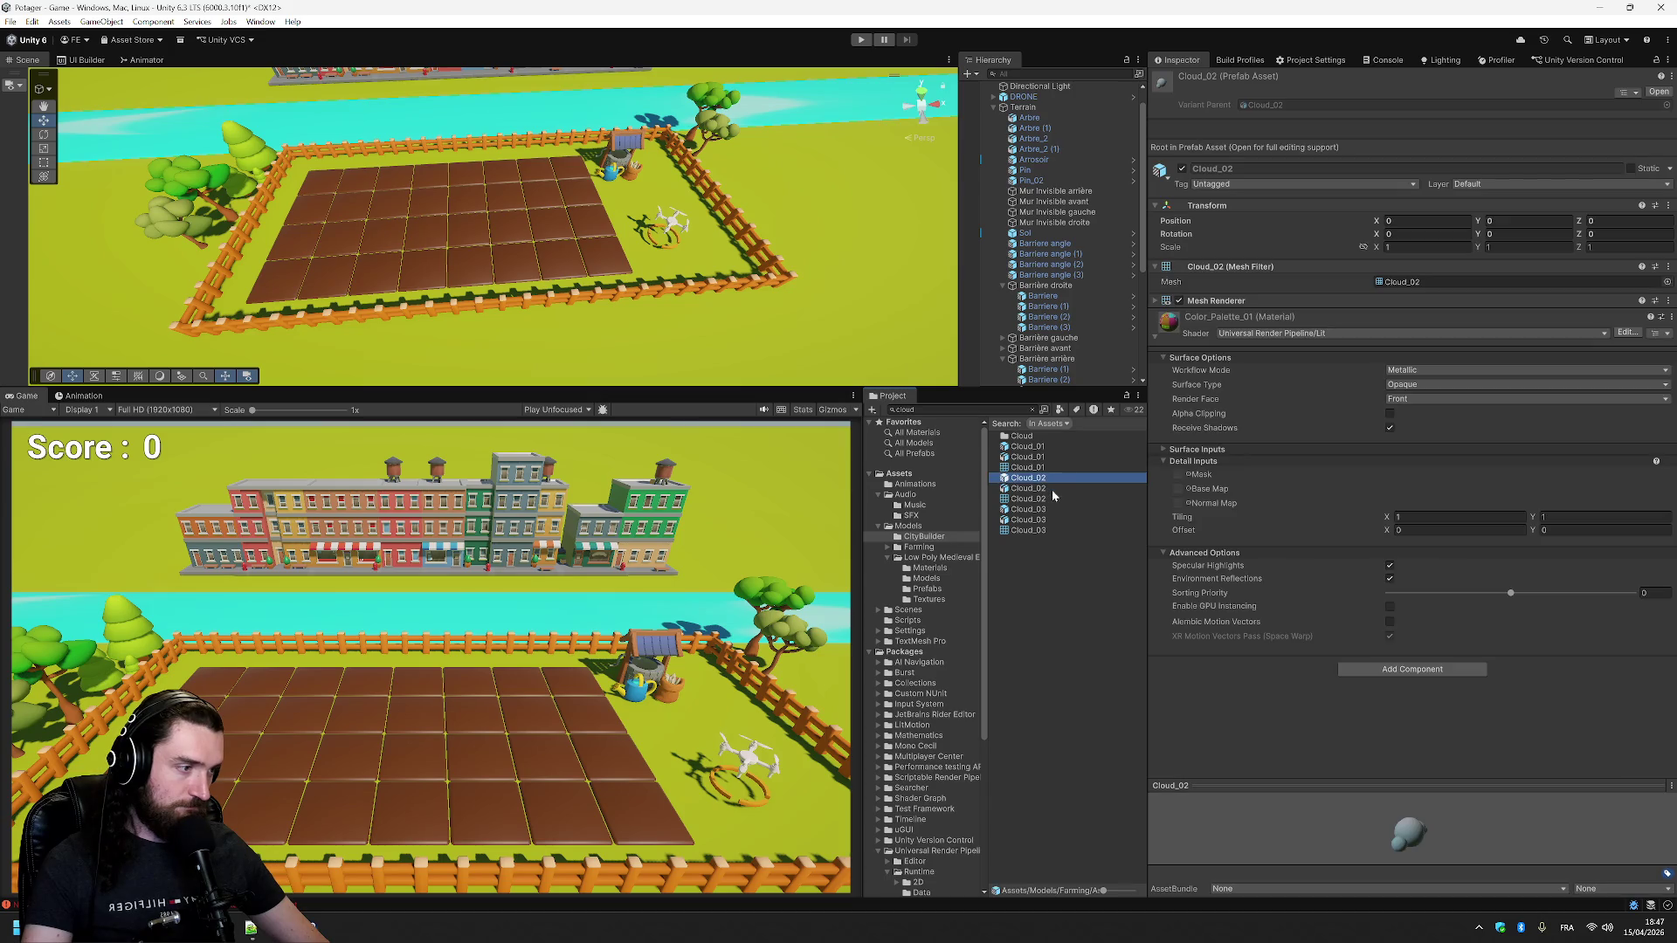
left_click(1045, 489)
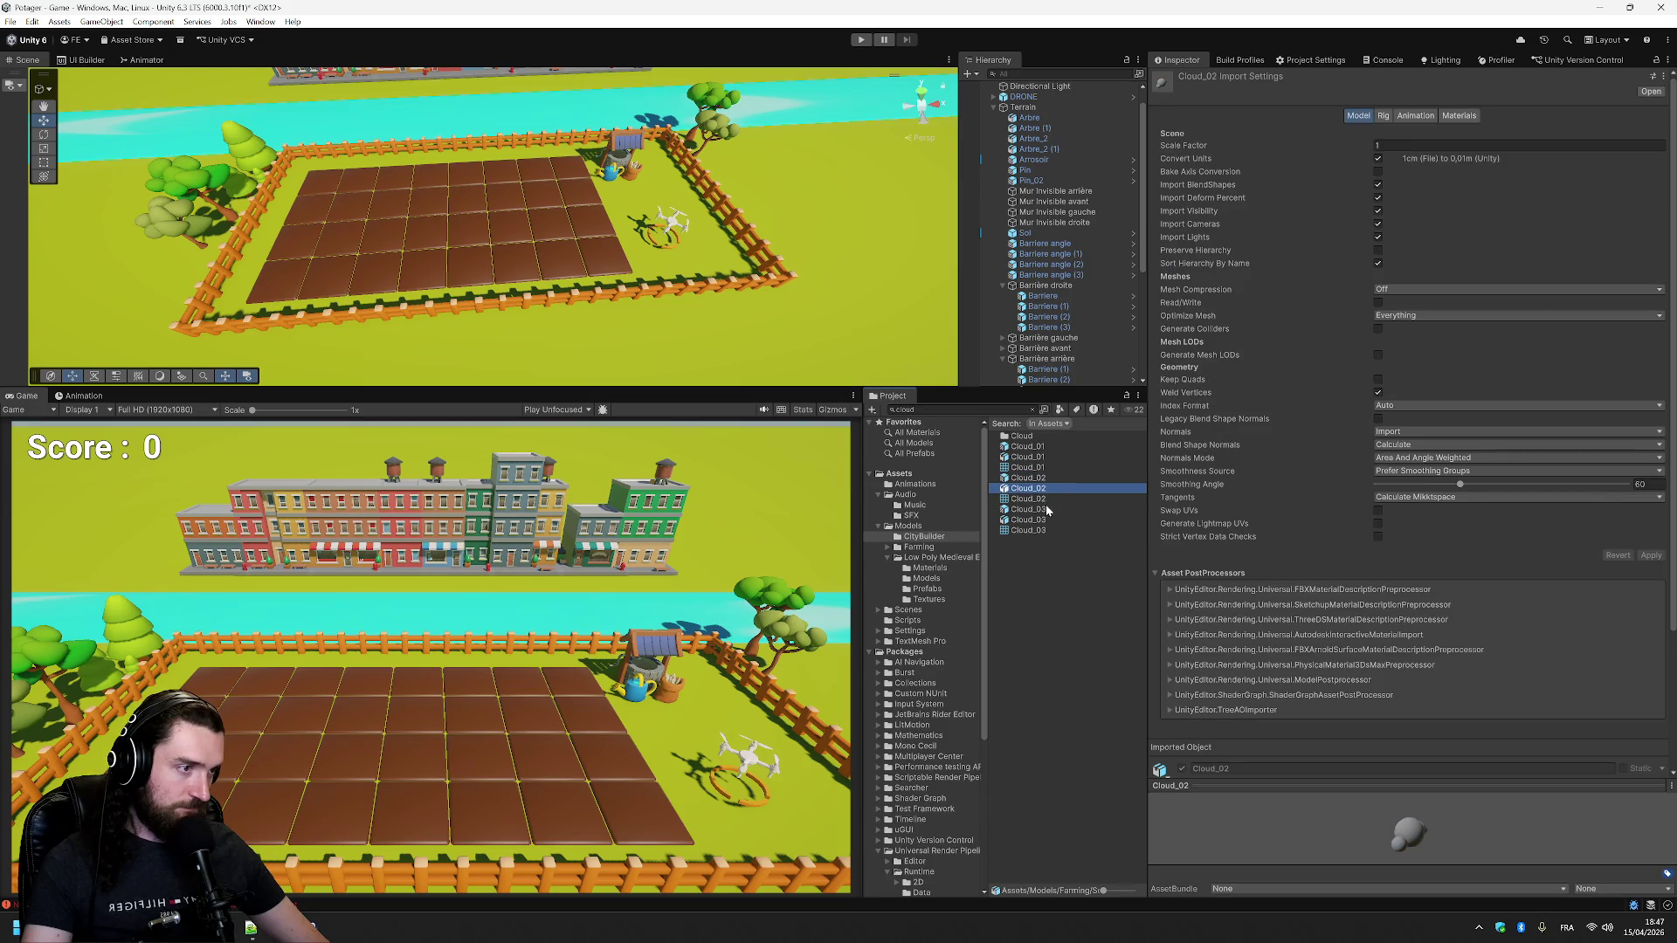
left_click(1046, 509)
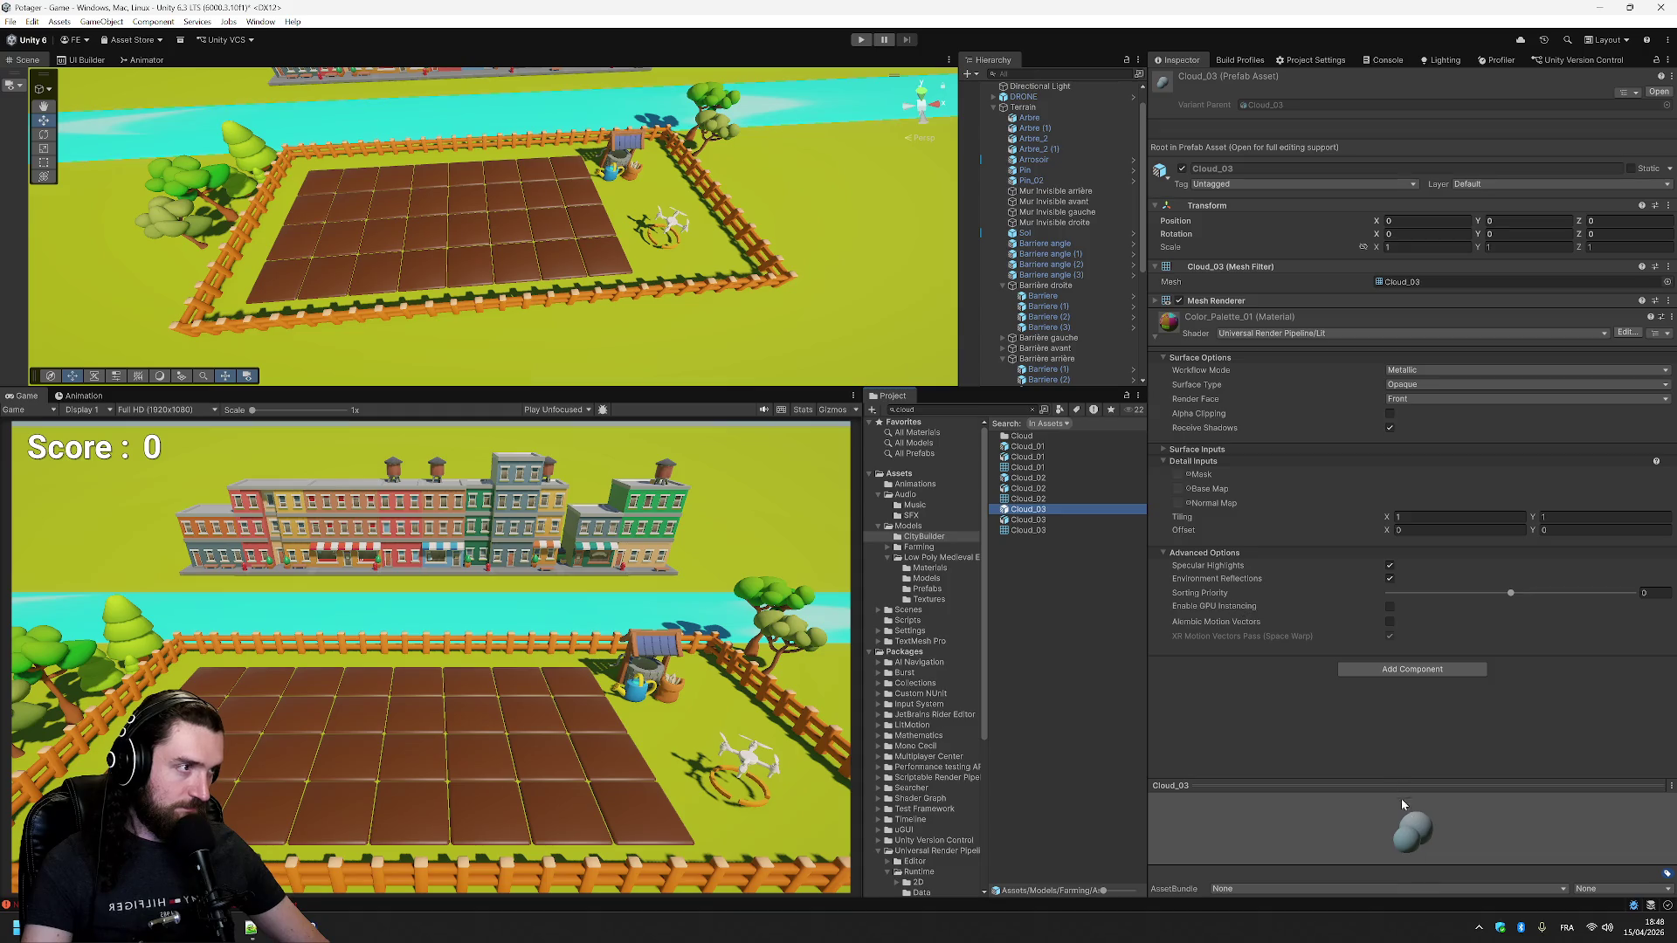
- Preview Cloud_03 and Cloud_01 in Prefab Mode, then place a Cloud_01 instance under Terrain
double_click(1074, 513)
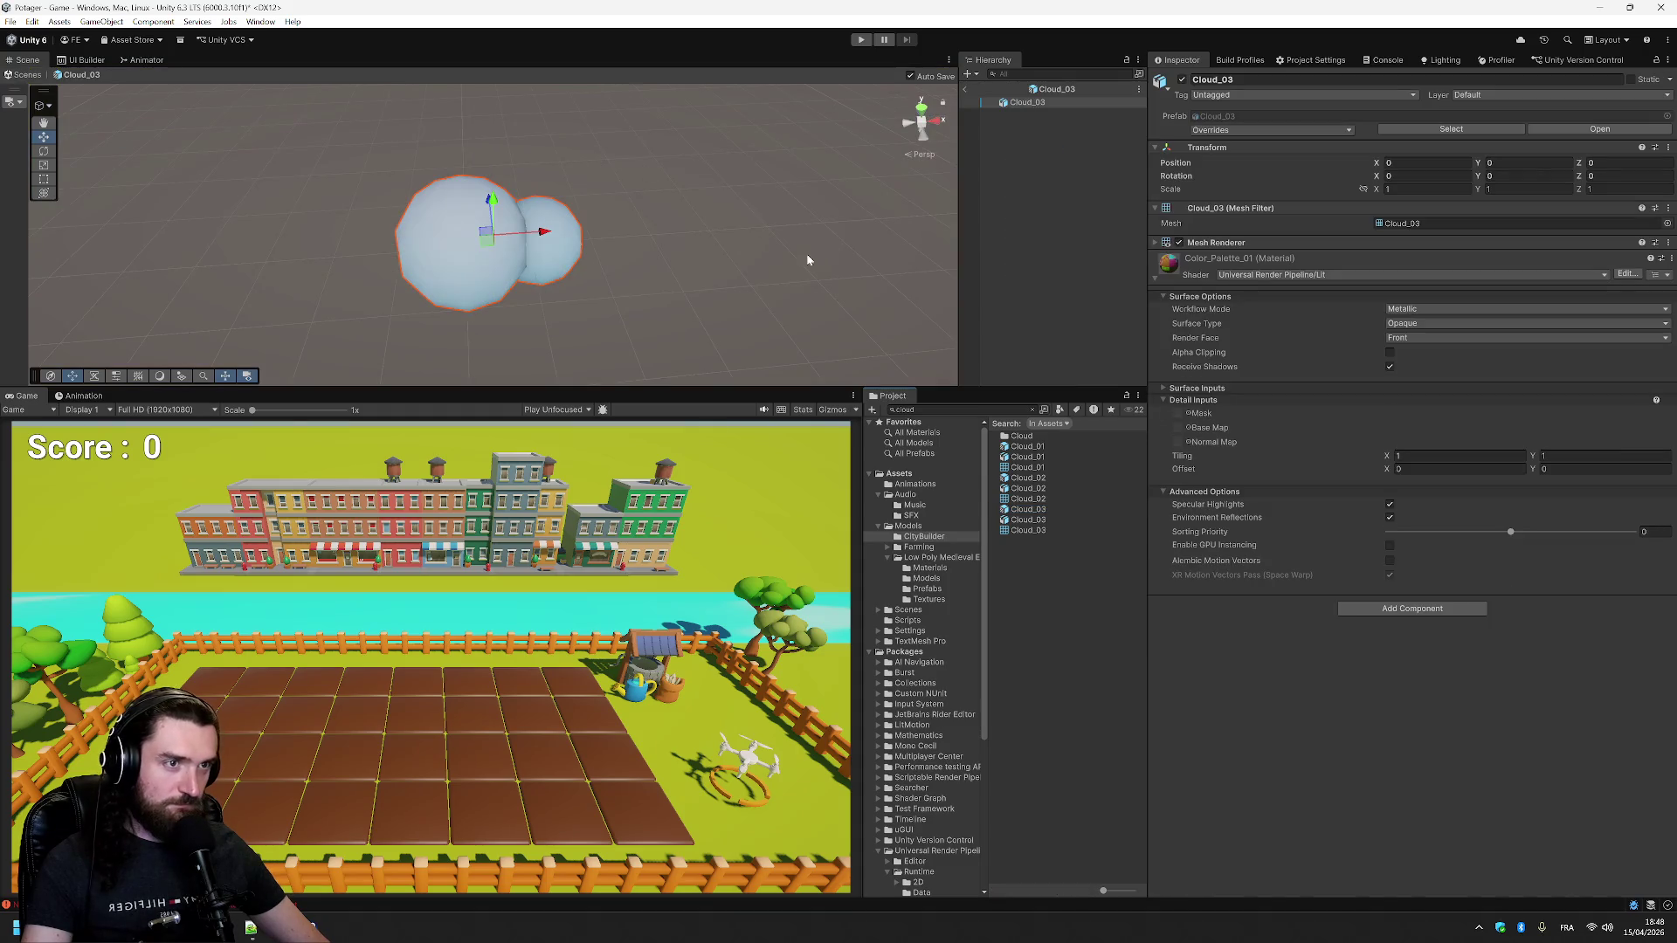
double_click(1043, 449)
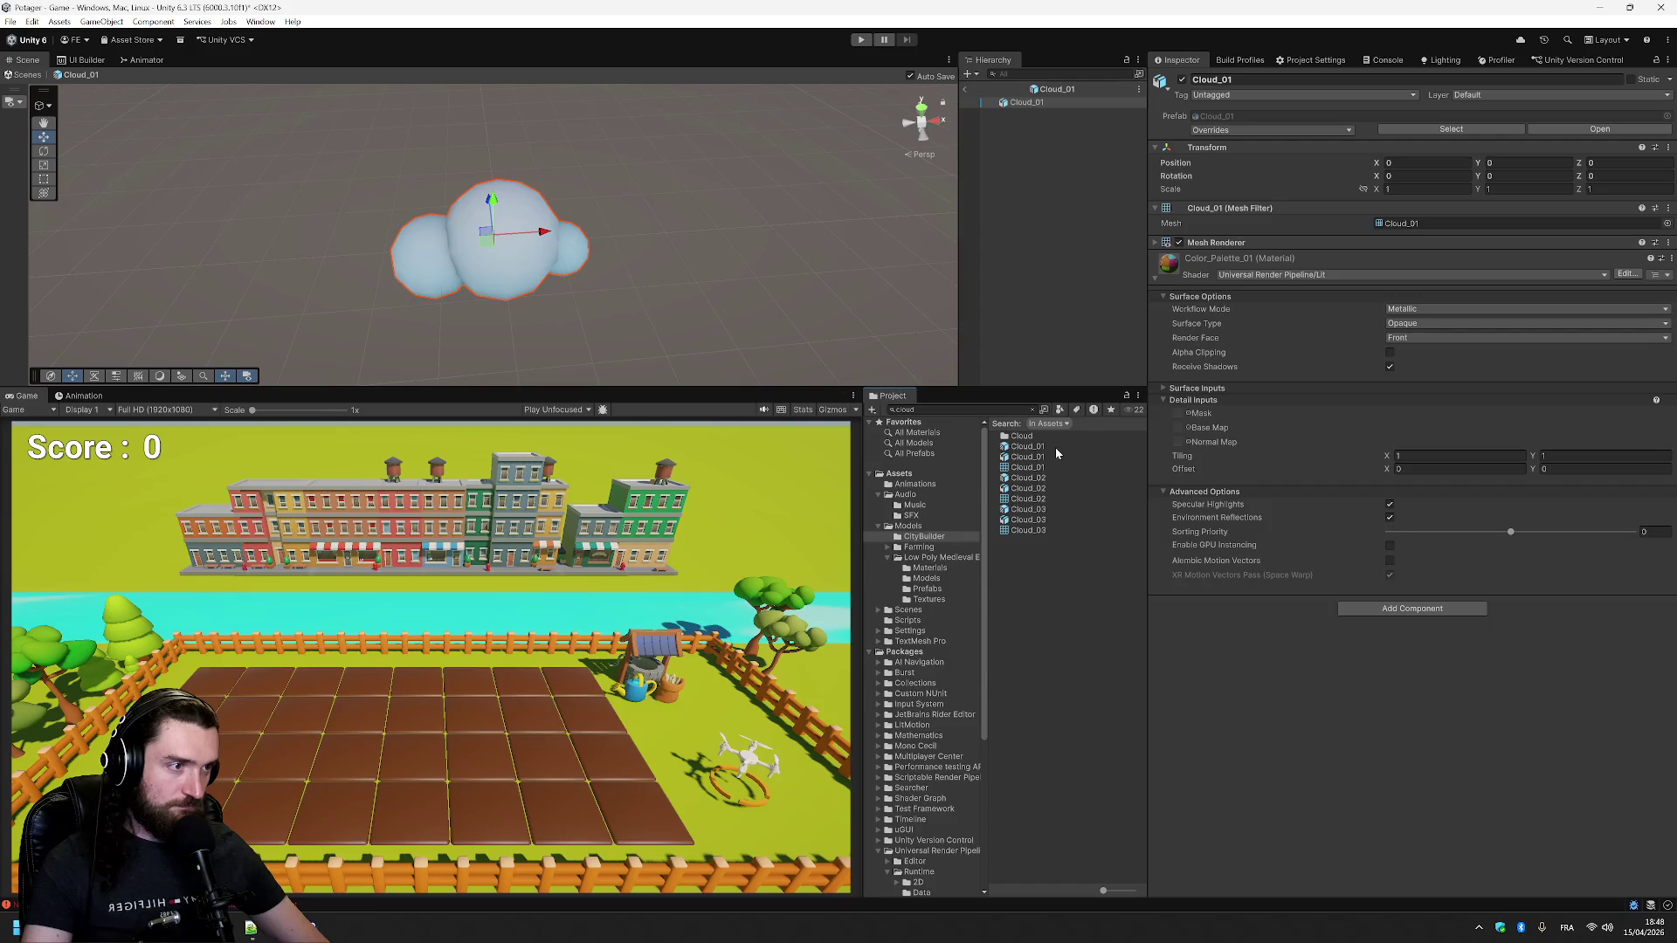
left_click(964, 89)
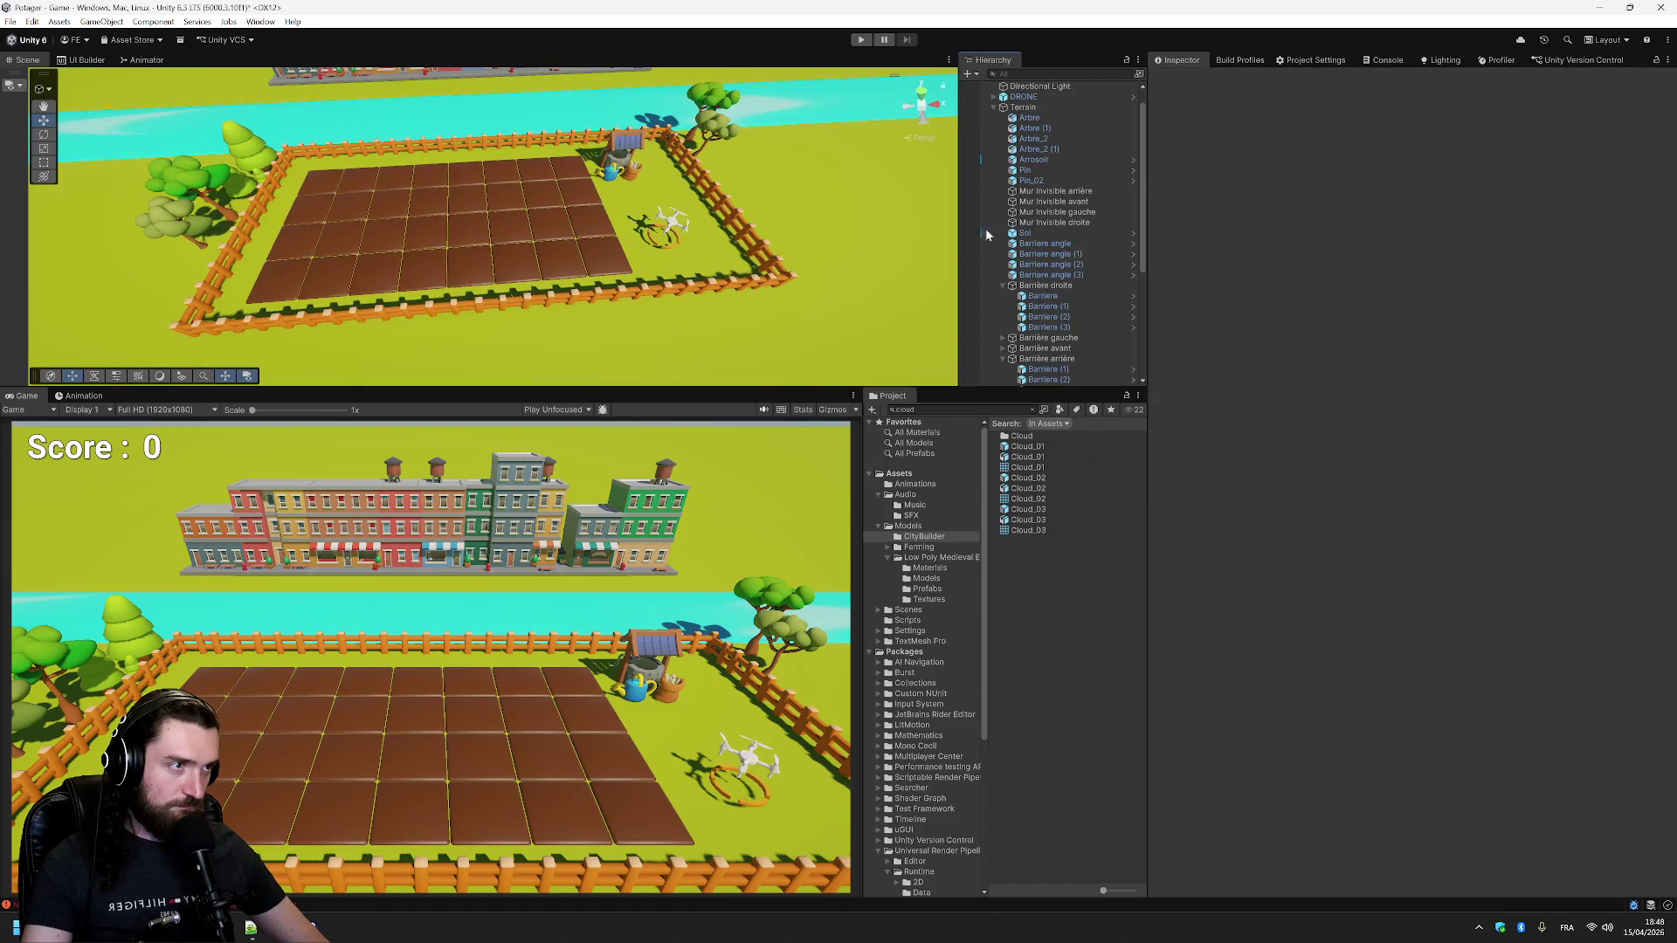
scroll(1078, 159, "down", 1)
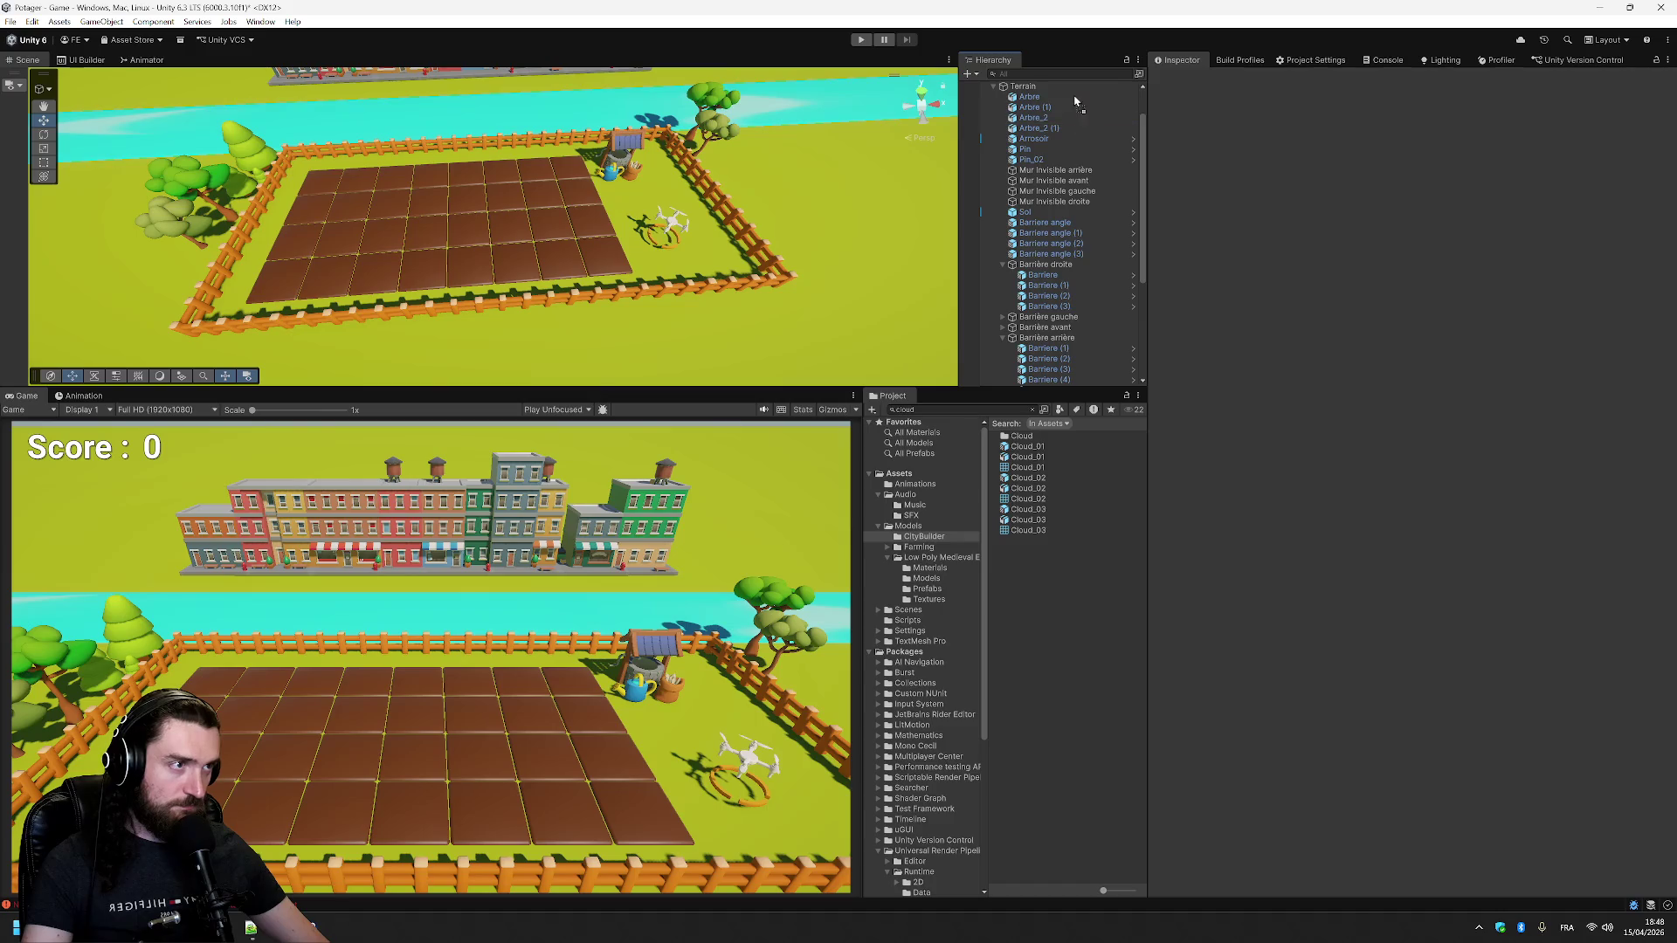
left_click_drag(1072, 99, 1071, 98)
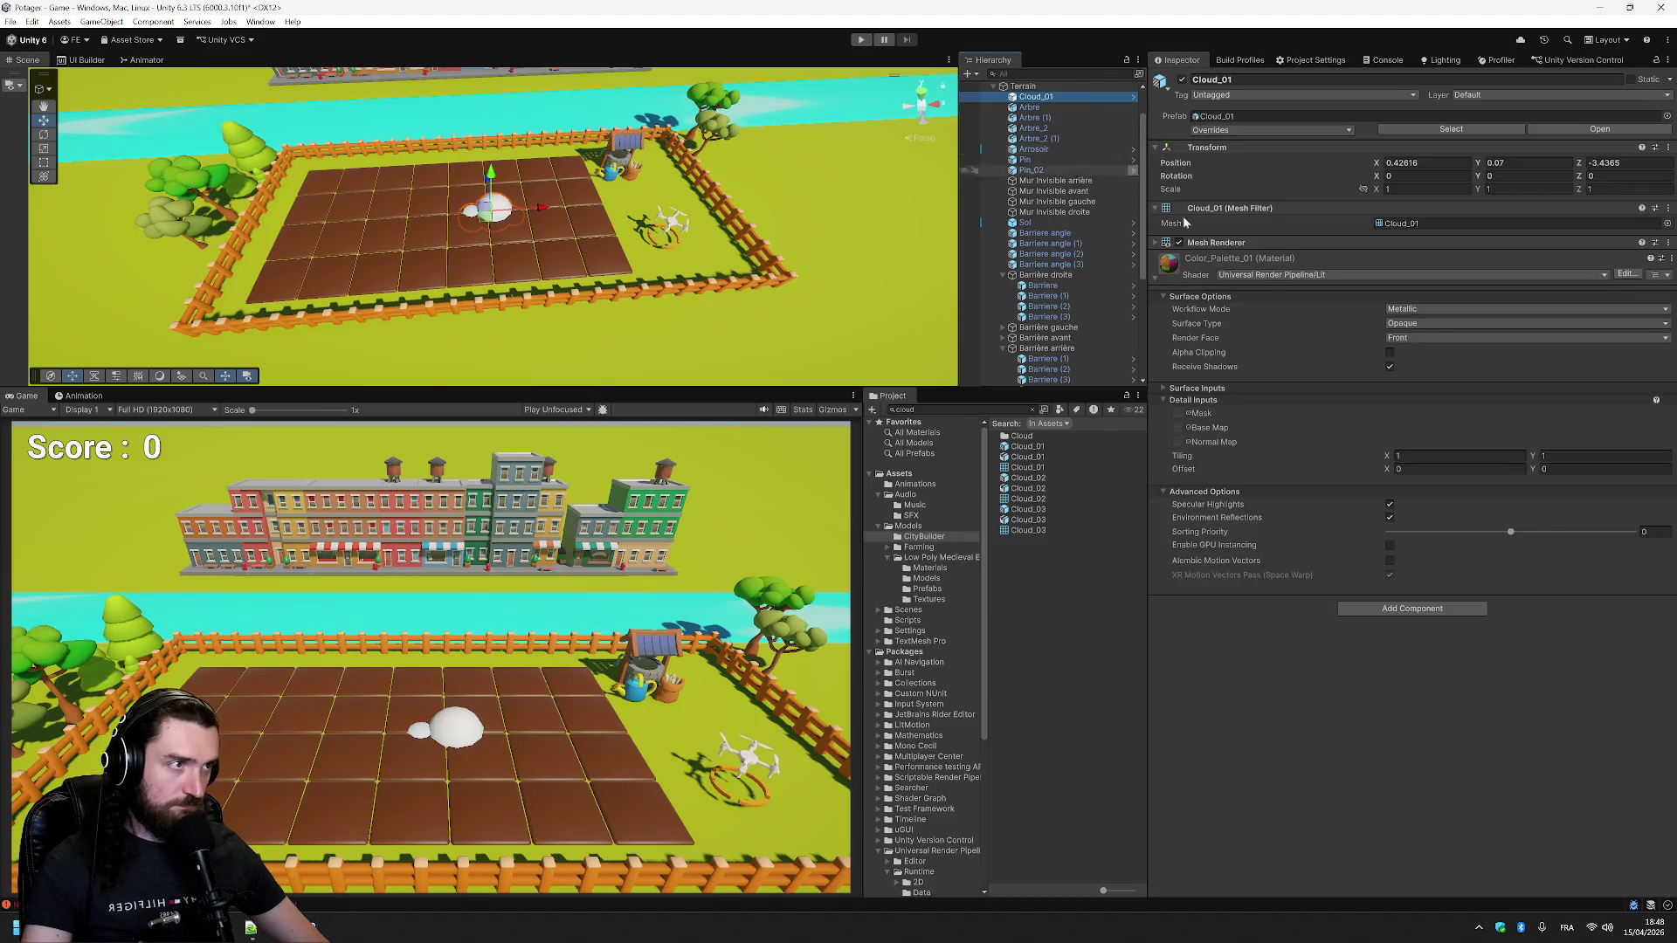
- Raise the cloud's Transform Position Y to 11 and start renaming it
left_click(1524, 162)
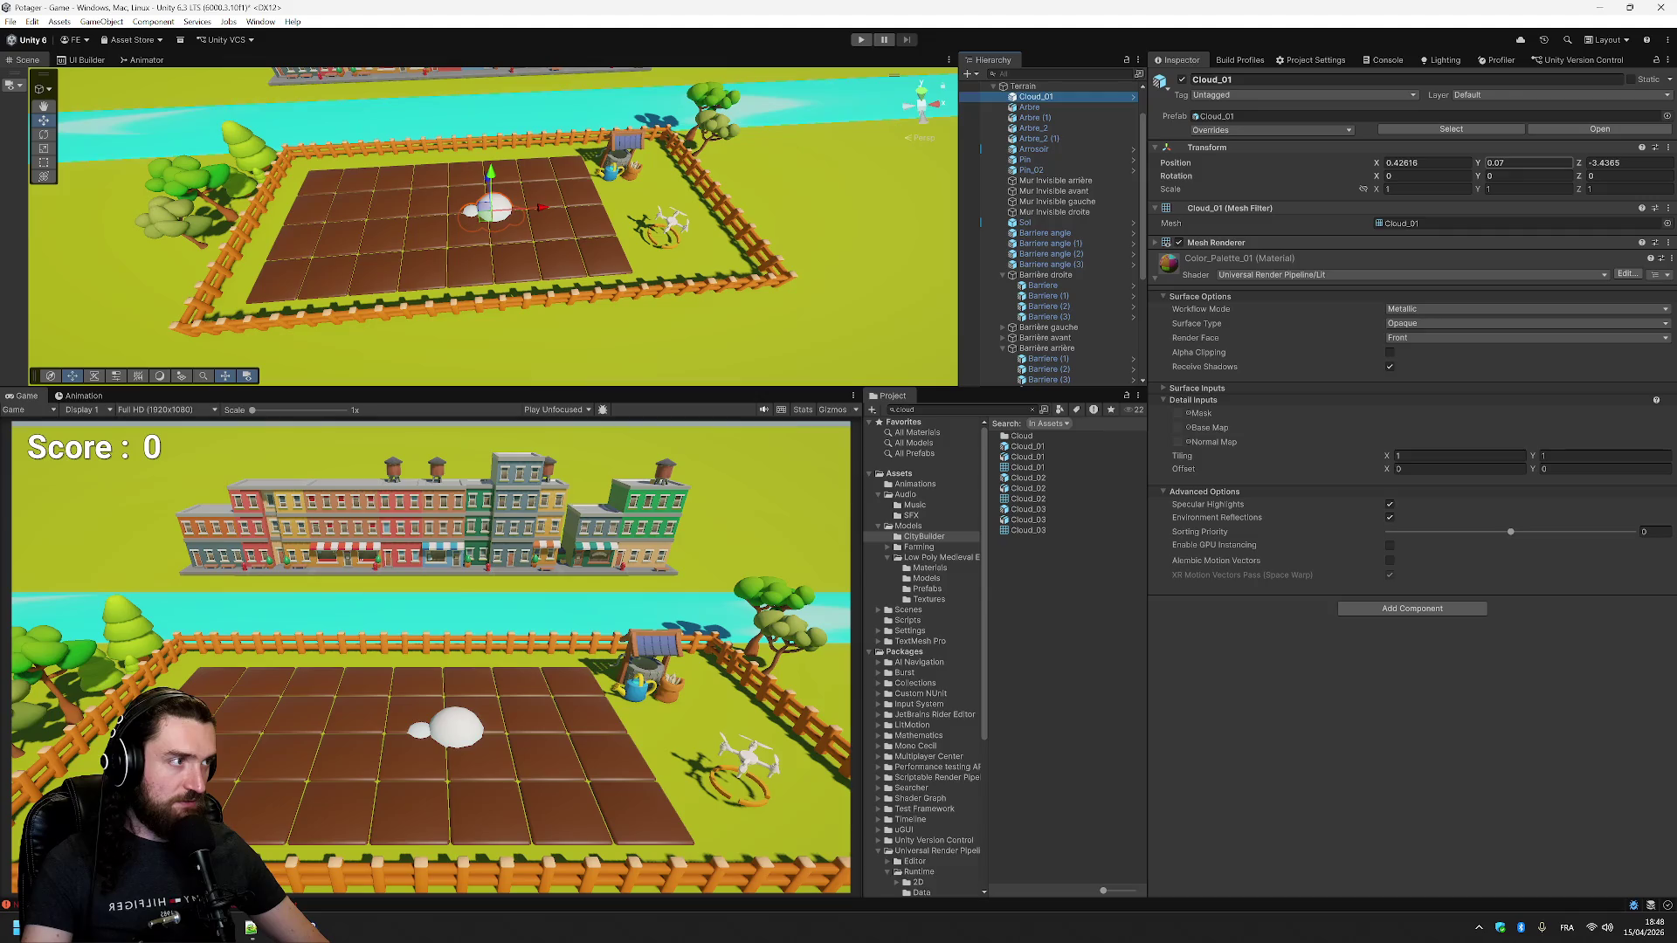
type("5")
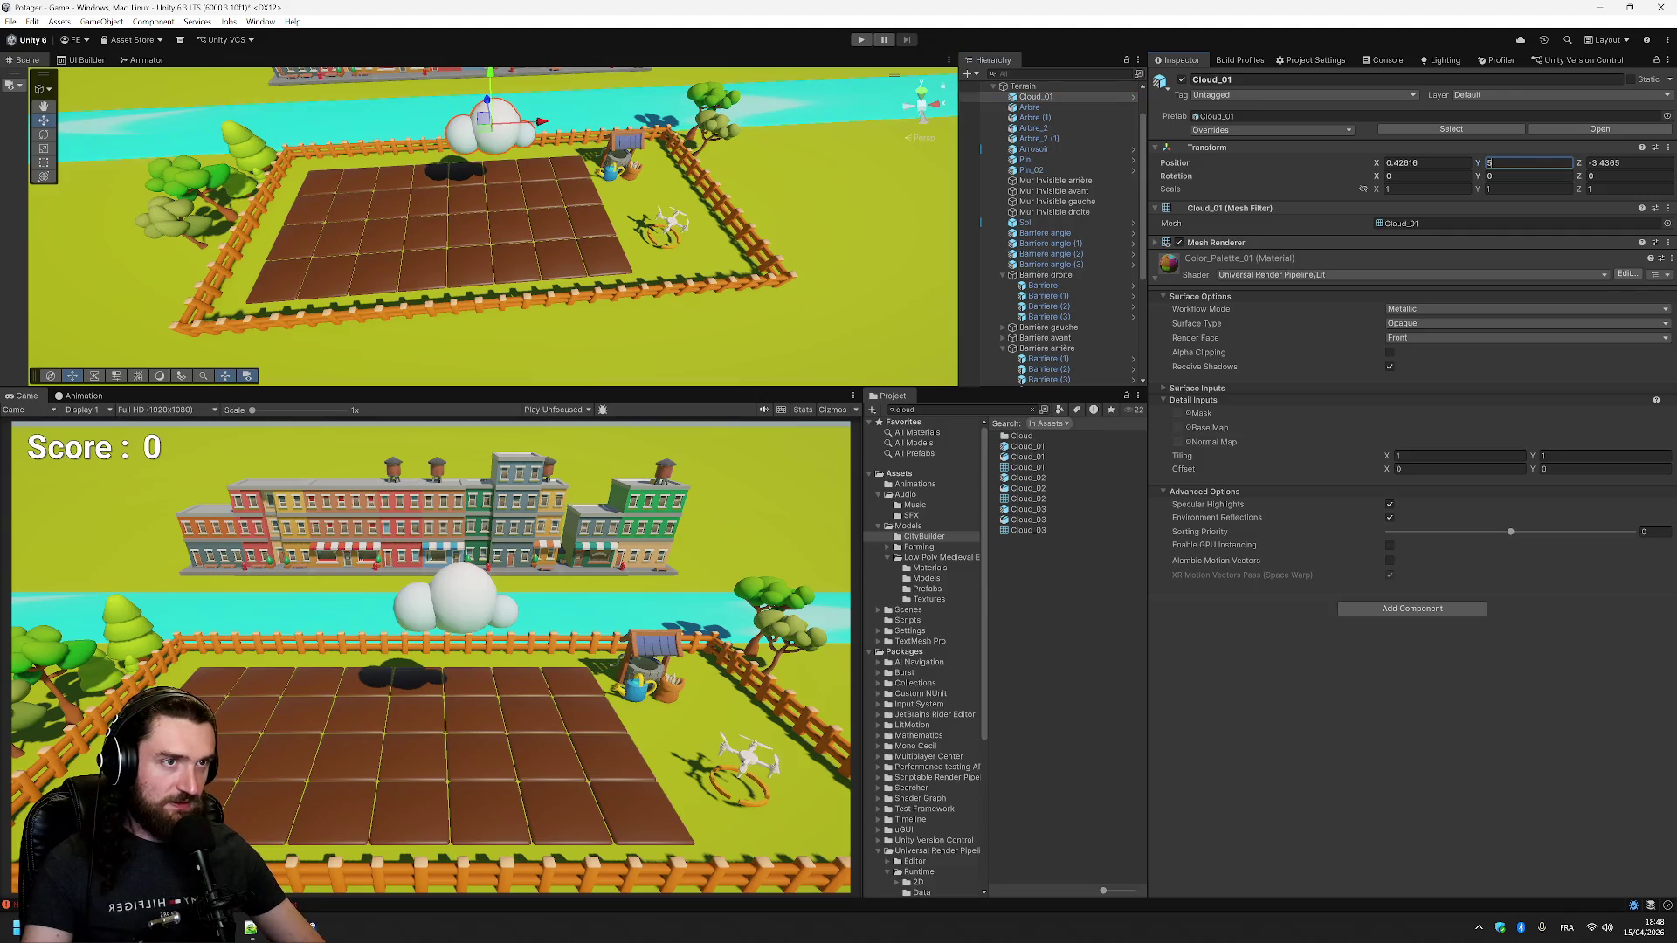
key("BackSpace")
type("7")
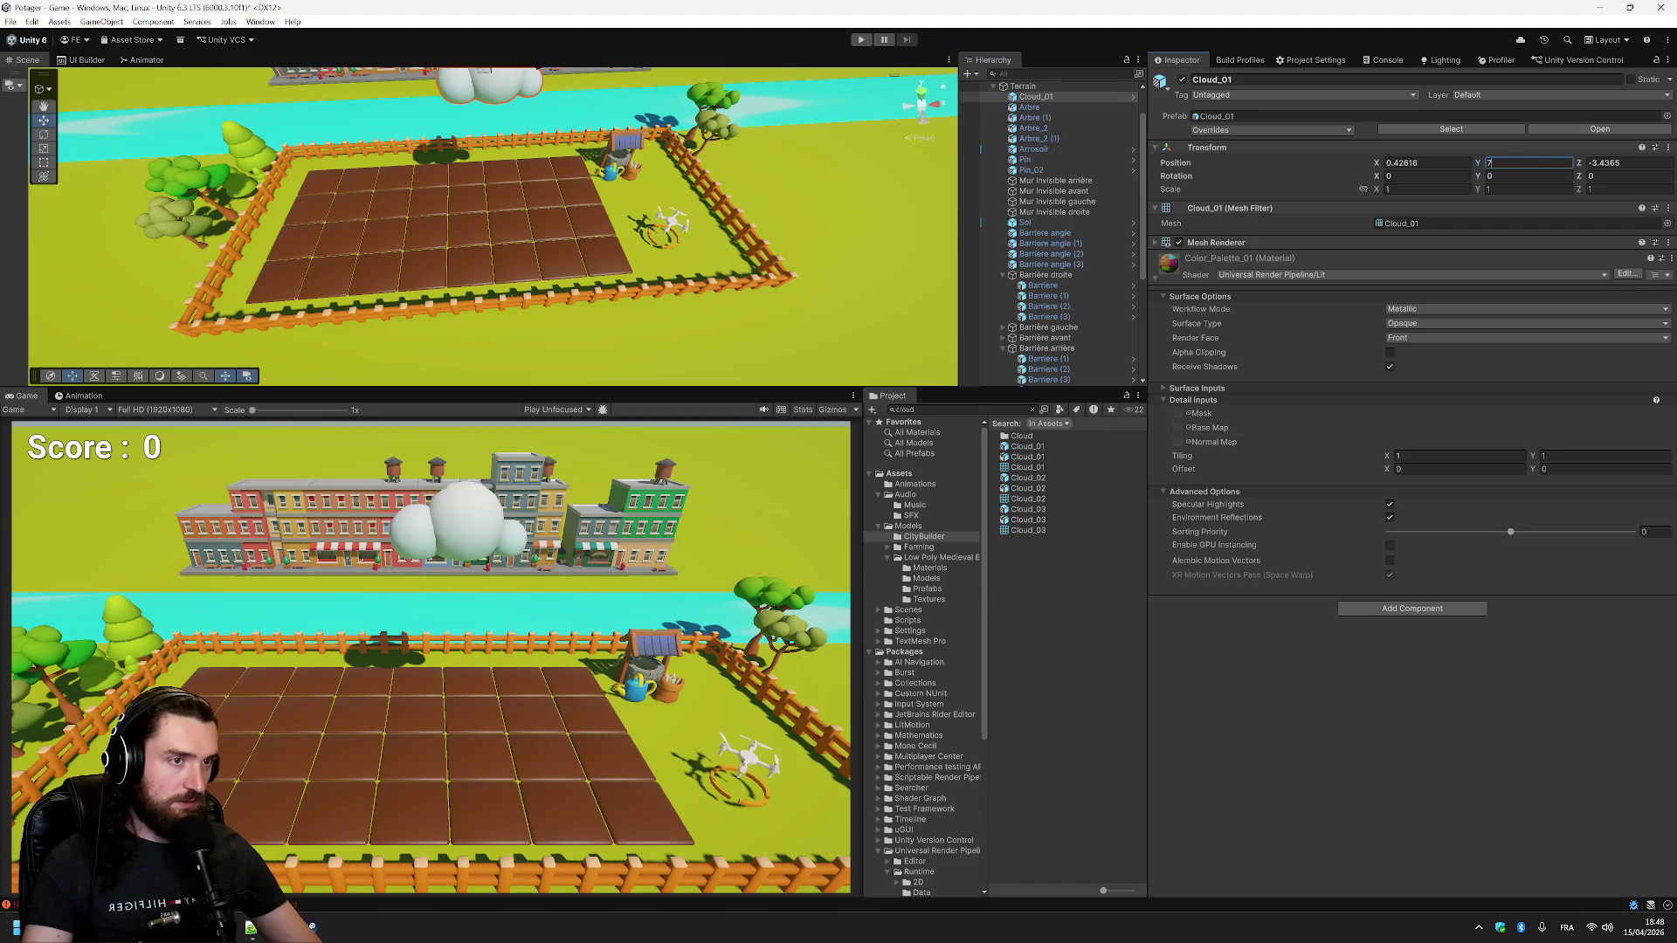
key("BackSpace")
type("9")
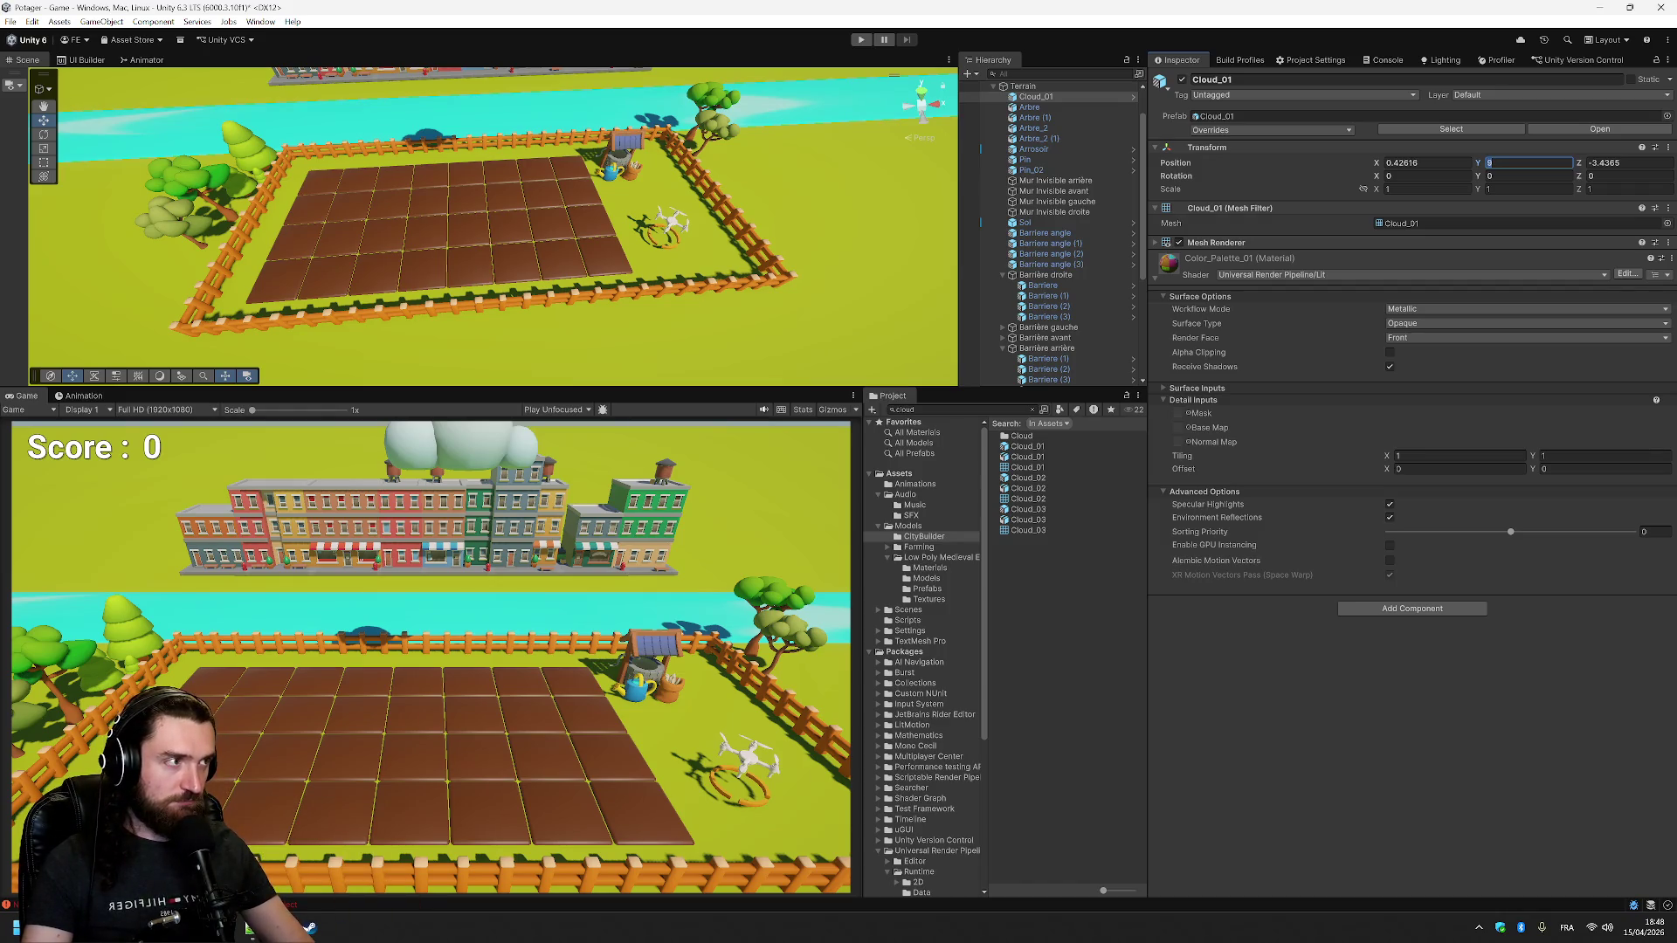
type("11")
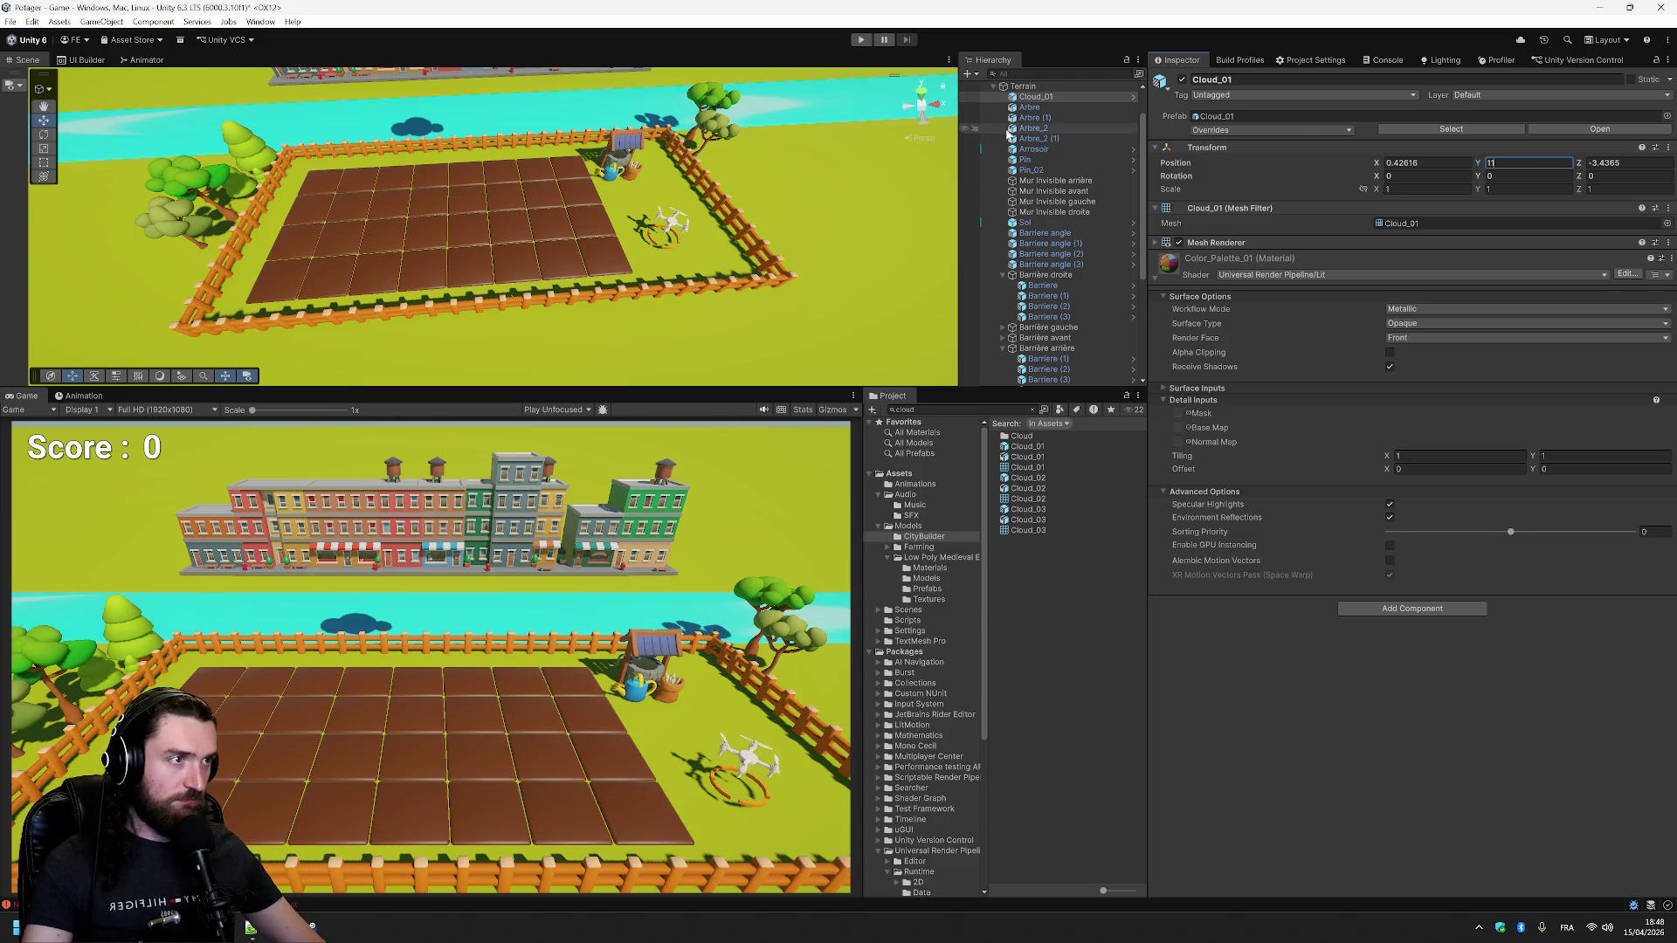
left_click(1066, 98)
key("F2")
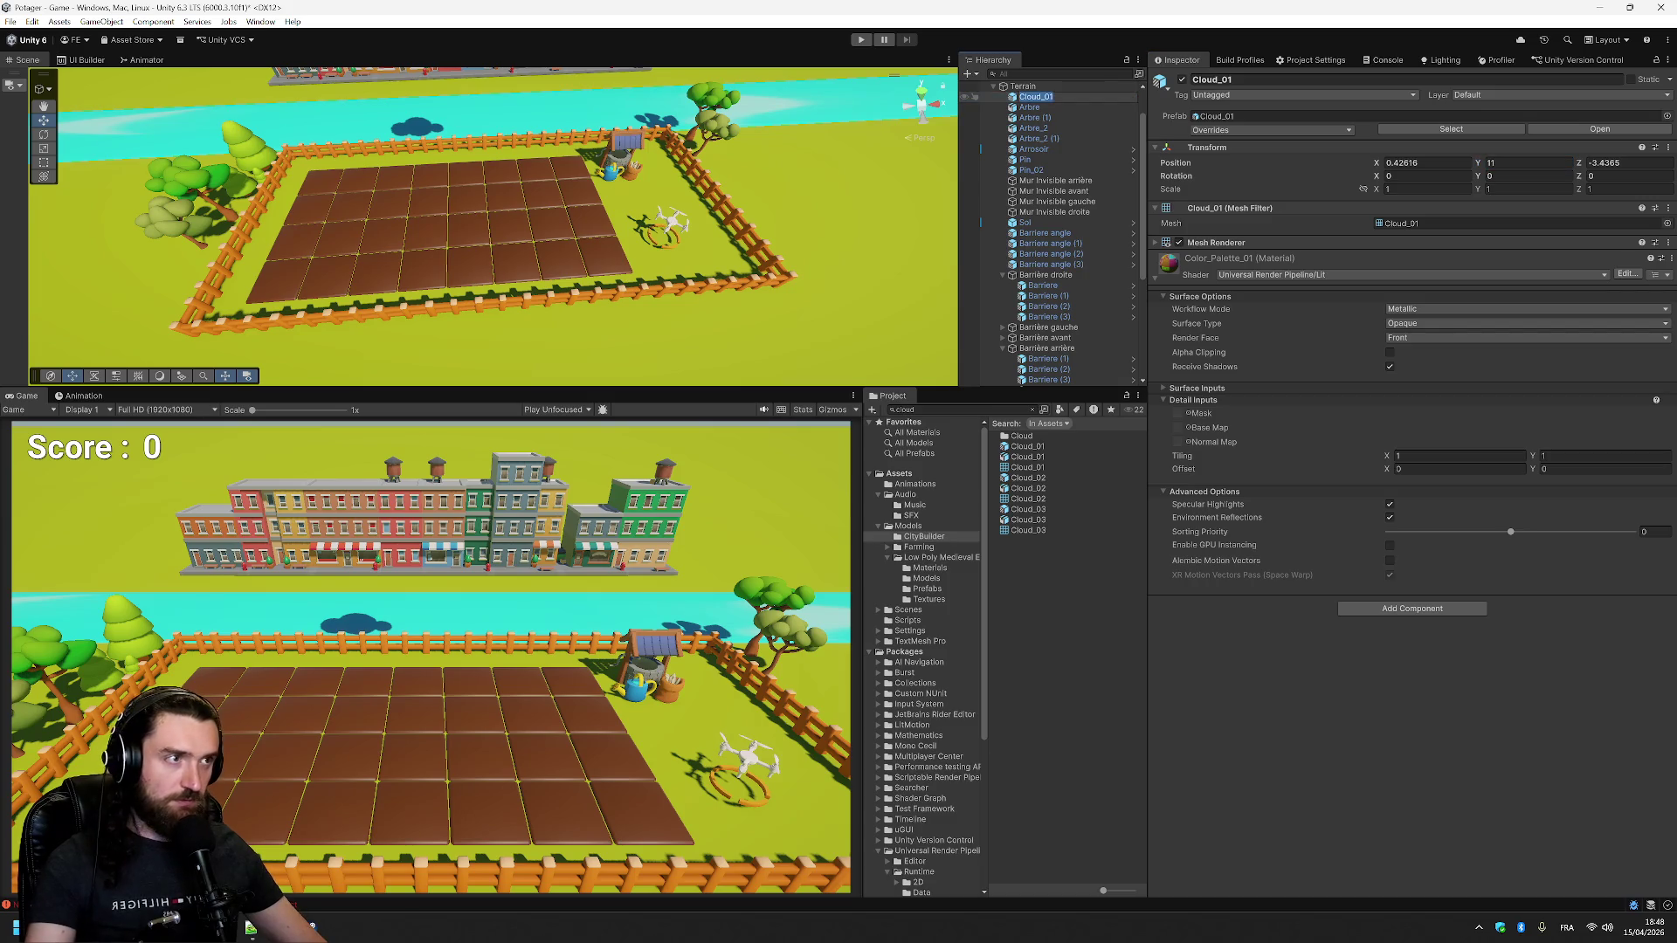
- Name the cloud NUage, then duplicate it and delete the duplicate
type("Nuage")
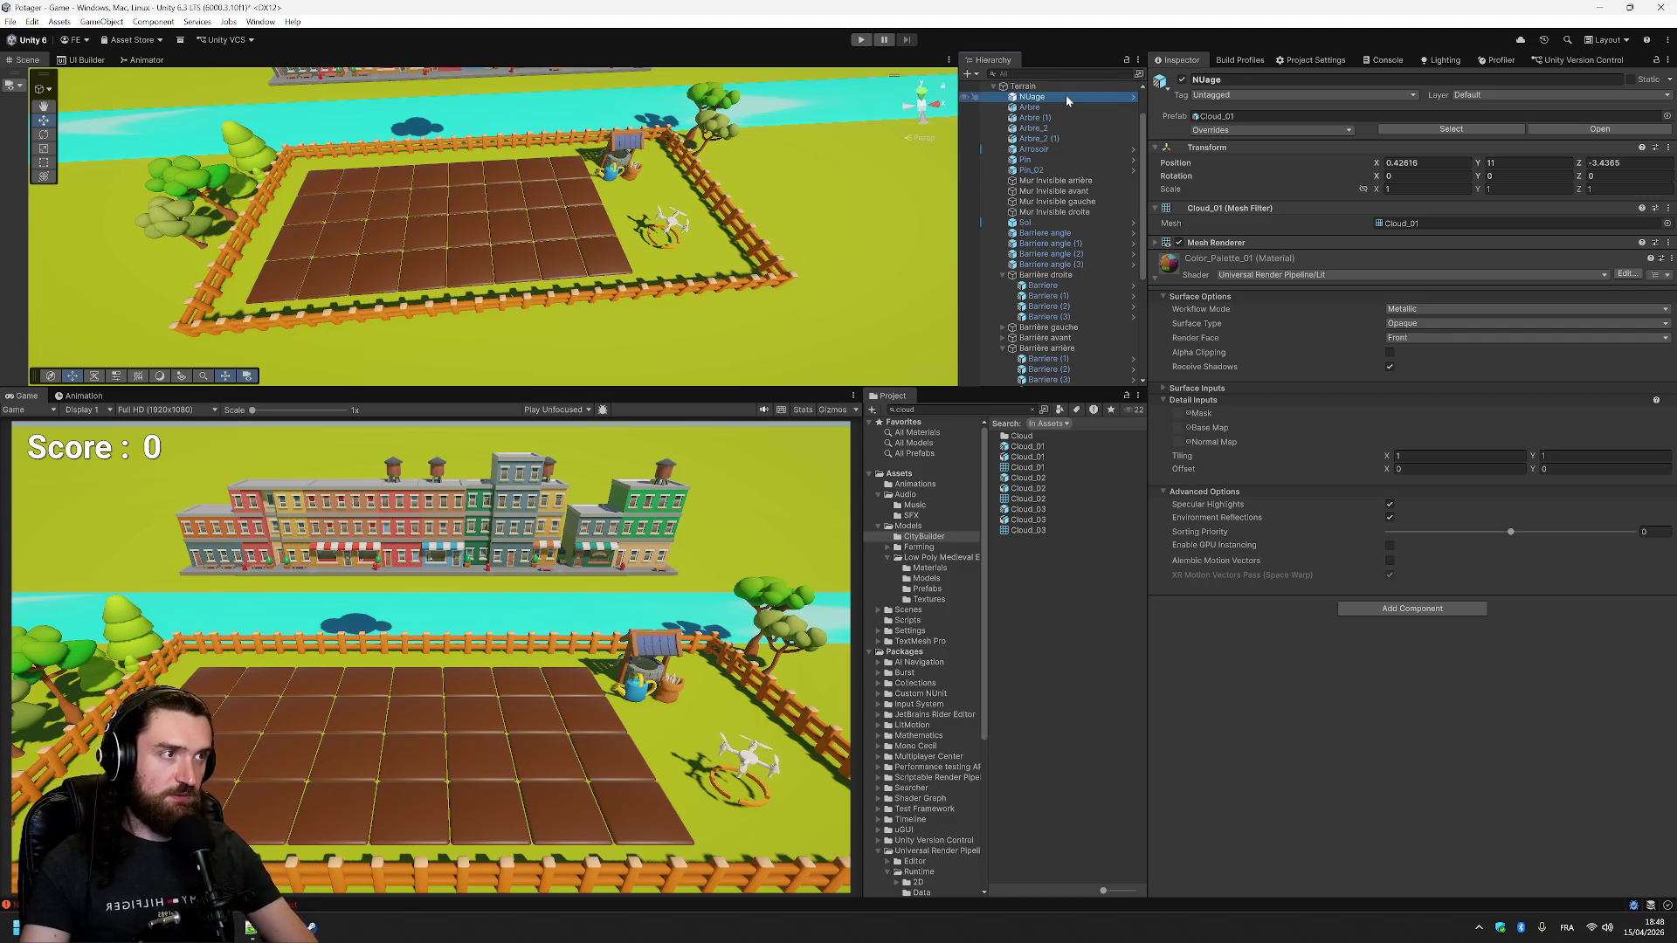
key("Return")
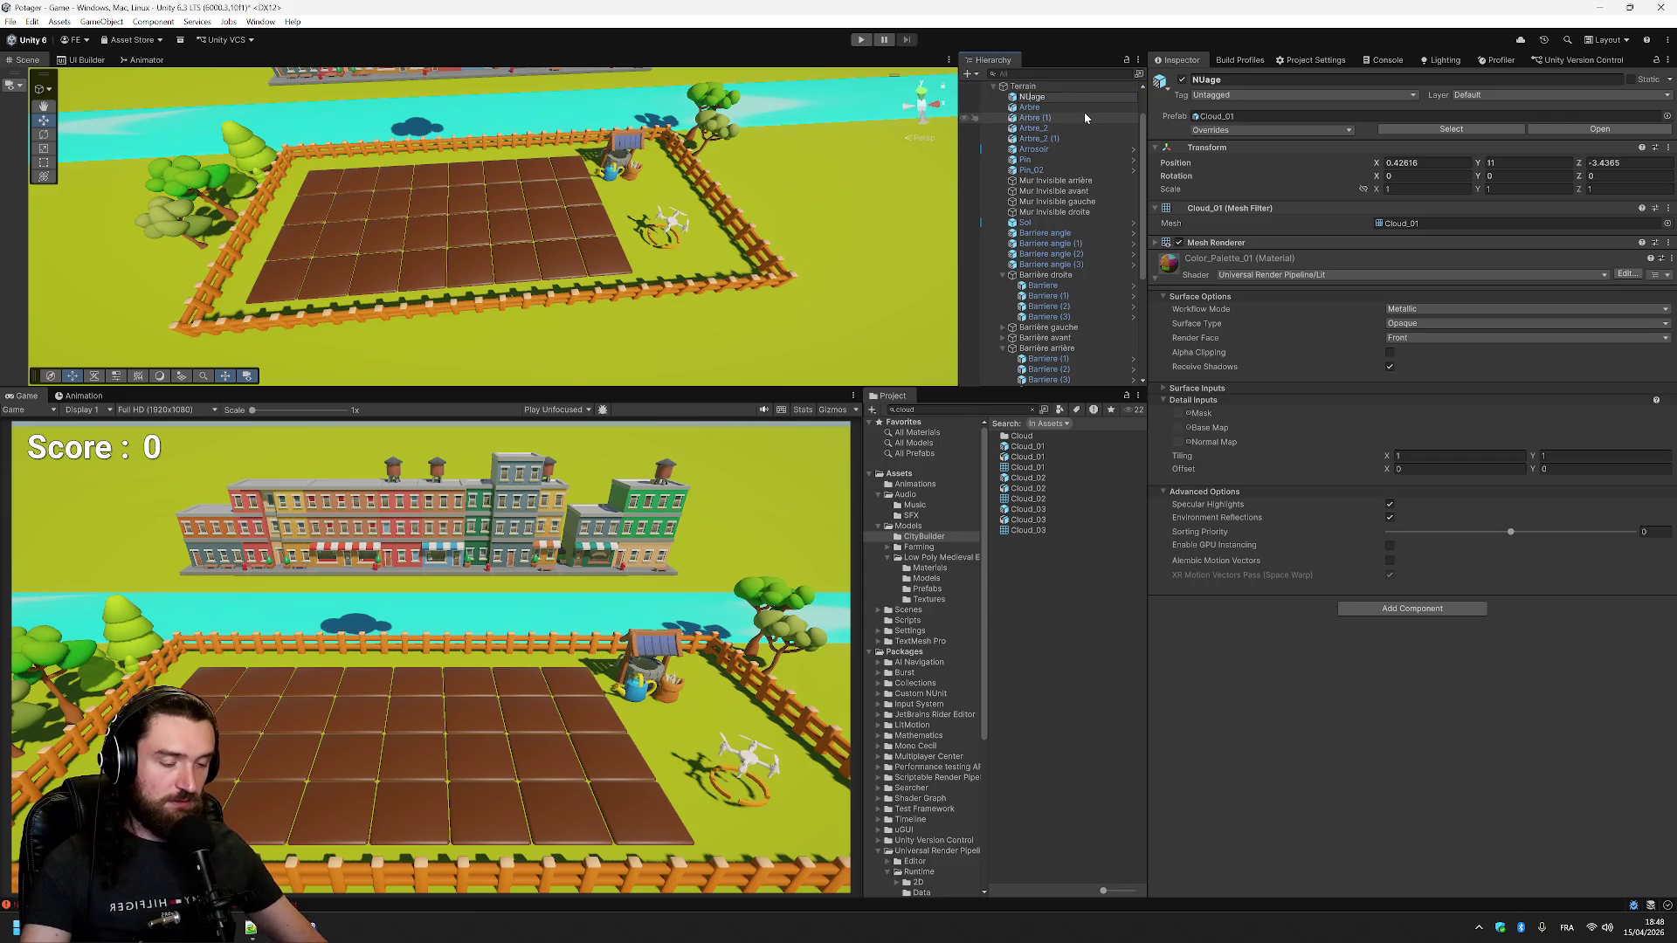
key("ctrl+d")
left_click(1362, 105)
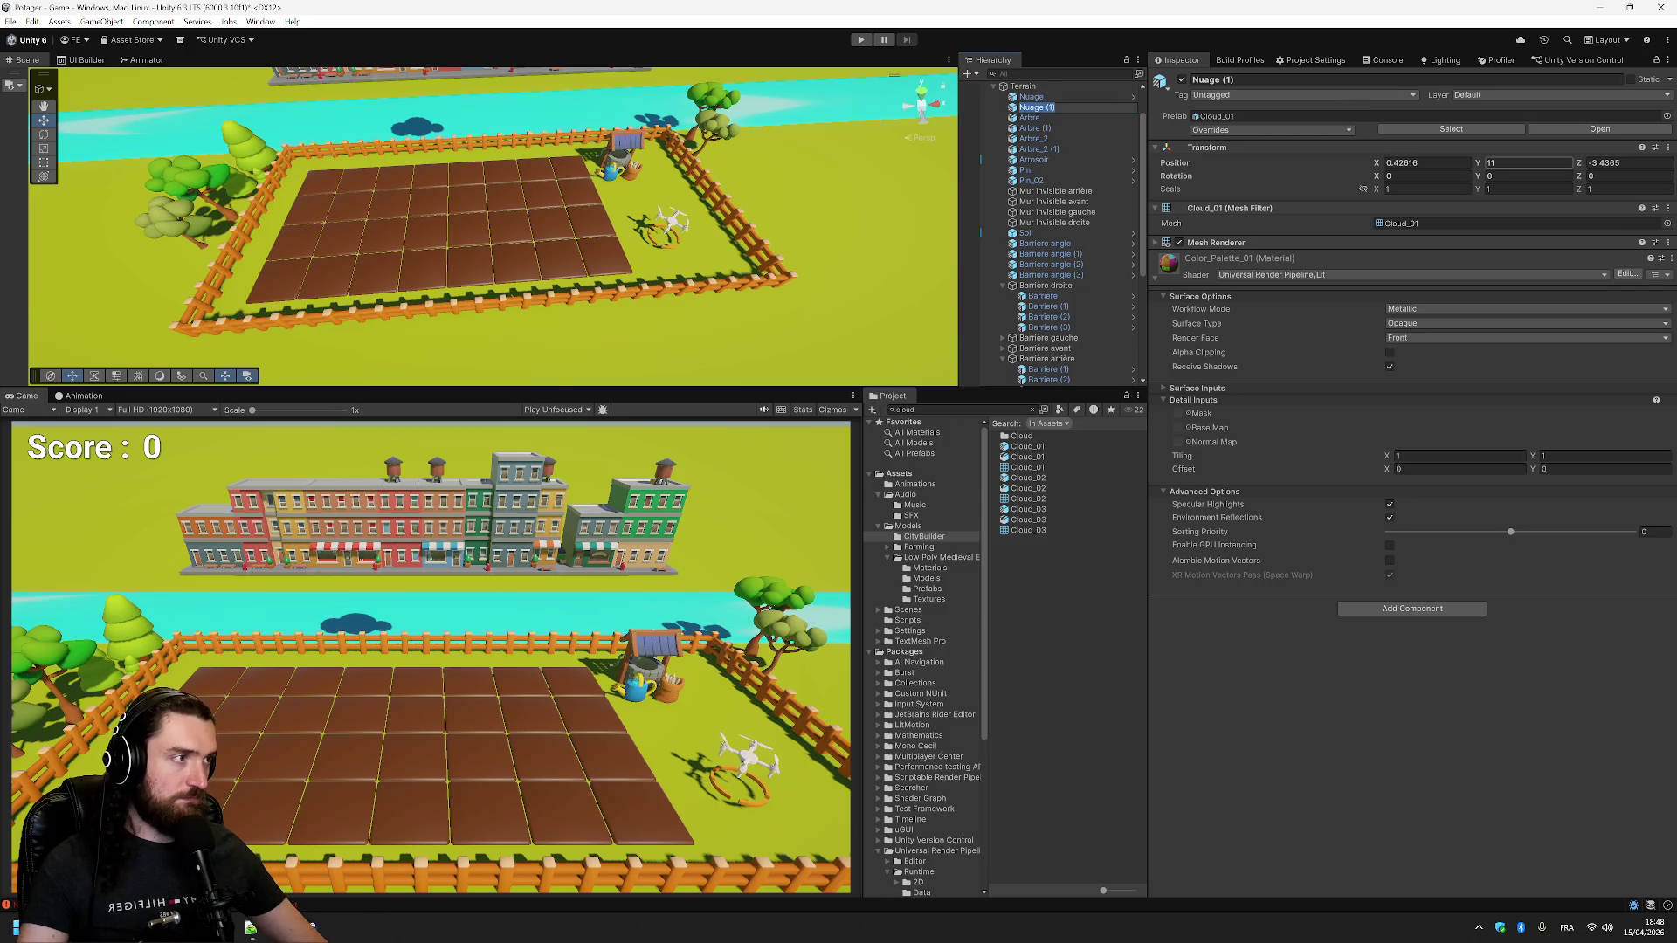
left_click(1527, 162)
left_click(1085, 109)
key("Delete")
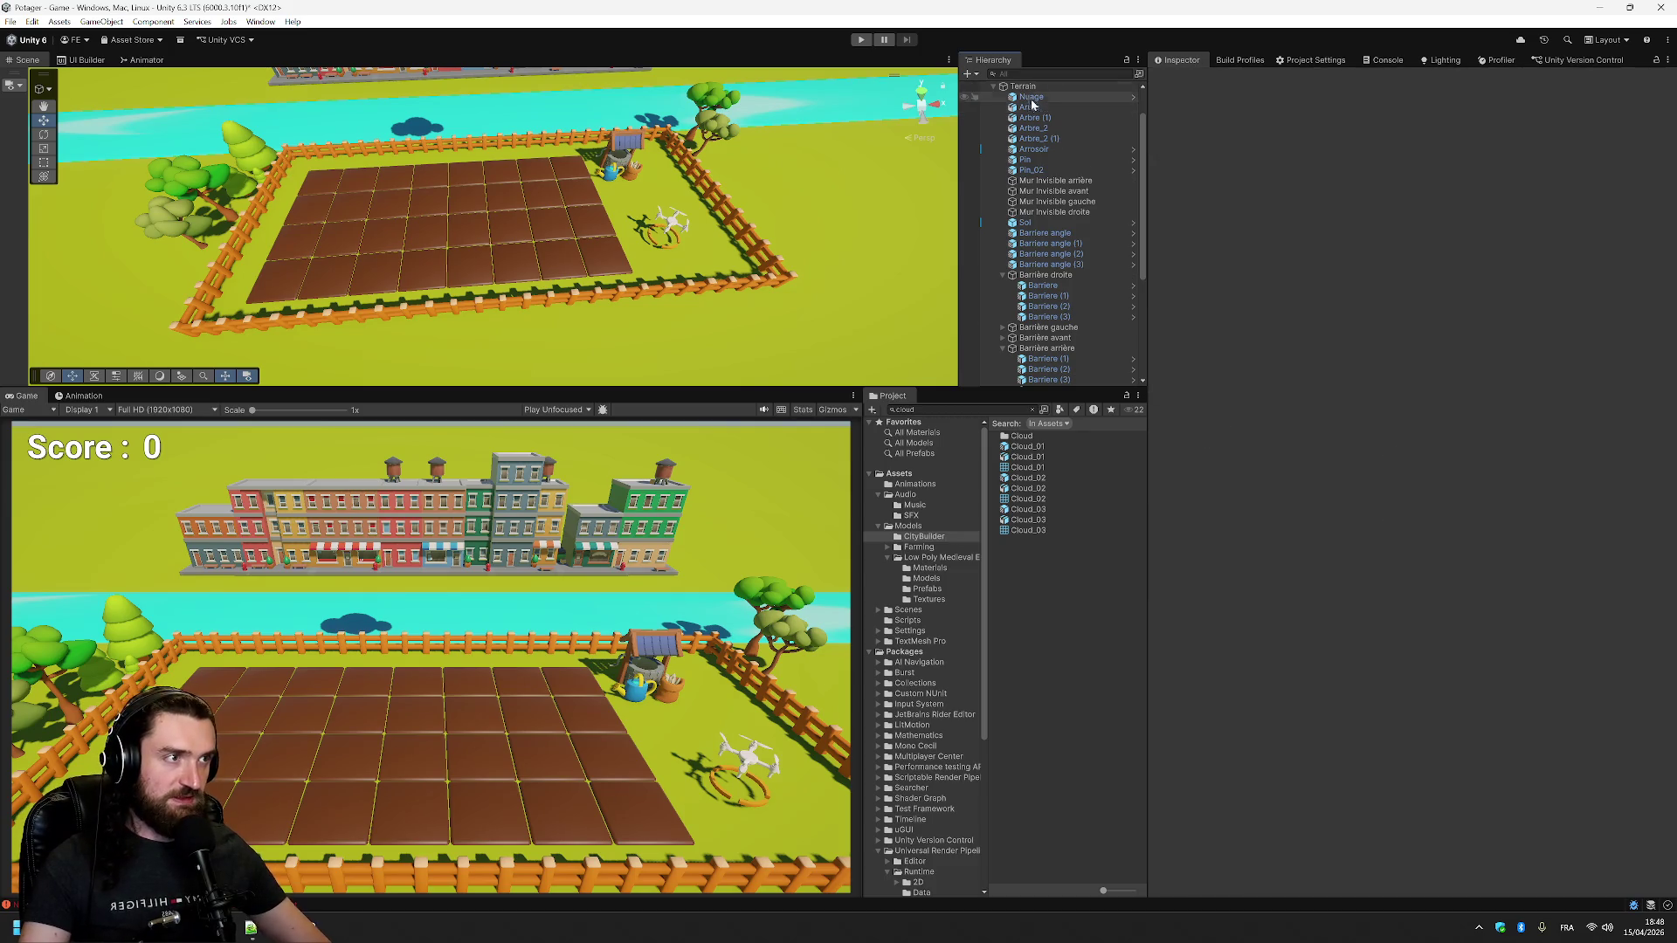
- Add an Animator component to the Nuage cloud
left_click(1043, 98)
left_click(1412, 607)
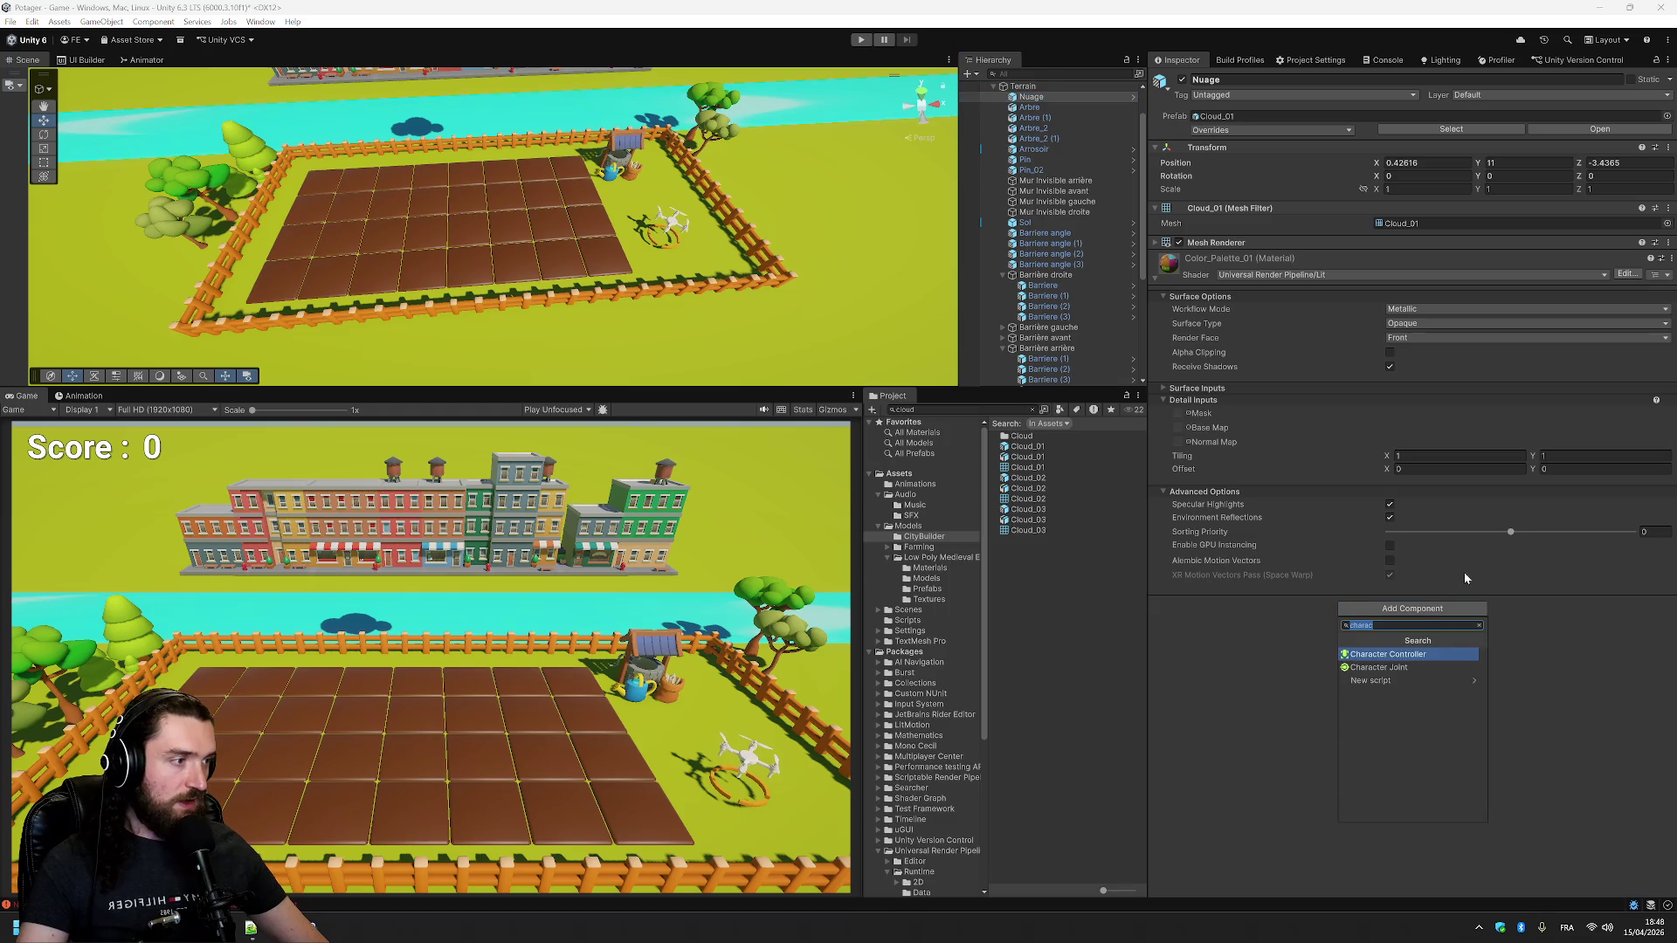
type("ani")
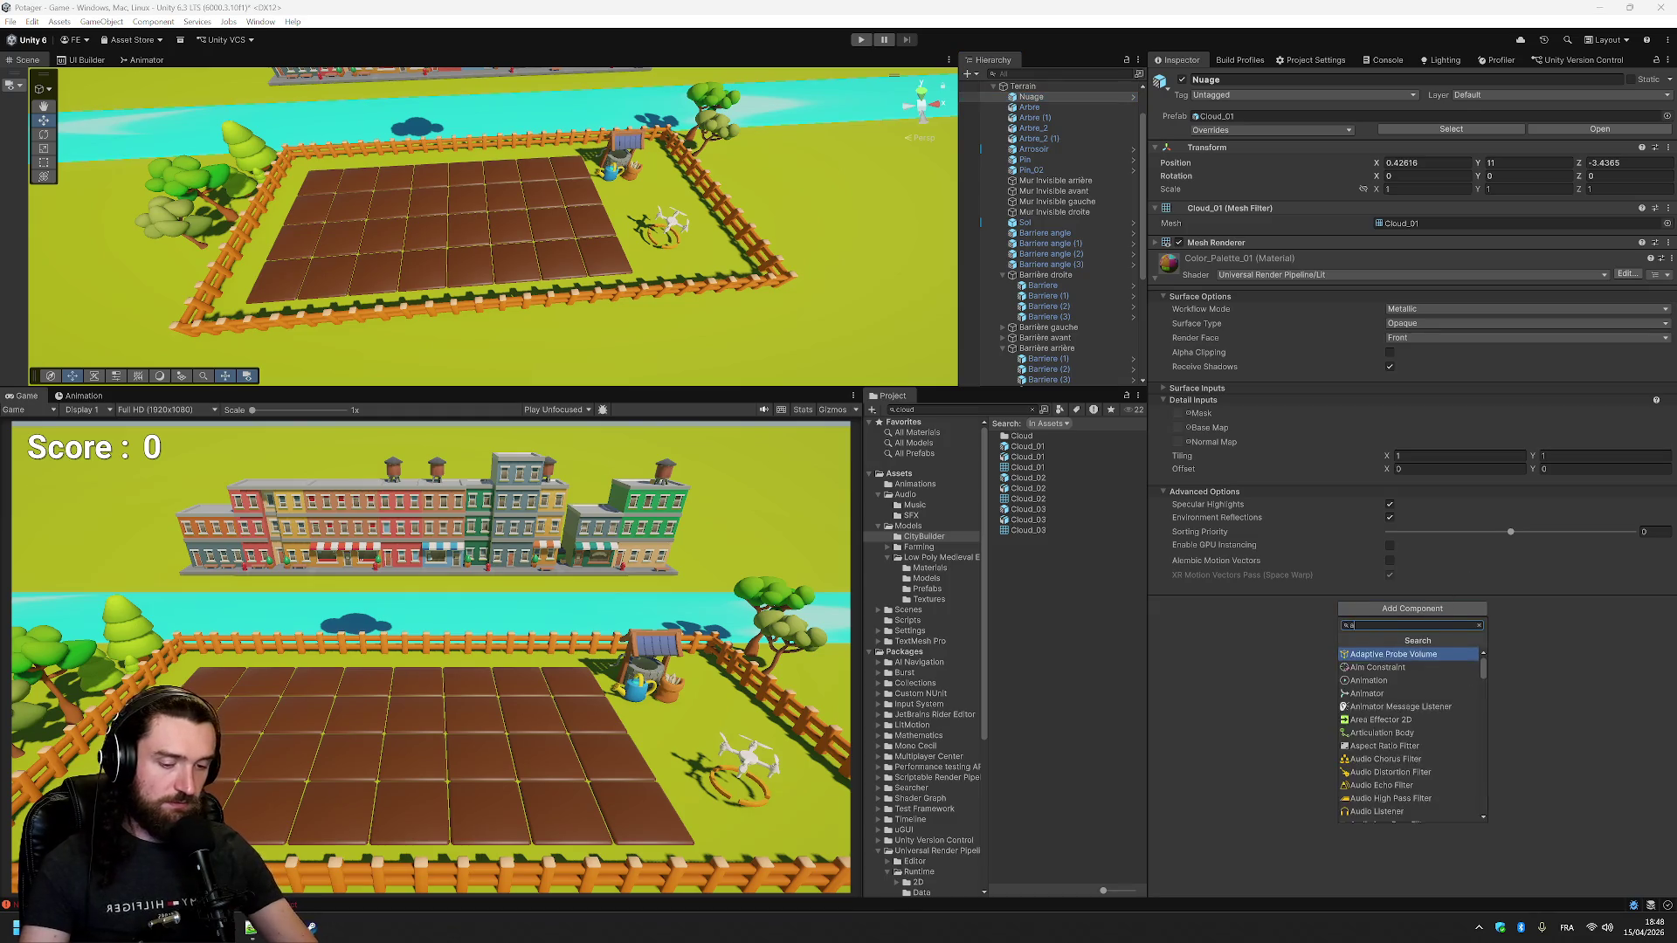
left_click(1412, 669)
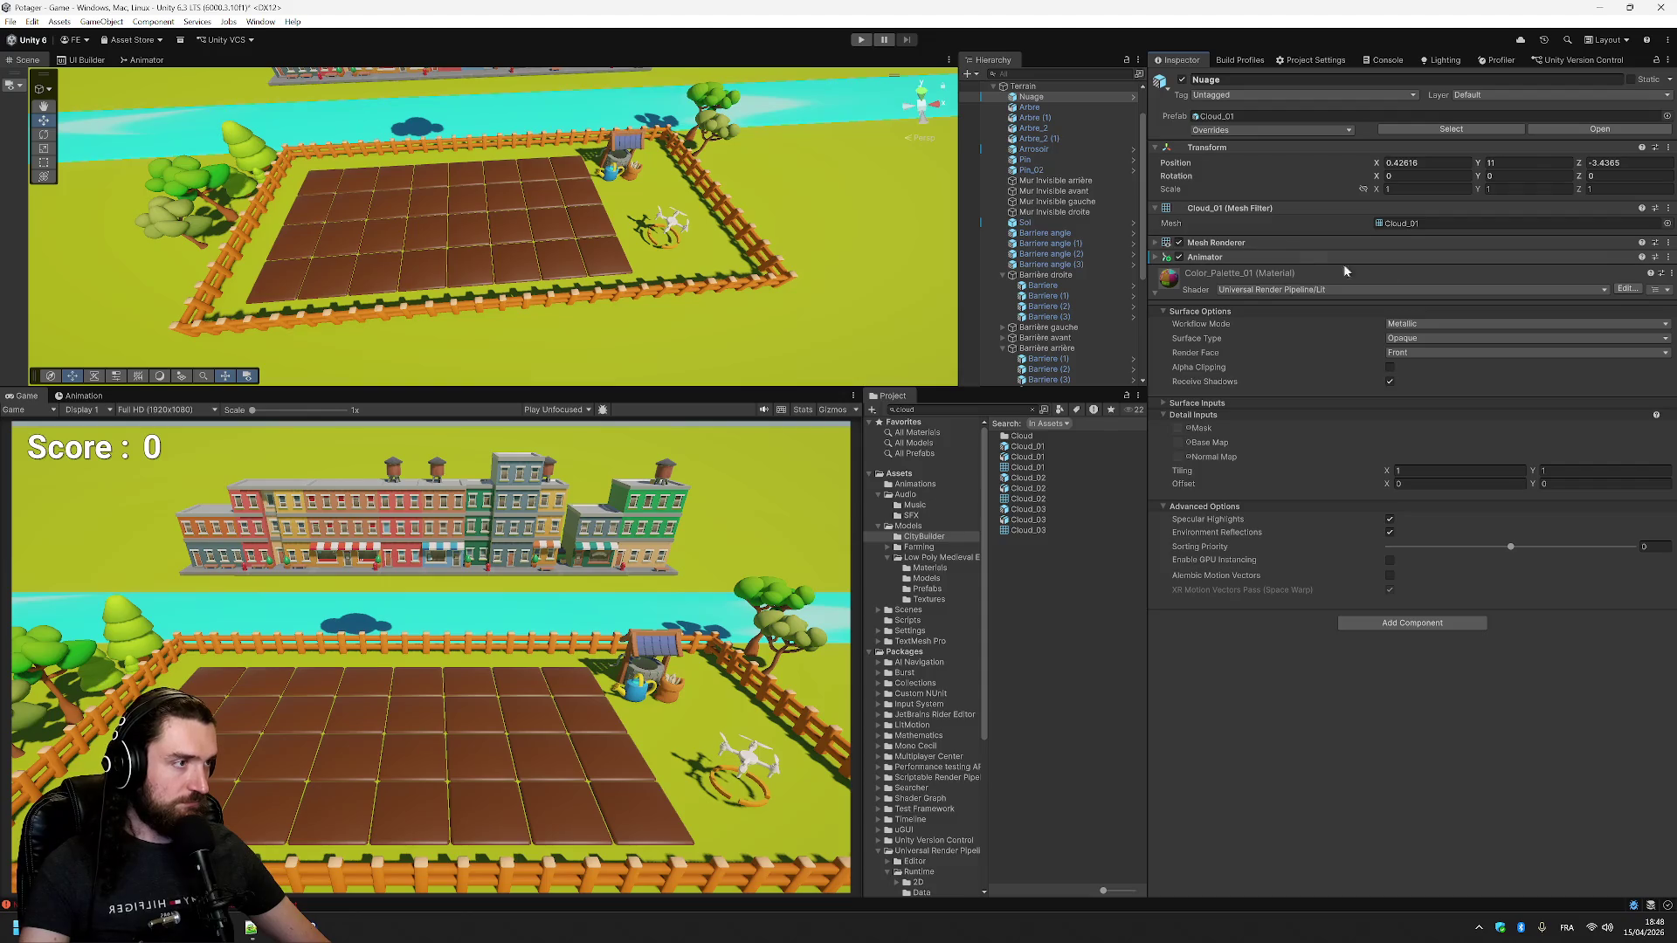
- Check the Animator's controller choices and open the Animations folder
left_click(1590, 256)
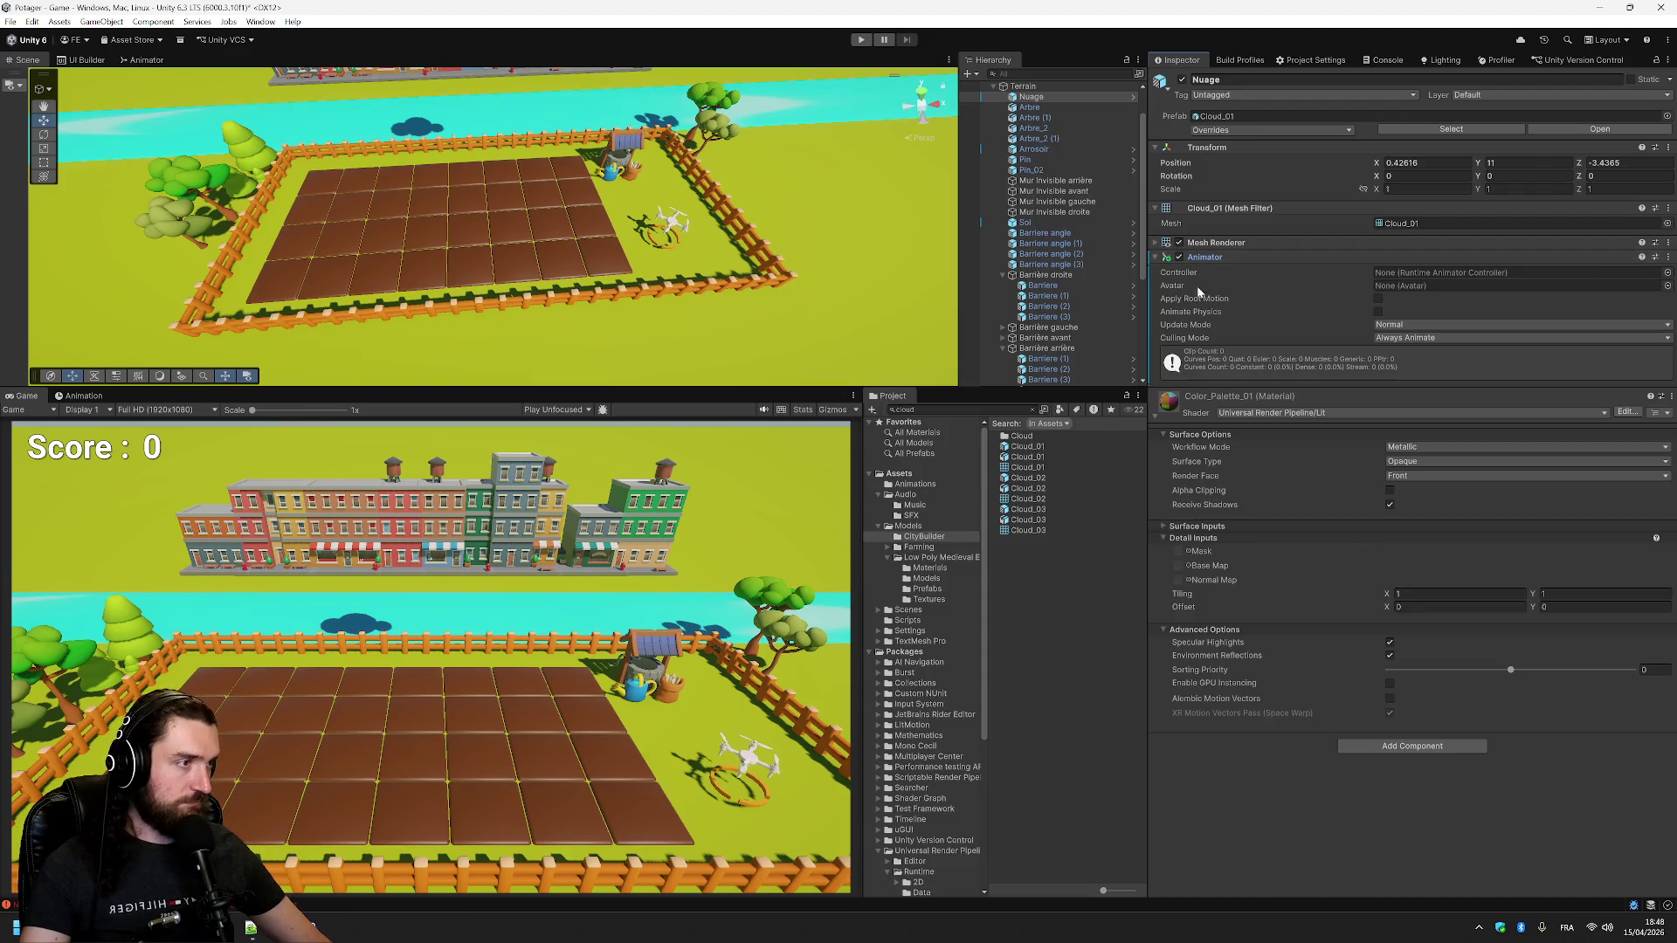
left_click(1666, 273)
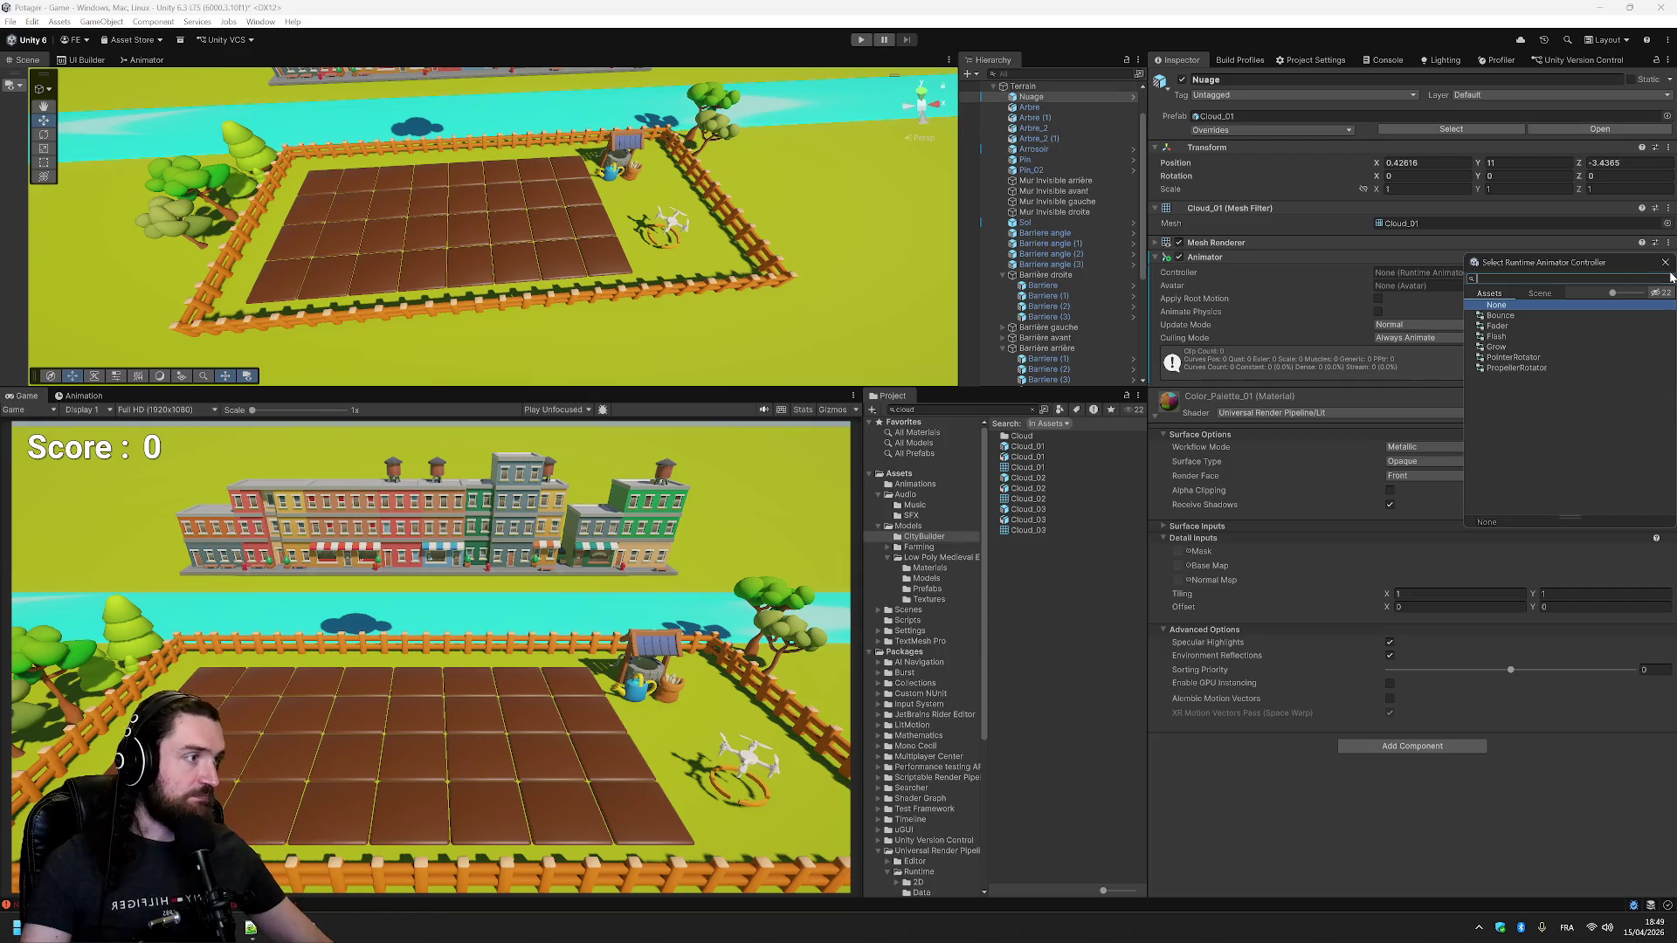
left_click(915, 484)
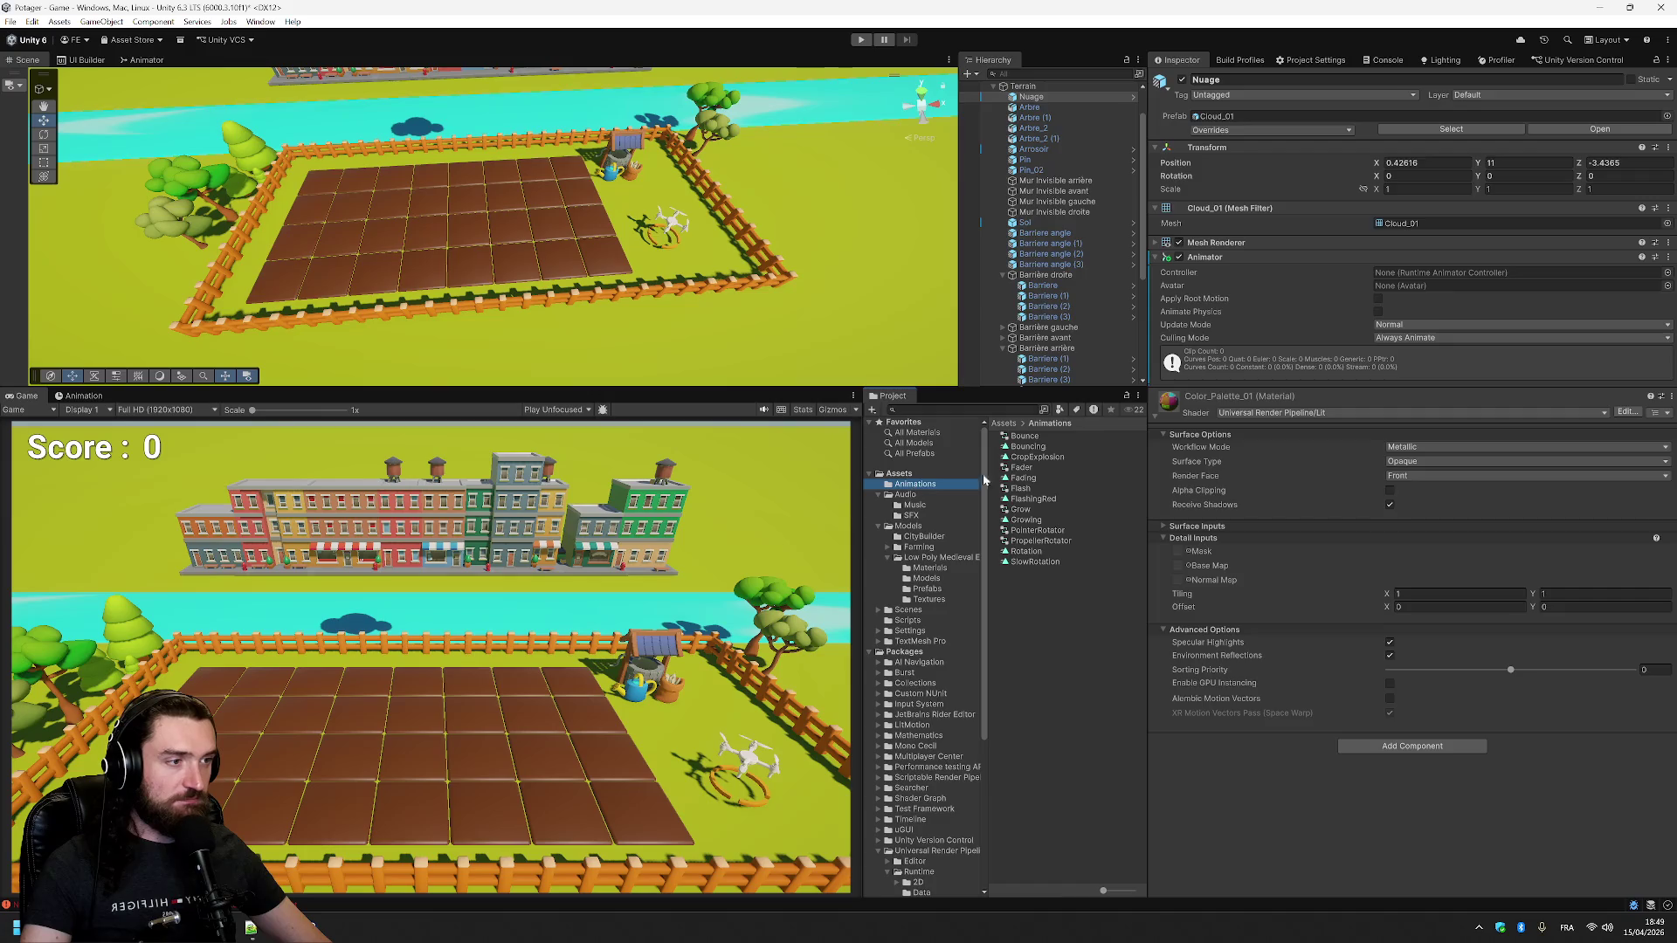
- Create an Animator Controller named Slide in the Animations folder
right_click(1013, 561)
right_click(1067, 653)
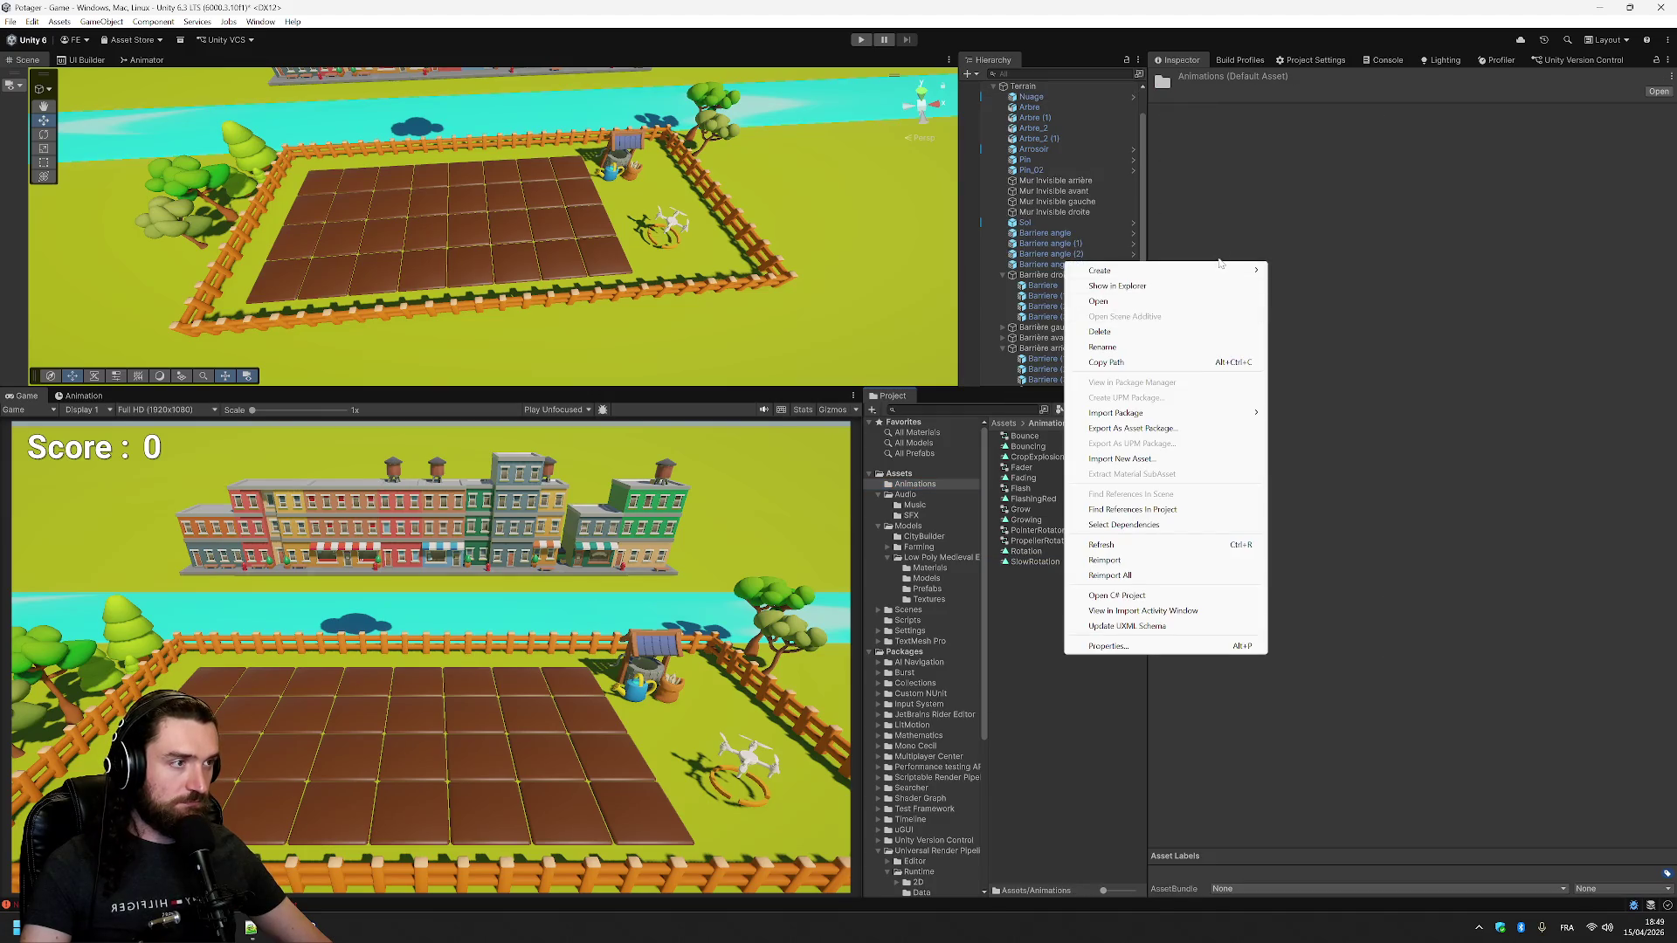
mouse_move(1171, 271)
mouse_move(1384, 352)
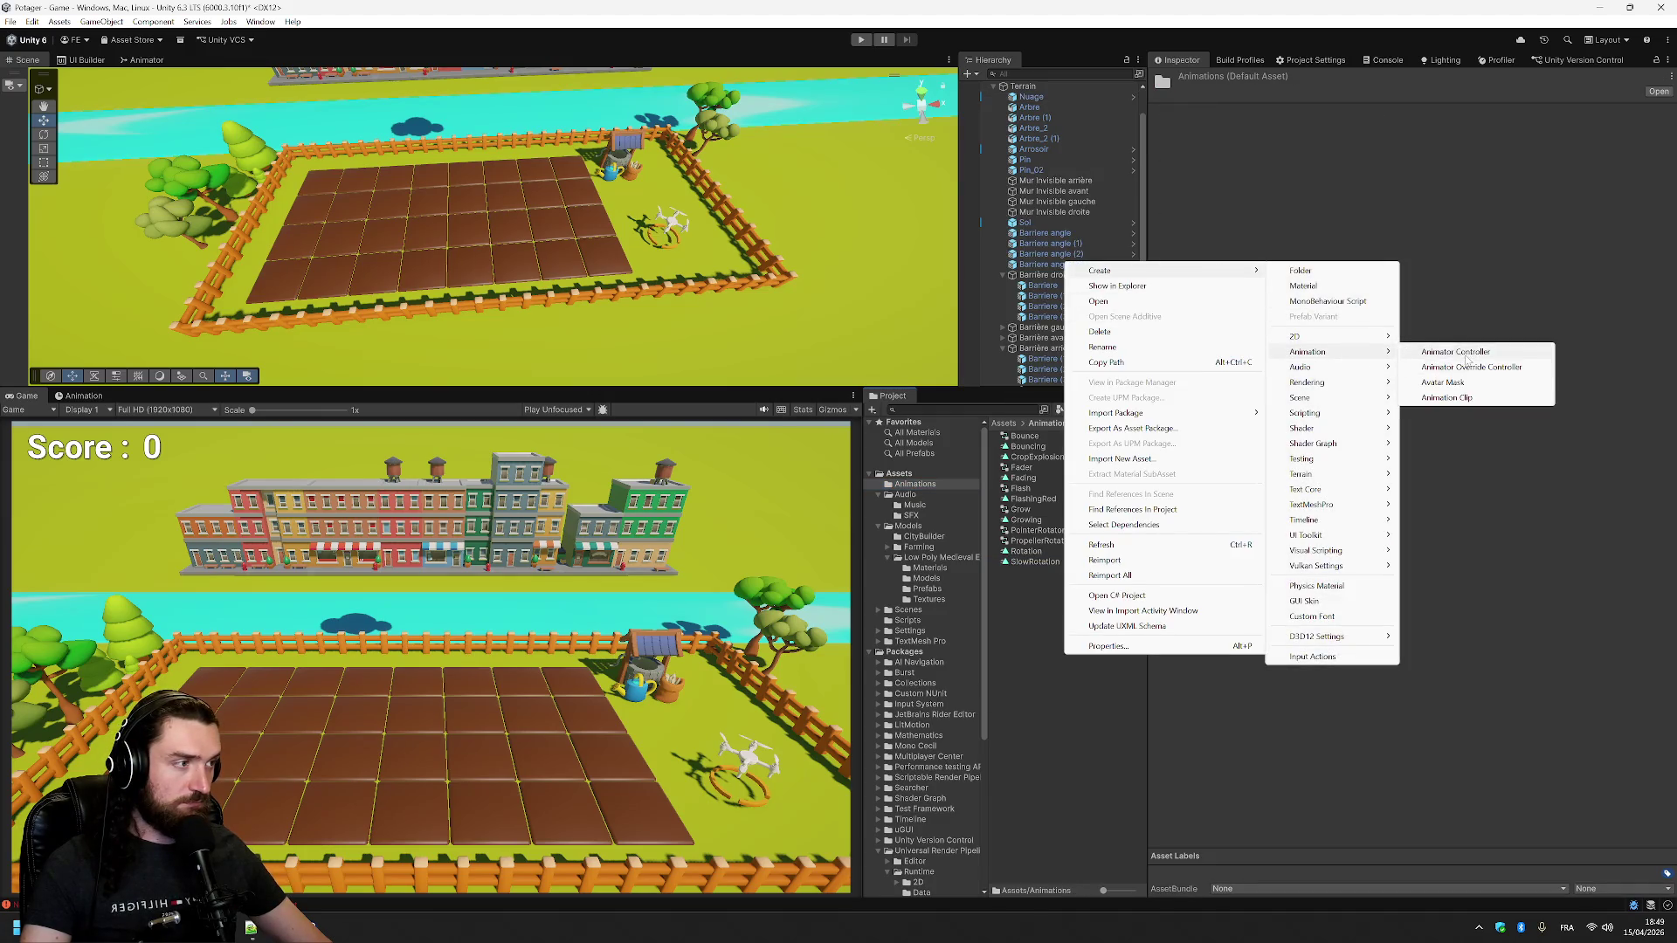
left_click(1455, 352)
type("Slid")
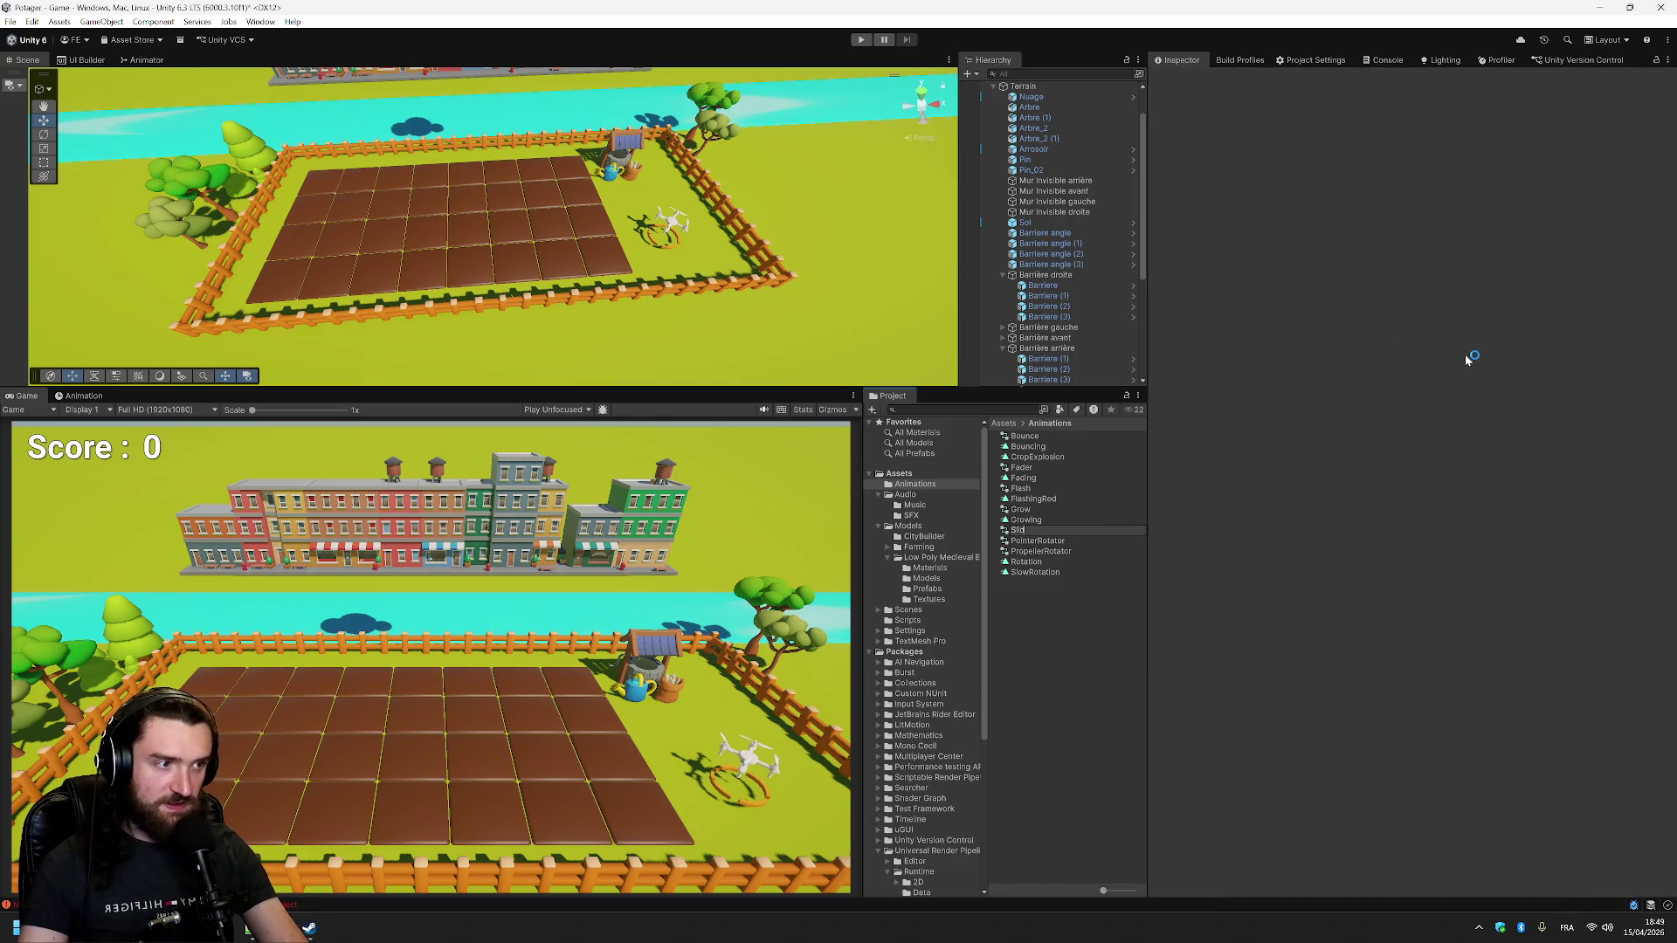
type("e")
key("Return")
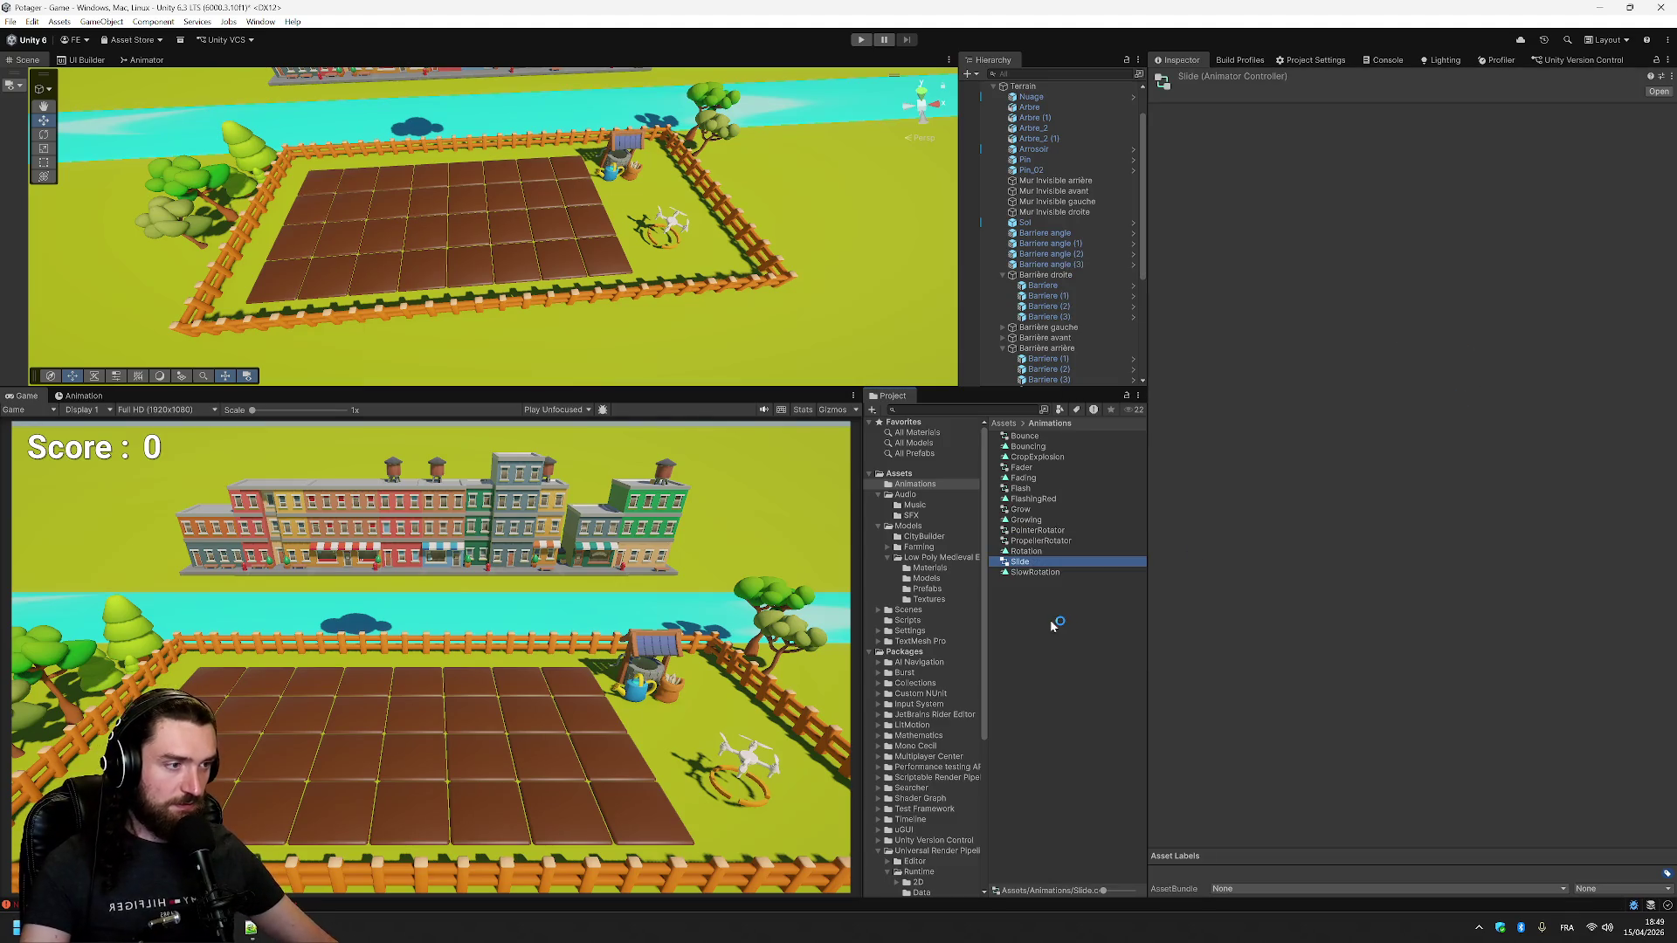
- Create an Animation Clip named Sliding and open it in the Animation window
right_click(1057, 627)
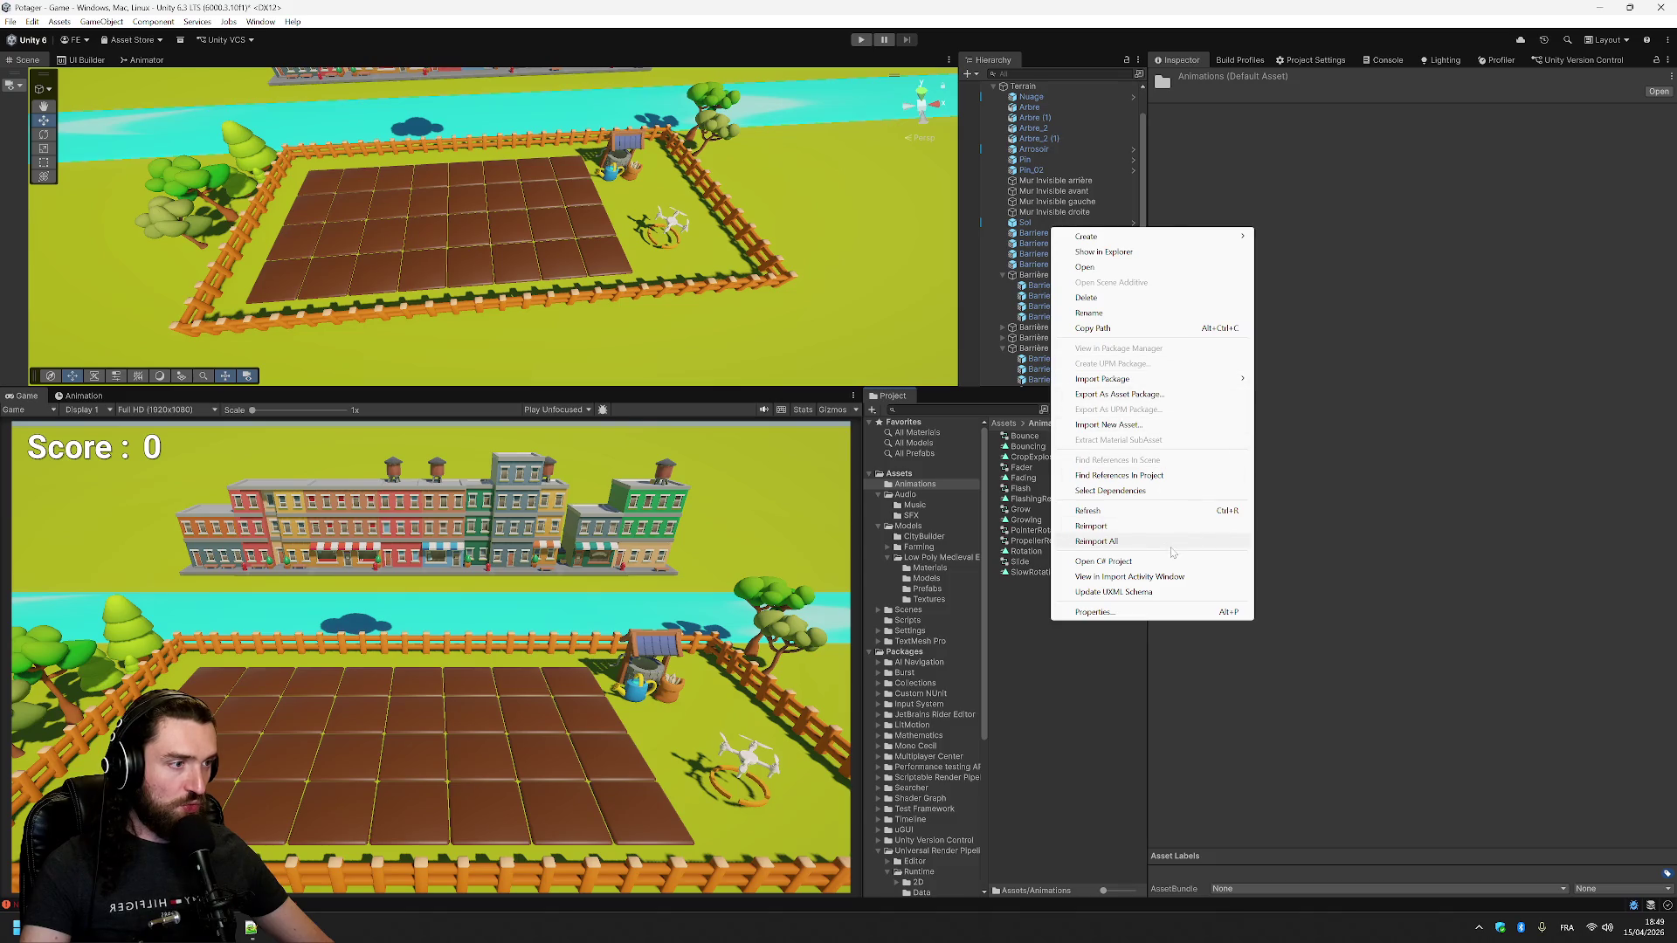
mouse_move(1134, 243)
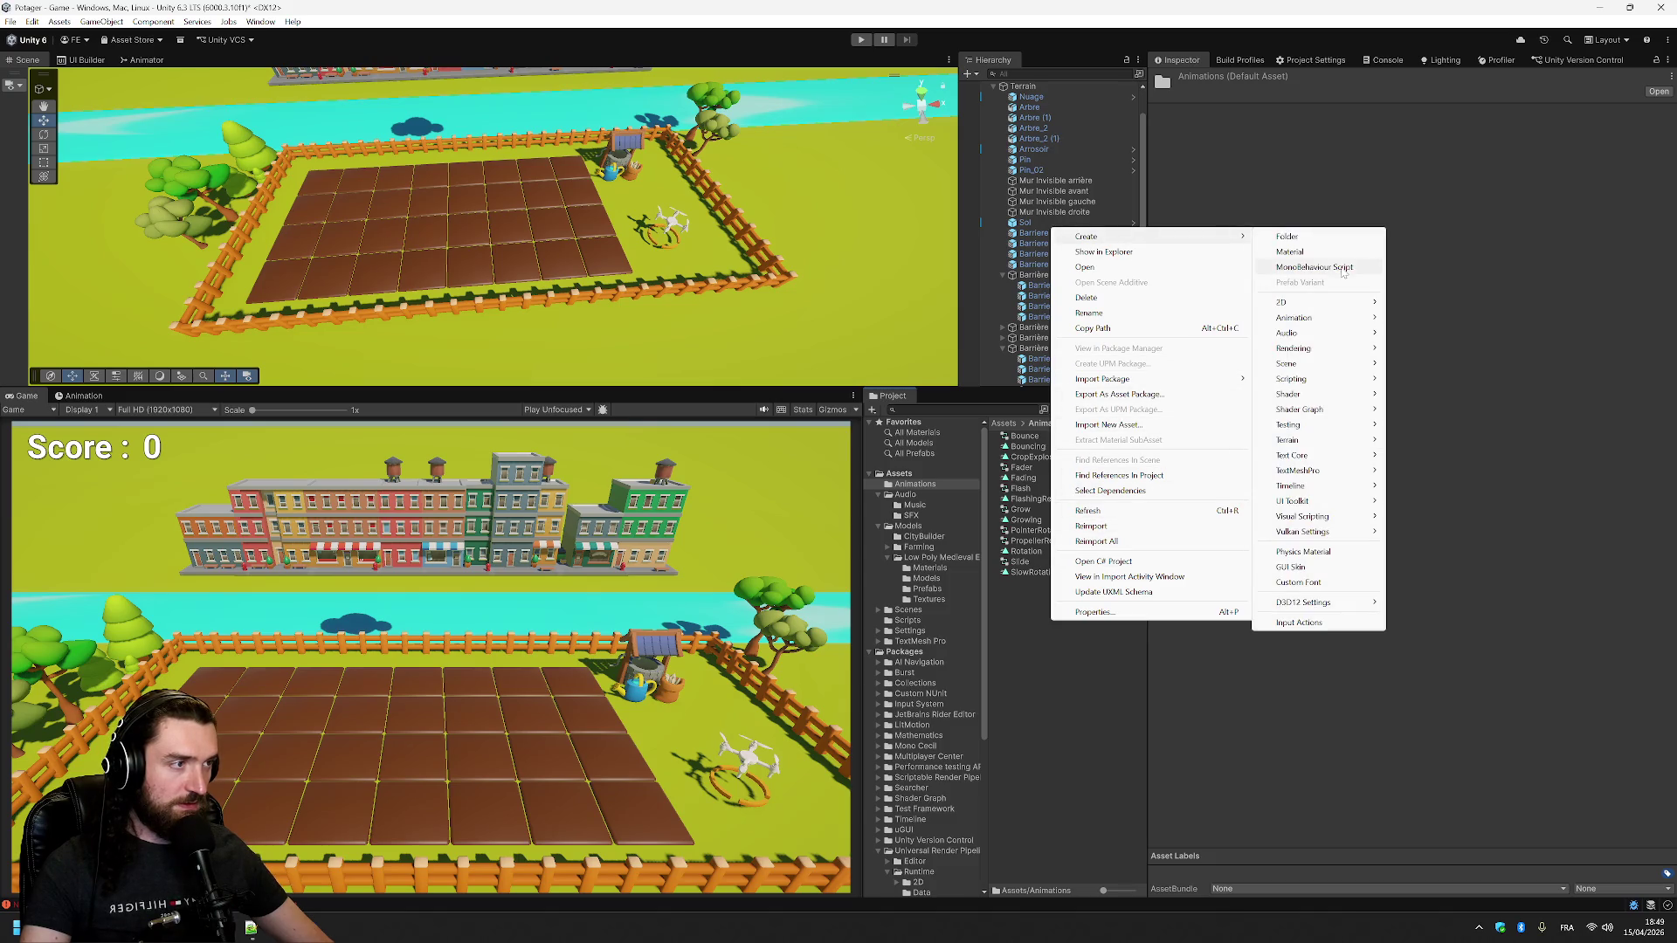
mouse_move(1310, 318)
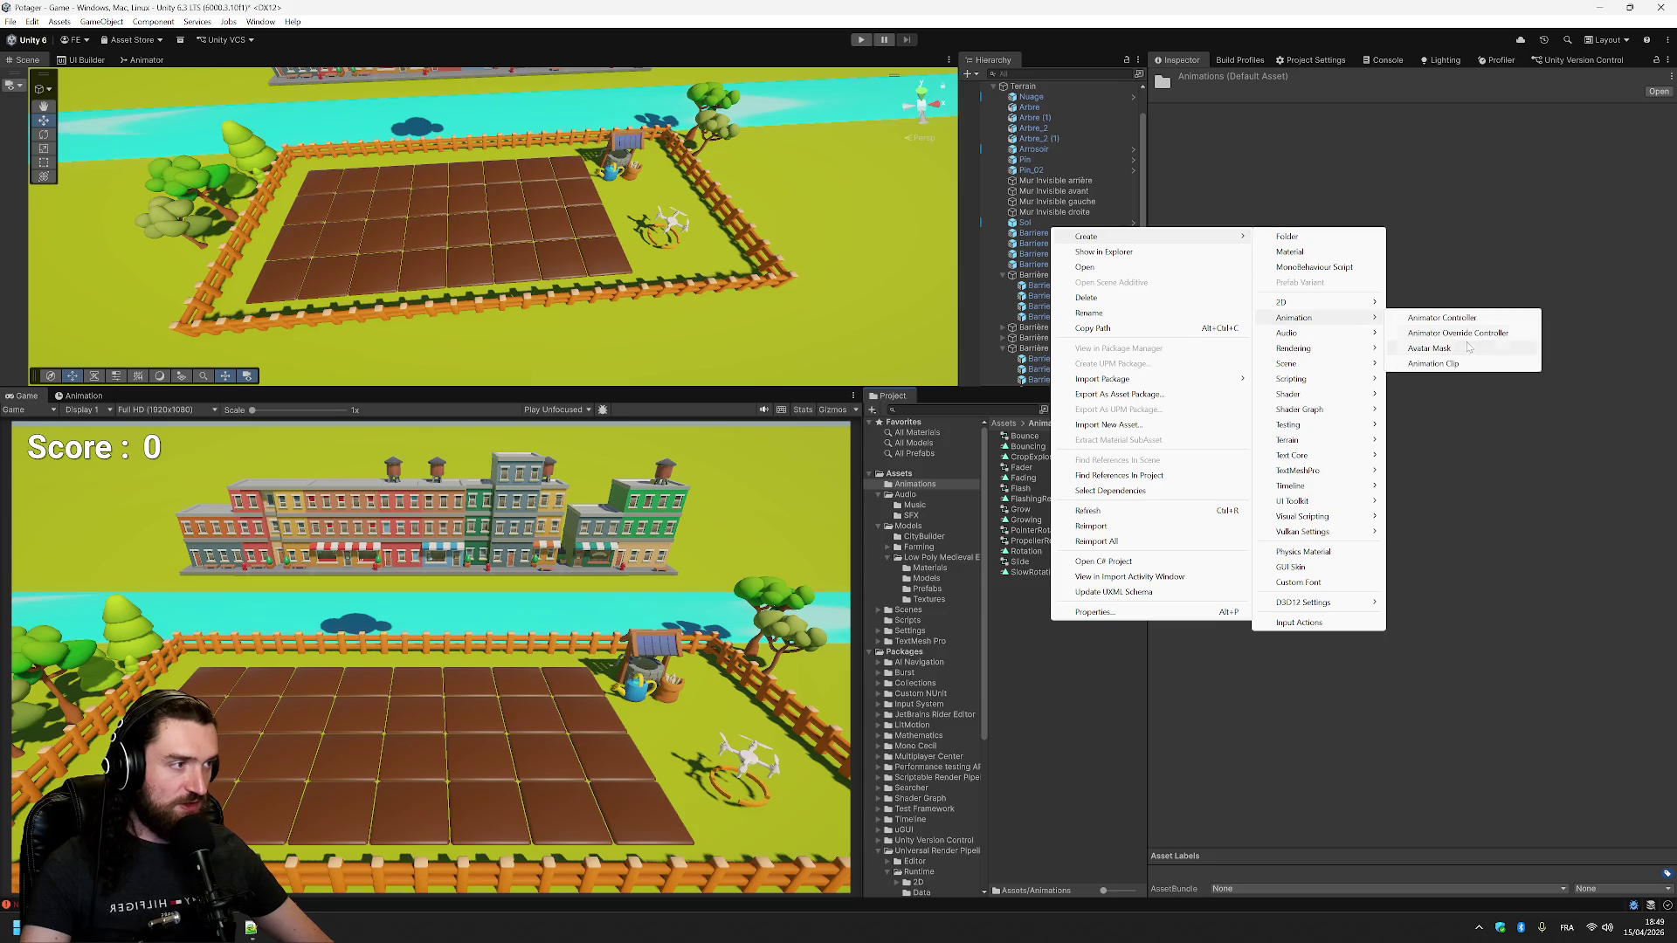
left_click(1471, 363)
type("Sliding")
key("Return")
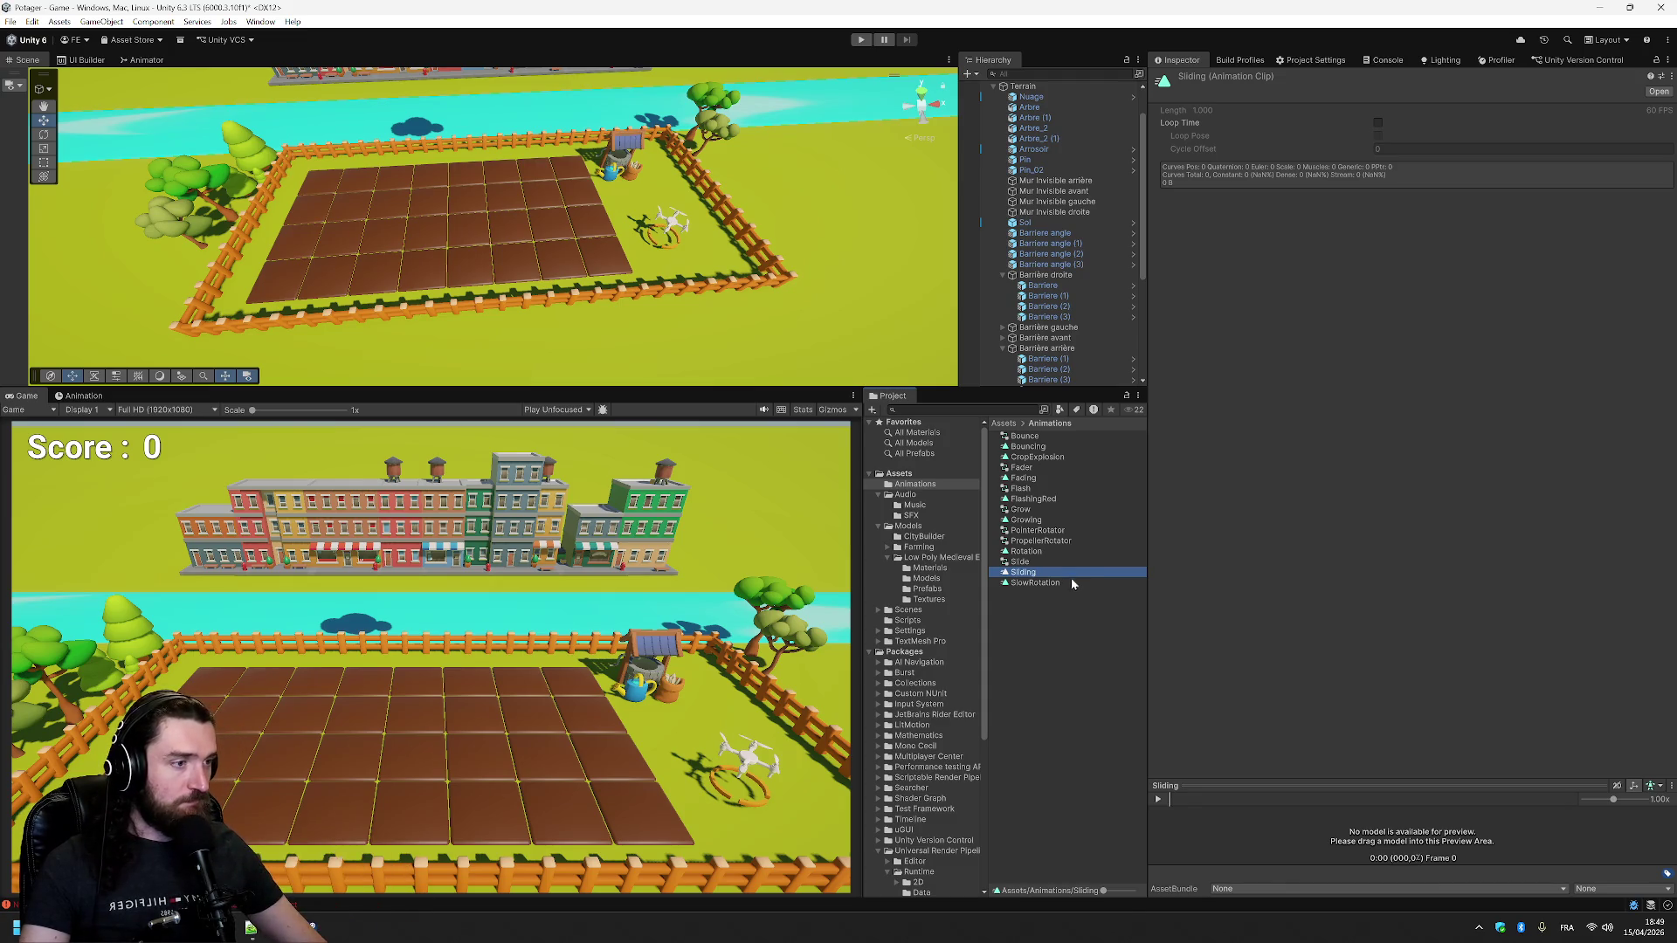
double_click(1065, 574)
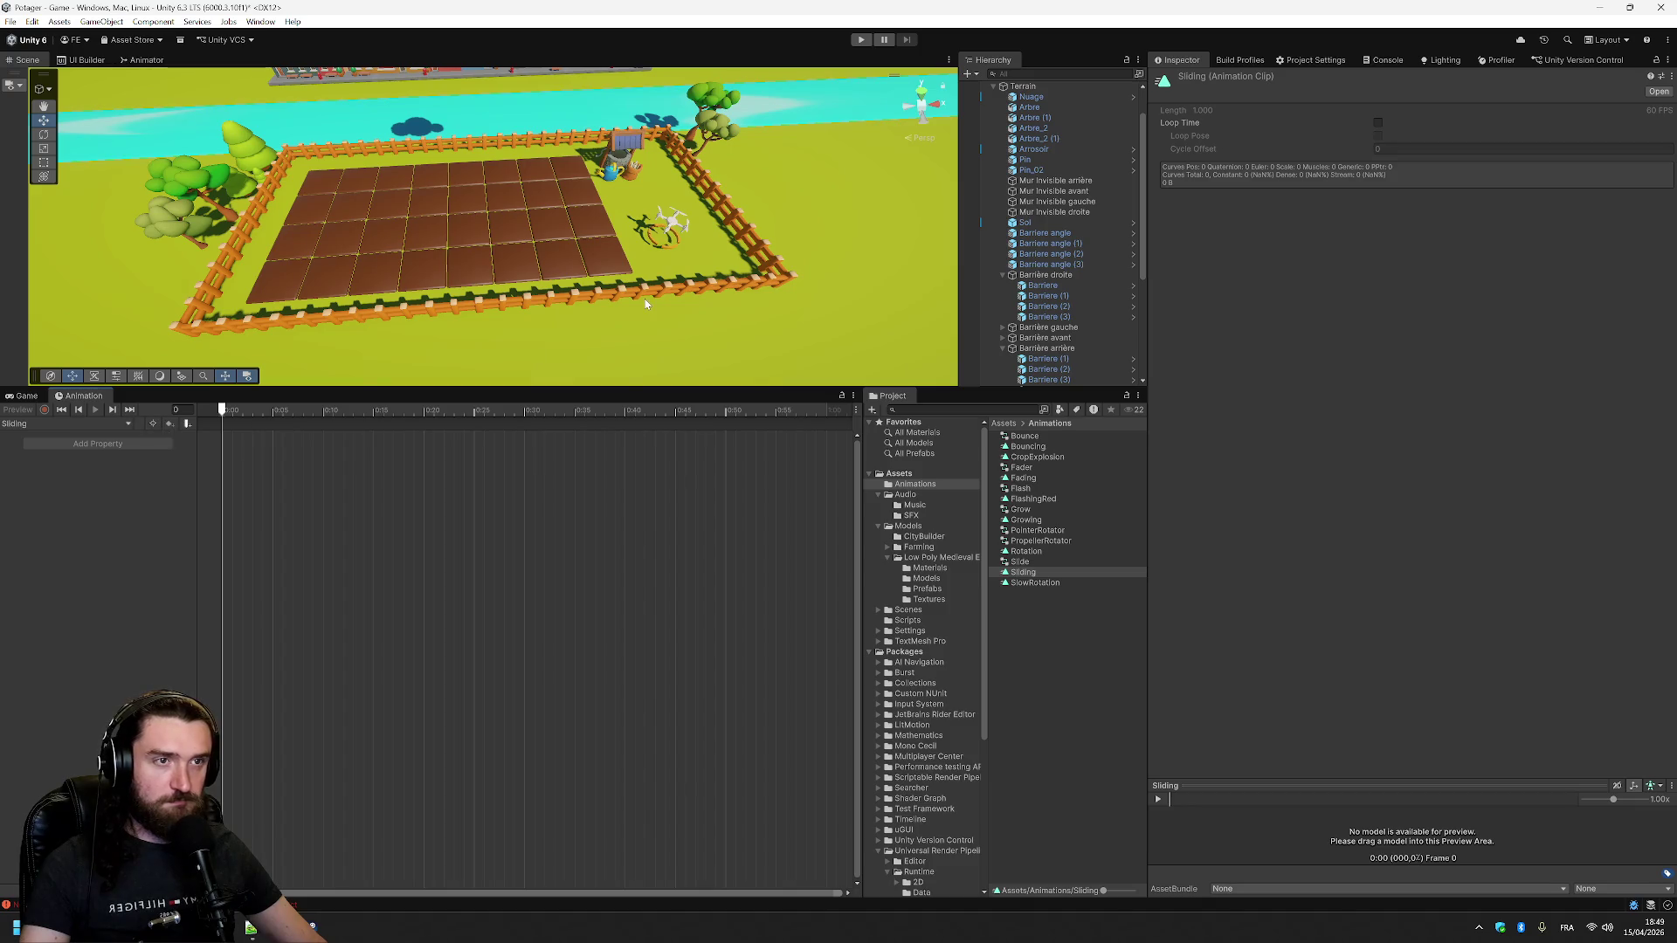
- Add an empty New State to the Slide controller that plays the Sliding clip
scroll(1057, 146, "up", 2)
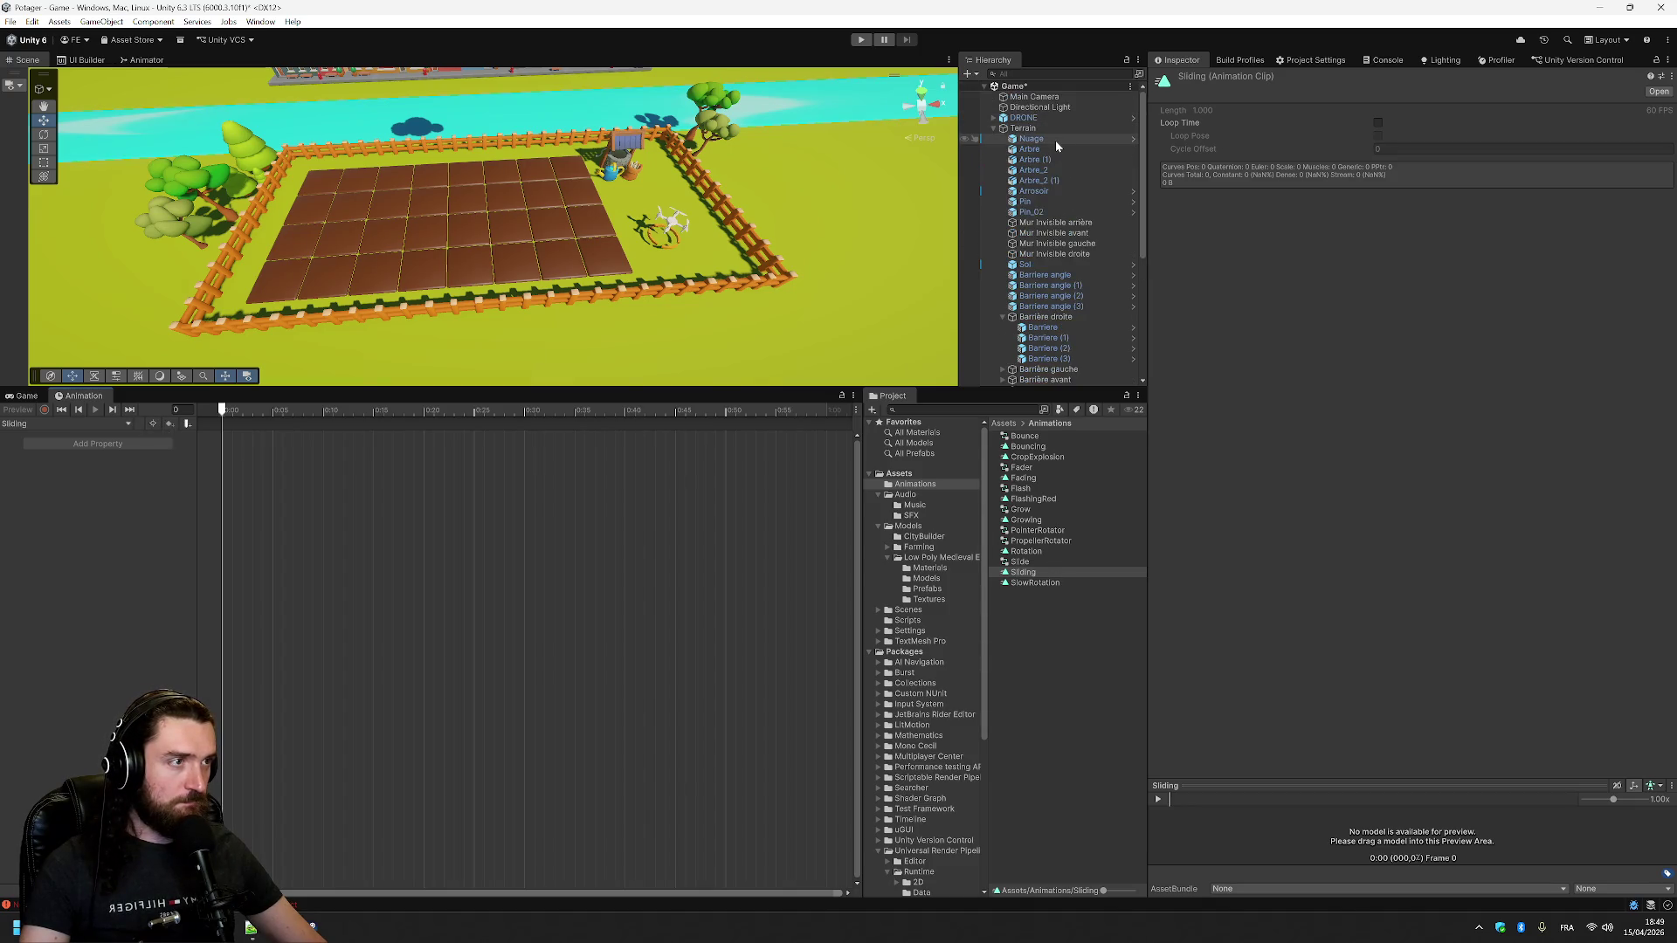
double_click(1035, 561)
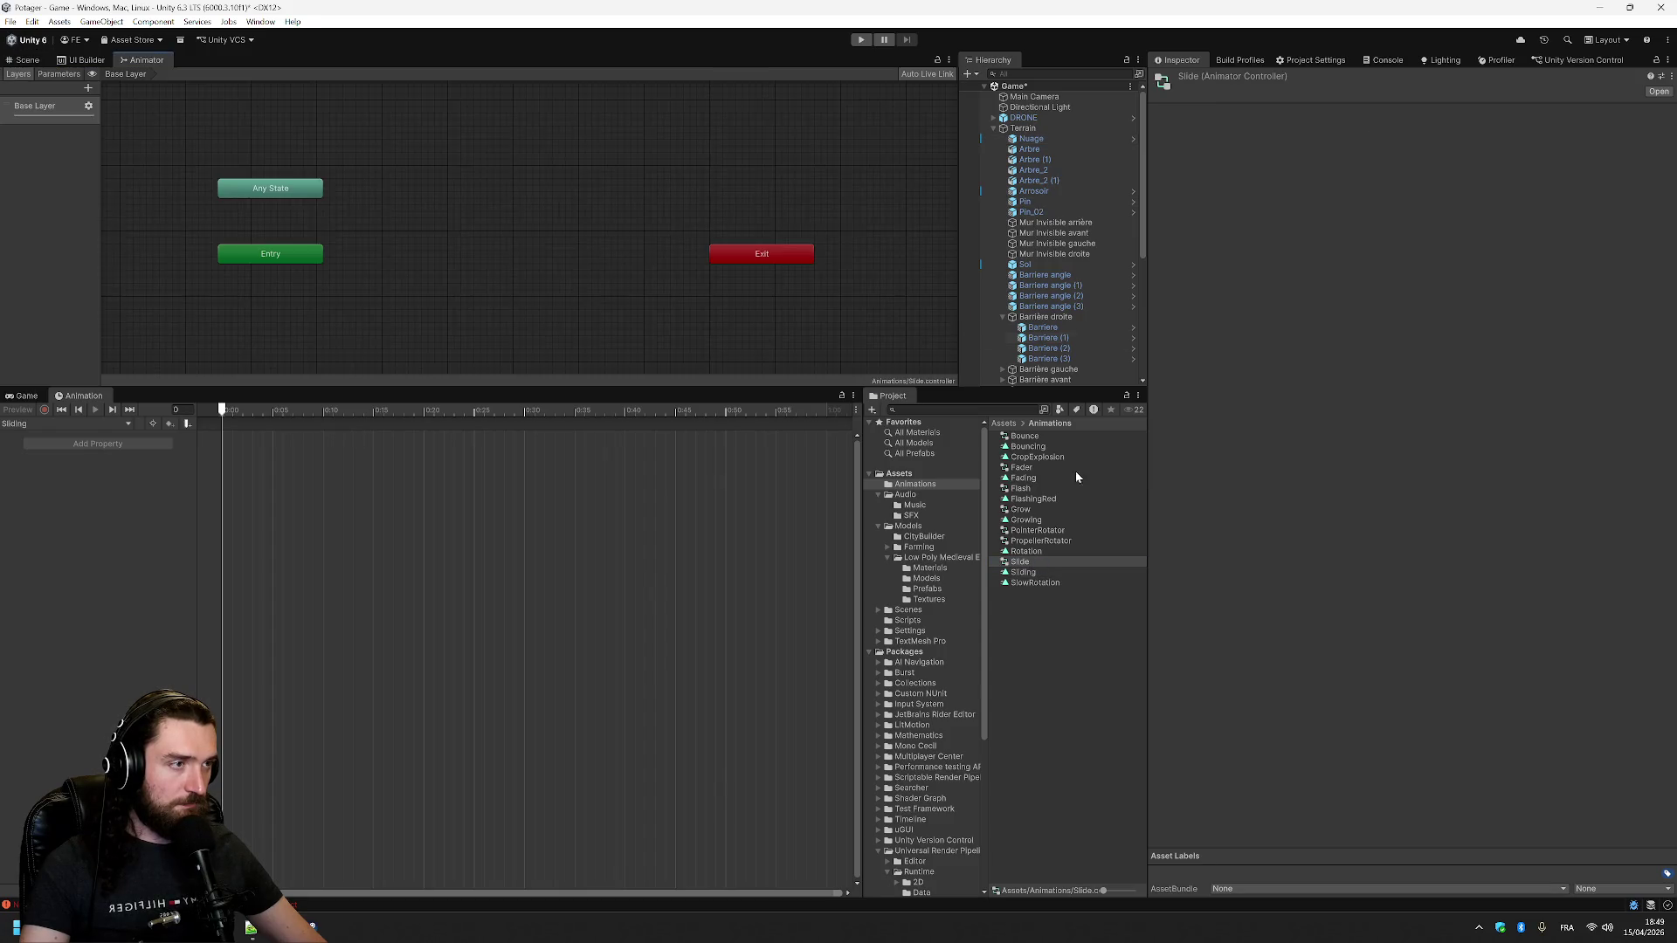
right_click(522, 207)
mouse_move(576, 219)
left_click(723, 221)
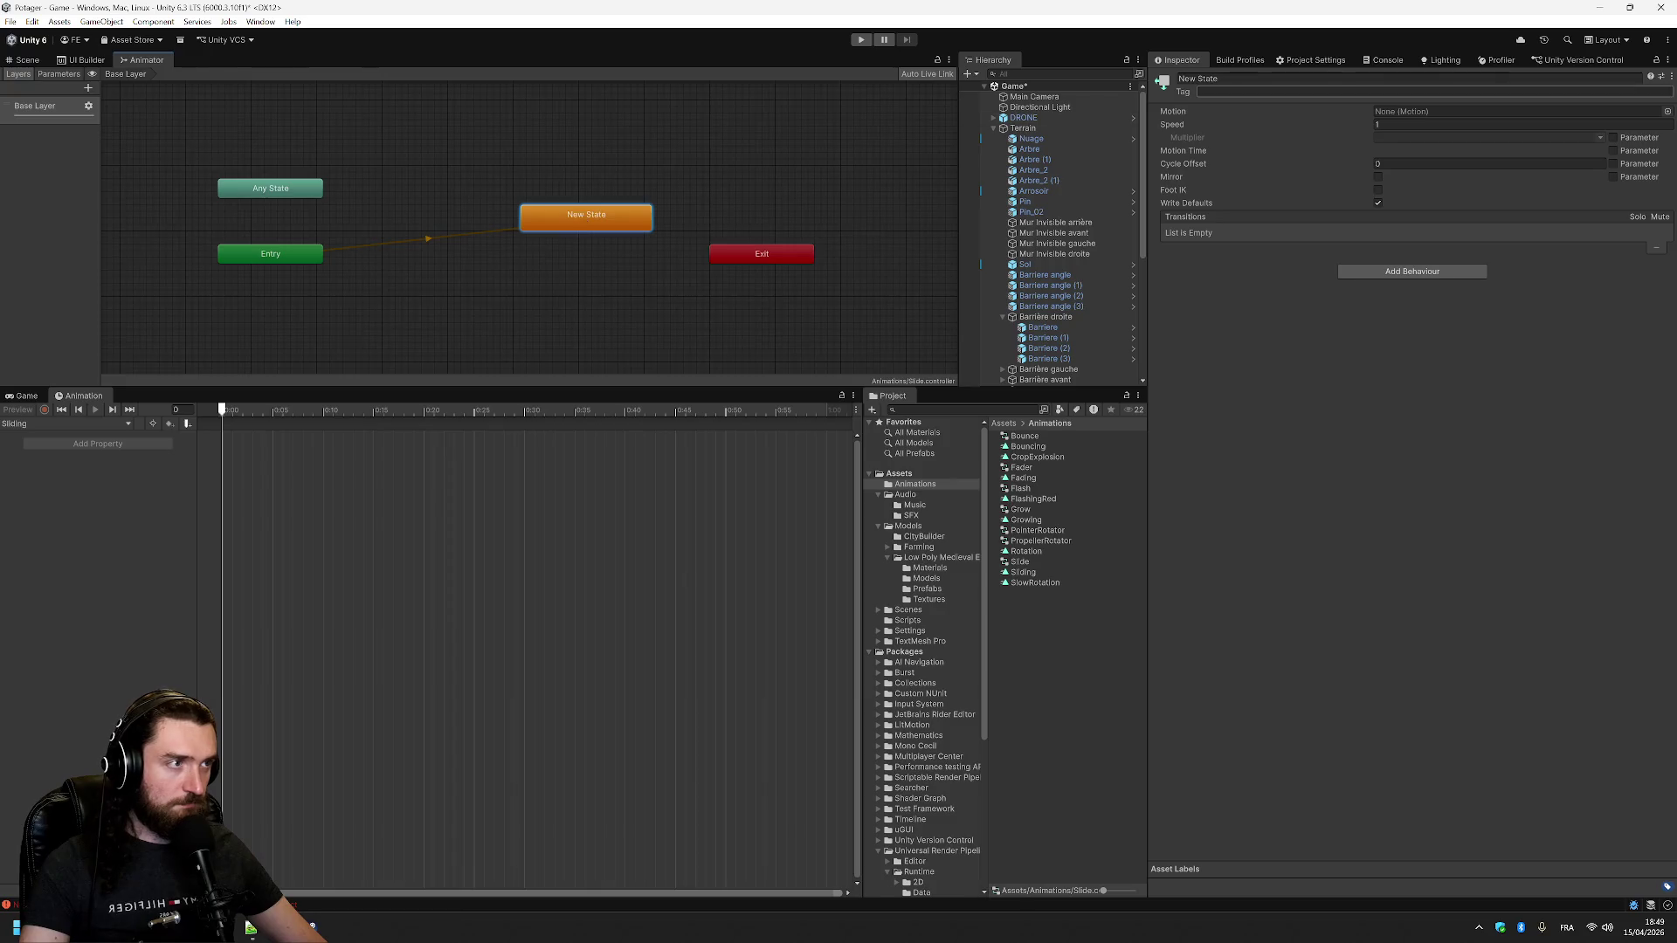
left_click(1666, 111)
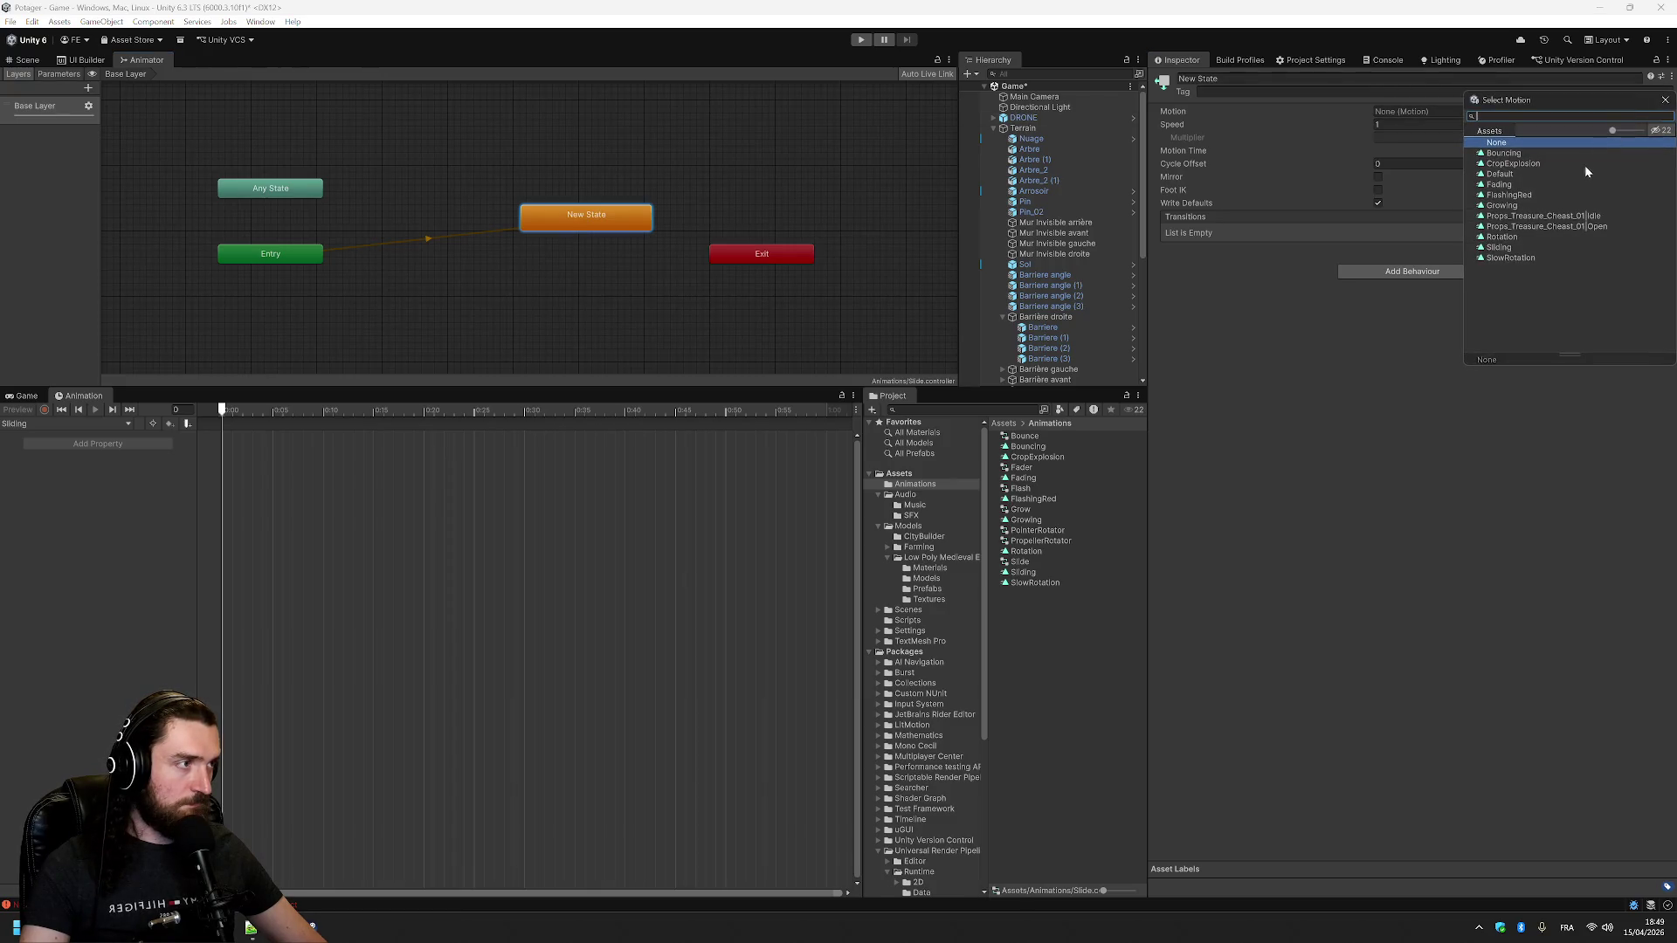
double_click(1528, 248)
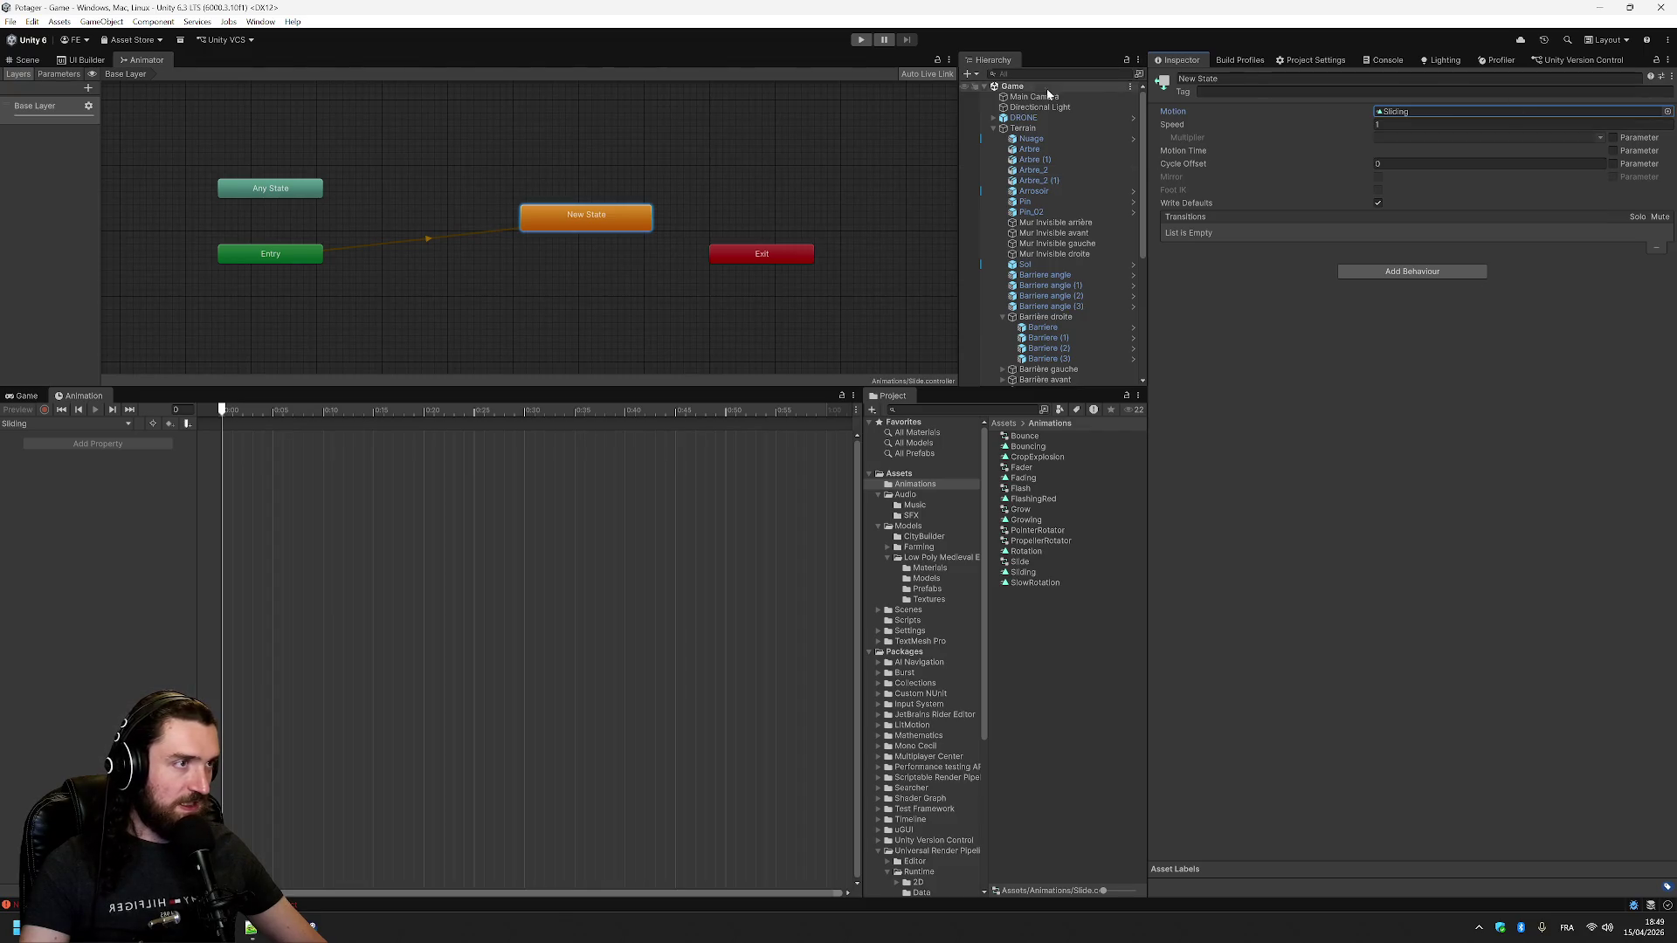
left_click(1048, 140)
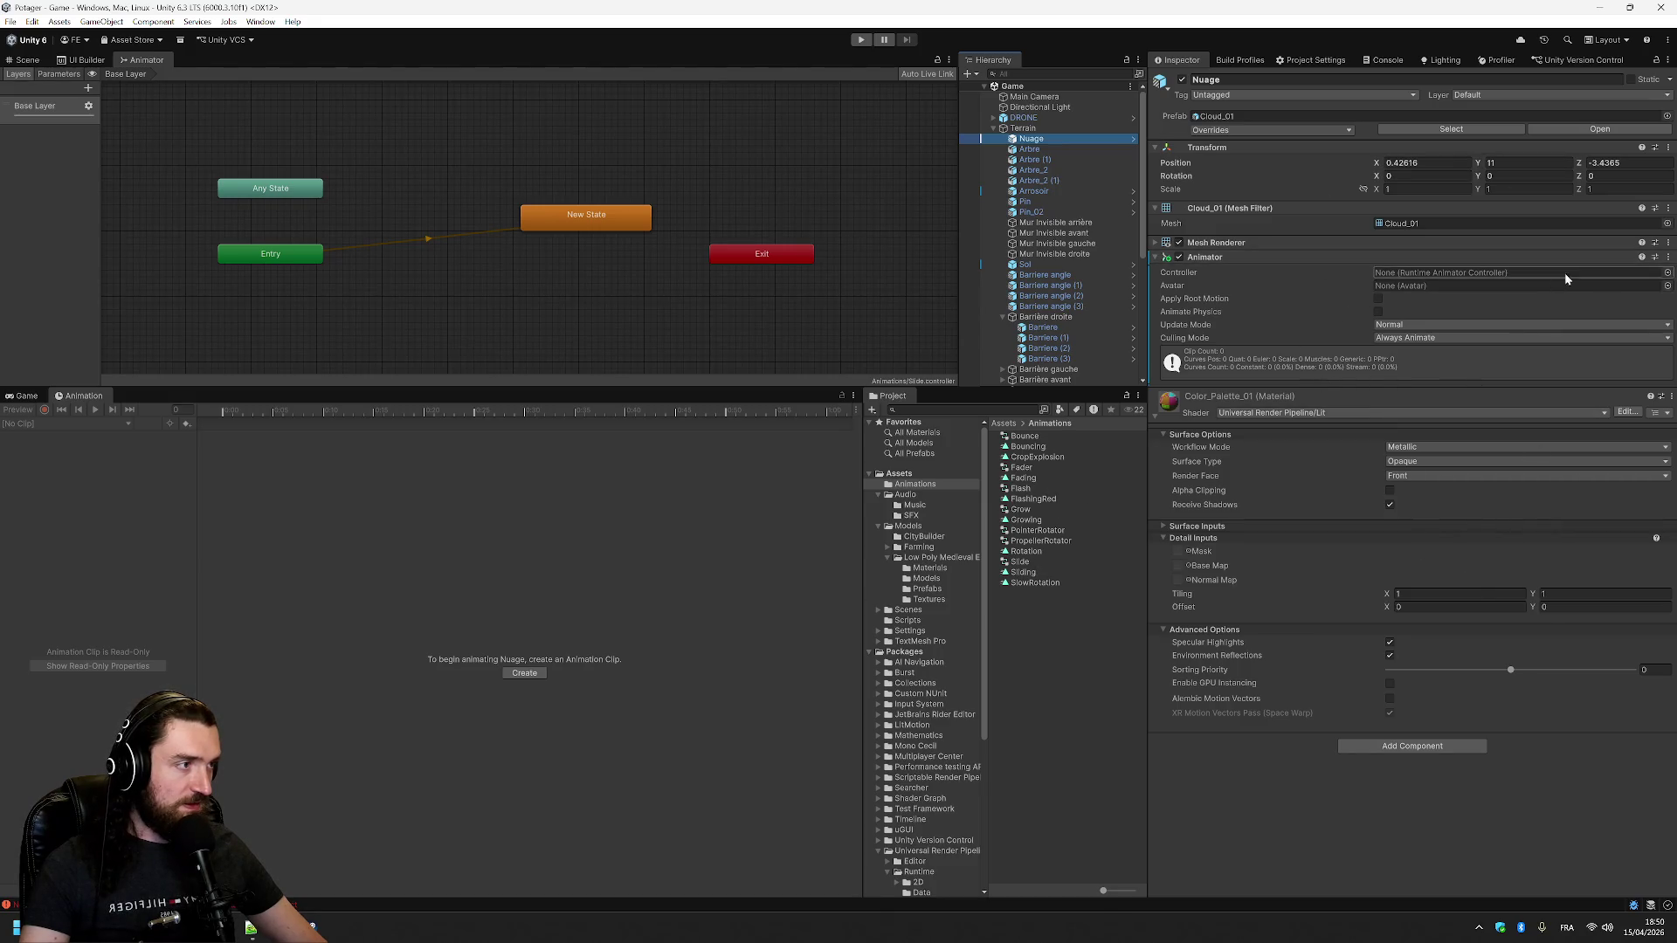
- Assign the Slide controller to Nuage's Animator and animate its Transform Position in Sliding
left_click(1667, 272)
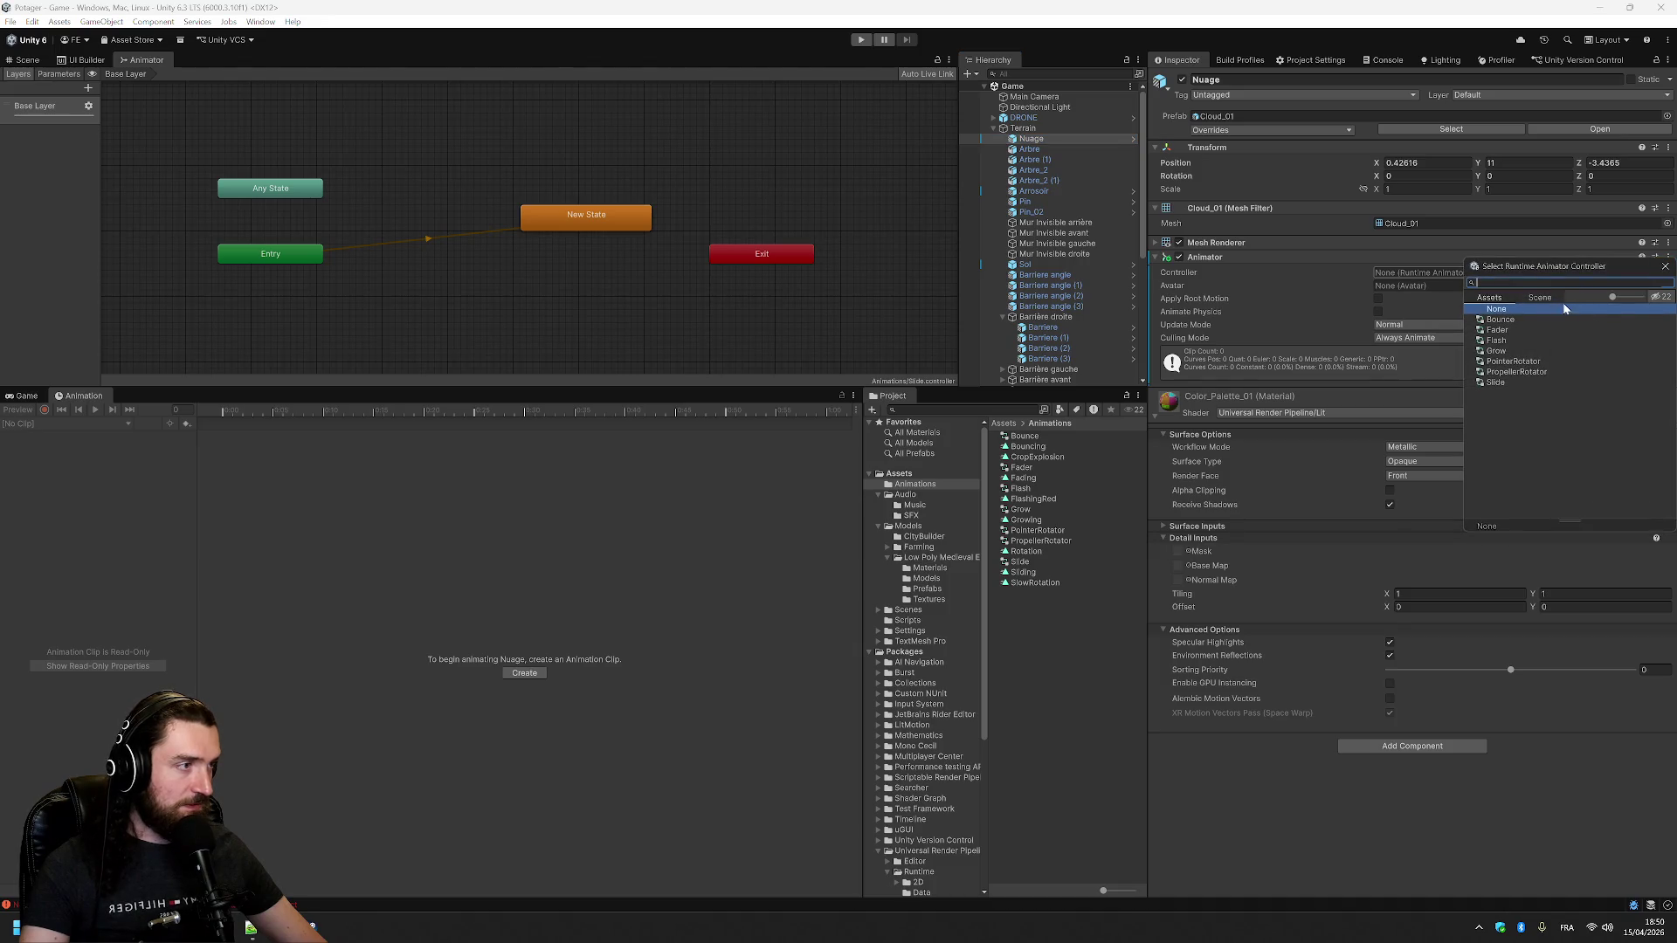
double_click(1511, 382)
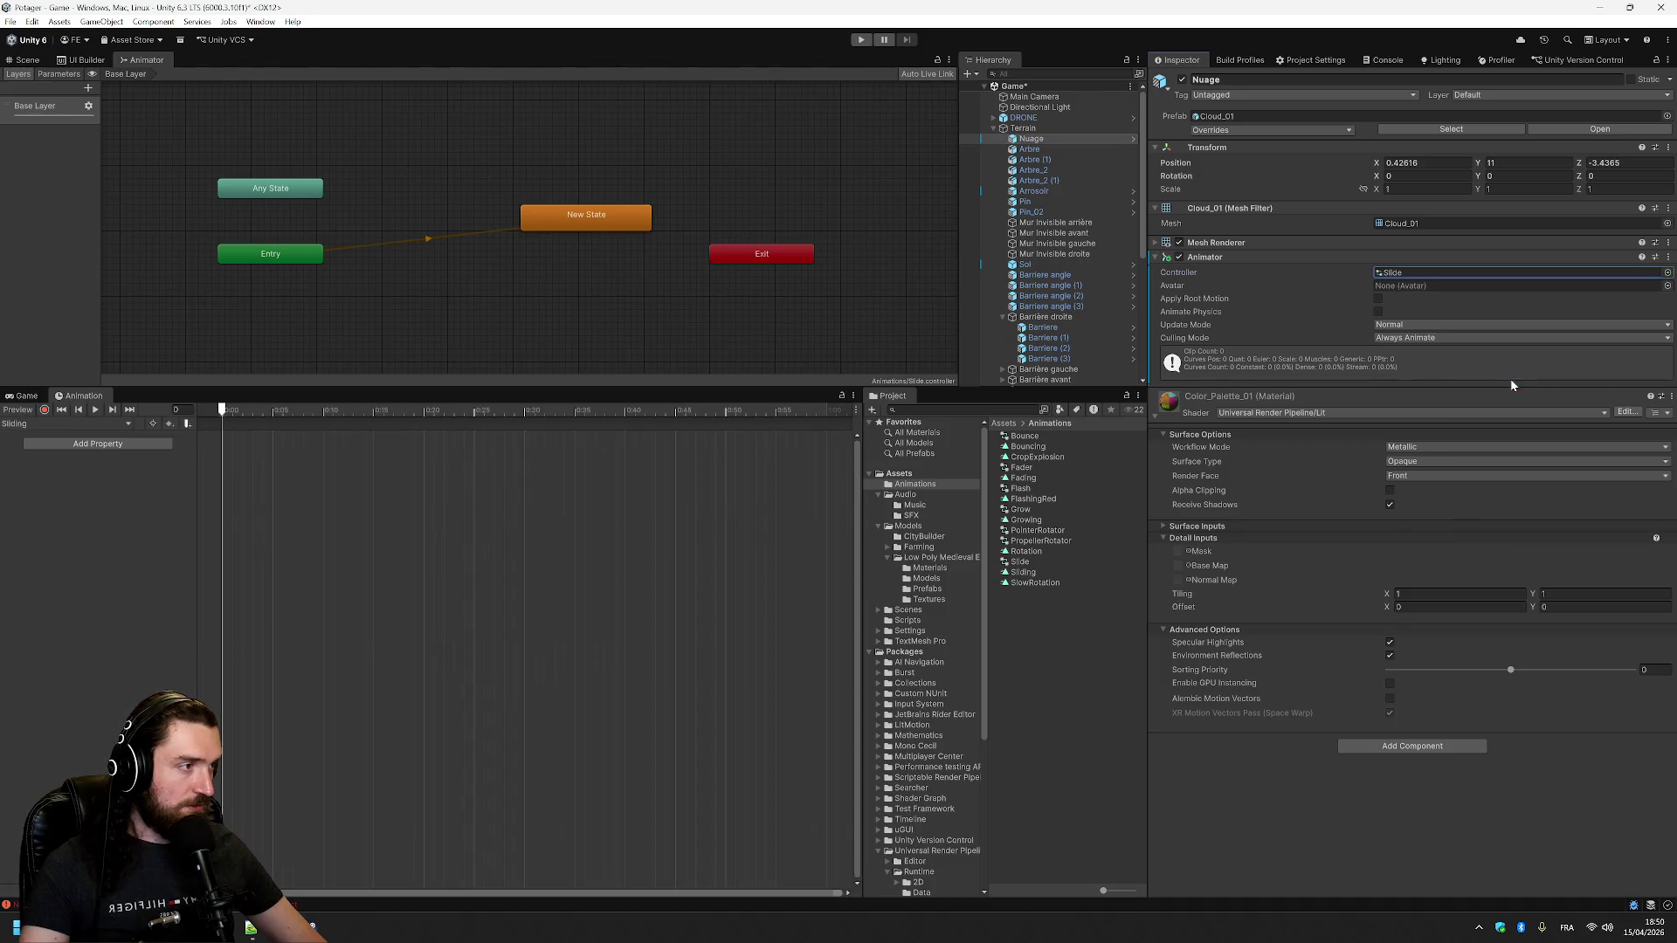
left_click(162, 443)
left_click(180, 443)
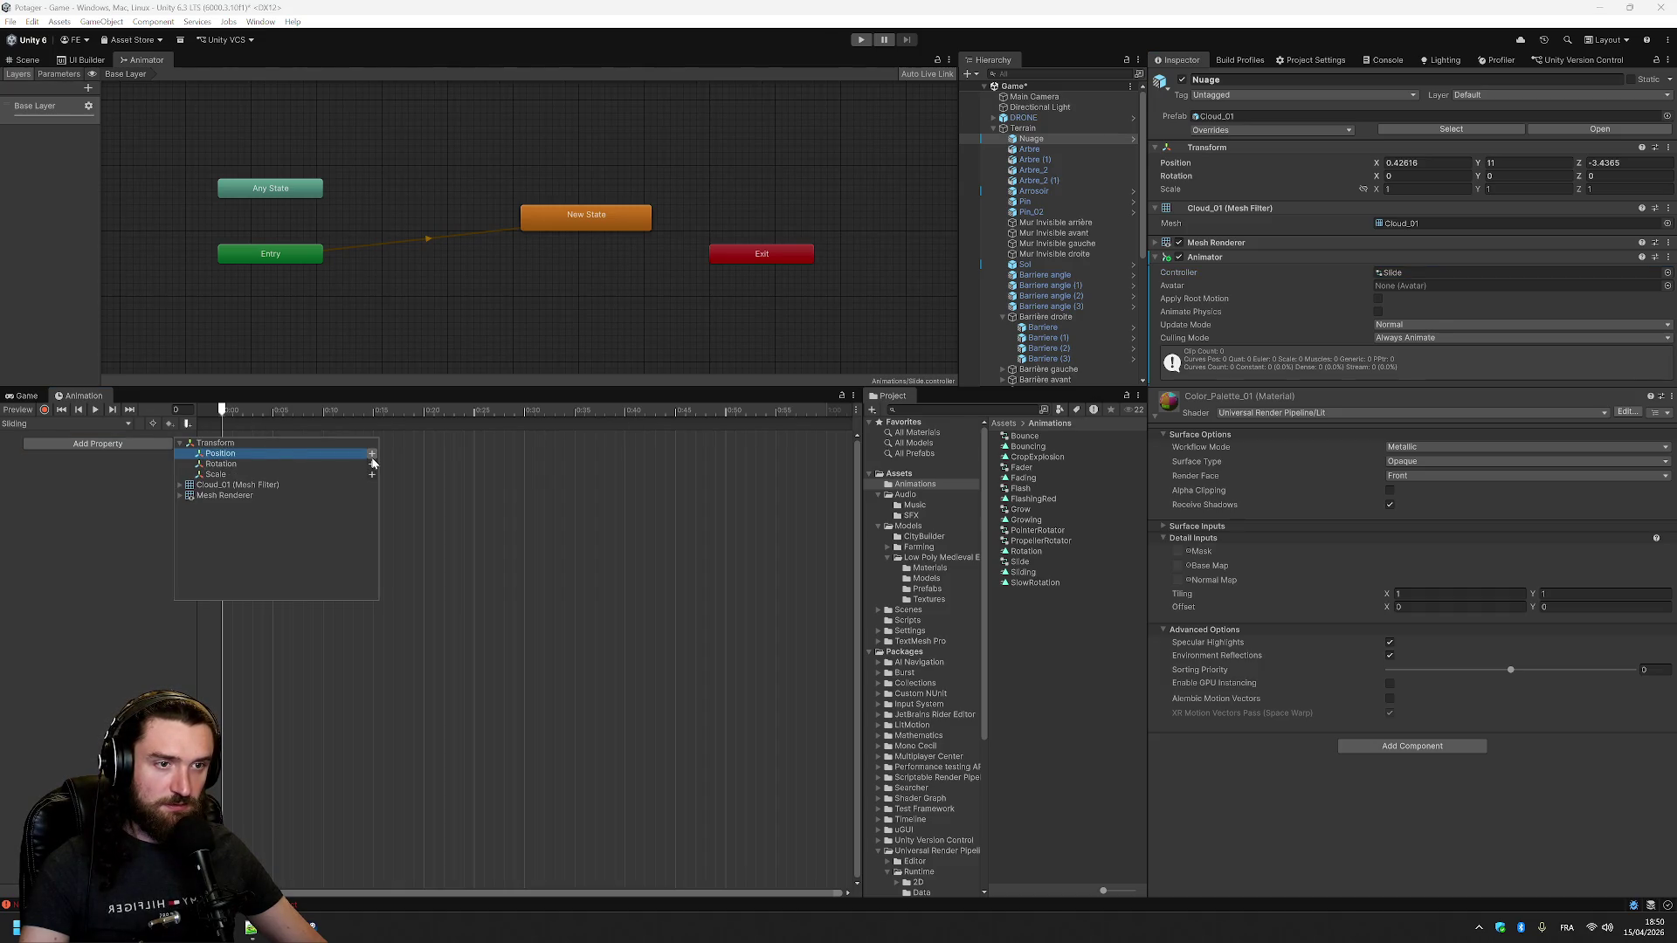
left_click(373, 453)
left_click(70, 460)
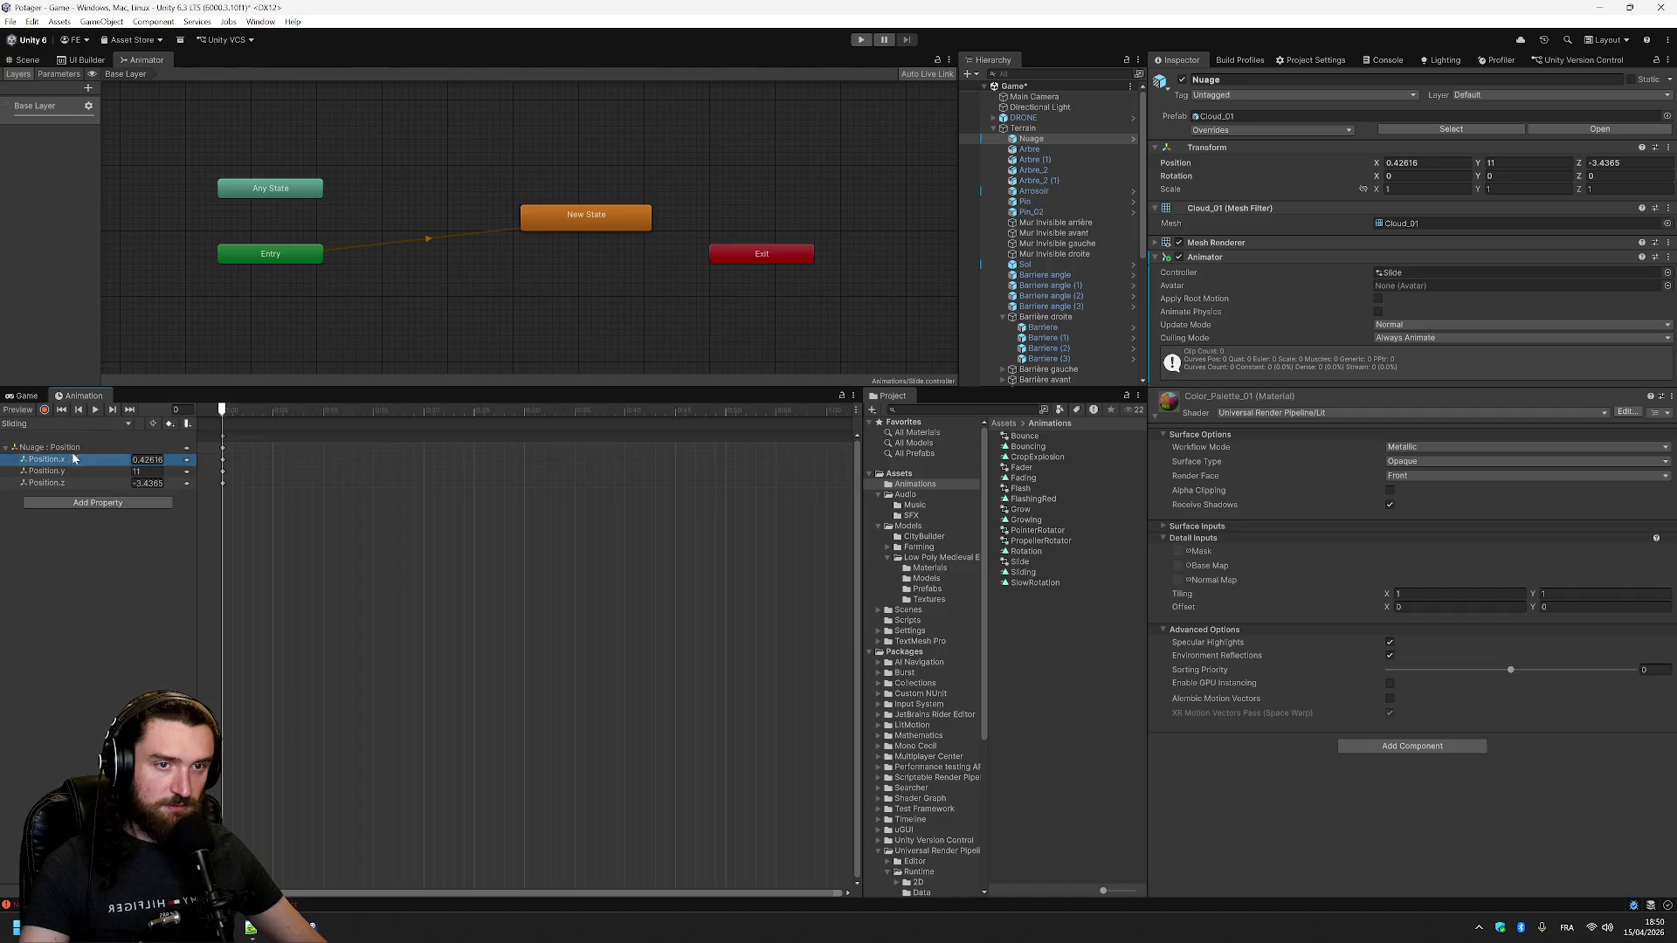
left_click(166, 504)
left_click(181, 503)
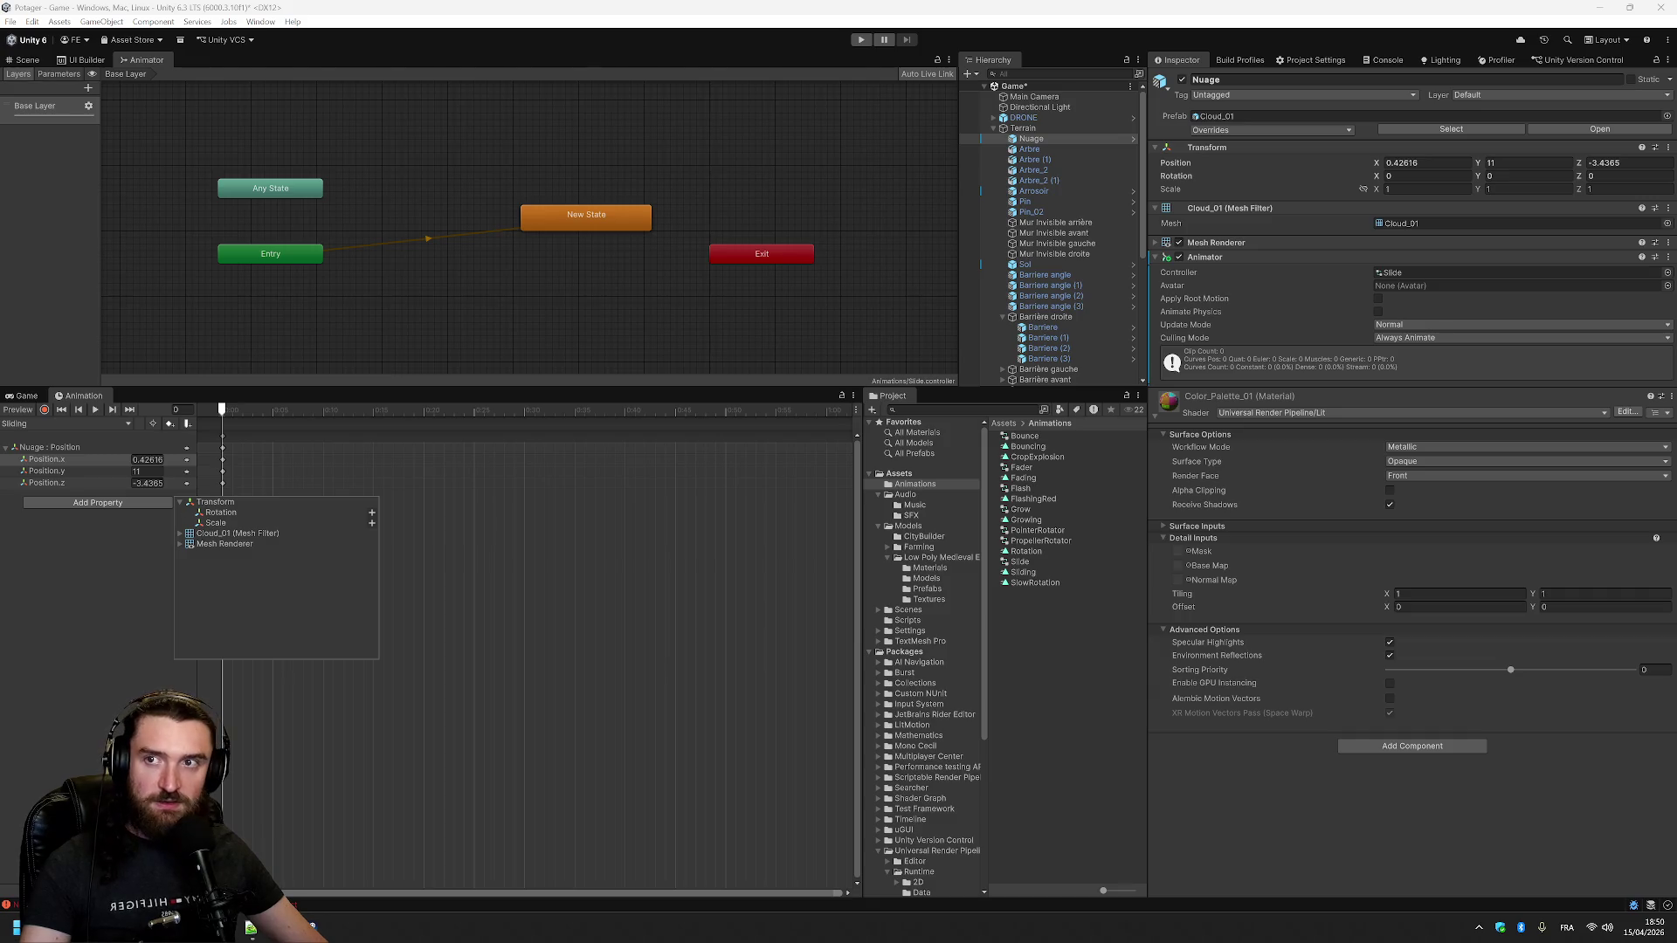
key("Escape")
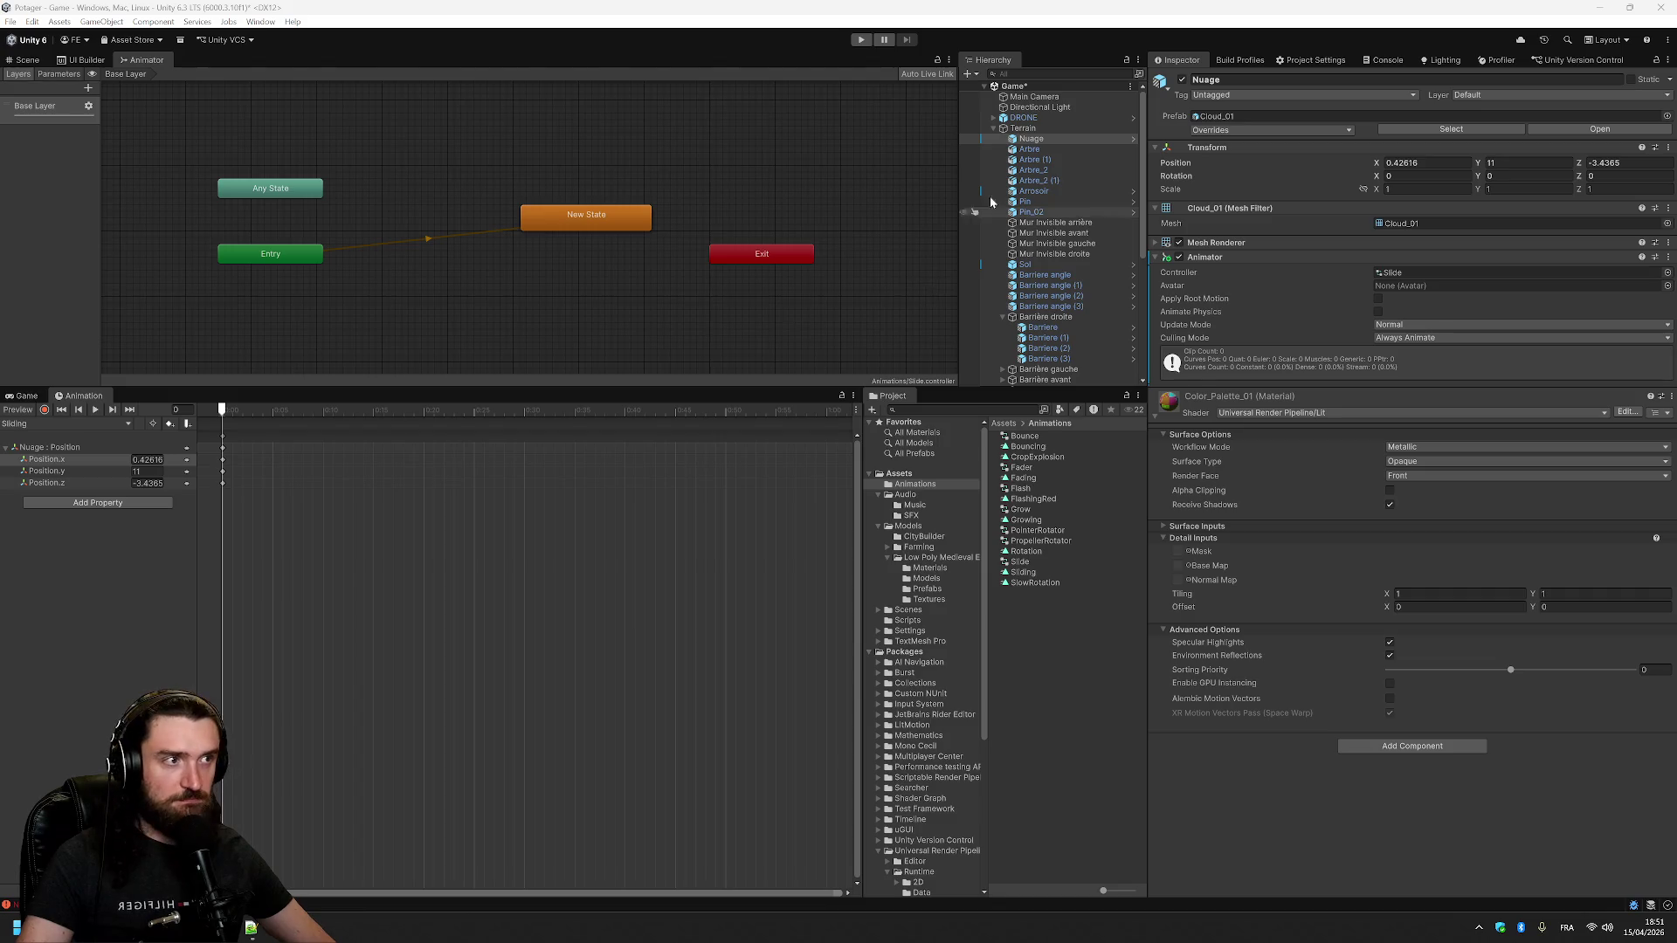
- Wrap Nuage in a new empty parent named NuageContainer and reselect Nuage
left_click(1045, 129)
right_click(1047, 138)
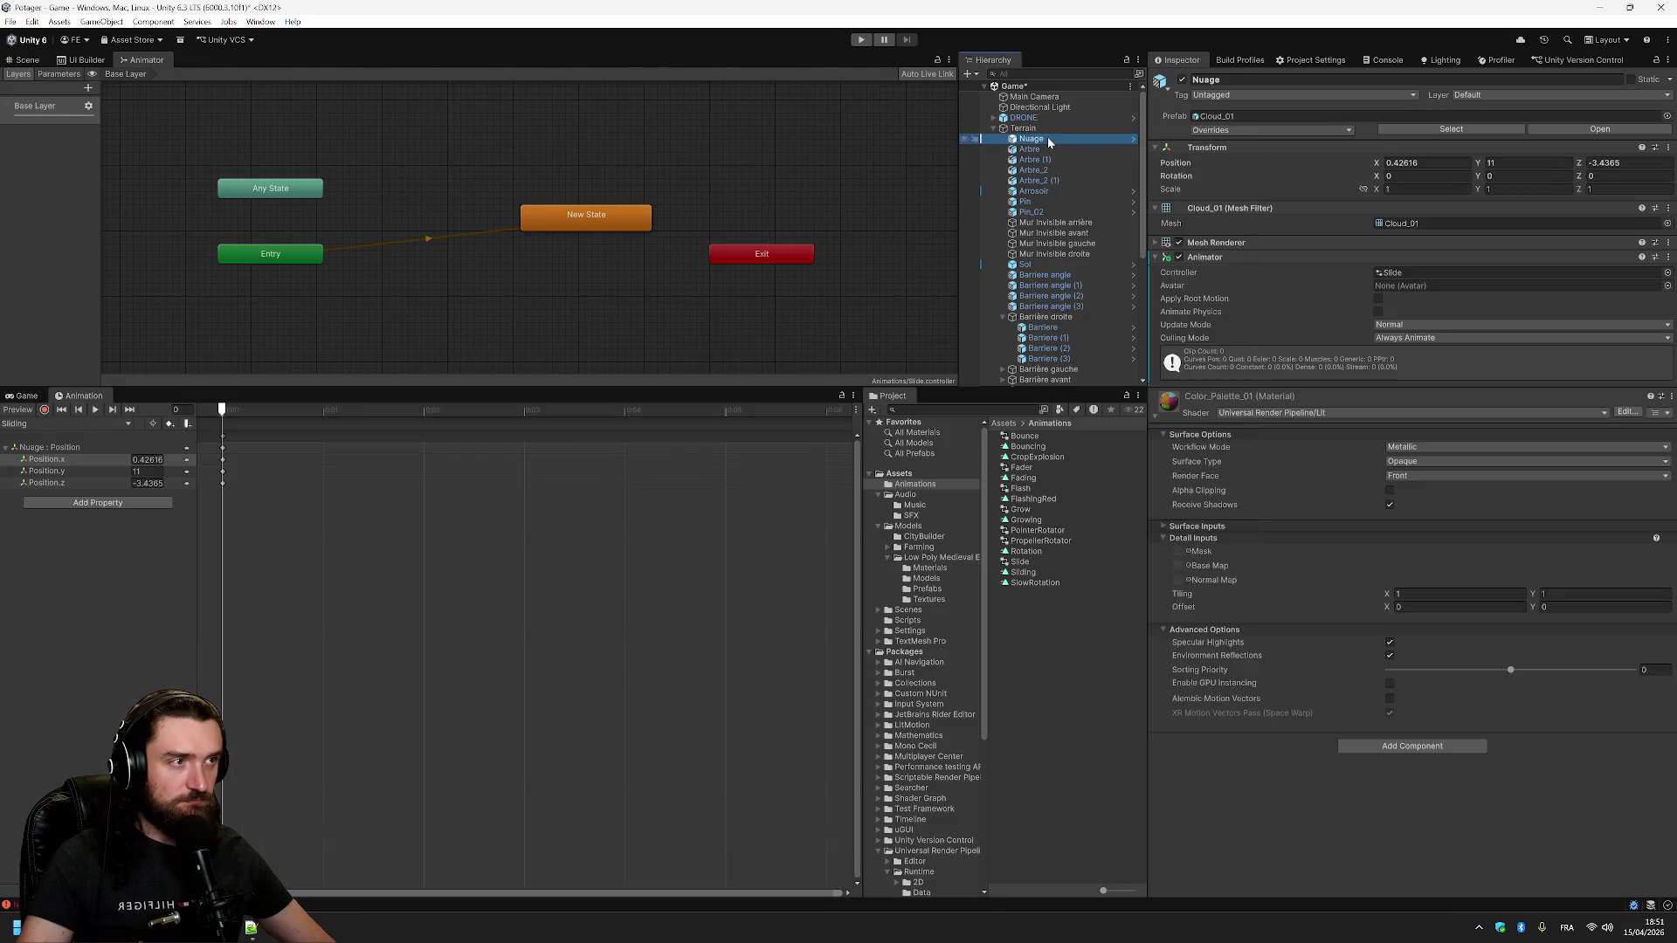
left_click(1167, 401)
type("NuageContaine")
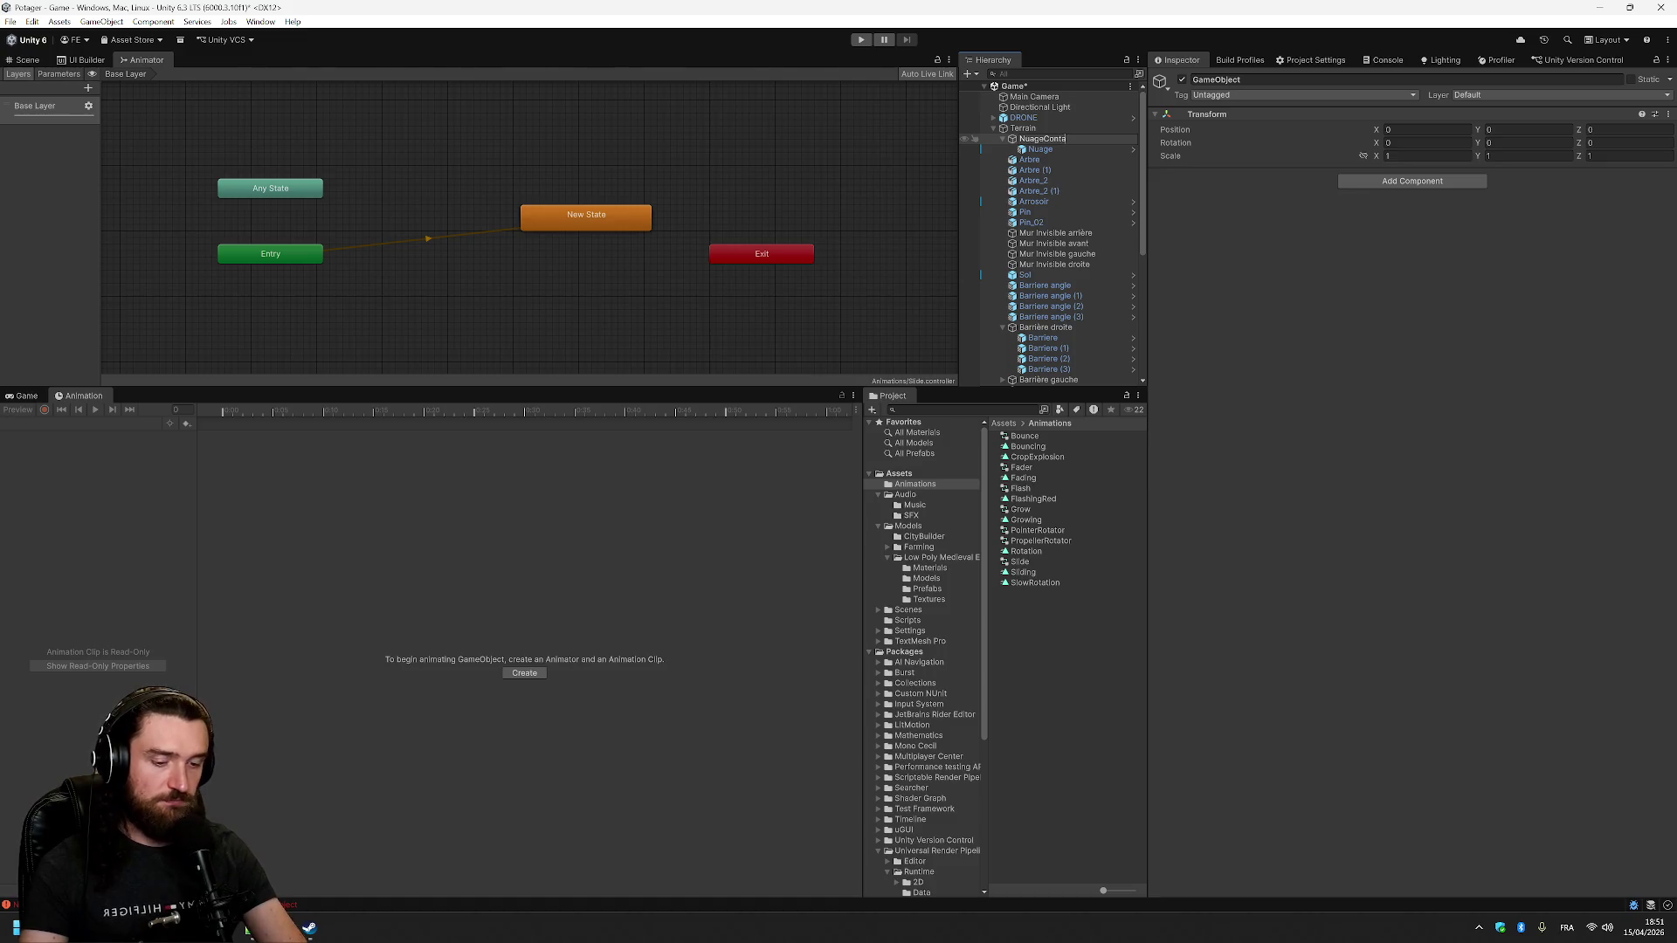
type("r")
left_click(1085, 149)
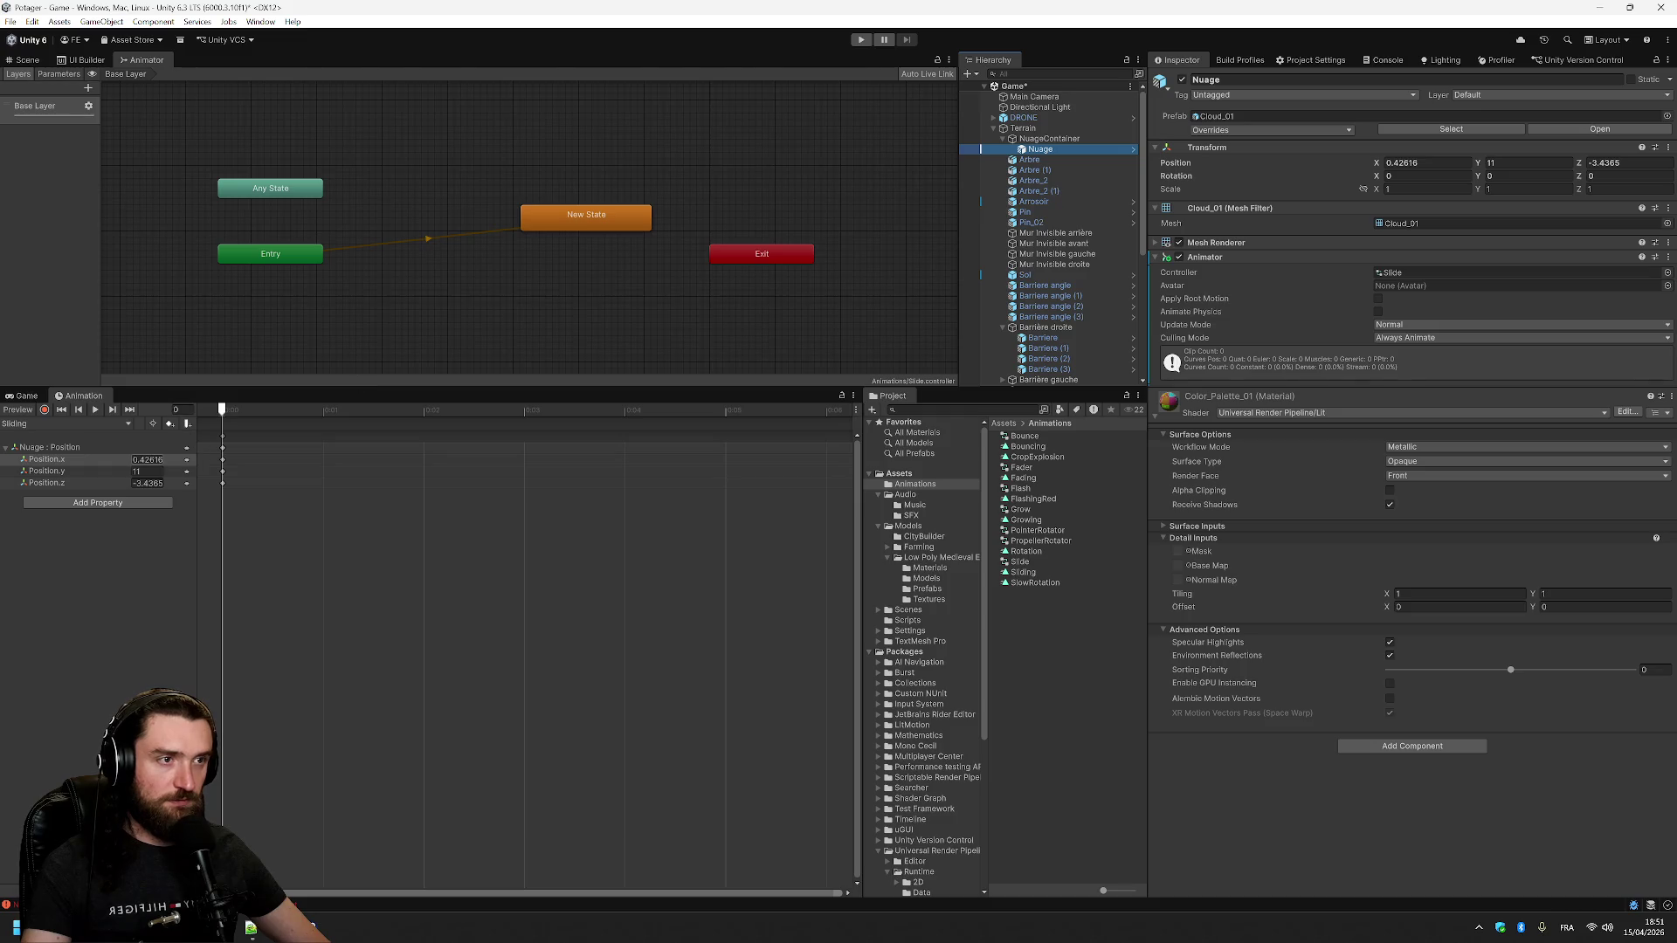
left_click(26, 59)
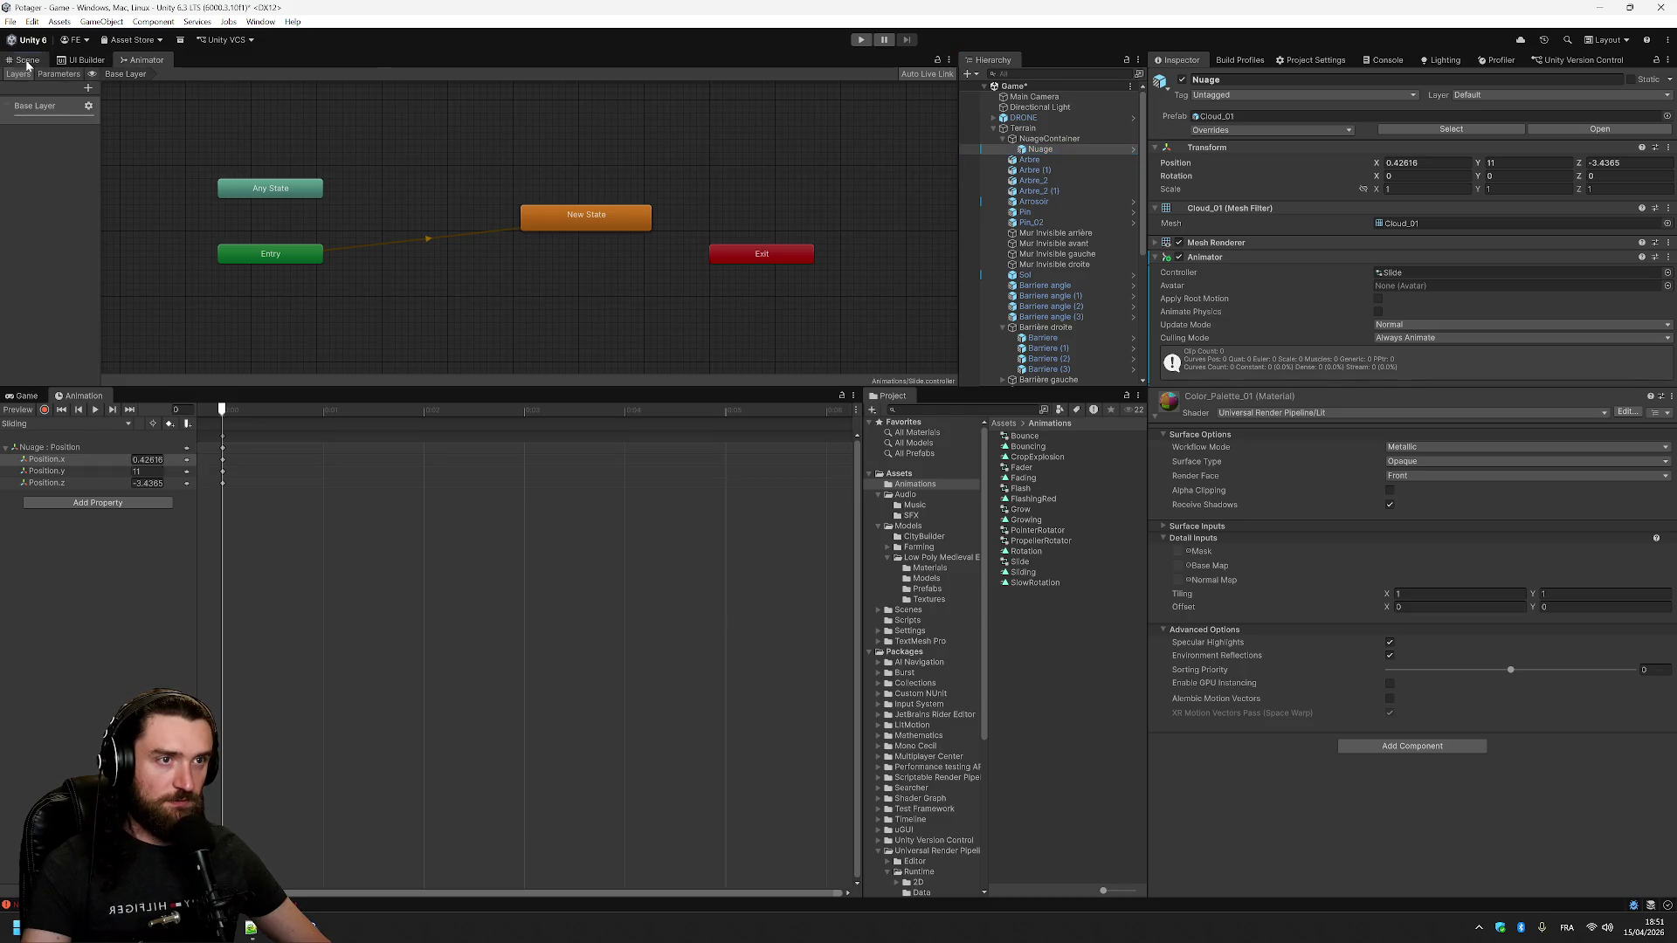
- Key the starting Position.x and add Position keyframes at frame 5 with X set to 10
left_click(147, 459)
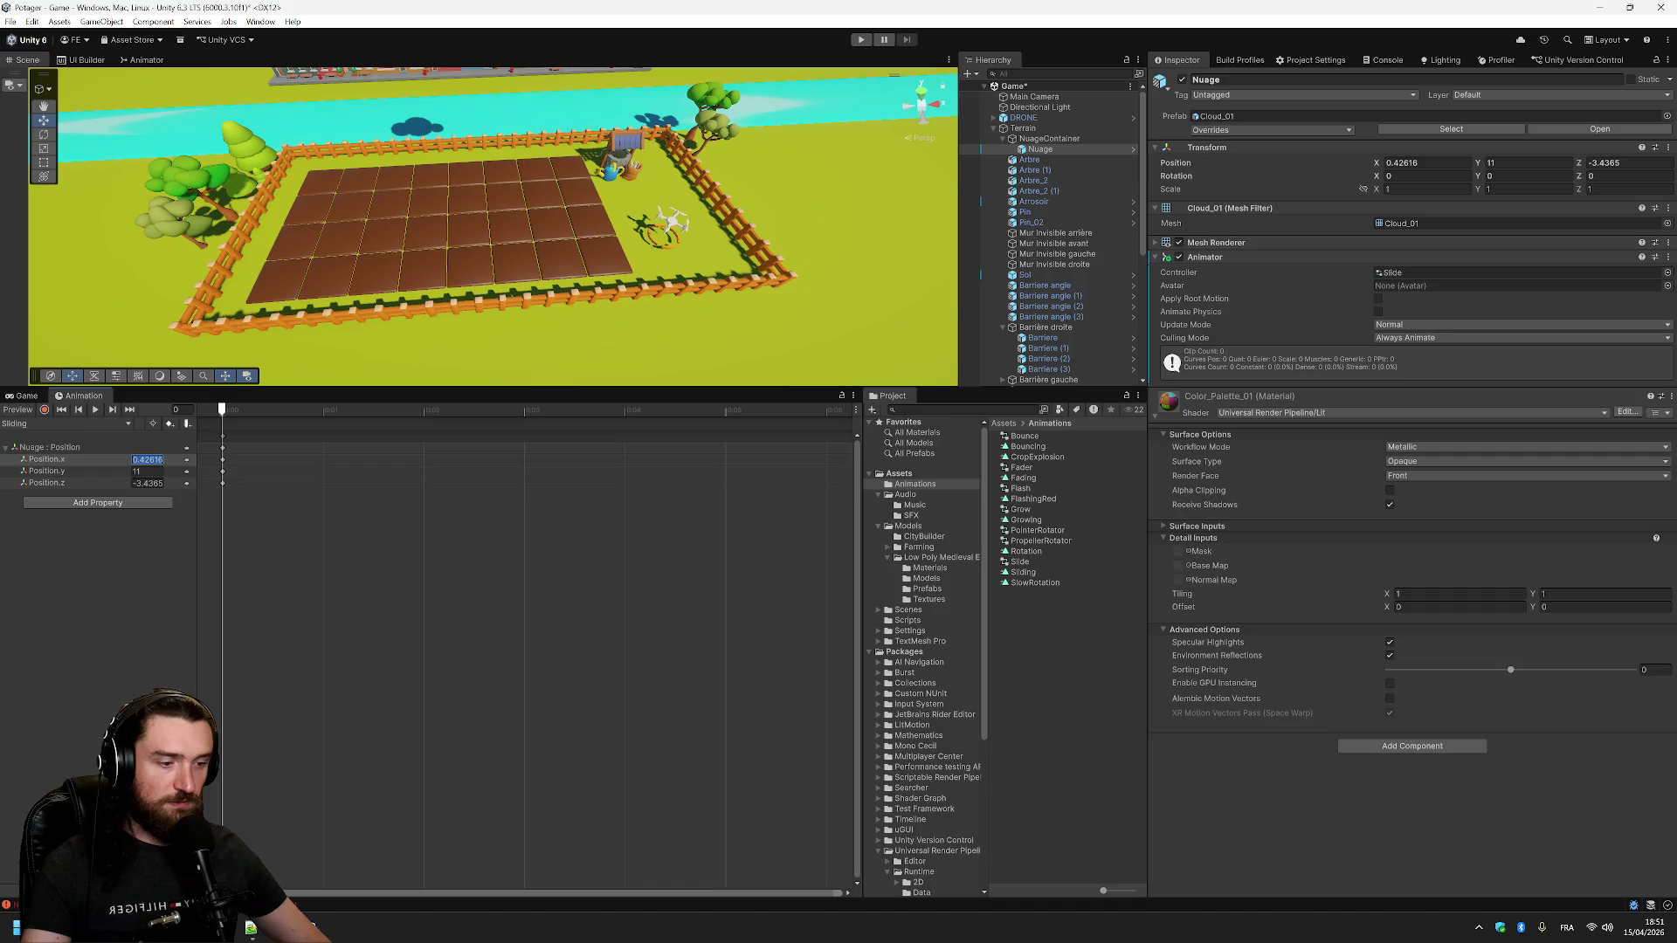
type("-10")
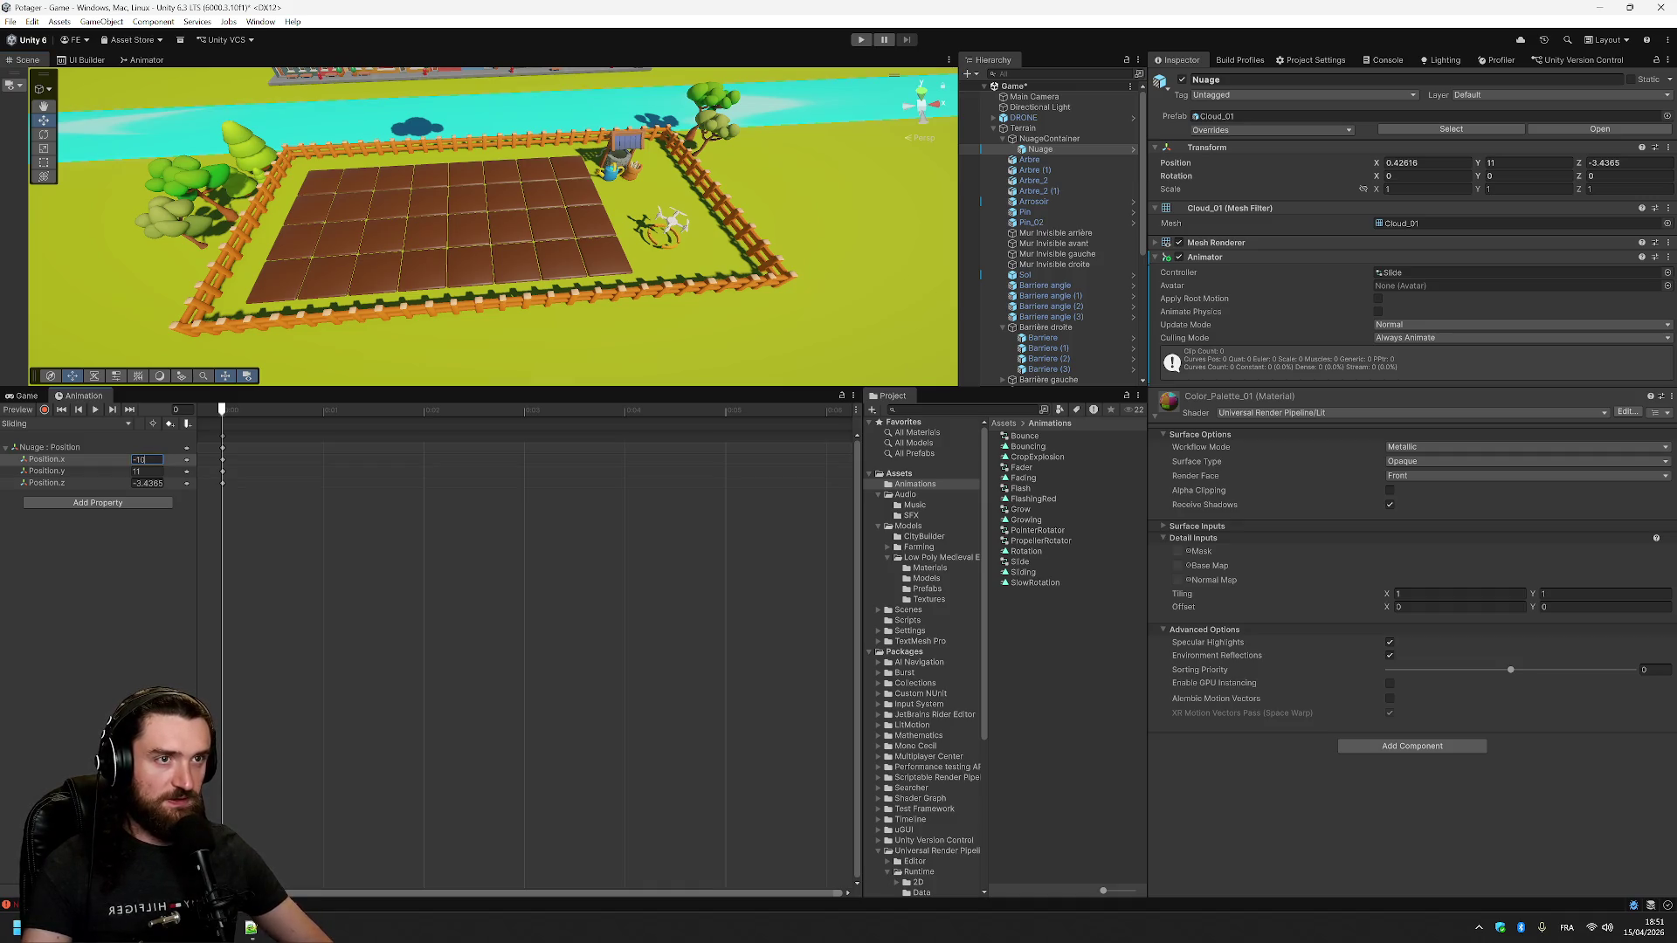
key("Tab")
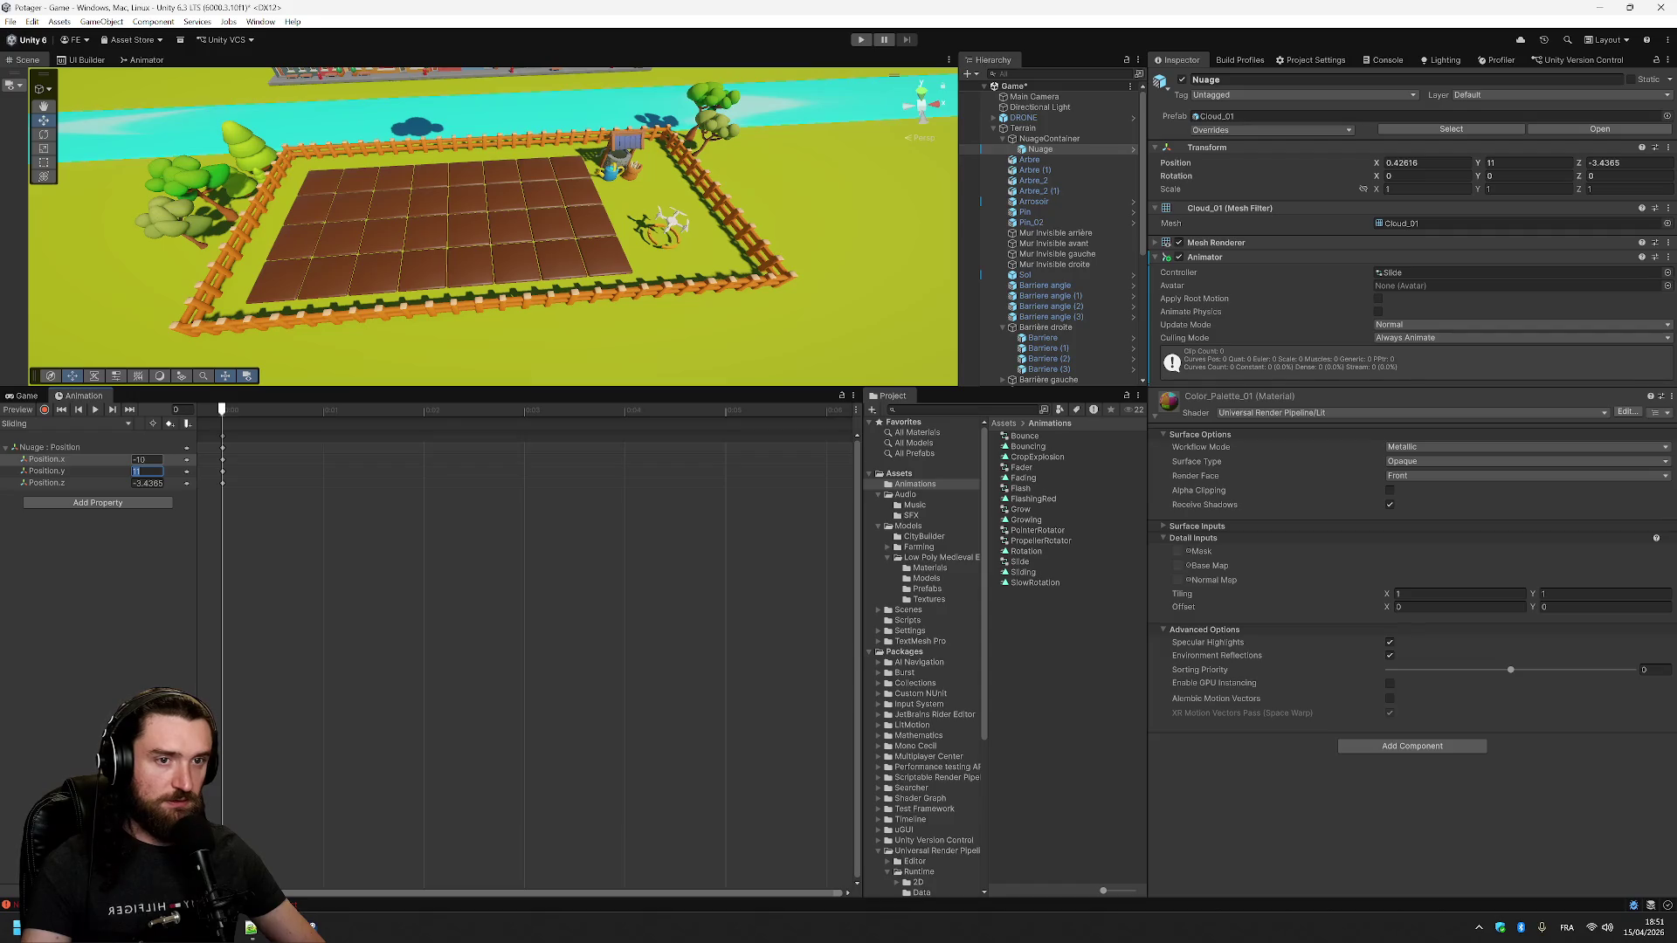
key("Tab")
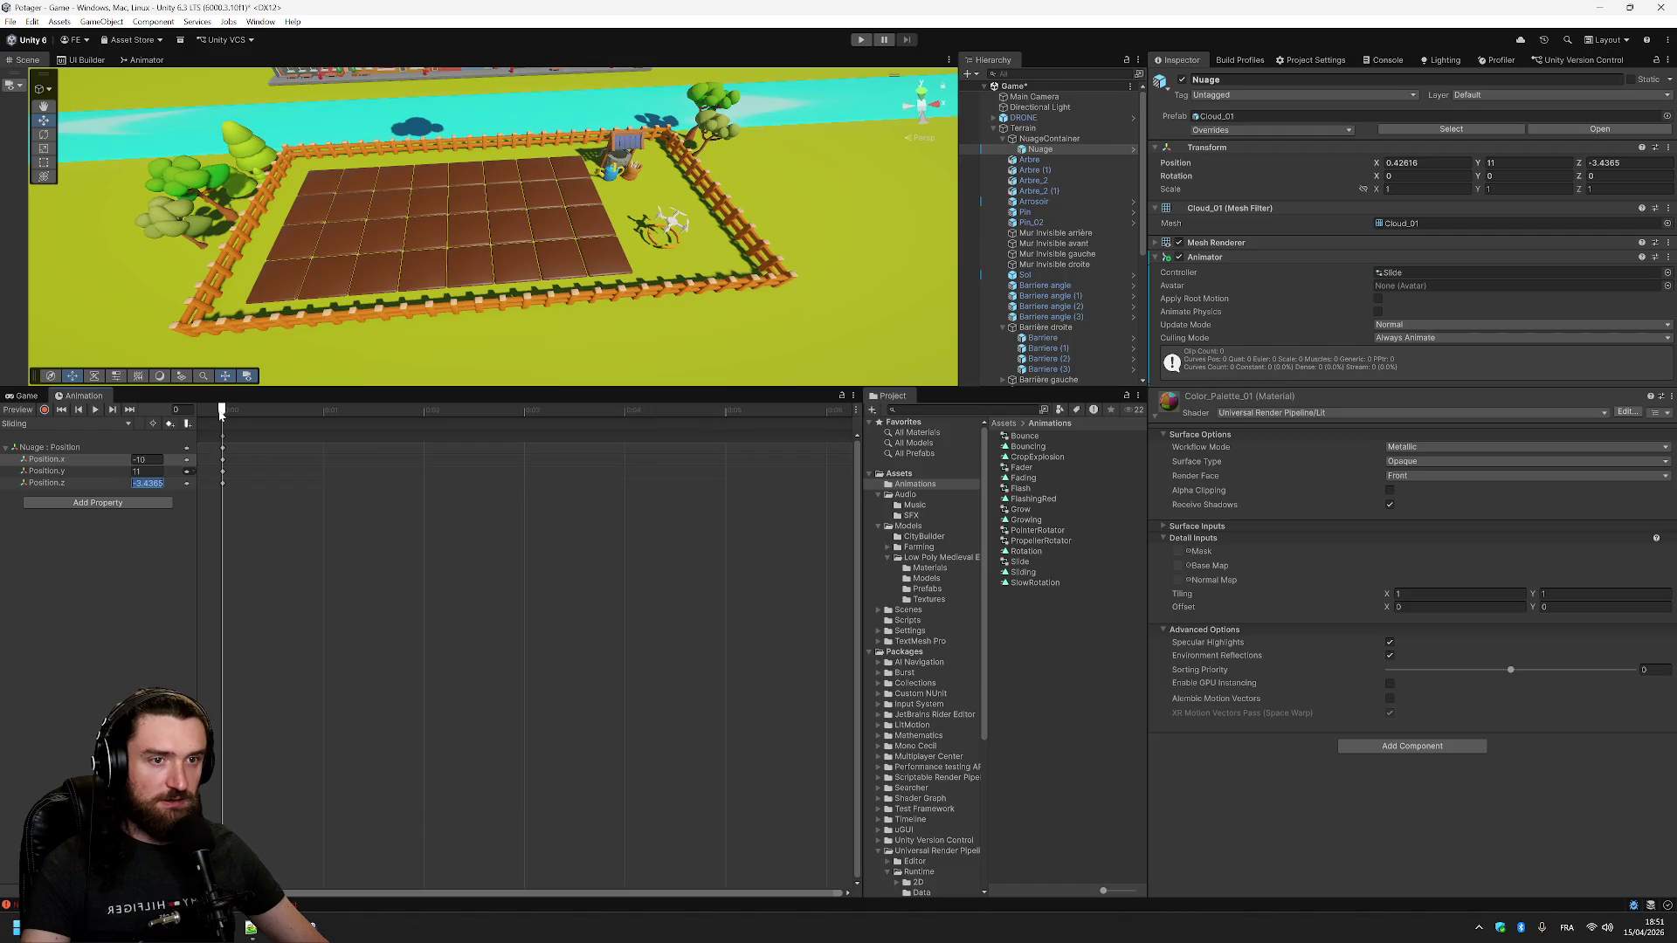
left_click(623, 410)
left_click(721, 420)
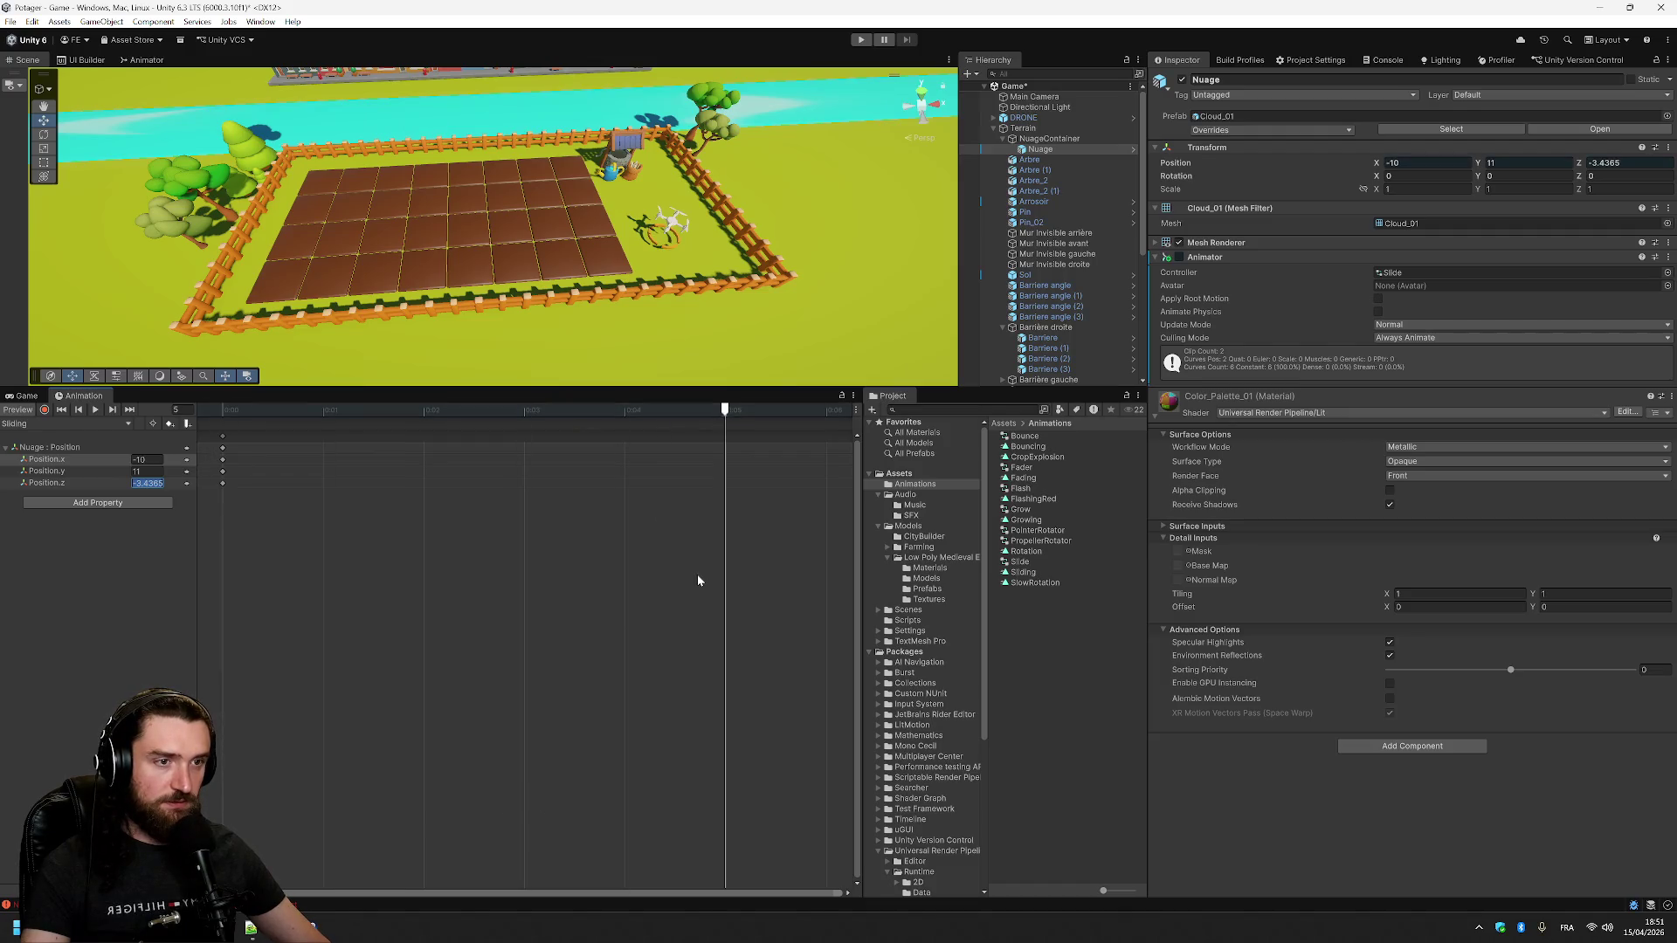
right_click(725, 426)
right_click(725, 446)
left_click(743, 452)
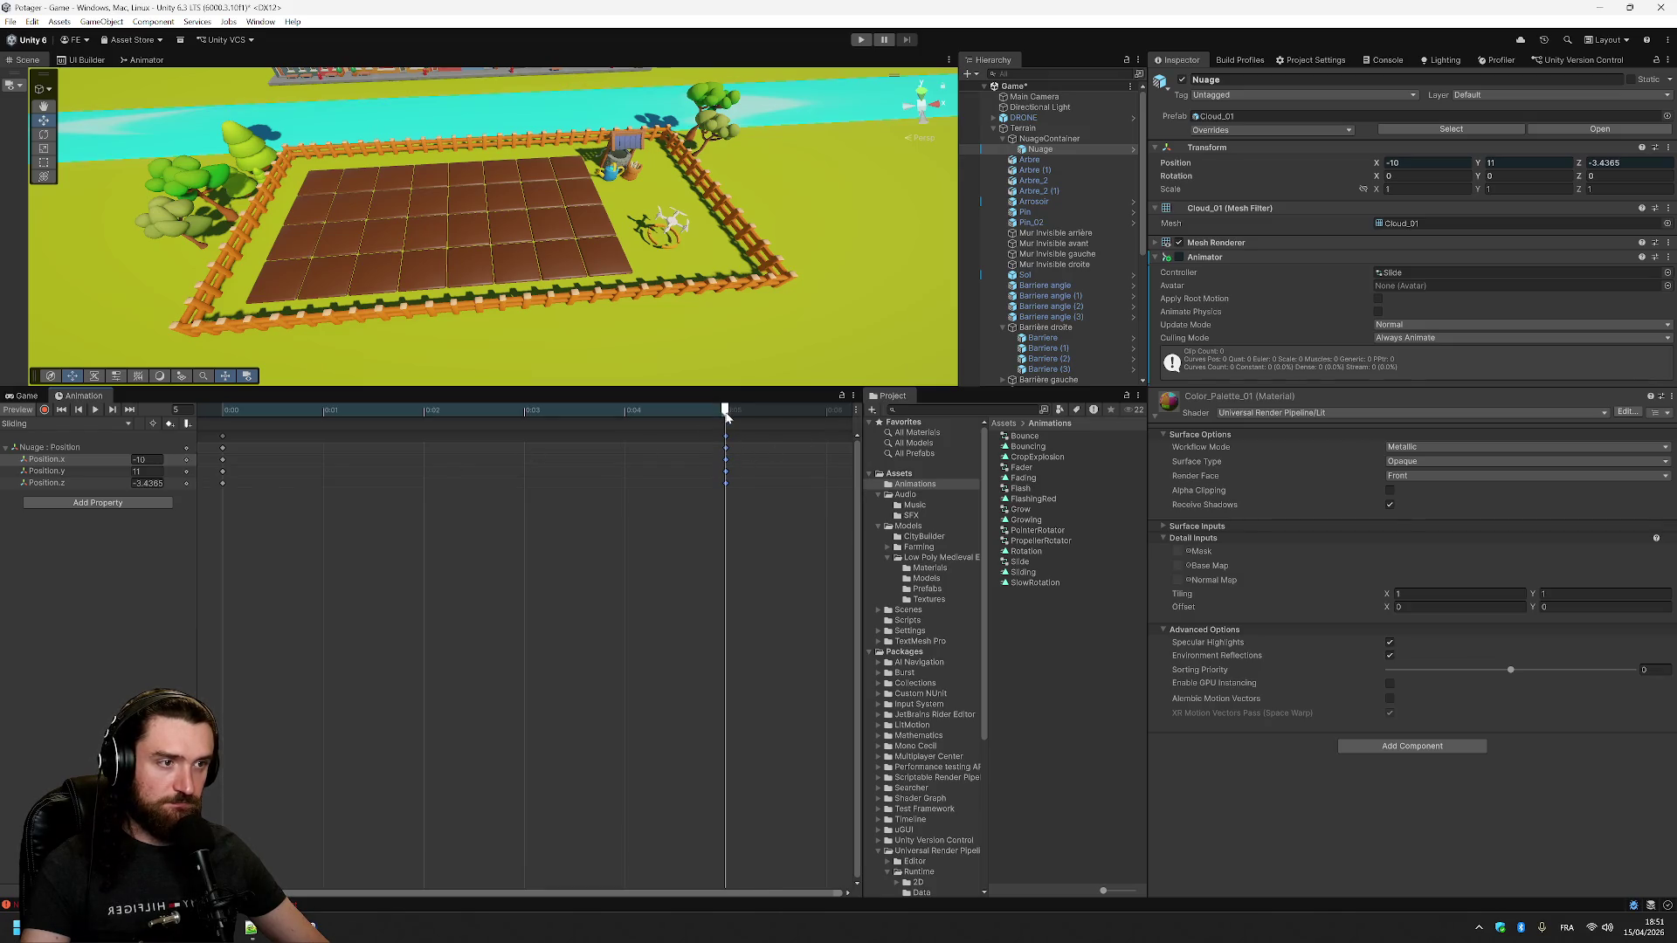
left_click(146, 459)
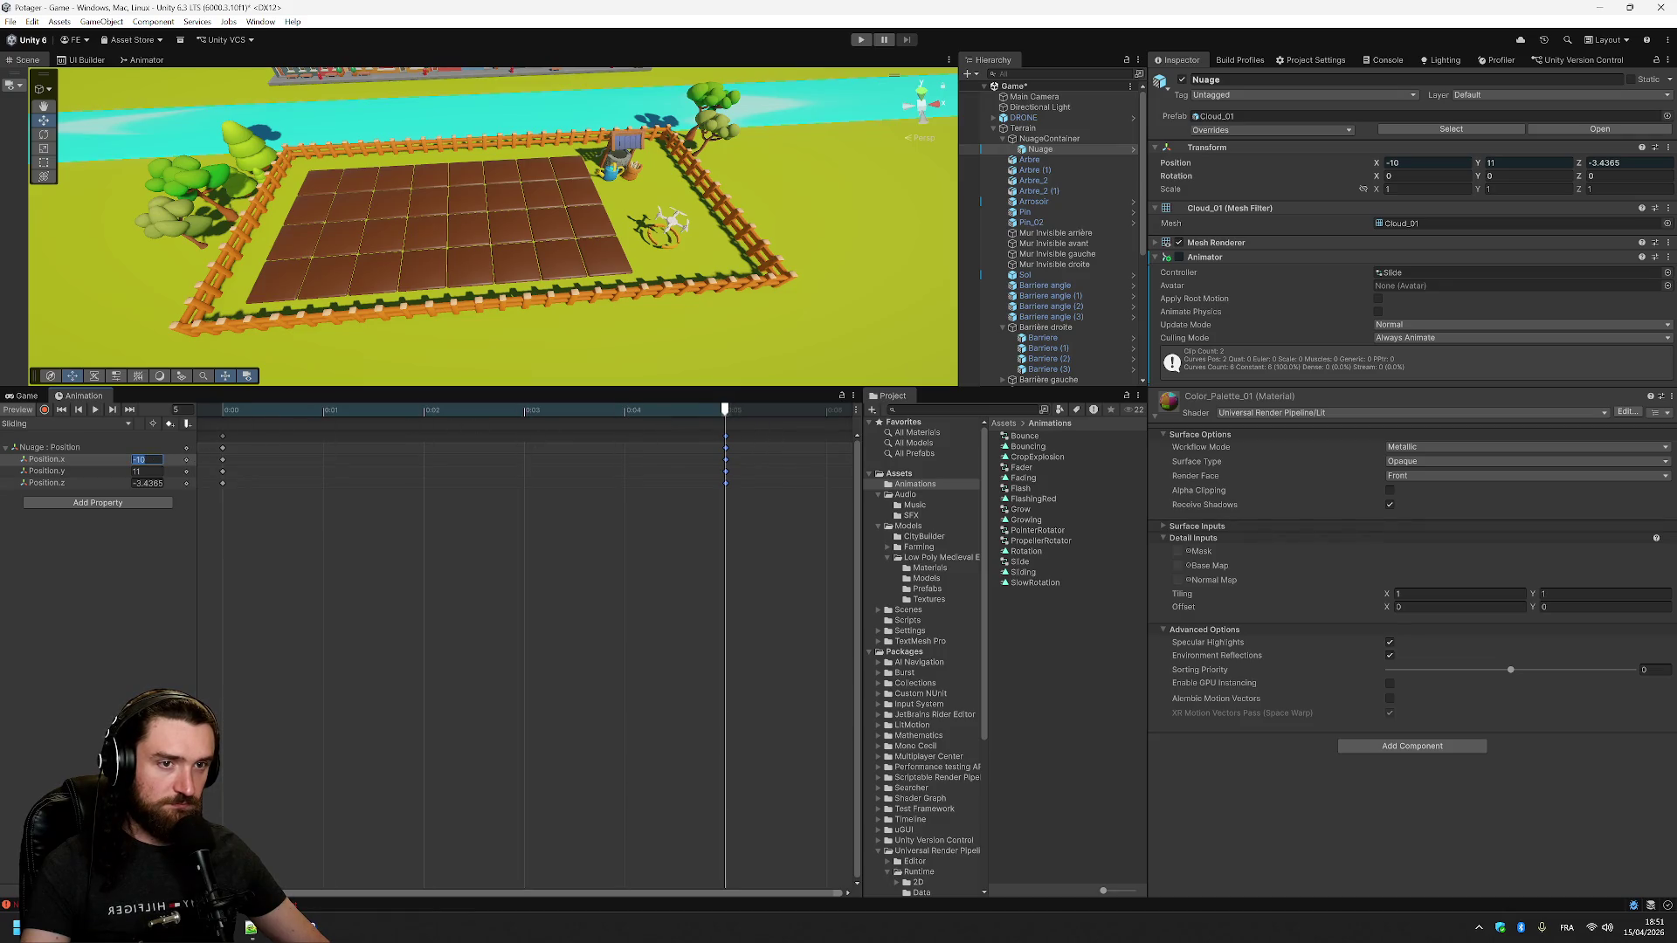
type("10")
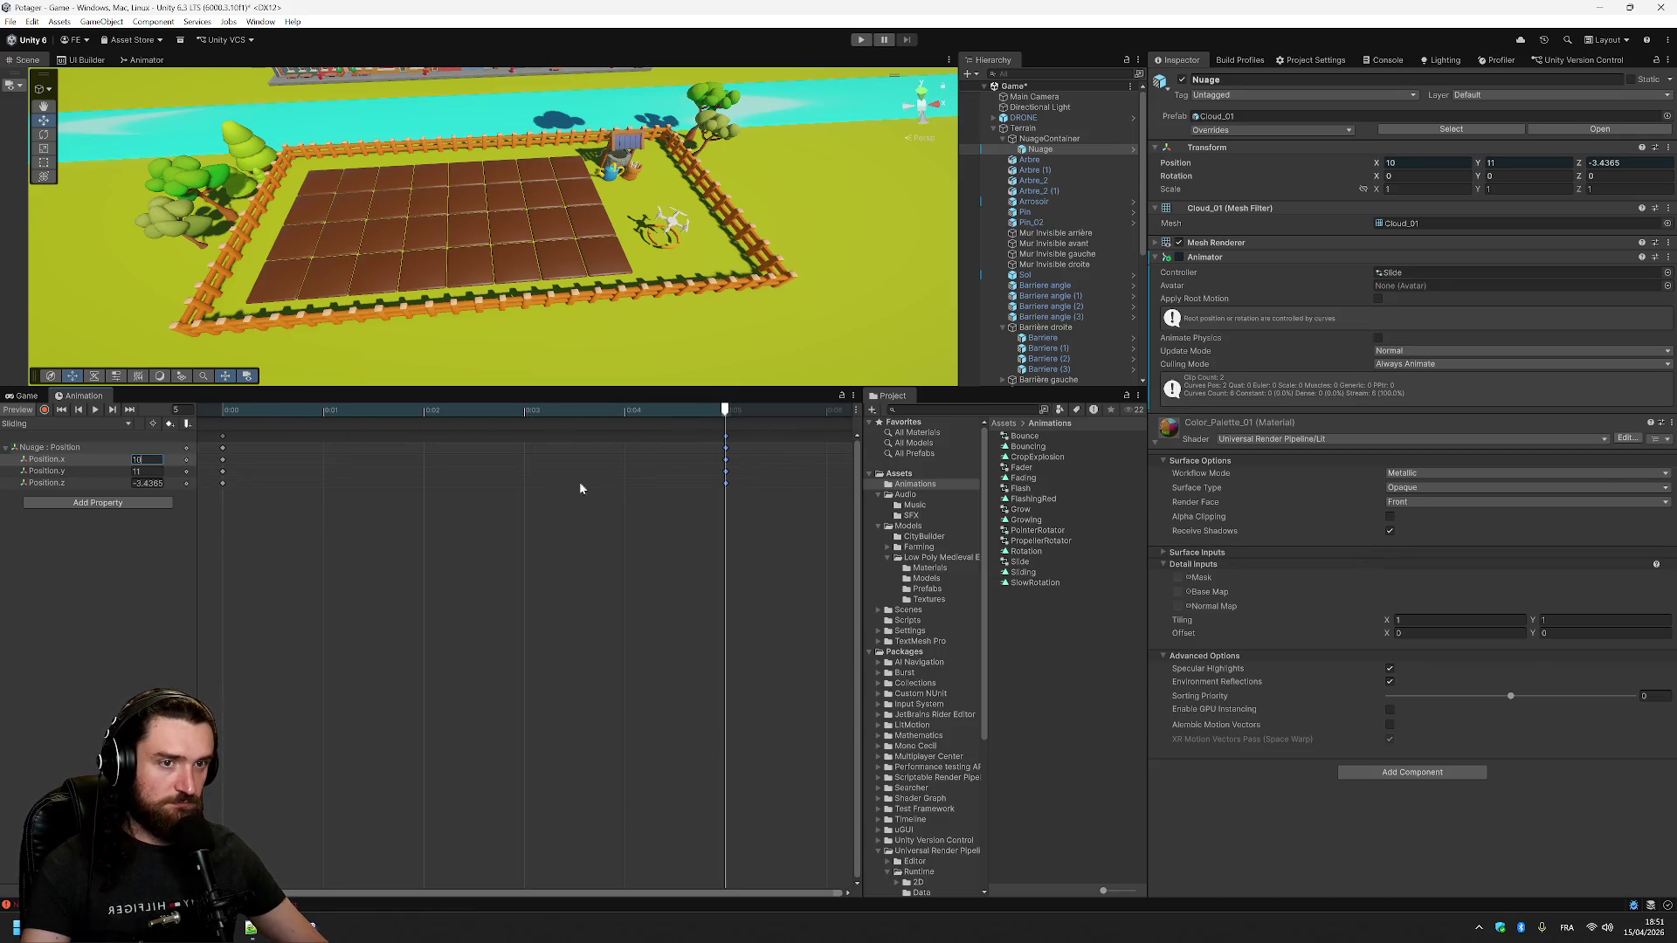
- Change the start X to -40 and the last key's X to 40, then preview the slide
left_click_drag(724, 410, 222, 404)
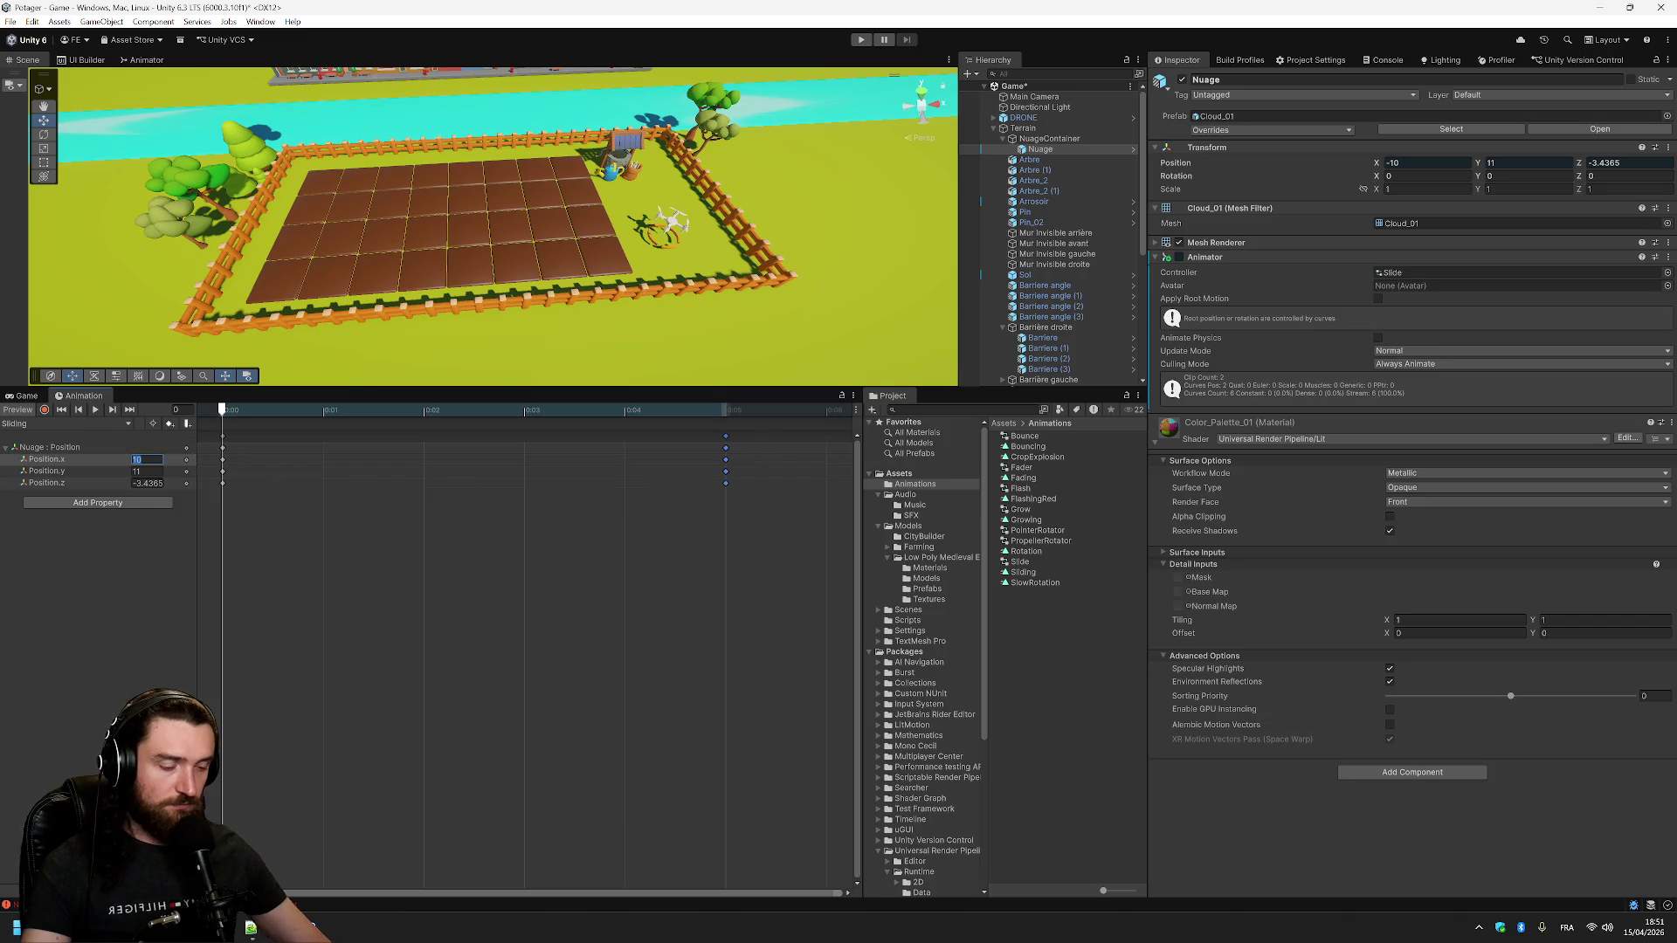
left_click(140, 459)
type("-20")
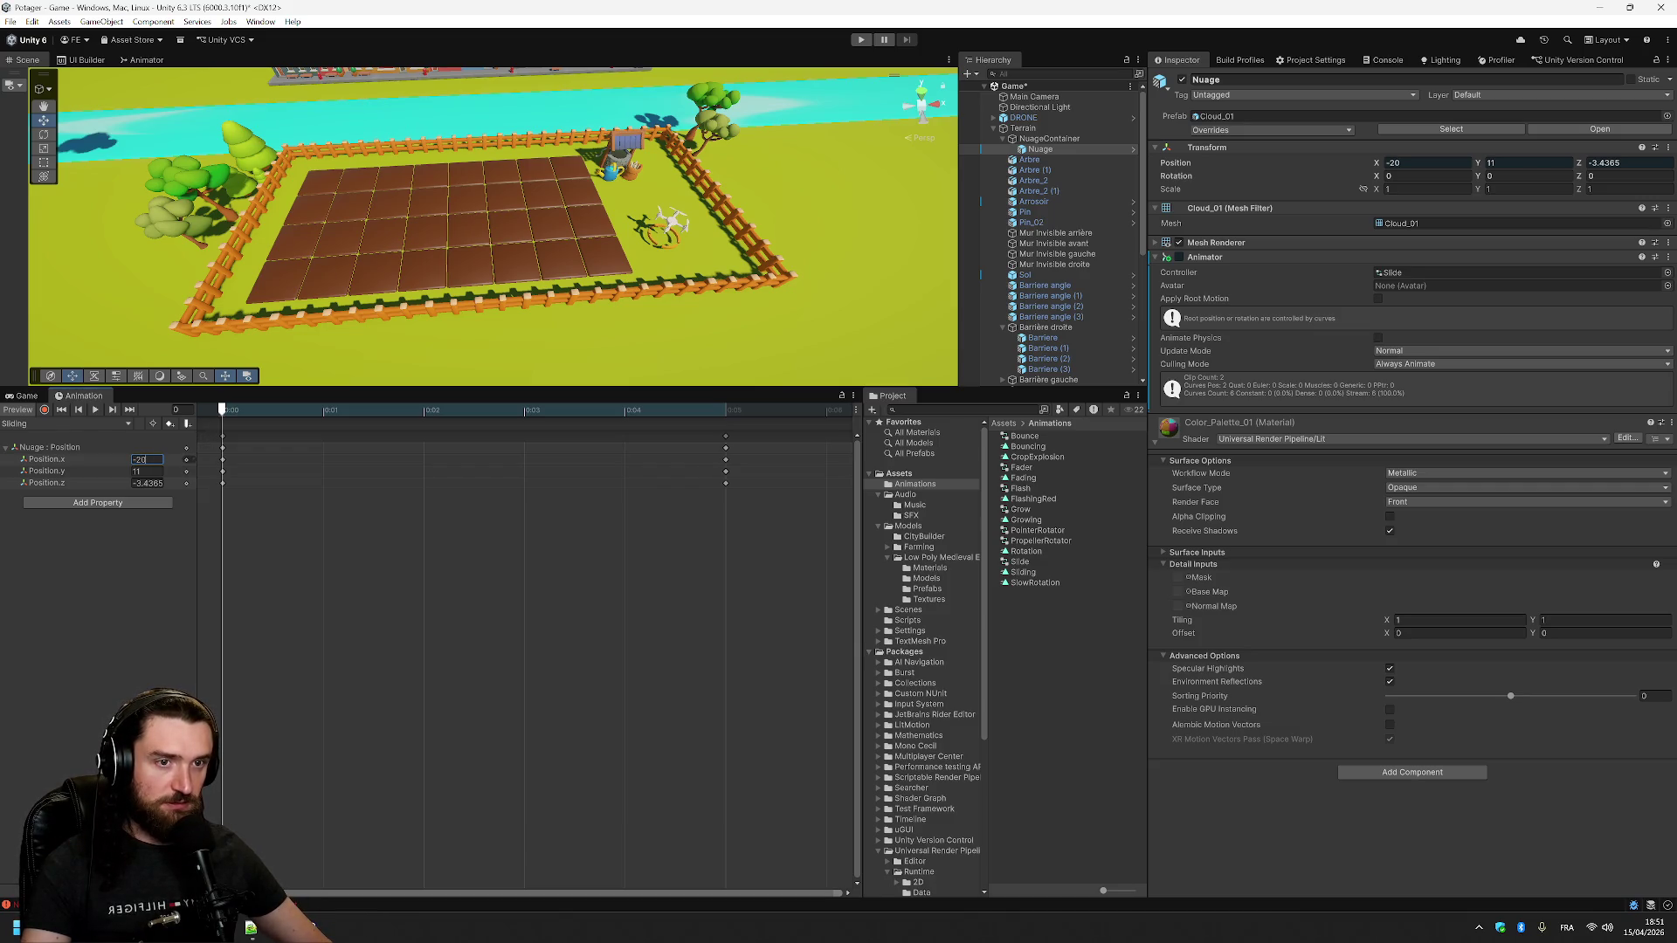
key("Return")
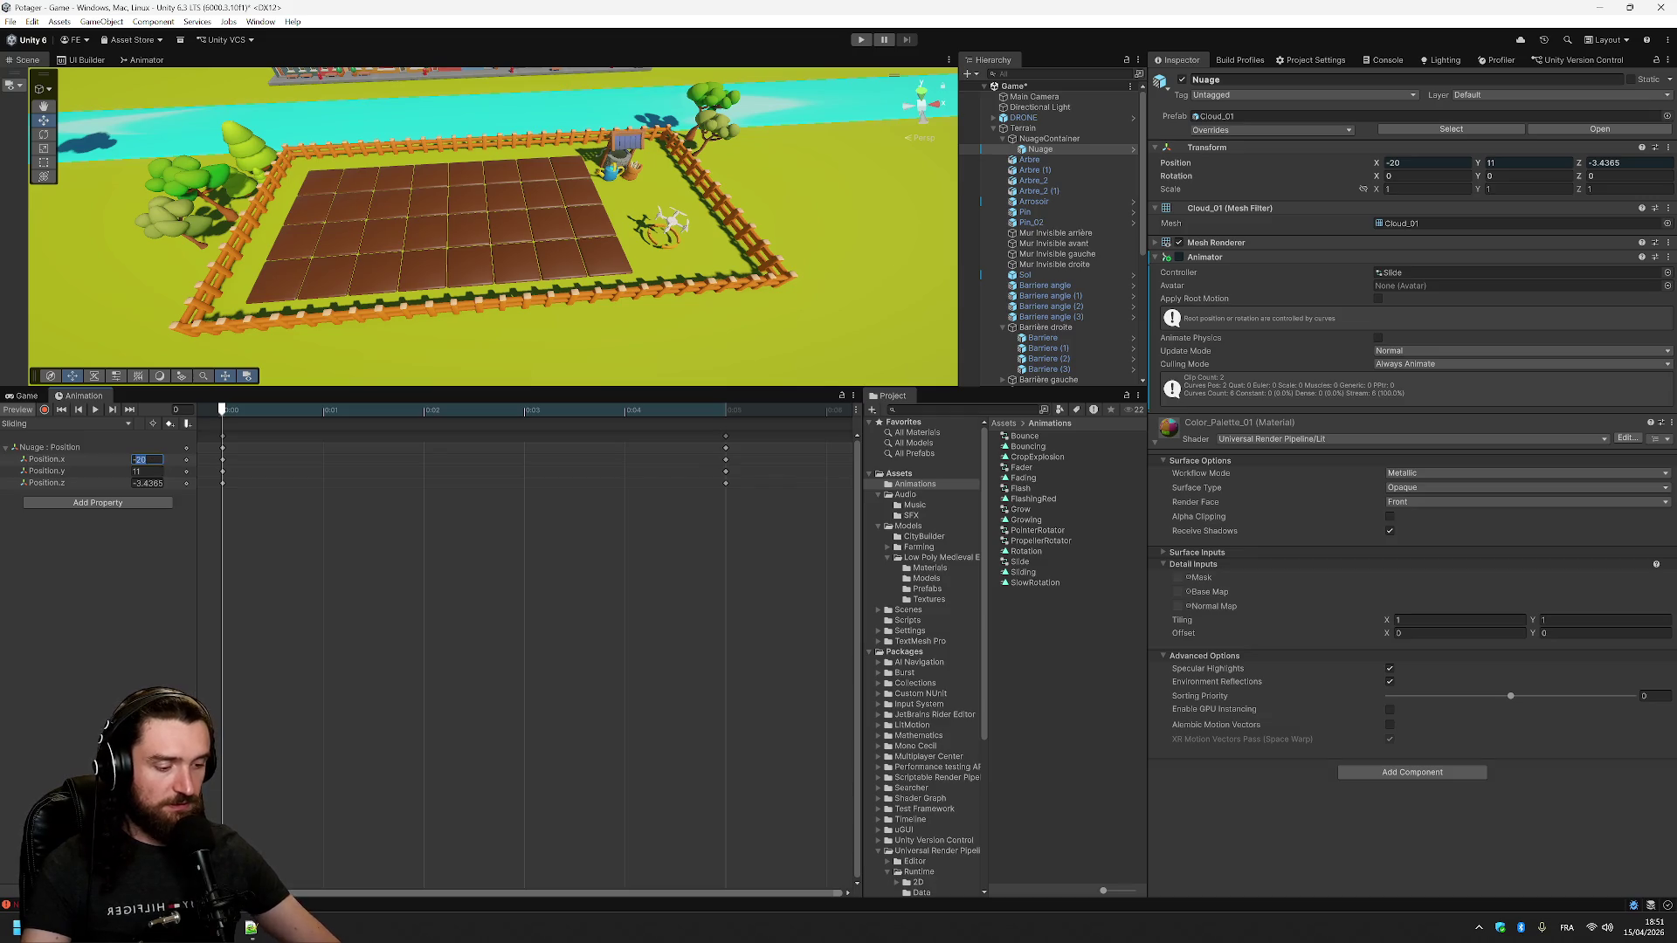
type("40")
left_click_drag(223, 410, 714, 426)
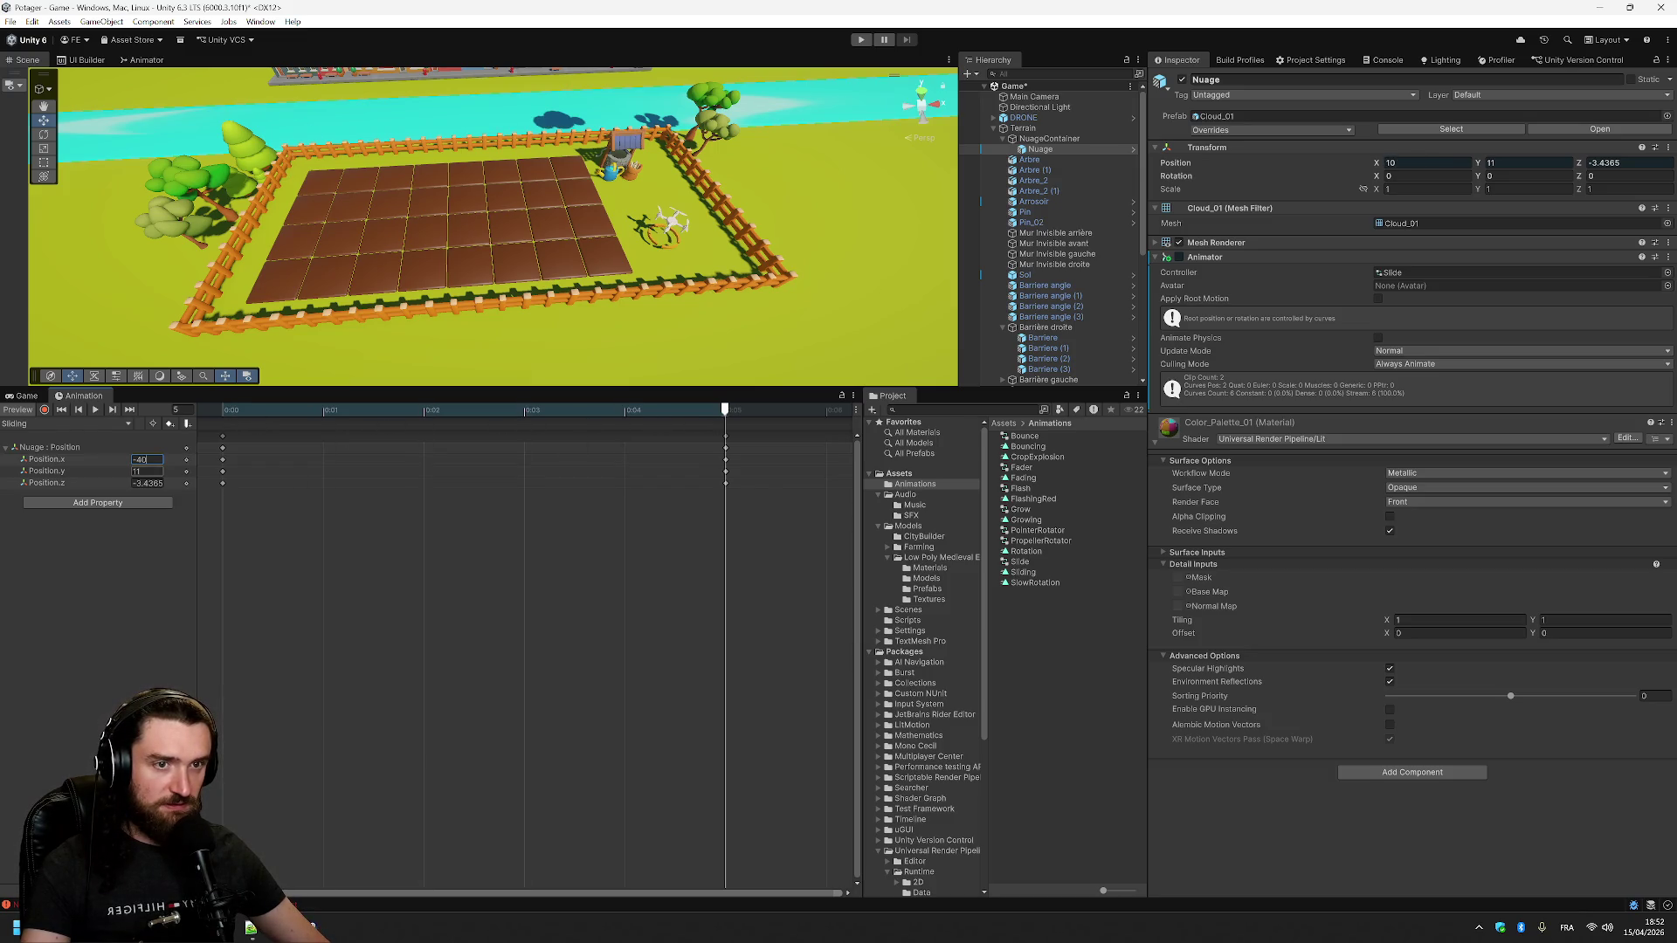
left_click(123, 458)
type("40")
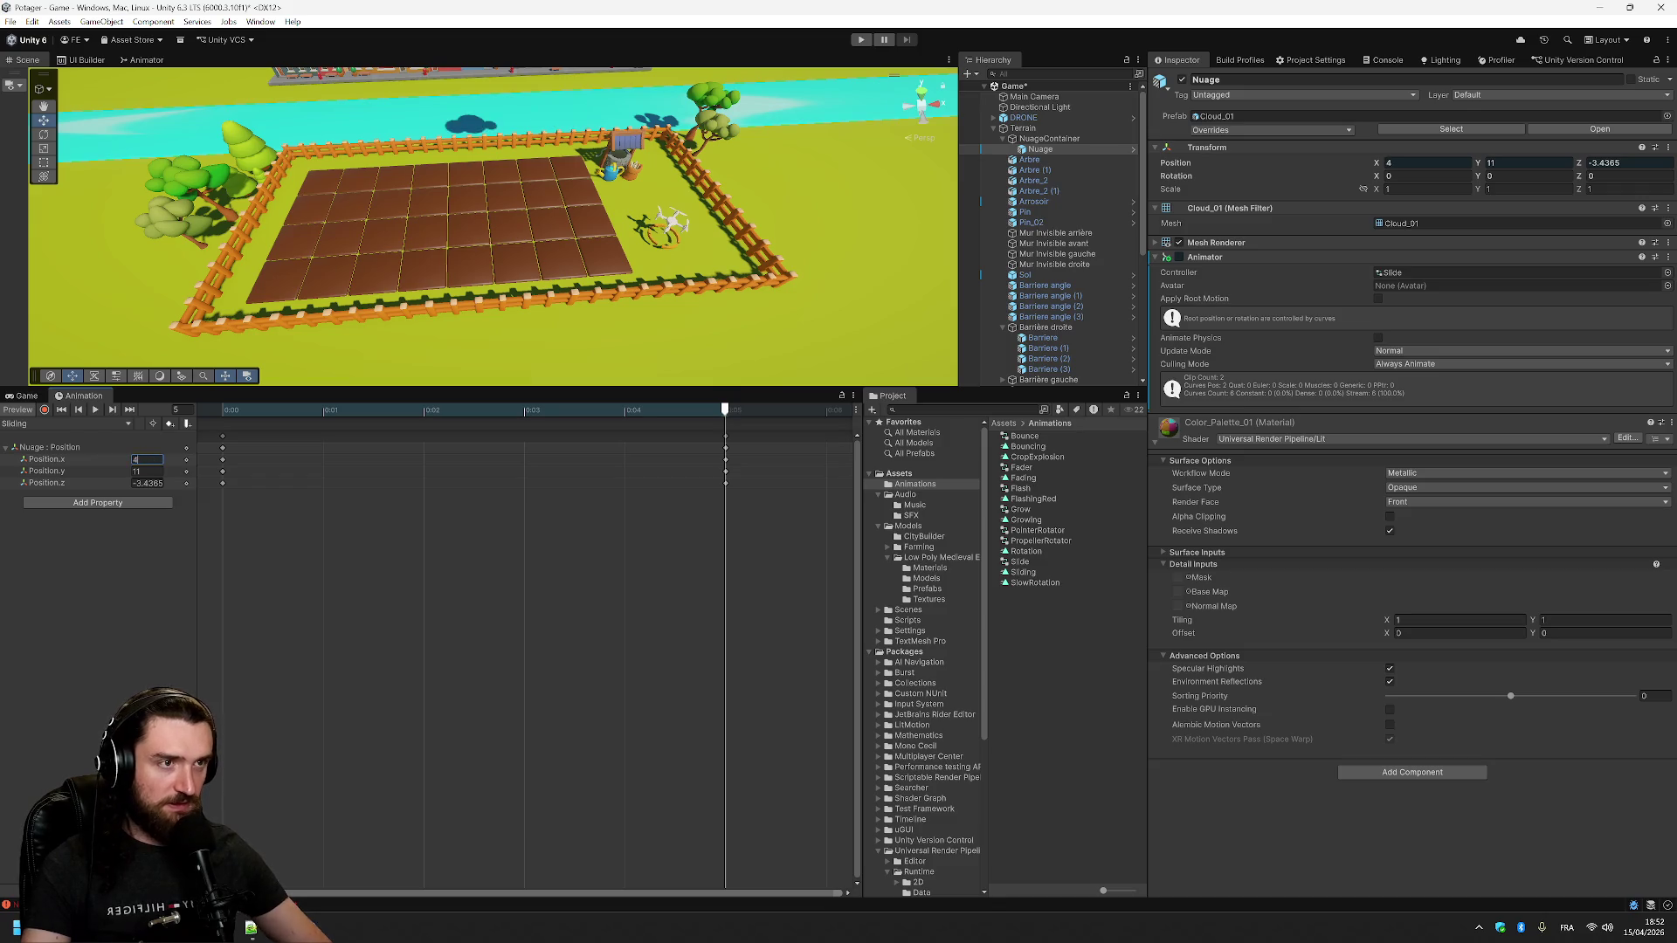
left_click_drag(727, 412, 219, 390)
left_click(94, 410)
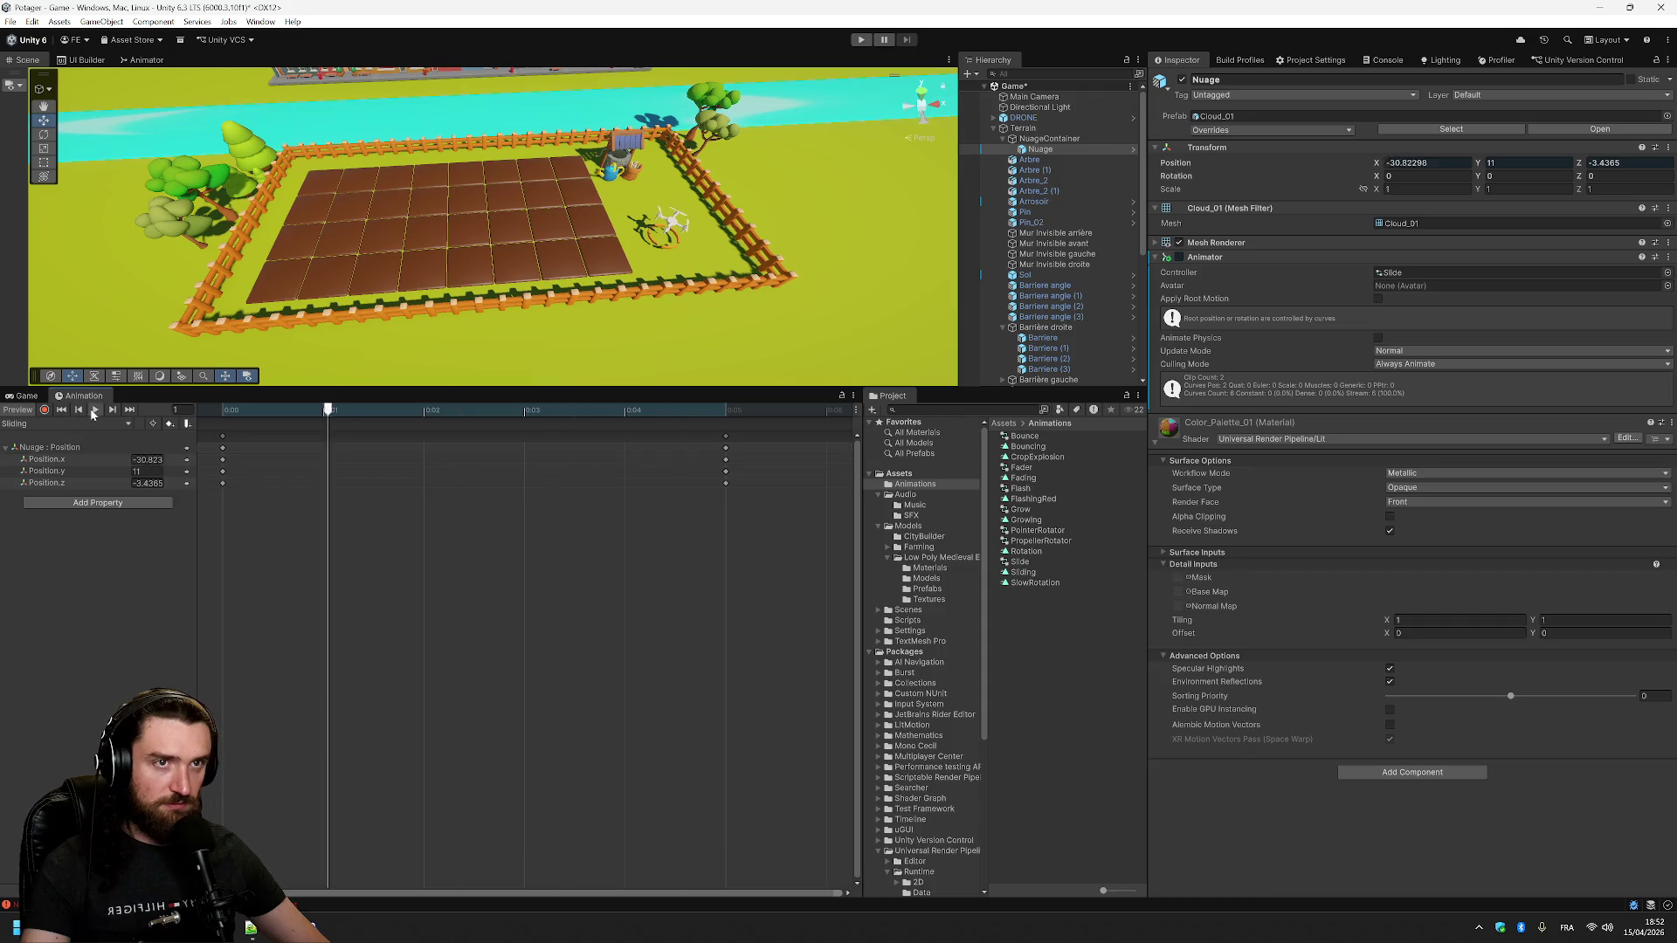
- Zoom out the timeline, drag the end keyframes later, and preview the longer slide
scroll(742, 497, "down", 5)
scroll(396, 425, "down", 1)
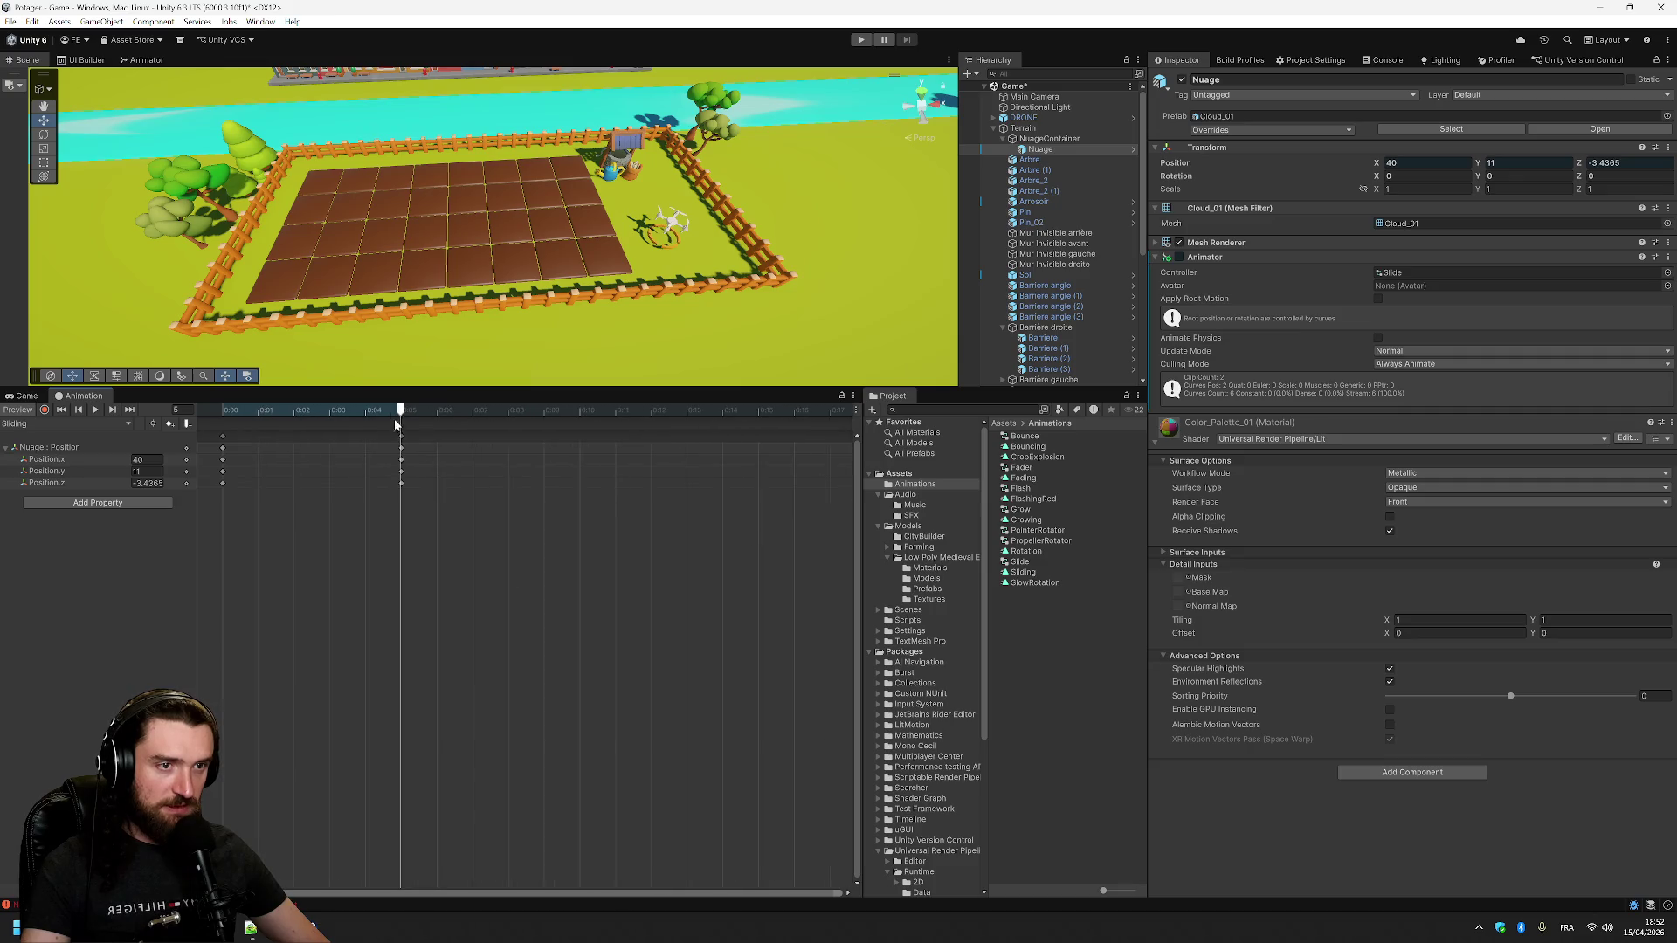
scroll(650, 533, "down", 6)
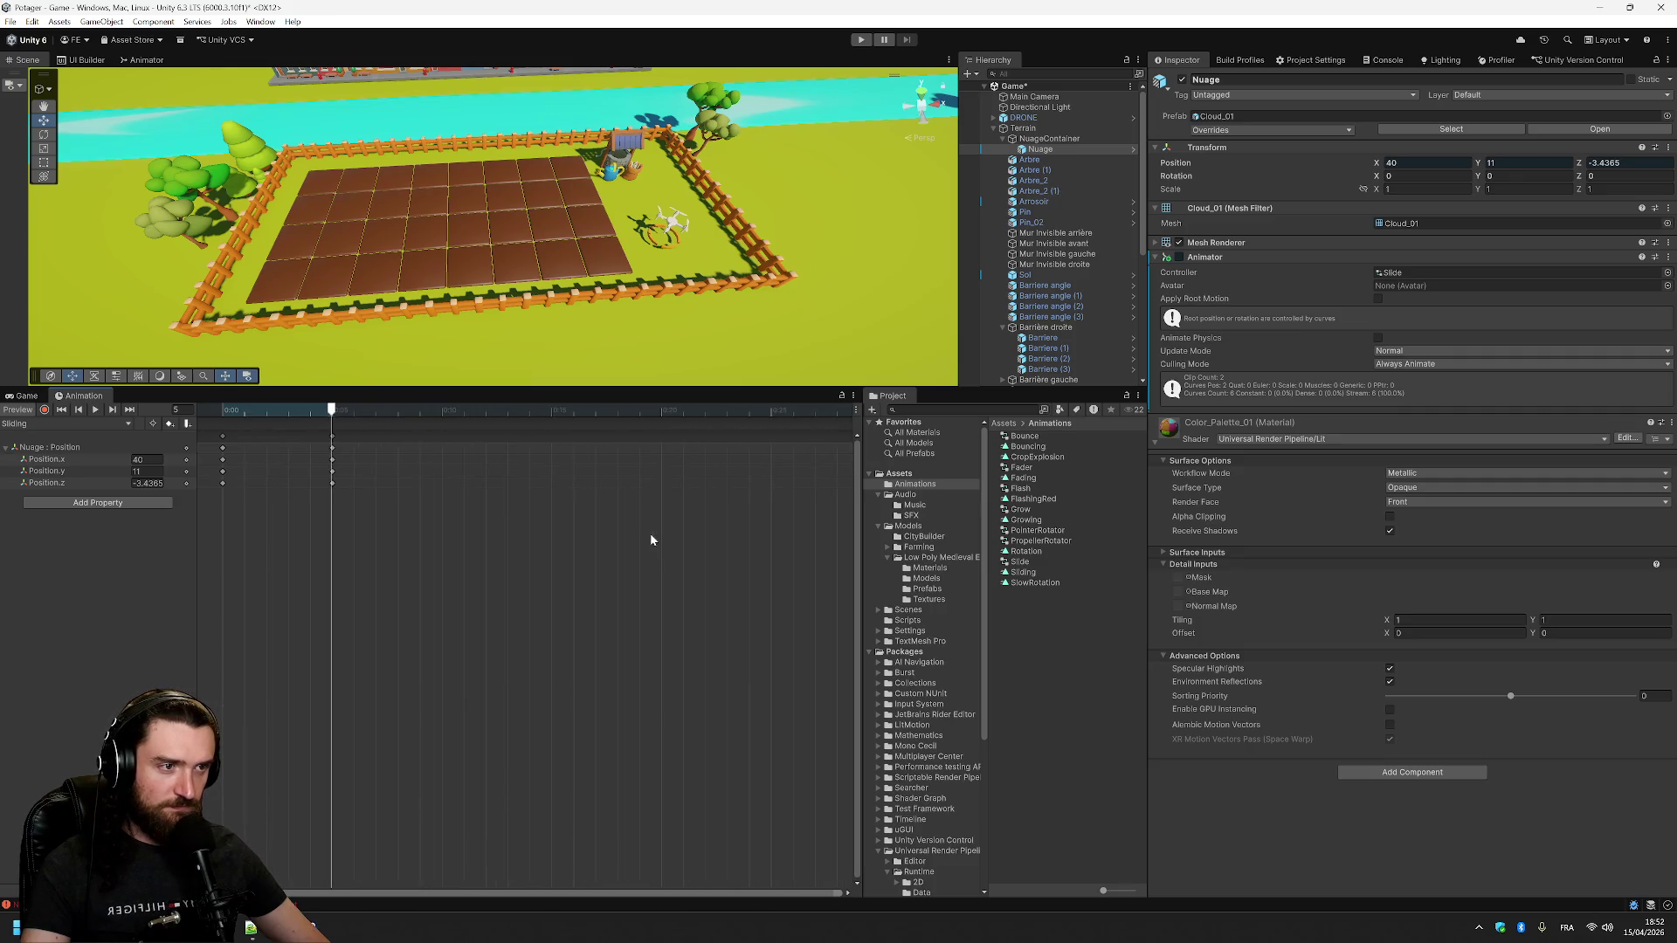
scroll(650, 539, "down", 2)
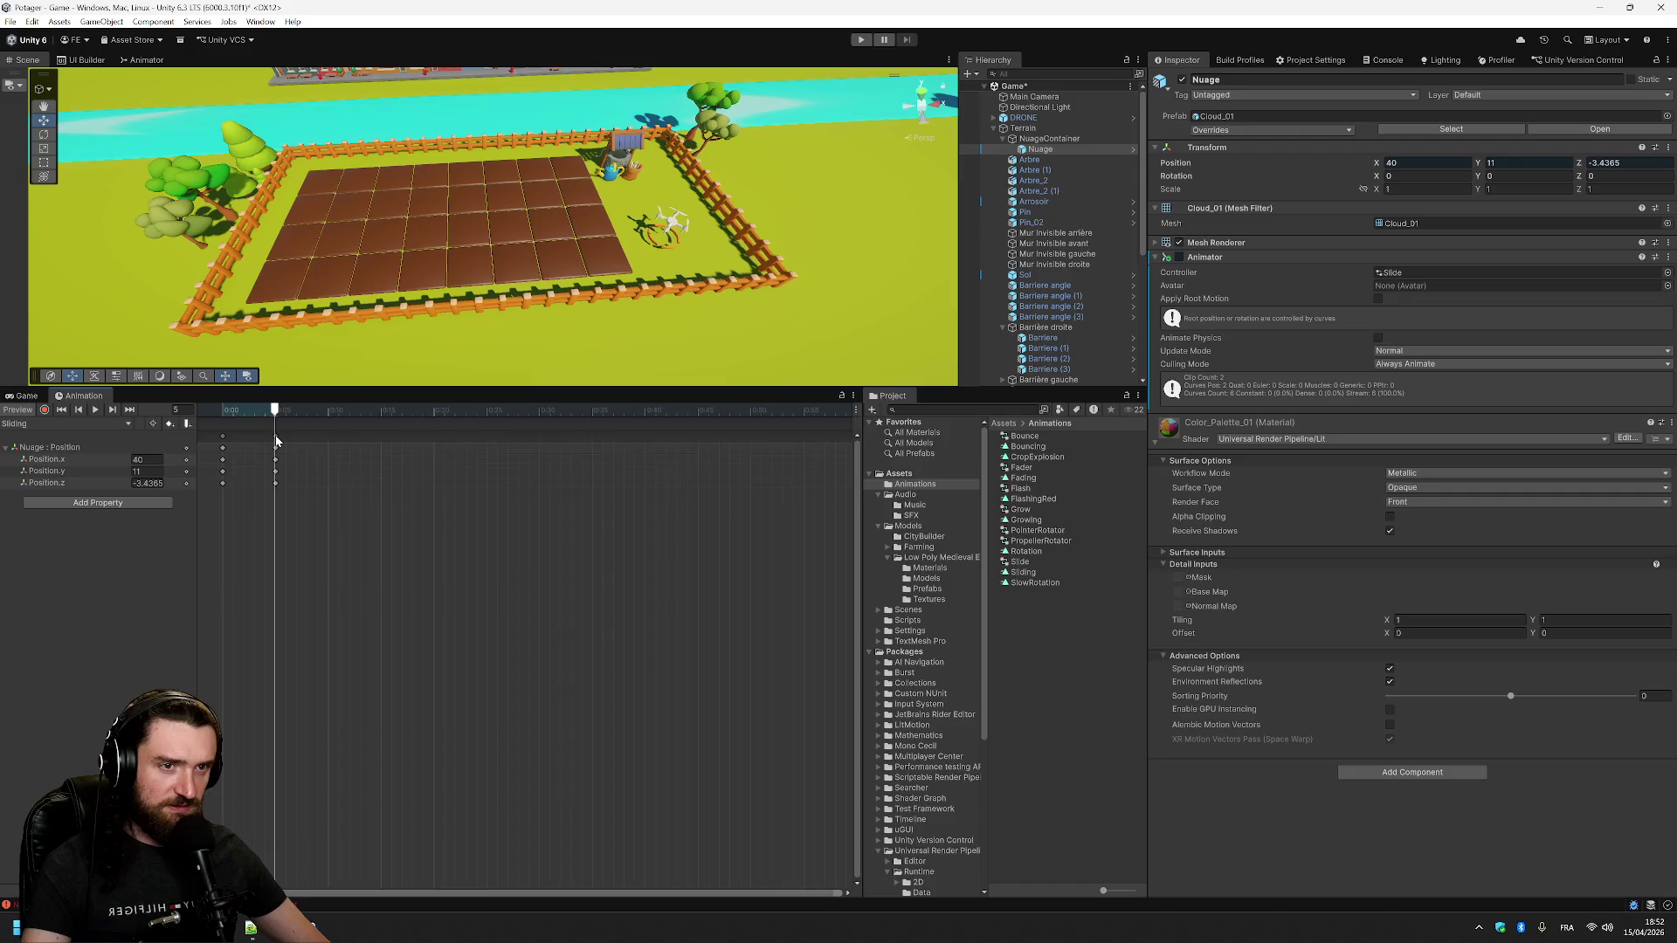
left_click_drag(277, 441, 289, 442)
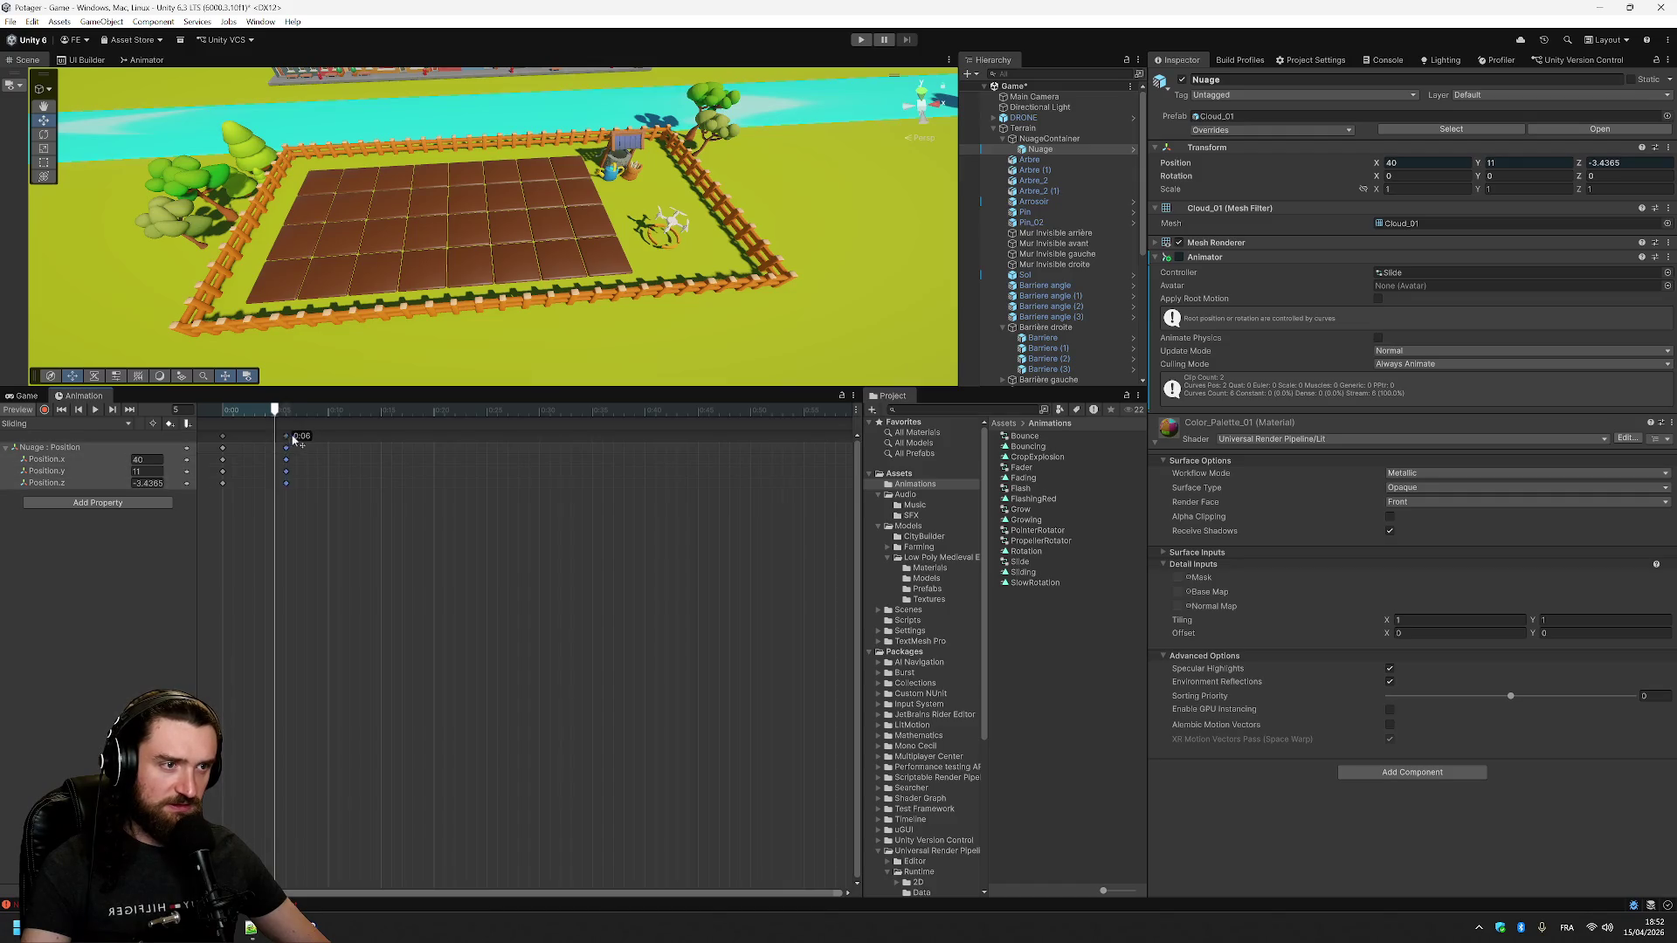
left_click(95, 410)
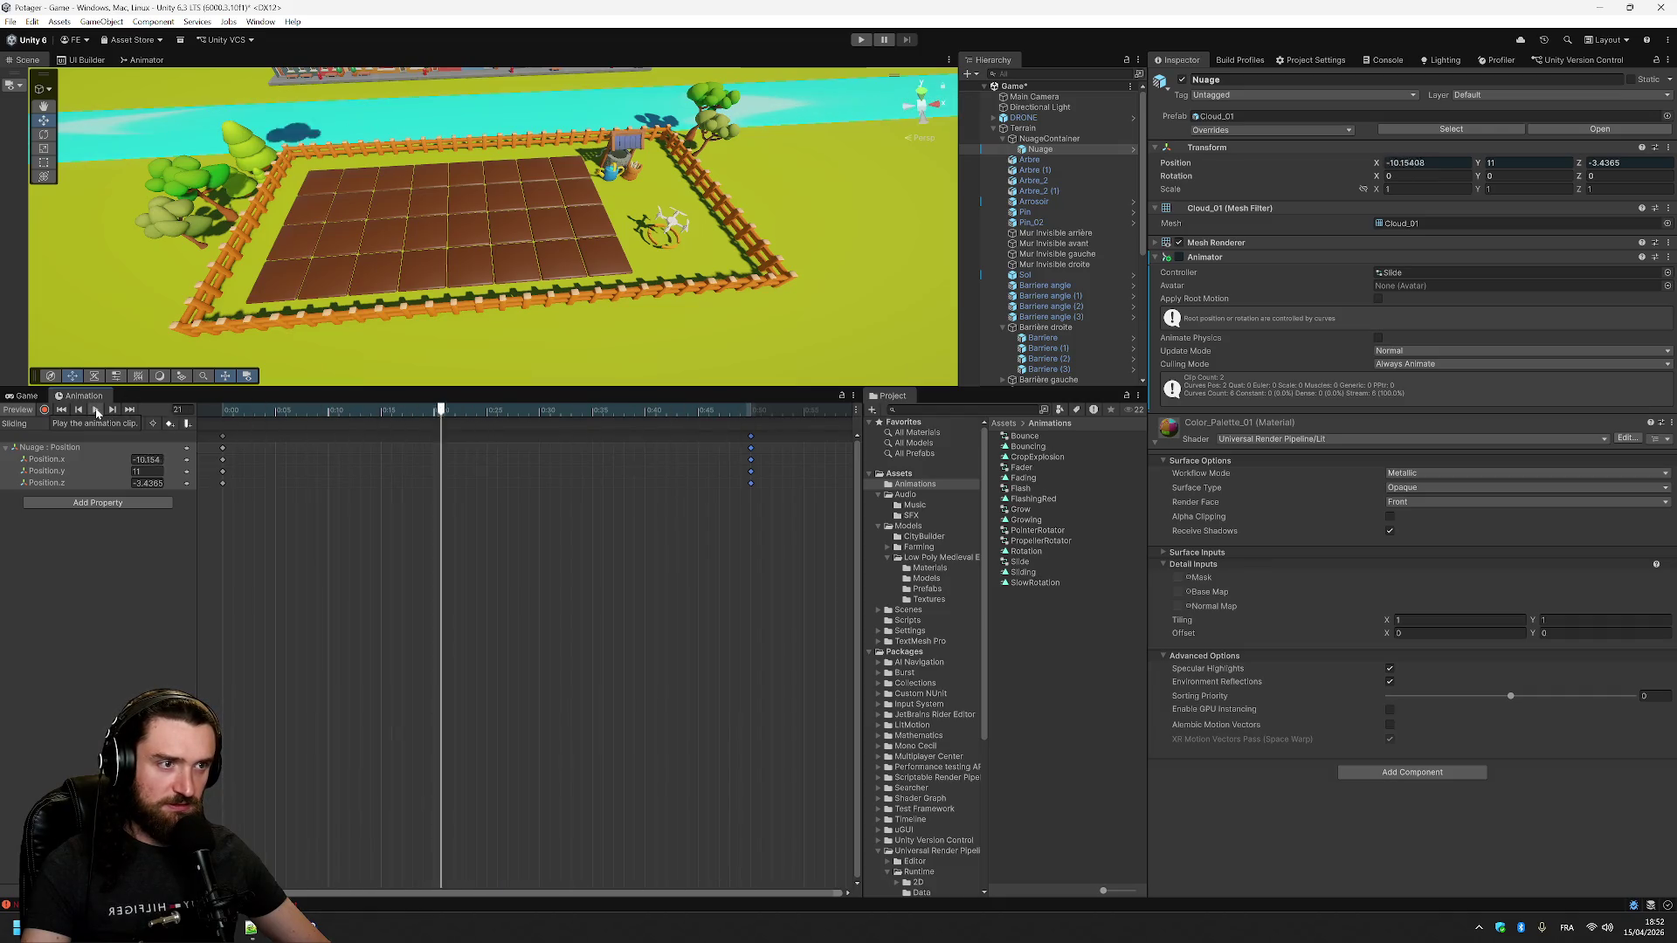
- Zoom the timeline out further and preview the slower slide again
scroll(709, 518, "down", 10)
scroll(704, 522, "down", 5)
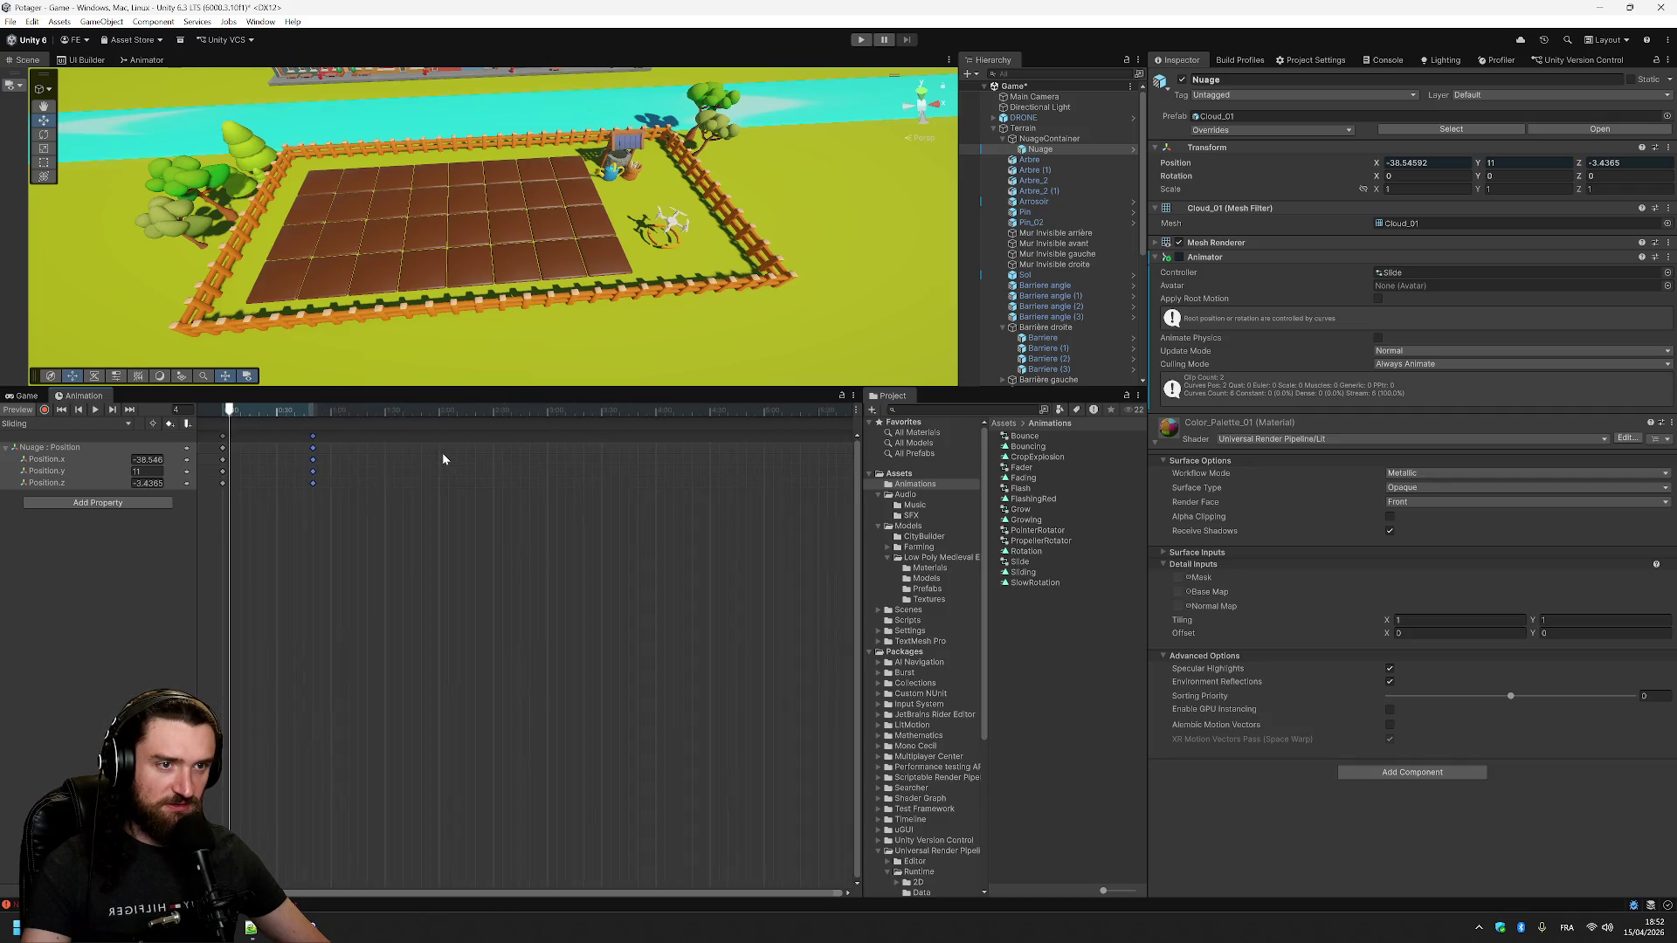
scroll(437, 456, "down", 3)
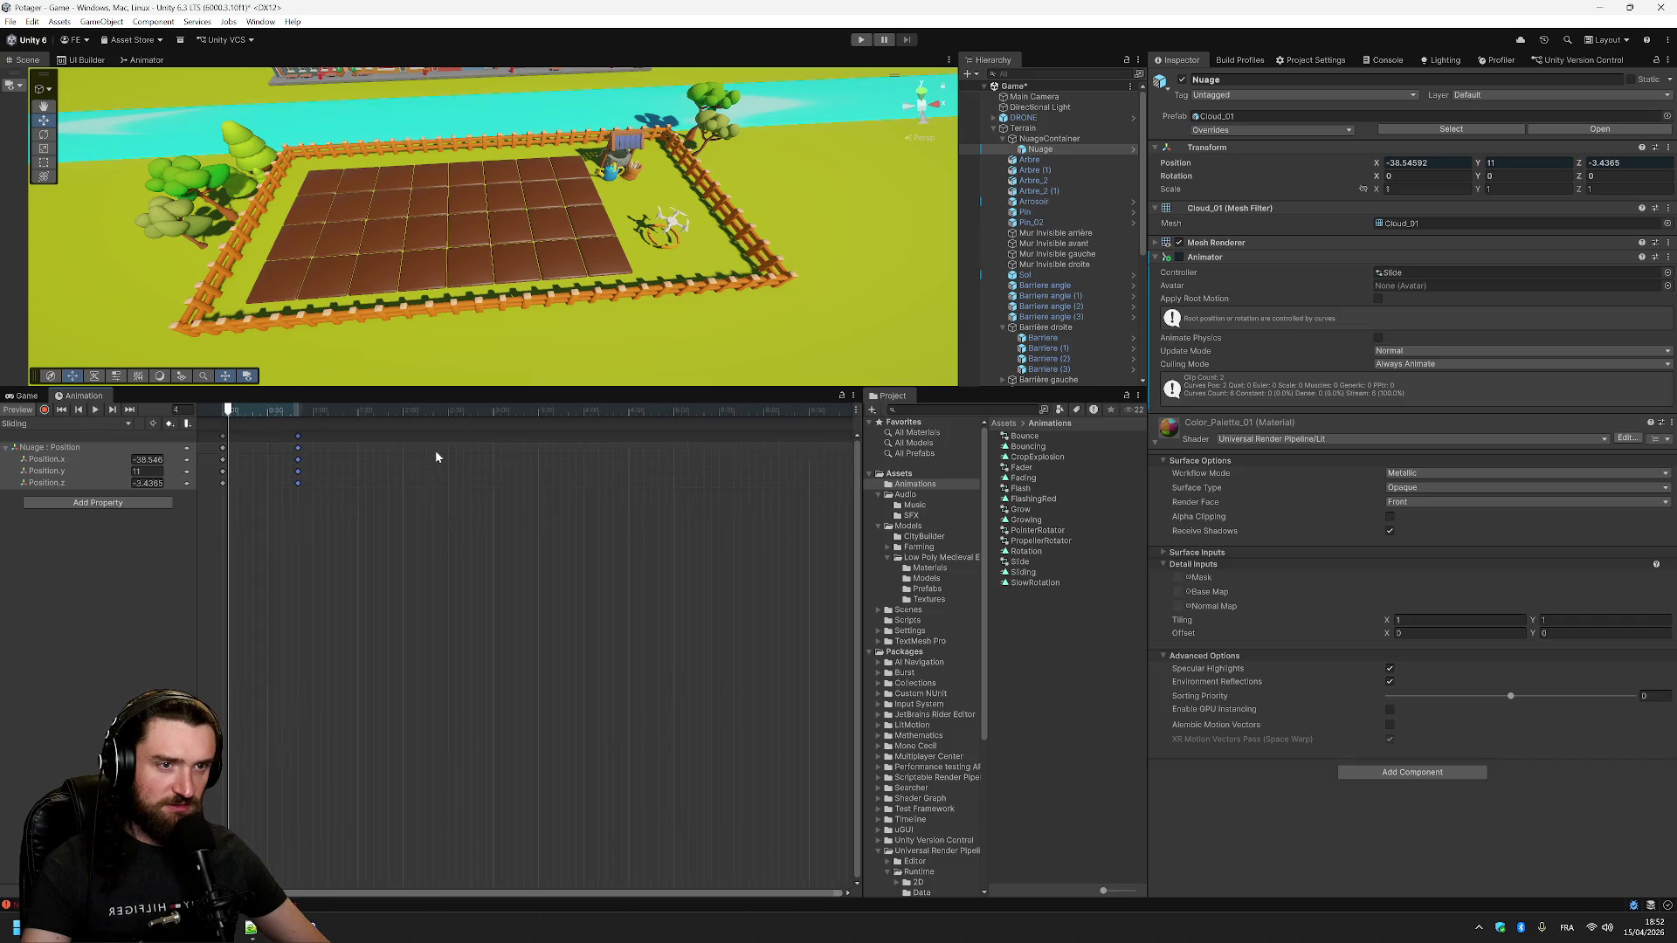
scroll(435, 459, "down", 5)
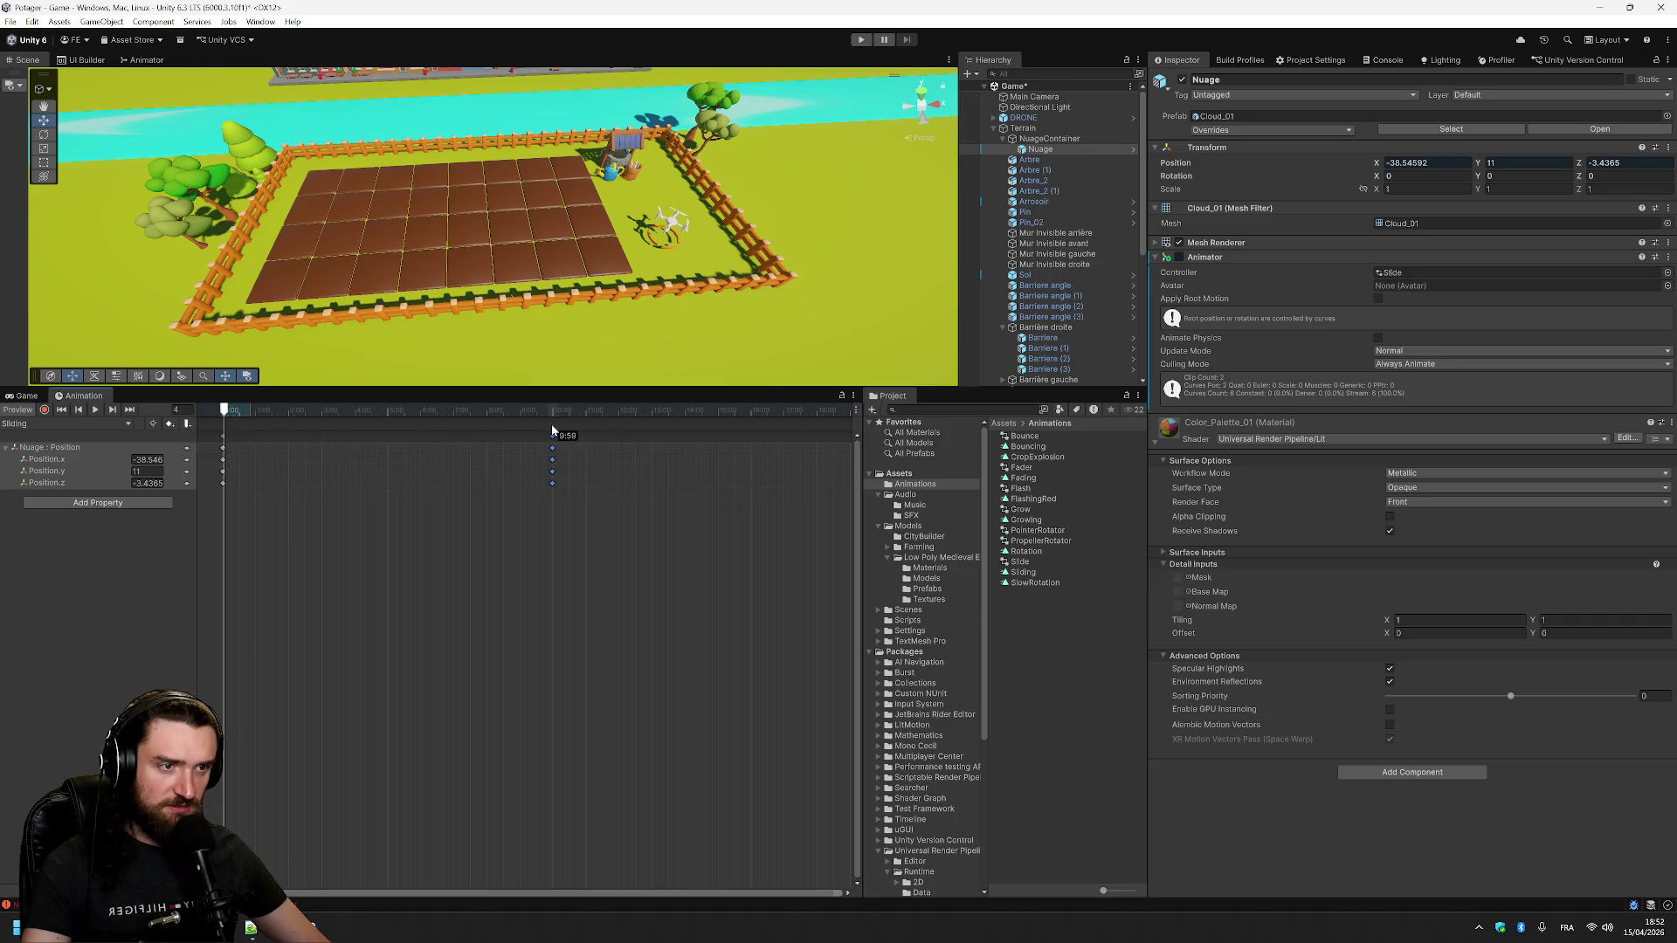
left_click(96, 410)
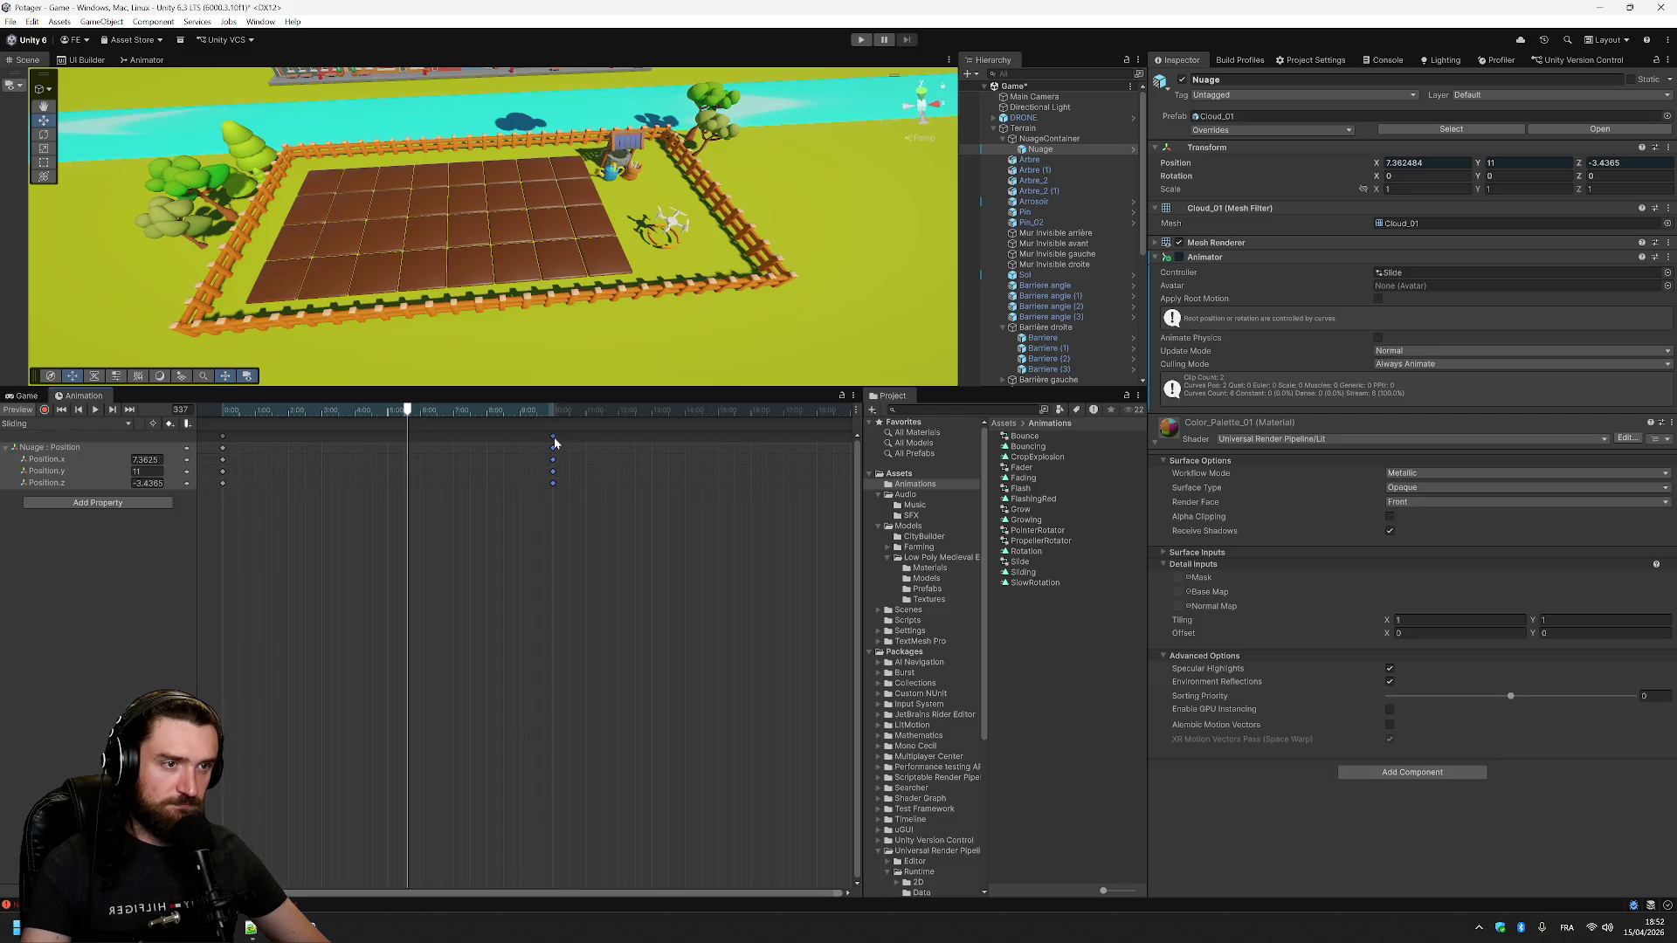
- Move the end keys to about 30:00 and set Position.x to -50 at the start, 50 at the end
scroll(697, 503, "down", 5)
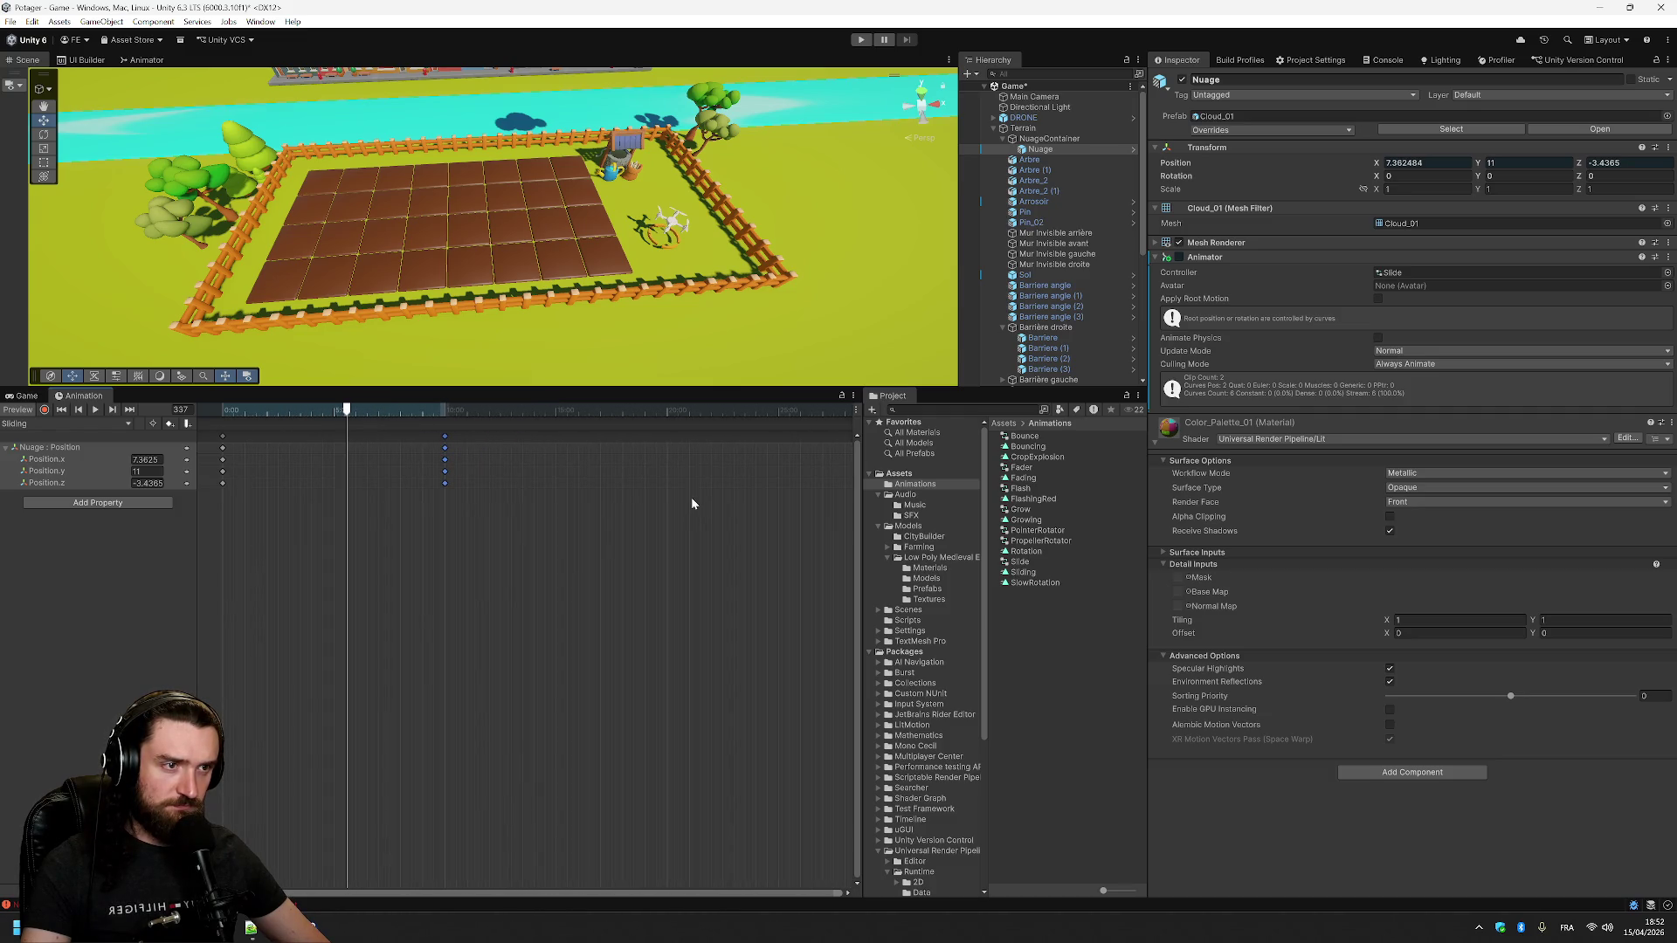
scroll(692, 503, "down", 2)
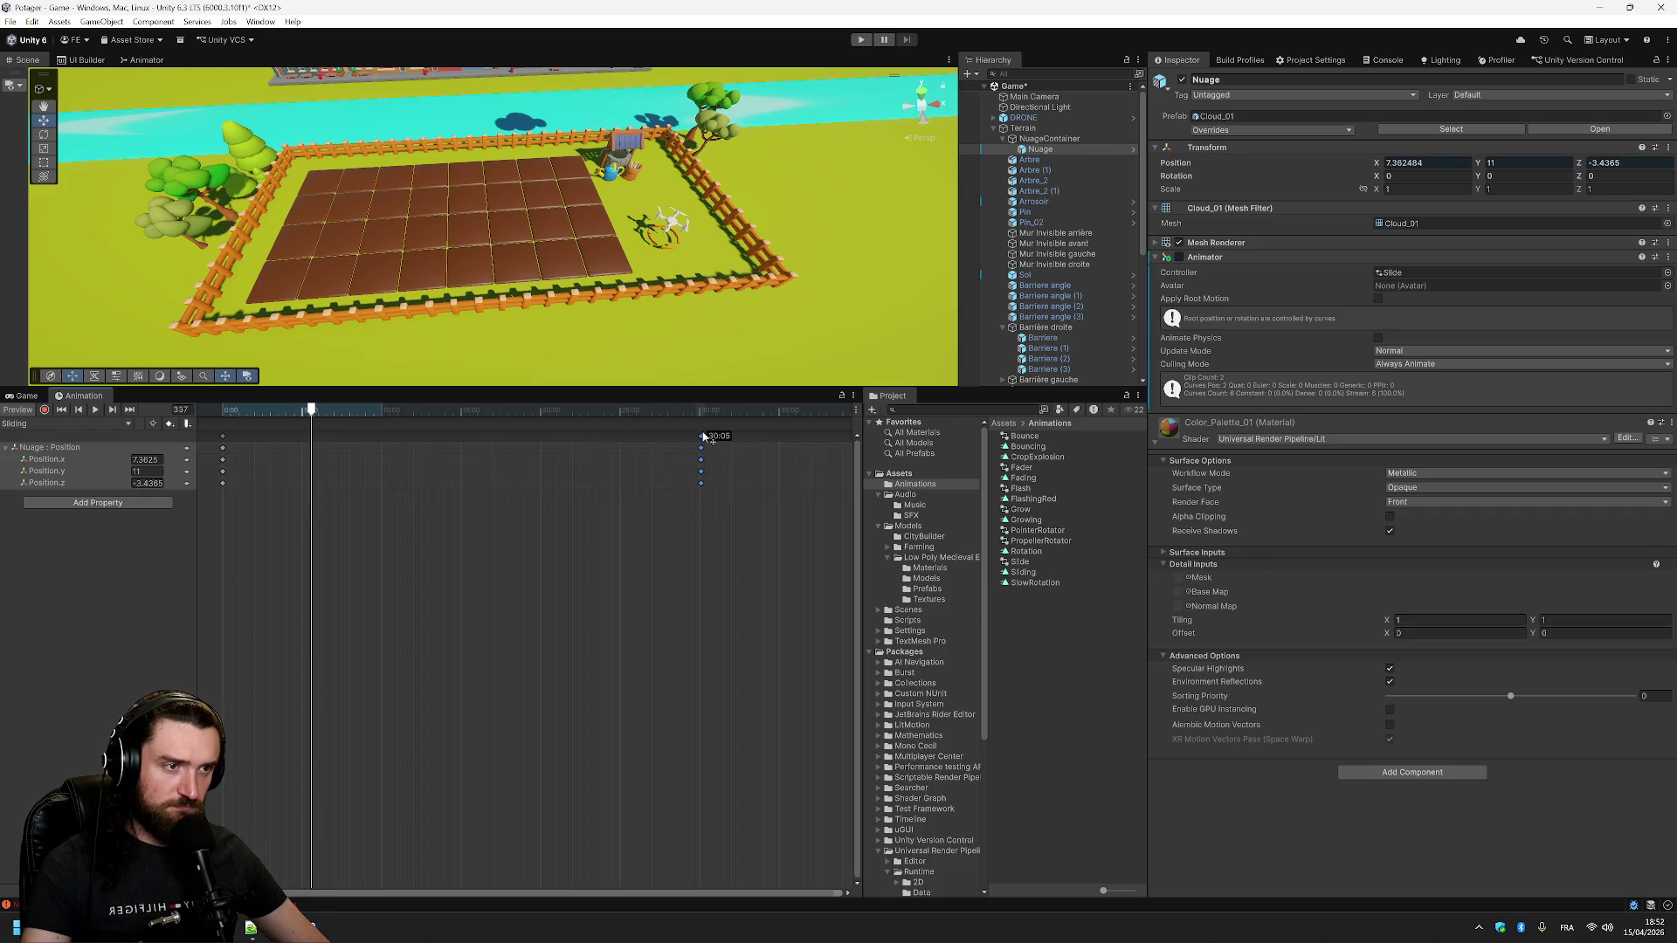
left_click_drag(704, 437, 700, 436)
left_click_drag(312, 417, 190, 425)
type("-")
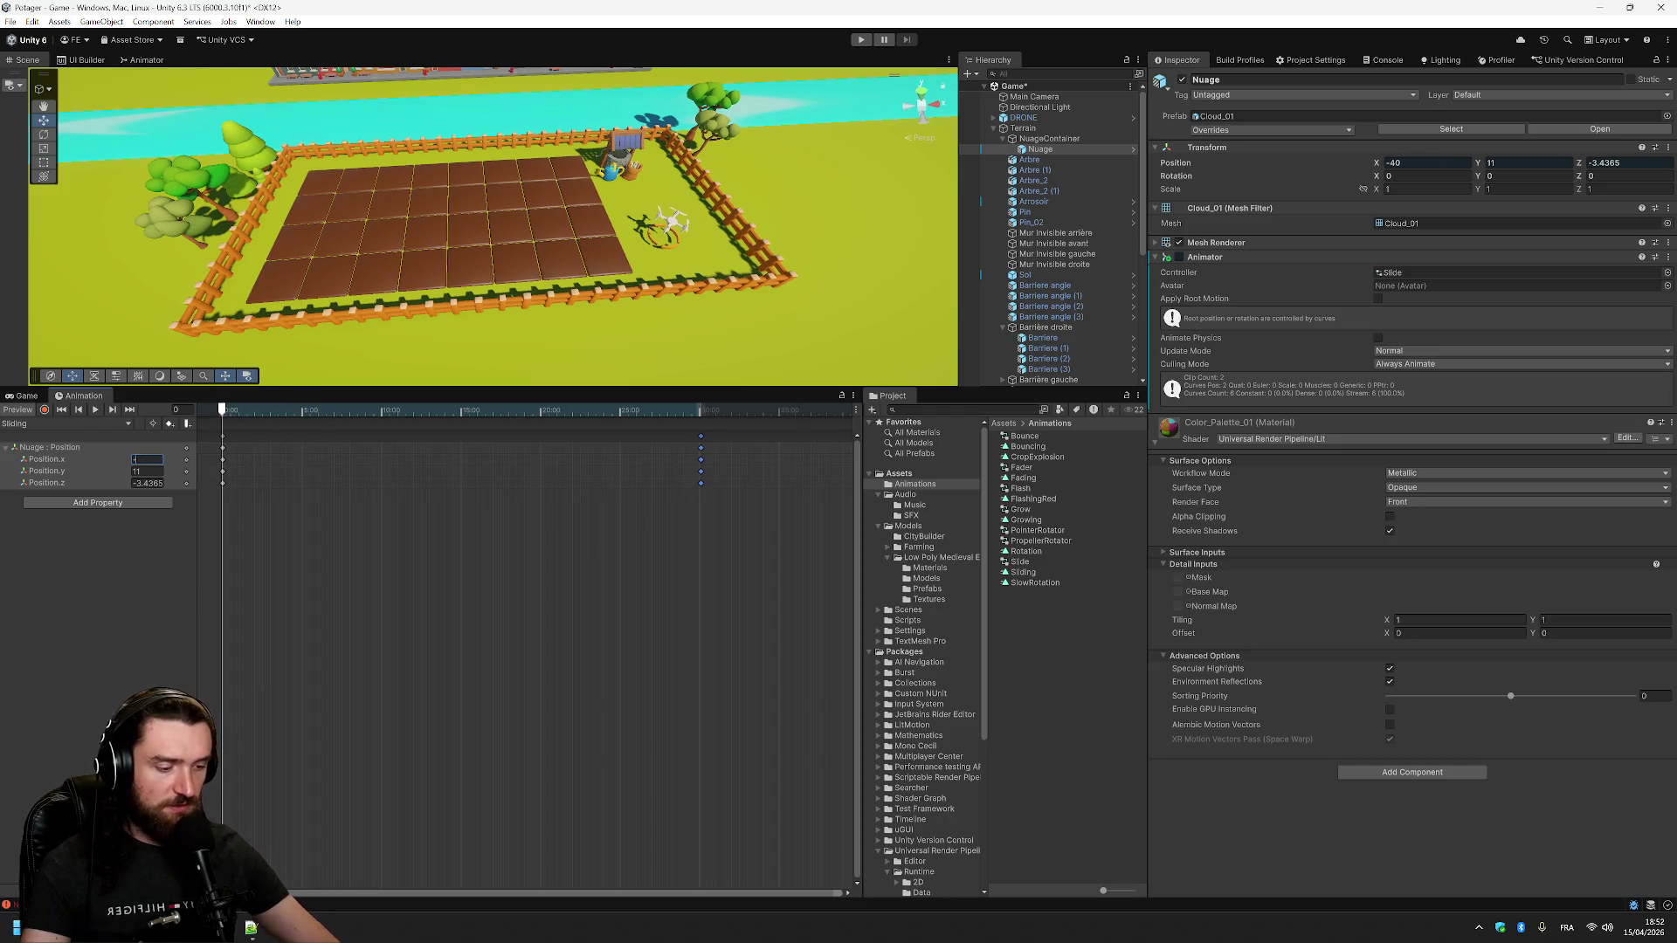
type("50")
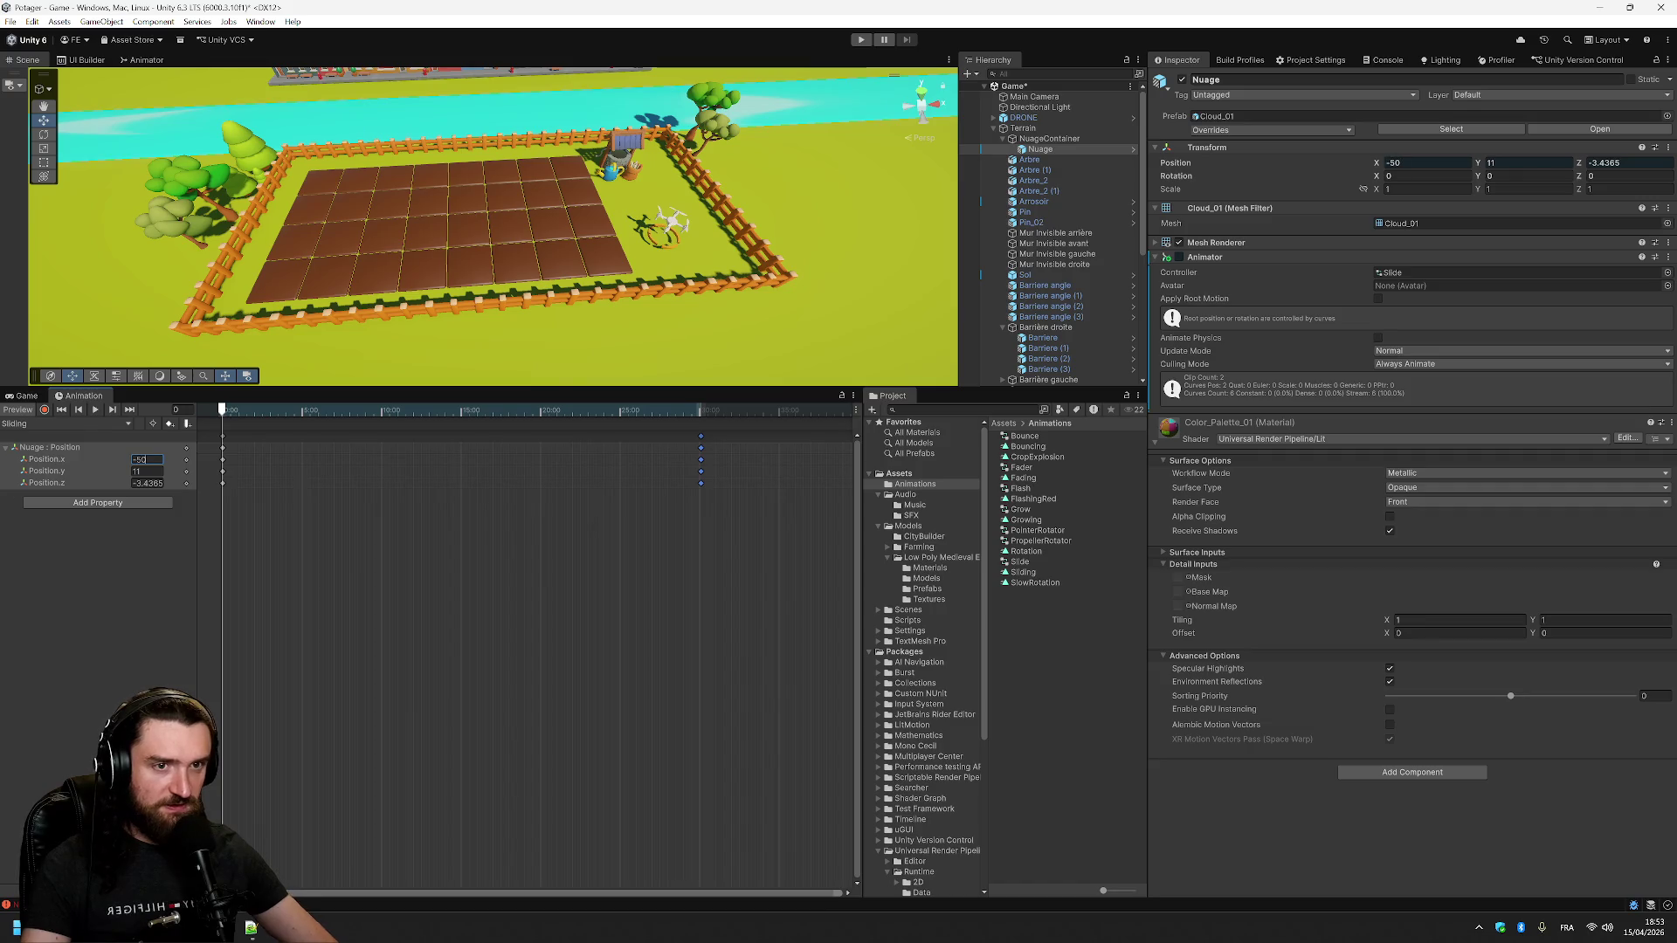
mouse_move(224, 414)
left_mouse_down()
mouse_move(587, 439)
mouse_move(697, 418)
mouse_move(701, 449)
left_mouse_up()
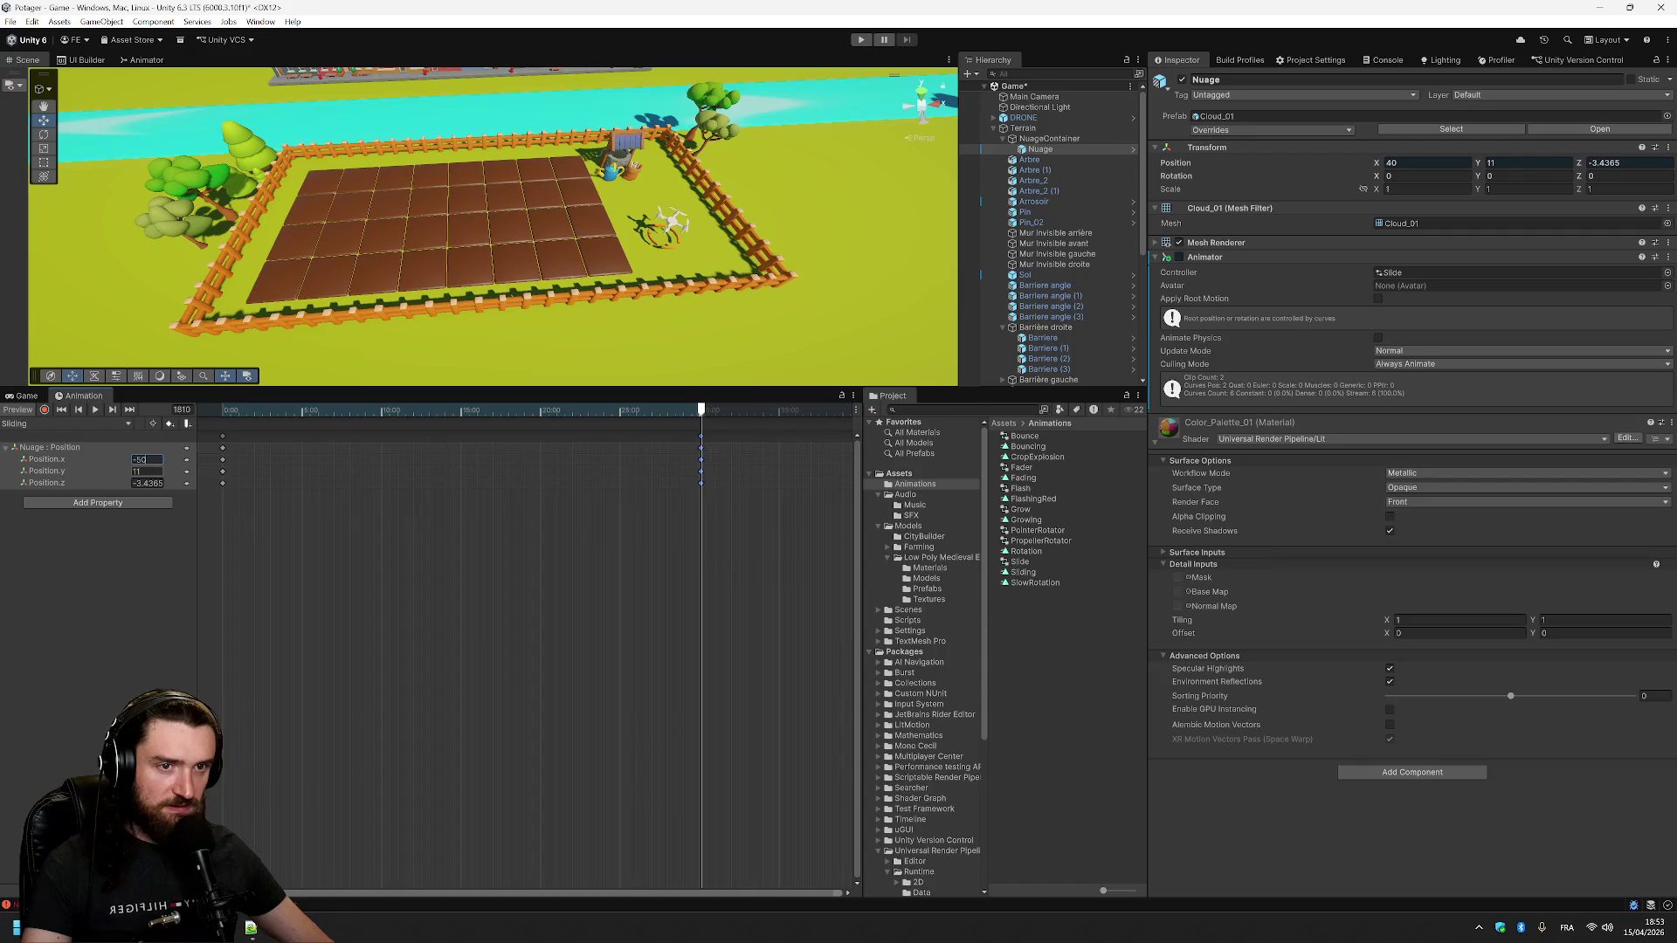
double_click(148, 460)
type("50")
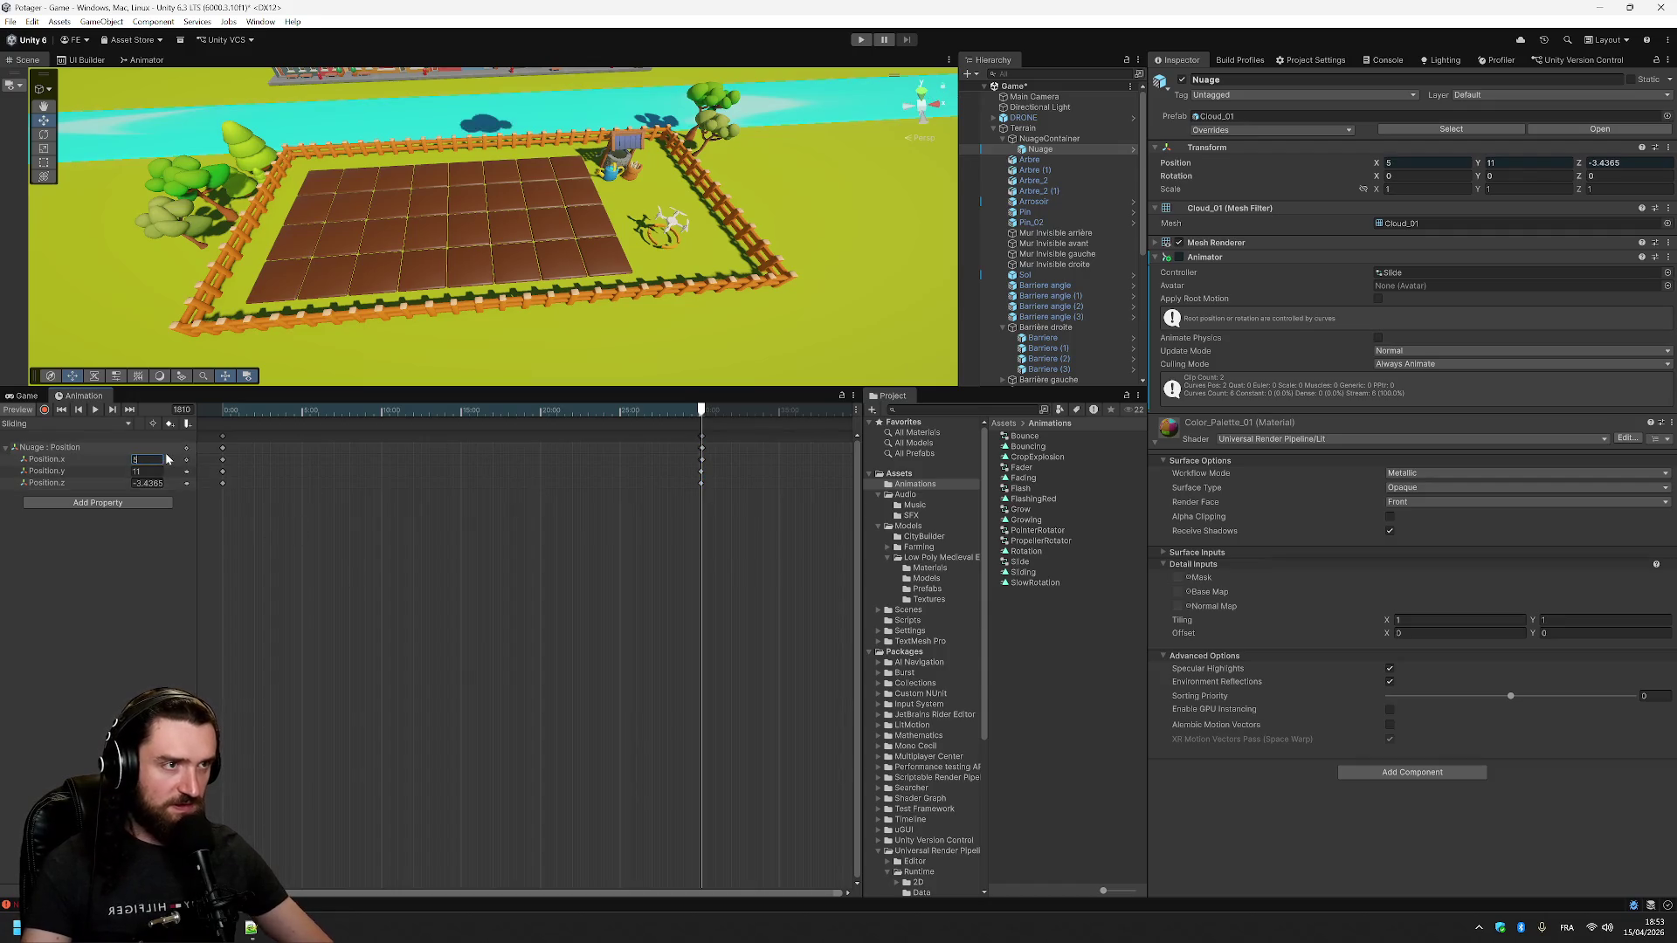
- Switch to the Game view and set its resolution to RésoMorgan (5120x1440)
left_click(26, 396)
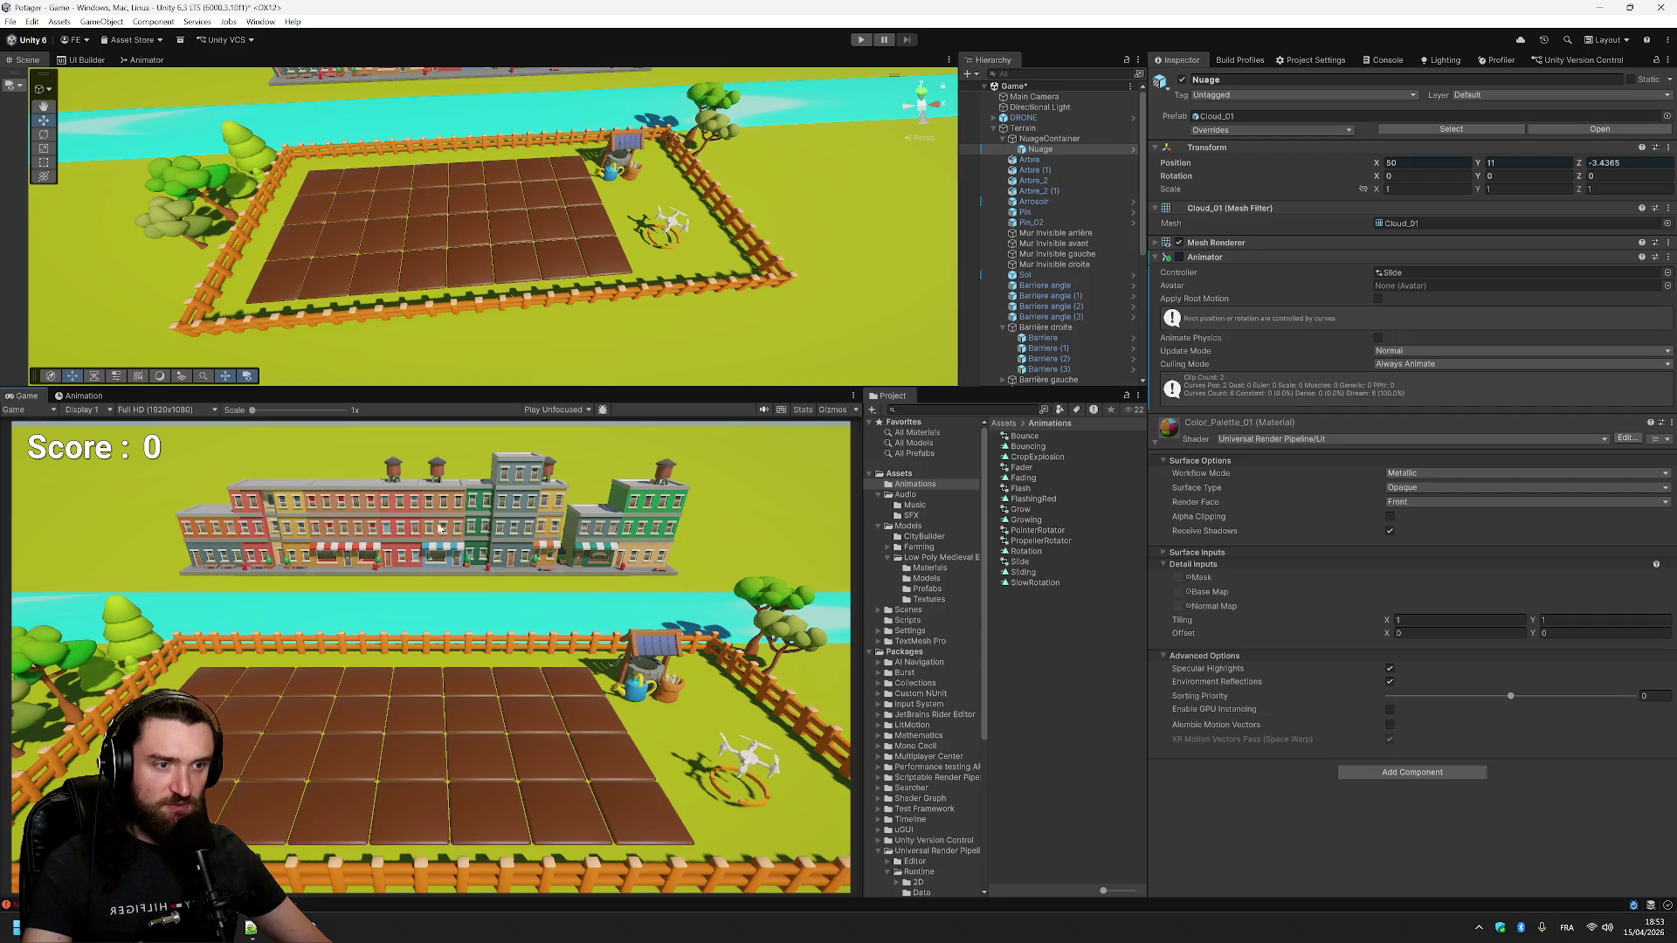
left_click(189, 413)
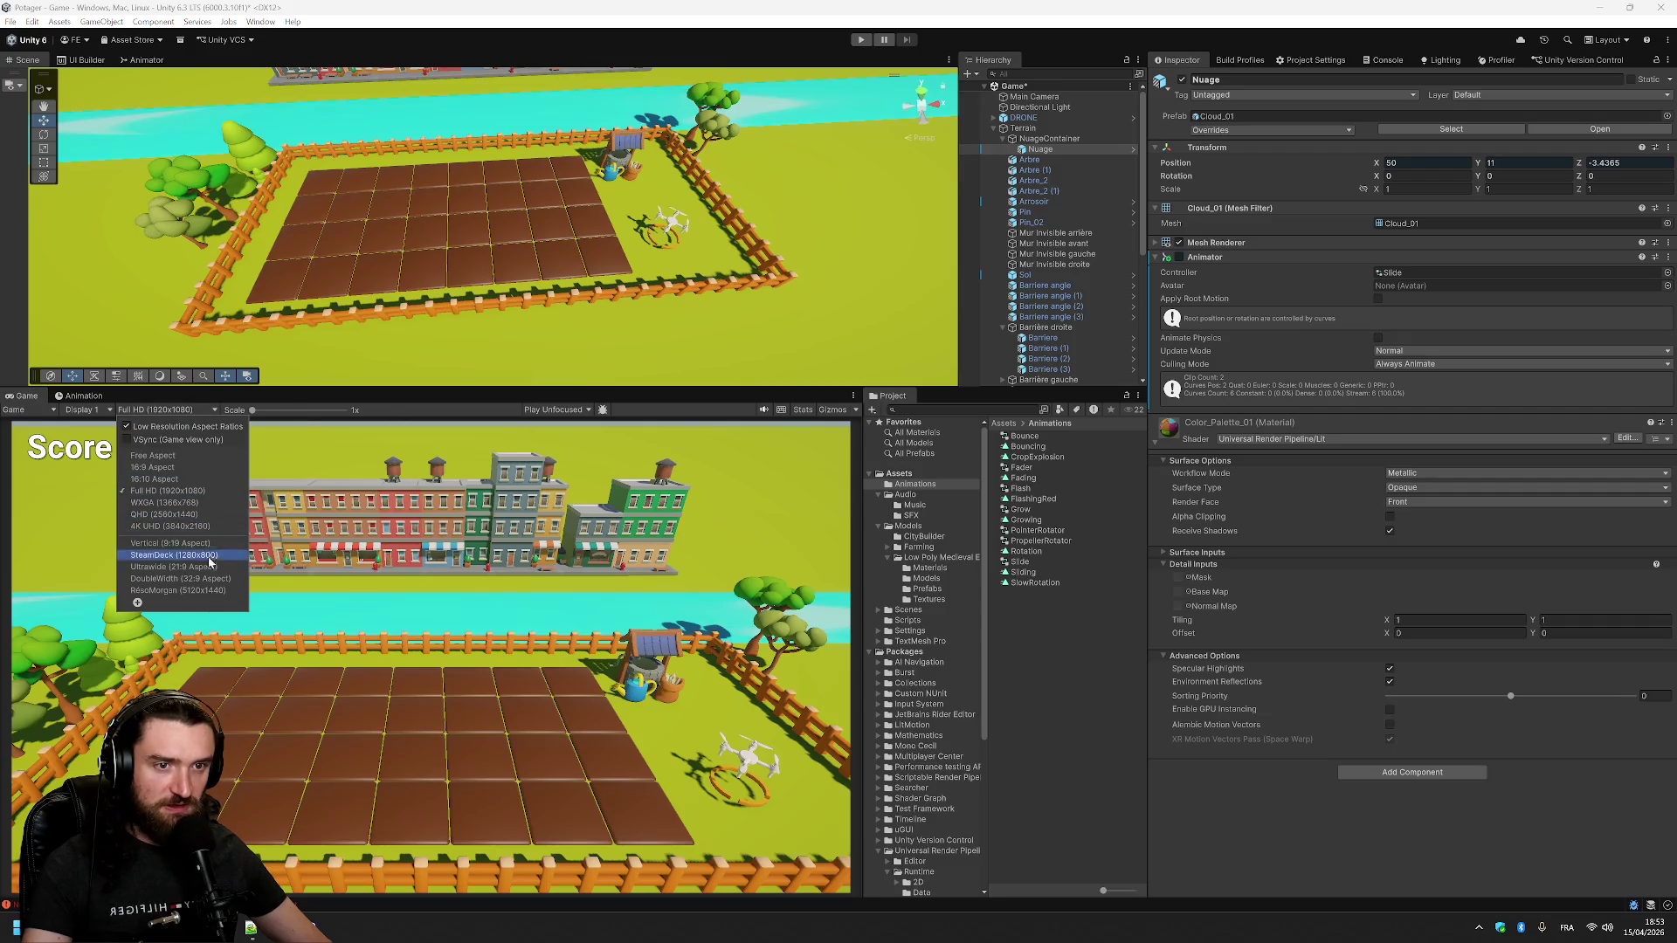
left_click(219, 592)
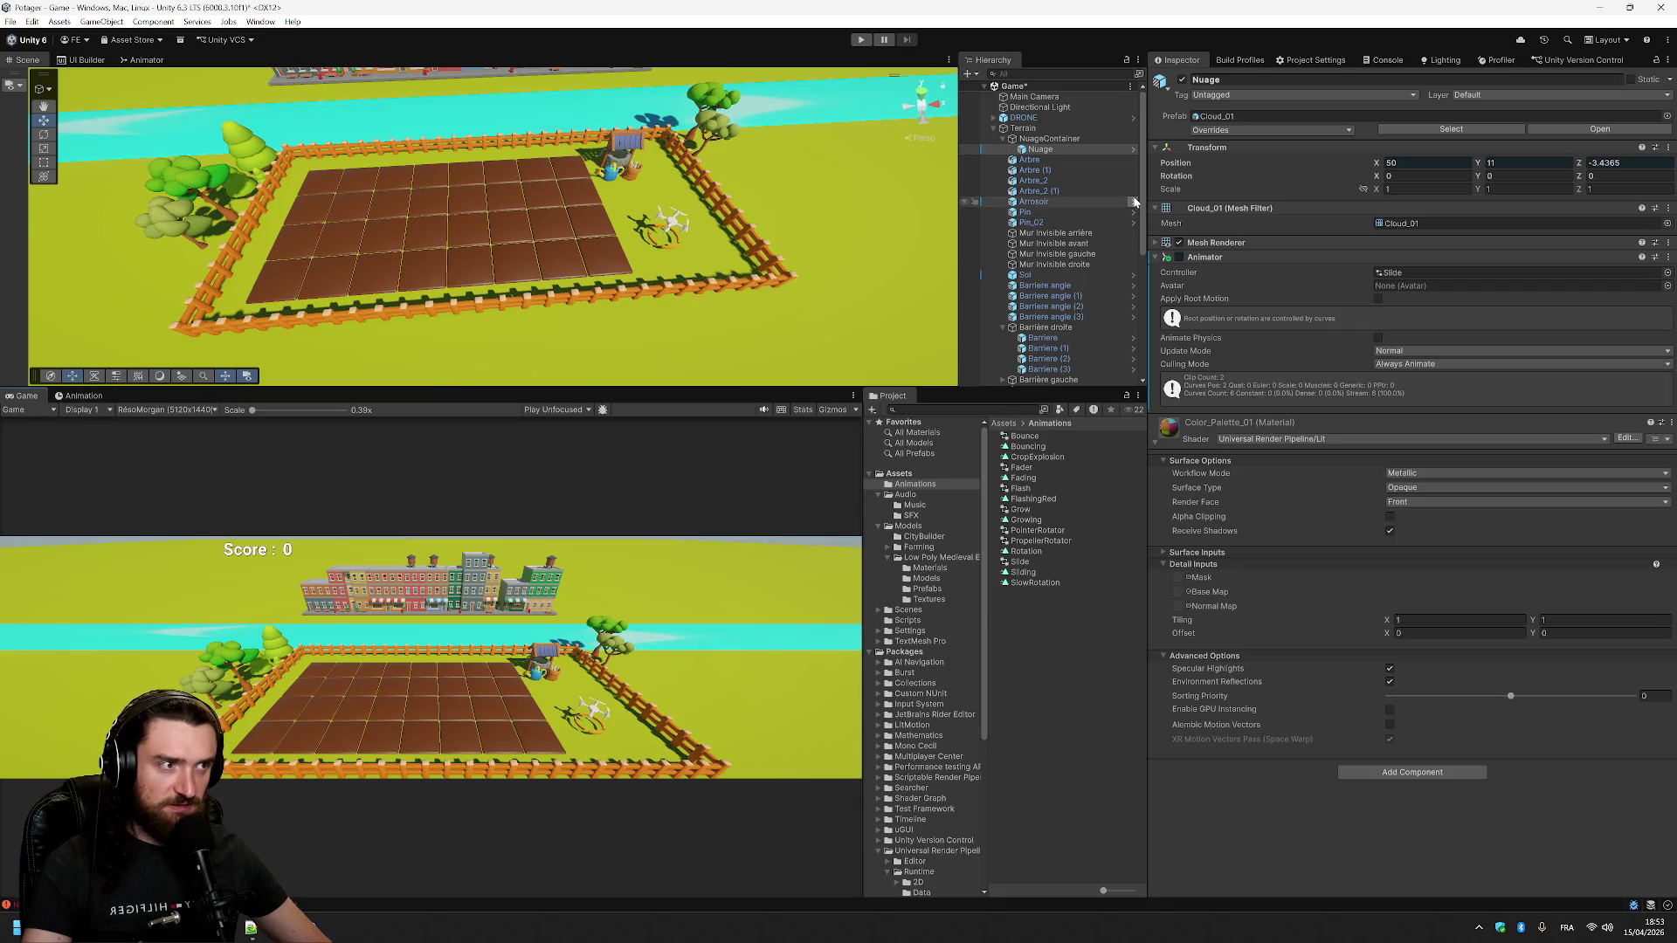
- Select NuageContainer and frame the cloud in the Scene view
left_click(1088, 140)
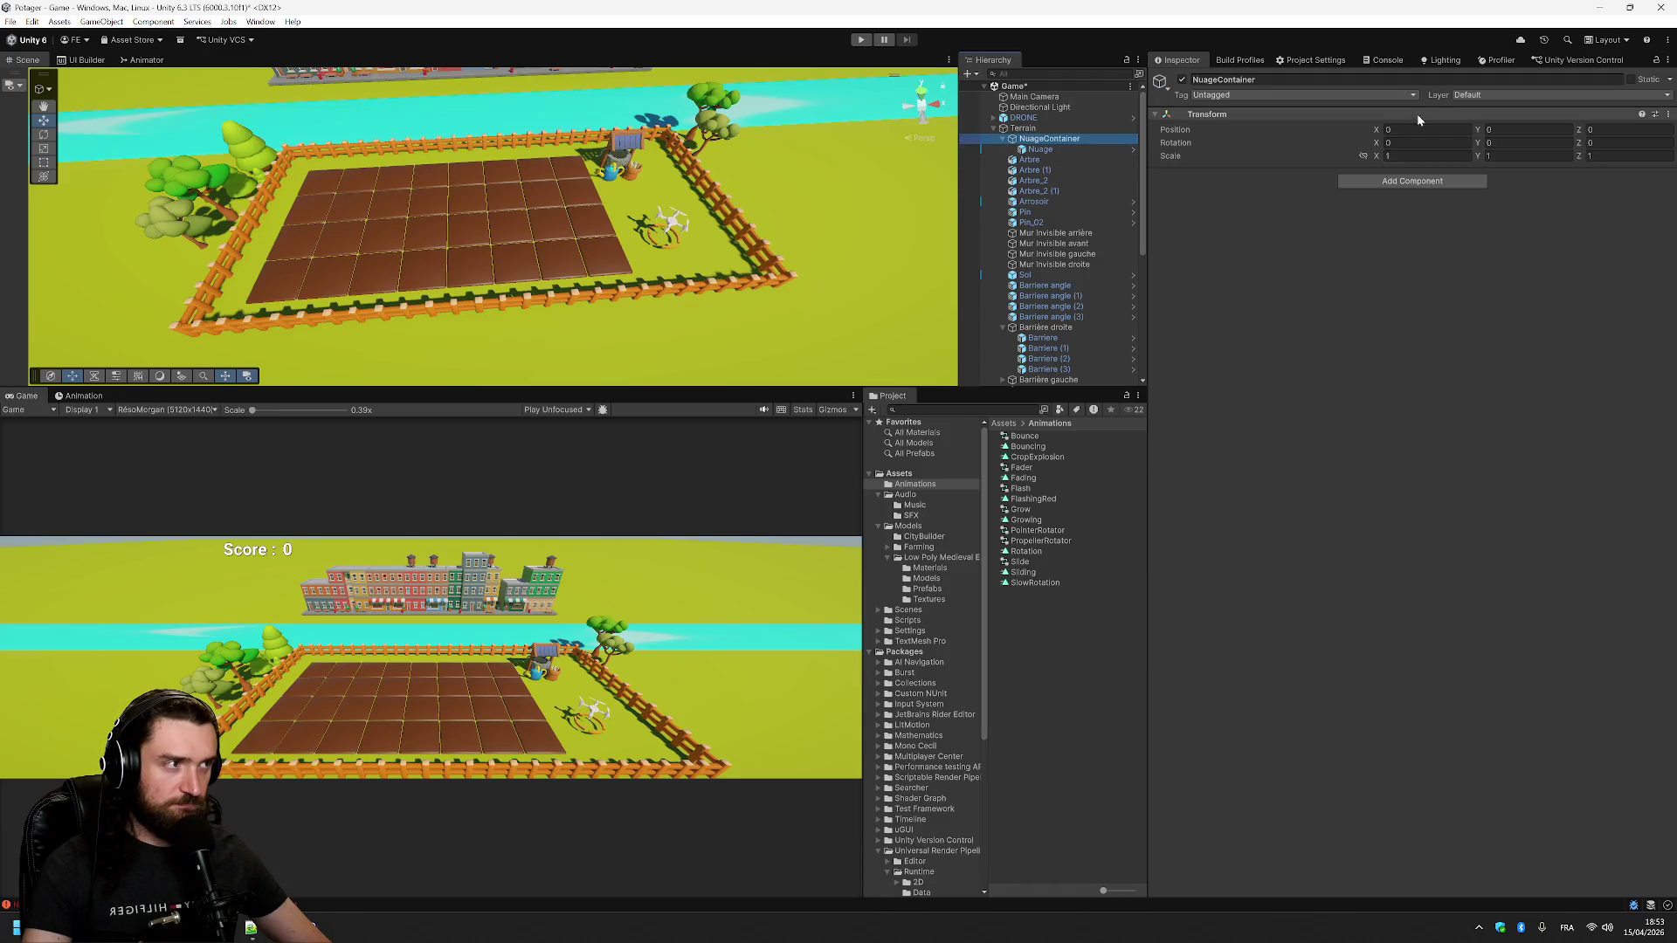
scroll(317, 123, "down", 5)
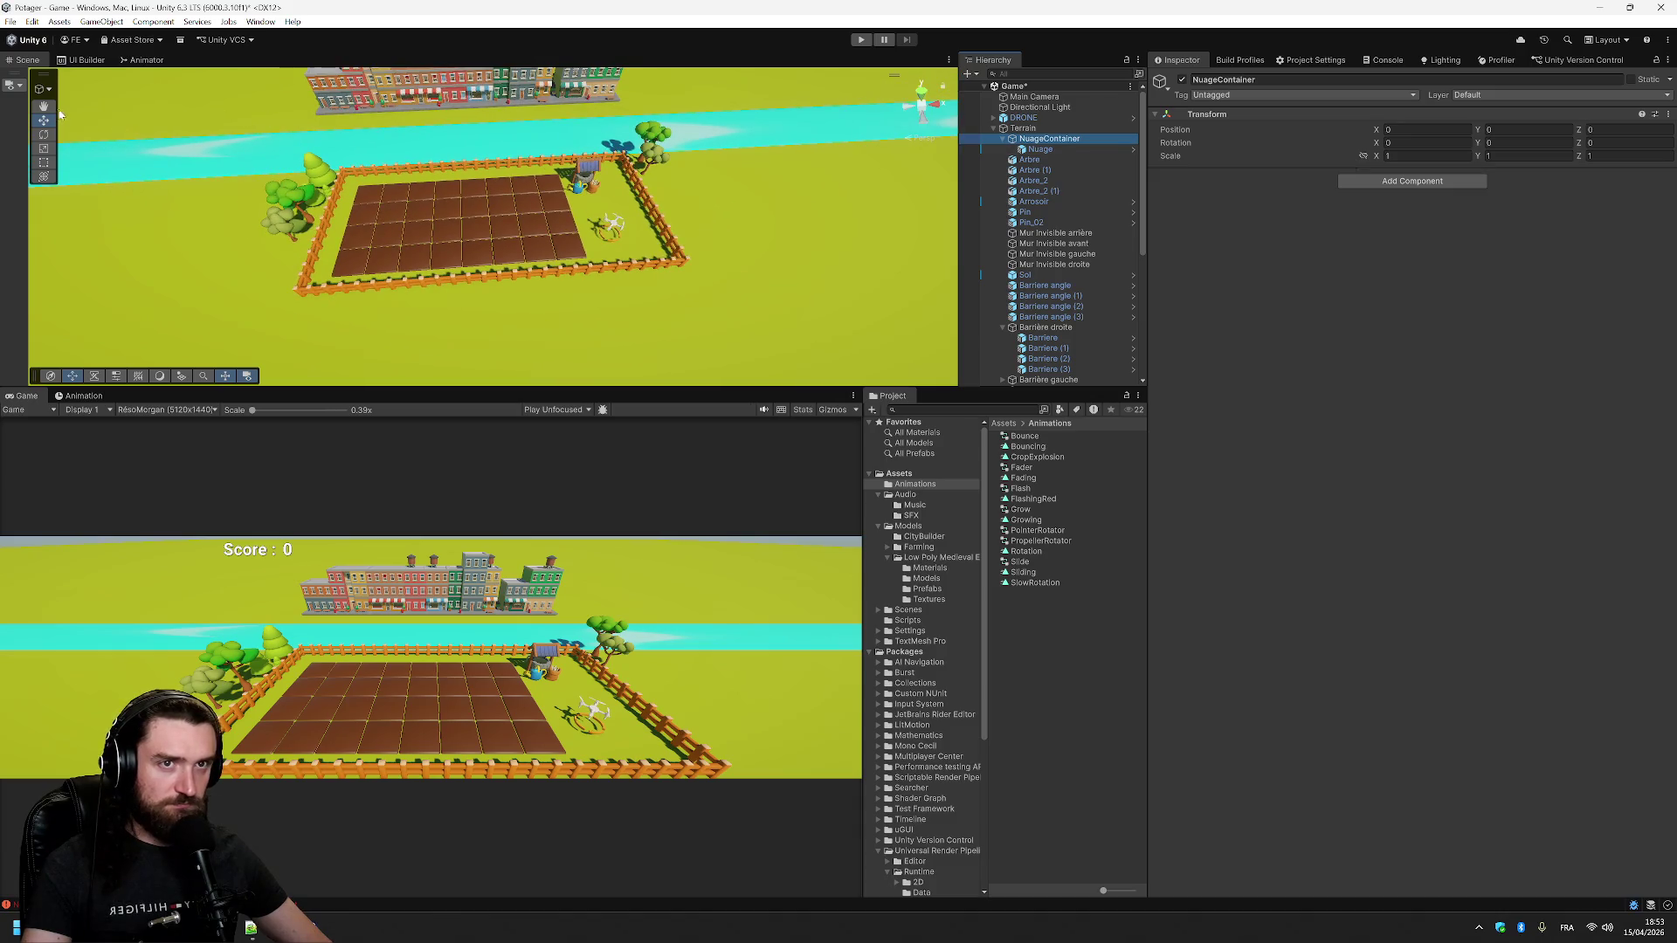
middle_click(138, 110)
left_click(1050, 139)
key("f")
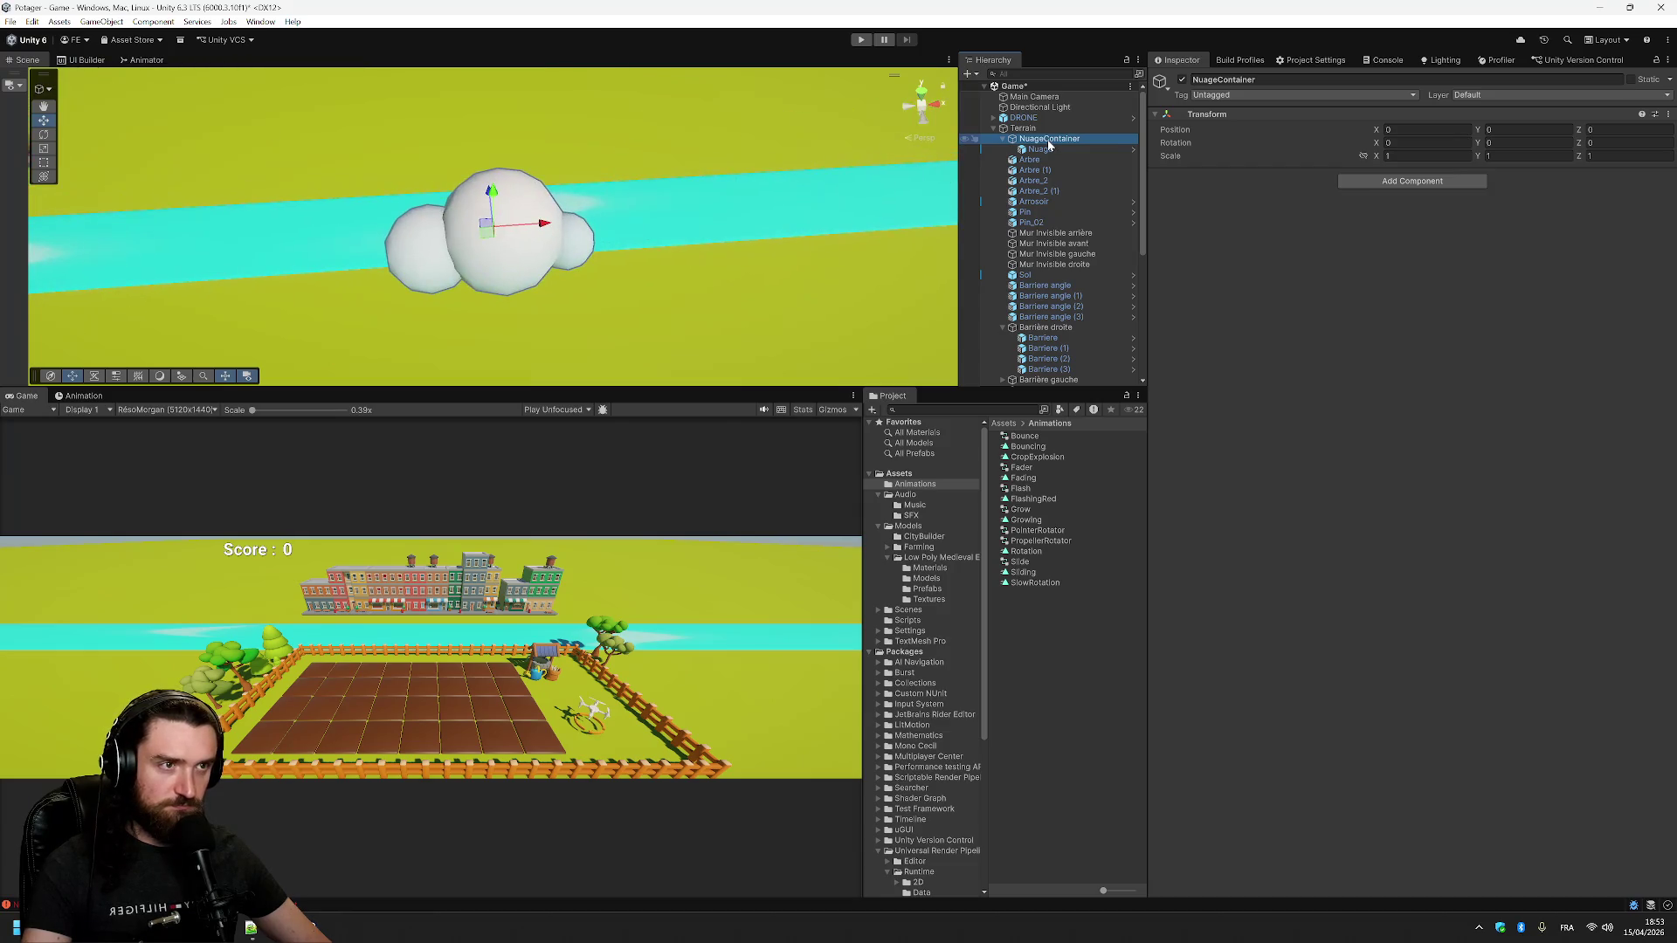
scroll(1050, 147, "down", 5)
scroll(683, 323, "down", 3)
scroll(690, 322, "down", 2)
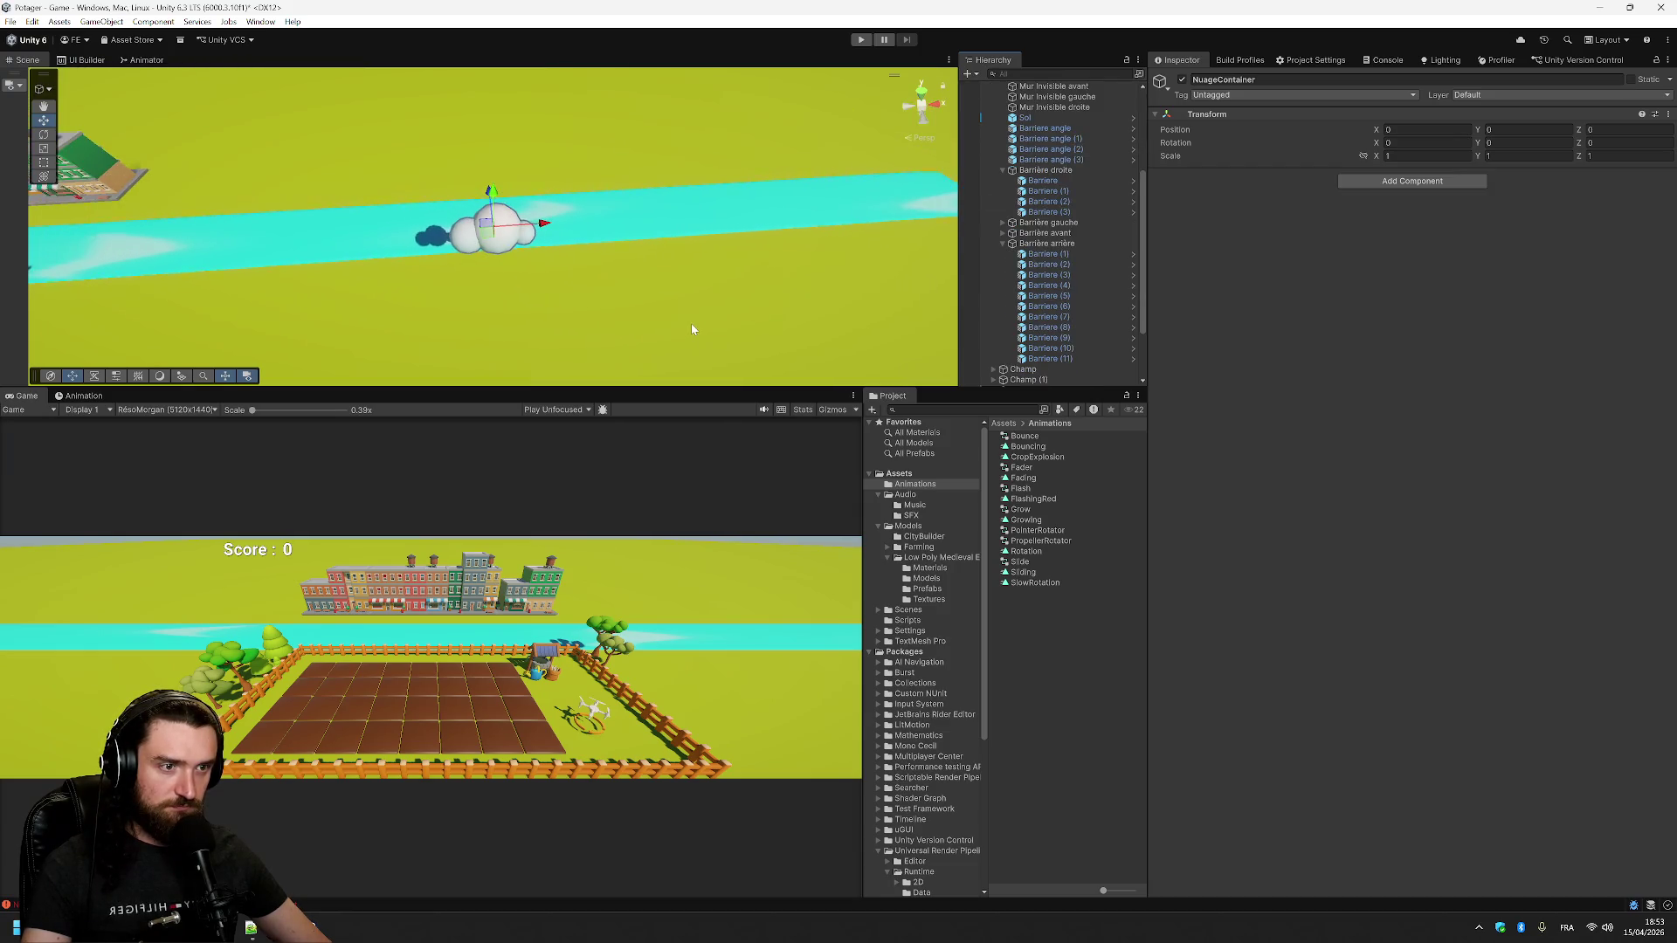
scroll(1048, 150, "up", 5)
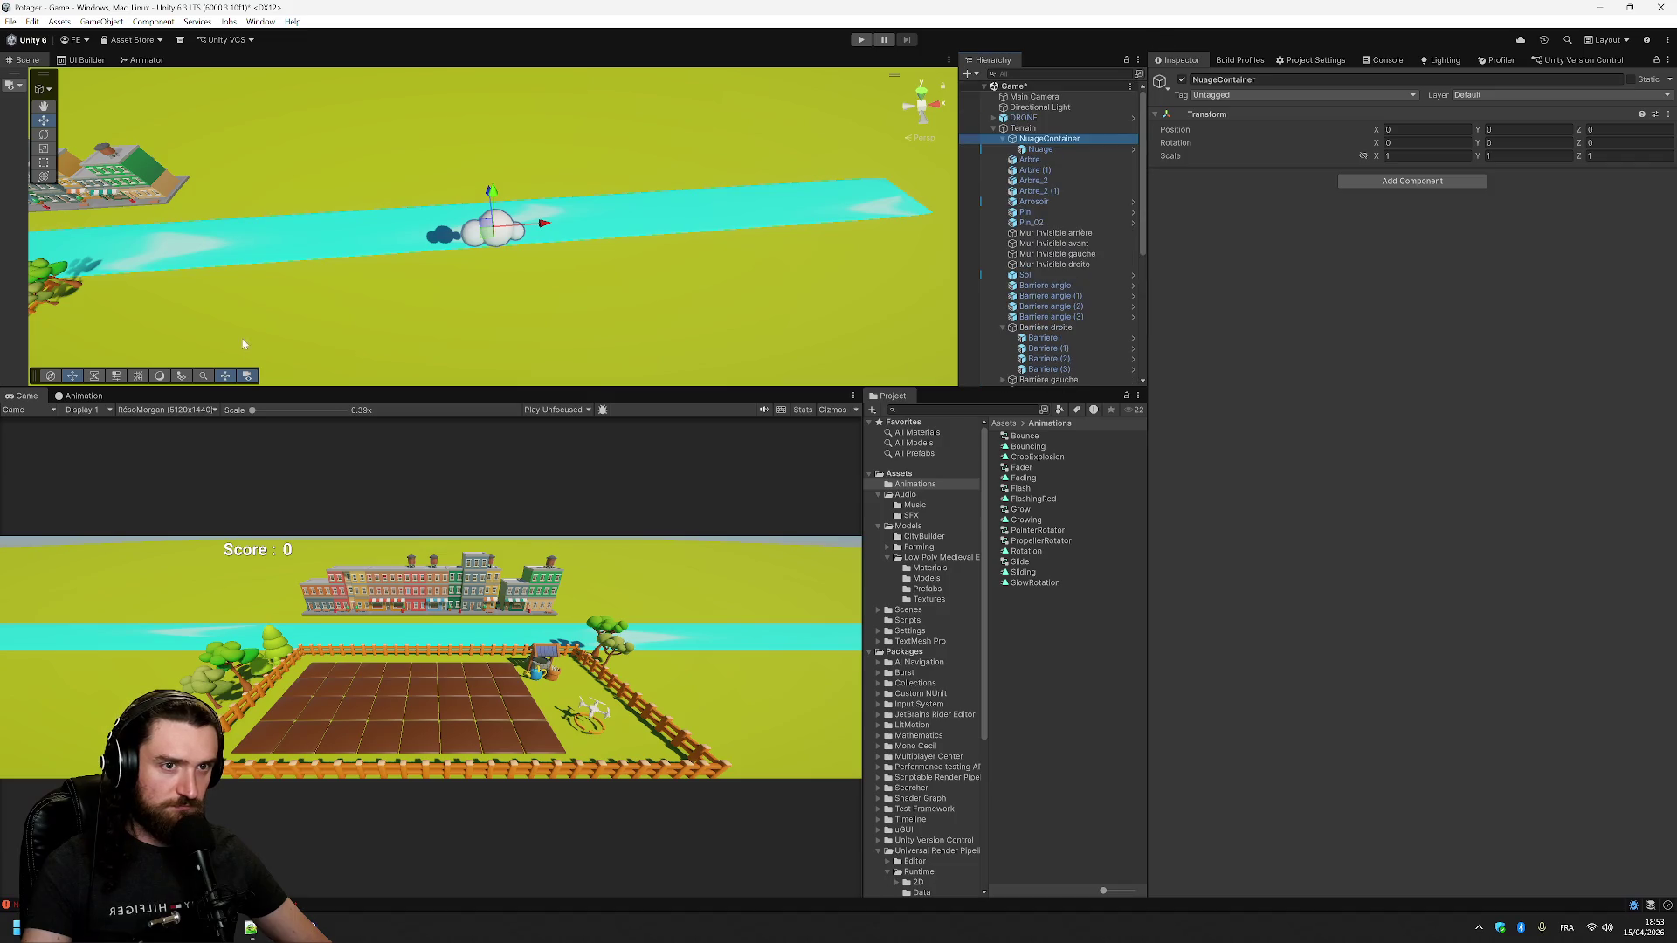
- Preview the Nuage cloud's Sliding clip in the Animation window
left_click(79, 397)
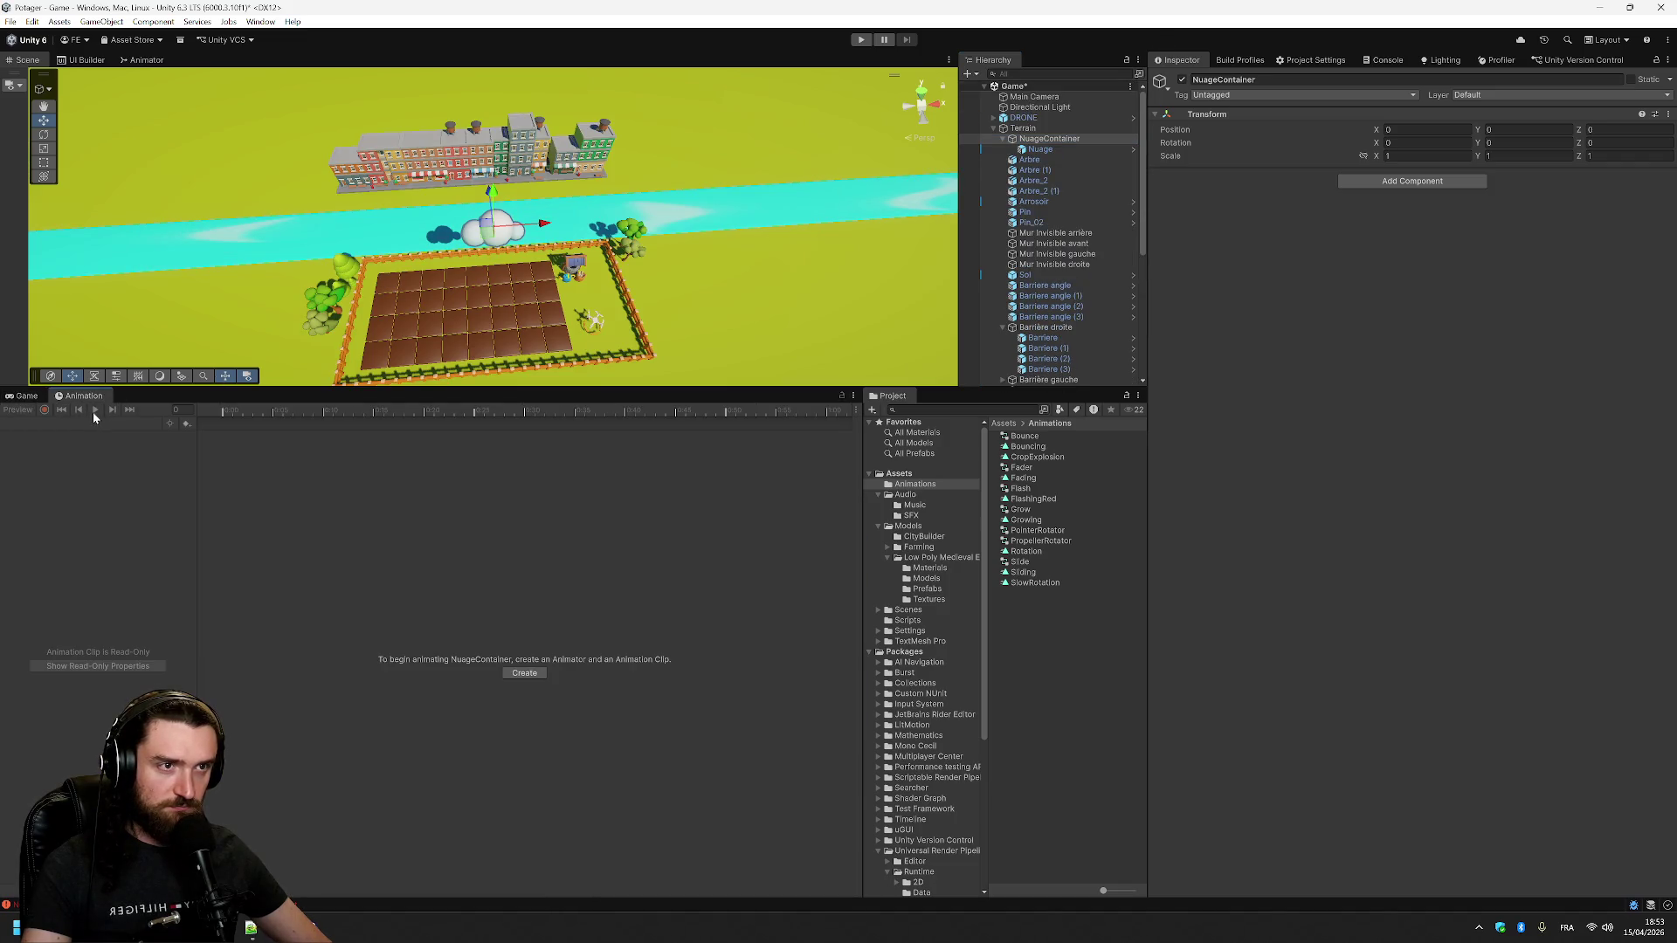
left_click(1040, 150)
left_click(99, 411)
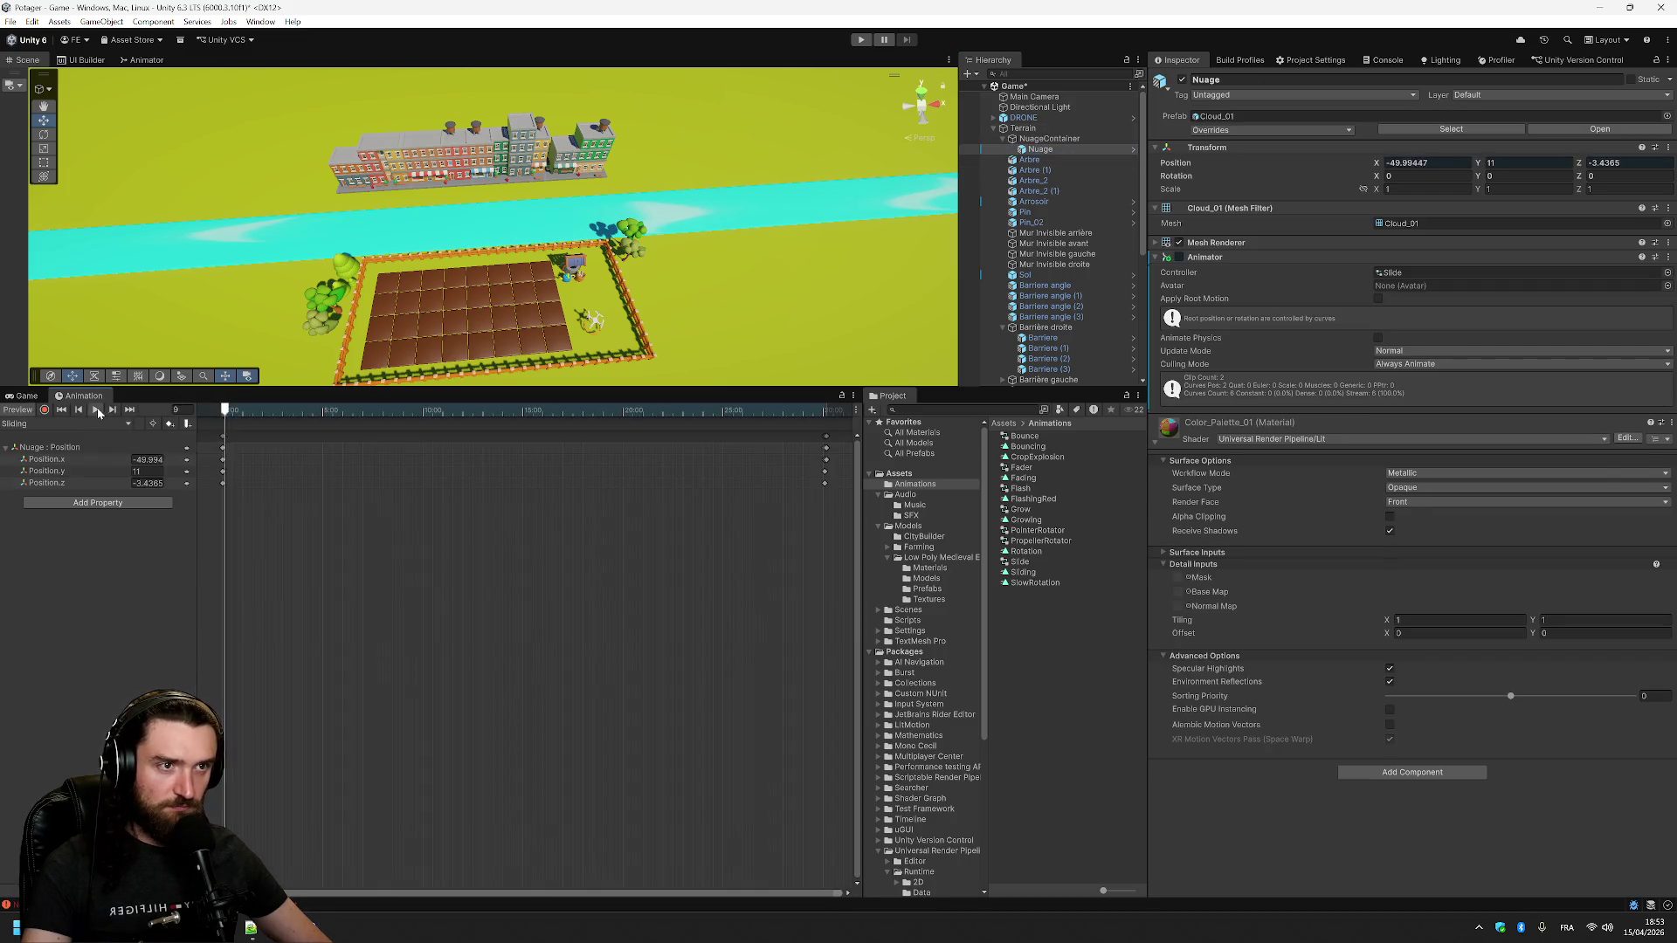
- Watch the cloud in the Game view, then duplicate NuageContainer into NuageContainer (1)
left_click(25, 396)
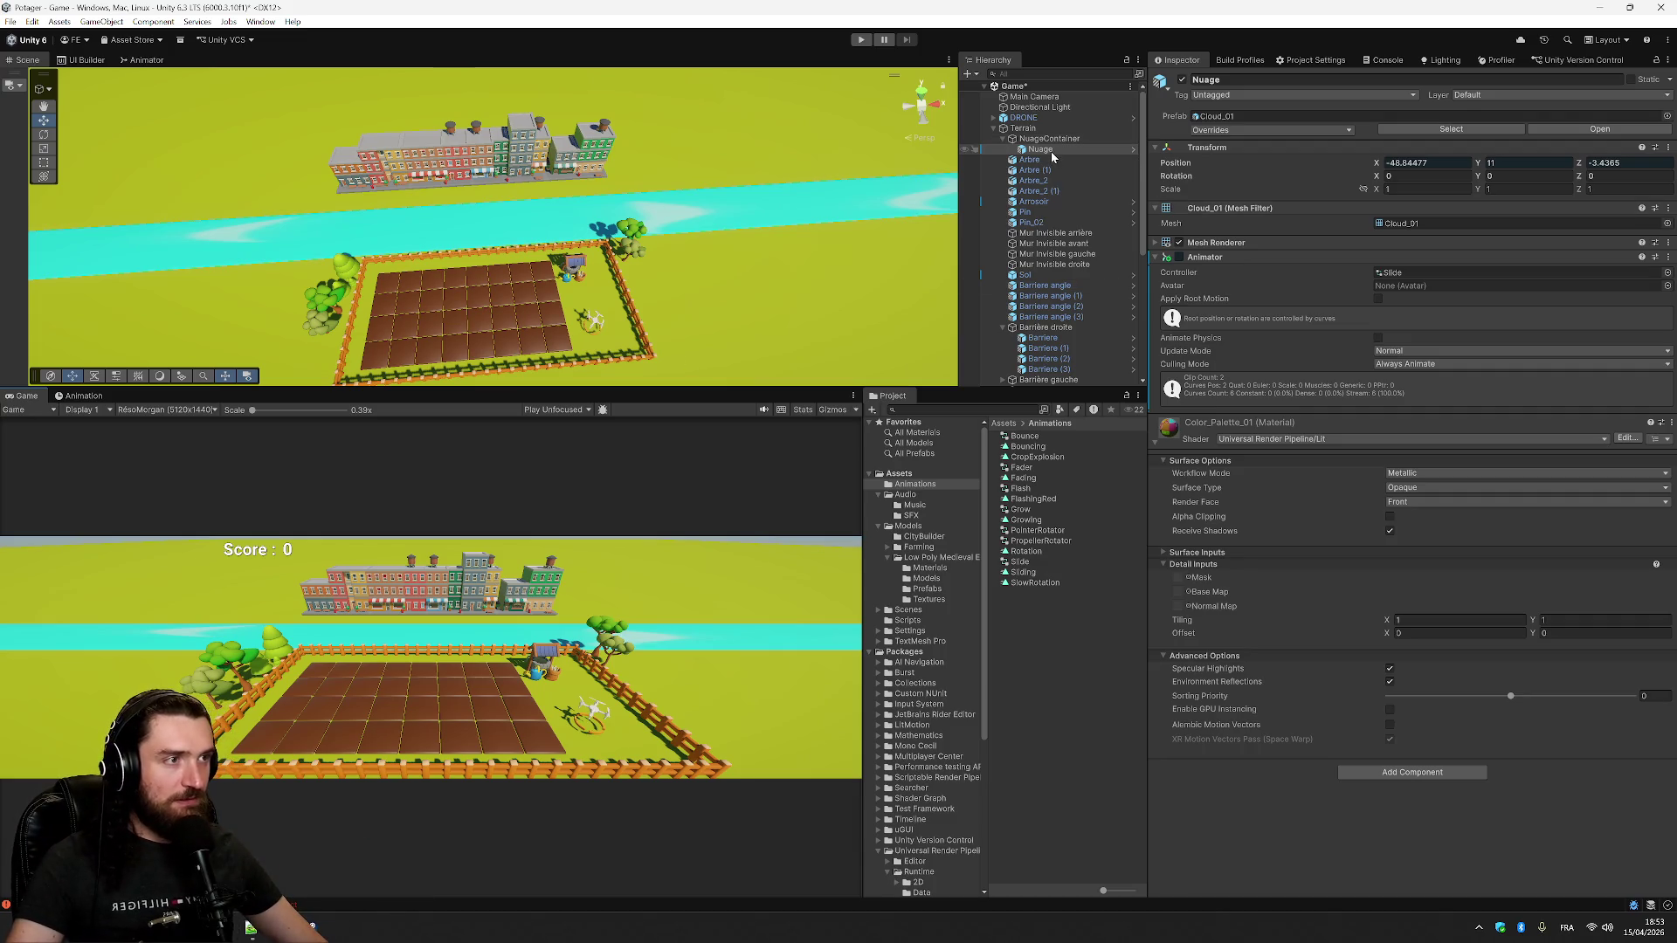
left_click(83, 395)
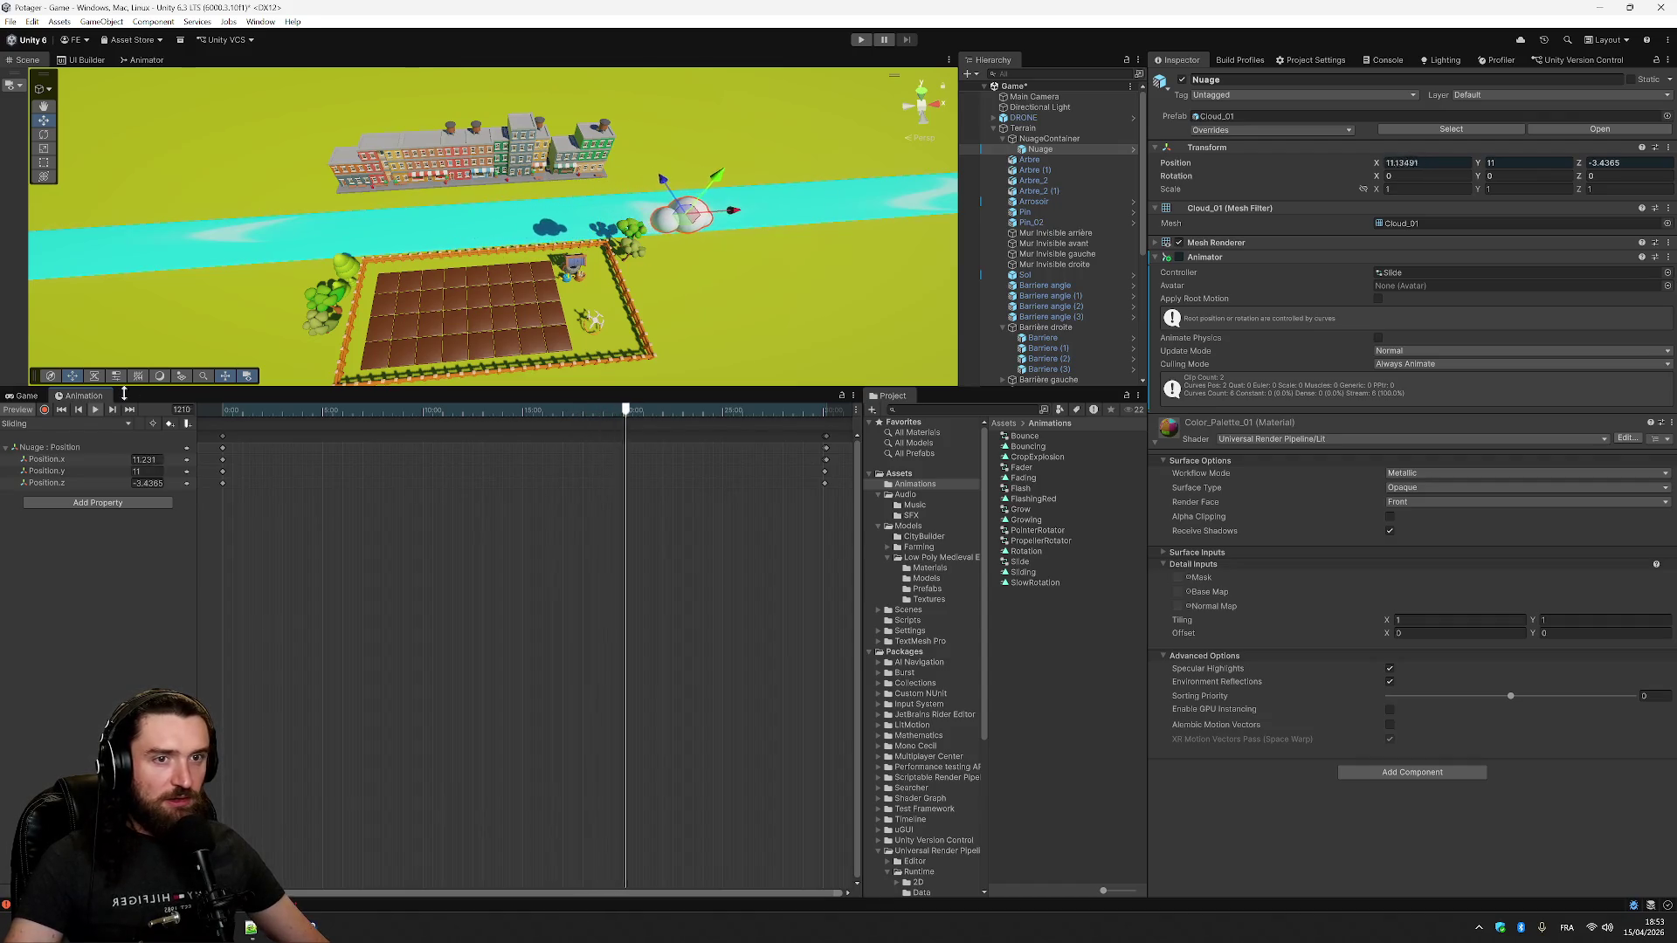
left_click(16, 401)
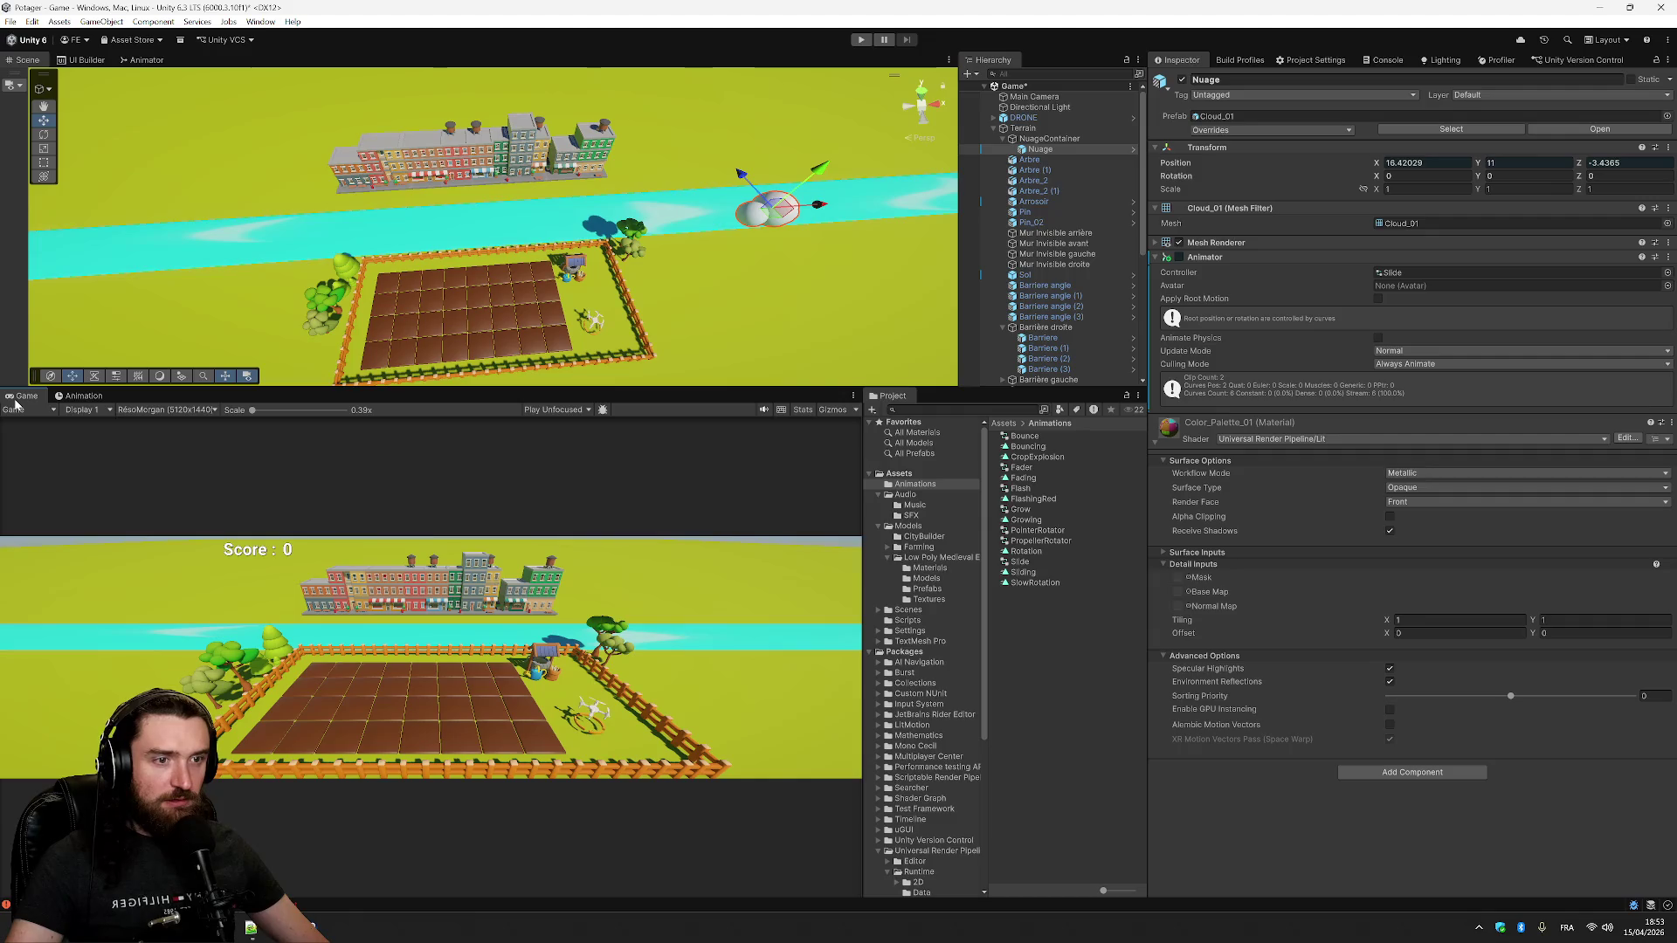
left_click(1075, 140)
key("ctrl+d")
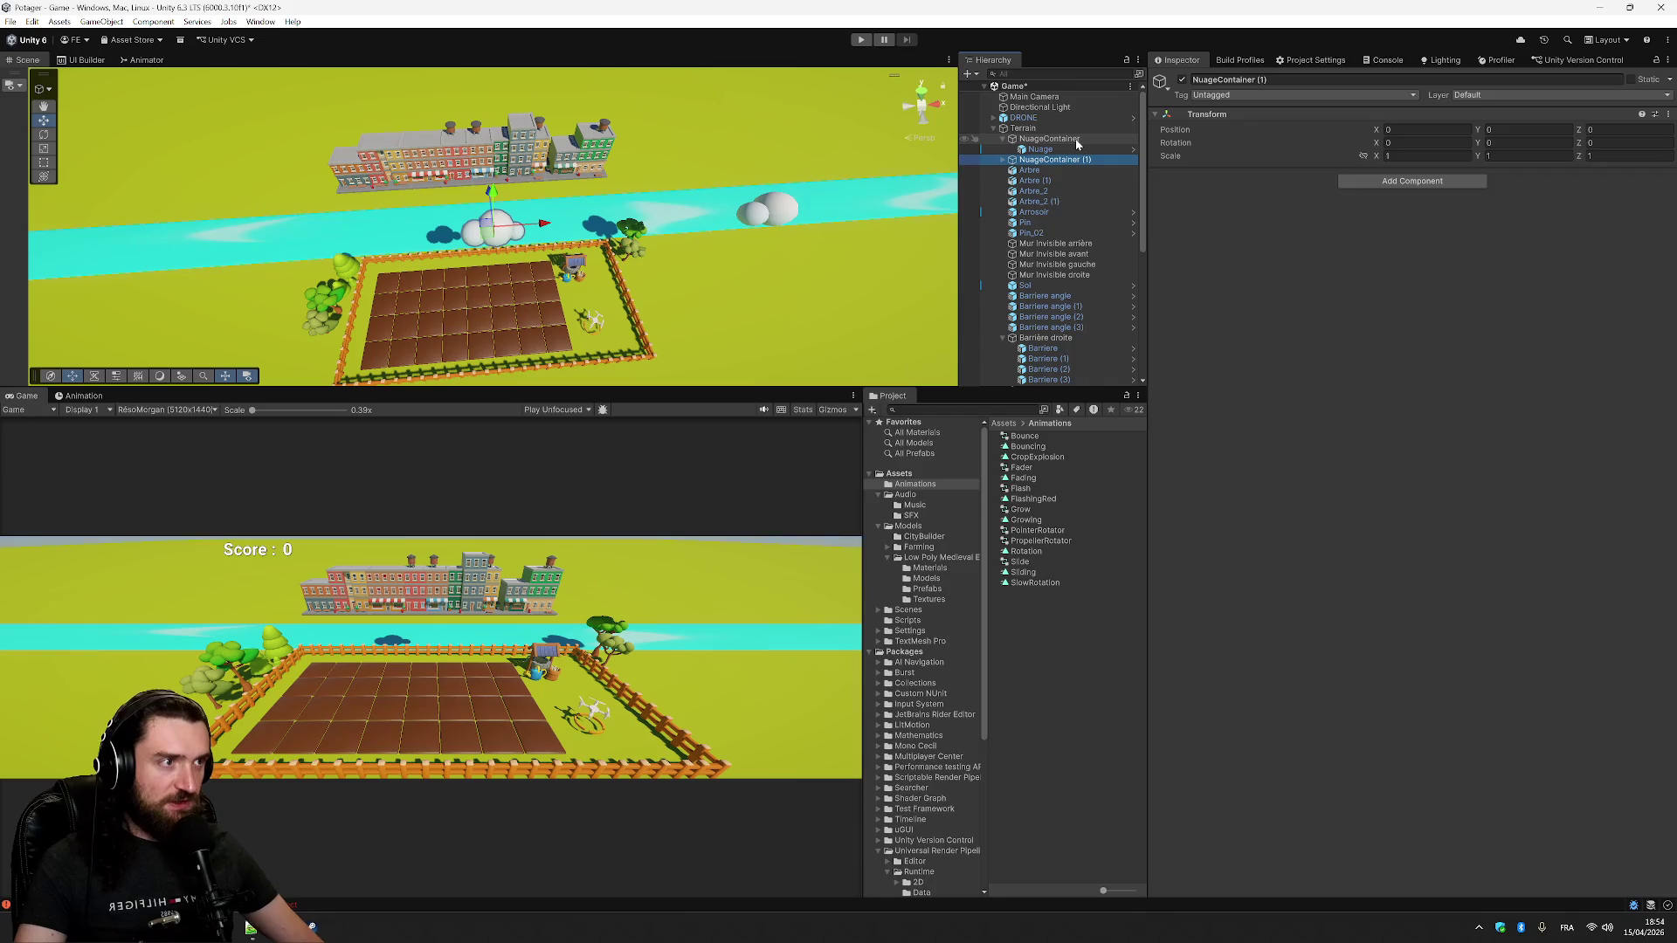
- Make two more NuageContainer copies and inspect the Nuage children of the containers
key("ctrl+d")
key("ctrl+d")
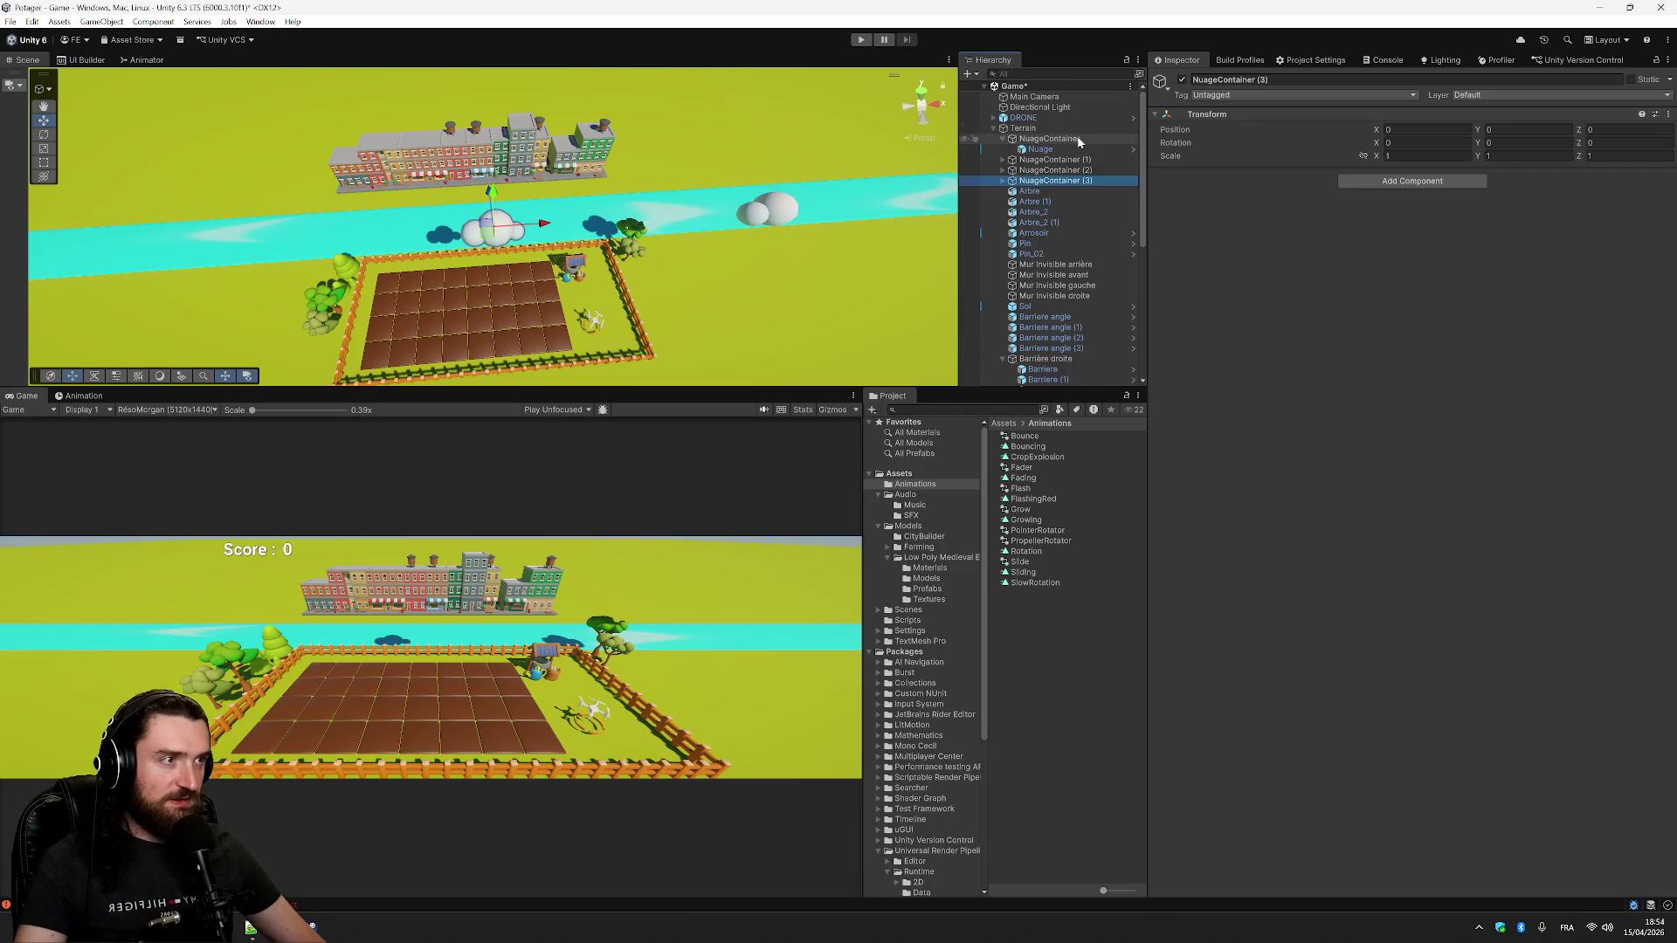
left_click(1077, 140)
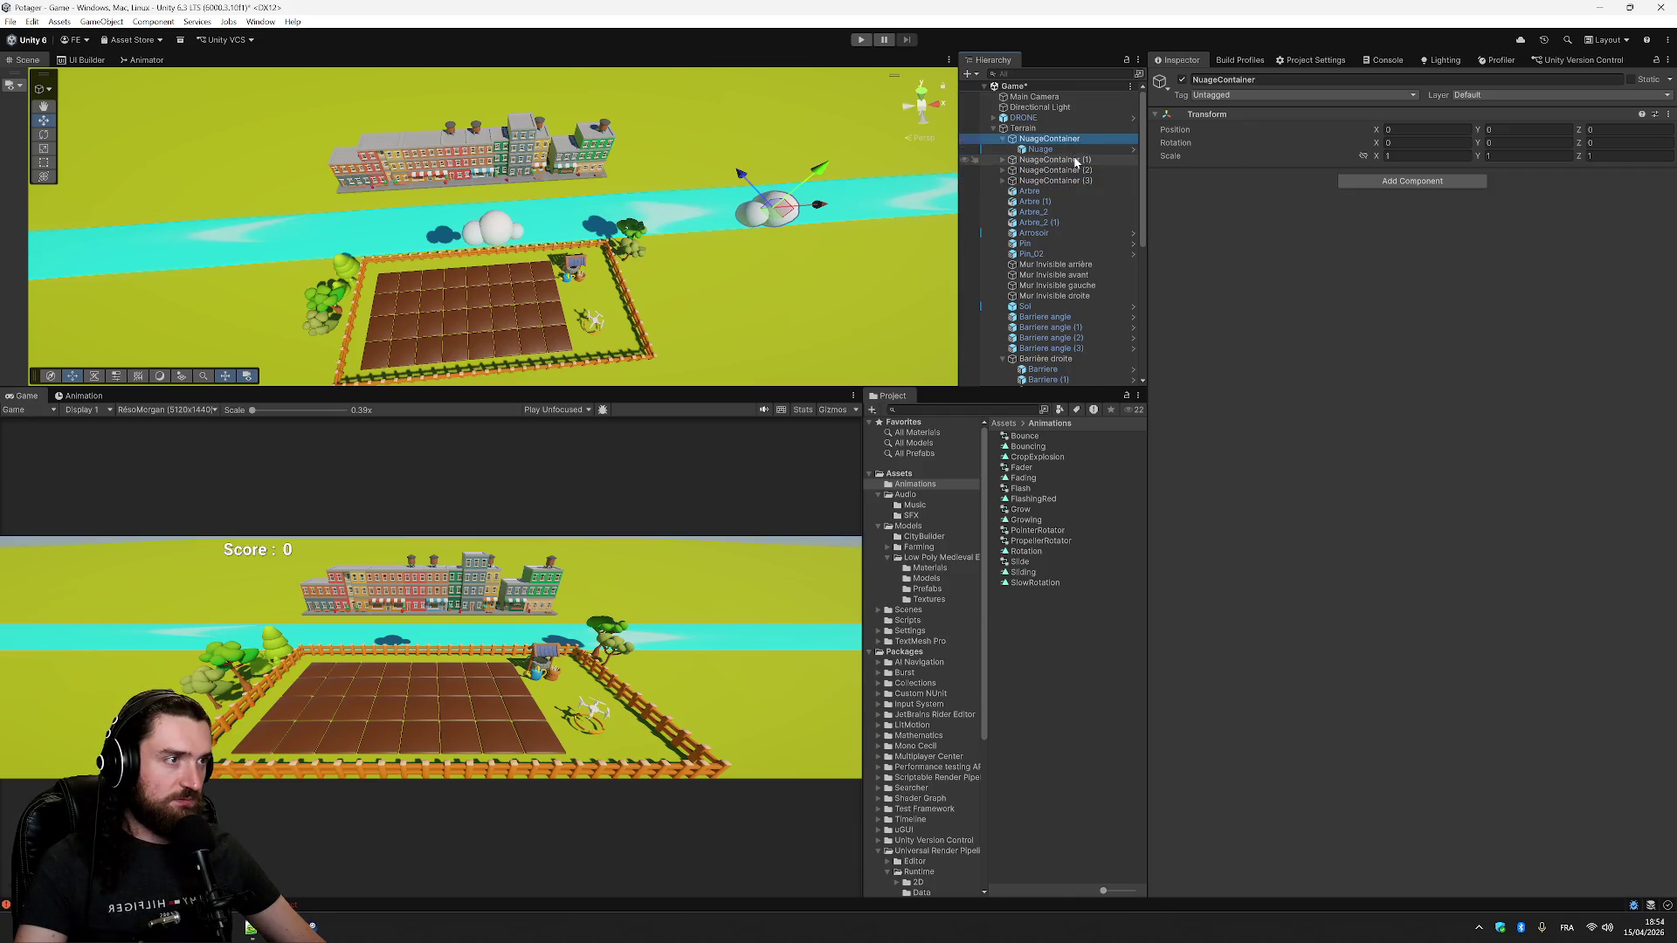
left_click(1075, 161)
left_click(1003, 160)
left_click(1040, 170)
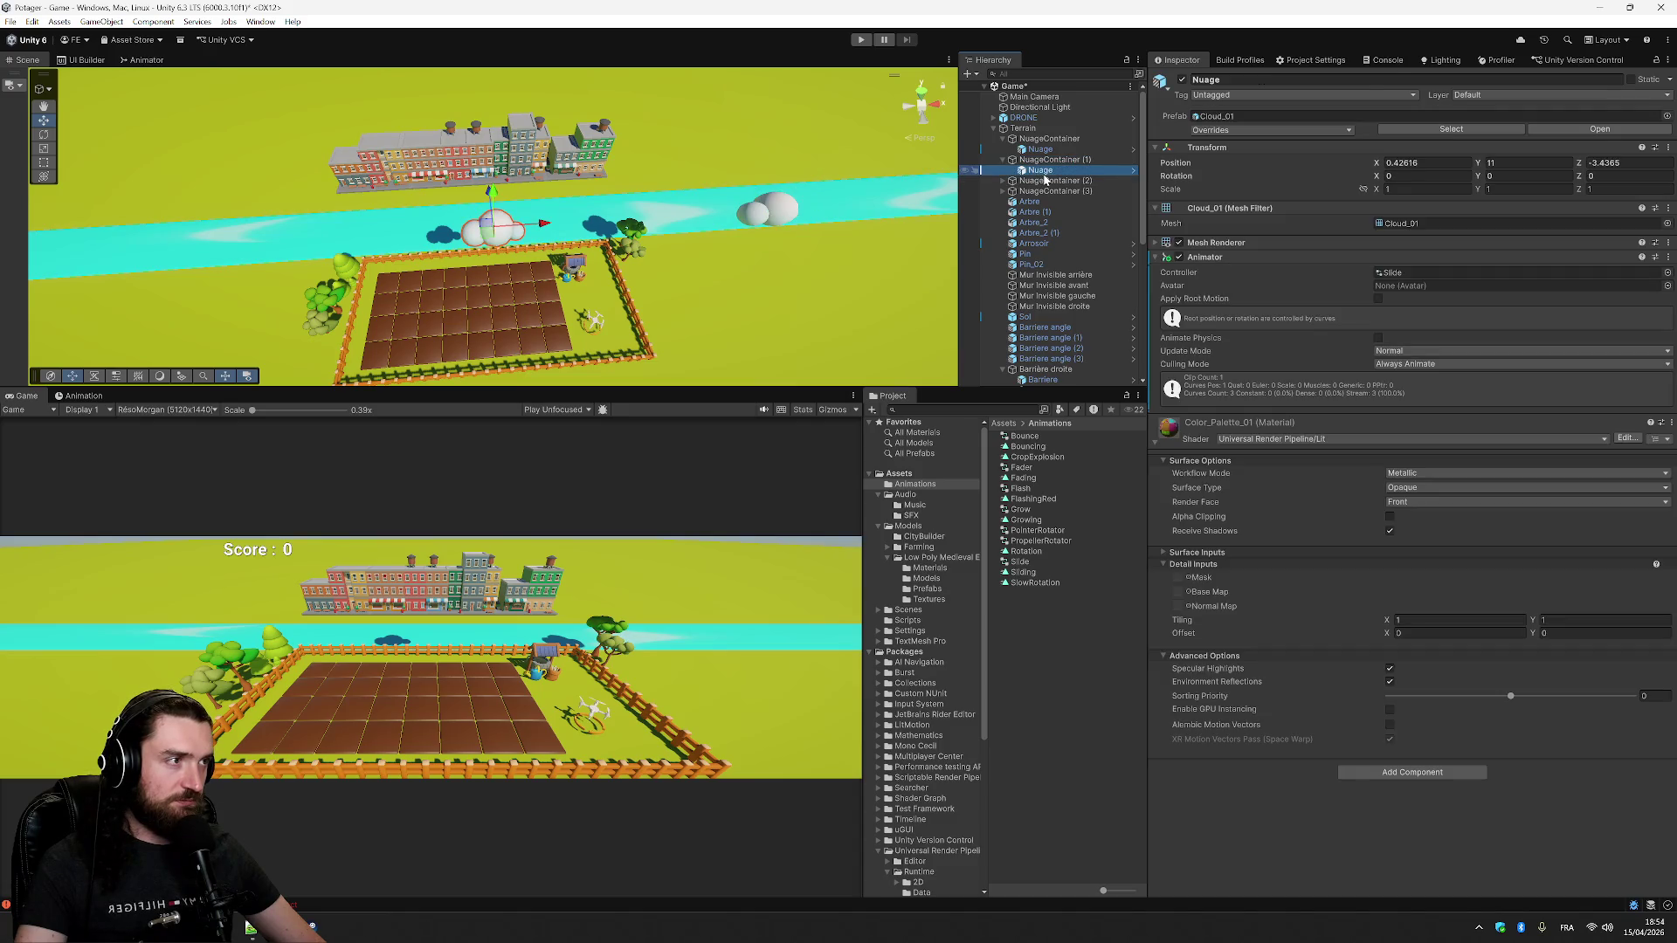
left_click(1040, 148)
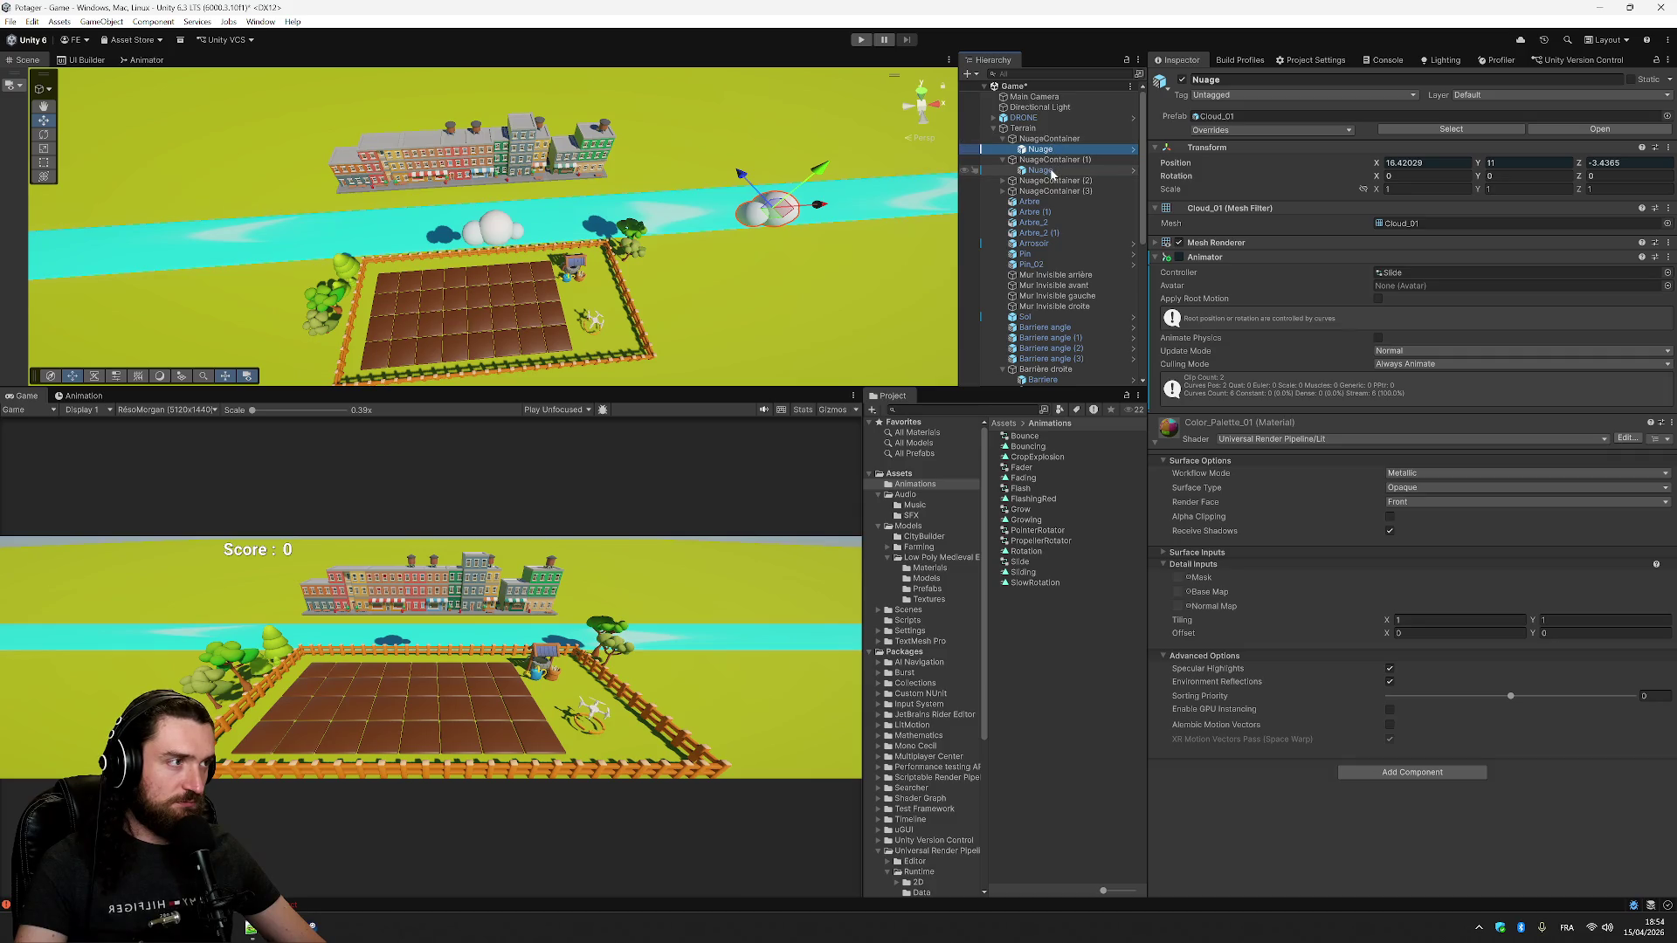
- Move NuageContainer (1) to Position X -5, Y 8
left_click(1052, 160)
left_click(1423, 129)
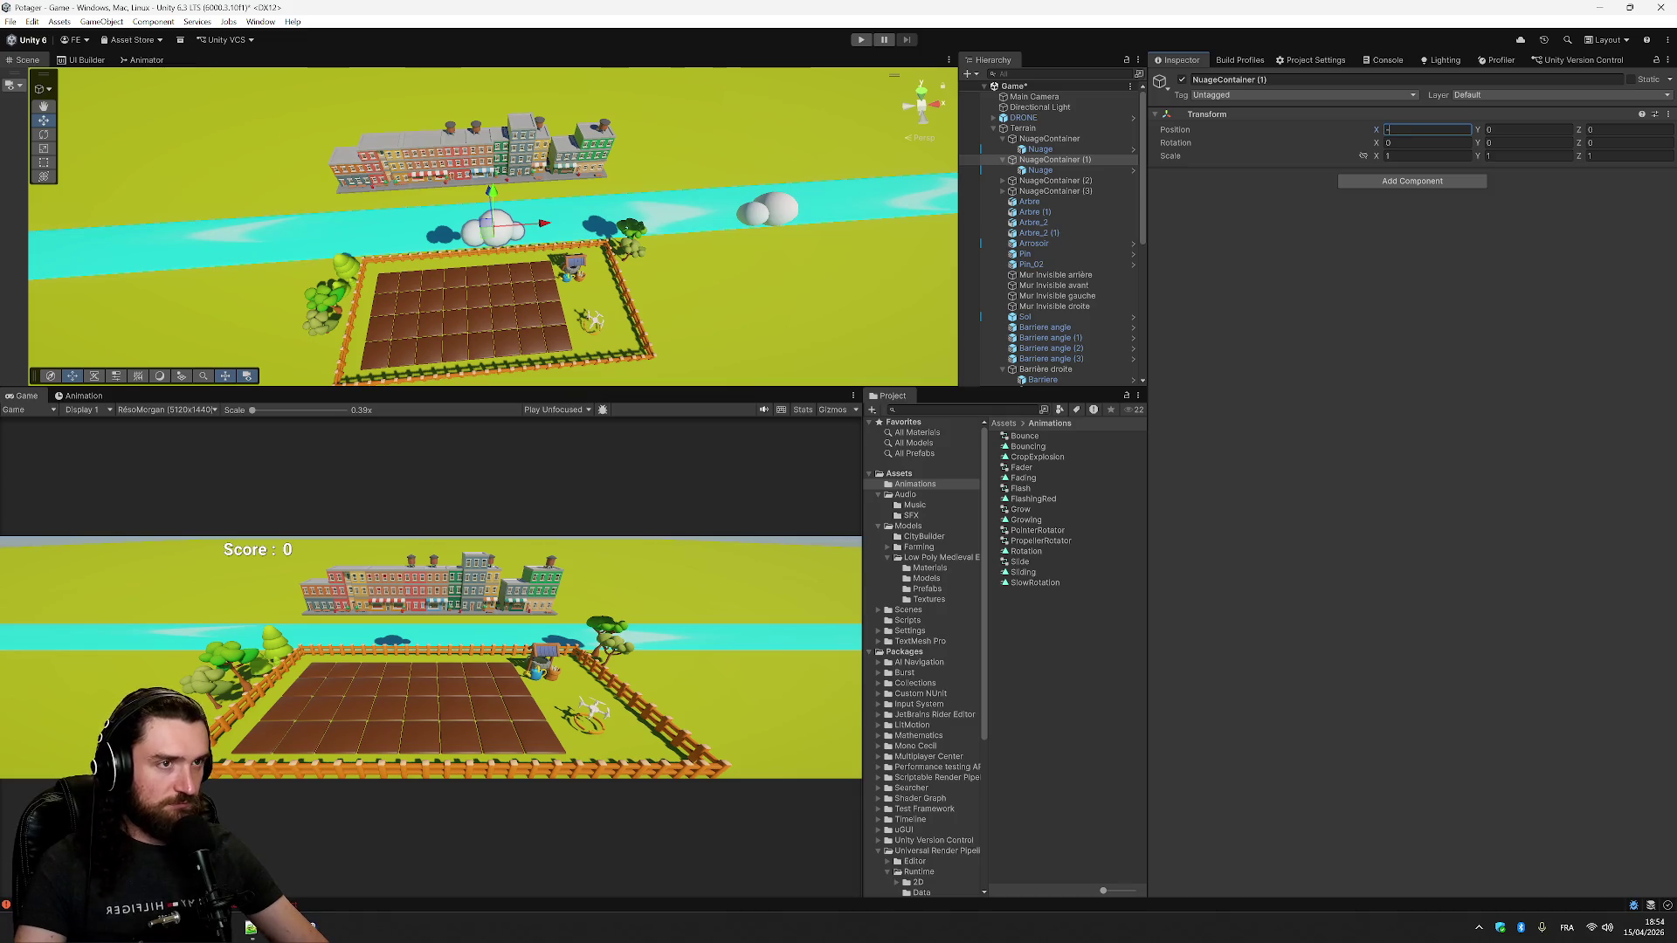
type("5")
key("Tab")
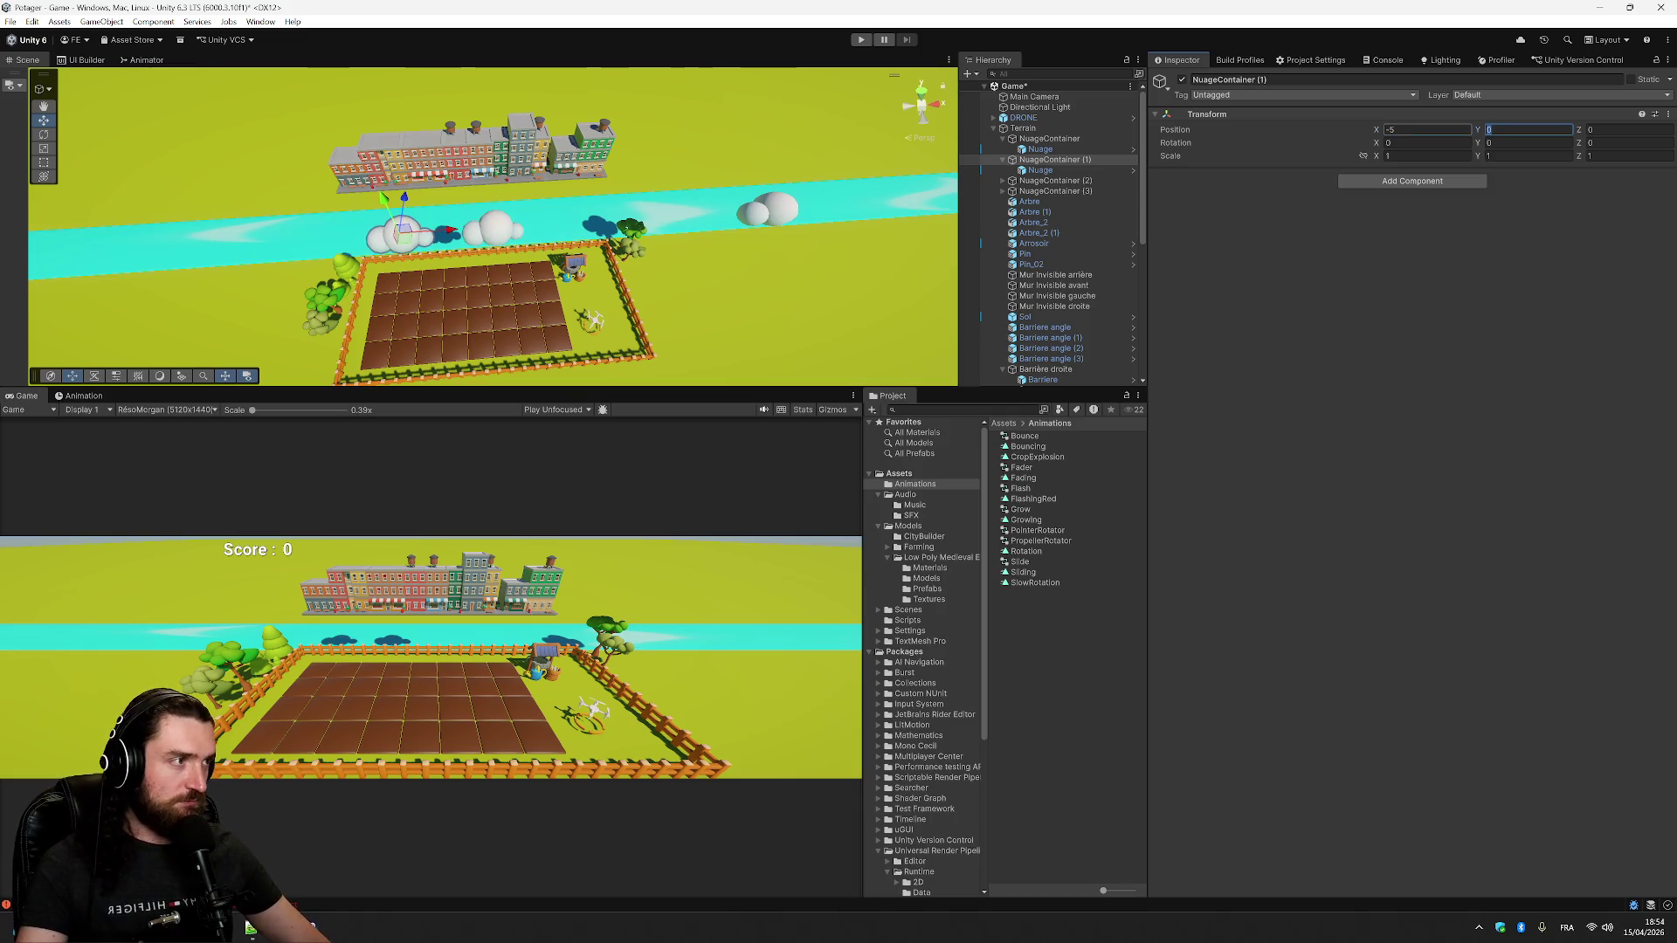
type("8")
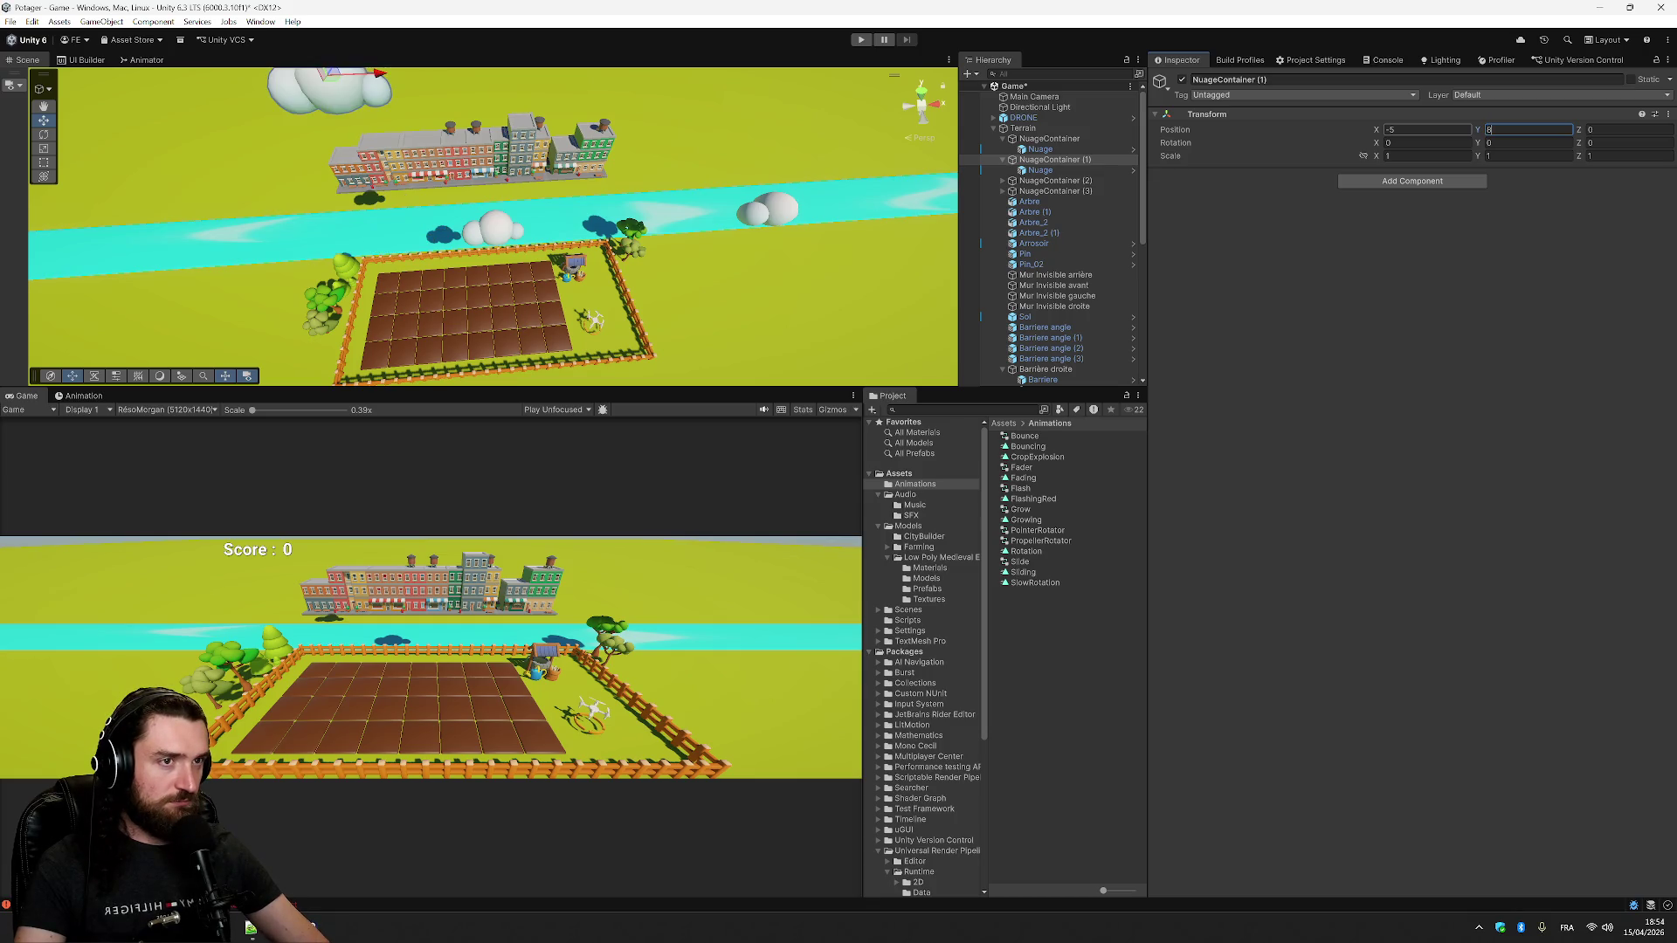
key("Tab")
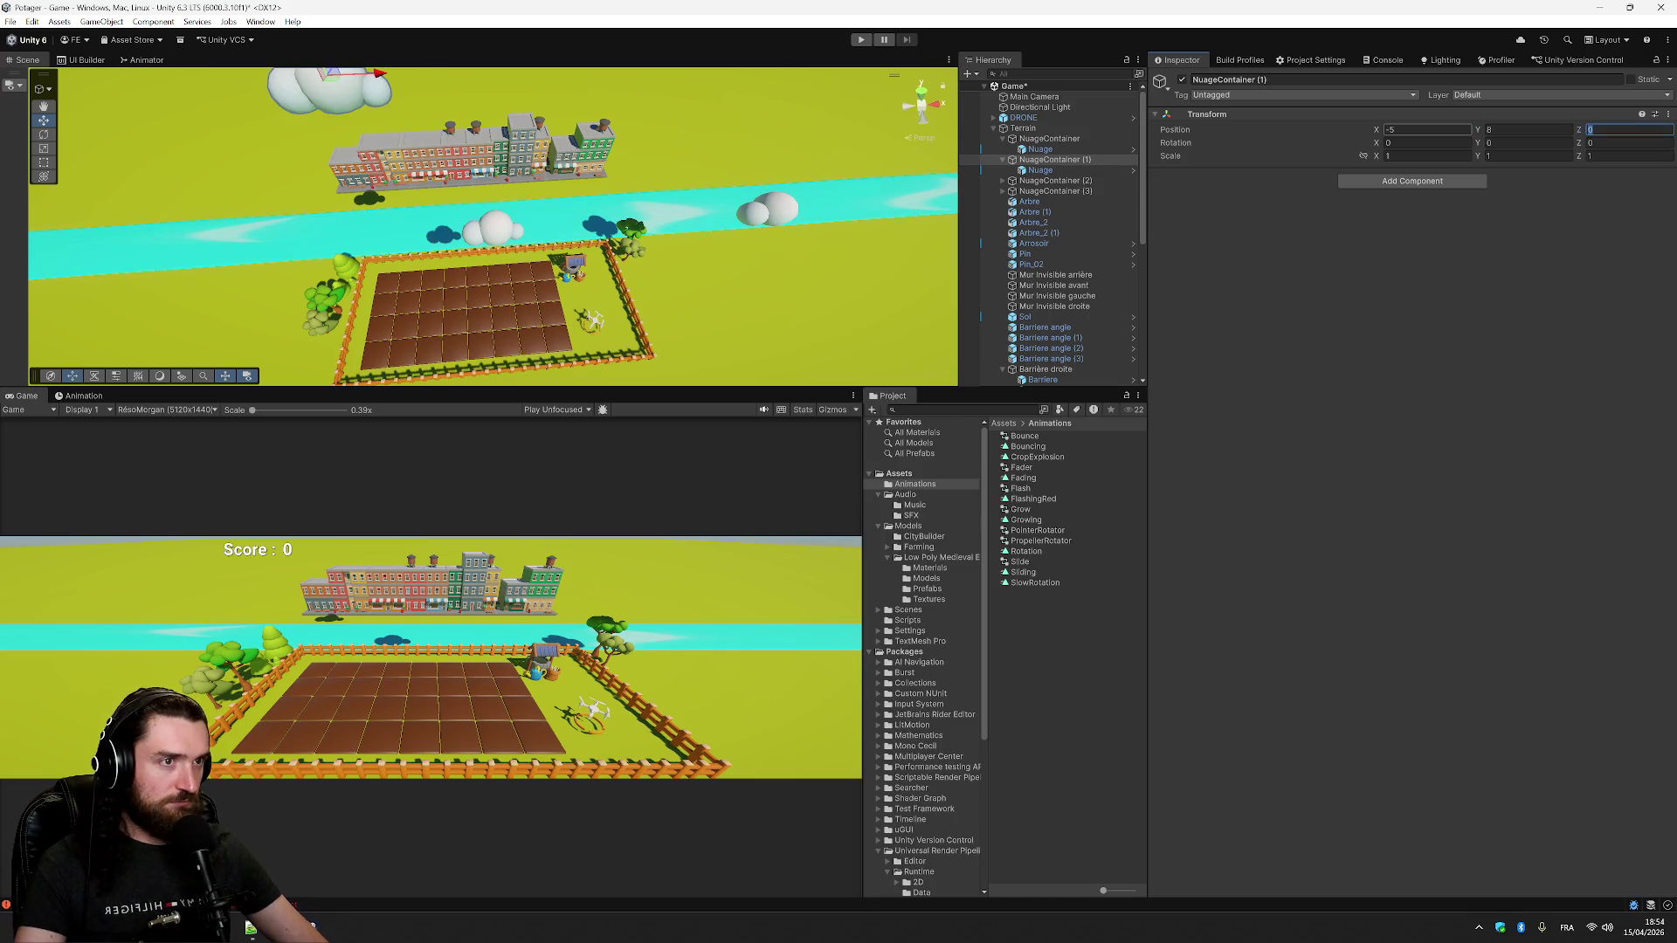
left_click(1066, 151)
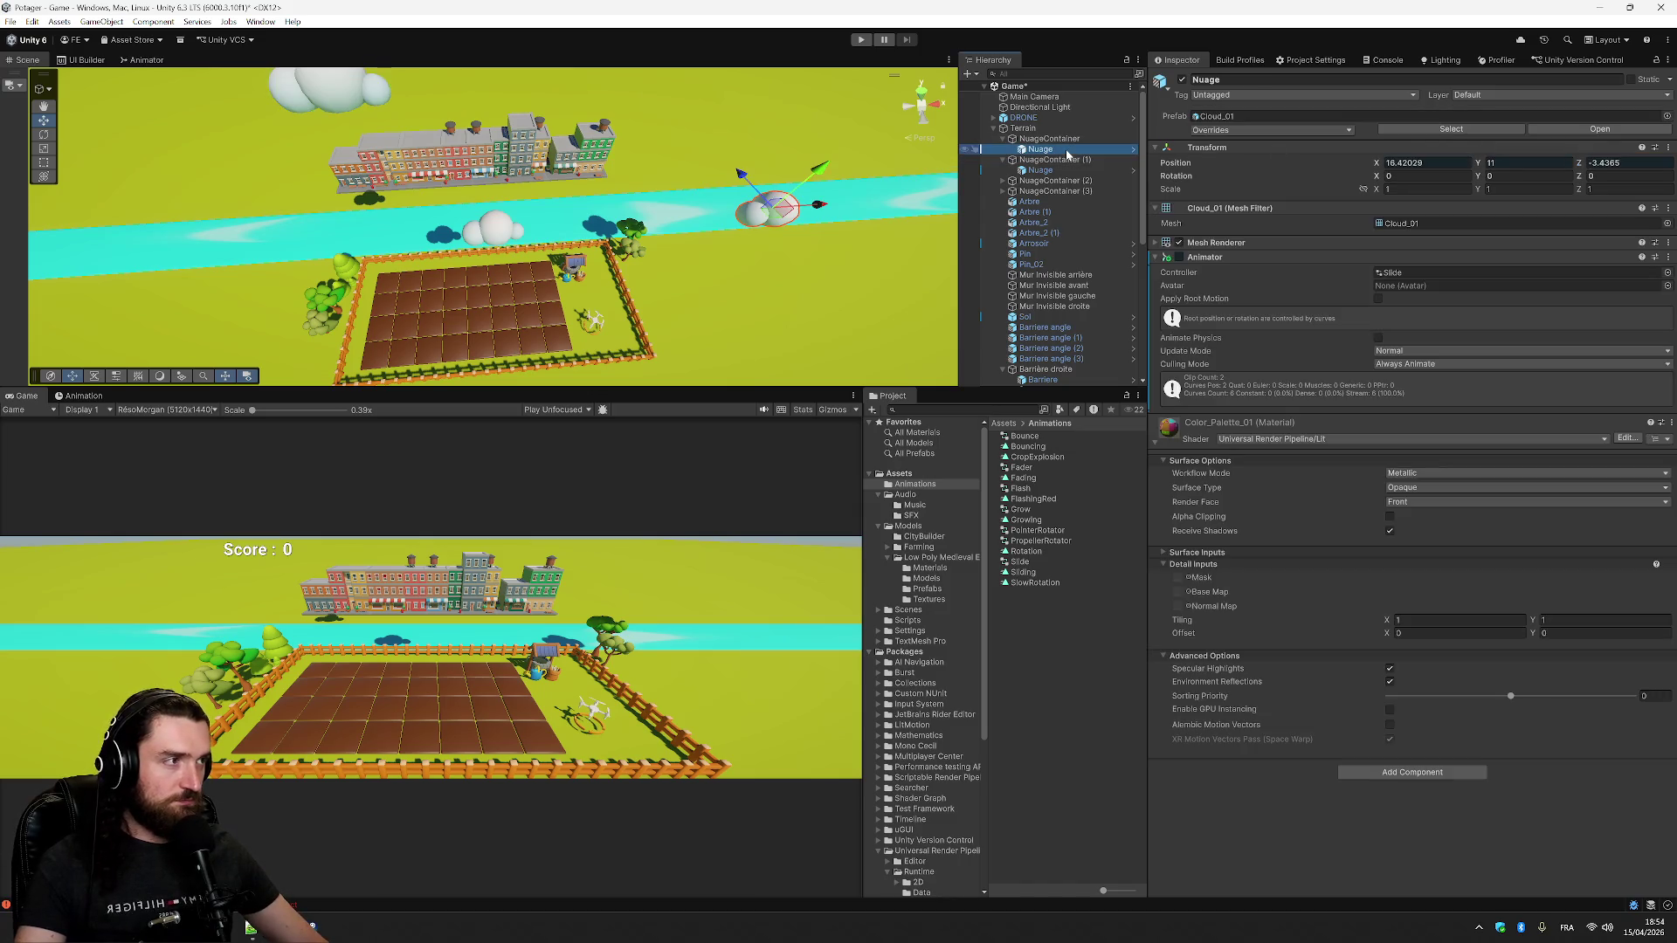
- Zero the Nuage positions inside the original NuageContainer and NuageContainer (1)
key("Up")
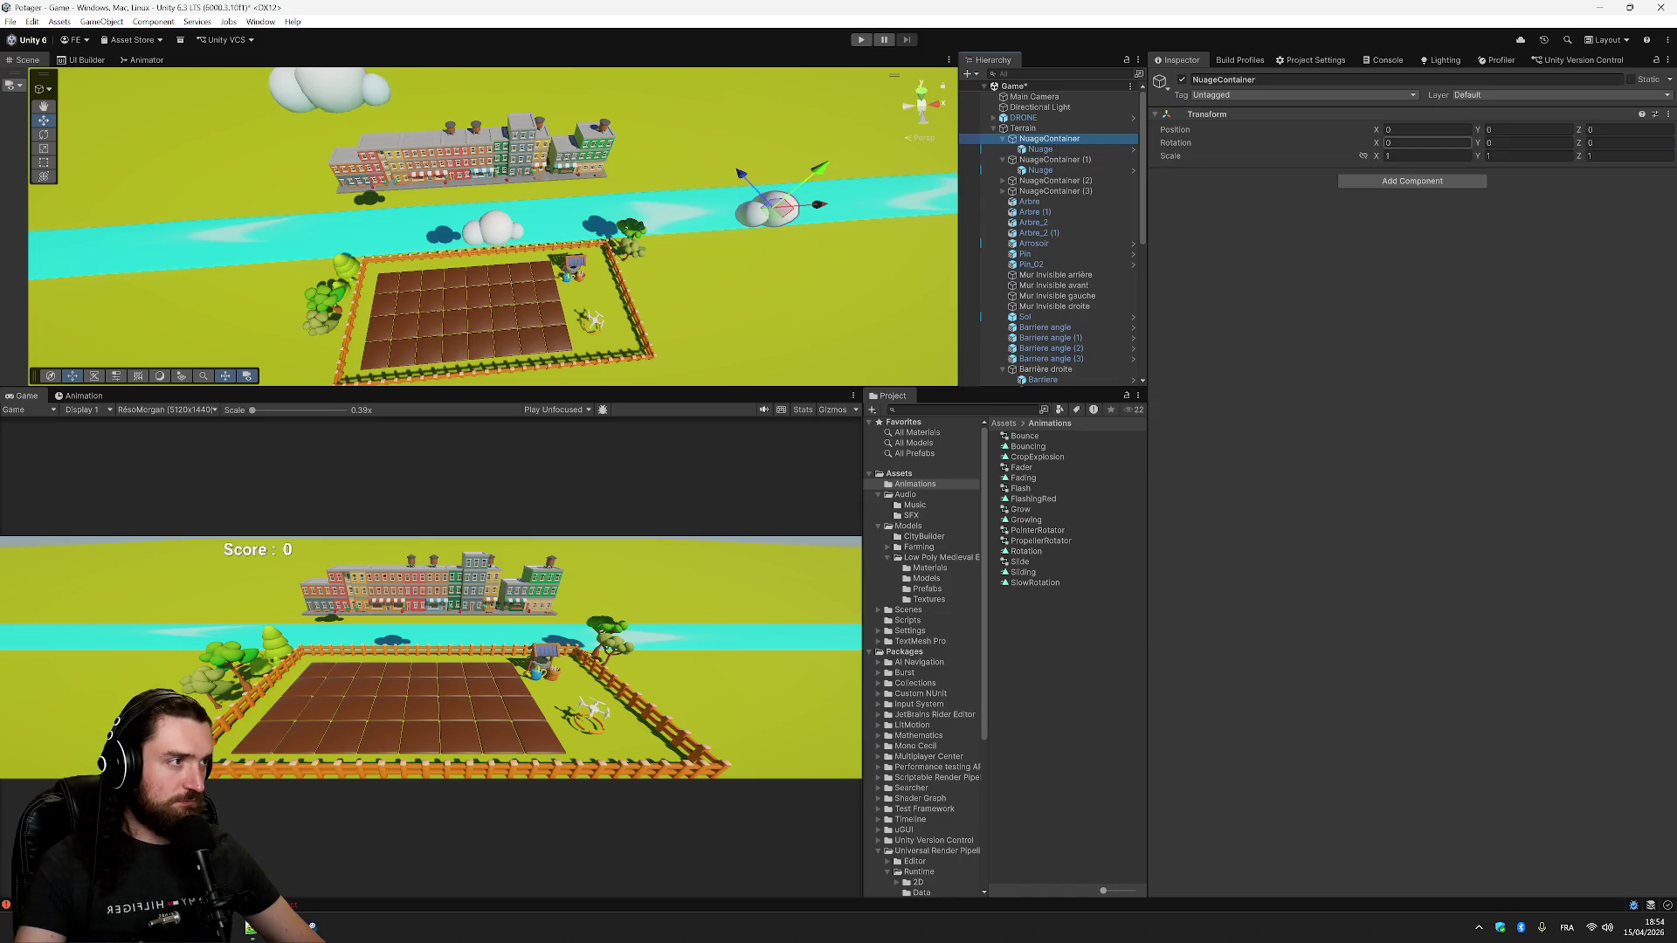
key("Down")
key("Tab")
key("Tab")
type("0")
key("Tab")
type("0")
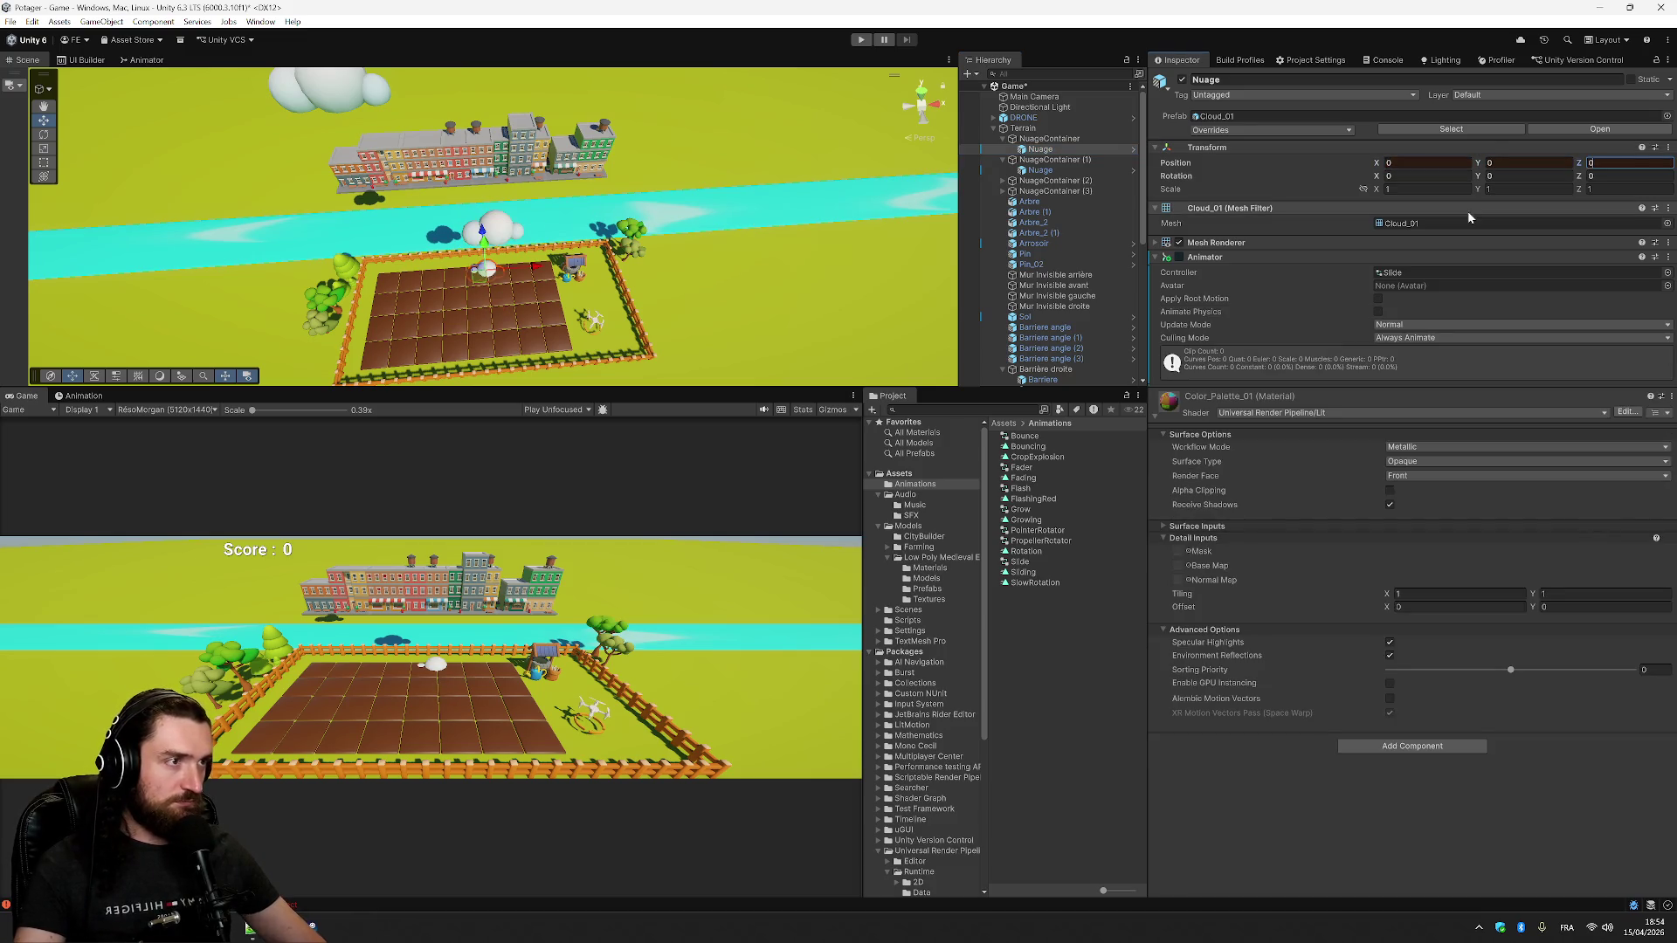
left_click(1054, 172)
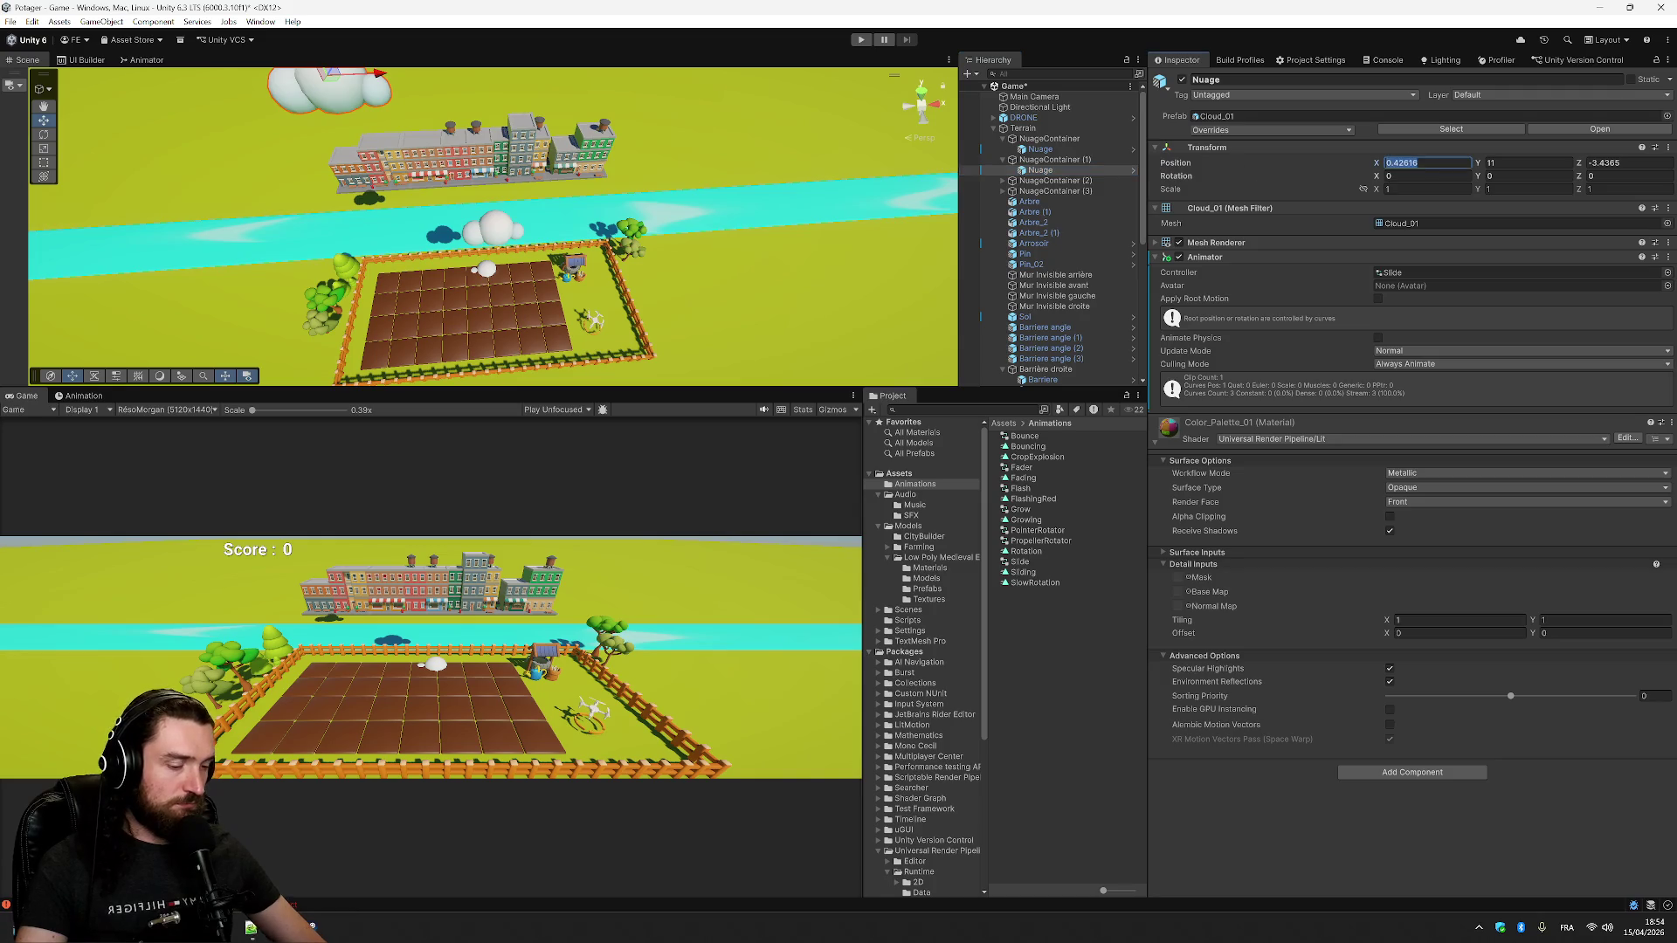
type("0")
key("Tab")
type("0")
key("Tab")
type("0")
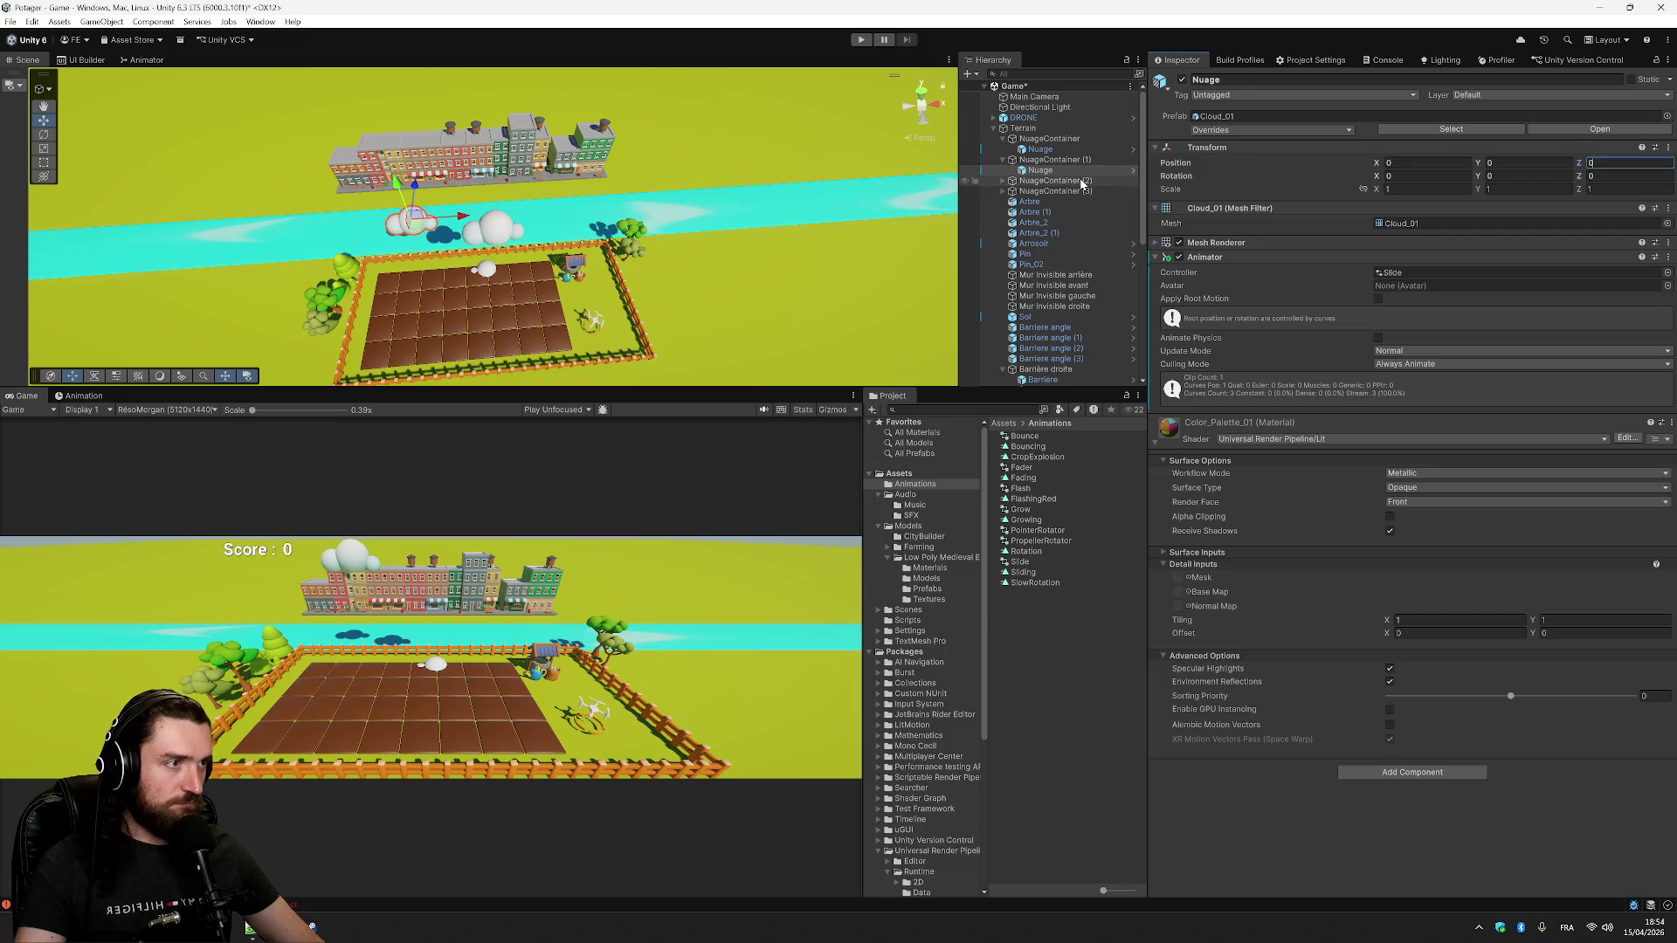
- Set the Nuage inside NuageContainer (2) to position 0, 0, 0
left_click(1005, 183)
left_click(1003, 181)
left_click(1050, 192)
left_click(1406, 163)
type("0")
key("Tab")
type("0")
key("Tab")
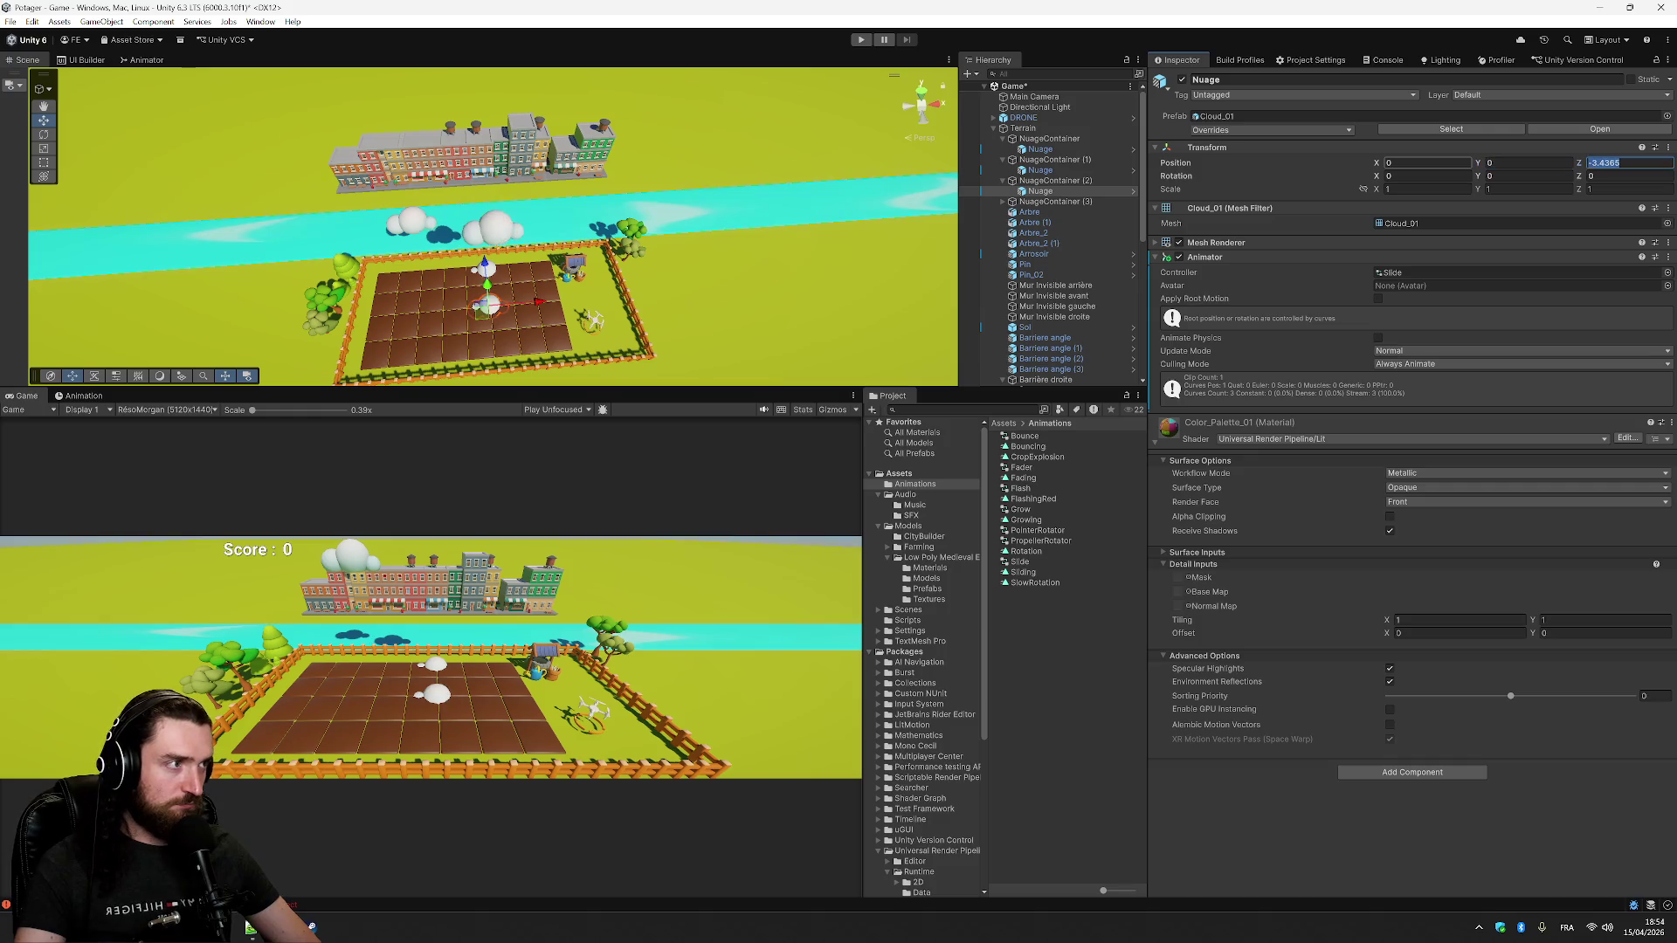
type("0")
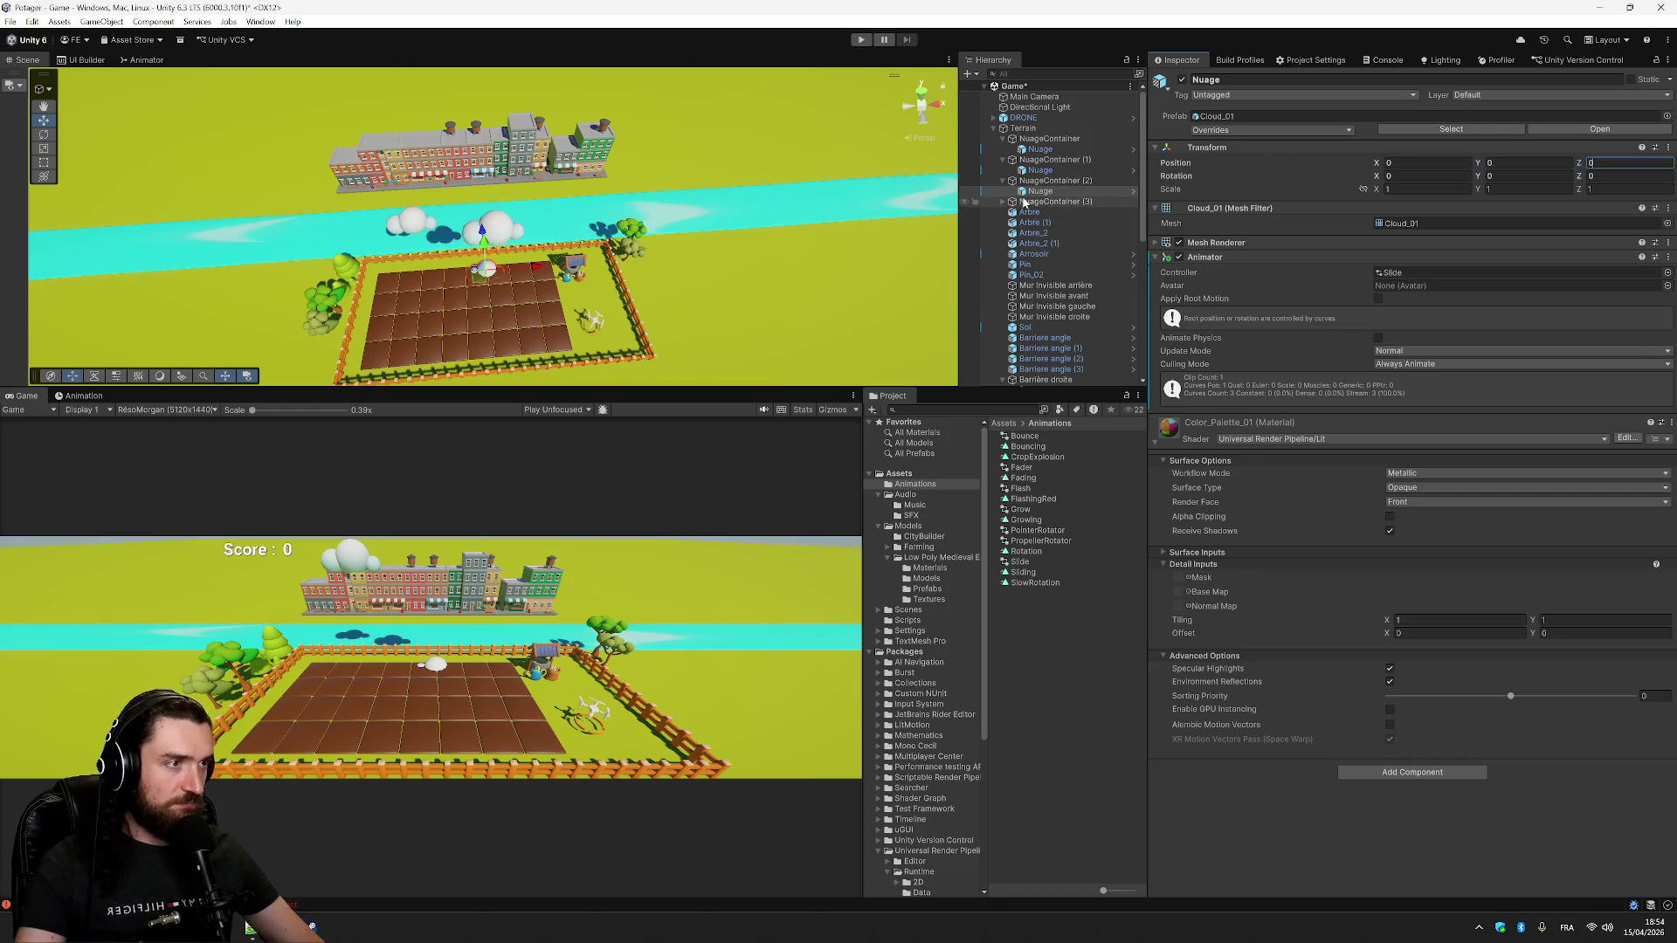
- Set the Nuage inside NuageContainer (3) to position 0, 0, 0
left_click(1029, 204)
left_click(1003, 202)
left_click(1039, 213)
left_click(1419, 162)
type("0")
key("Tab")
type("0")
key("Tab")
type("0")
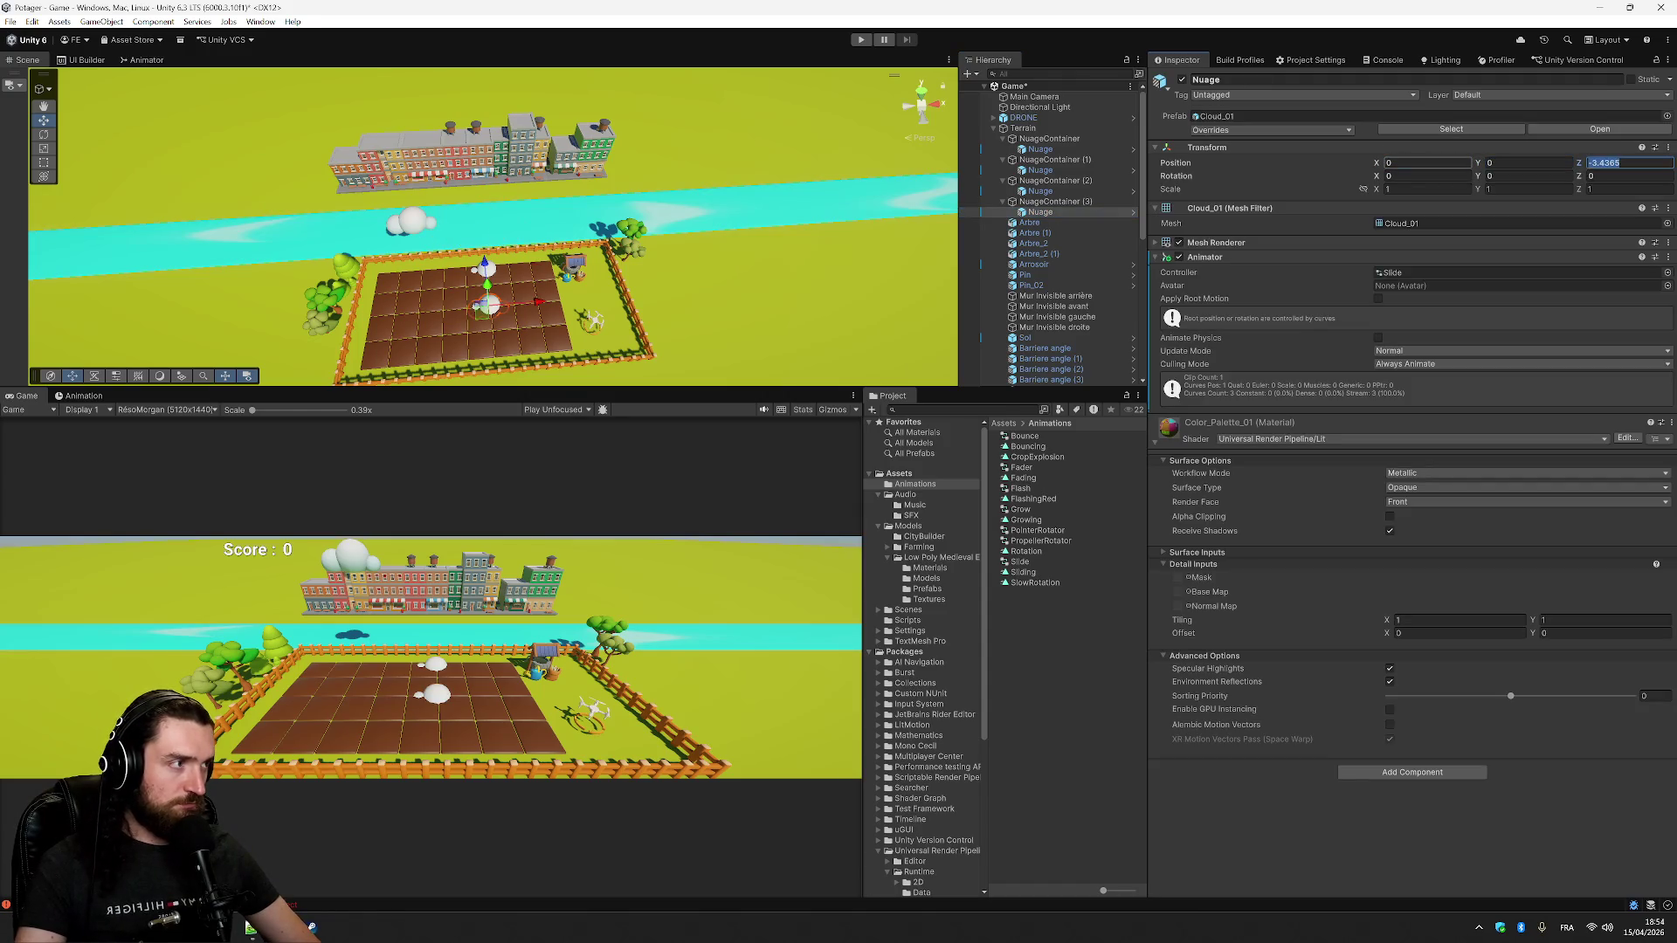
left_click(1048, 139)
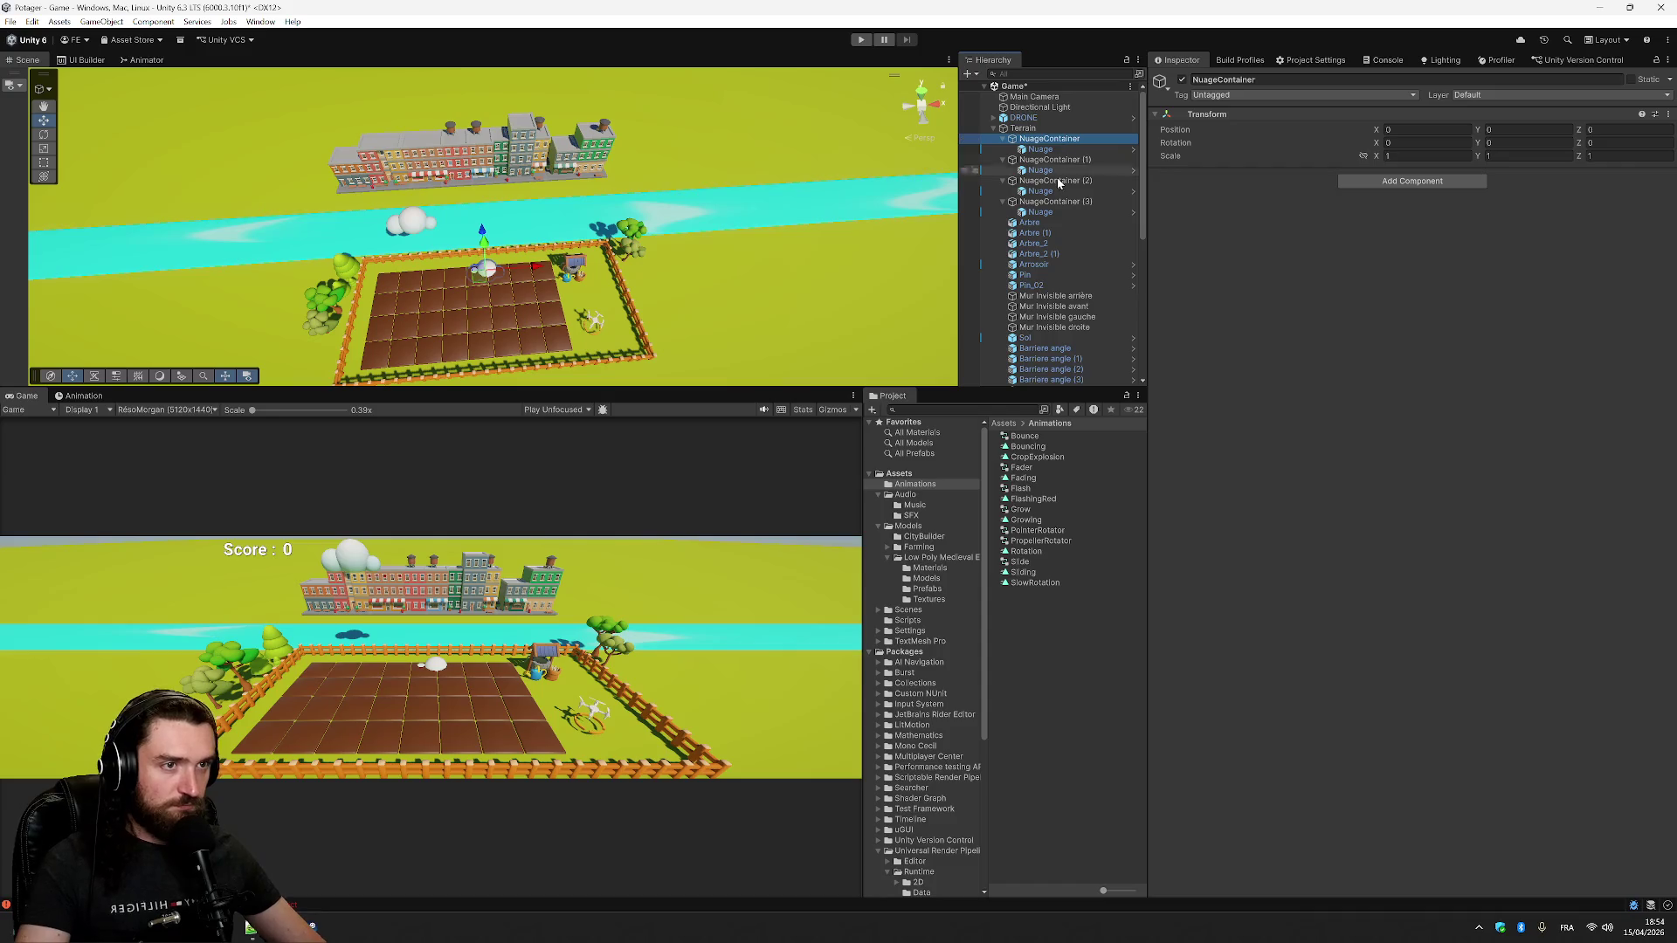
- Raise the original NuageContainer high above the field with the Move gizmo
left_click(1048, 151)
left_click(1053, 141)
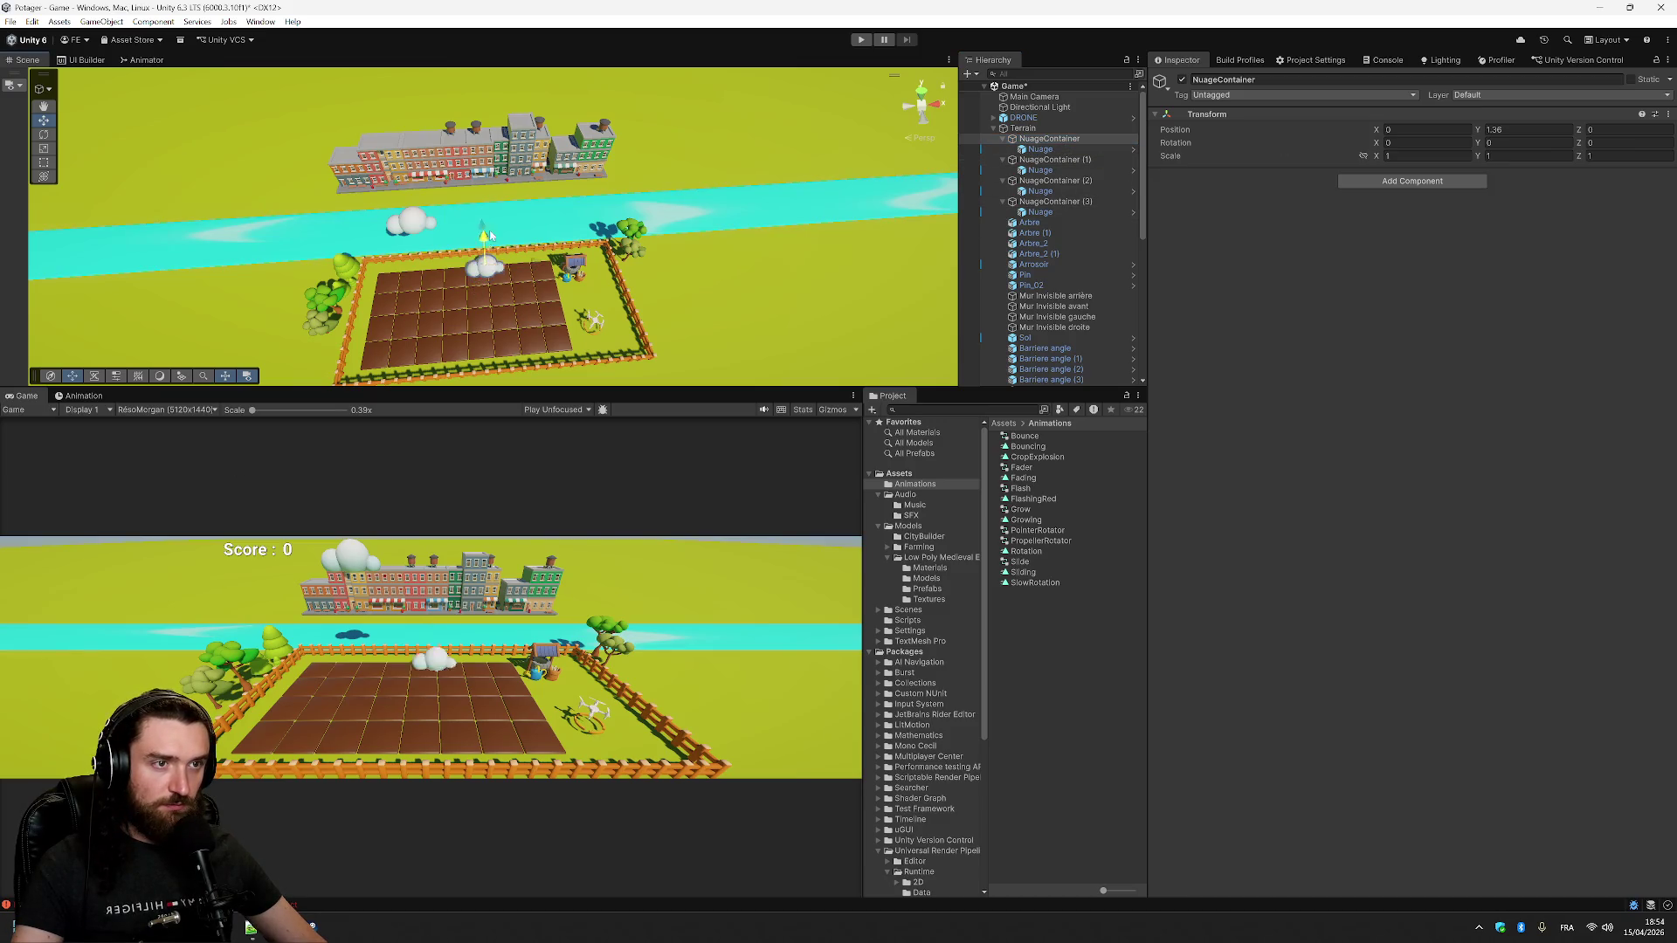
mouse_move(486, 247)
left_mouse_down()
mouse_move(502, 128)
mouse_move(475, 152)
mouse_move(480, 110)
left_mouse_up()
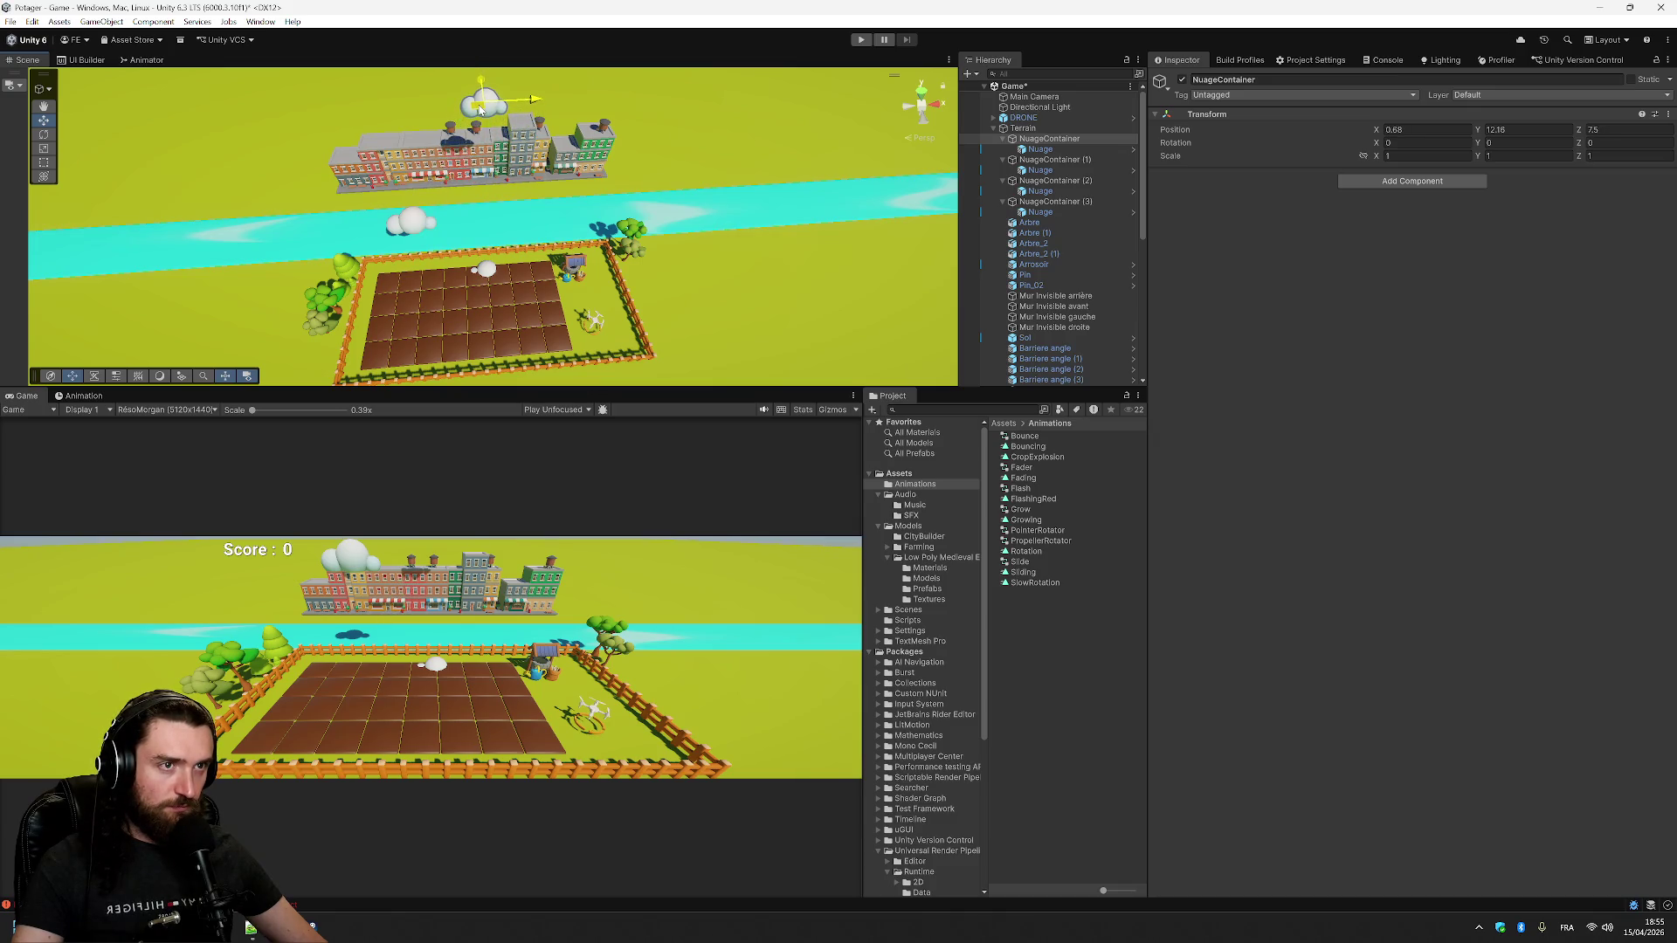
- Drag NuageContainer (2) far left to about X -26.88
left_click(1057, 161)
left_click(1061, 182)
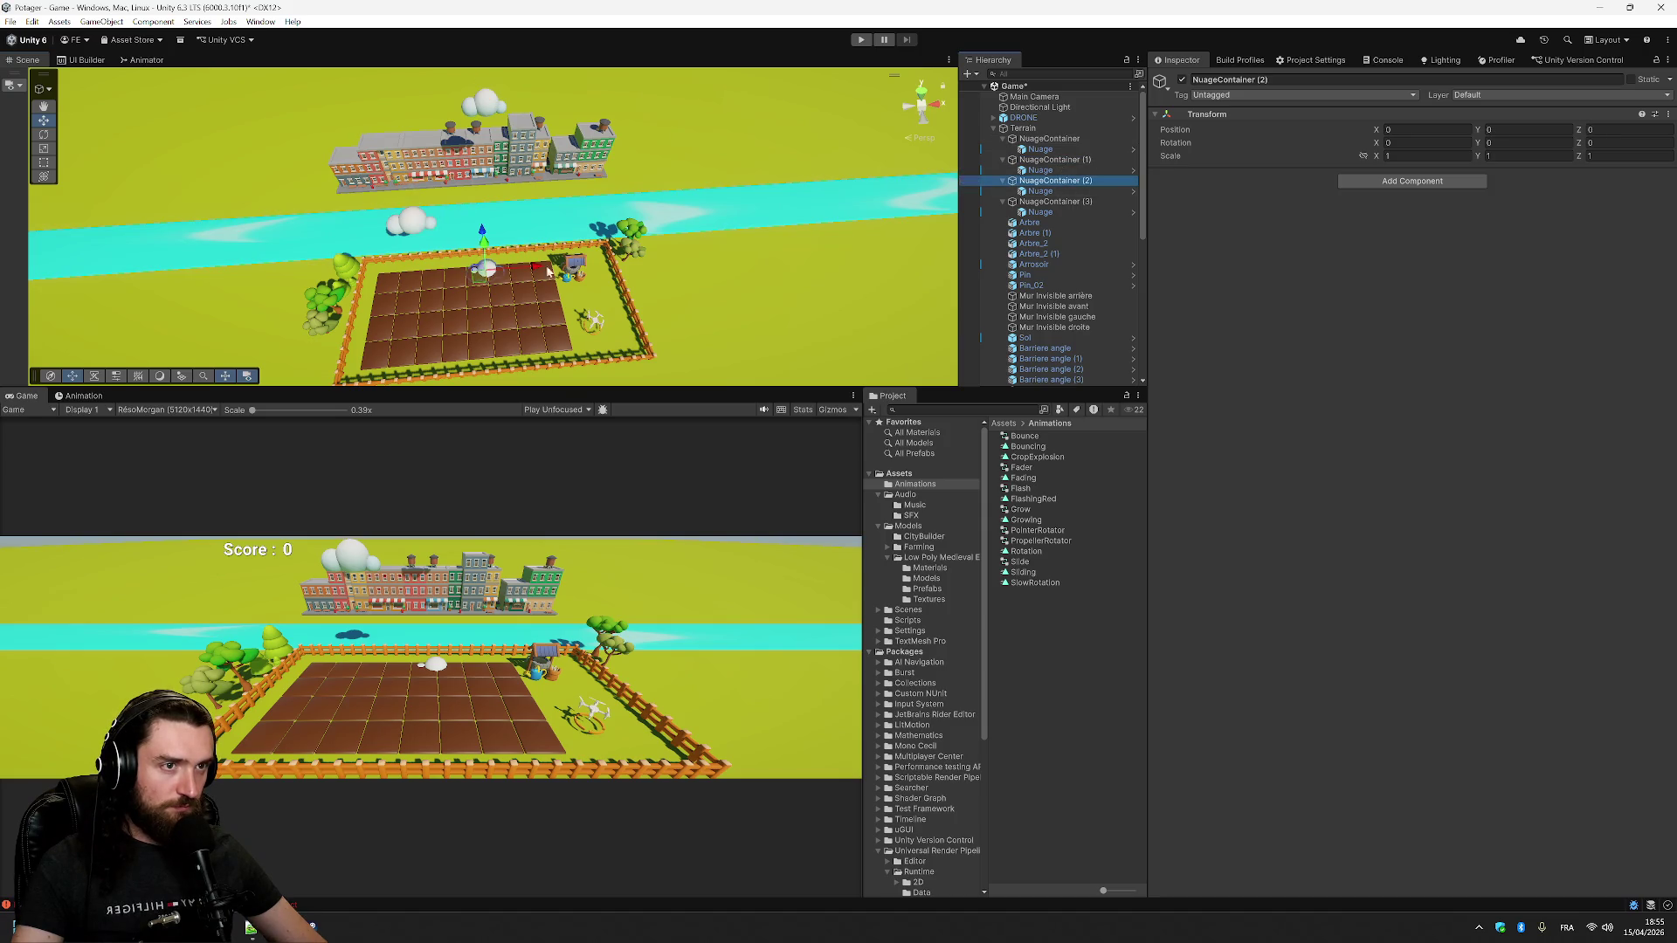
mouse_move(542, 267)
left_mouse_down()
mouse_move(813, 244)
mouse_move(854, 127)
mouse_move(837, 188)
left_mouse_up()
mouse_move(797, 240)
left_mouse_down()
mouse_move(533, 362)
mouse_move(429, 385)
left_mouse_up()
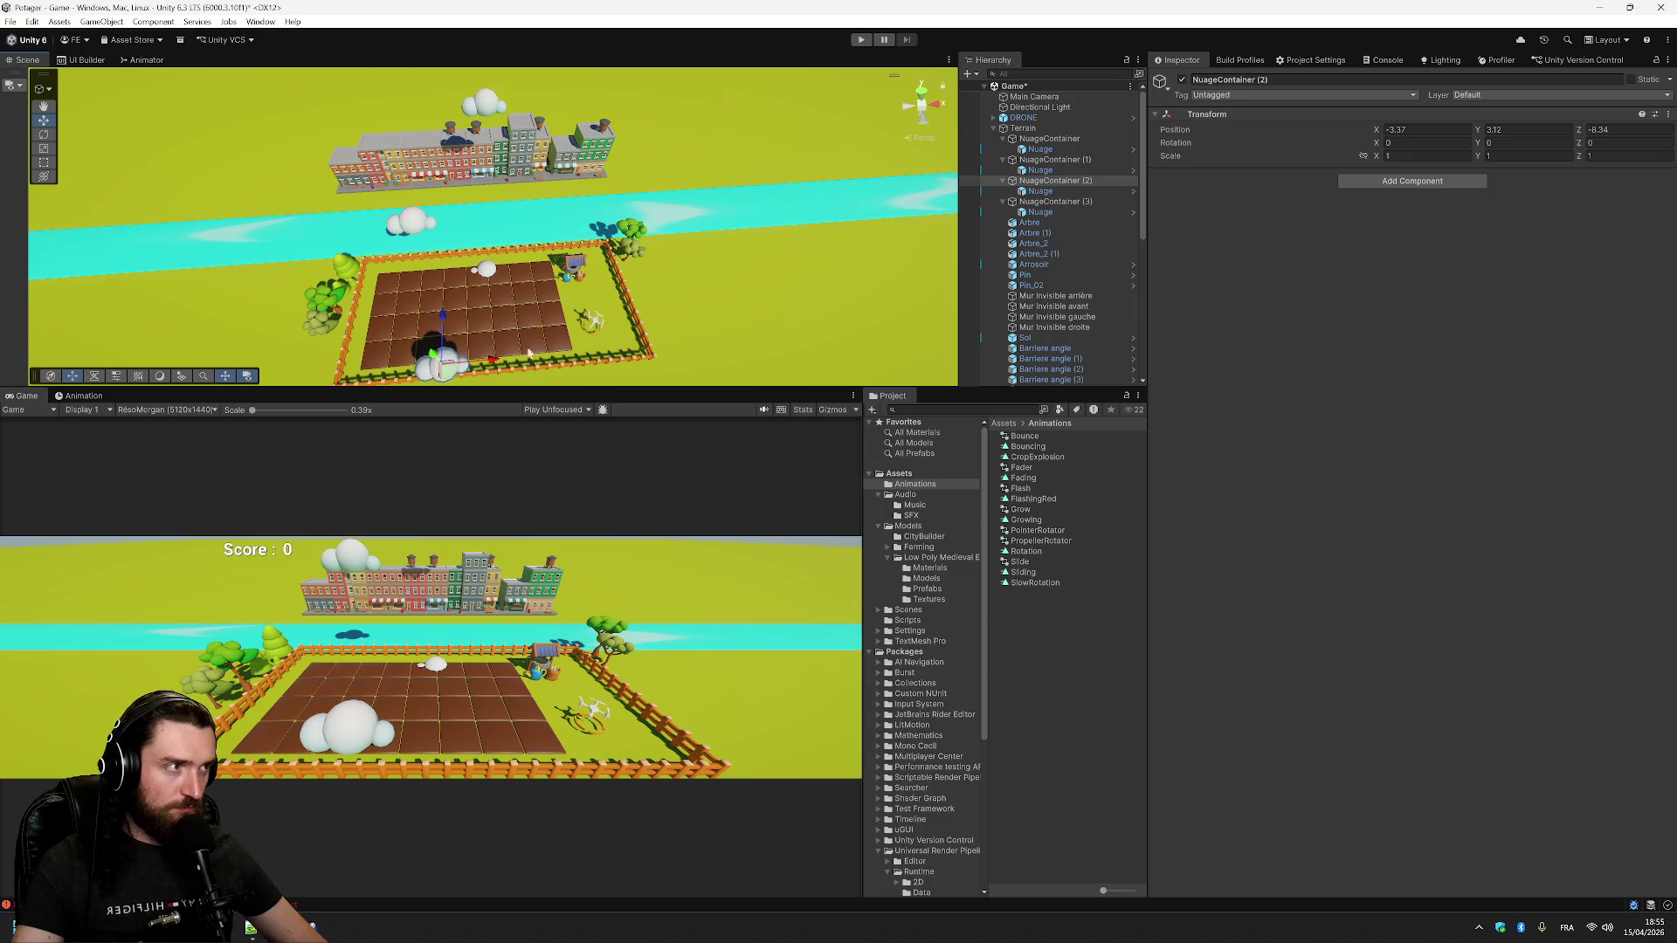
mouse_move(422, 325)
left_mouse_down()
mouse_move(450, 254)
mouse_move(453, 289)
mouse_move(427, 273)
mouse_move(423, 428)
mouse_move(418, 339)
left_mouse_up()
scroll(484, 347, "down", 3)
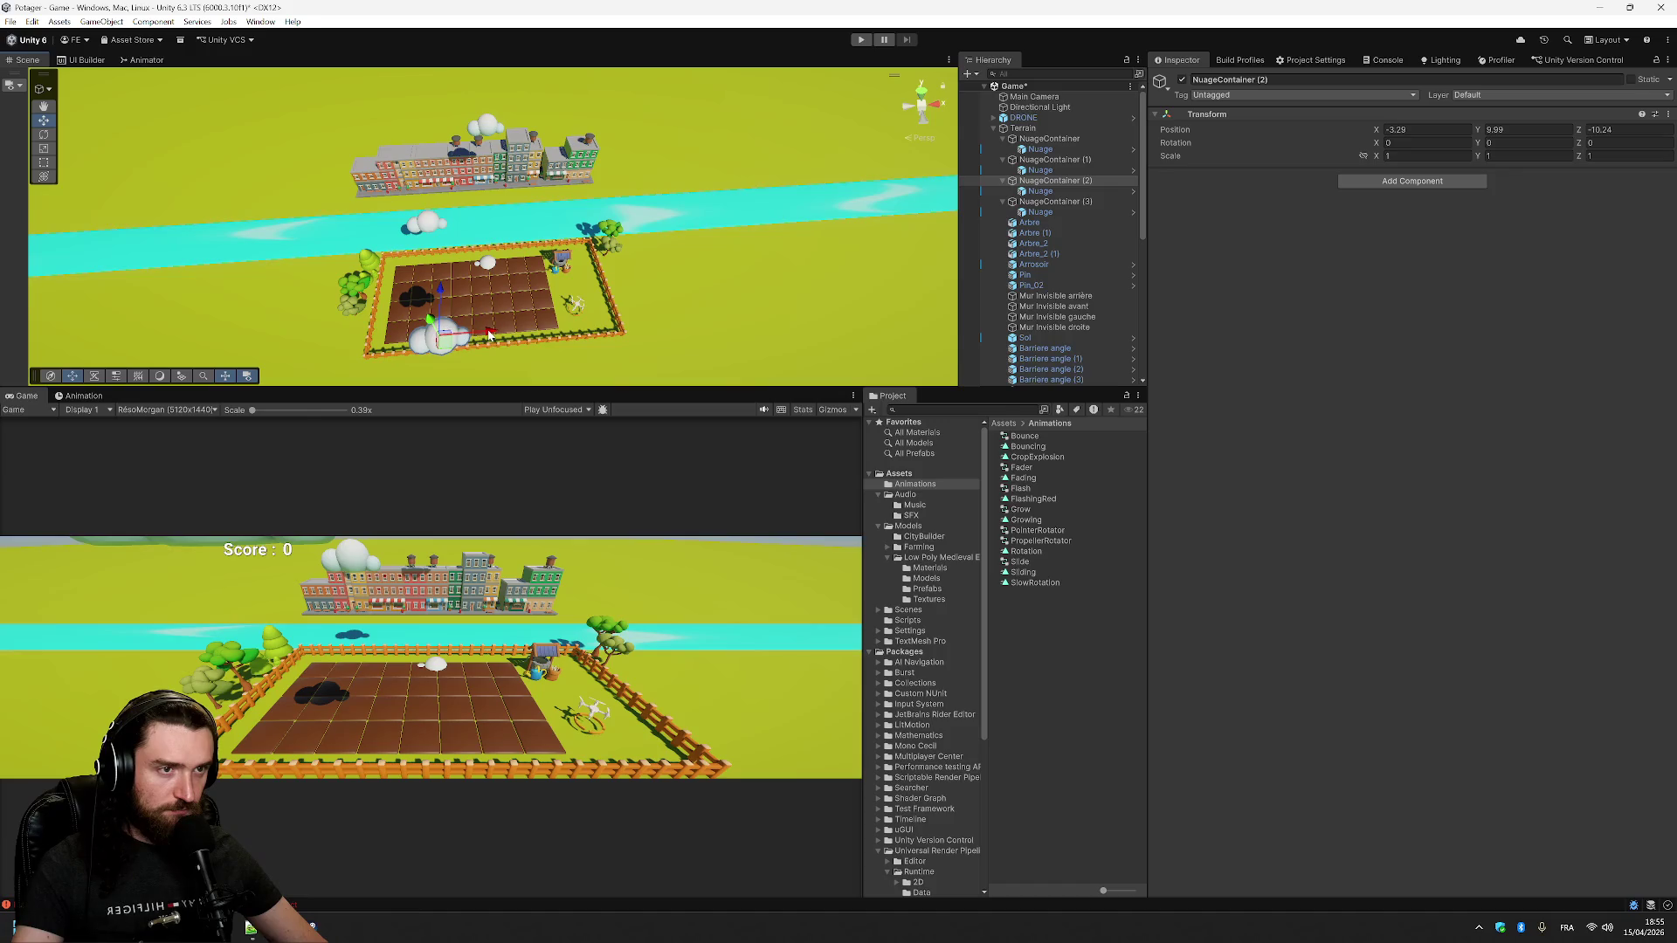
left_click_drag(490, 335, 84, 316)
- Preview the Sliding clip on NuageContainer (2)'s cloud, scrubbing to the end at X 50
left_click(83, 396)
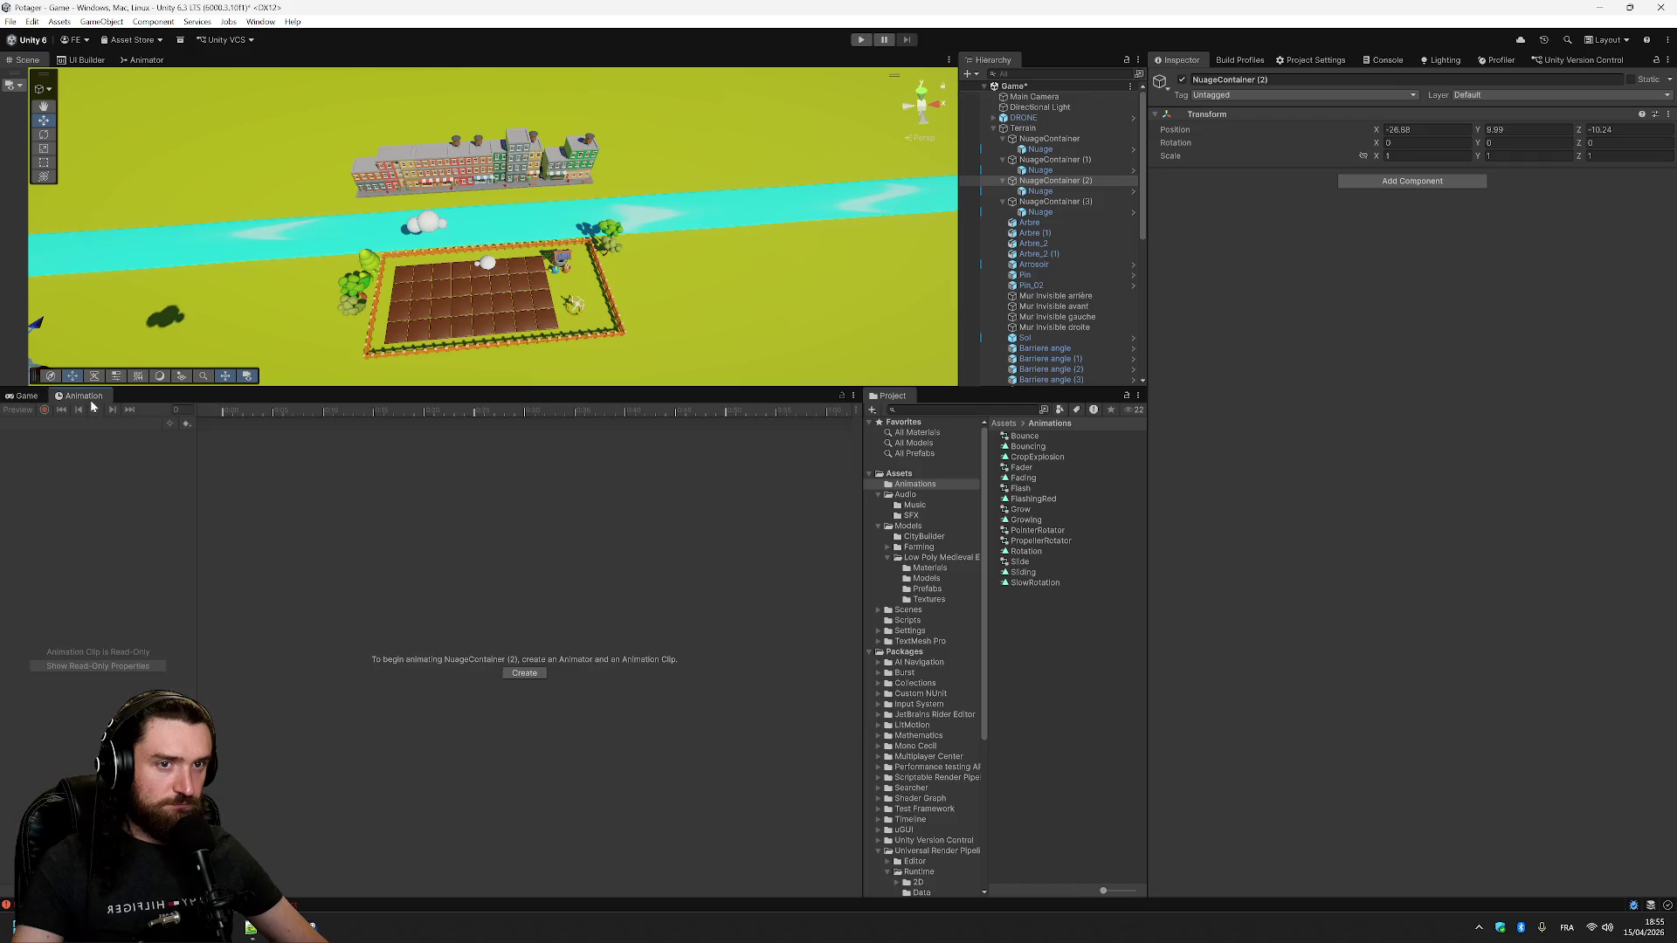
left_click(1039, 190)
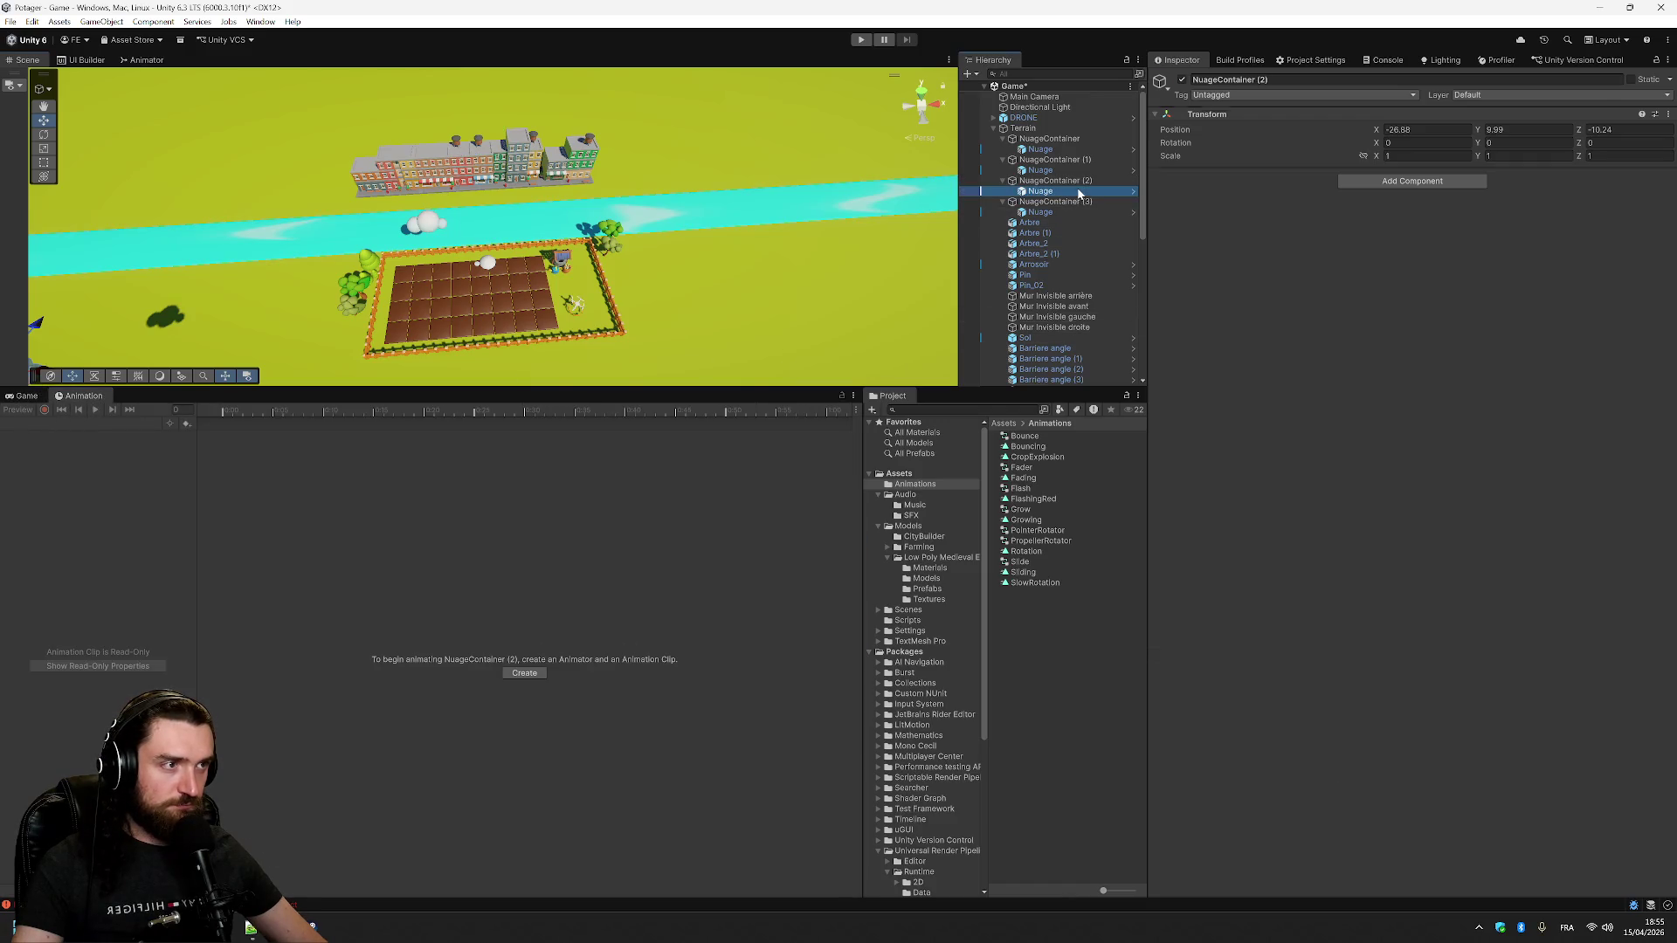
left_click(93, 409)
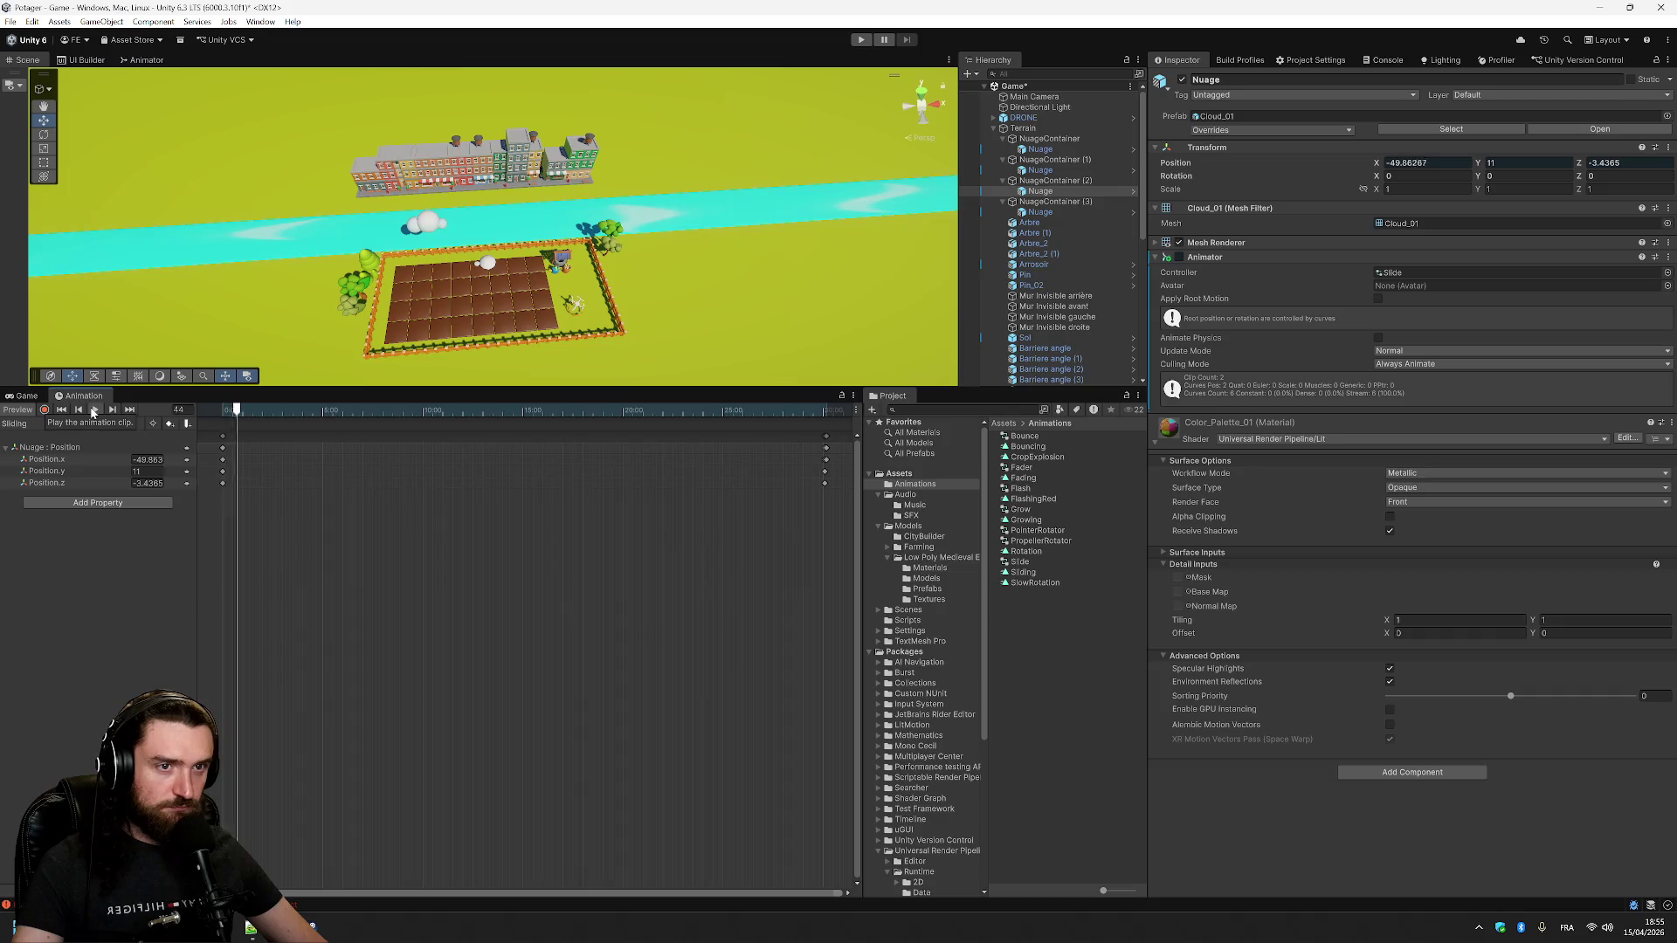
scroll(505, 326, "down", 10)
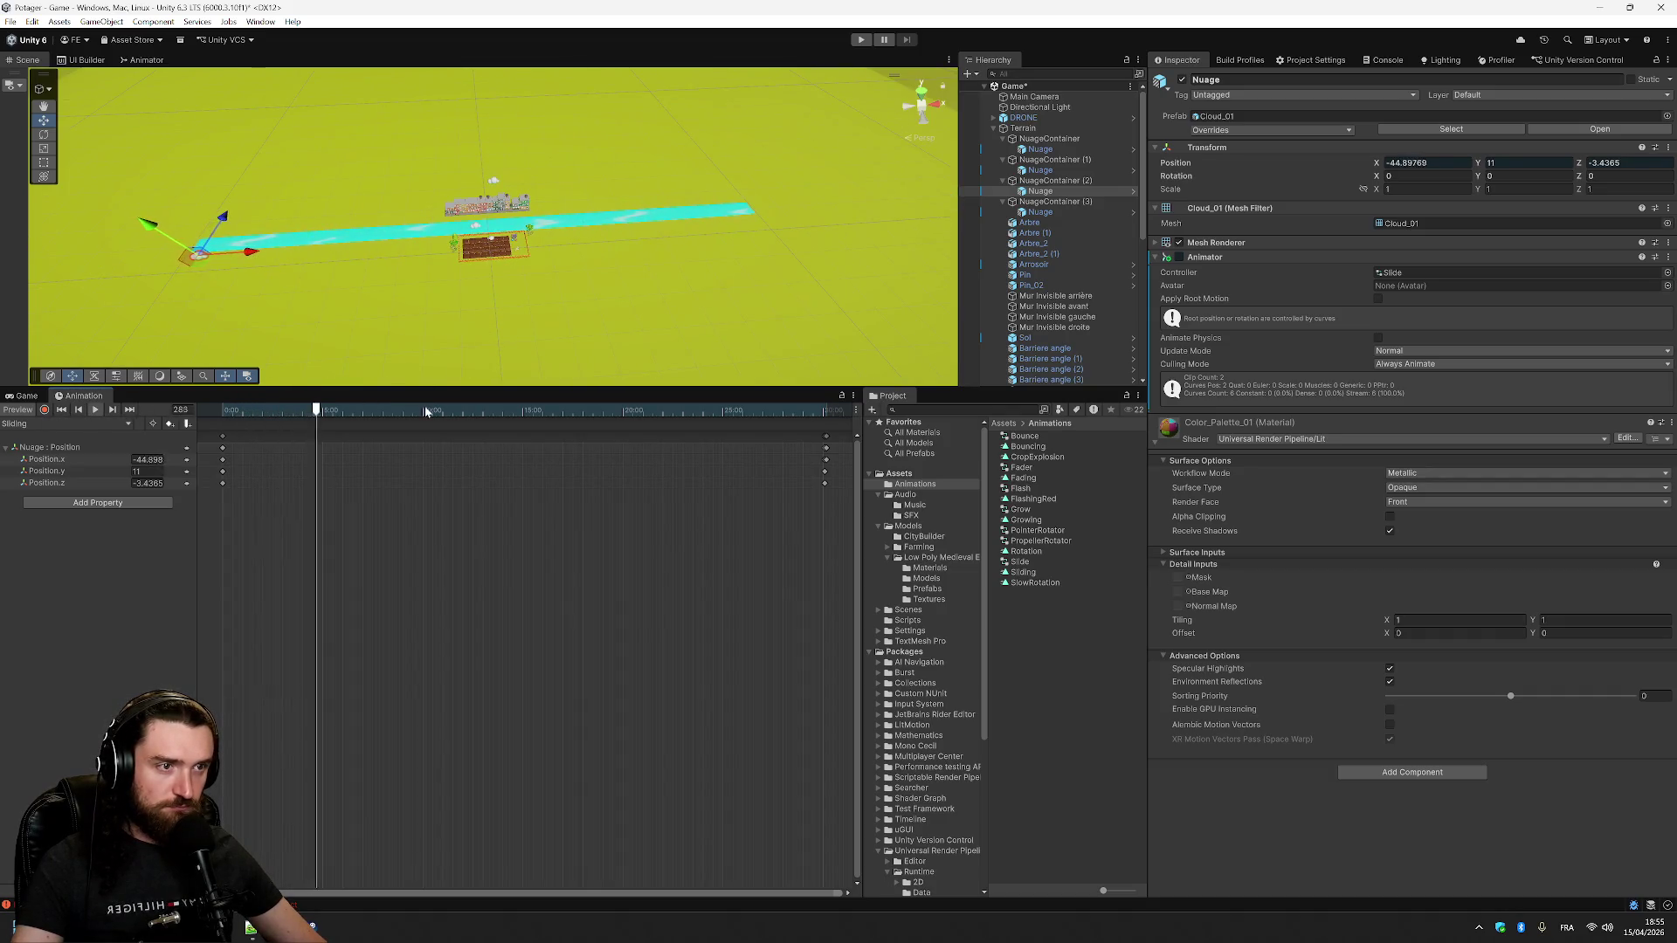
left_click(524, 411)
left_click_drag(534, 414, 871, 430)
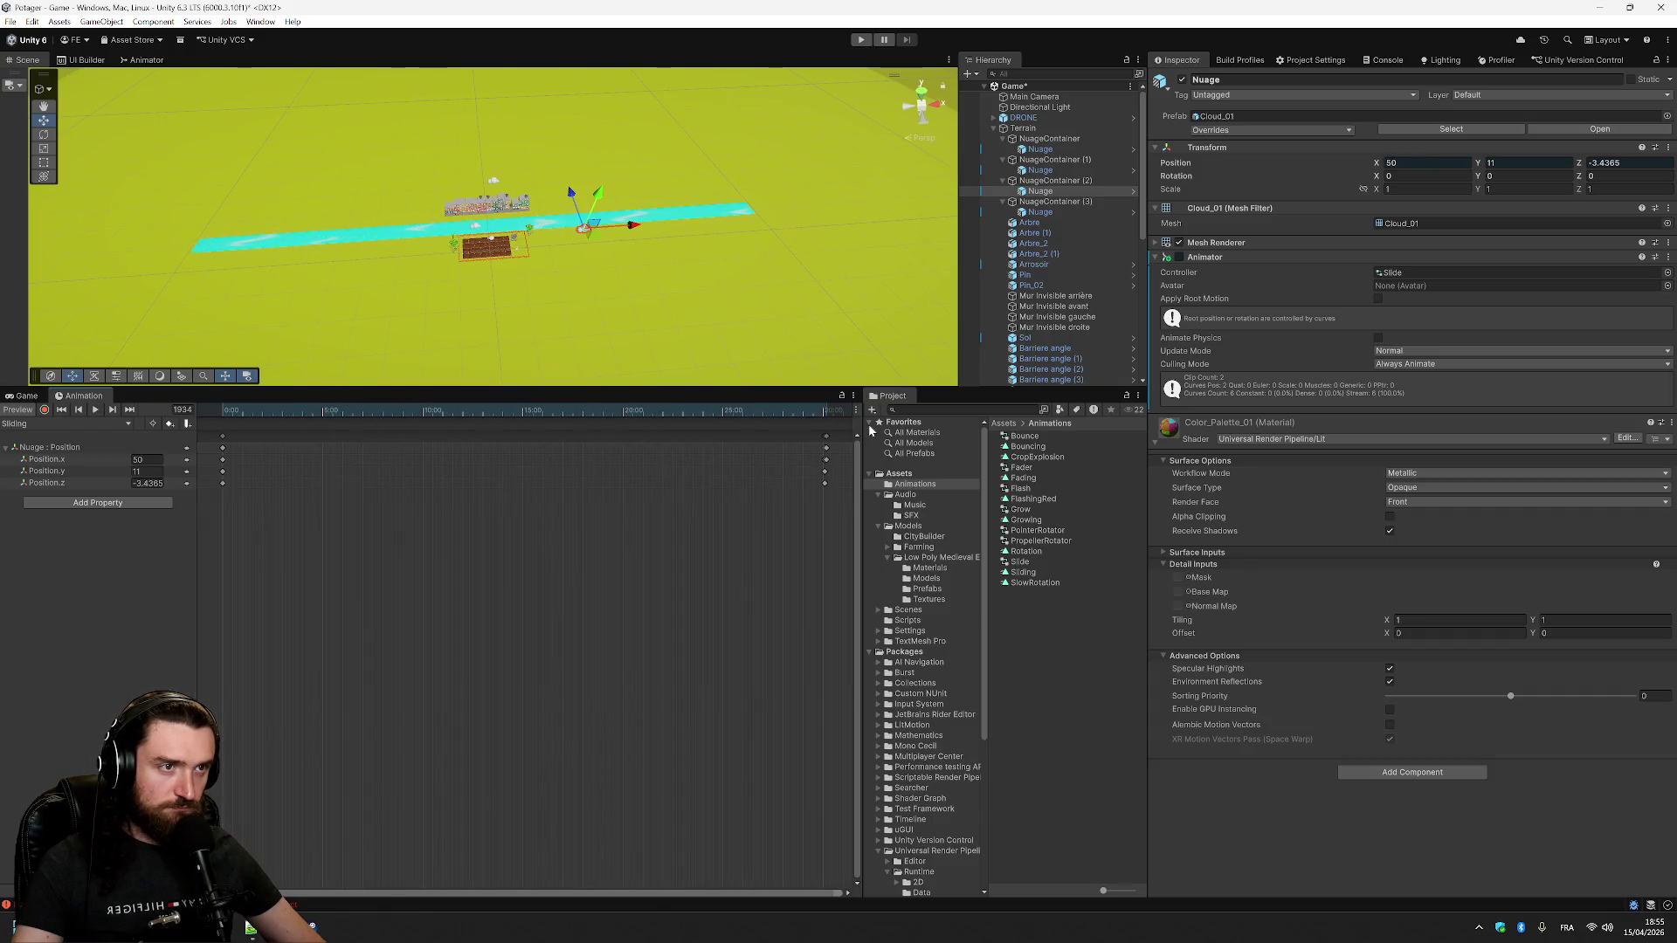
- Scrub the Sliding clip for the clouds in NuageContainer (1) and (2) to check their paths
left_click(1067, 170)
left_click_drag(223, 412, 865, 432)
left_click(1042, 191)
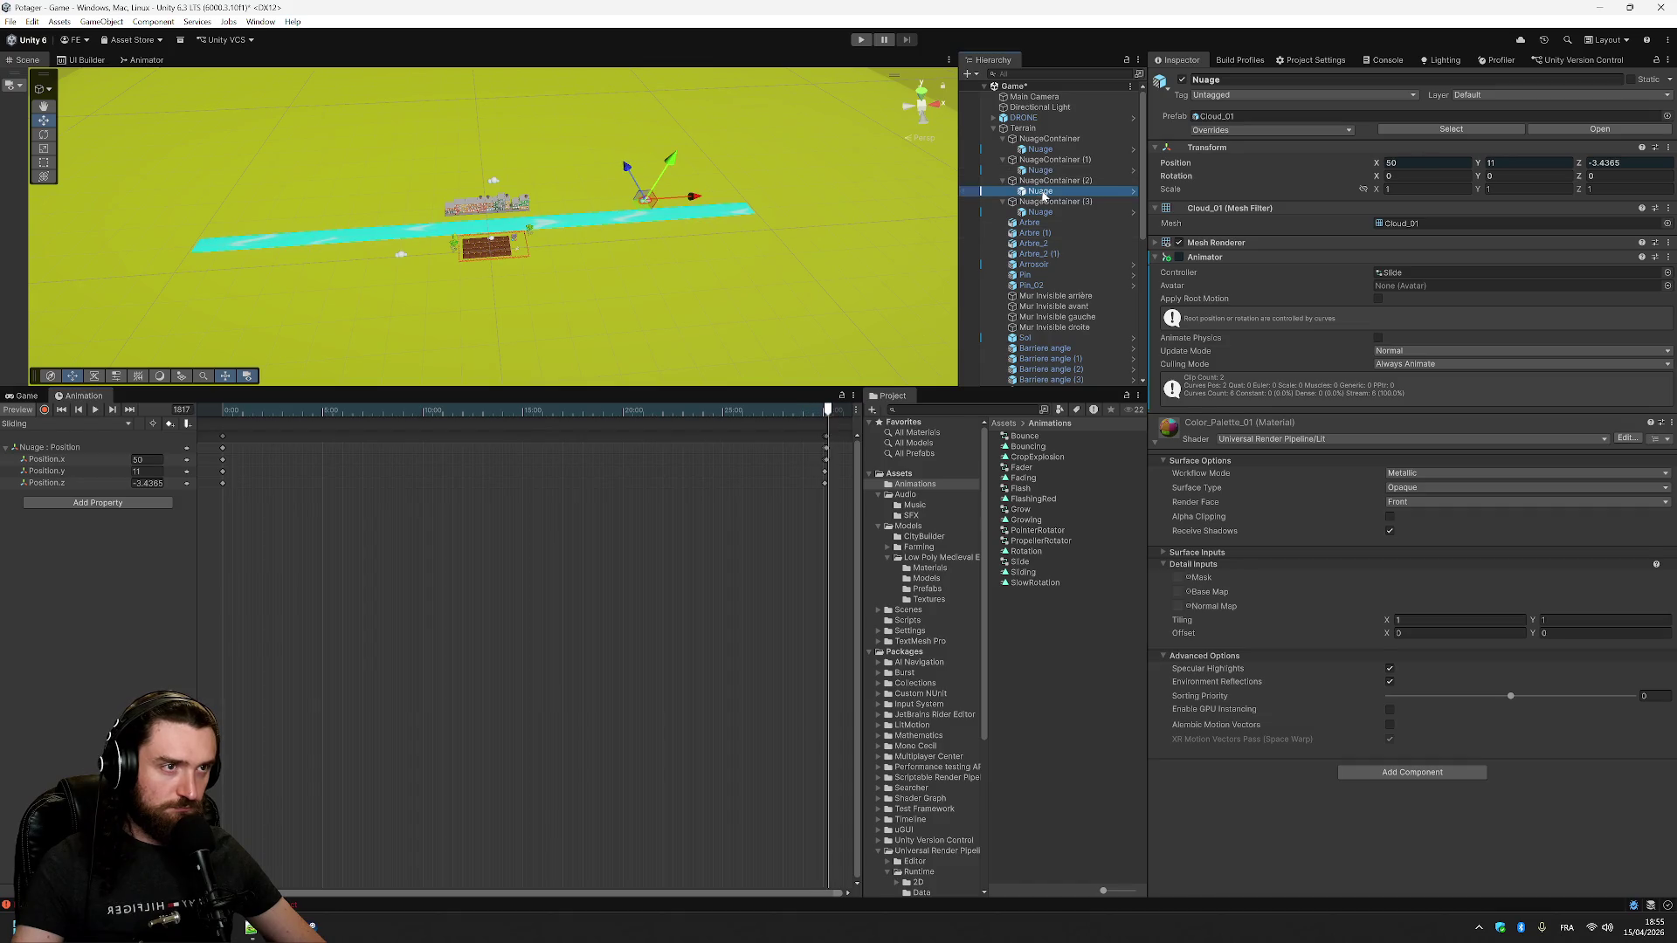
mouse_move(225, 418)
left_mouse_down()
mouse_move(856, 429)
mouse_move(829, 430)
left_mouse_up()
- Scrub the original cloud's Sliding clip to its last frame, then bring the Game view forward
left_click(1040, 149)
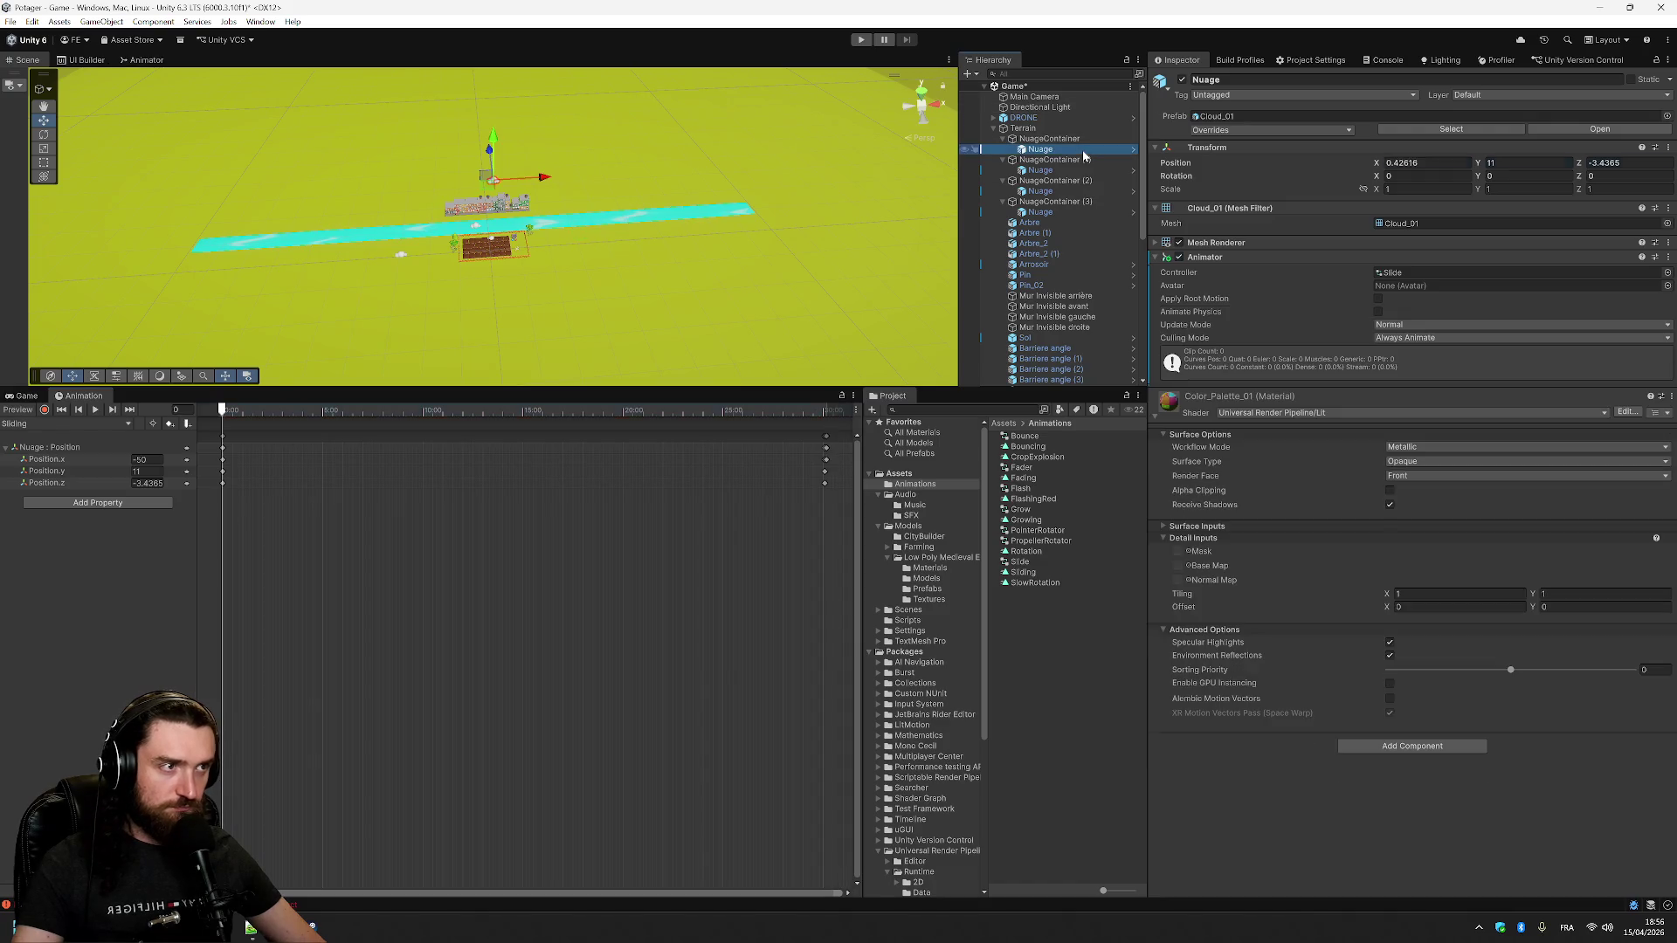
left_click(227, 412)
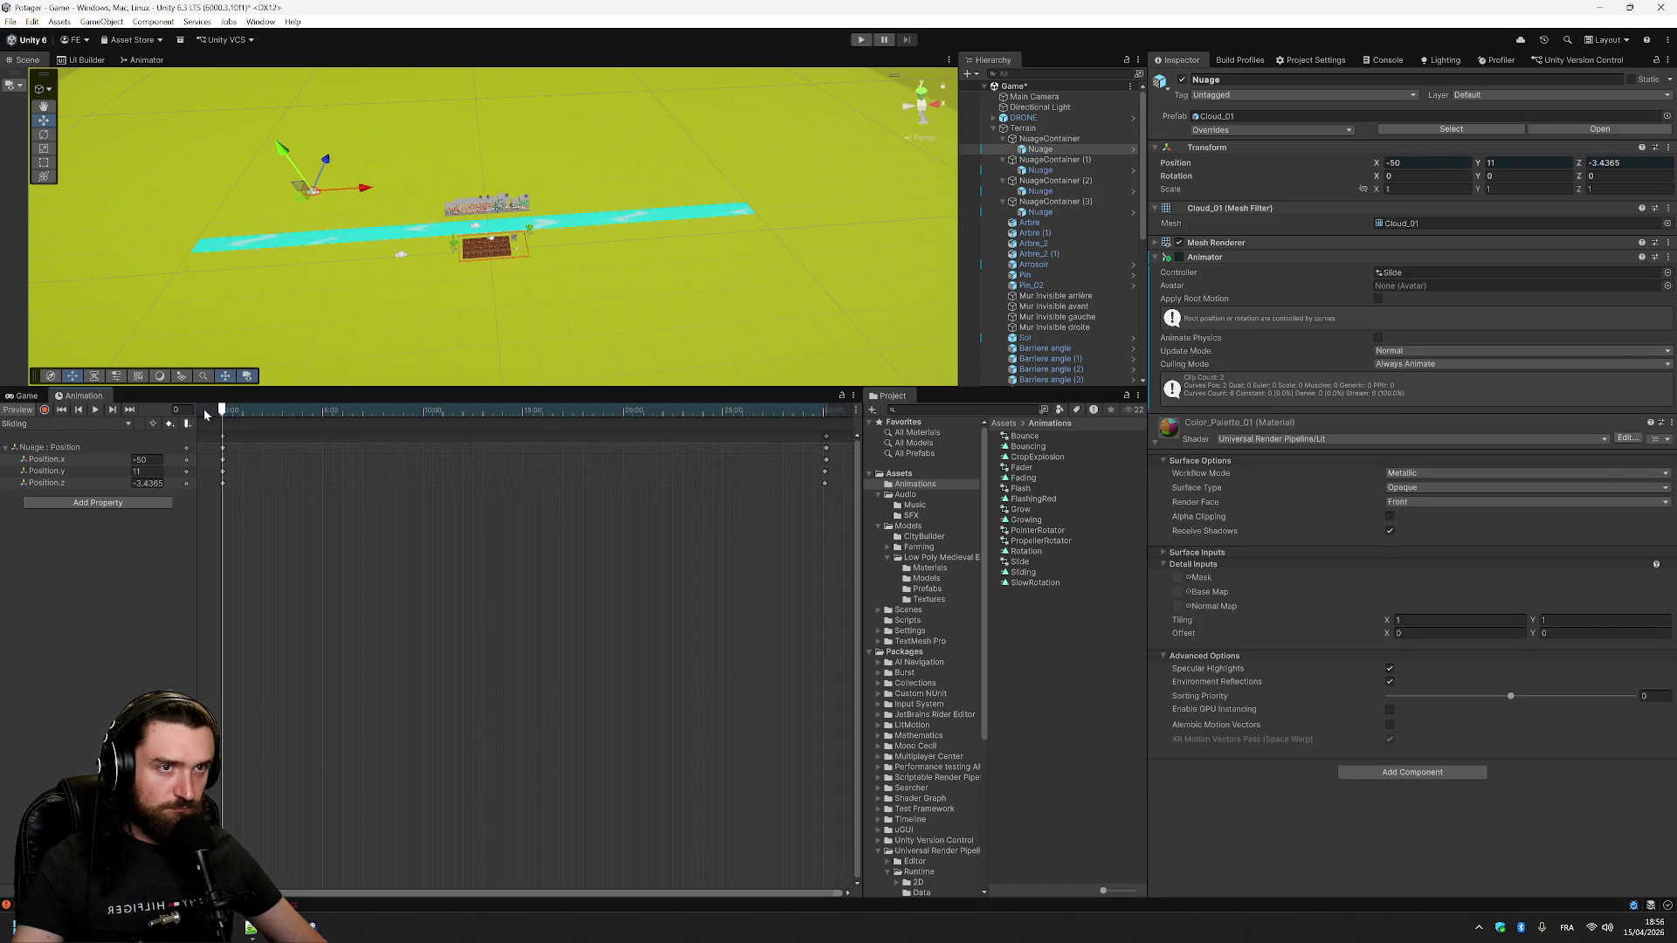
left_click_drag(206, 415, 827, 439)
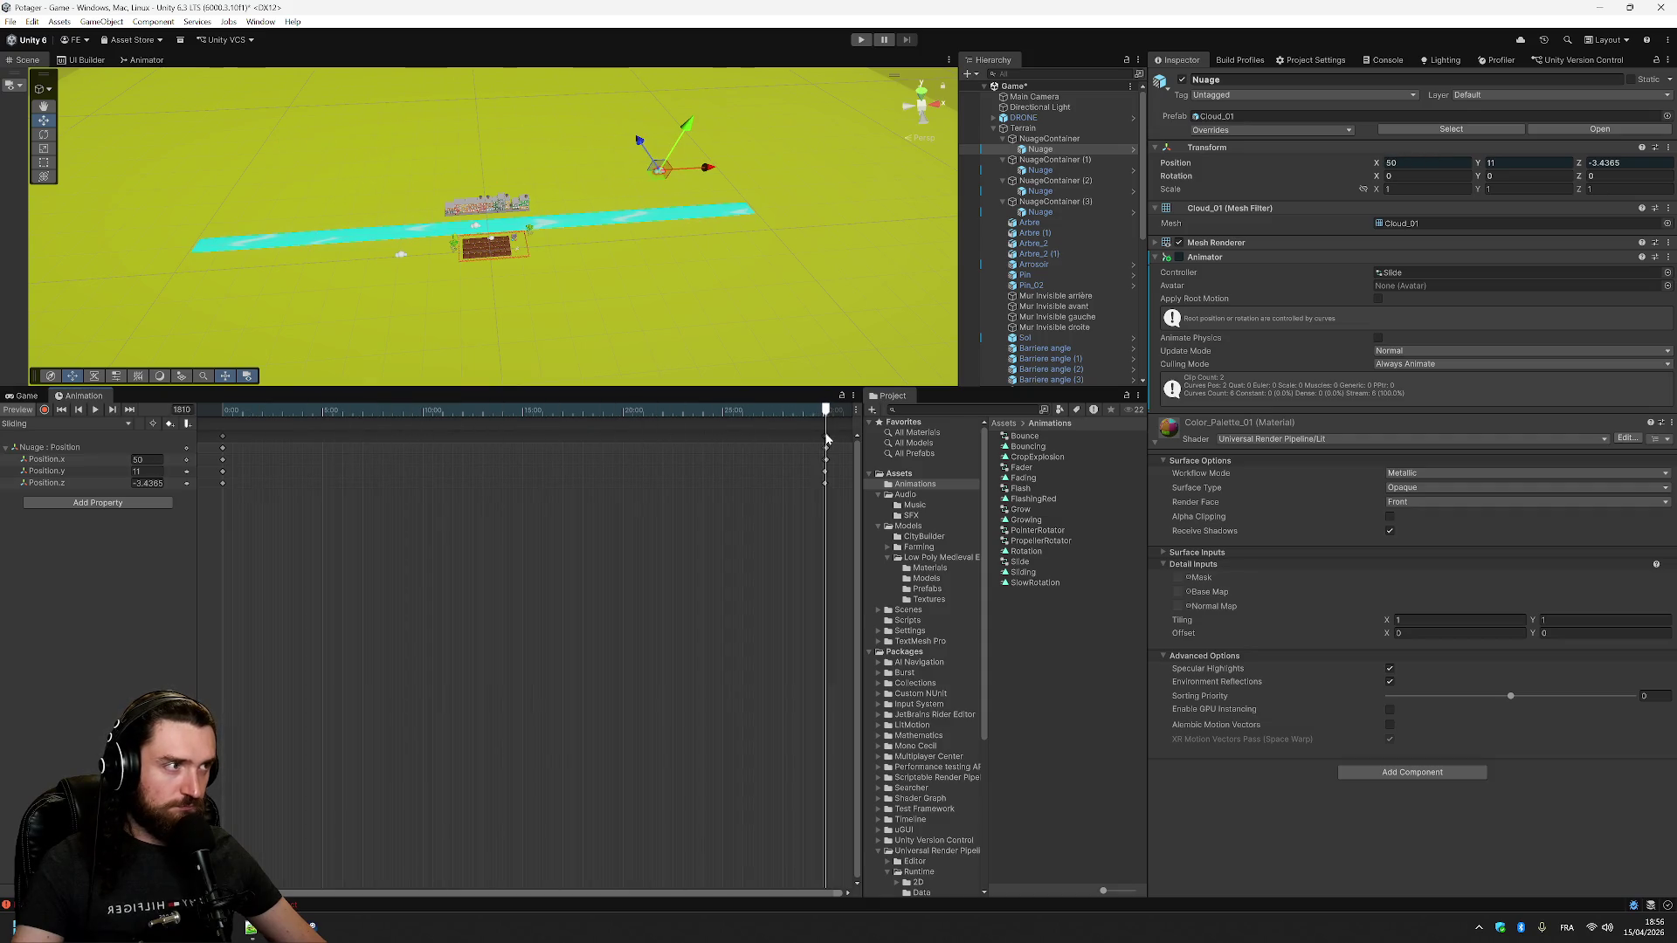
left_click(1062, 143)
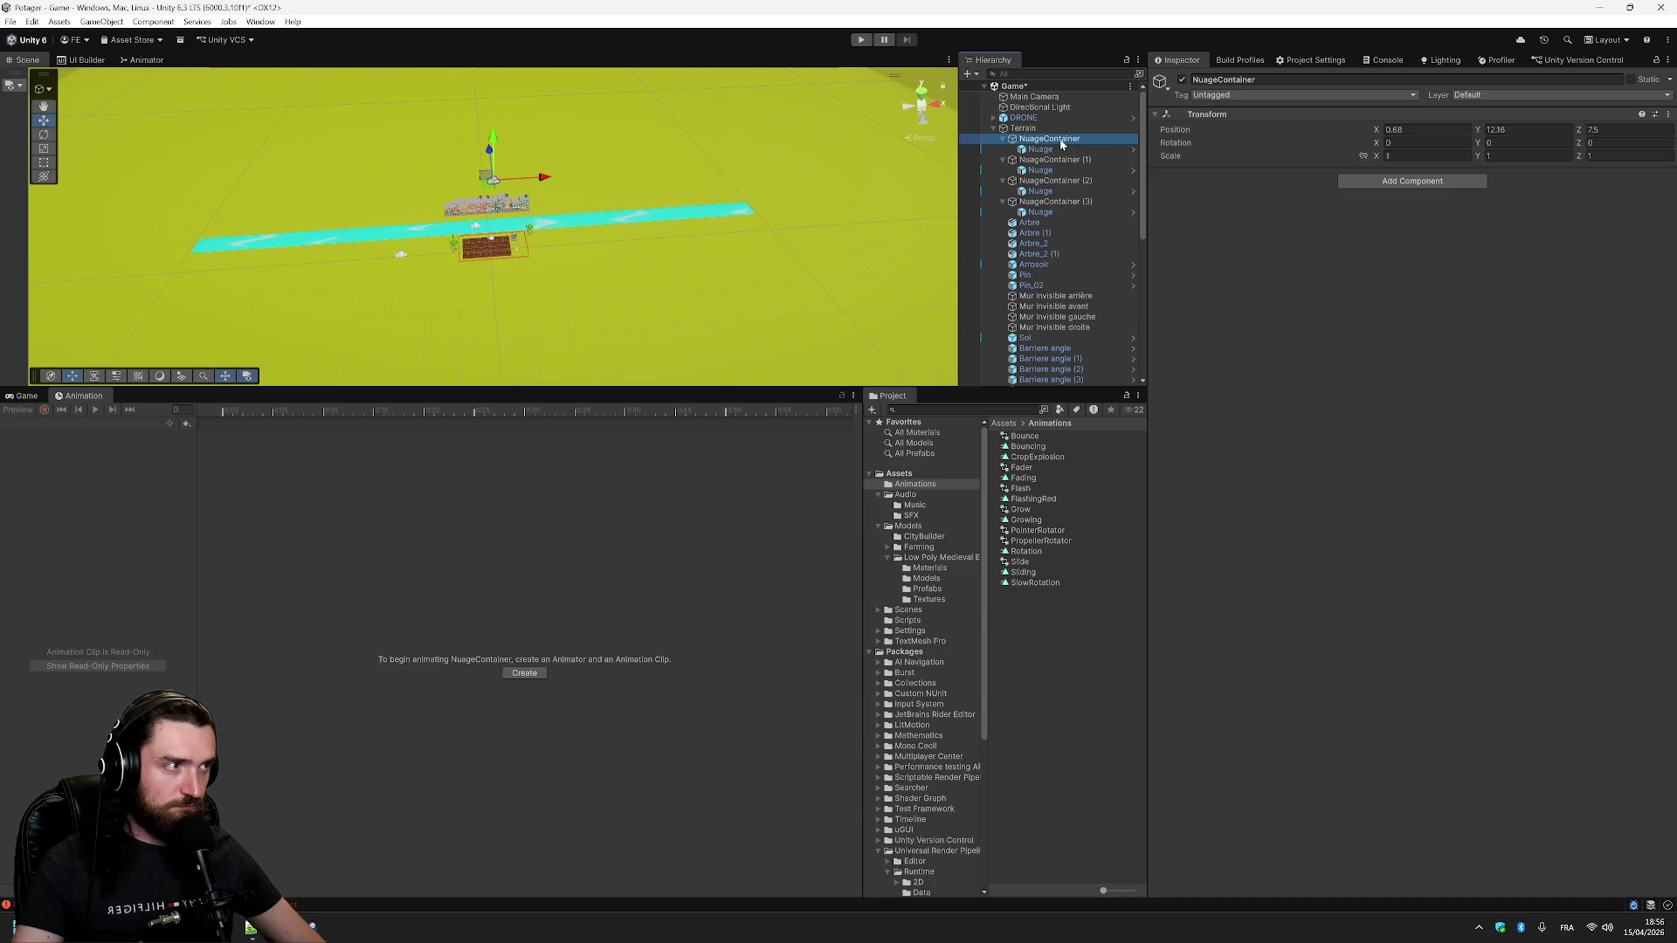
left_click(1109, 149)
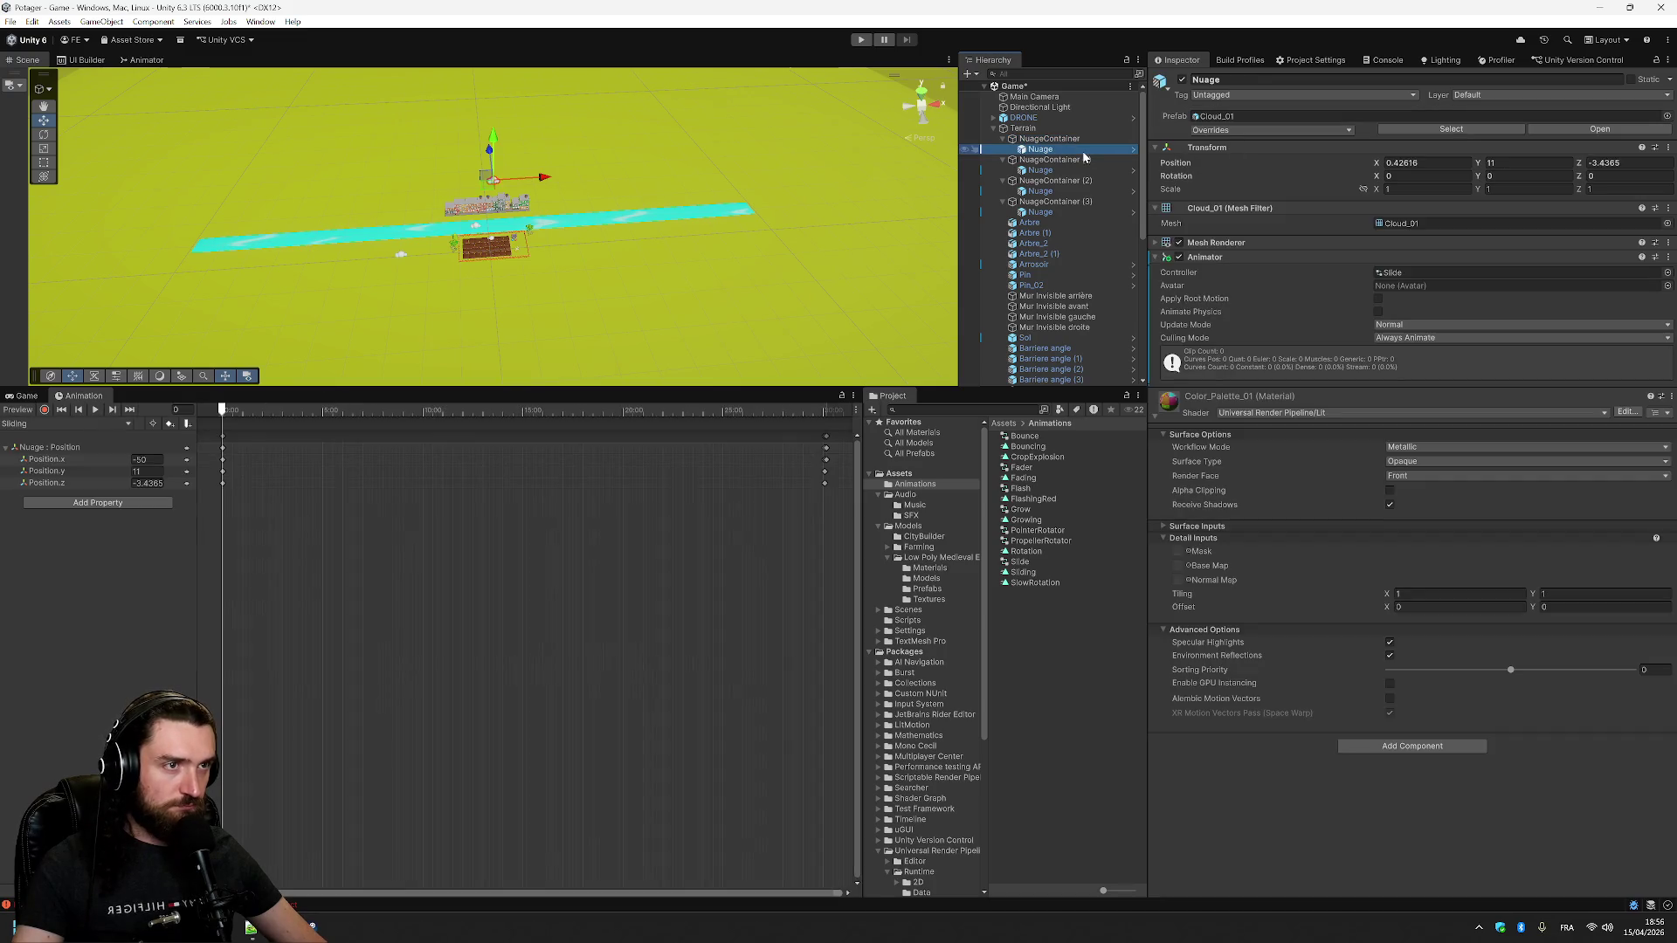
key("ctrl+2")
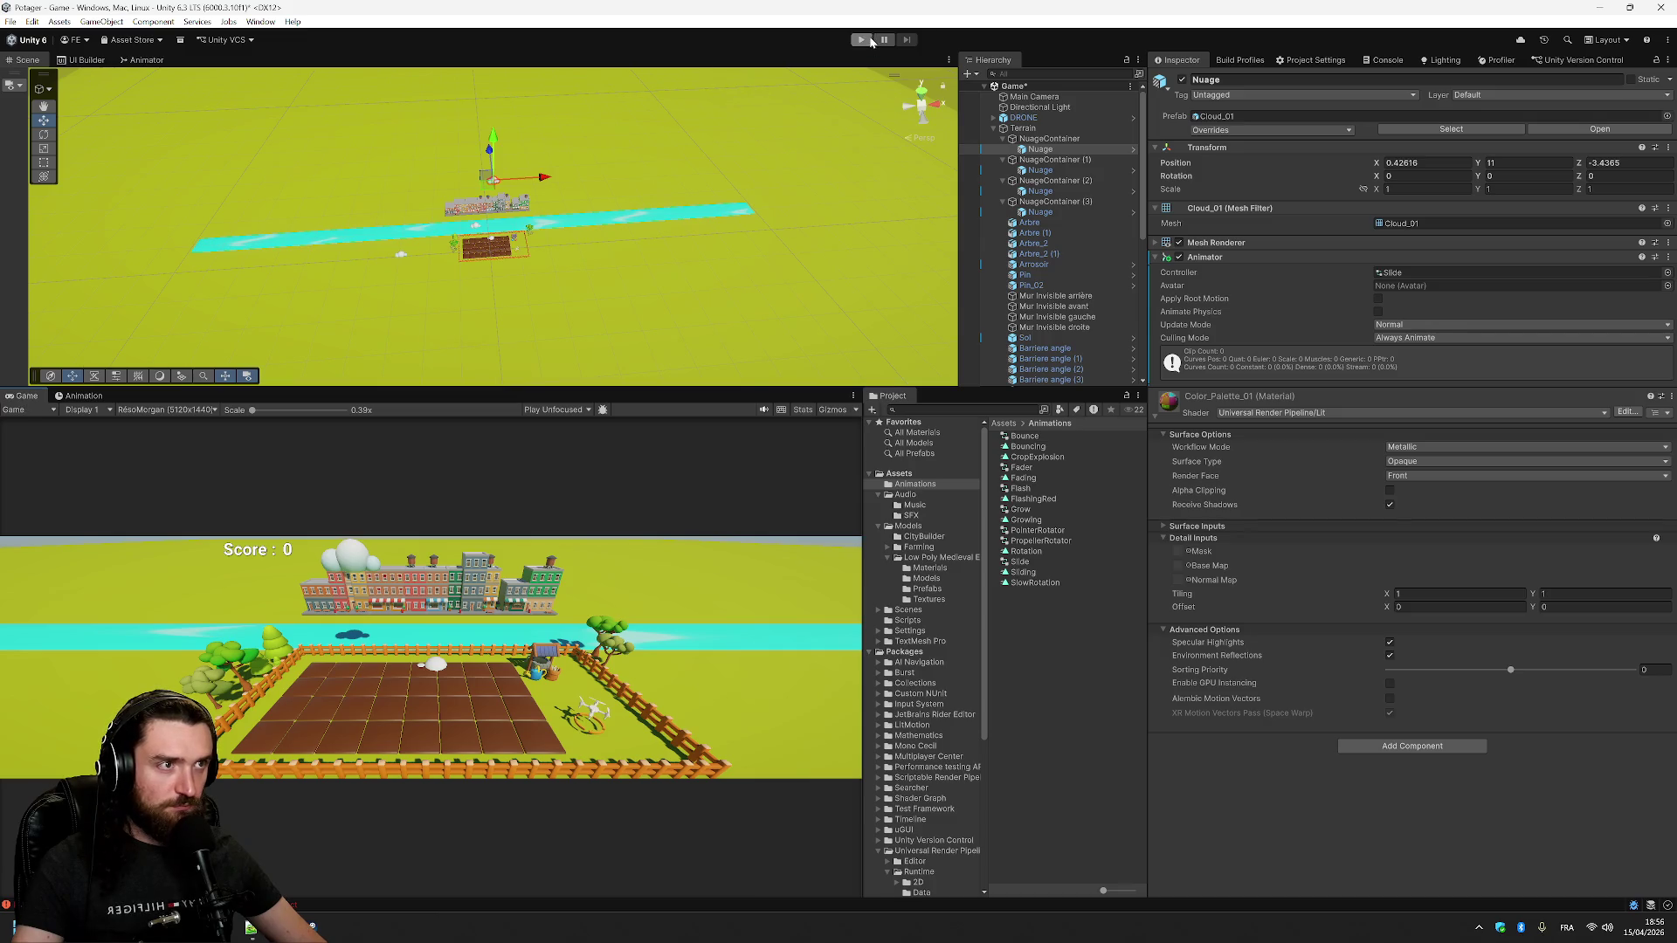
left_click(863, 40)
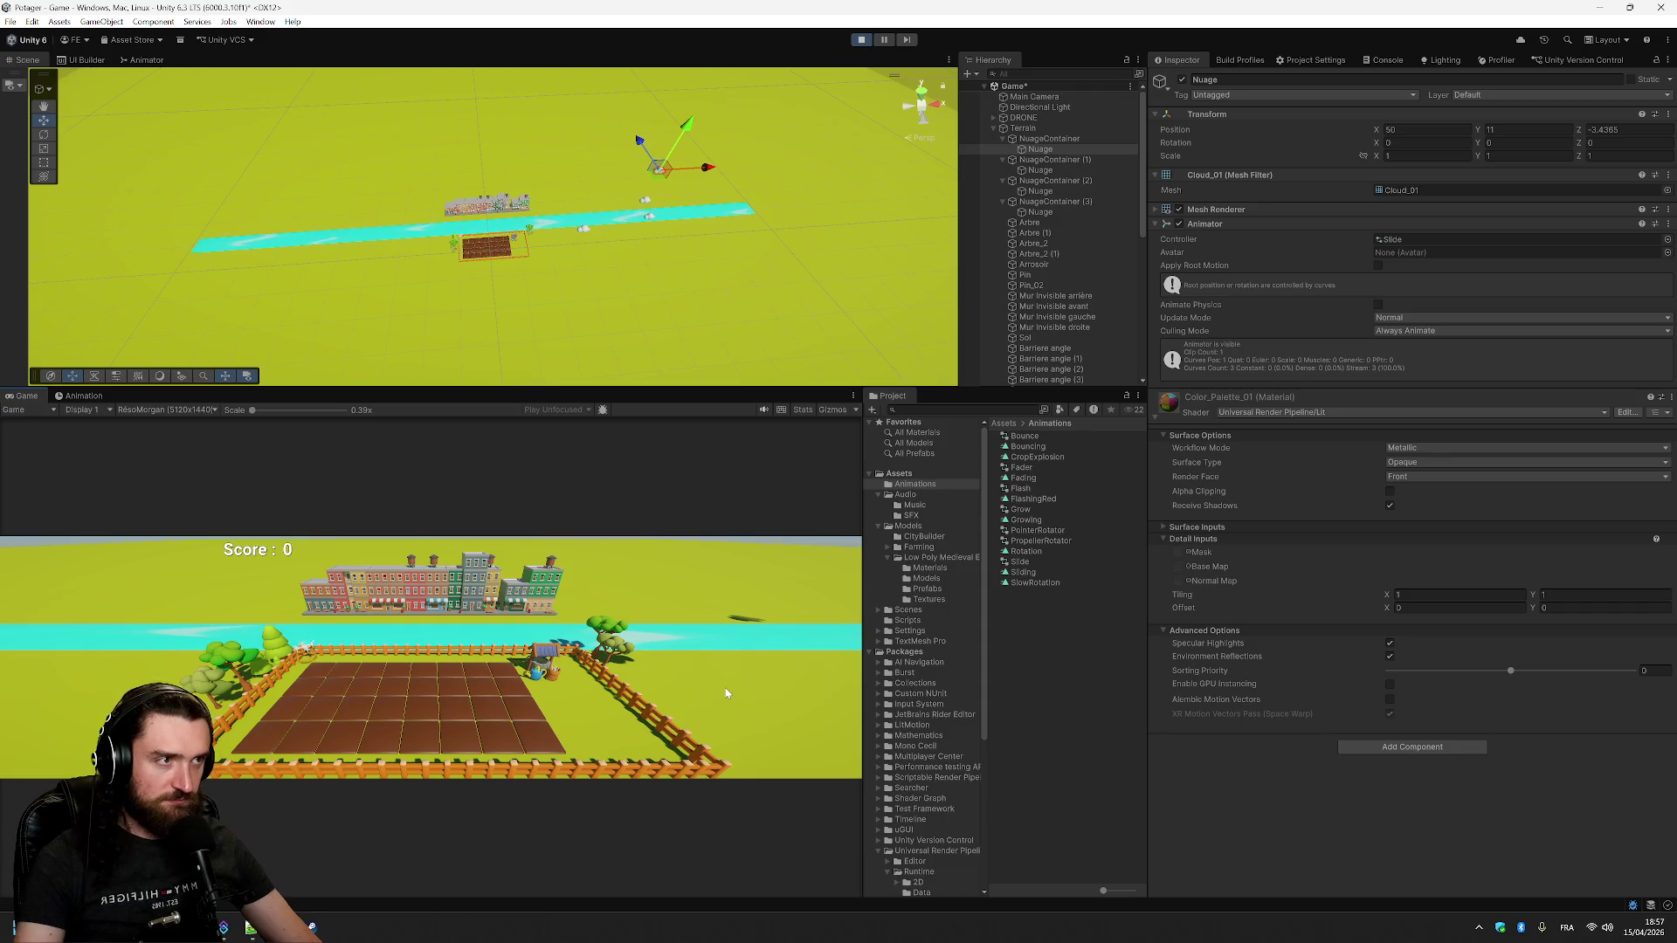
left_click(861, 40)
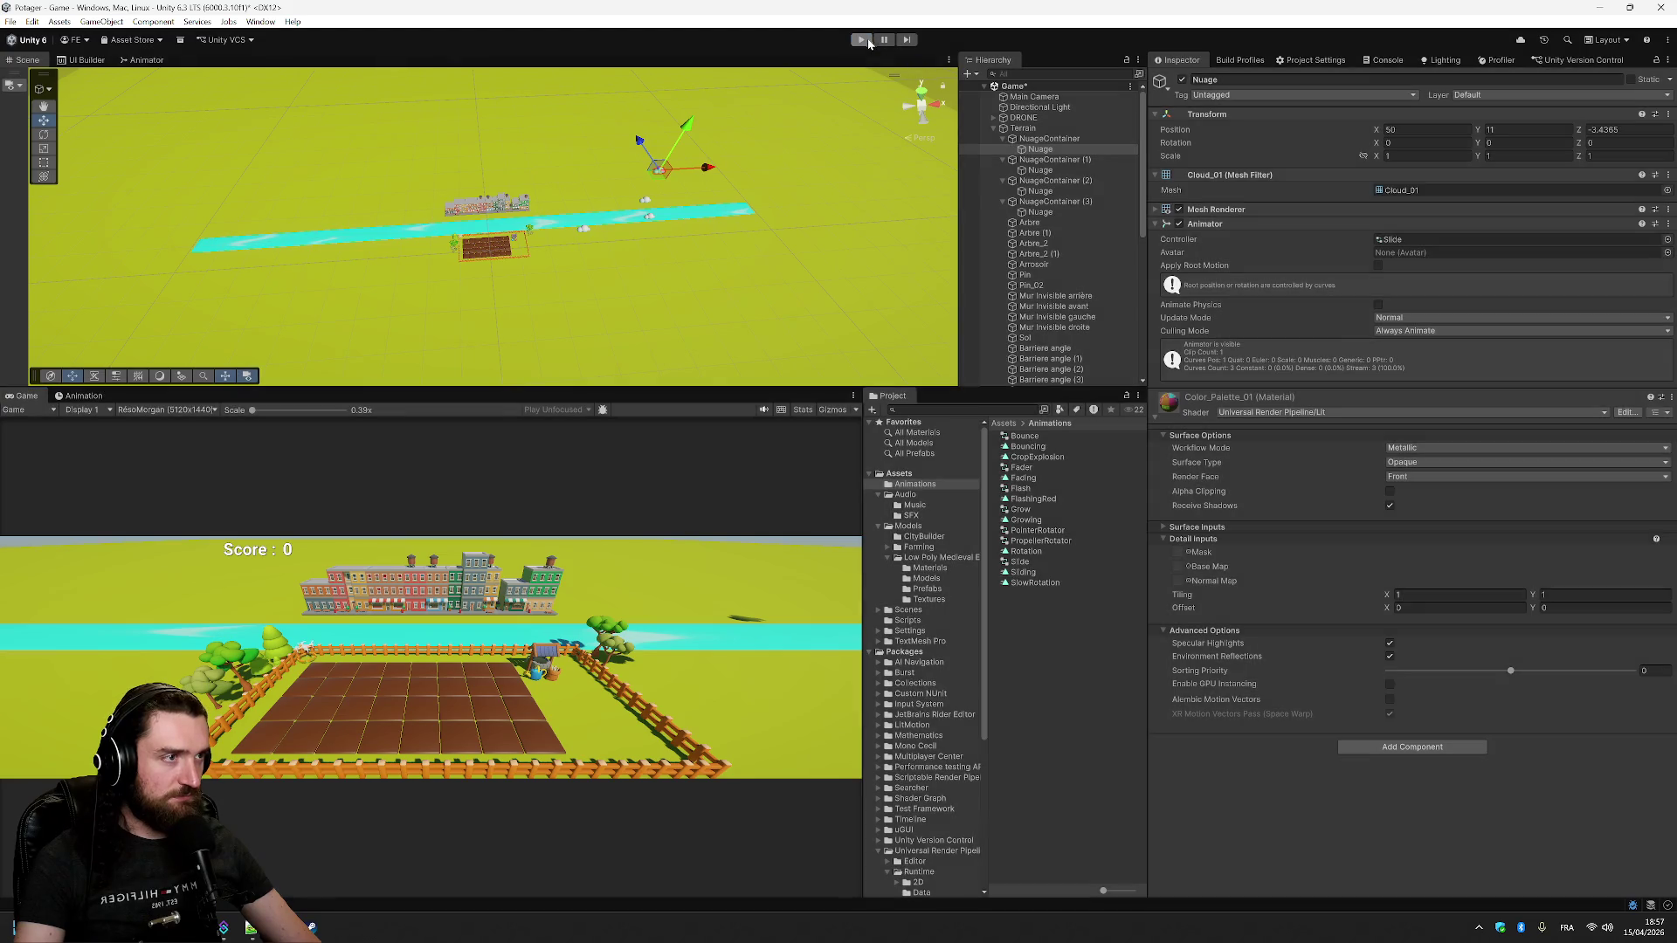
- Add a transition from New State back to itself, then return to the Scene view
left_click(143, 59)
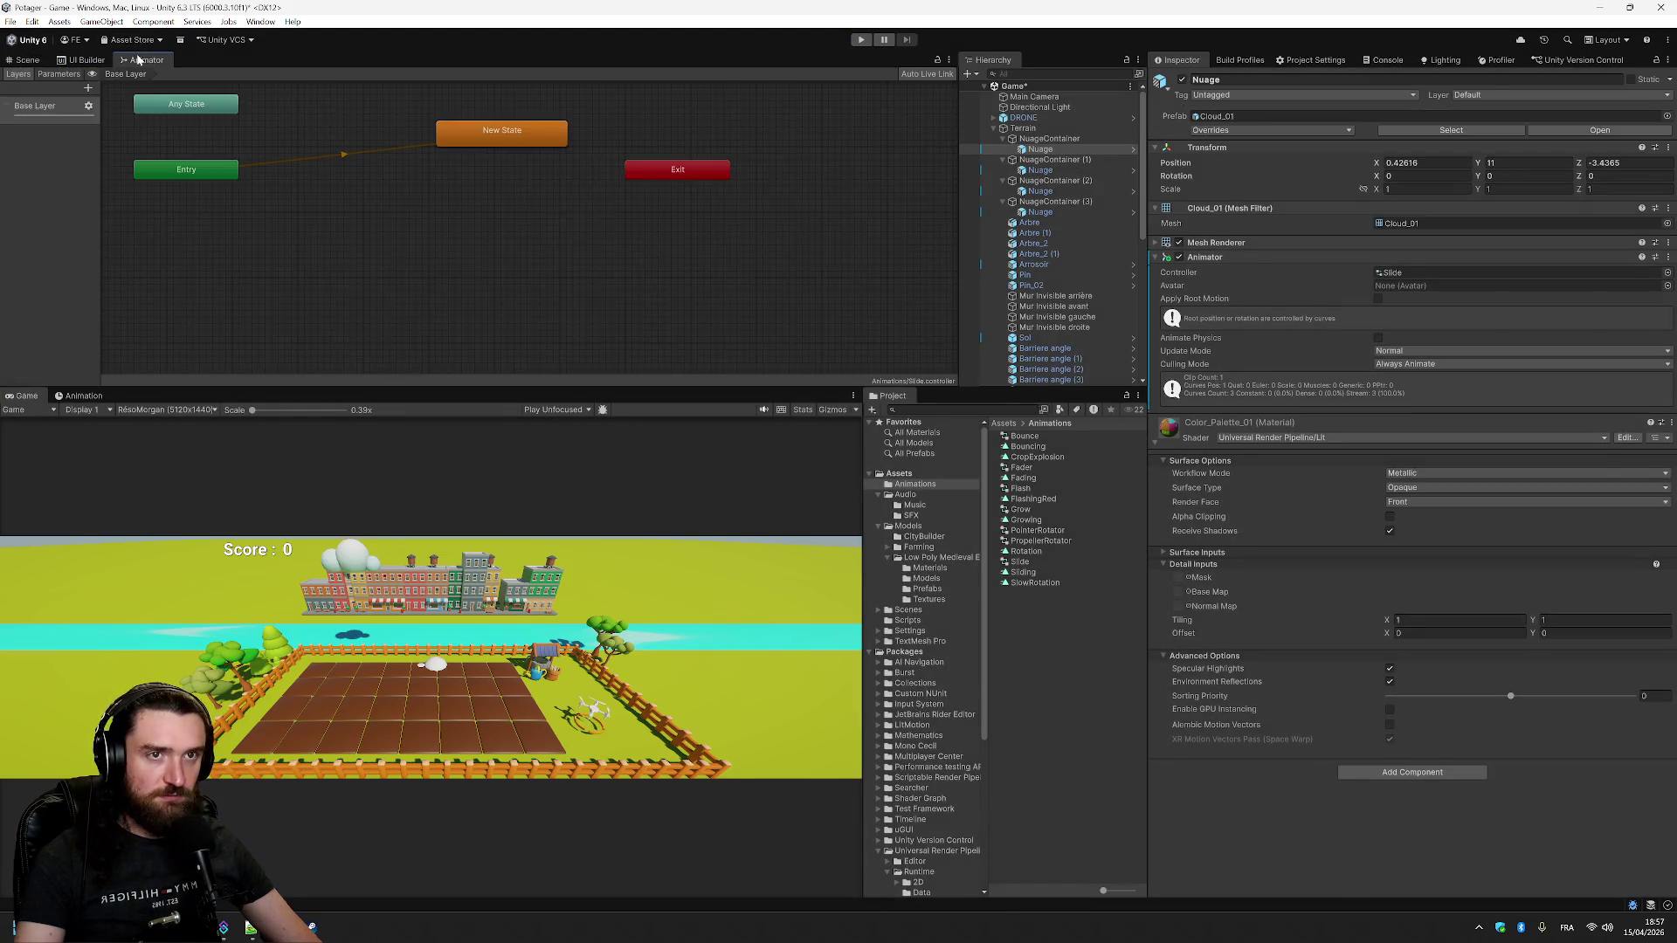
left_click(524, 131)
right_click(530, 137)
left_click(564, 140)
left_click(511, 142)
left_click(616, 221)
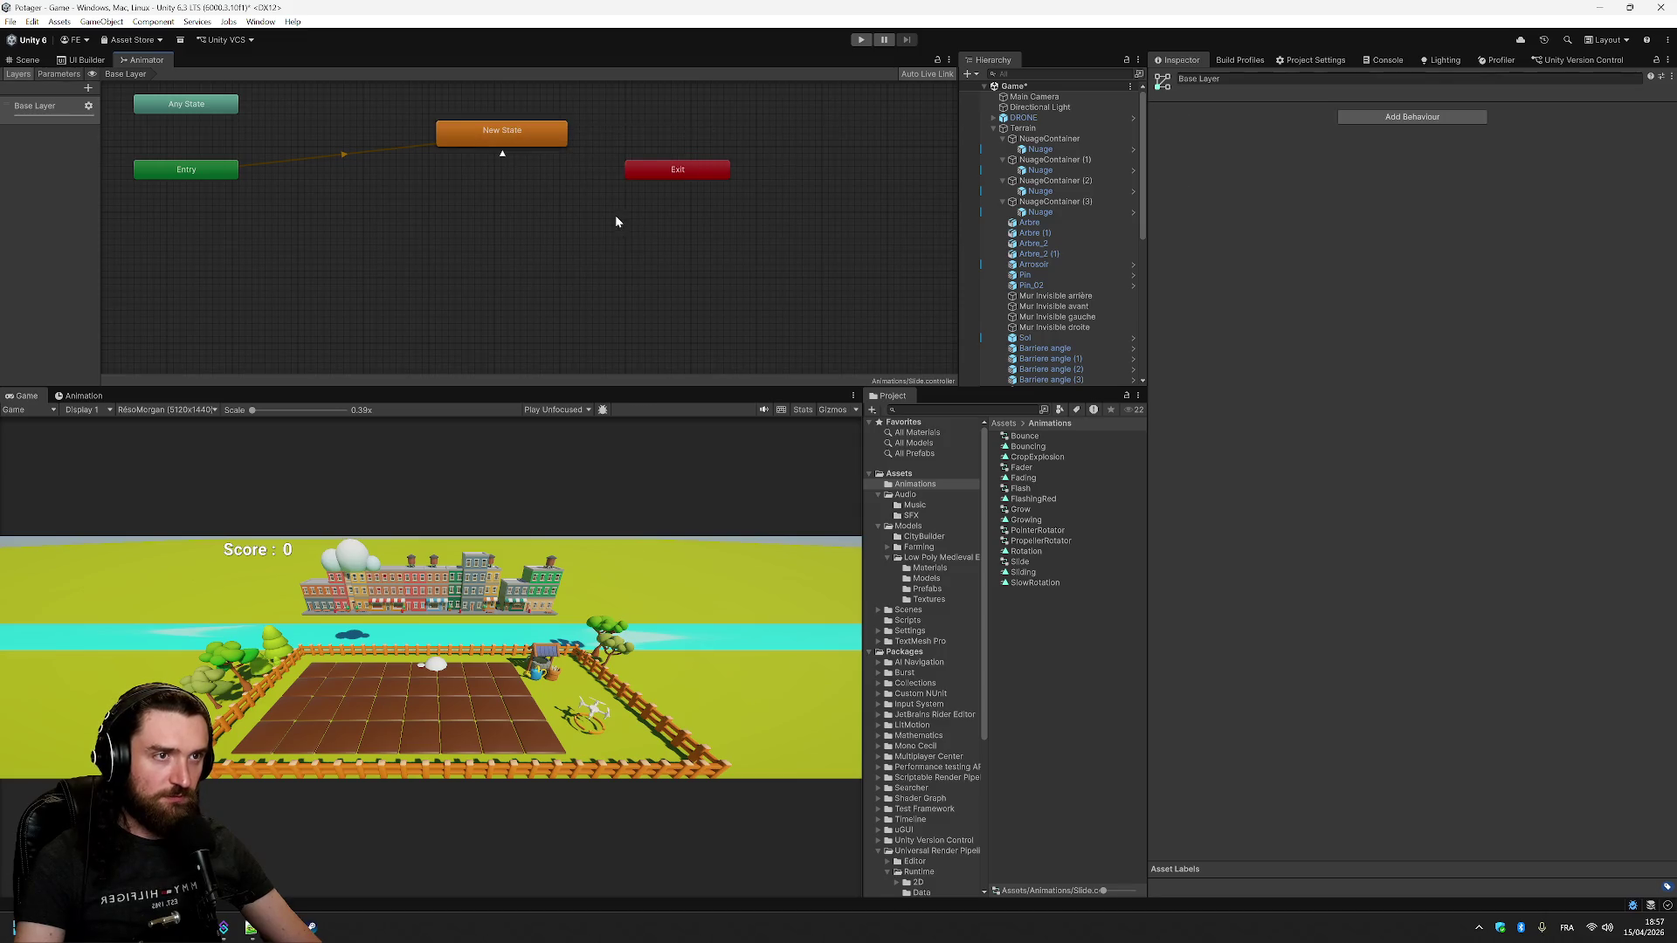
left_click(27, 59)
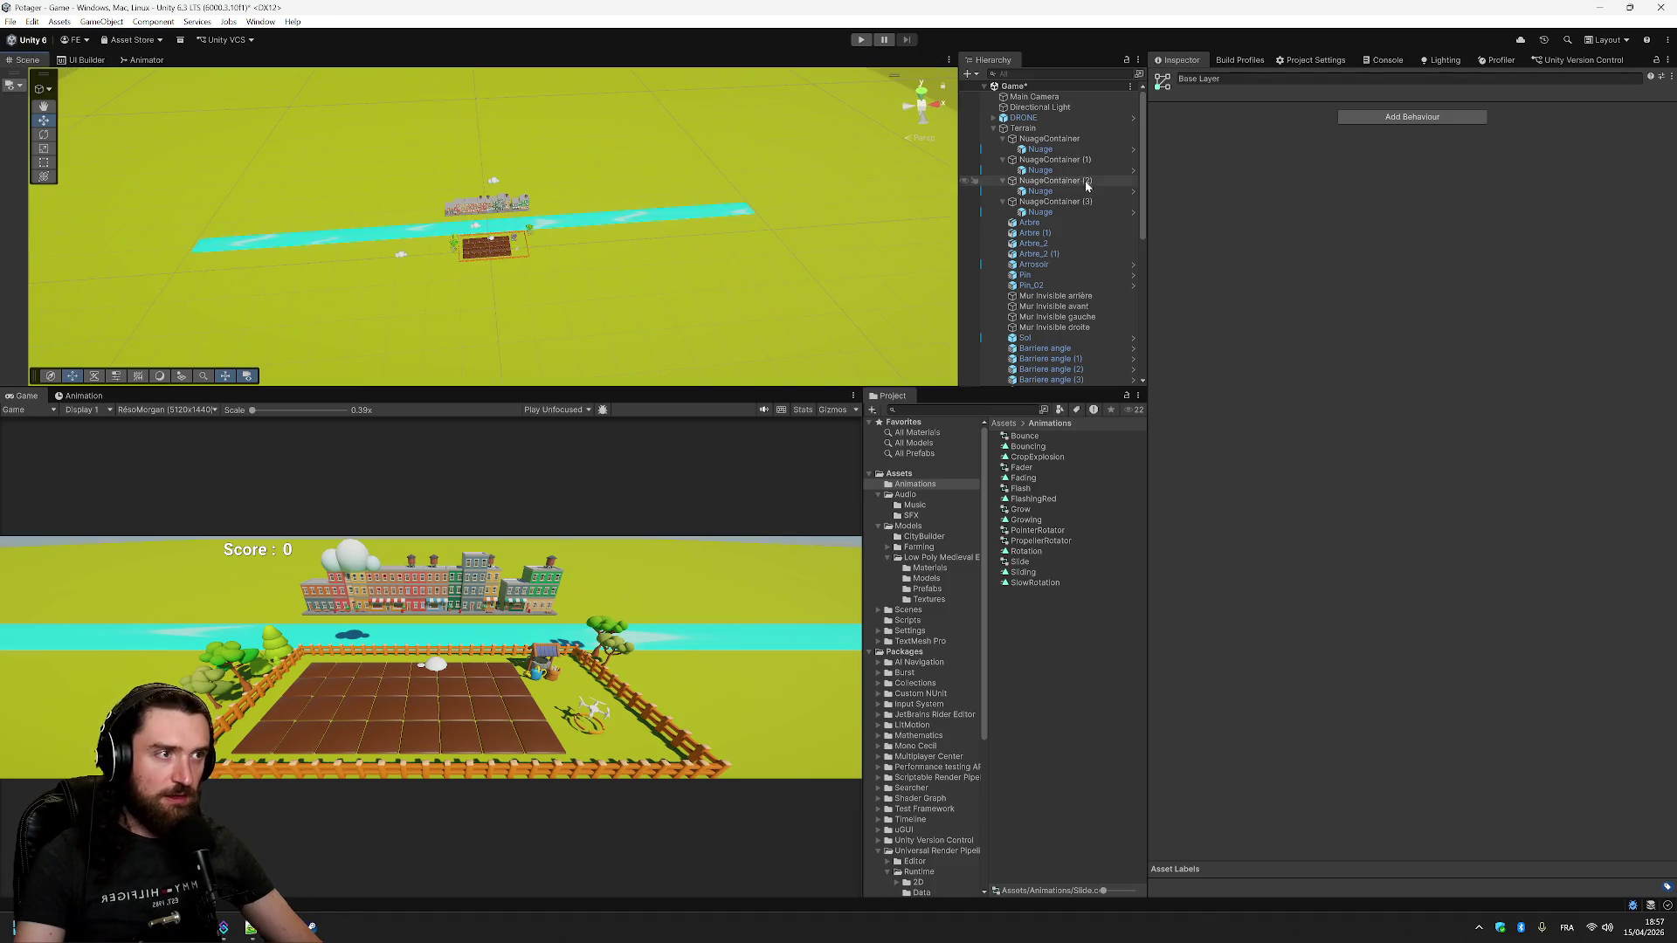
left_click(1049, 139)
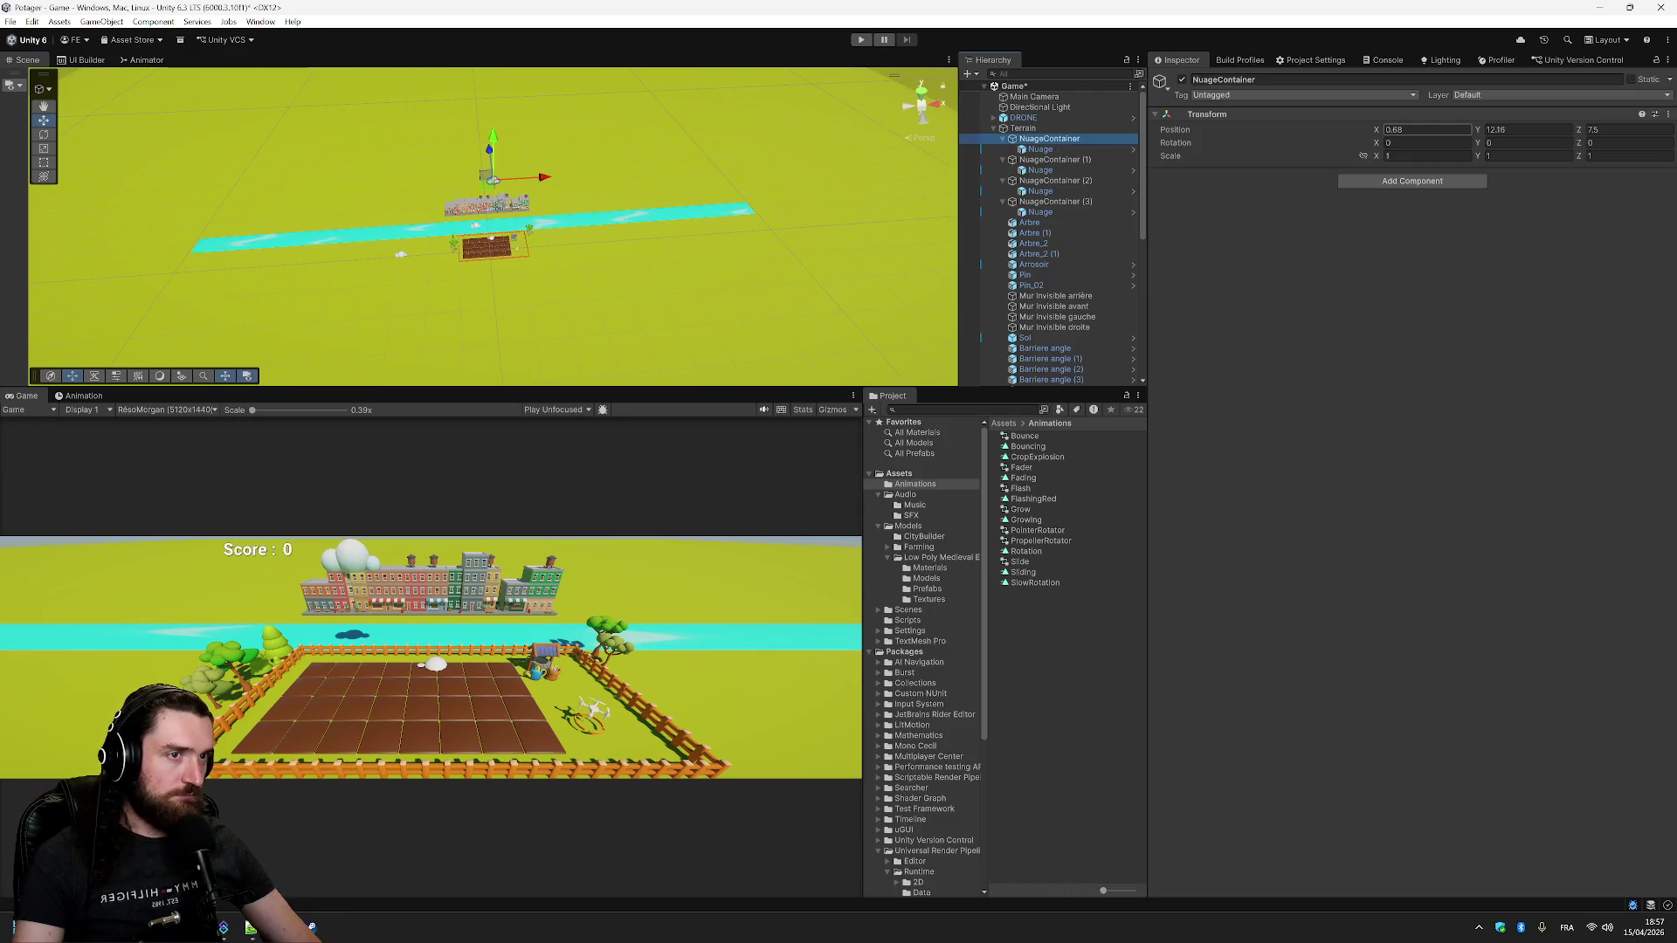
- Set NuageContainer's Position X to 25
left_click(1423, 129)
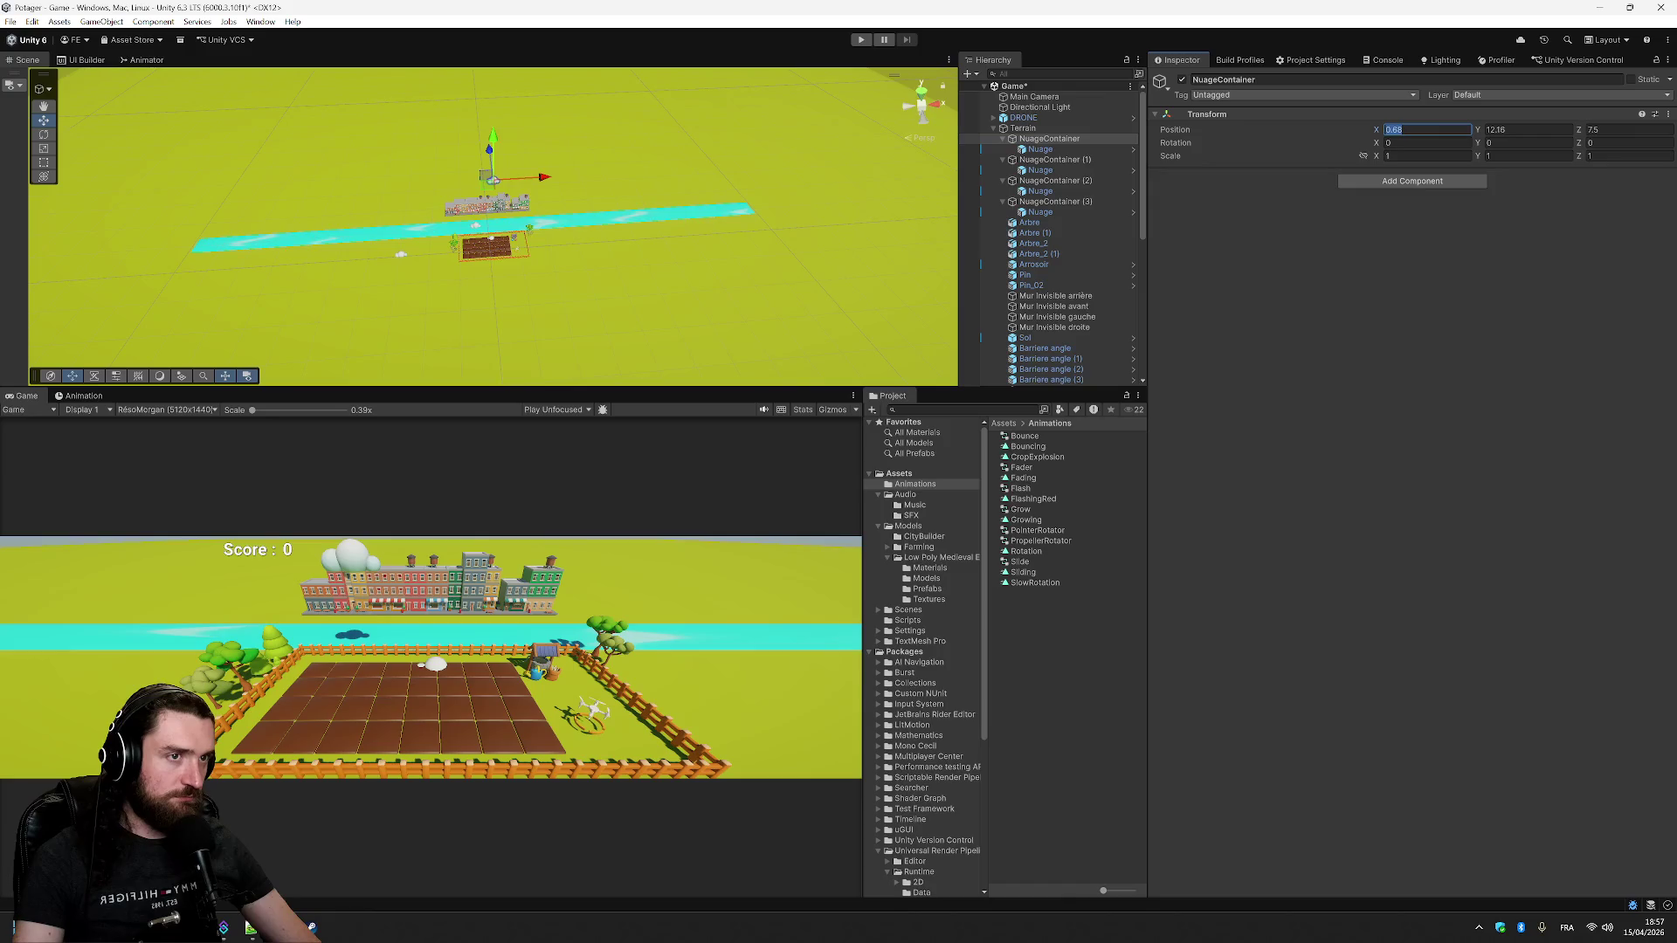
type("25")
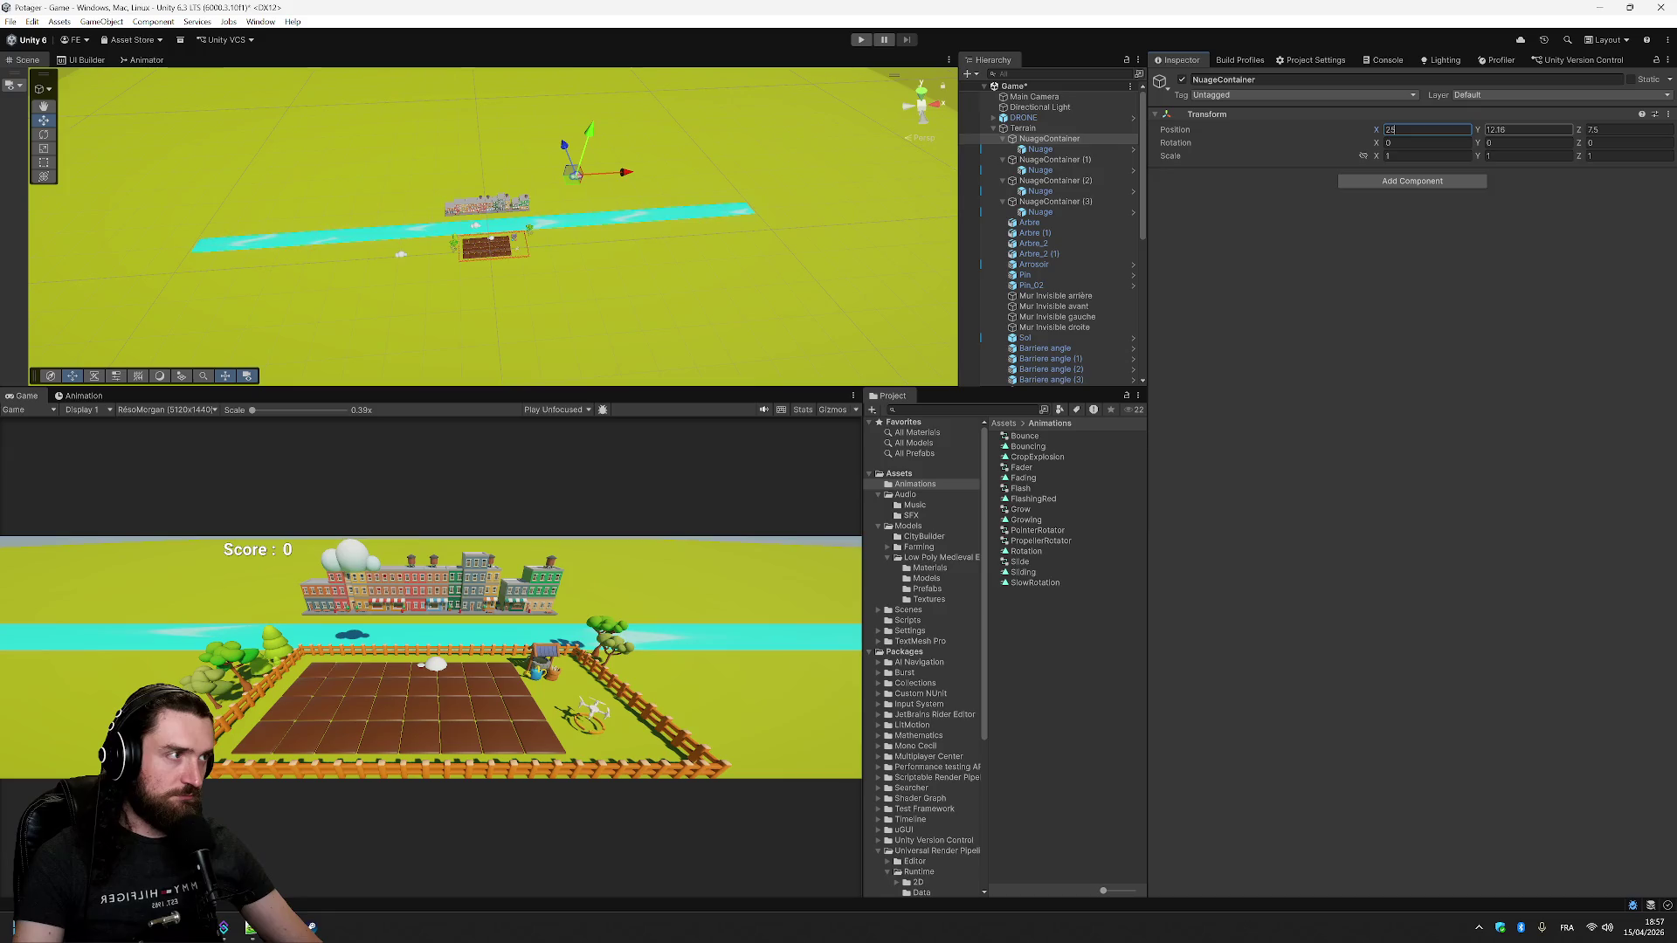
left_click(1064, 162)
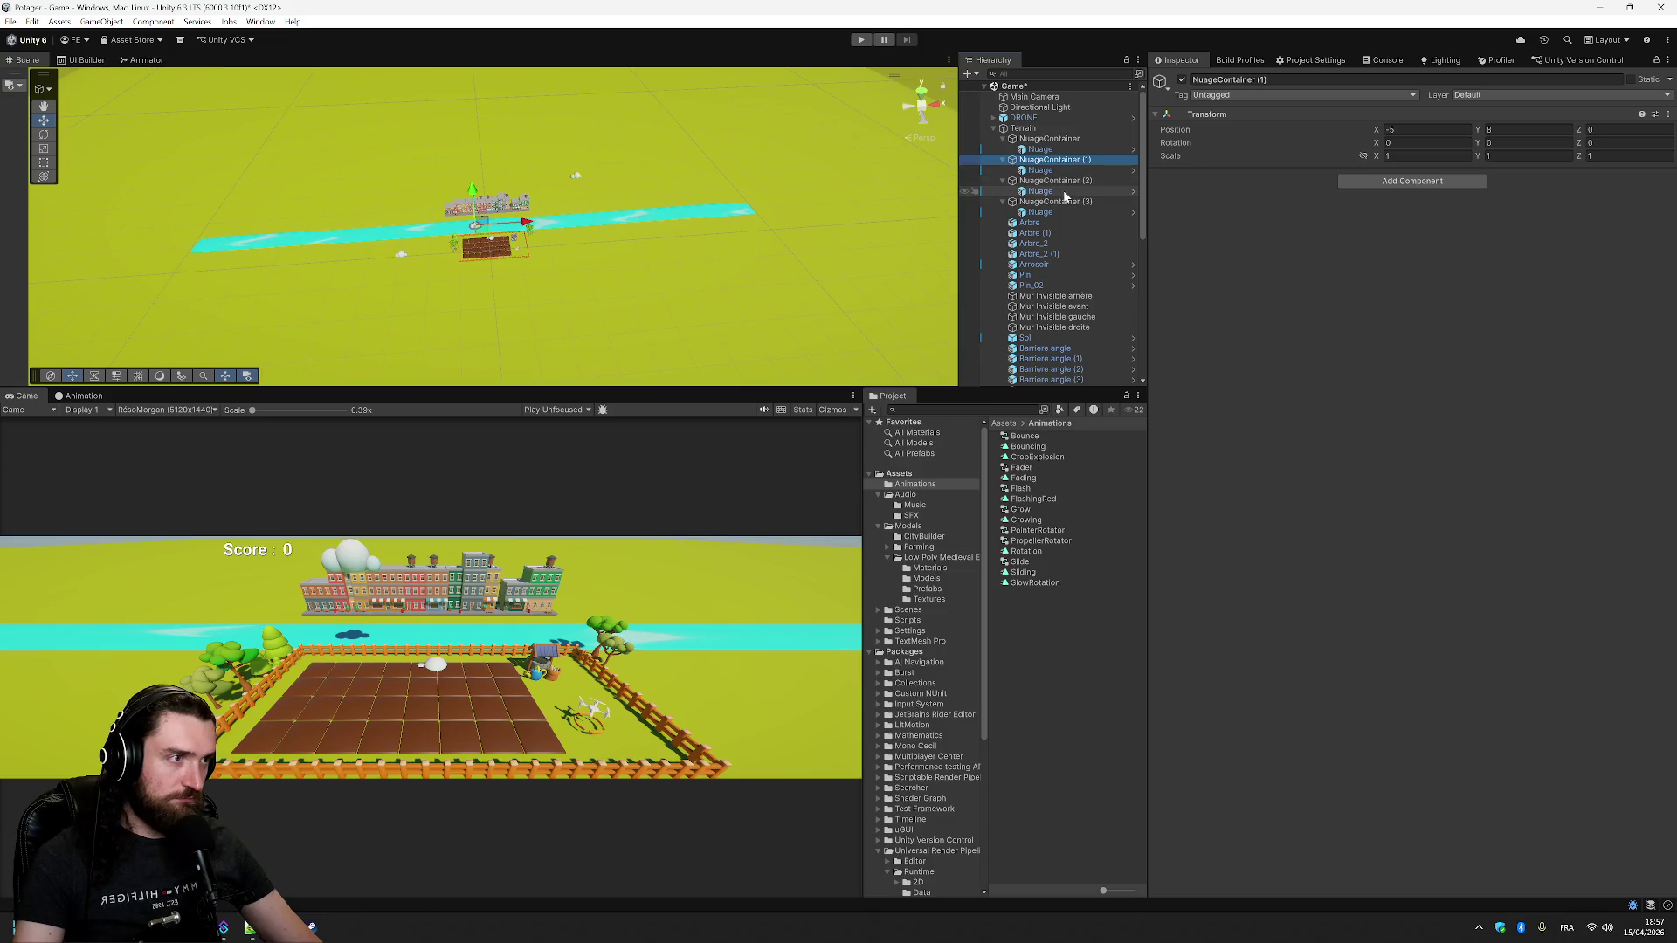
left_click(1065, 192)
left_click(1063, 183)
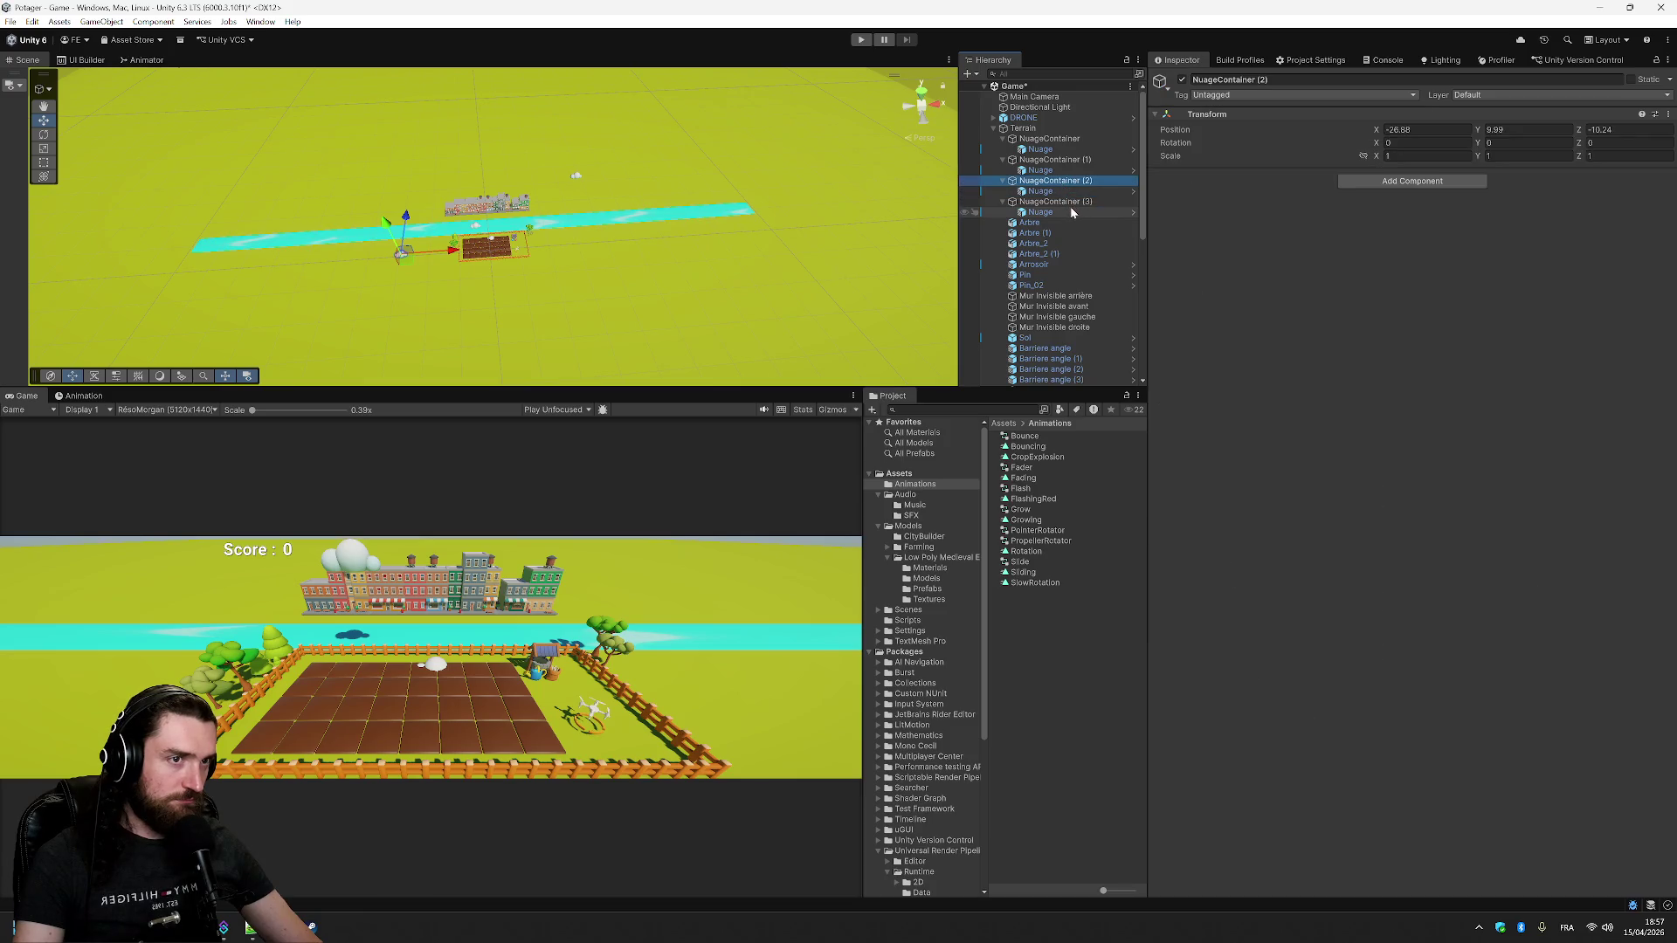
- Set NuageContainer (3)'s Position Y to 10 and Z to -12
left_click(1068, 202)
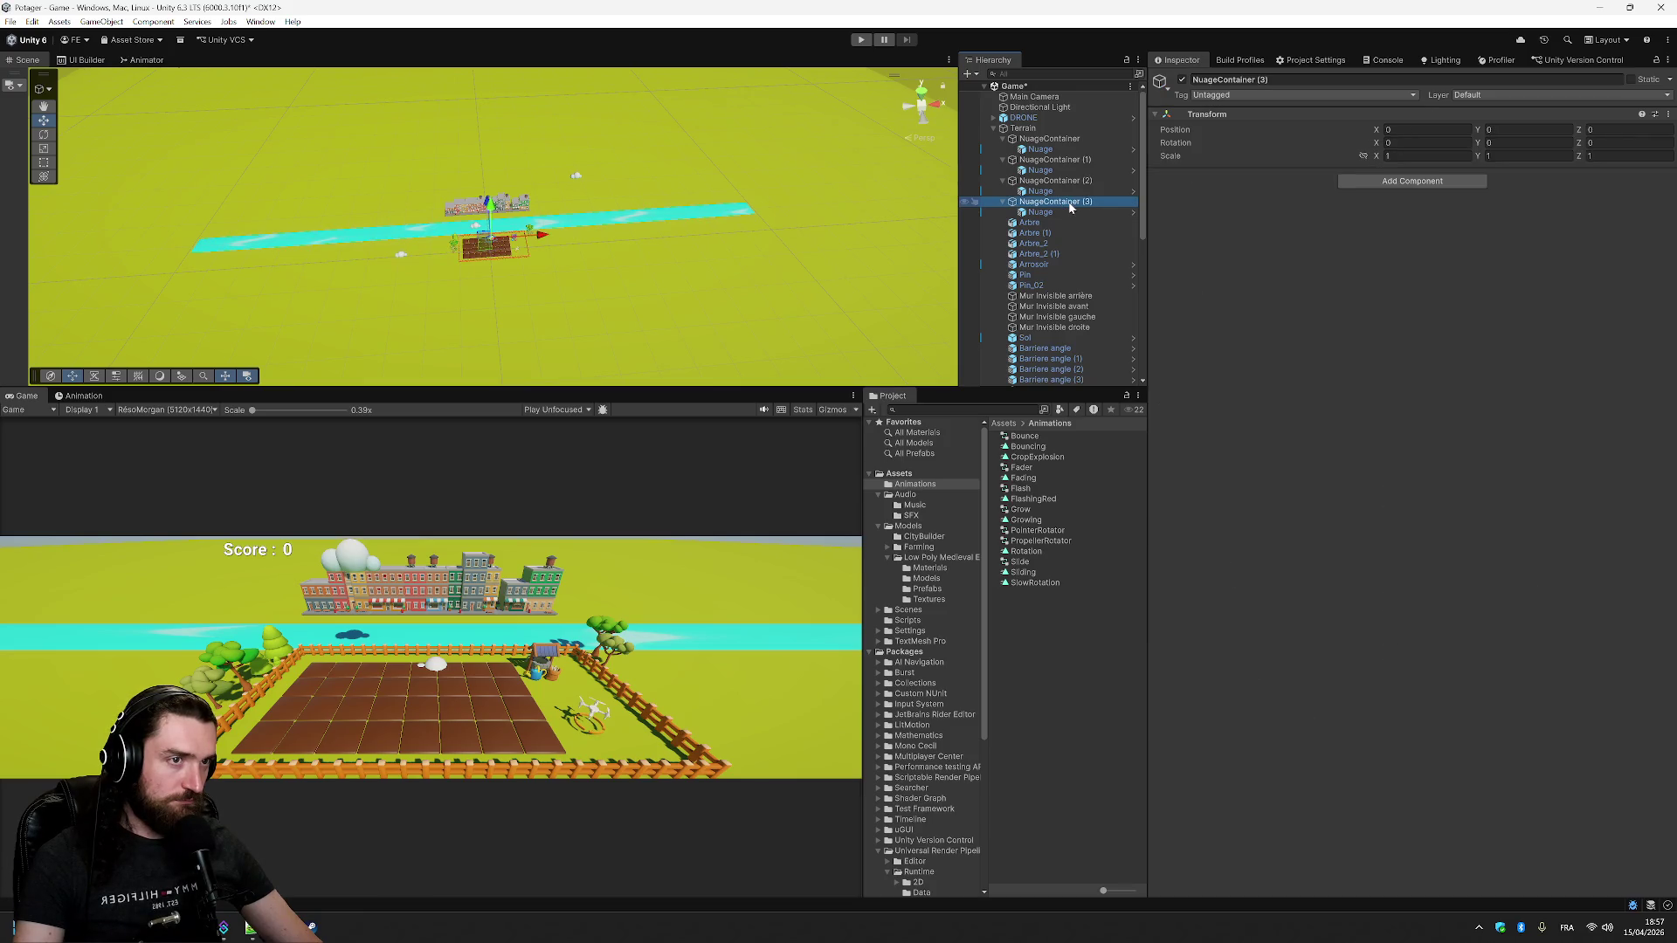
left_click(1528, 129)
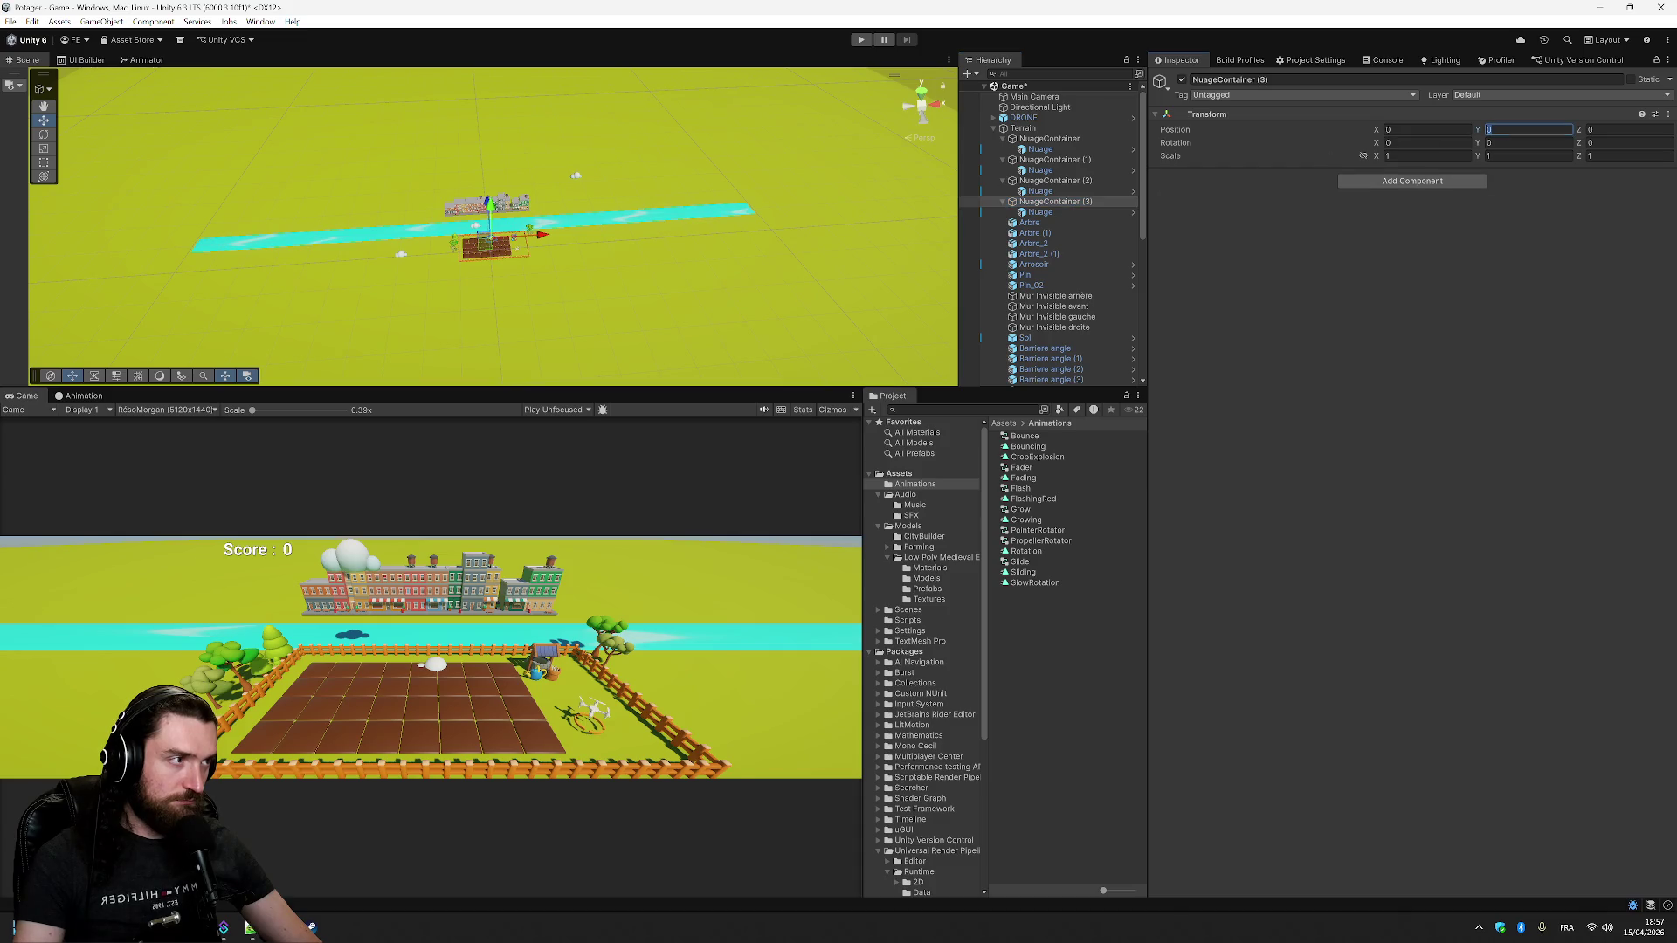
type("10")
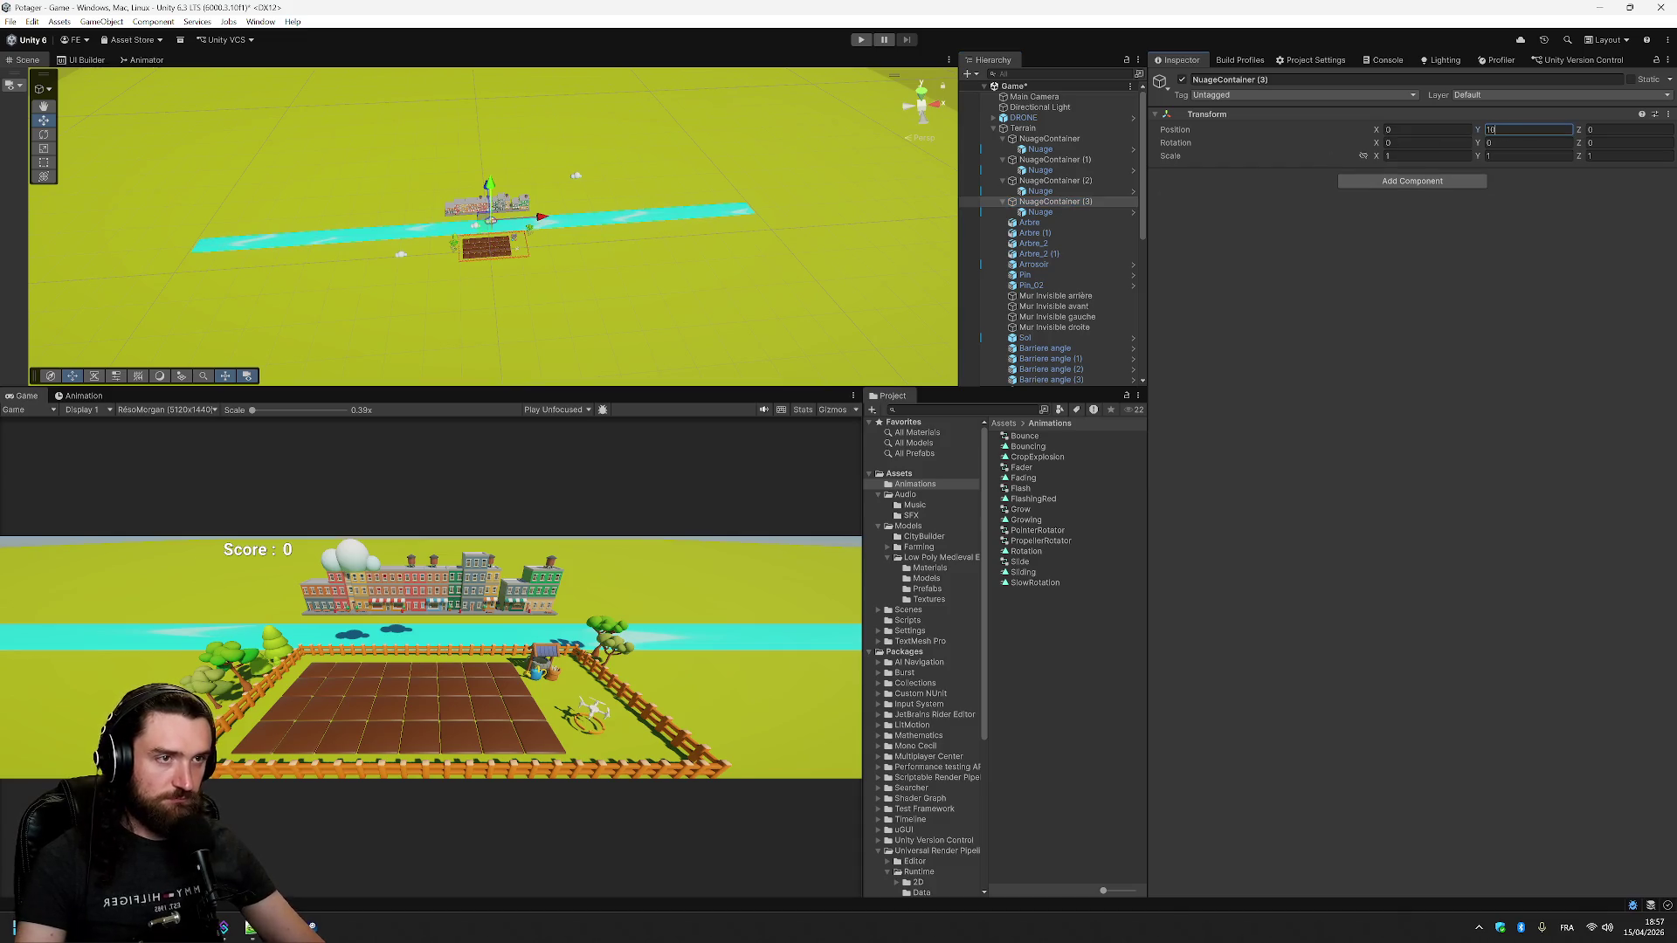
left_click(1603, 133)
type("6")
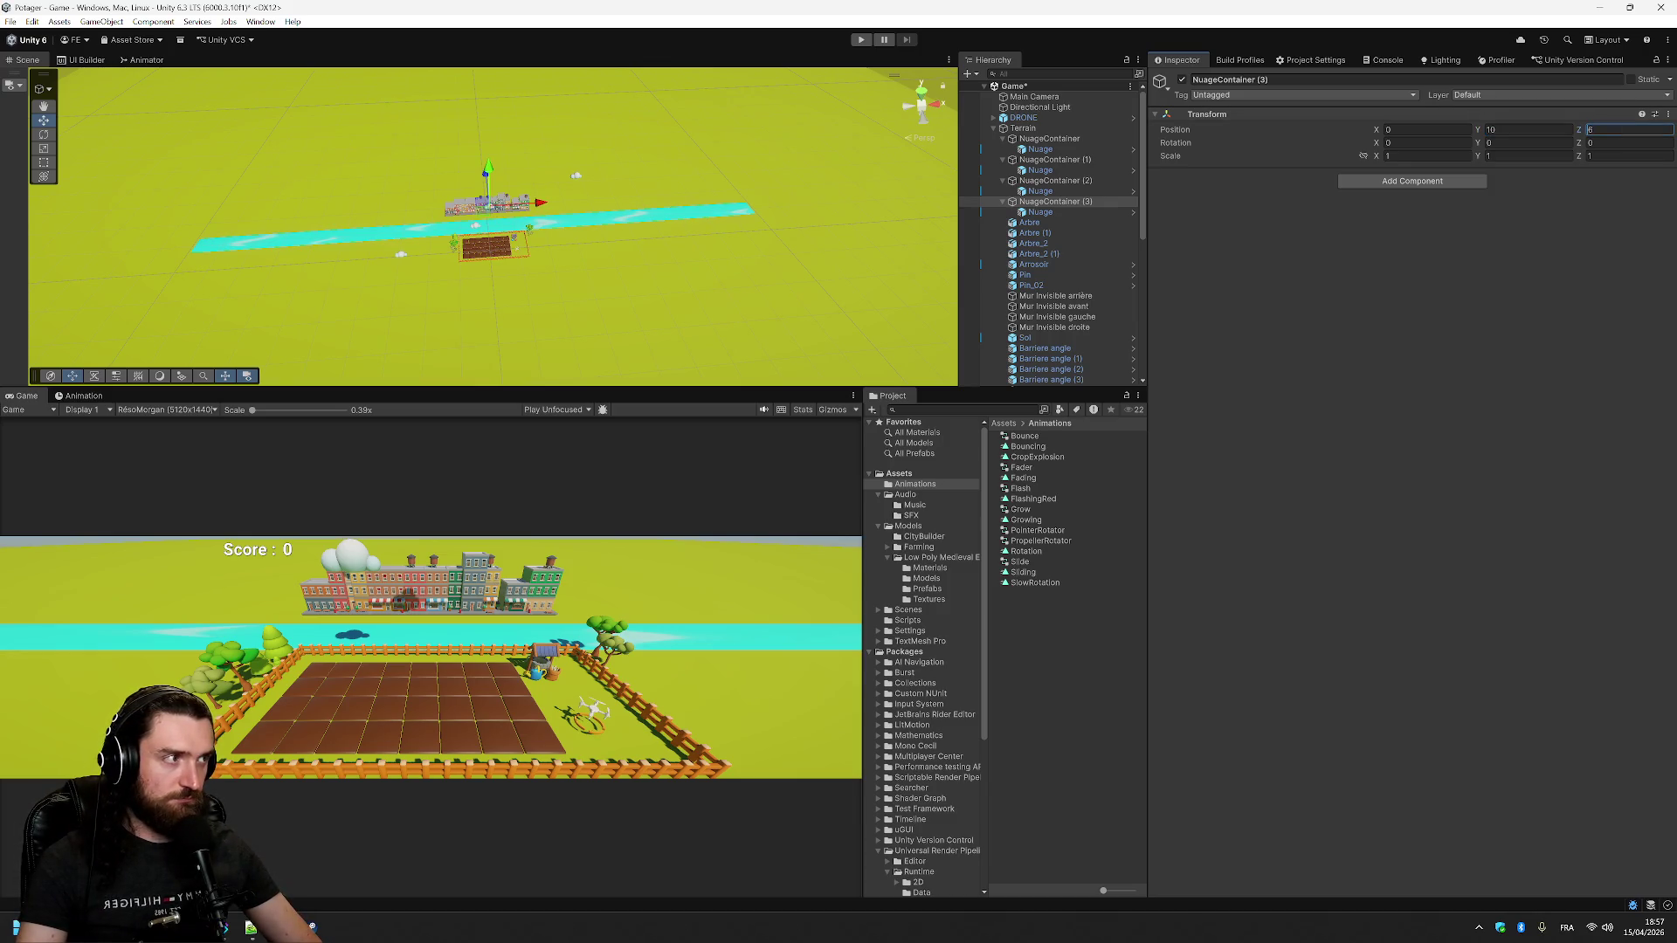
type("-")
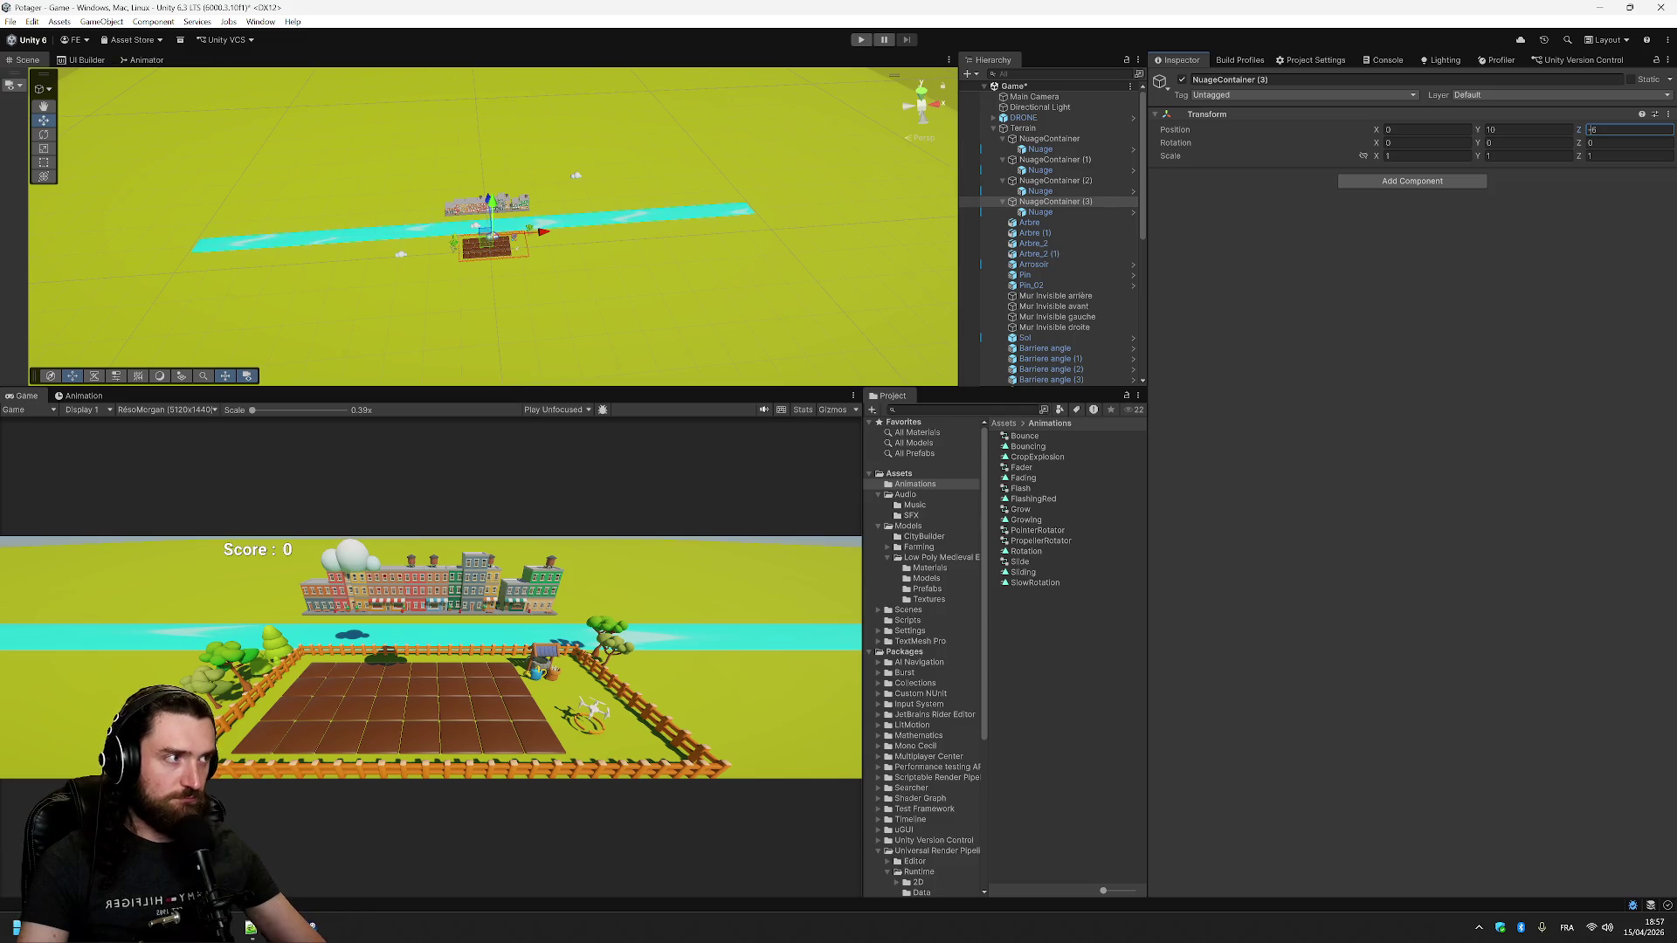
type("1")
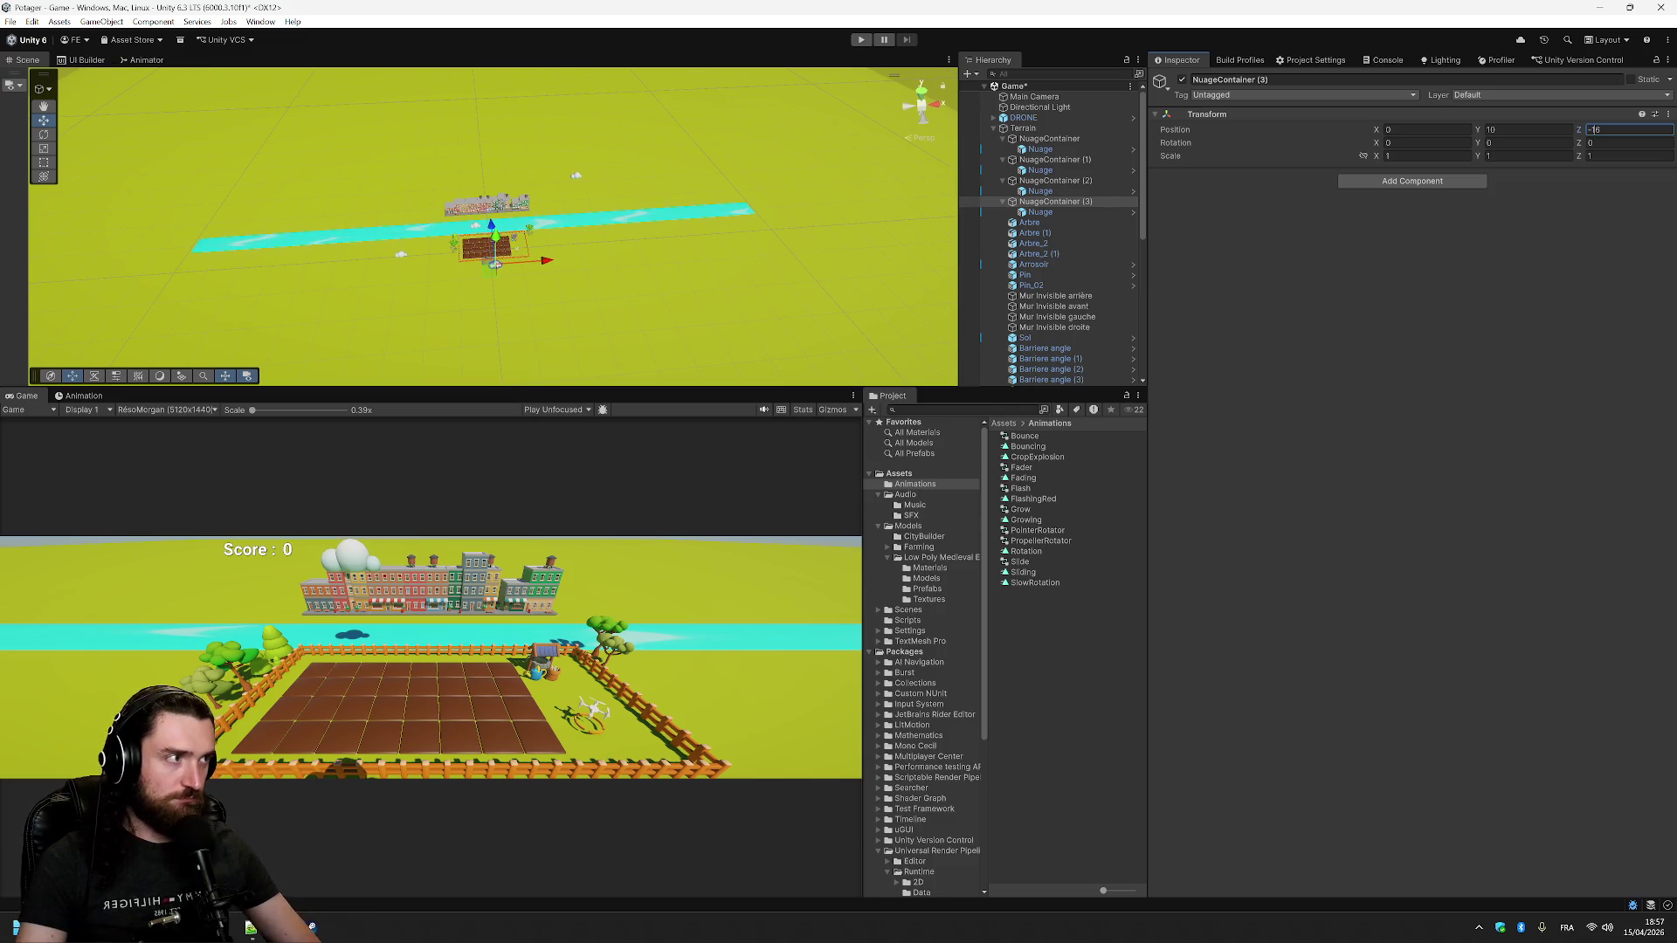
key("BackSpace")
type("2")
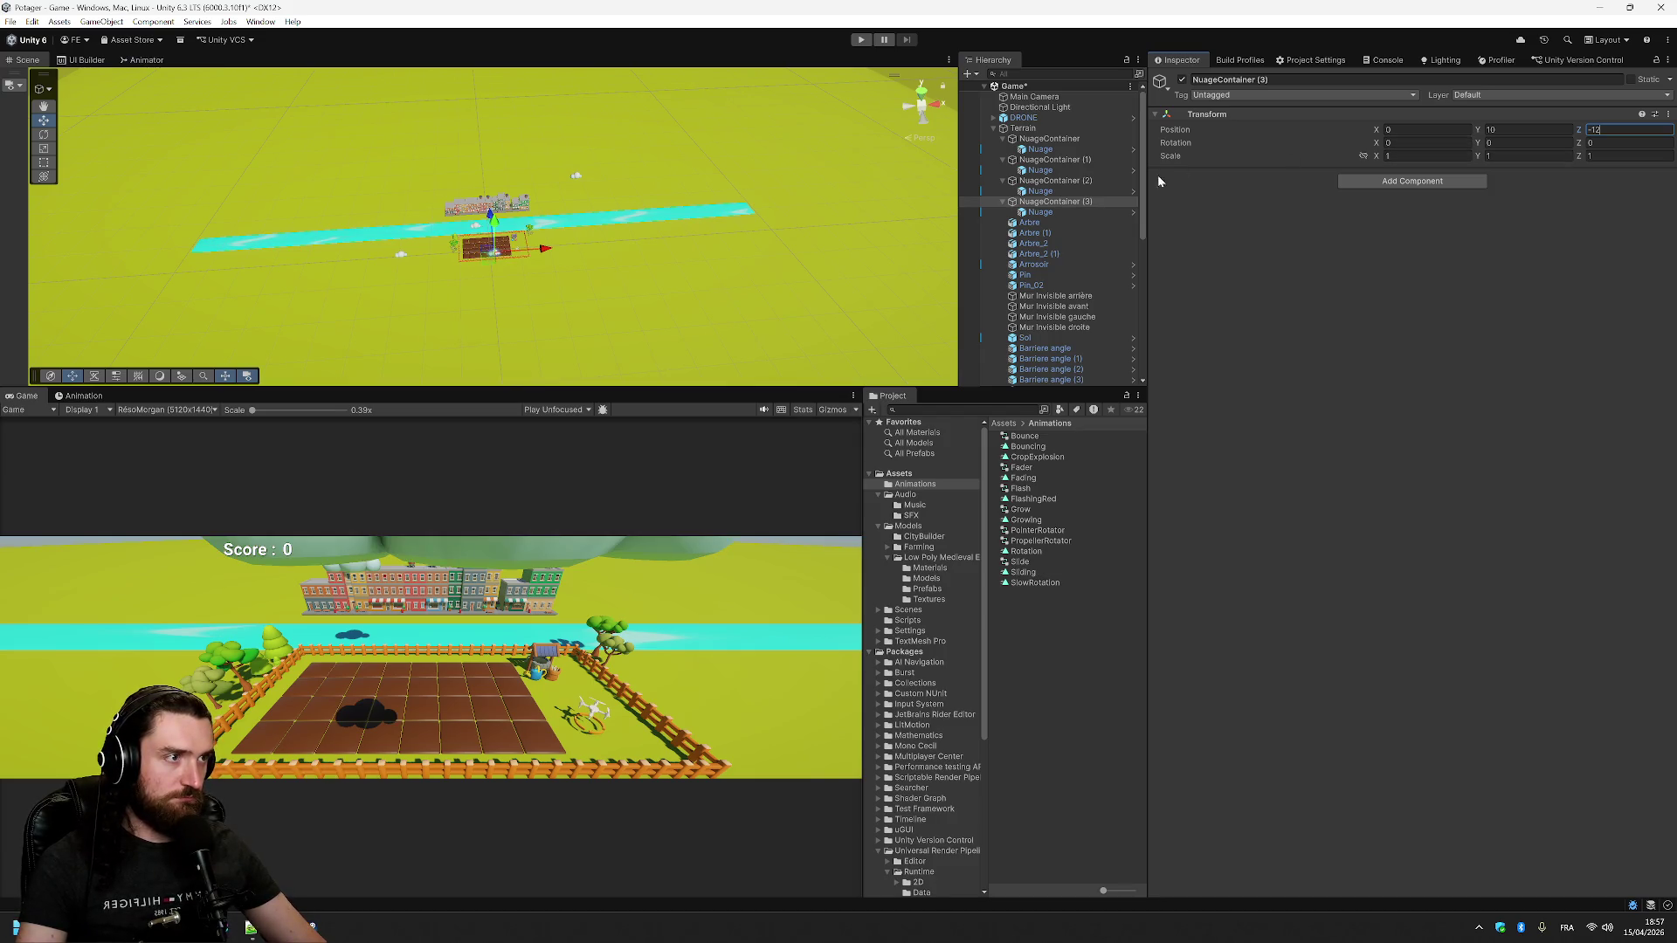
- Set NuageContainer (1)'s Position X to -12
left_click(1076, 185)
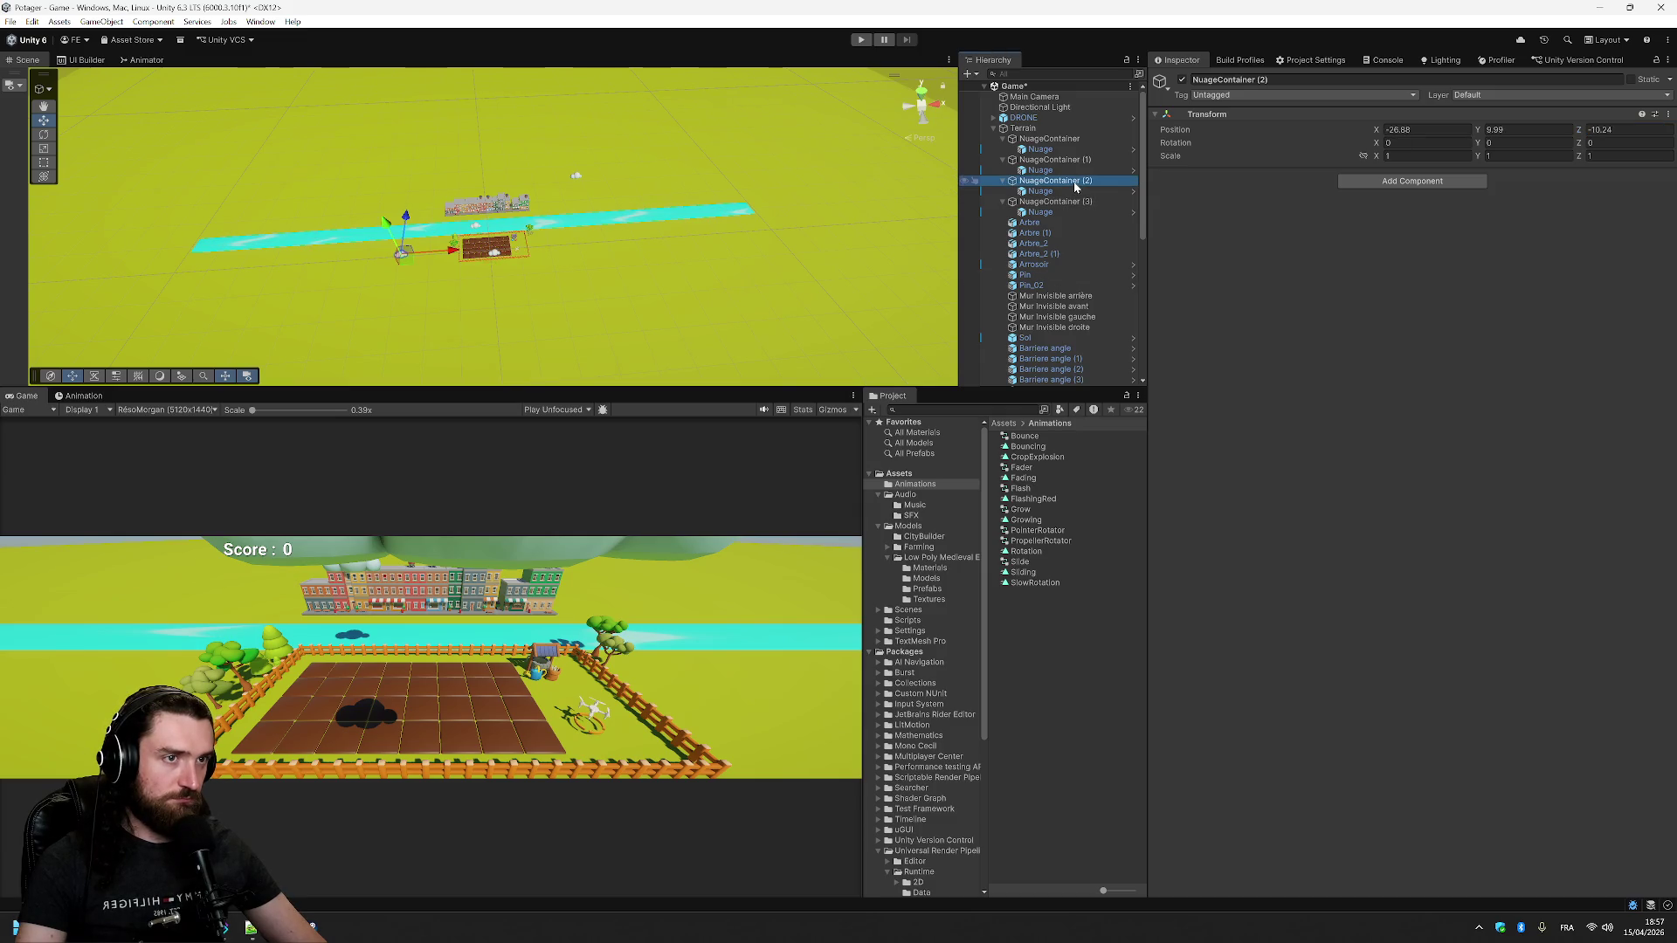
left_click(1069, 162)
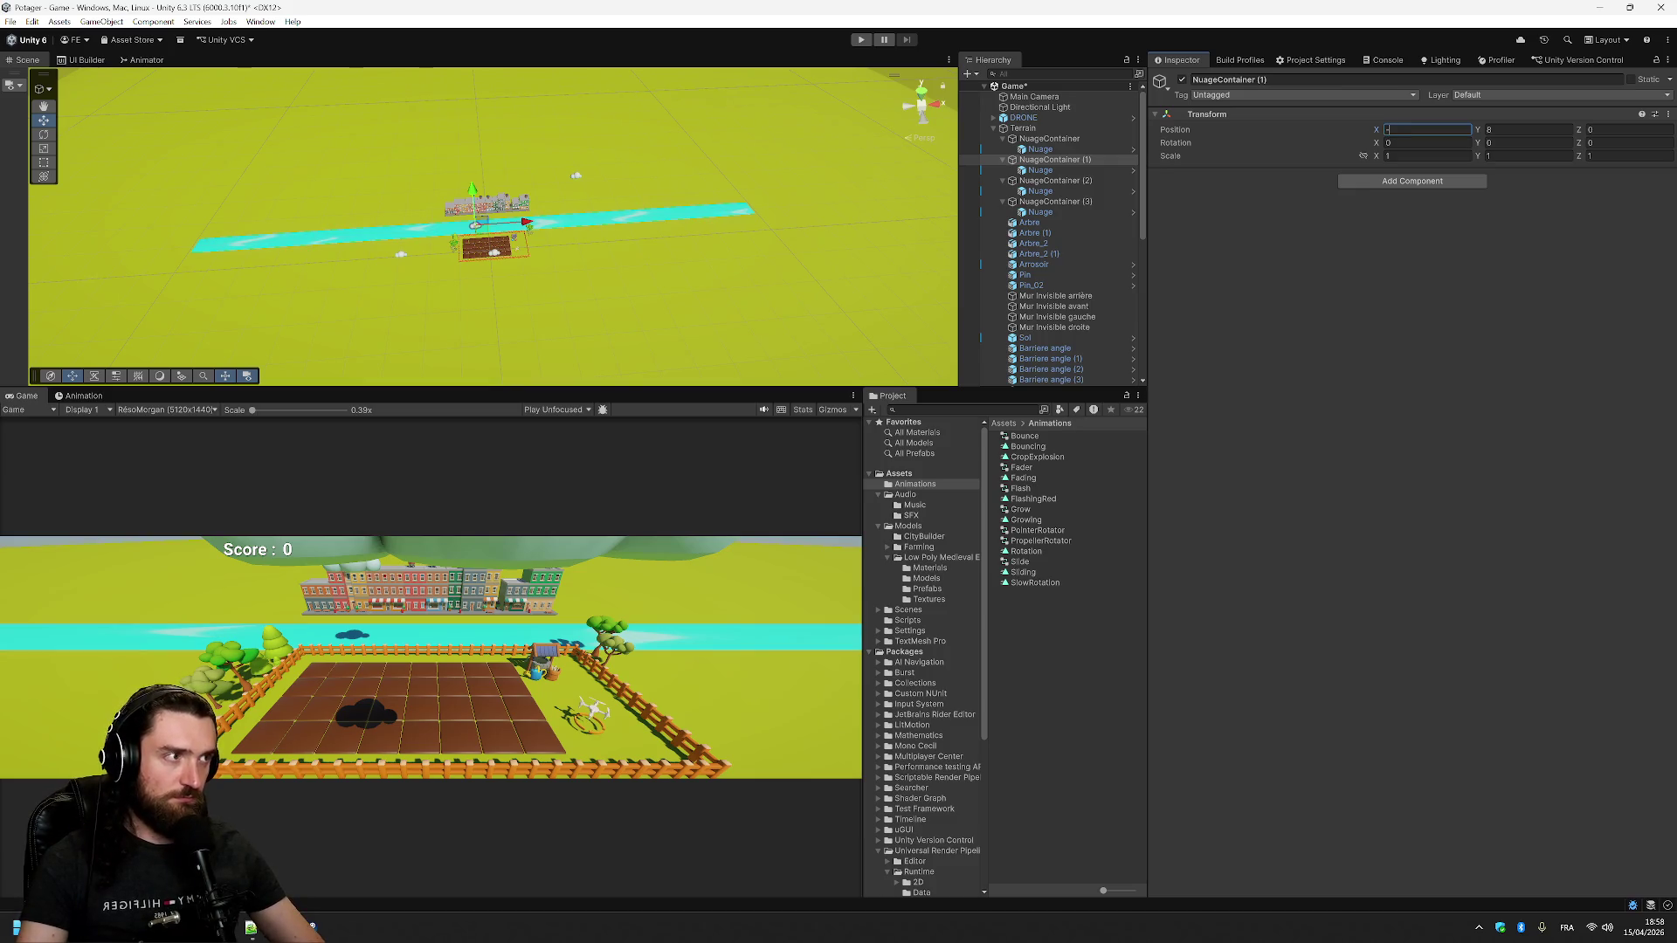
type("12")
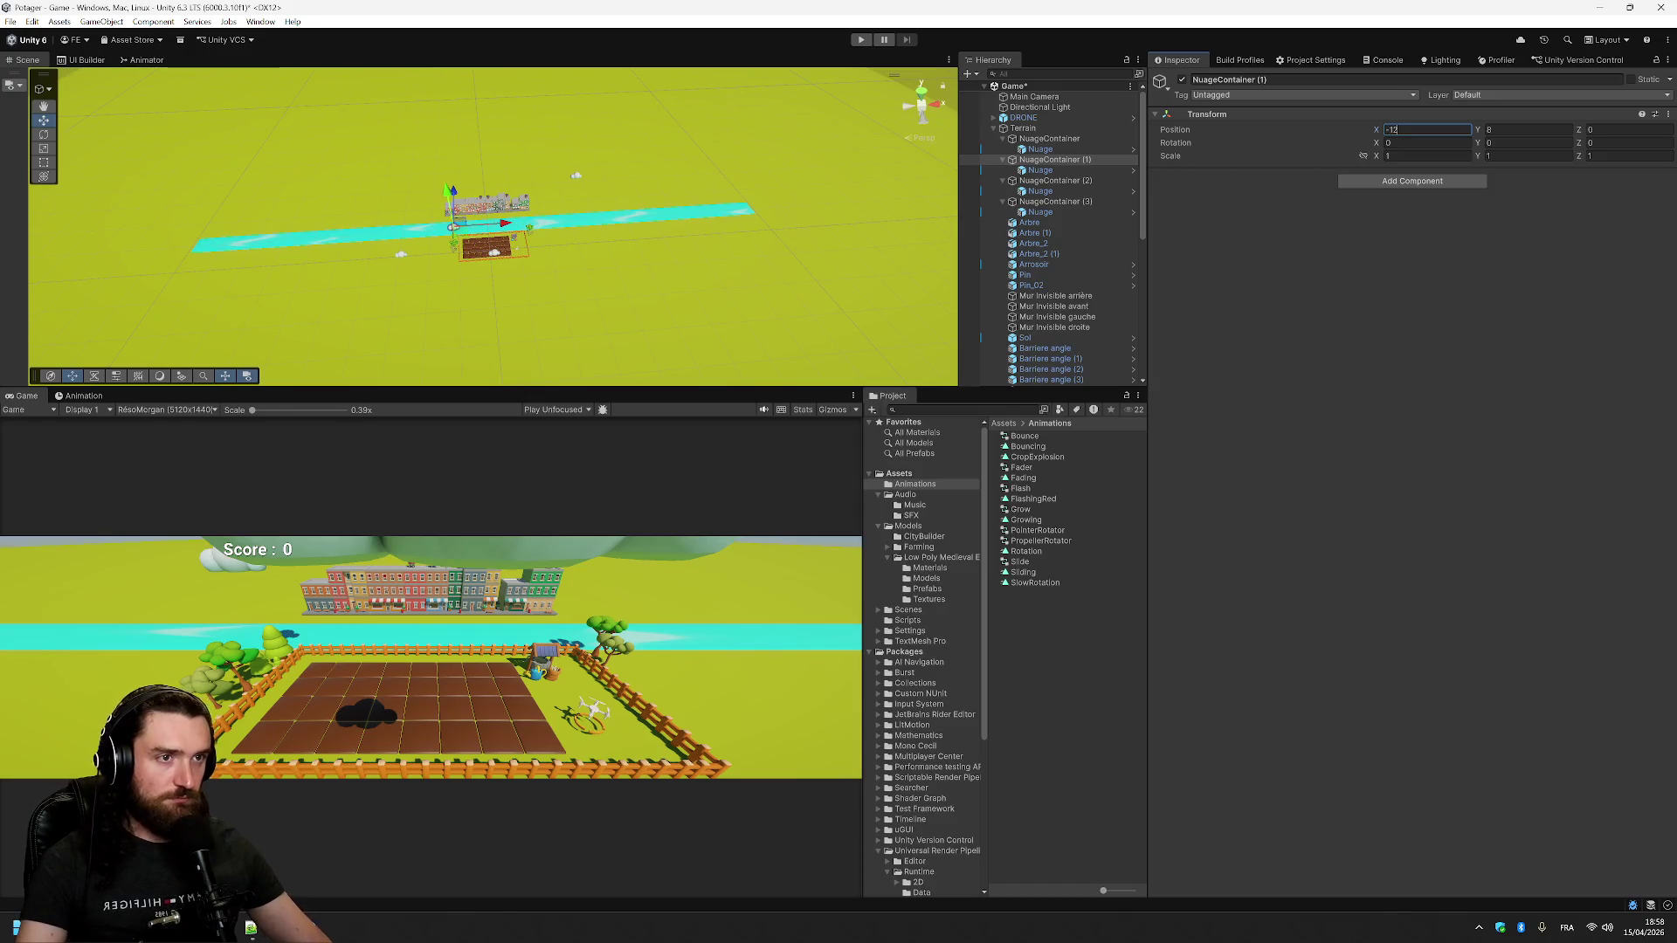
left_click(1428, 223)
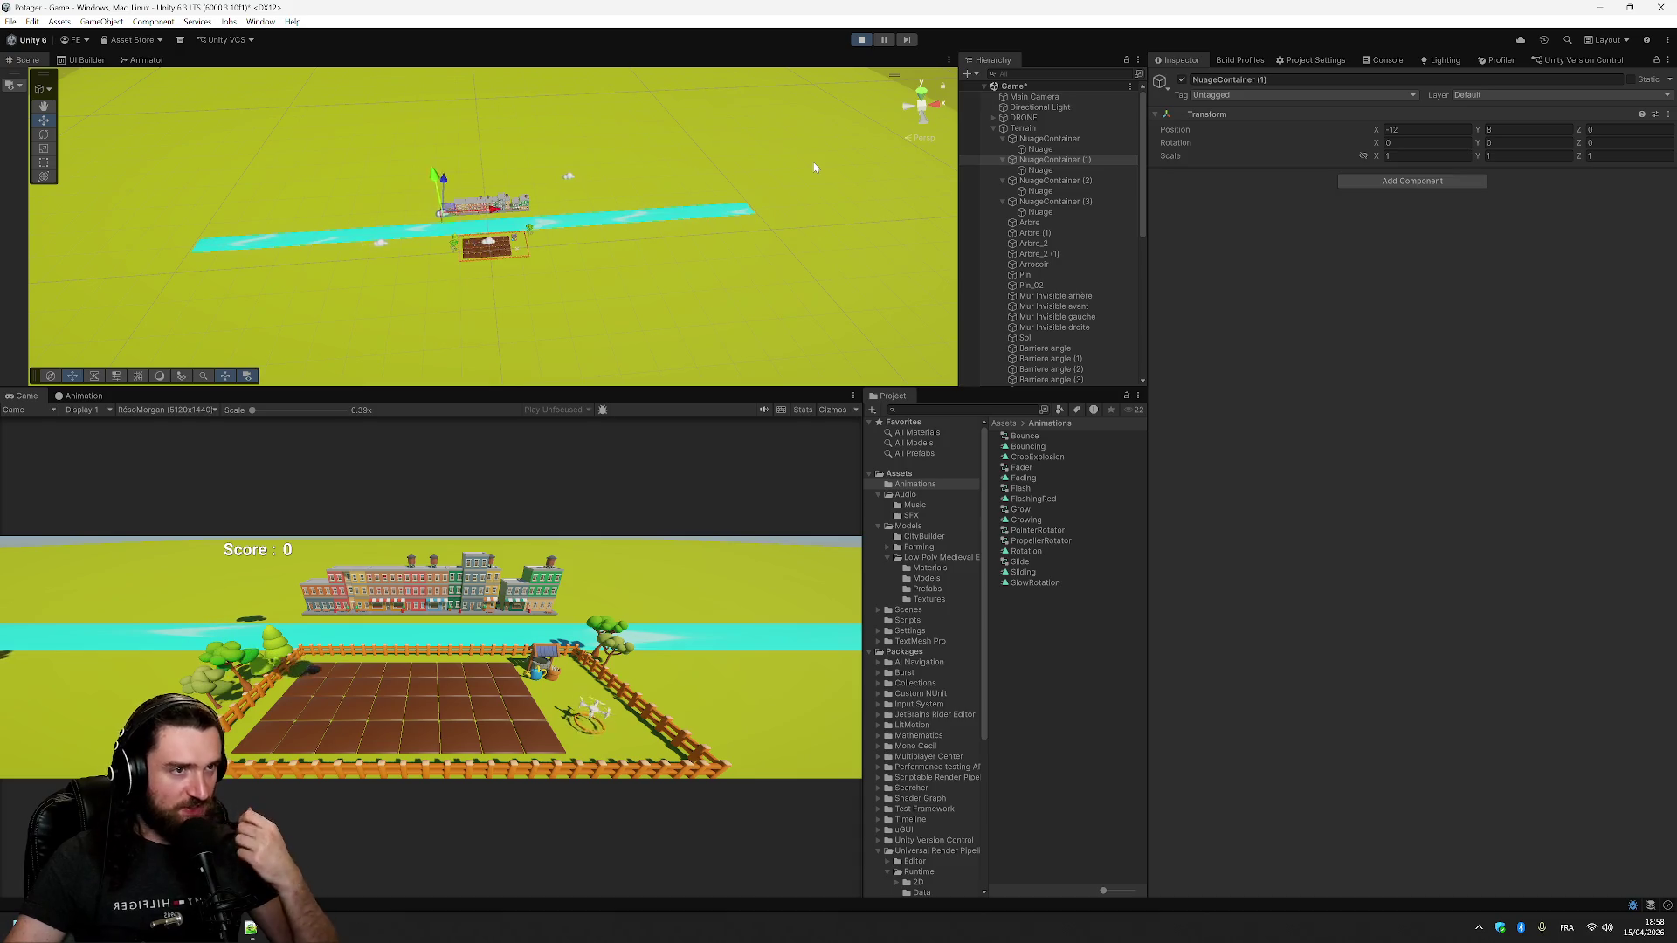
- Stop the game, clear the cloud's Z position to 0, and rerun to watch the clouds slide
left_click(860, 40)
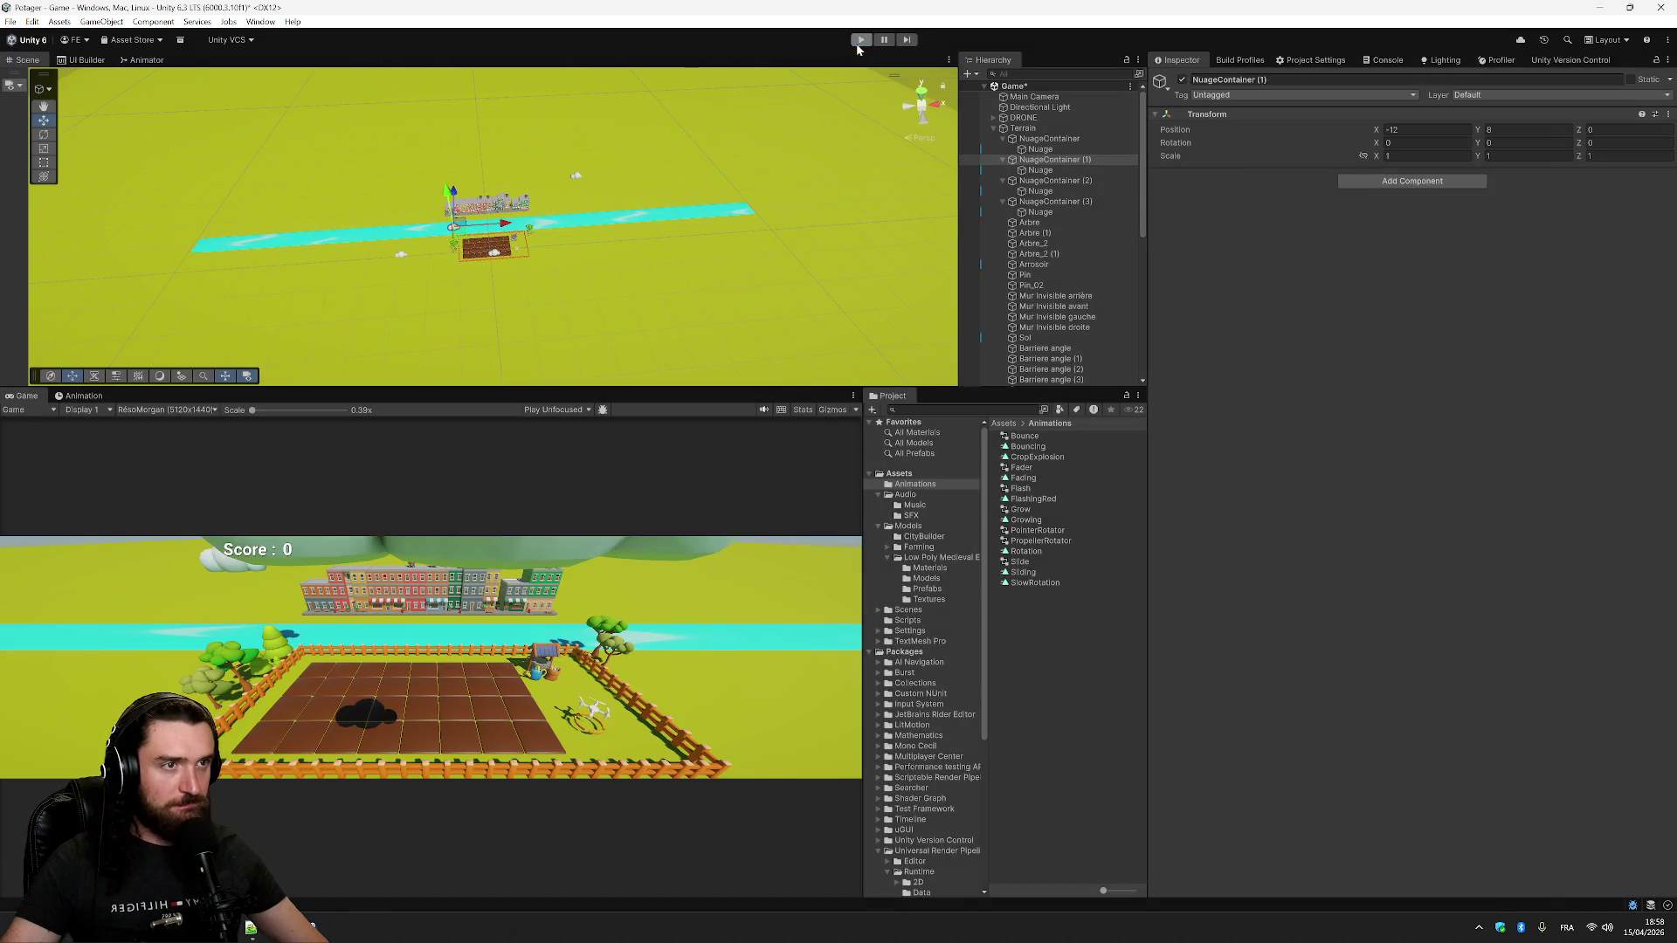
left_click(578, 179)
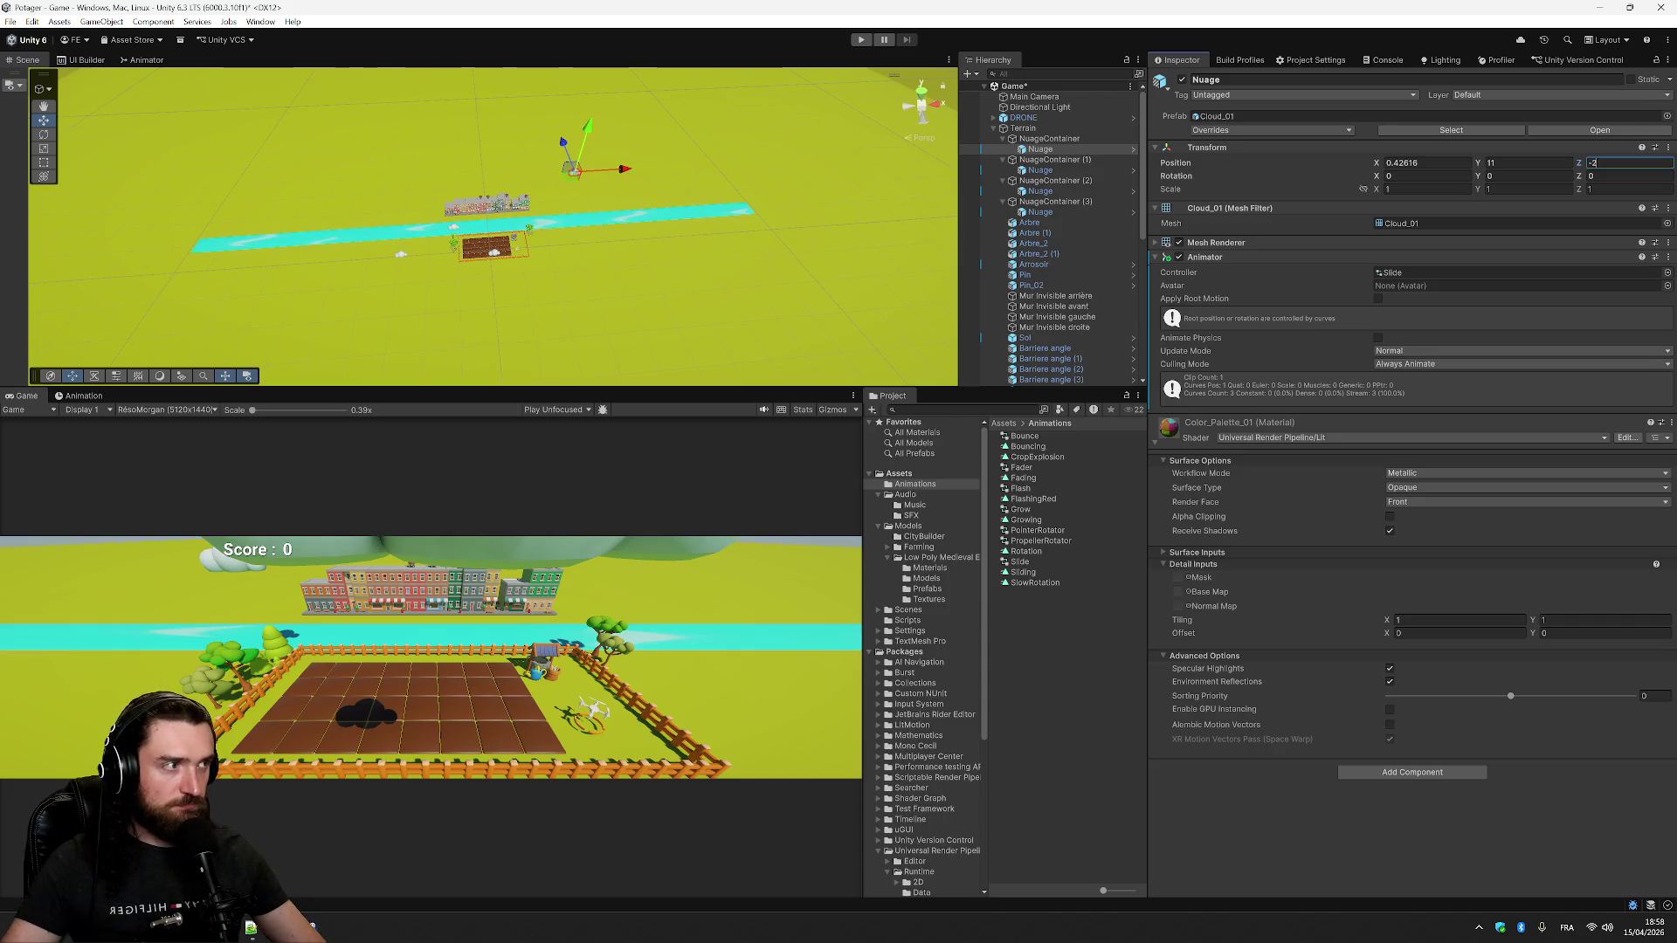
key("BackSpace")
key("BackSpace")
type("0")
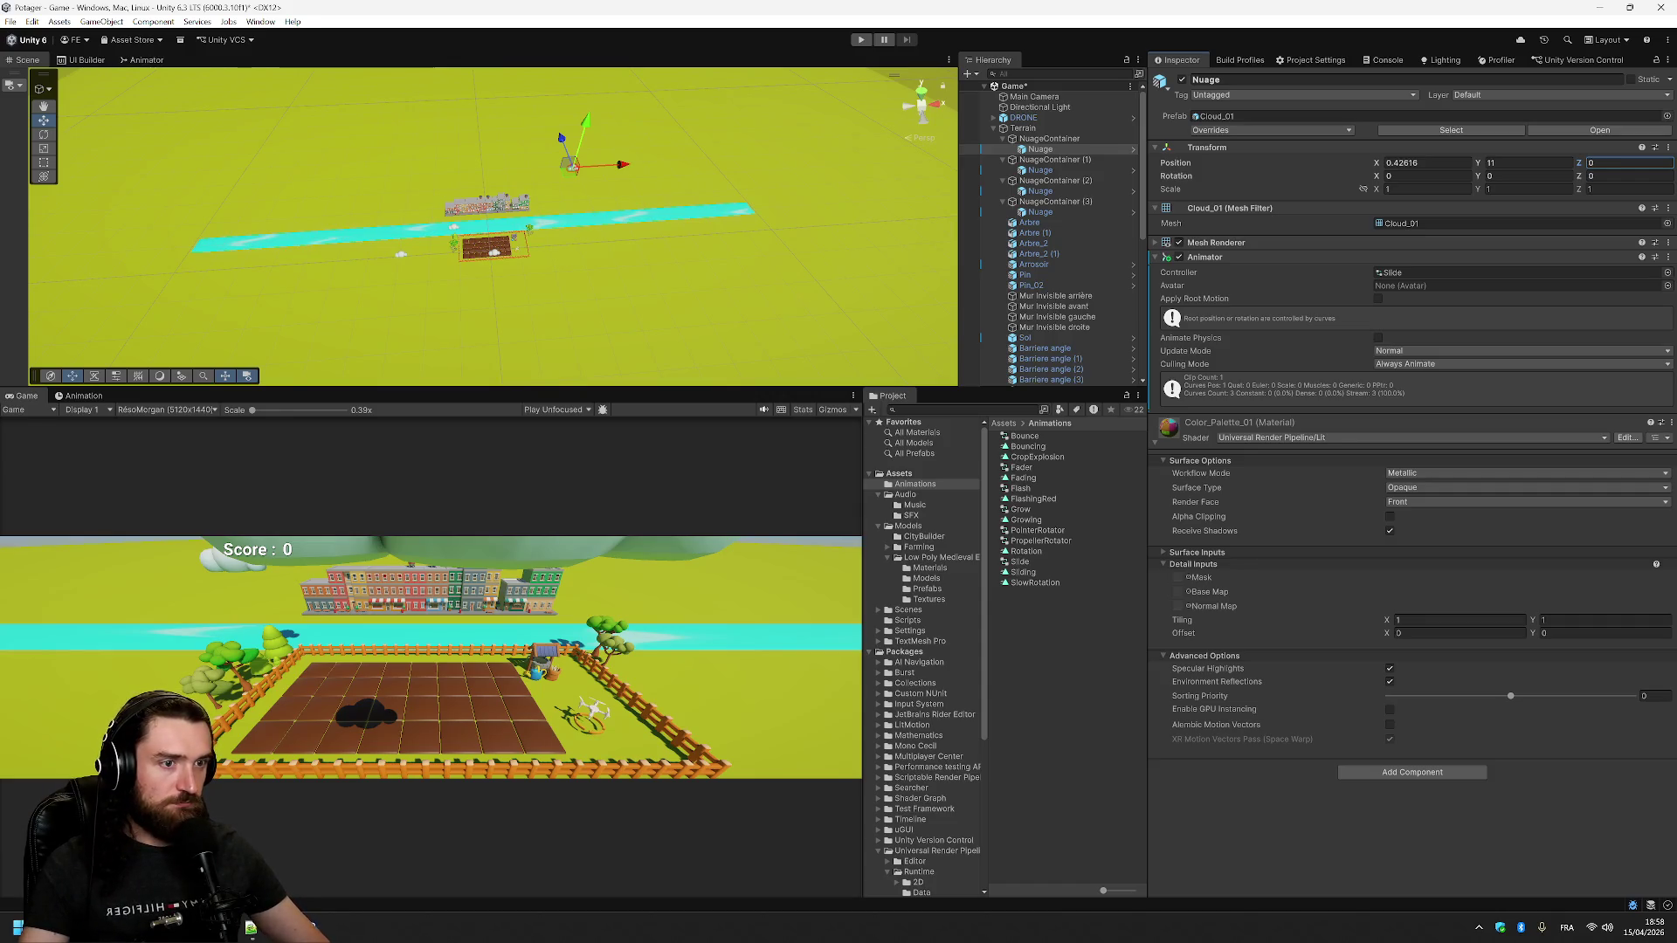
left_click(864, 40)
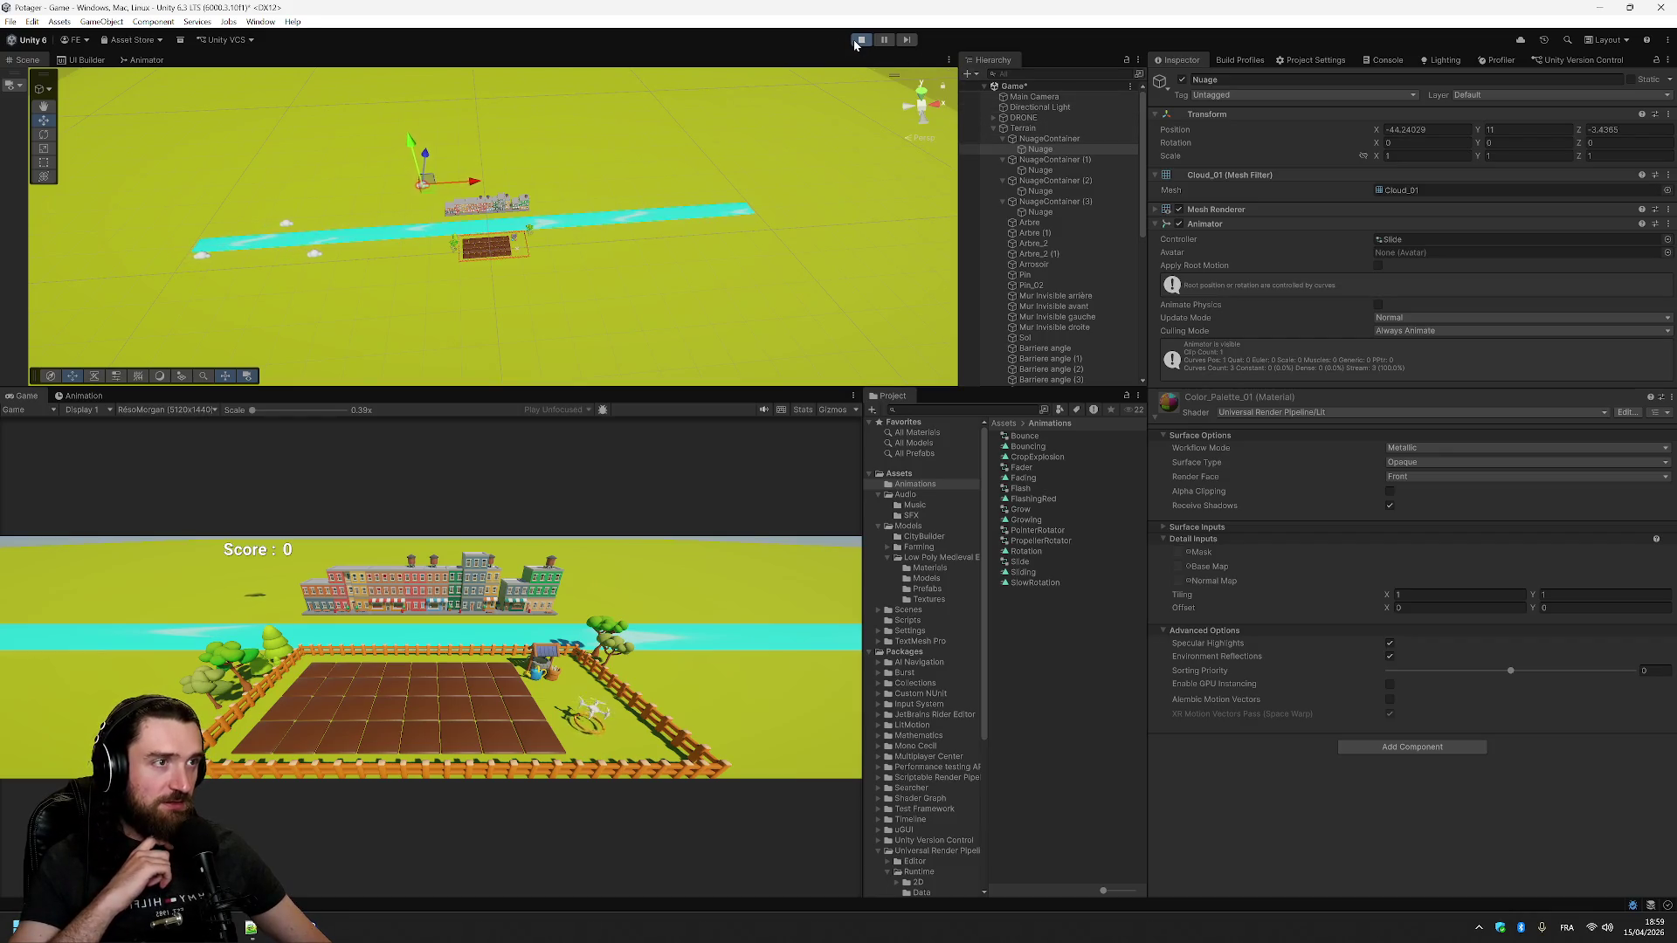
left_click(858, 41)
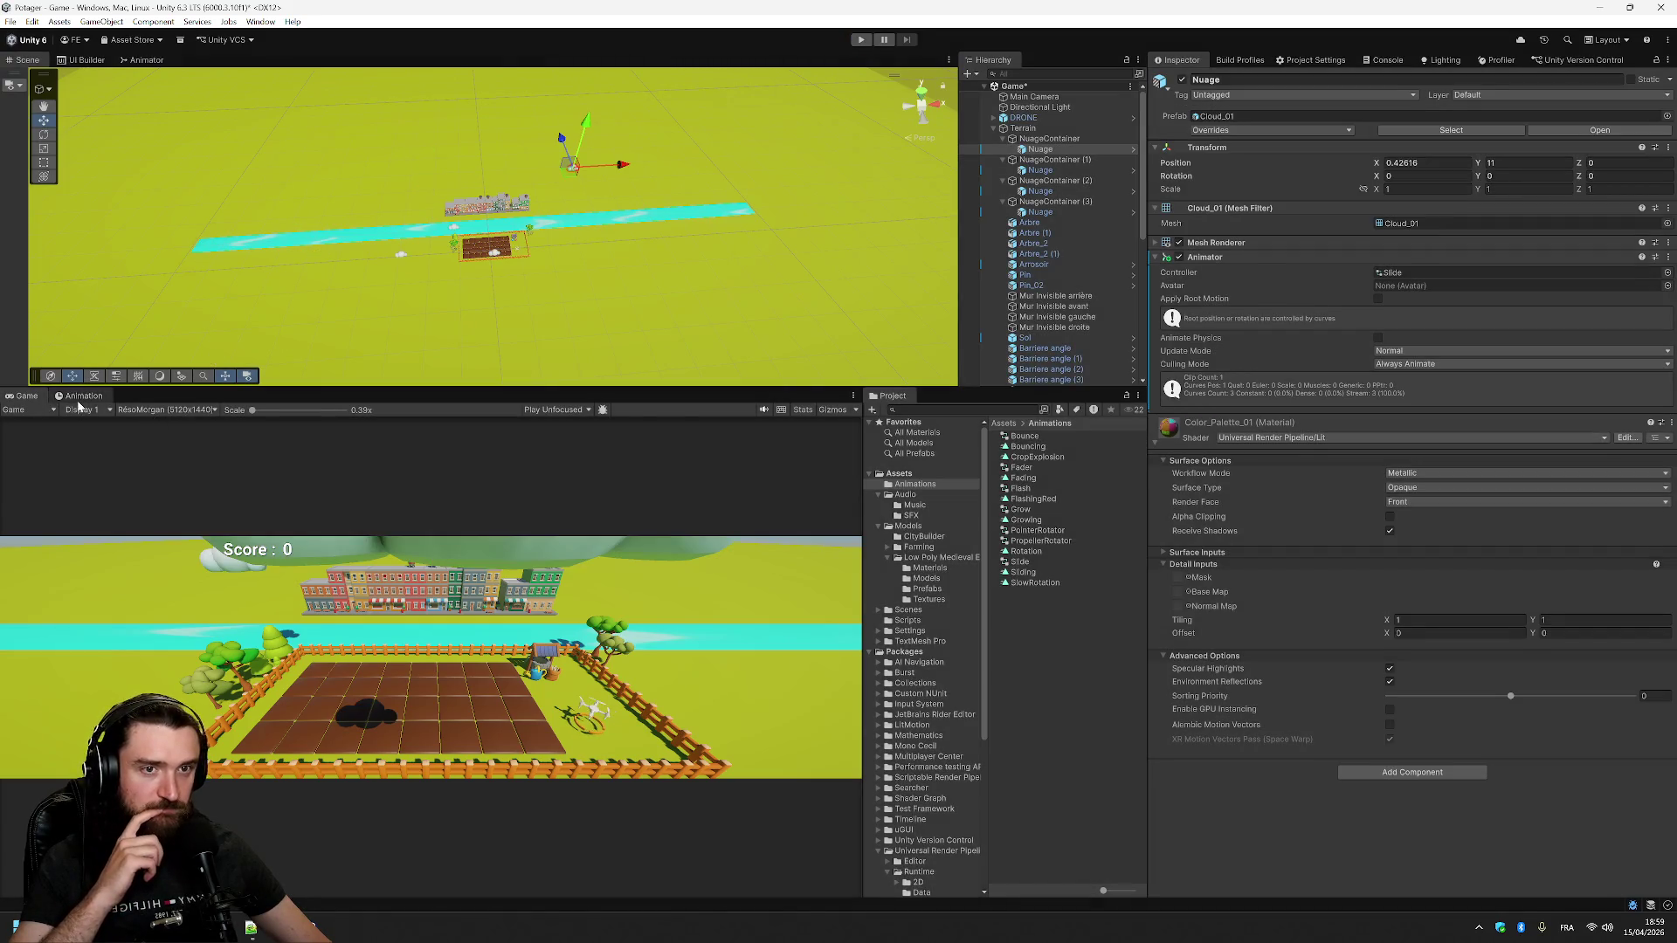
- Open the Animation window on the Nuage cloud with Preview on and the playhead at frame 0
left_click(78, 397)
left_click(225, 412)
left_click_drag(225, 413, 217, 412)
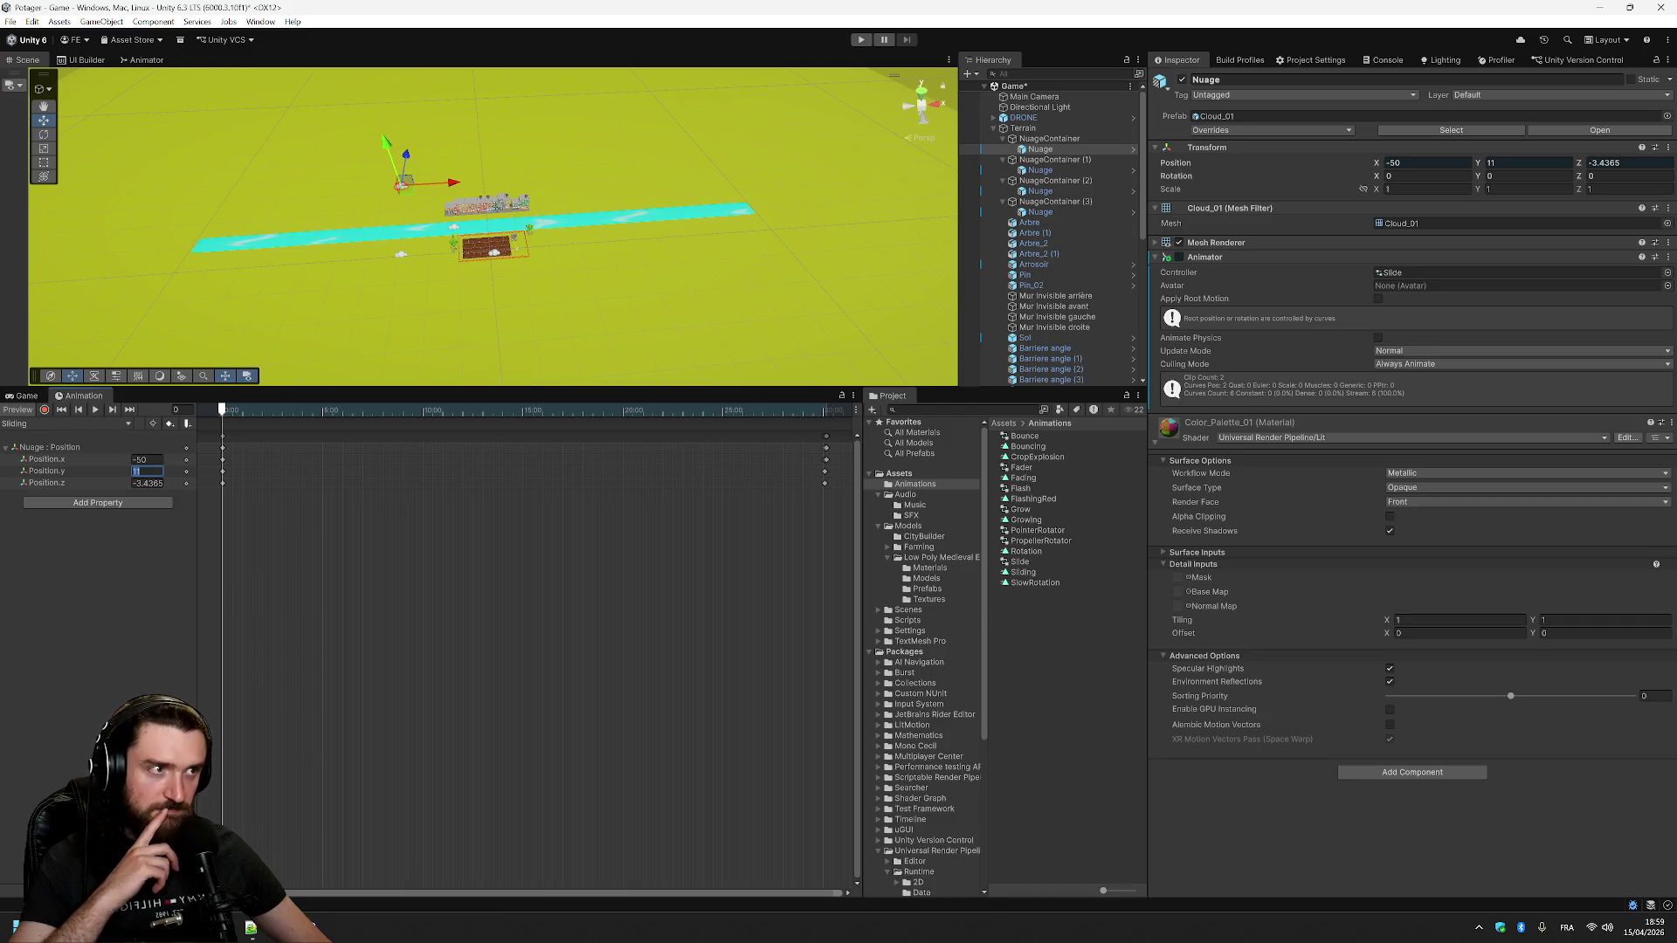
type("0")
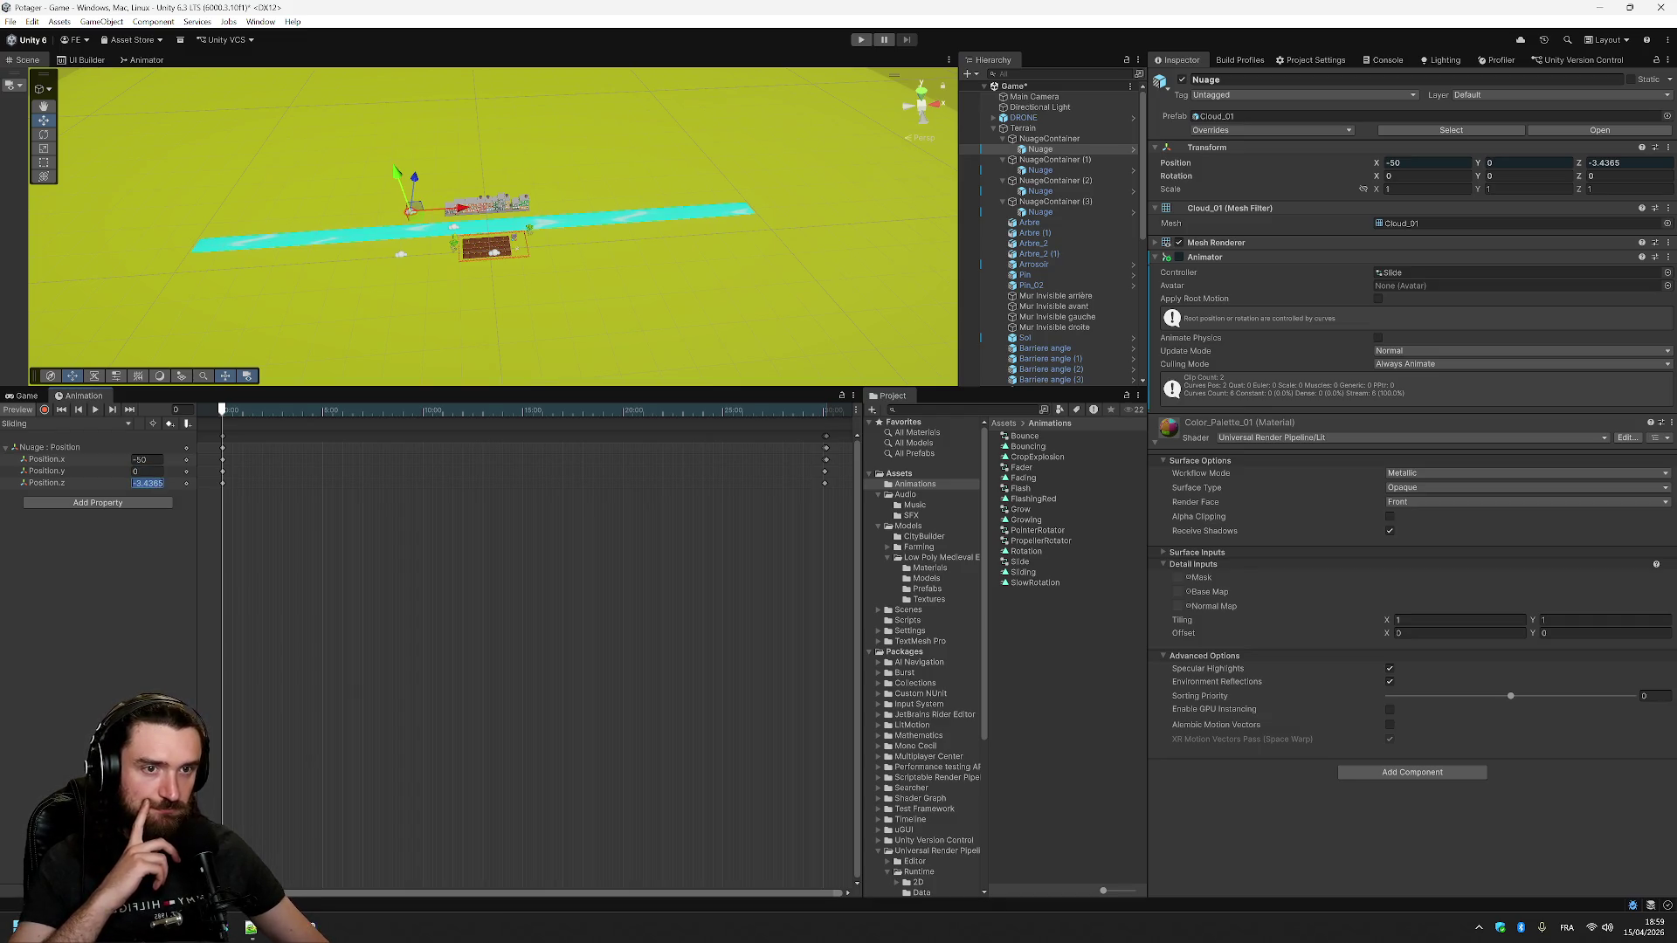
type("0")
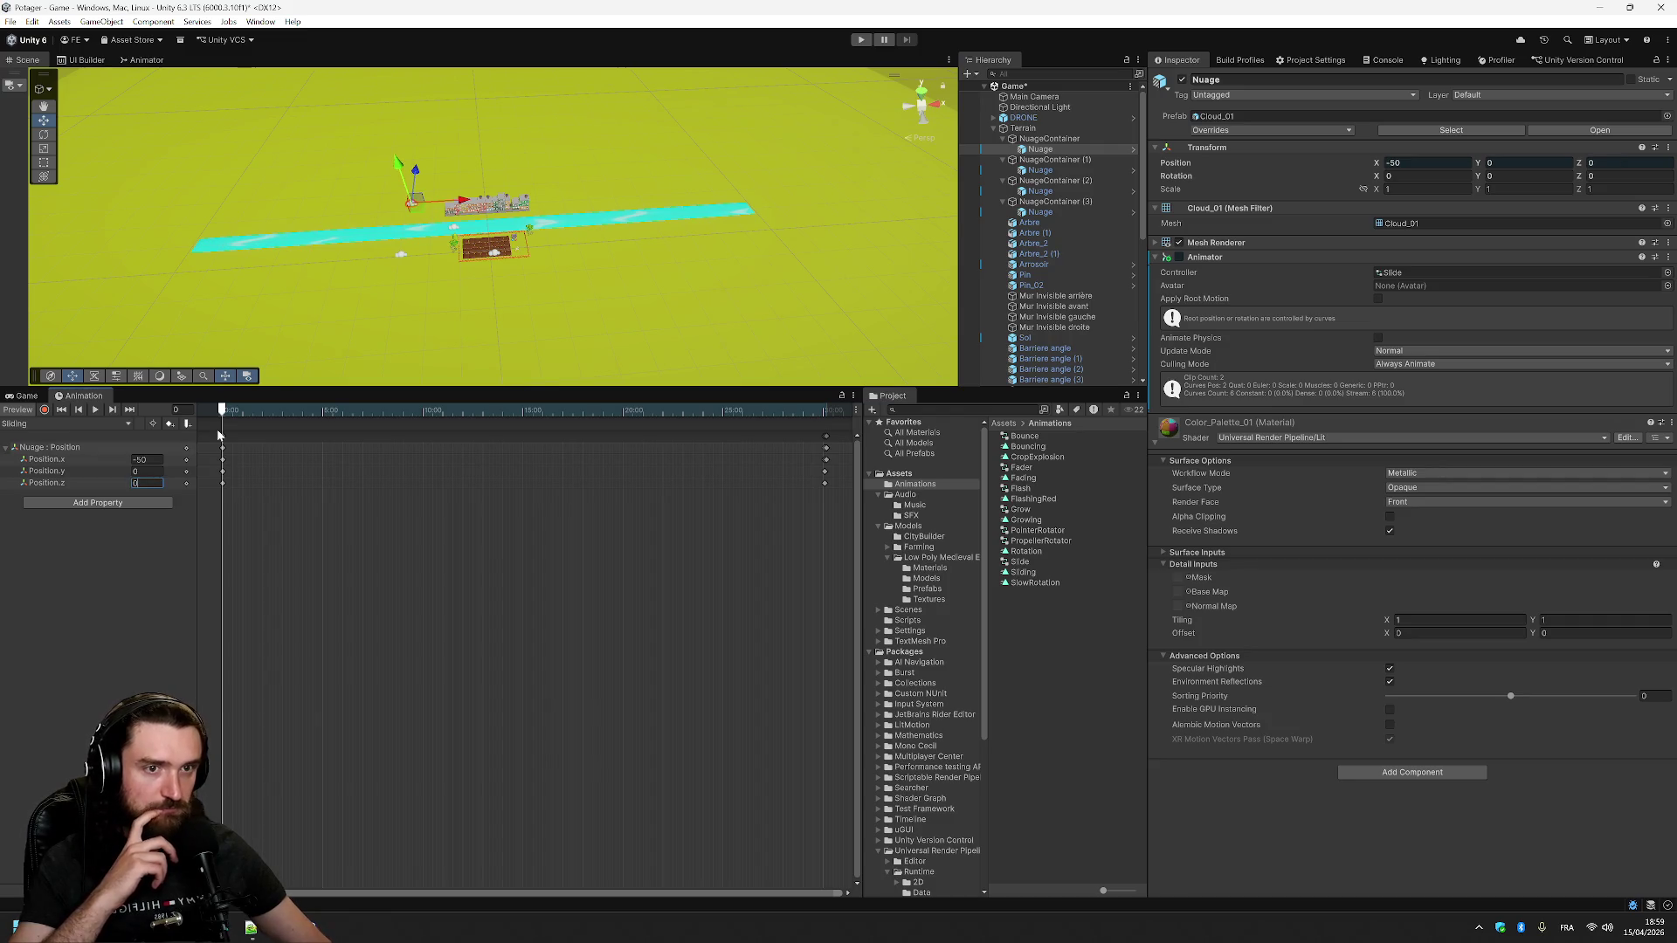
left_click(1078, 140)
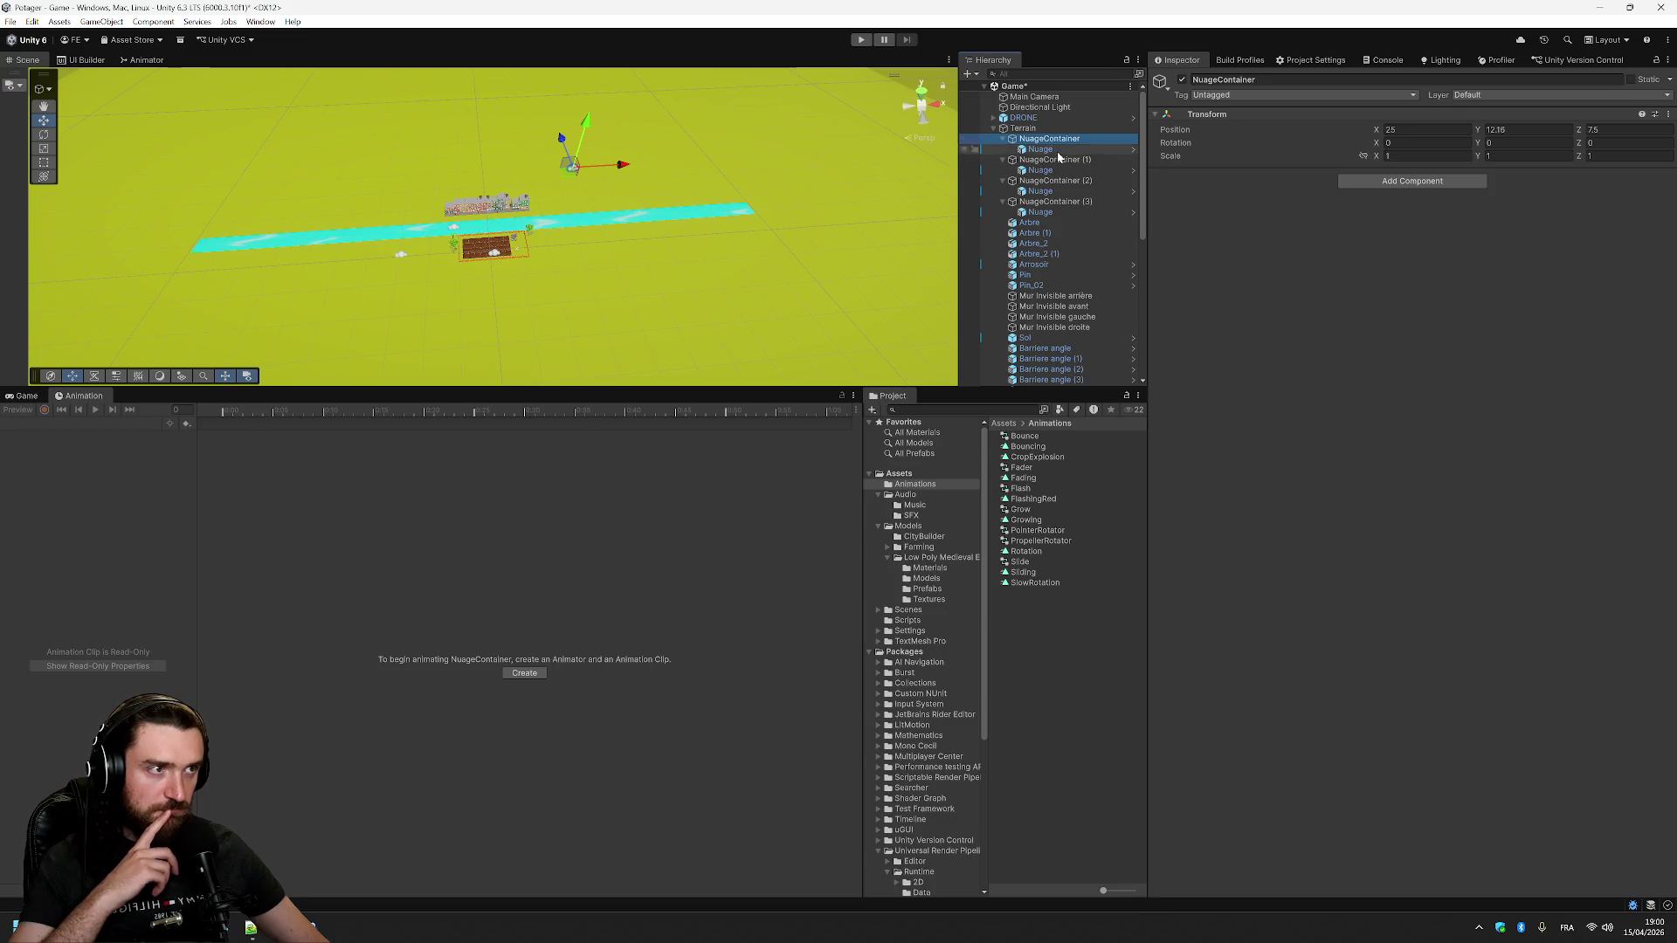
left_click(1055, 147)
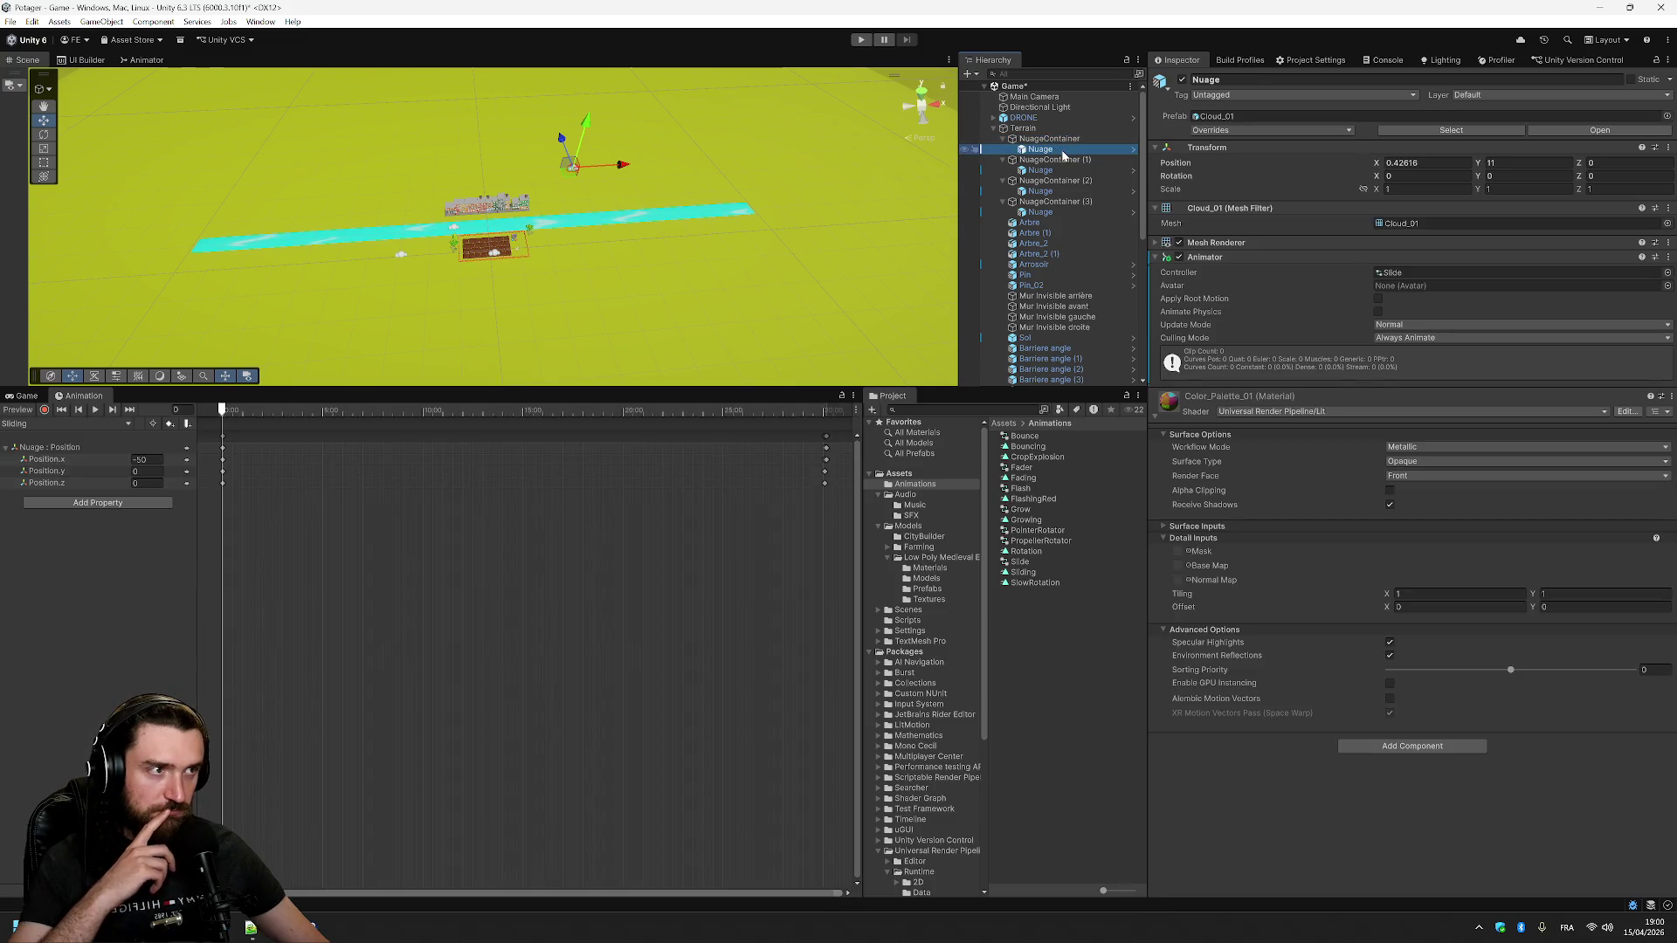
- Delete the end Position.y and Position.z keys and move the end X key to about 1800
mouse_move(228, 411)
left_mouse_down()
mouse_move(837, 411)
mouse_move(813, 412)
mouse_move(818, 433)
left_mouse_up()
left_click(827, 452)
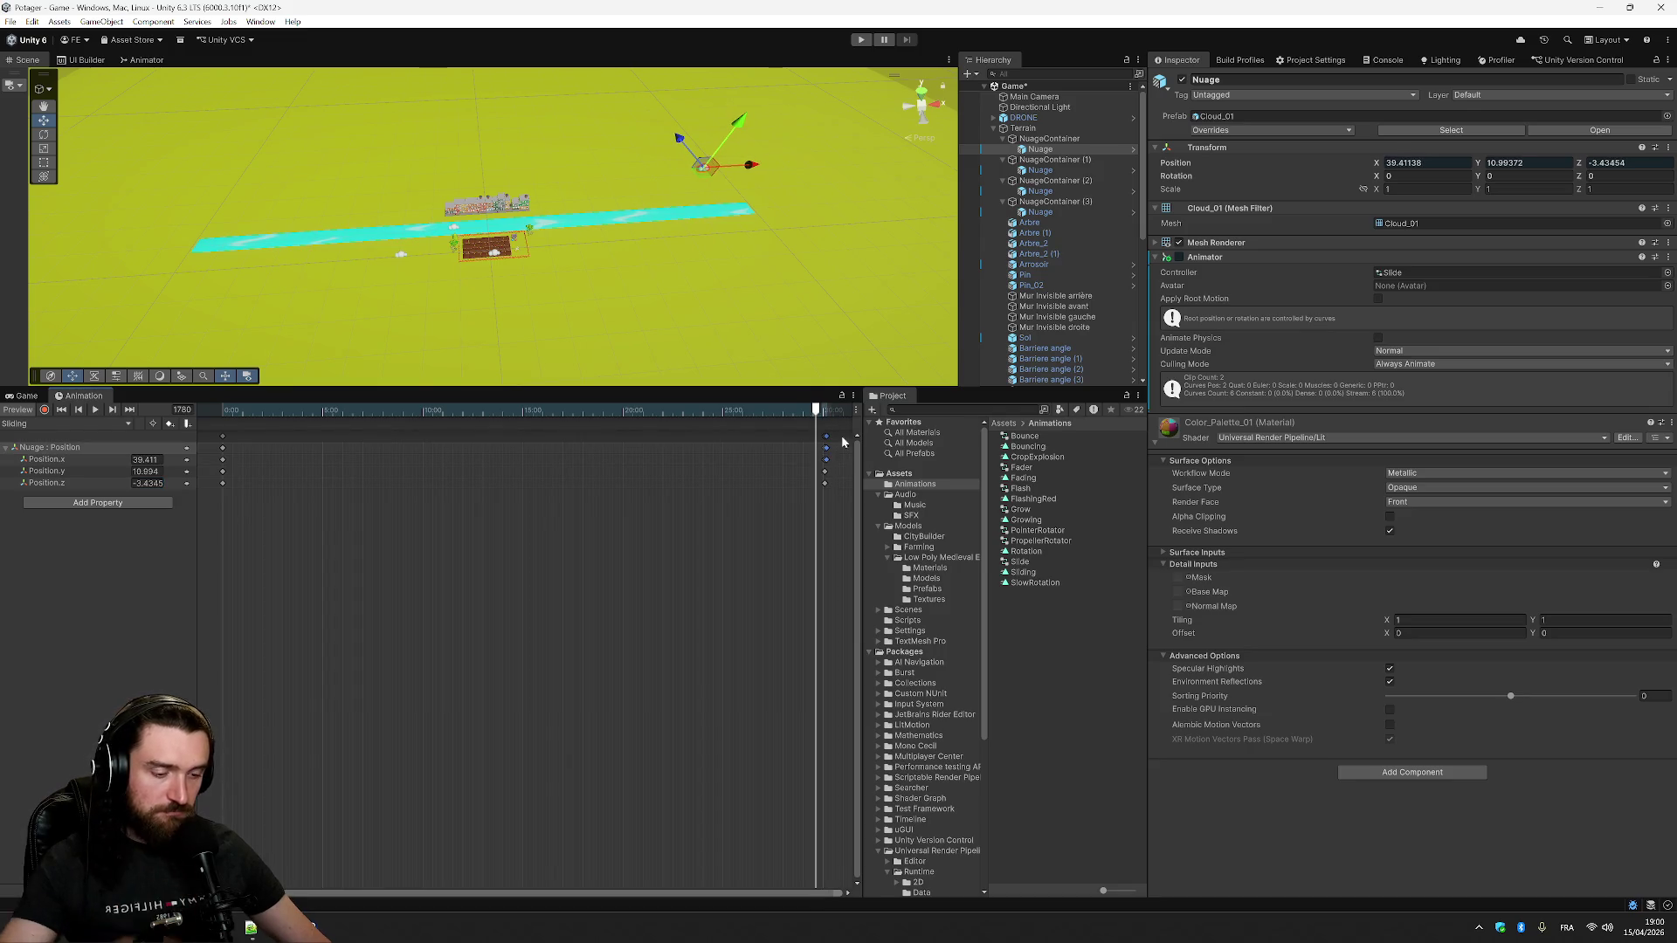
left_click(824, 473)
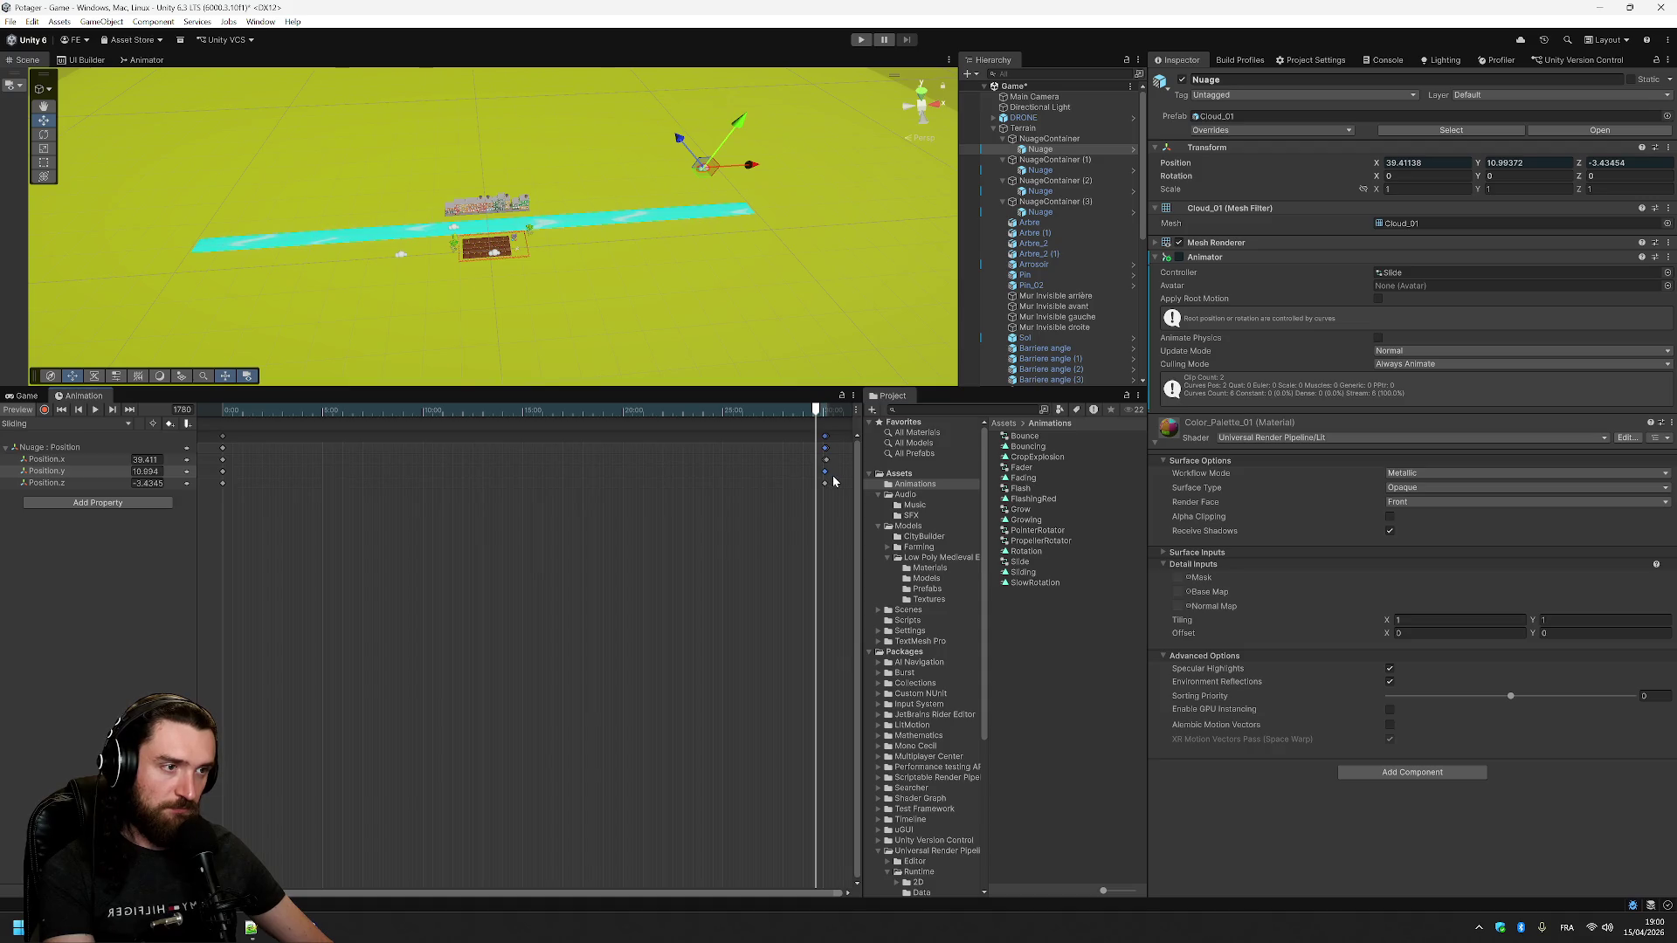
key("Delete")
left_click(827, 483)
key("Delete")
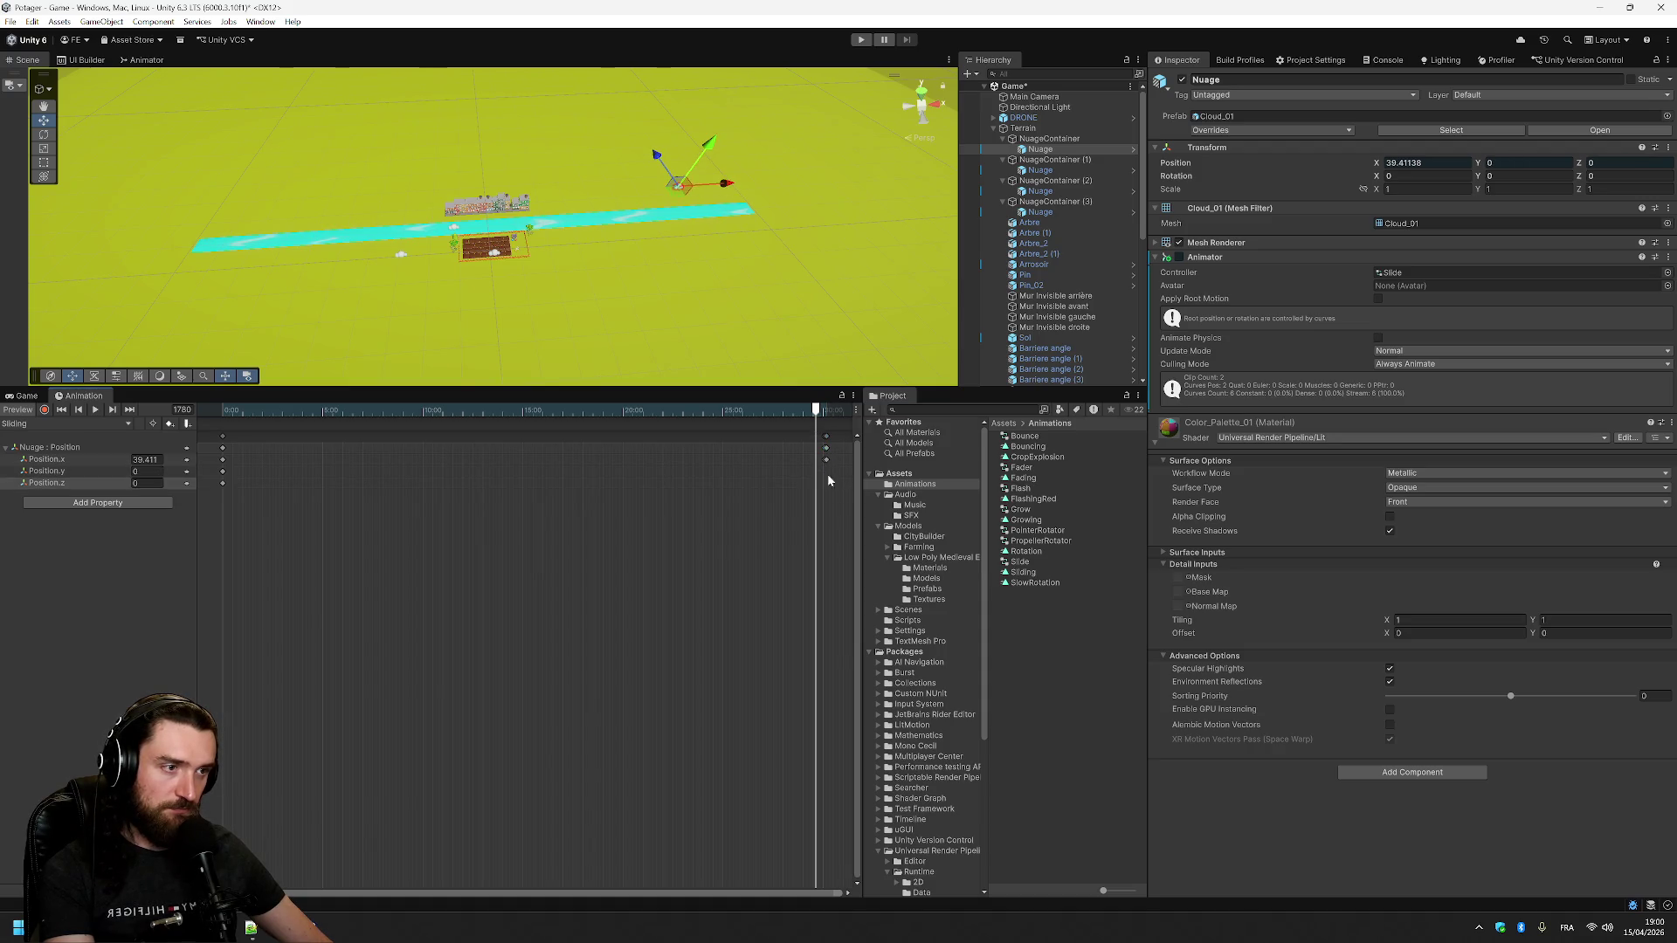
left_click_drag(829, 466, 829, 441)
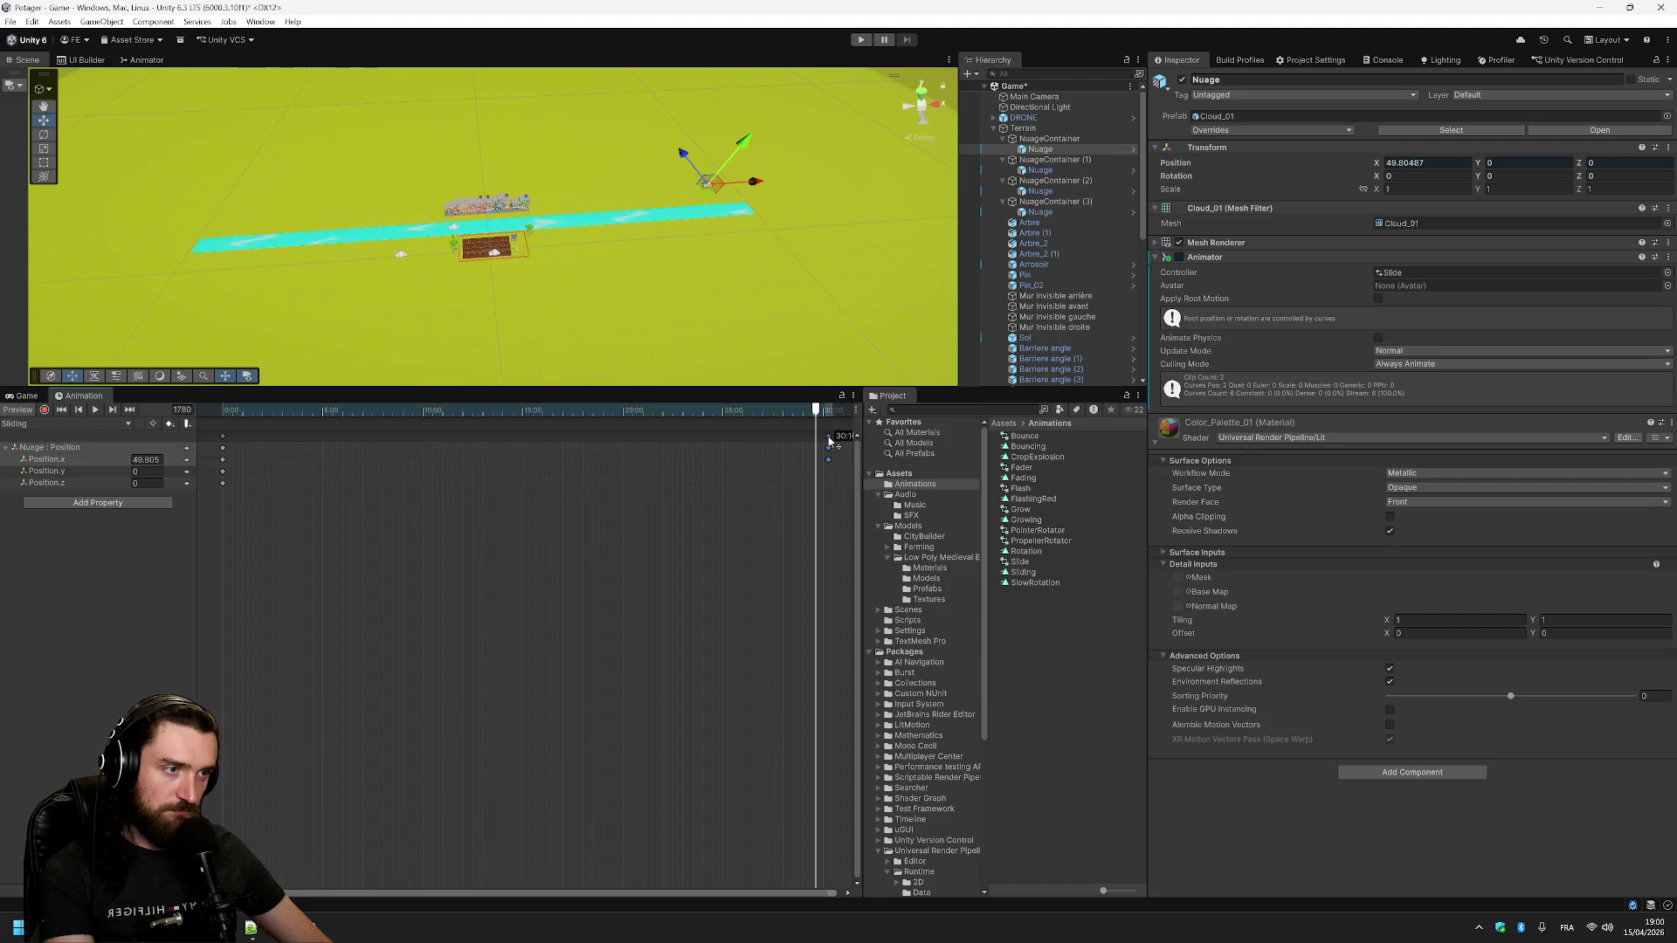
- Set Position x to -100 at frame 0 and 100 at the end key, then play the preview
left_click(823, 411)
left_click_drag(823, 418, 209, 410)
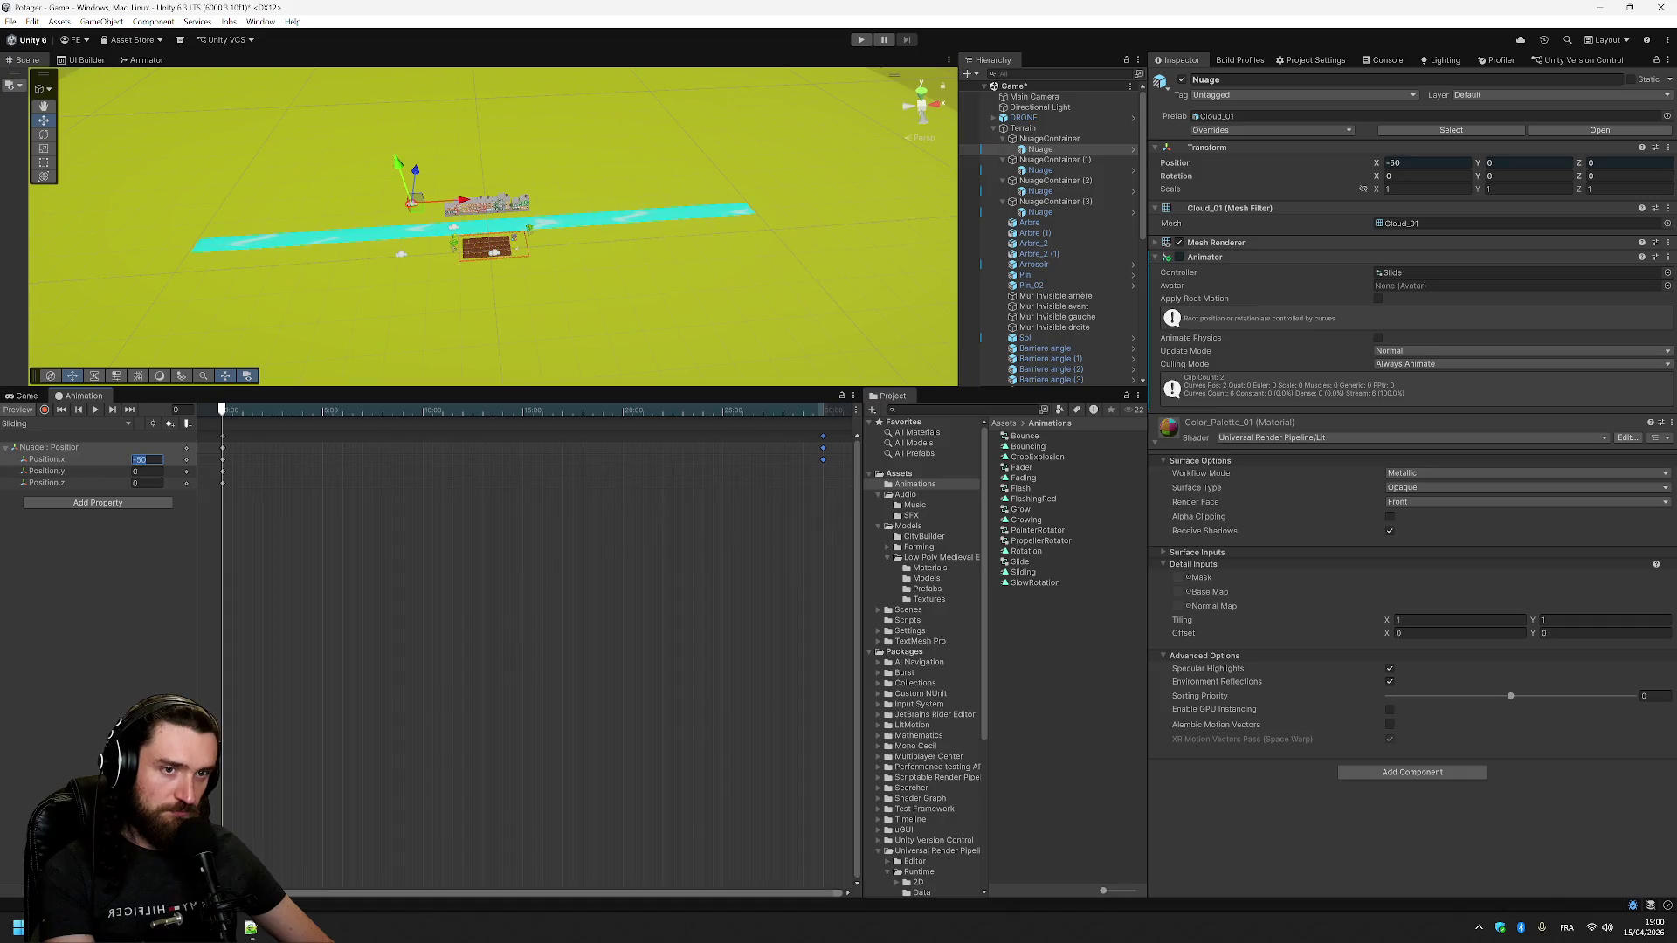
type("-100")
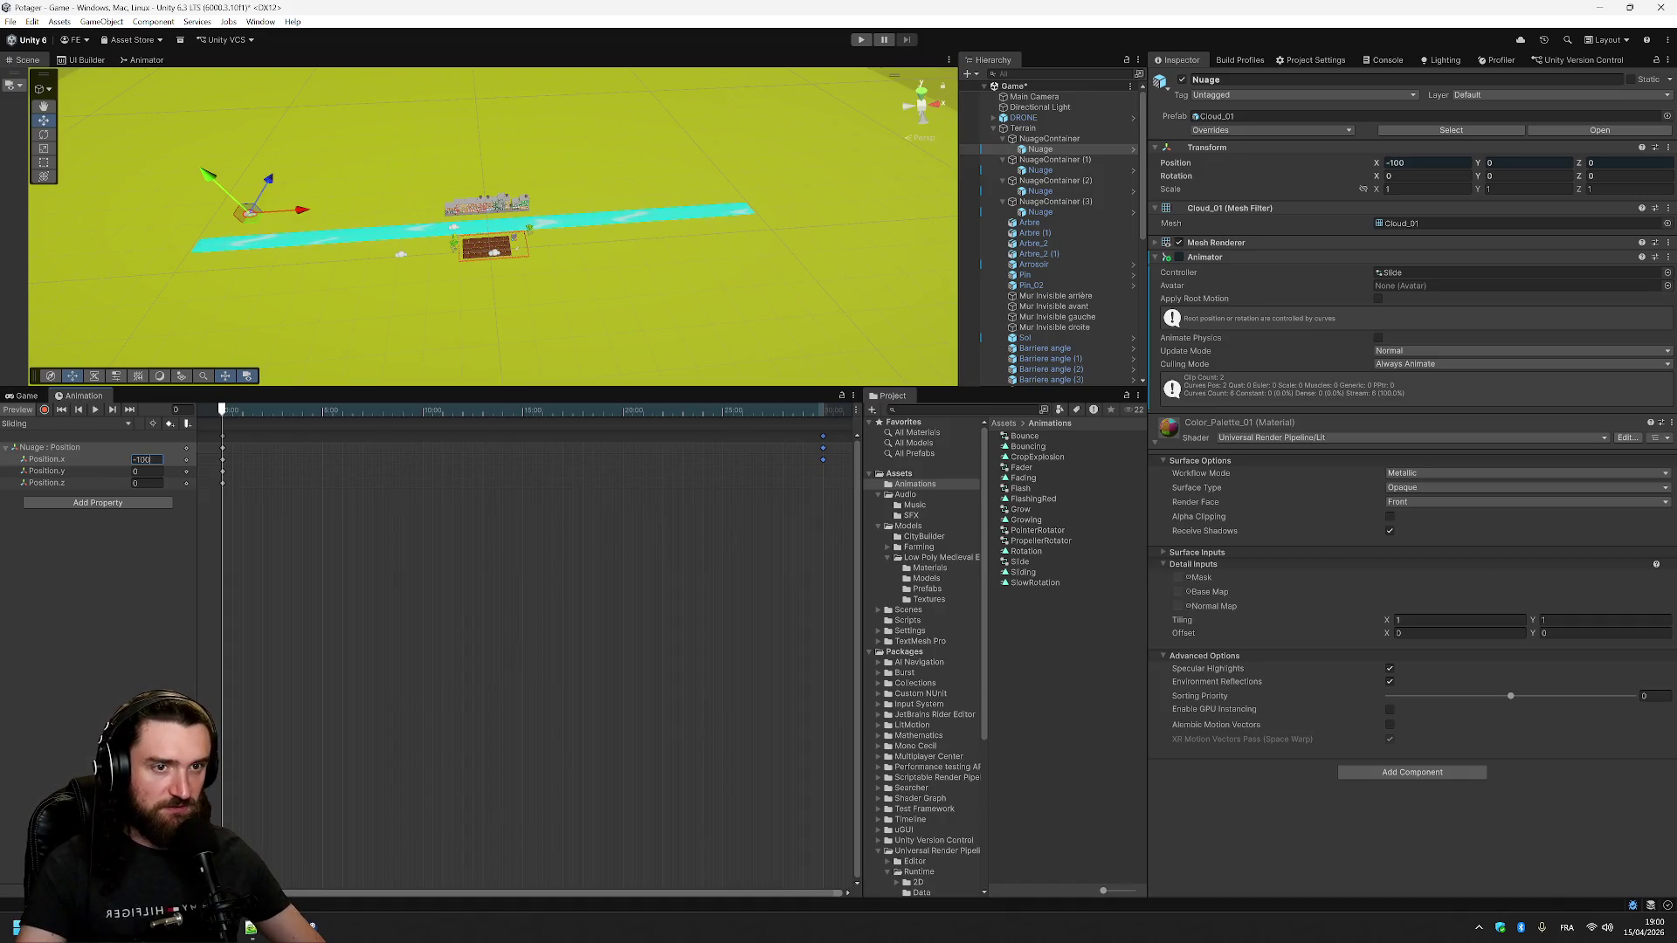
left_click(825, 412)
left_click_drag(824, 411, 823, 413)
left_click(386, 497)
type("100")
key("Return")
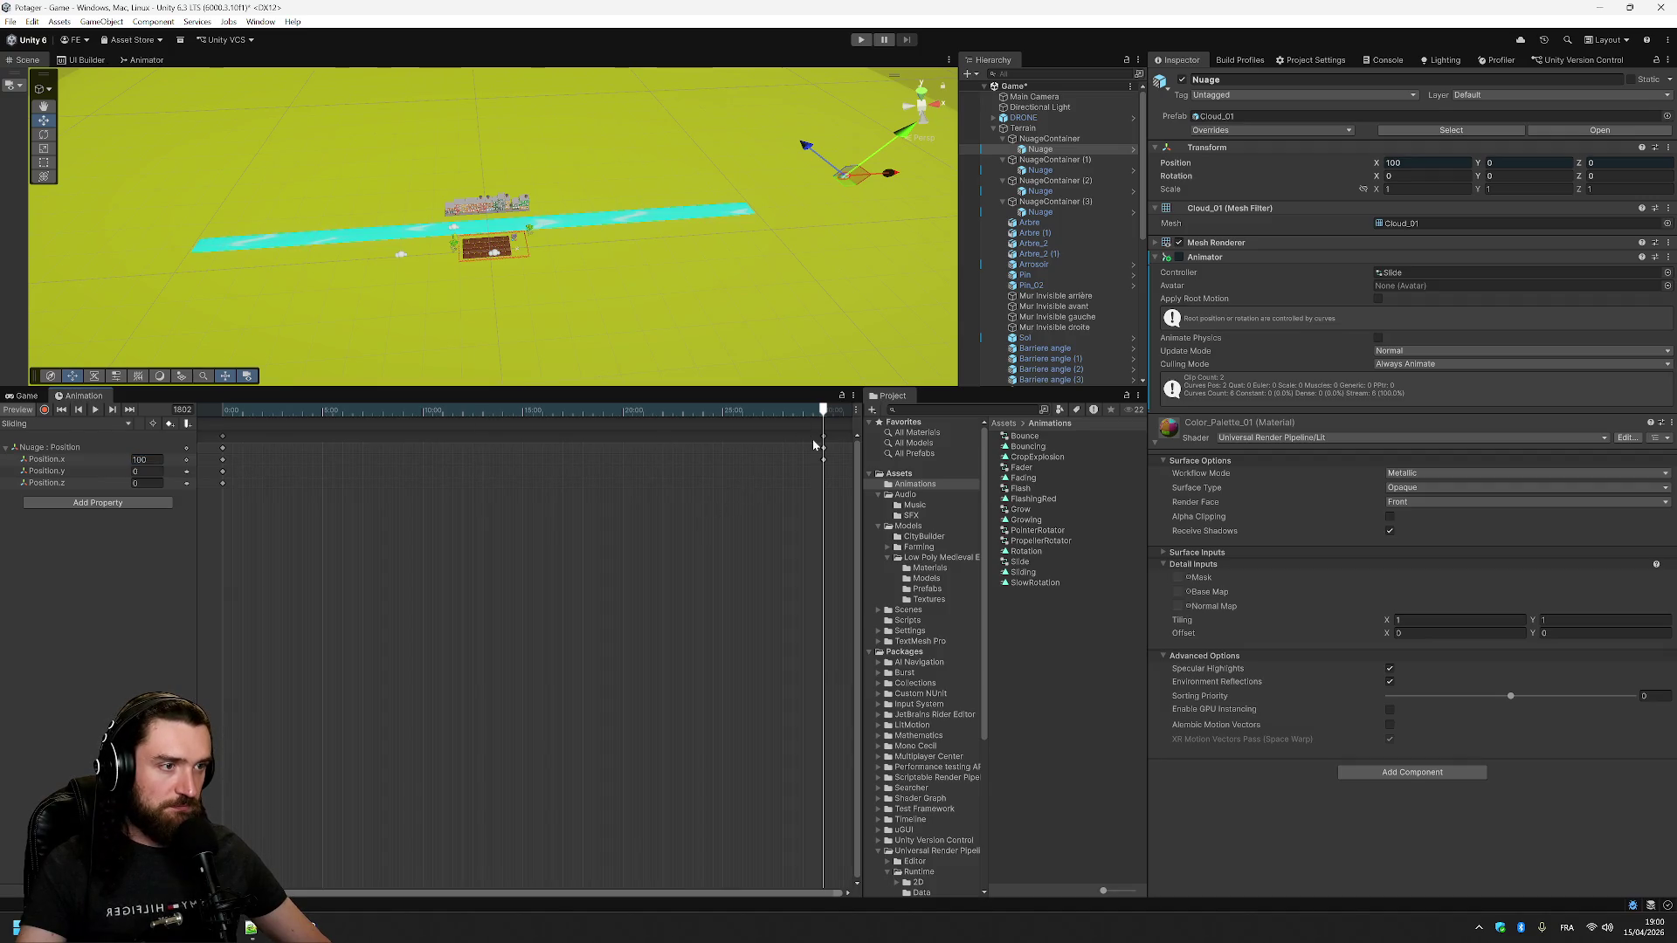
scroll(810, 478, "down", 2)
key("space")
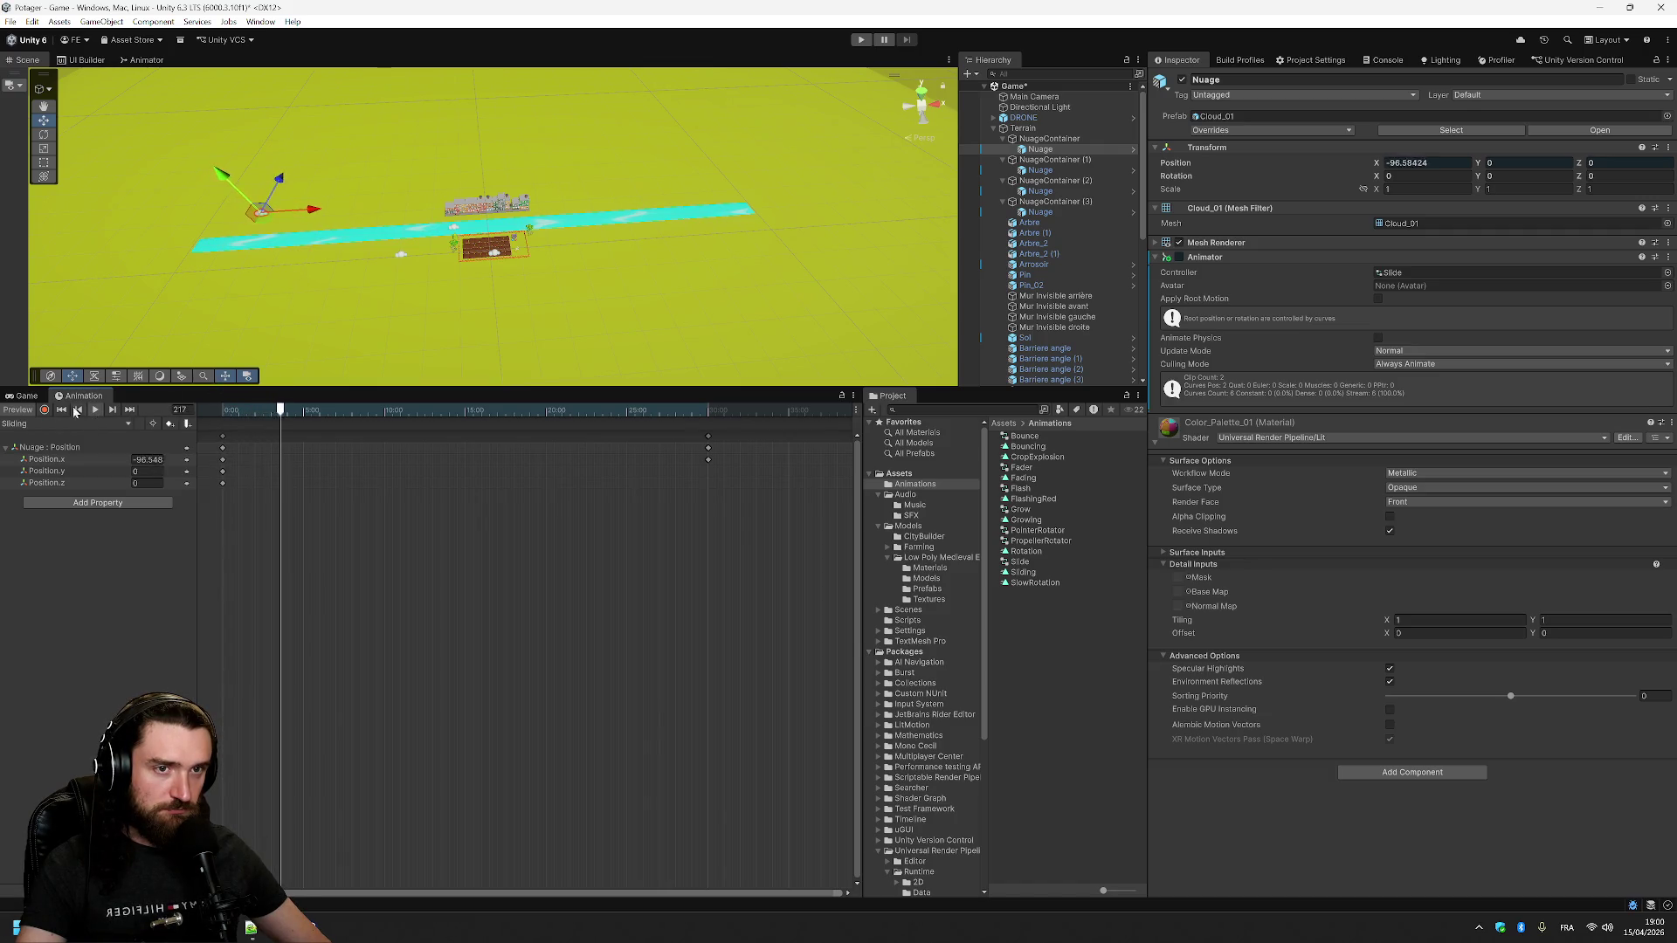
- Zoom the Scene view to watch the cloud glide across, then select NuageContainer (1)
scroll(304, 200, "up", 2)
scroll(227, 193, "up", 3)
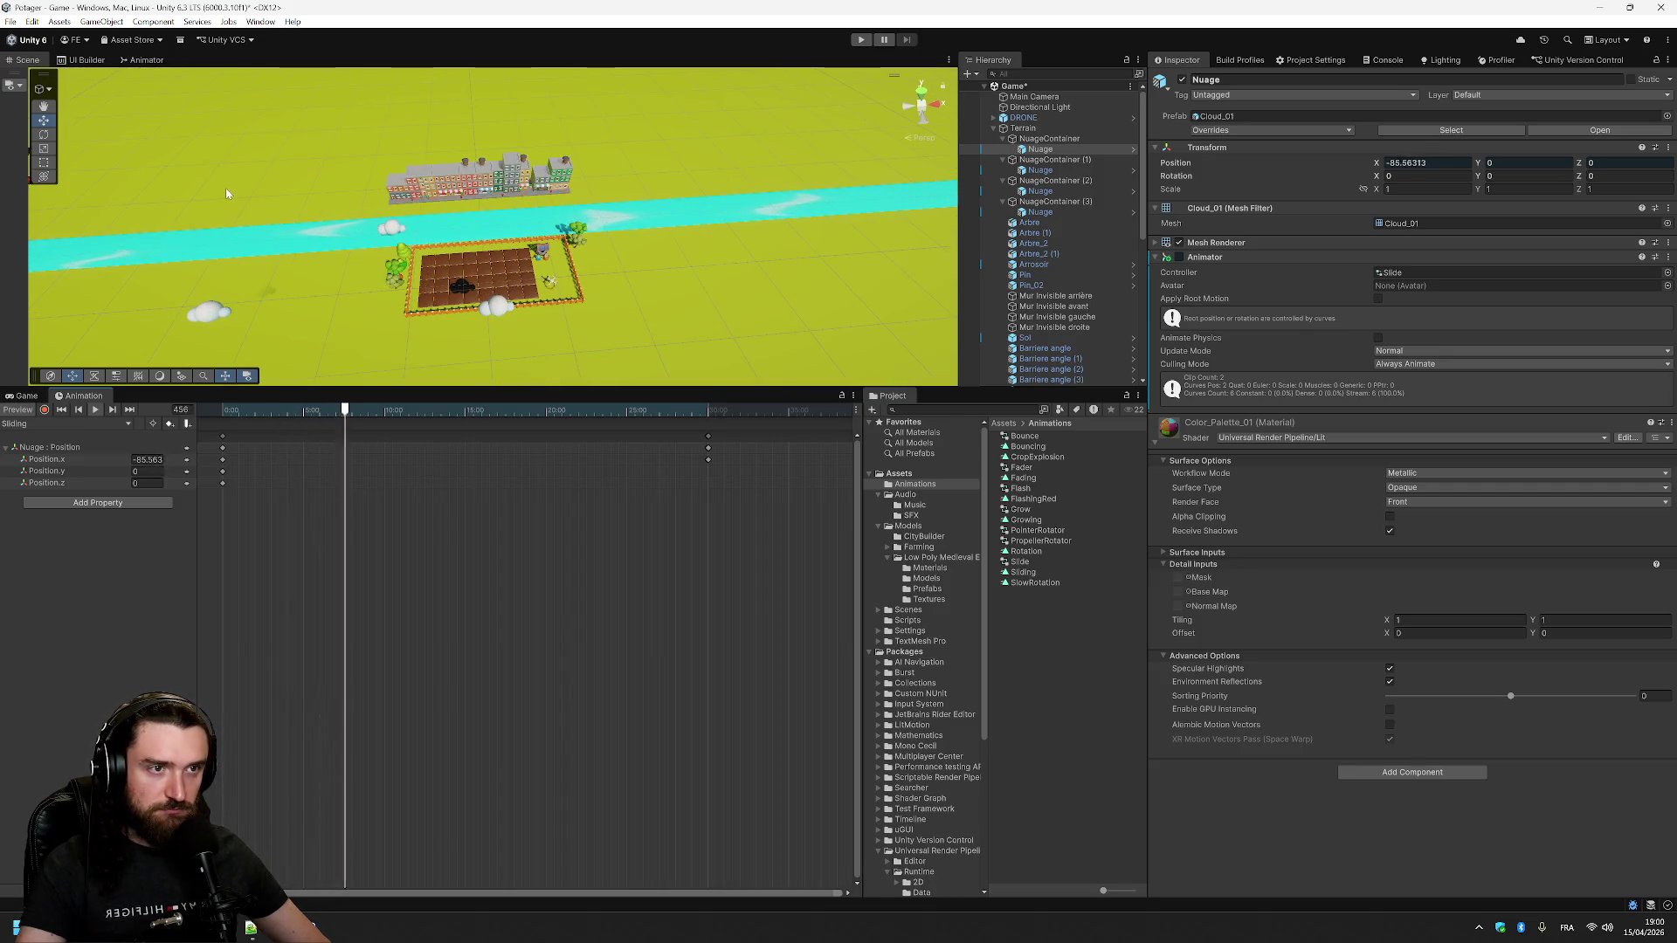
scroll(226, 193, "down", 3)
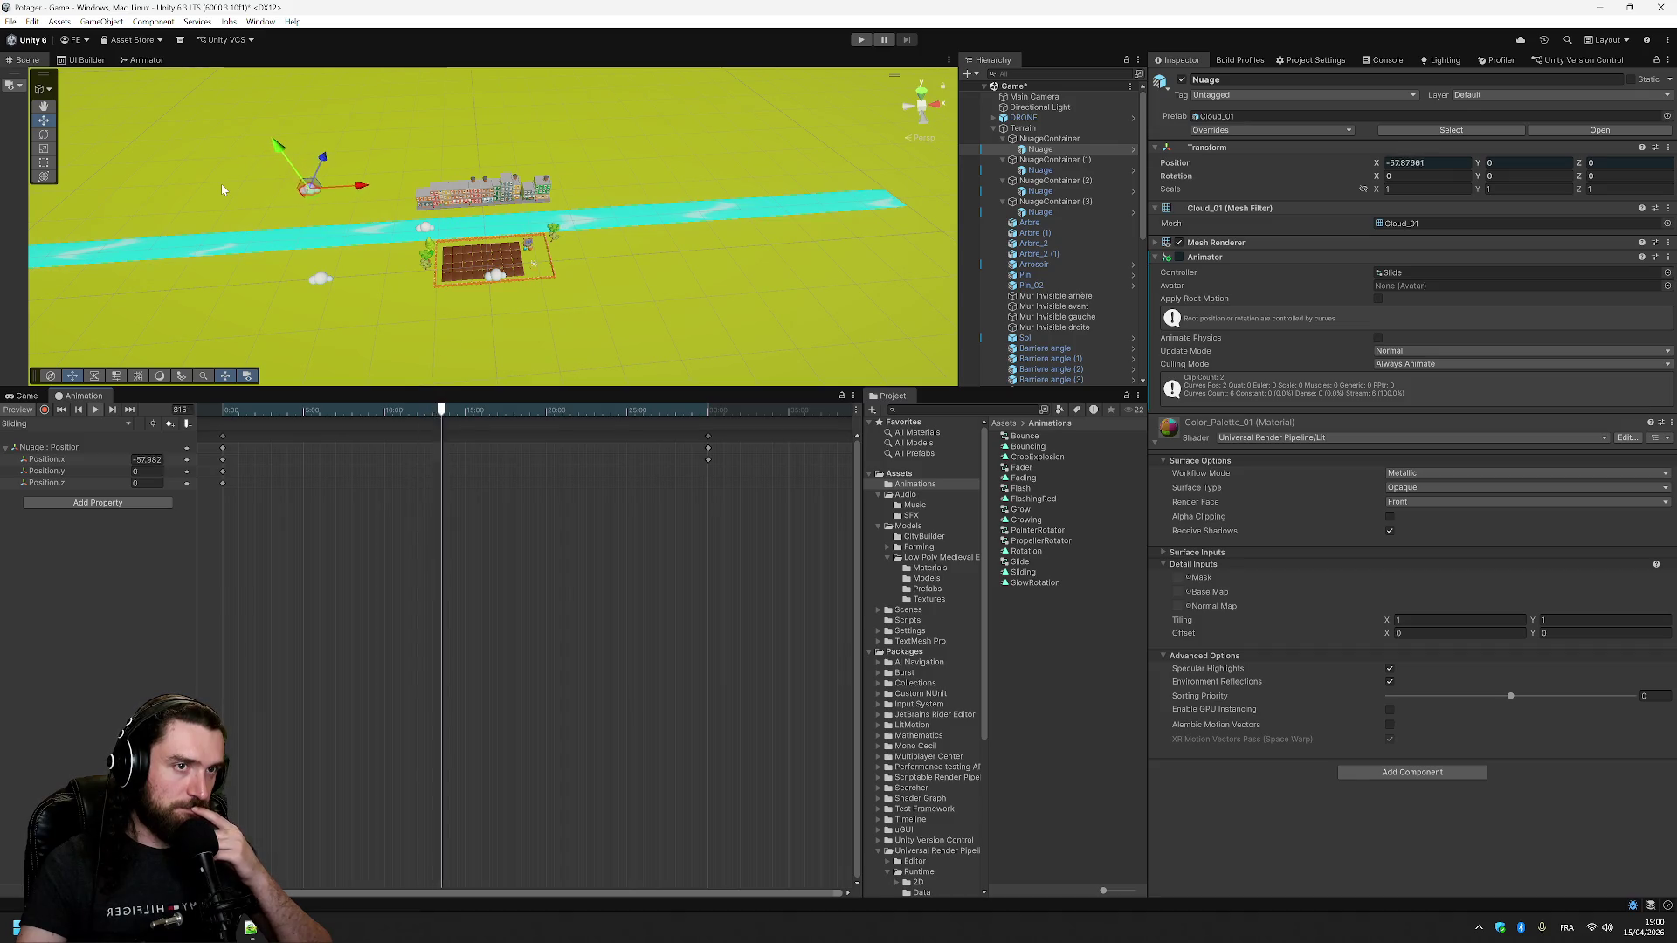
scroll(356, 150, "up", 5)
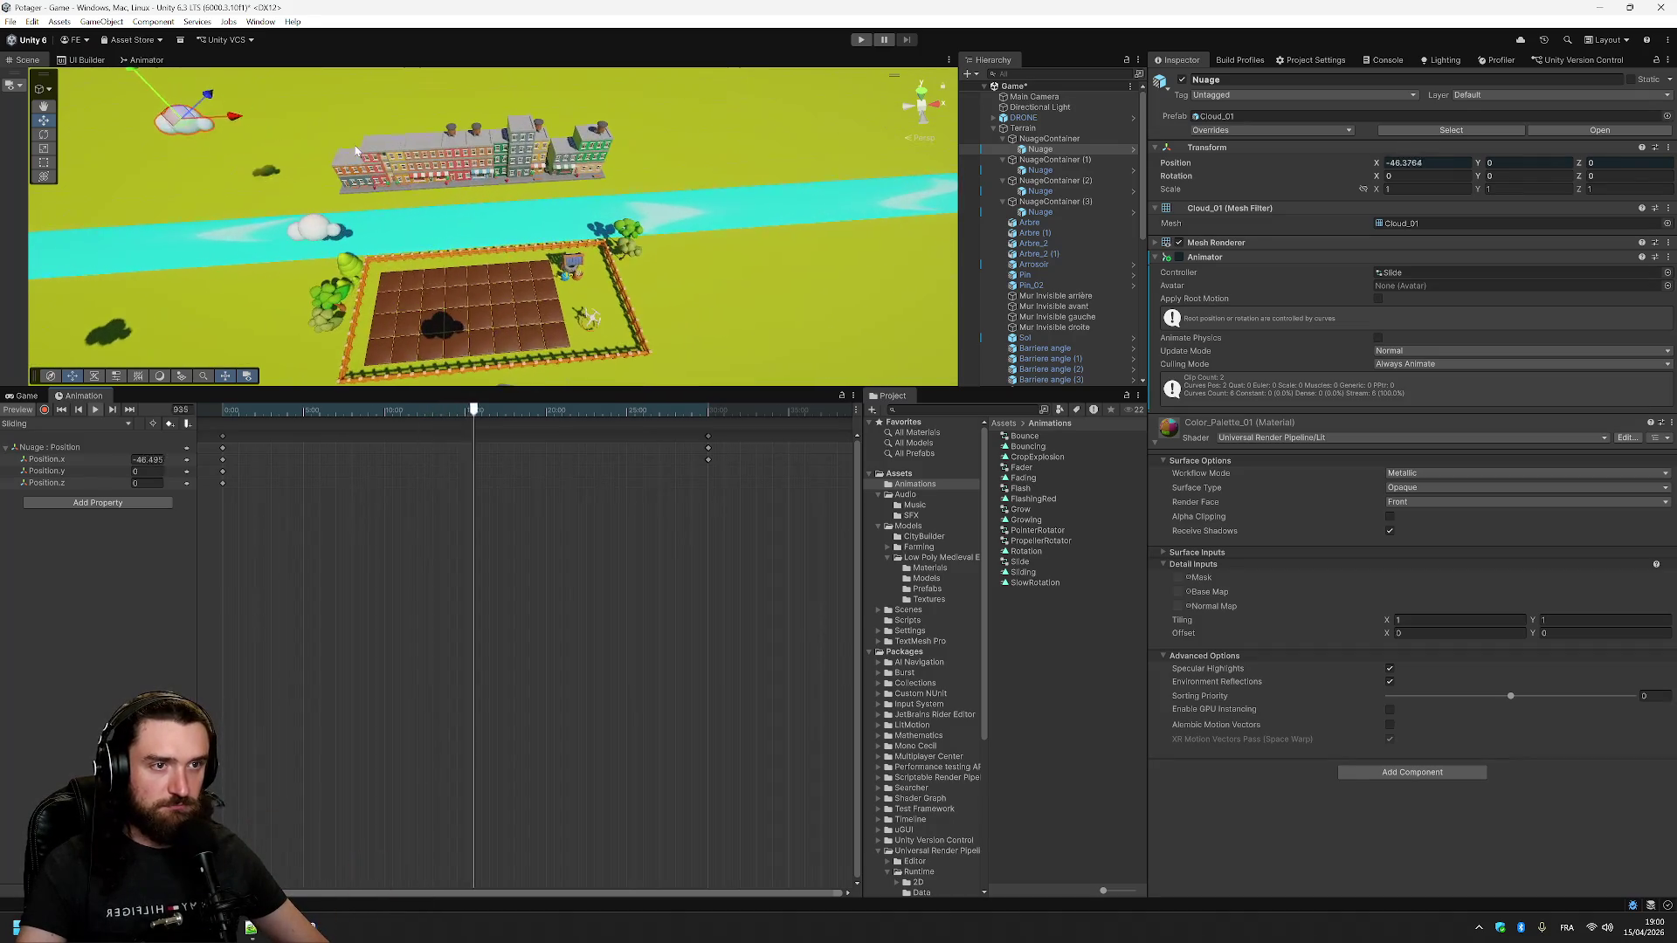
scroll(355, 151, "up", 3)
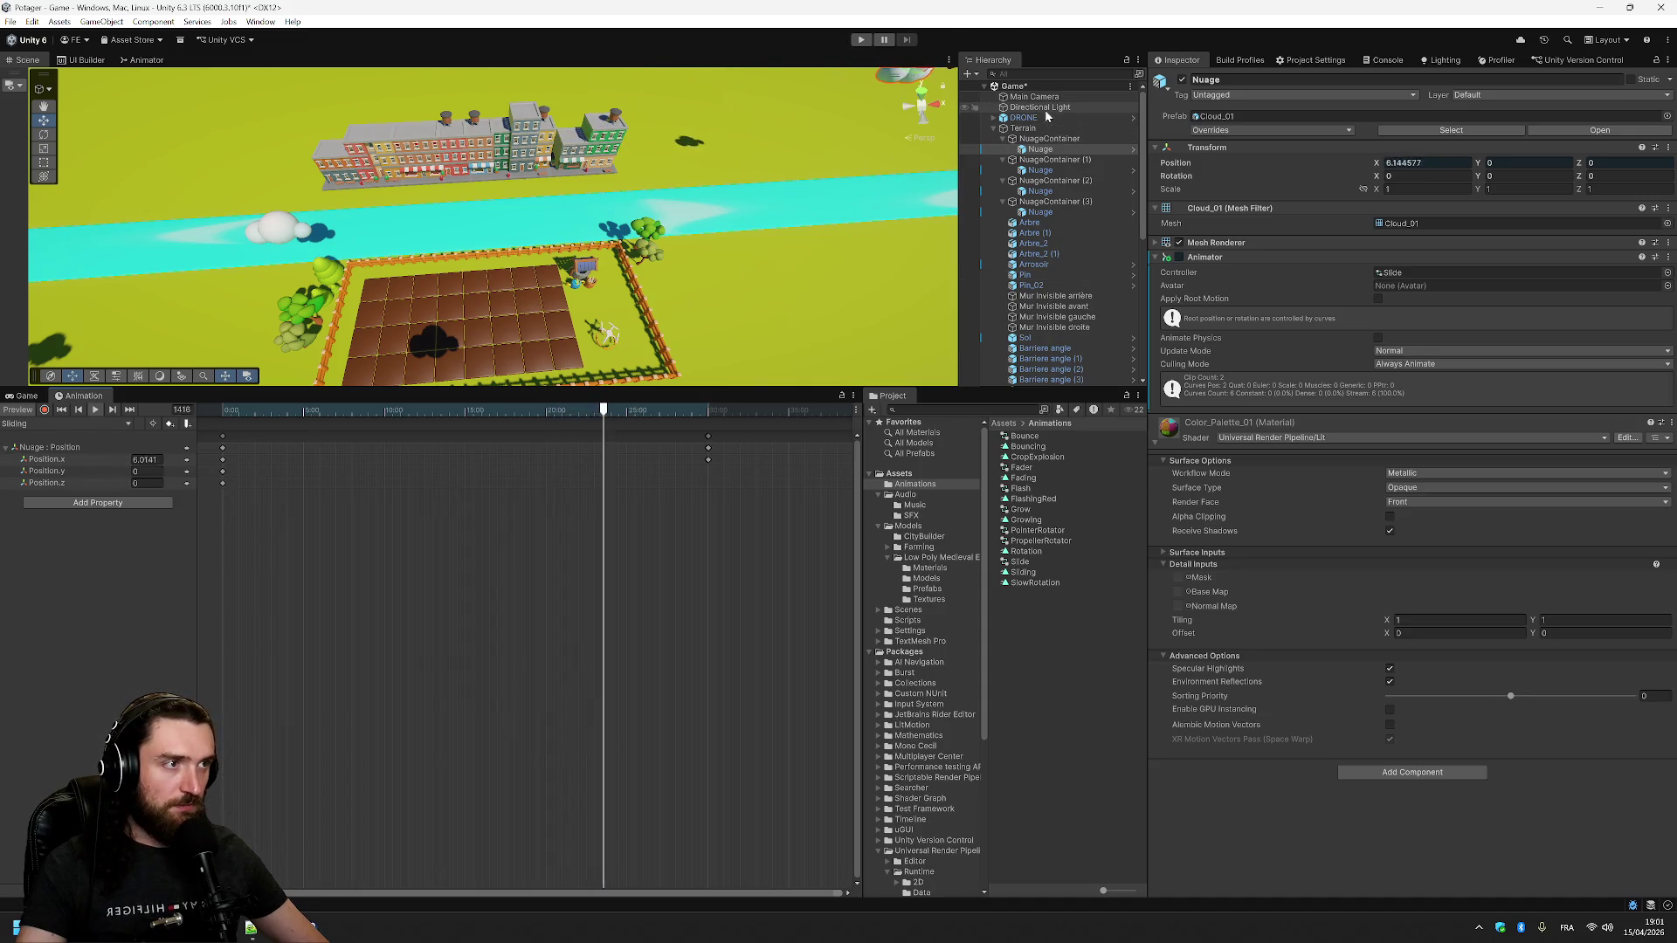
left_click(1061, 160)
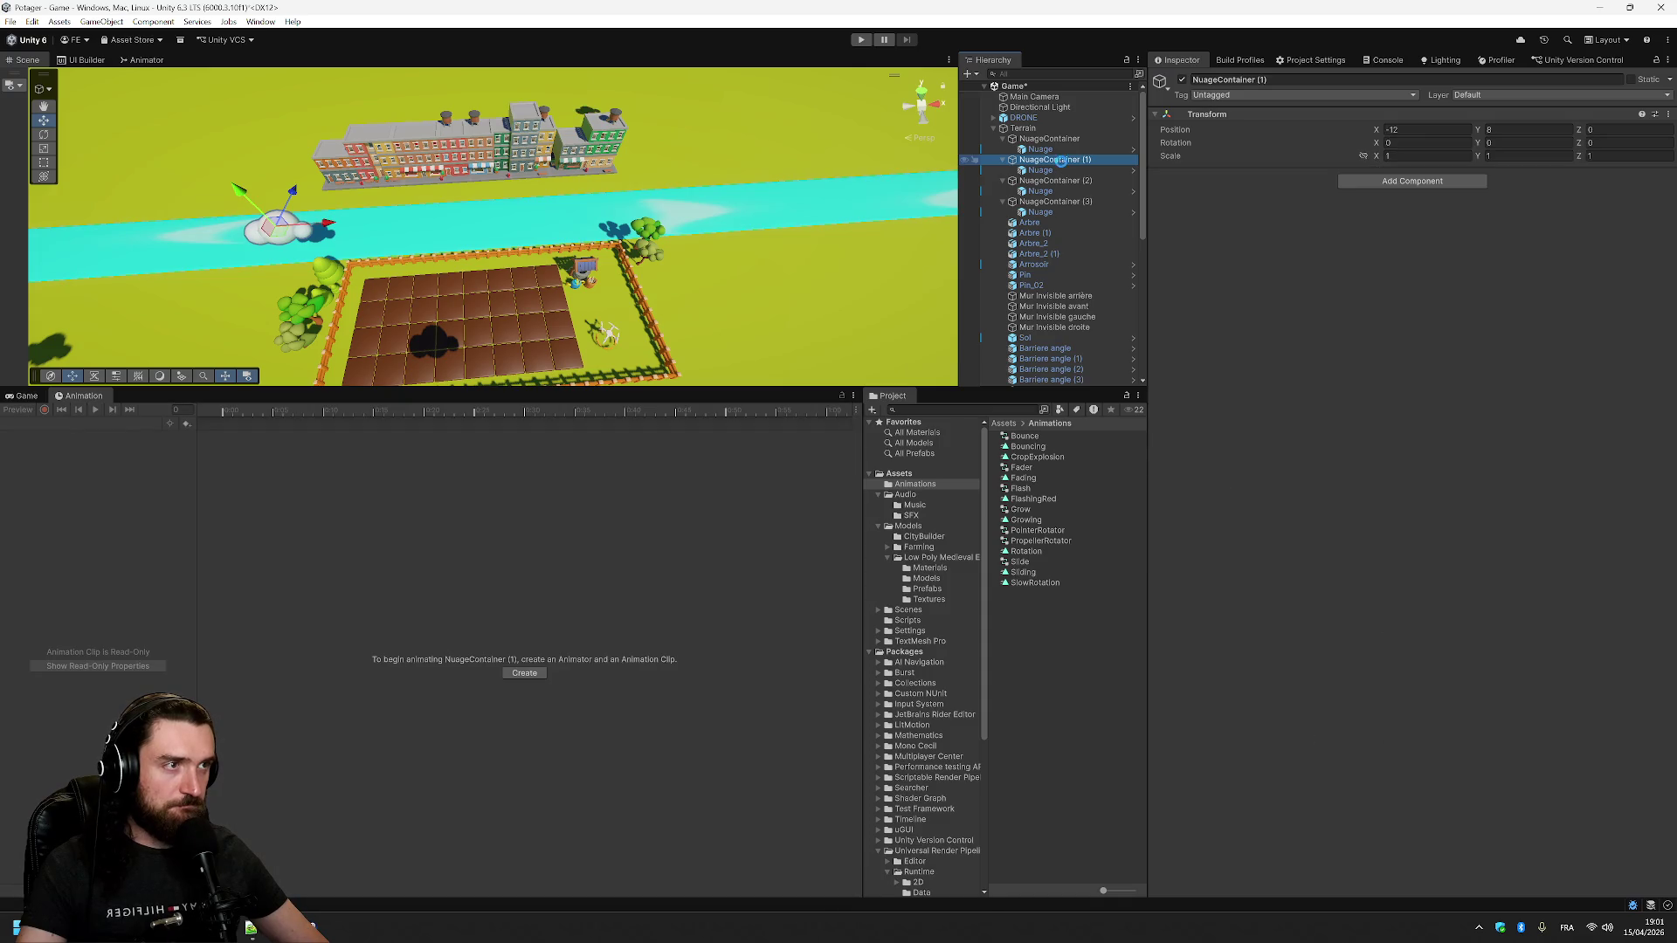
- Run the game in Play mode and watch the farm scene in the Game view at Score : 0
left_click(862, 40)
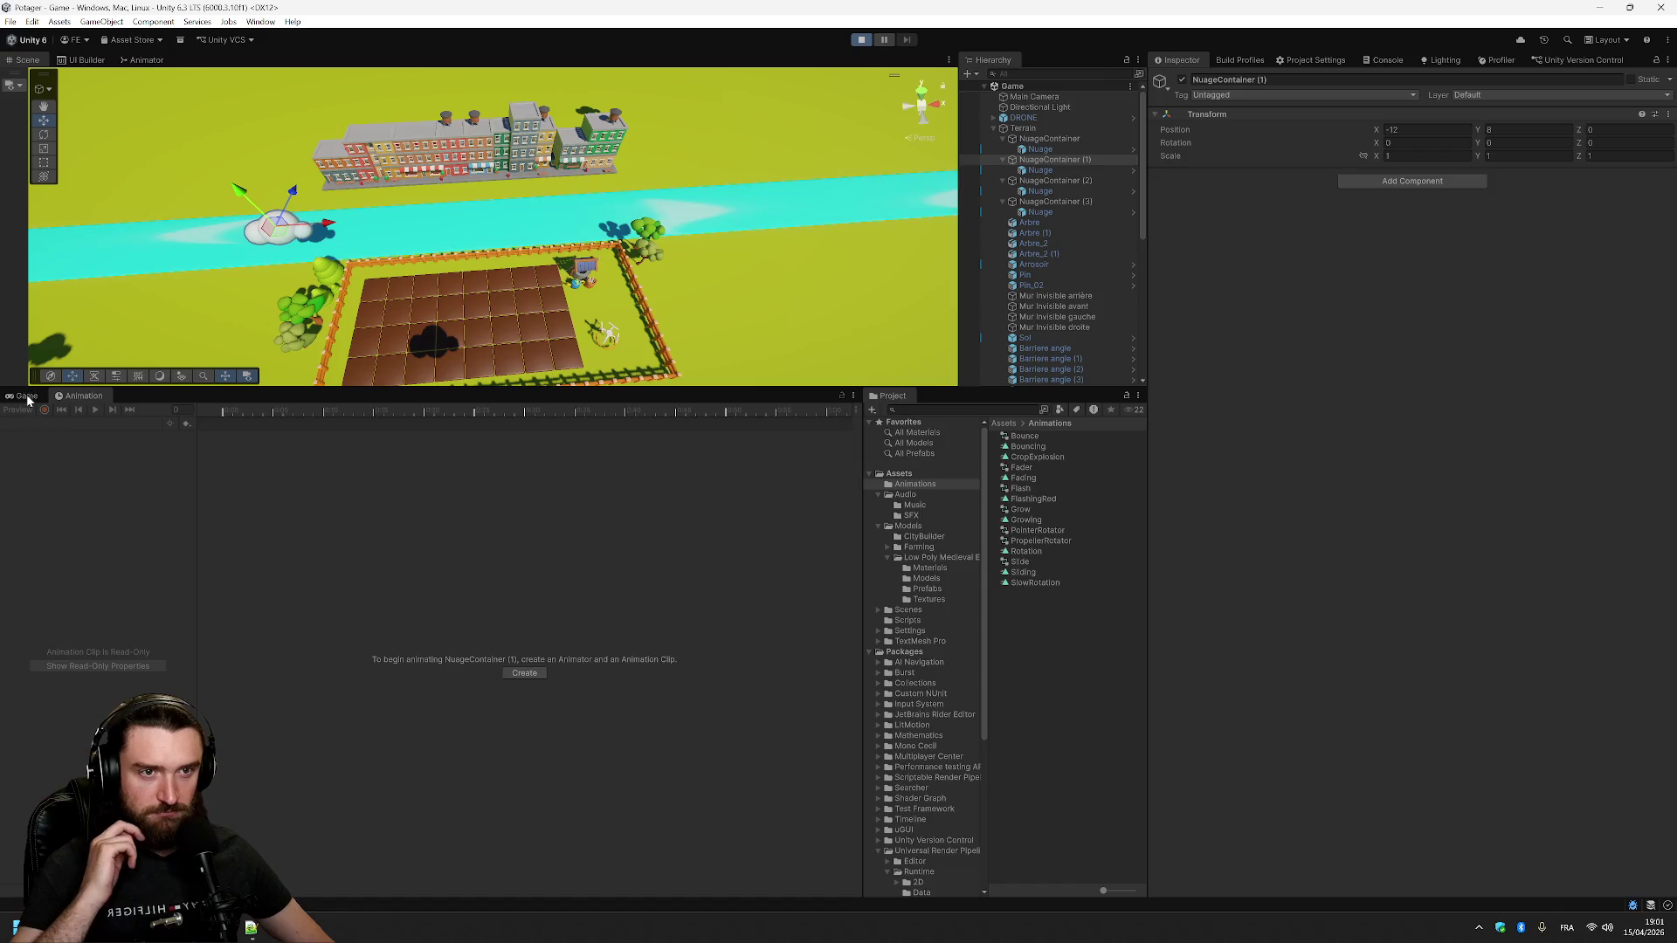
left_click(21, 397)
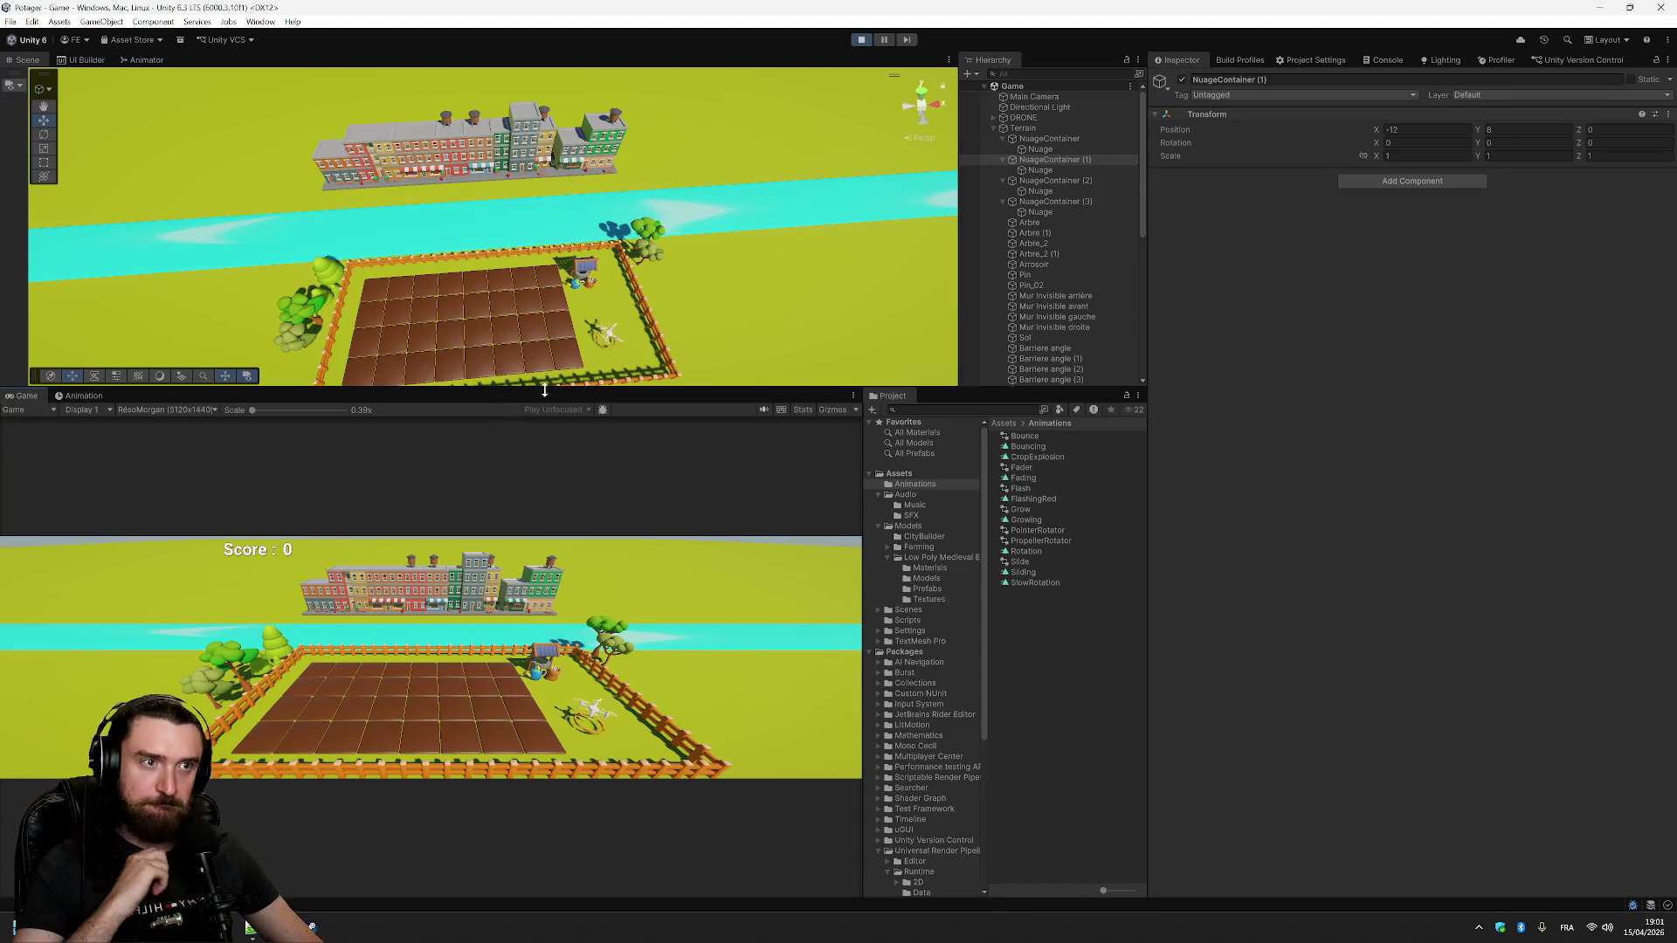
scroll(764, 233, "down", 10)
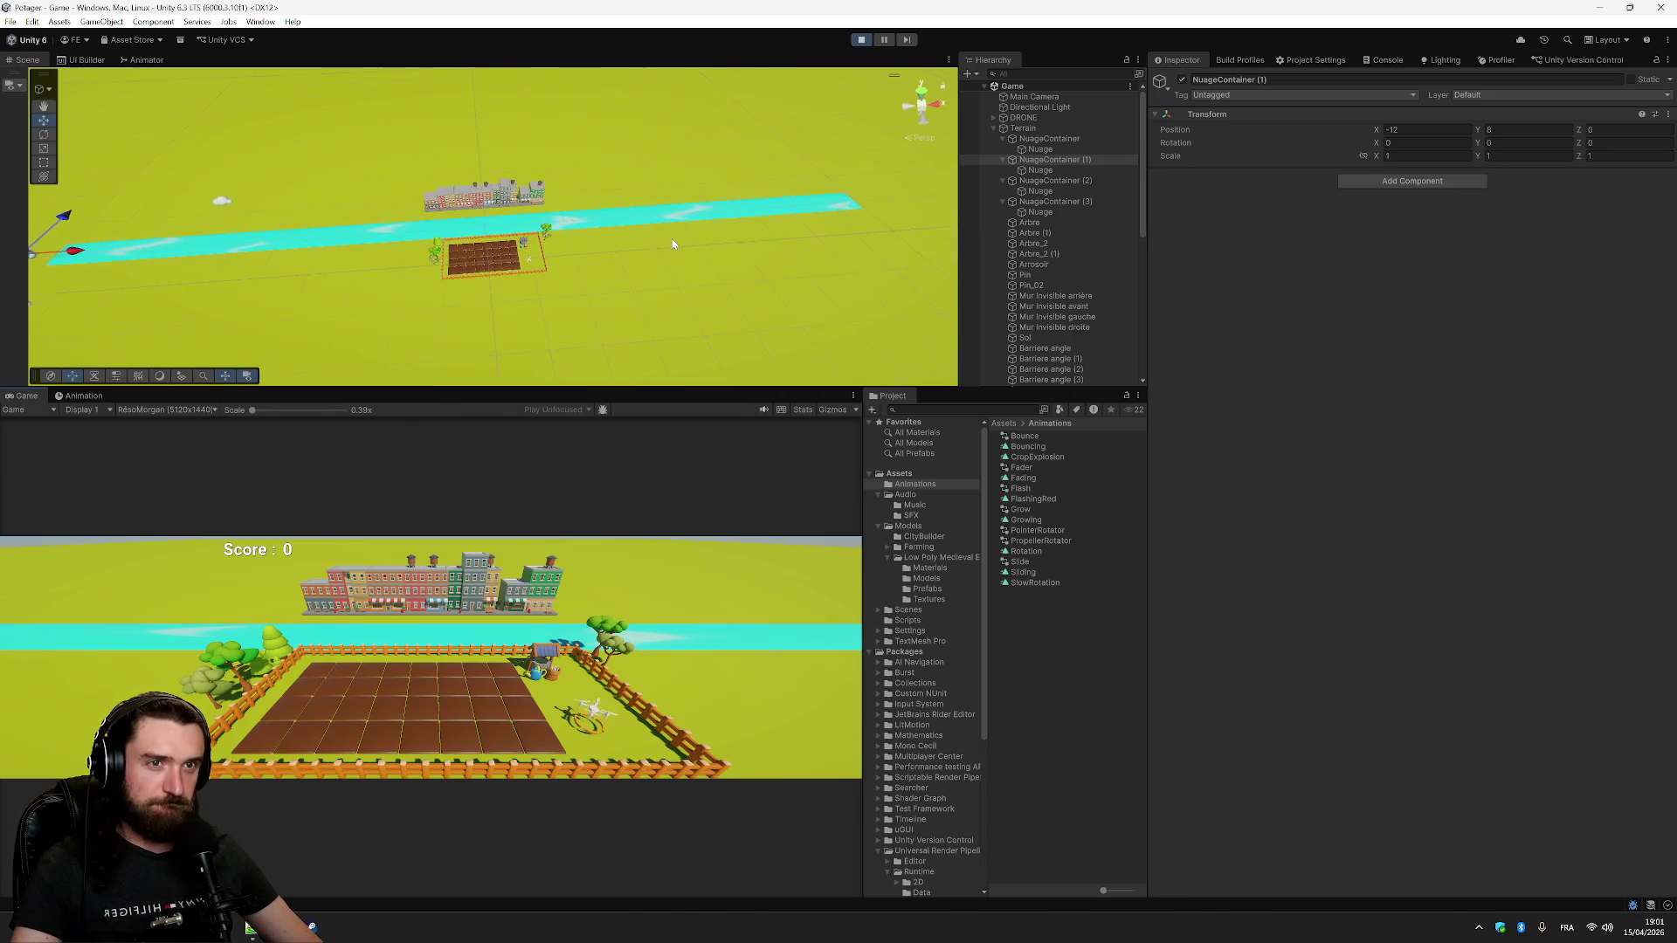
scroll(672, 244, "down", 4)
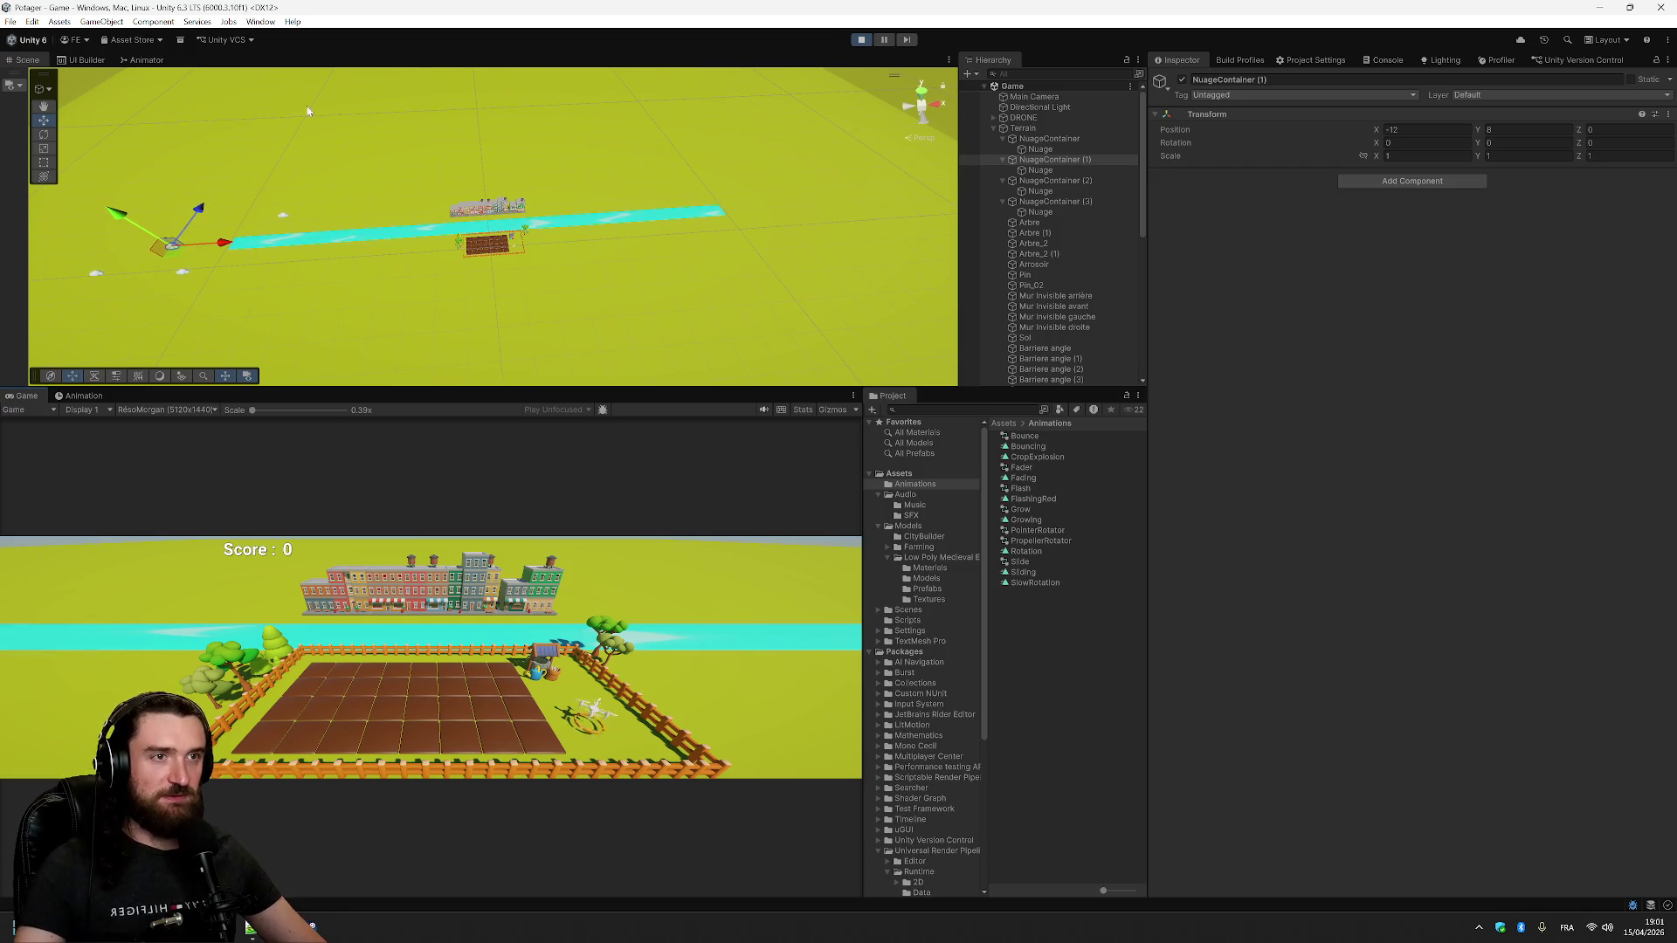
- Stop Play mode and duplicate NuageContainer (2) as NuageContainer (4)
left_click(860, 40)
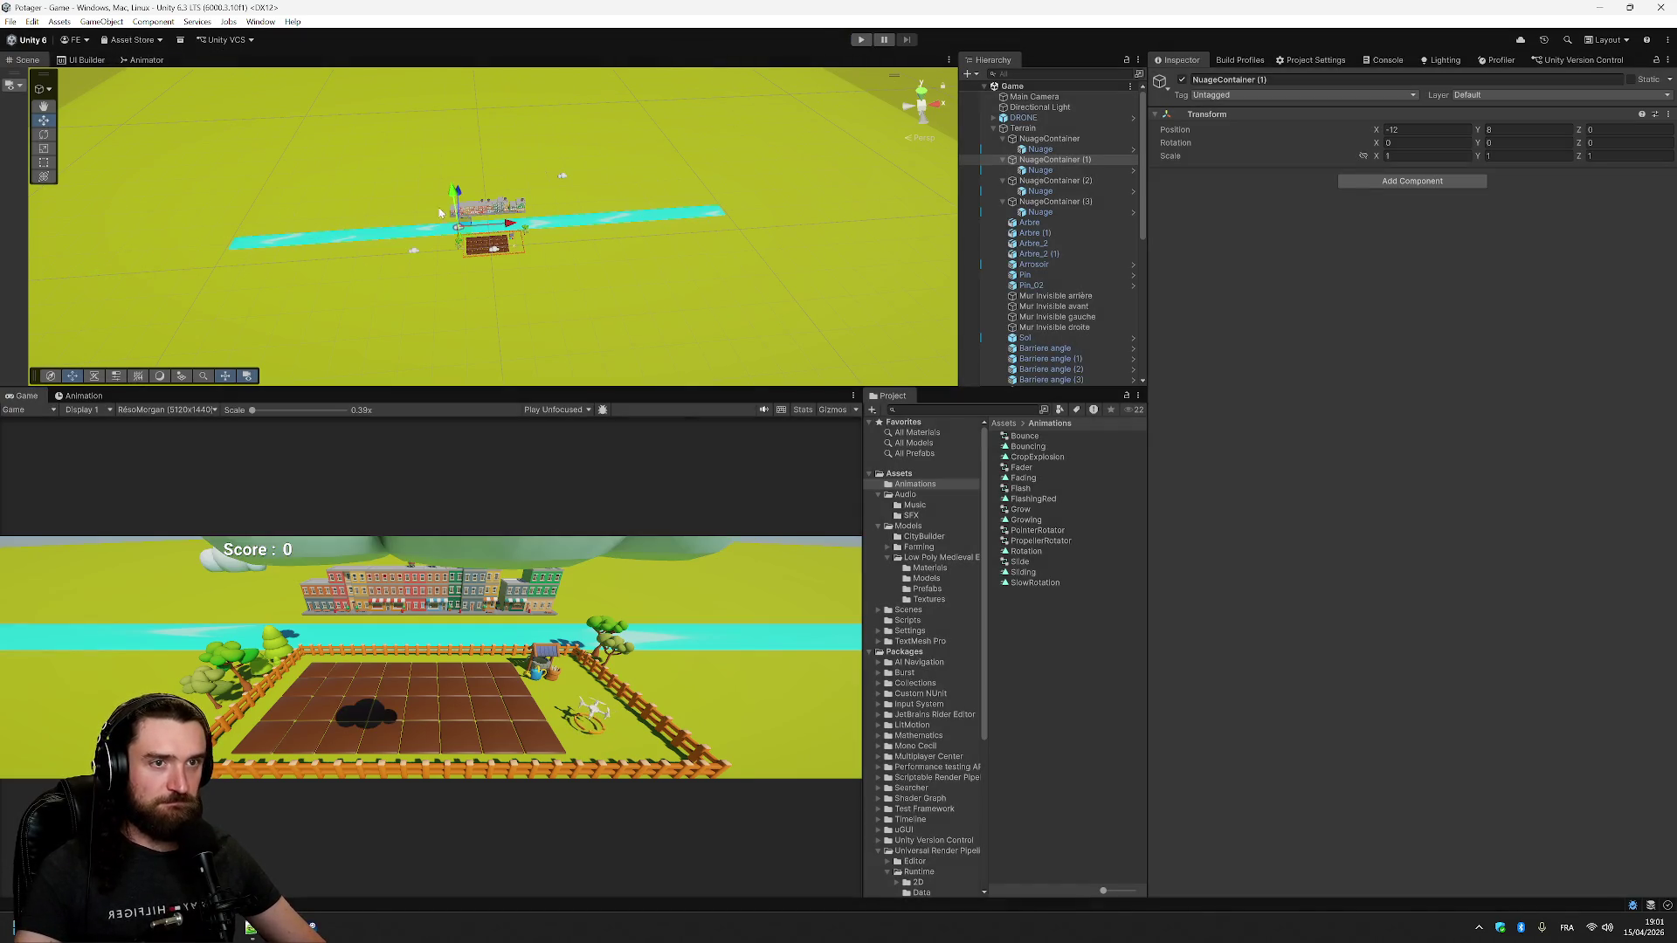
left_click(1078, 141)
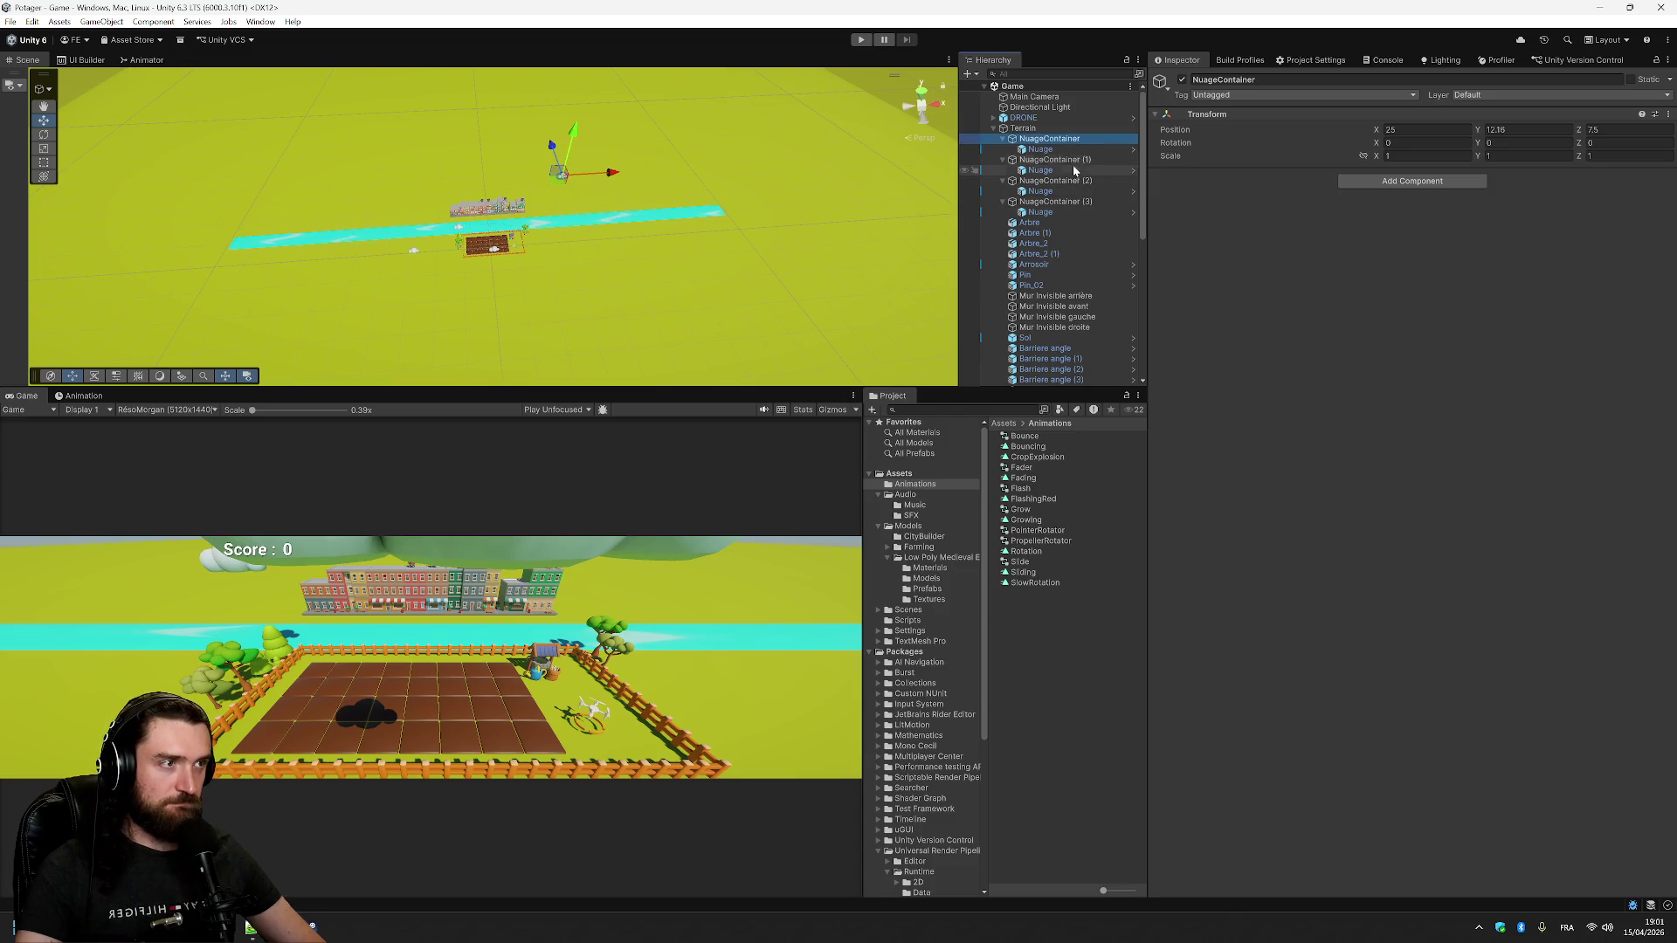
left_click(1076, 160)
left_click(1081, 181)
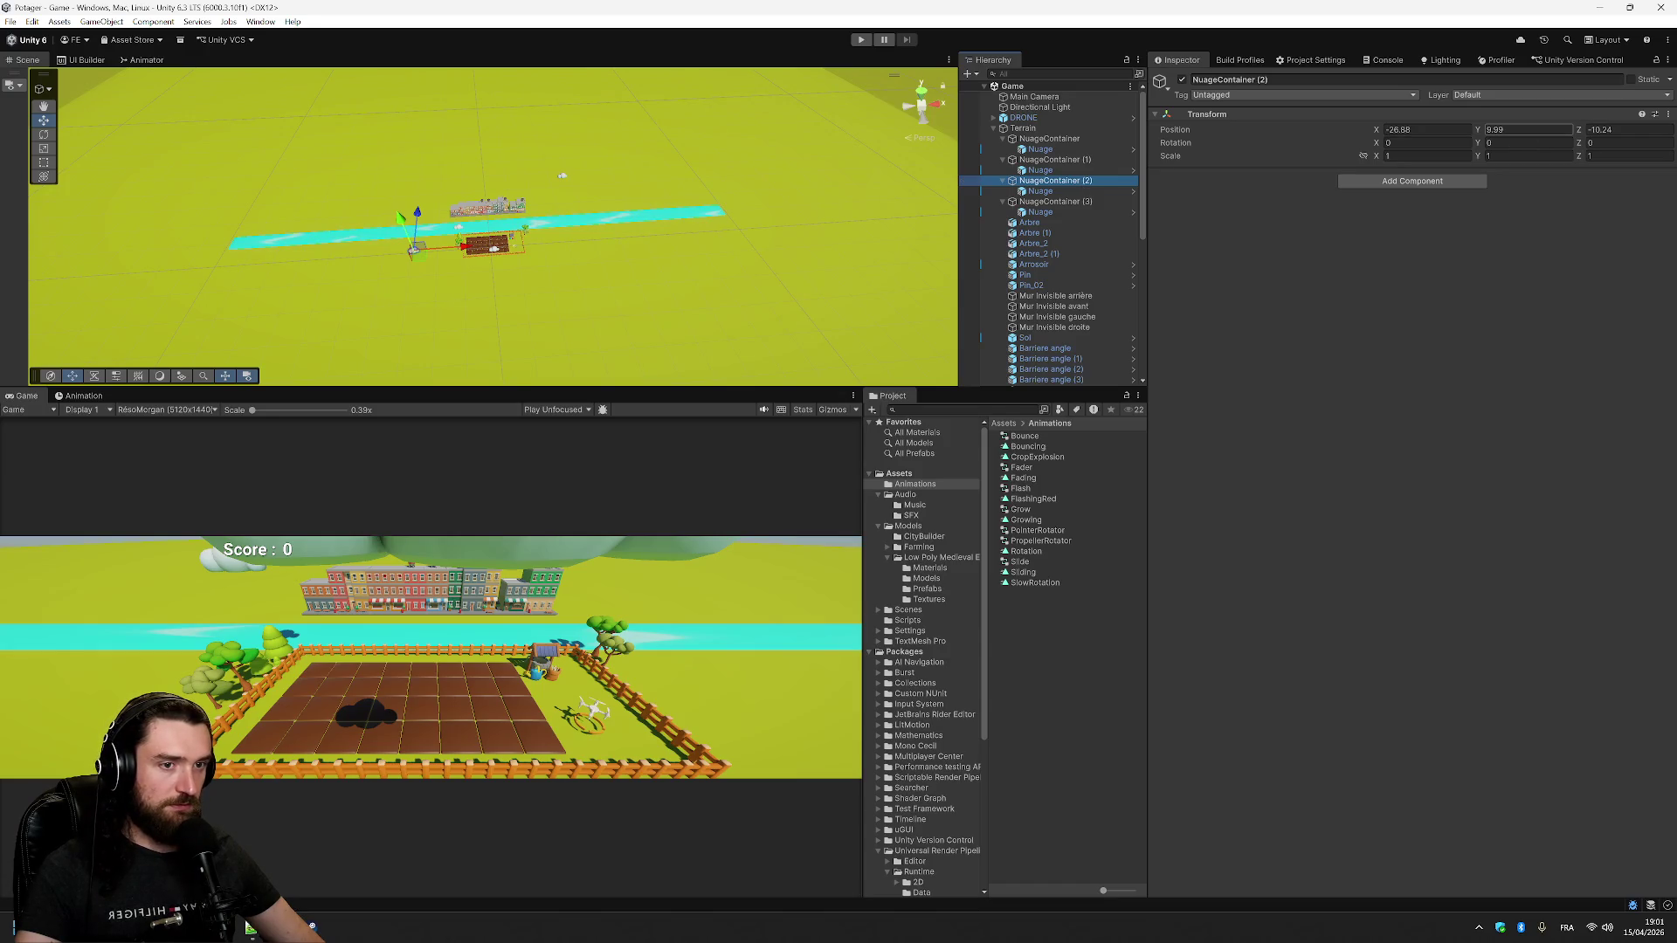
right_click(1091, 180)
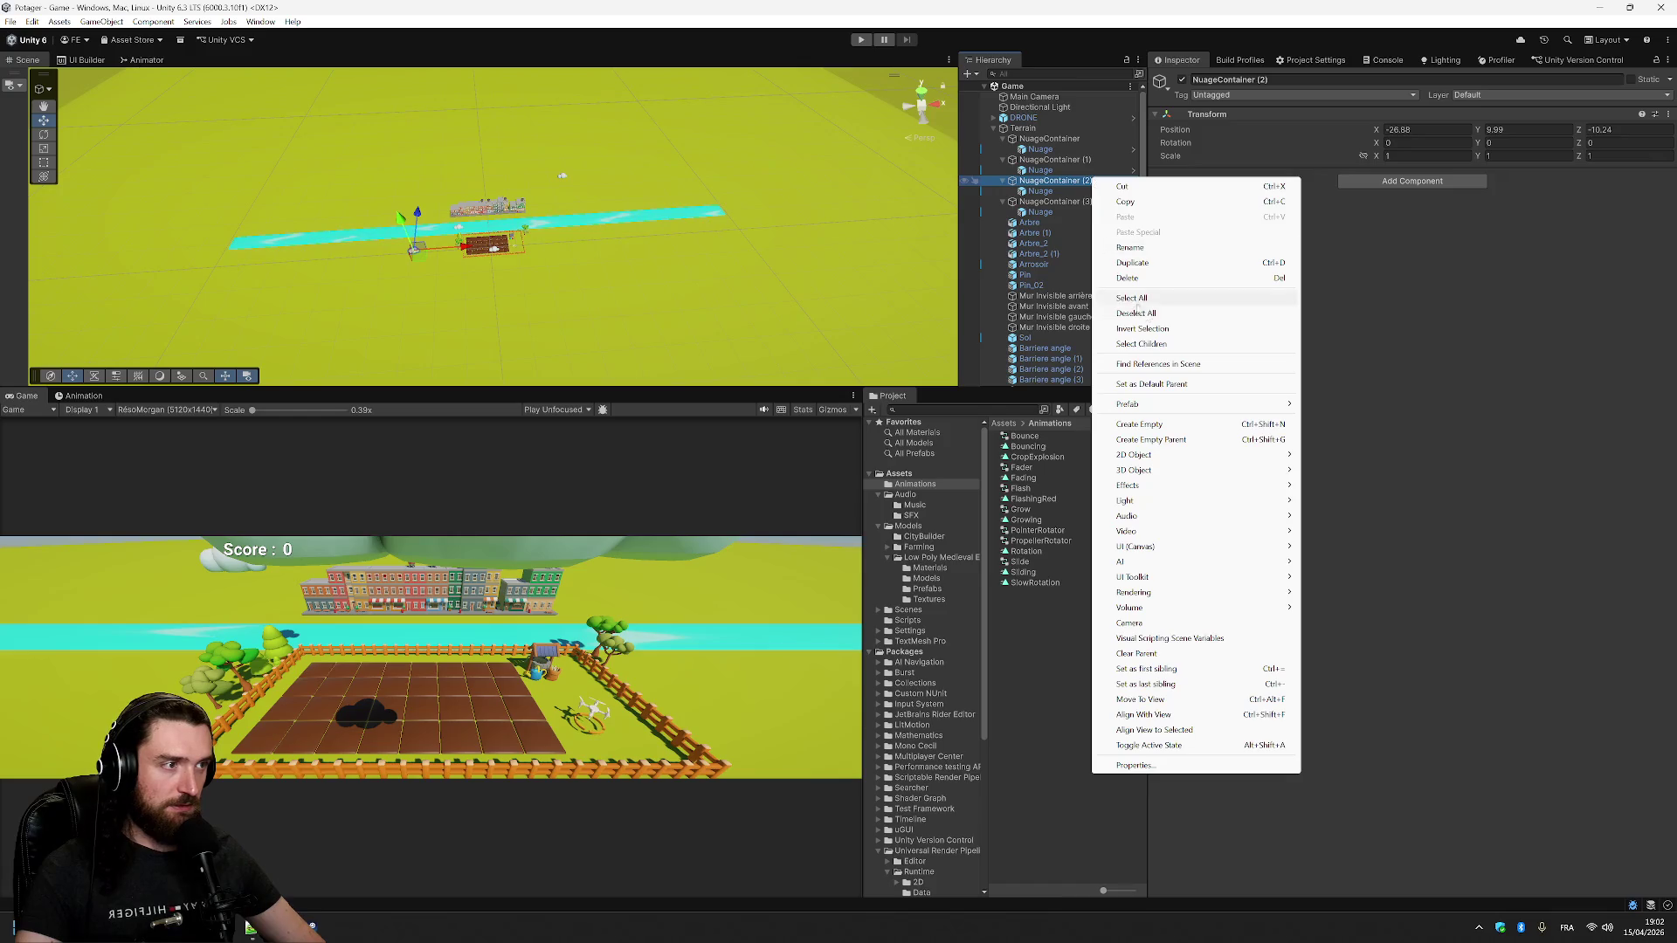
left_click(1162, 262)
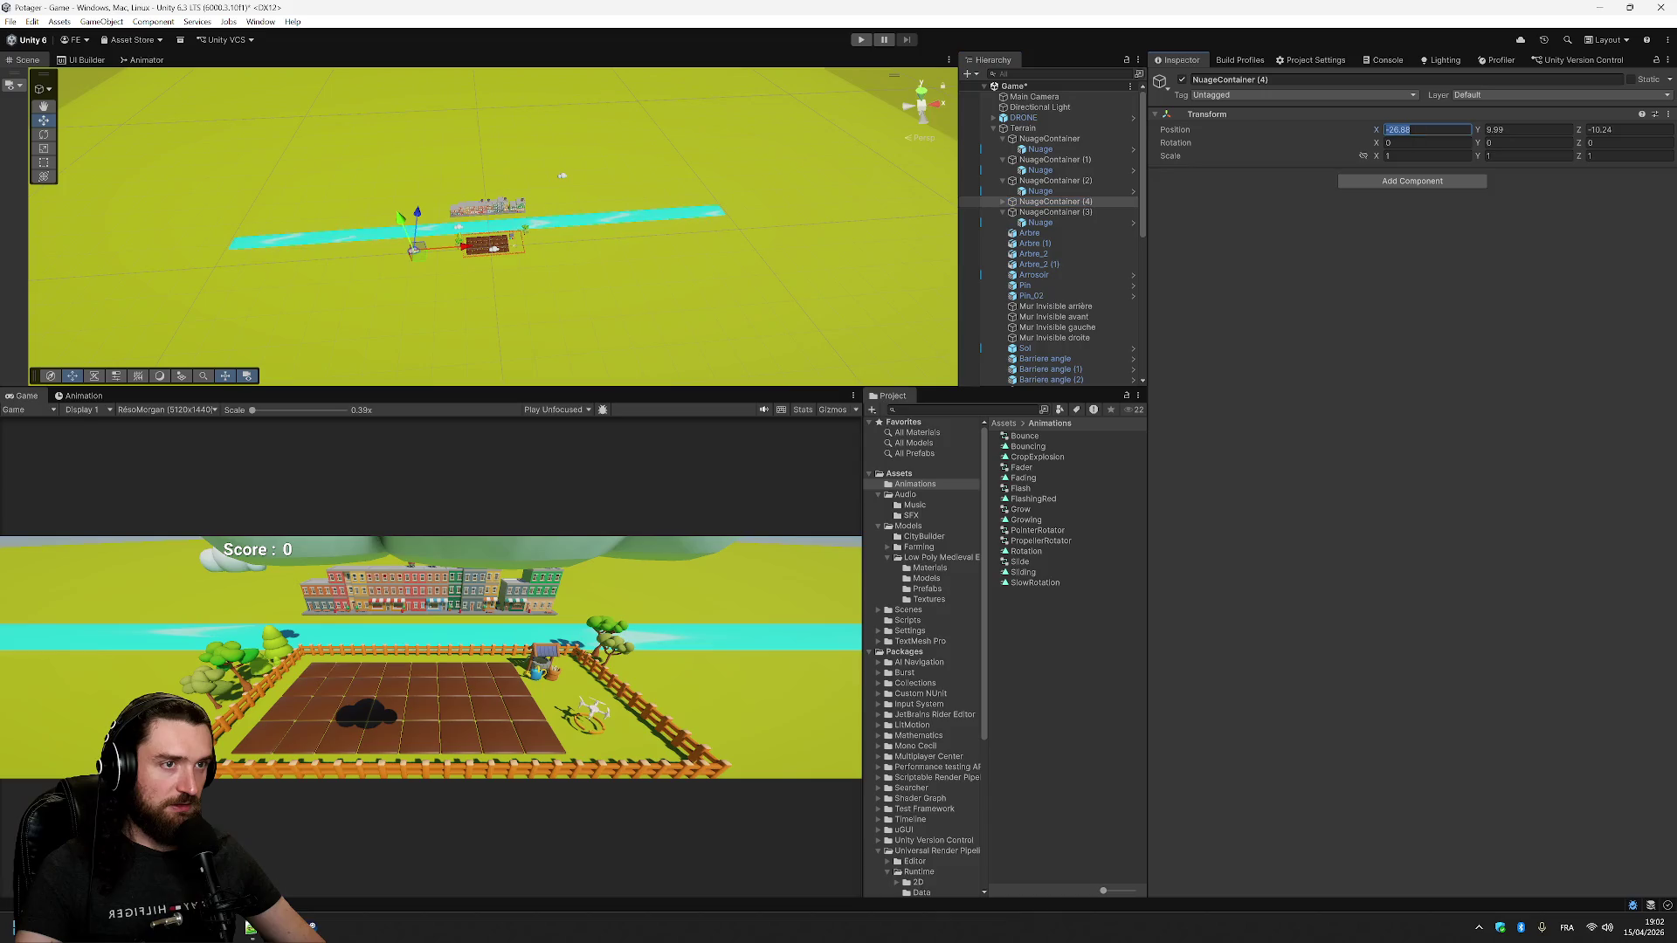
type("45")
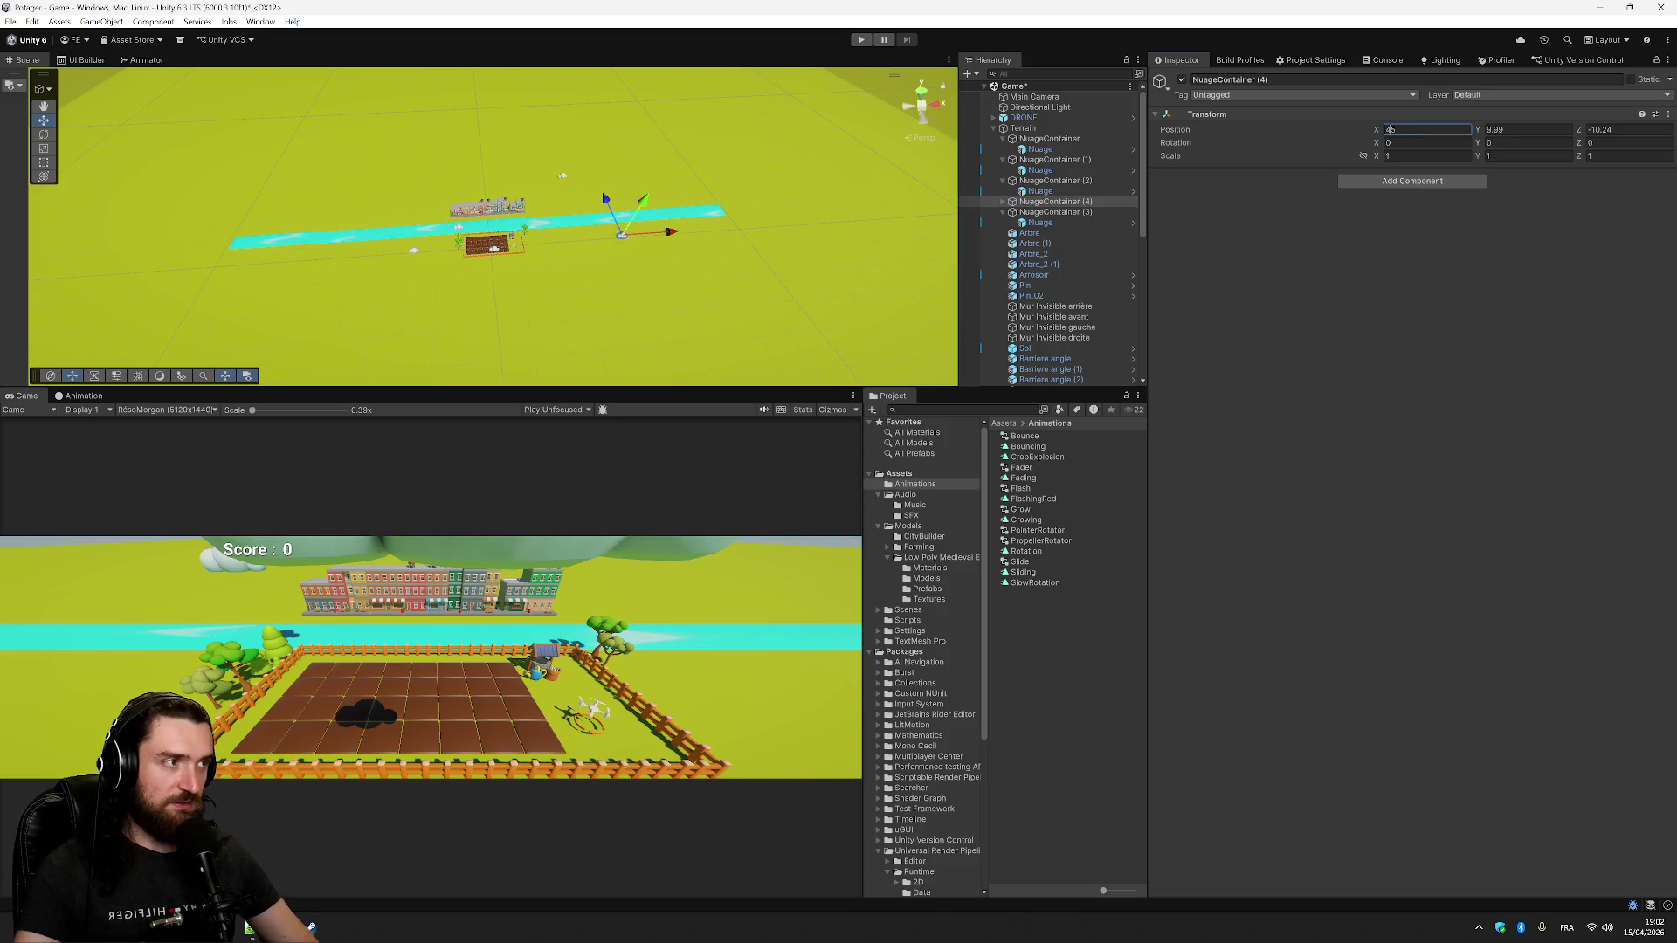
type("7")
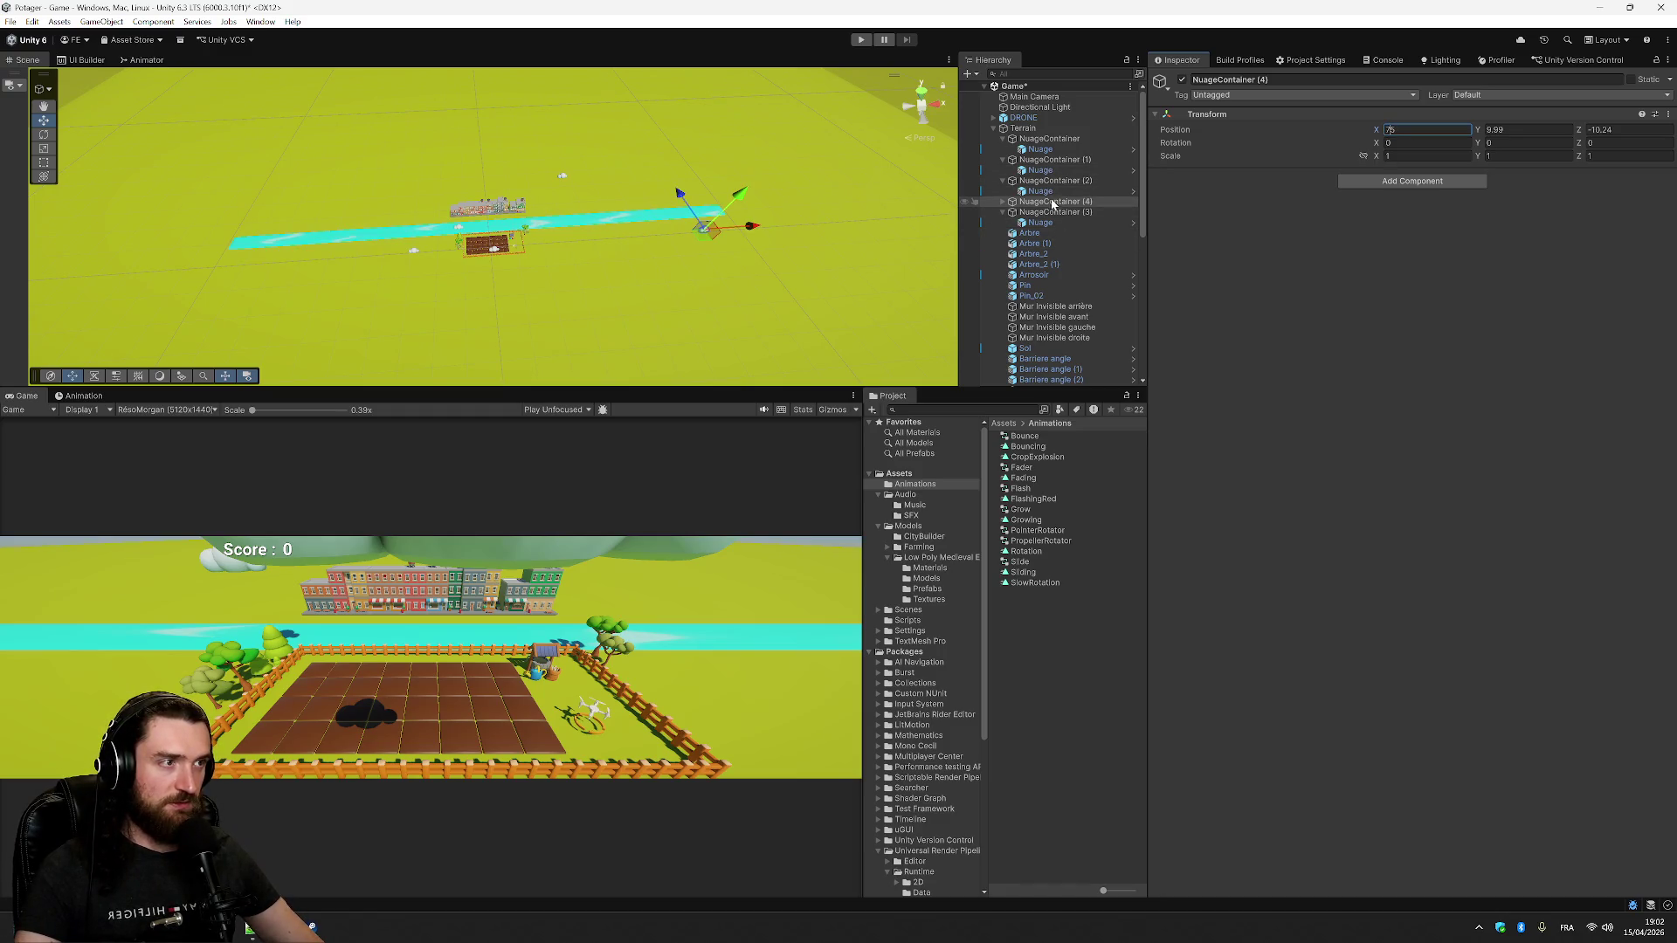
- Set the cloud container NuageContainer (5)'s Transform Position X to 50
left_click(1025, 216)
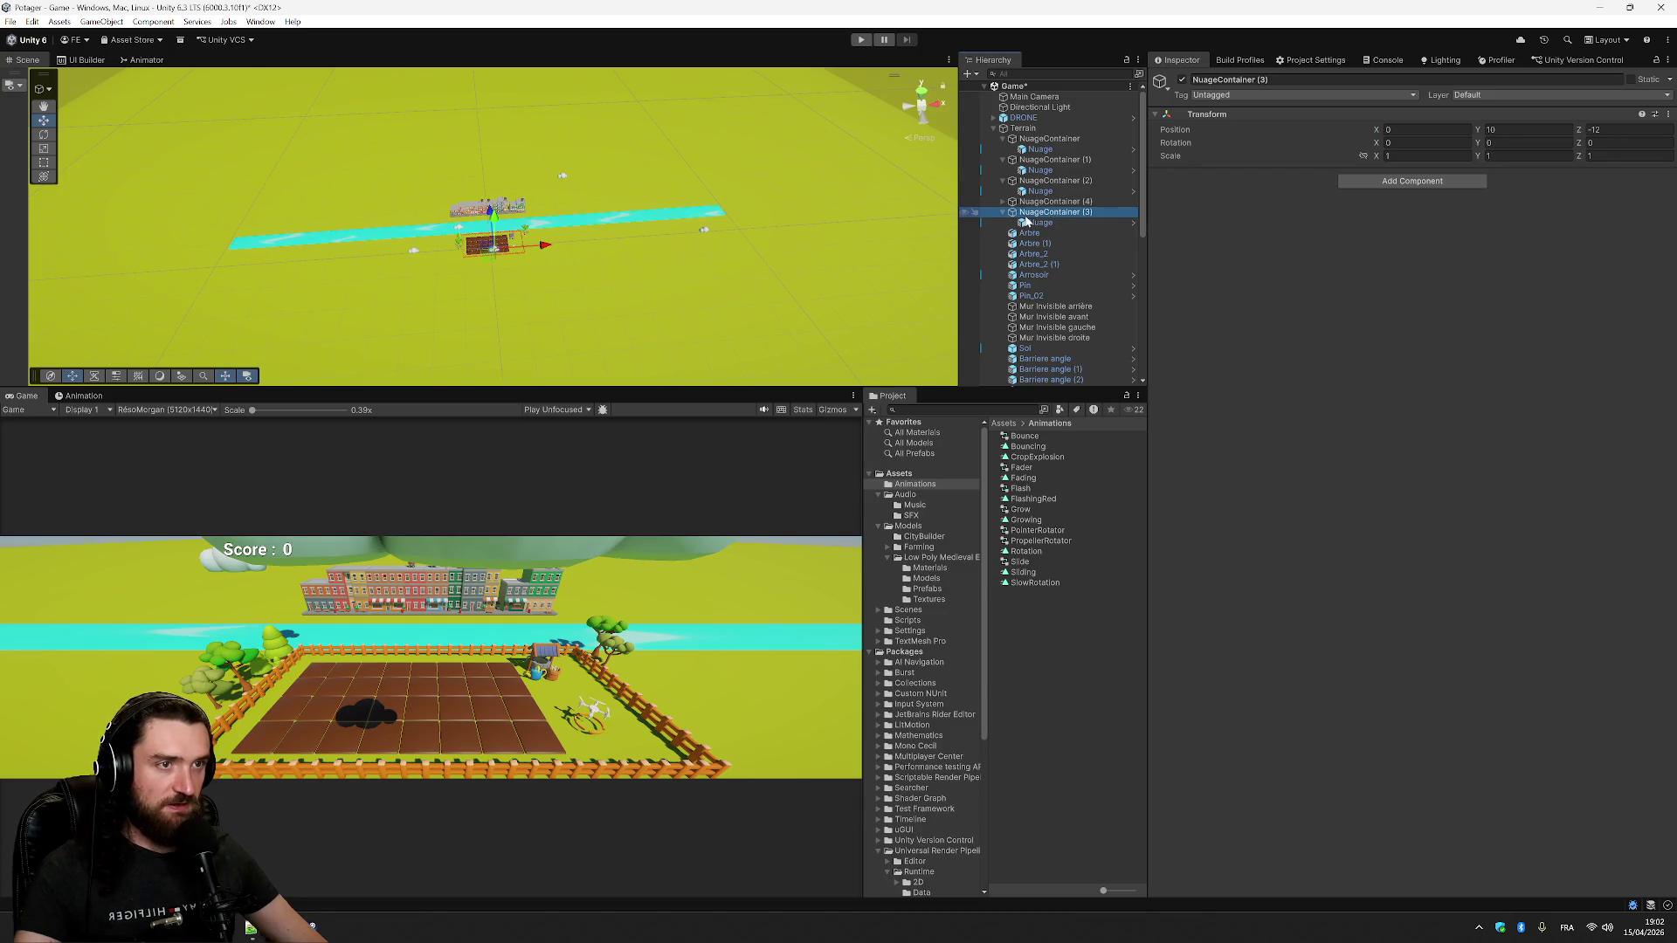
left_click(1051, 183)
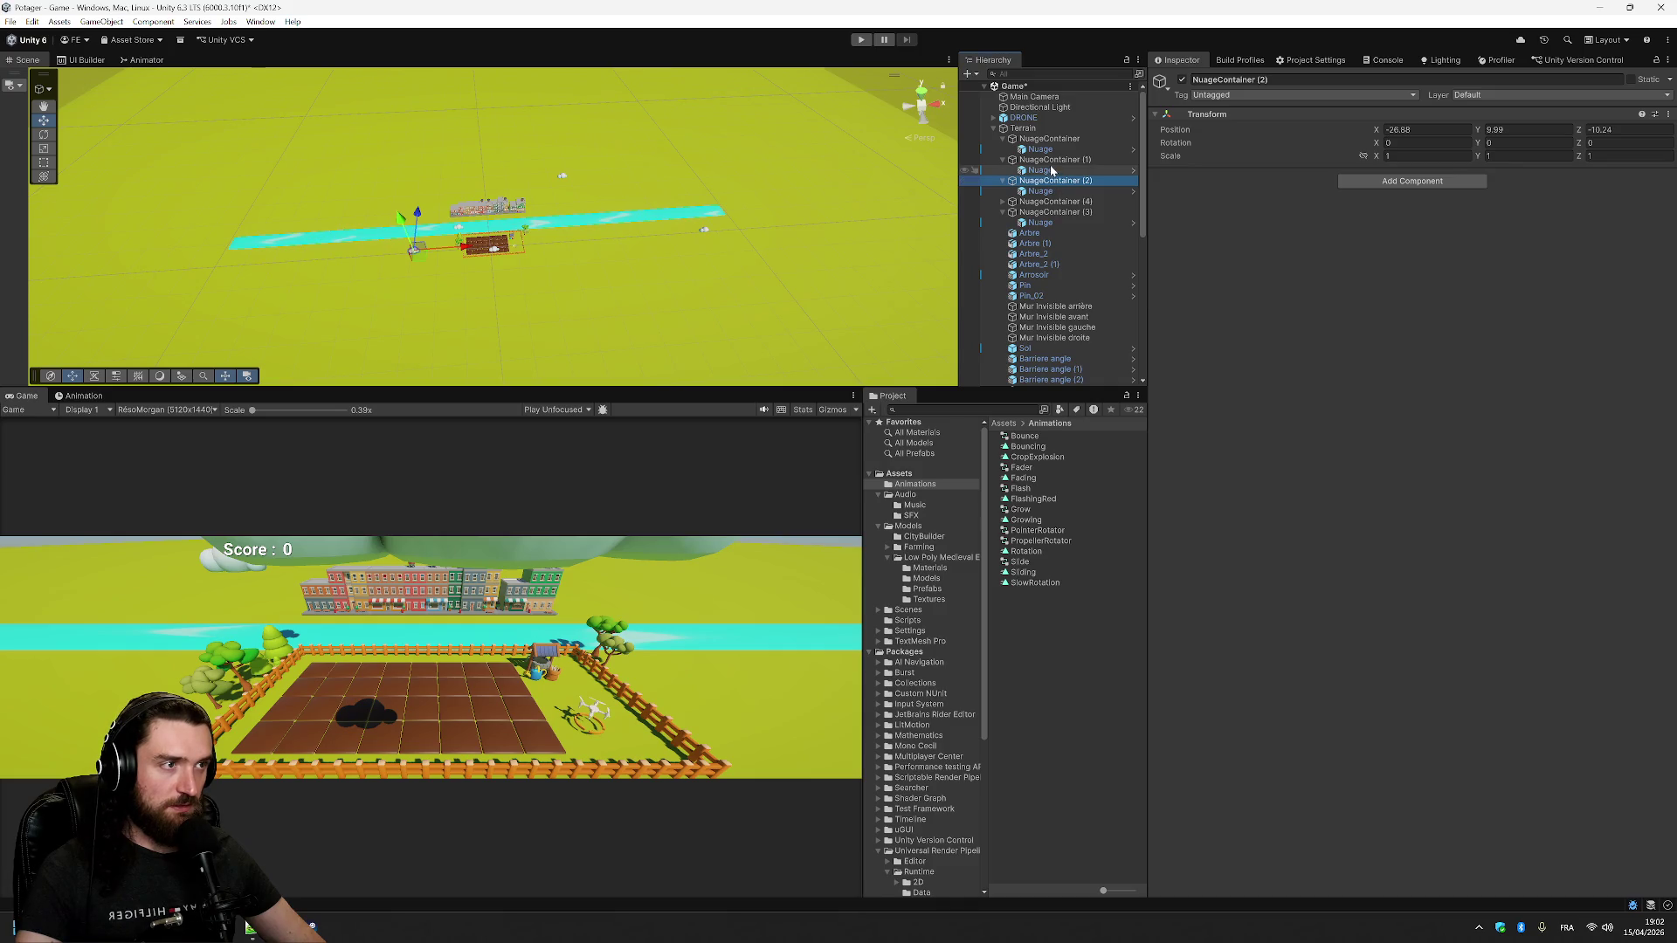
left_click(1051, 162)
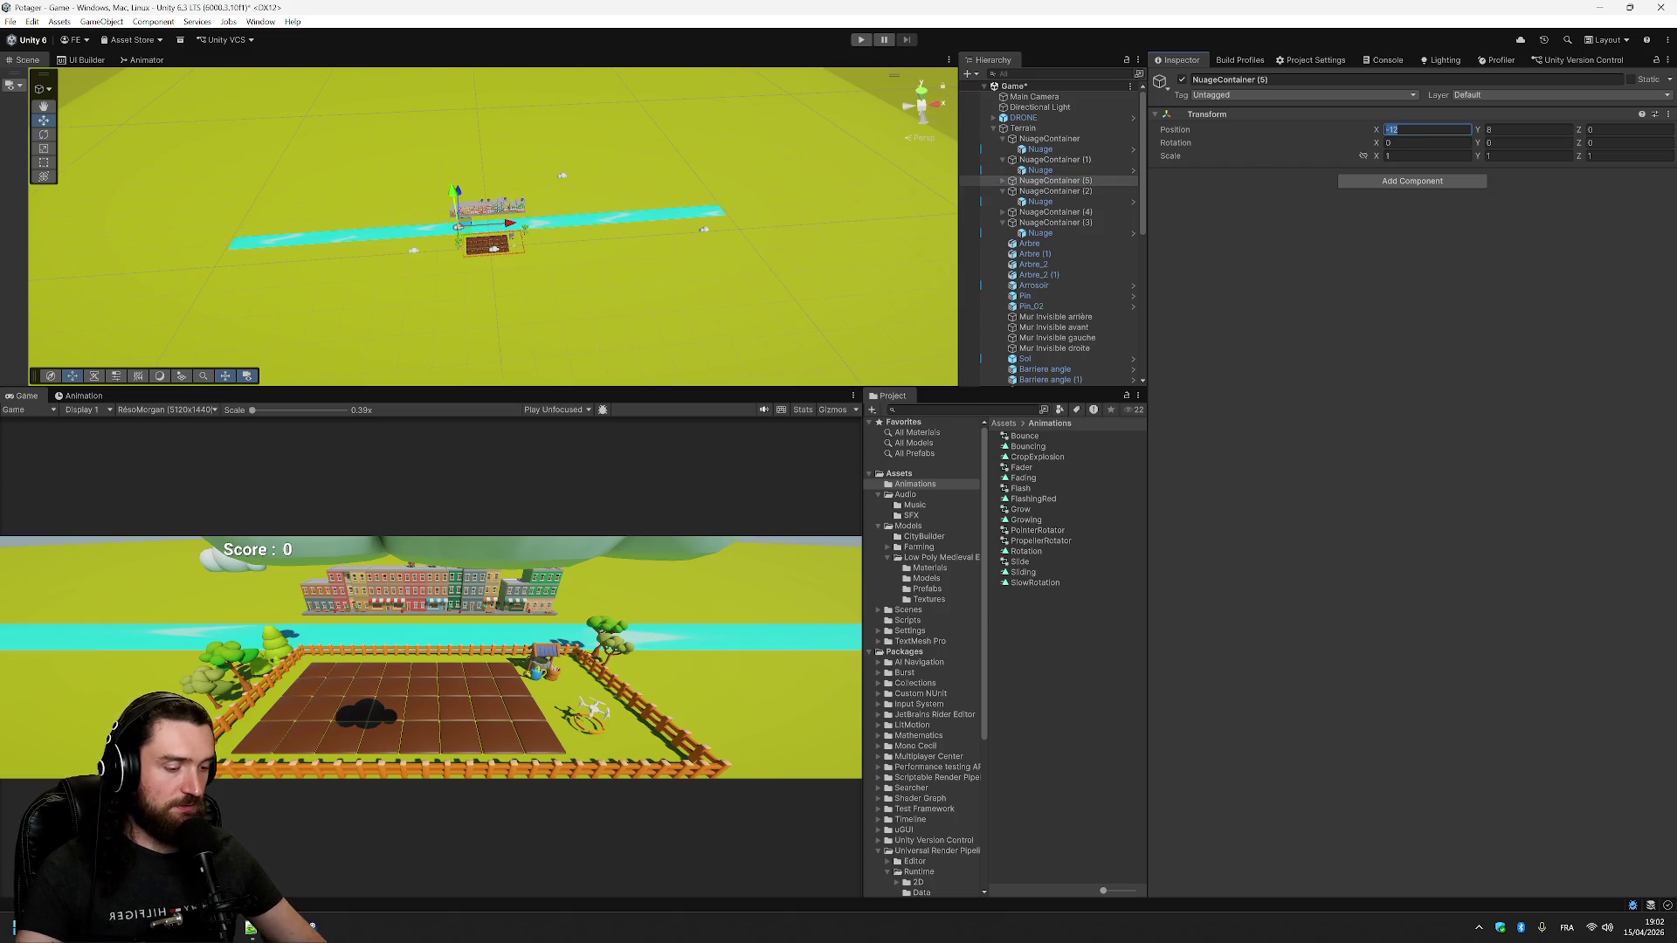
type("70")
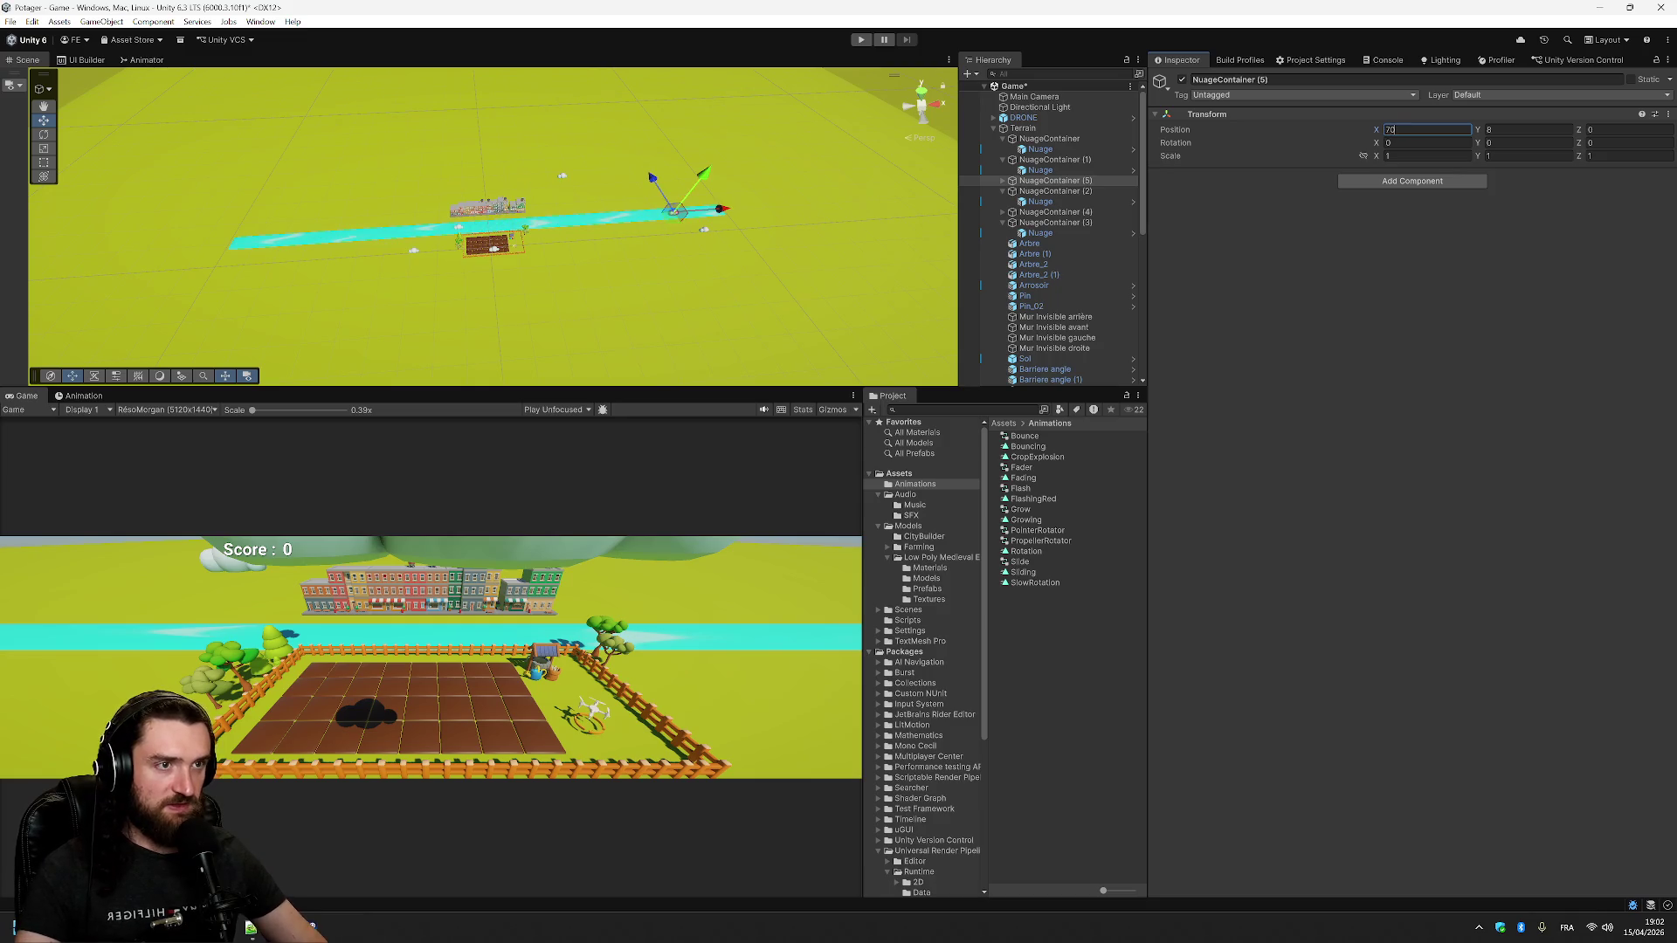
type("65")
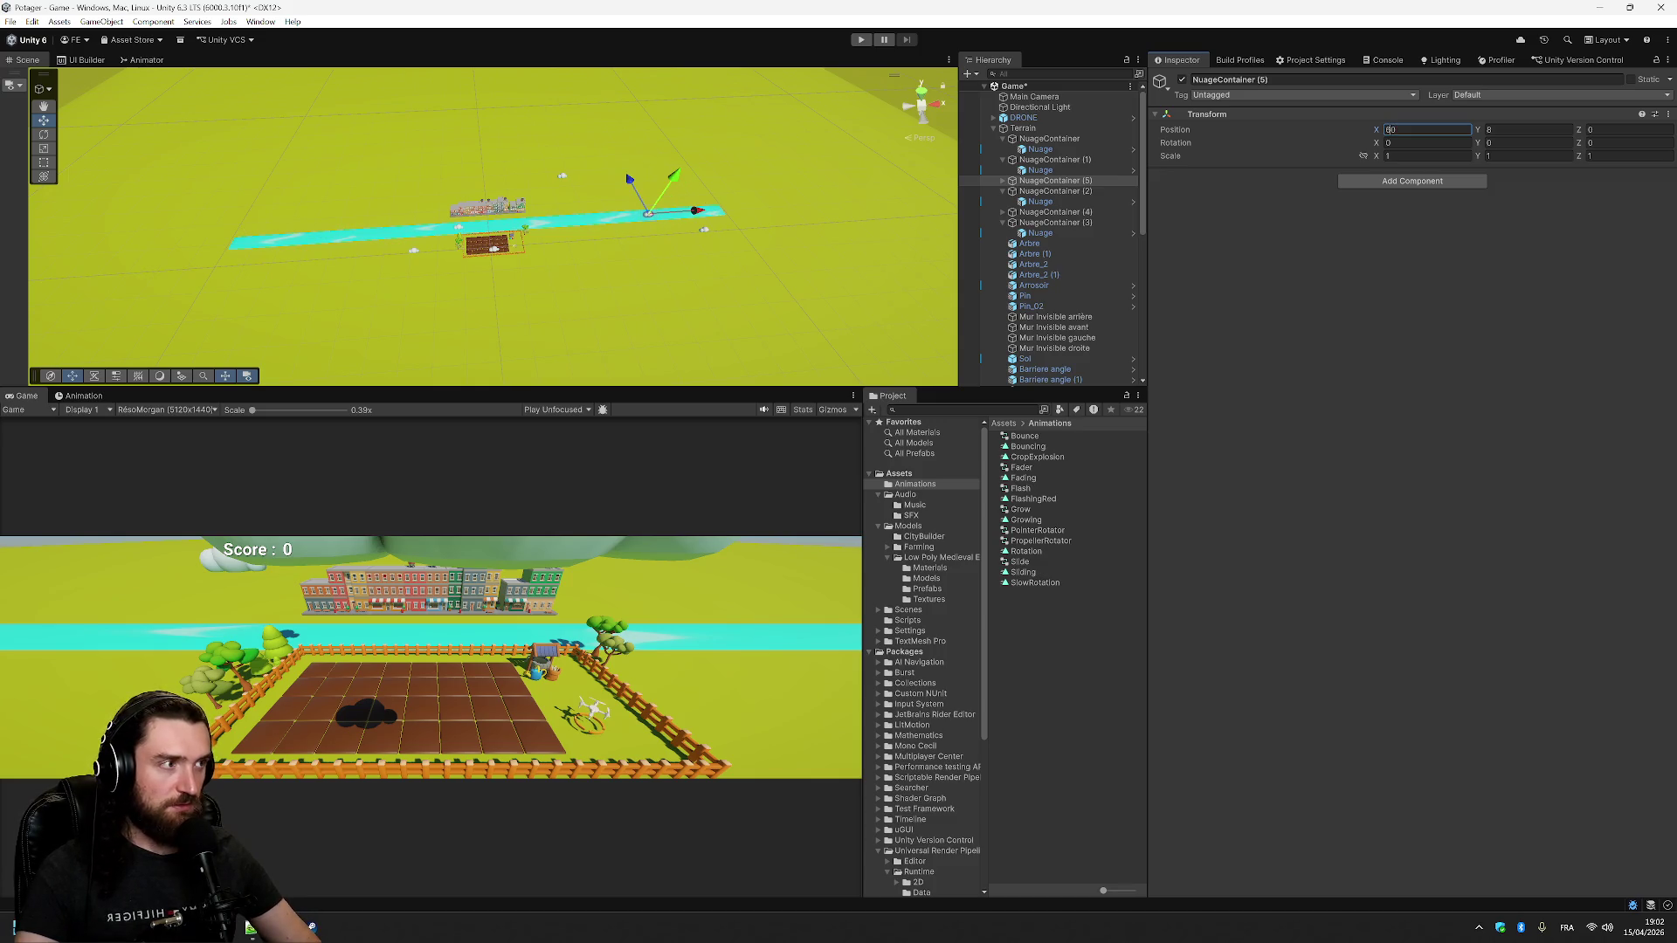
type("50")
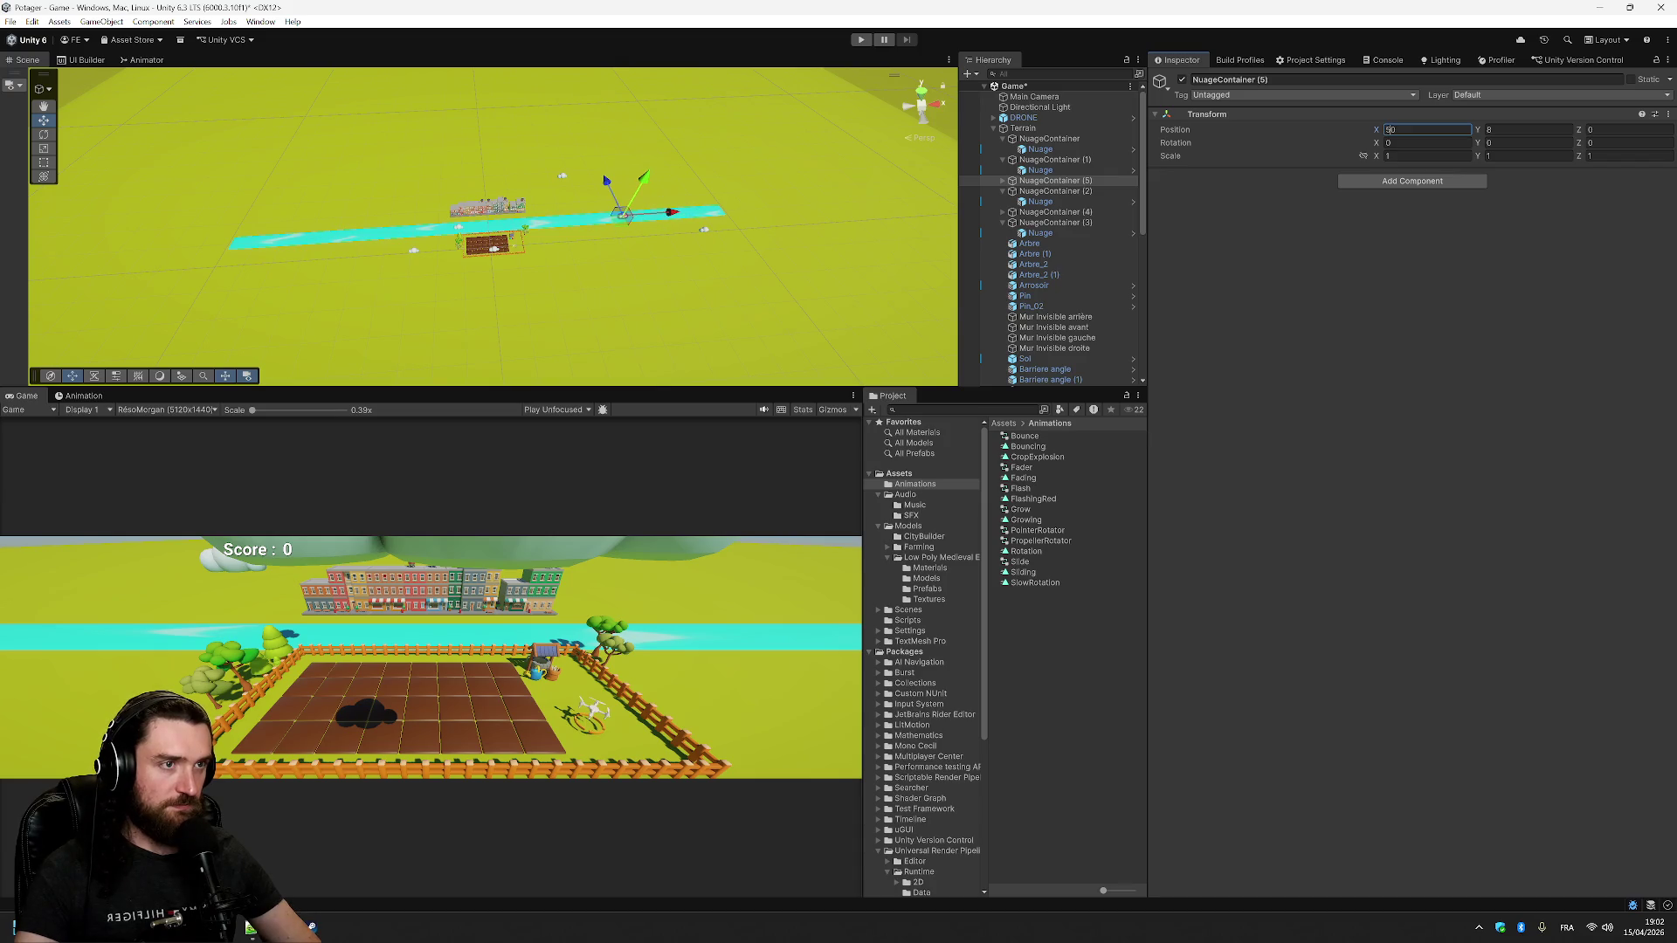
left_click(1512, 331)
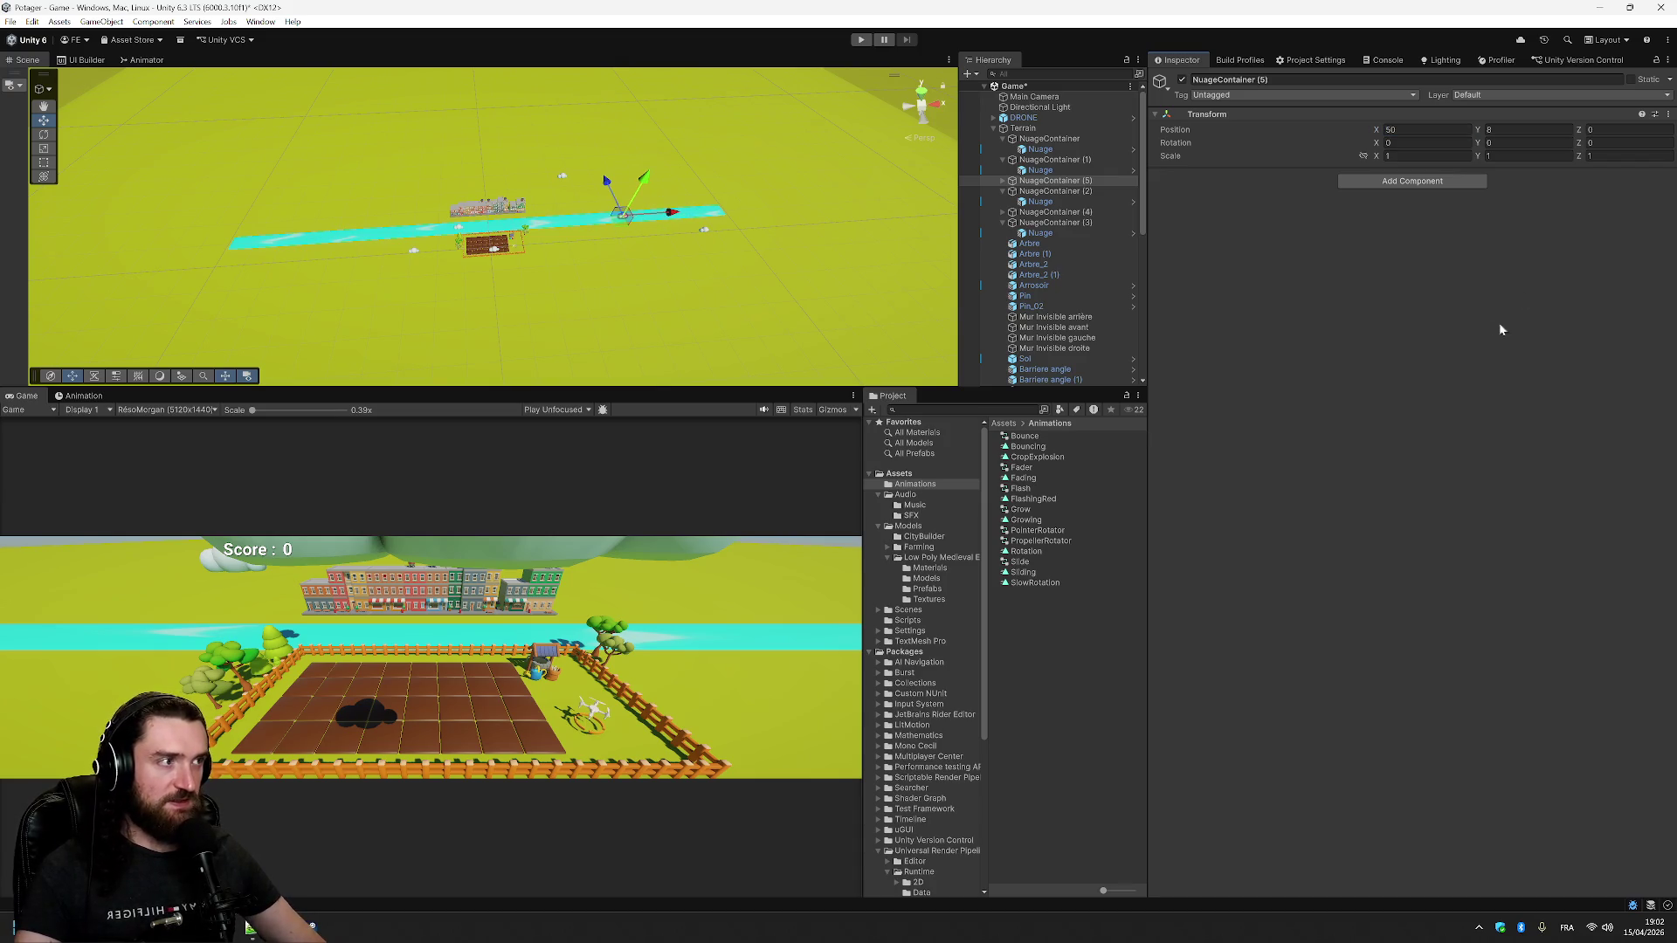
- Duplicate NuageContainer (2) with Ctrl+D, then undo the duplication
left_click(1052, 190)
key("ctrl+d")
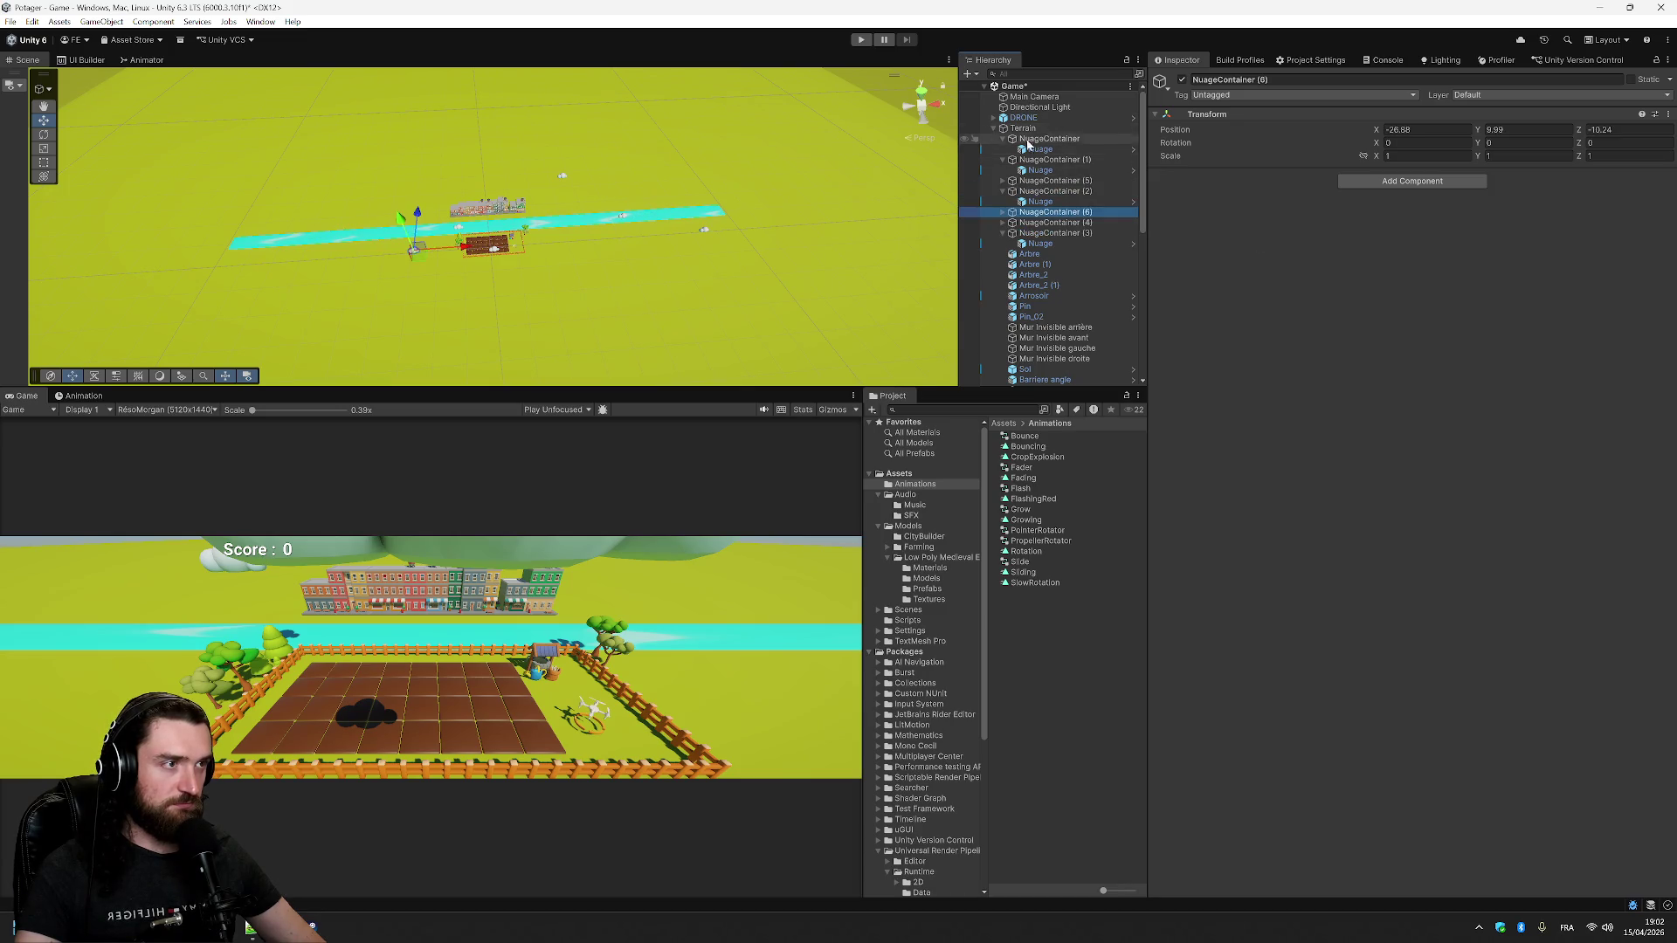
key("ctrl+z")
key("ctrl+y")
key("ctrl+z")
- Collapse the NuageContainer, (1), (2) and (3) foldouts in the Hierarchy
left_click(1003, 138)
left_click(1003, 148)
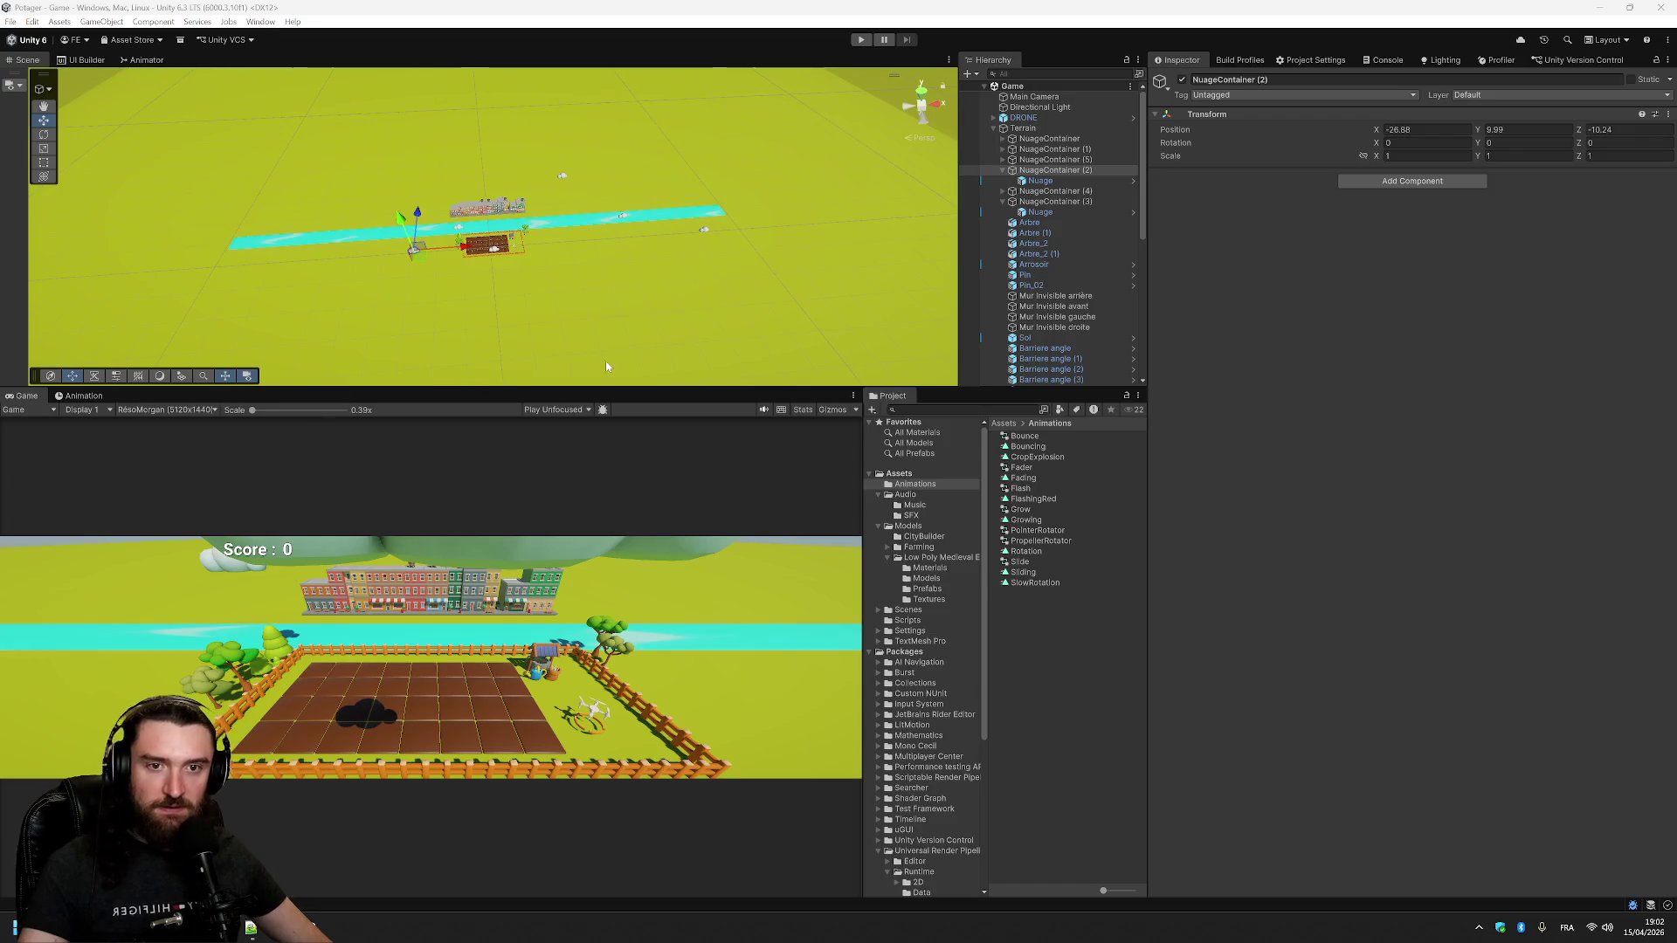
left_click(1003, 169)
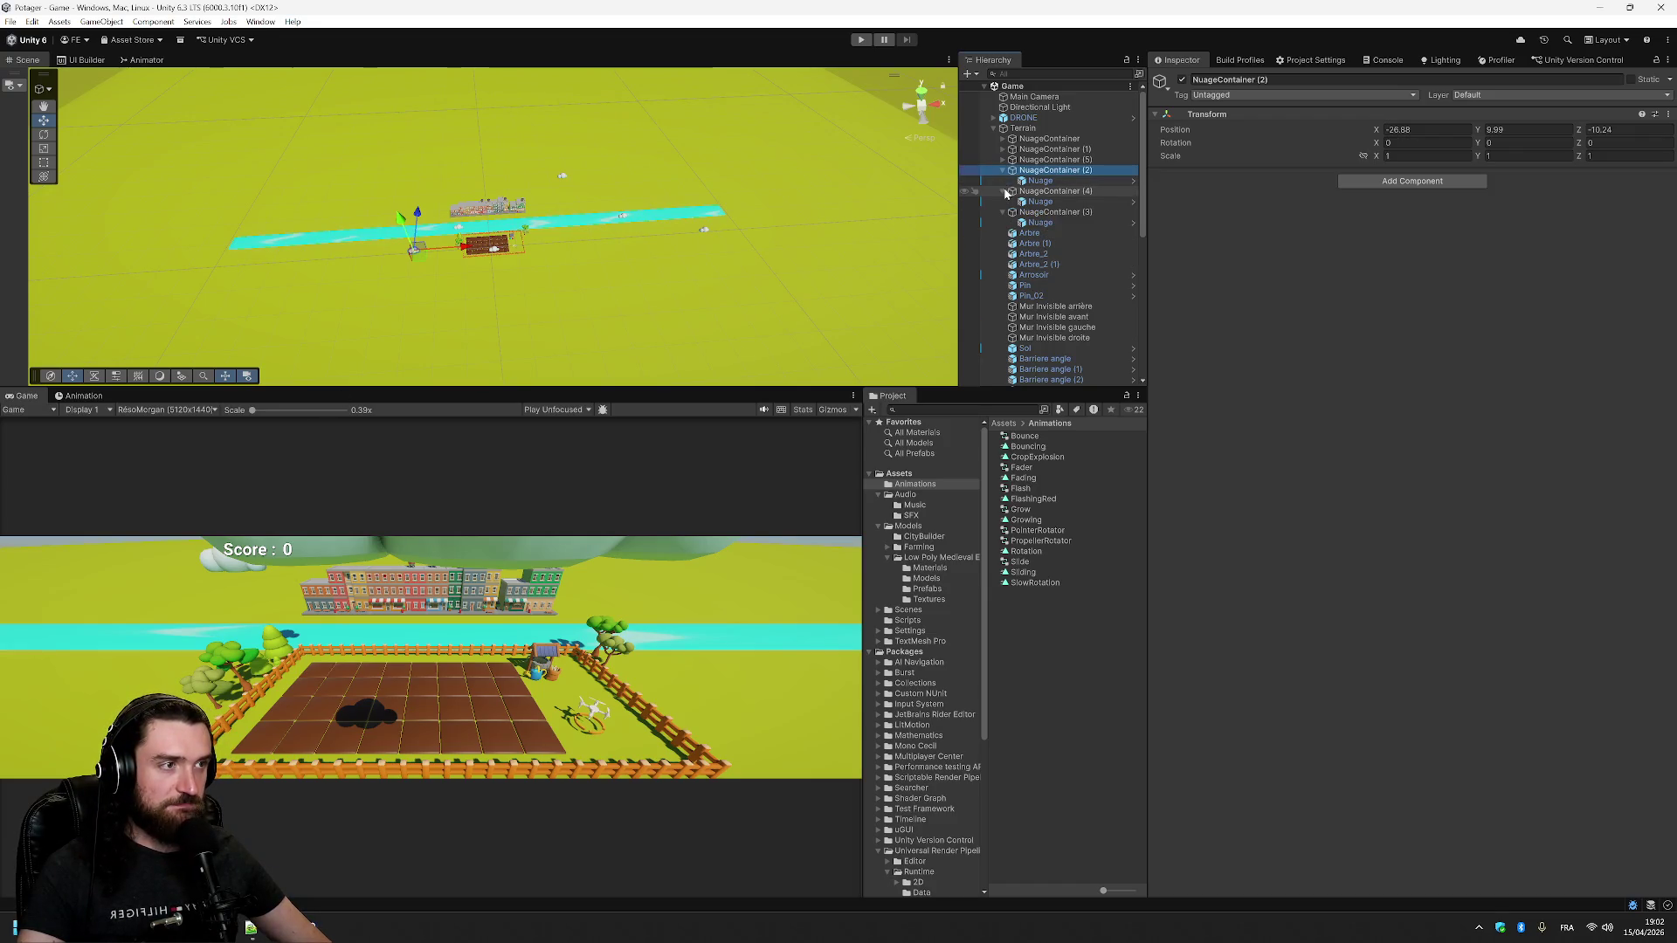
left_click(1005, 191)
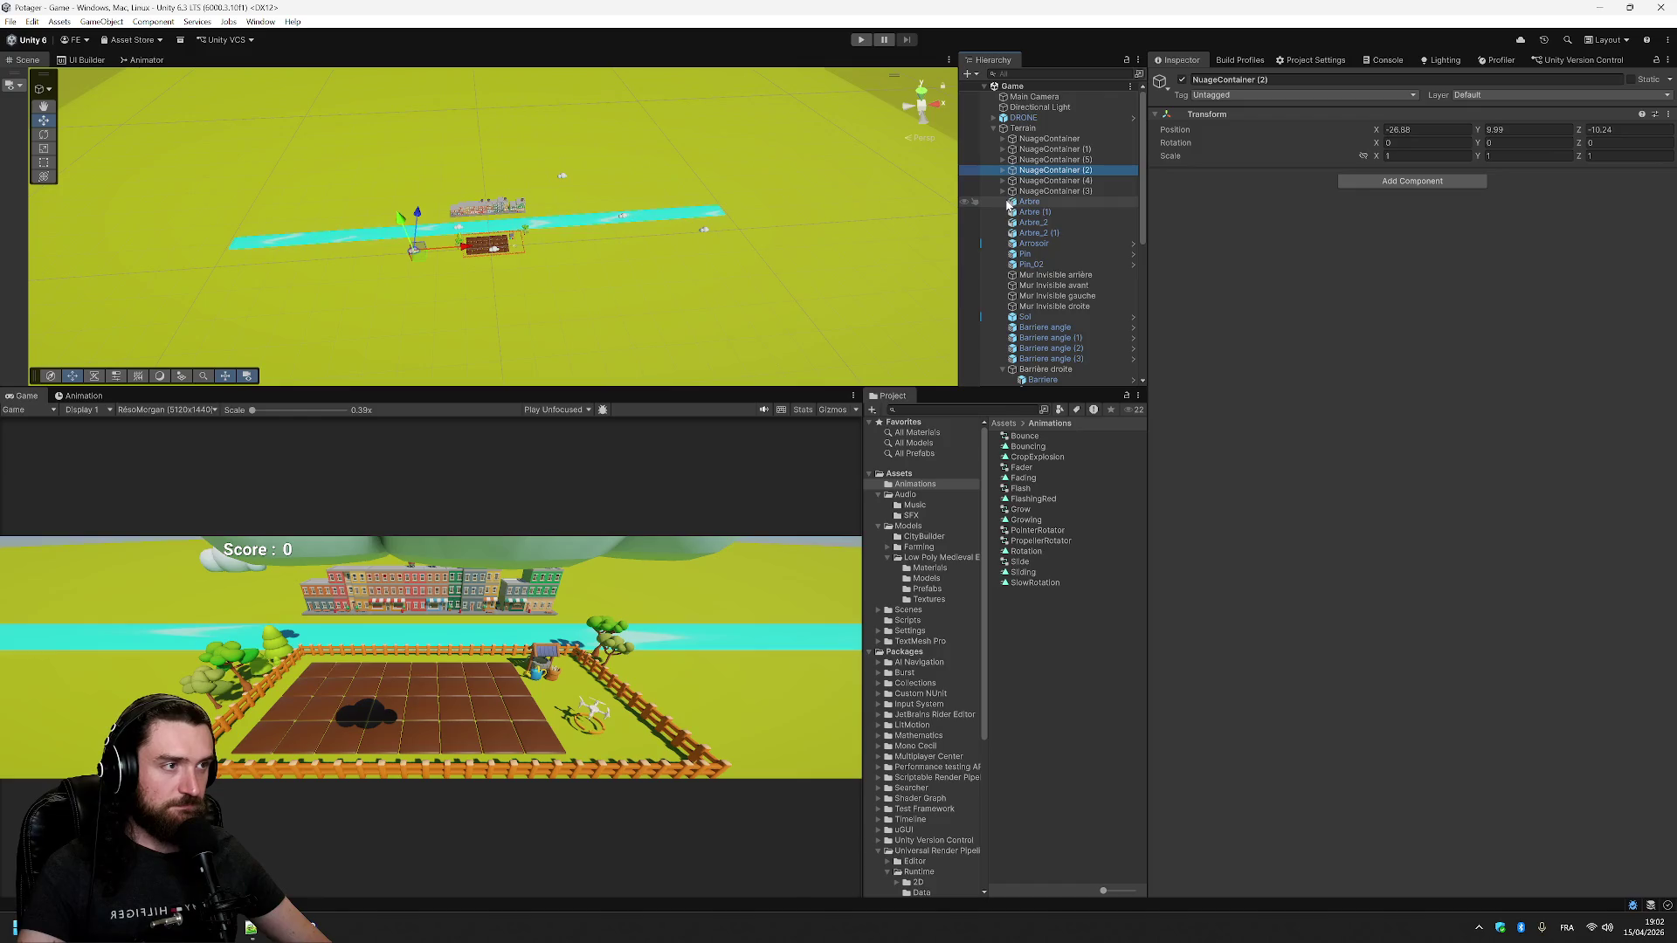
scroll(1045, 225, "down", 5)
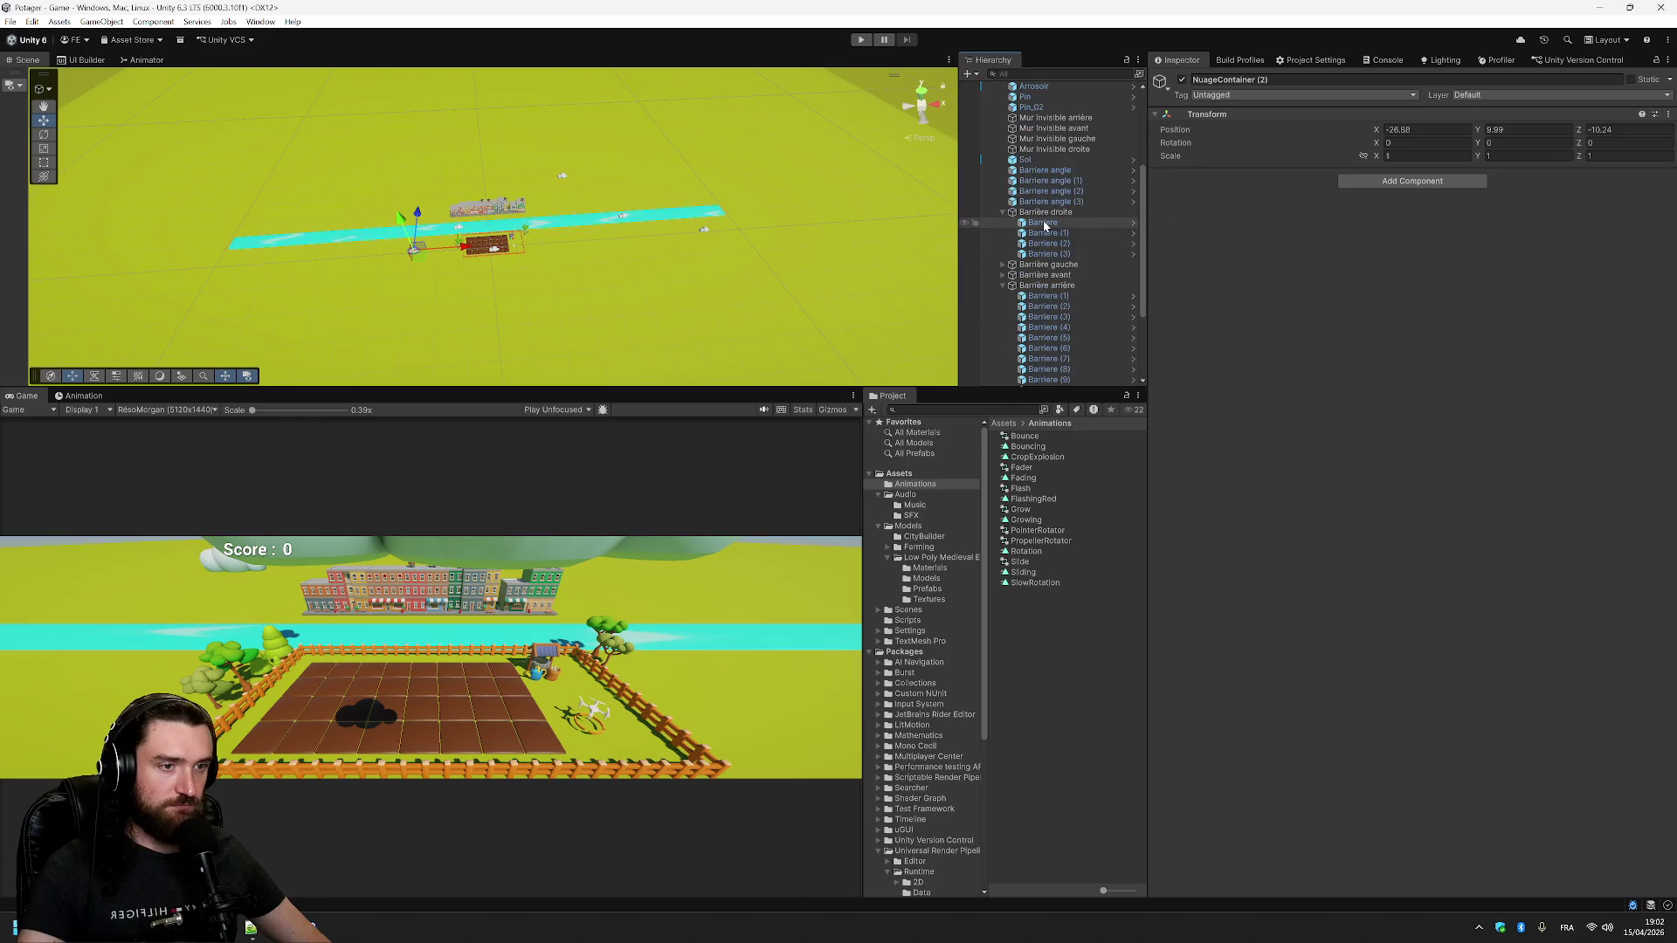
scroll(1042, 225, "up", 5)
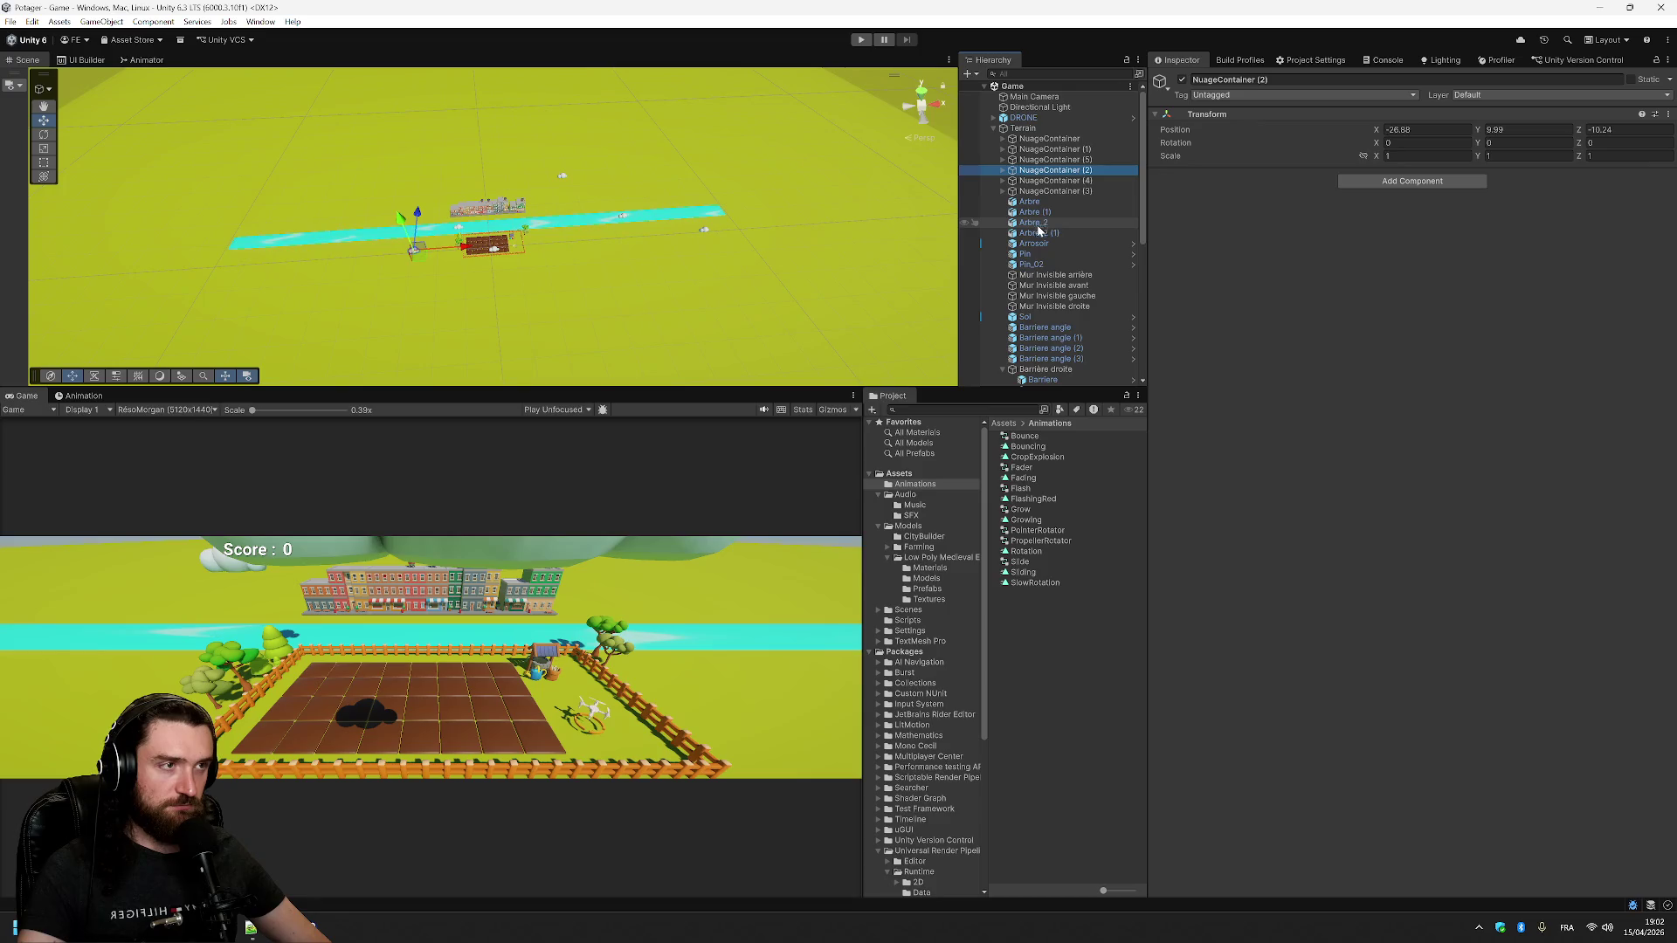
scroll(1041, 227, "down", 5)
scroll(1041, 227, "up", 5)
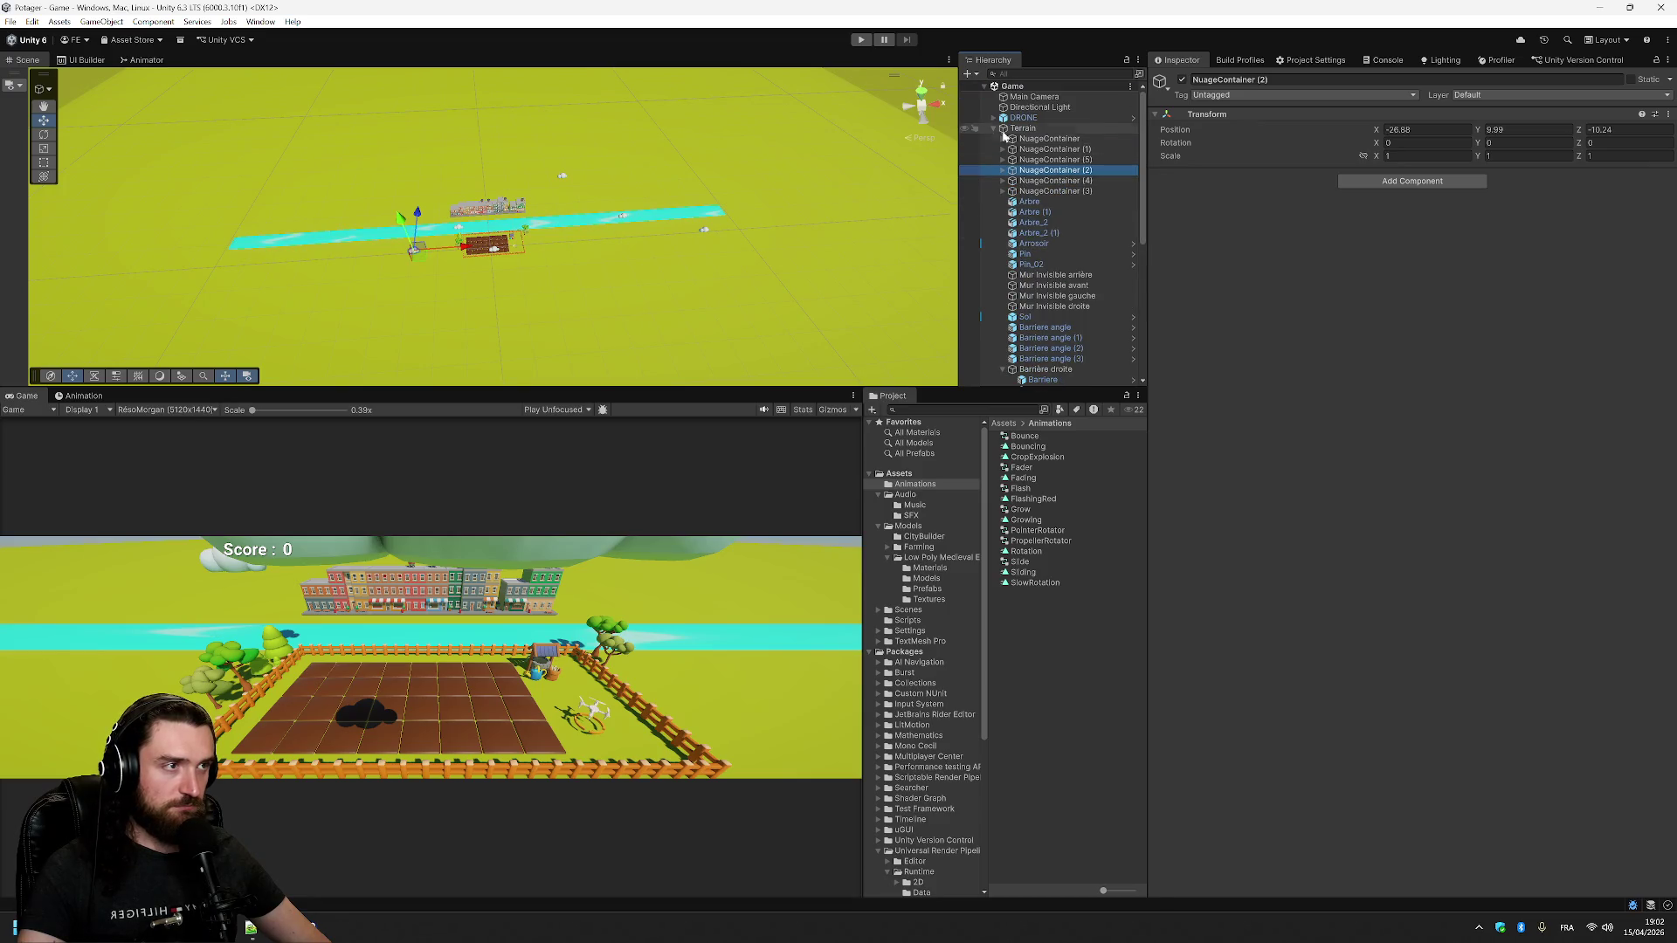
- Collapse Terrain's children, inspect Well, Champ (1) and Champ, then start Play mode
left_click(1002, 129)
left_click(995, 128)
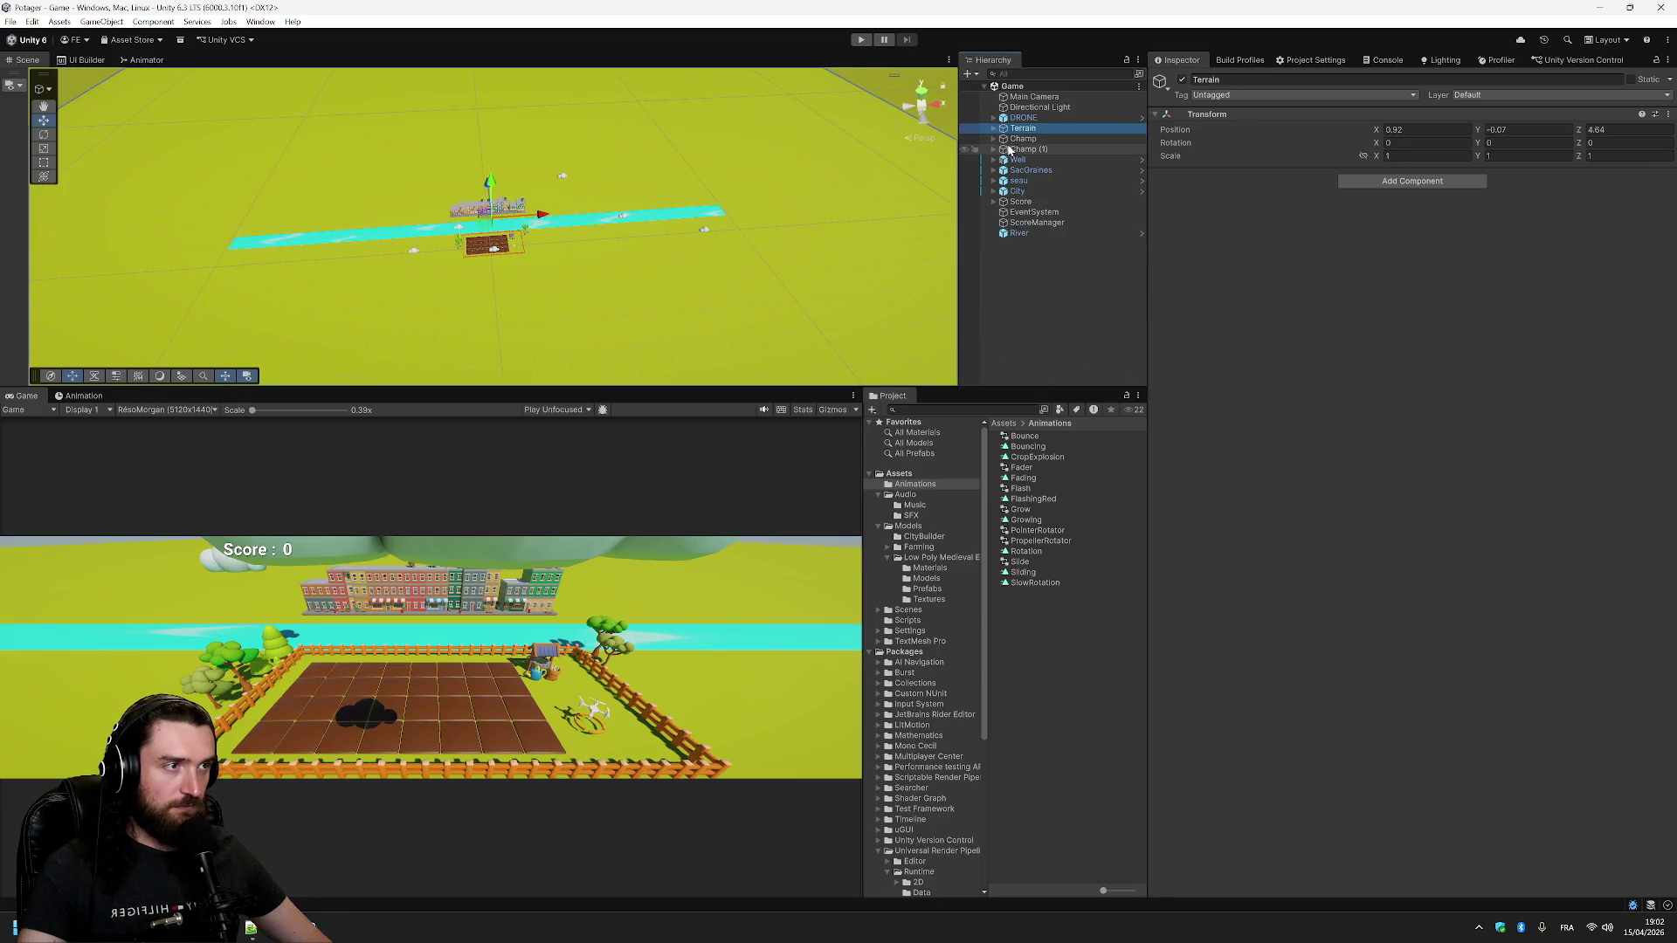
left_click(1029, 159)
left_click(1034, 149)
left_click(1035, 138)
left_click(1038, 128)
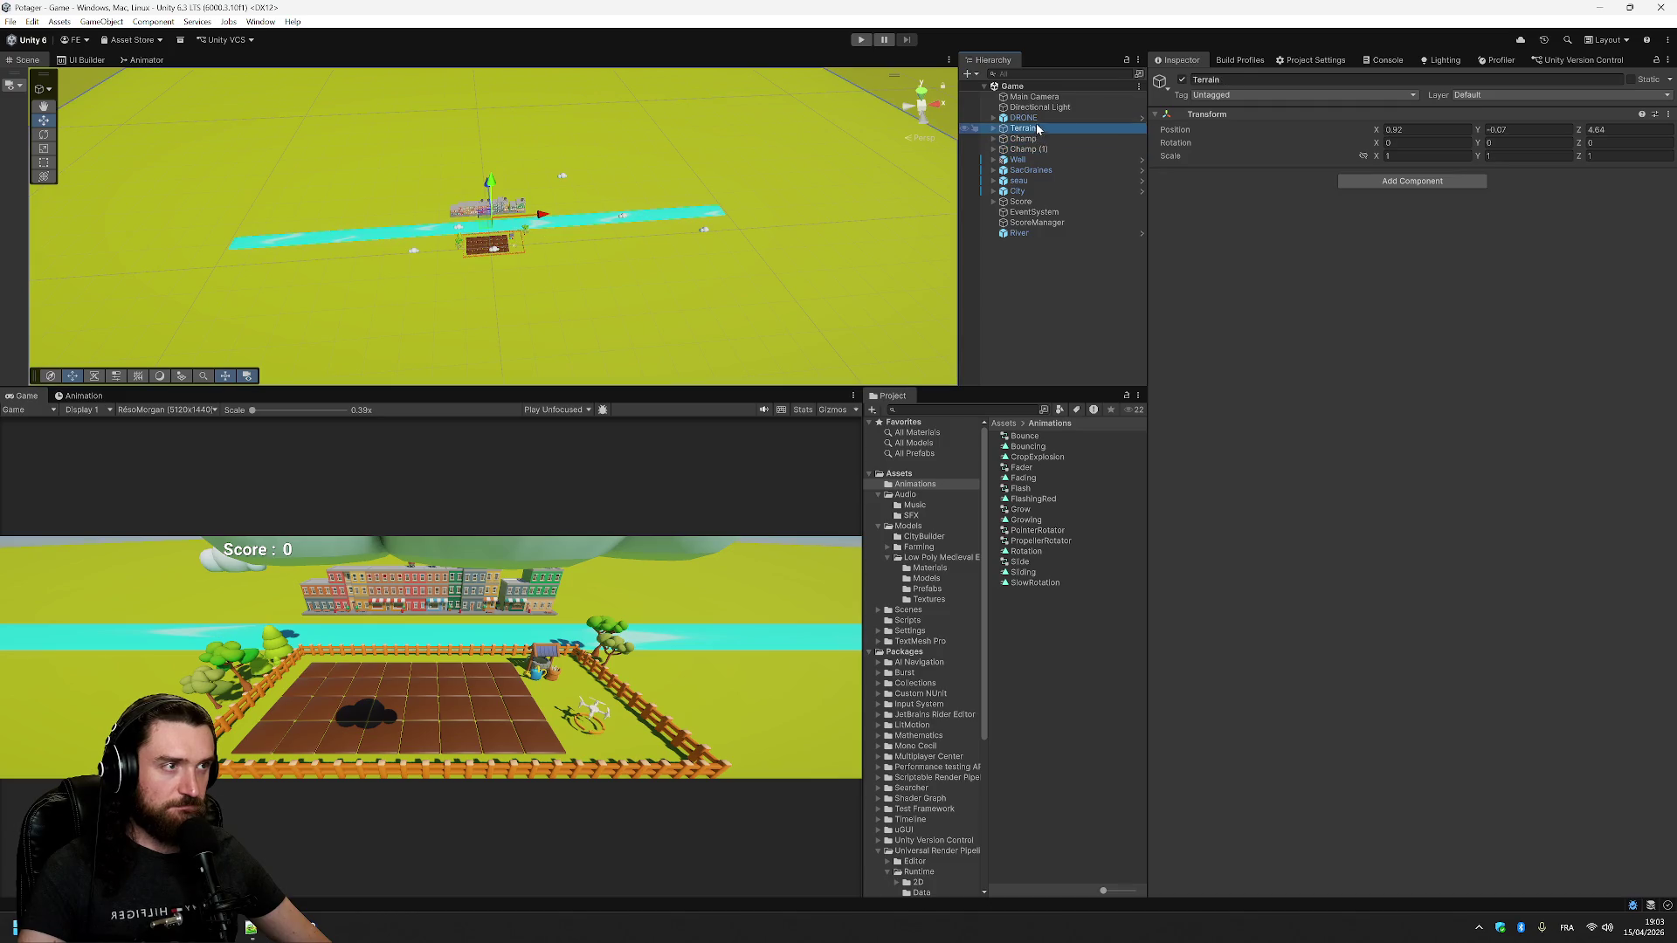
left_click(861, 41)
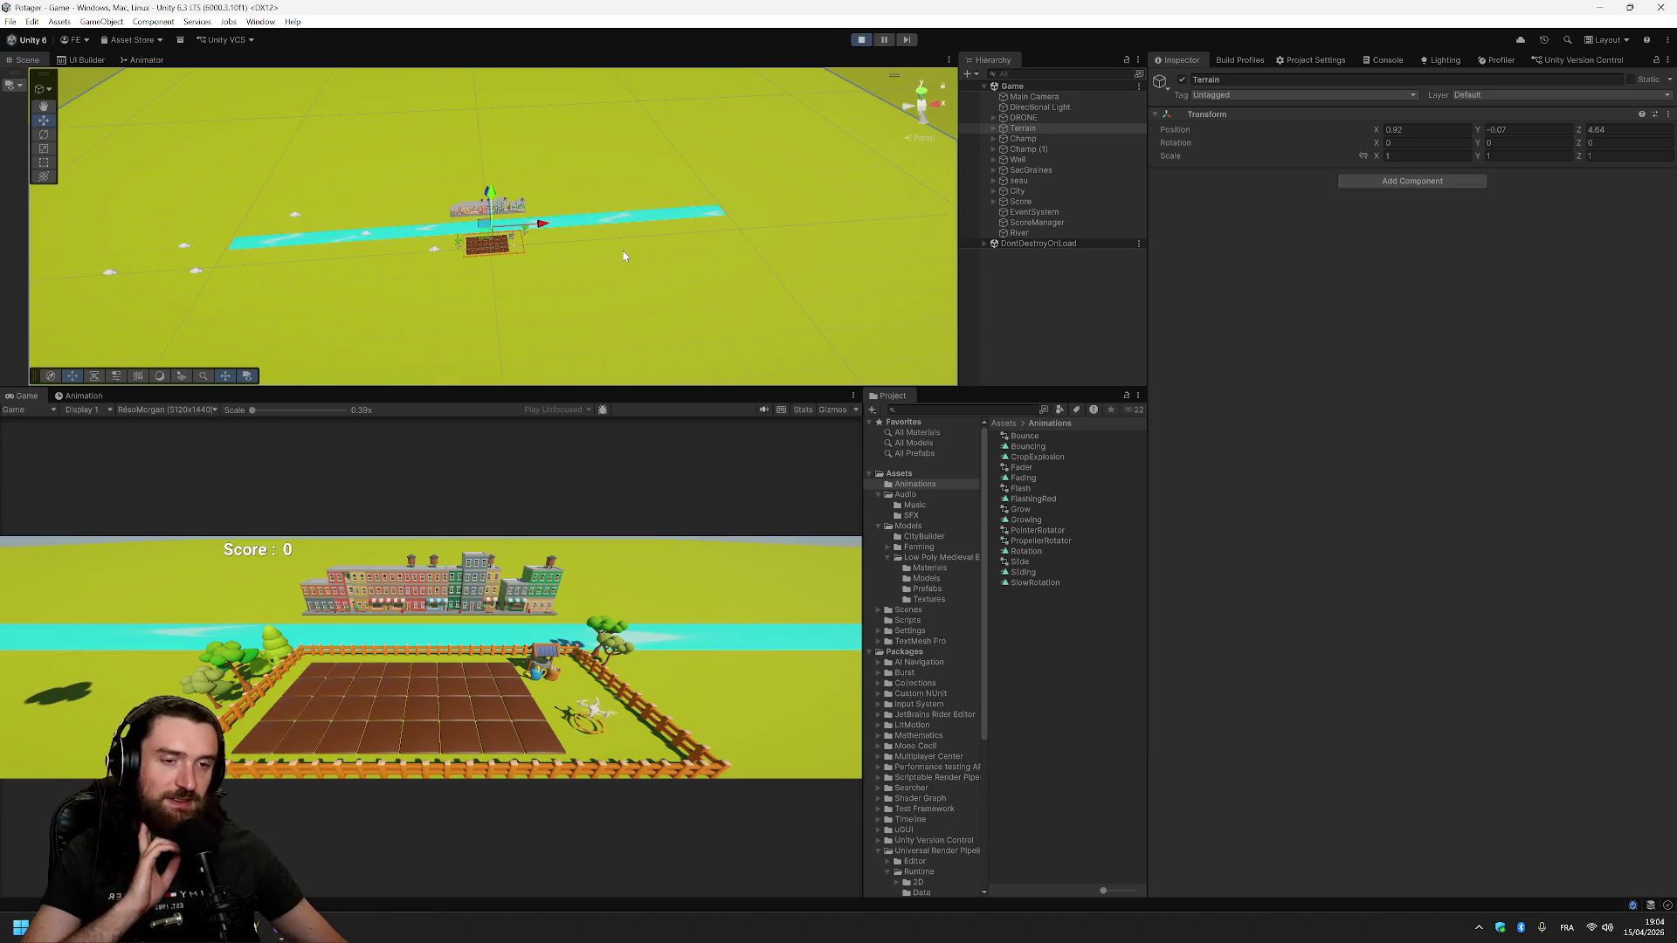
- Stop Play mode and show Nuage's Sliding clip via Terrain > NuageContainer > Nuage
left_click(861, 40)
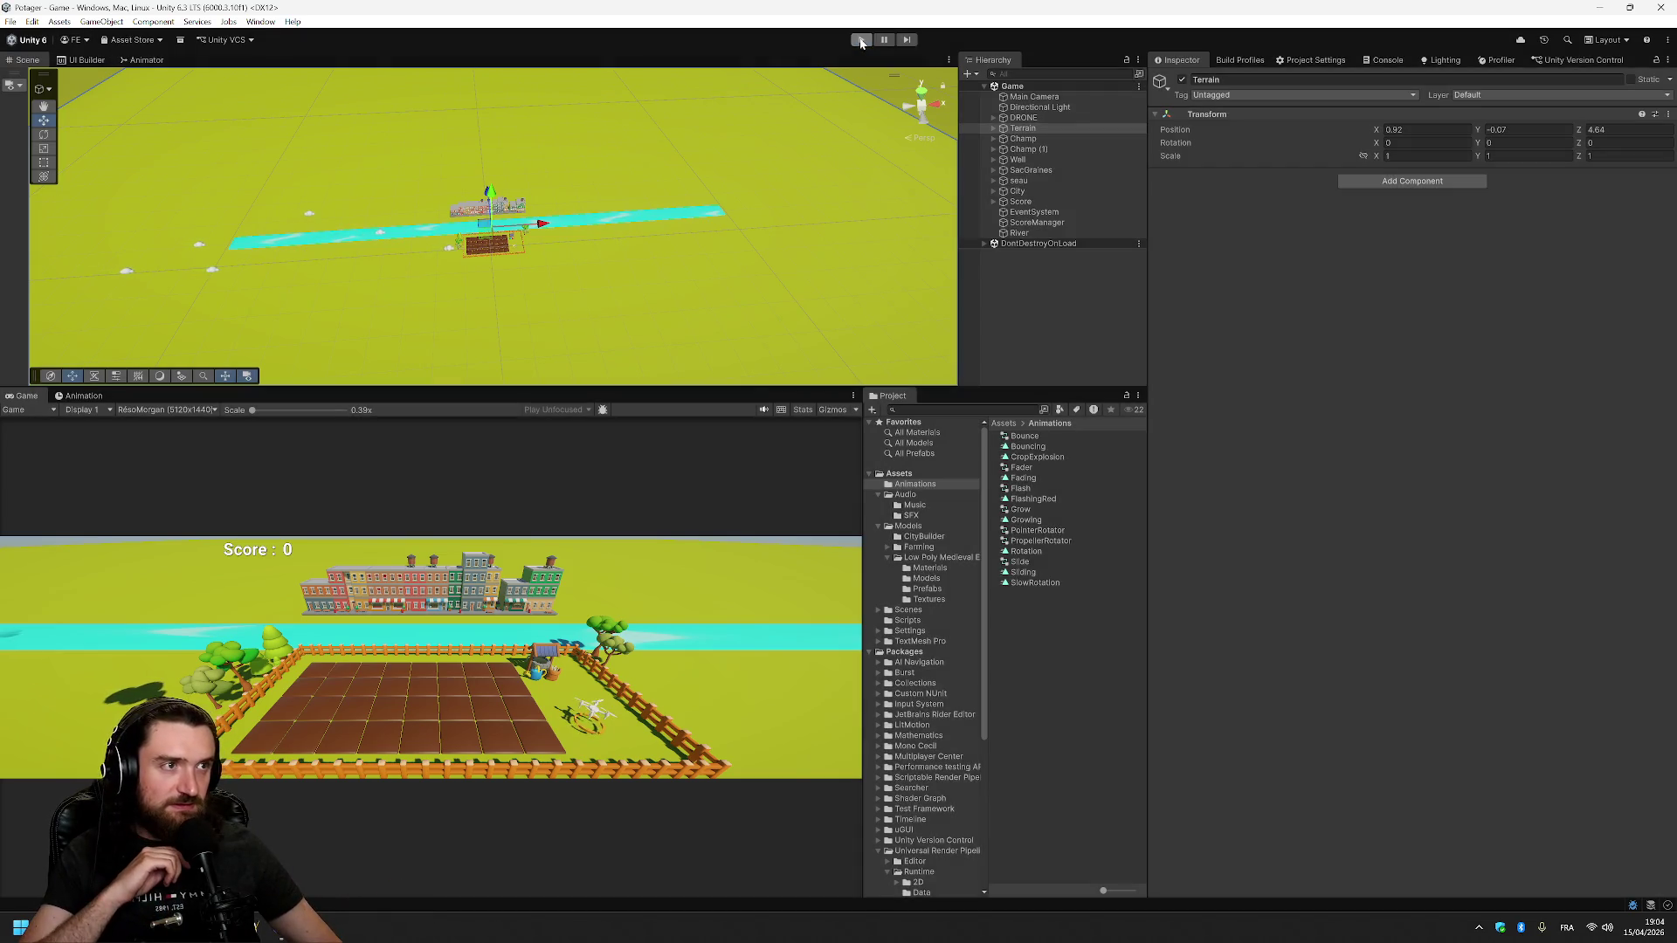
left_click(78, 396)
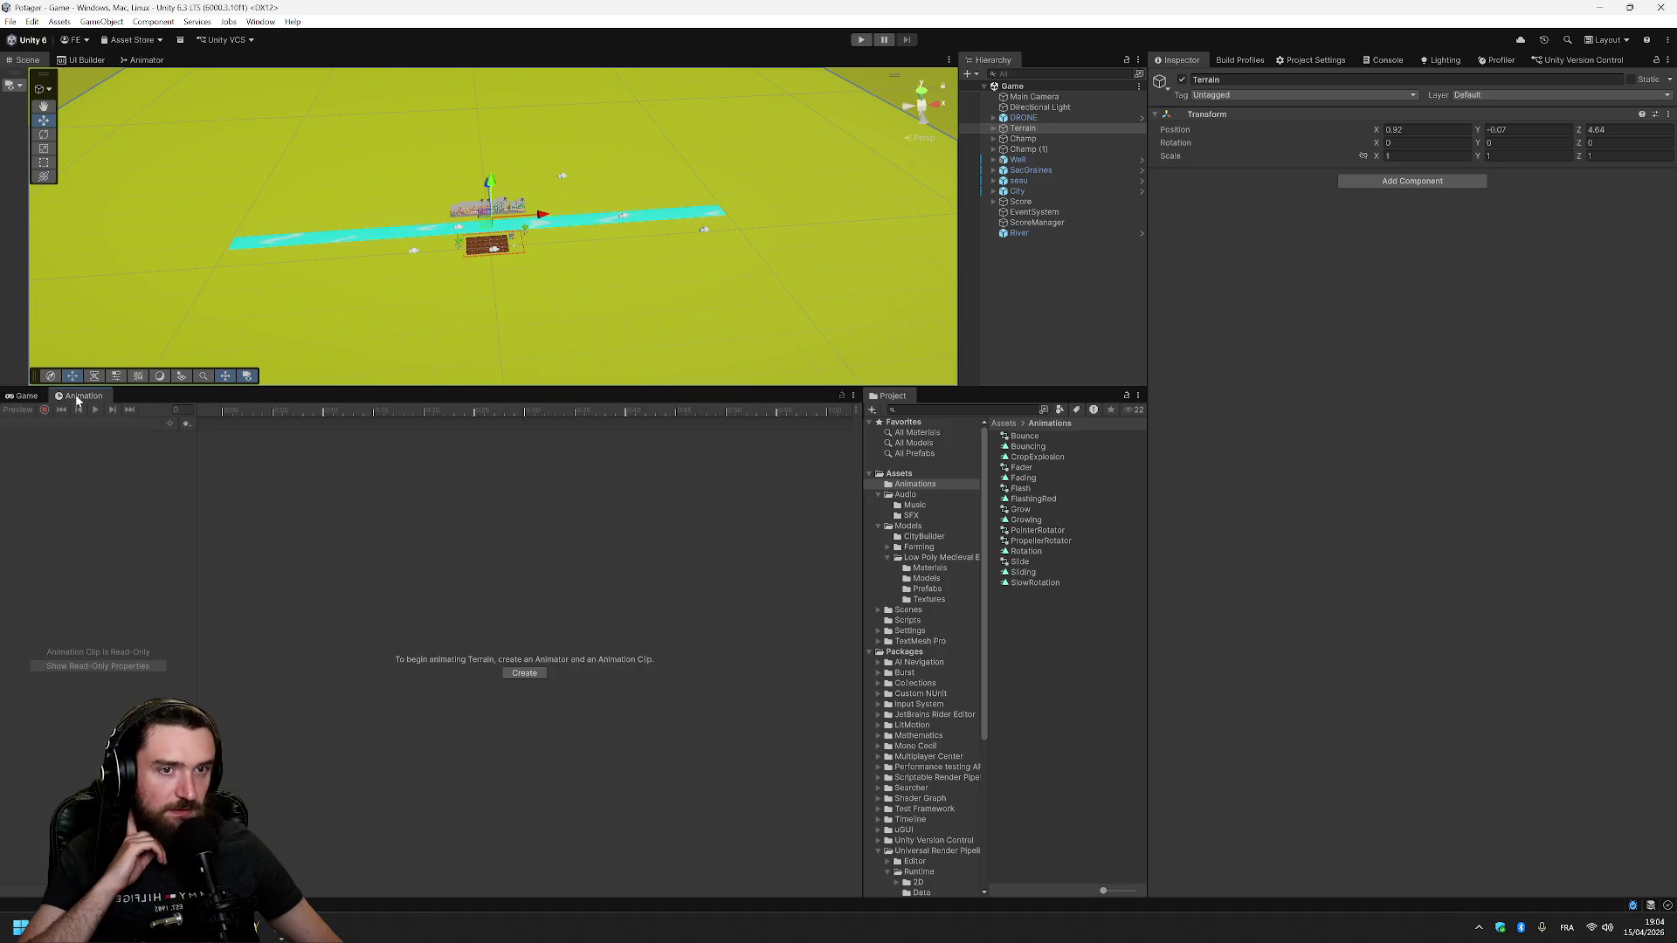
left_click(993, 128)
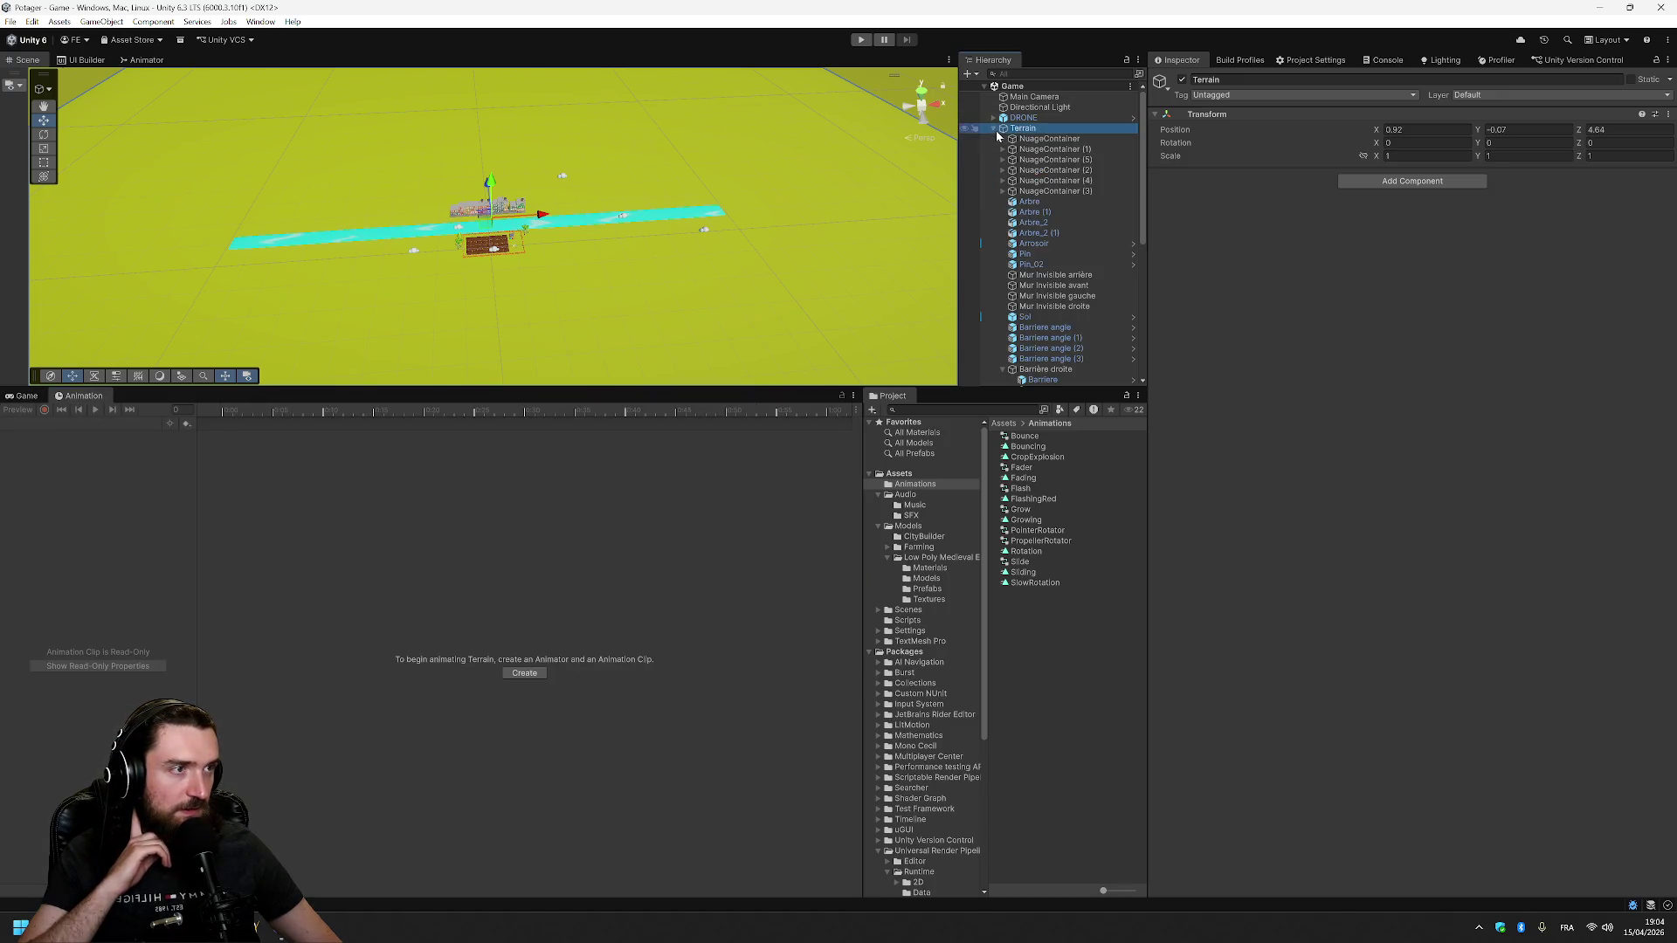
left_click(1003, 138)
left_click(1040, 149)
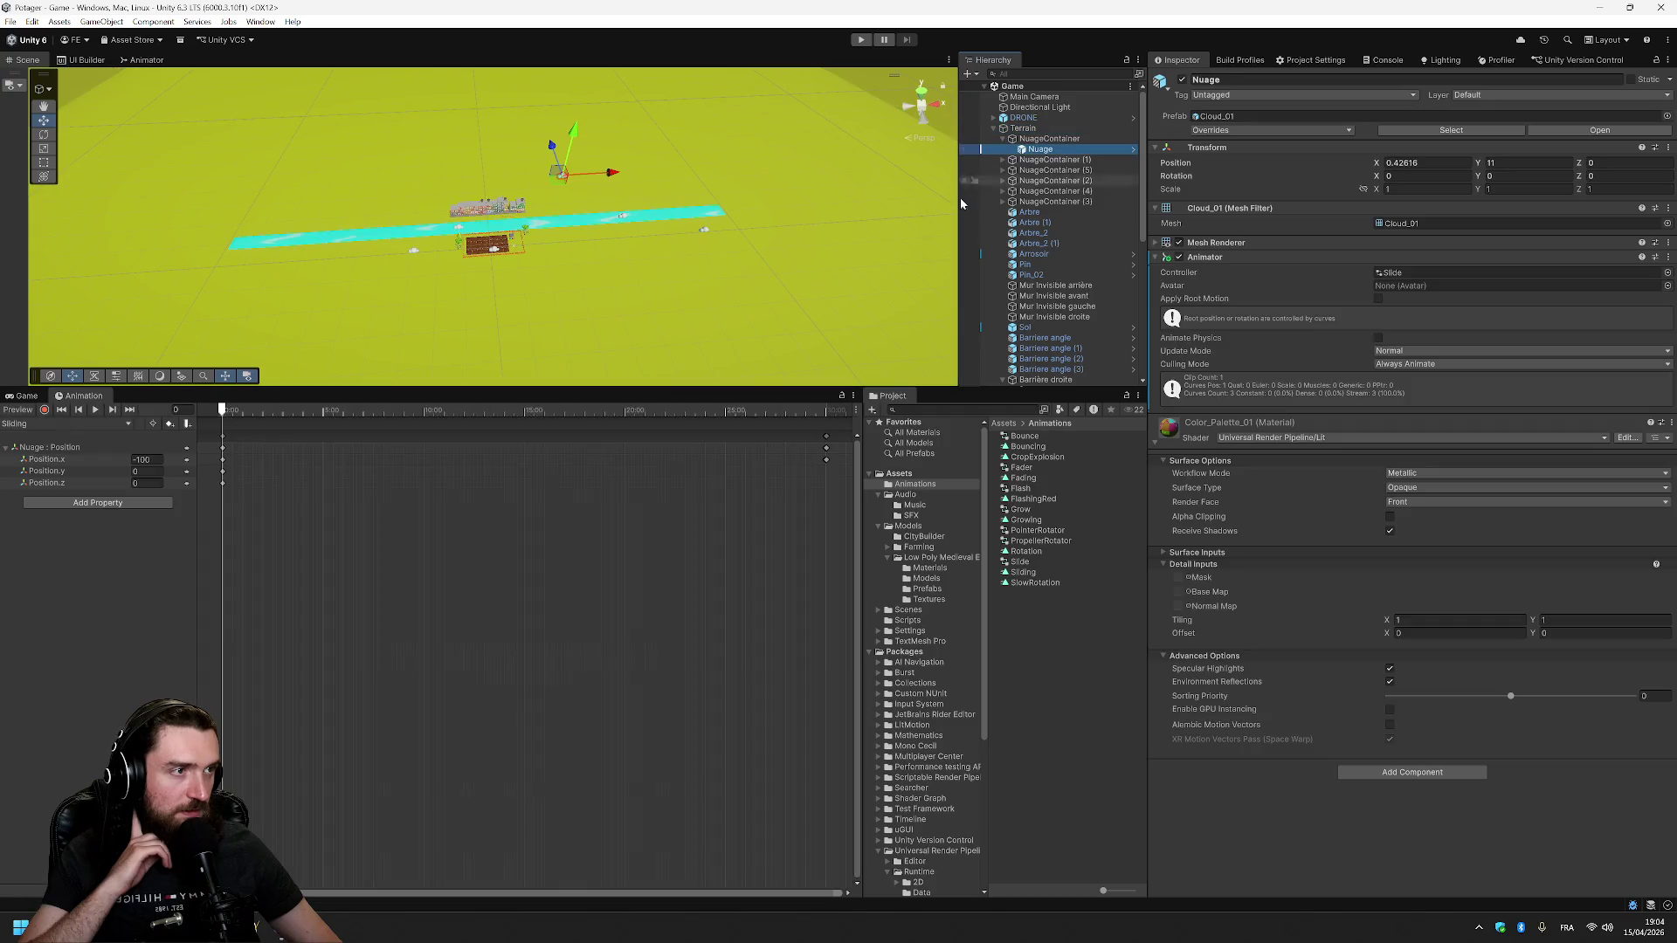
- Switch the Sliding clip to Curves view and zoom the graph back to 0:00
key("c")
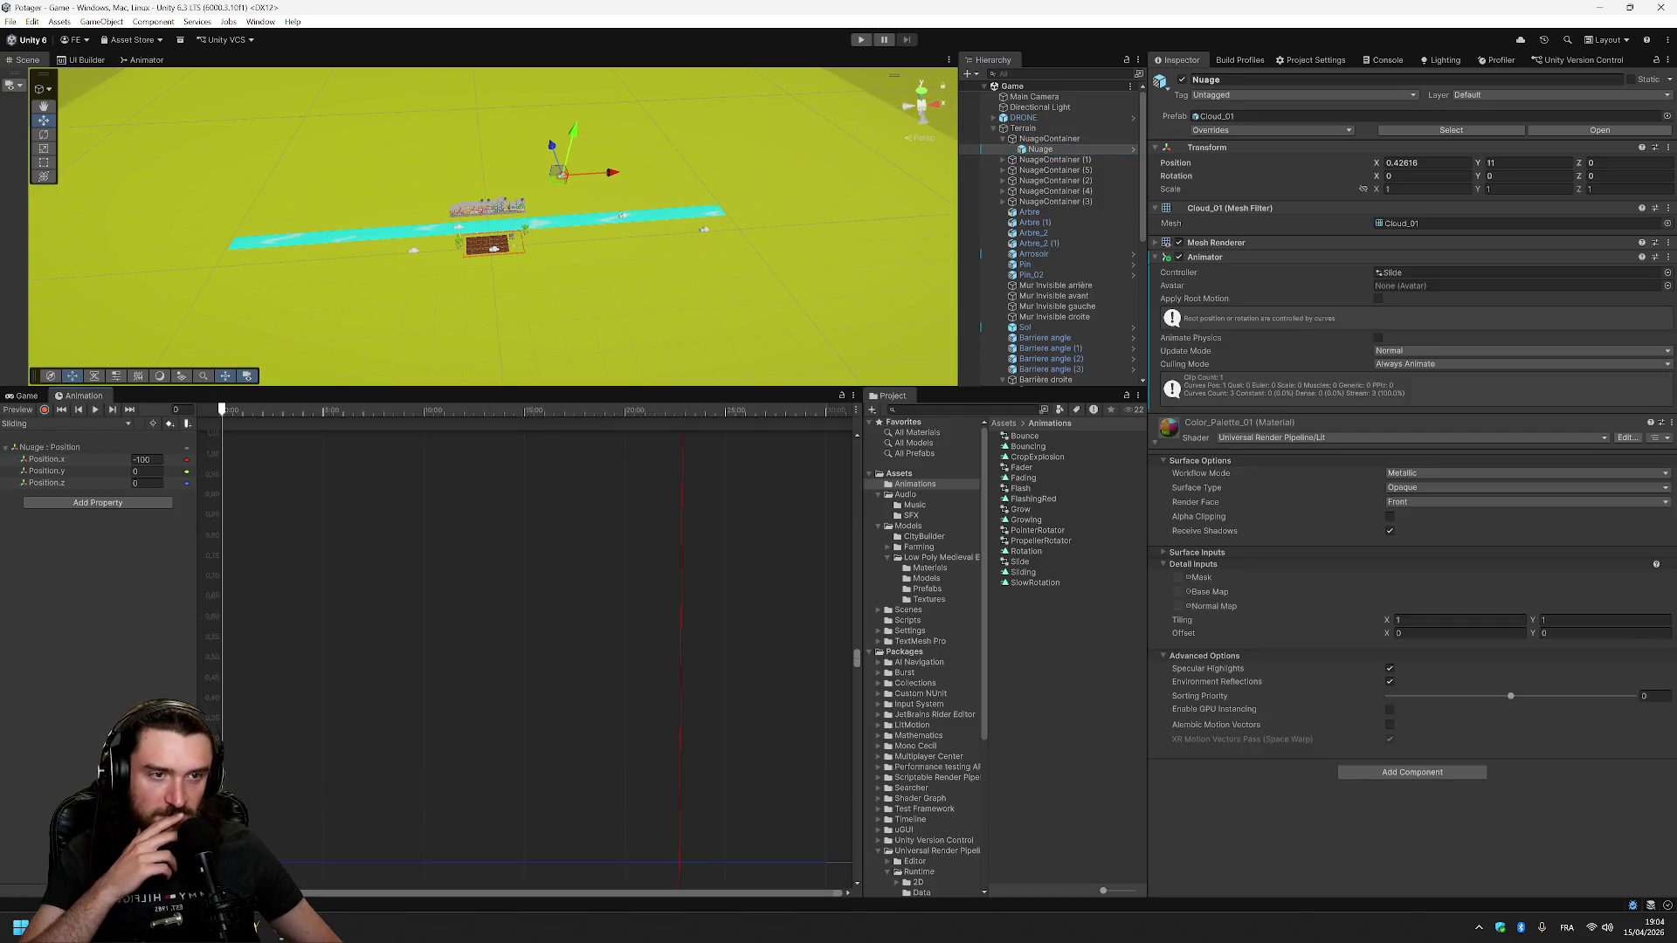
scroll(602, 685, "down", 5)
scroll(612, 685, "down", 4)
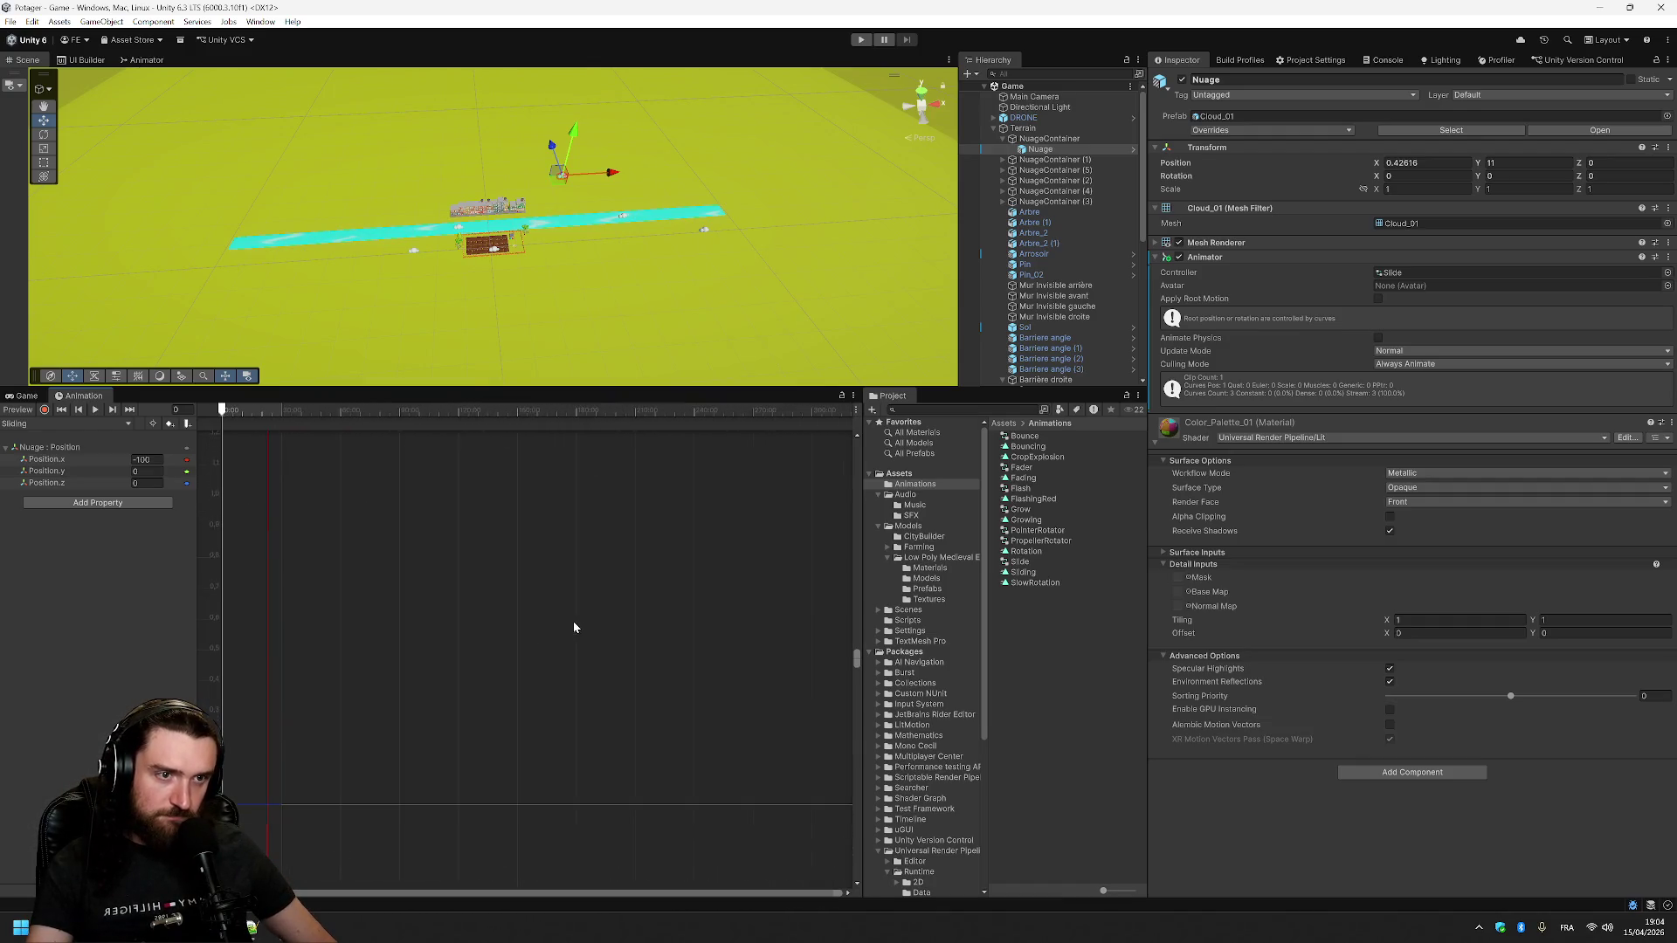
scroll(572, 627, "down", 8)
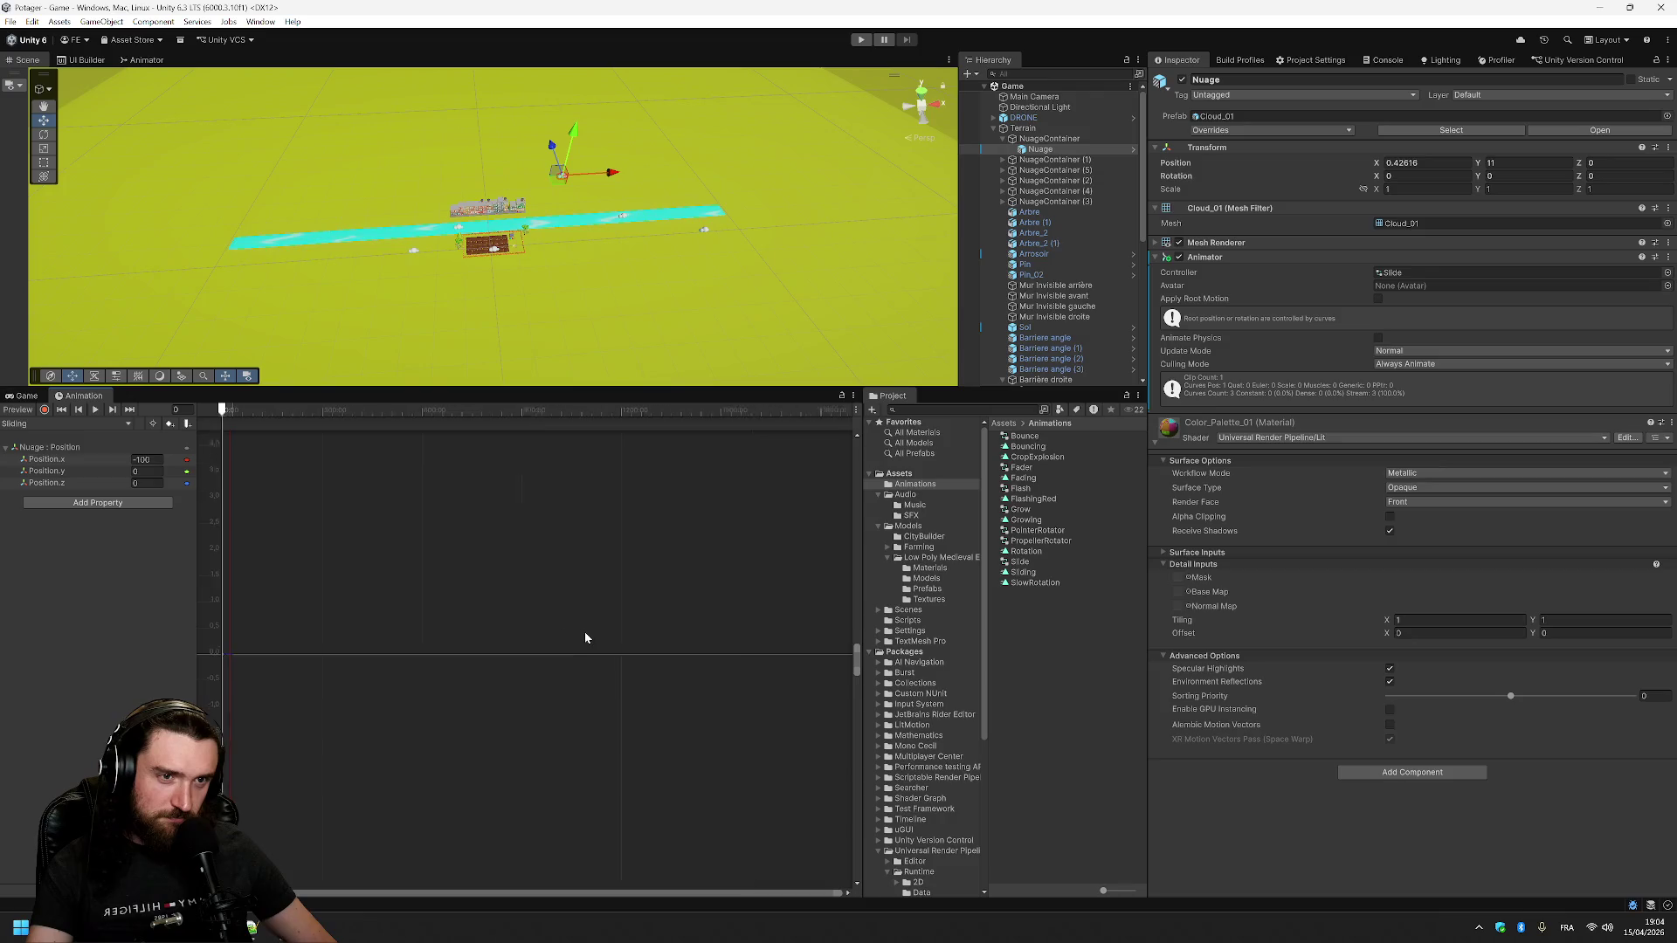
scroll(284, 634, "up", 2)
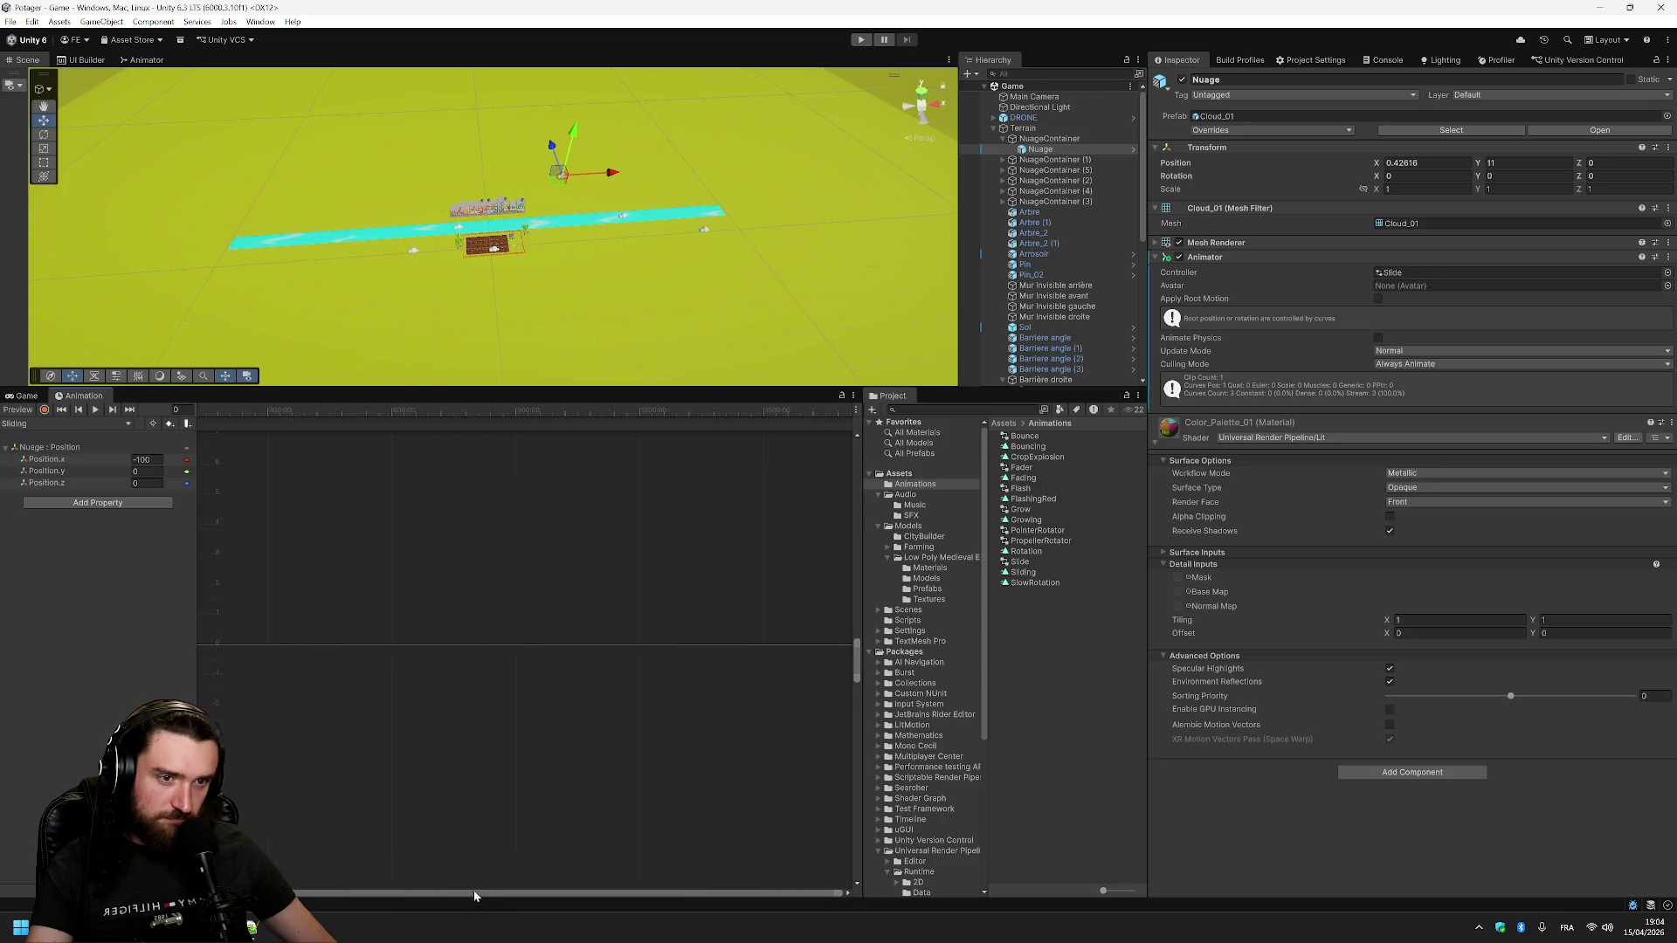
scroll(243, 573, "up", 5)
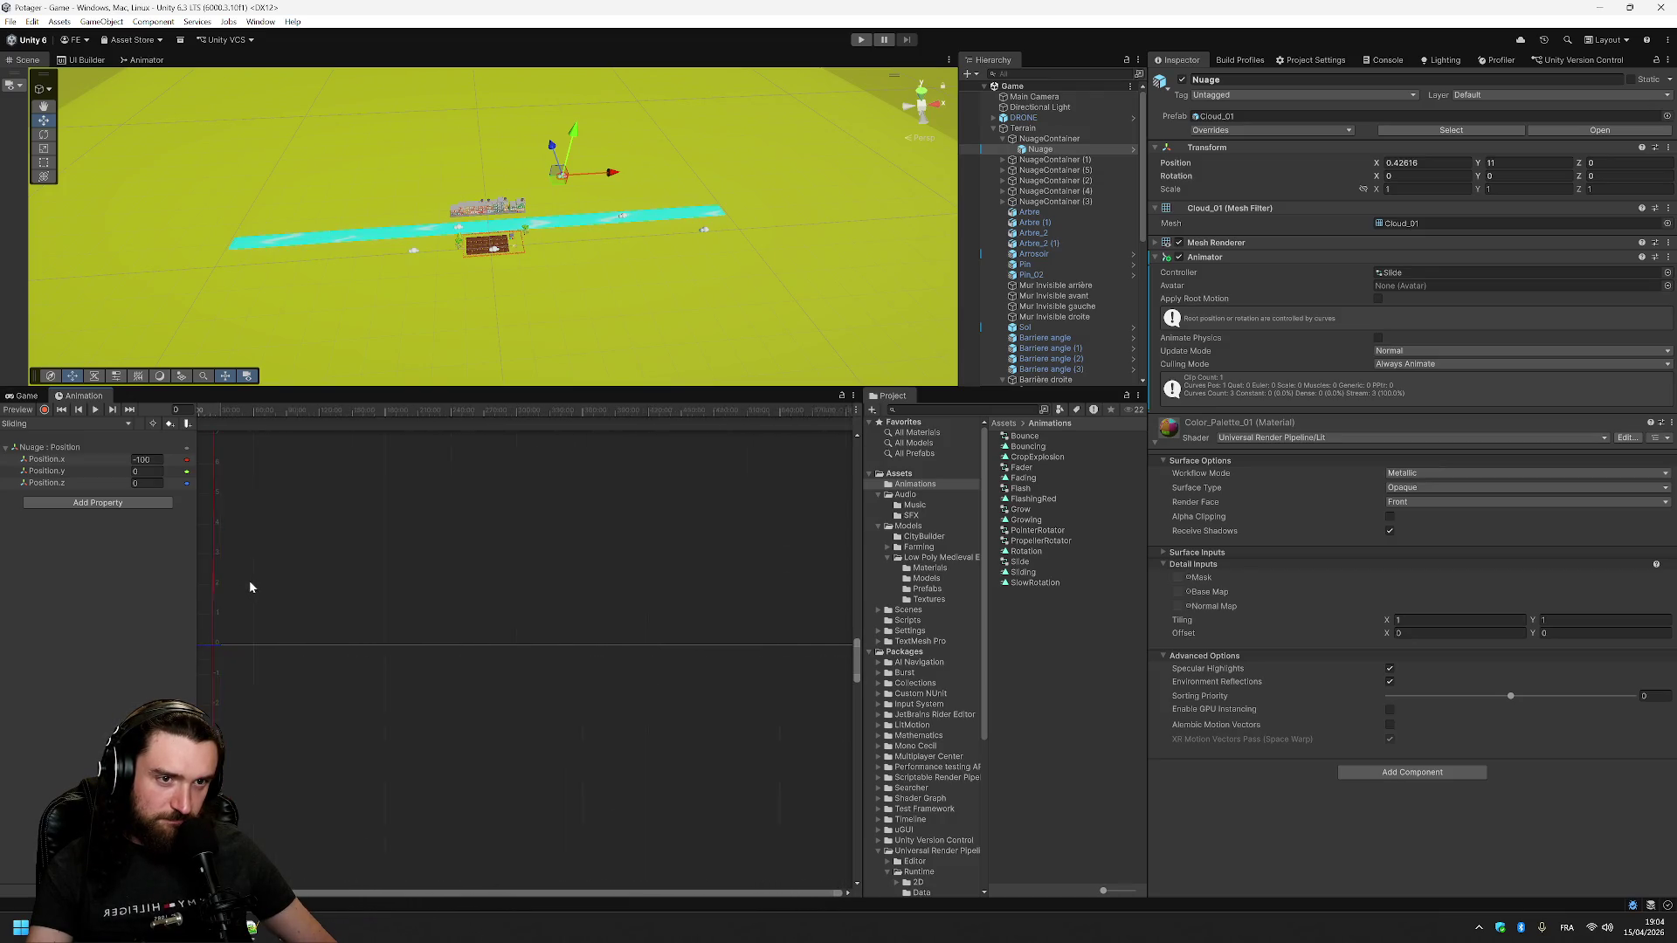
scroll(258, 588, "down", 10)
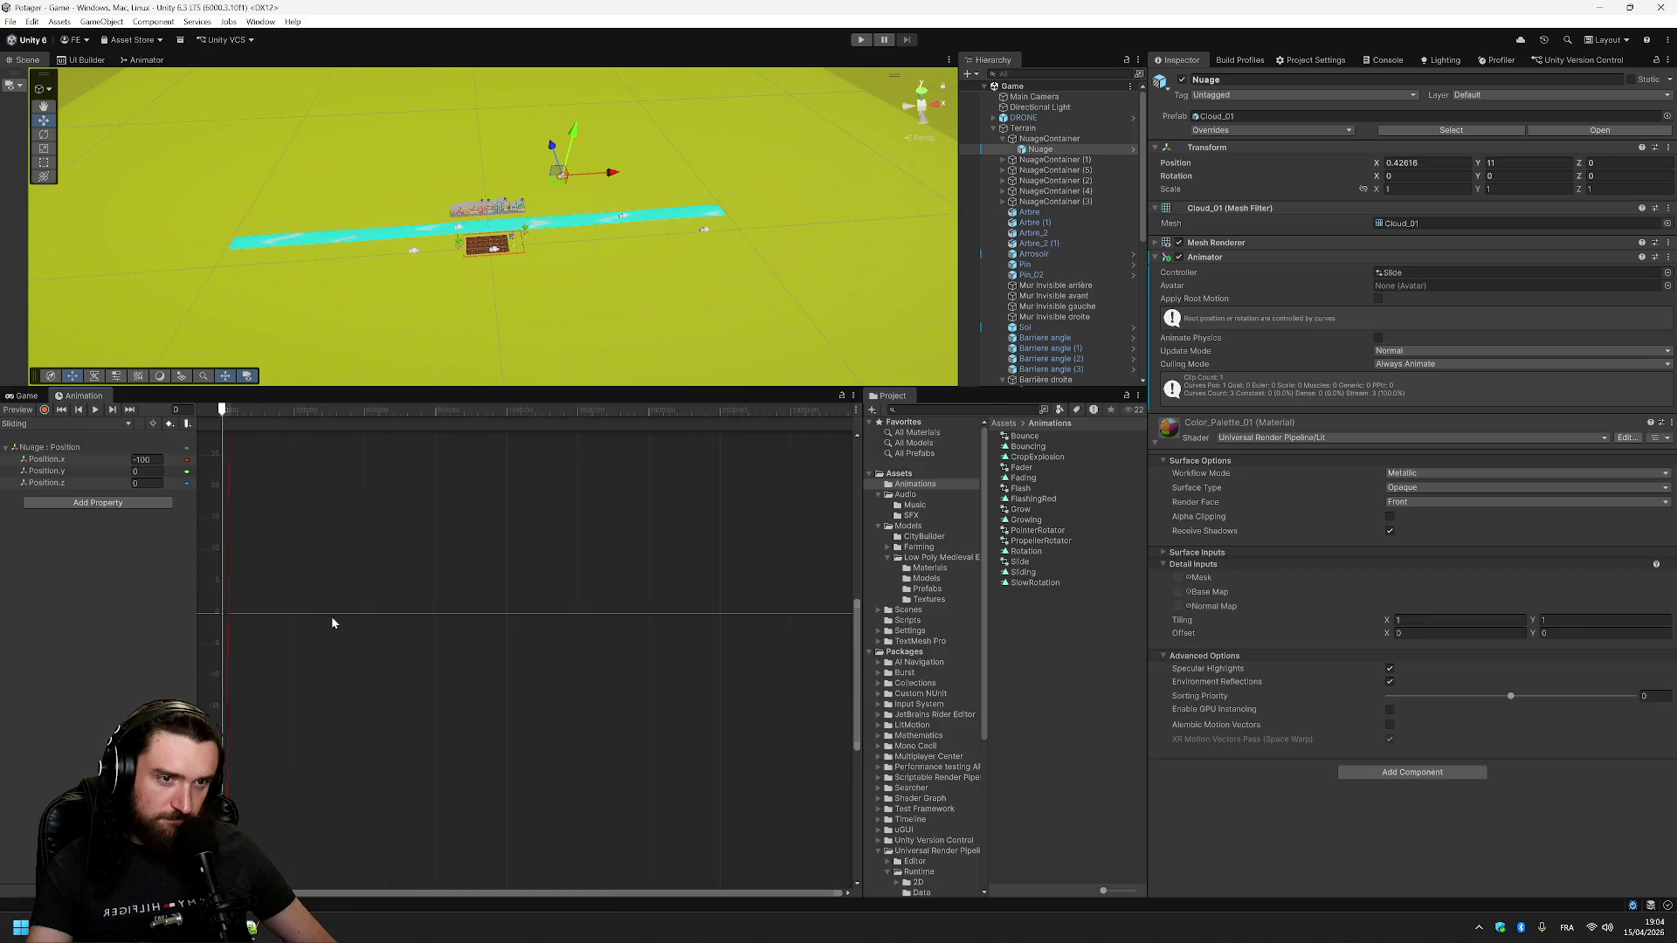
scroll(329, 618, "down", 3)
scroll(291, 653, "down", 3)
scroll(442, 731, "up", 5)
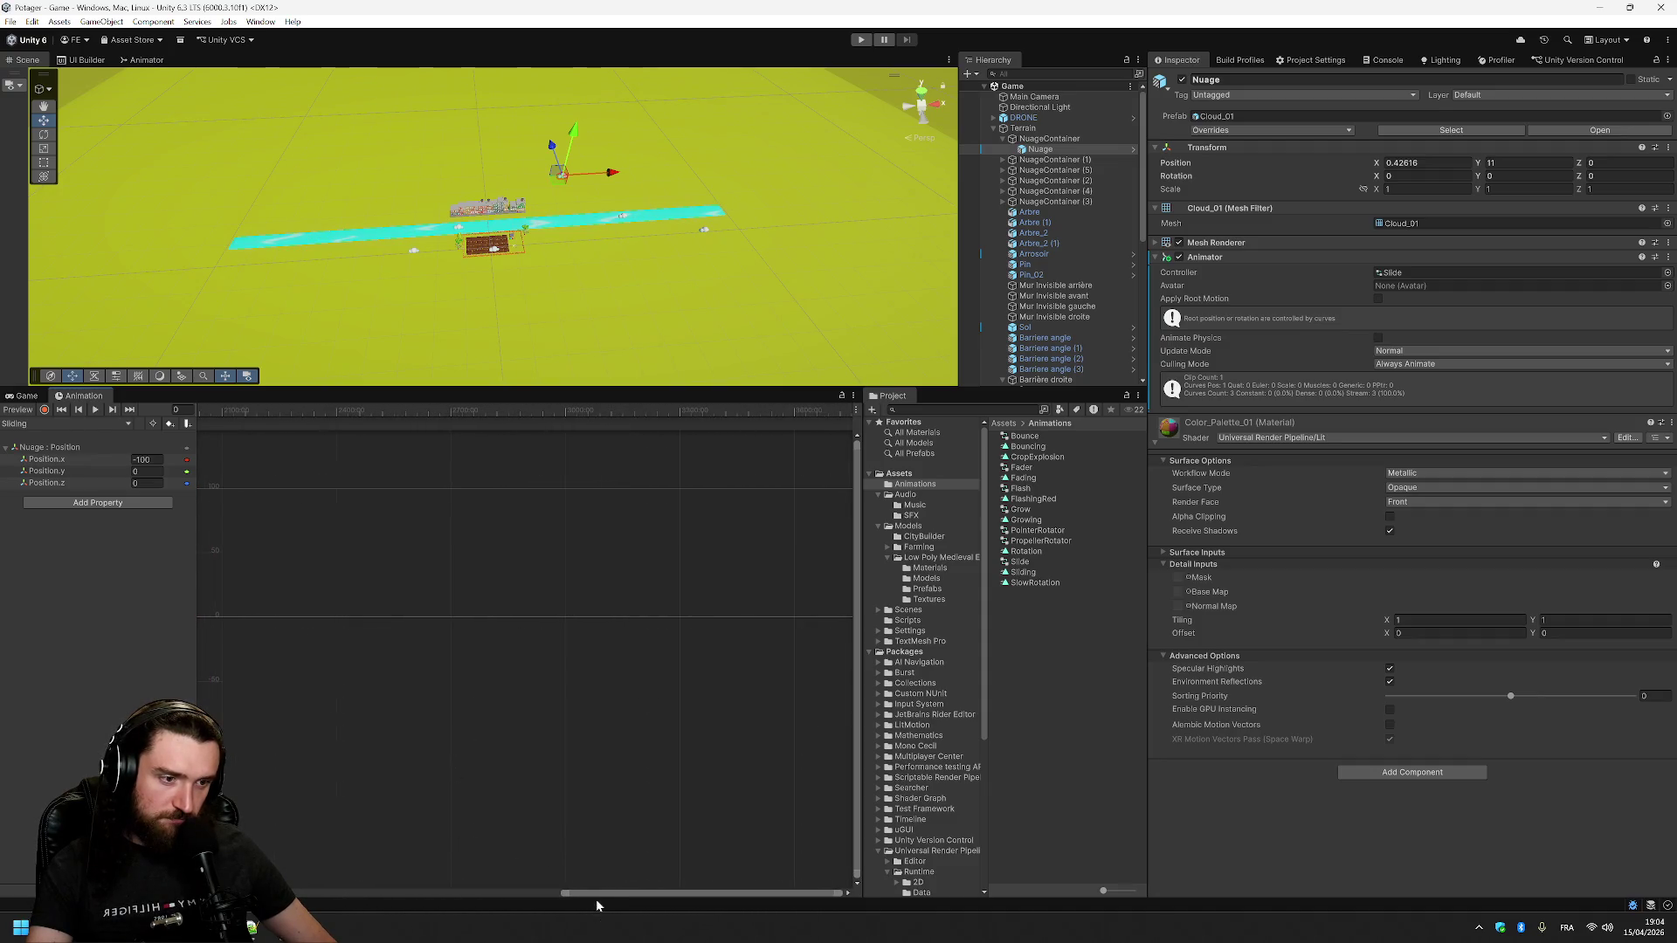
left_click_drag(603, 893, 335, 893)
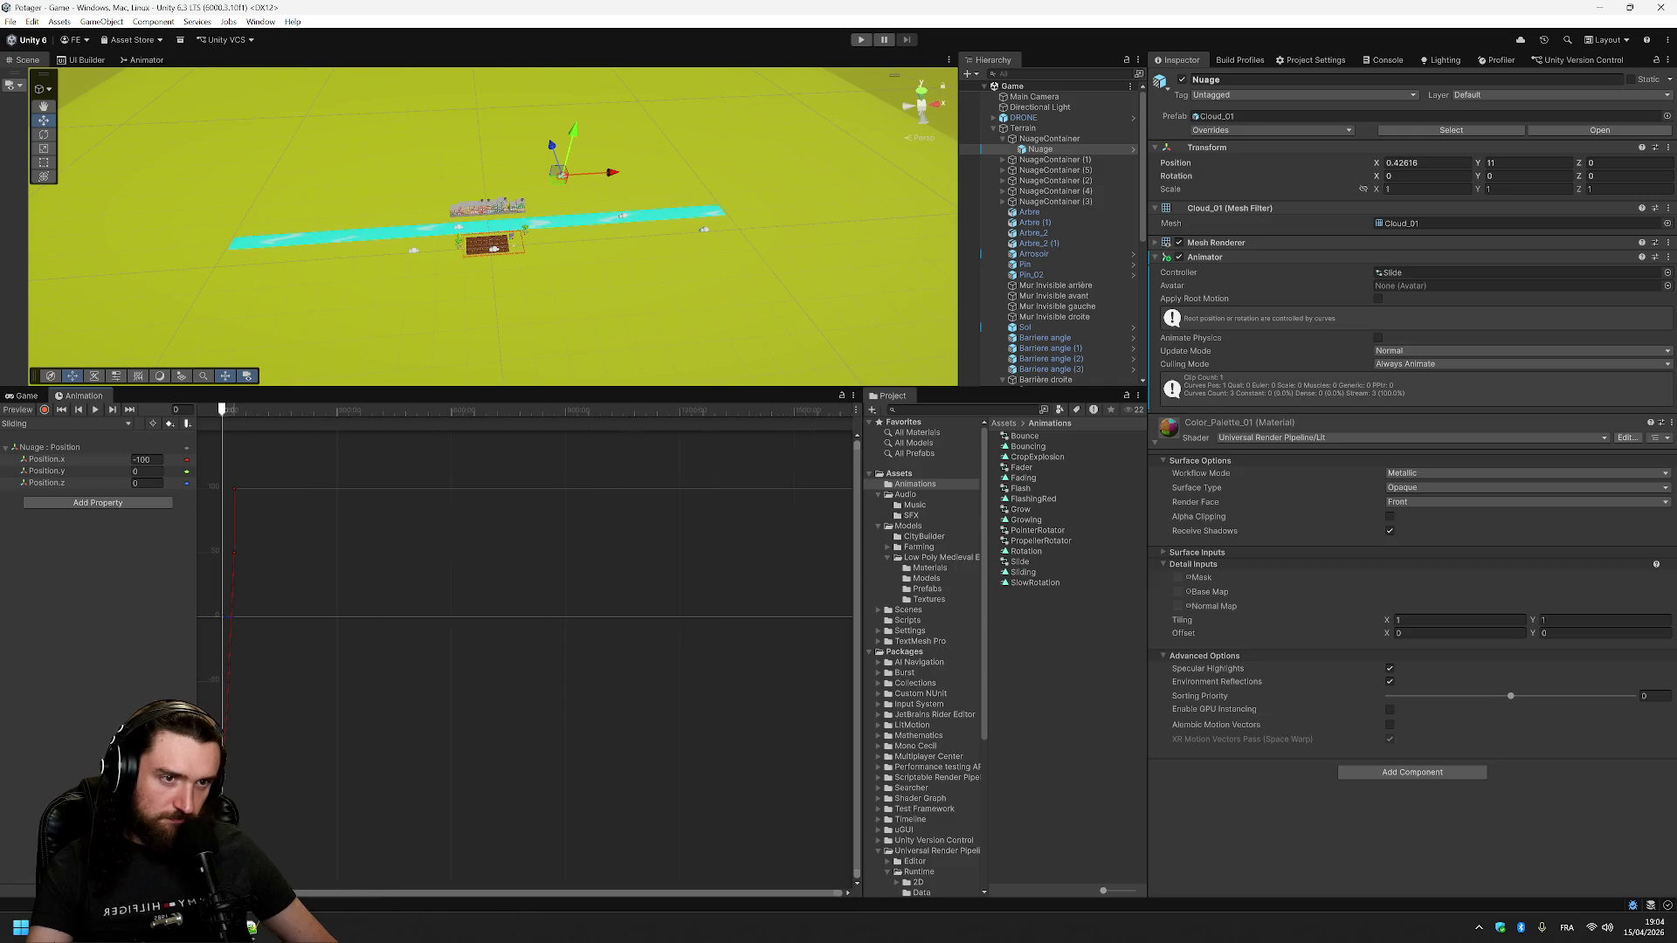
scroll(288, 646, "up", 5)
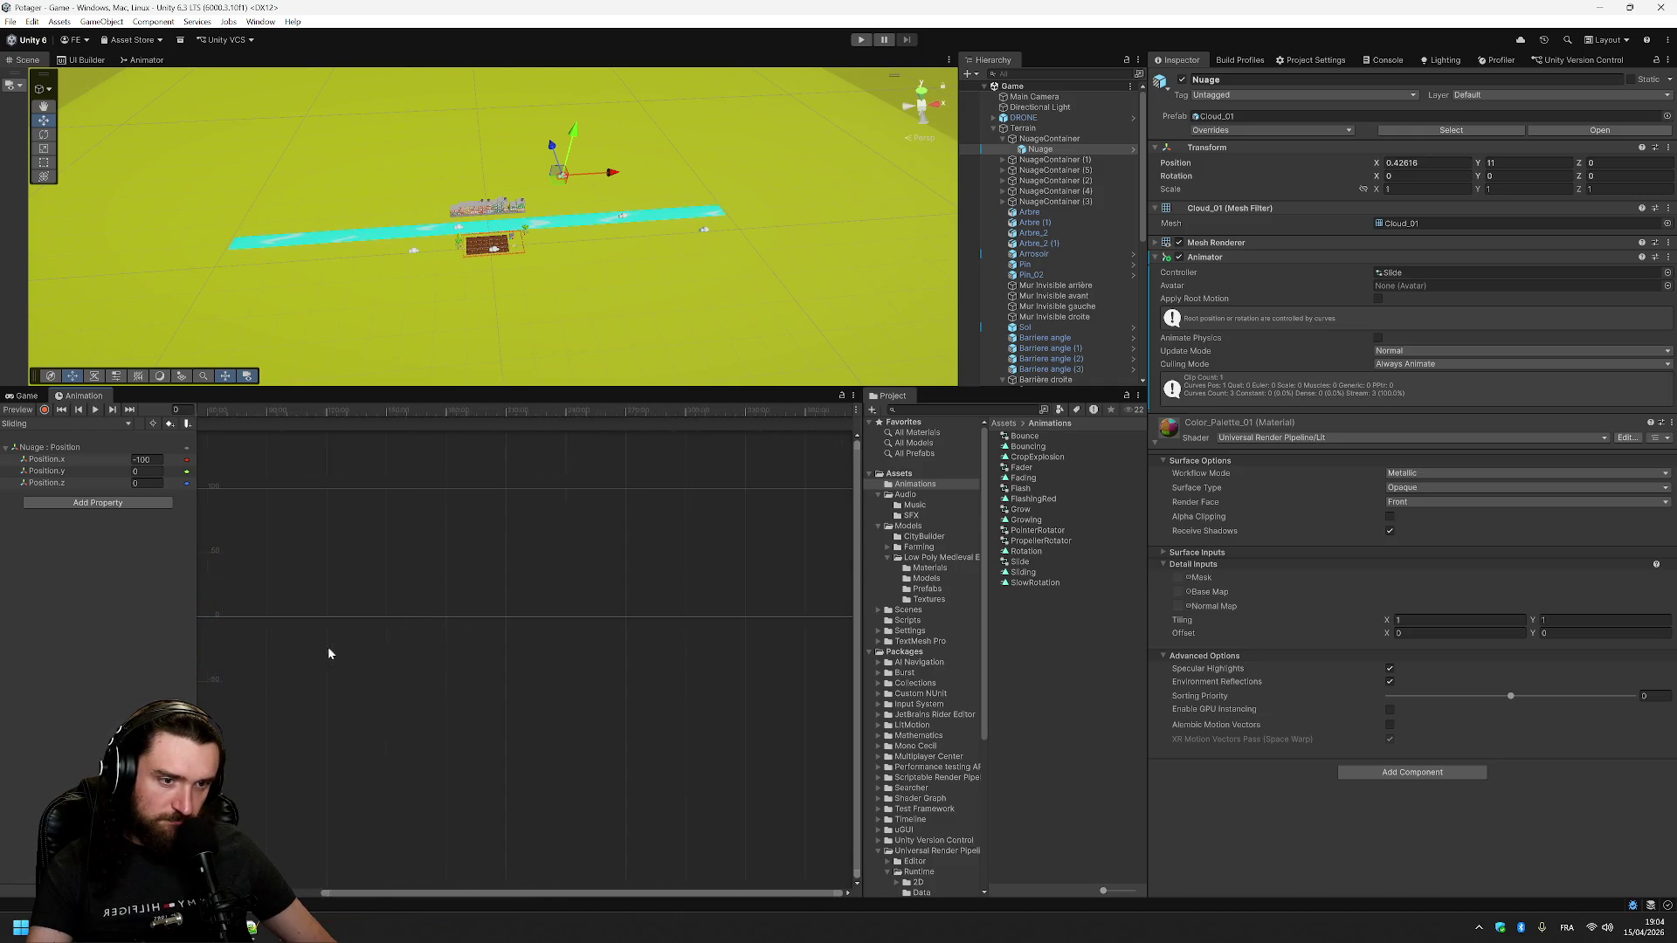
scroll(389, 676, "up", 3)
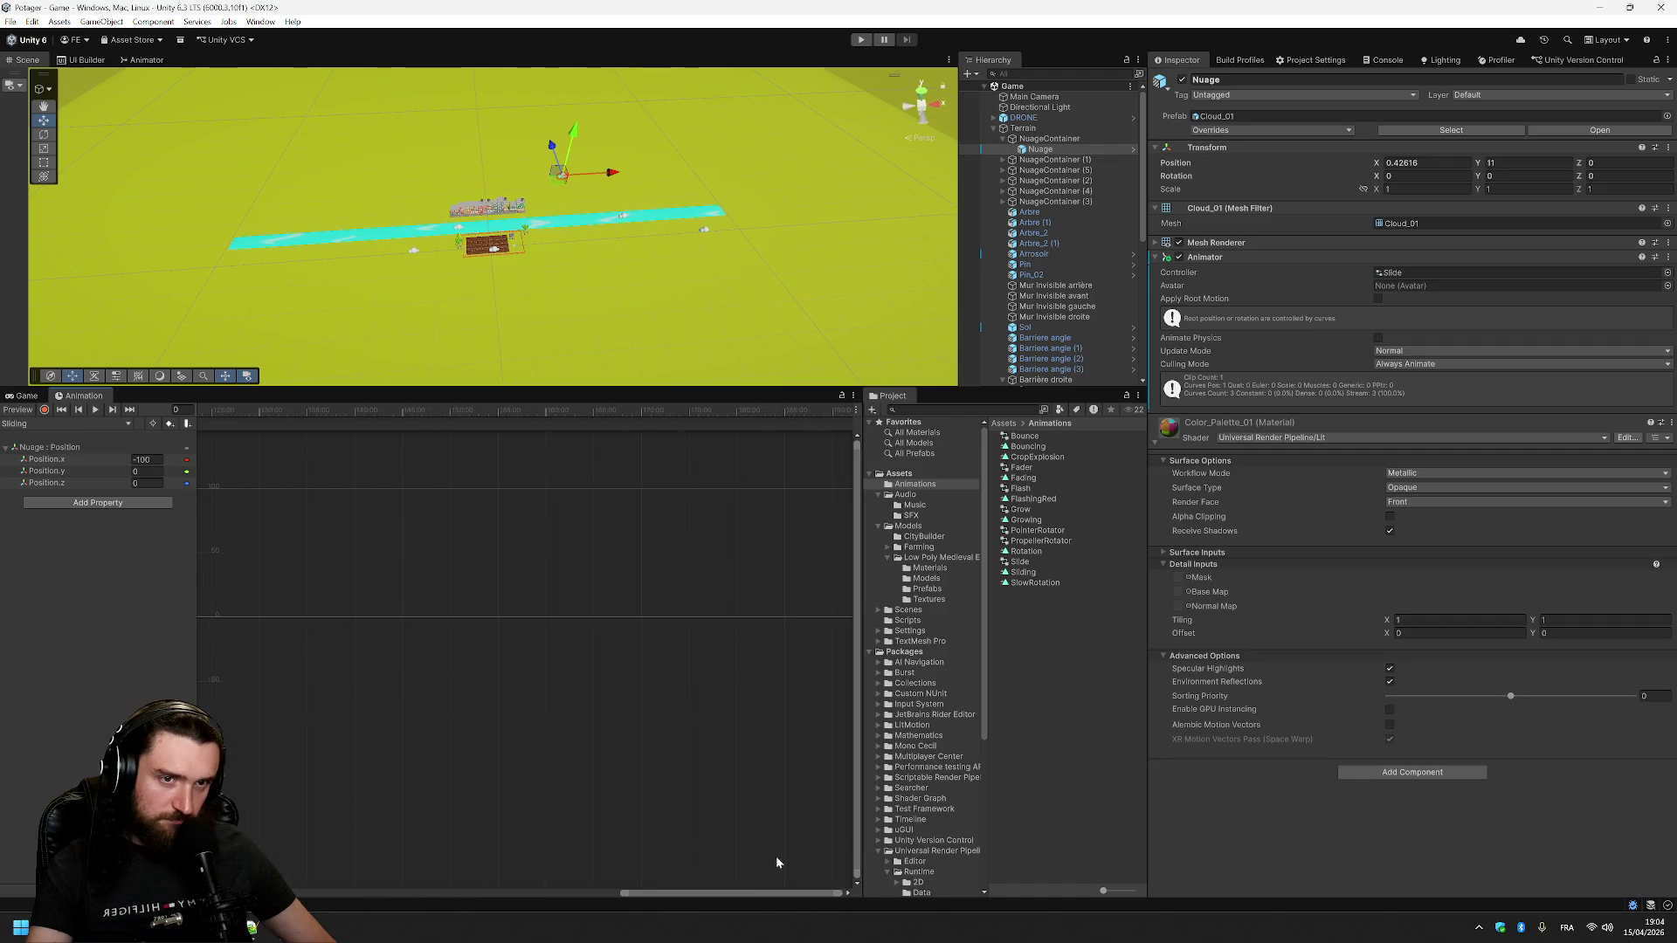
left_click_drag(740, 898, 412, 895)
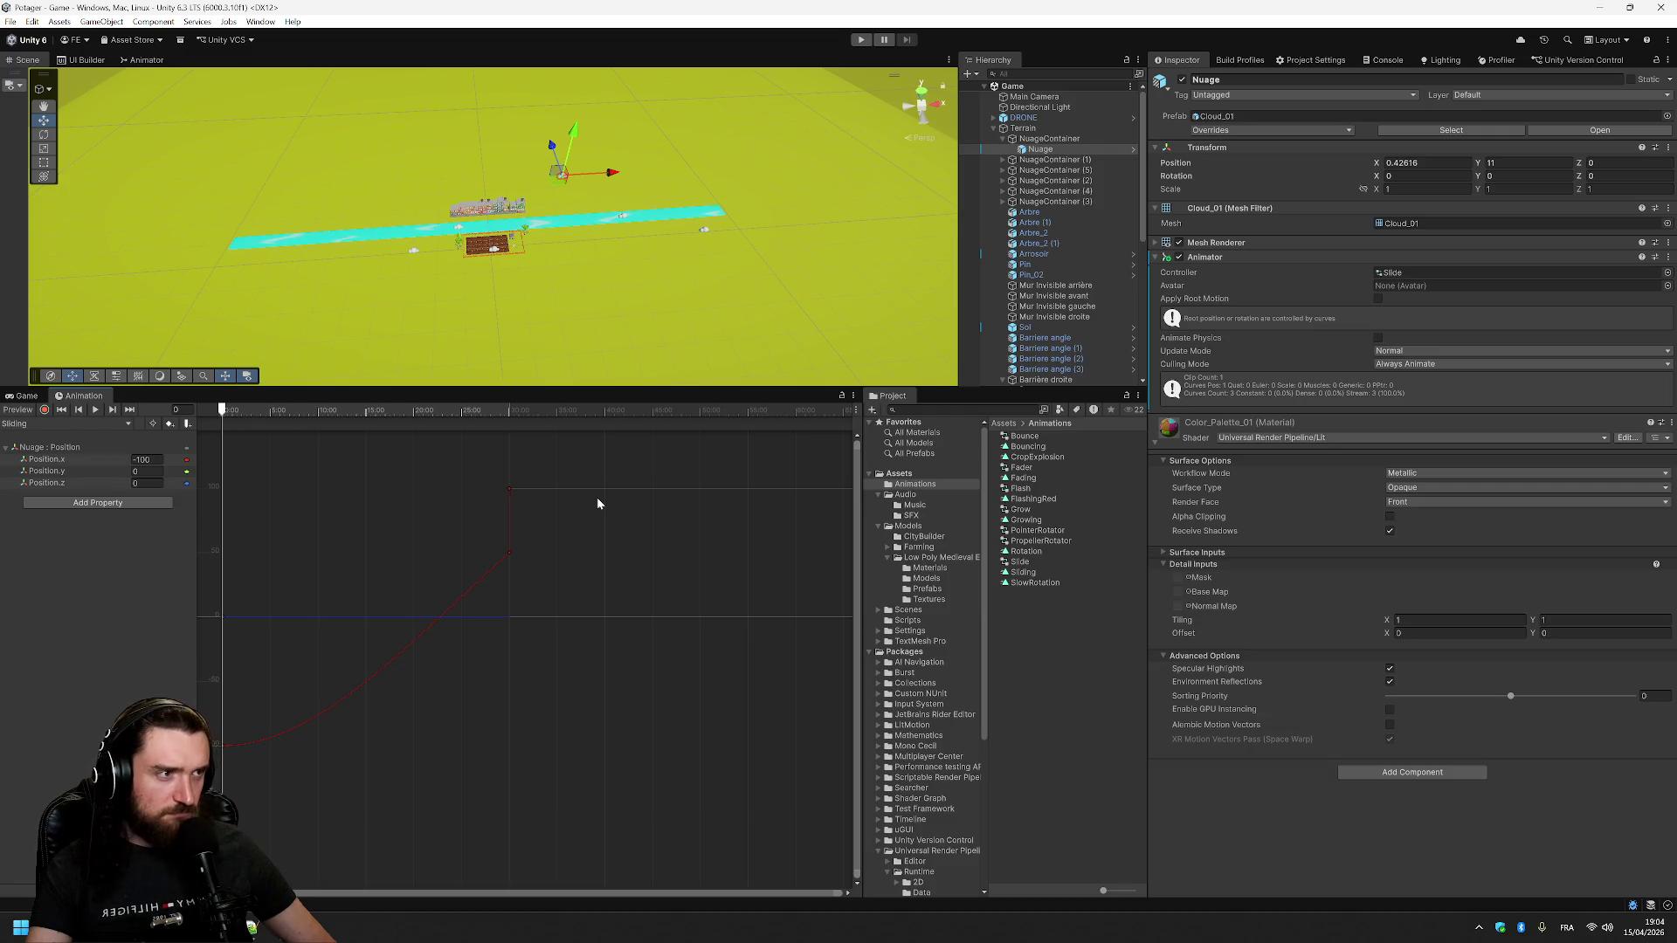
- Add a stray key on the red Position x curve, then delete it again
mouse_move(236, 414)
left_mouse_down()
mouse_move(517, 442)
mouse_move(233, 443)
mouse_move(539, 449)
mouse_move(478, 455)
mouse_move(504, 456)
mouse_move(517, 432)
mouse_move(490, 428)
mouse_move(511, 431)
left_mouse_up()
key("ctrl+Tab")
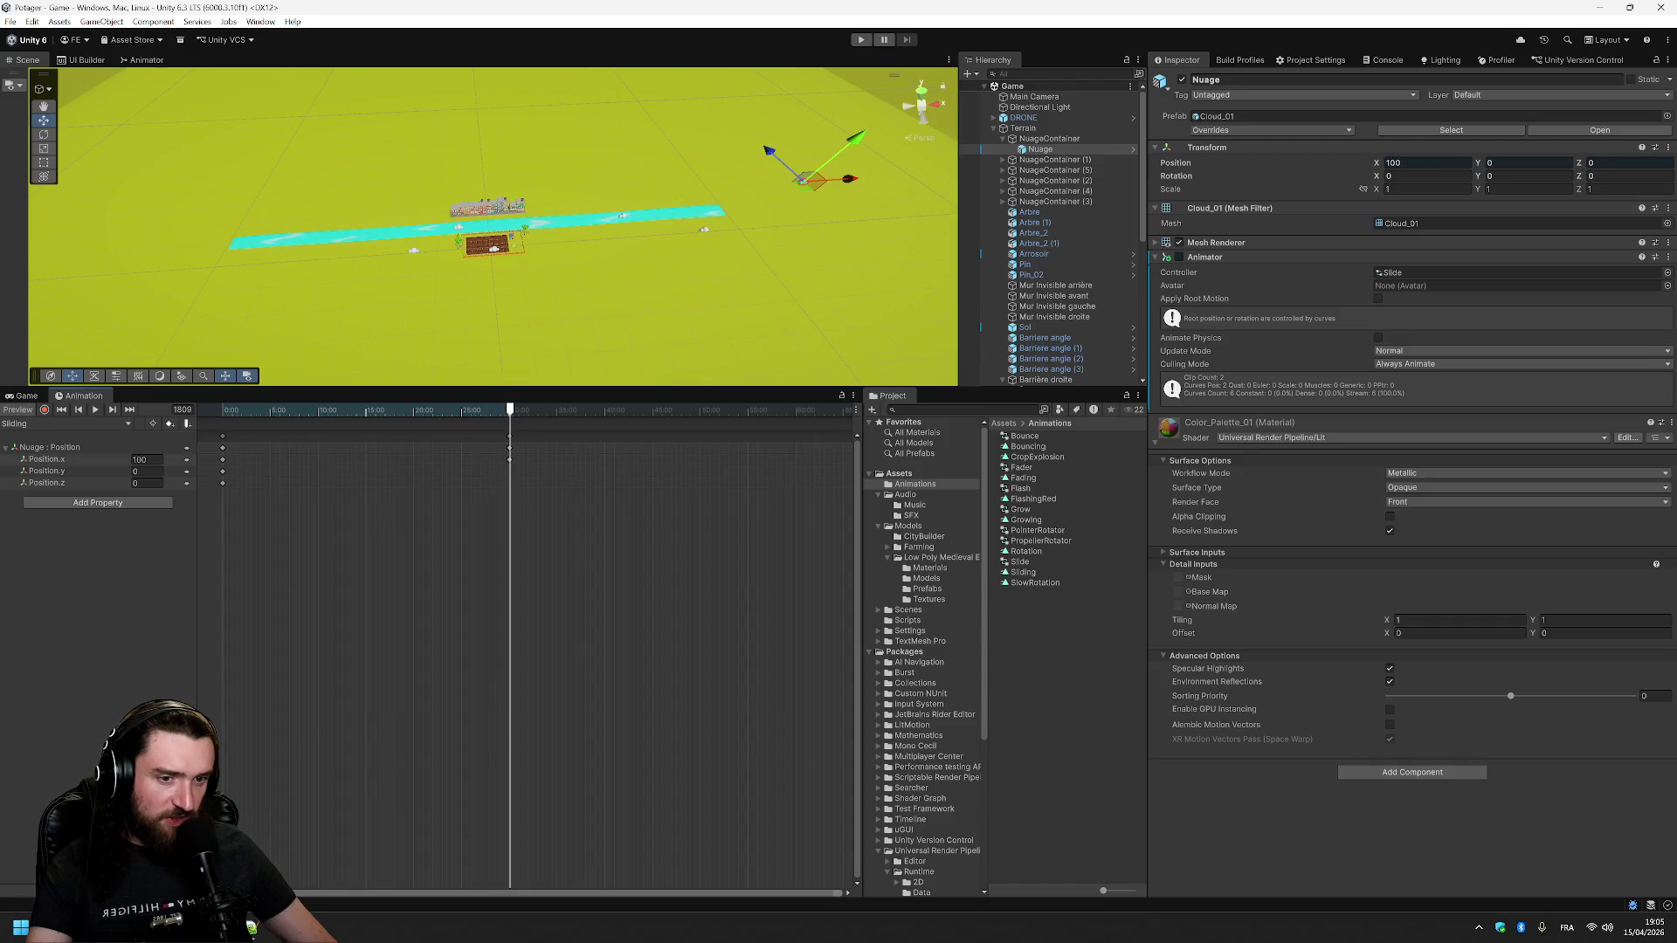
key("ctrl+Tab")
double_click(472, 536)
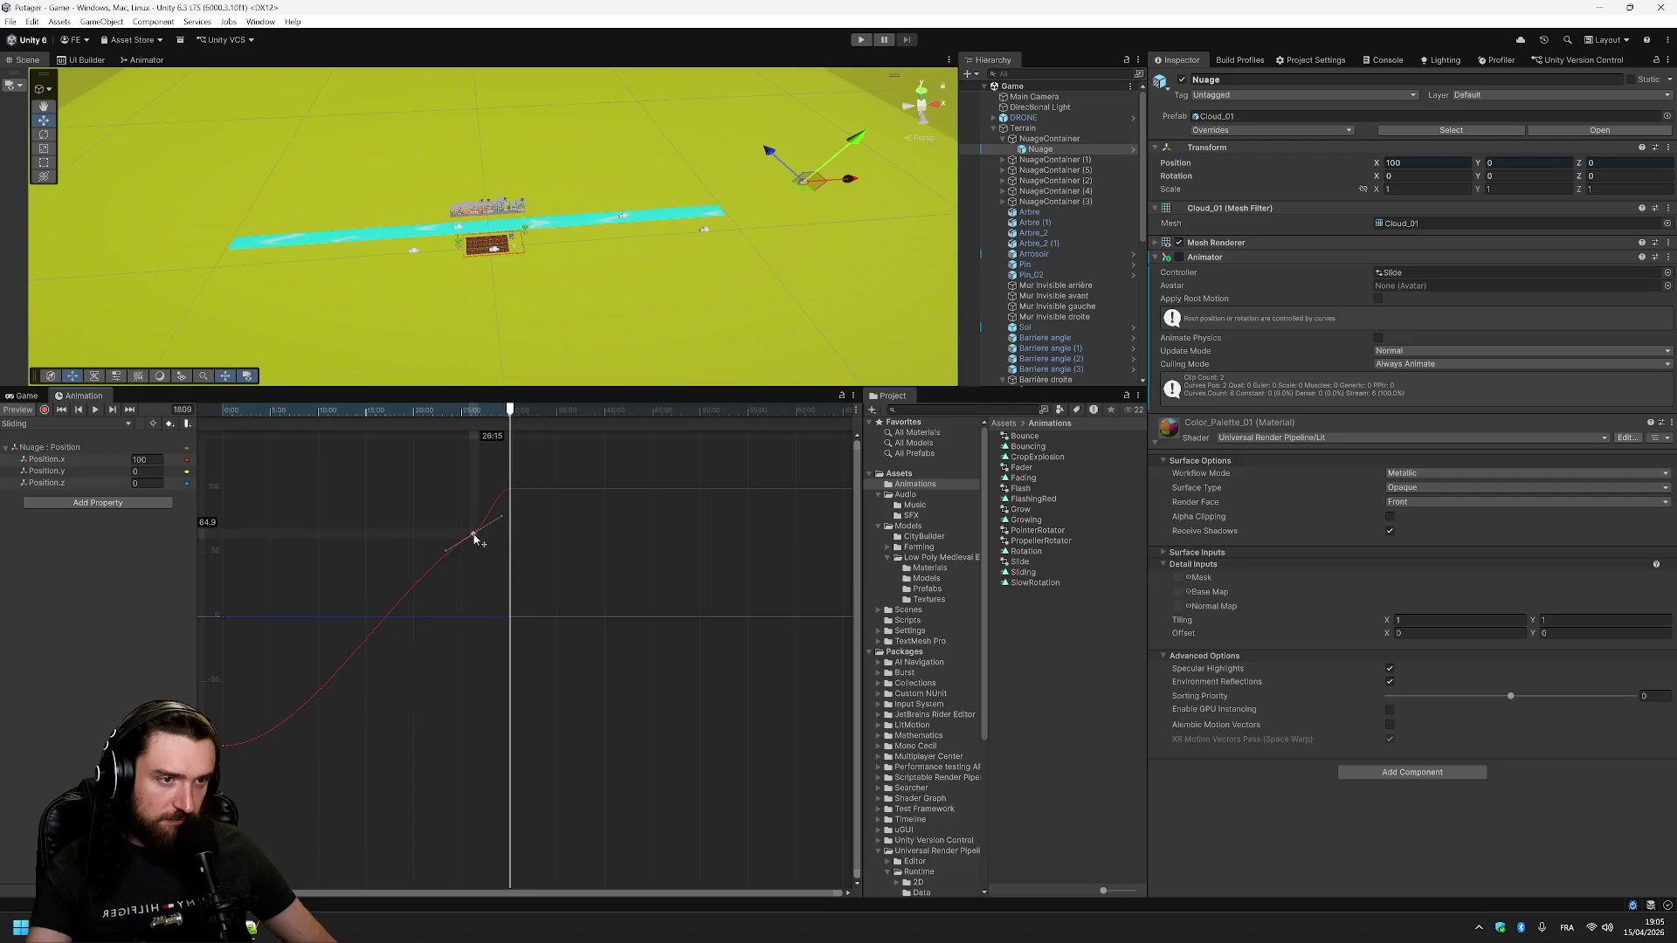
right_click(472, 535)
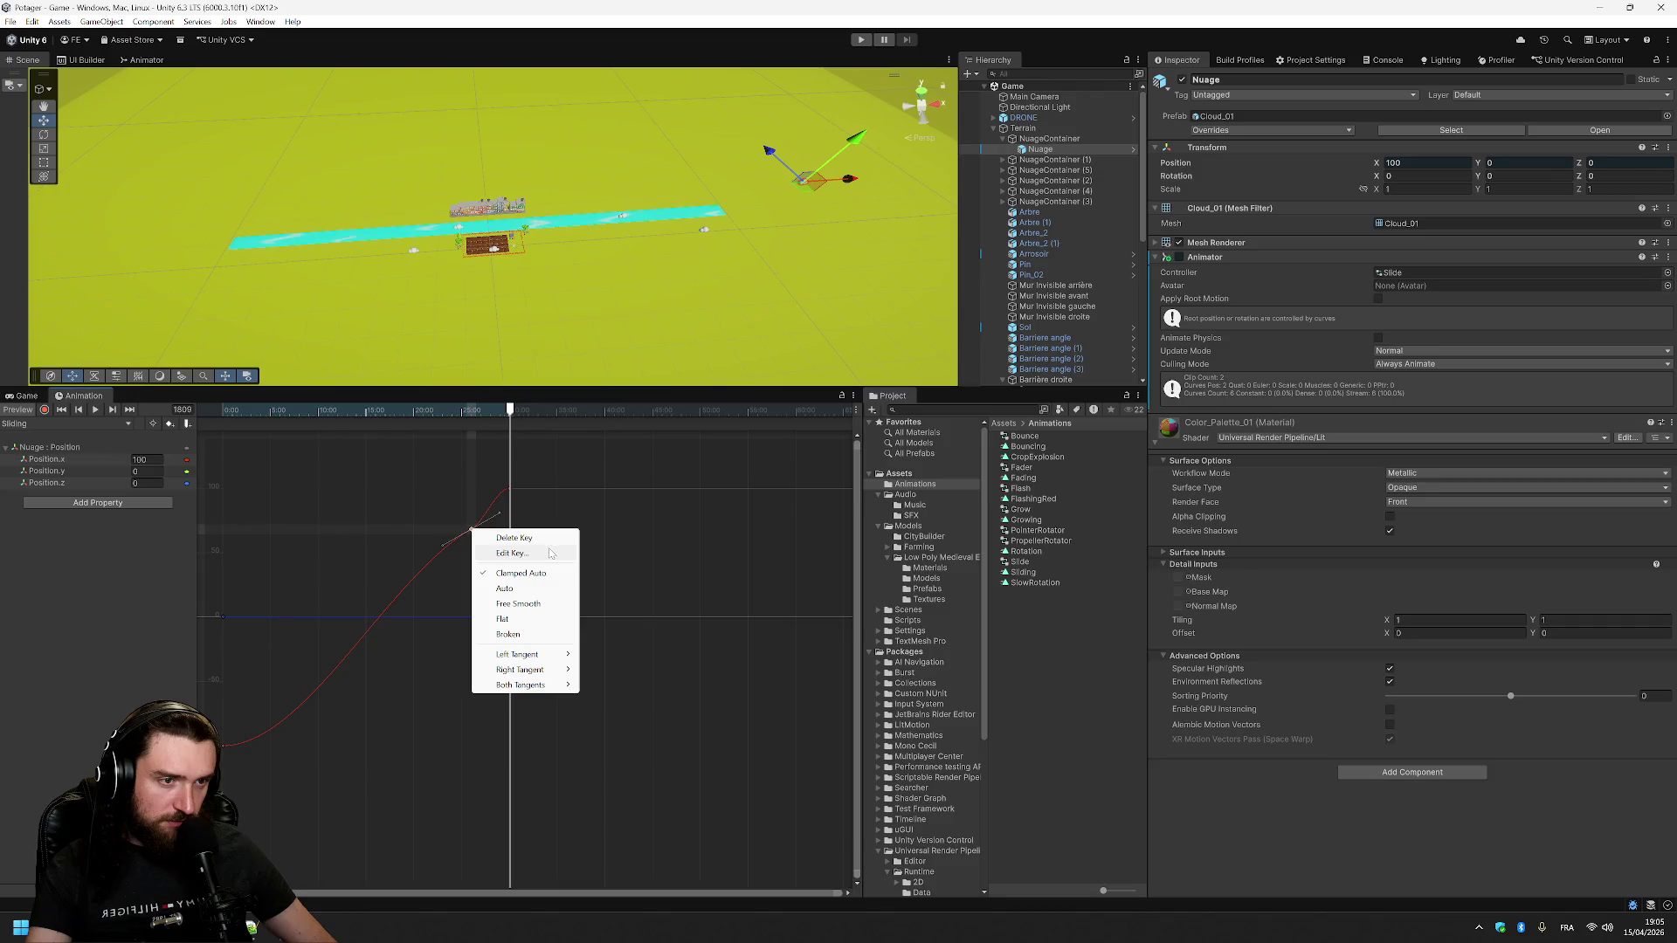
left_click(514, 538)
- Drag the top key's tangent so the Position x curve becomes a straight slope, then preview
mouse_move(510, 425)
left_mouse_down()
mouse_move(223, 437)
mouse_move(529, 450)
left_mouse_up()
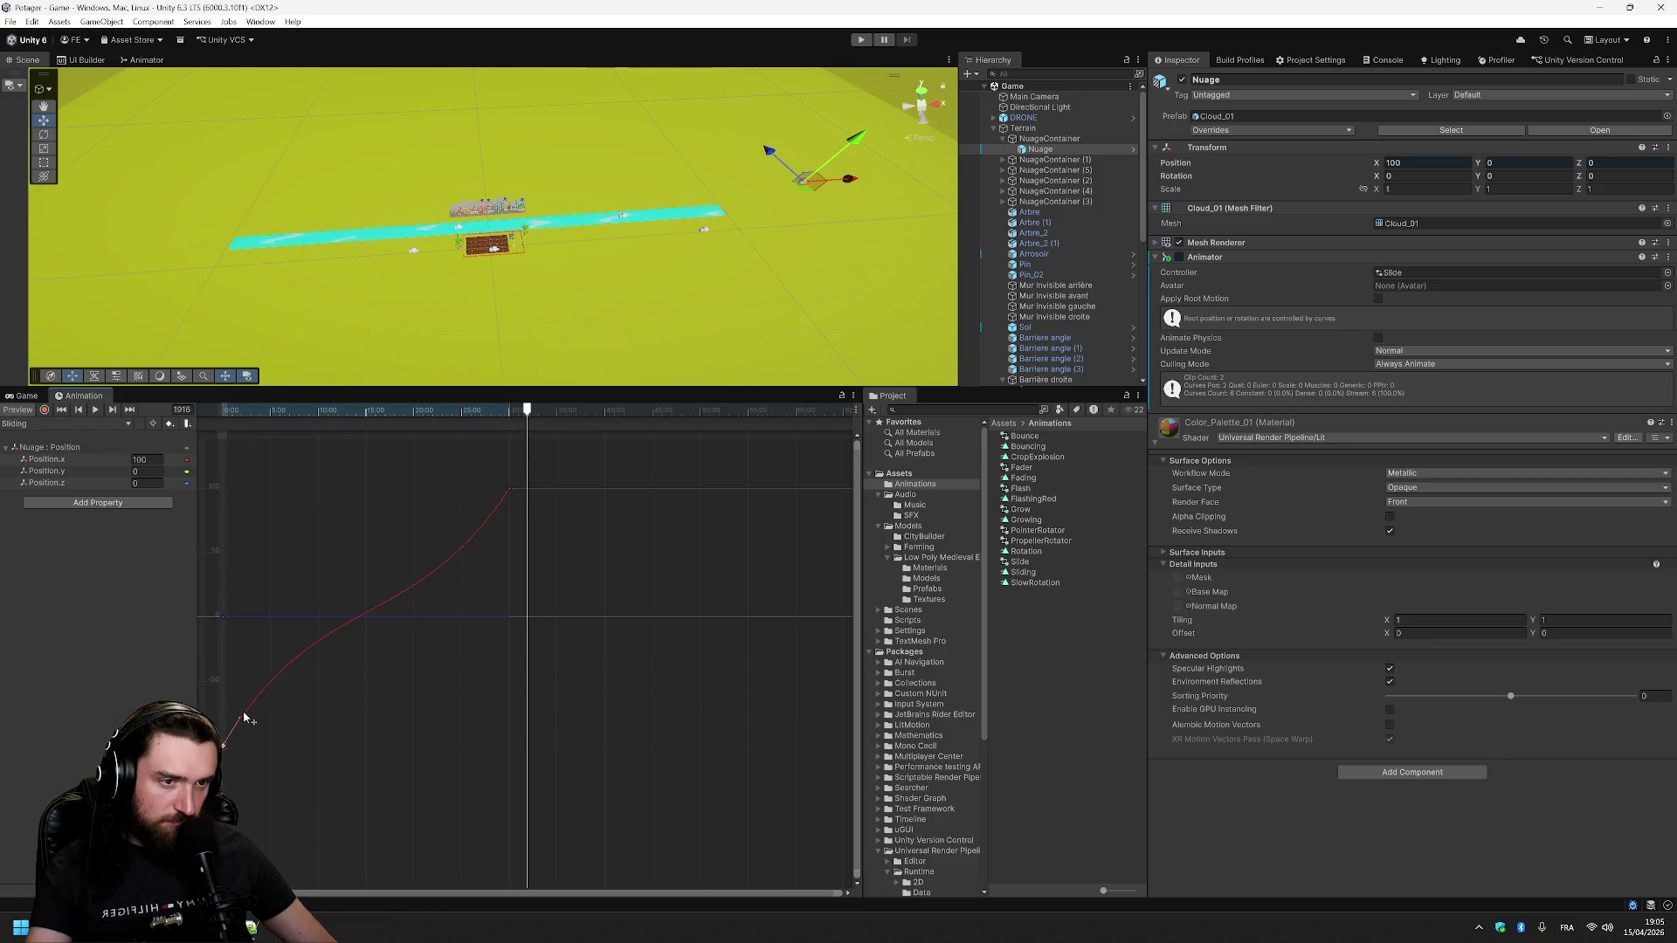
right_click(254, 714)
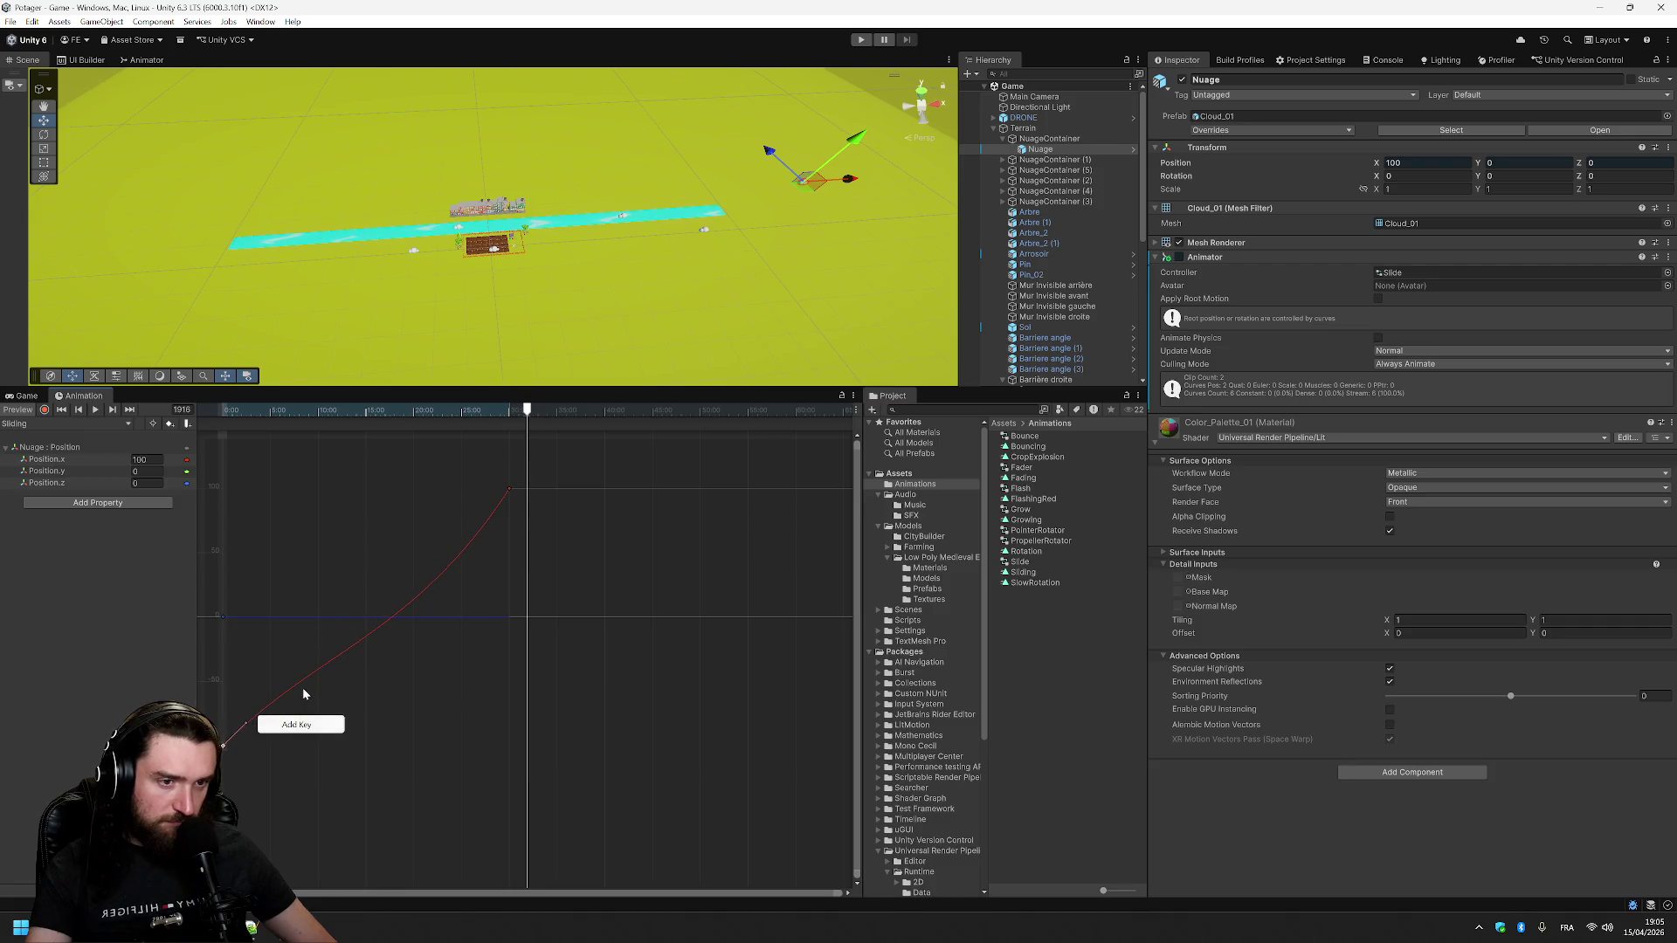
right_click(303, 684)
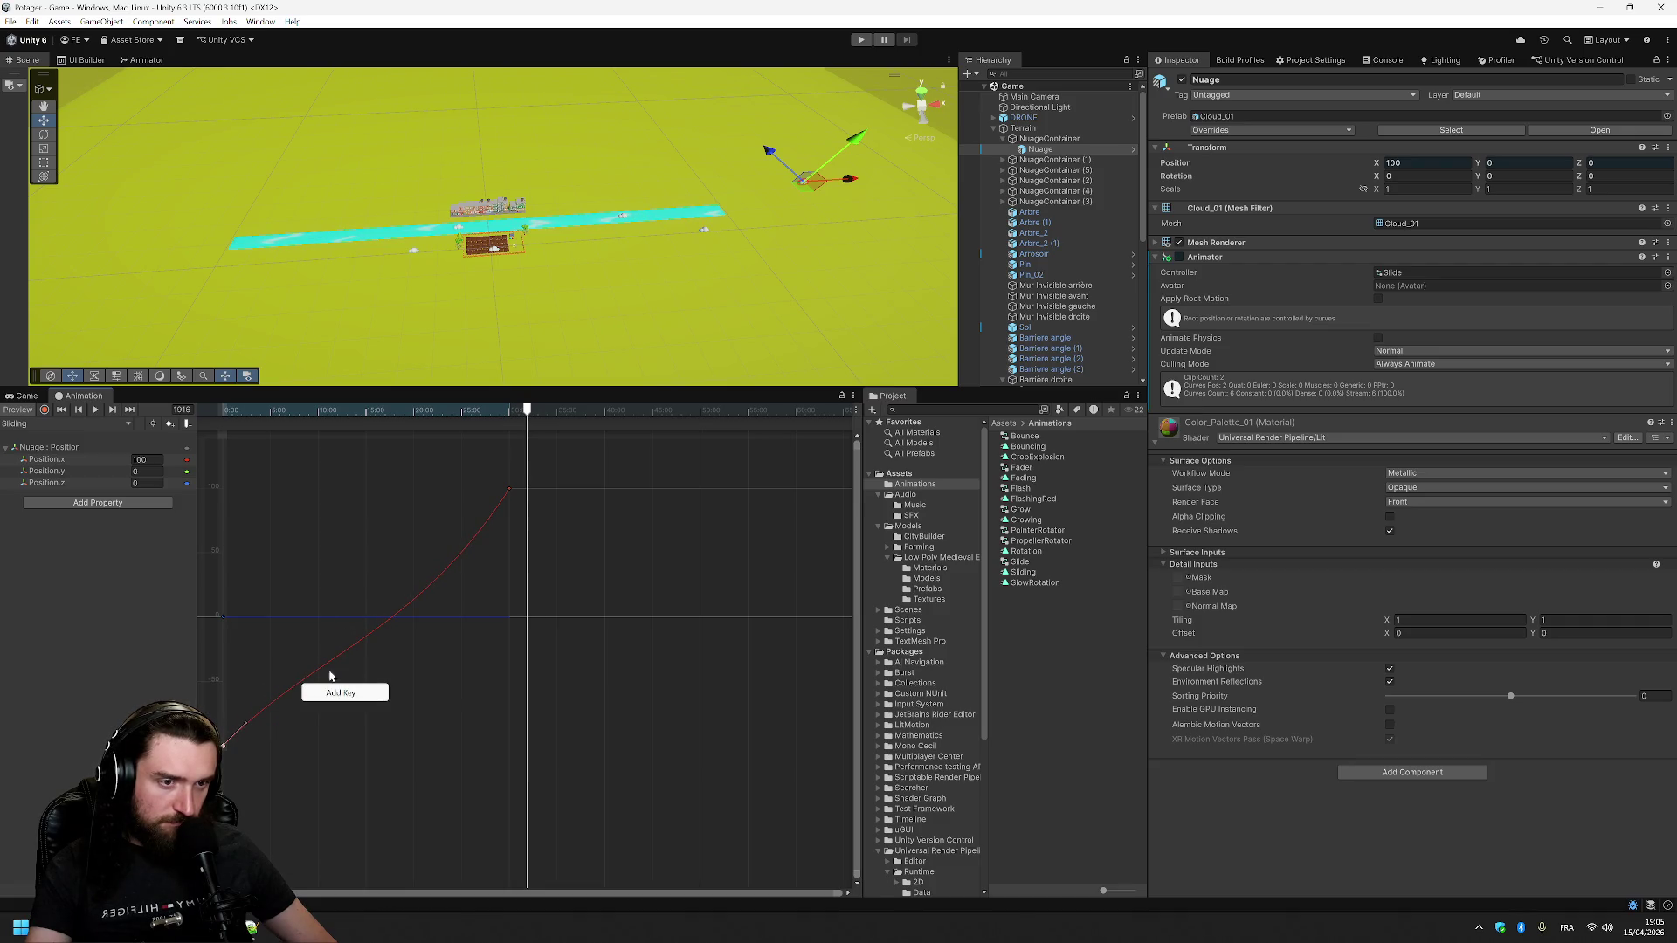
left_click(511, 493)
left_click_drag(488, 517, 483, 513)
mouse_move(513, 452)
left_mouse_down()
mouse_move(219, 443)
mouse_move(518, 455)
mouse_move(446, 449)
left_mouse_up()
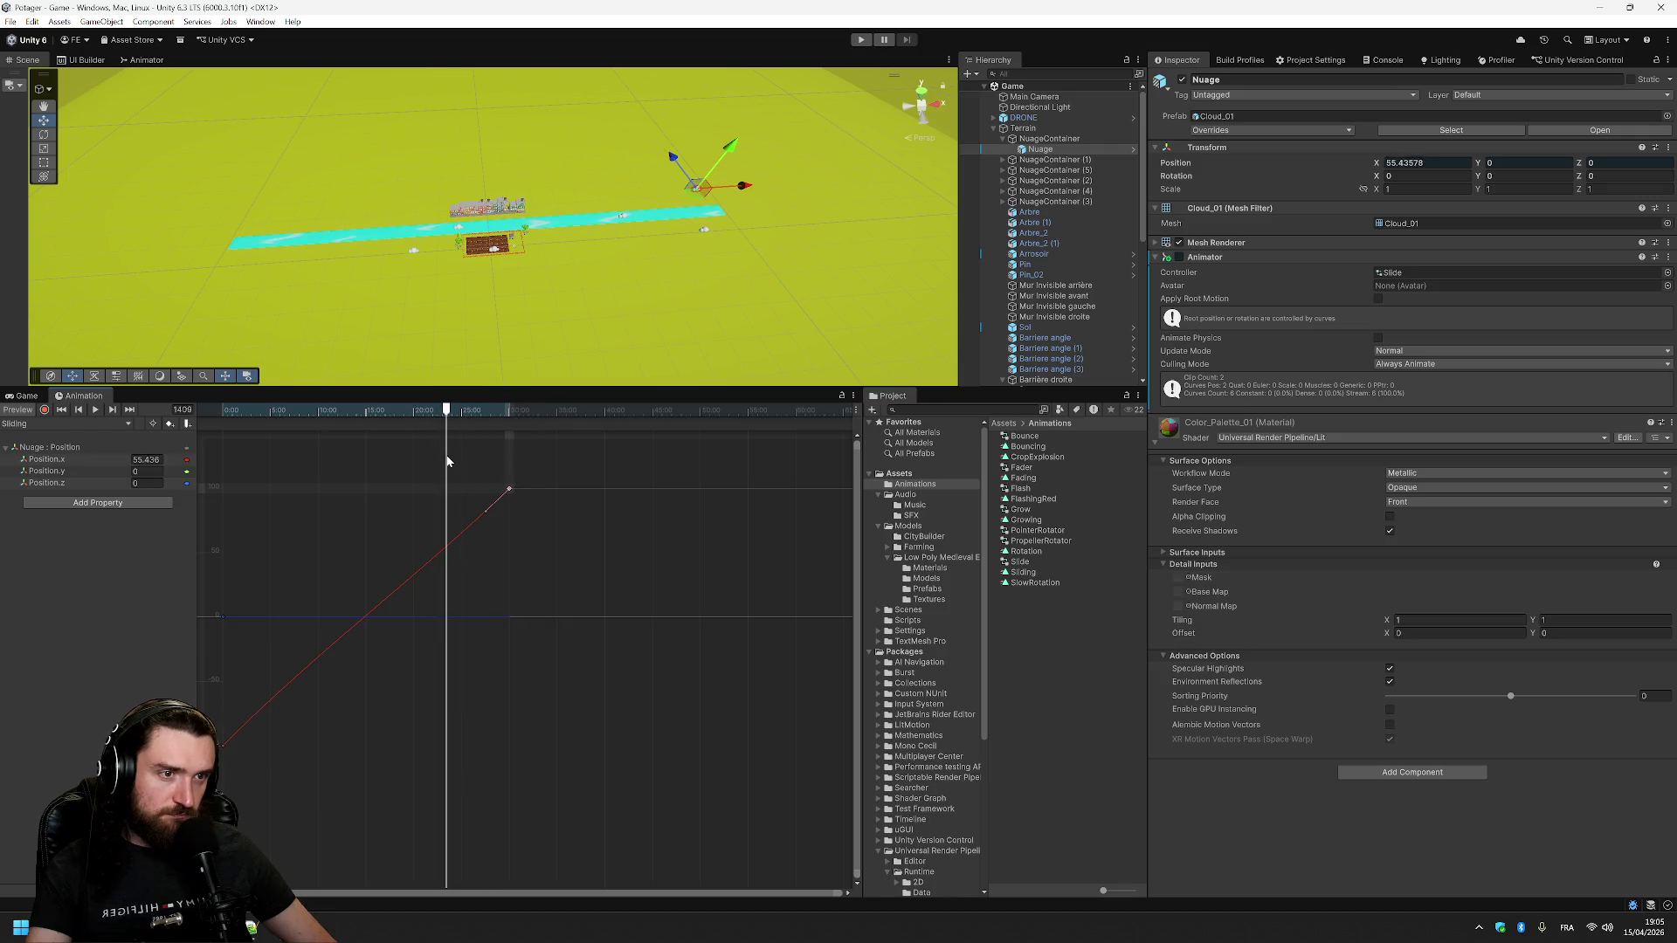
left_click(97, 410)
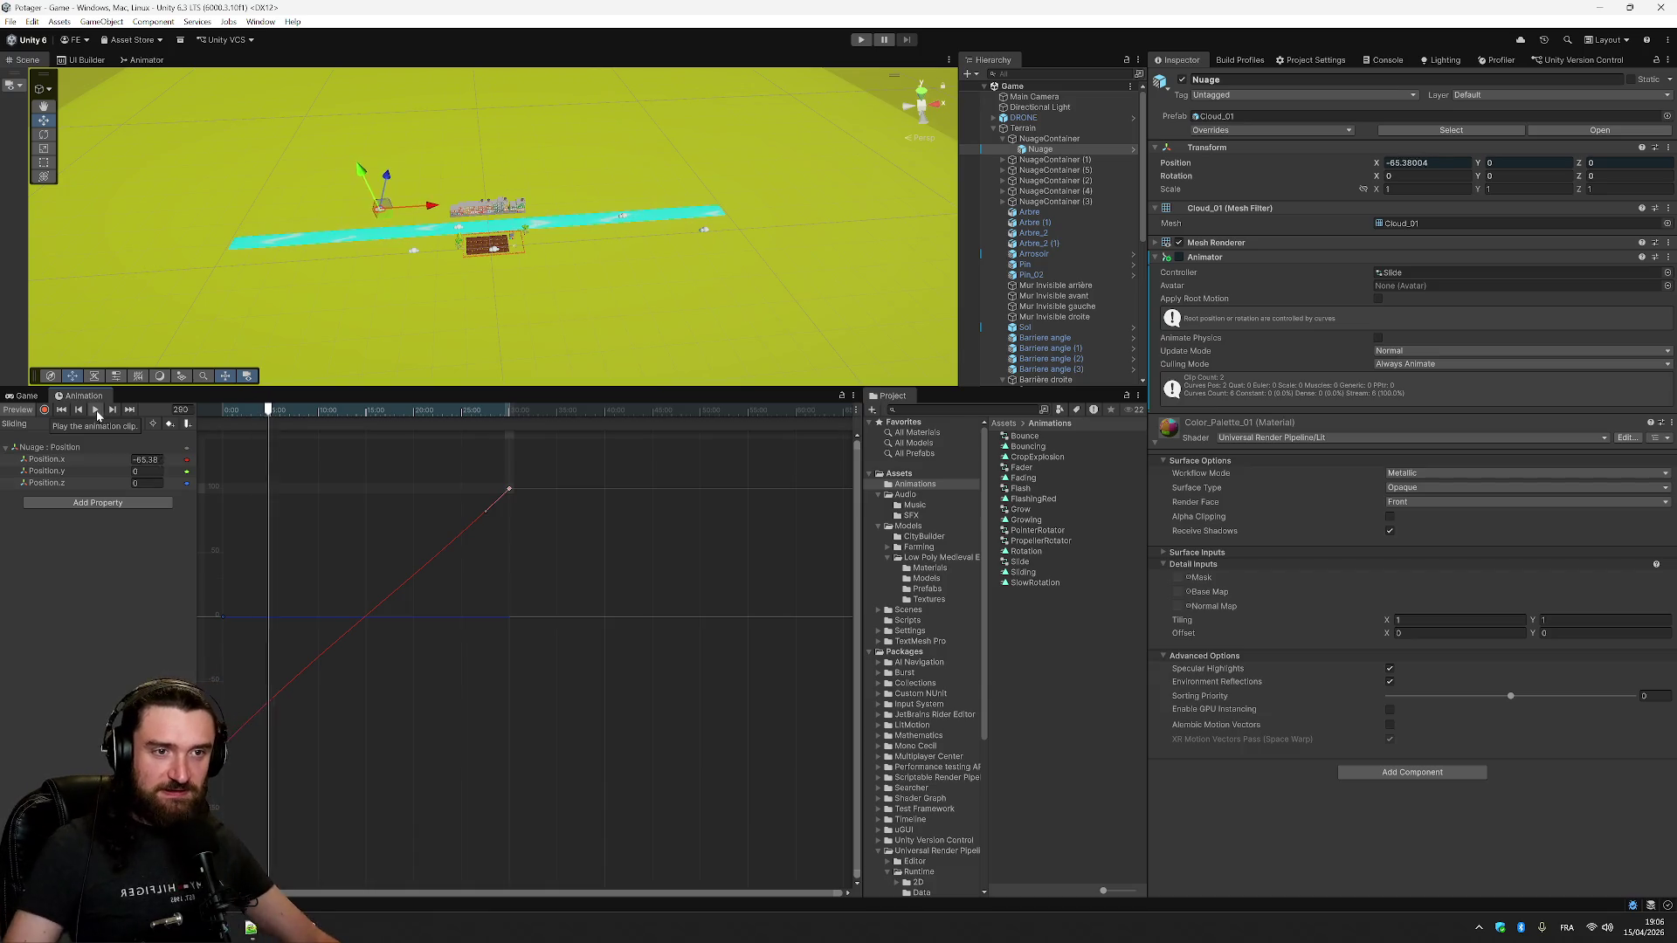
- Preview the linear slide, then return to Dopesheet rows with the playhead at frame 0
left_click(578, 545)
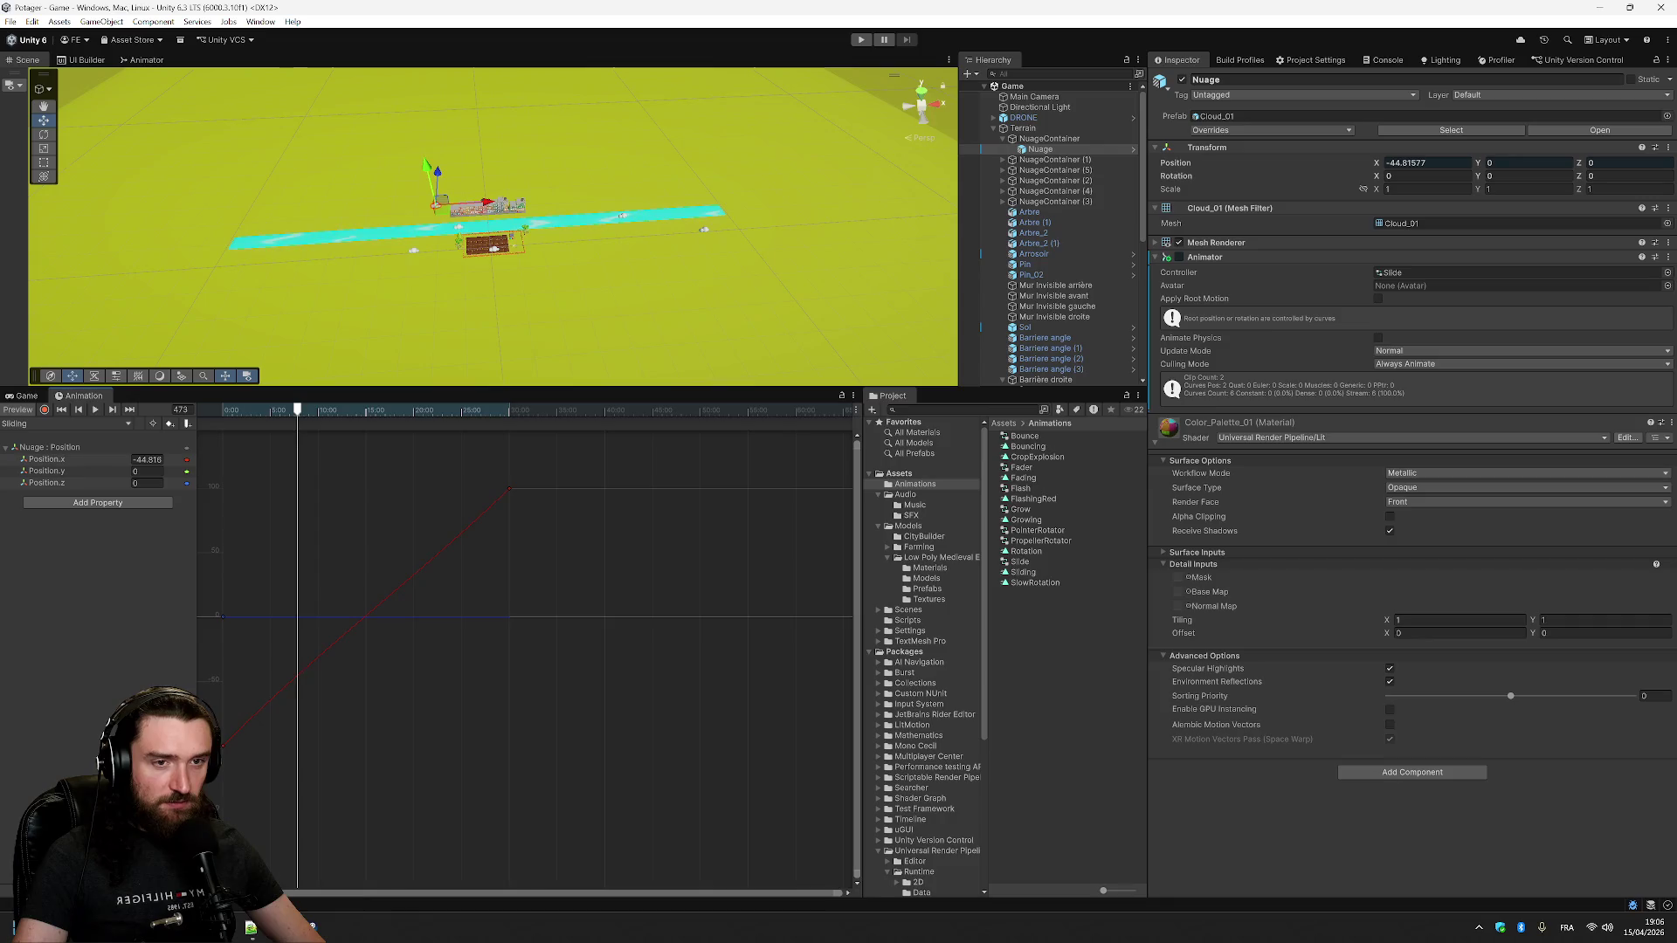
key("c")
left_click_drag(301, 413, 209, 422)
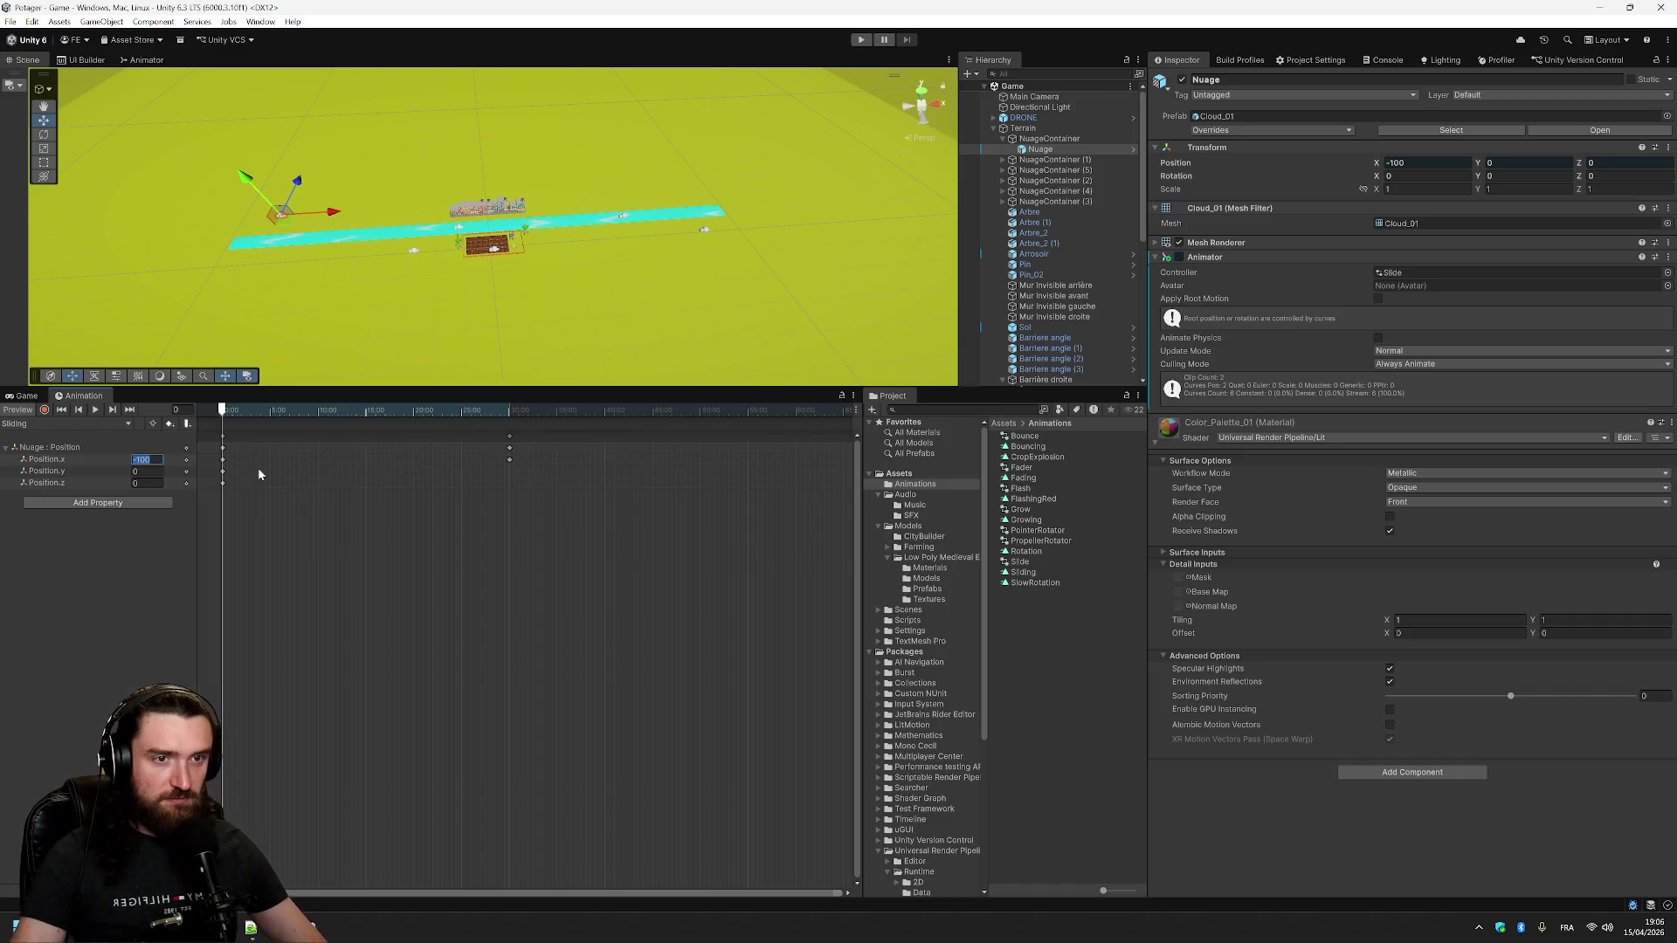
- Scrub to the end key and re-enter its Position x as 100
left_click(352, 410)
mouse_move(423, 415)
left_mouse_down()
mouse_move(514, 416)
mouse_move(186, 410)
left_mouse_up()
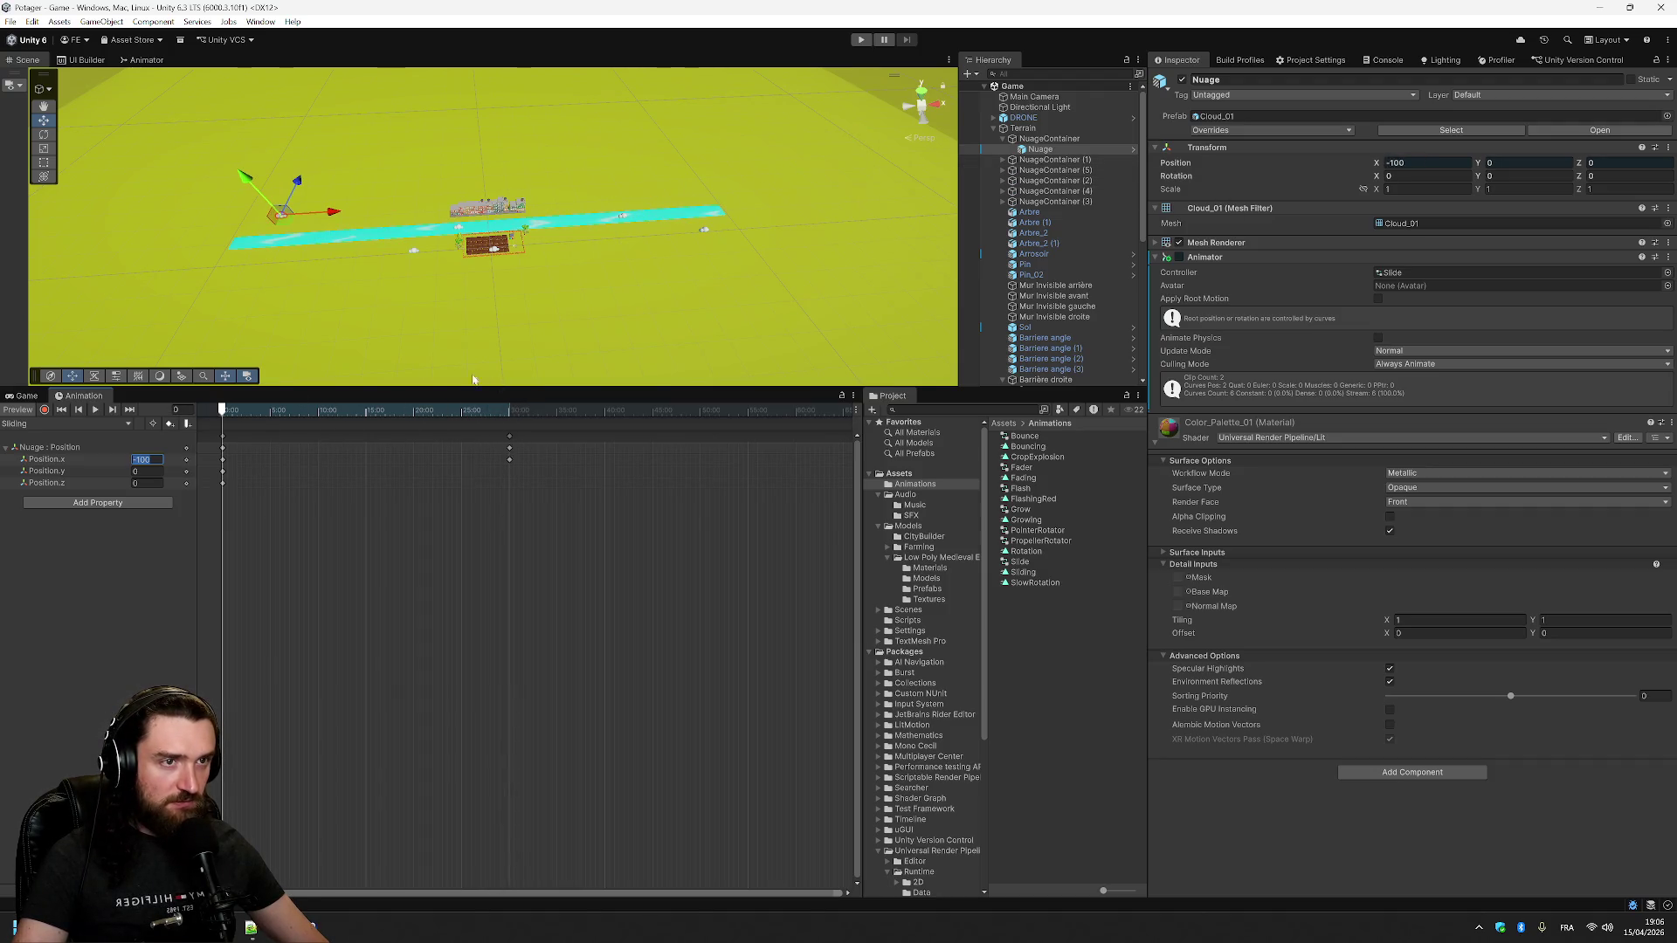
mouse_move(217, 416)
left_mouse_down()
mouse_move(573, 423)
mouse_move(513, 413)
left_mouse_up()
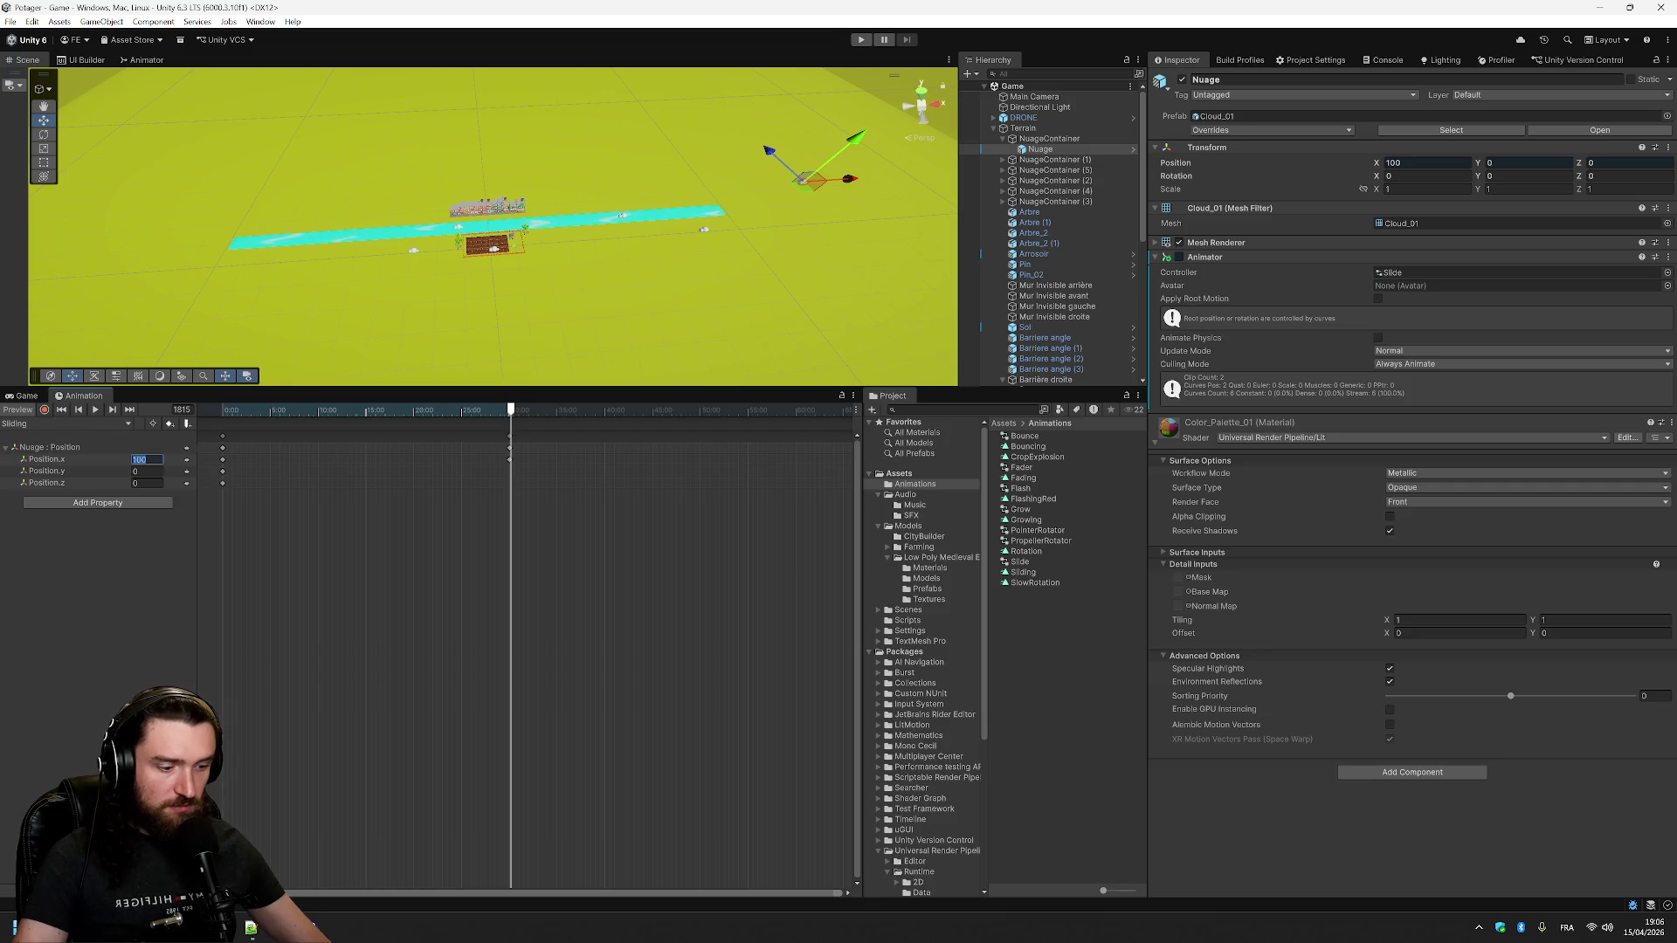
type("12")
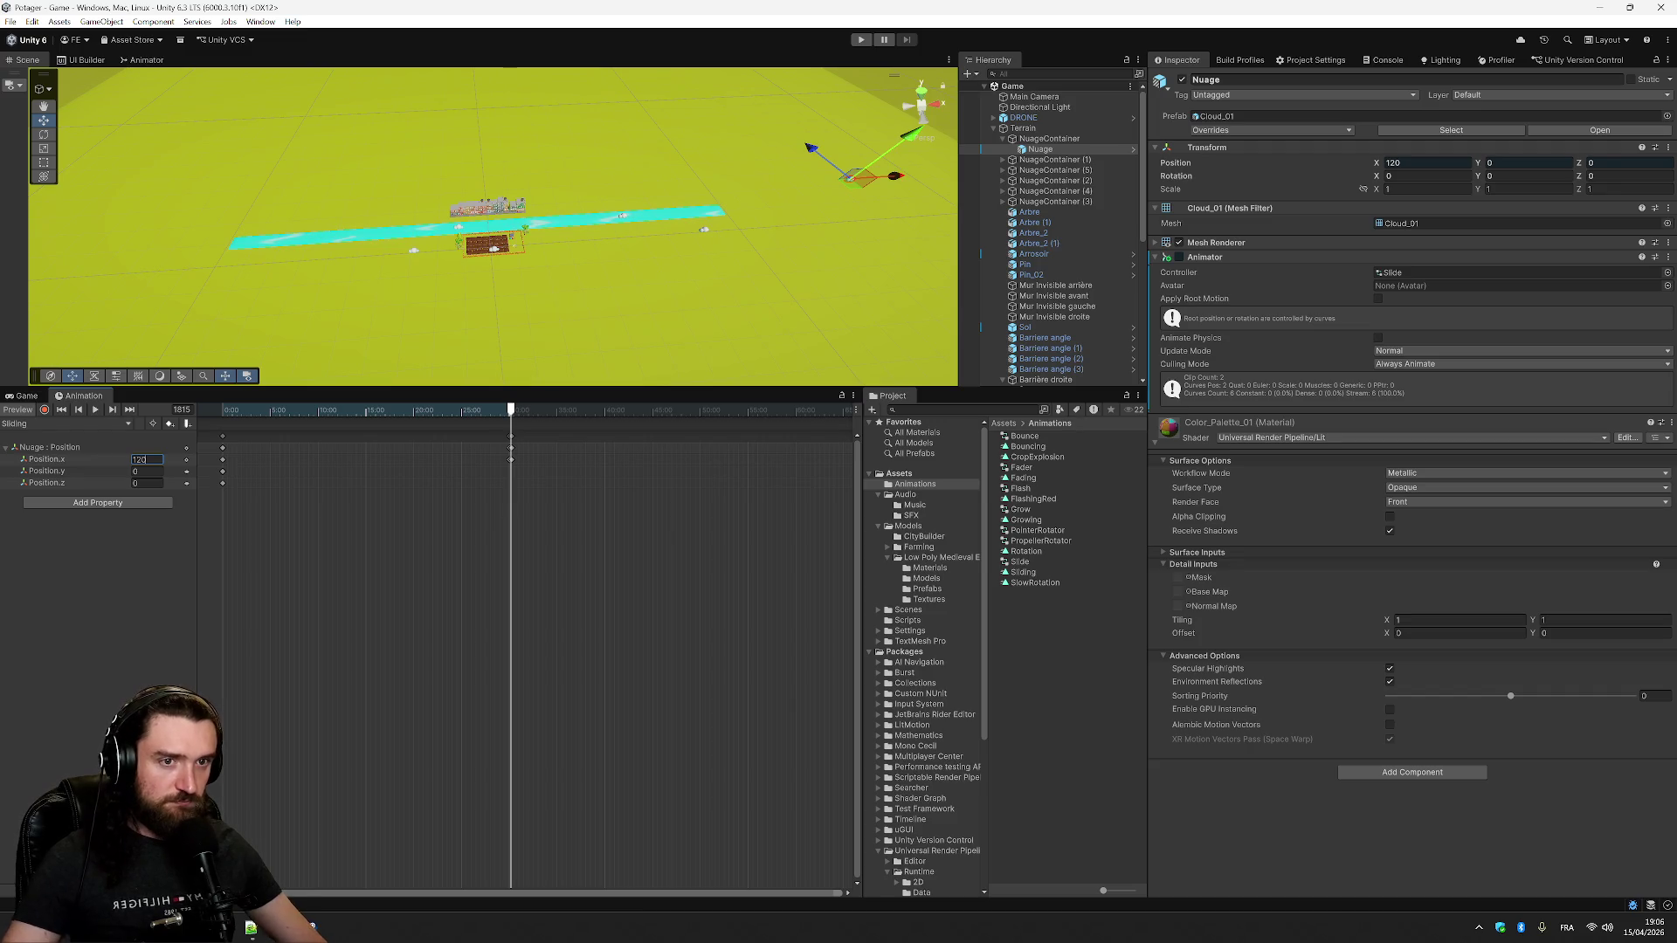
key("BackSpace")
key("BackSpace")
type("50")
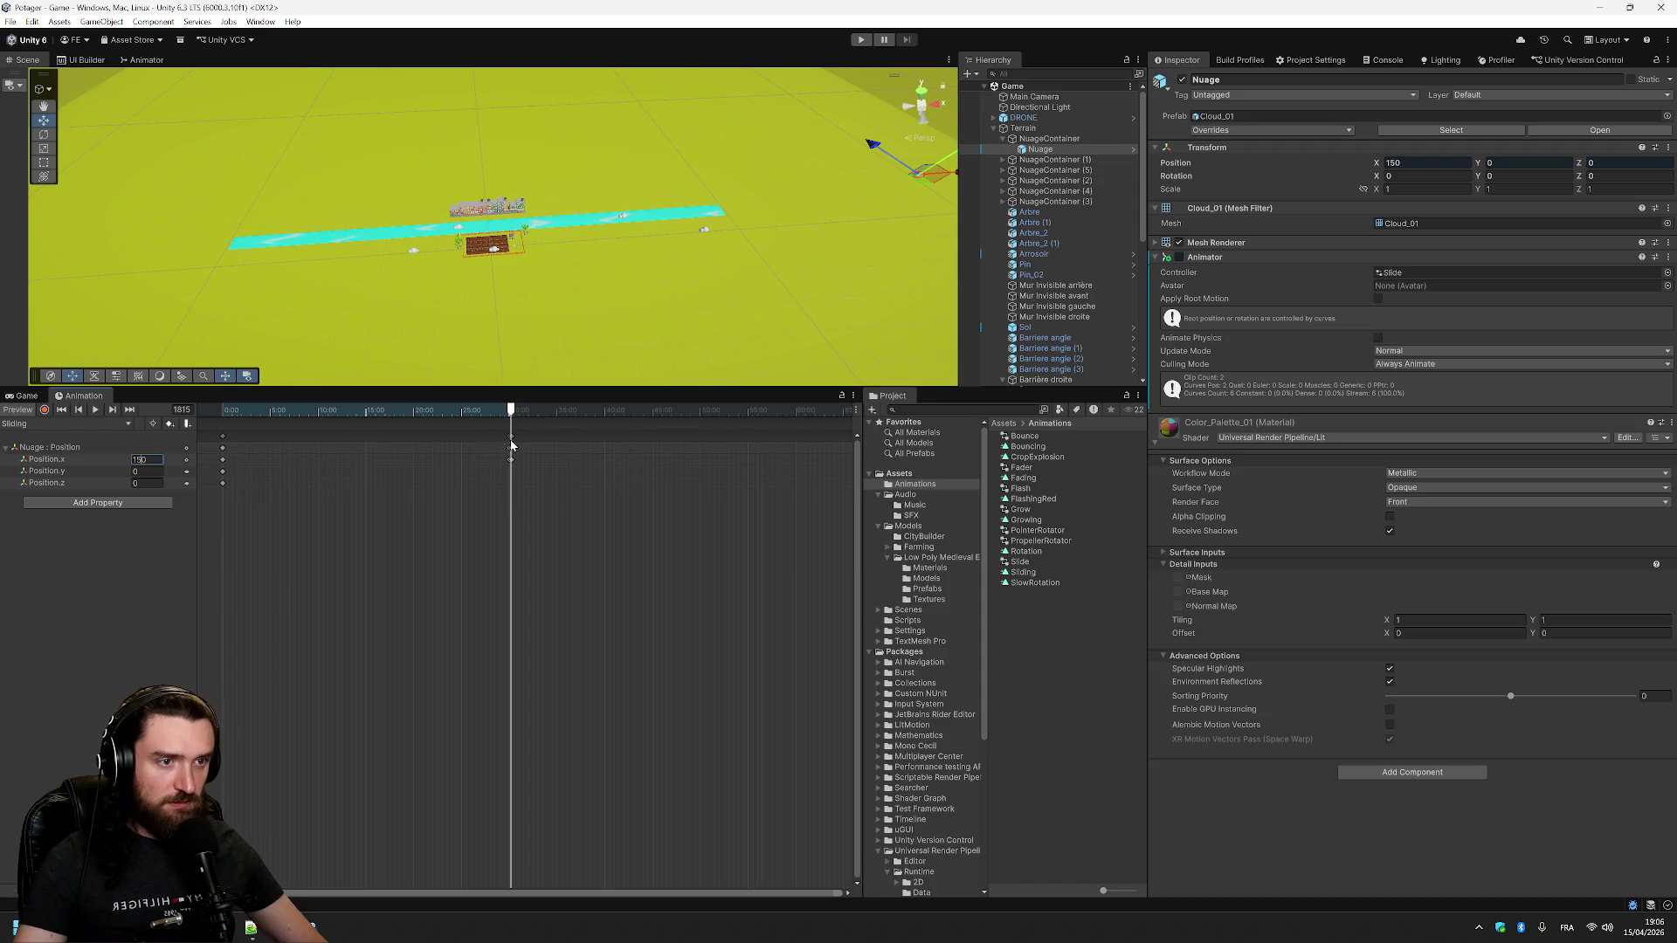
key("BackSpace")
key("BackSpace")
type("00")
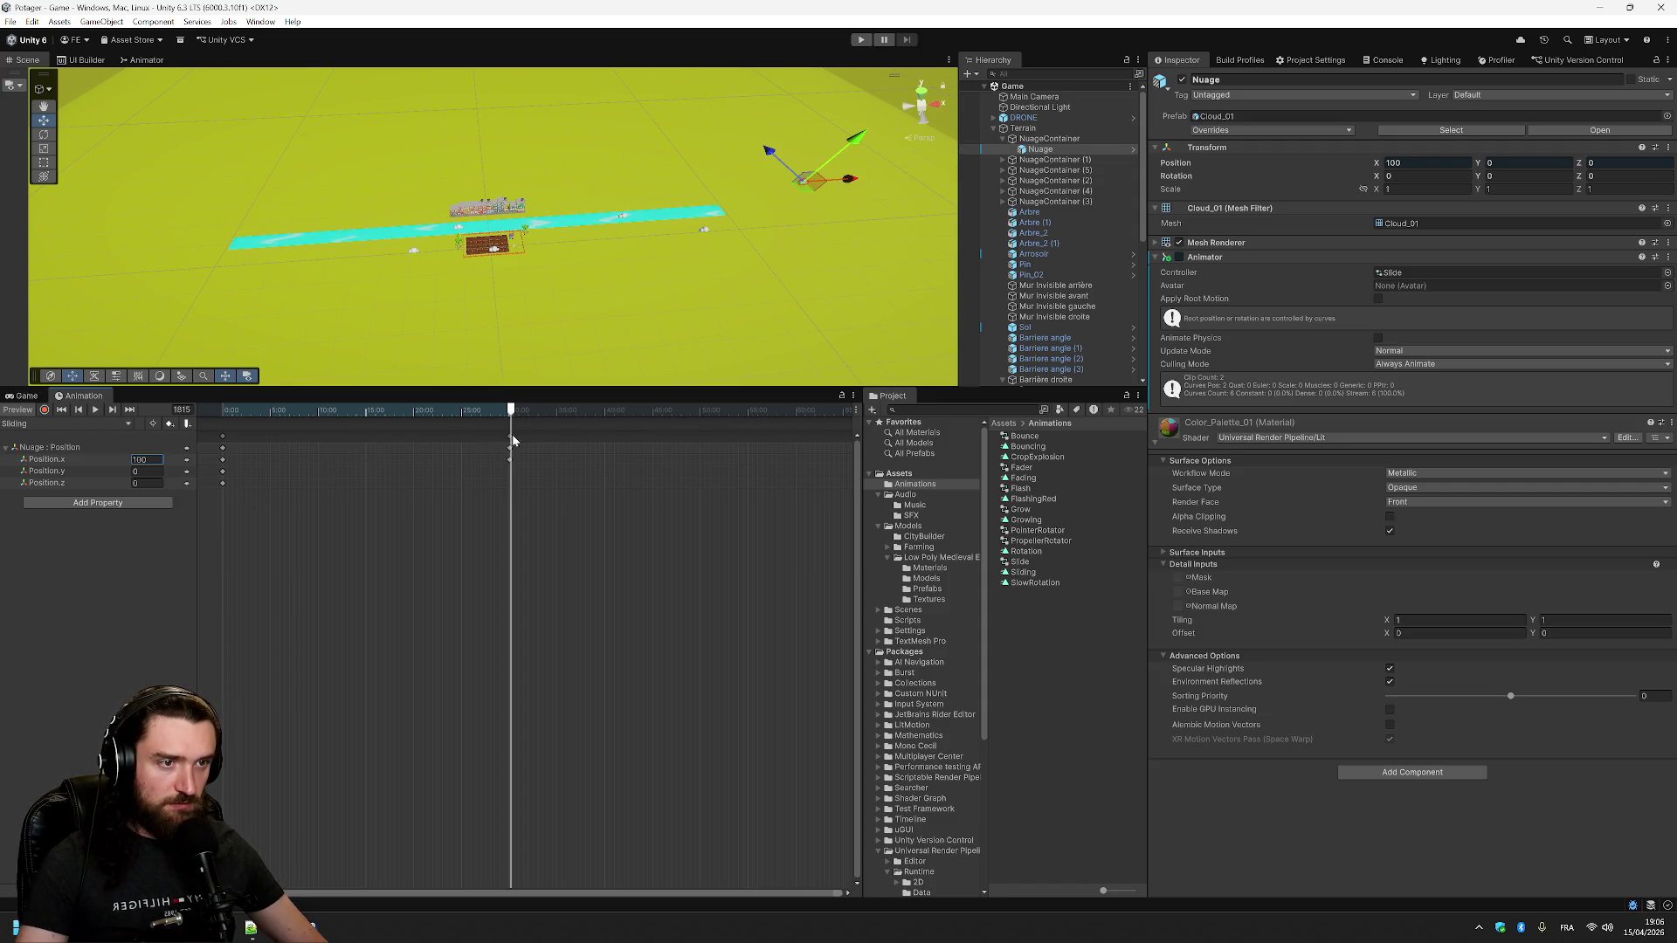
left_click(509, 441)
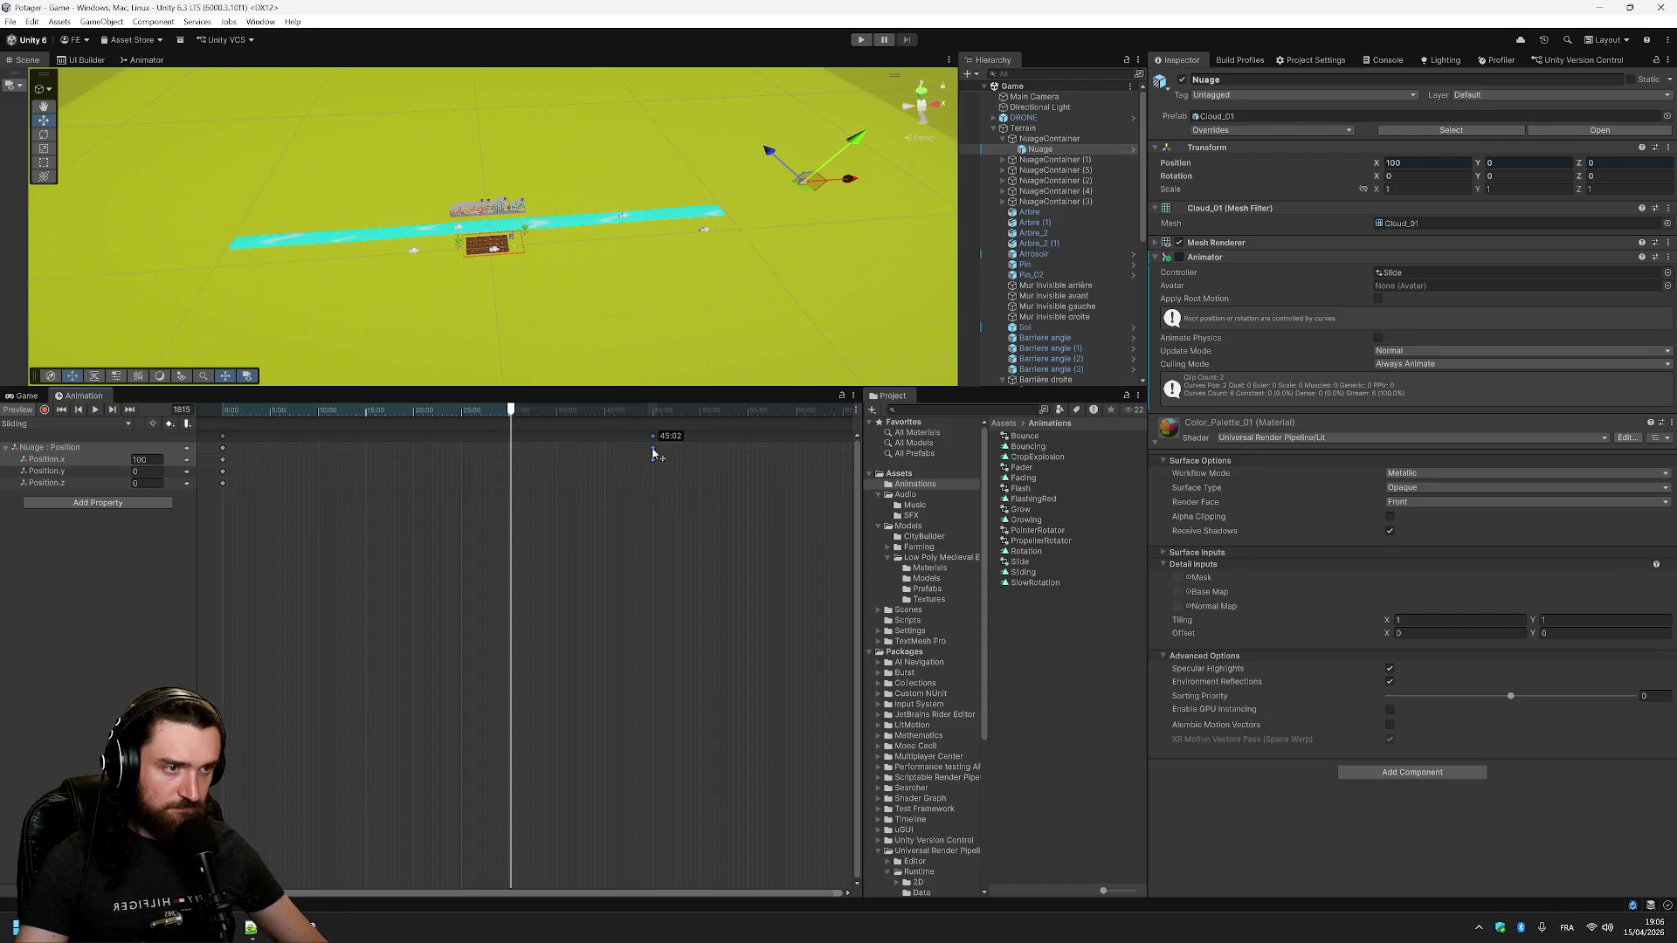
- Drag the end keyframe out to about 45:04 and scrub to it to check
left_click_drag(655, 453, 573, 444)
scroll(770, 455, "up", 5)
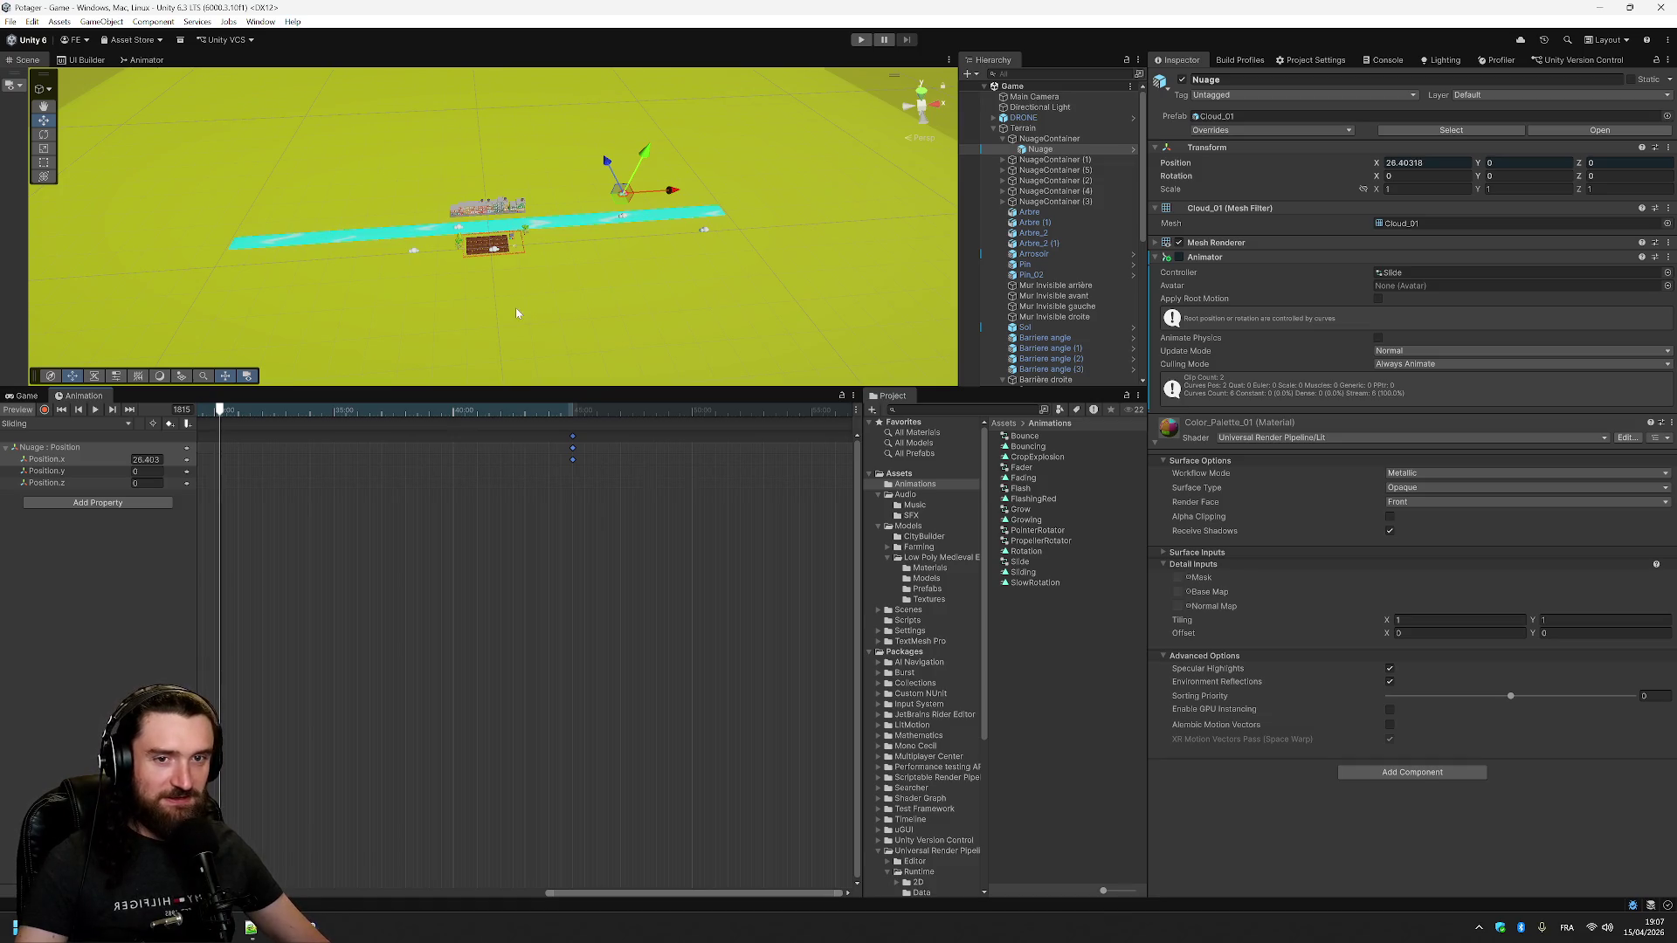
left_click_drag(227, 410, 574, 421)
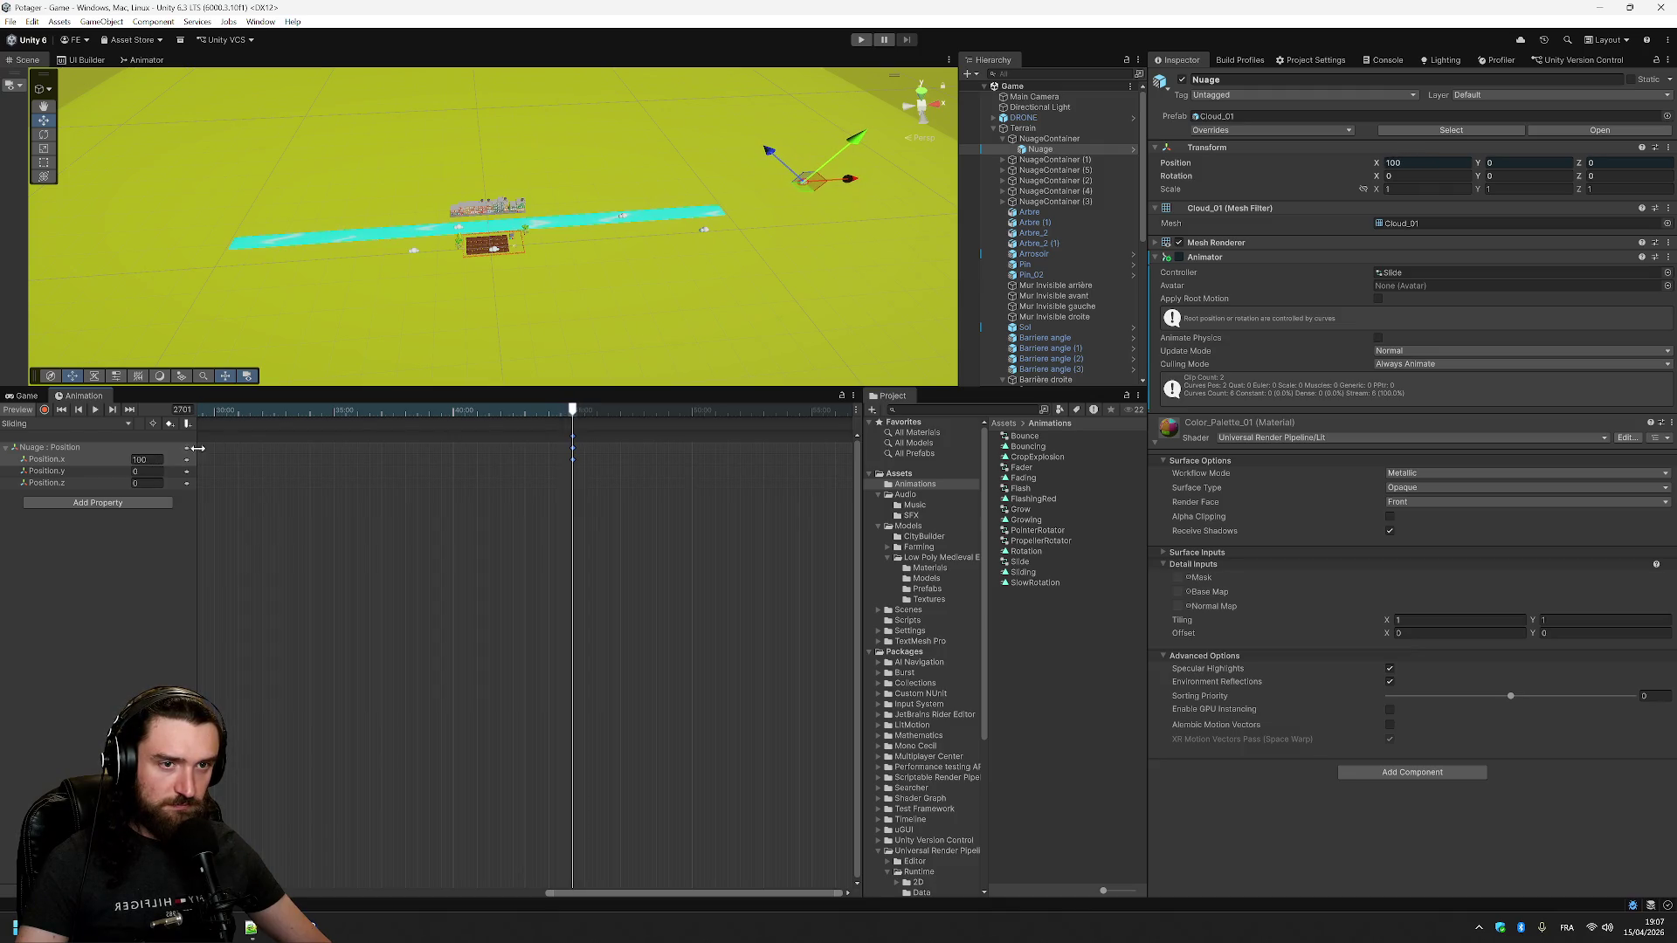
- Set the cloud's last Sliding keyframe to Position.x 150 and scrub back to check the slide
type("150")
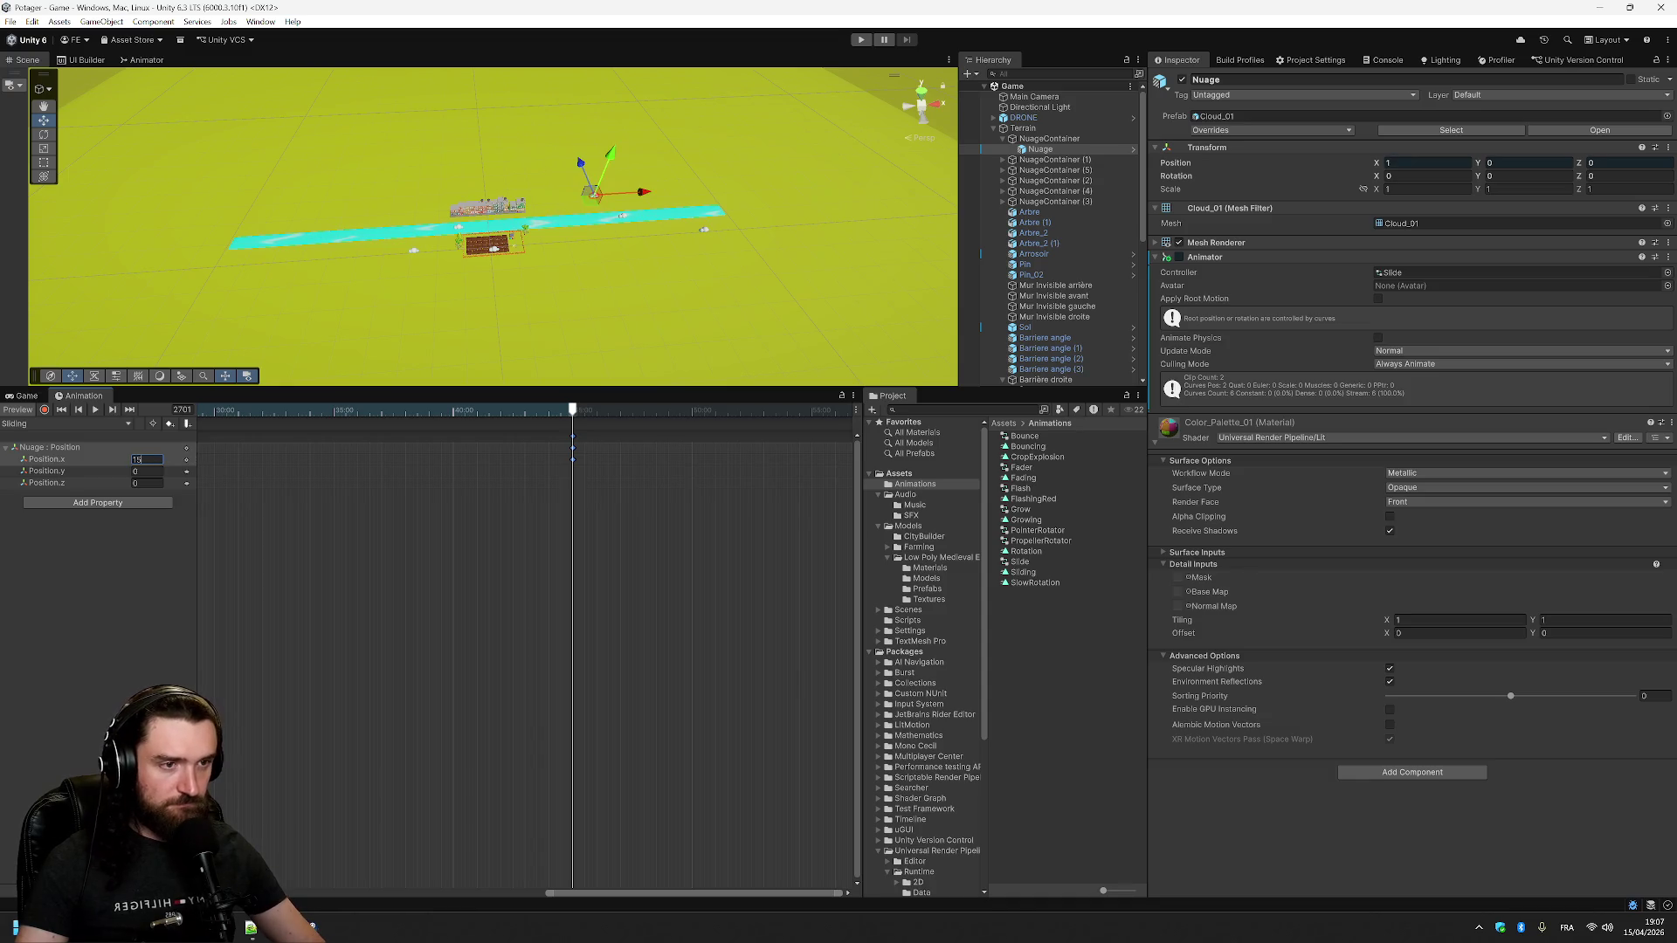
left_click(148, 559)
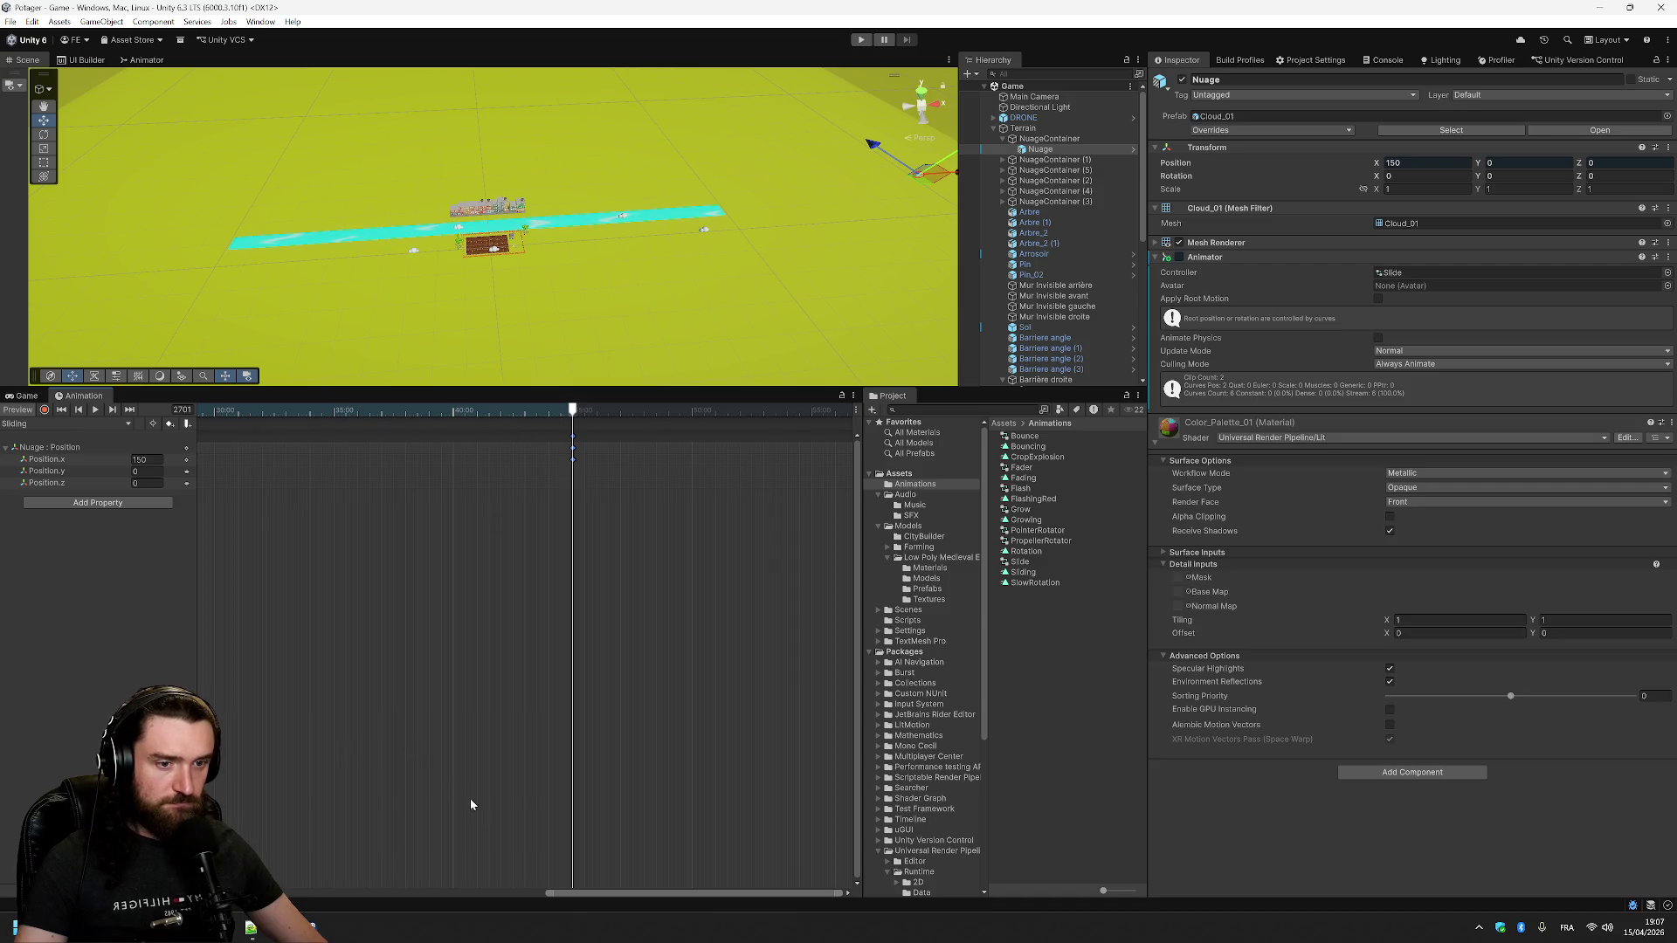
left_click_drag(586, 891, 321, 892)
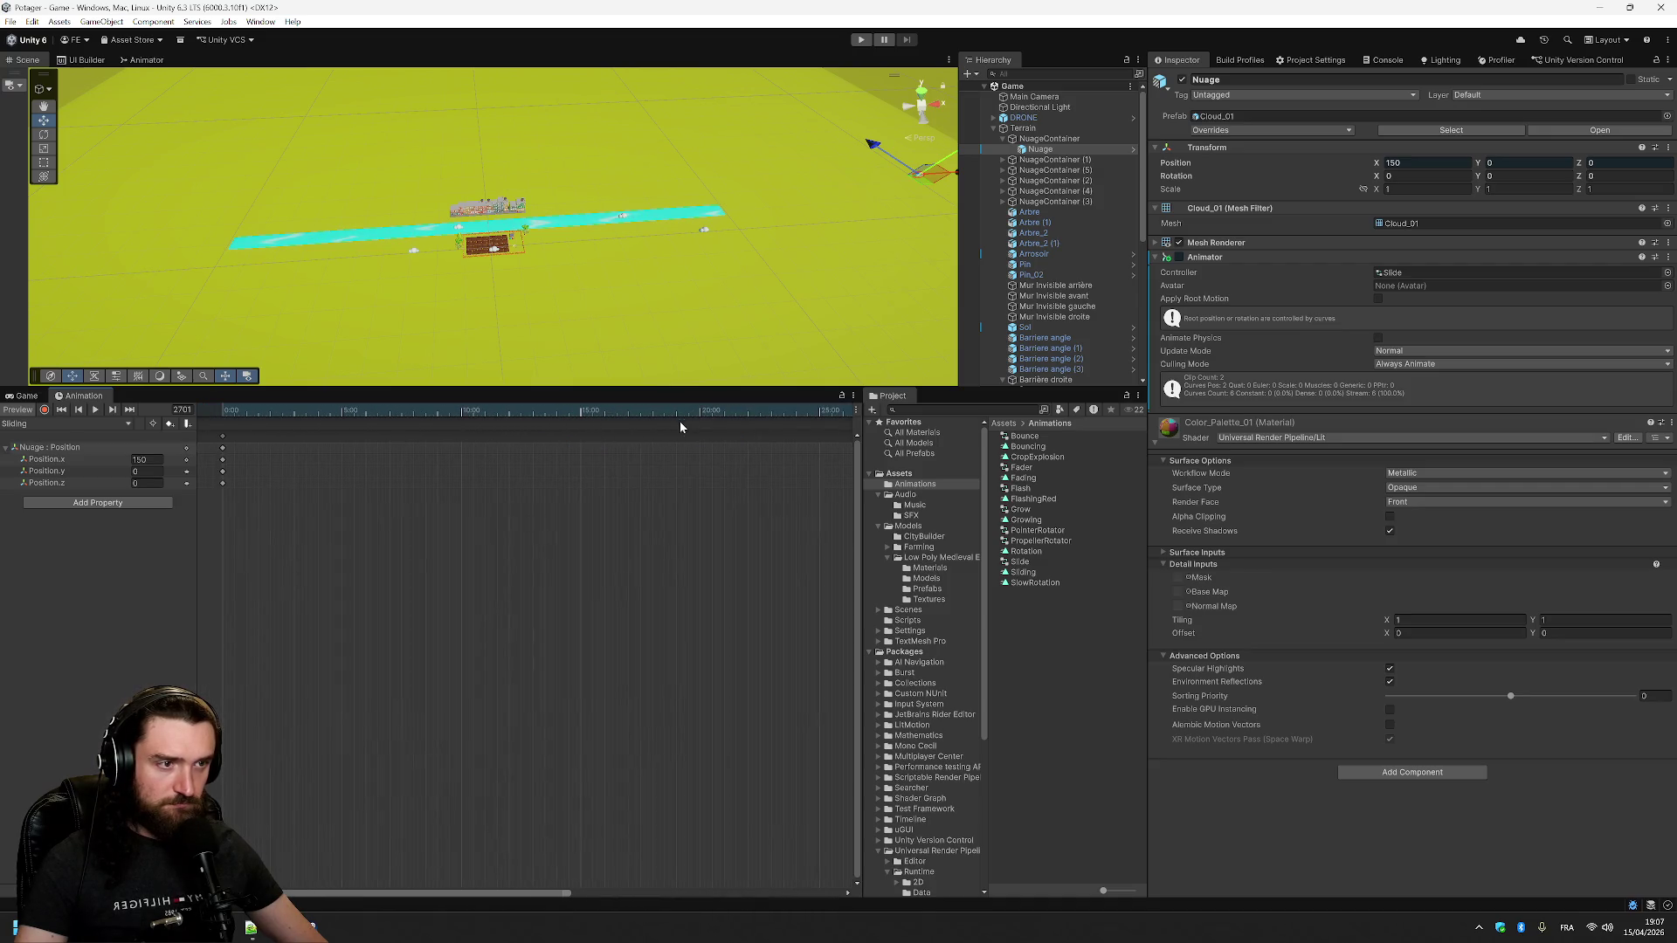
scroll(663, 570, "down", 5)
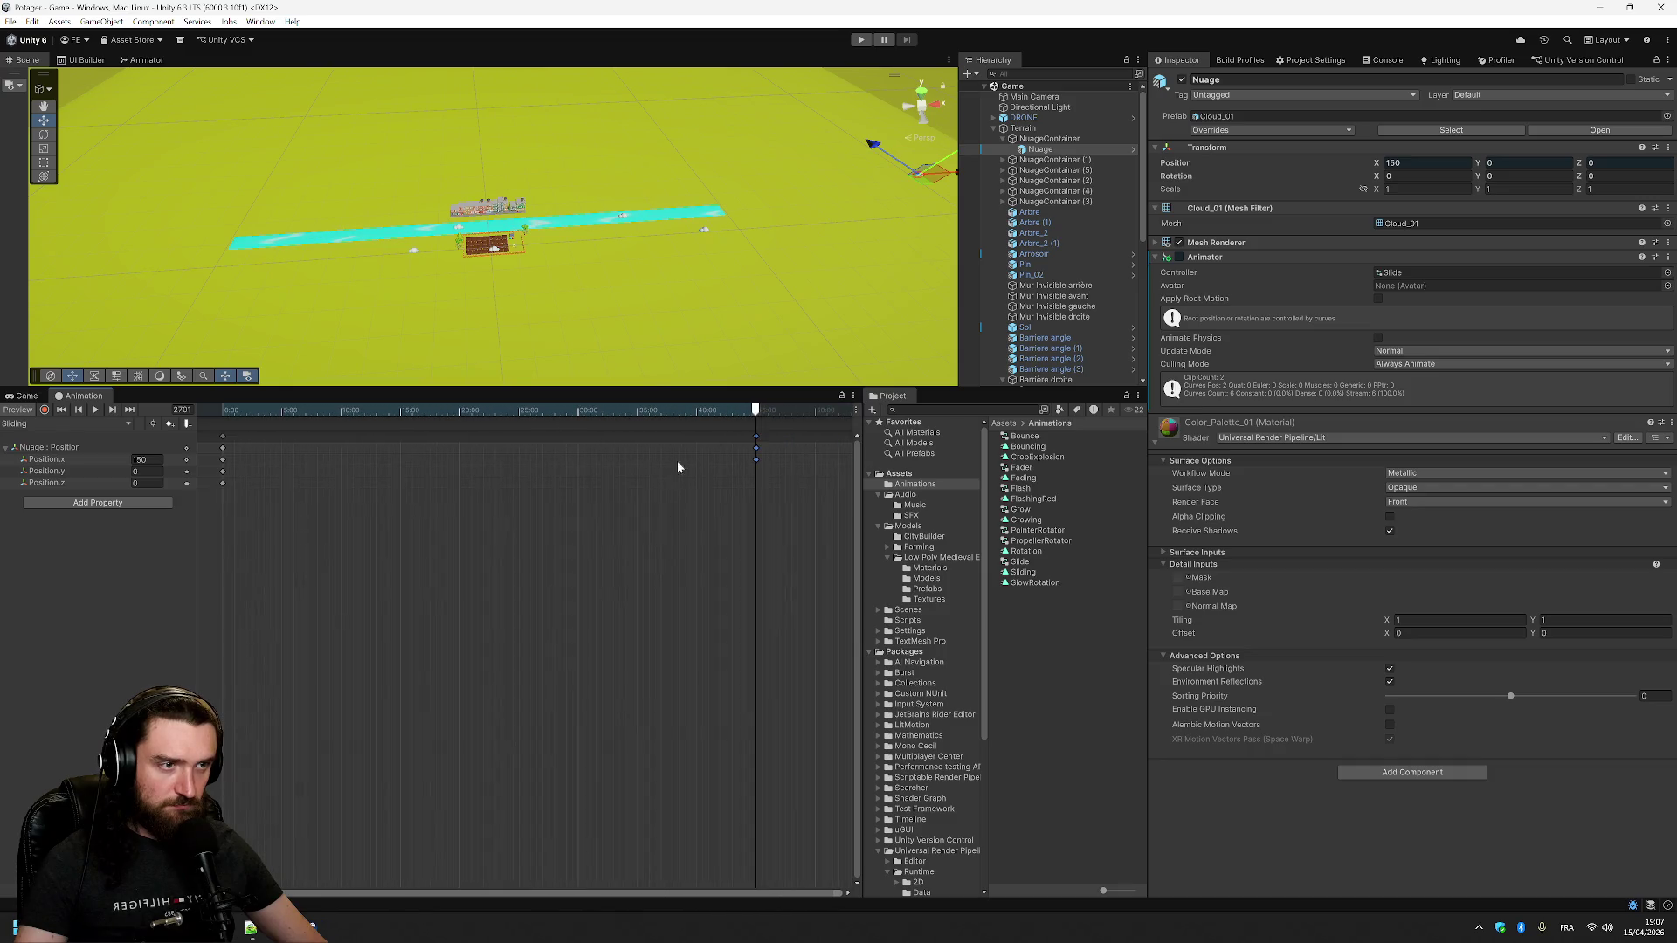
left_click_drag(720, 409, 699, 410)
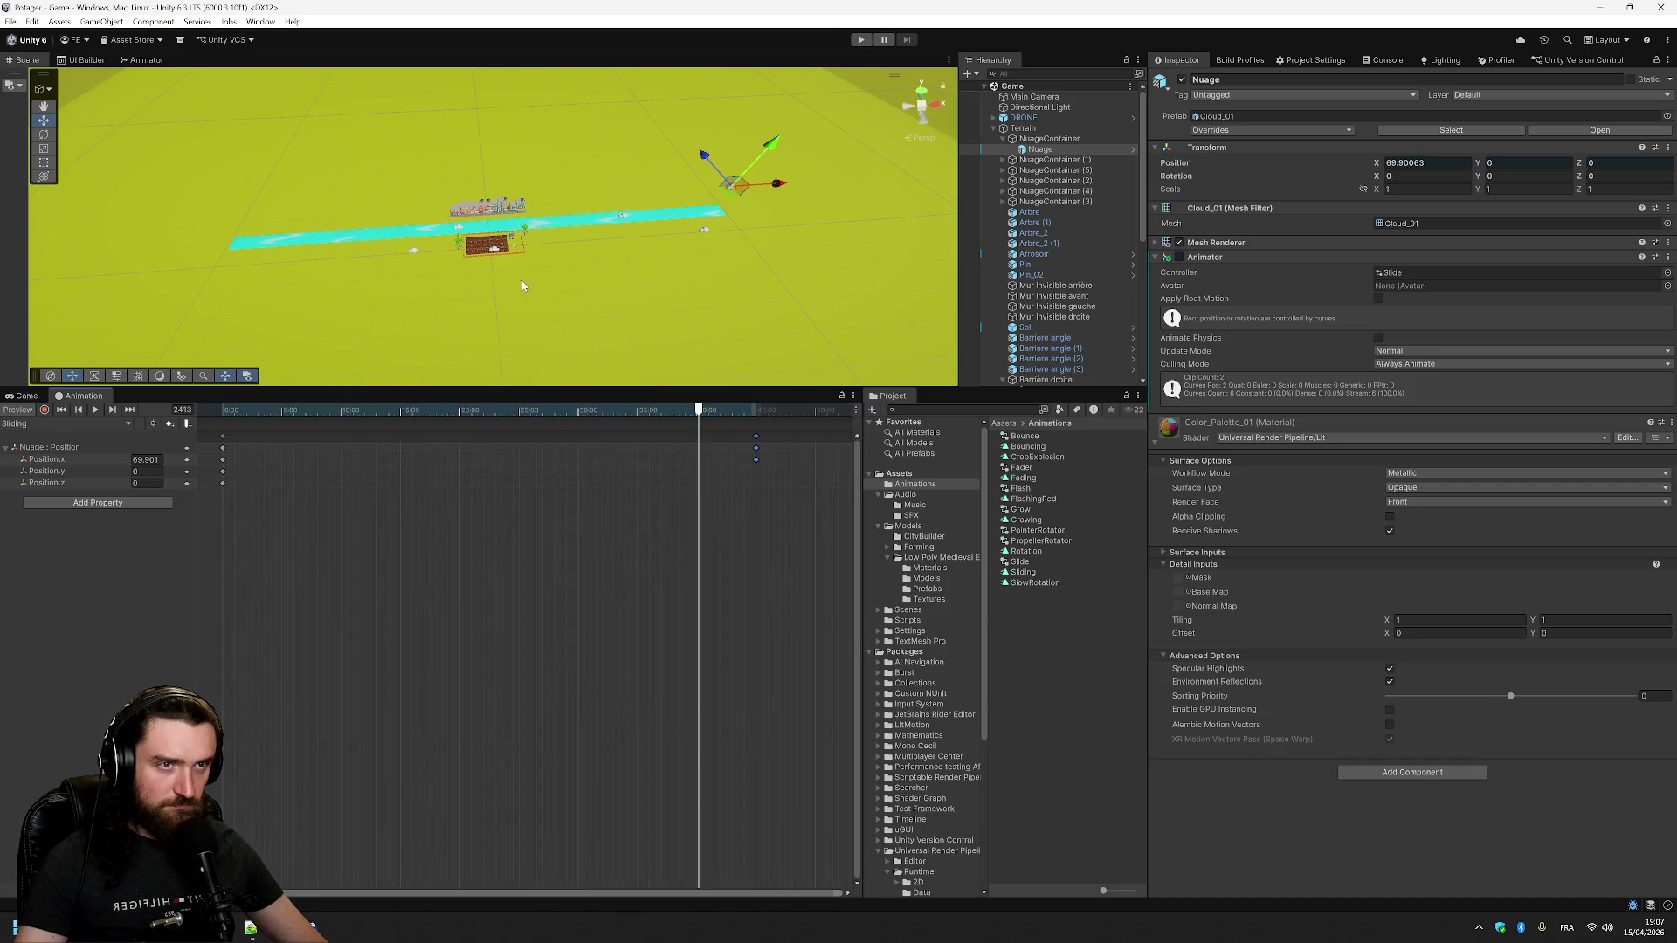
scroll(633, 238, "up", 10)
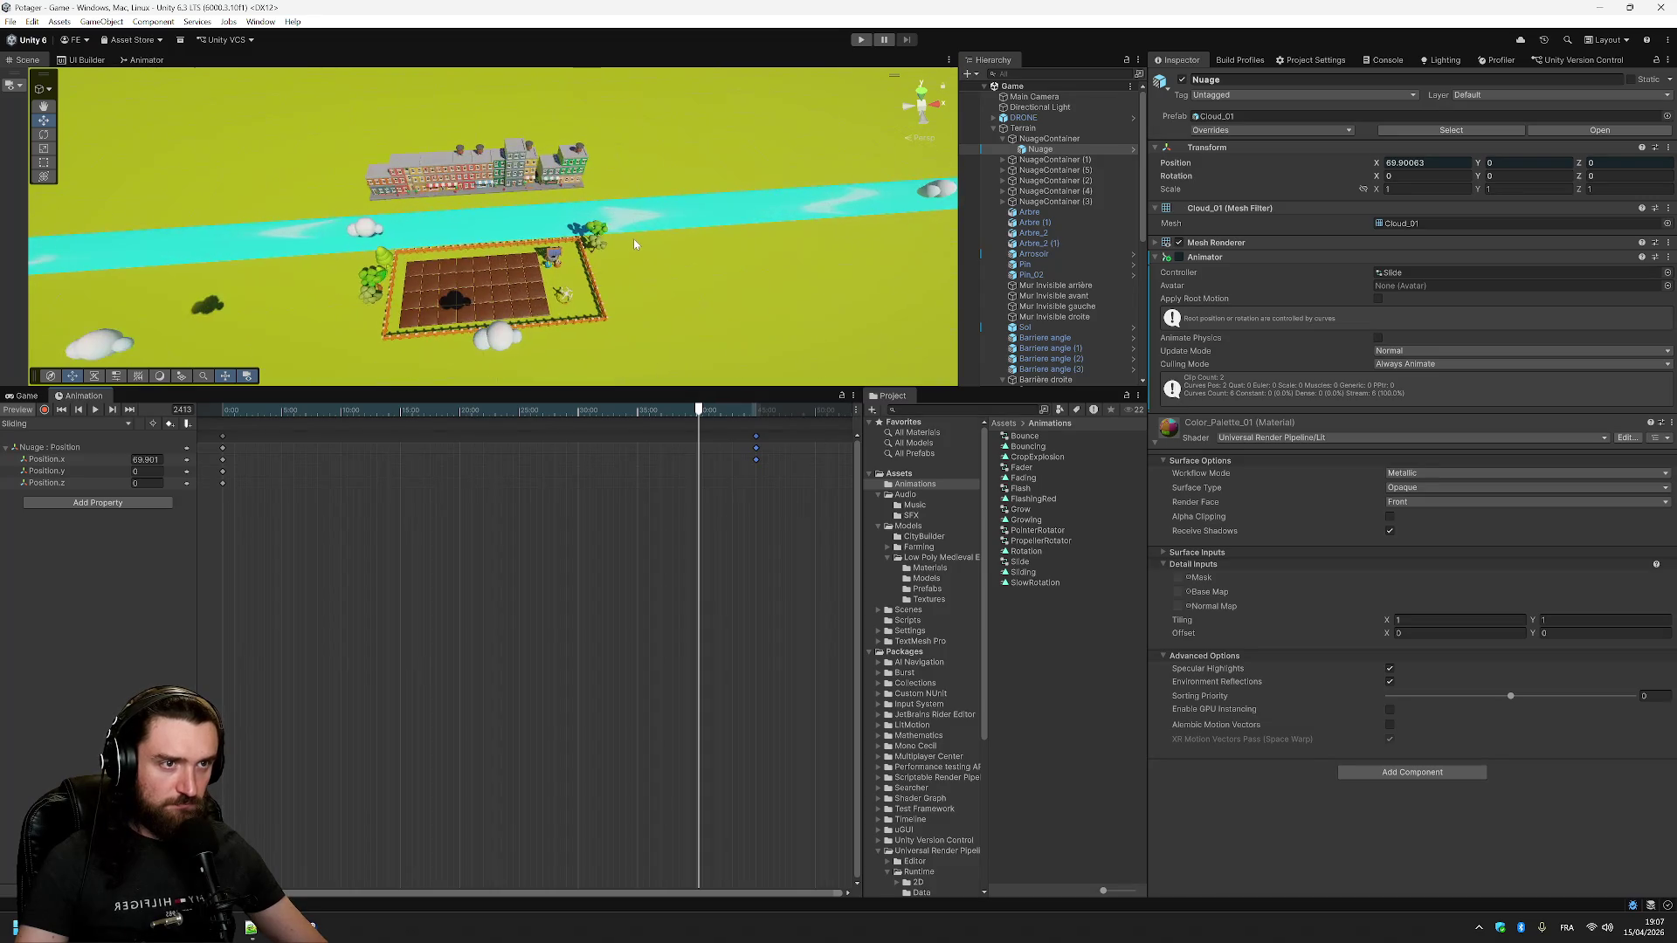
scroll(640, 255, "up", 2)
- Preview the longer sliding animation, then run the game in Play mode in the Game view
left_click(97, 409)
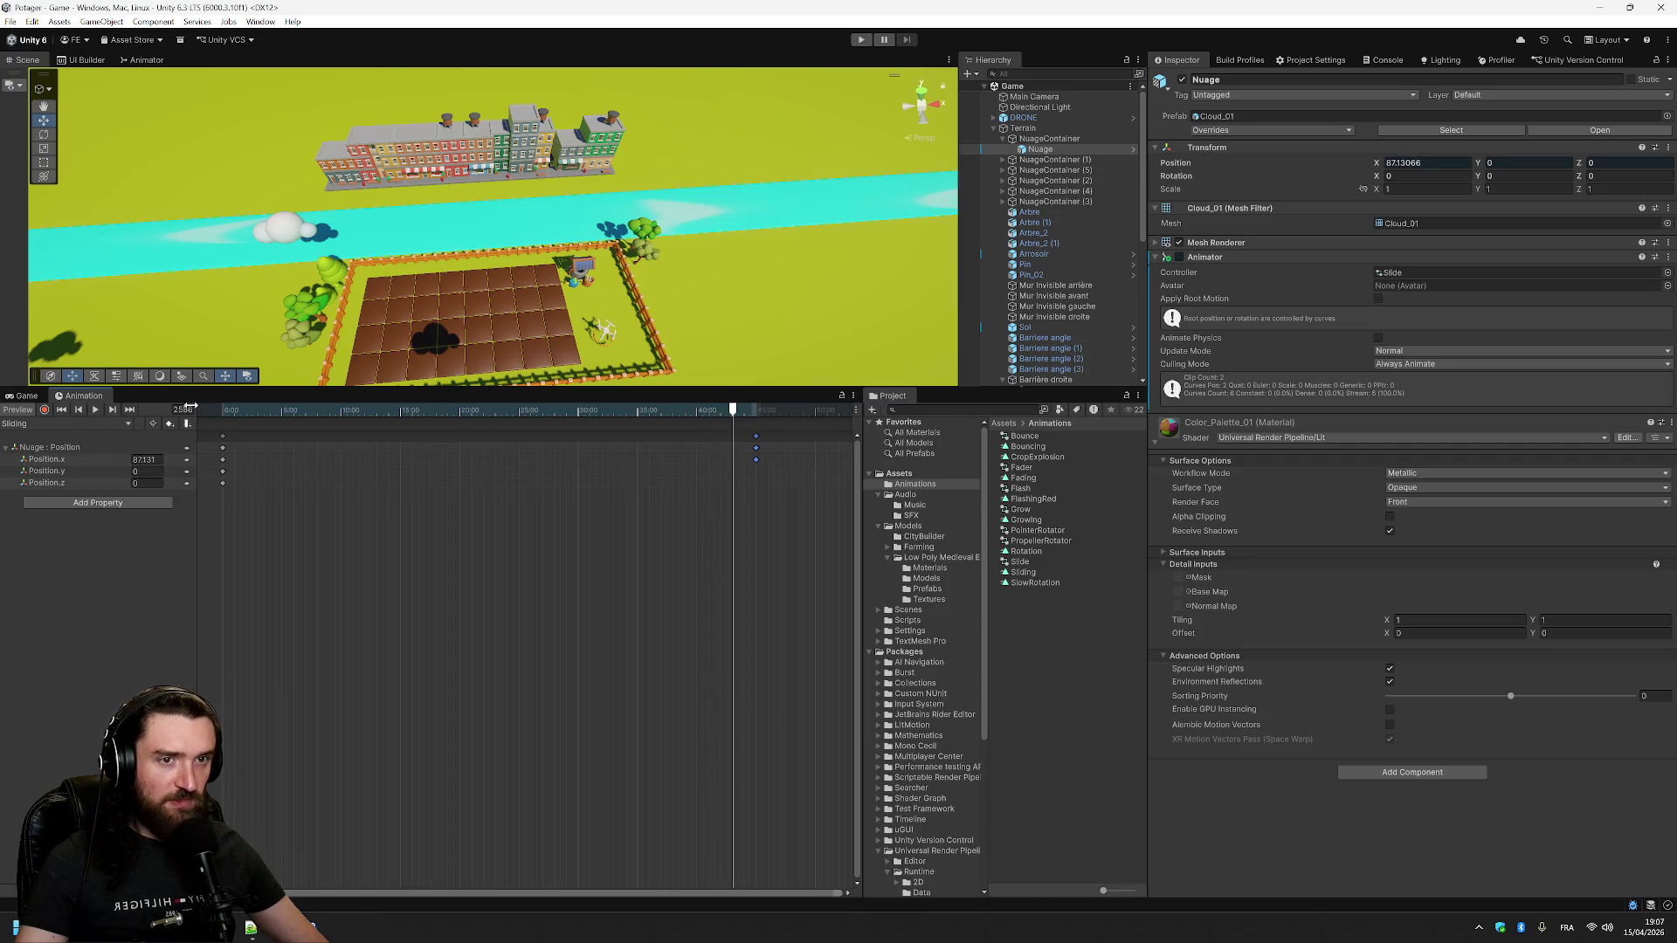
left_click(24, 397)
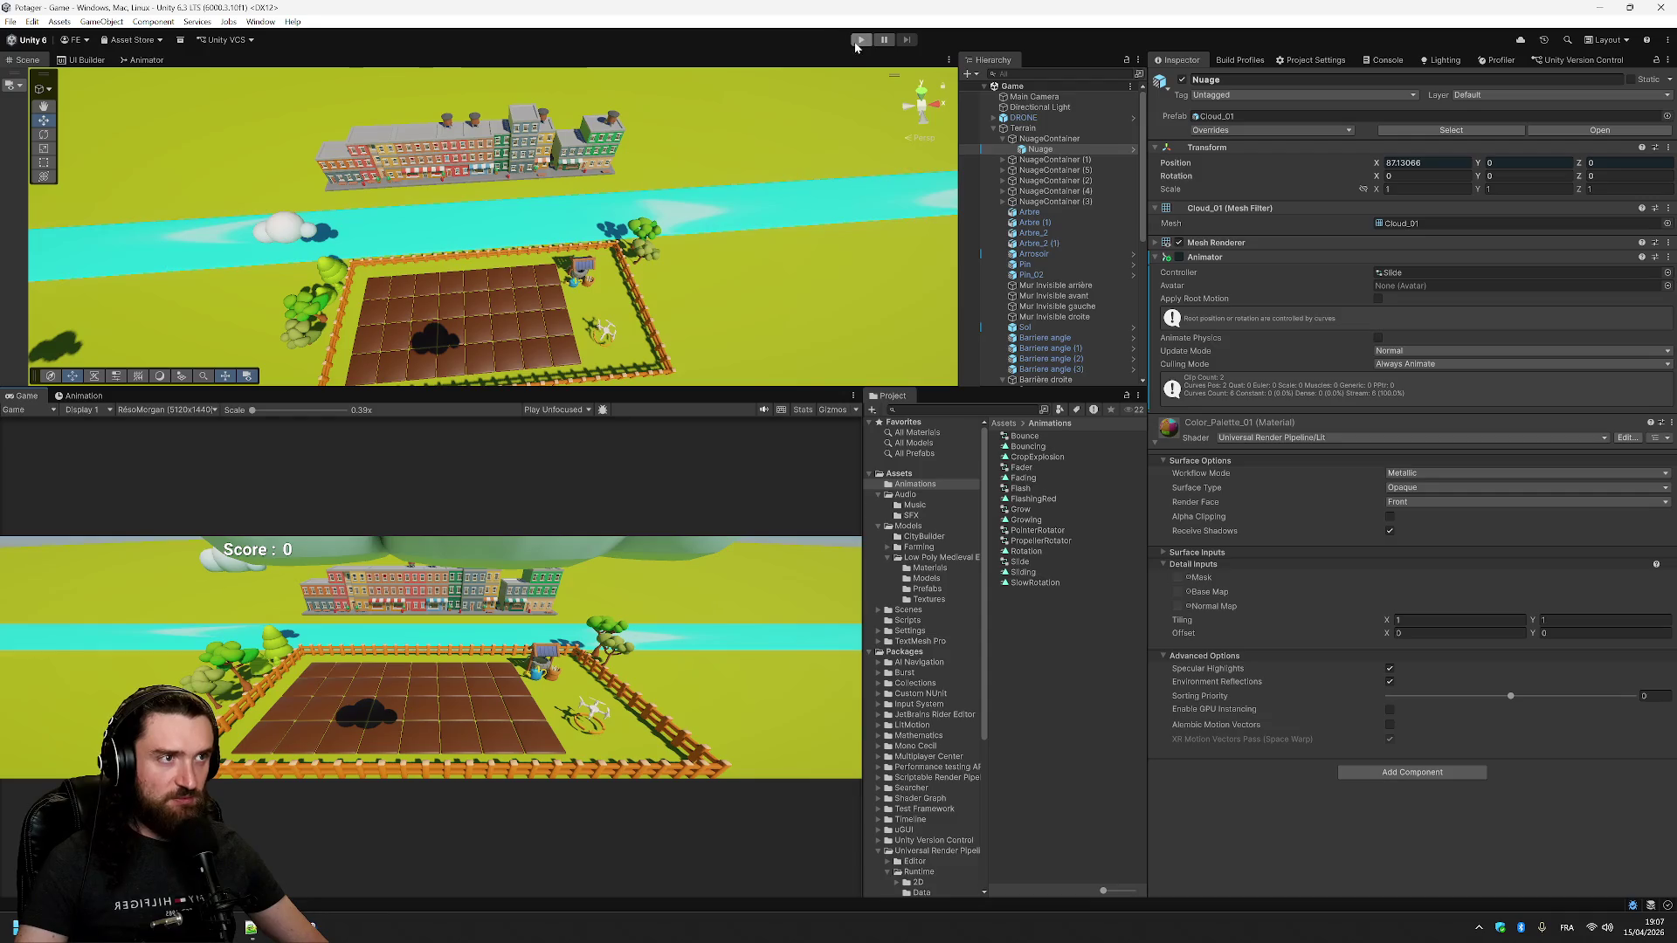
left_click(857, 41)
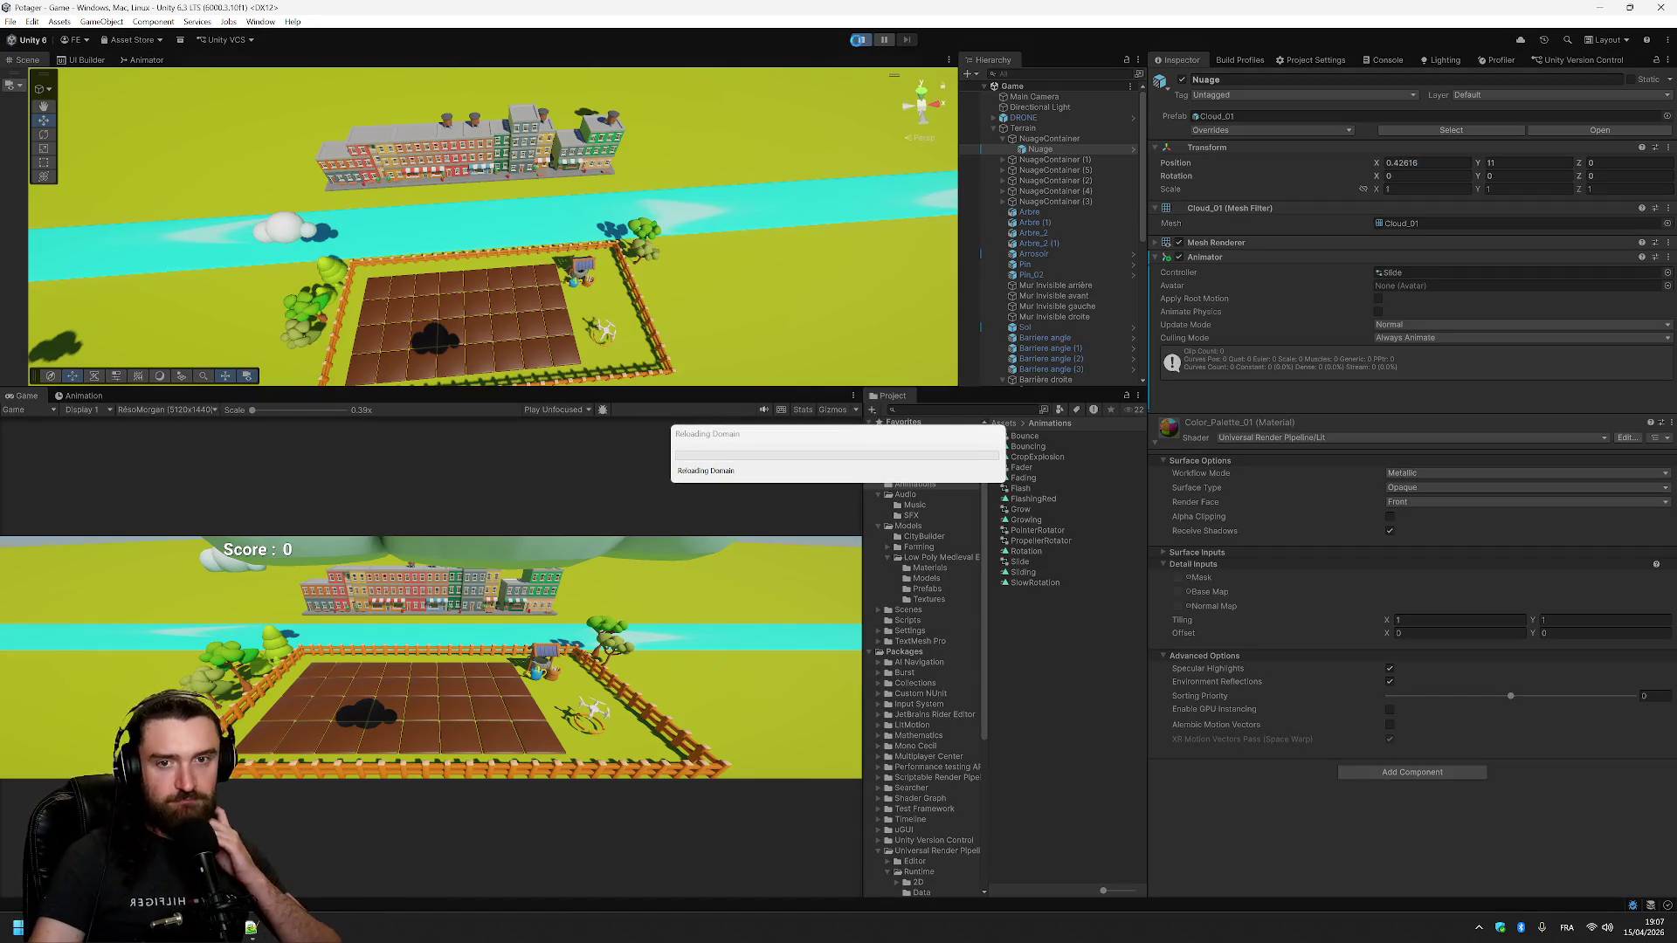
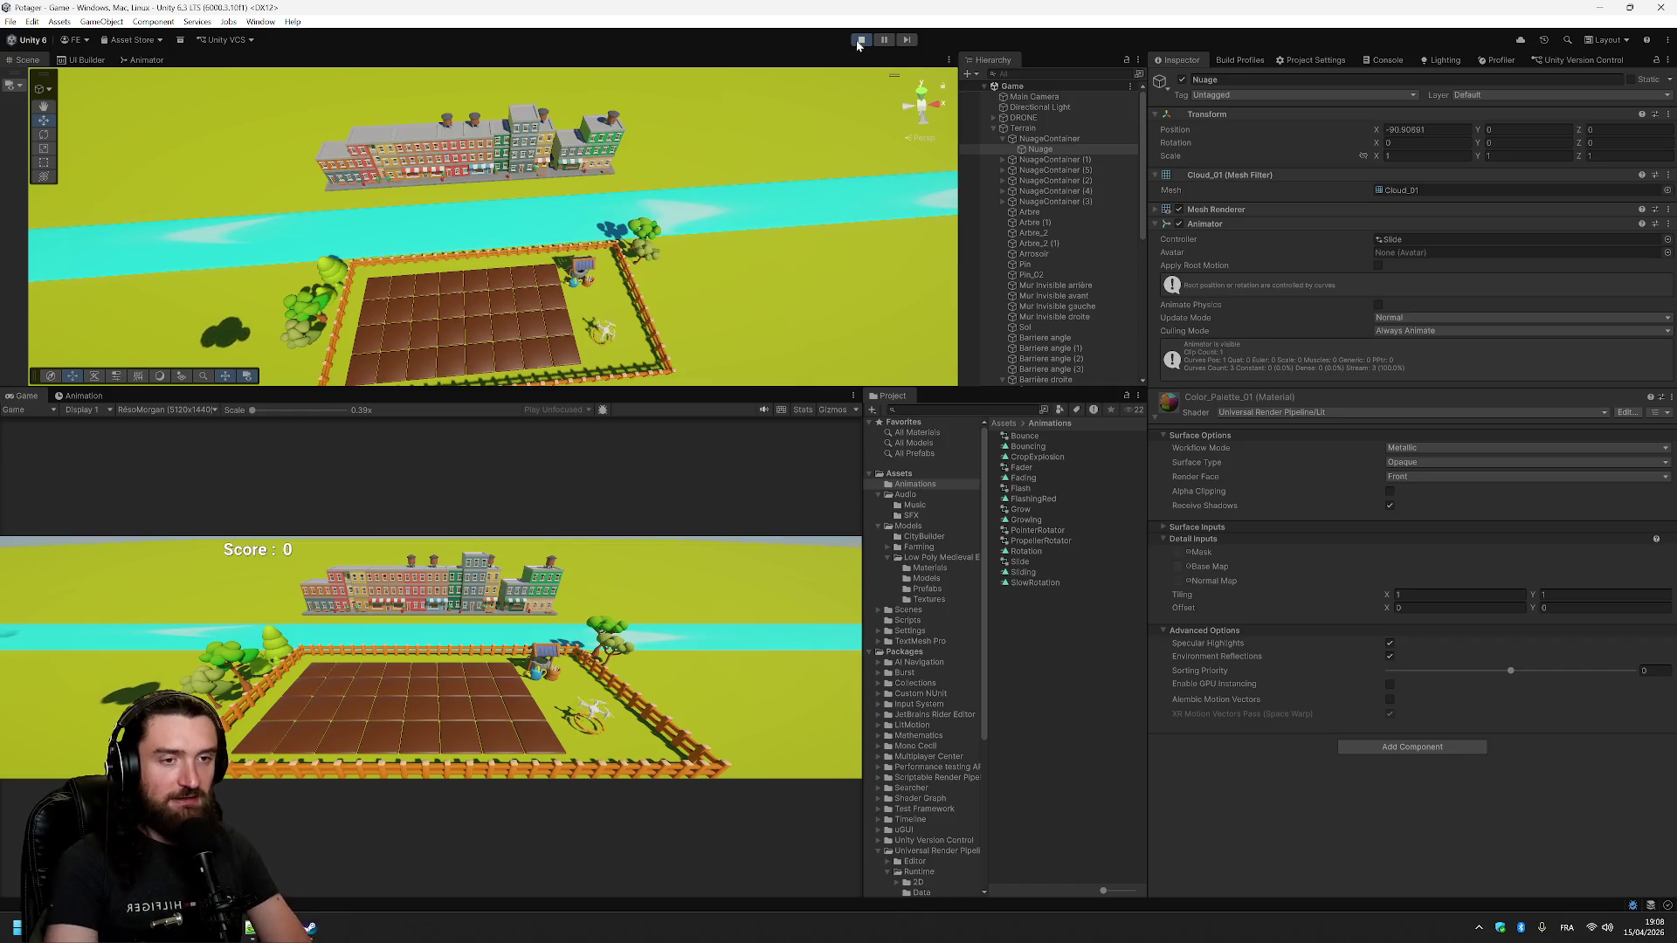
- Stop play mode and bring the browser's forum thread to the front
left_click(860, 40)
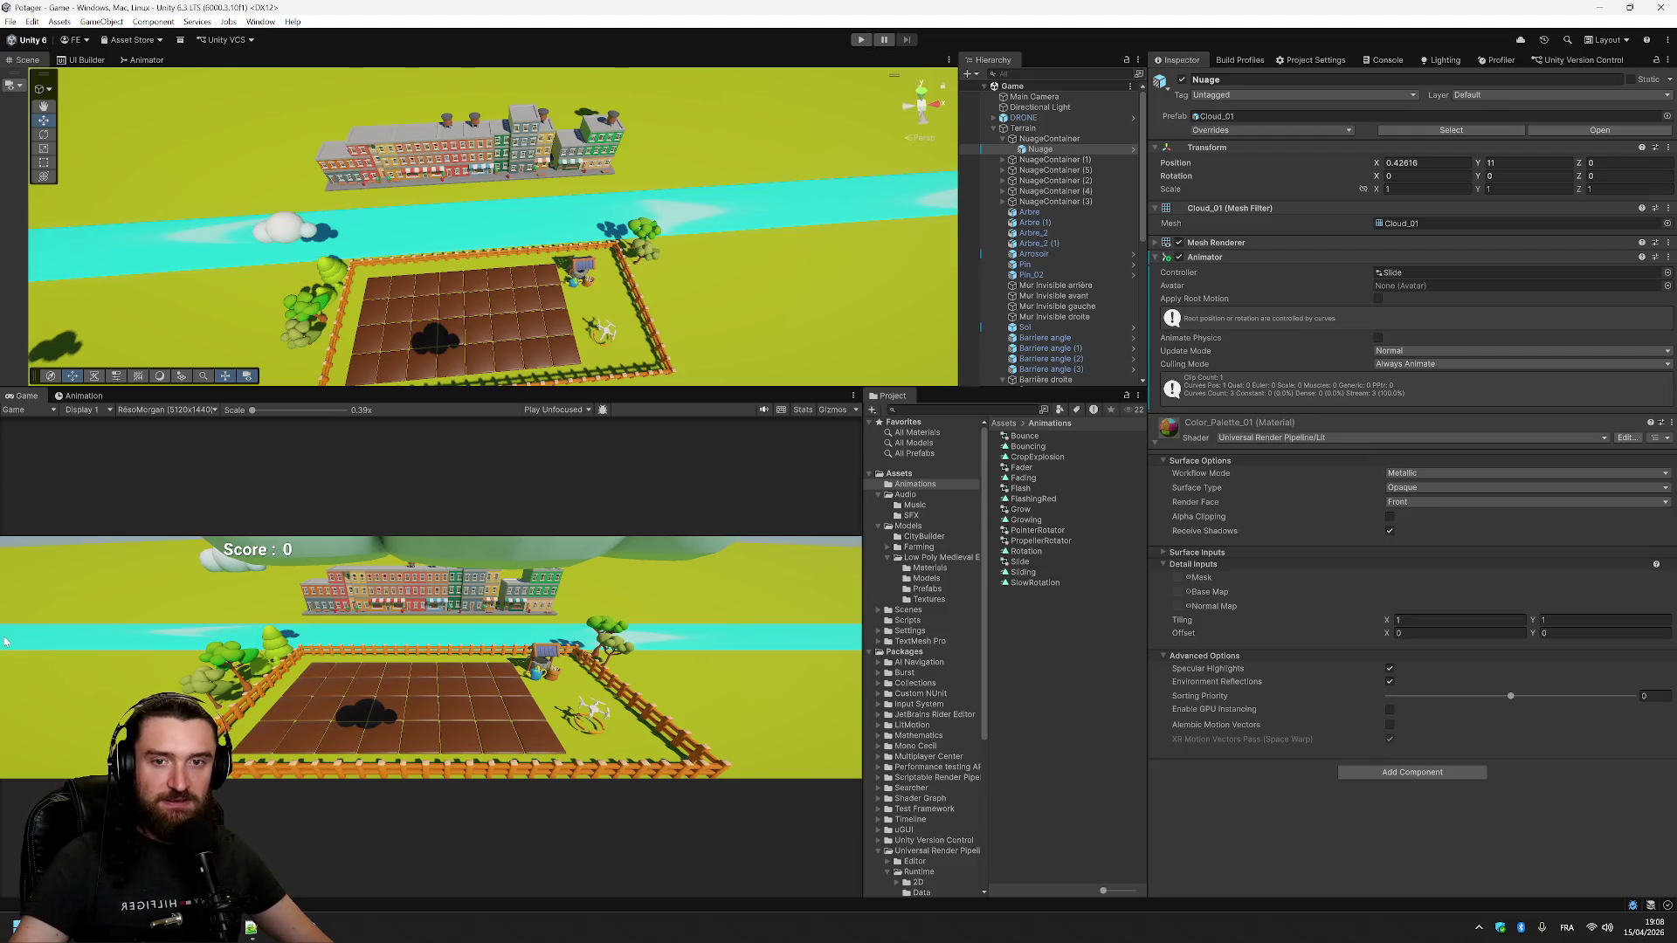
mouse_move(250, 927)
left_click(201, 856)
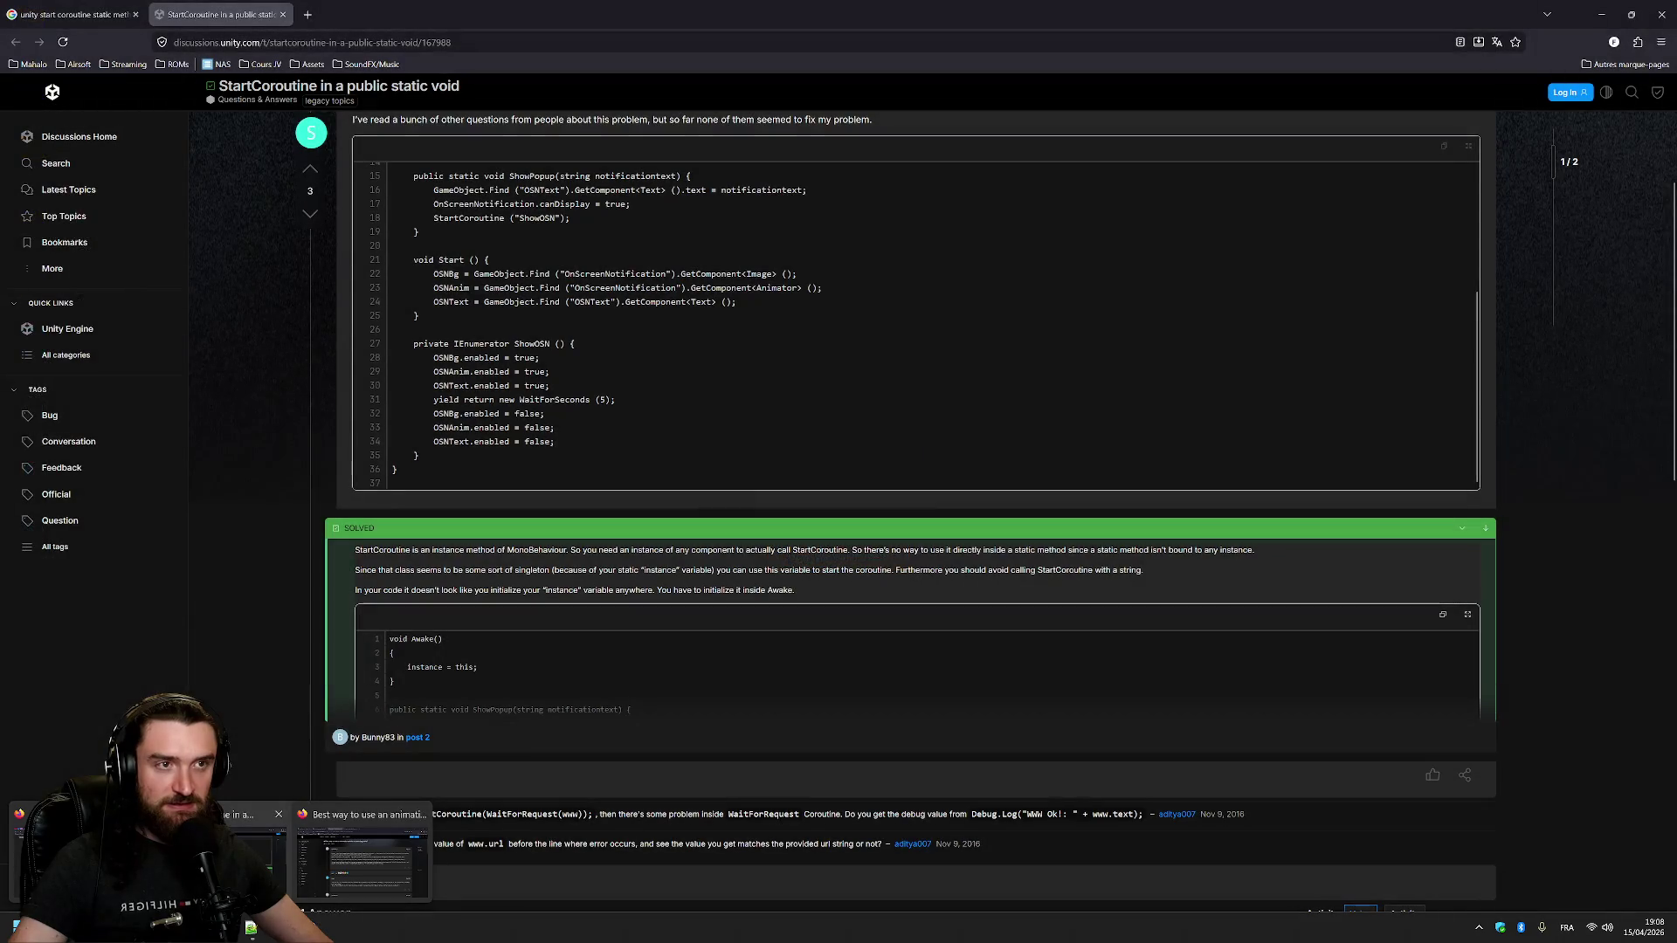
key("alt+Tab")
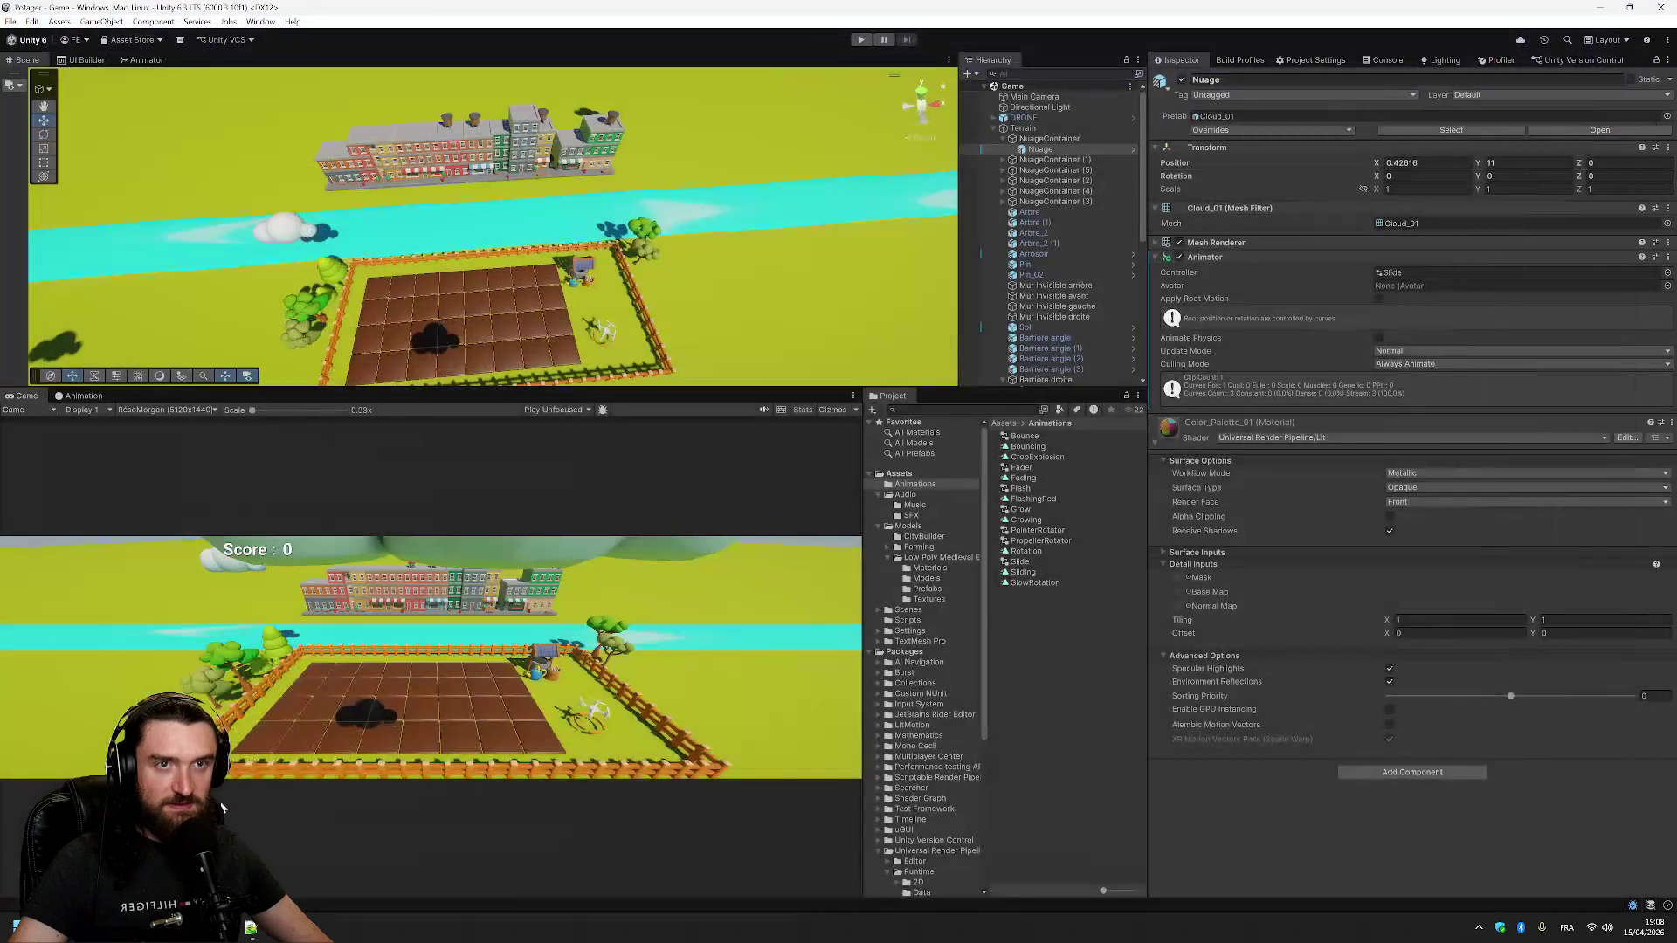
mouse_move(251, 927)
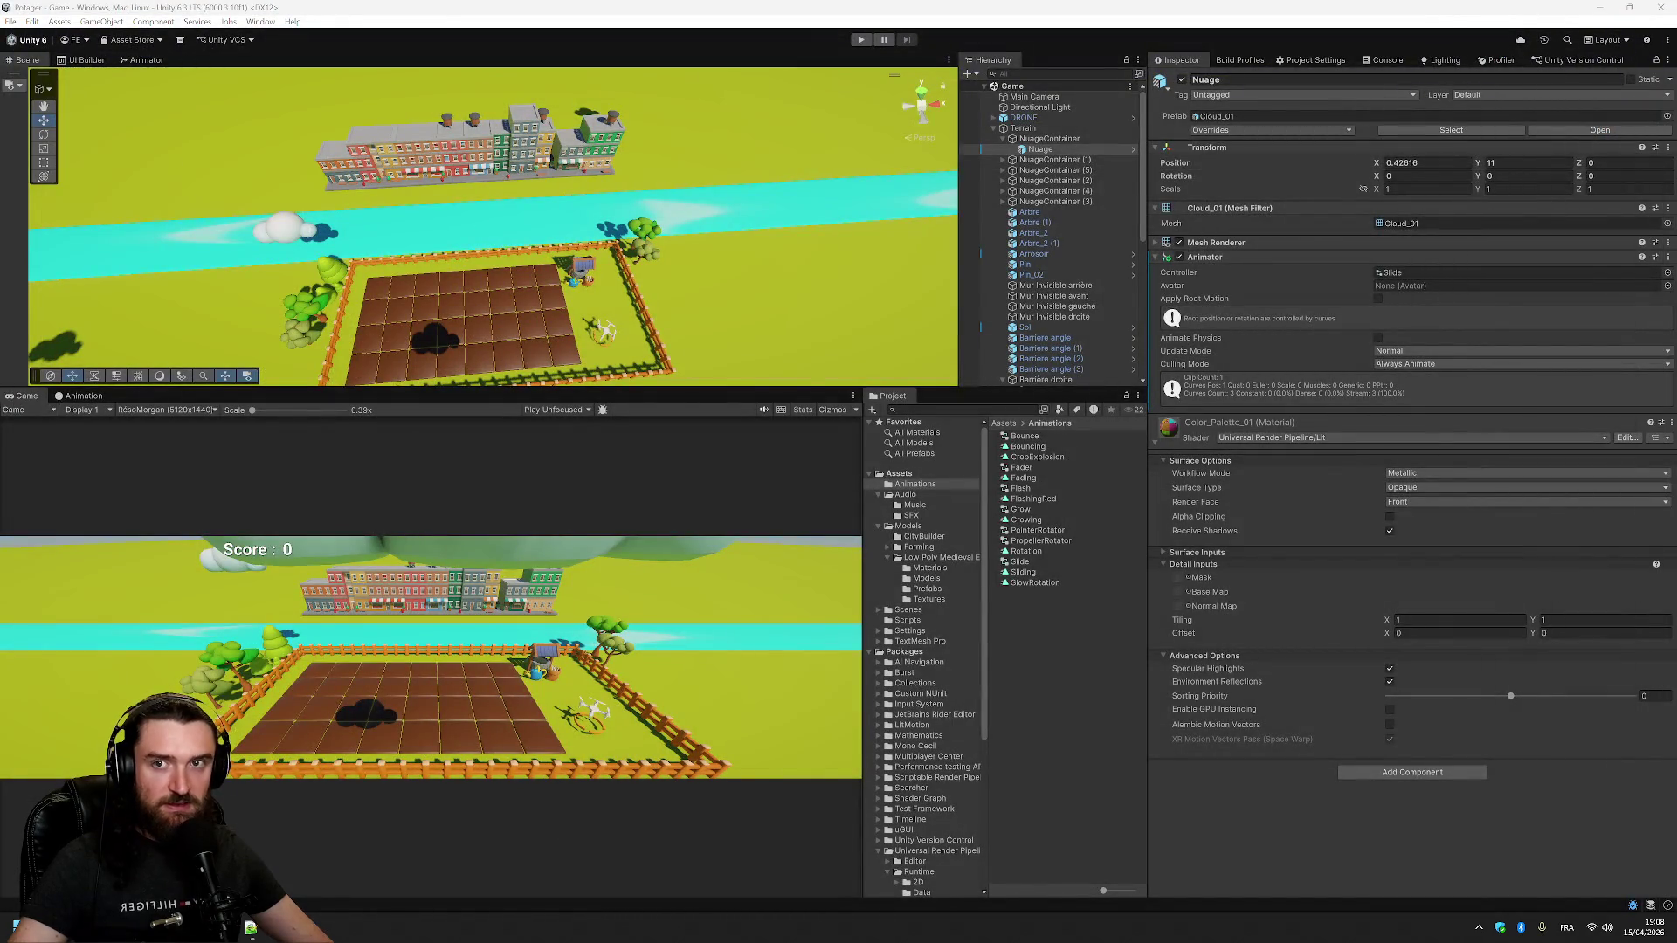
left_click(201, 856)
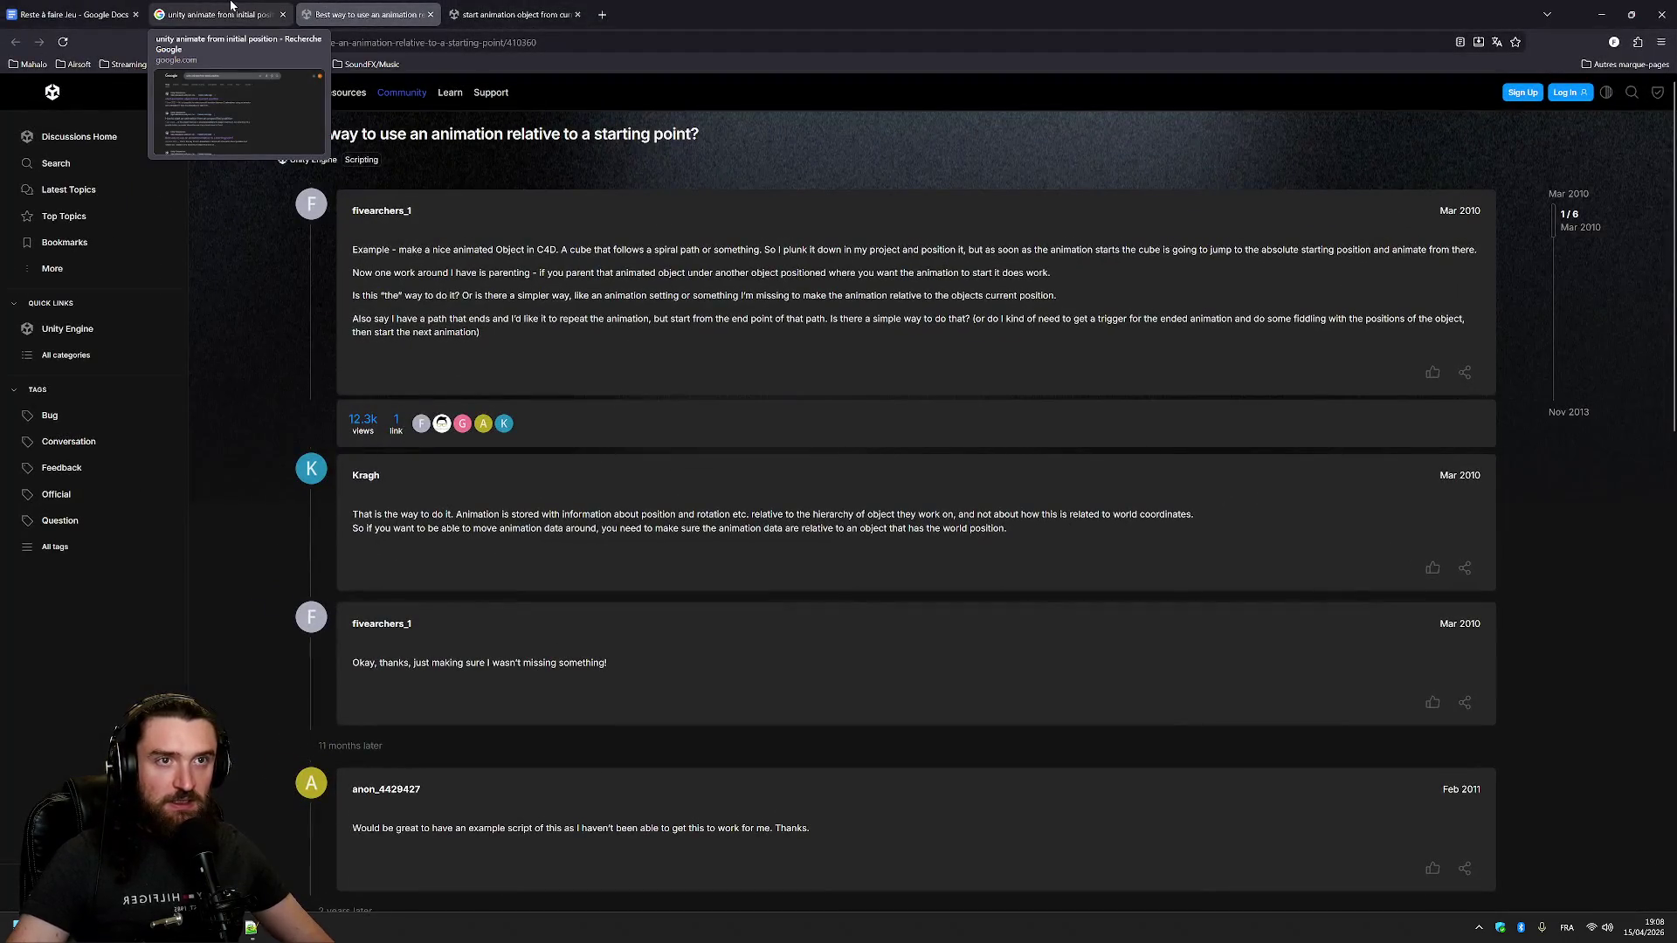
- Close two old tabs, search 'unity animations loop without going back', and open the Timeline reset thread
middle_click(232, 11)
middle_click(332, 10)
left_click(201, 42)
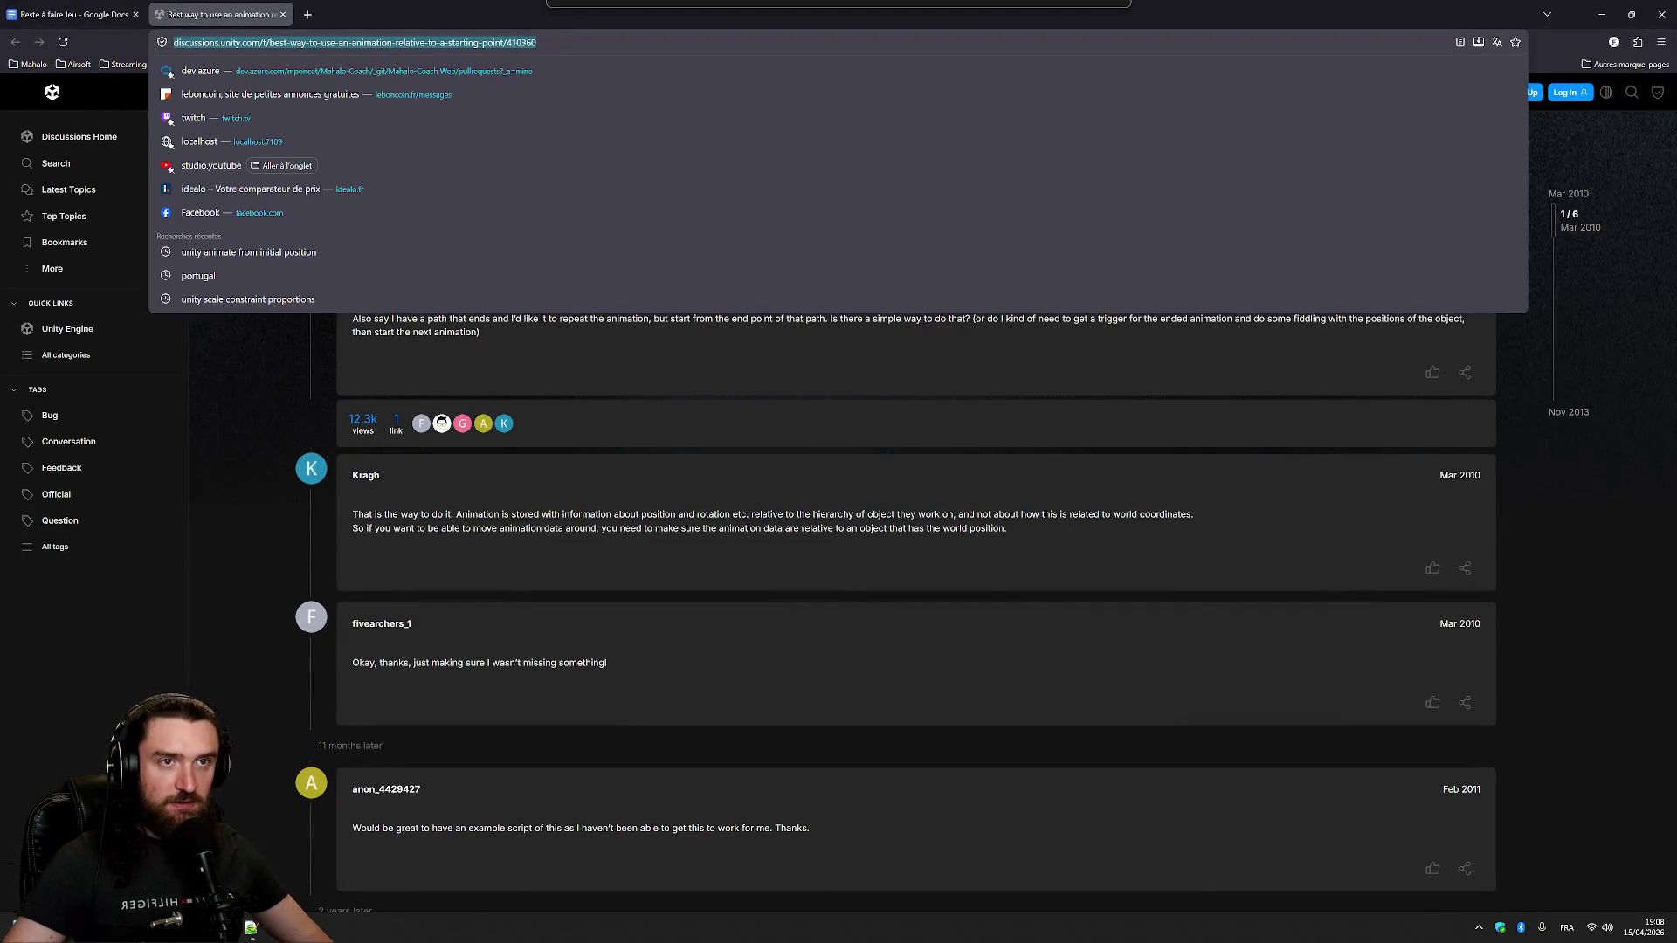
type("unity ani")
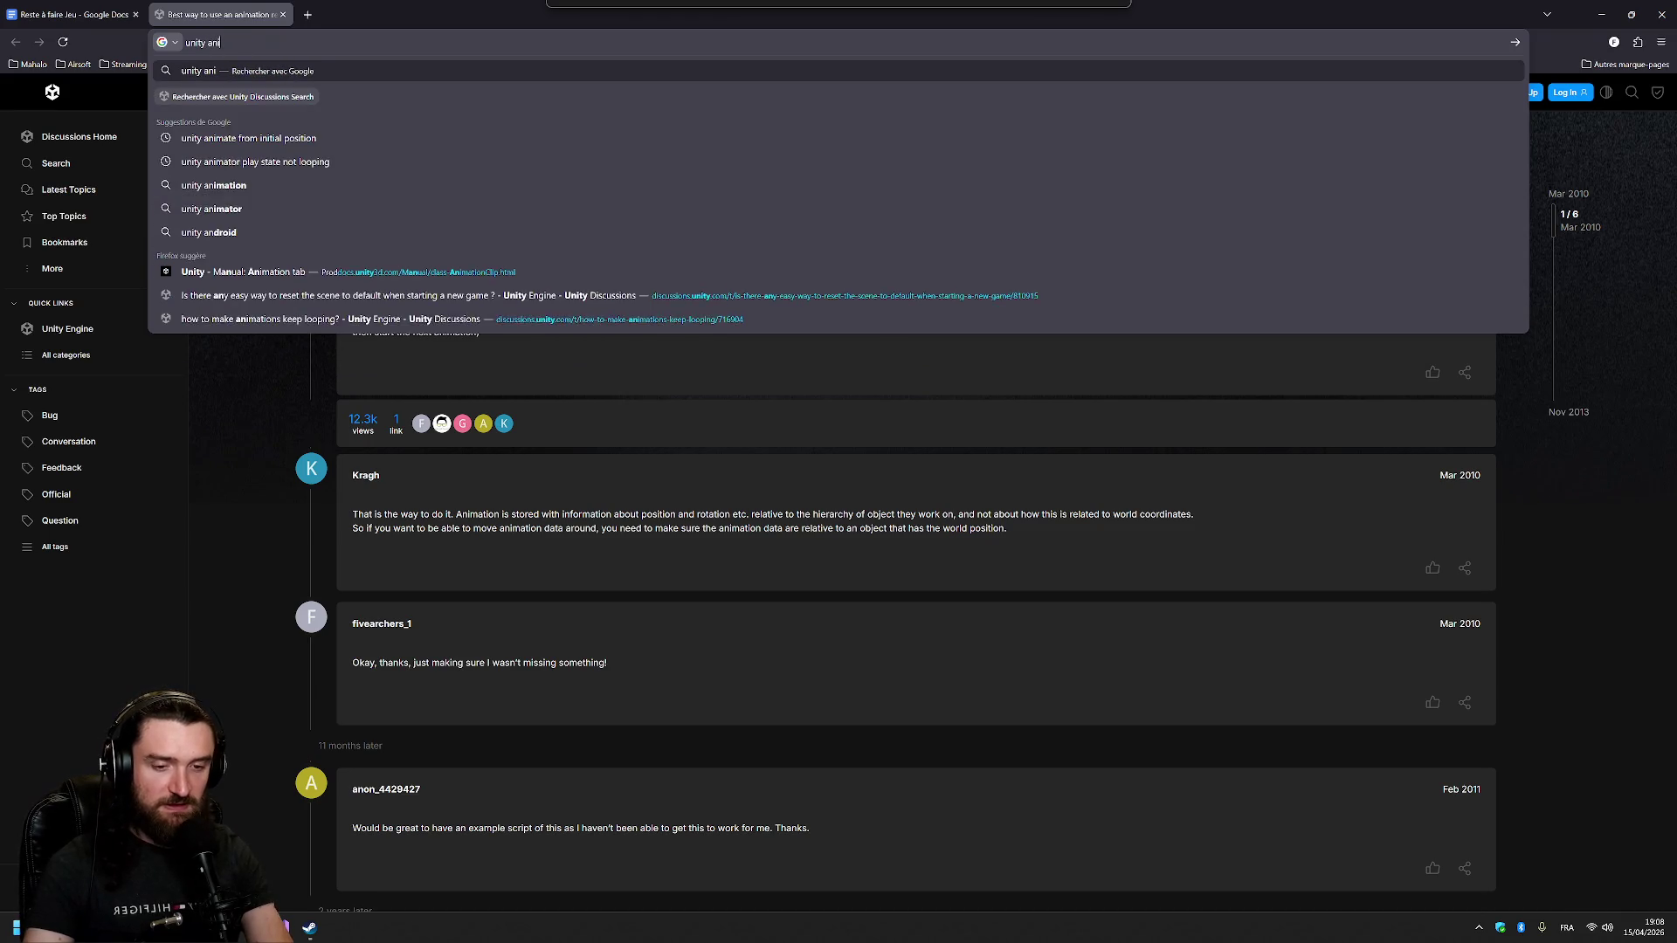
type("mations")
key("Return")
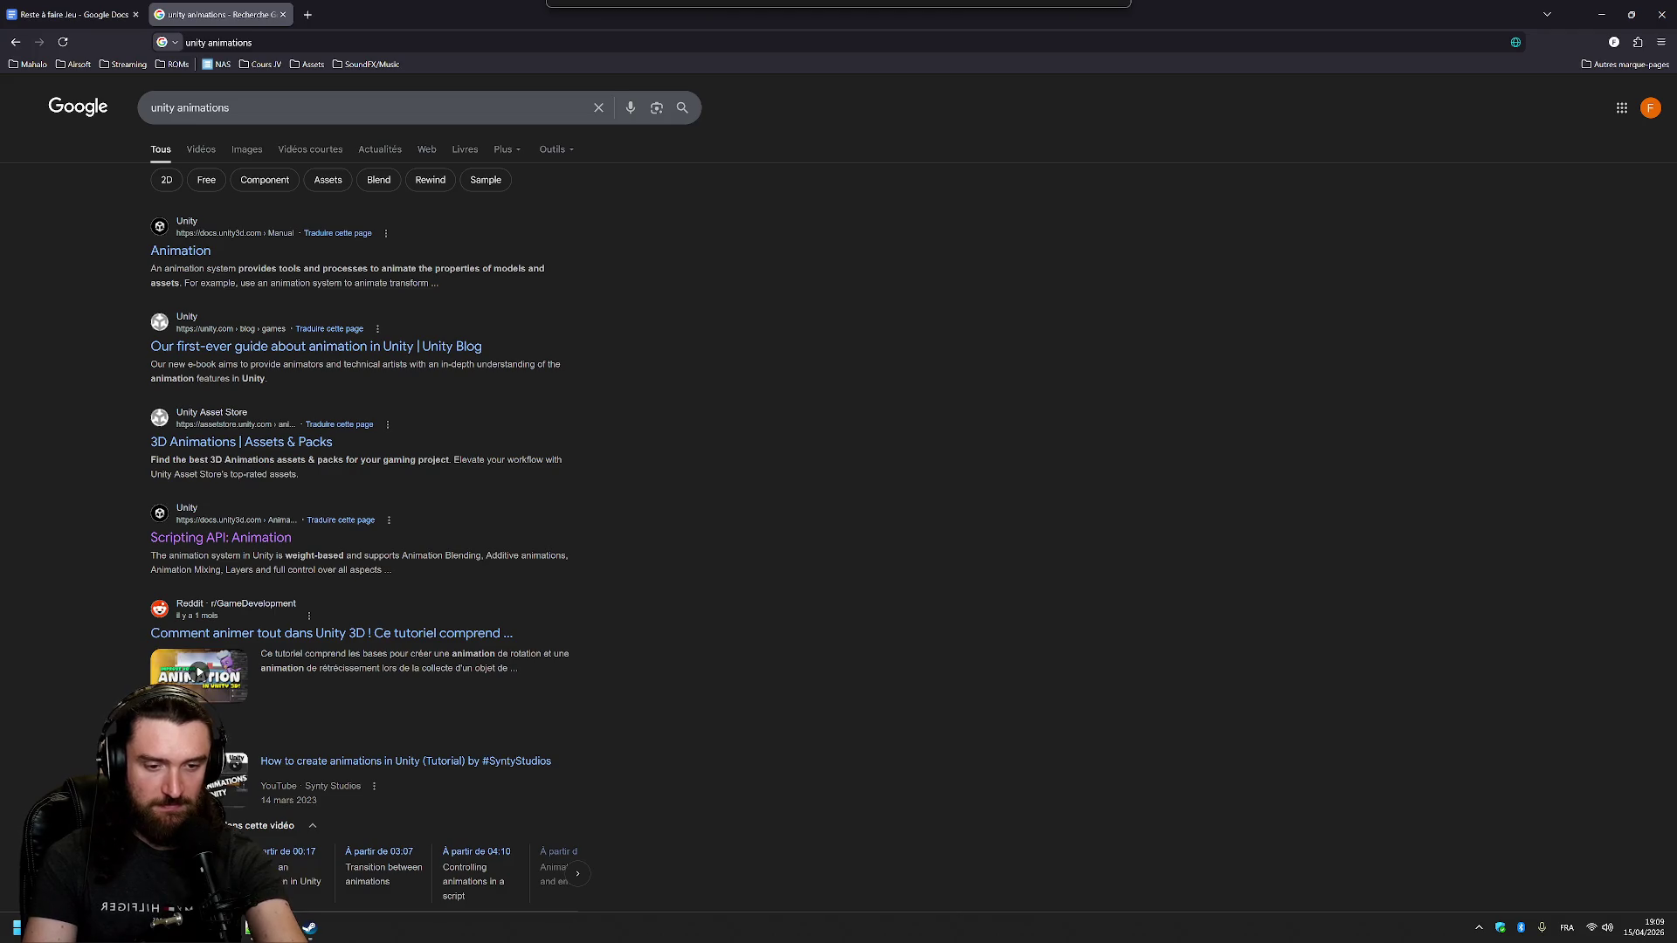
left_click(319, 107)
type("loop without going back")
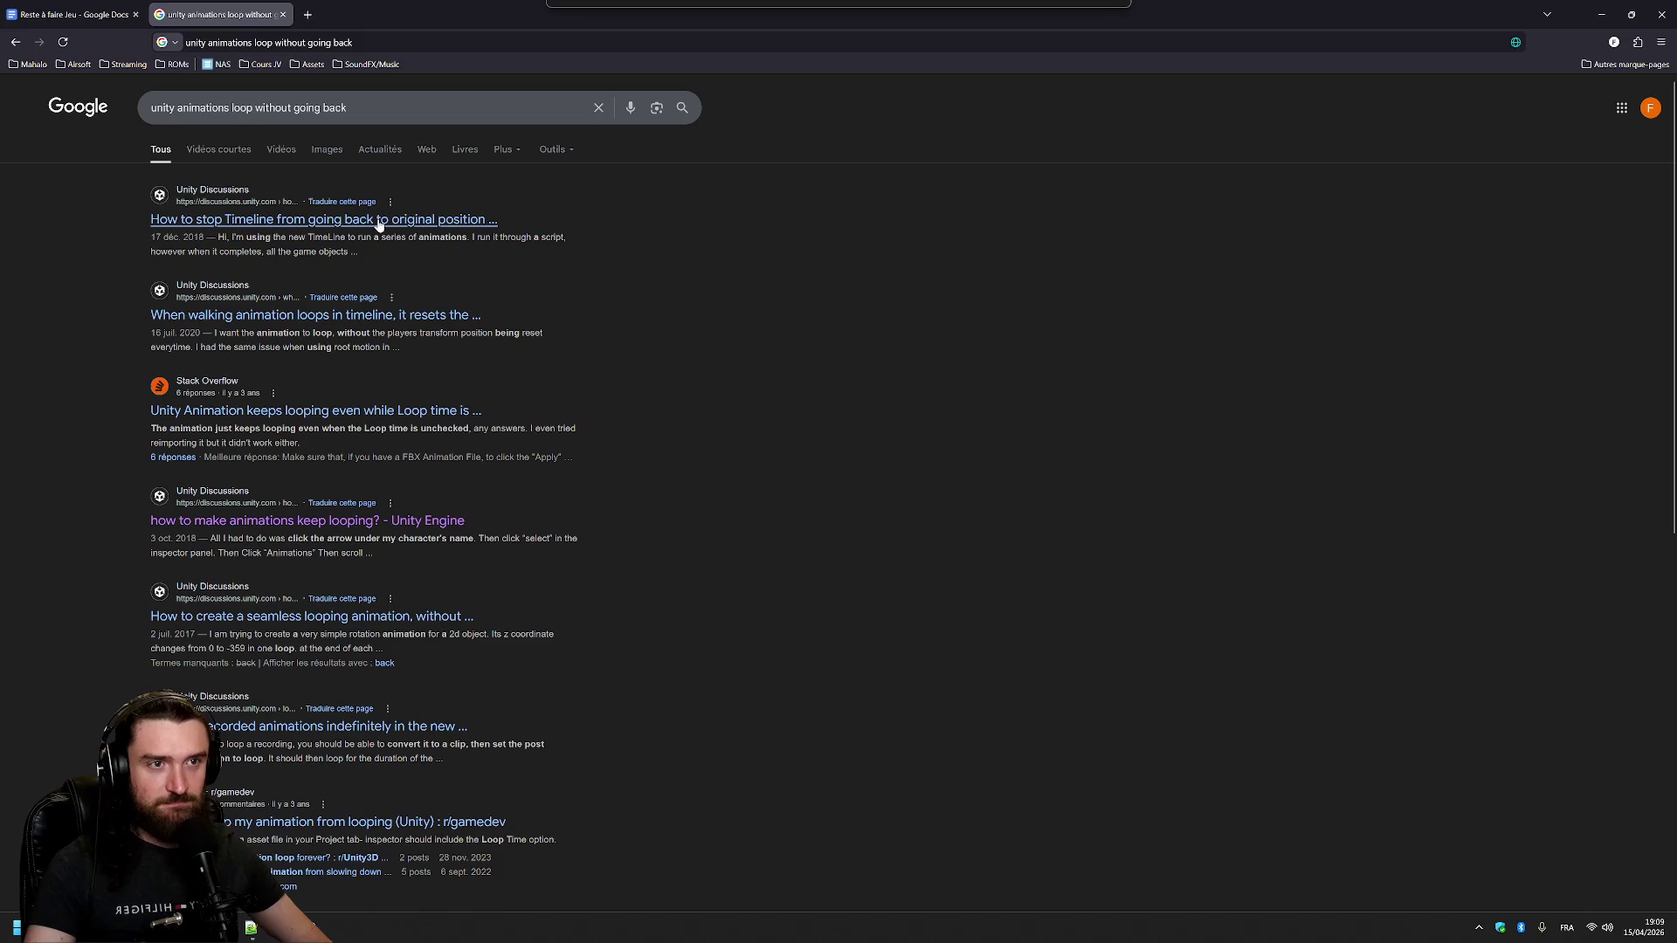
left_click(450, 220)
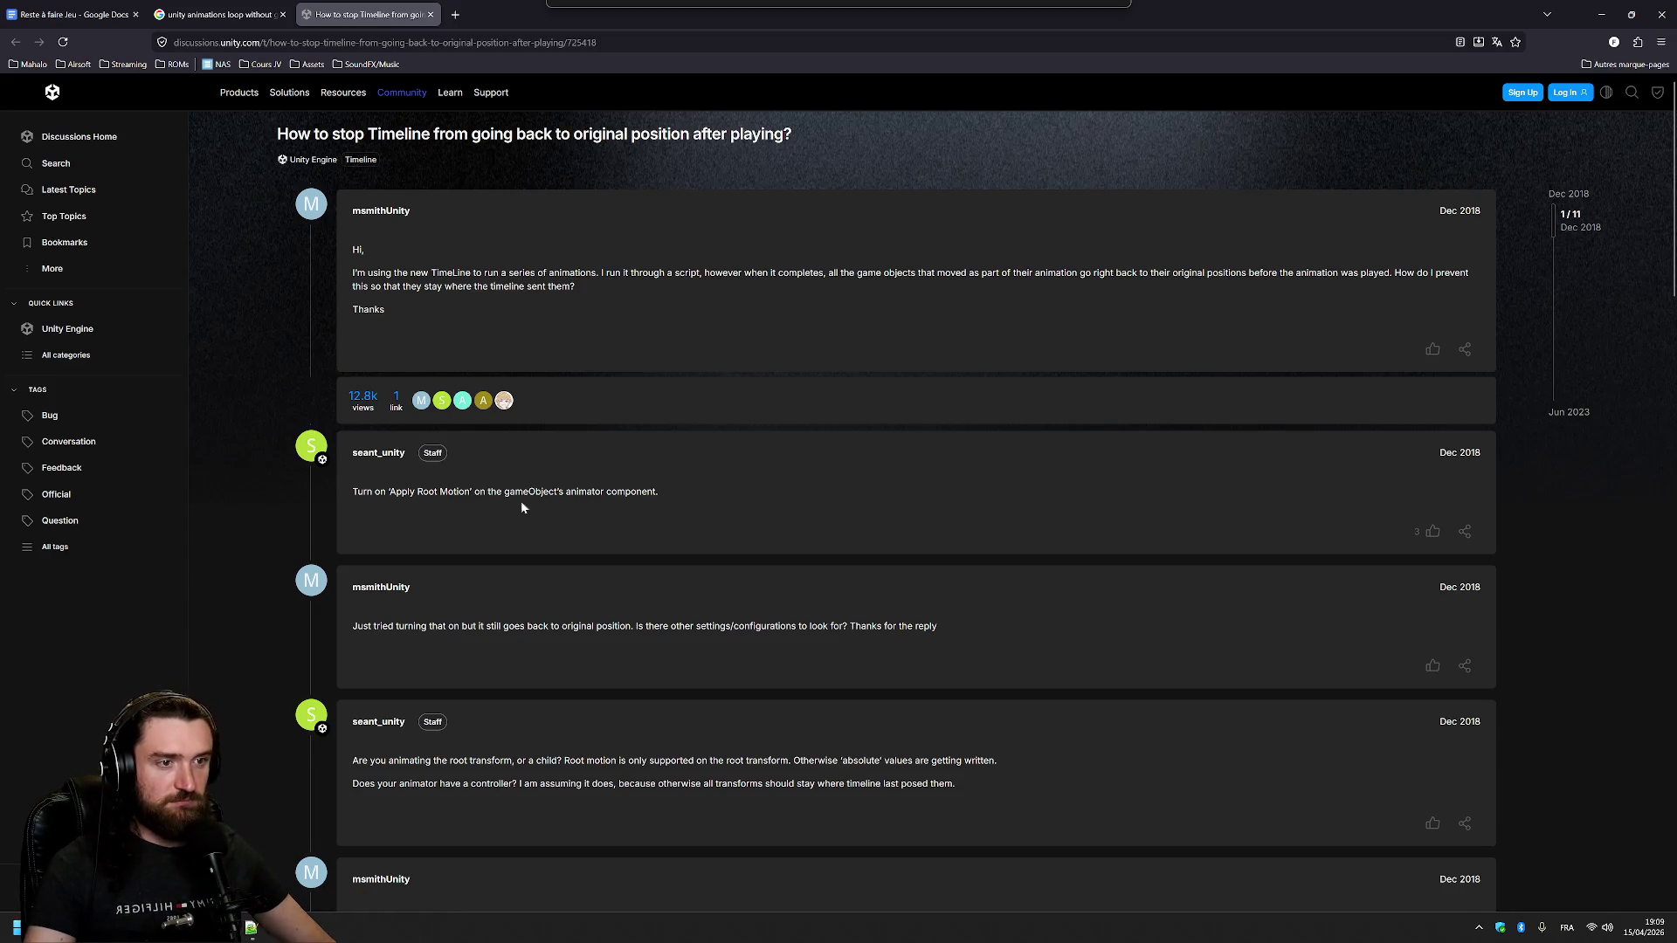
- Open and skim the walking-animation loop thread and the Stack Overflow looping question
left_click(219, 14)
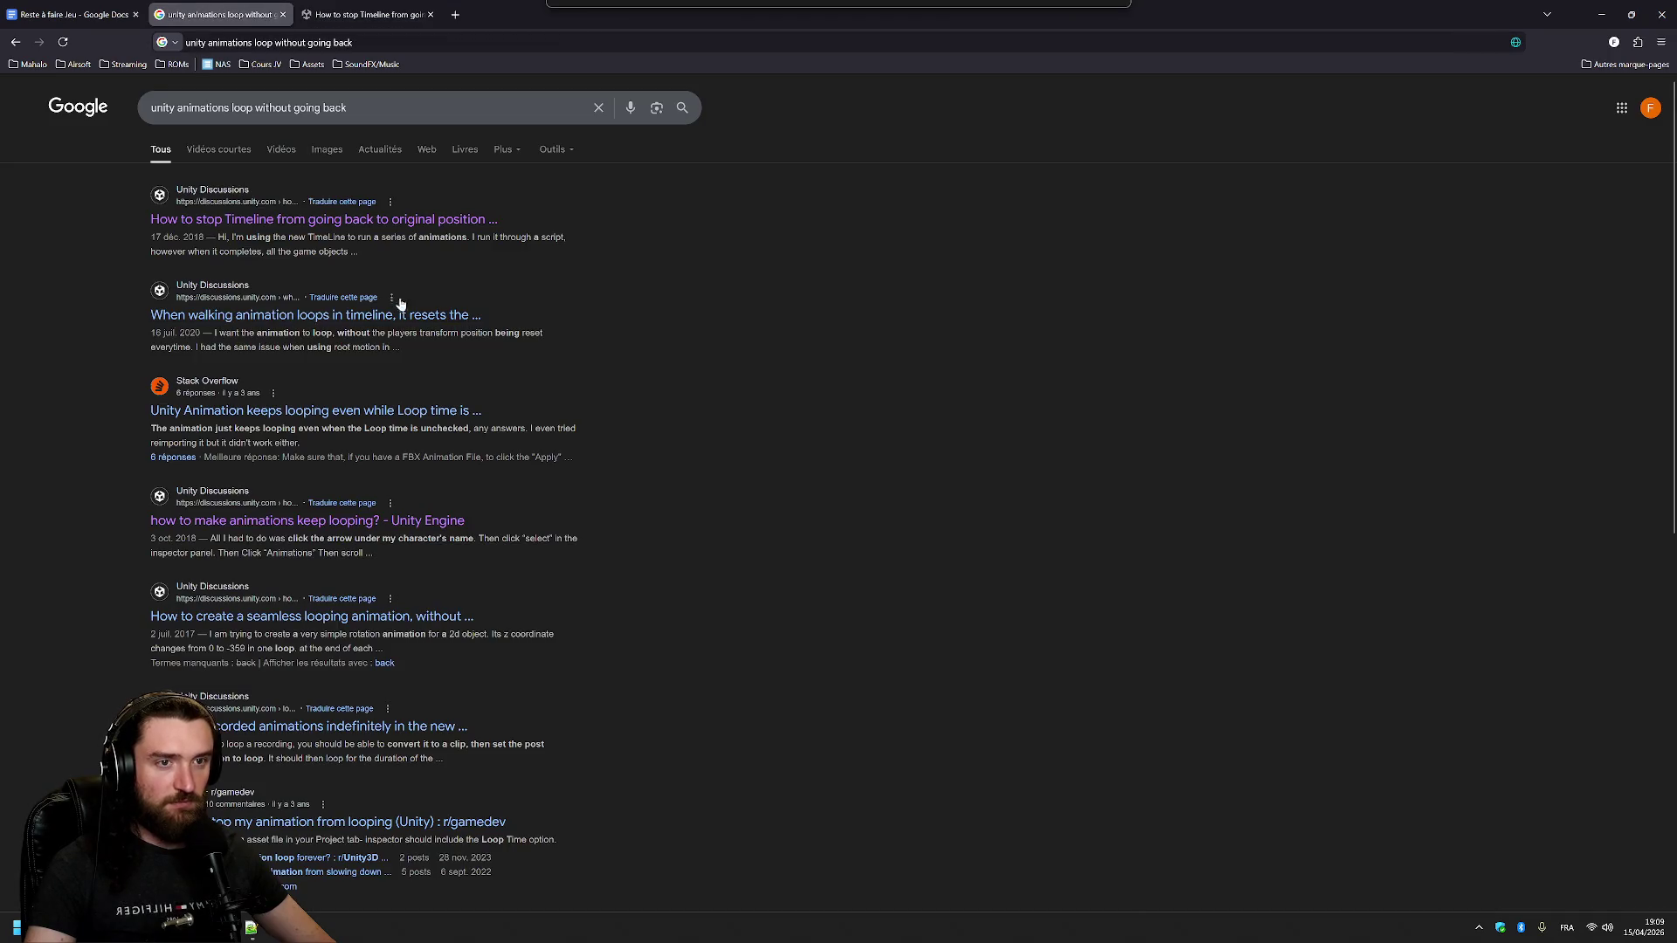
middle_click(399, 322)
left_click(349, 14)
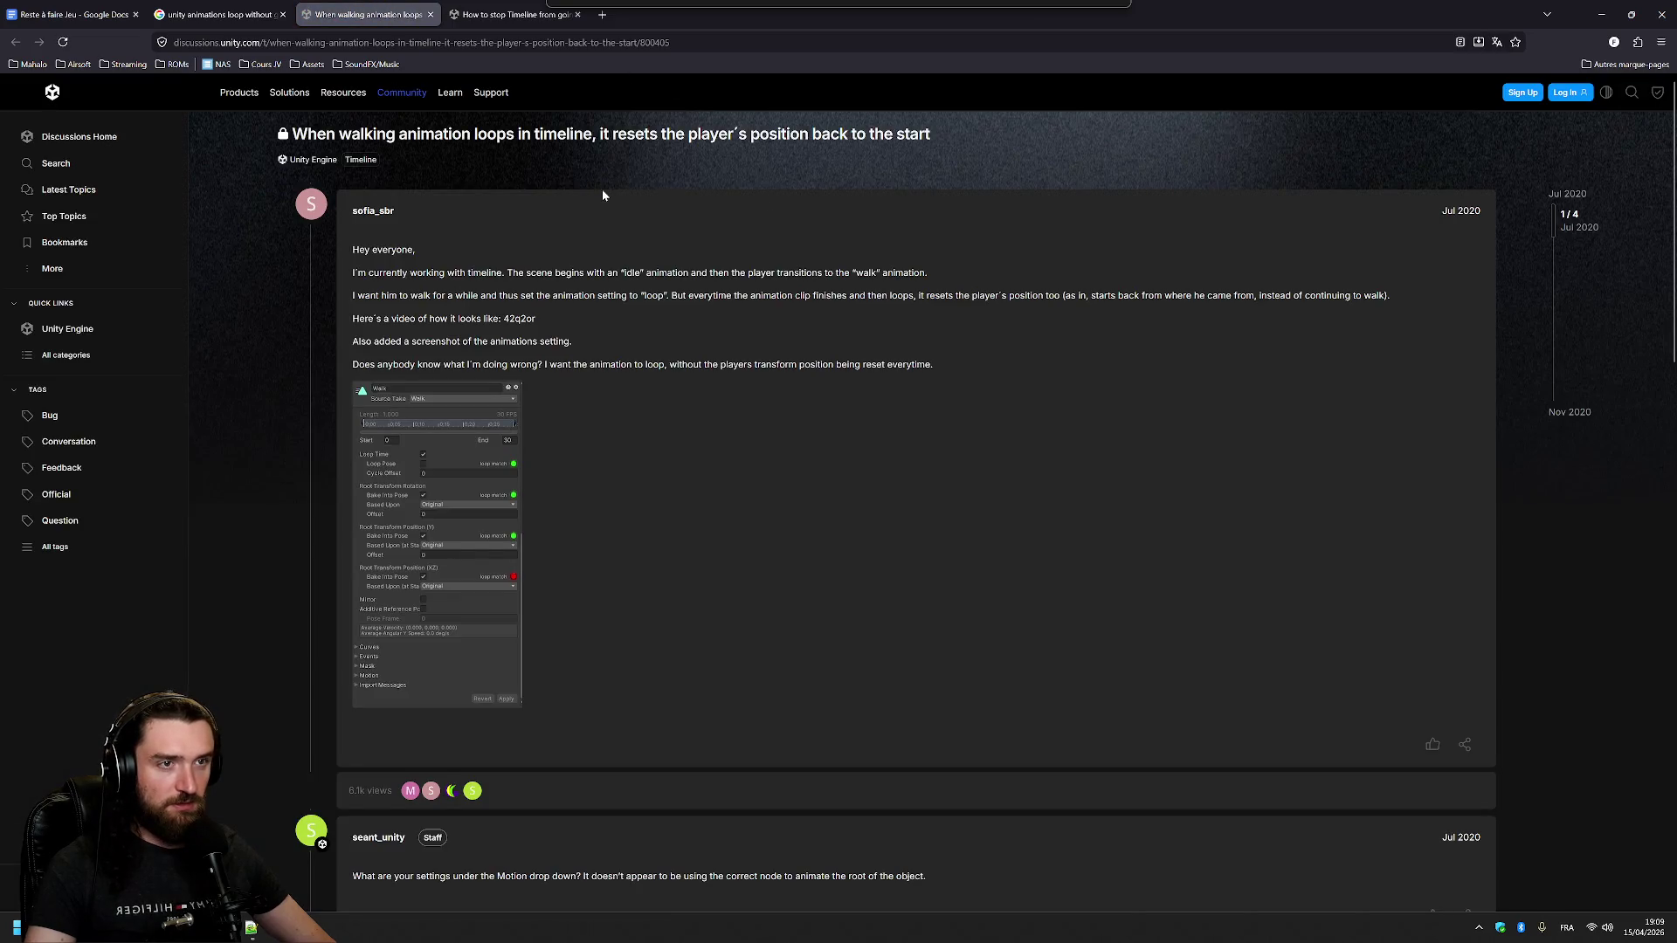
scroll(600, 192, "down", 8)
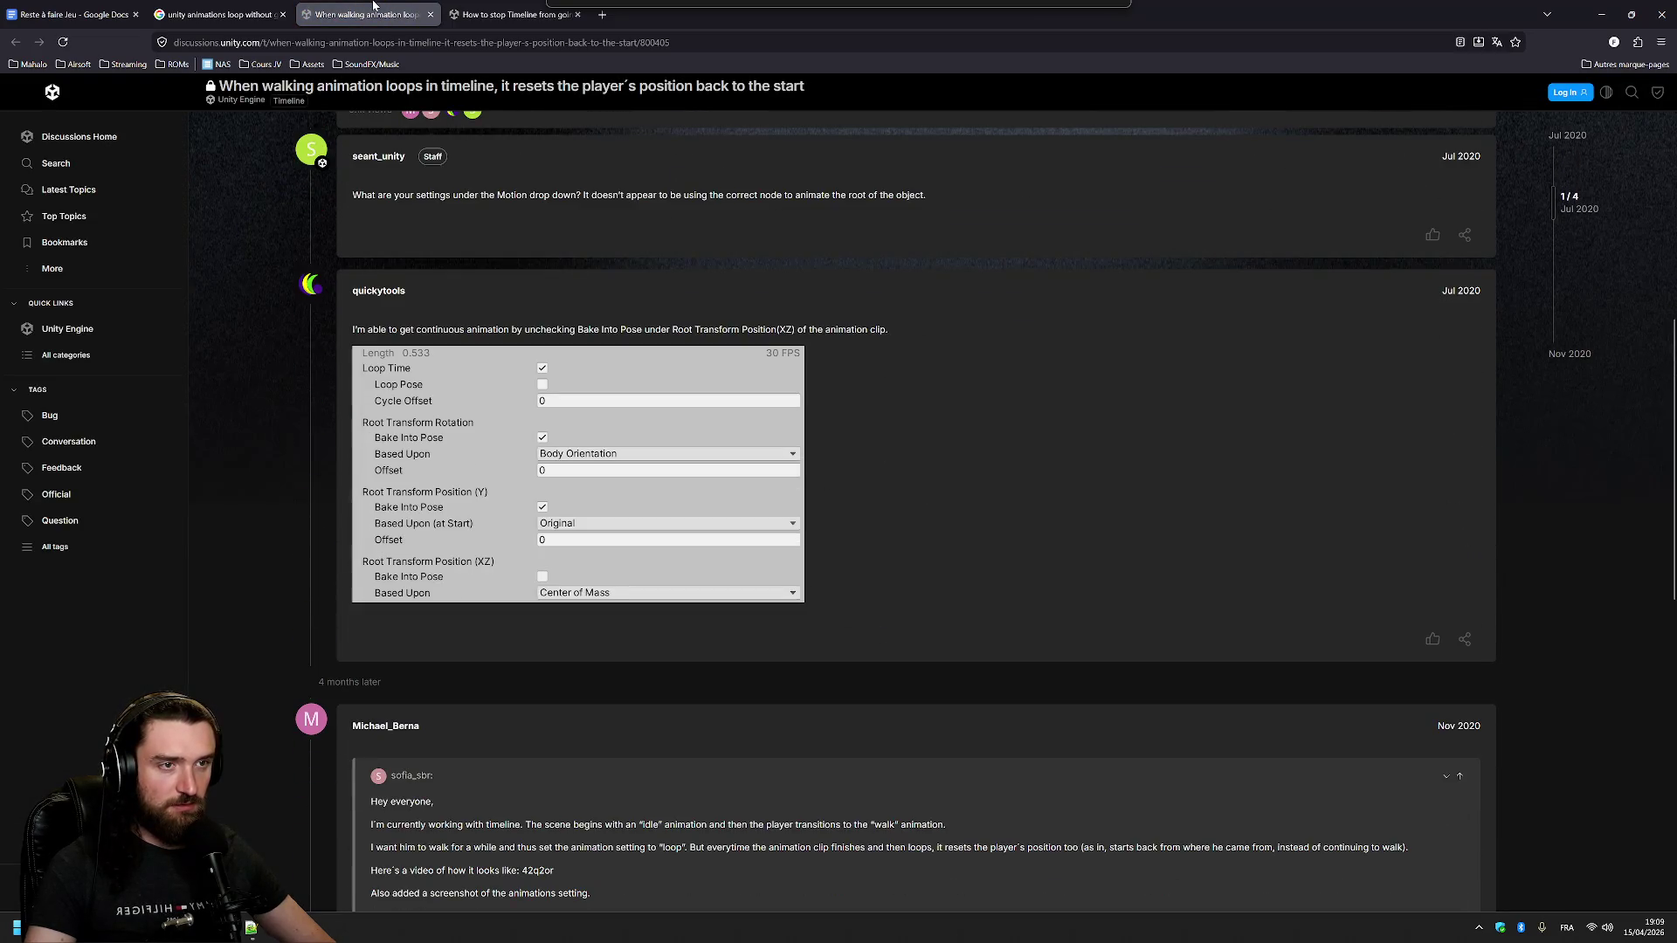
left_click(218, 14)
middle_click(382, 414)
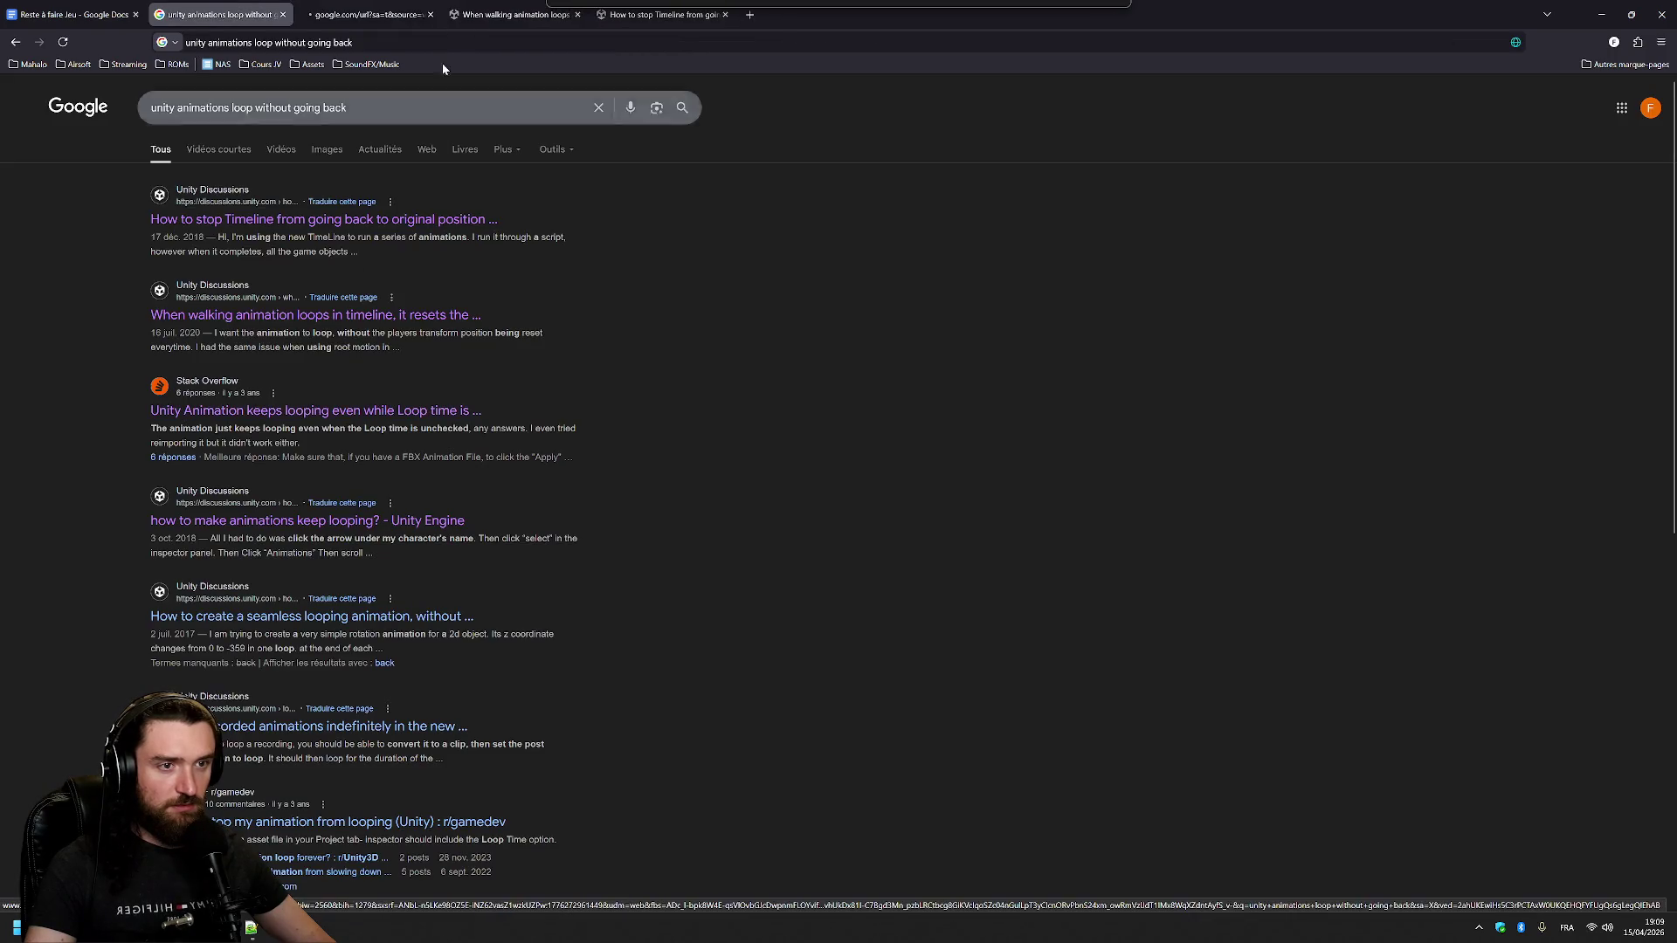
left_click(367, 14)
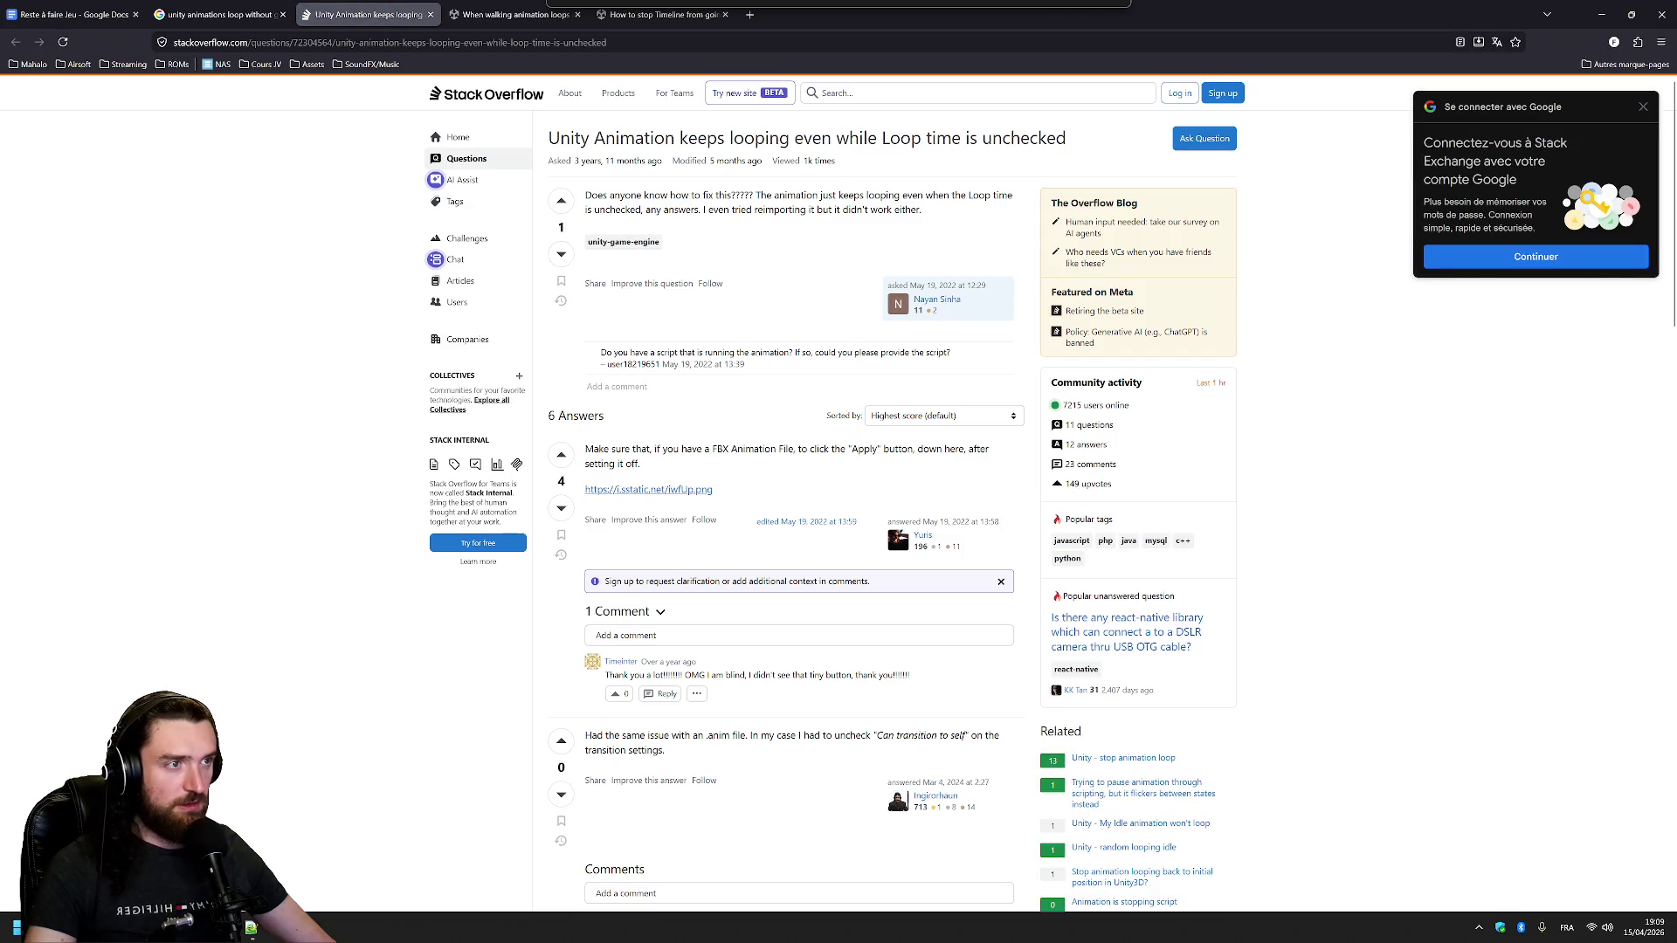
scroll(837, 282, "down", 4)
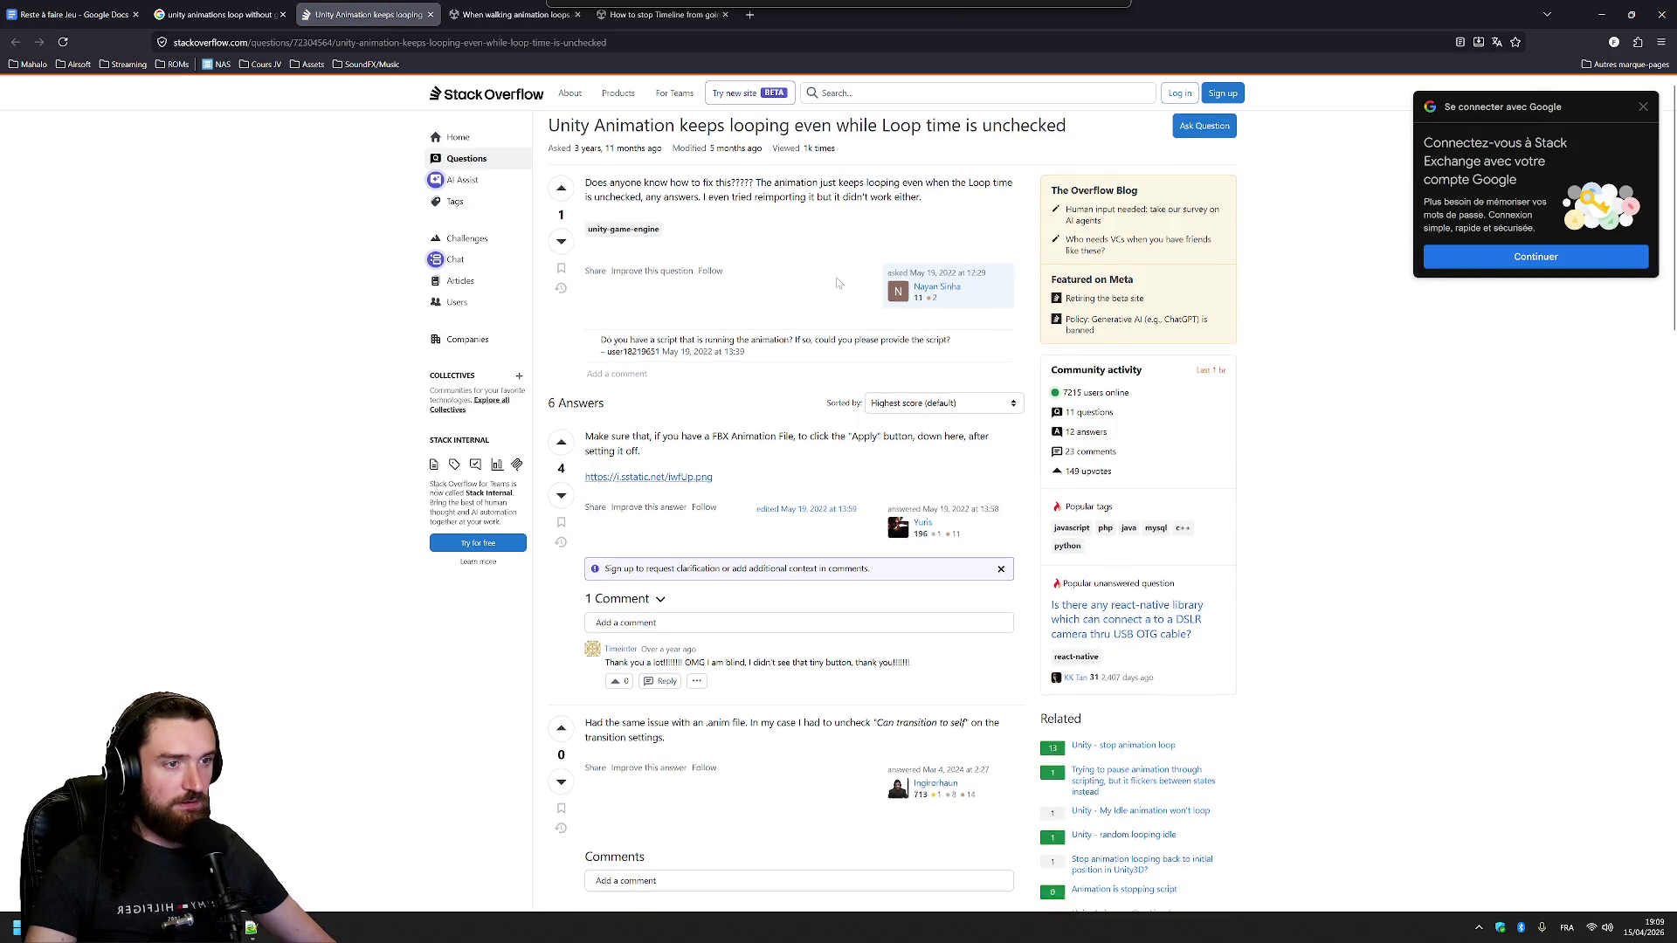
scroll(837, 282, "up", 2)
- Close the three unhelpful tabs and read the 'How to create a seamless looping animation' thread
middle_click(398, 14)
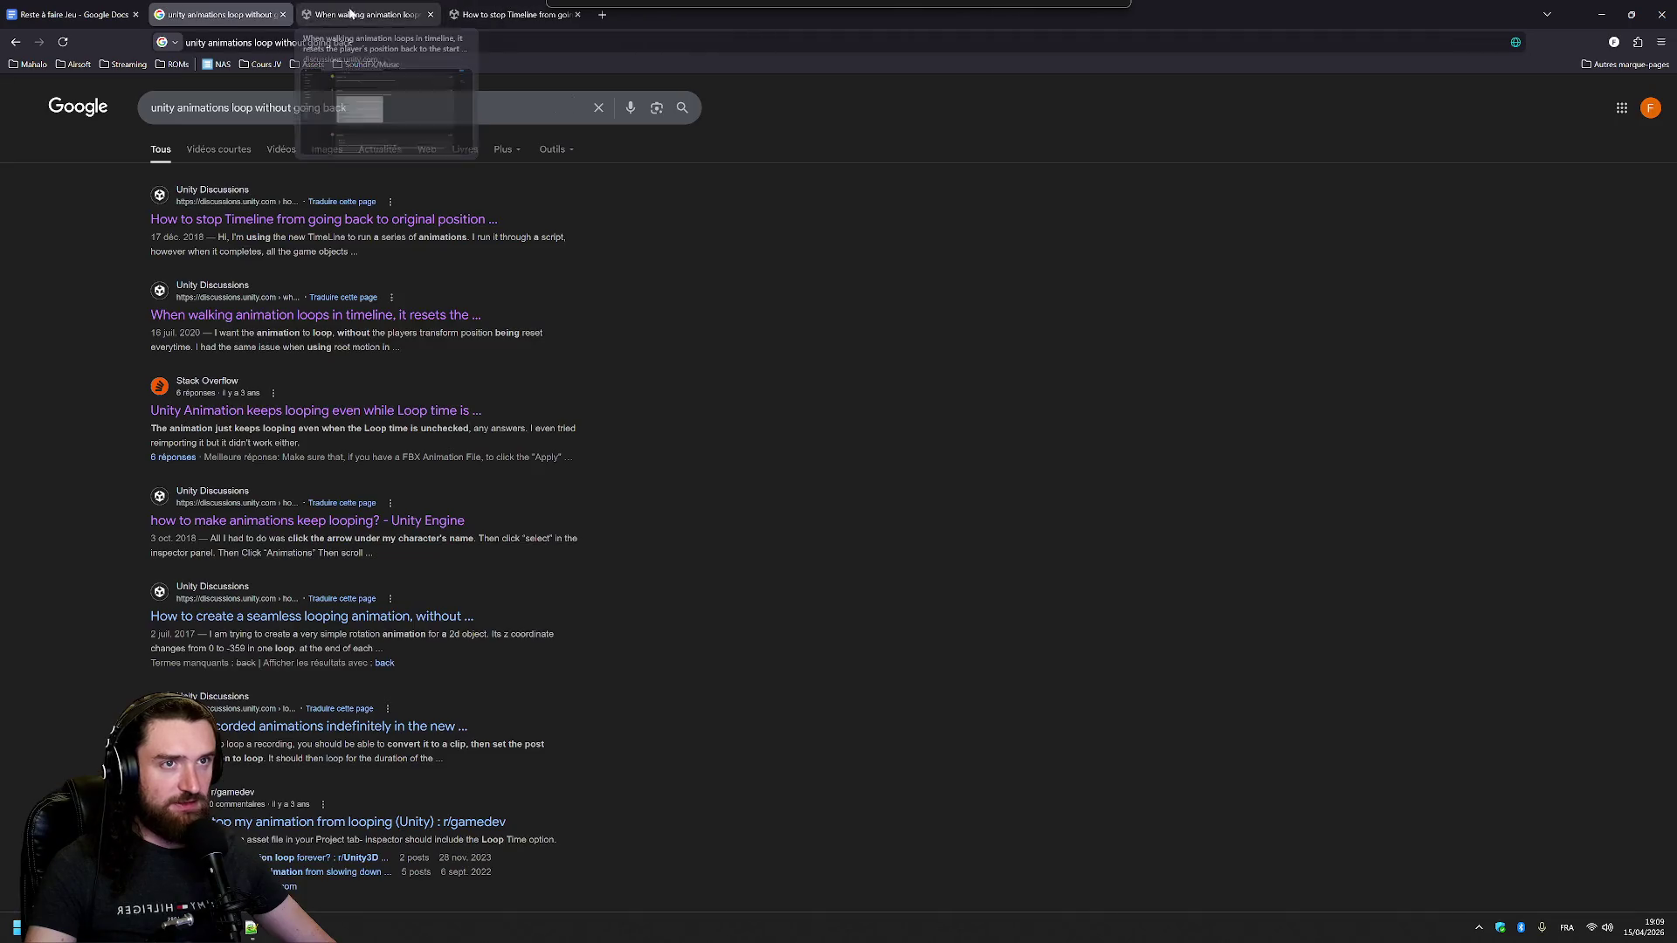
middle_click(397, 14)
middle_click(397, 14)
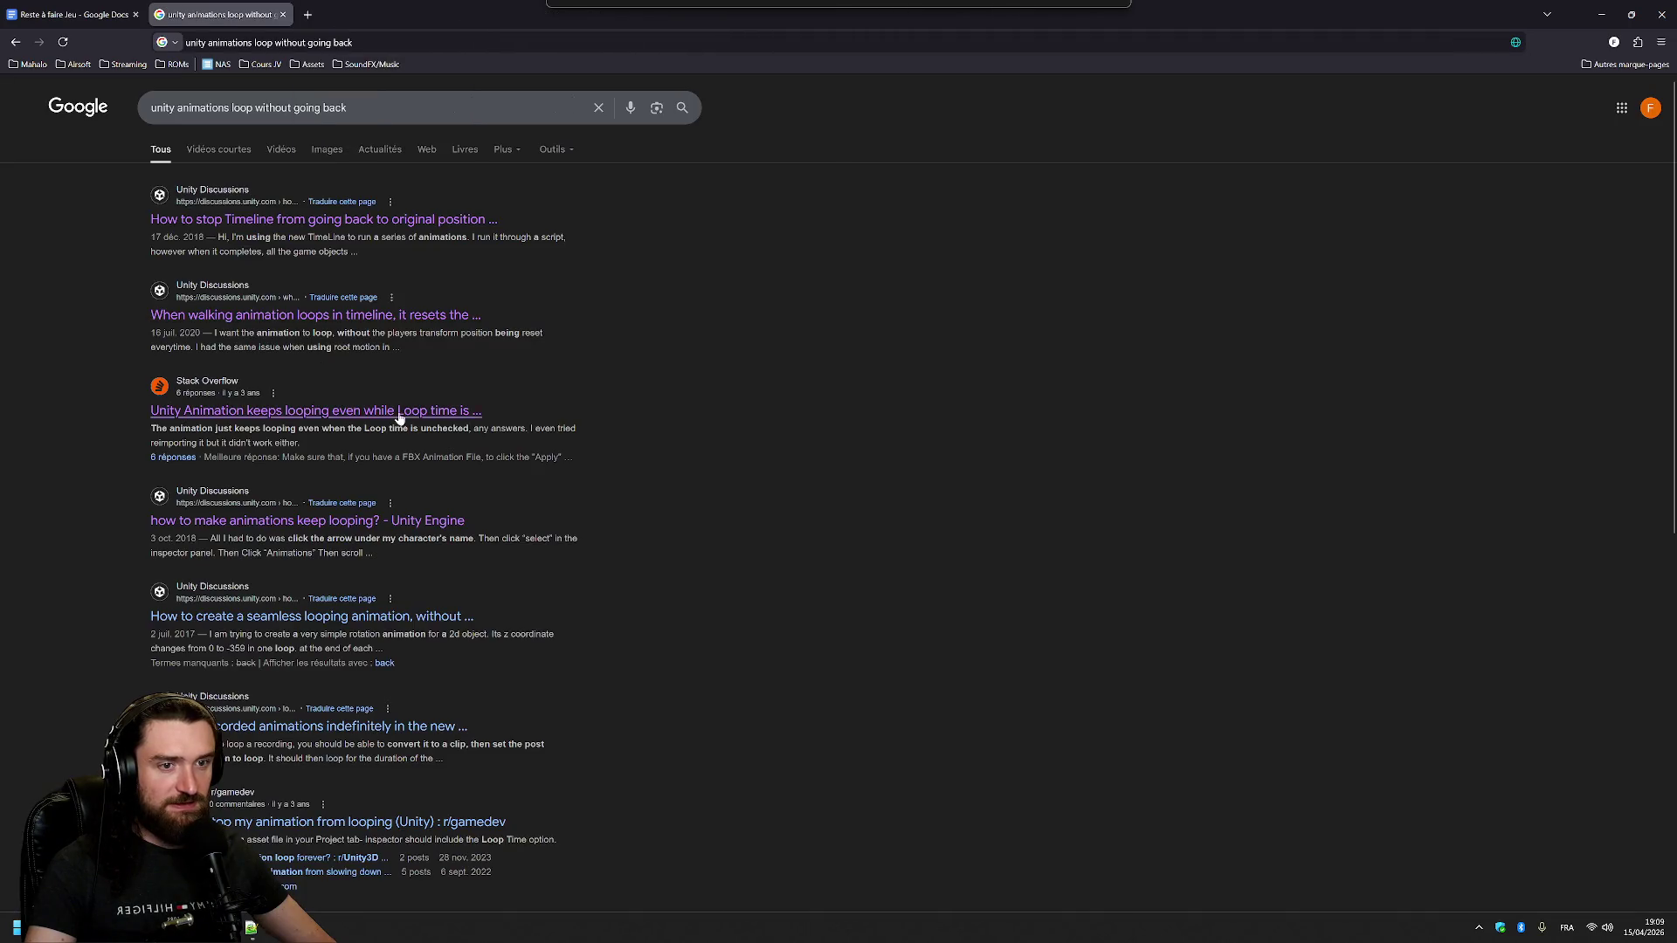
middle_click(416, 618)
left_click(356, 17)
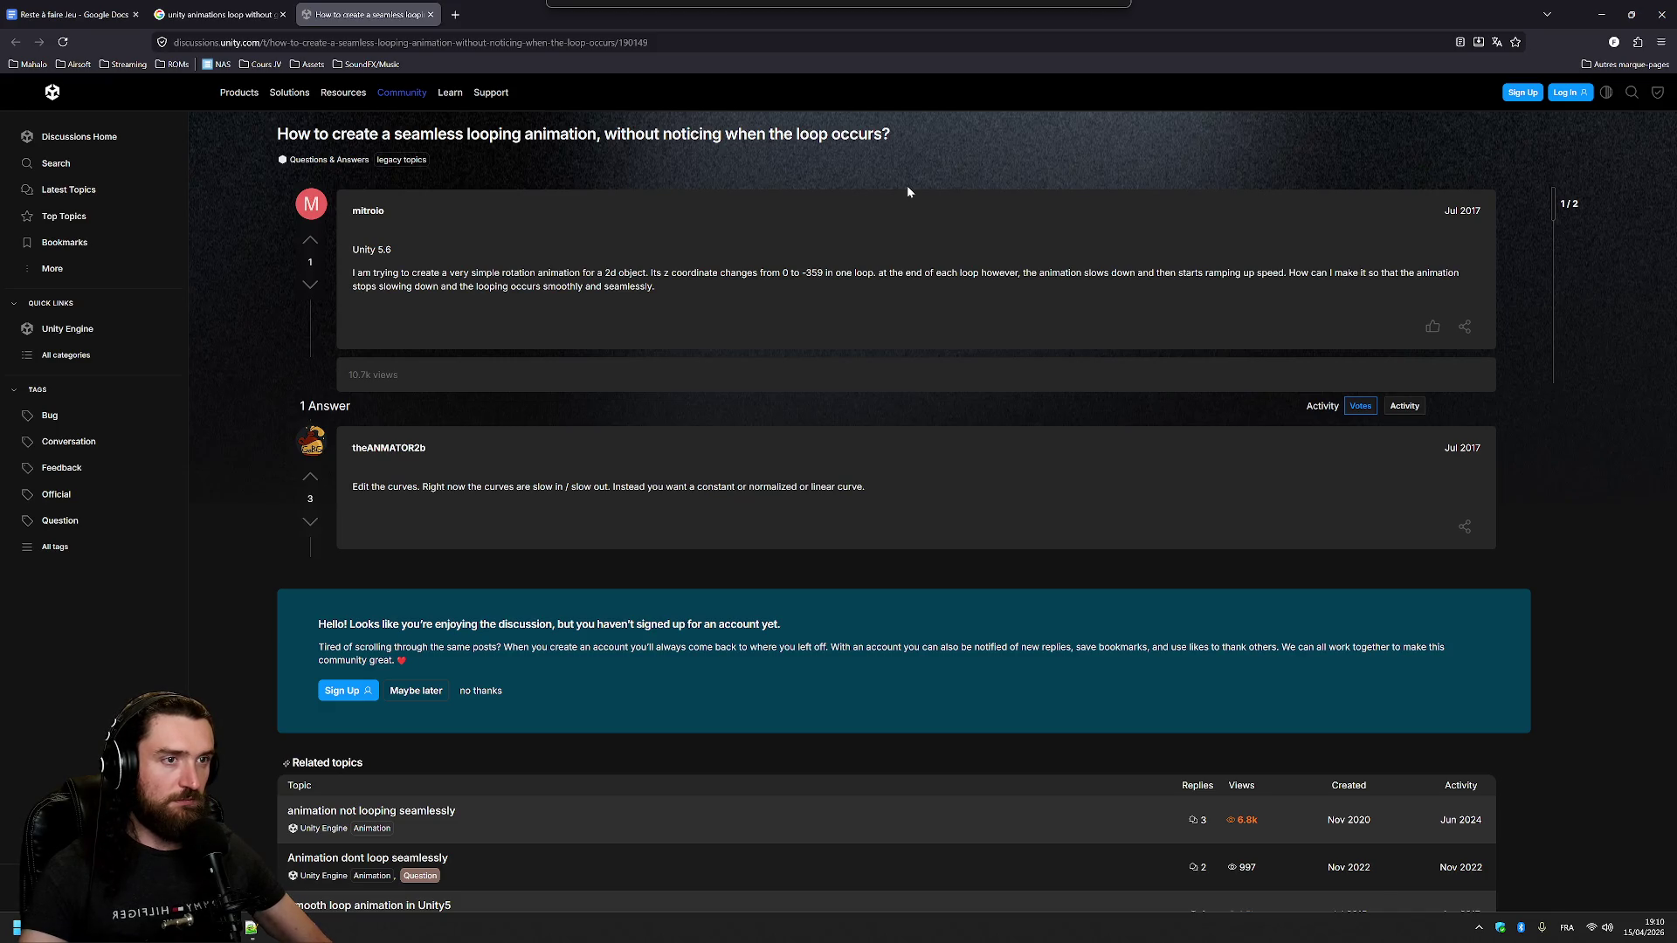
scroll(746, 332, "down", 2)
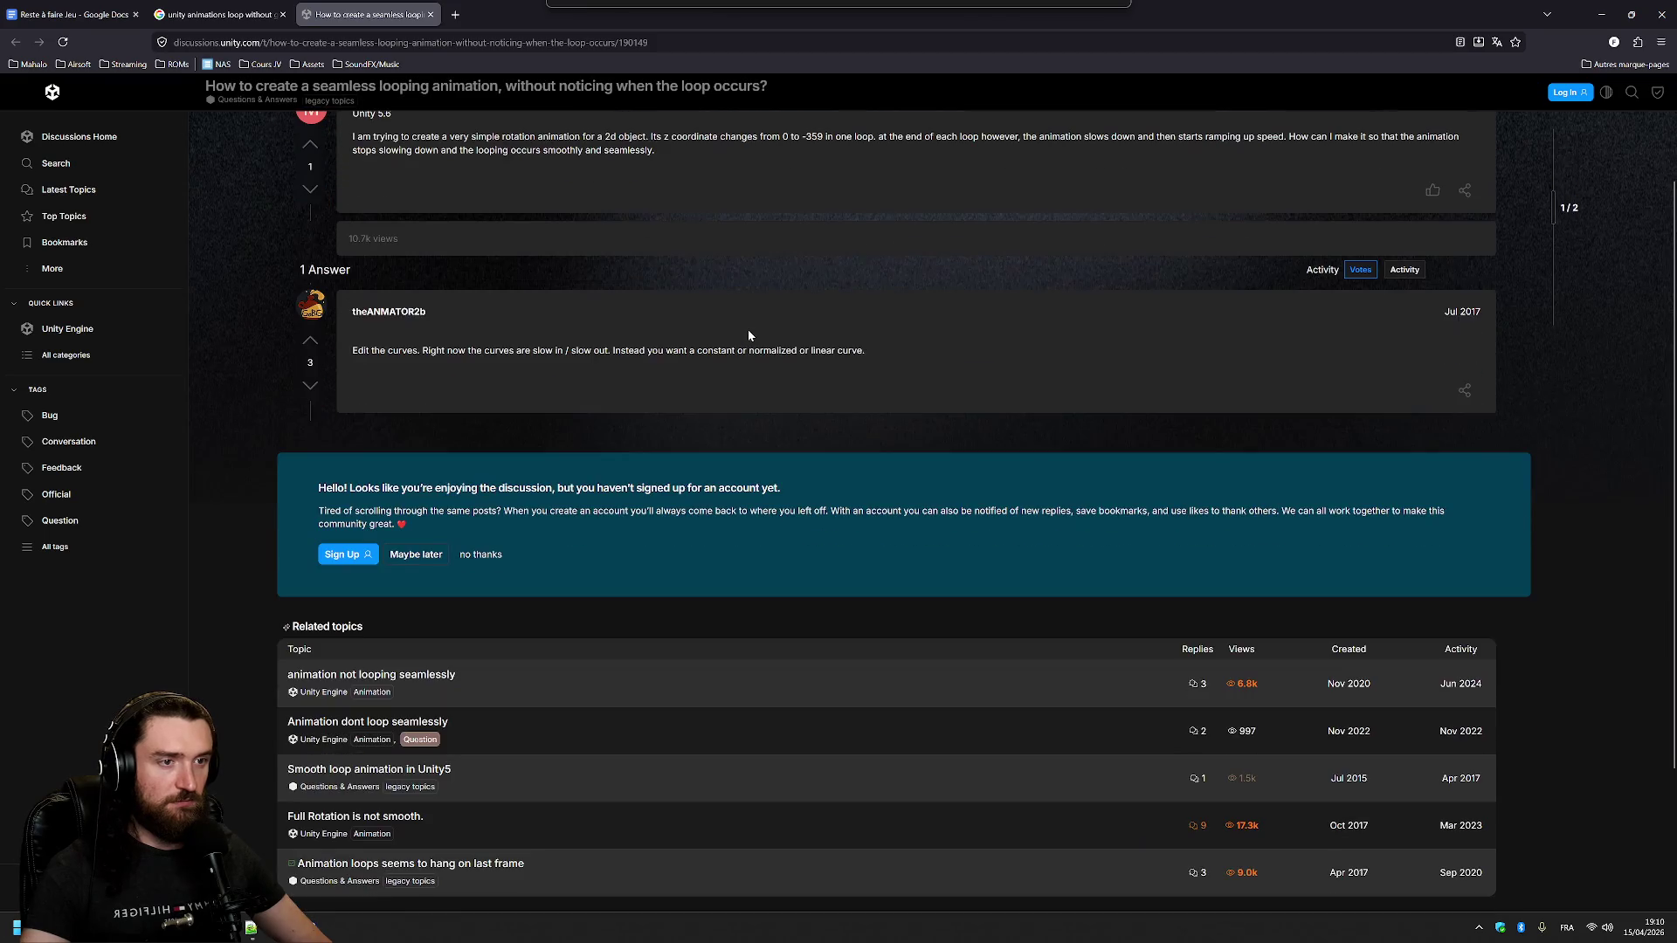
scroll(729, 424, "up", 2)
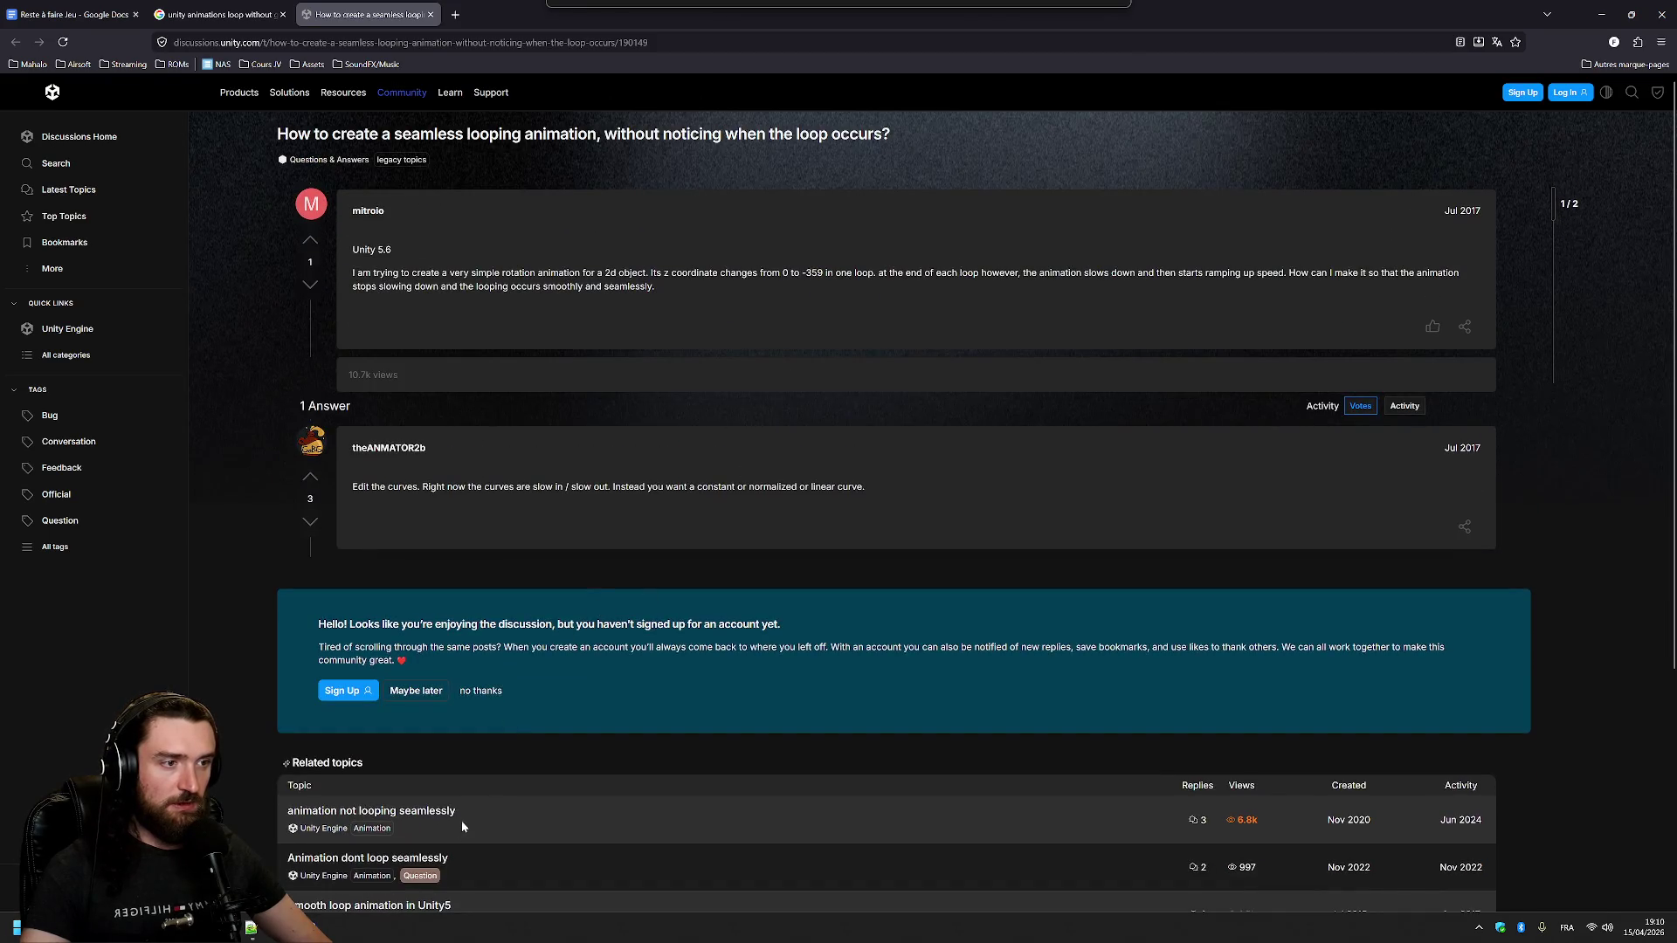
- Show the Sliding clip's position keyframes as curves and play the preview
key("alt+Tab")
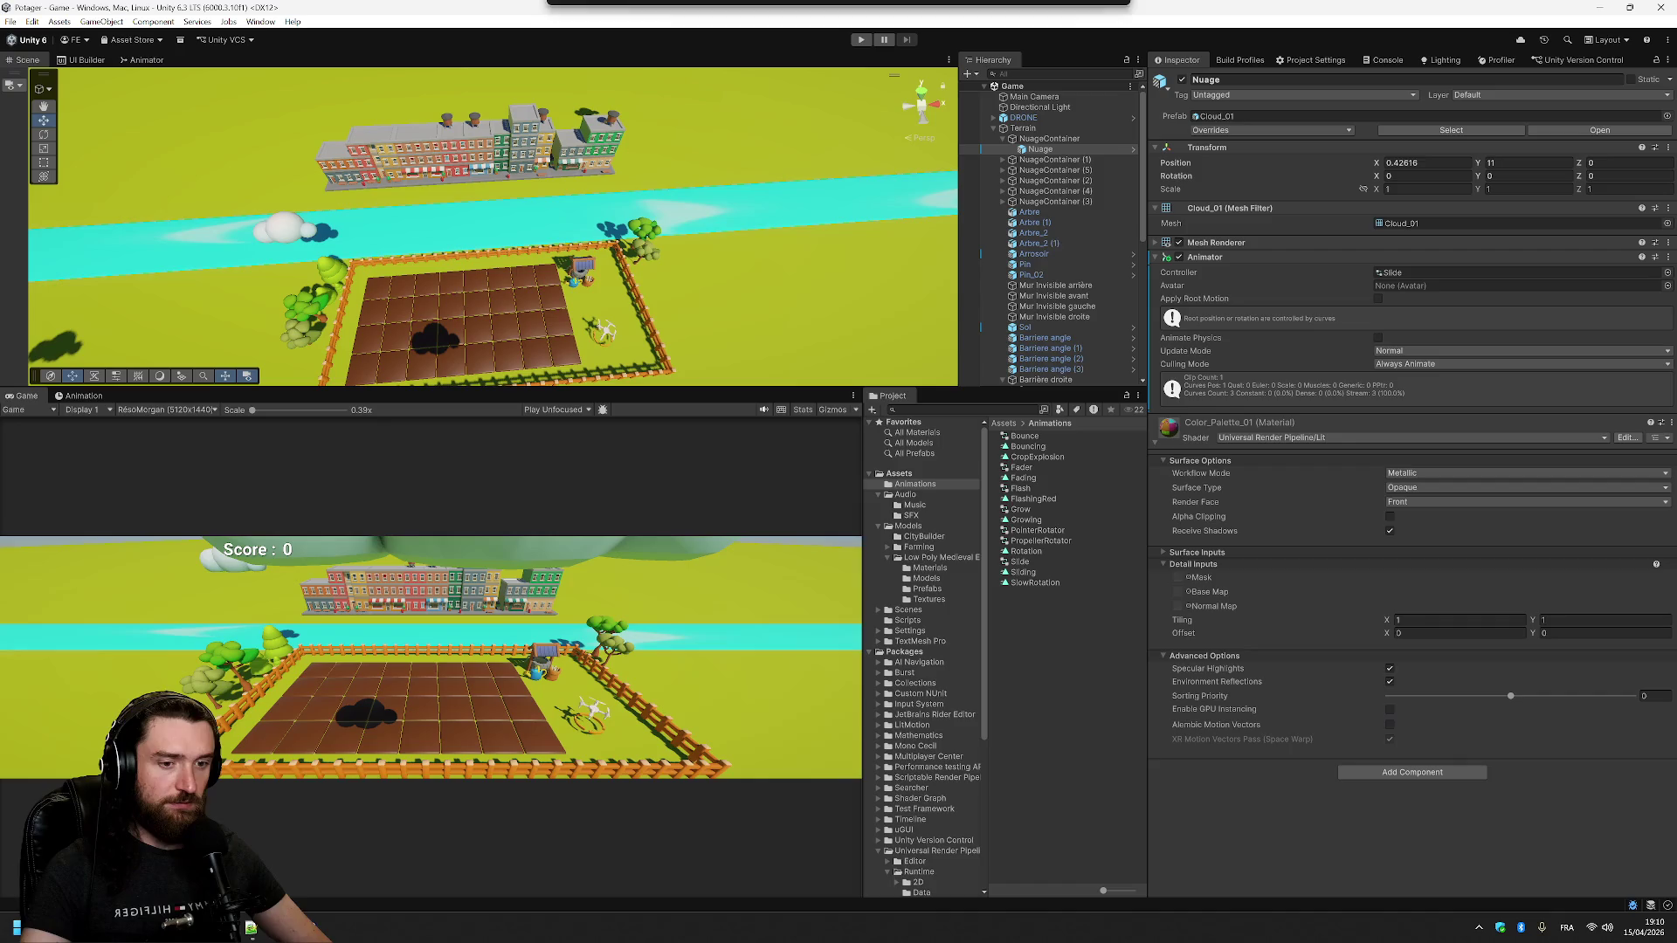
left_click(87, 398)
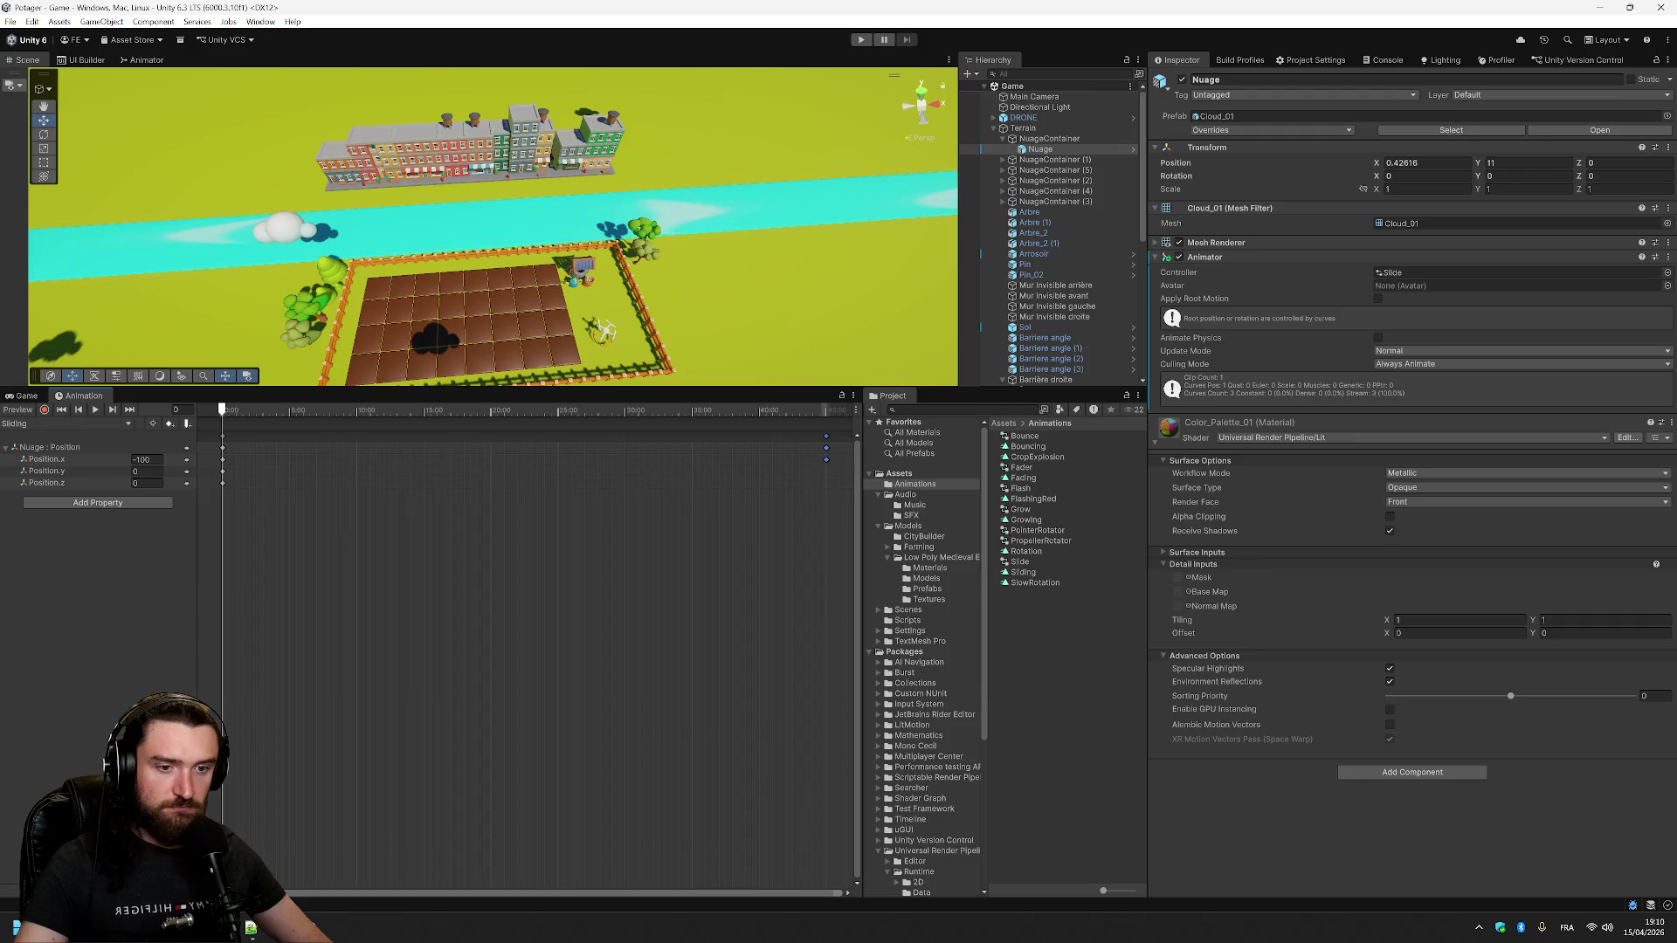
key("ctrl+Tab")
key("space")
scroll(552, 594, "down", 5)
scroll(552, 576, "down", 8)
scroll(559, 568, "down", 10)
scroll(552, 573, "down", 10)
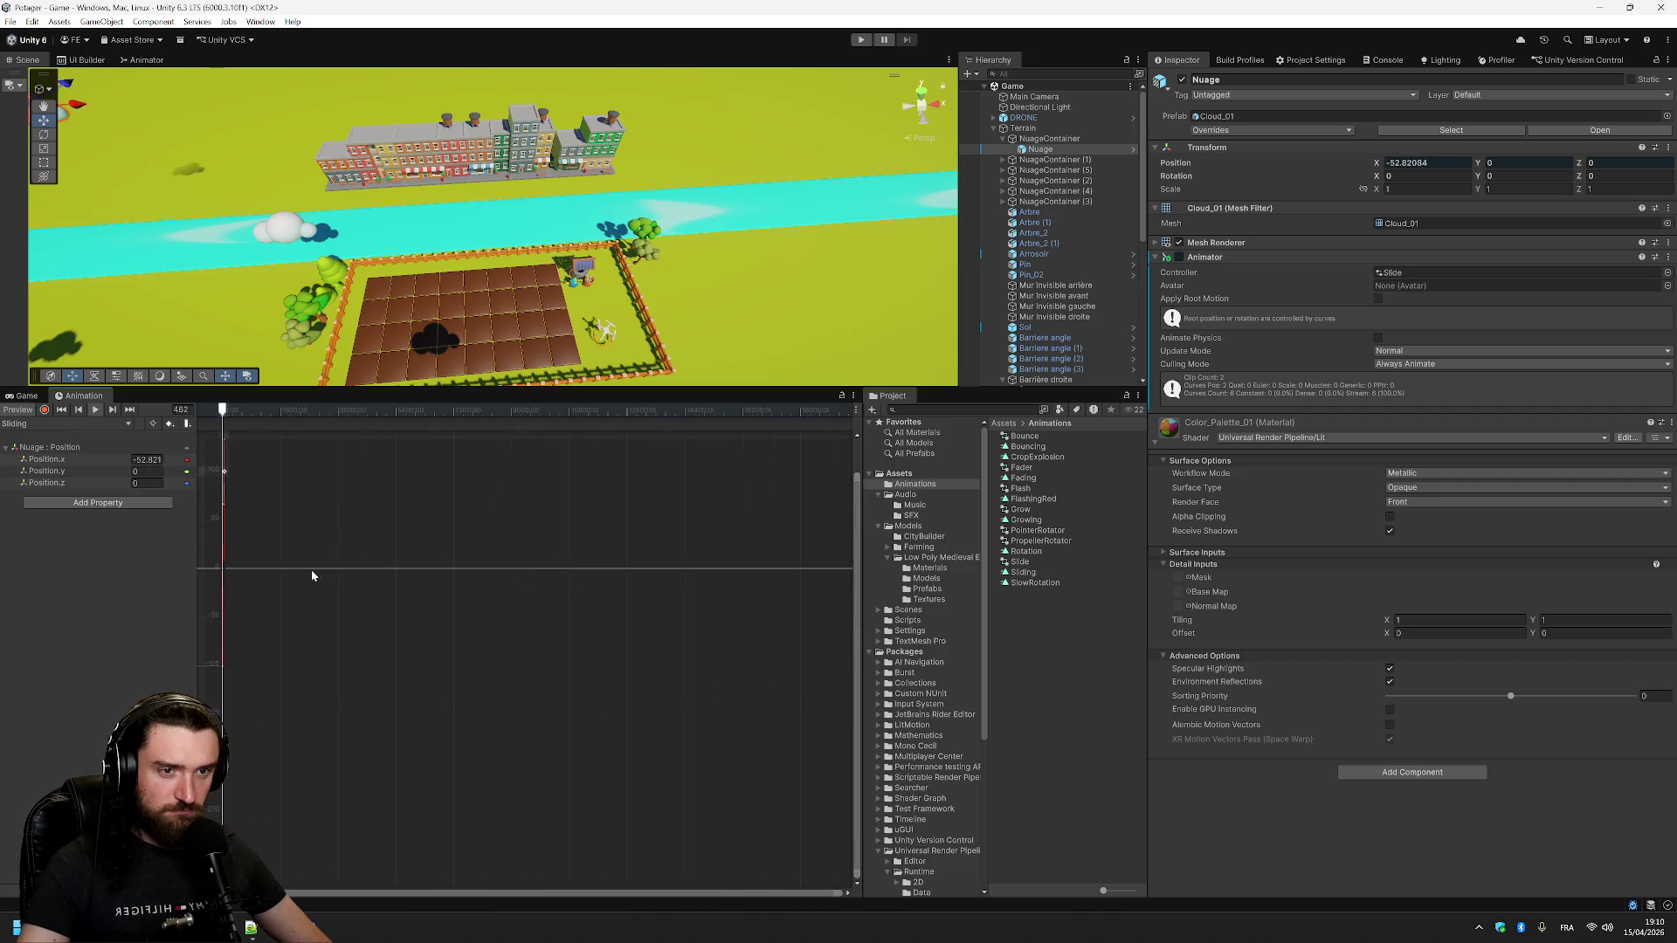
scroll(262, 559, "up", 5)
scroll(385, 590, "up", 10)
scroll(454, 598, "up", 8)
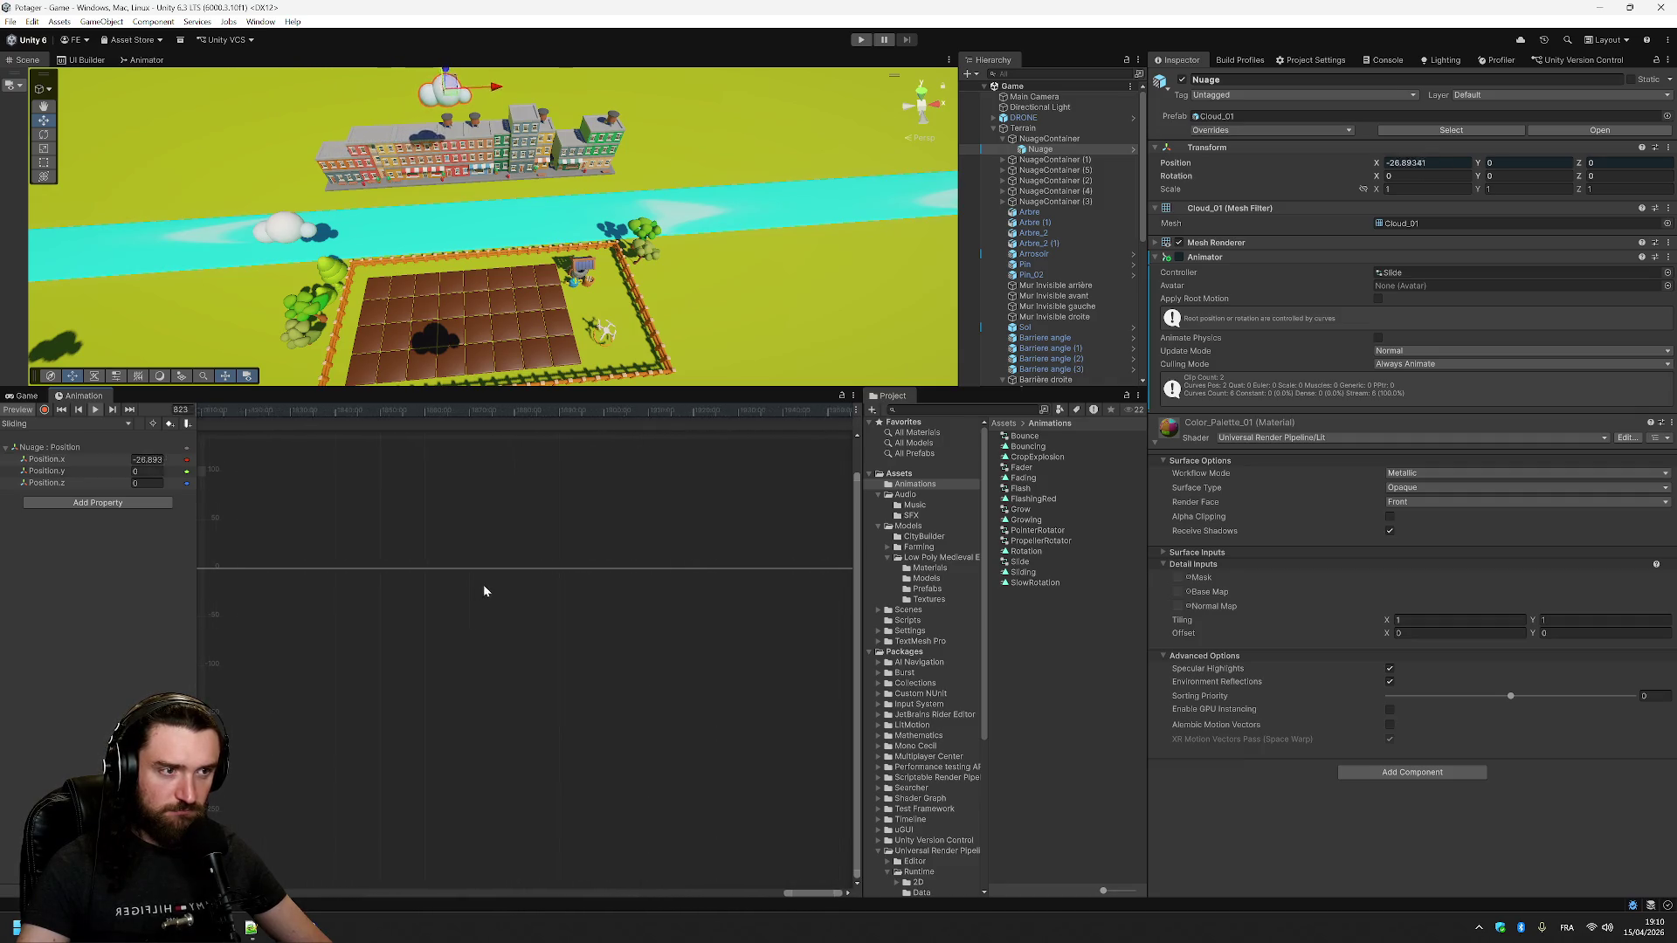
- Delete the extra last key from the Position.x curve
left_click_drag(788, 890, 233, 821)
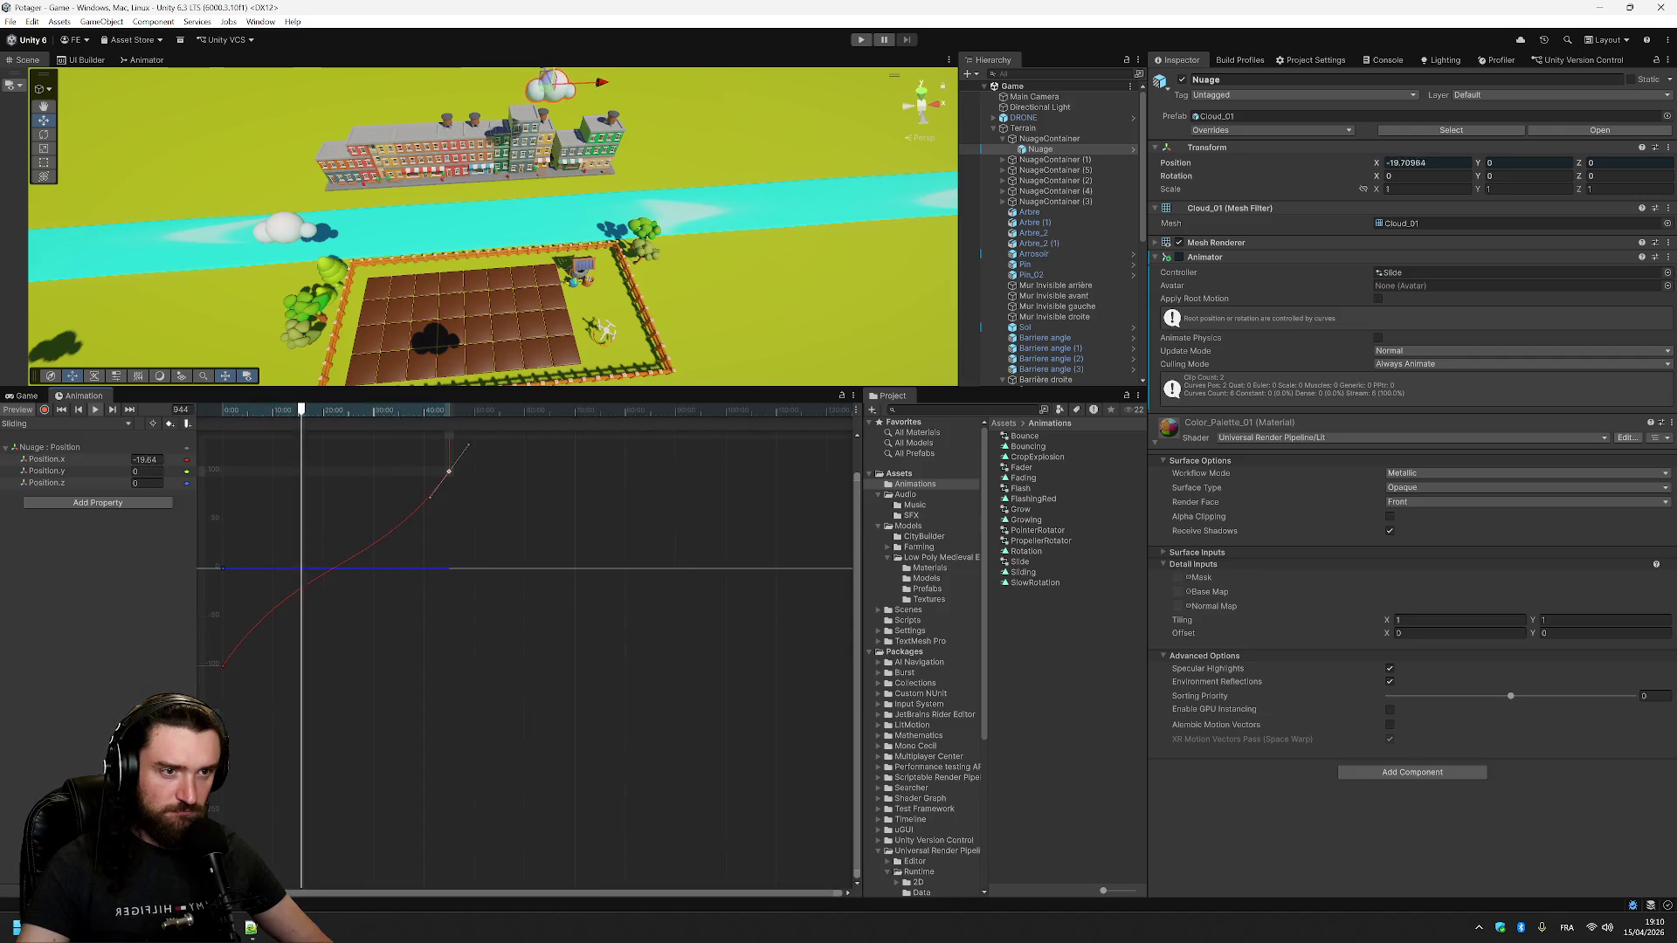
scroll(405, 531, "up", 5)
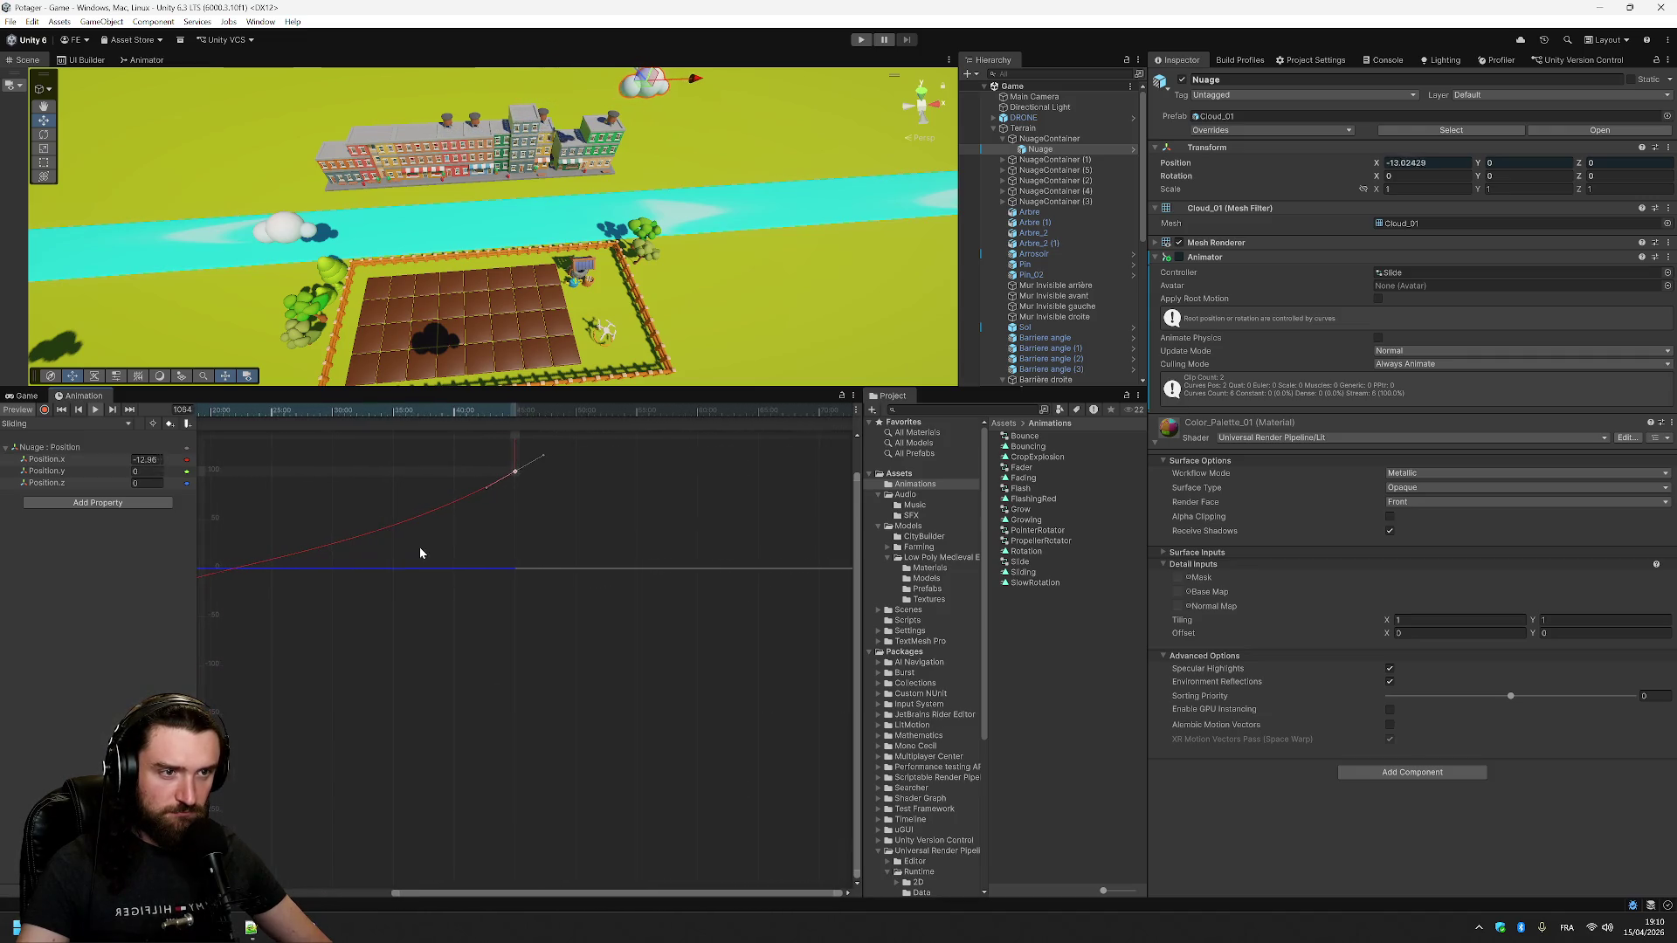
scroll(489, 726, "down", 3)
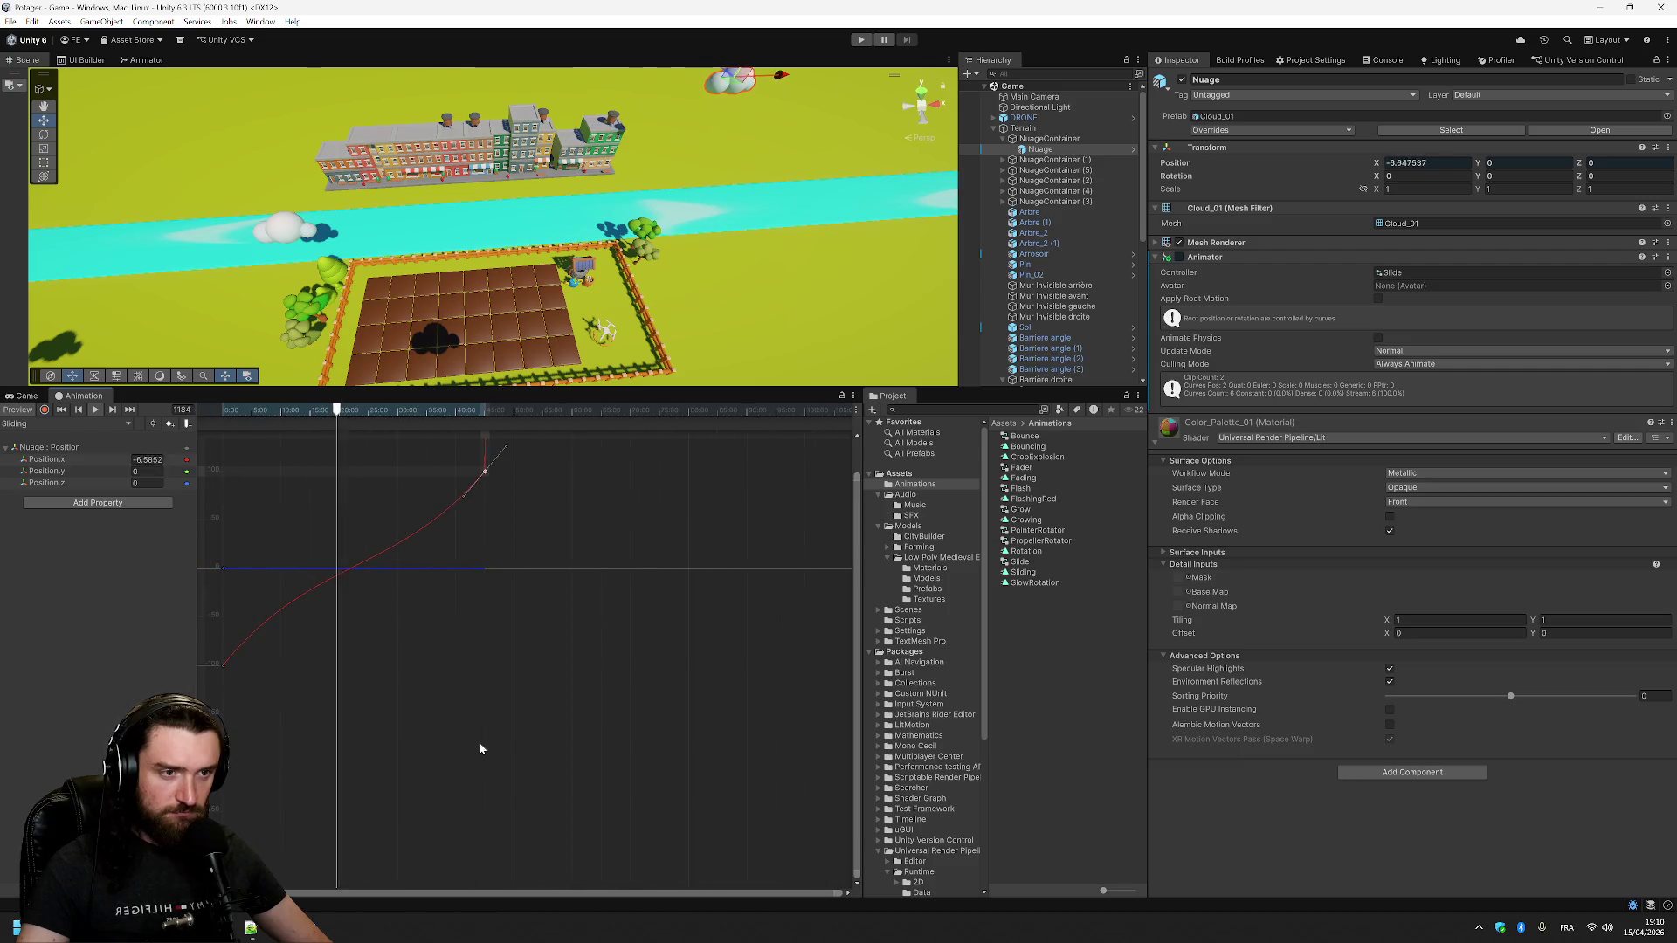
scroll(423, 711, "up", 3)
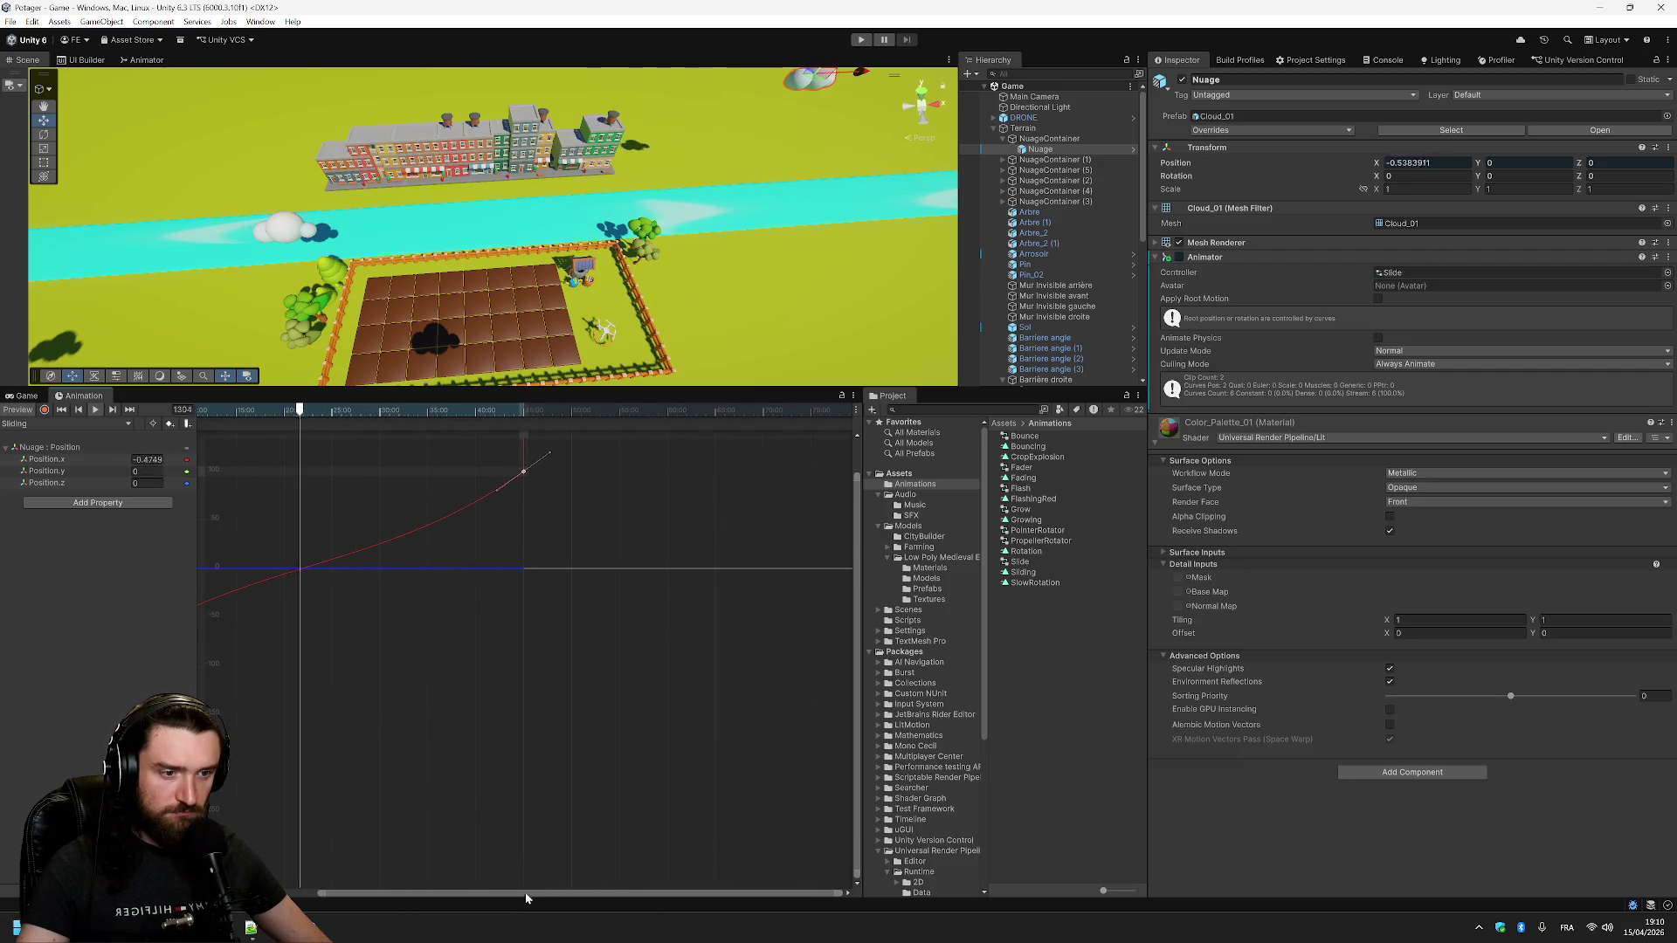
scroll(456, 722, "up", 3)
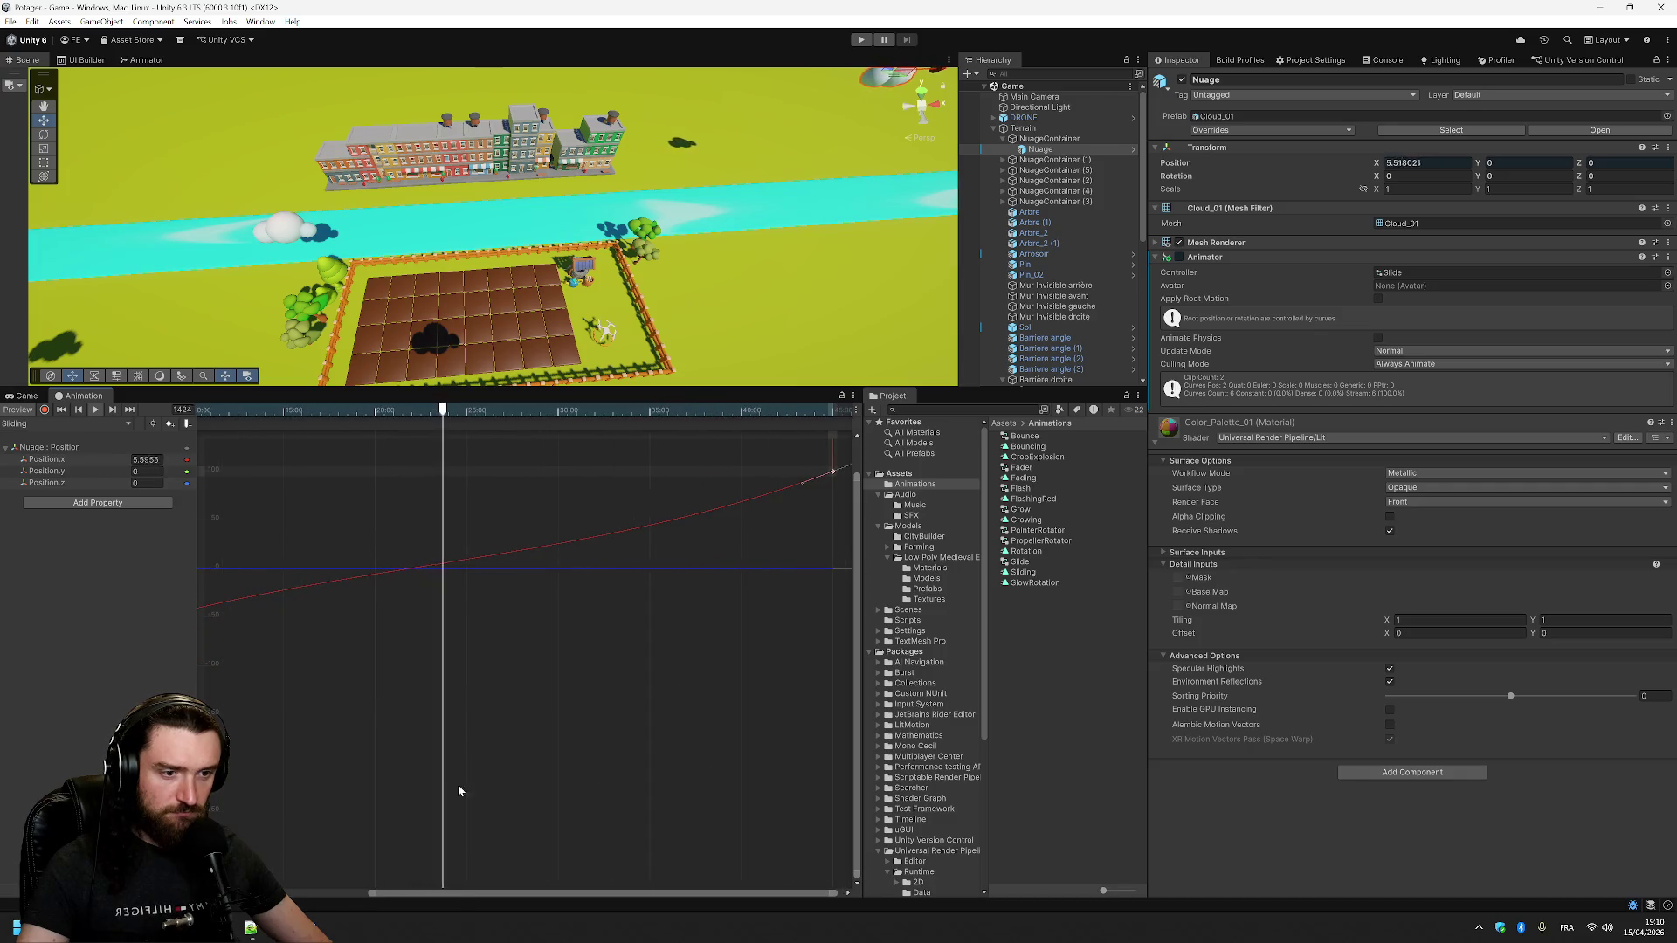
scroll(279, 868, "up", 2)
scroll(445, 685, "down", 5)
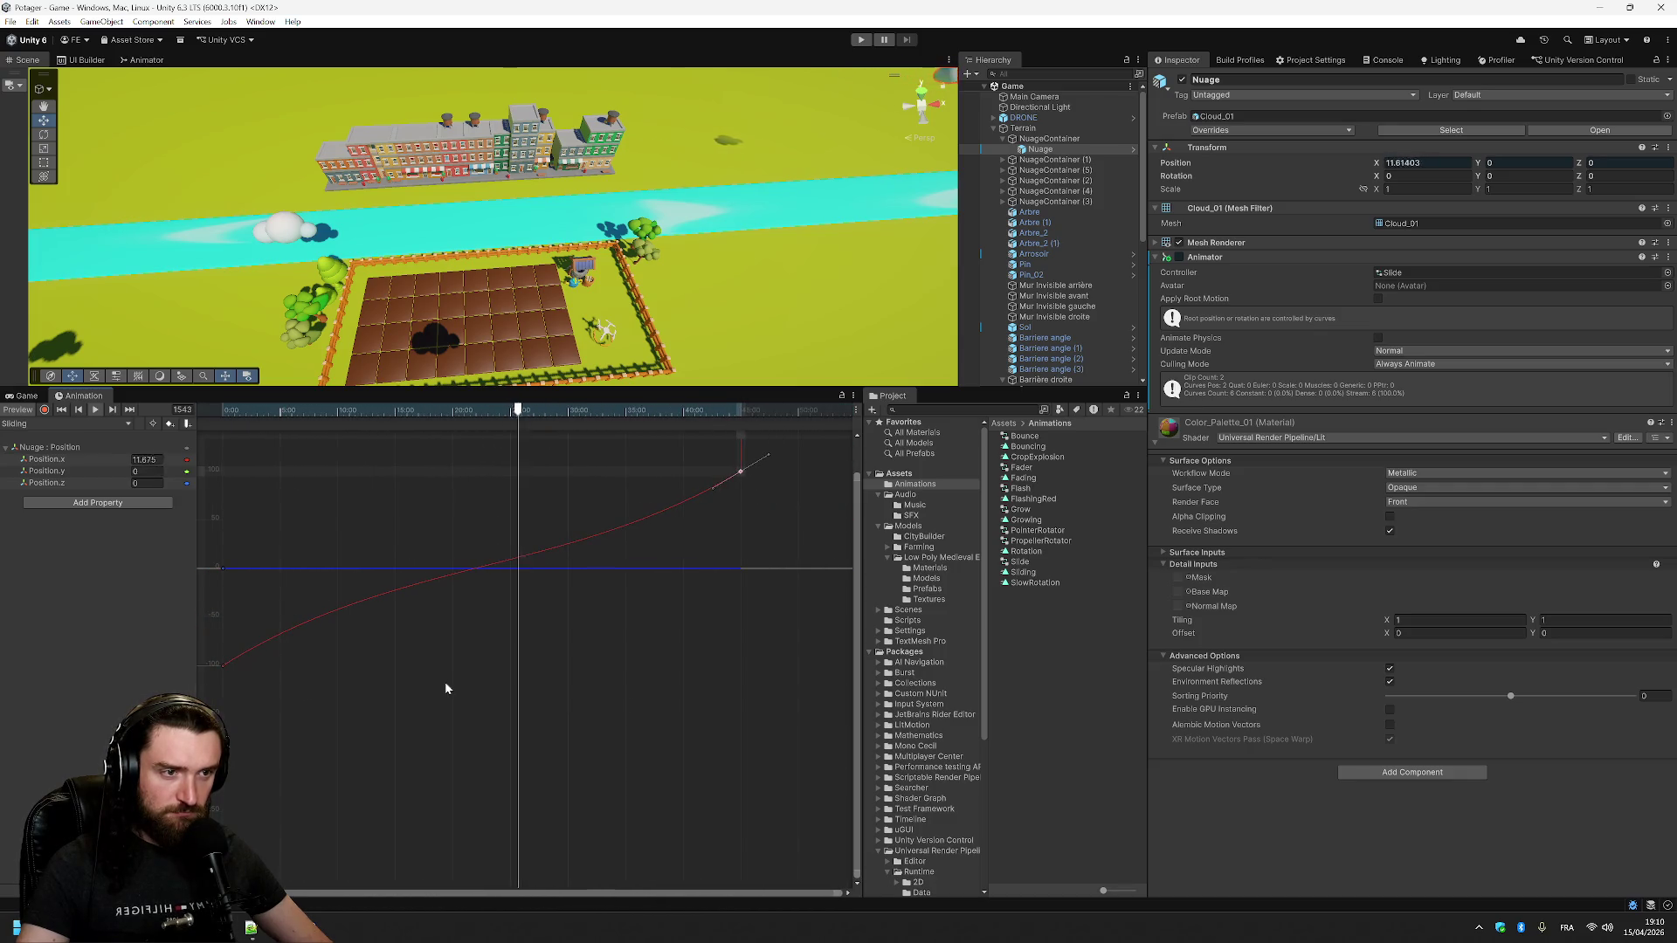
scroll(542, 581, "down", 1)
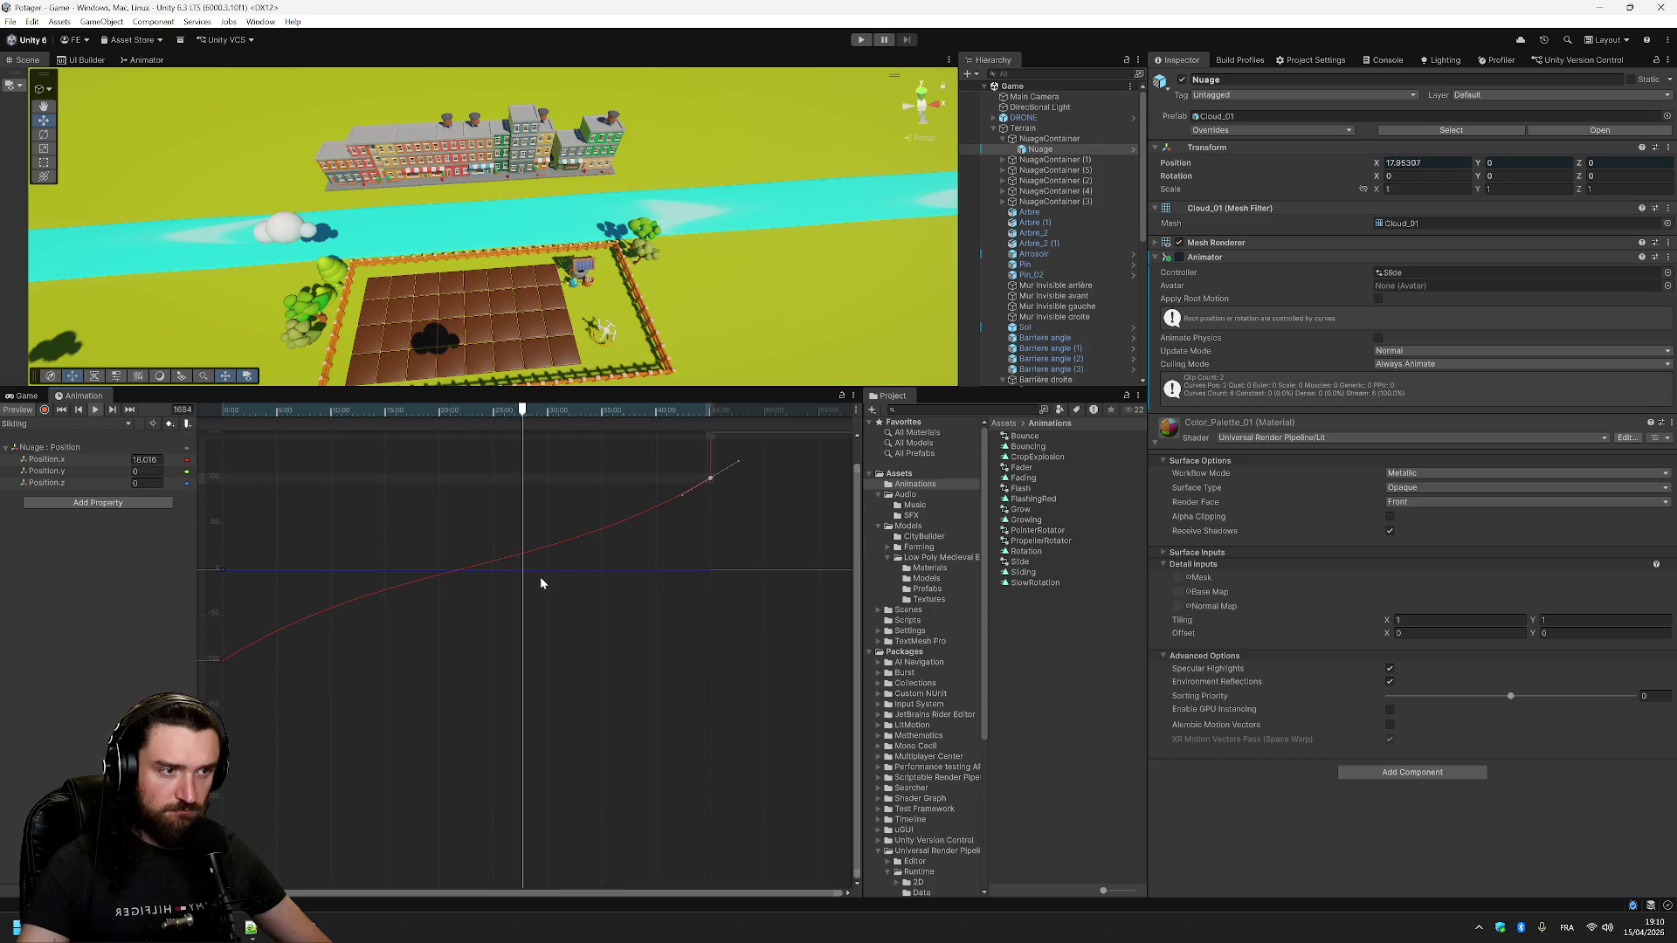
scroll(538, 573, "down", 1)
scroll(638, 463, "up", 4)
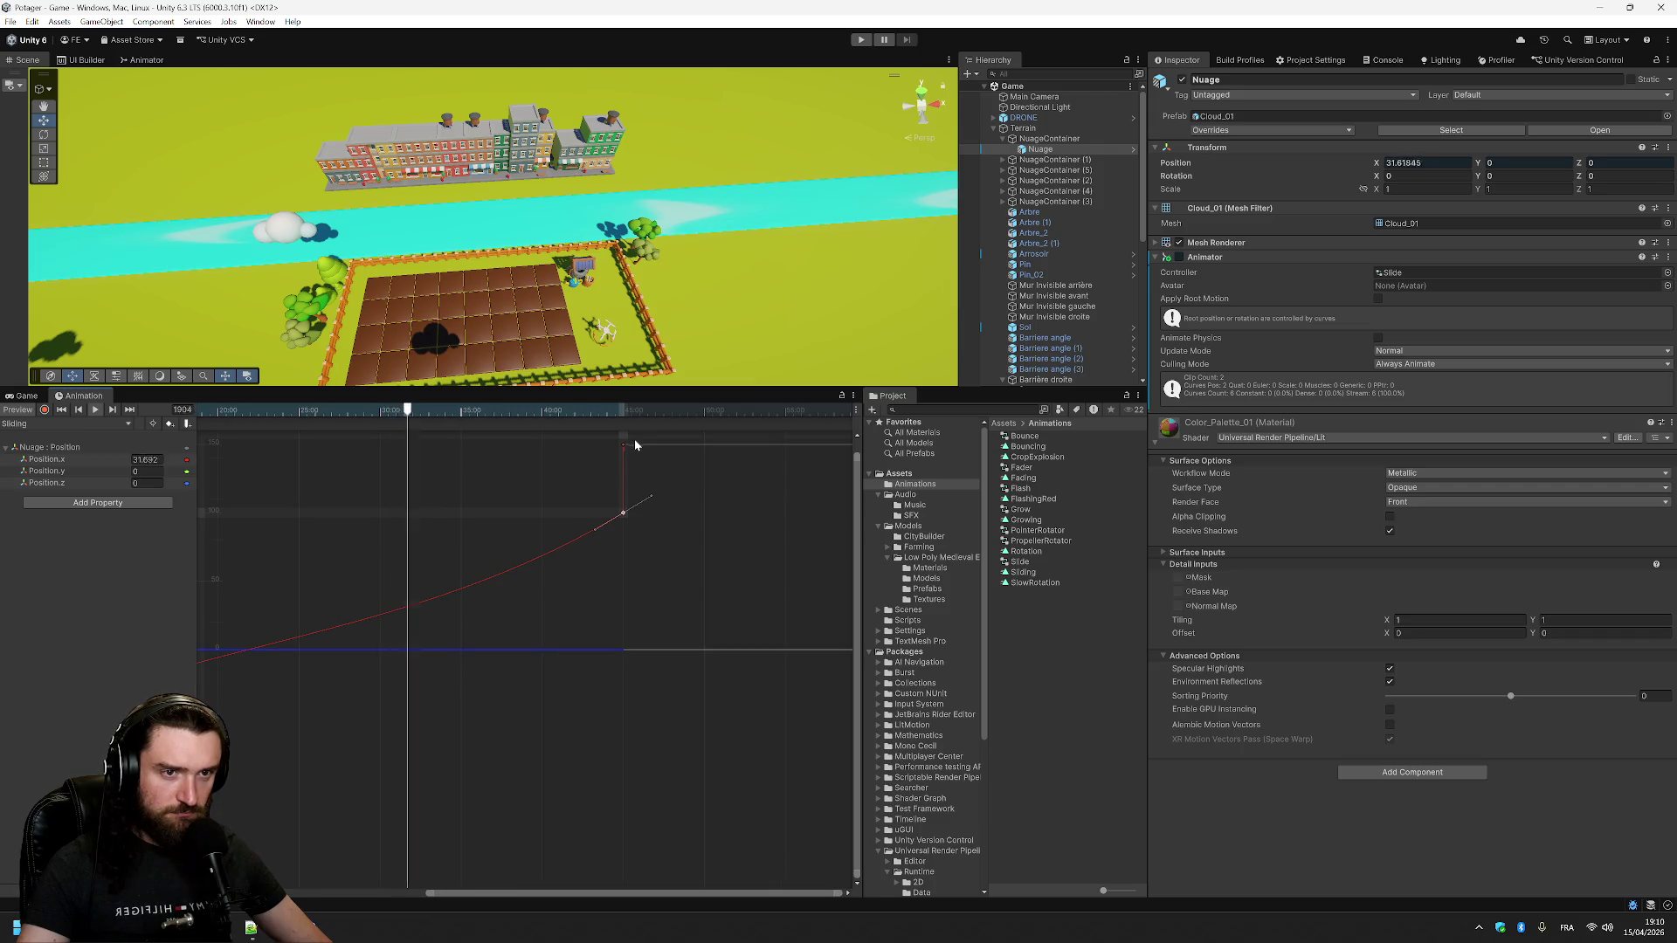
right_click(625, 518)
left_click(664, 524)
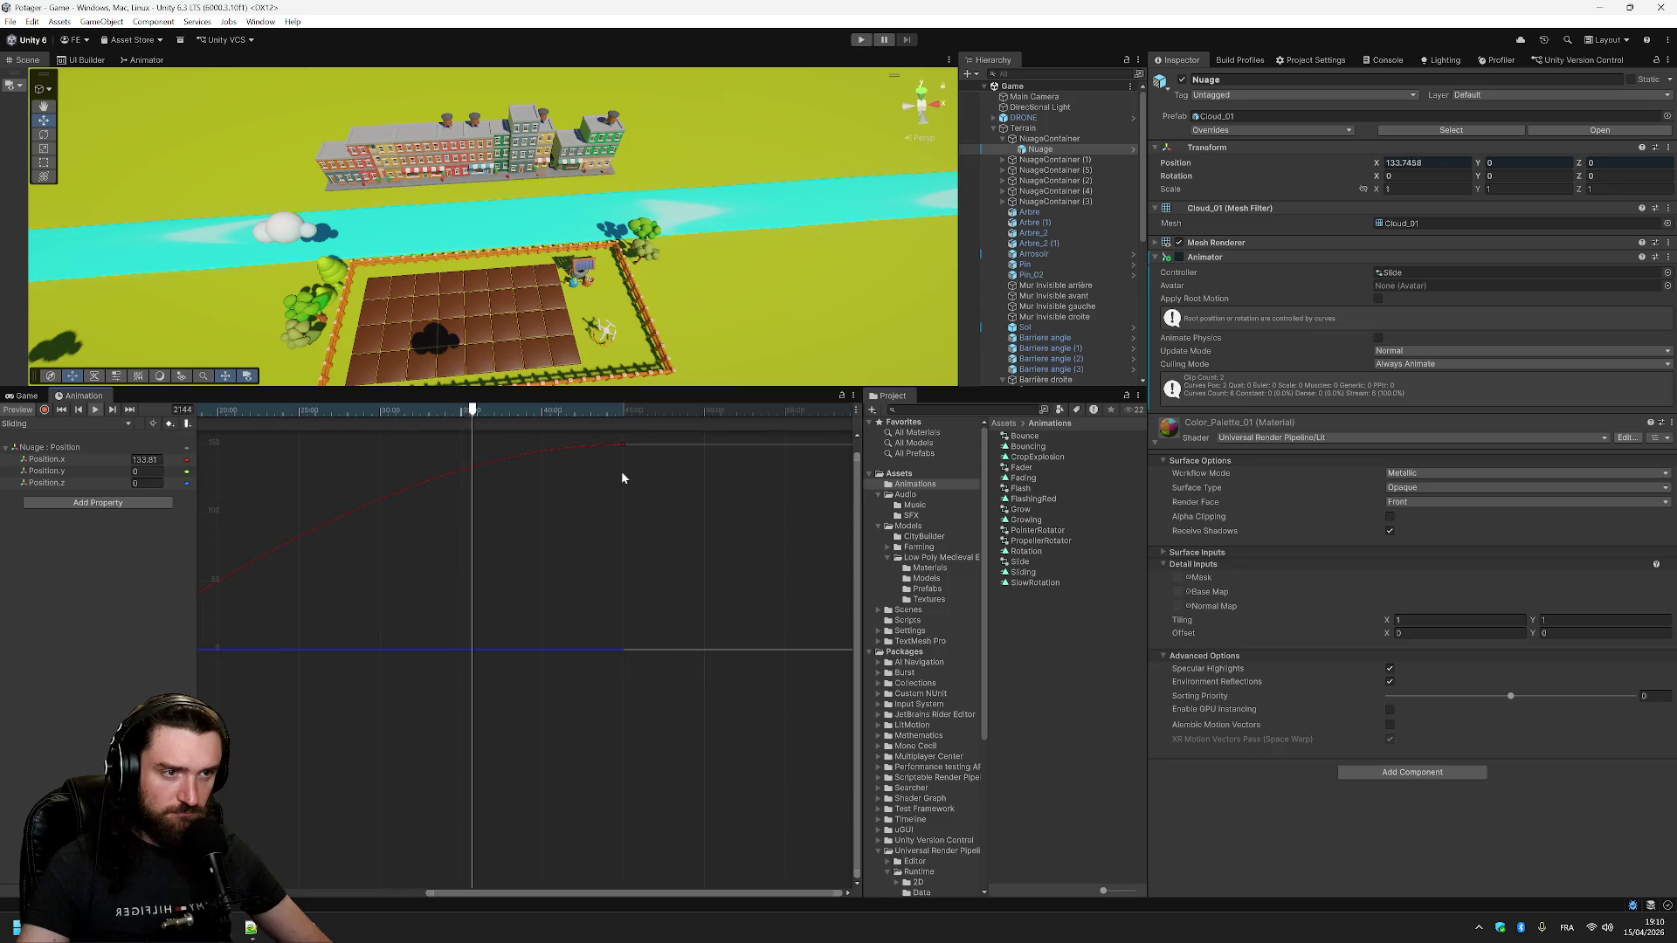
- Drag the final key's tangent to straighten Position.x into a linear ramp
scroll(578, 576, "down", 2)
scroll(579, 579, "down", 2)
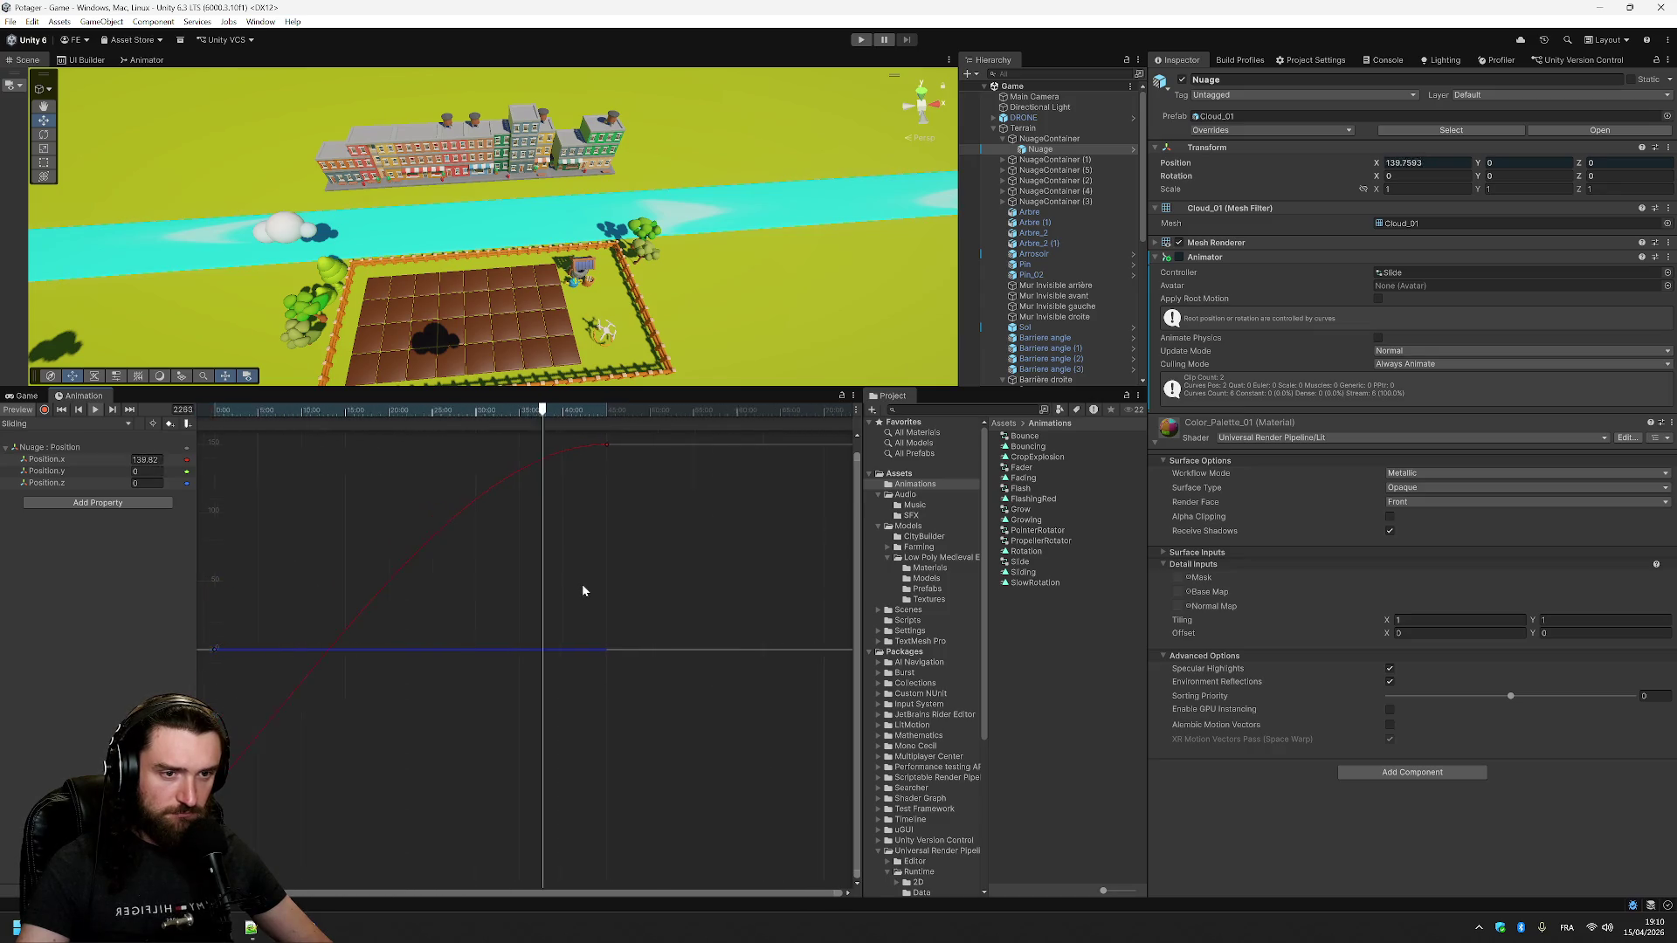
left_click(579, 446)
left_click_drag(547, 445, 555, 470)
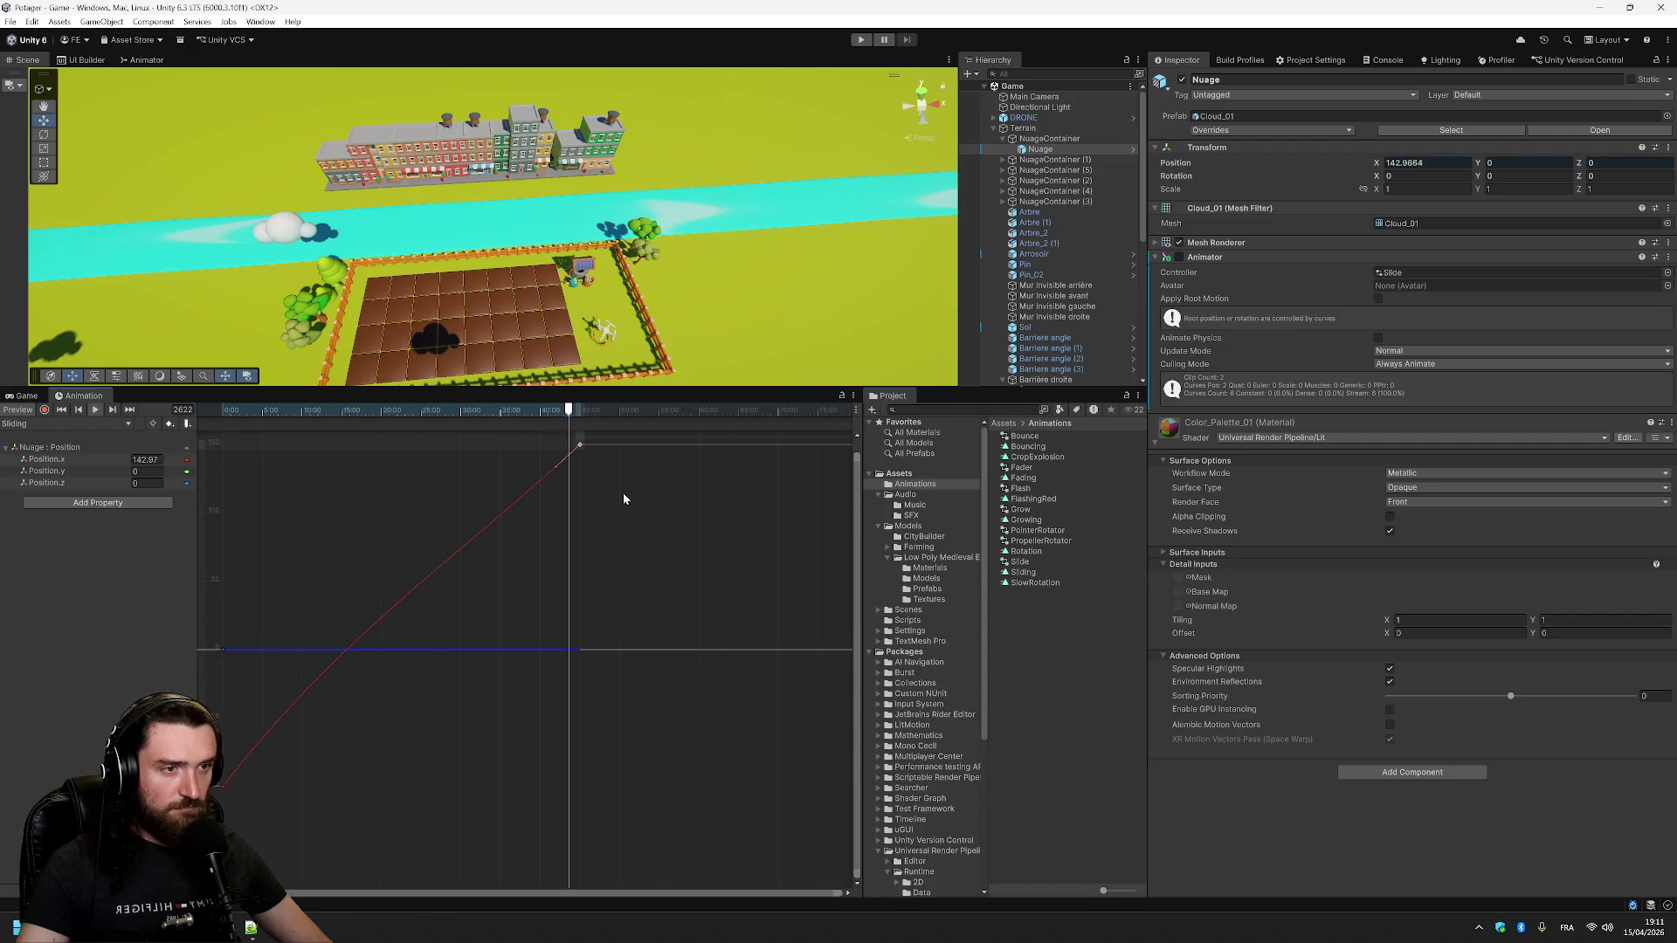
- Keep Sliding as the selected clip and toggle the animation preview off and on
left_click(129, 424)
left_click(130, 427)
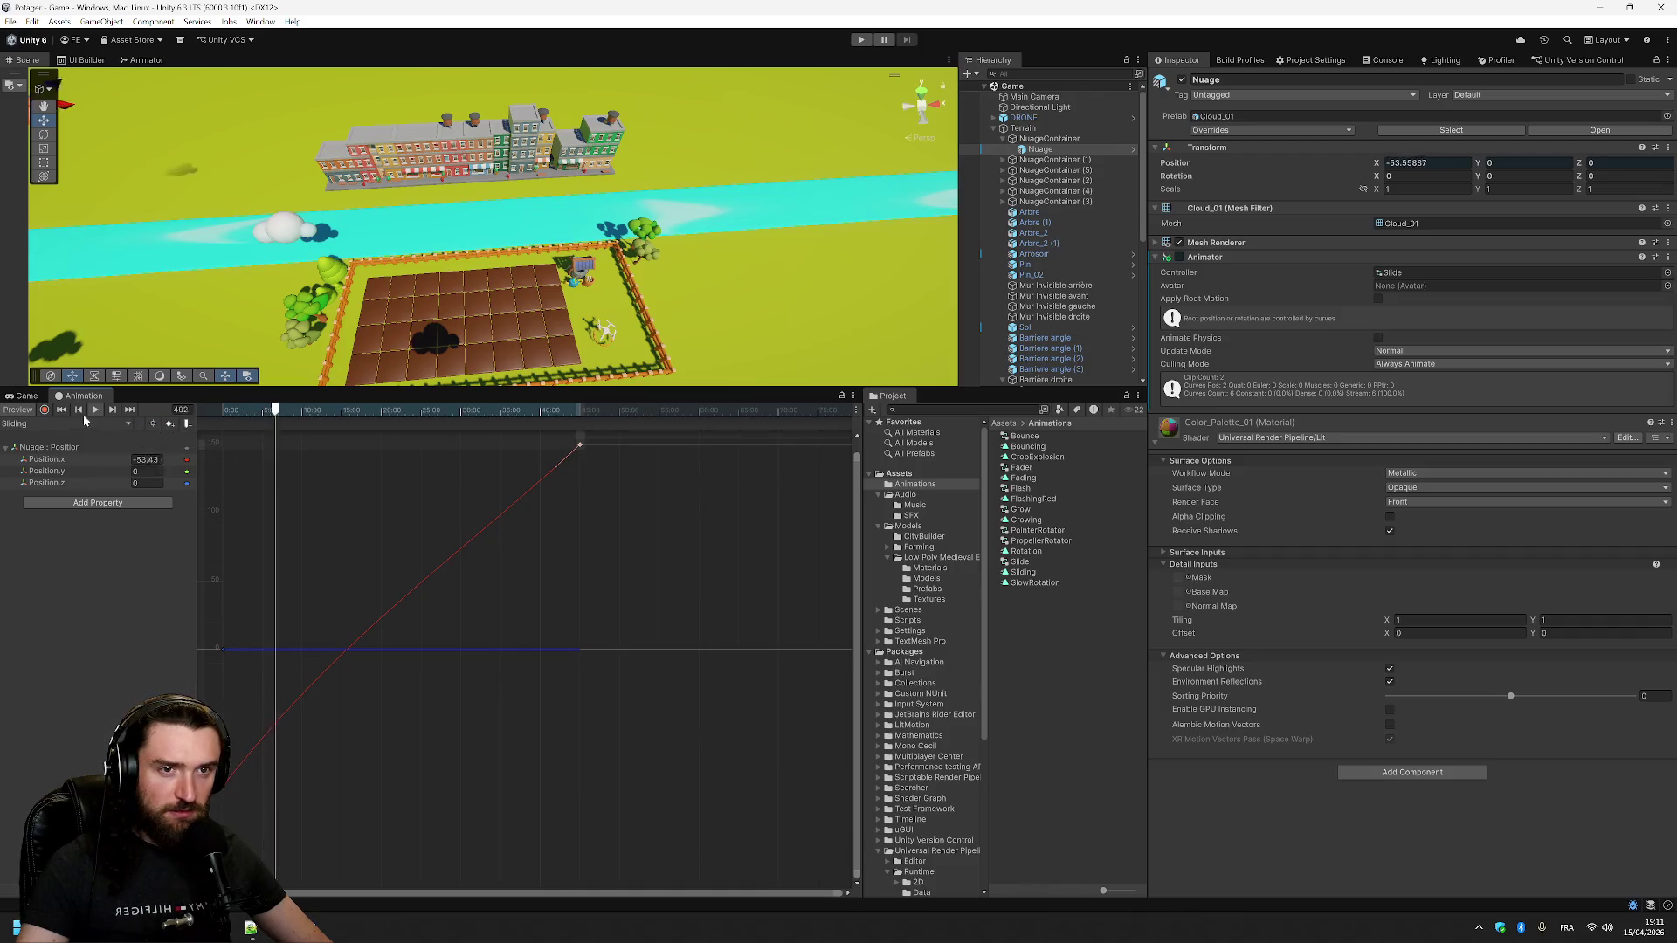
left_click(17, 410)
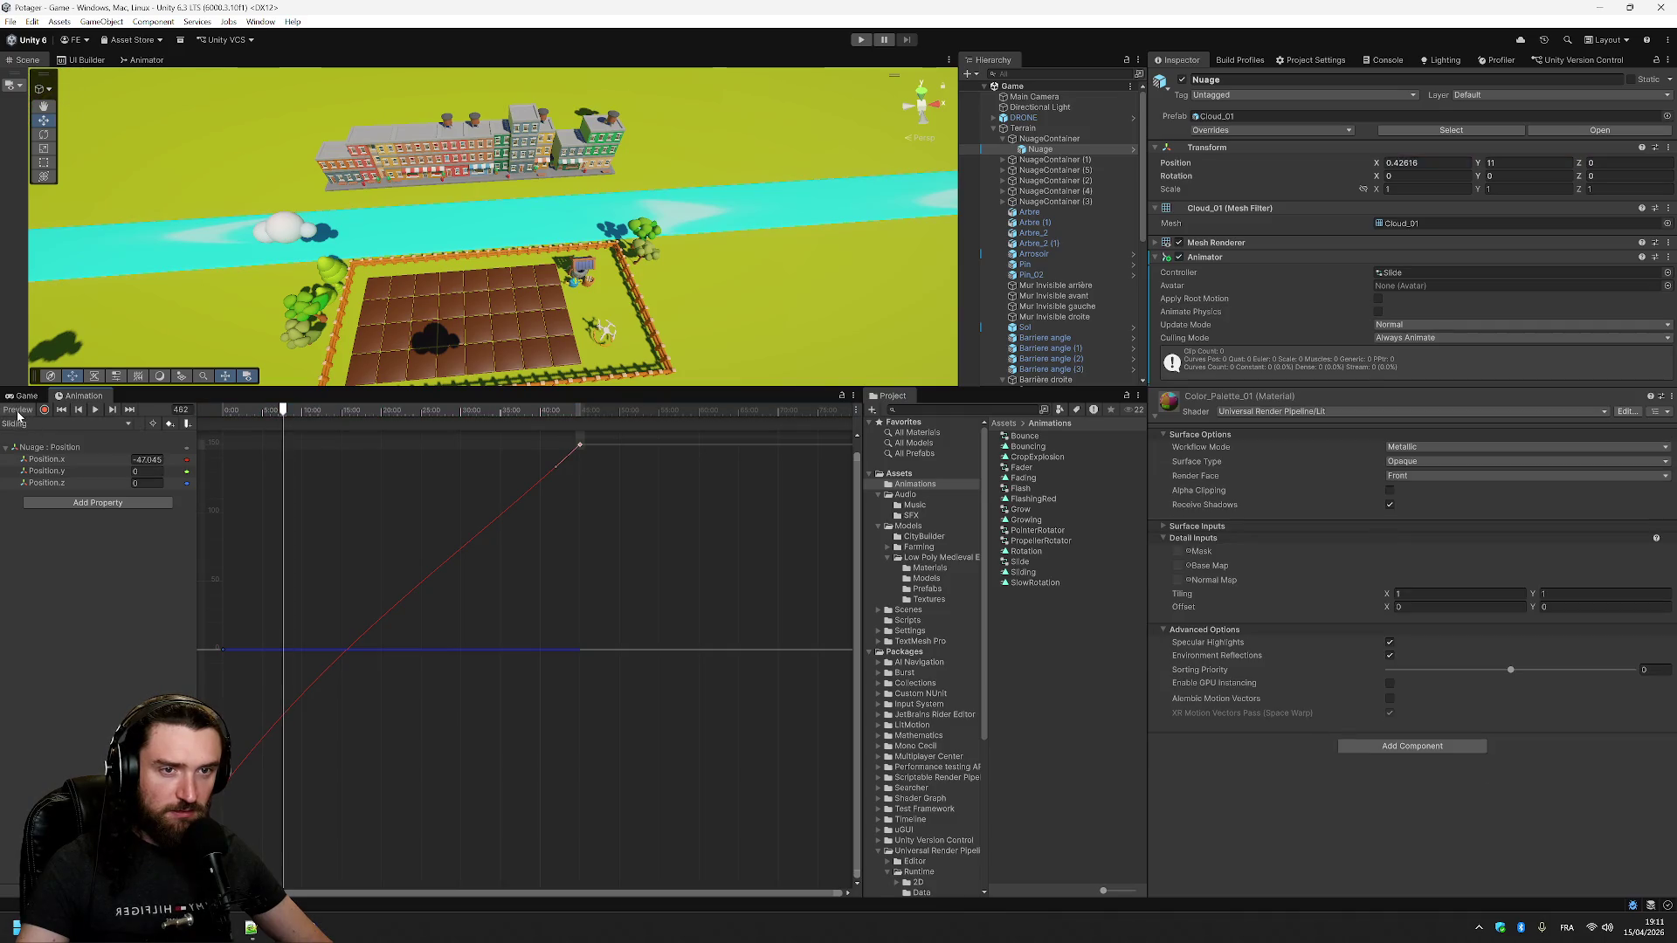
left_click(17, 412)
- Close the seamless-looping page and refine the Google query to 'unity animations control loop'
mouse_move(16, 925)
left_click(231, 852)
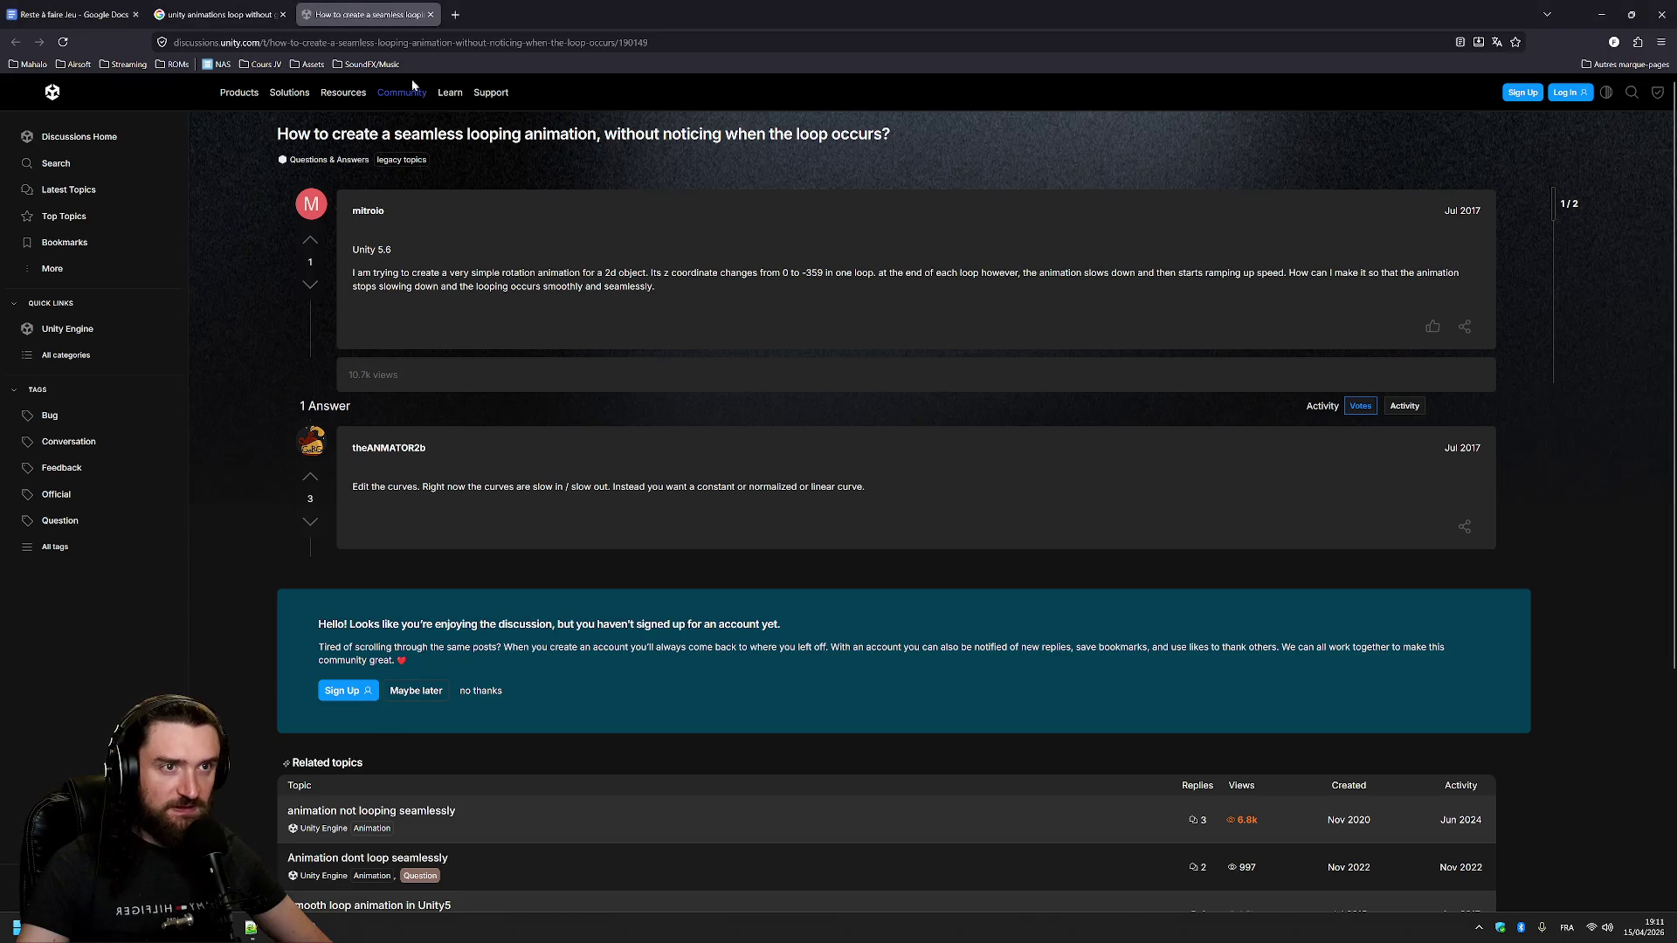
middle_click(336, 21)
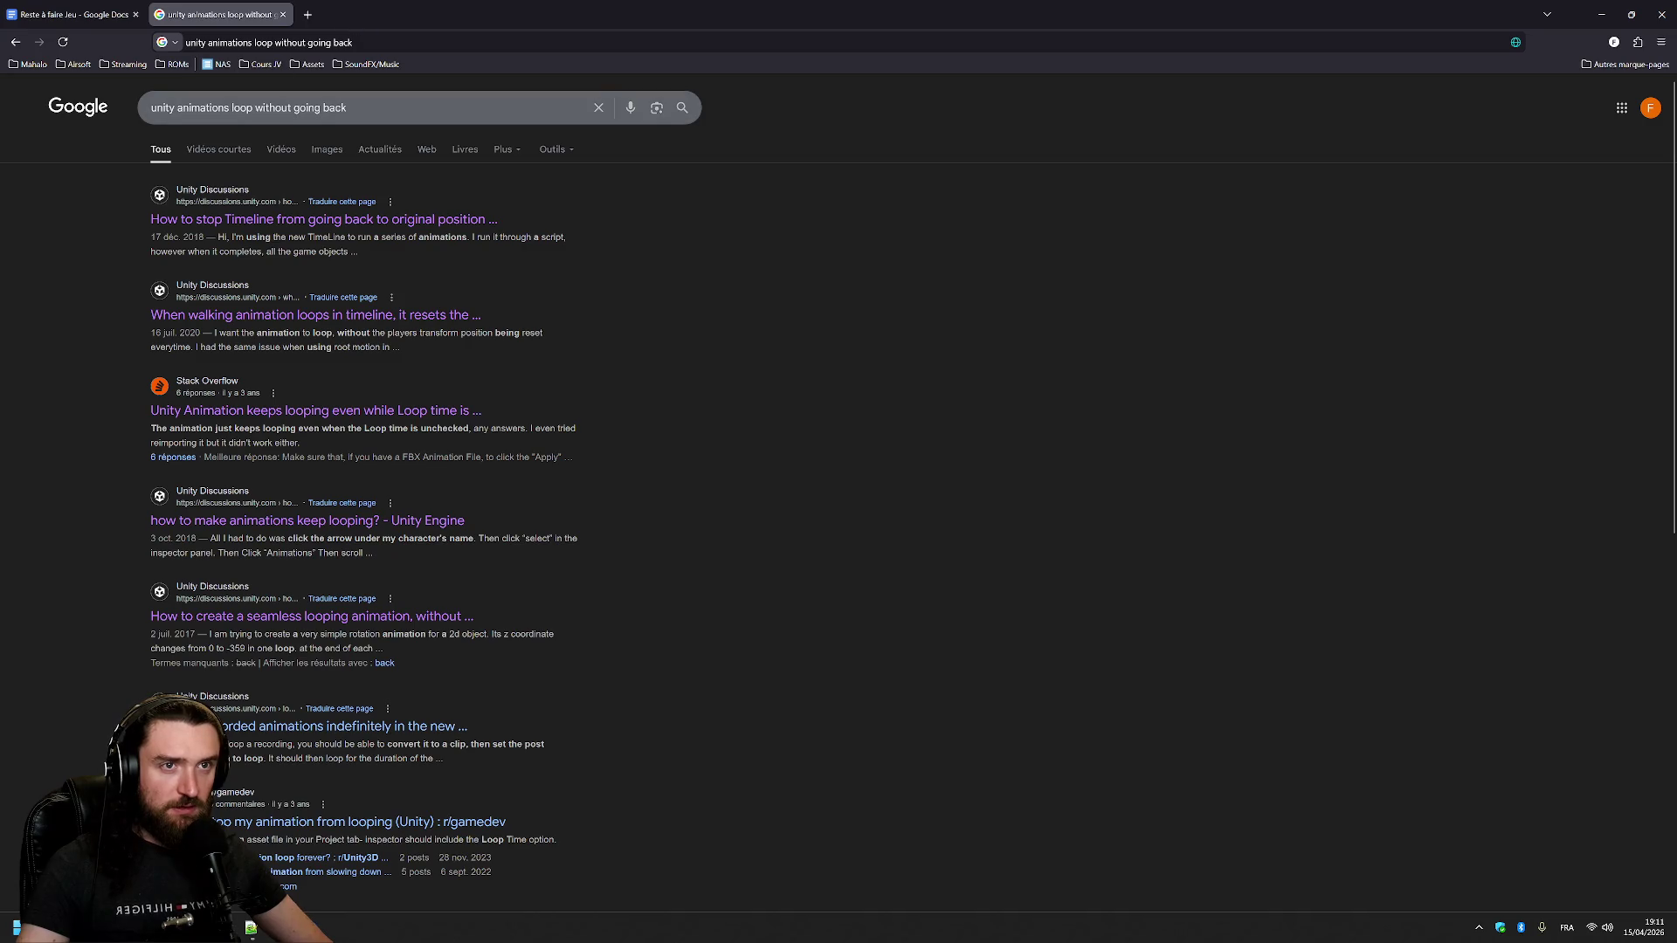
left_click_drag(178, 108, 321, 107)
left_click(348, 107)
type("control")
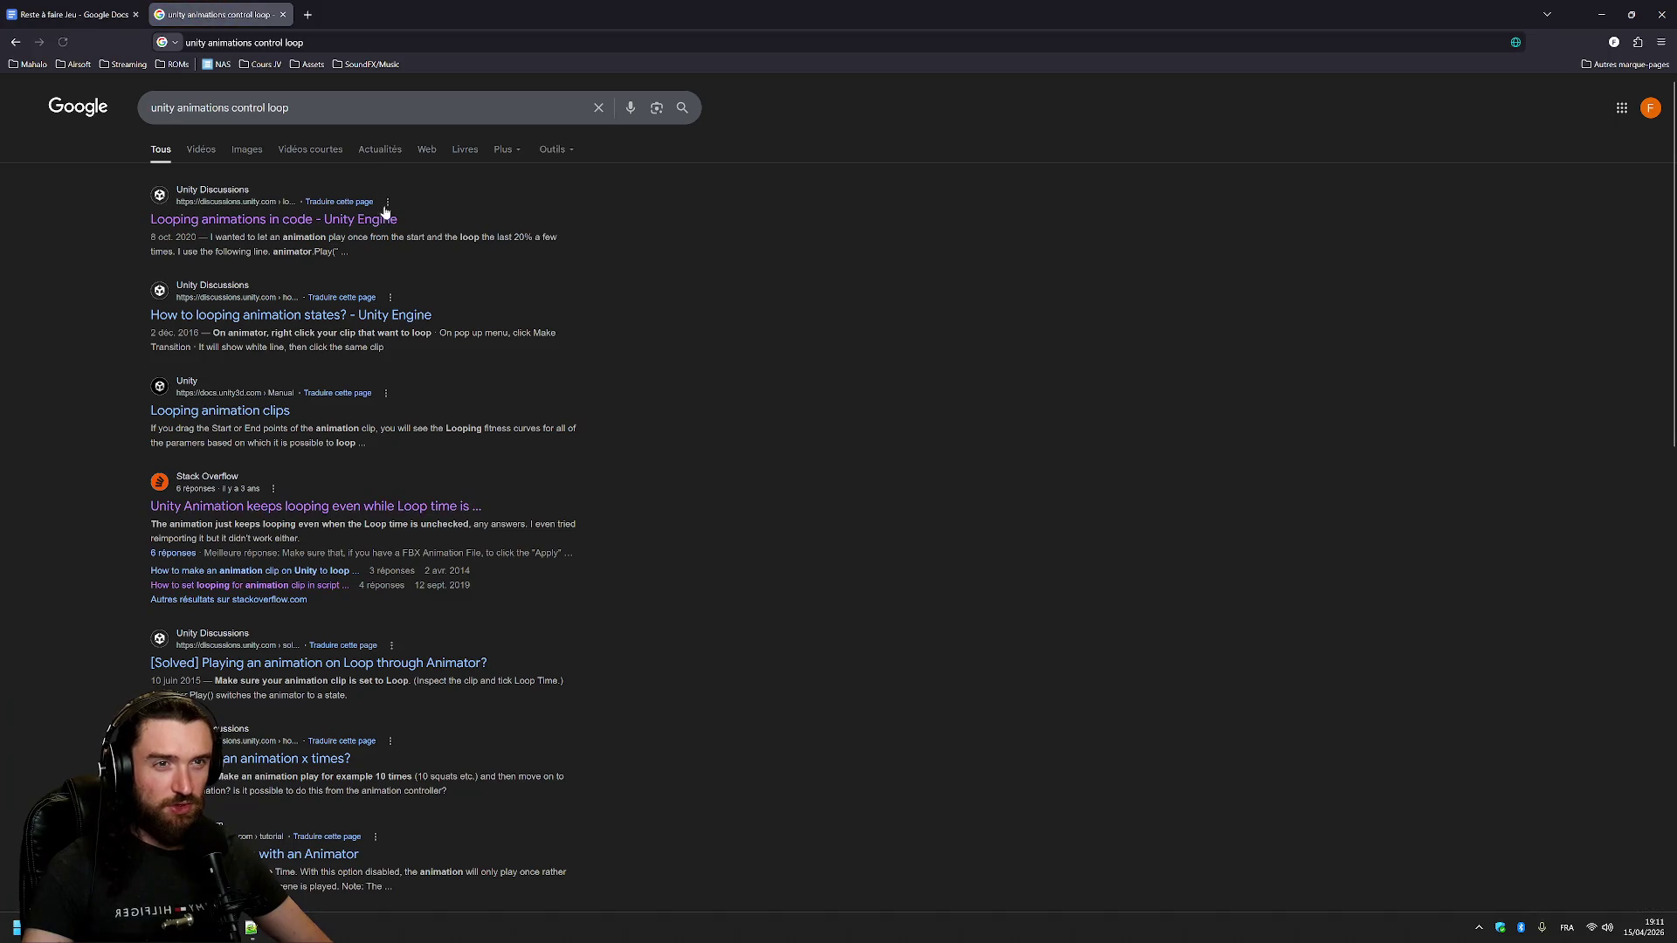
- Read and close the Stack Overflow answer on looping clips
scroll(419, 267, "down", 3)
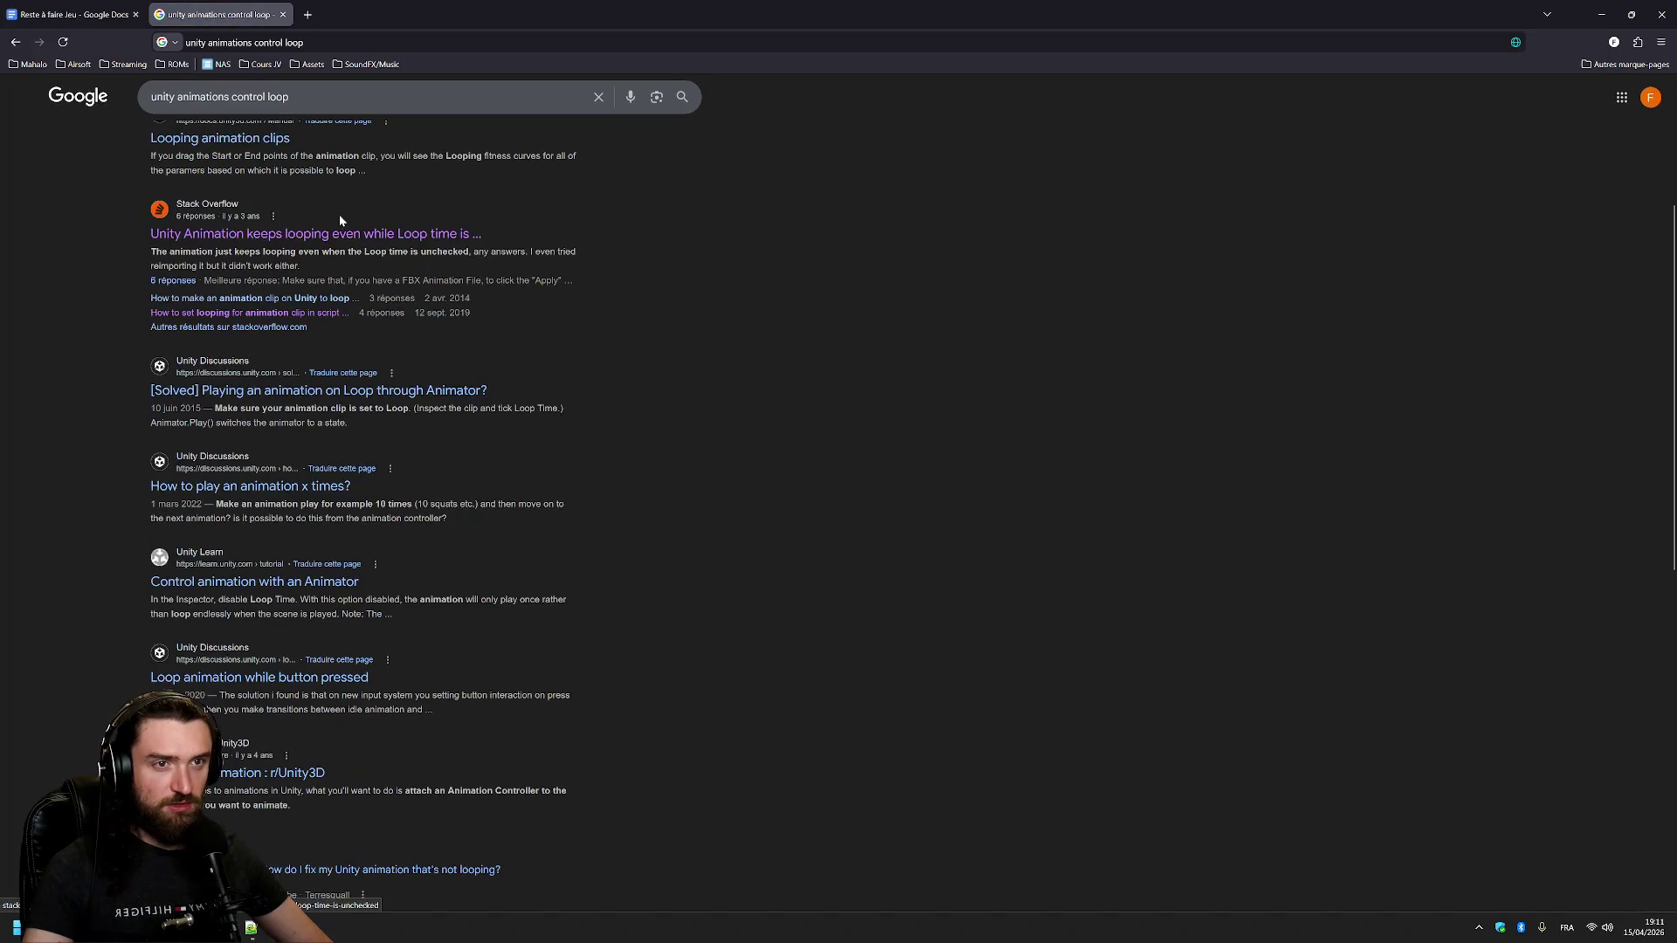
left_click(336, 297)
scroll(832, 228, "down", 15)
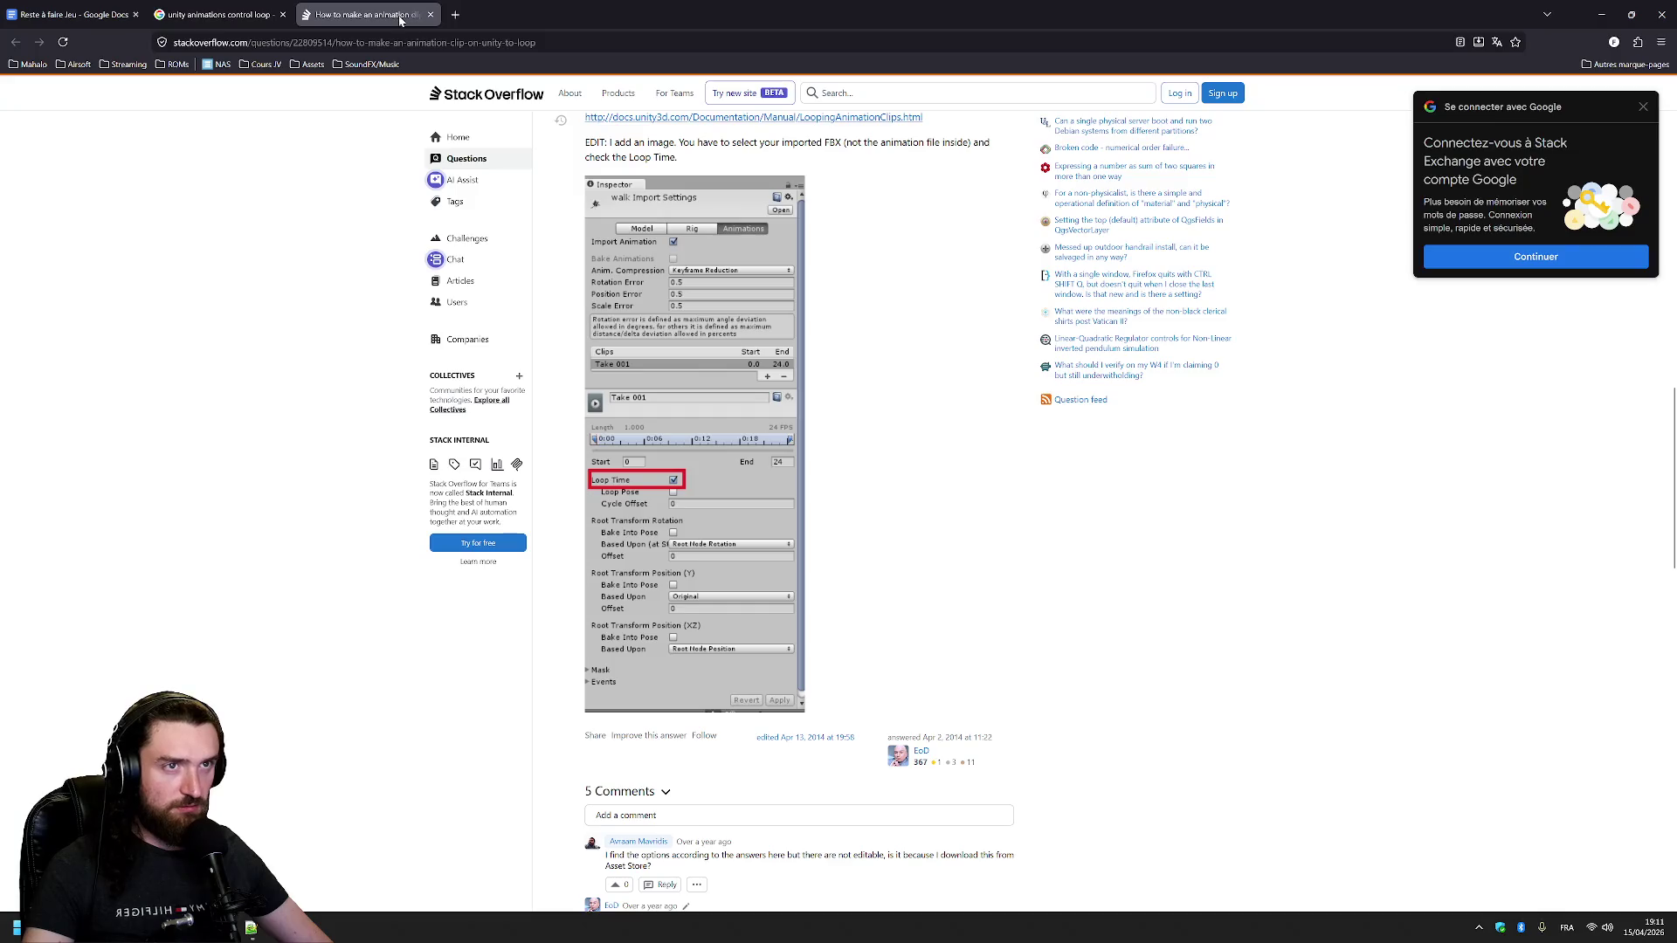
left_click(430, 15)
- Open 'Control animation with an Animator' and the Reddit 'Looping Animation' post in tabs
scroll(369, 449, "down", 3)
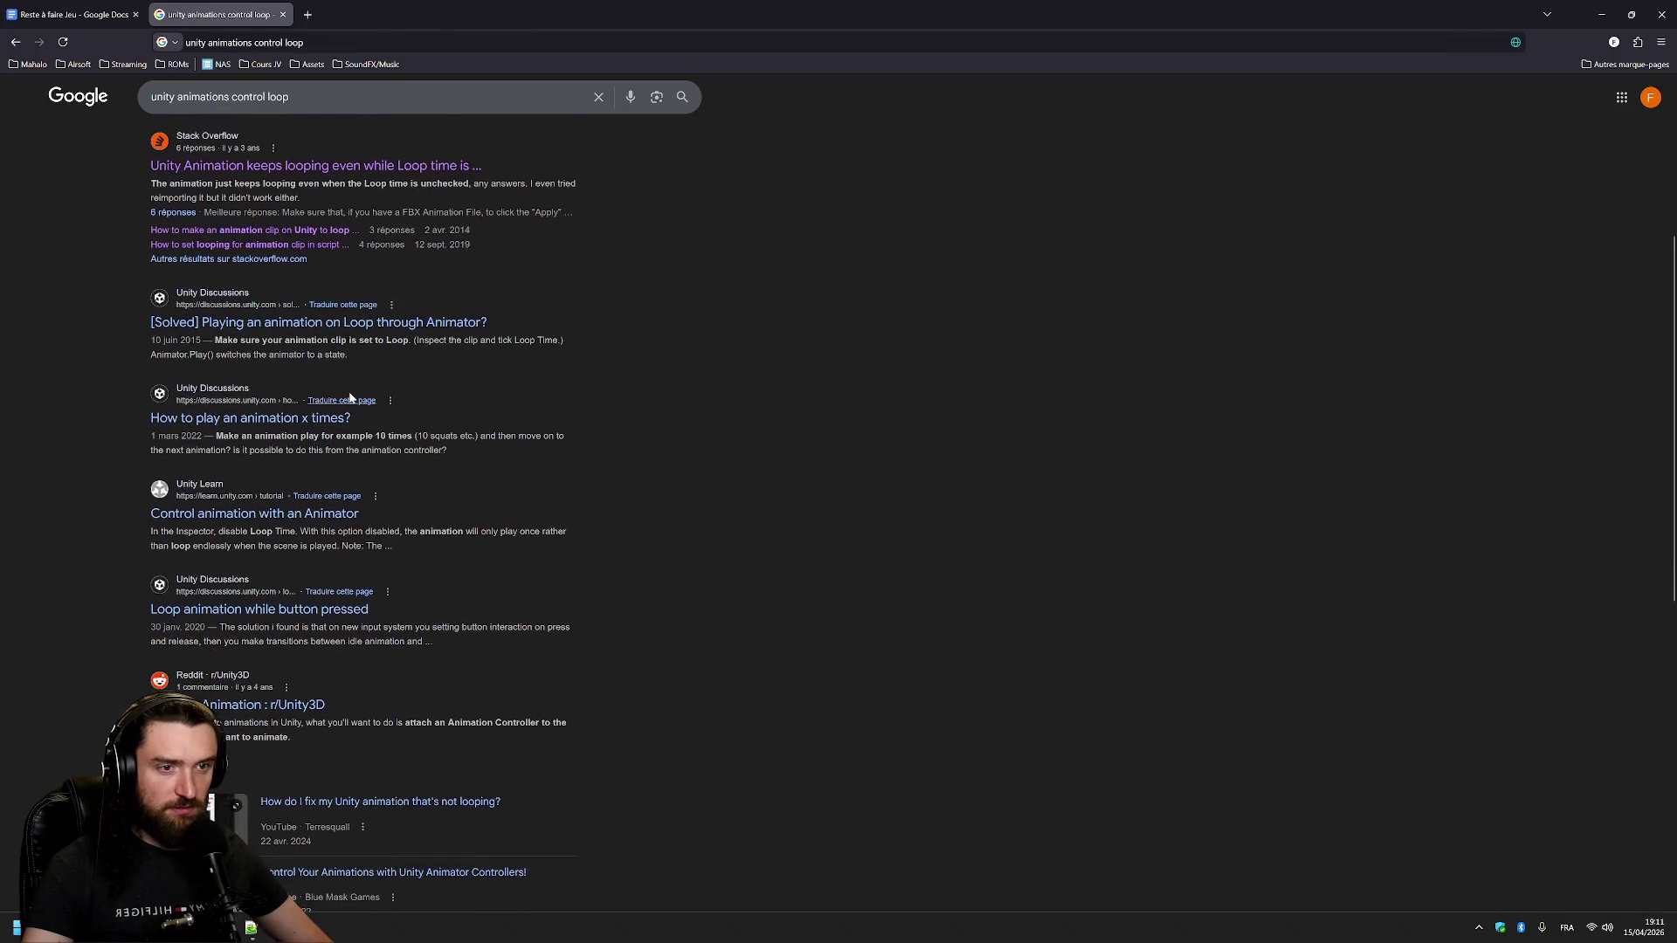
middle_click(346, 319)
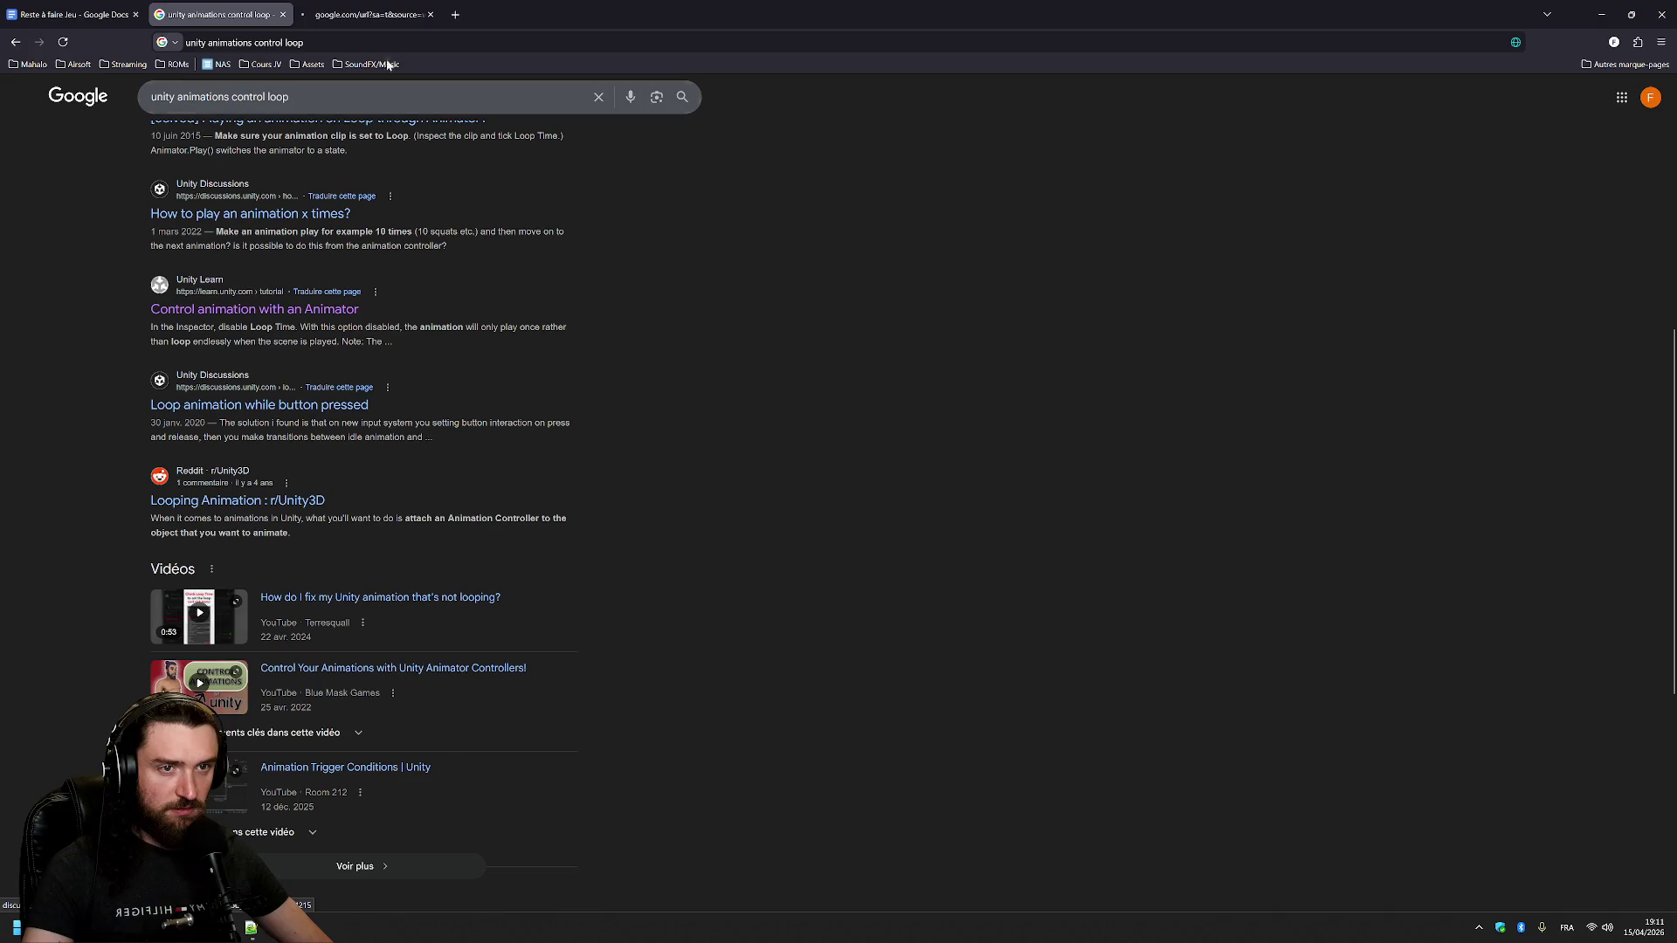
scroll(461, 296, "down", 2)
scroll(400, 138, "up", 1)
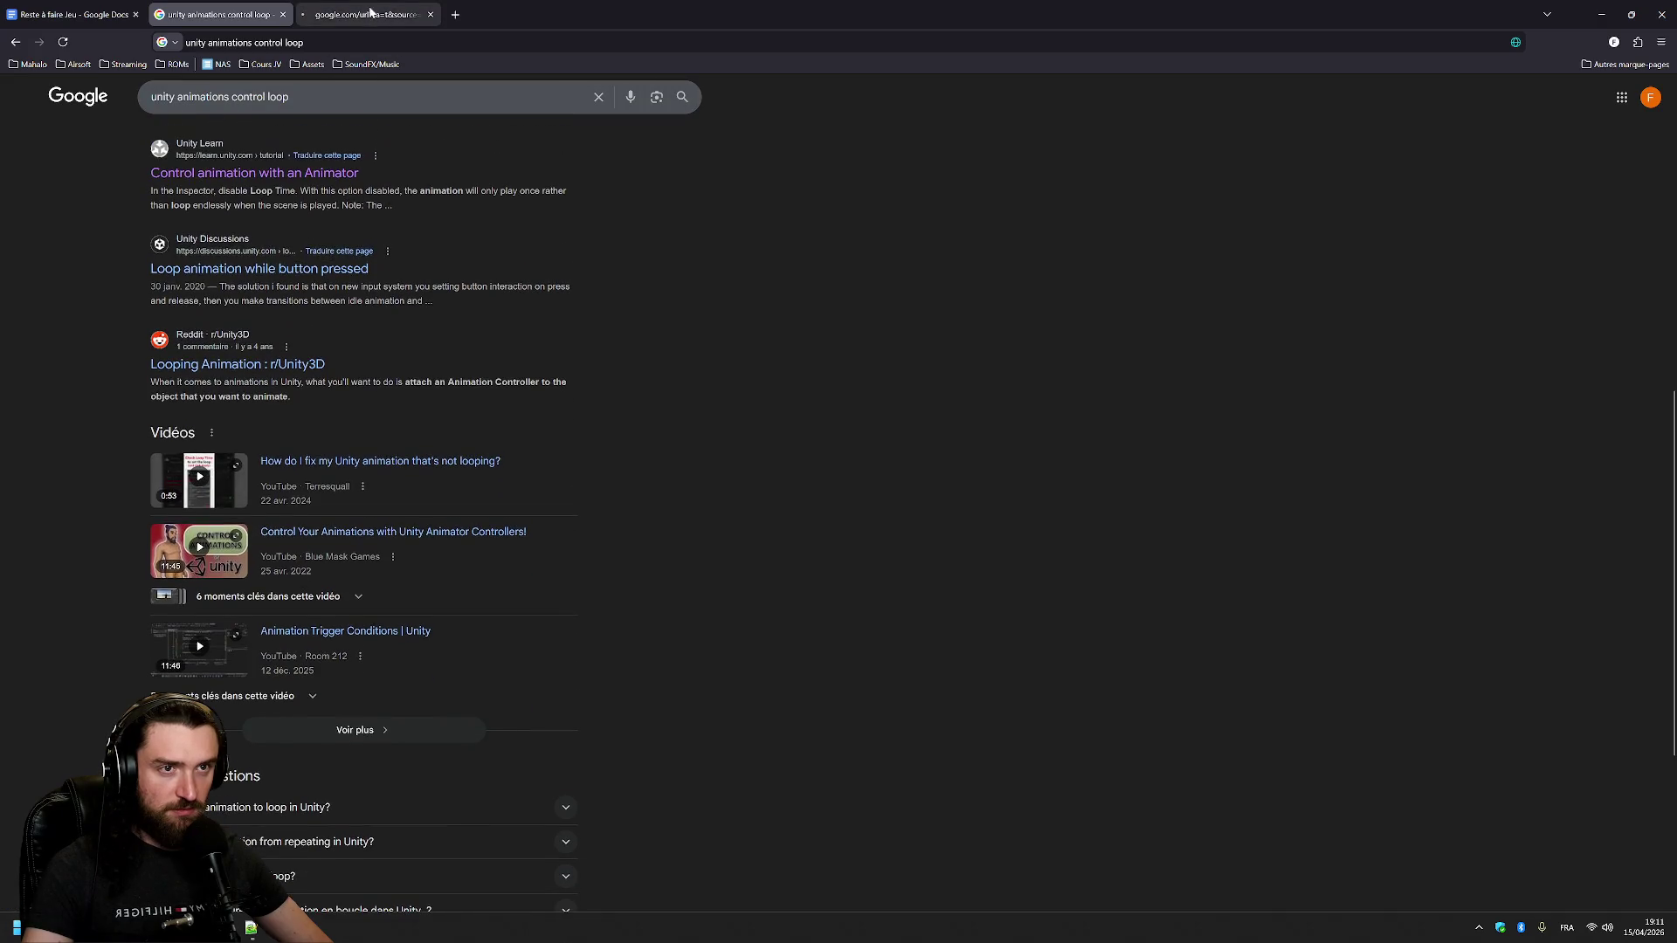
left_click(371, 15)
left_click(209, 15)
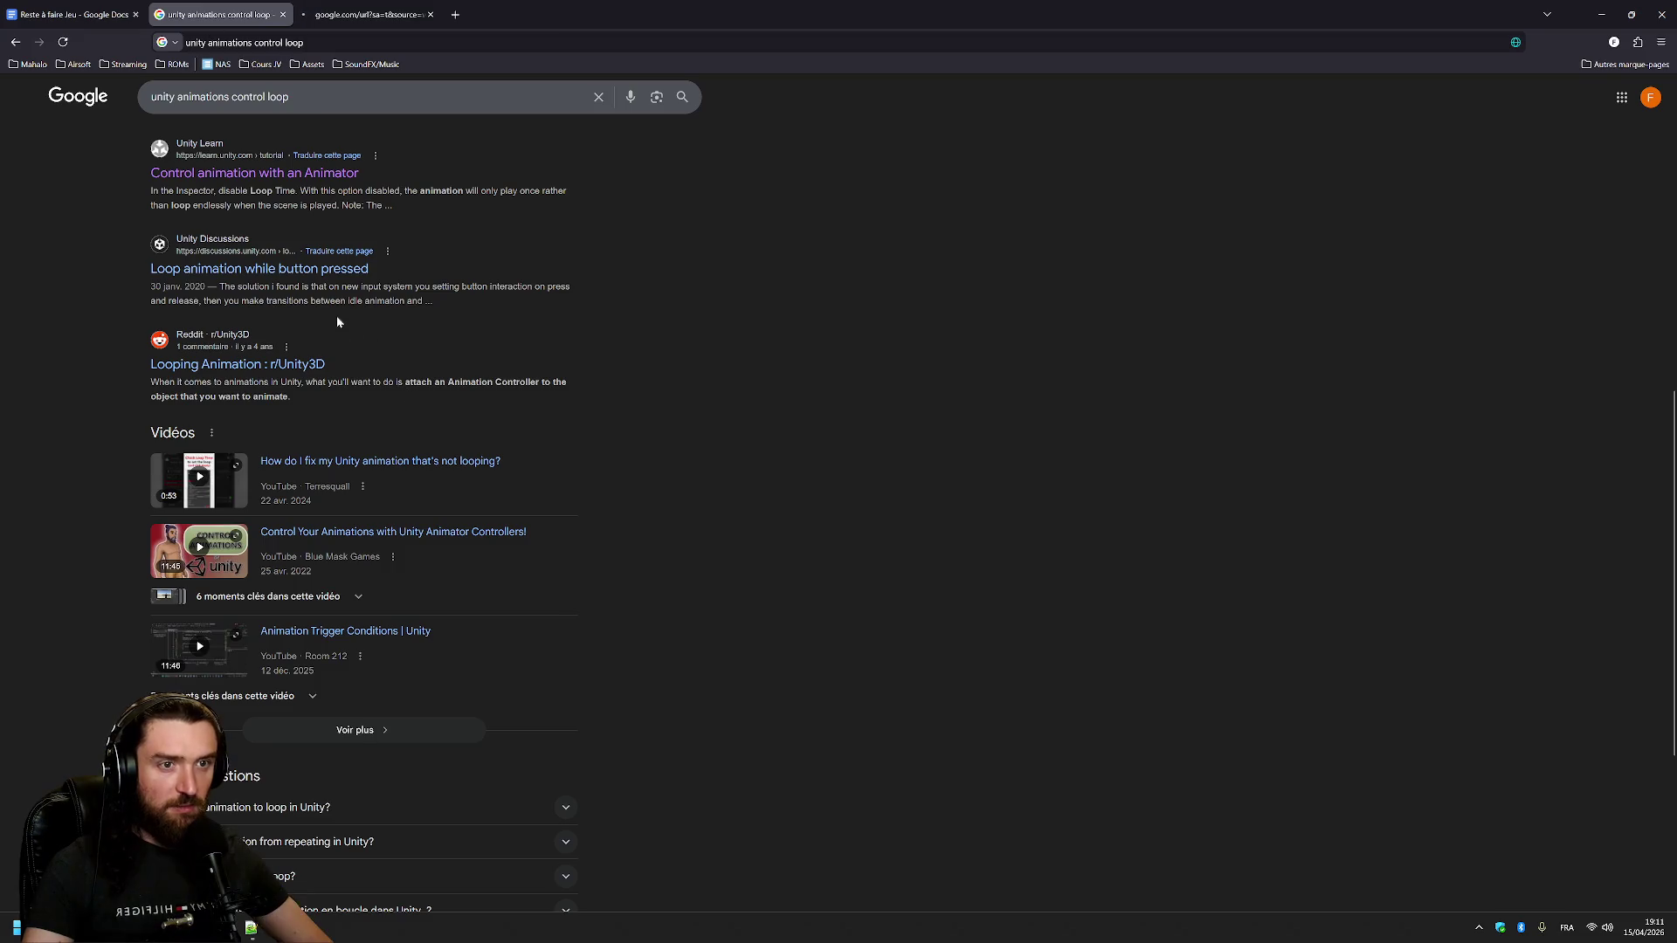
middle_click(295, 362)
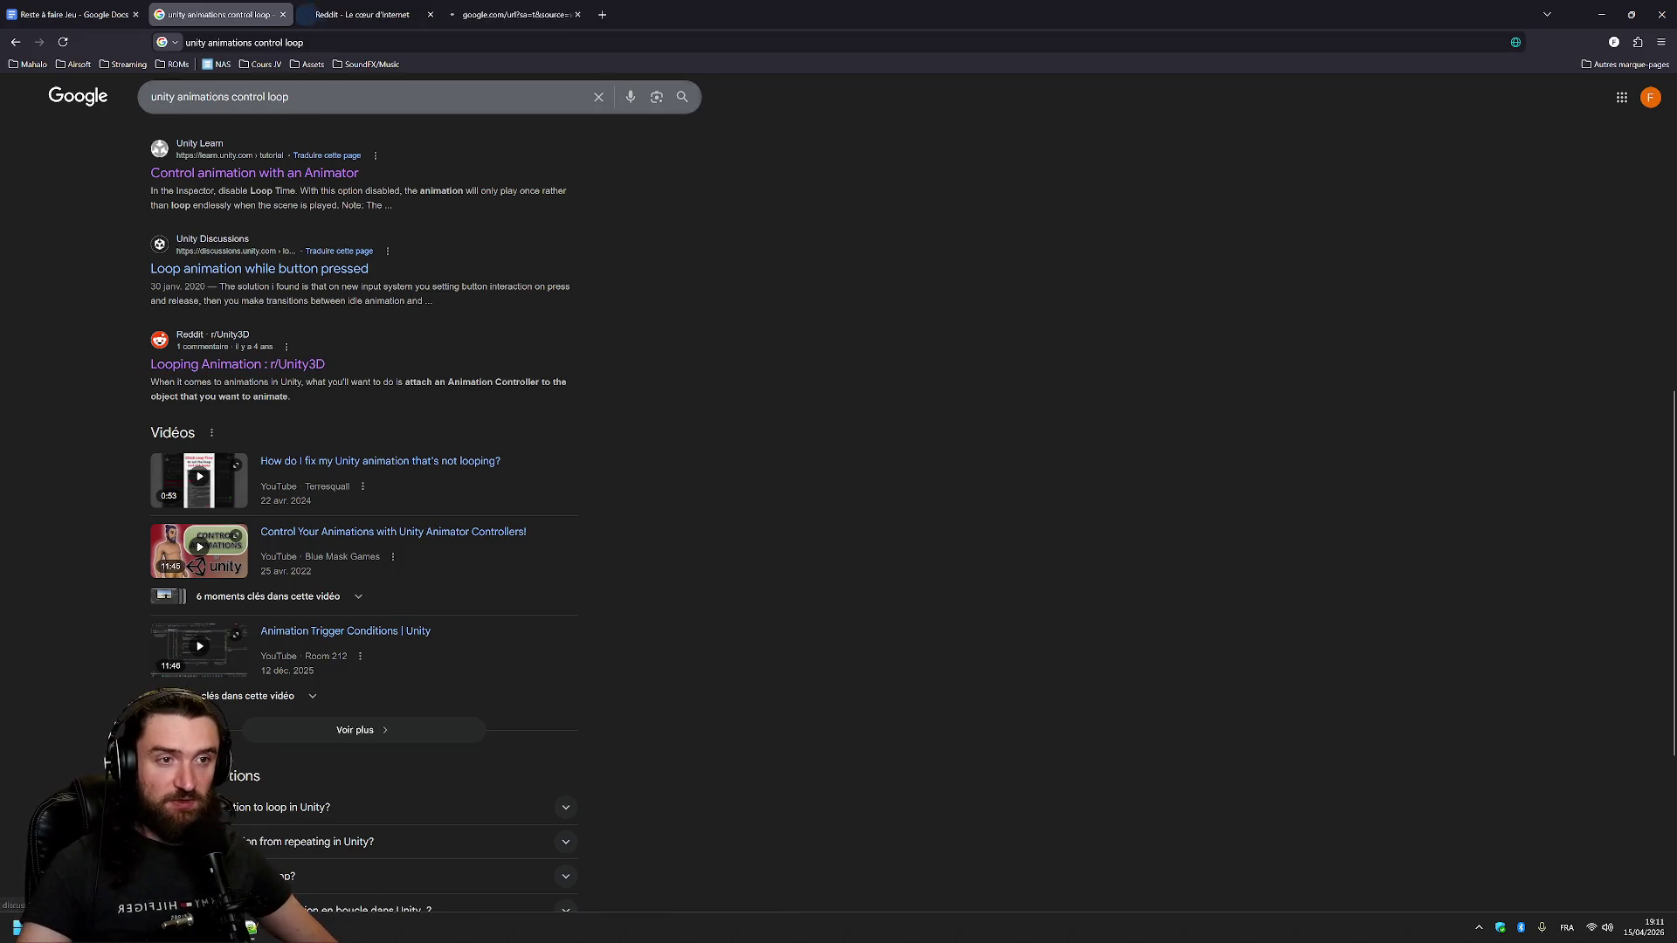
left_click(362, 15)
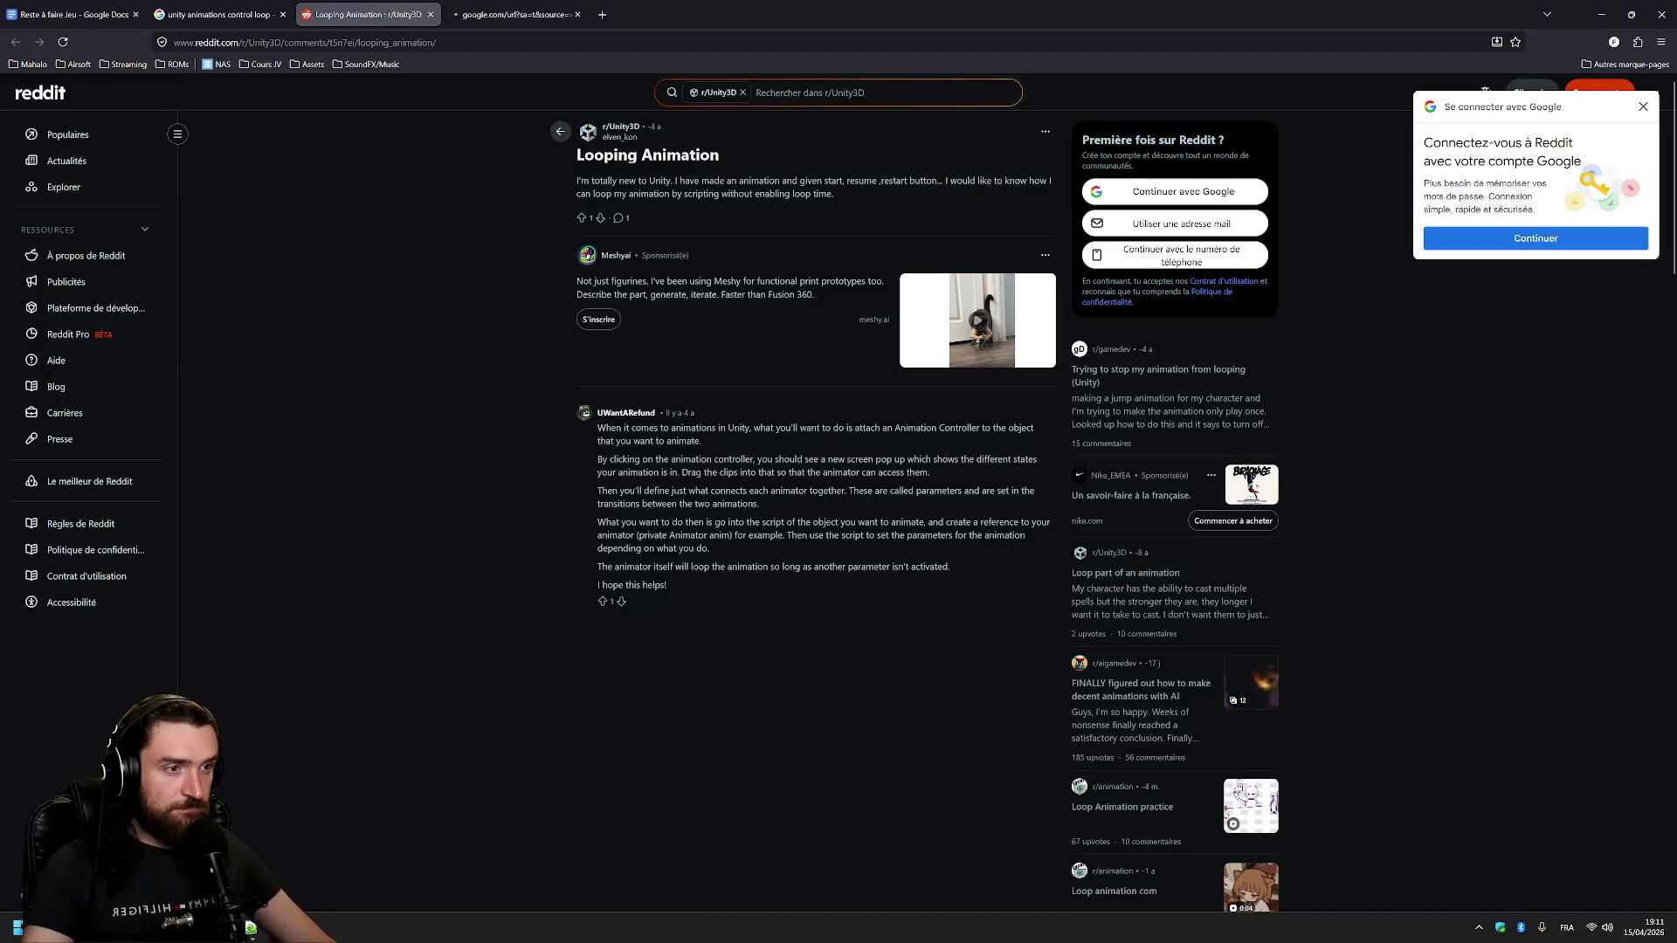
key("ctrl+shift+Tab")
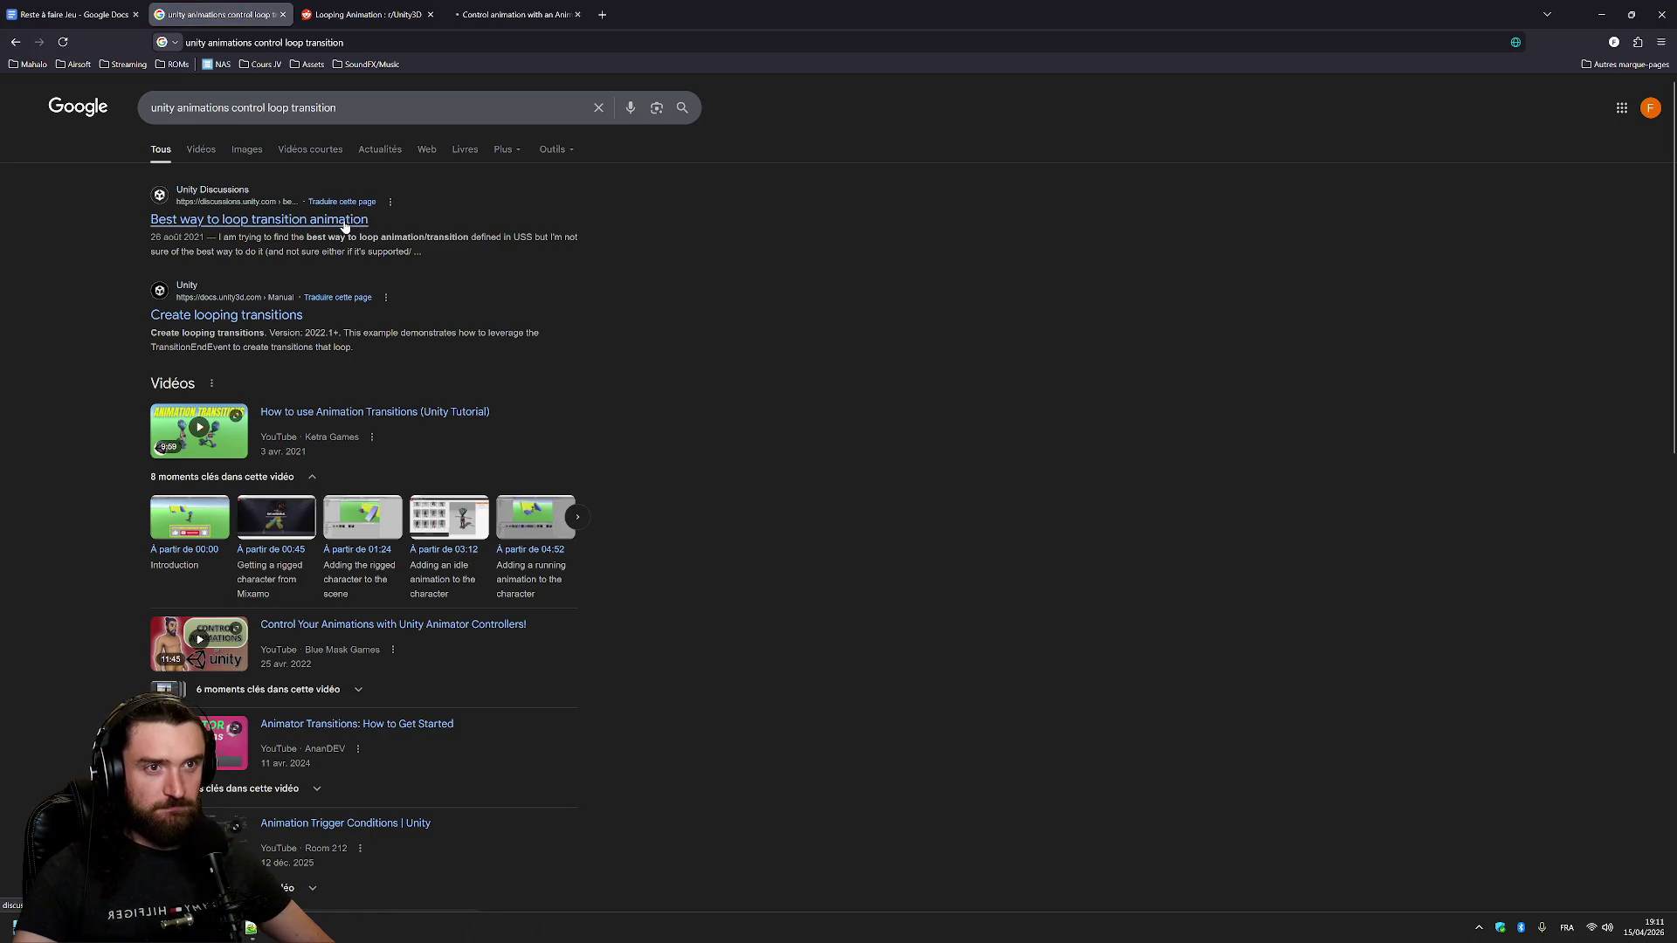
- Read the 'Best way to loop transition animation' thread, then return to Unity
middle_click(340, 220)
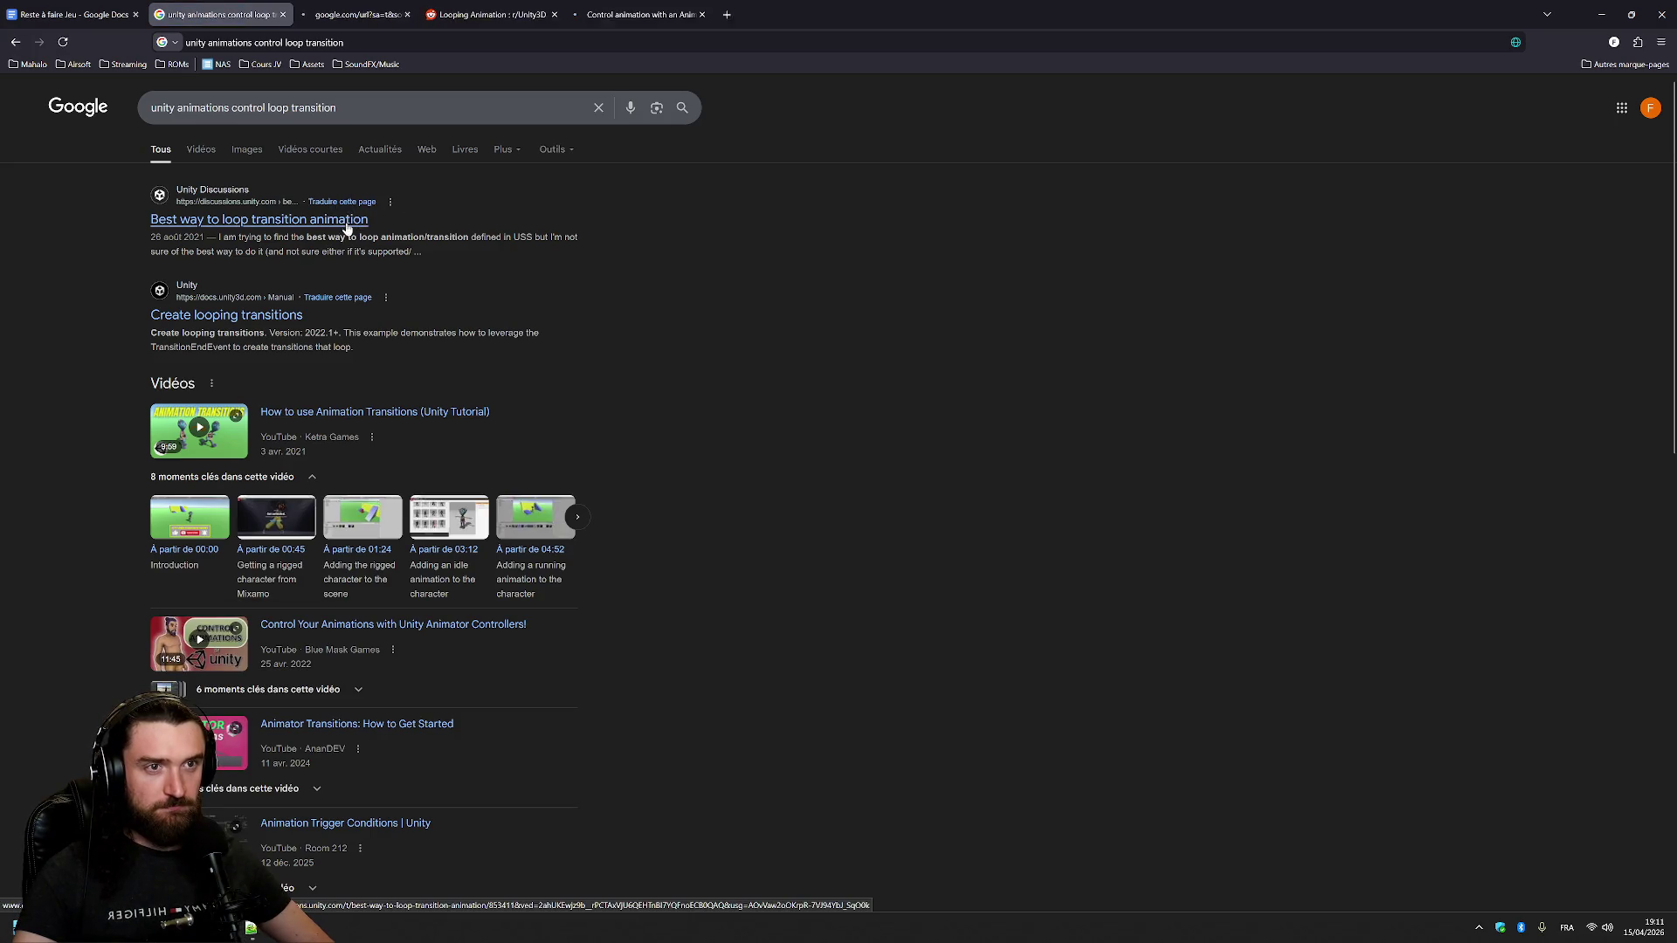
left_click(341, 12)
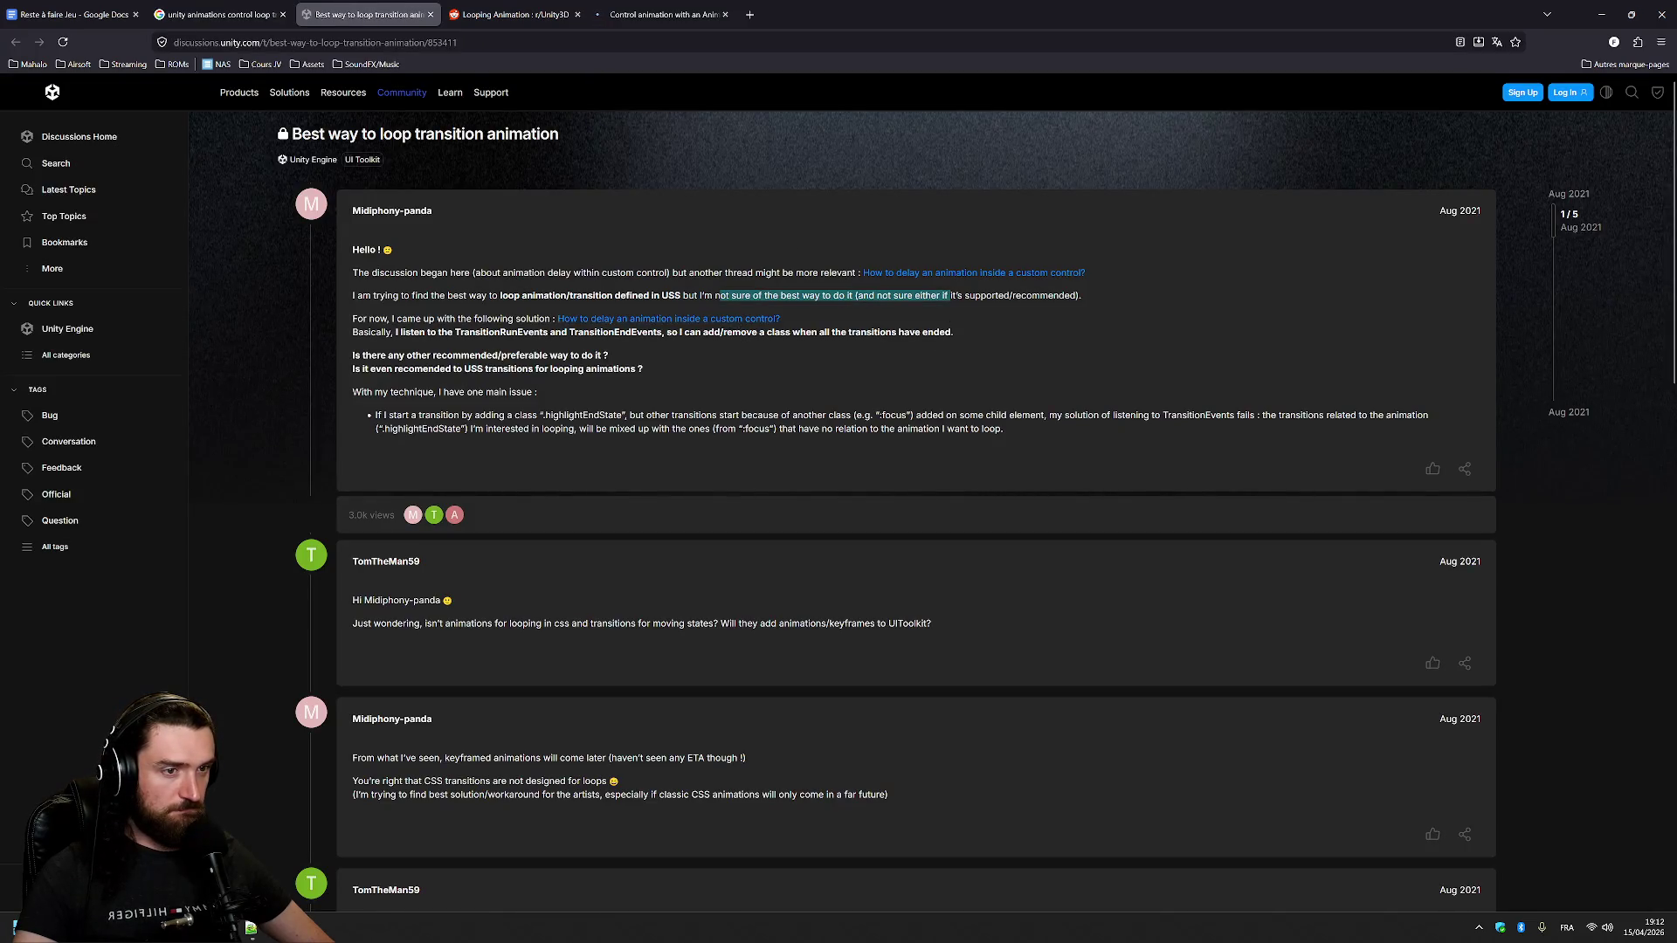
scroll(685, 412, "down", 3)
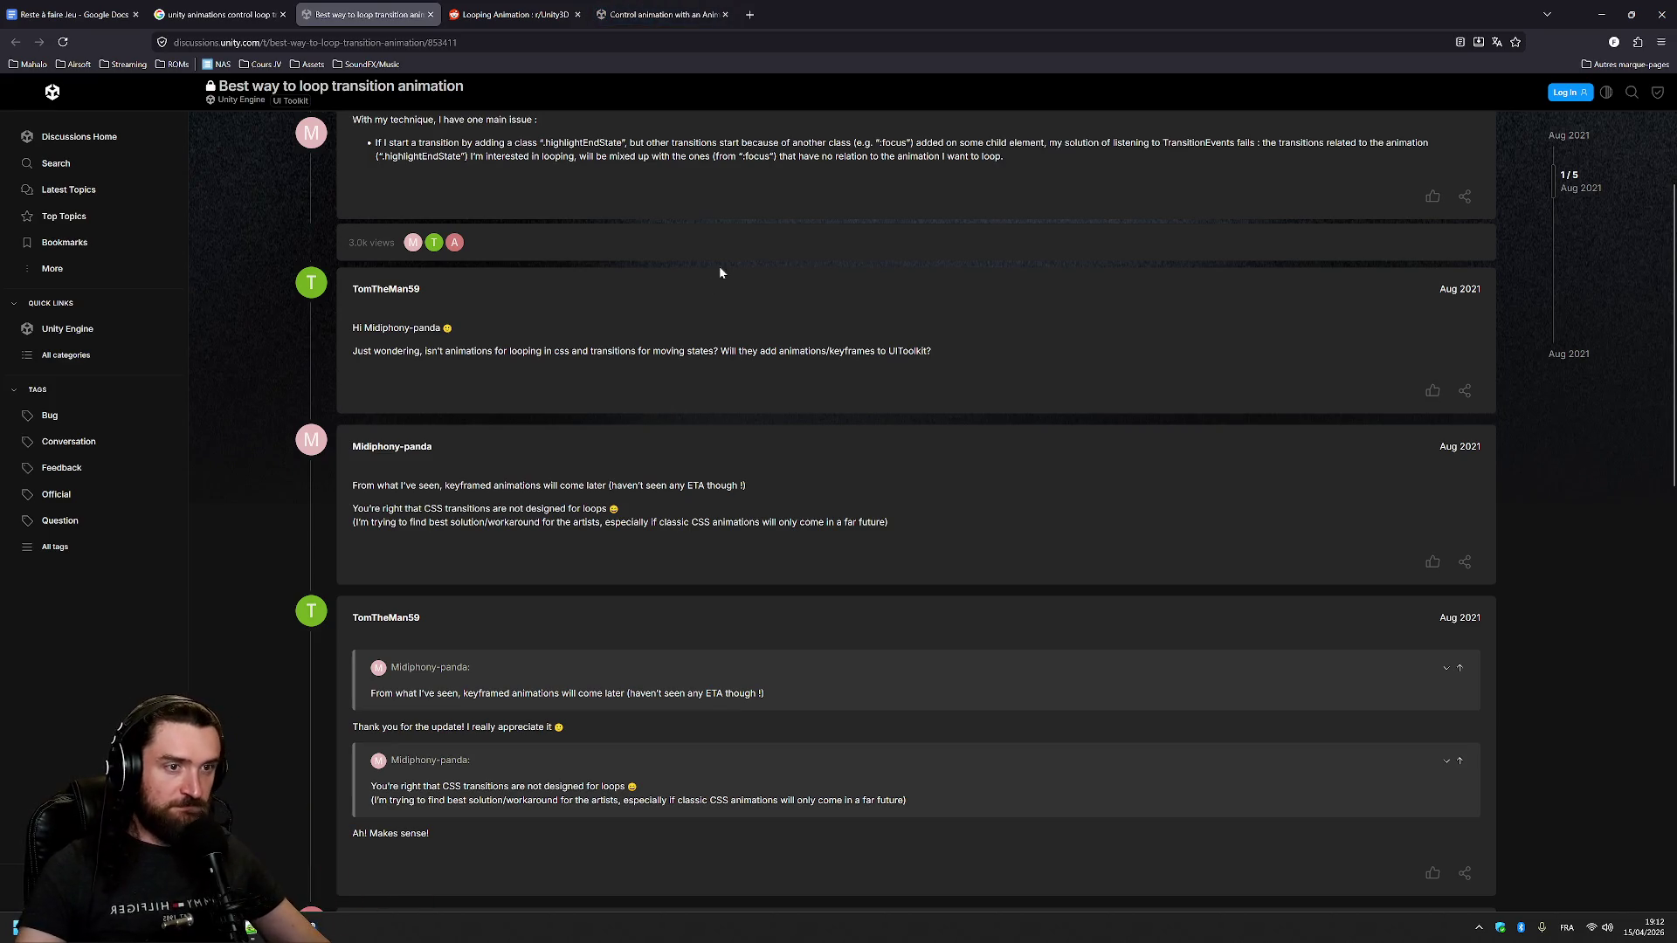
scroll(755, 332, "down", 3)
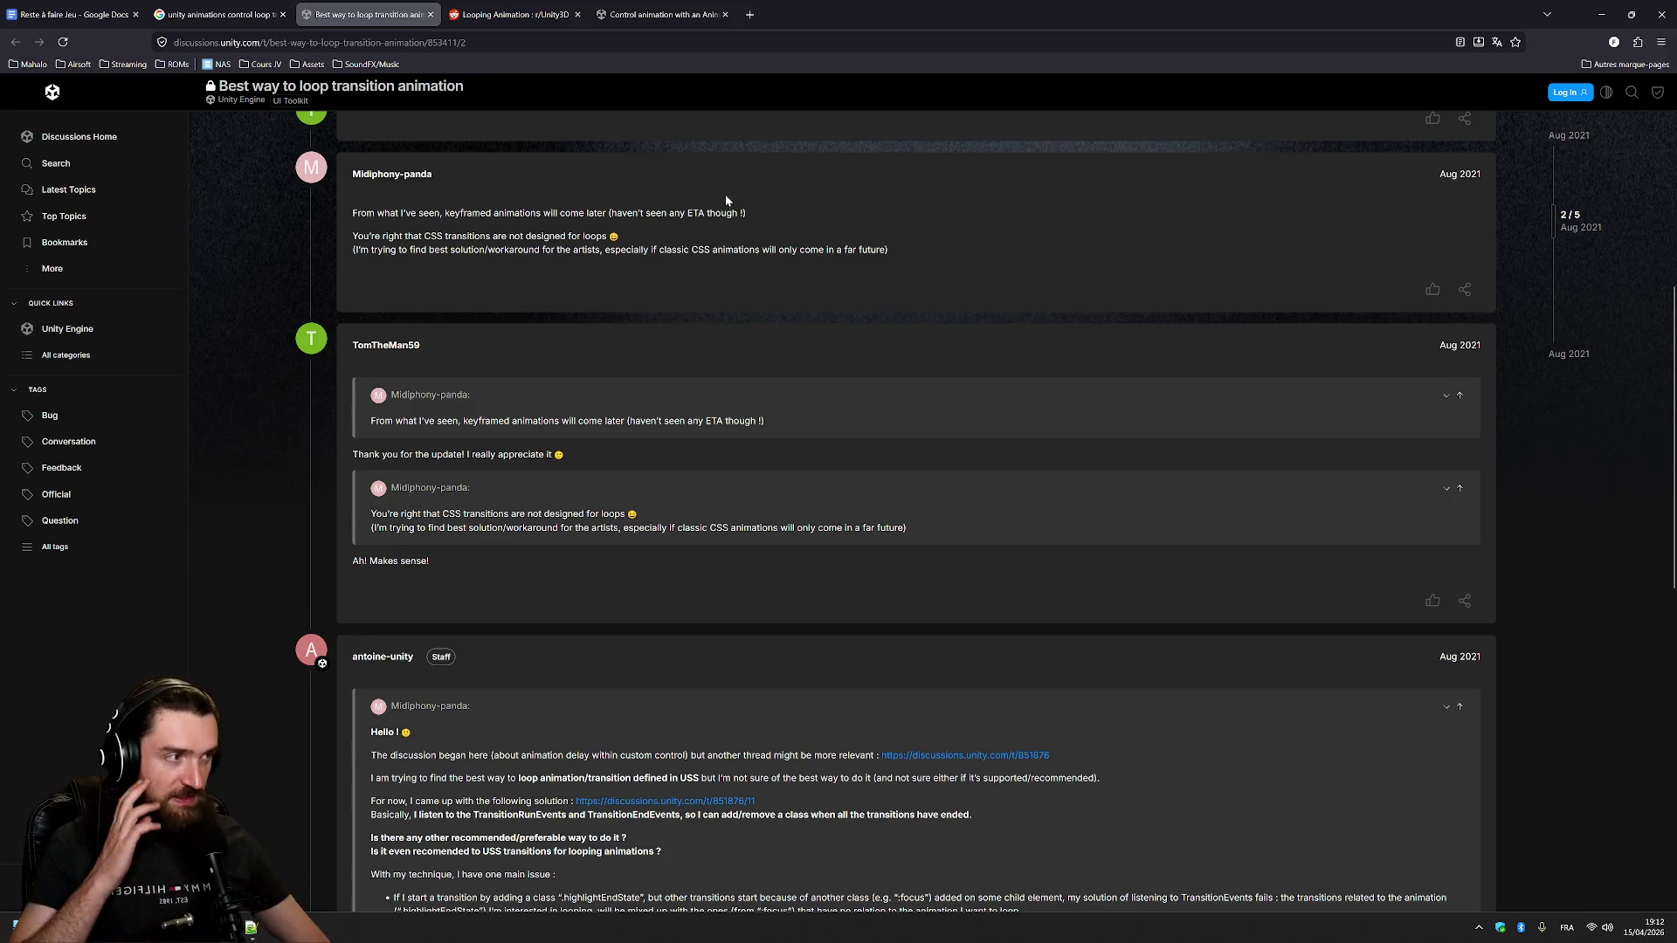
scroll(720, 223, "down", 3)
scroll(691, 269, "down", 2)
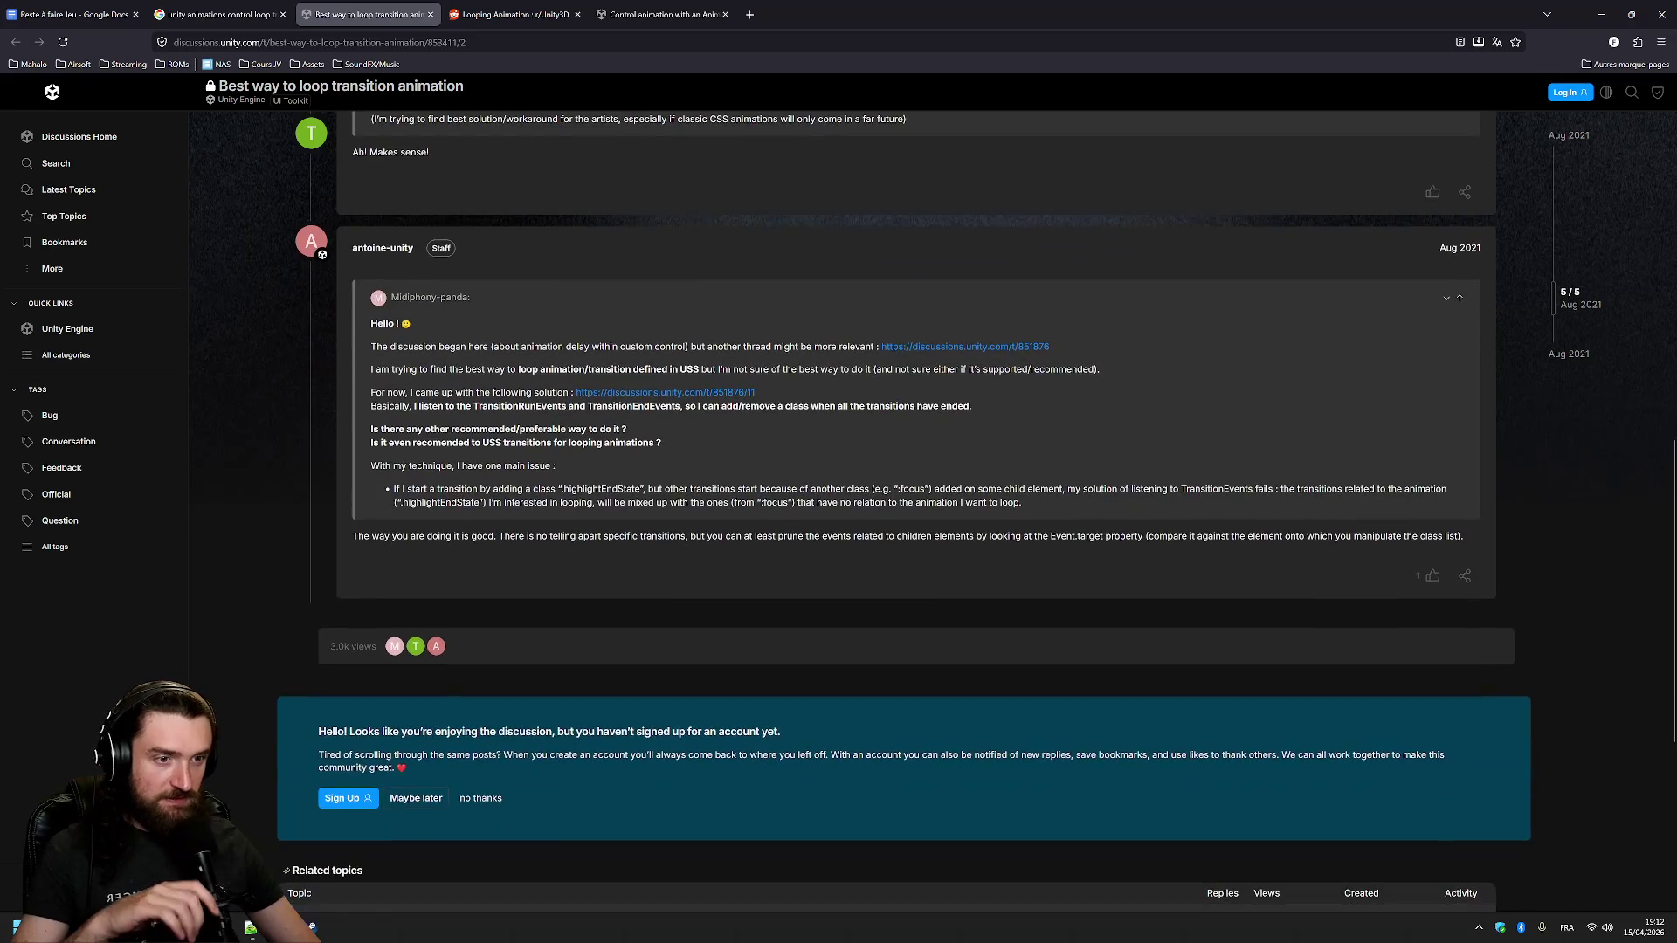
key("alt+Tab")
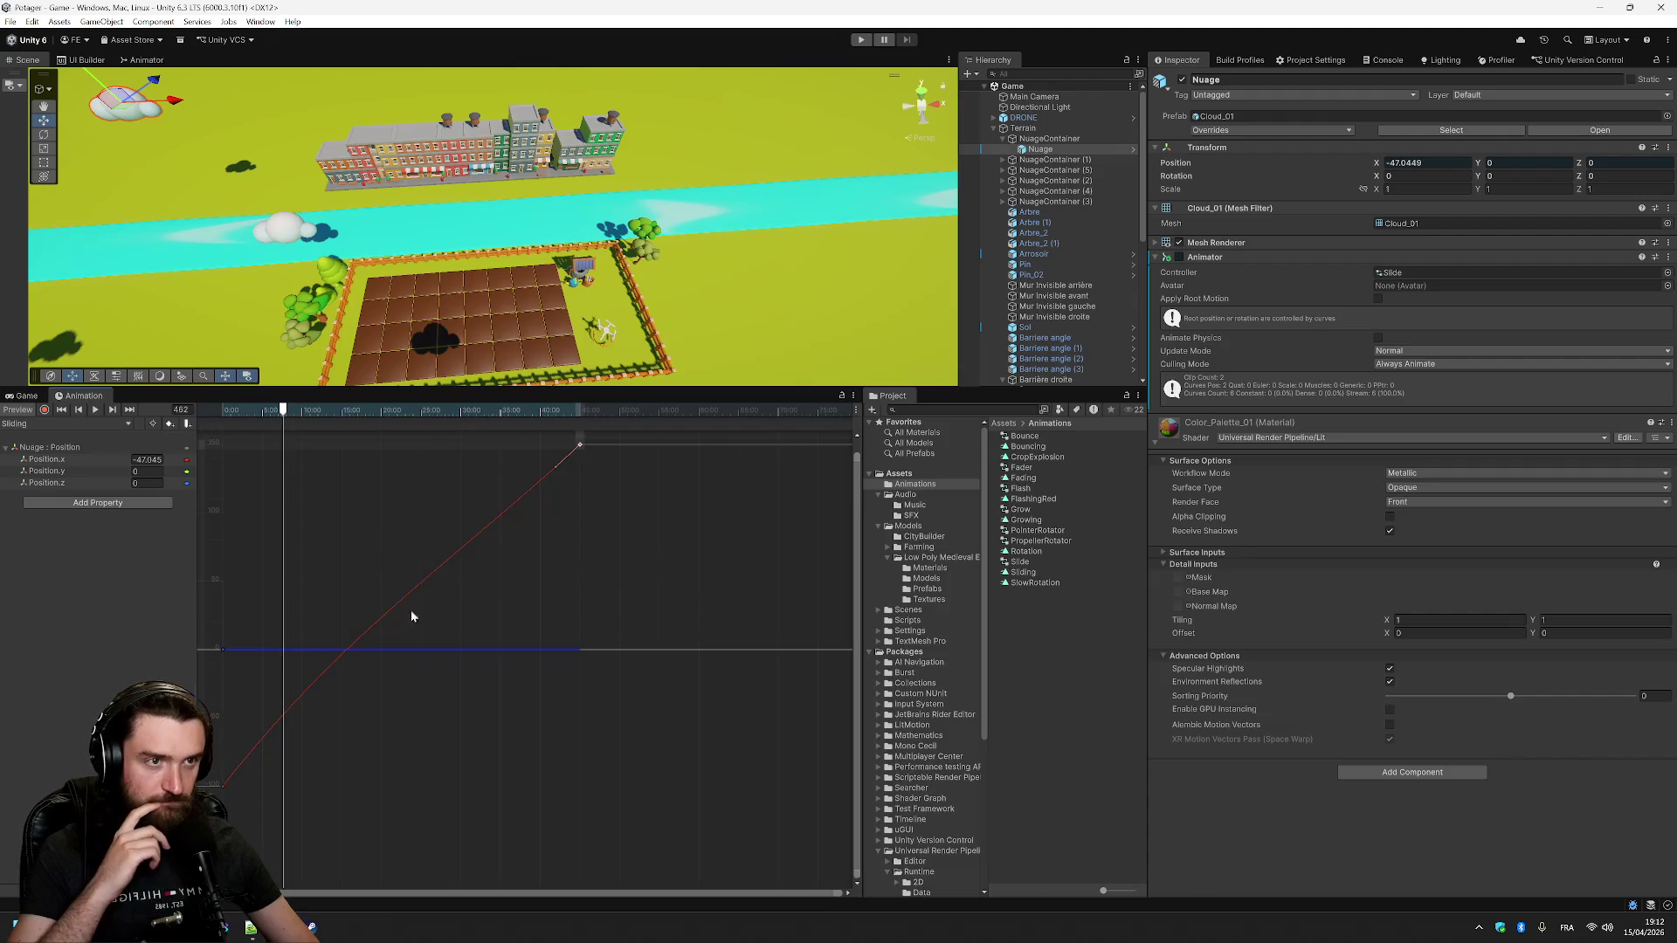
- Pan the Curves view back to the Sliding curve's start and open the Animator window
scroll(657, 576, "down", 8)
scroll(729, 505, "right", 10)
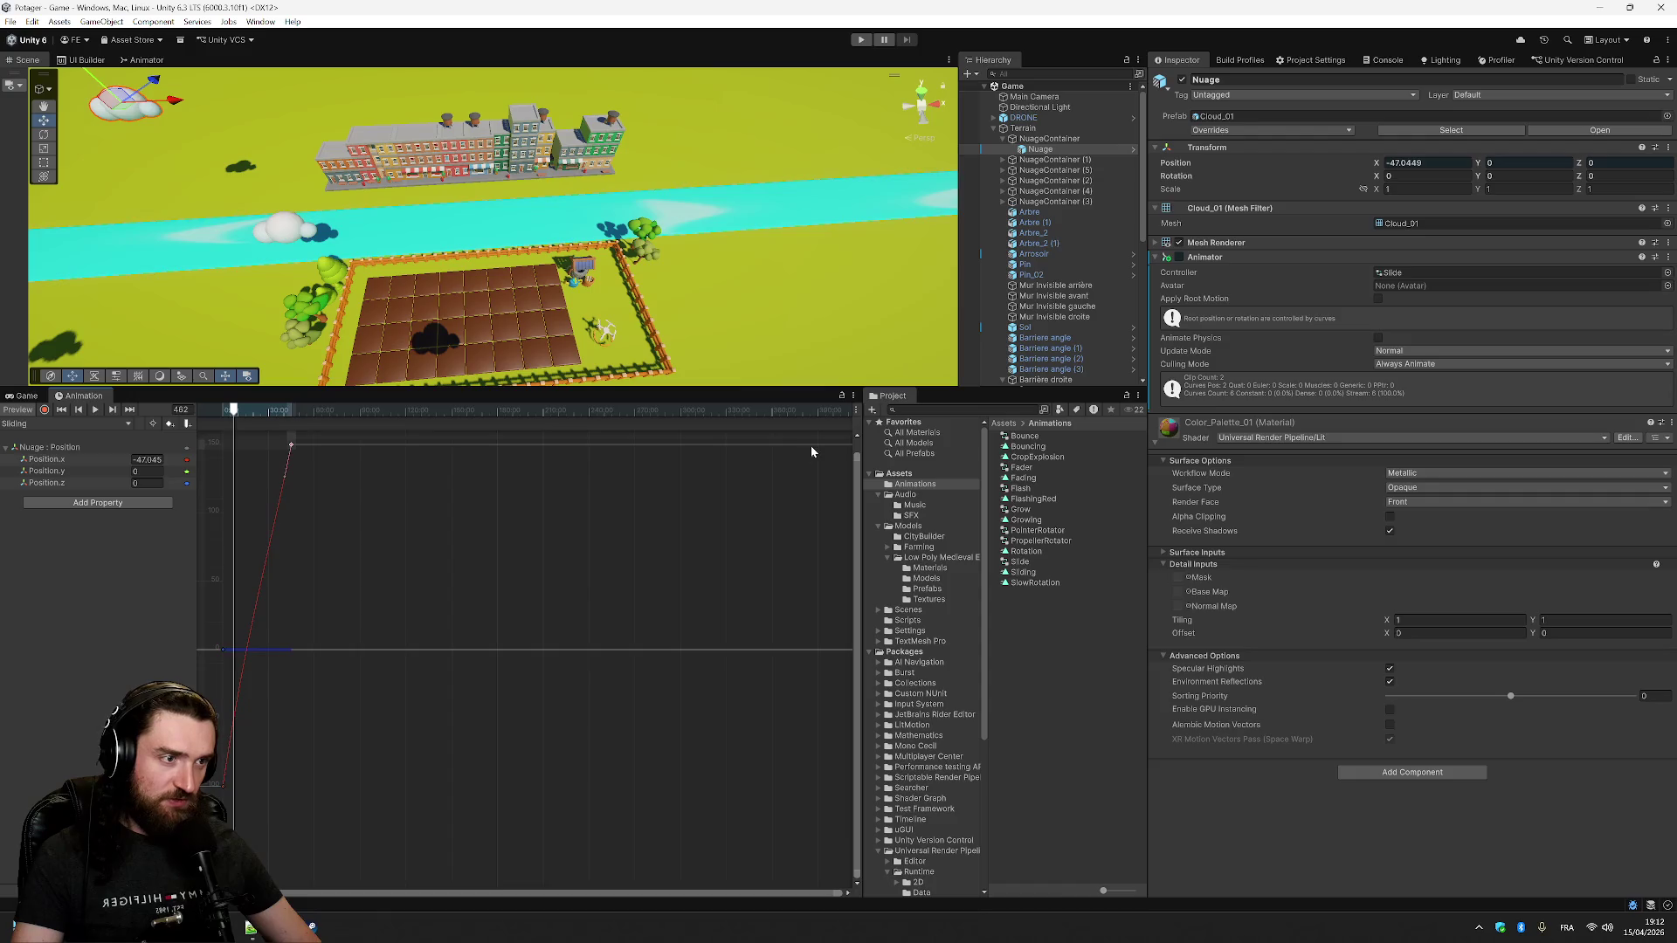
left_click_drag(605, 889, 463, 891)
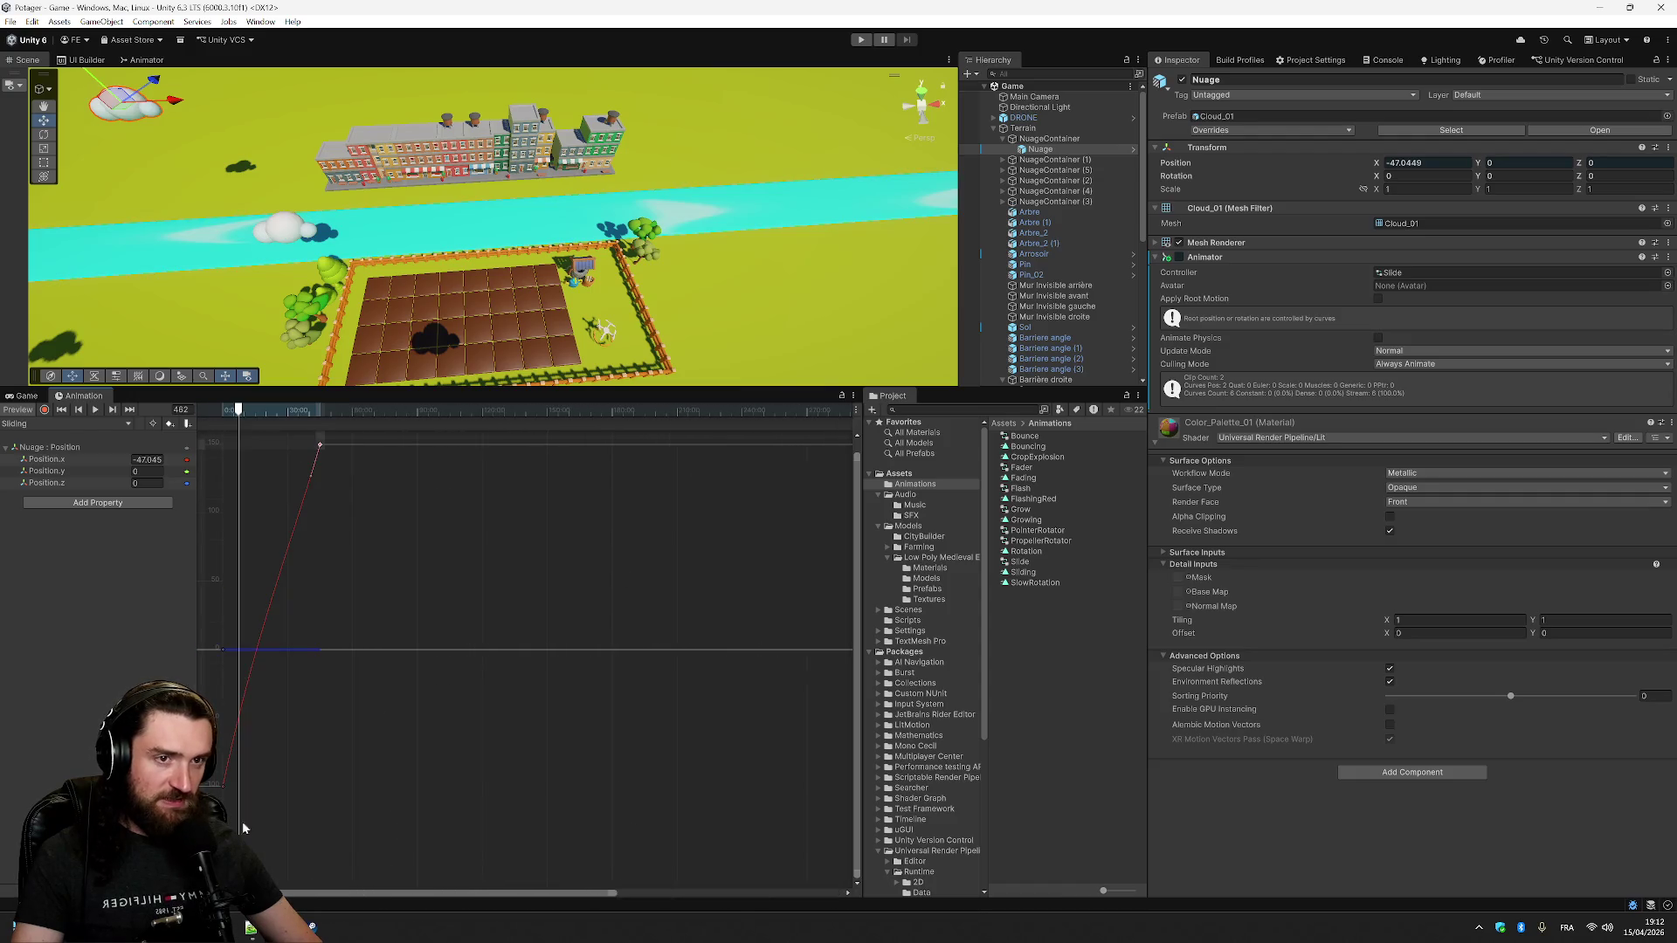
left_click(147, 59)
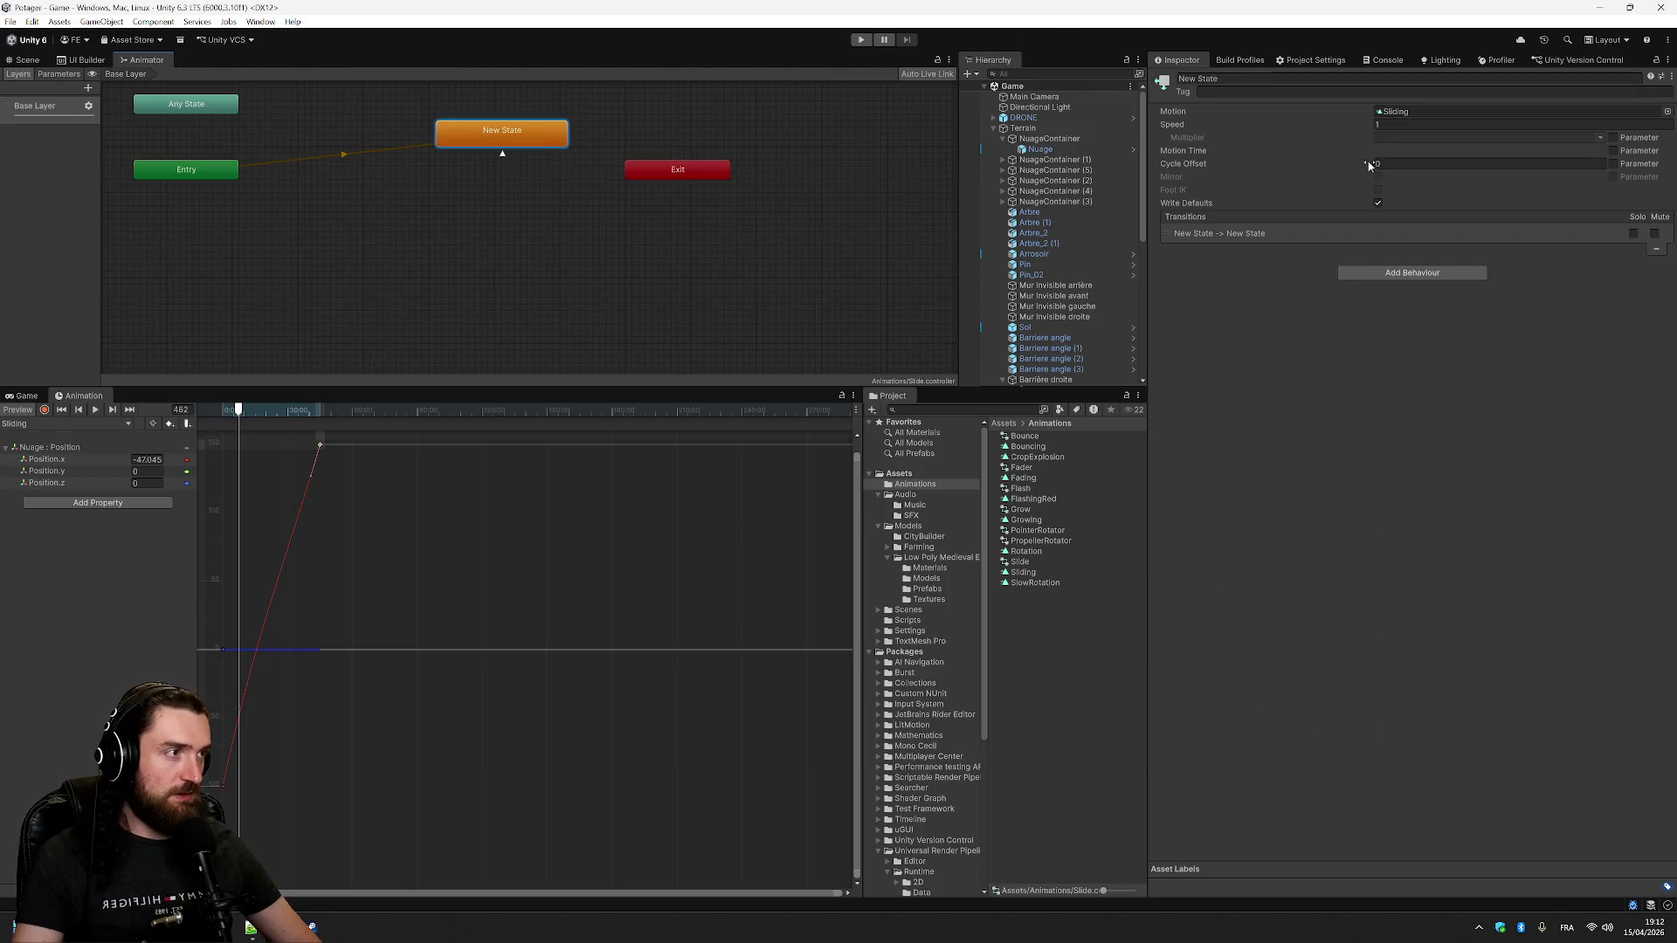
- Select the New State → New State self-transition to view its Has Exit Time and conditions
left_click(1364, 236)
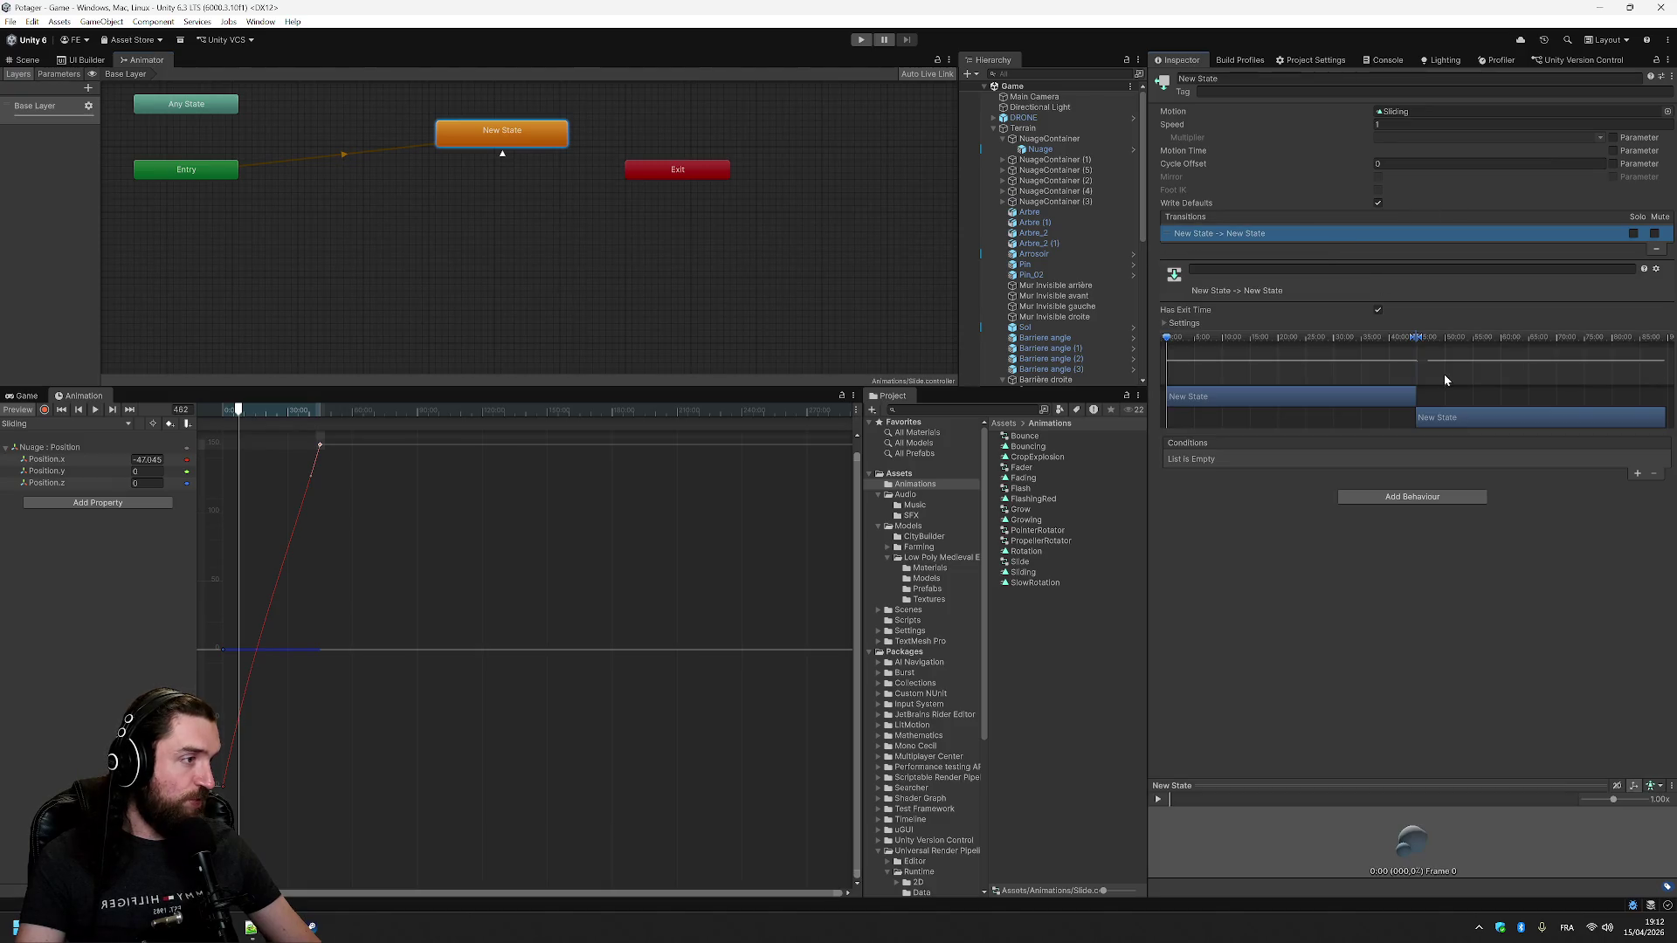